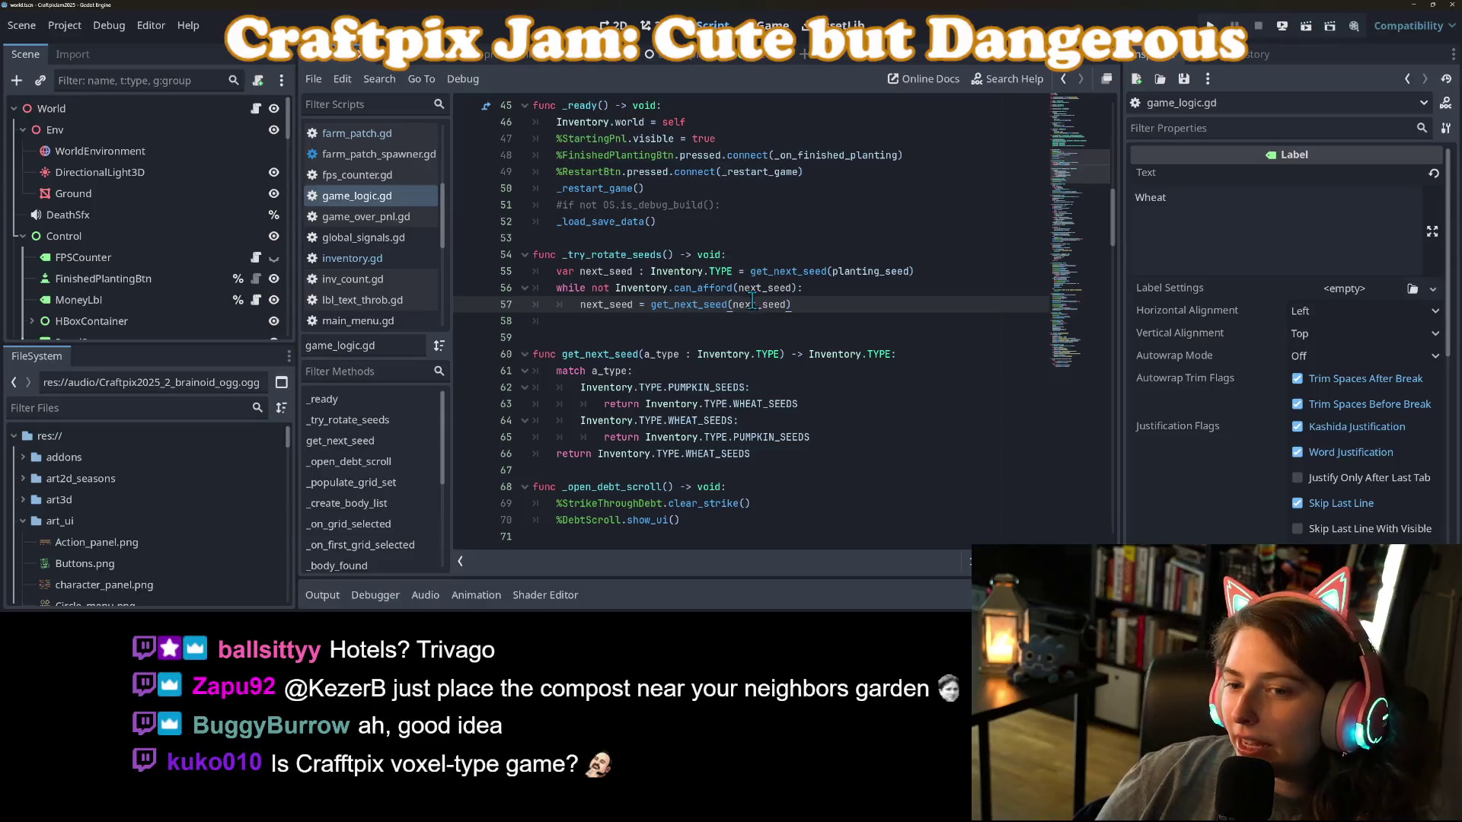
Orbit and zoom the 3D farm field view to inspect the signs and plants.
mouse_move(750, 304)
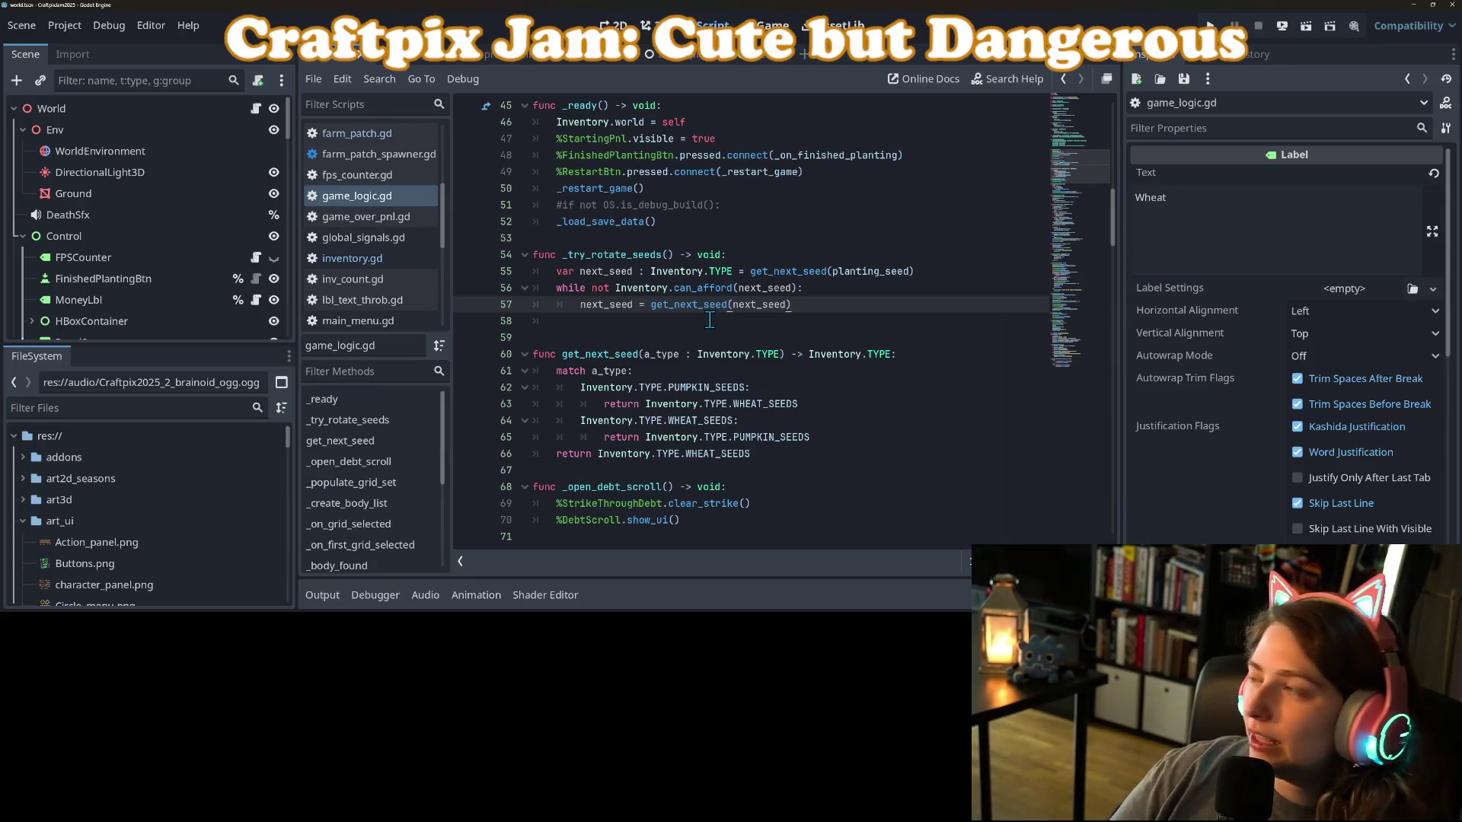
left_click(654, 25)
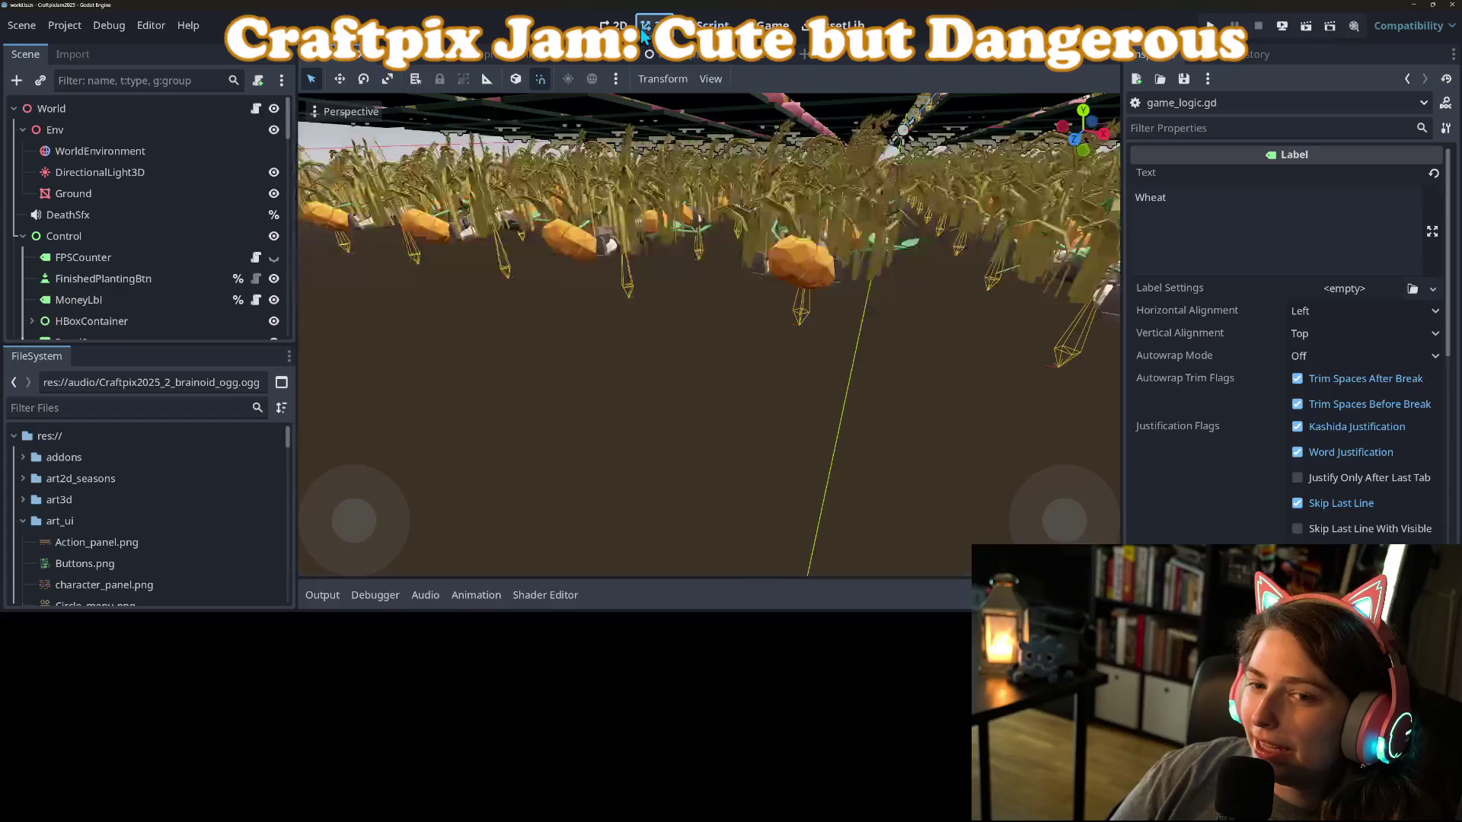
scroll(769, 300, "down", 5)
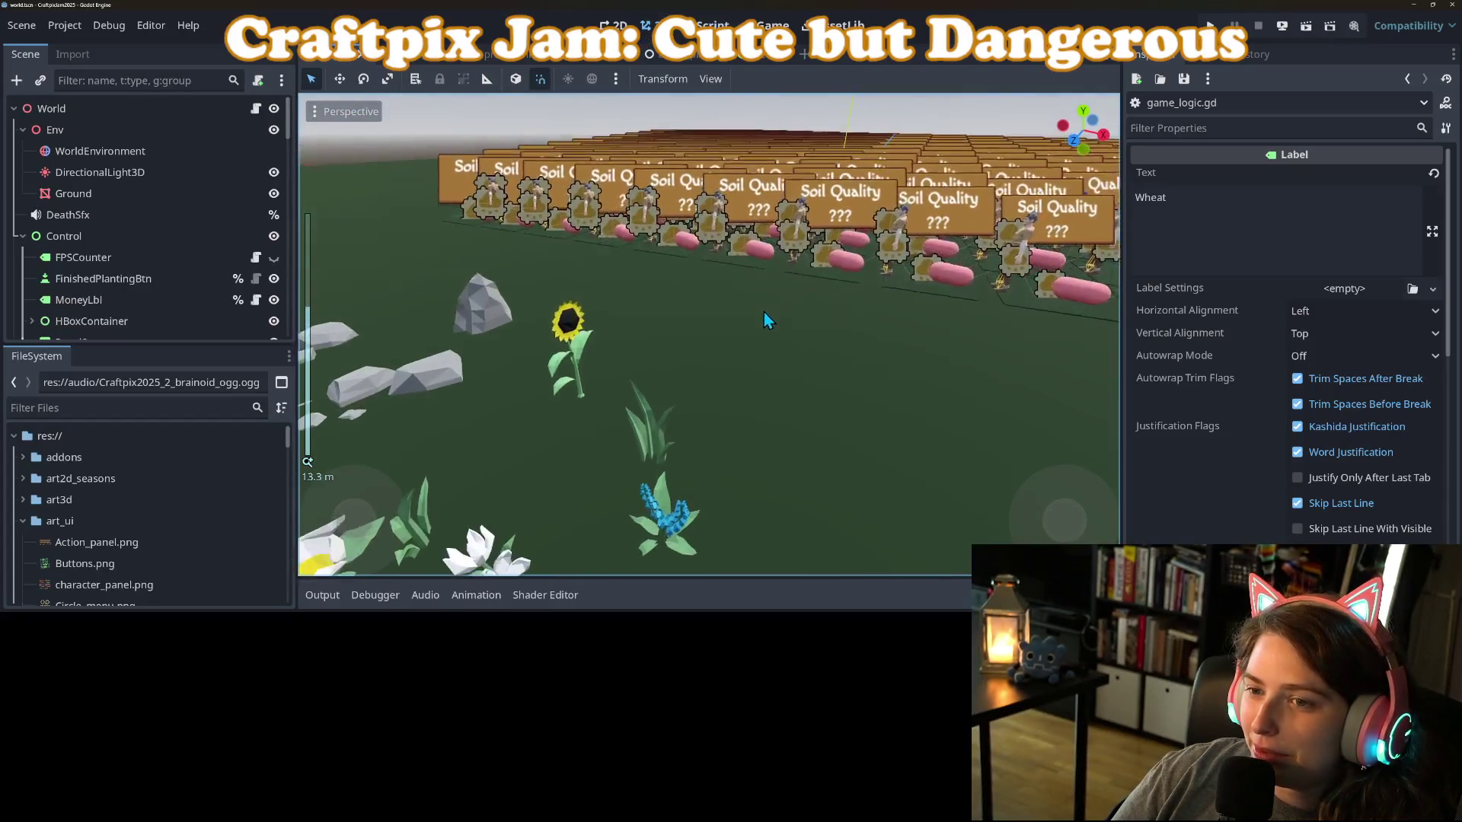
left_click_drag(767, 306, 783, 300)
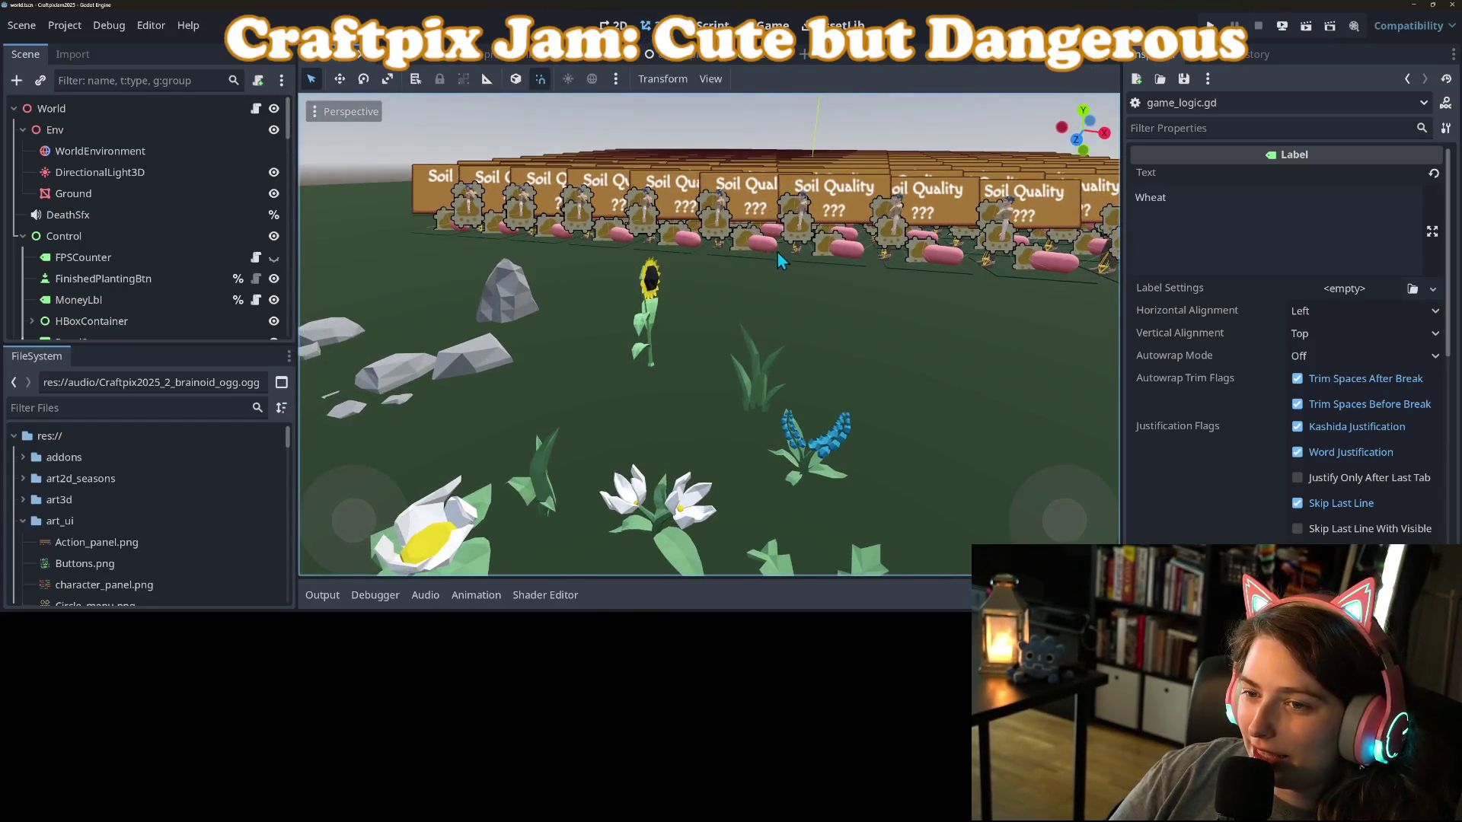
mouse_move(774, 244)
left_mouse_down()
mouse_move(809, 346)
mouse_move(762, 350)
mouse_move(884, 248)
left_mouse_up()
left_click(708, 25)
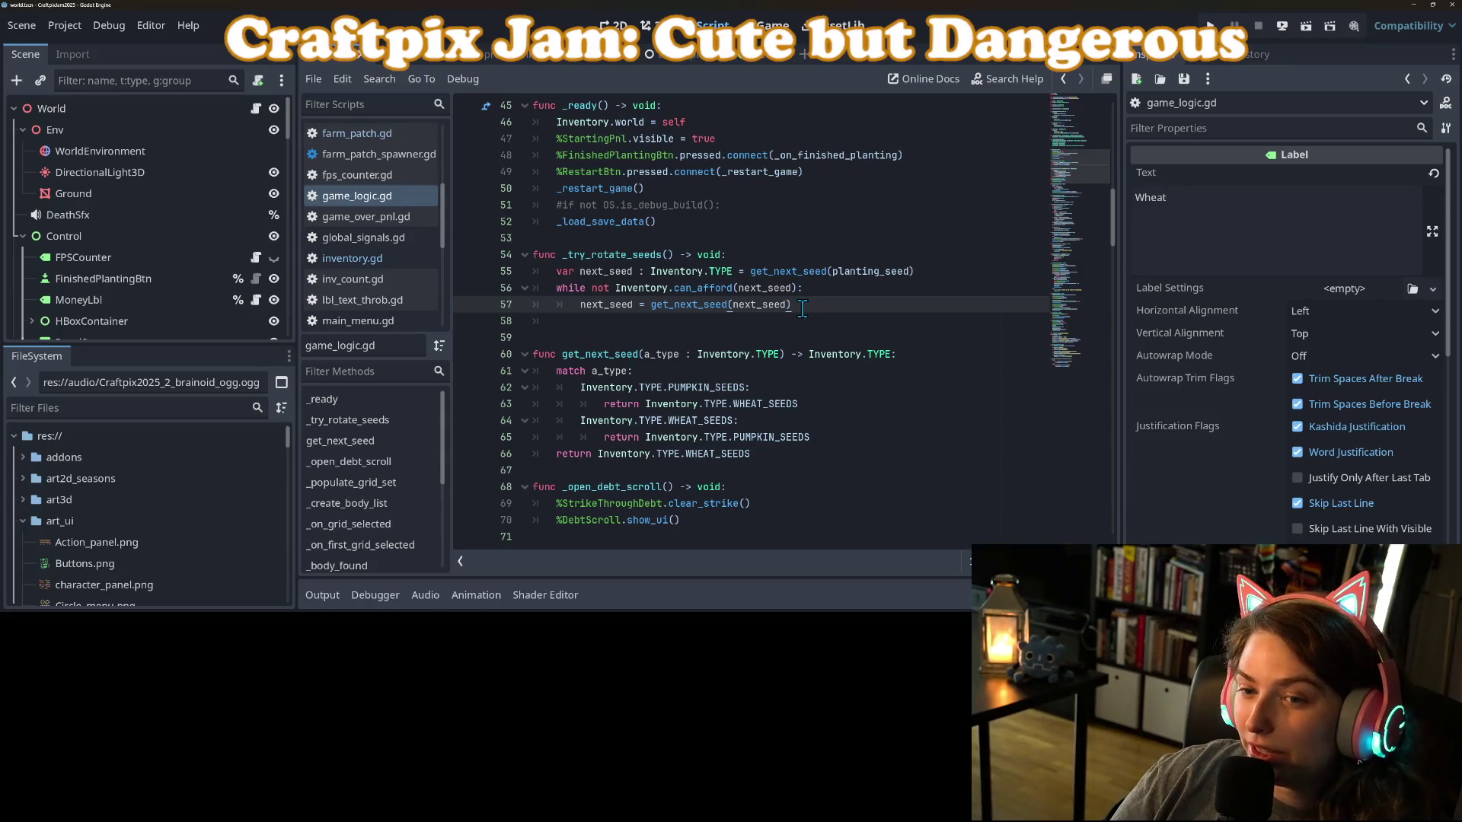
Add 'planting_seed = next_seed' on line 58 and save game_logic.gd.
left_click(659, 322)
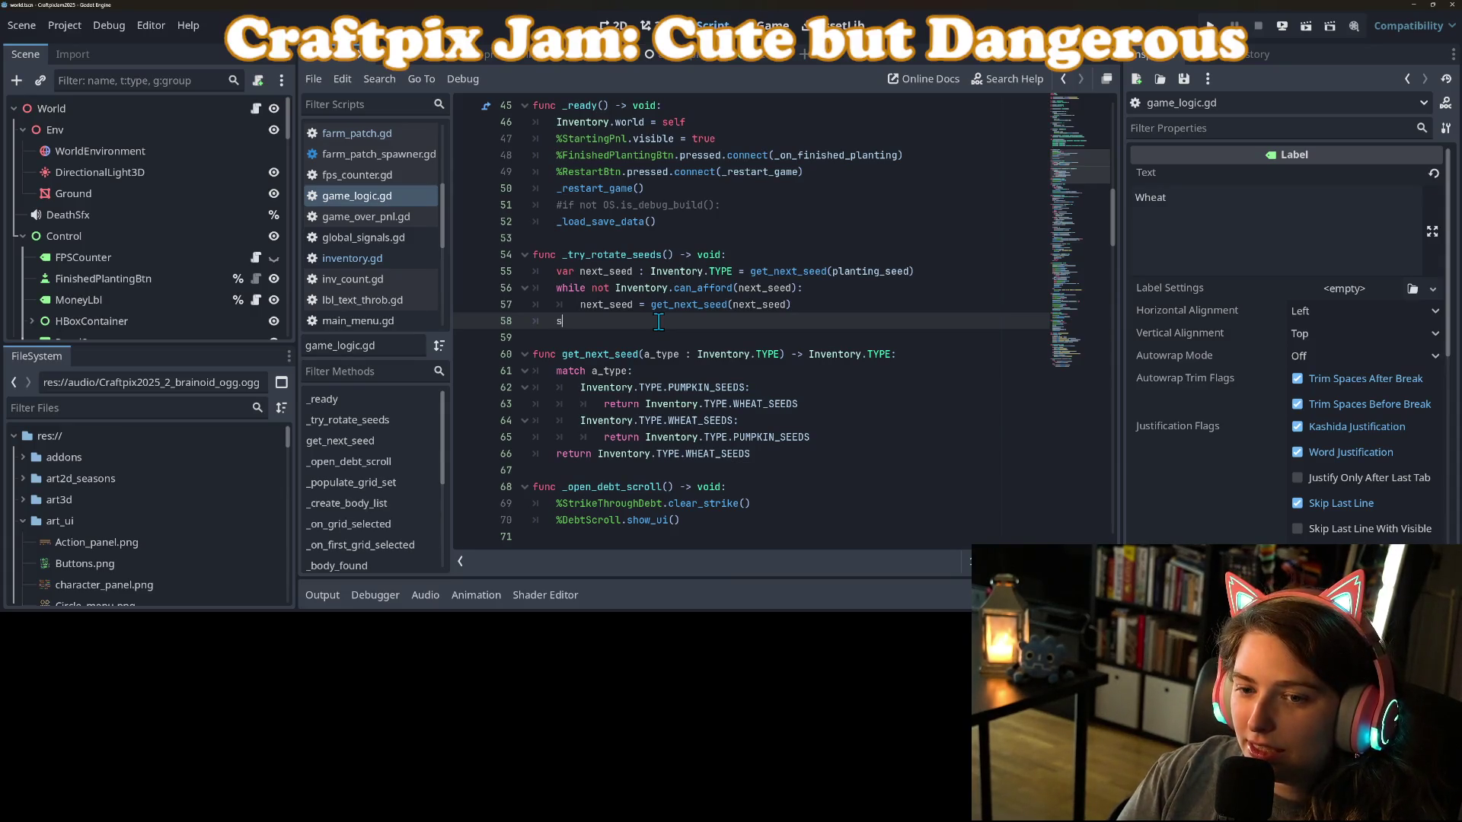
type("ee")
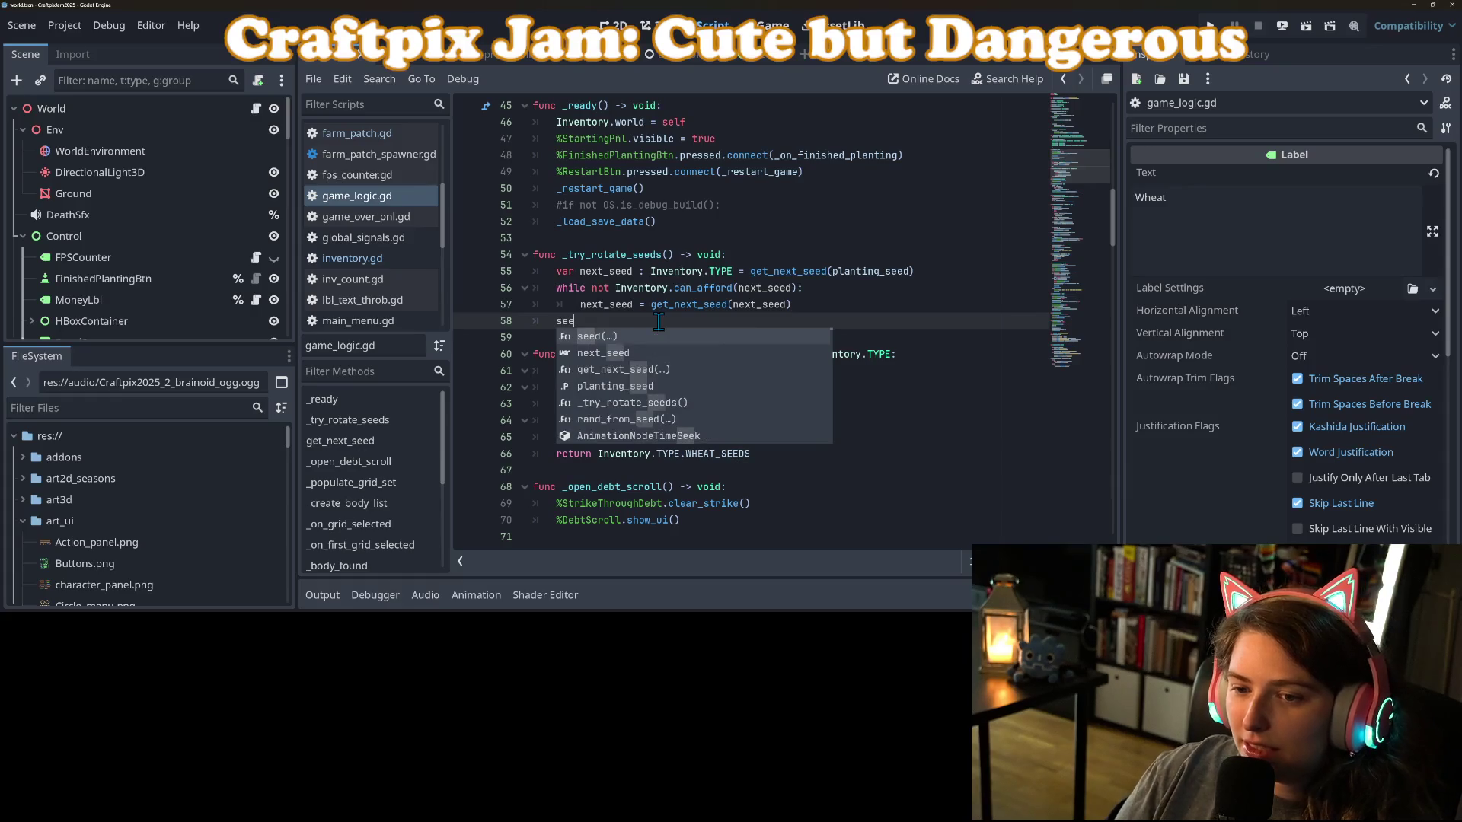
key("Down")
key("Down")
key("Down")
key("Return")
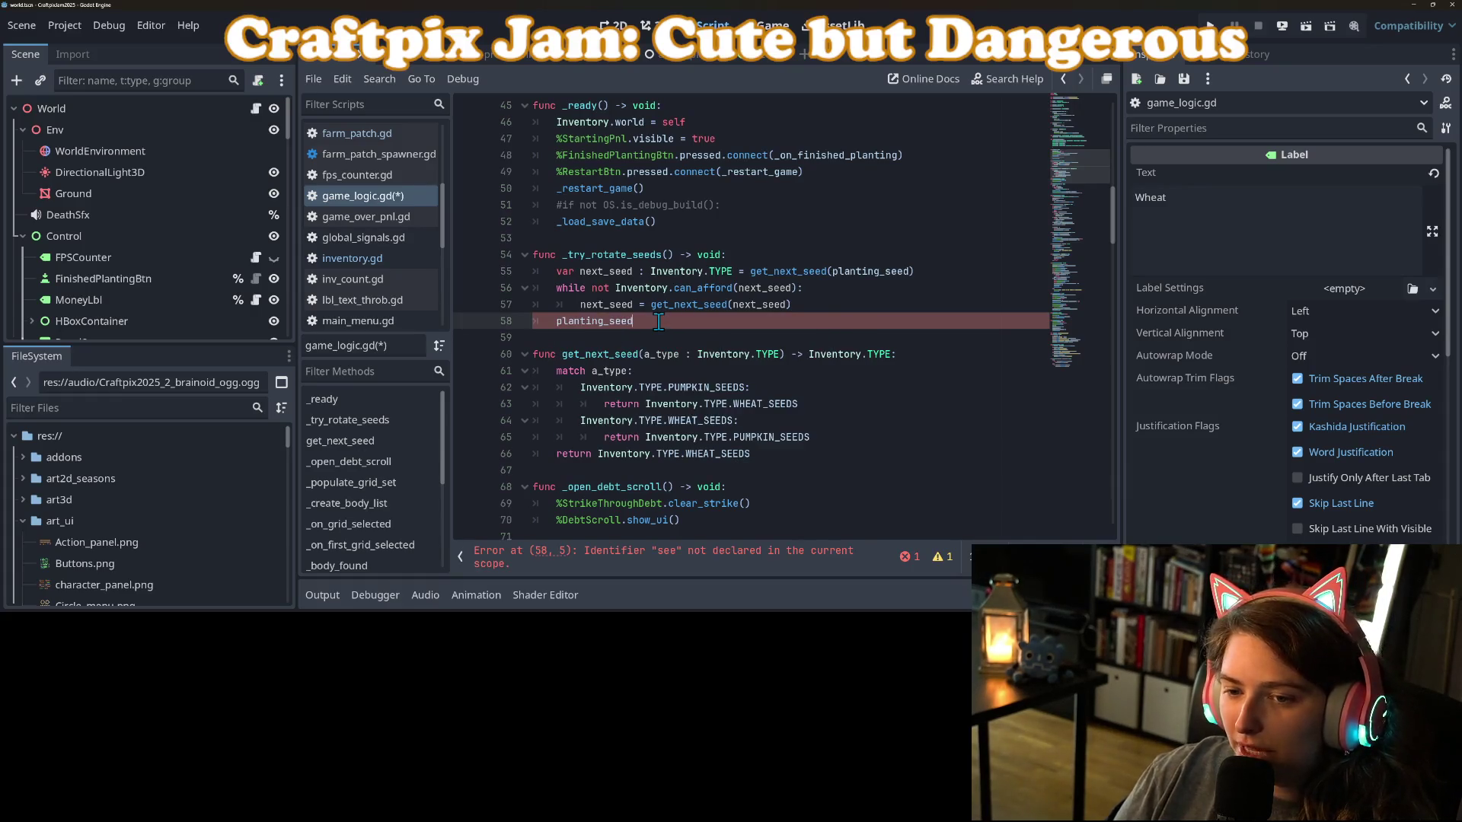
type(" = ne")
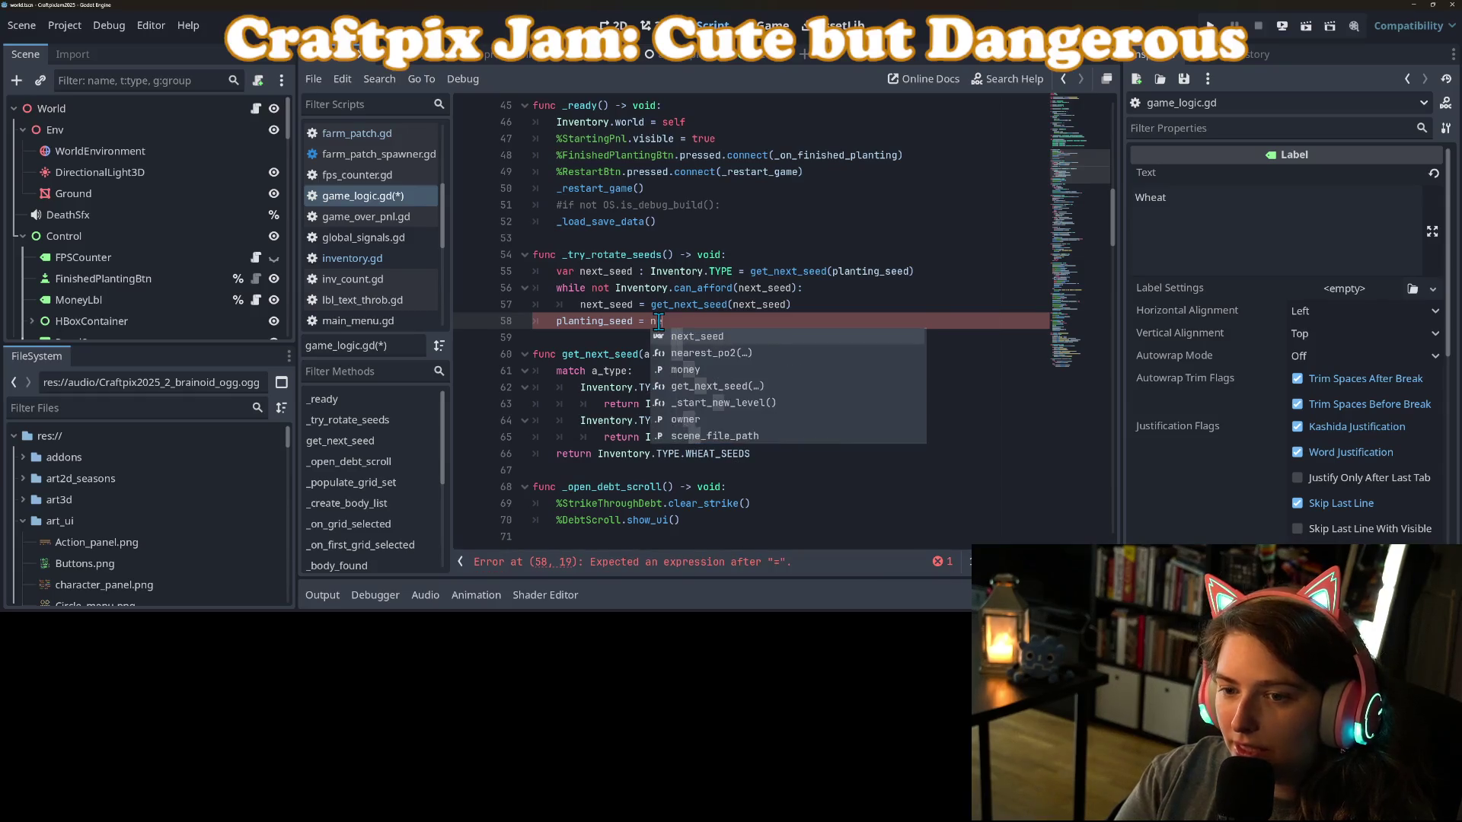
key("Return")
key("ctrl+s")
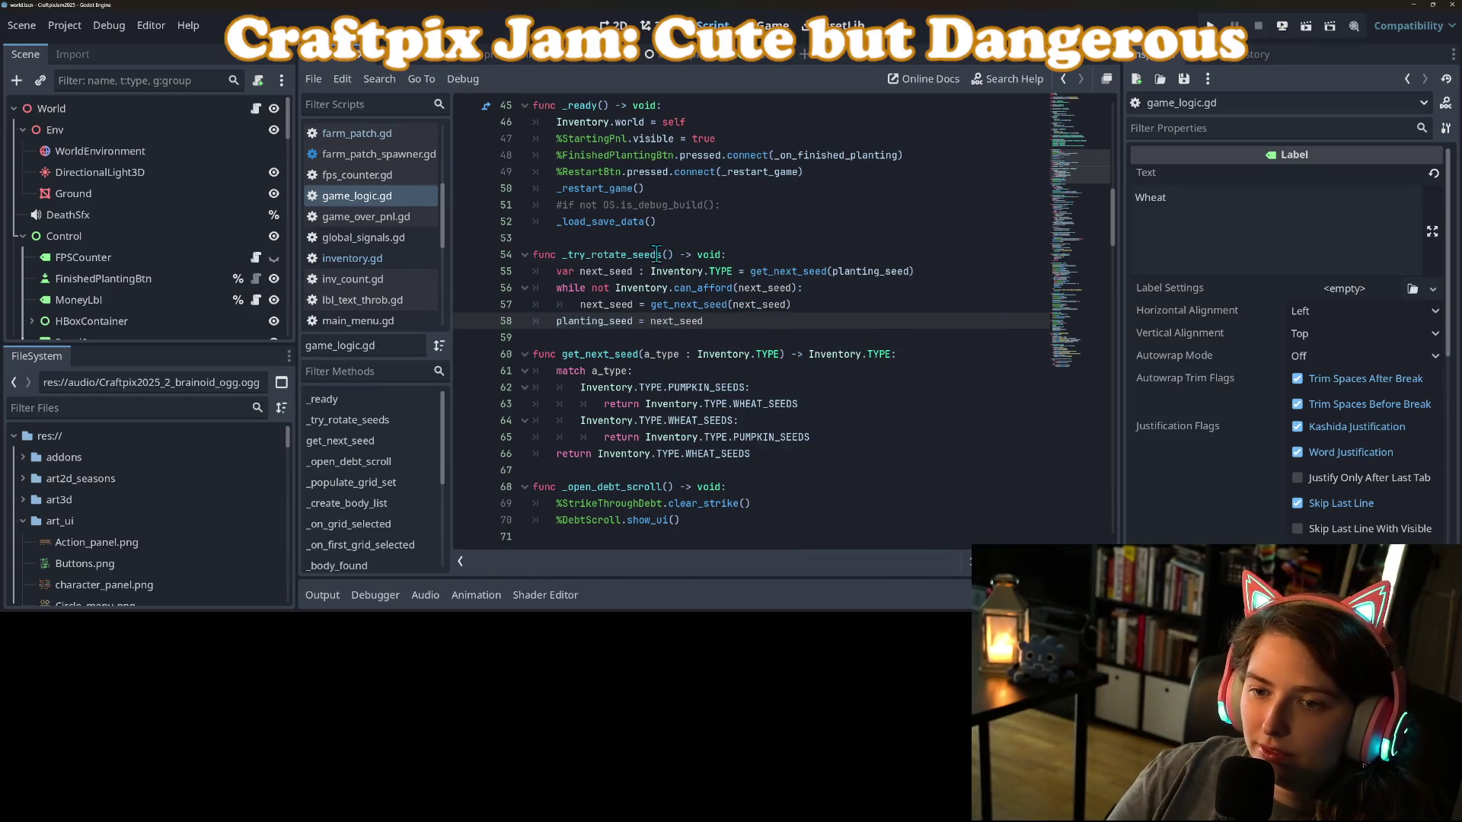
Select the _try_rotate_seeds() signature and scroll through the script to review it.
double_click(656, 254)
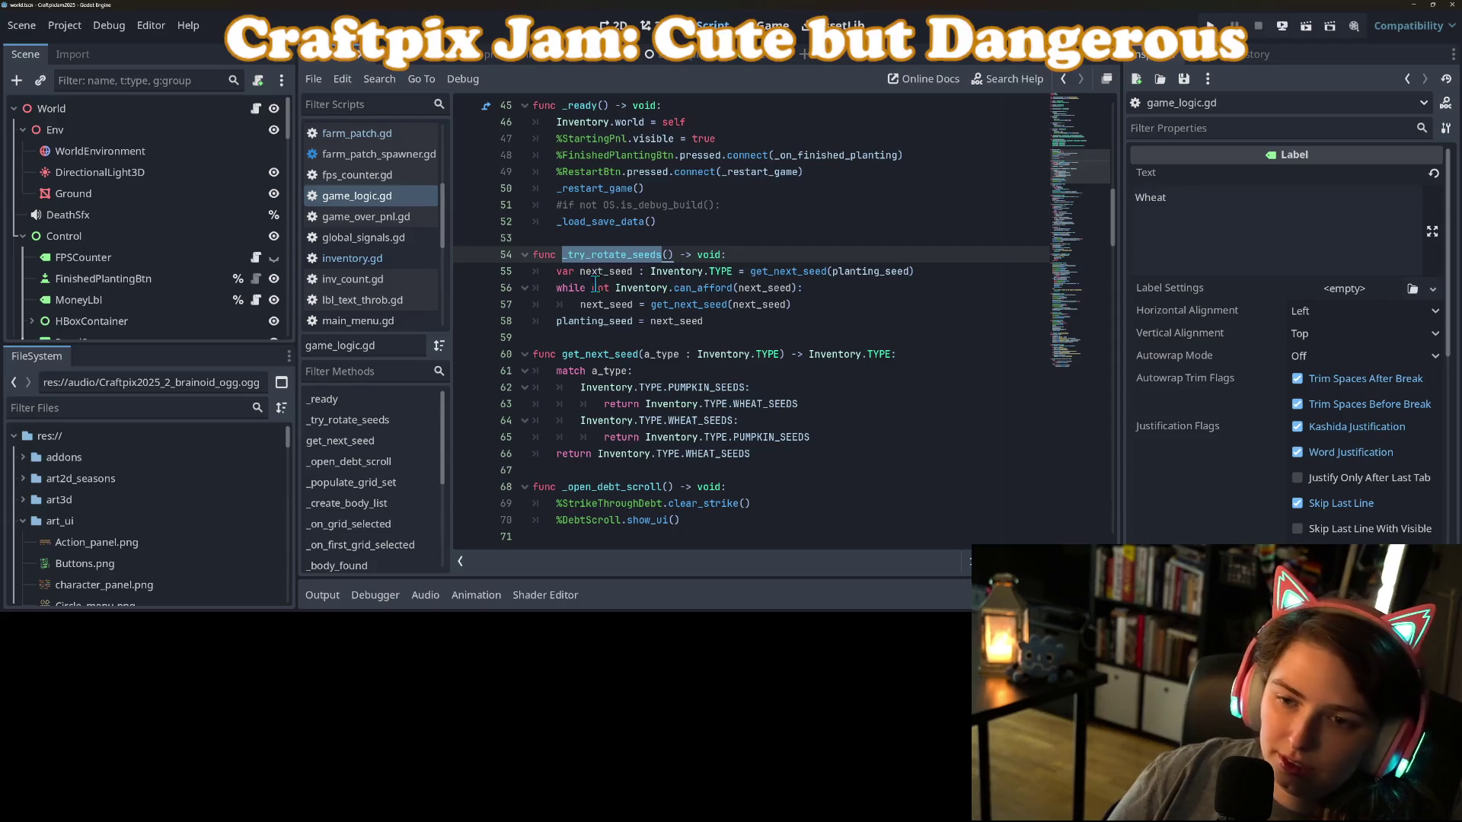
left_click_drag(562, 254, 675, 254)
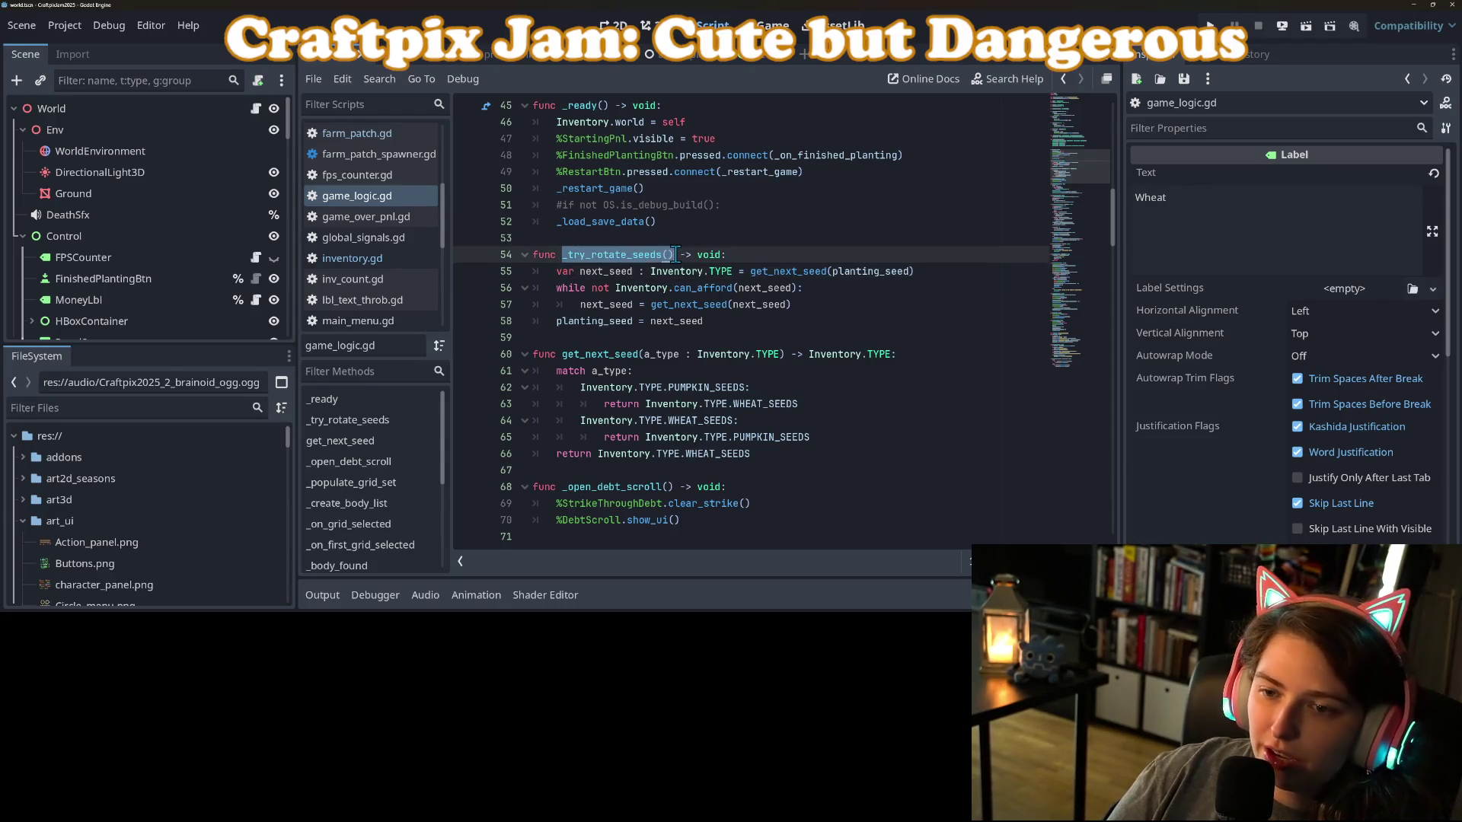
left_click(648, 306)
scroll(629, 316, "down", 1)
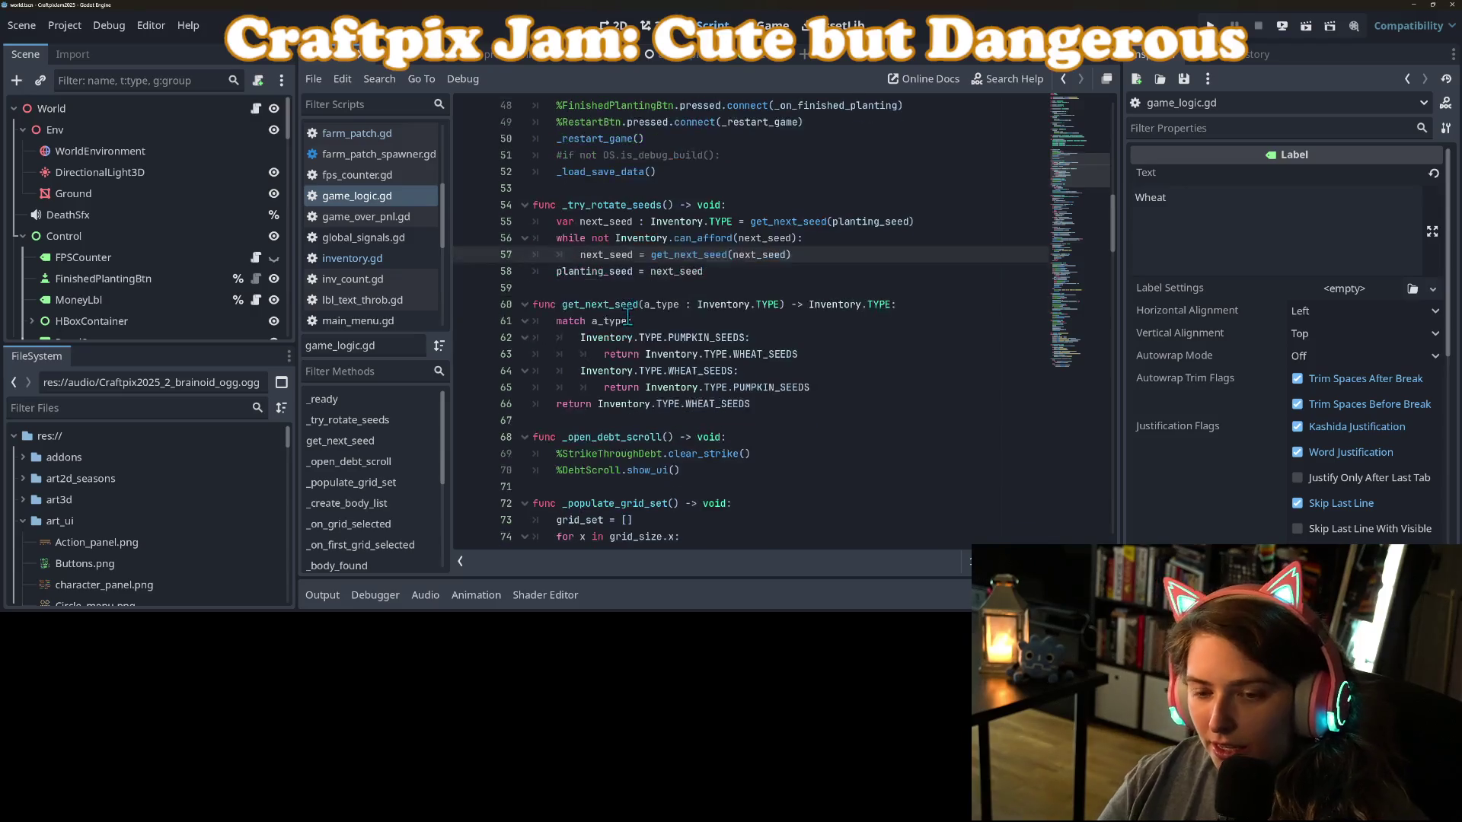
mouse_move(628, 316)
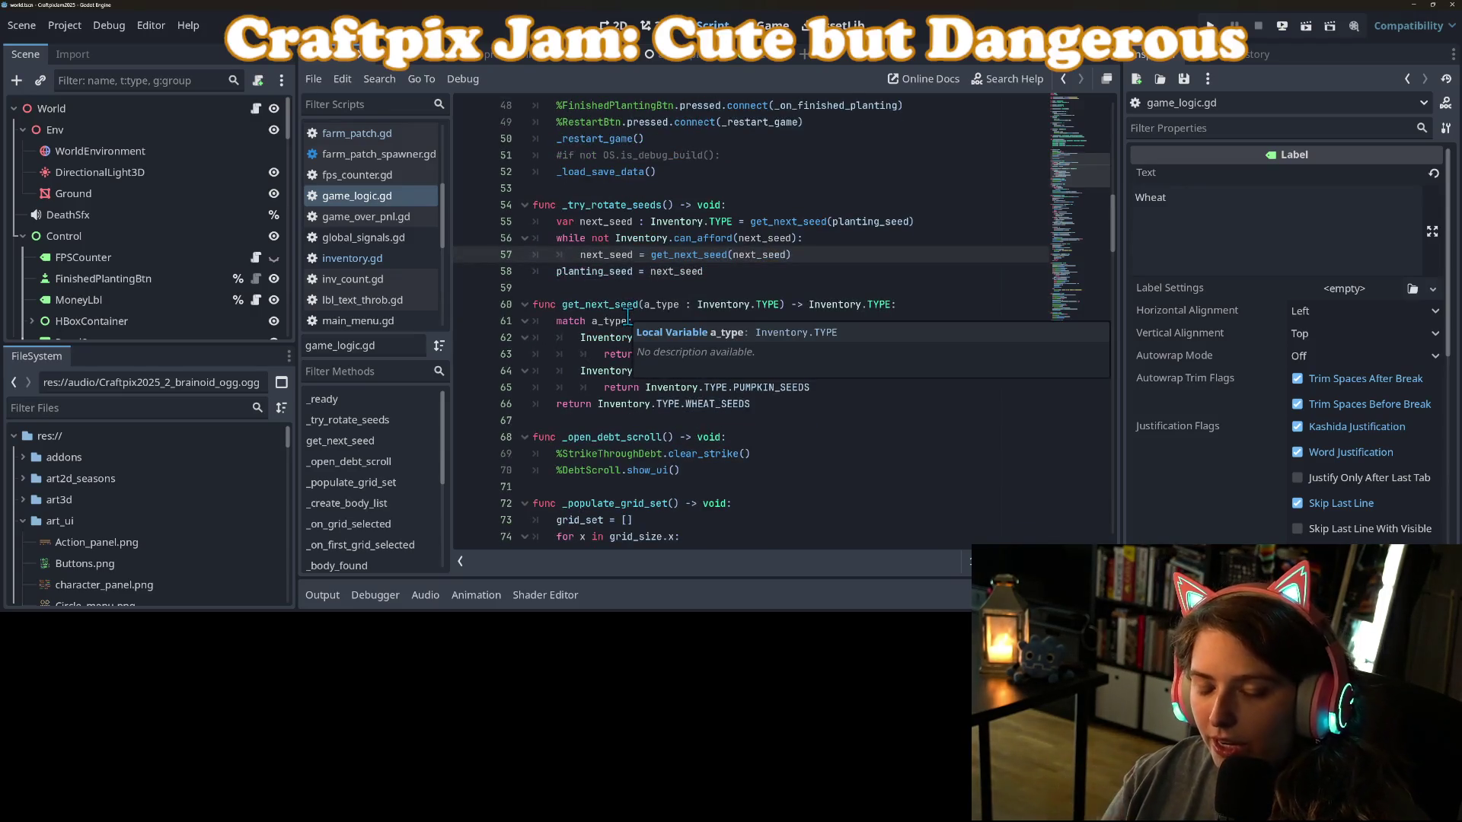
scroll(628, 316, "down", 5)
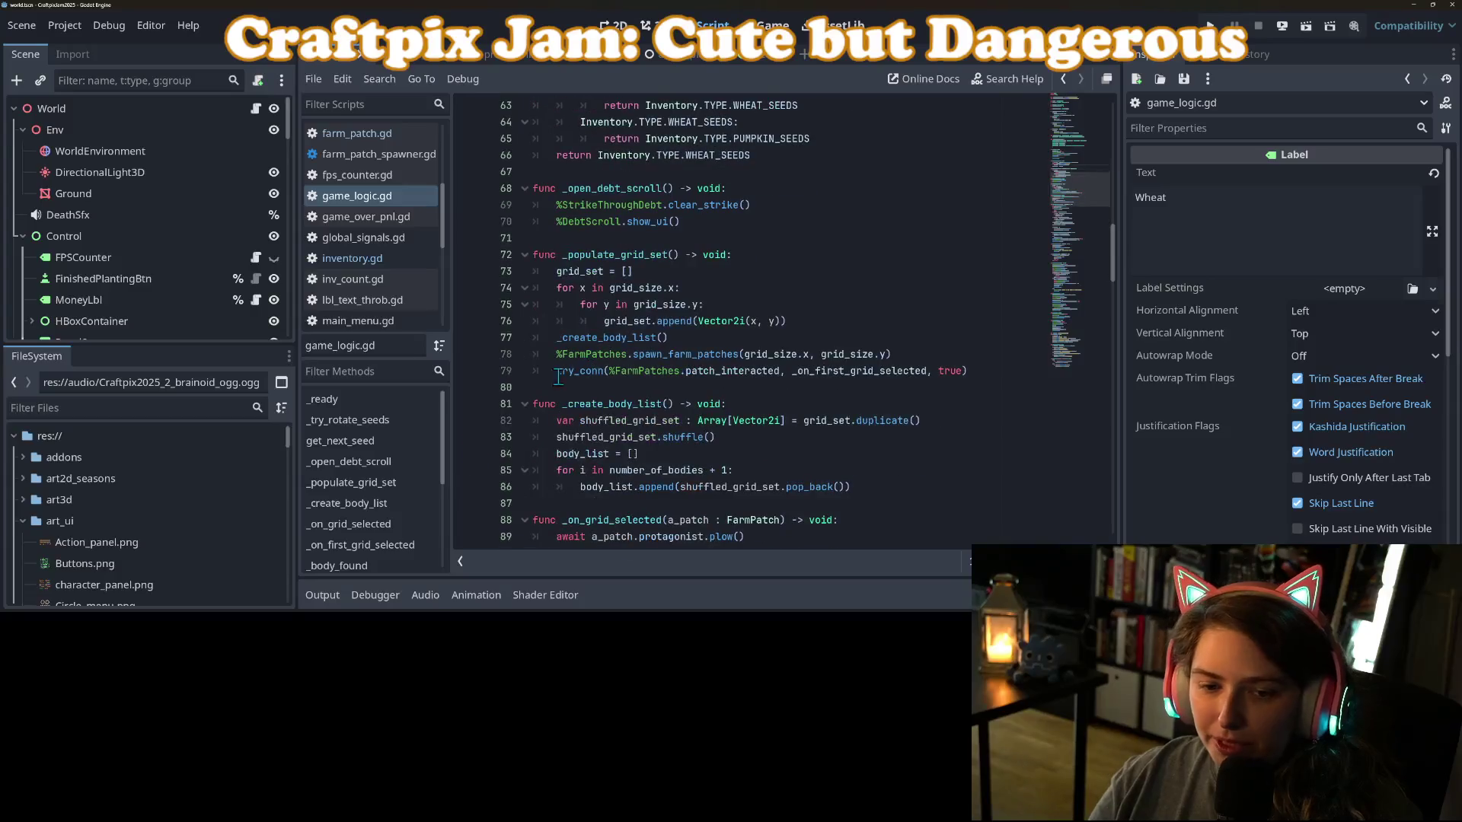
scroll(435, 481, "down", 2)
scroll(433, 475, "down", 3)
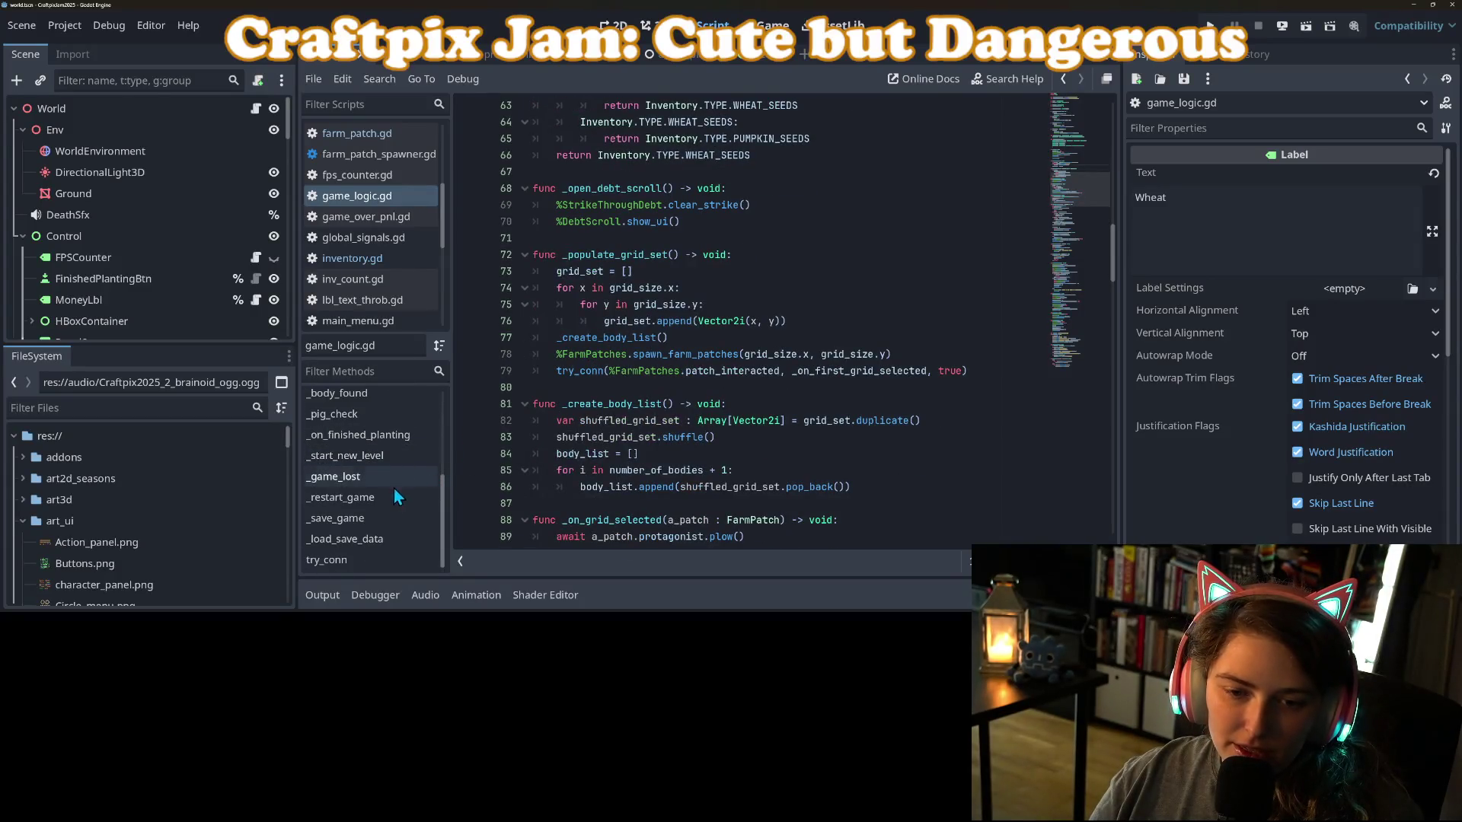
scroll(398, 525, "up", 5)
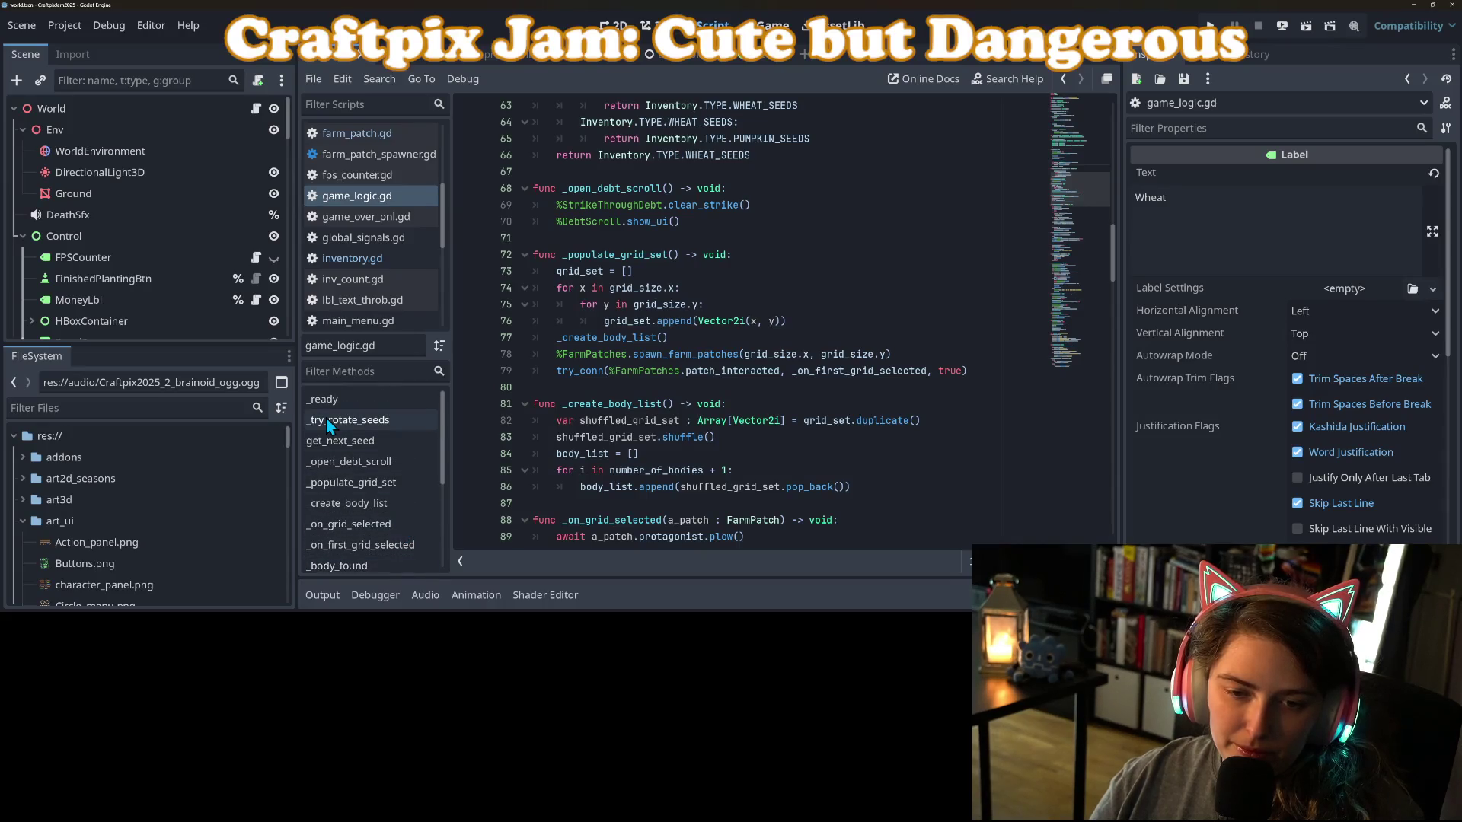
Select the whole get_next_seed function on lines 60–66 and delete it.
left_click(372, 440)
left_click(563, 323)
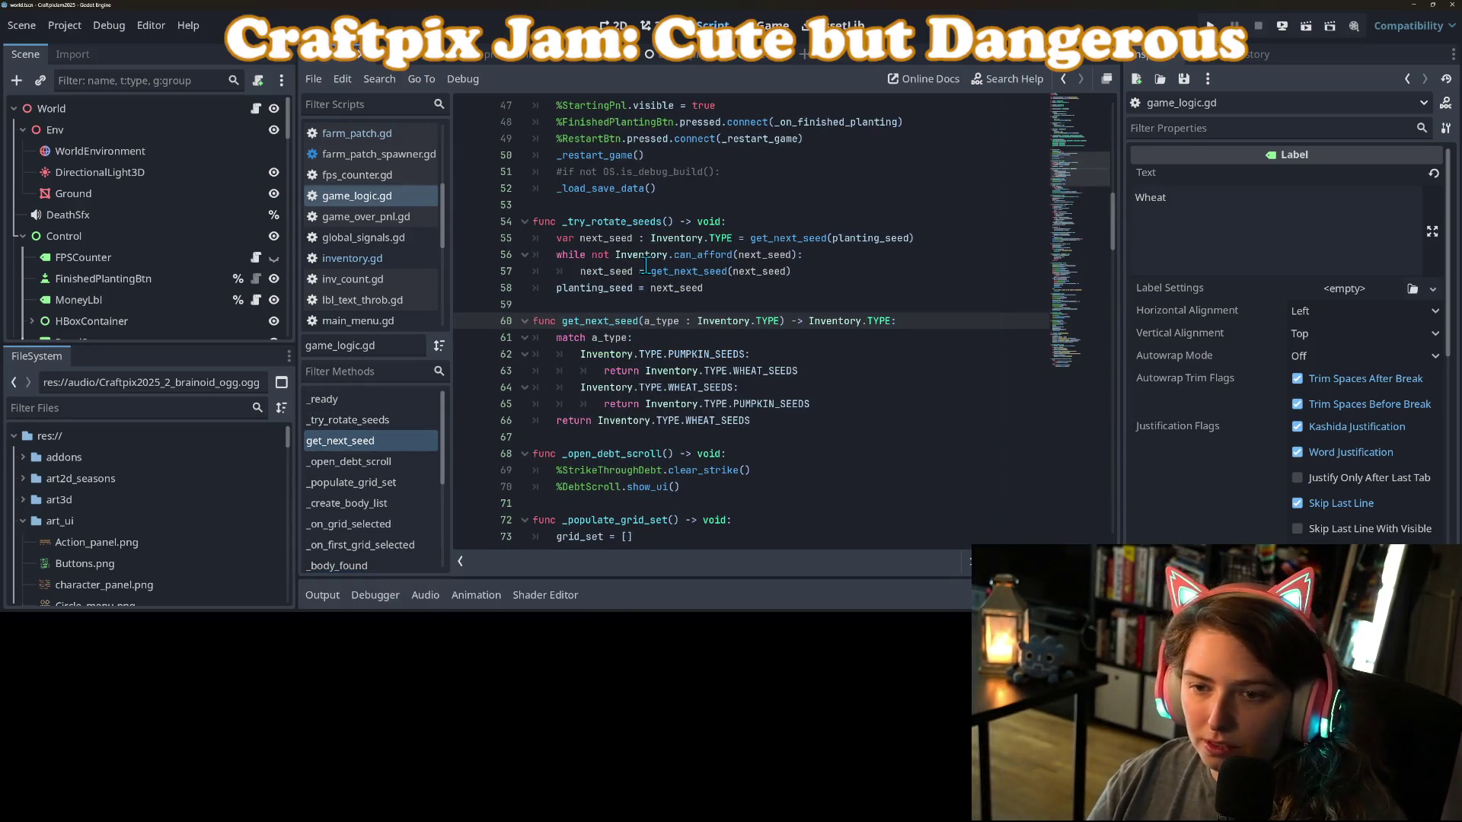
left_click_drag(752, 420, 494, 326)
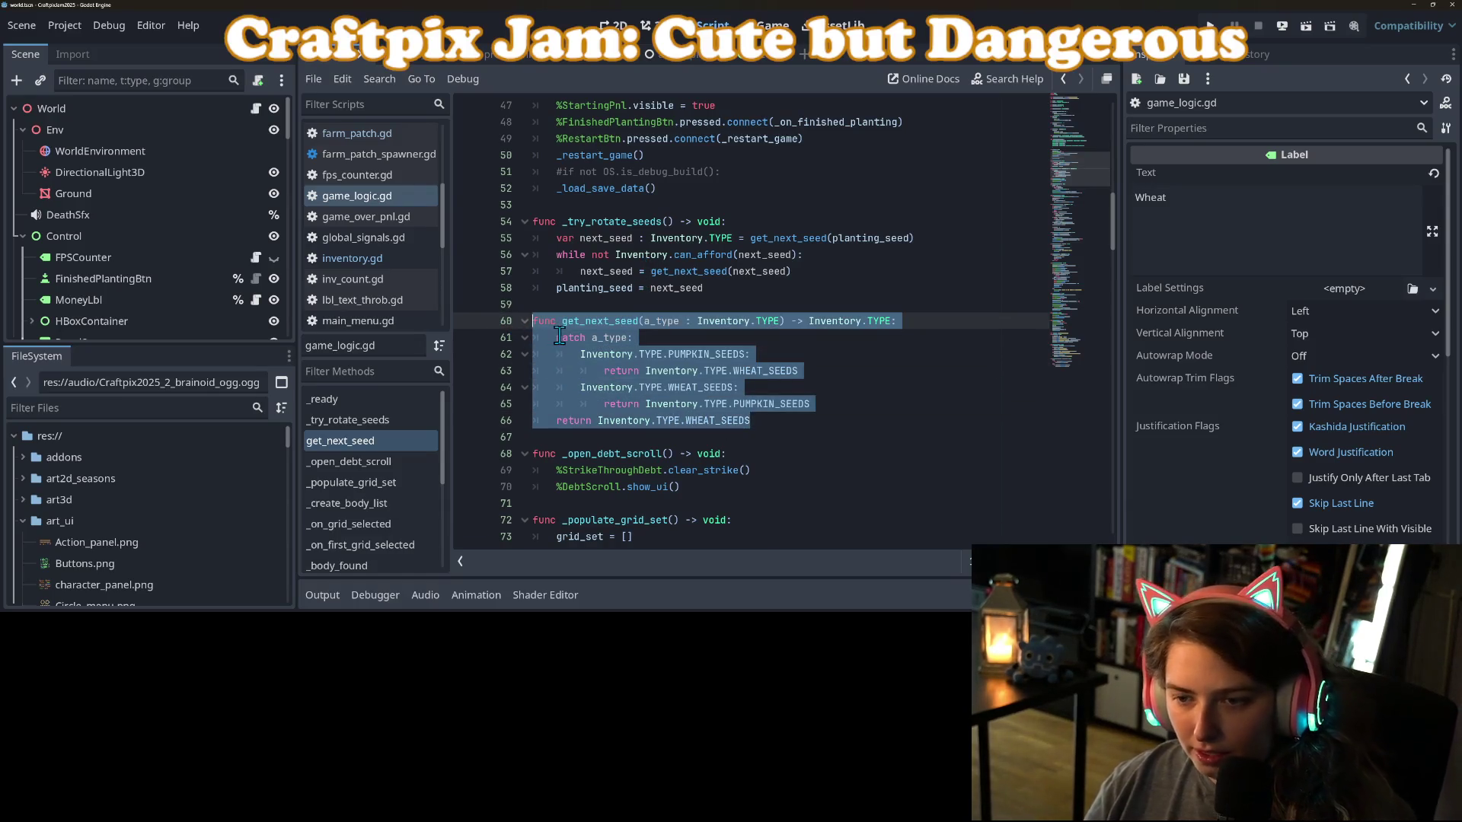
key("BackSpace")
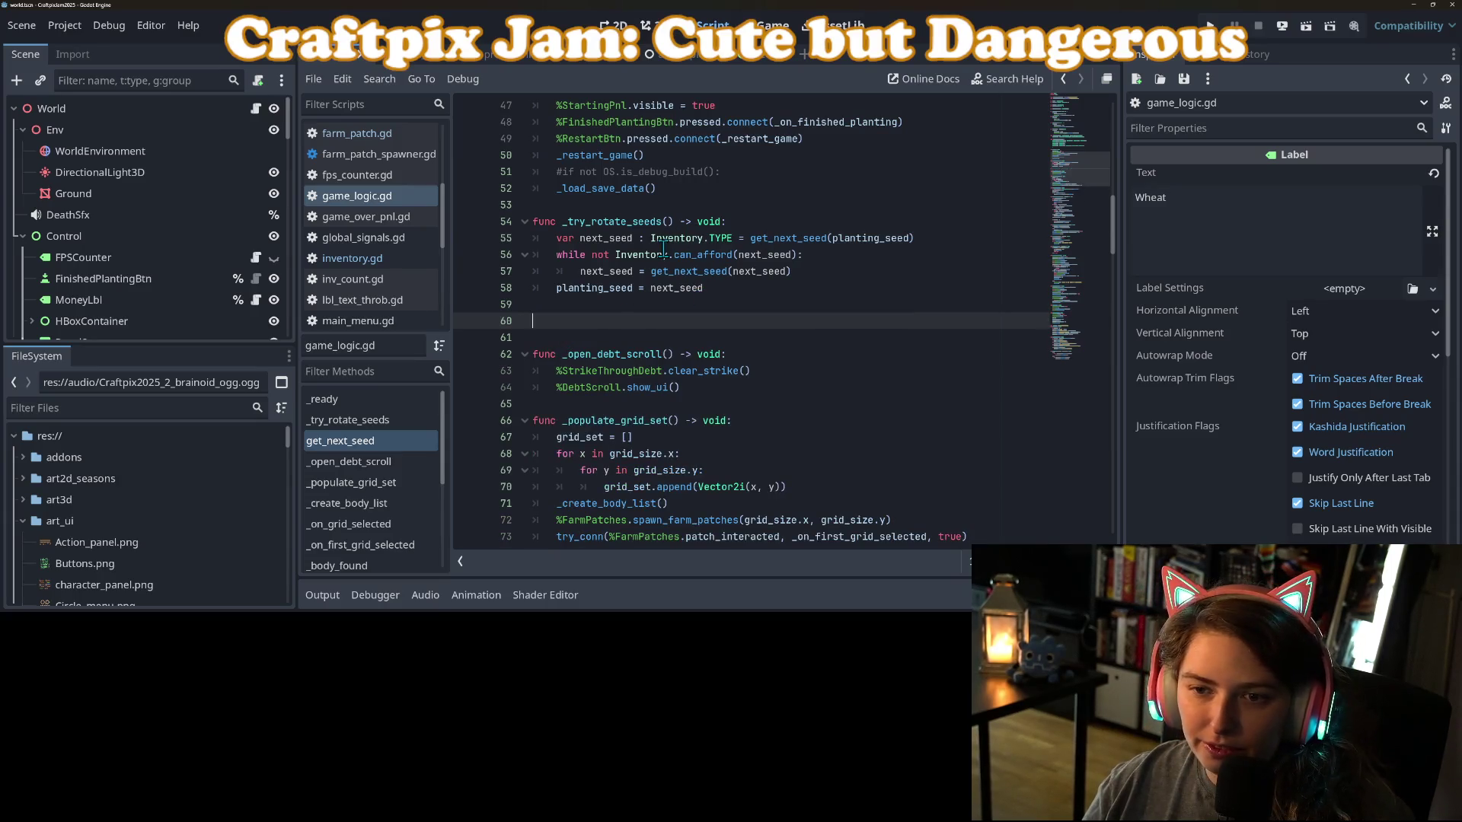
Paste the get_next_seed function at the end of inventory.gd.
left_click(679, 242)
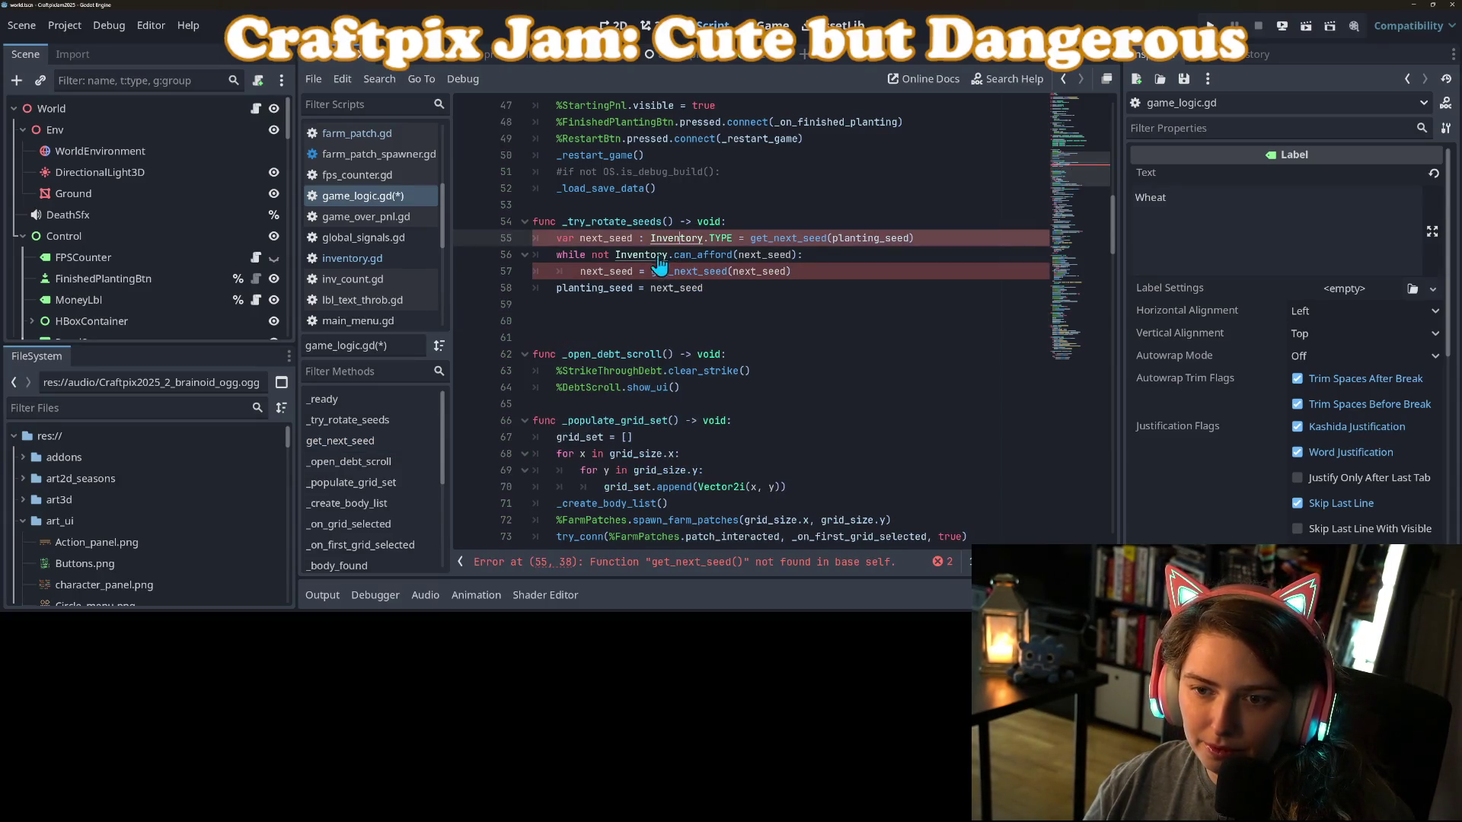
left_click(361, 262)
left_click(702, 373)
scroll(702, 378, "down", 1)
left_click(632, 520)
key("ctrl+v")
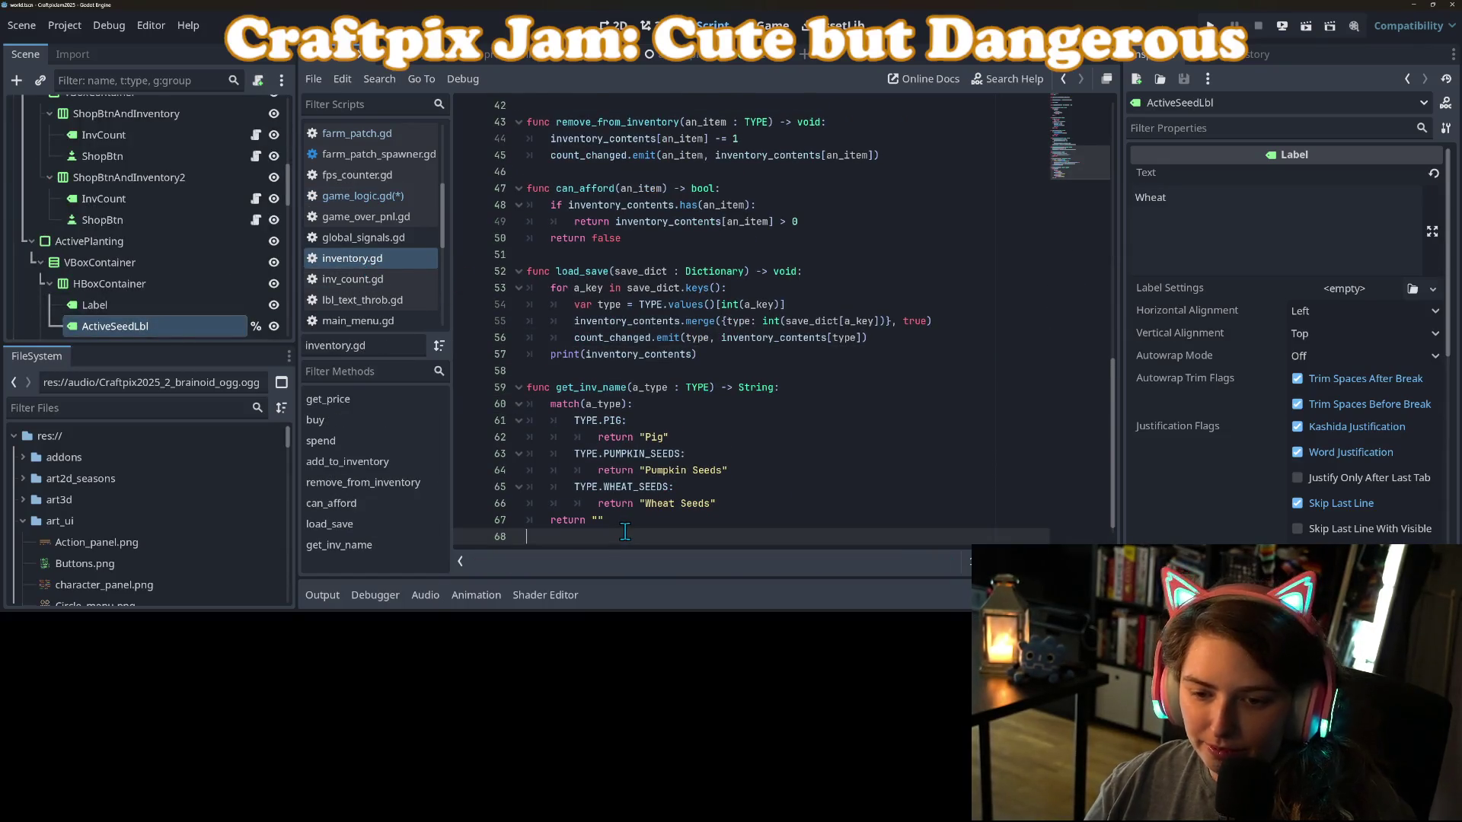
Strip the 'Inventory.' prefix from get_next_seed's parameter and return types.
scroll(580, 456, "down", 2)
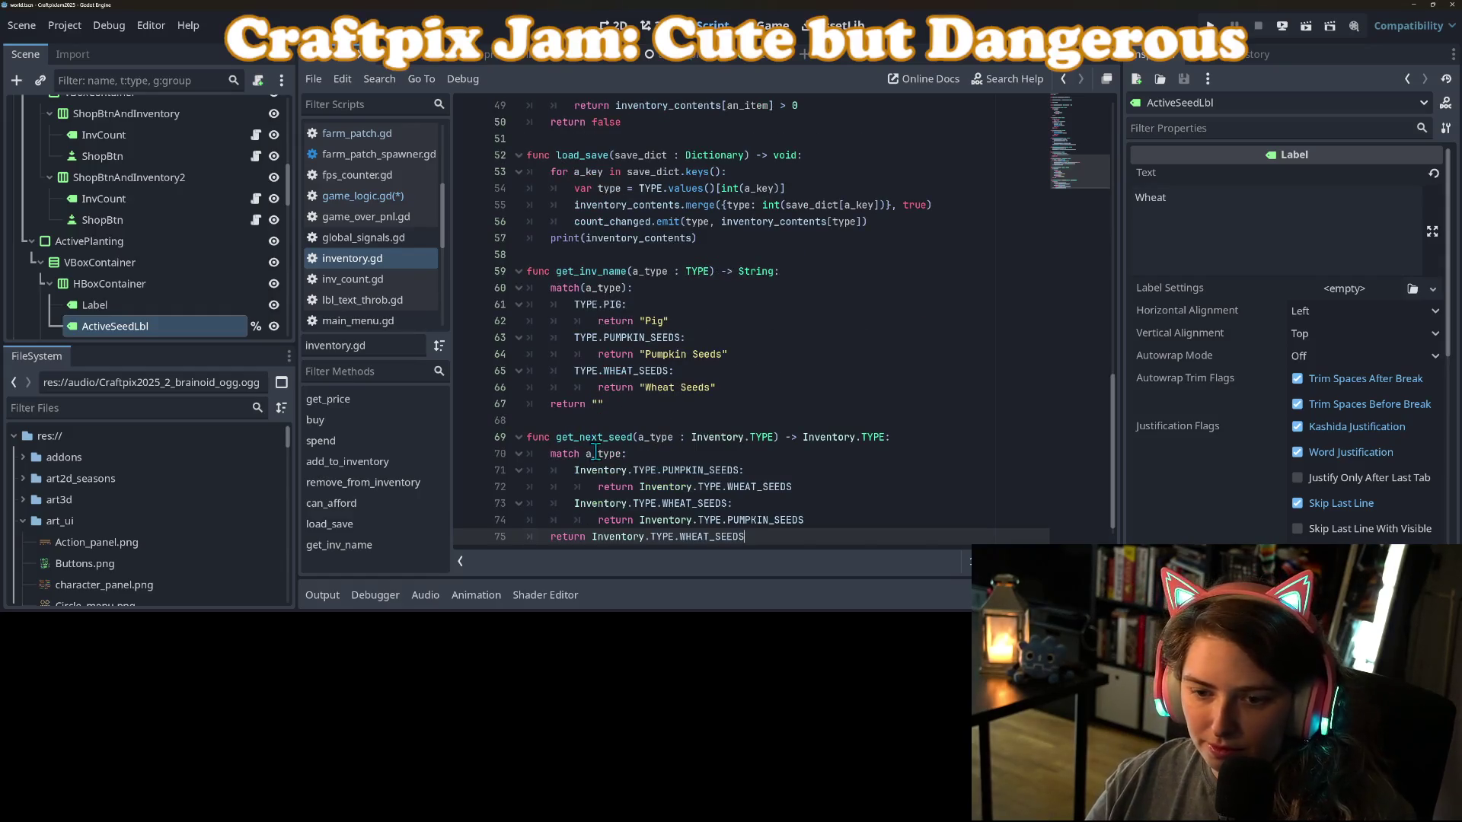
double_click(714, 440)
key("BackSpace")
key("Delete")
double_click(769, 439)
key("BackSpace")
key("Delete")
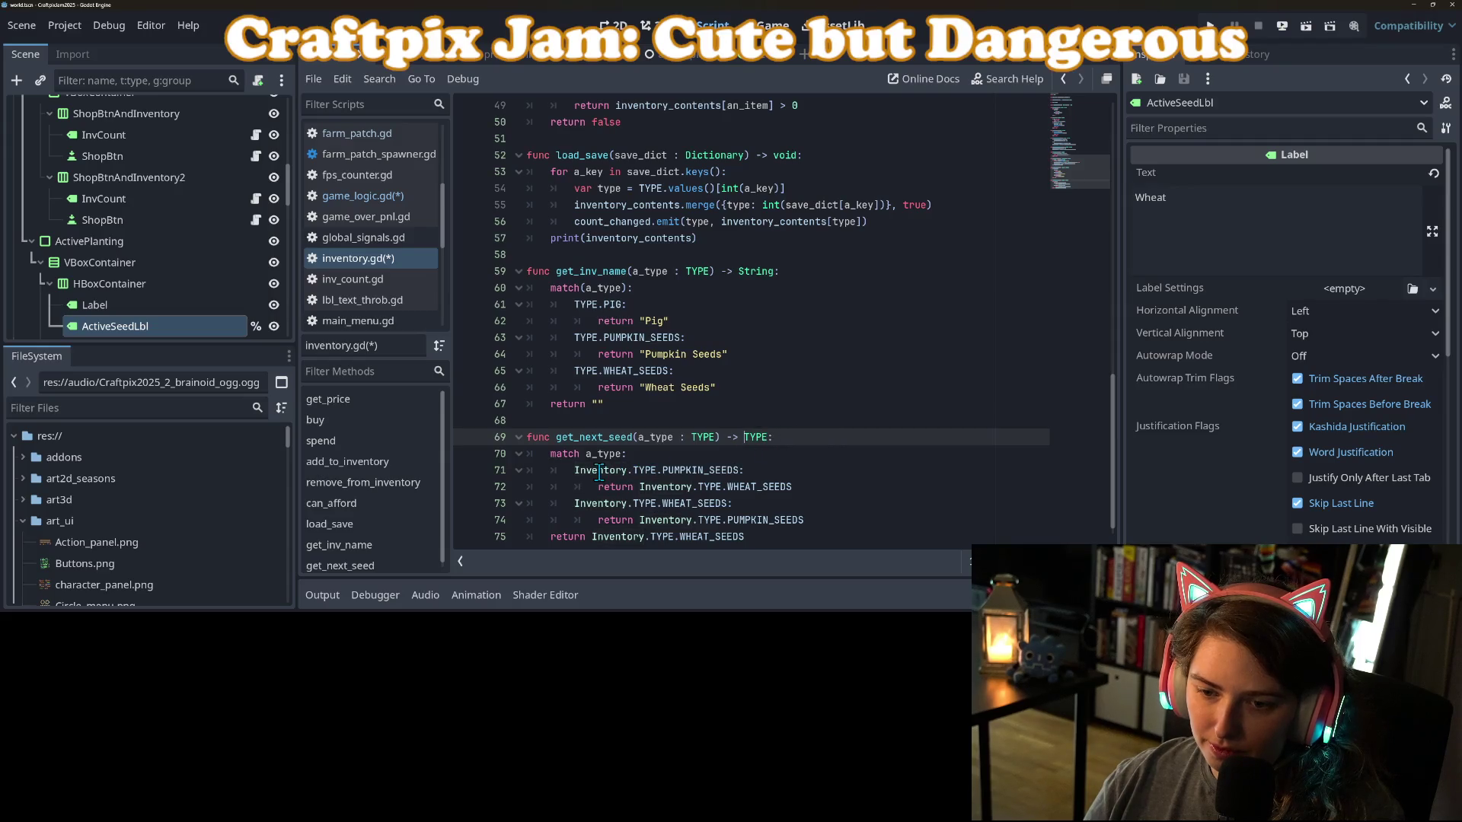
Remove 'Inventory.' from the TYPE references on lines 71–75 and save both scripts.
double_click(599, 471)
key("BackSpace")
key("Delete")
double_click(685, 488)
key("BackSpace")
key("Delete")
double_click(624, 504)
key("BackSpace")
key("Delete")
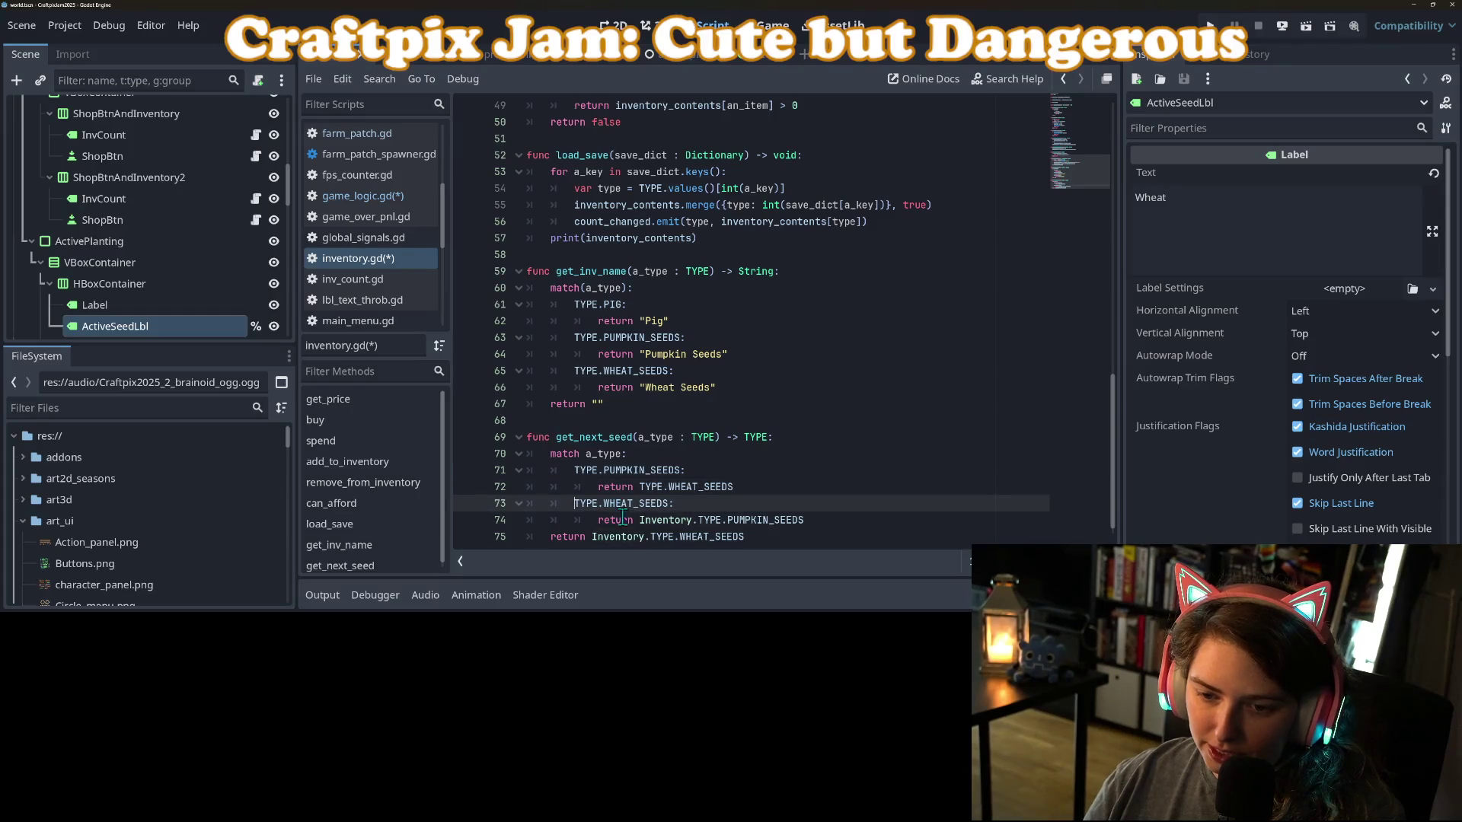
double_click(659, 520)
key("BackSpace")
key("Delete")
double_click(623, 538)
key("BackSpace")
key("Delete")
key("ctrl+s")
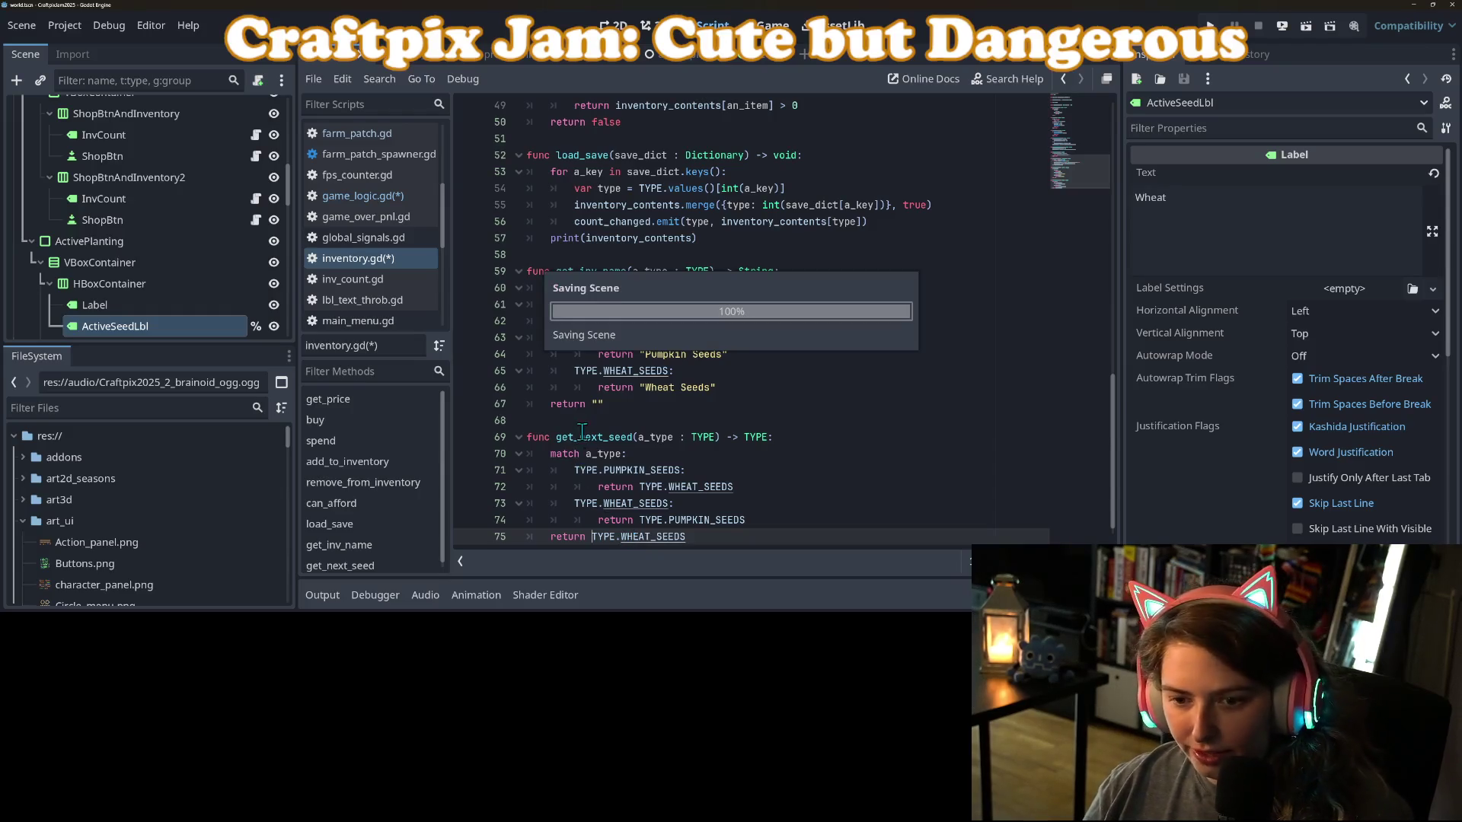
double_click(586, 437)
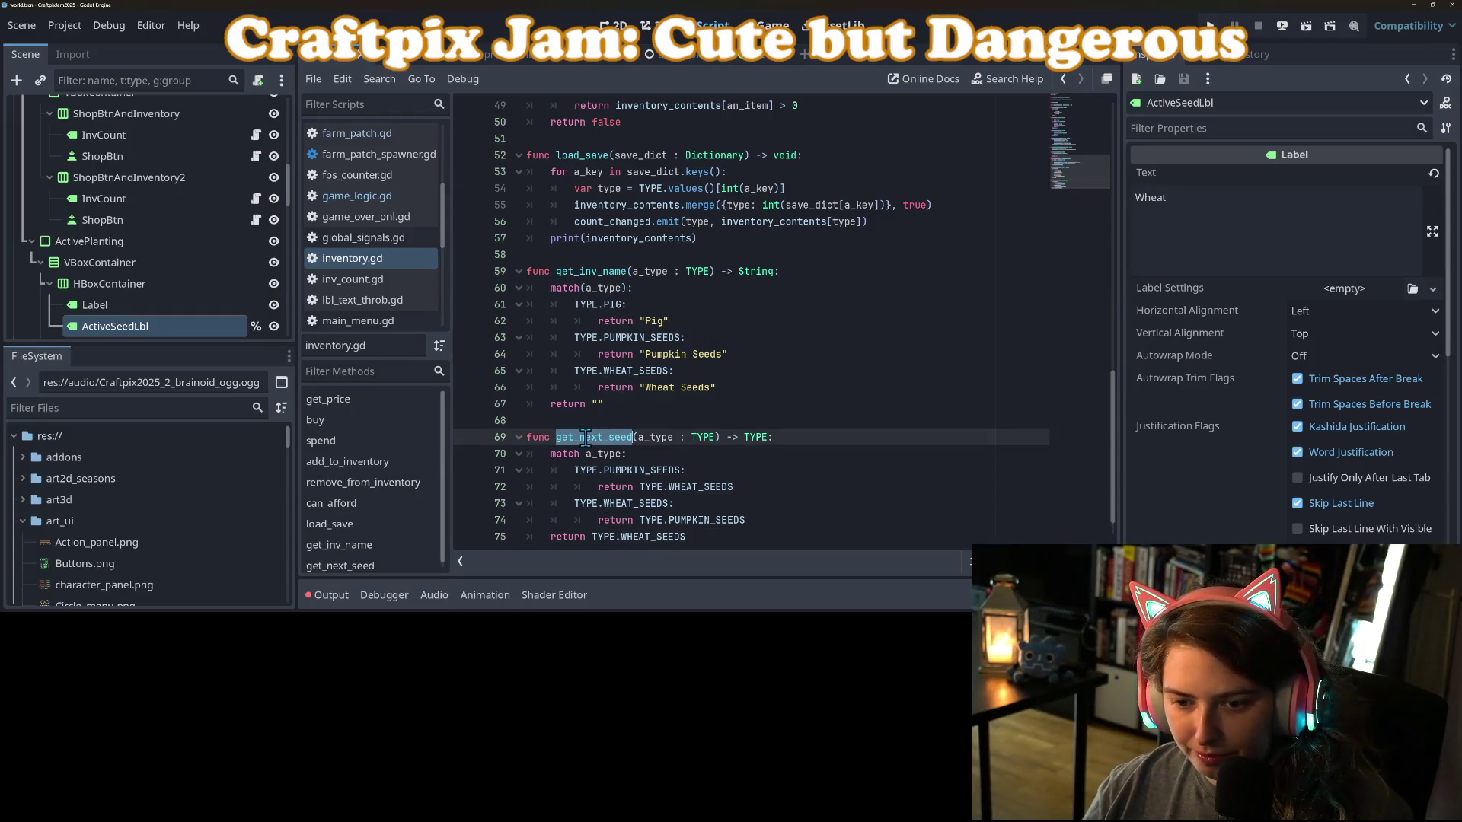
Prefix the get_next_seed calls on lines 55 and 57 with 'Inventory.' and save game_logic.gd.
left_click(372, 196)
left_click(750, 237)
type("Inventory.TYPE = Inventory.get_next_seed(planting_seed")
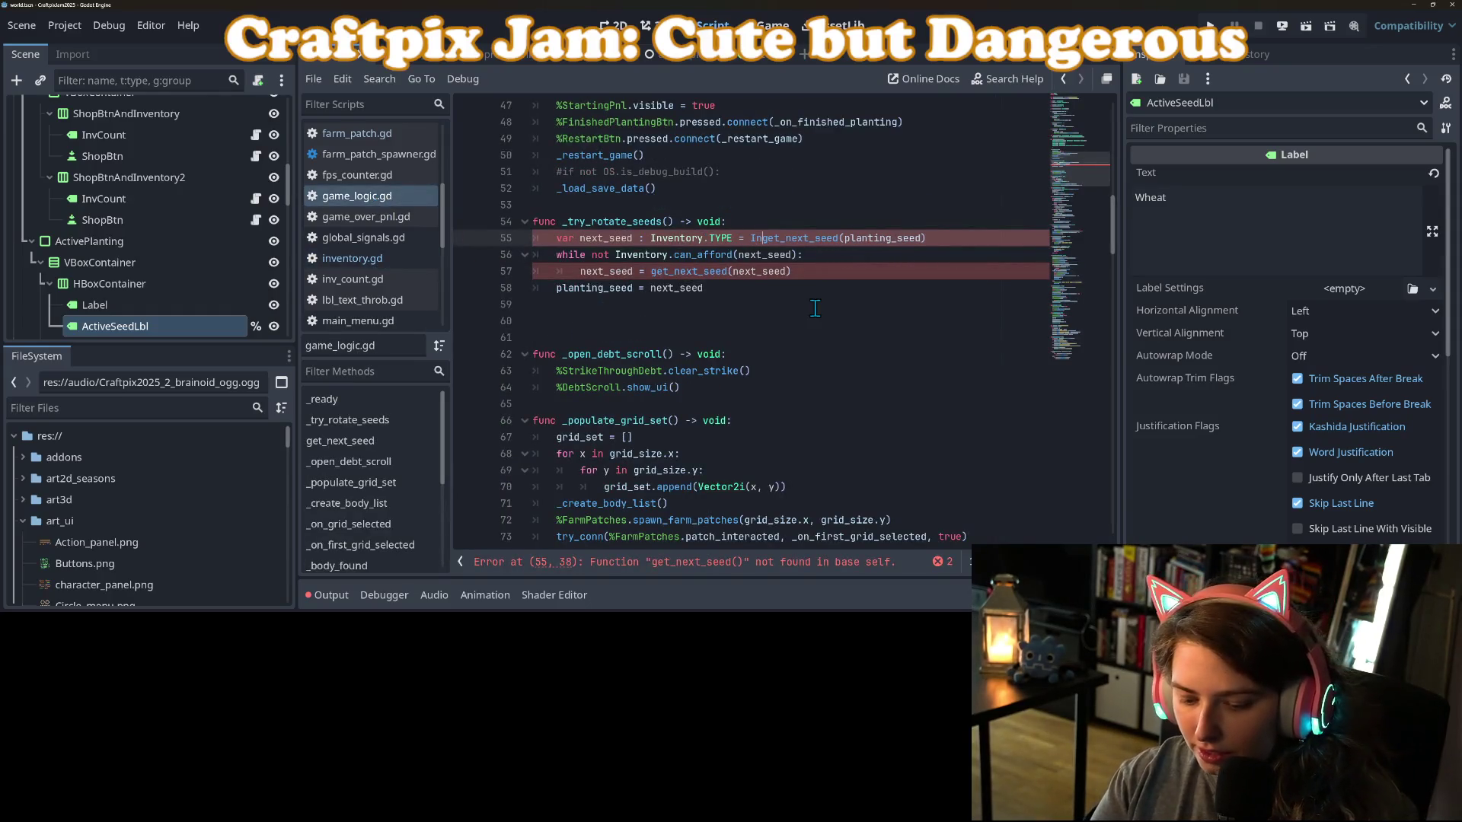
double_click(785, 238)
key("ctrl+c")
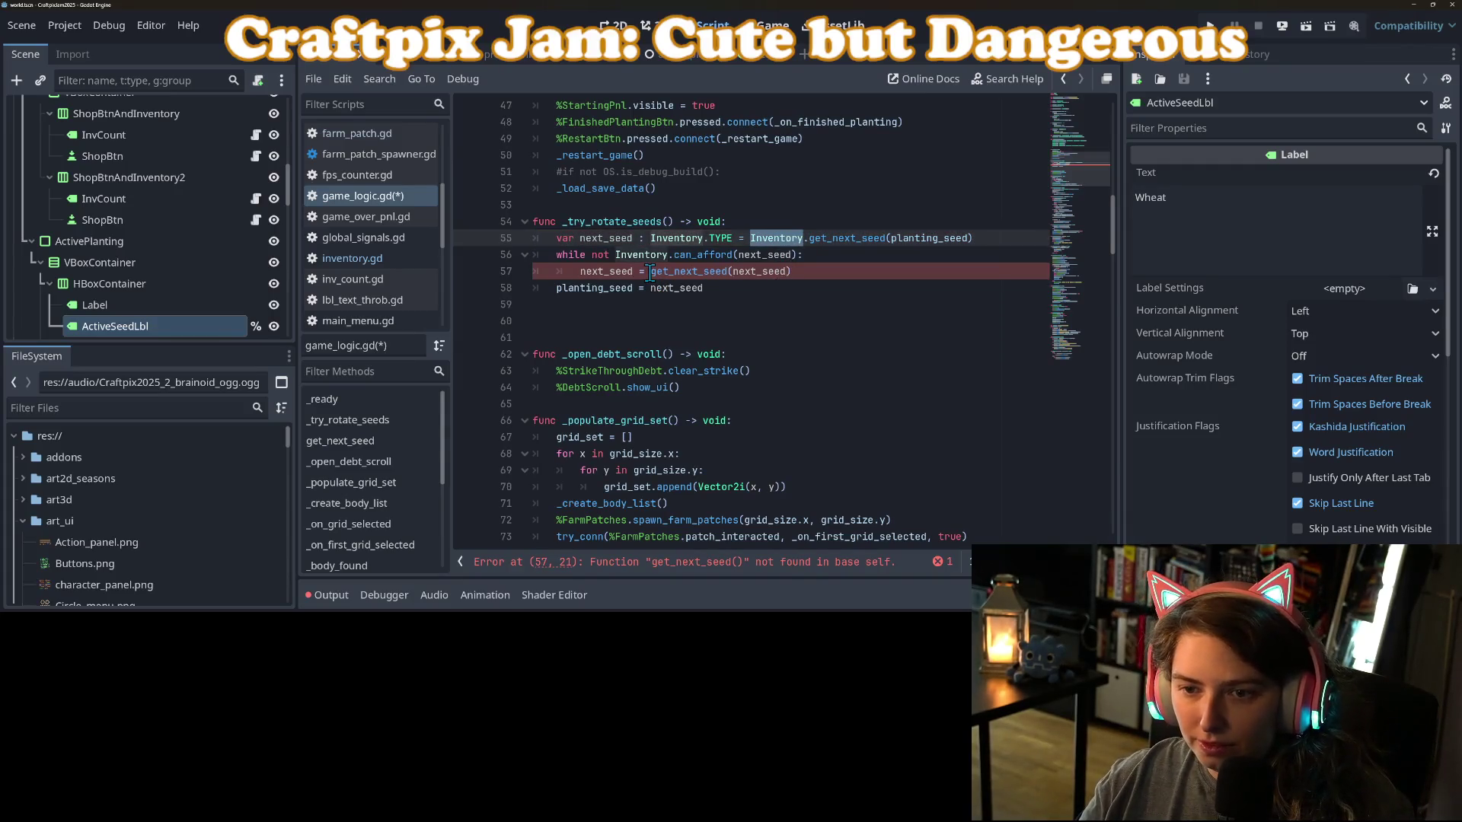
left_click(651, 272)
key("ctrl+v")
type(".")
key("ctrl+s")
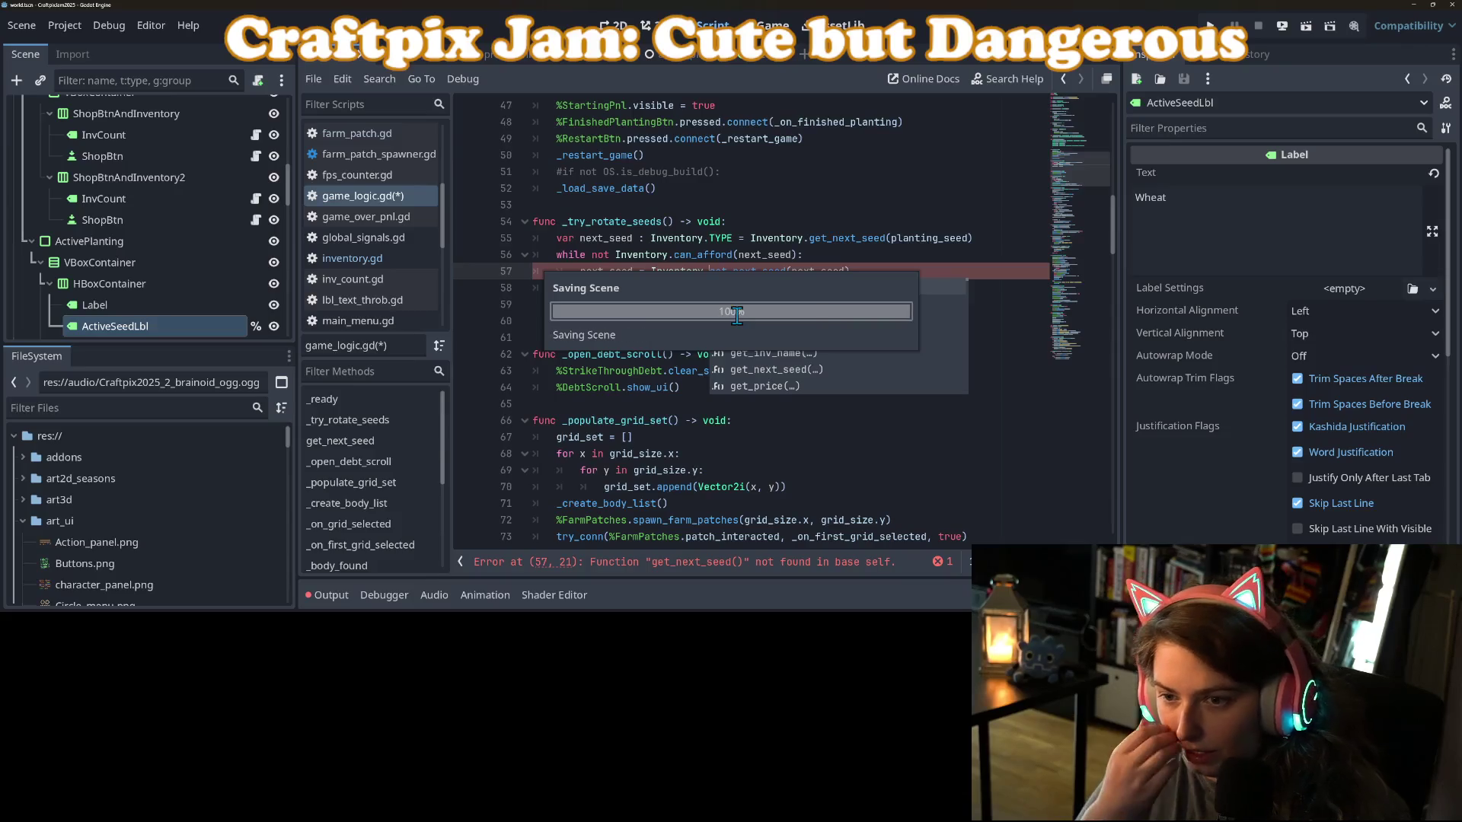
left_click(659, 322)
type("func _")
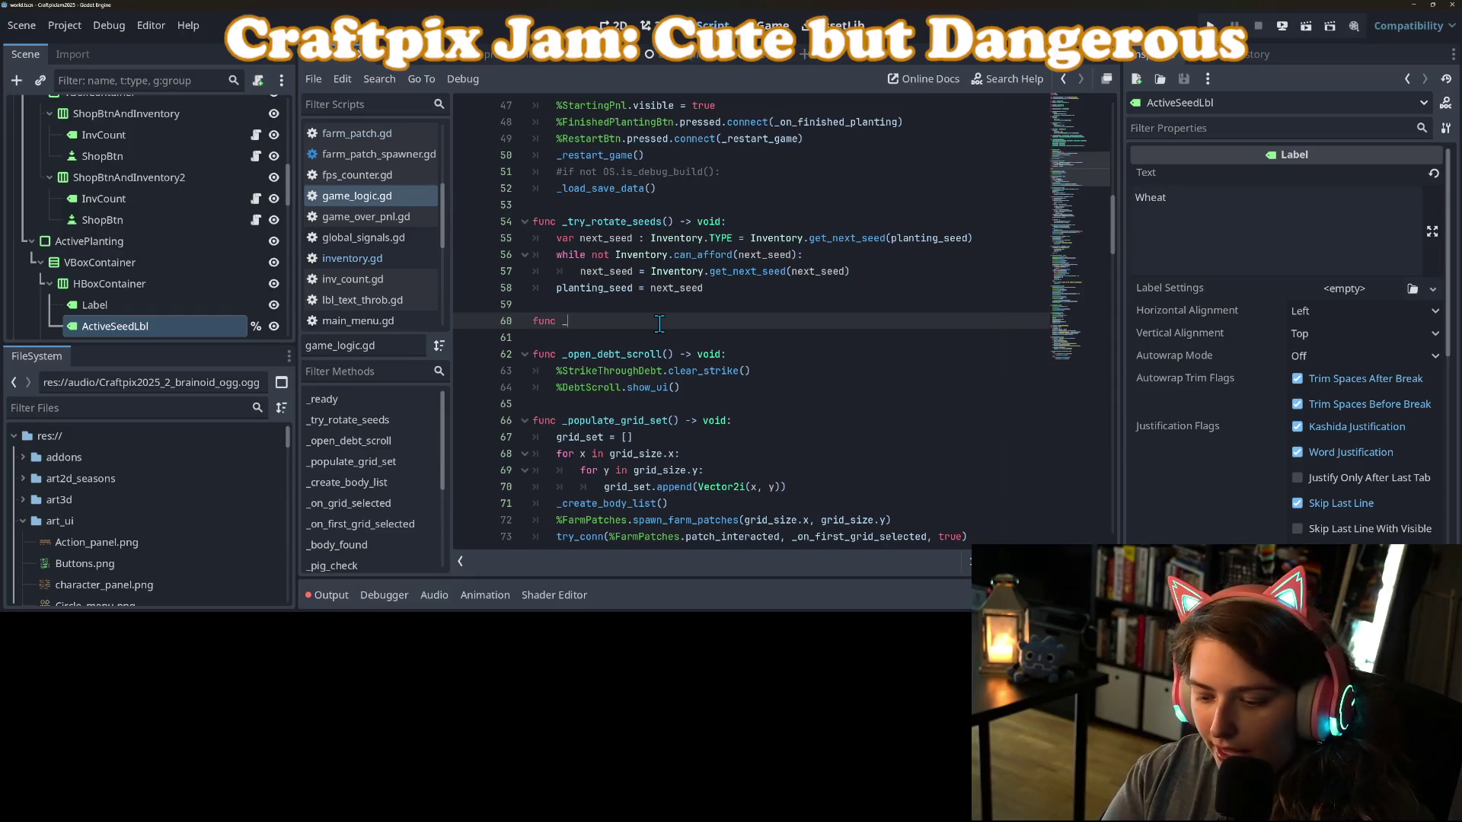
Start a new _unhandled_key_input(event) function, replacing the autocompleted _input signature.
type("in")
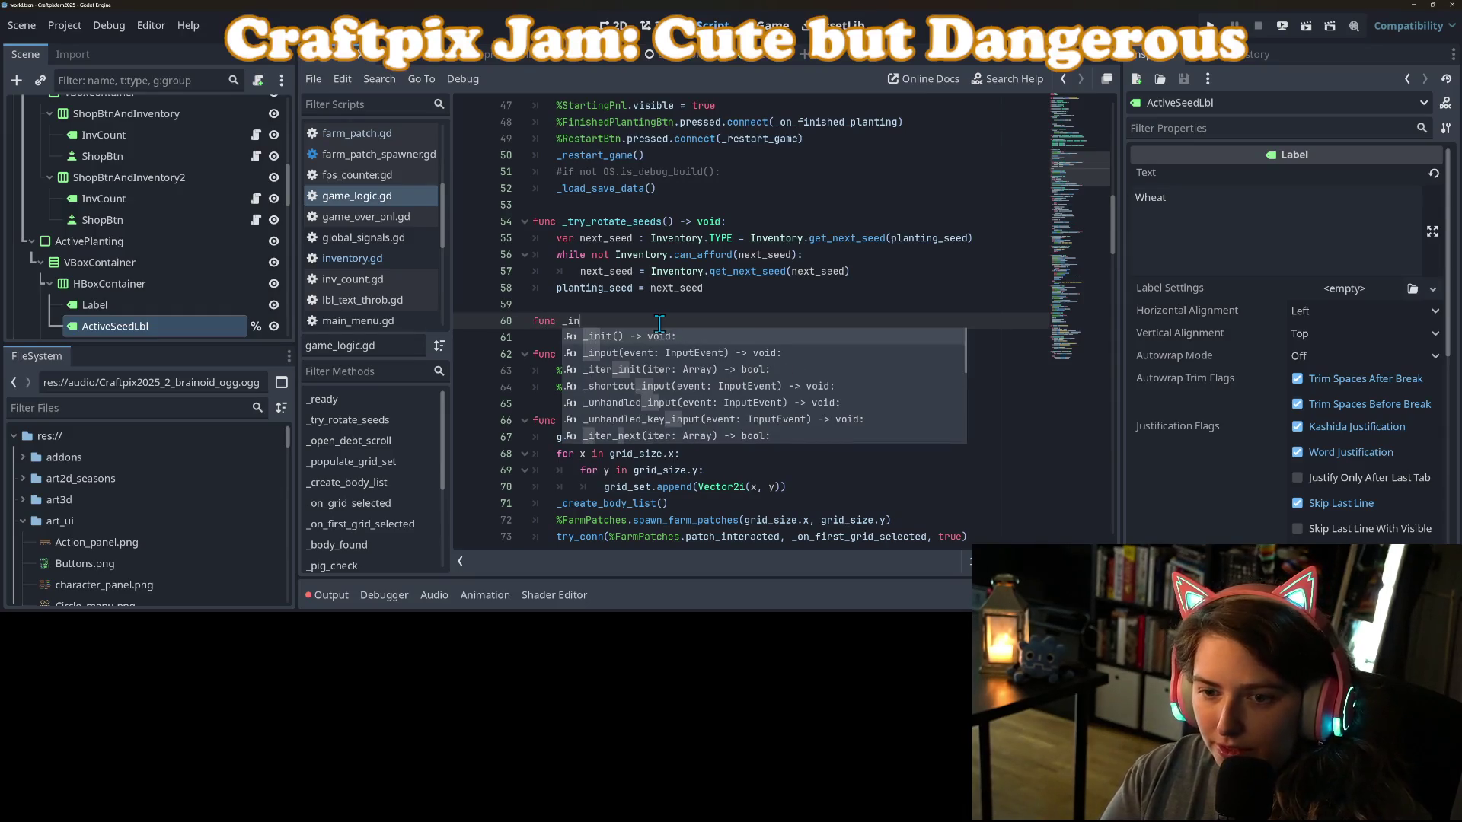
key("Down")
key("Return")
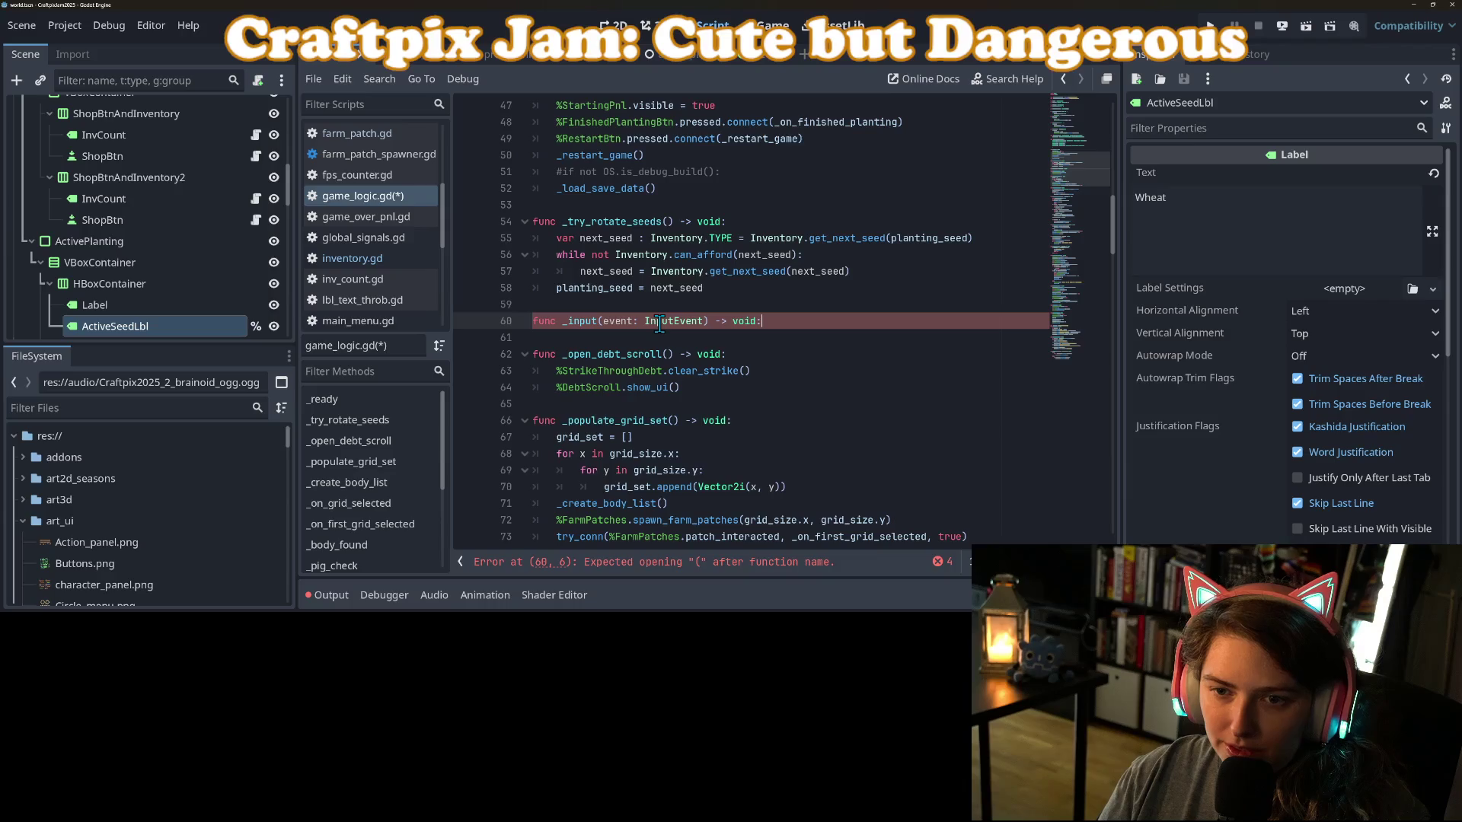
key("Return")
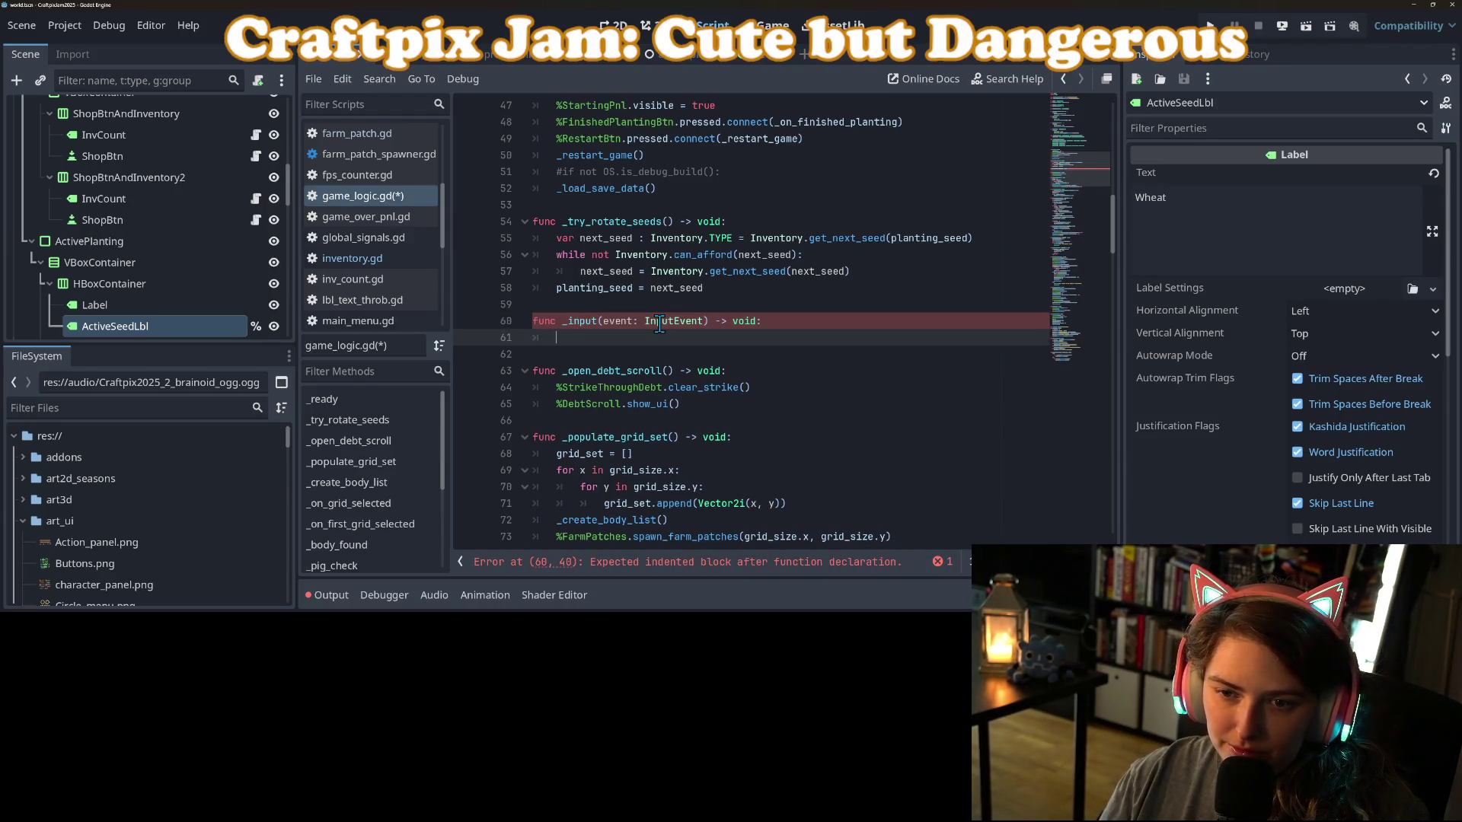
type("if")
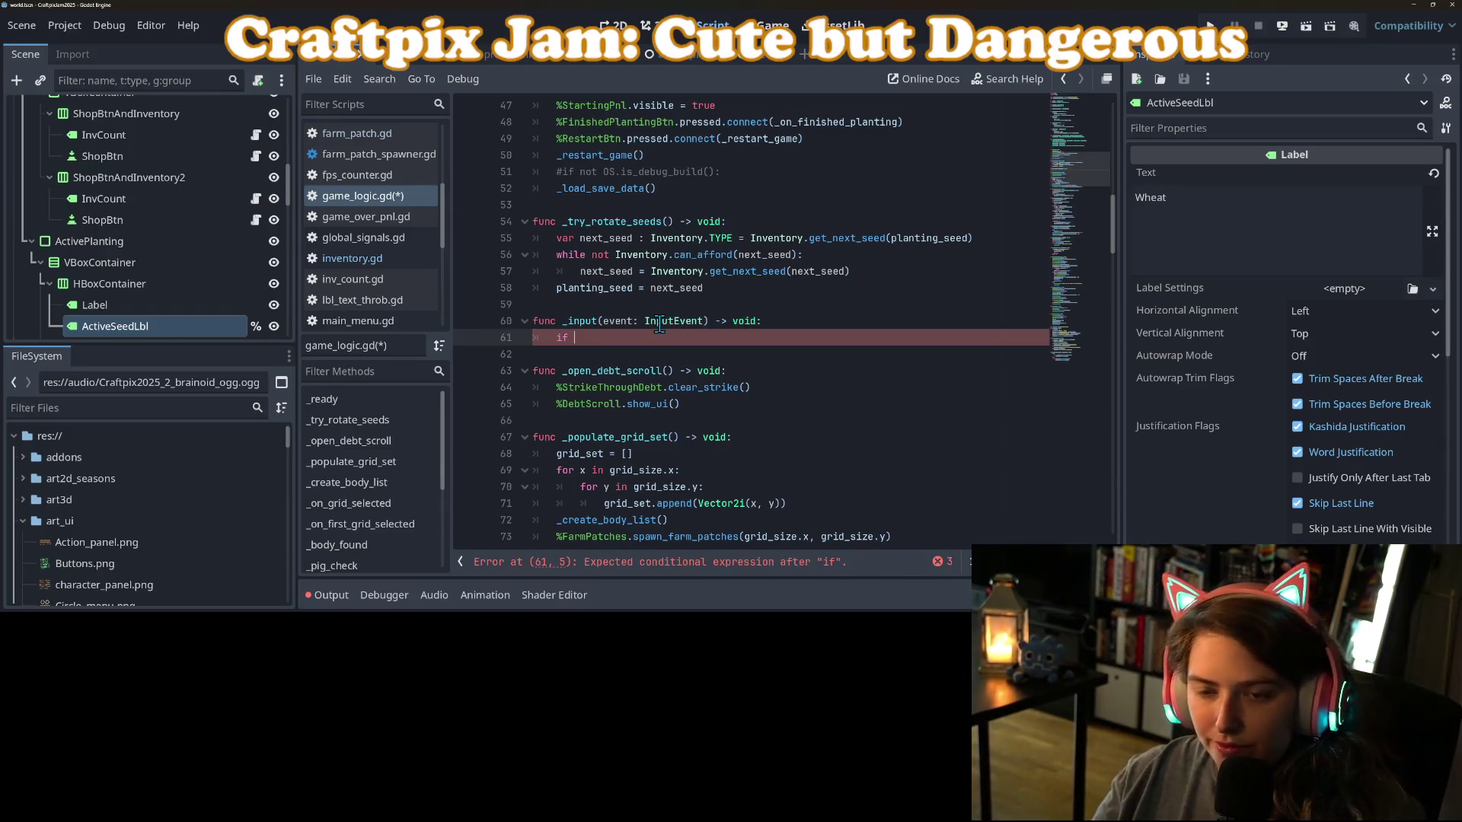
double_click(591, 323)
type("_ke")
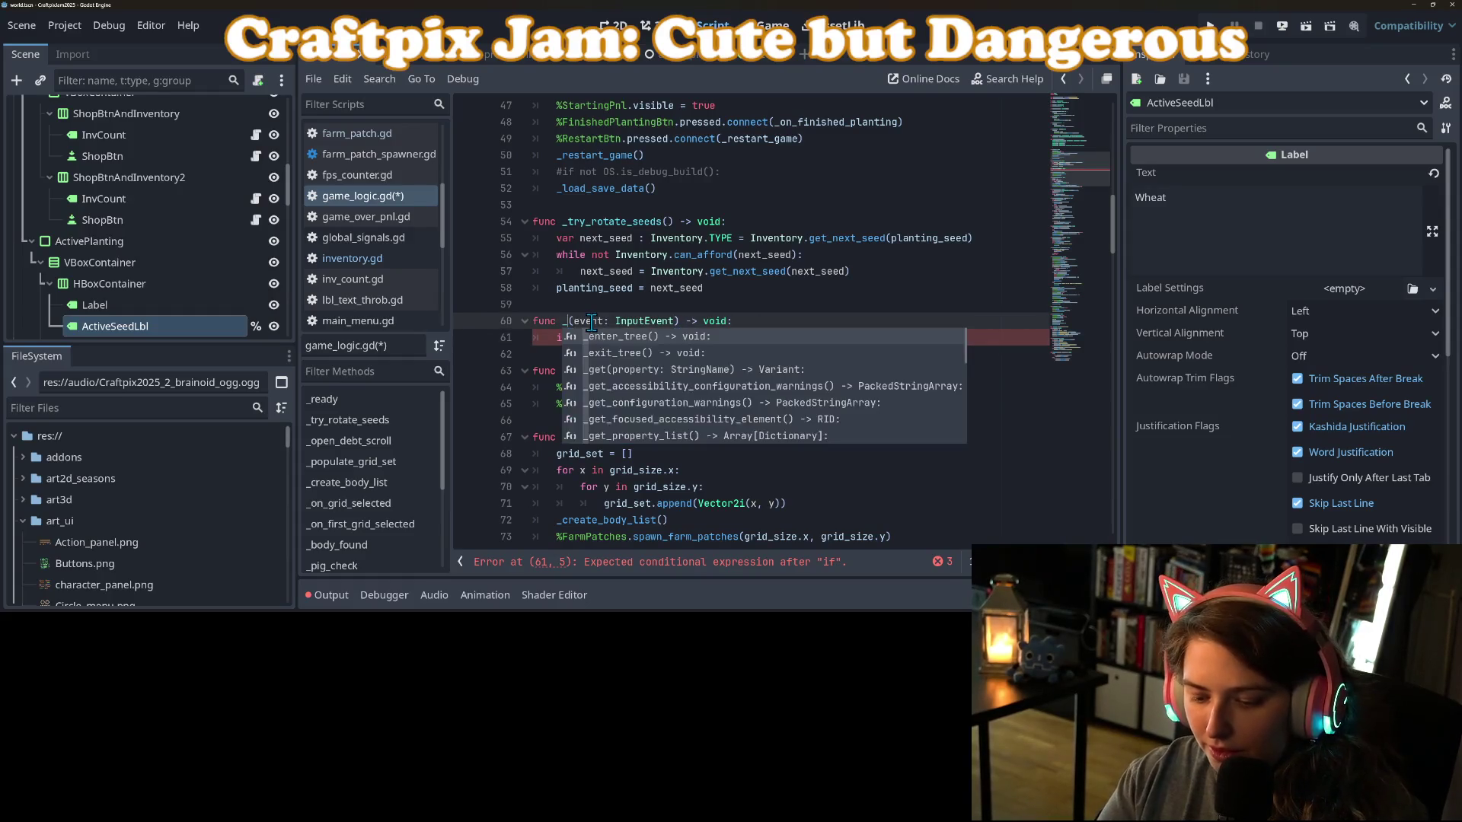
key("Return")
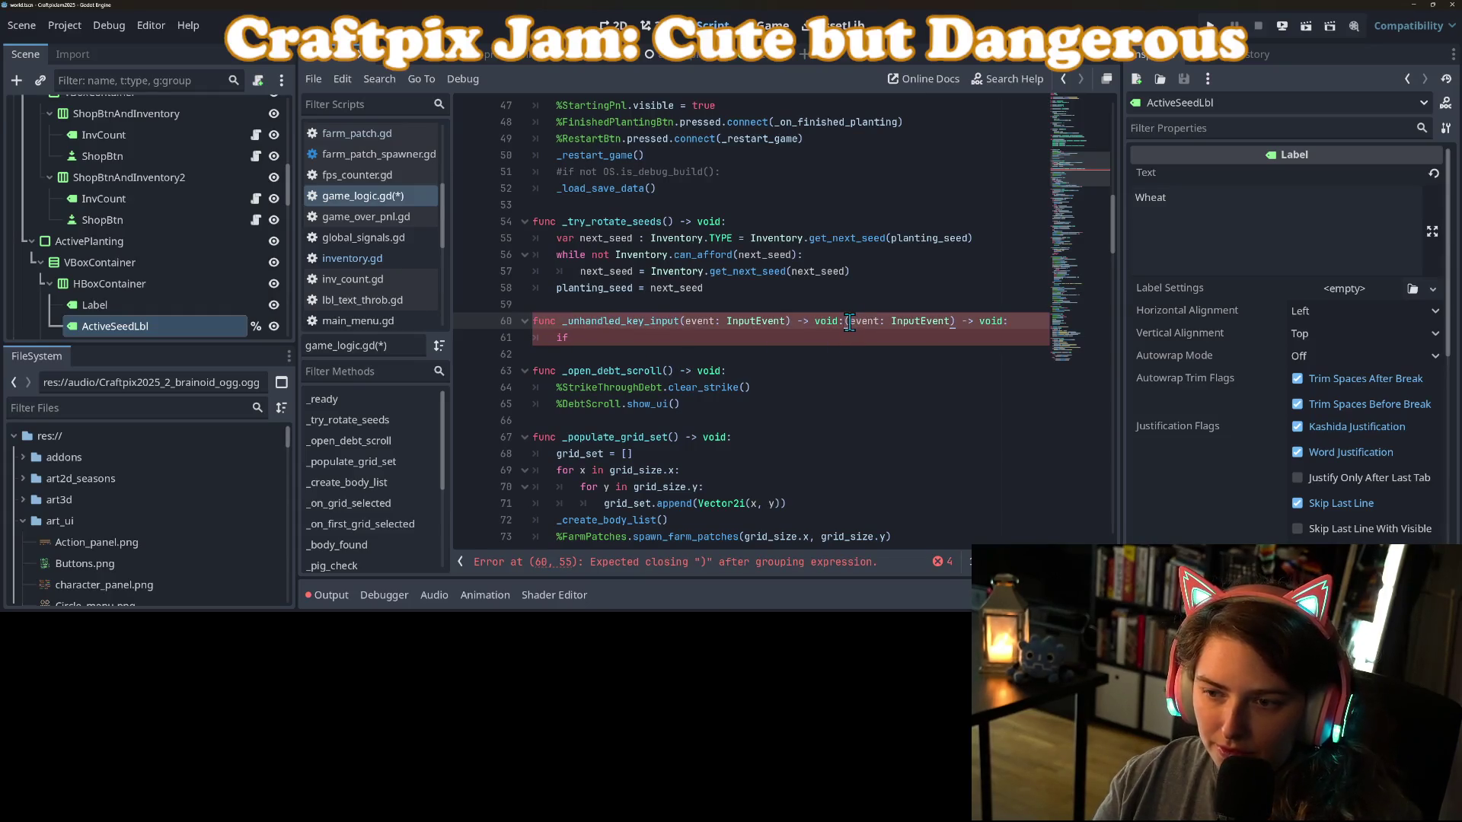
left_click_drag(846, 322, 1027, 322)
key("Delete")
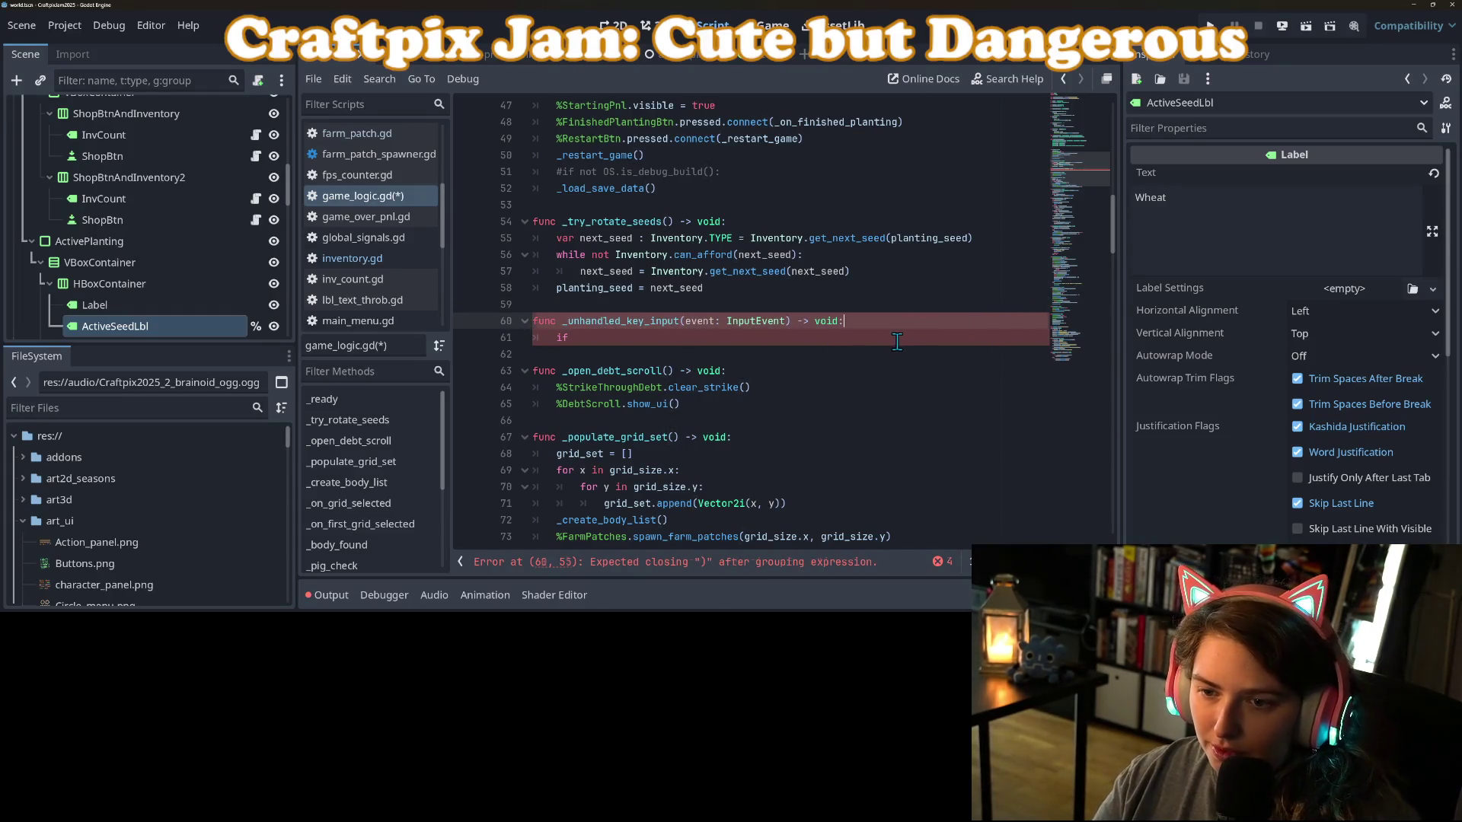
left_click(896, 338)
Check for InputEventKey with keycode KEY_E and call _try_rotate_seeds() inside.
type("event")
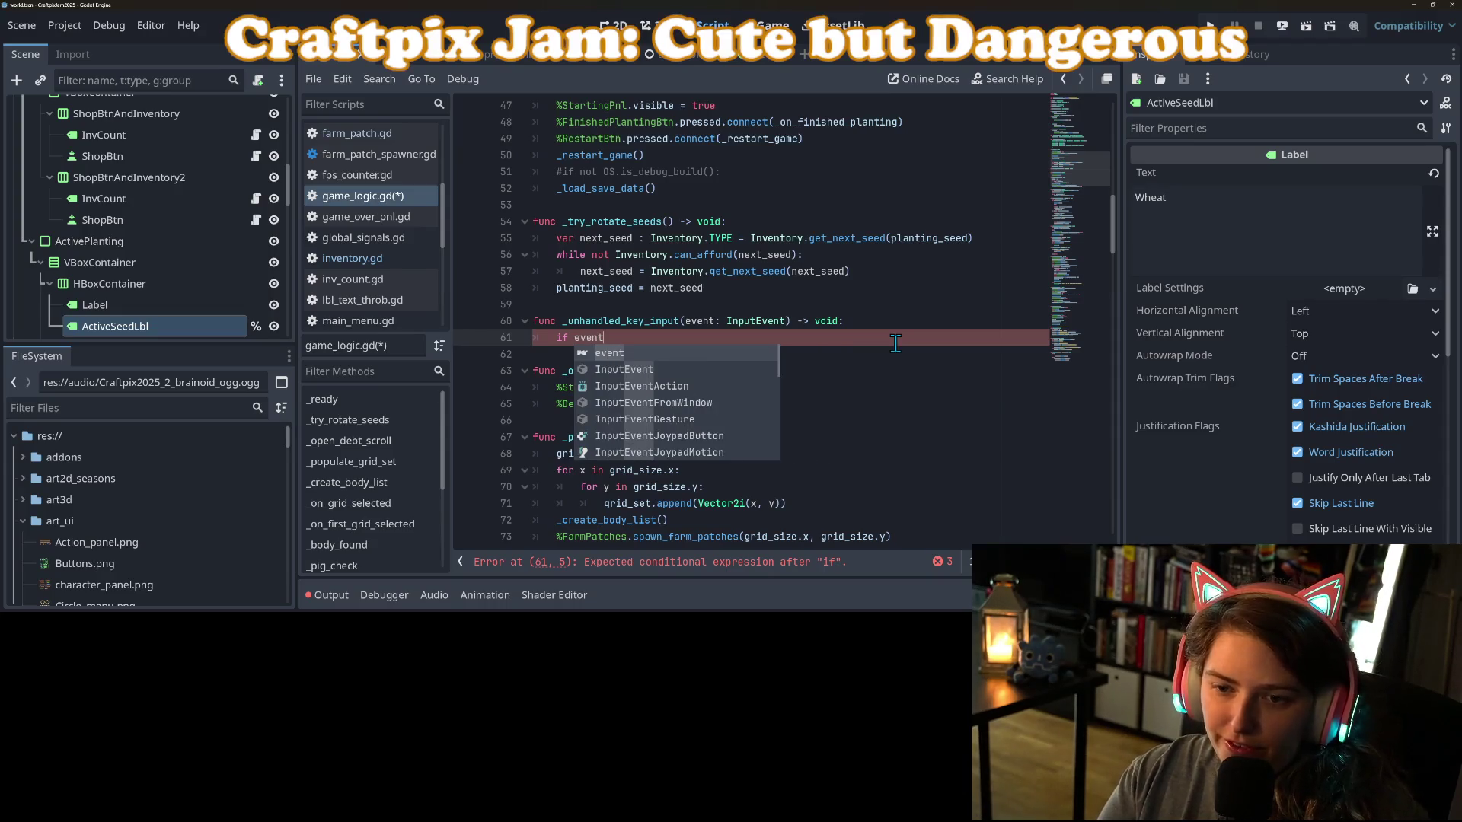
type(" is k")
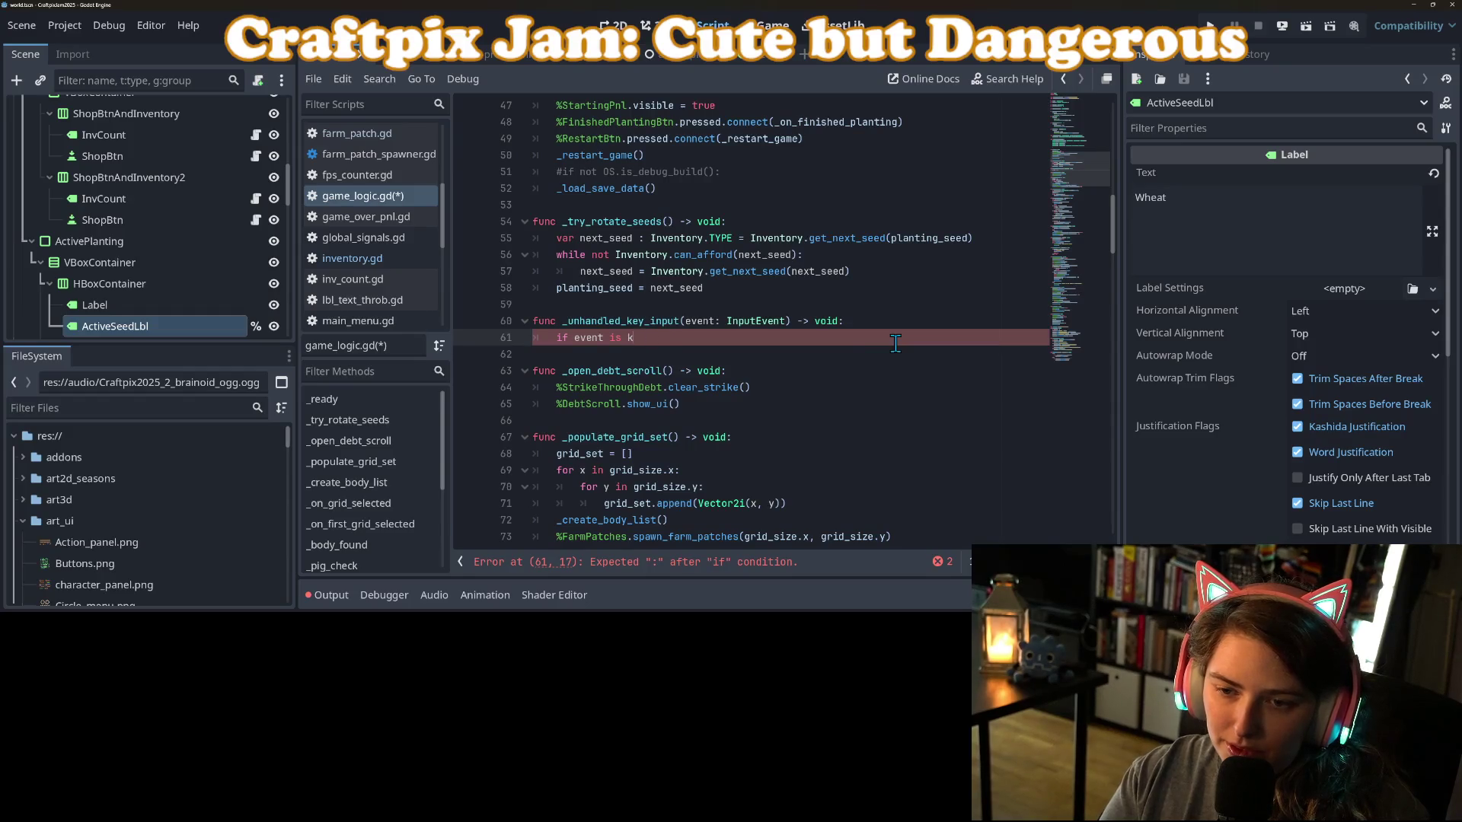
type("eyinpteven")
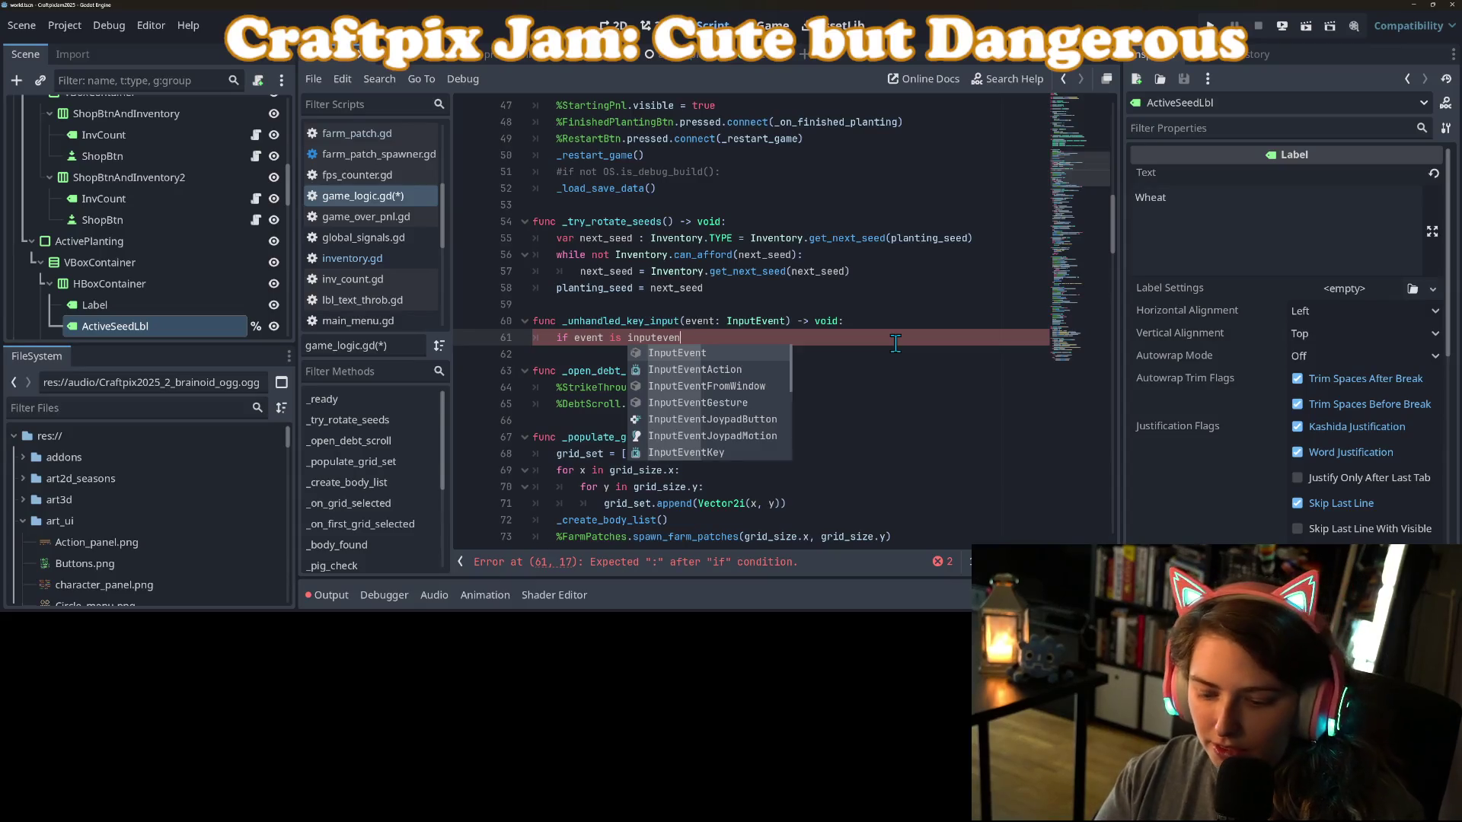
type("tk")
key("Return")
type(":")
key("Return")
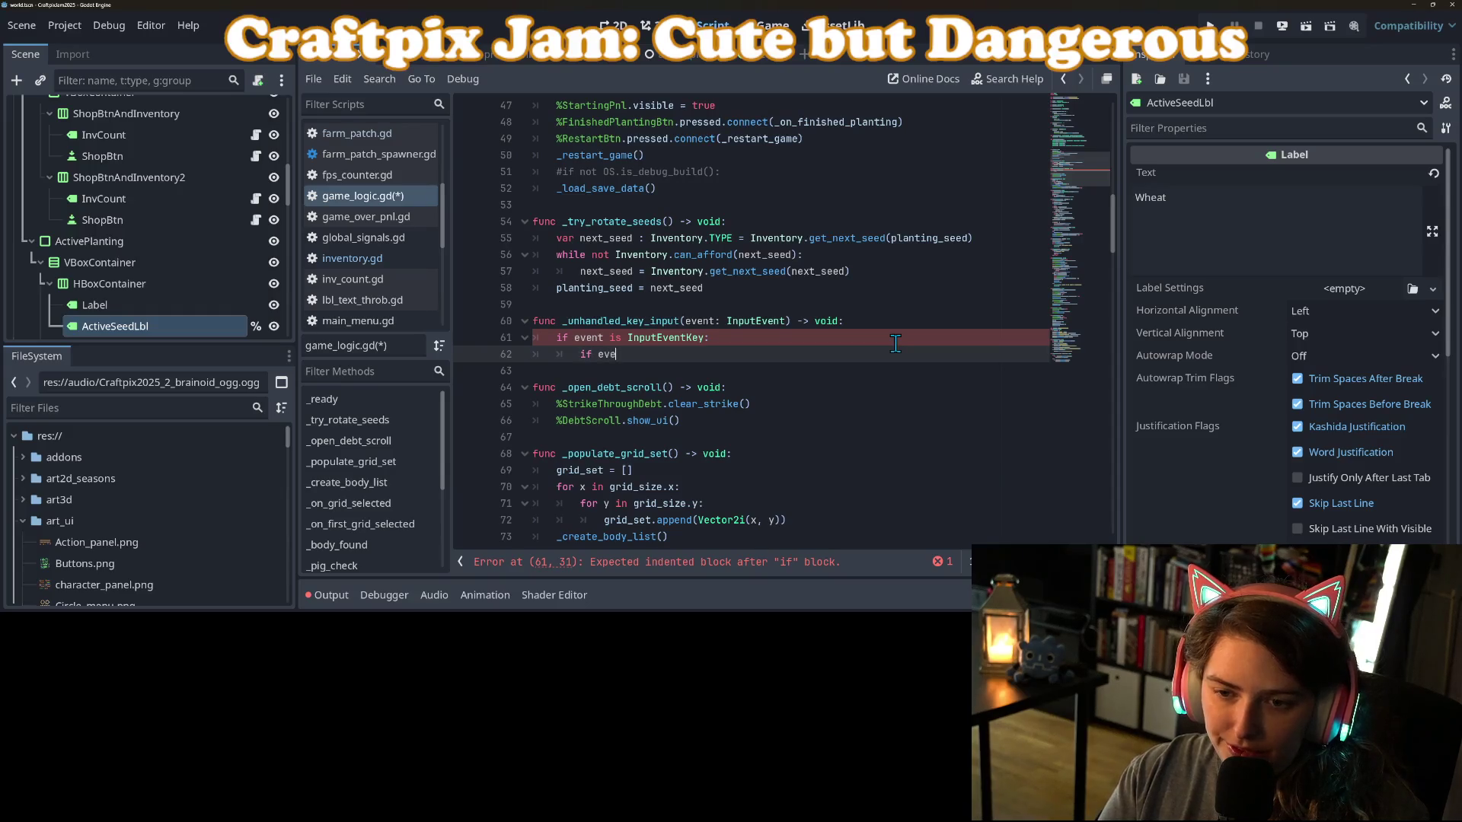
type("nt.ke")
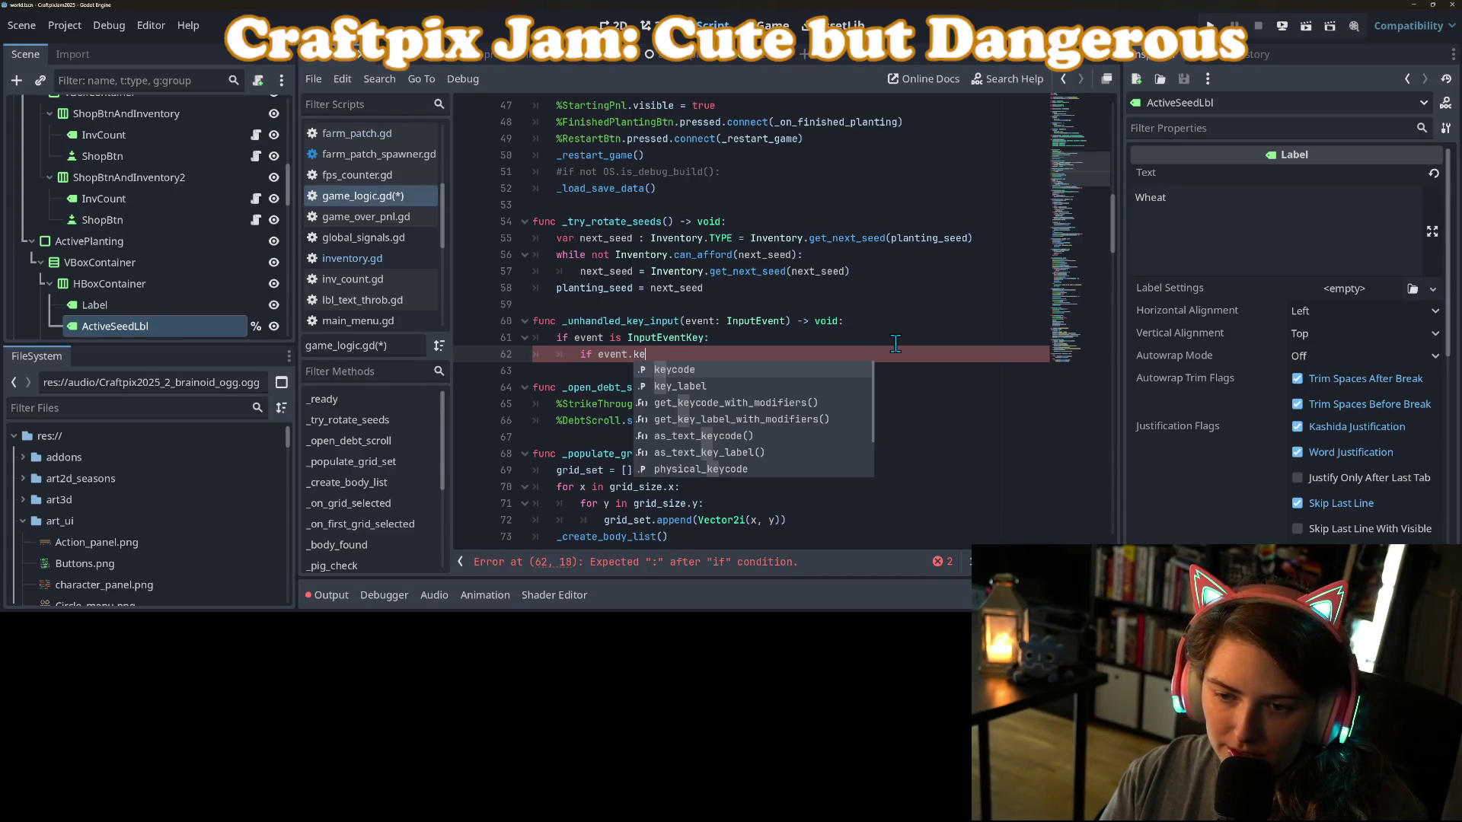
key("Return")
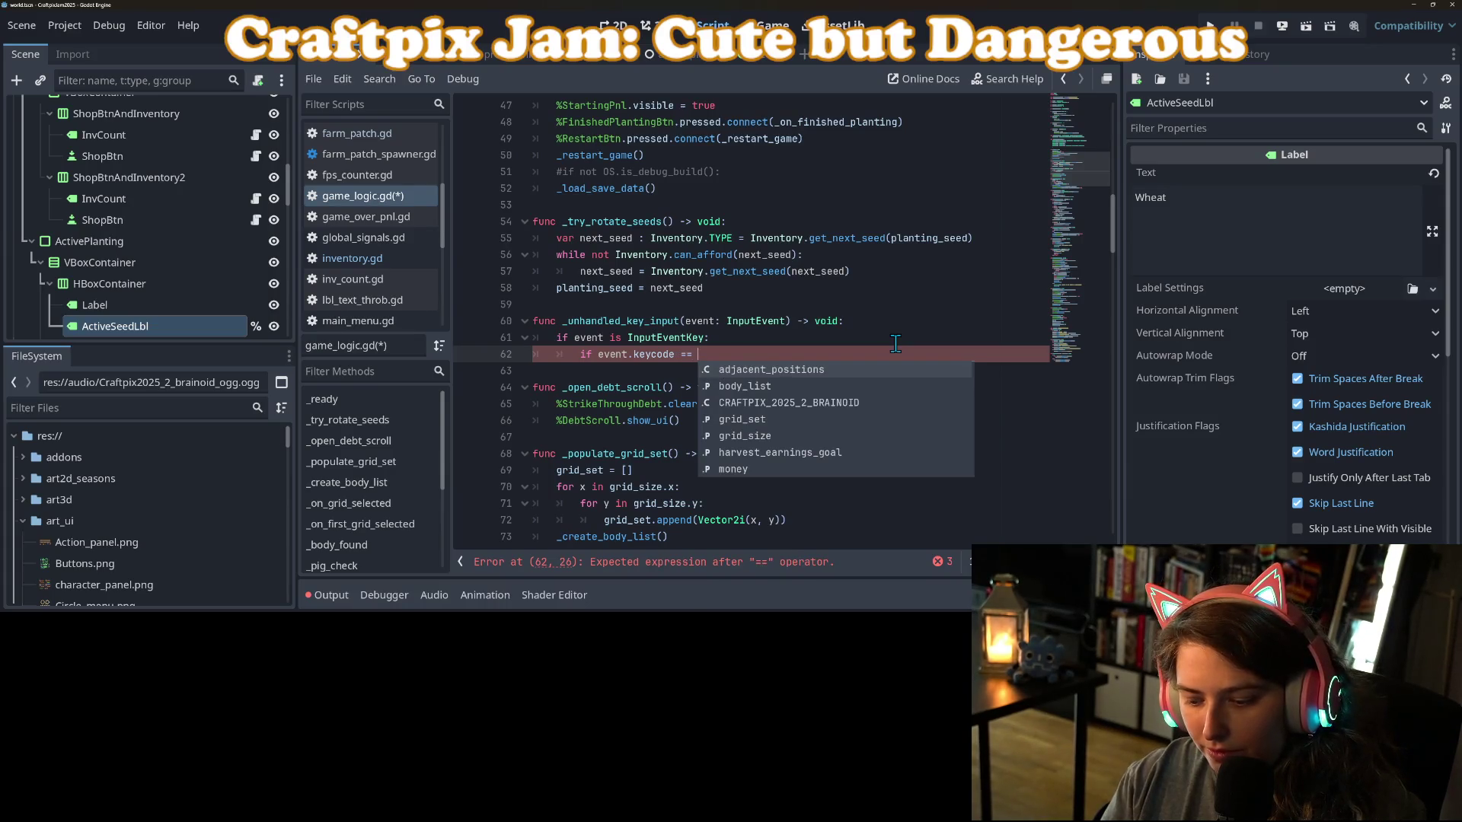
type("KE")
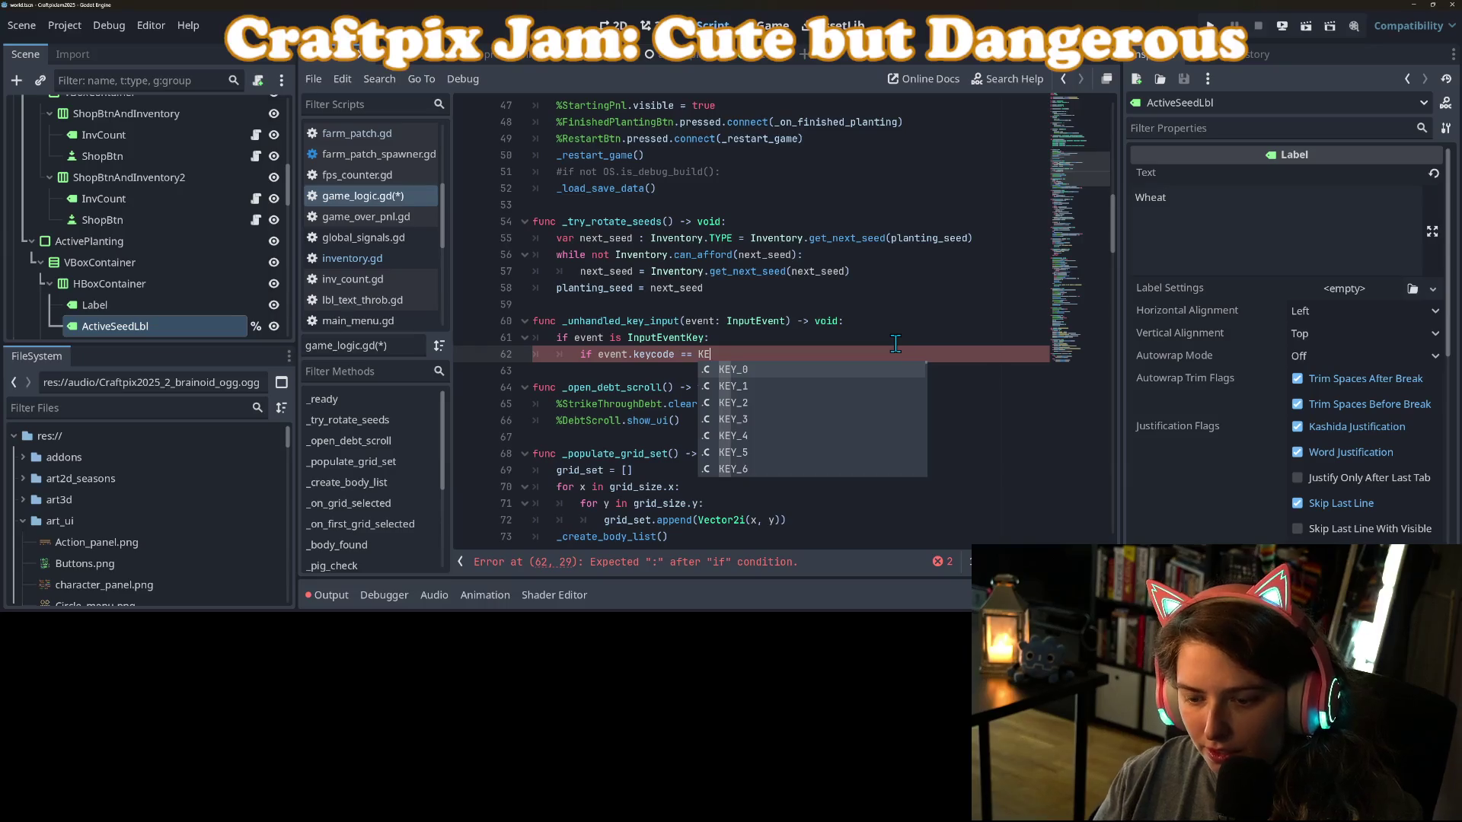
type("y")
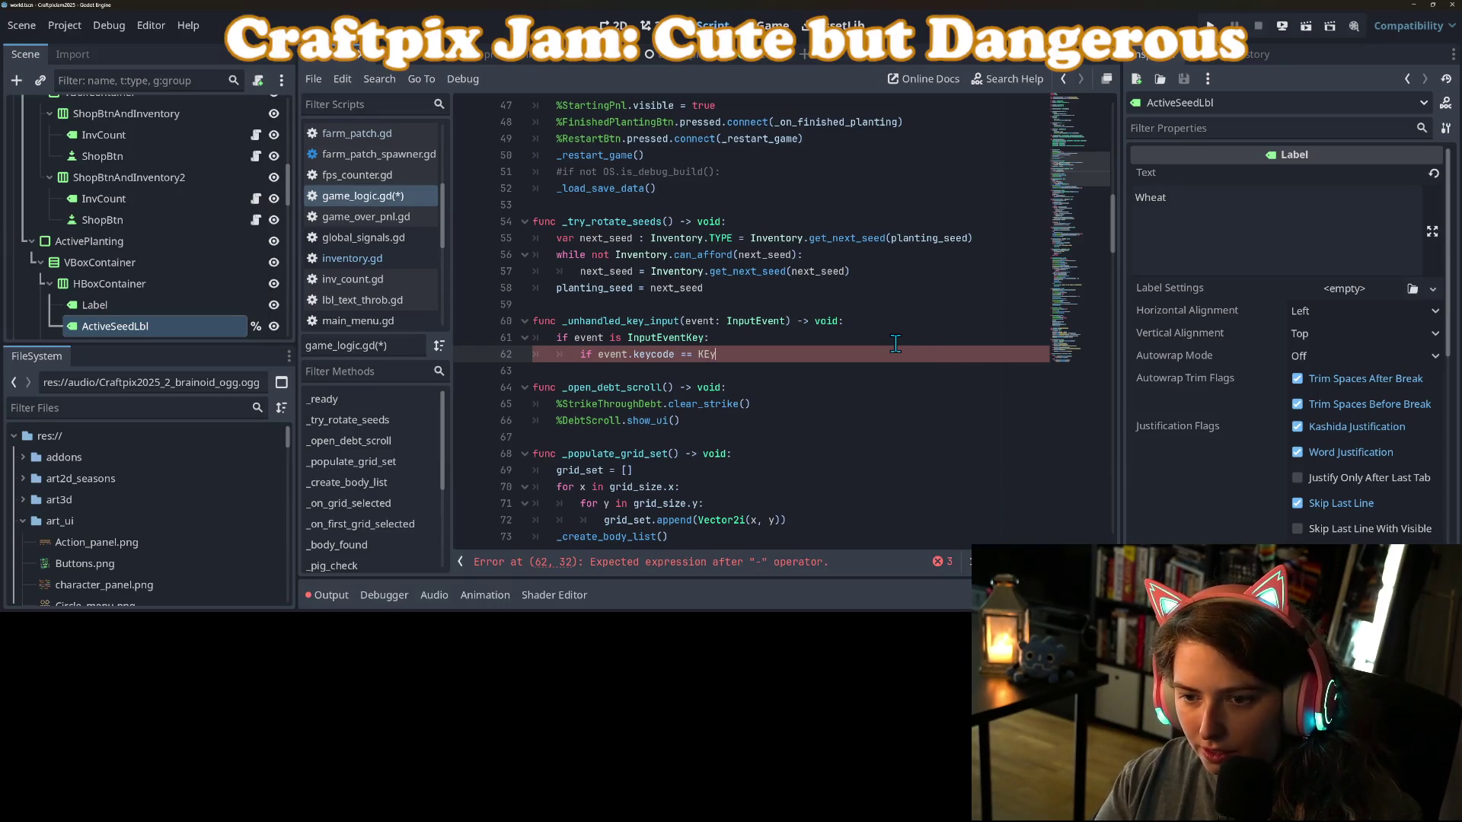
key("Return")
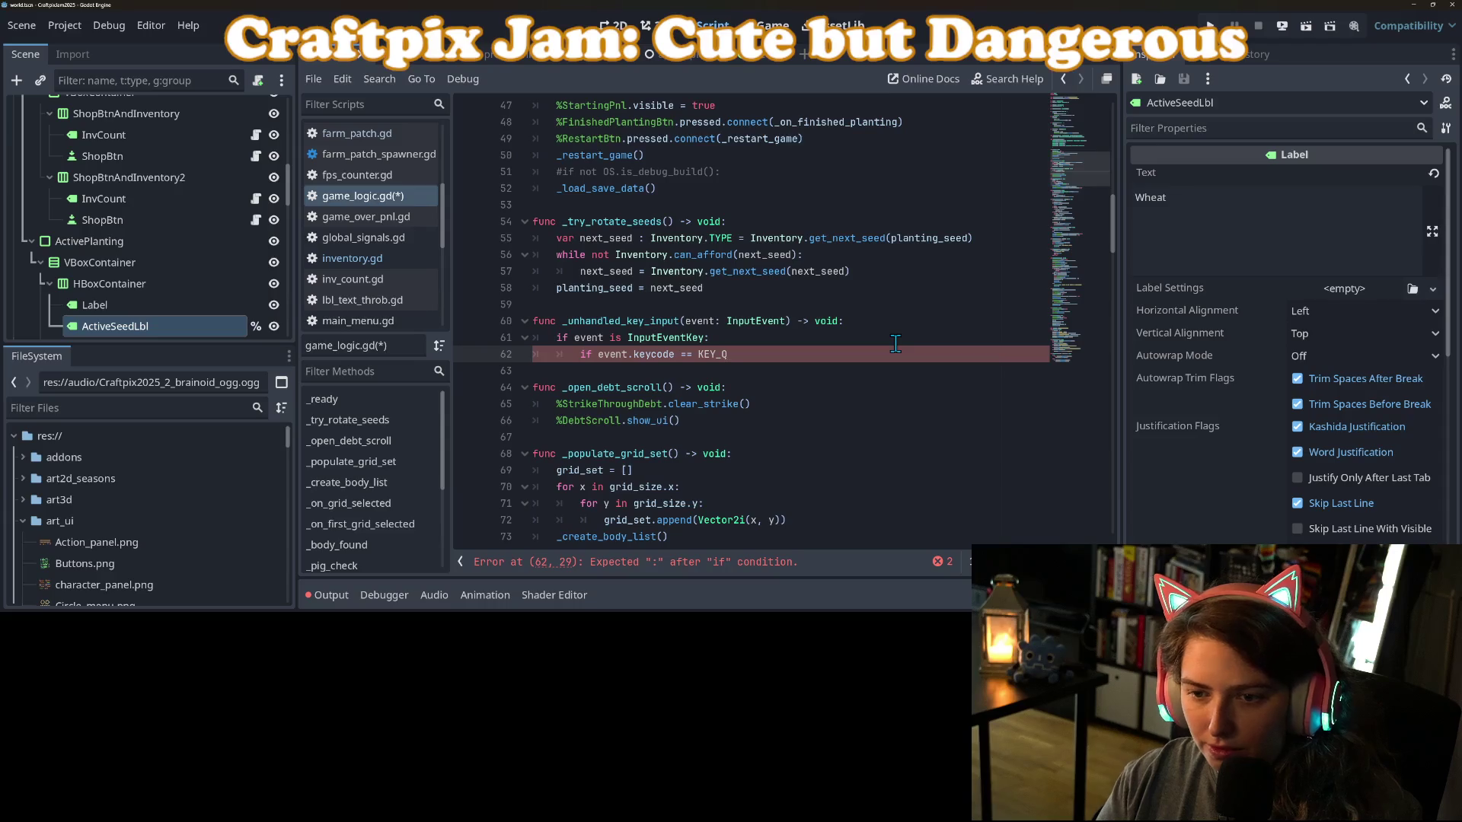
type("e")
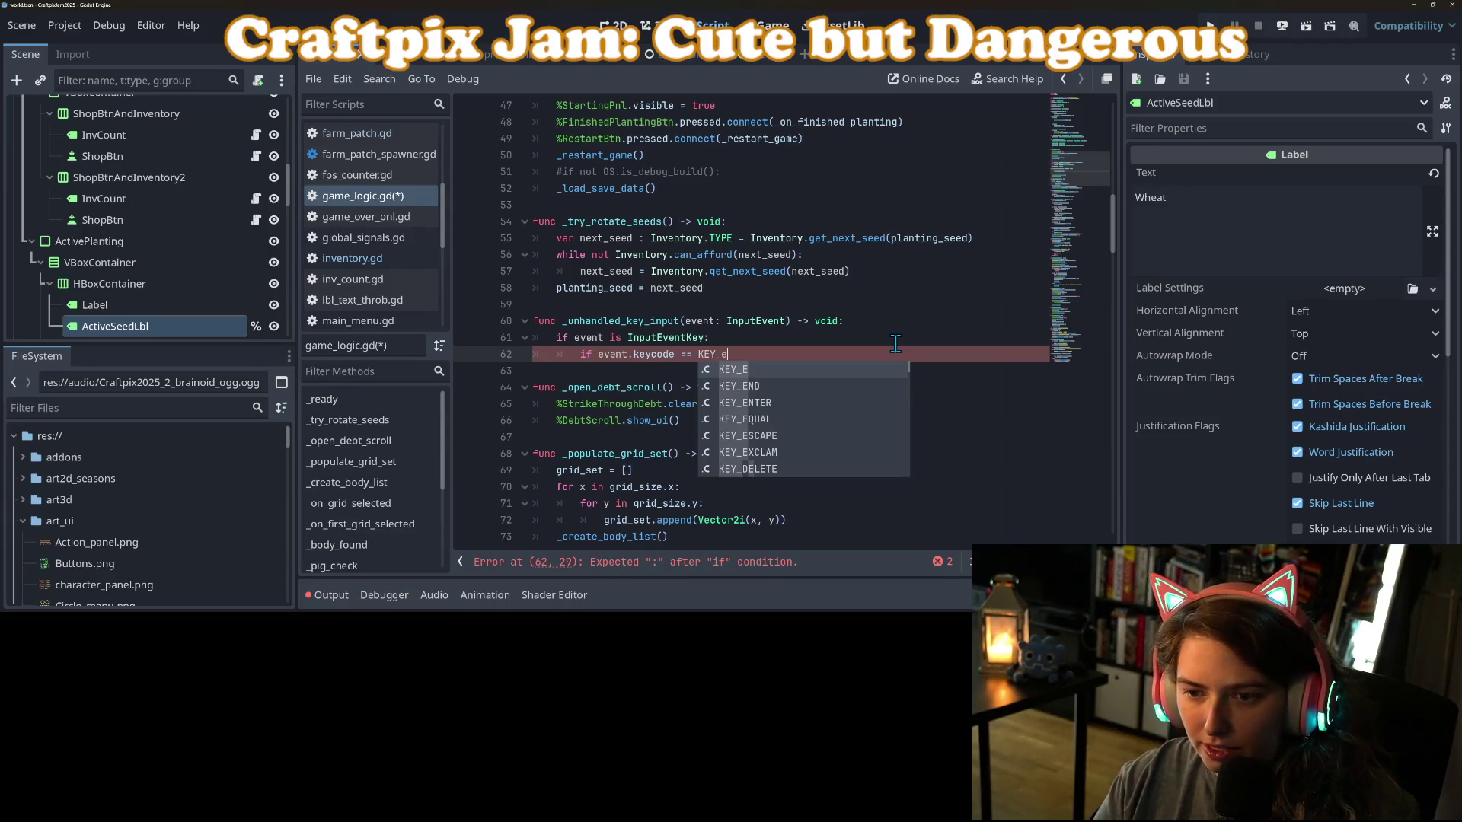
key("Return")
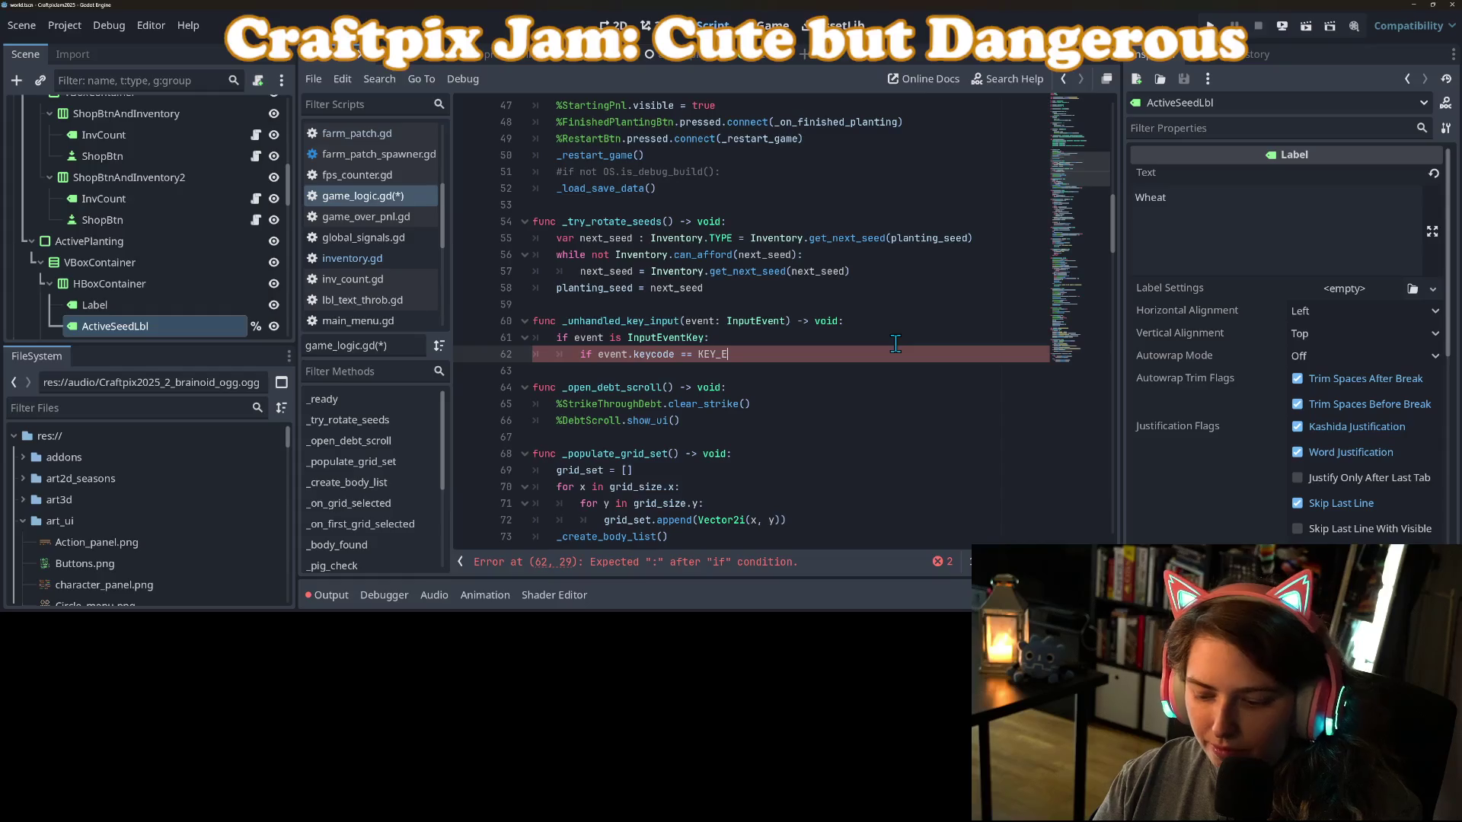
type(":")
key("Return")
type("_try")
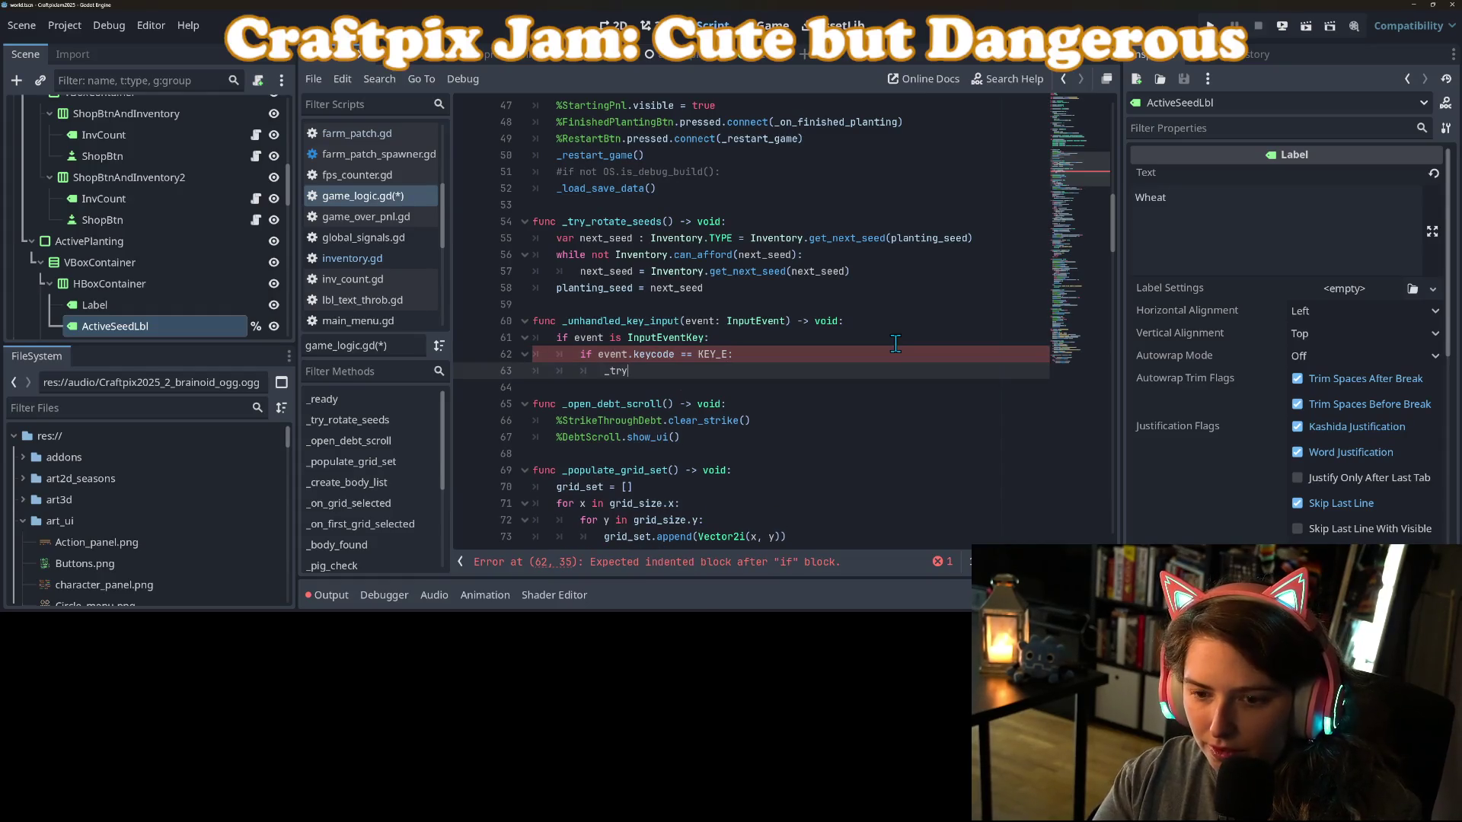
key("Return")
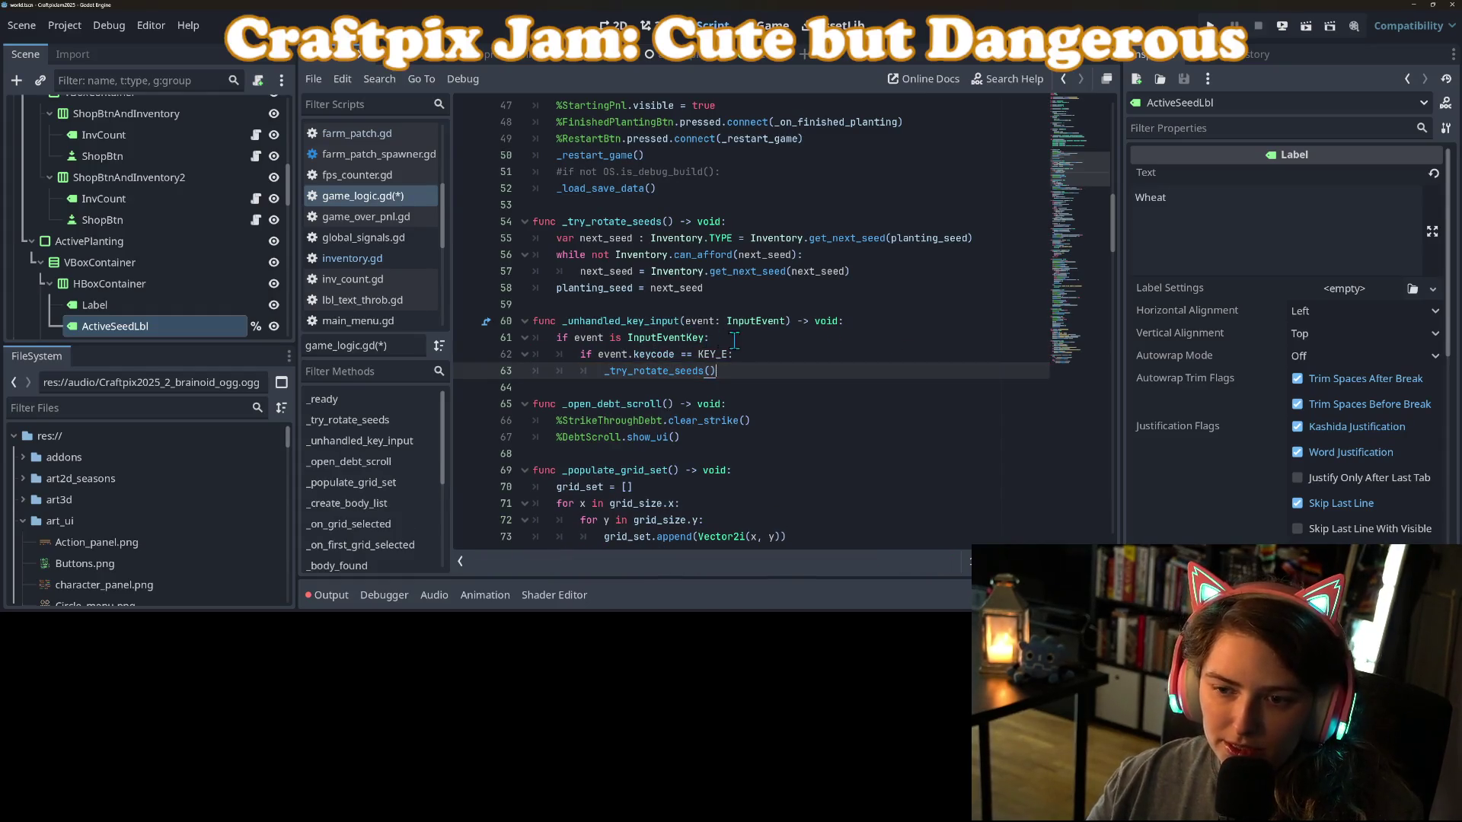
Require event.pressed alongside the KEY_E keycode check and save the script.
left_click(739, 338)
key("Return")
type("if event")
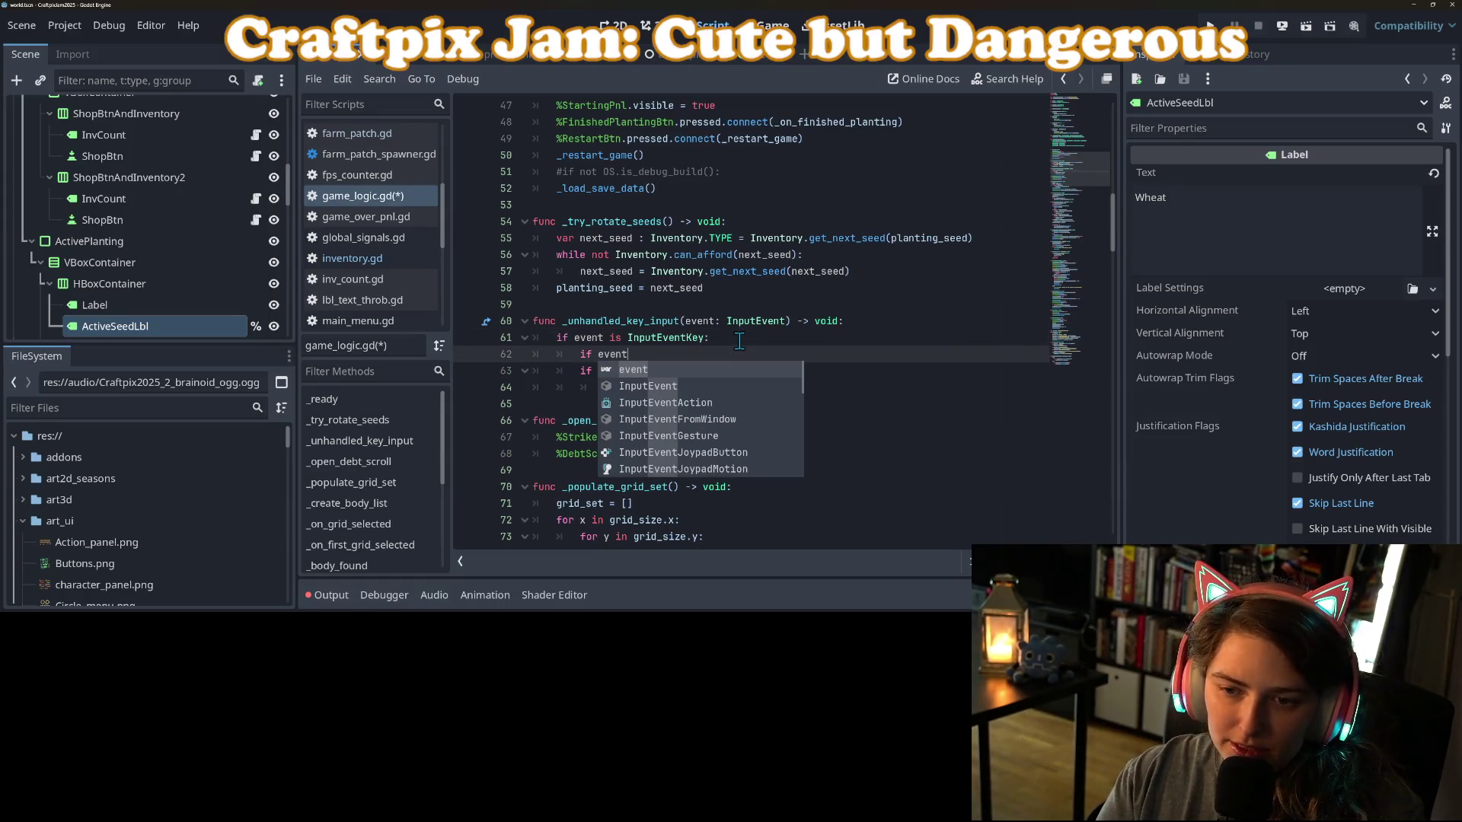
key("BackSpace")
key("BackSpace")
key("BackSpace")
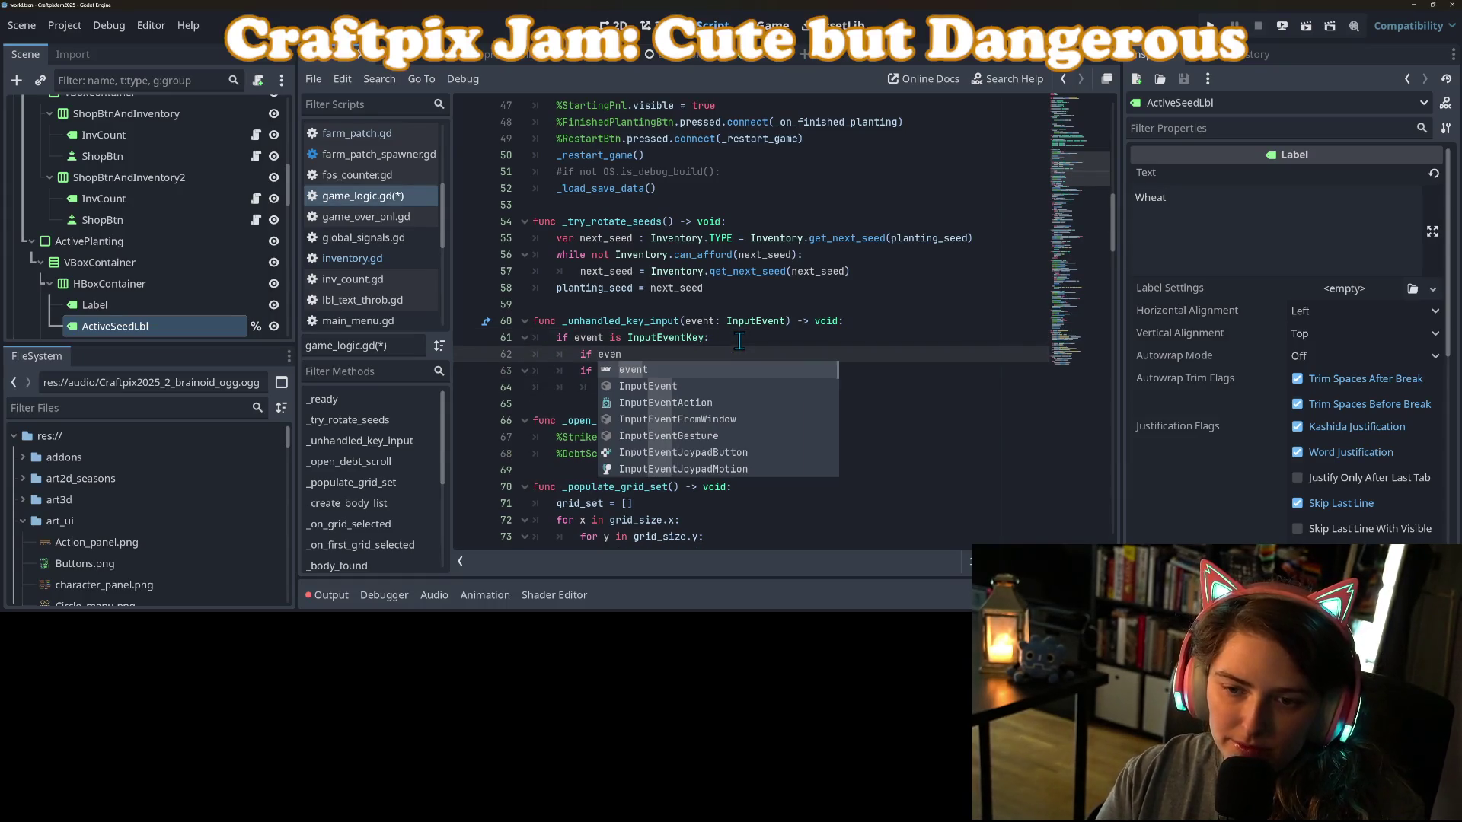
key("BackSpace")
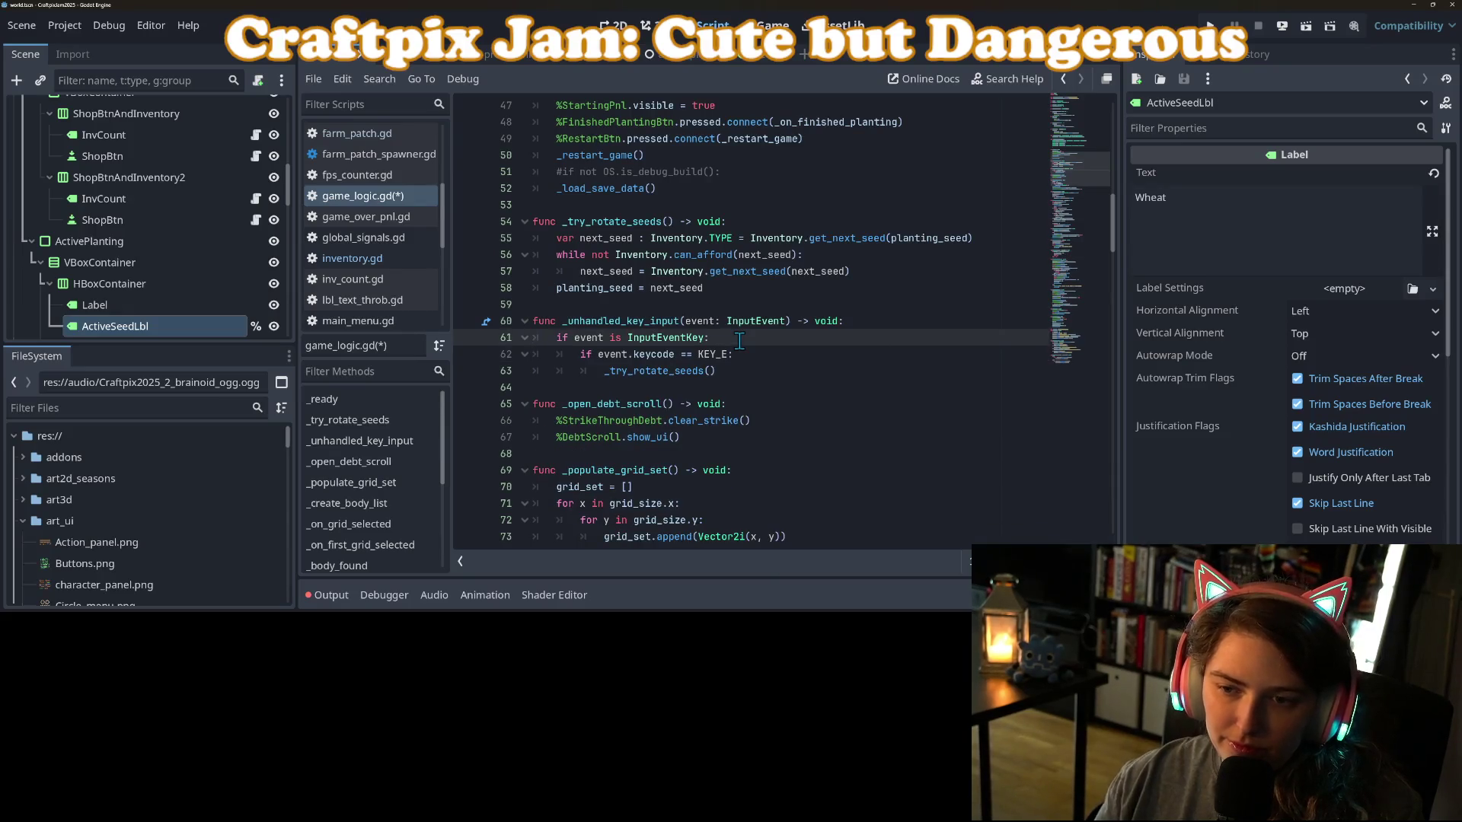
left_click(600, 354)
type("event ")
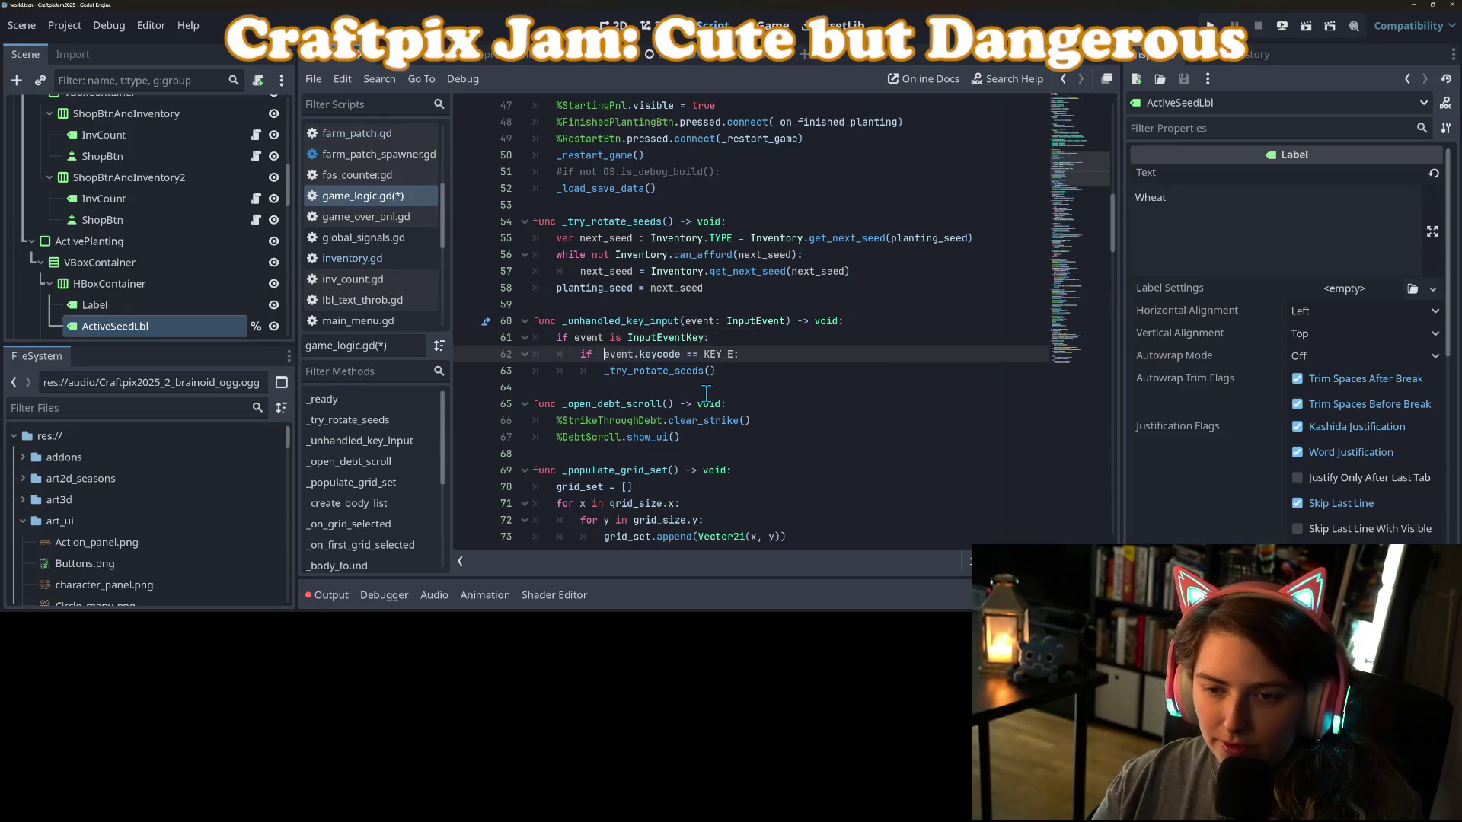
type(".pressed")
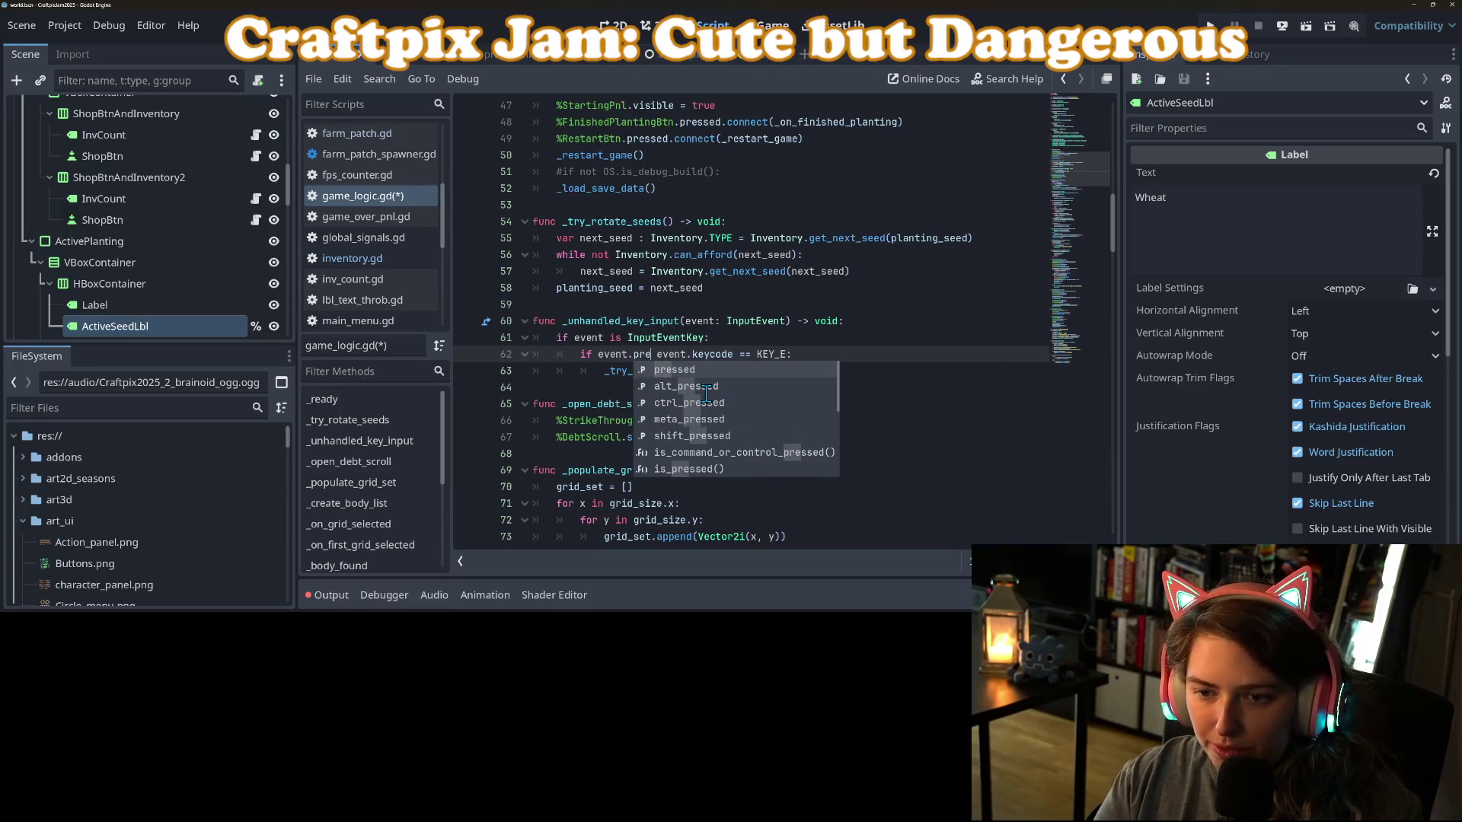
type(" and")
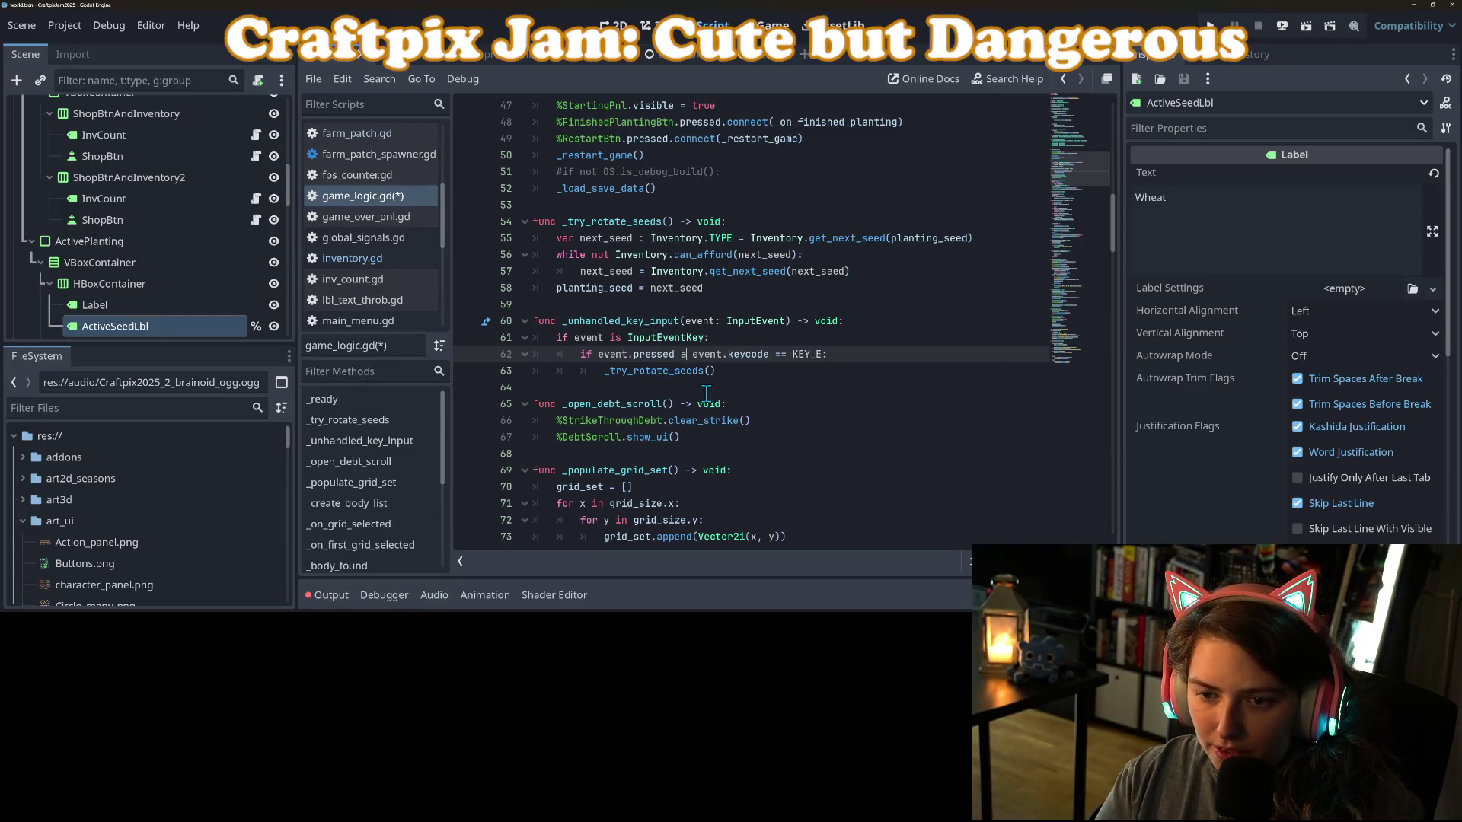
key("ctrl+s")
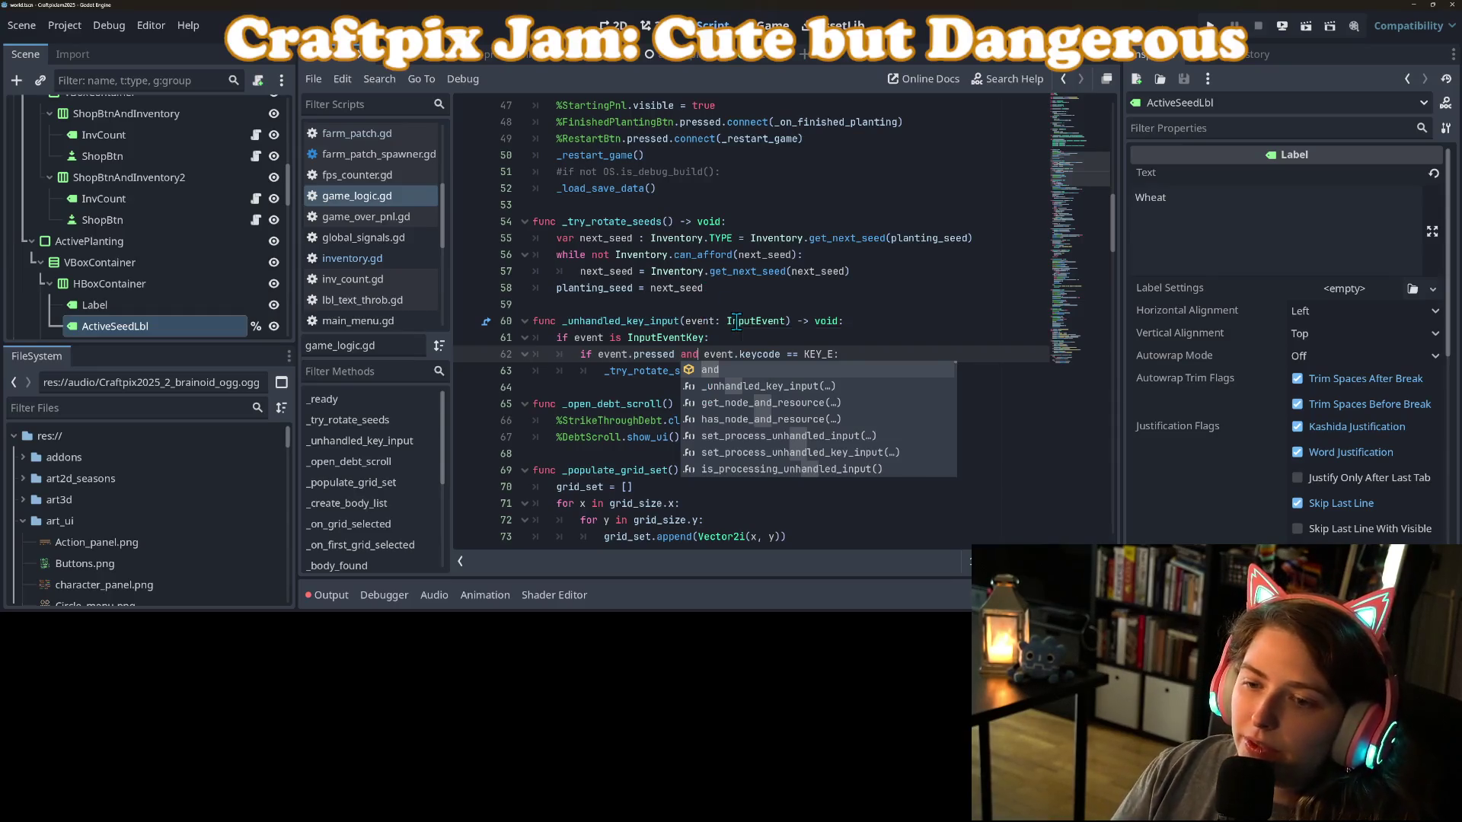
key("Escape")
key("ctrl+s")
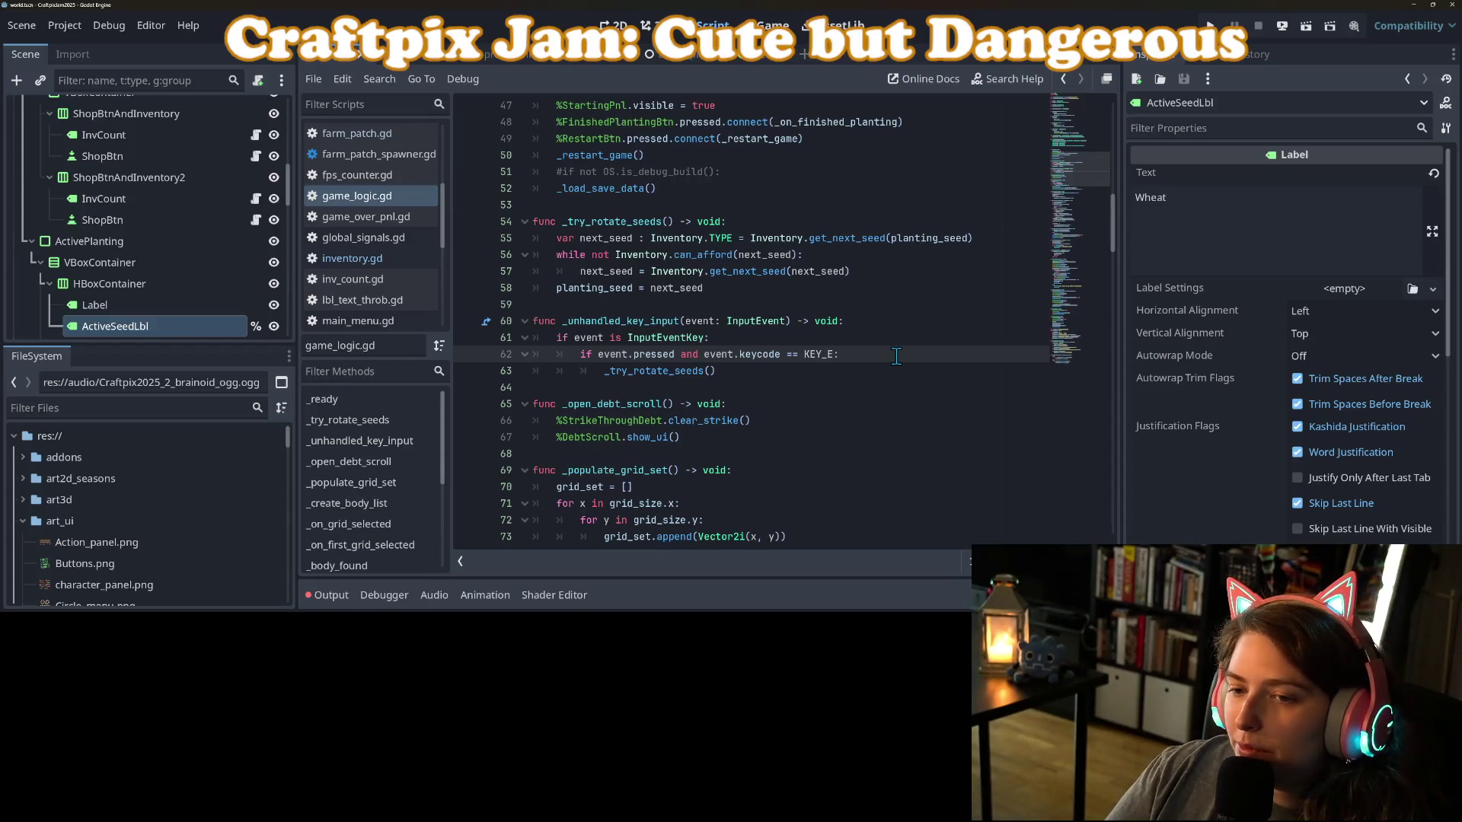
Select the _try_rotate_seeds() call on line 63.
left_click(729, 373)
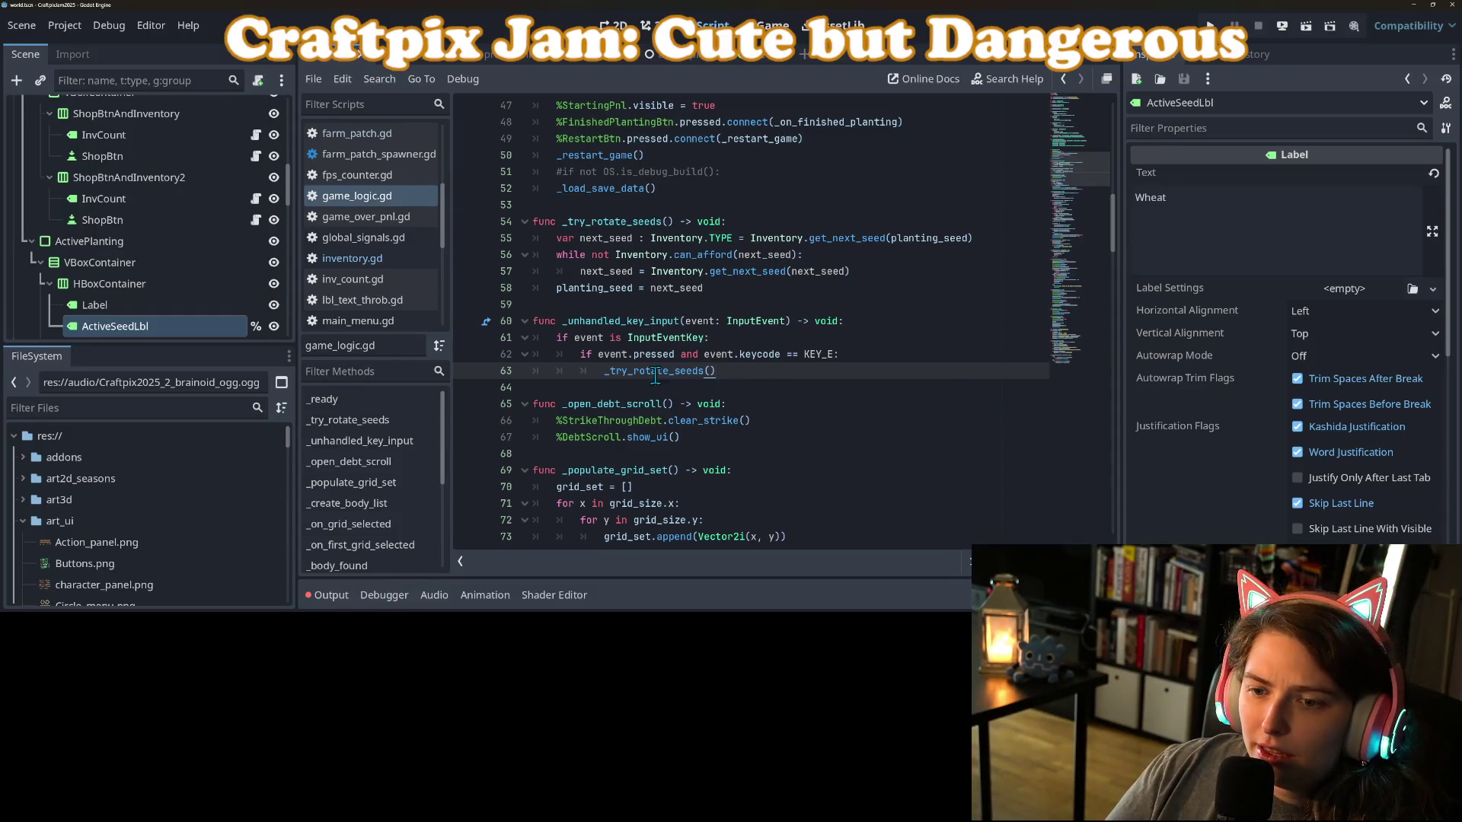
left_click(601, 355)
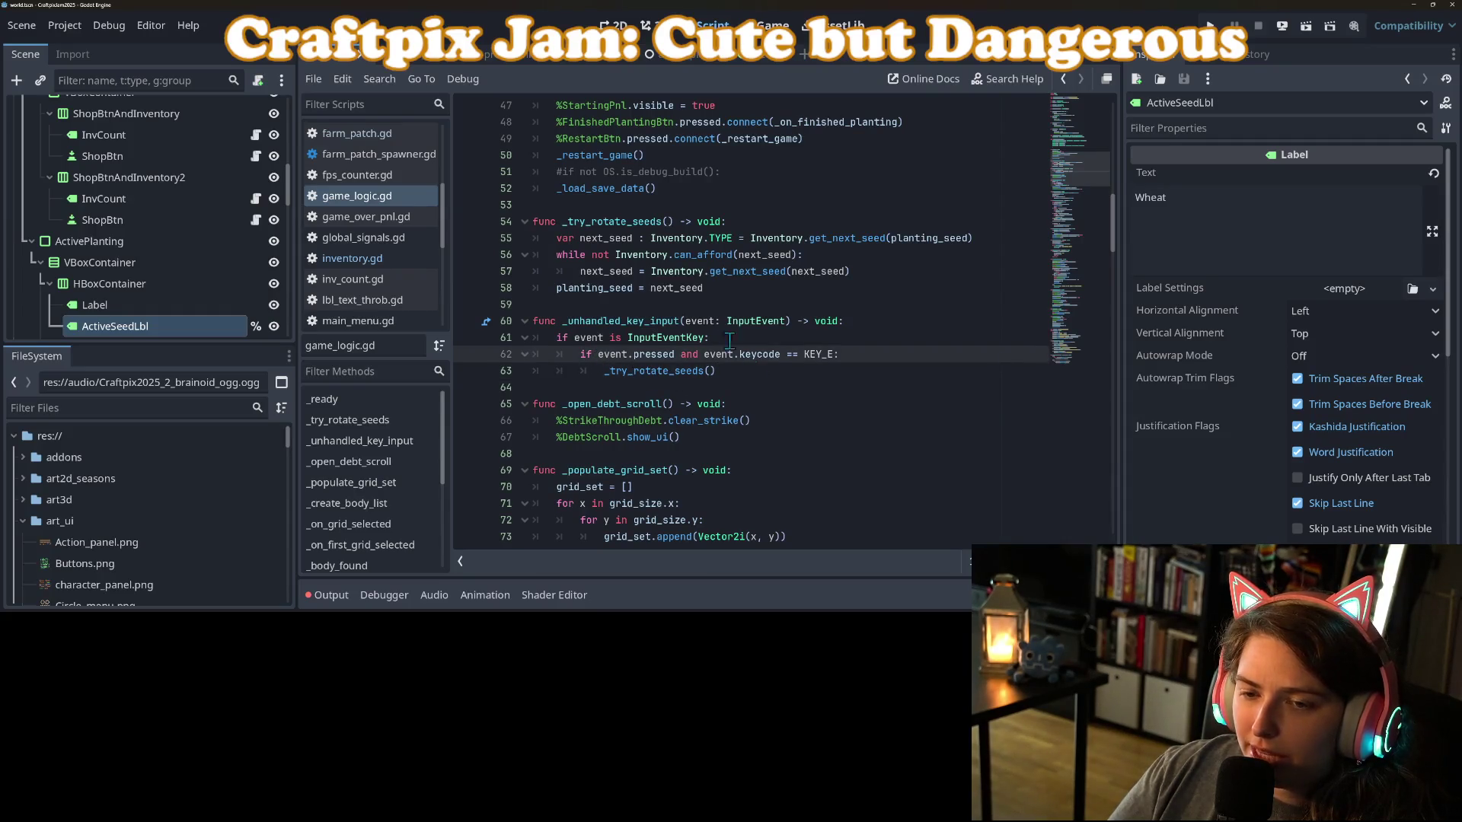
left_click(804, 371)
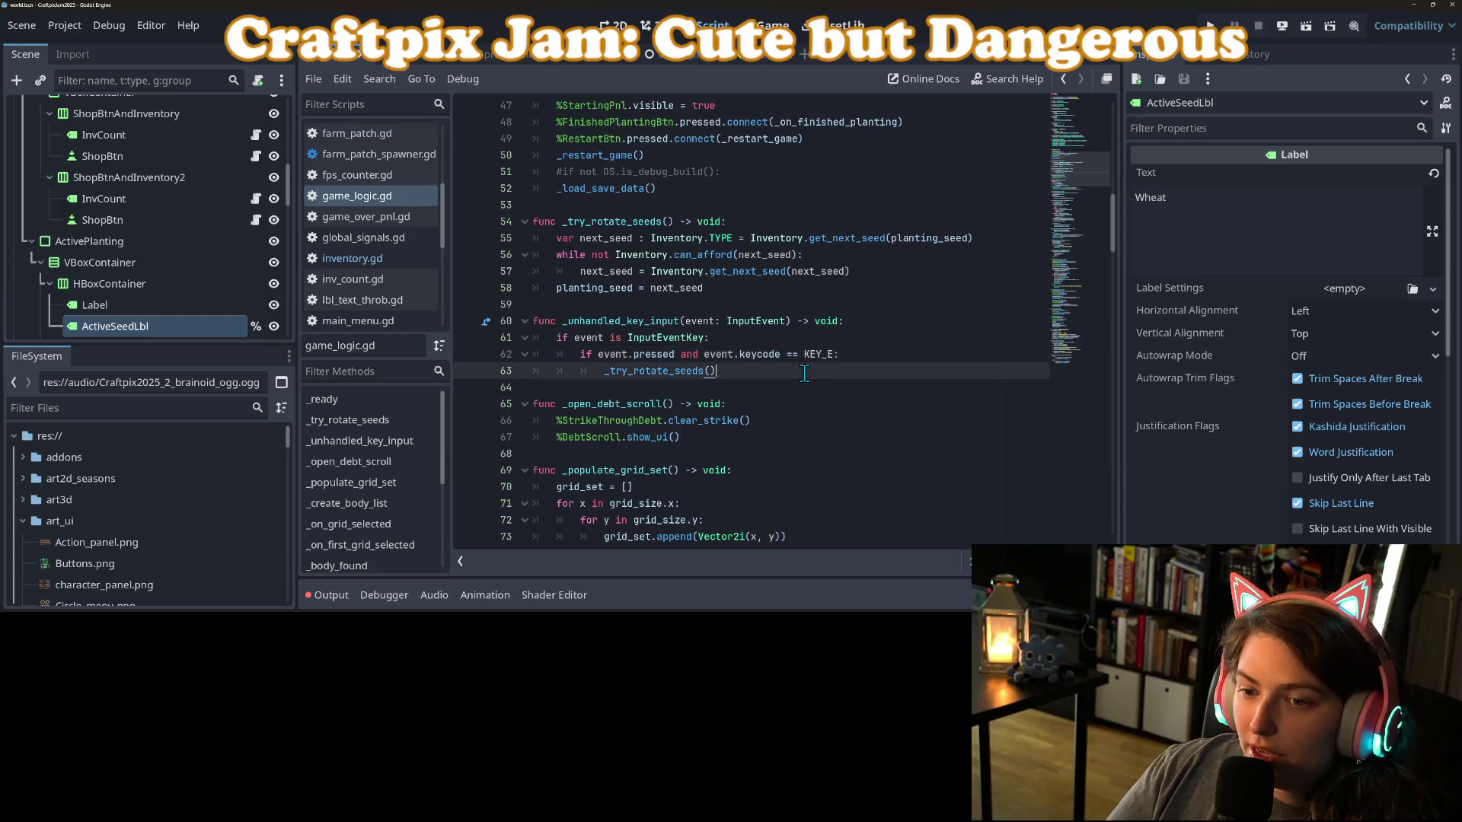
double_click(643, 372)
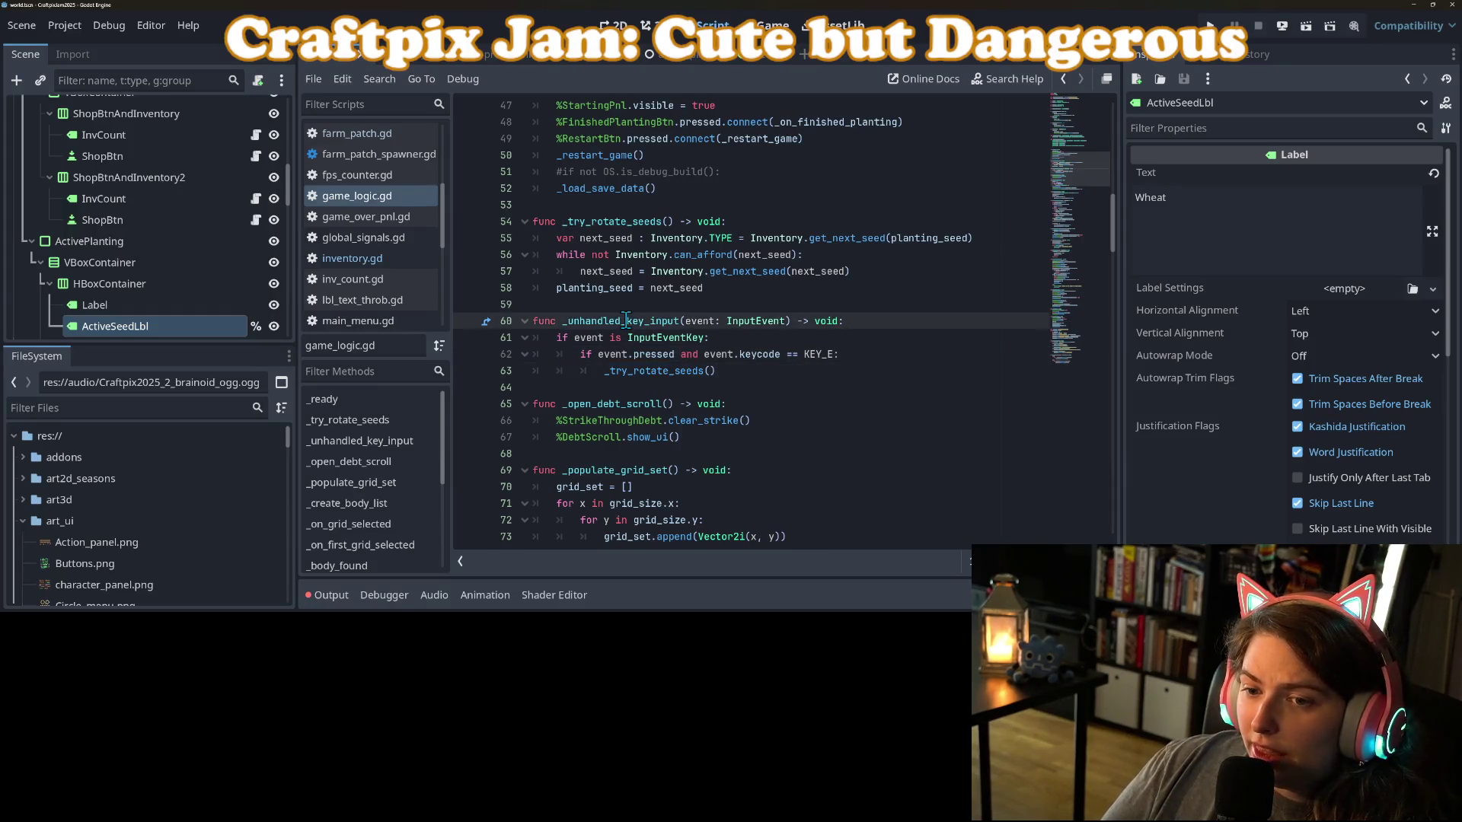
left_click(608, 372)
left_click_drag(645, 373, 717, 371)
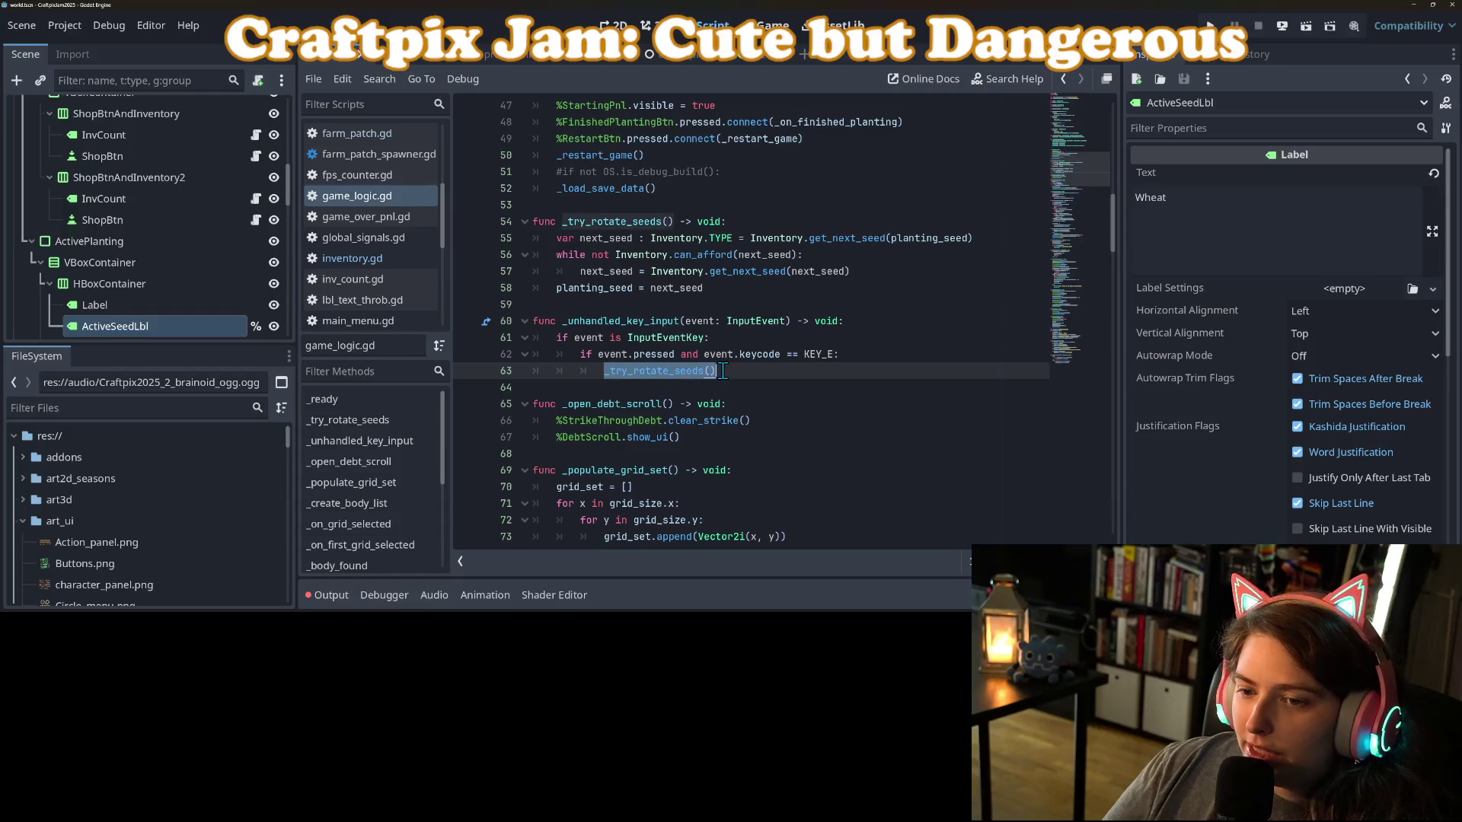
mouse_move(1084, 178)
left_mouse_down()
mouse_move(1096, 306)
mouse_move(1092, 225)
left_mouse_up()
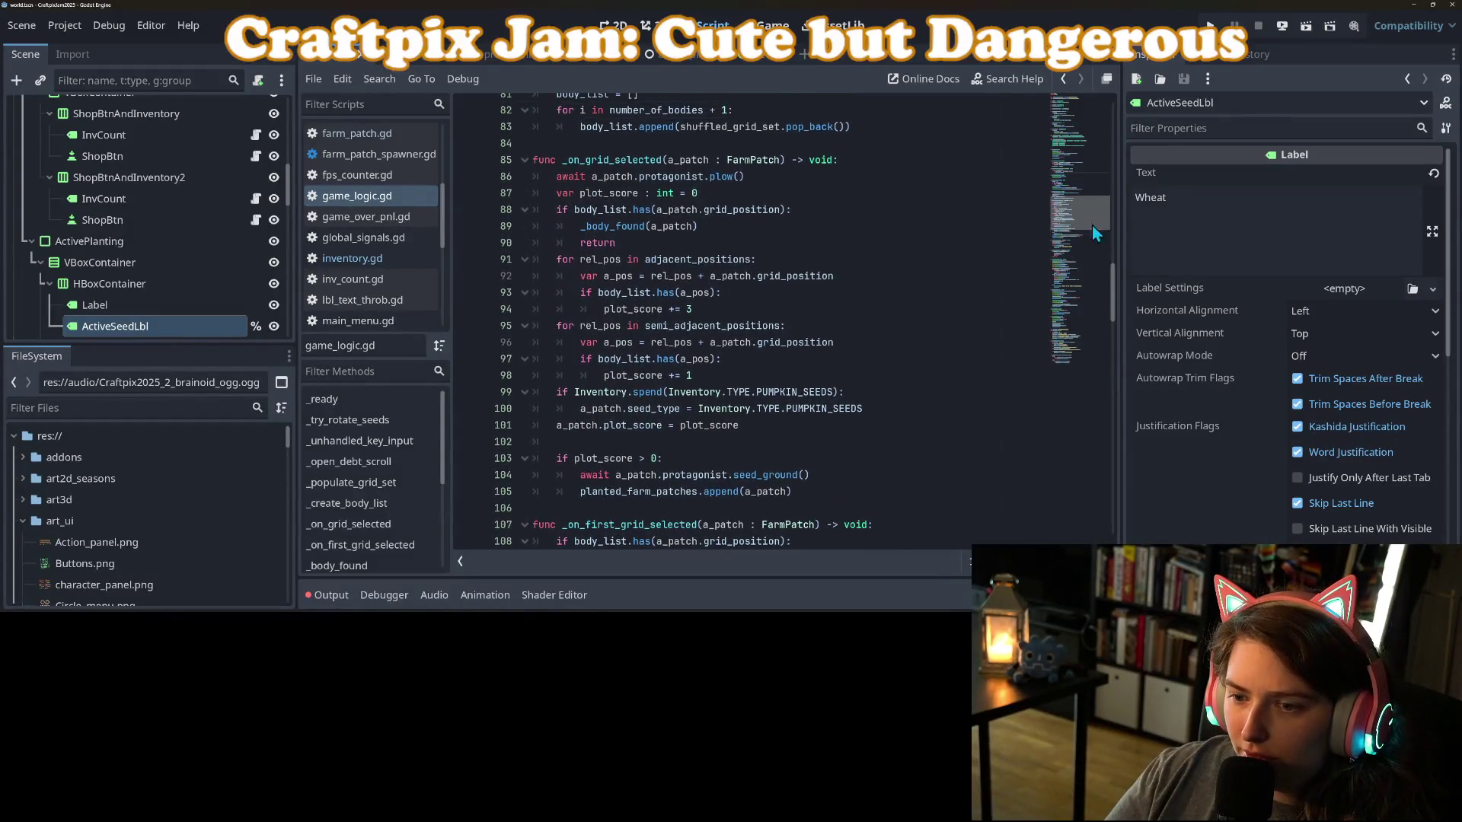
Add the condition 'if not planting_seed == Inventory.TYPE.WHEAT_SEEDS' above the spend check.
left_click(610, 390)
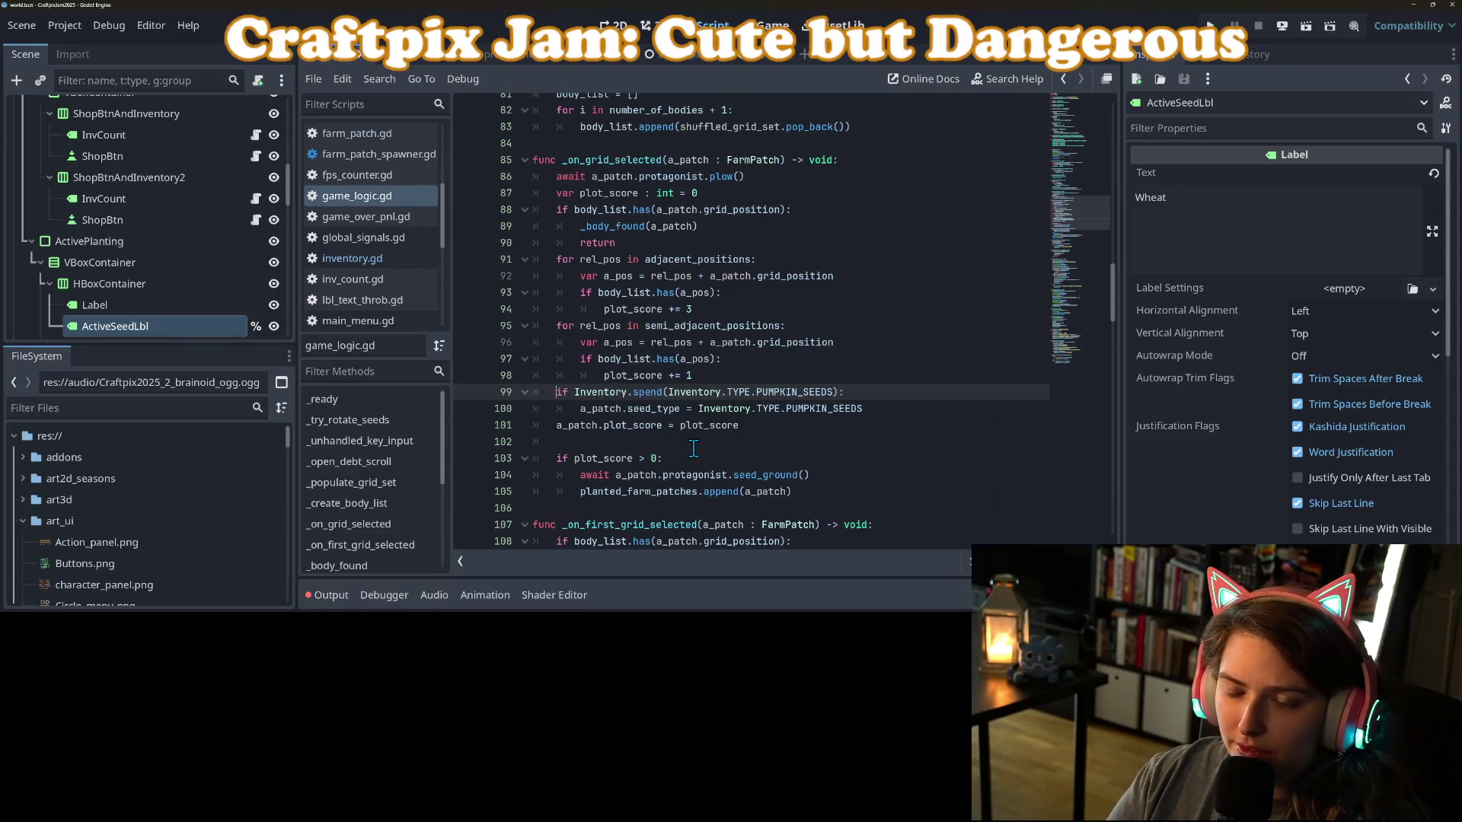
key("Home")
key("Return")
key("Up")
type("if")
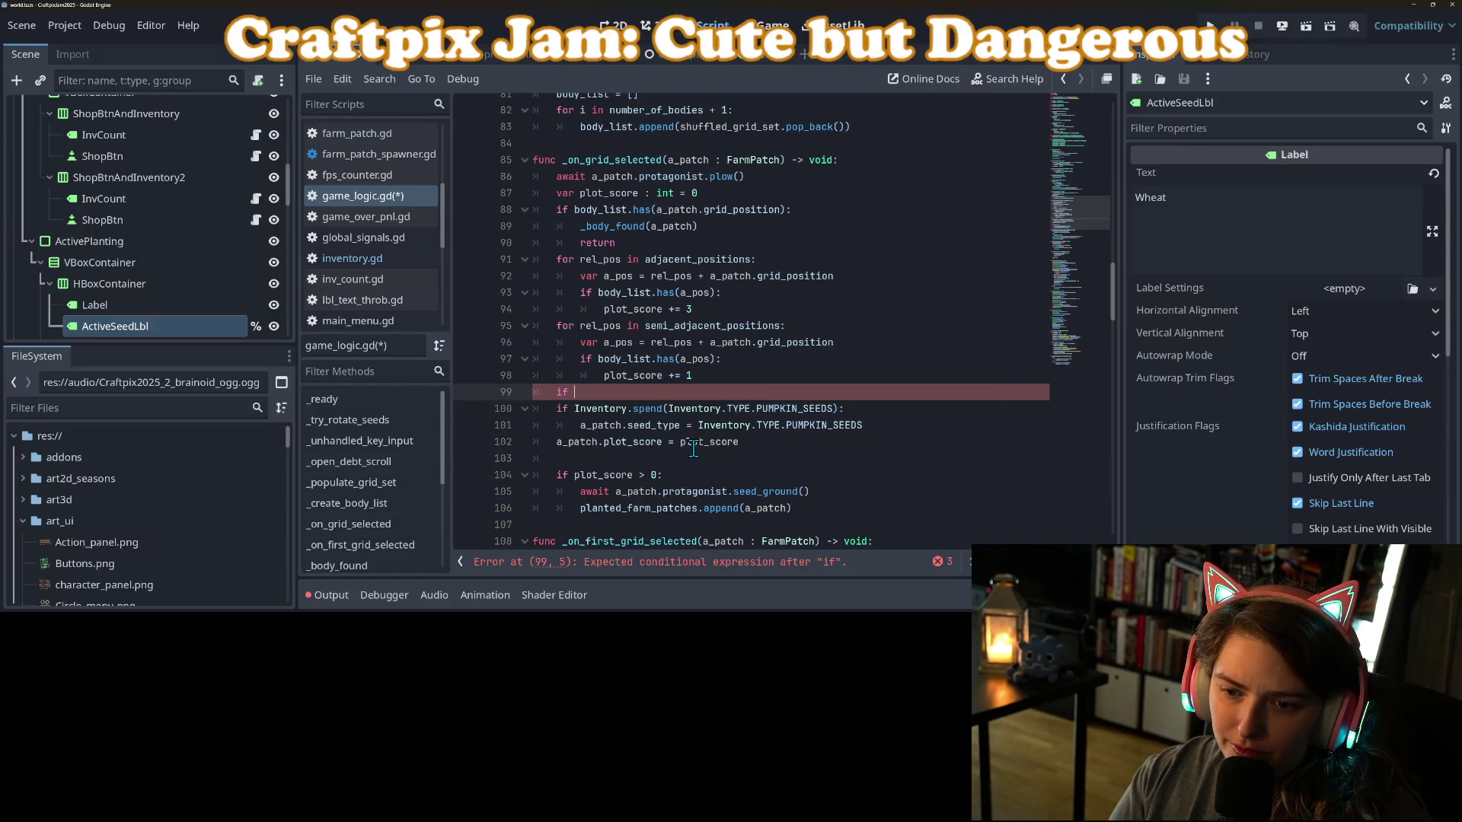
type("not pla")
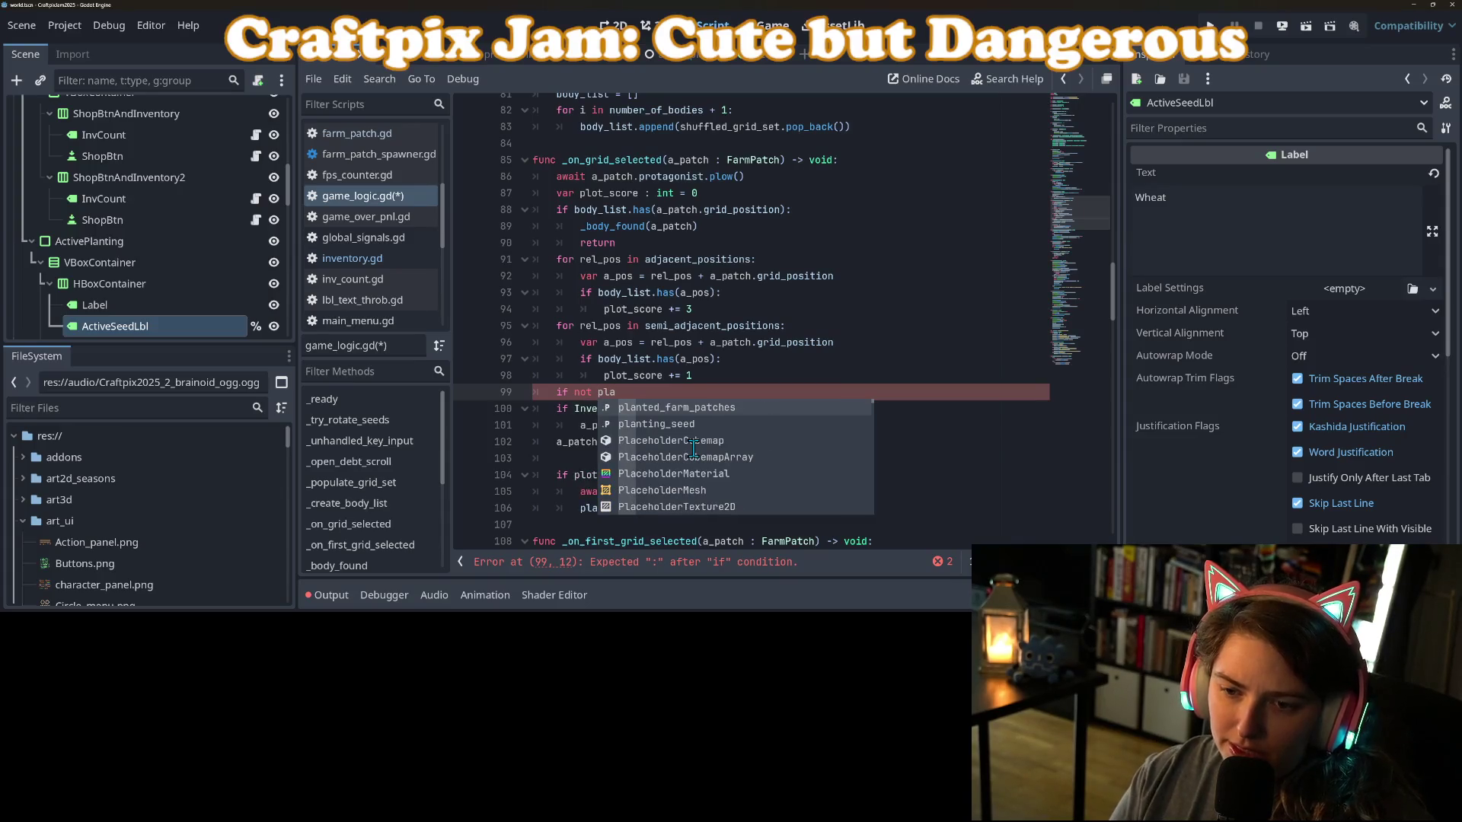
type("nting_seed == Inv")
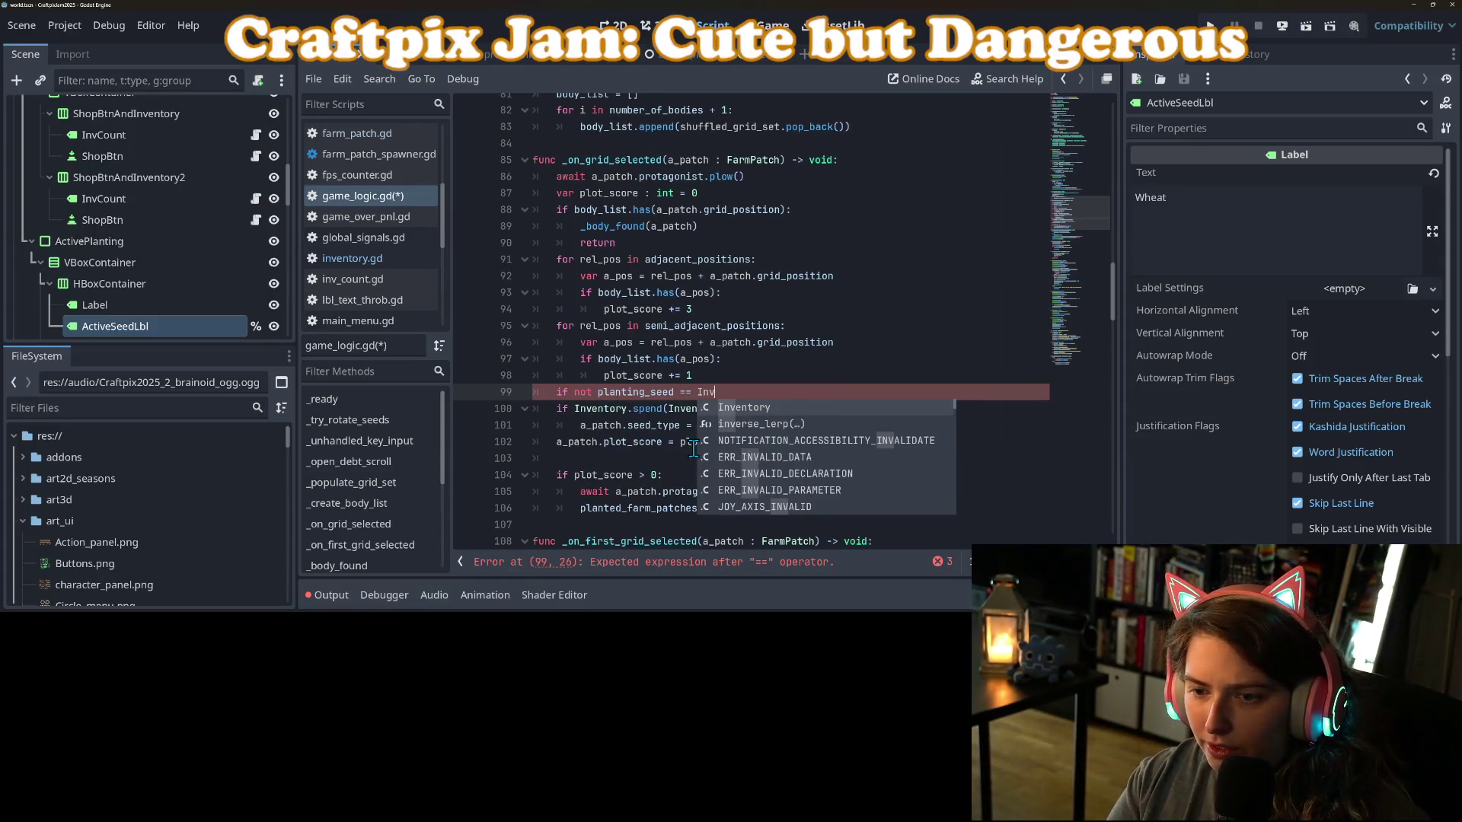
key("Return")
type(".TY")
key("Return")
type(".W")
key("Return")
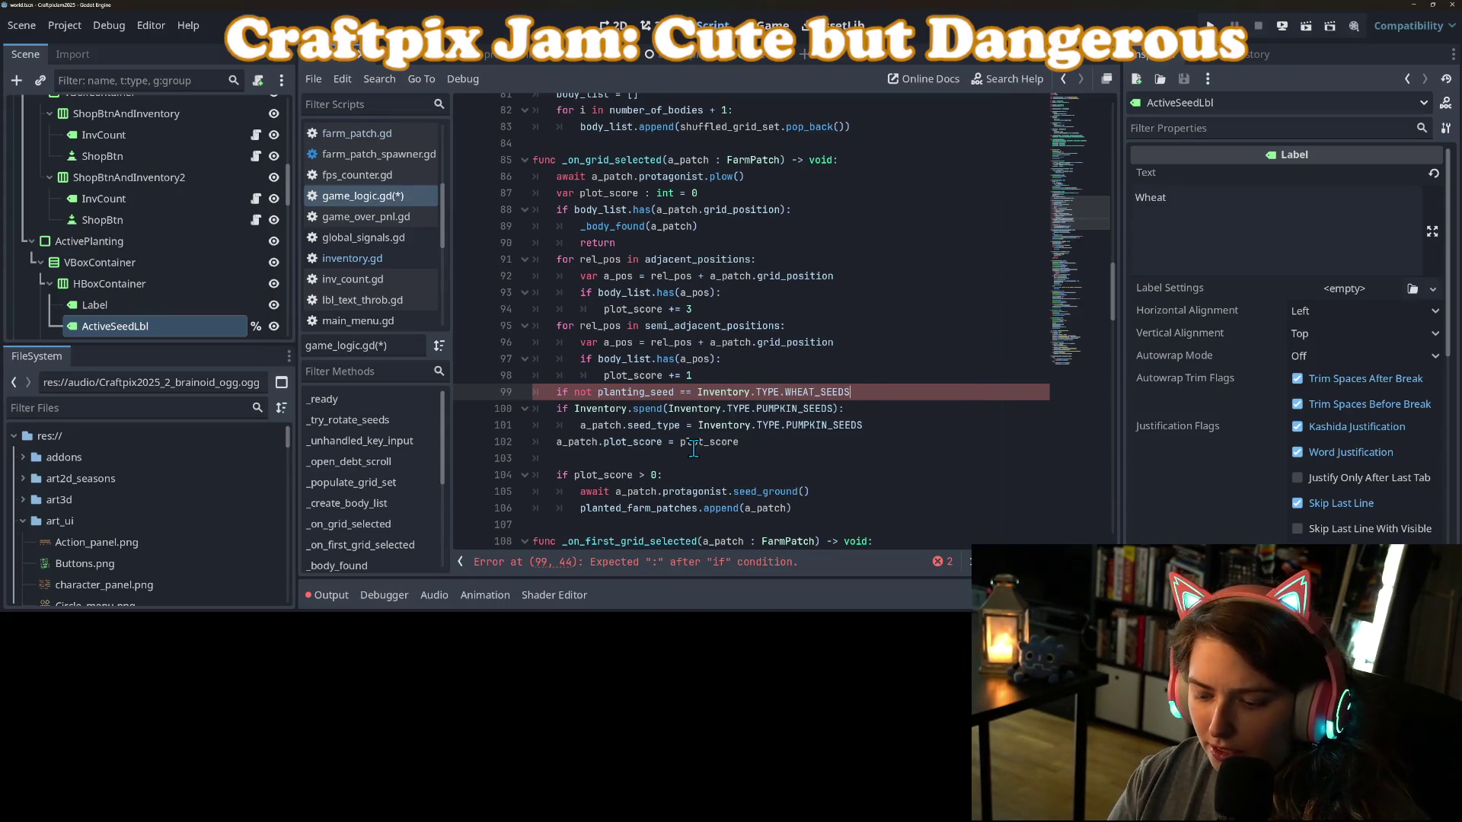
Delete the old PUMPKIN_SEEDS spend check, set seed_type to planting_seed, and save.
key("Down")
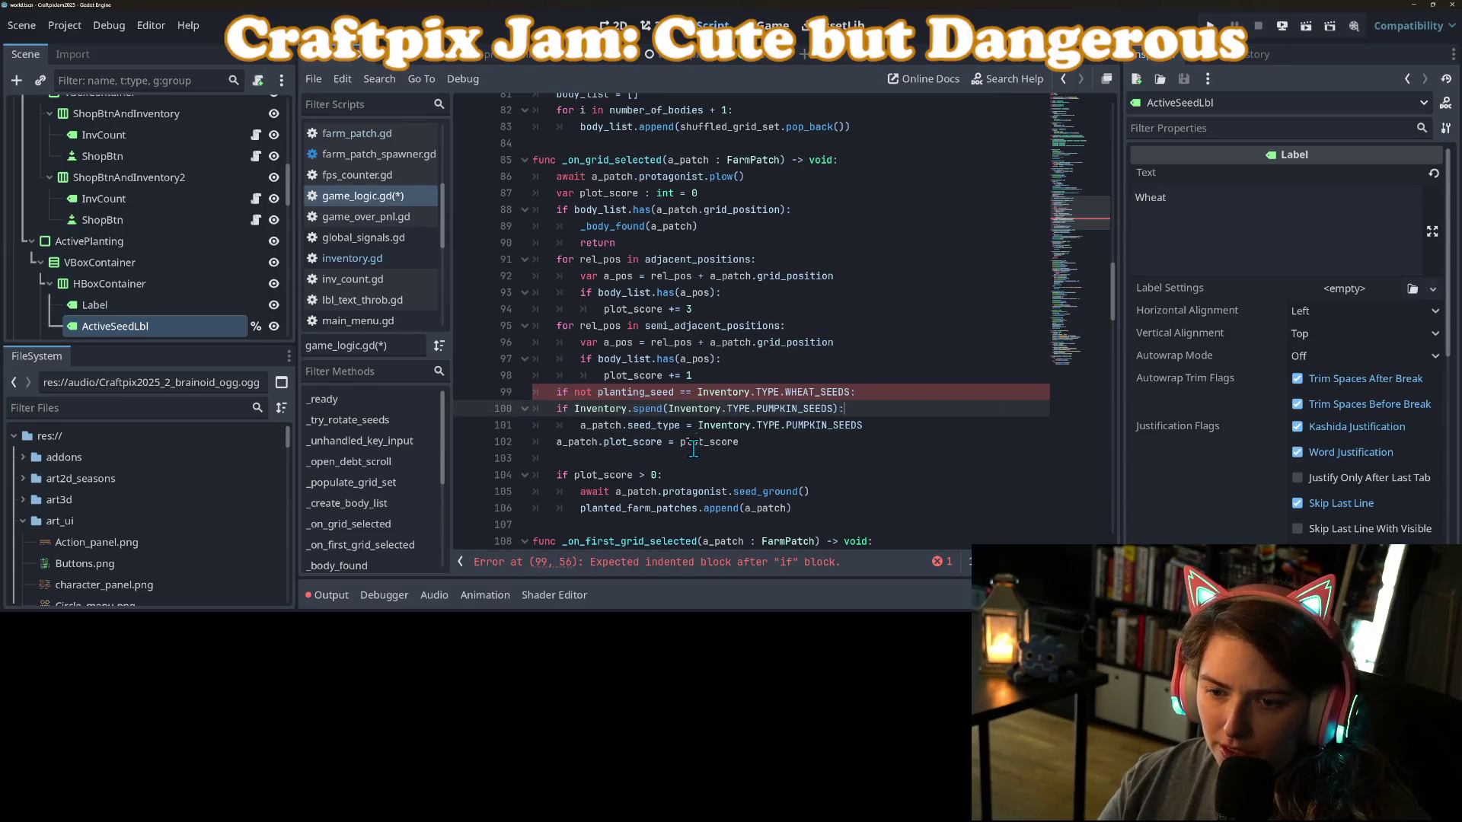
left_click_drag(846, 409, 530, 406)
key("BackSpace")
key("BackSpace")
double_click(647, 392)
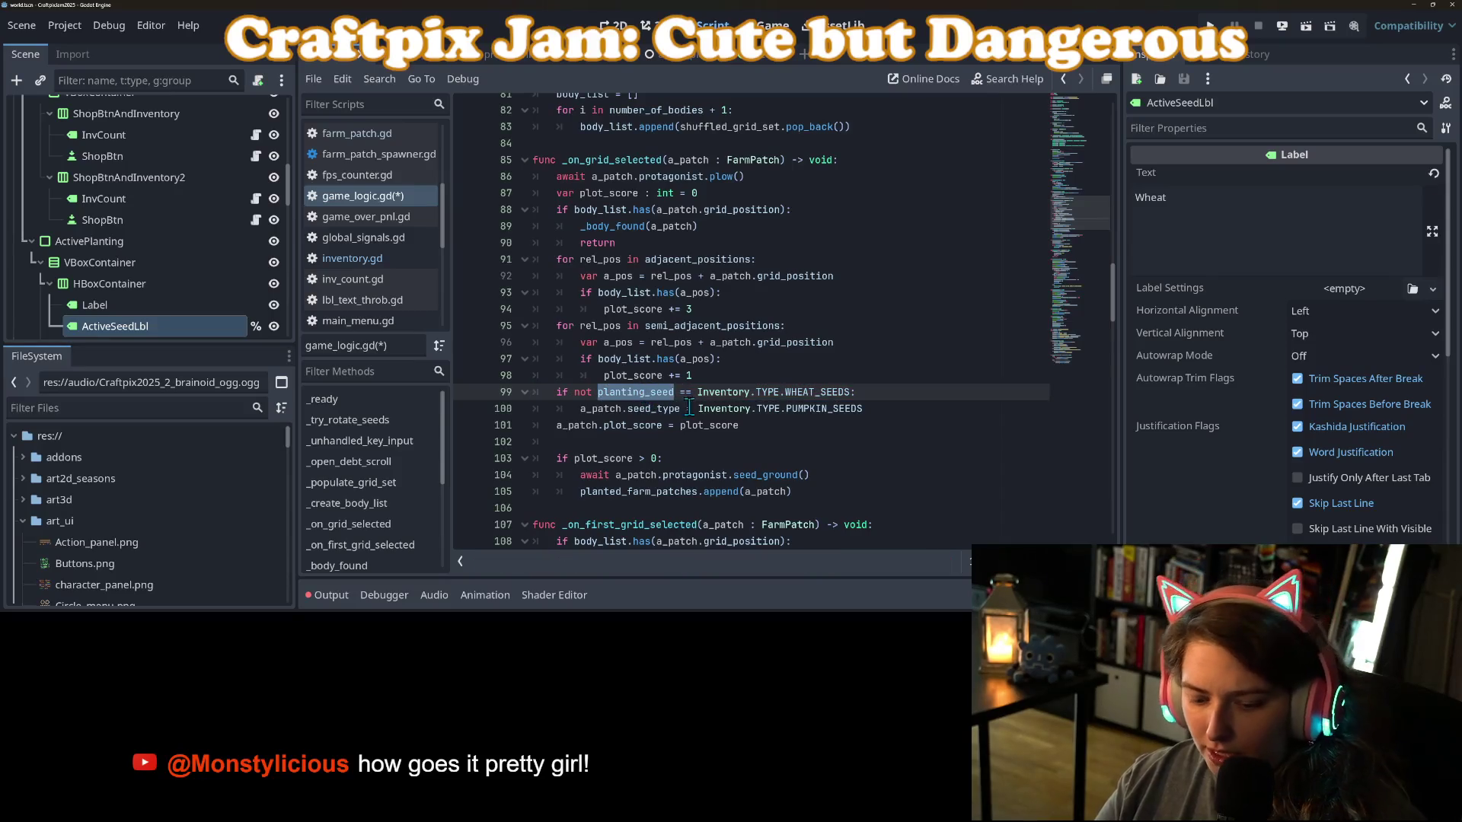
left_click_drag(863, 409, 697, 409)
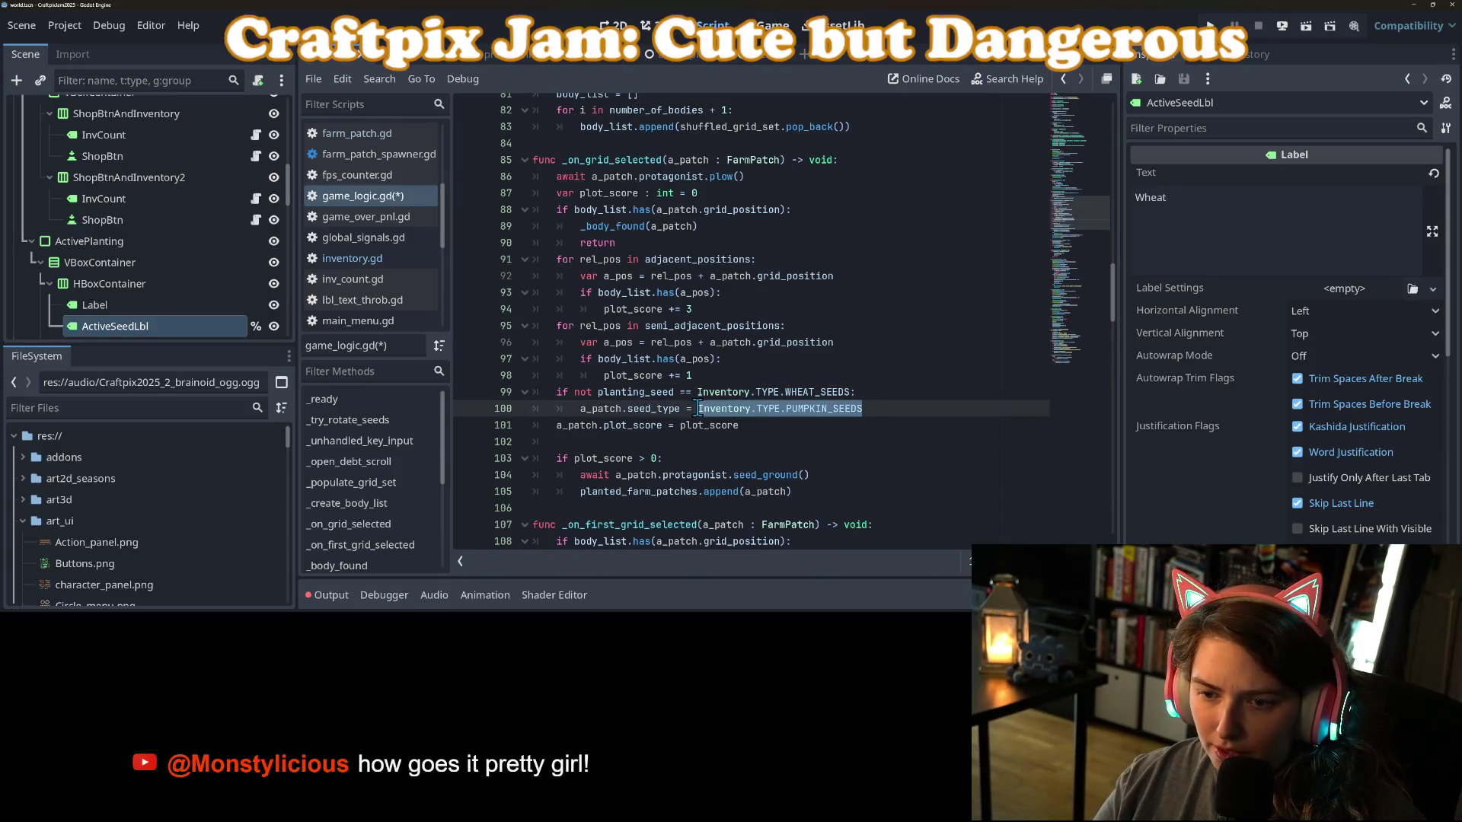
type("pl")
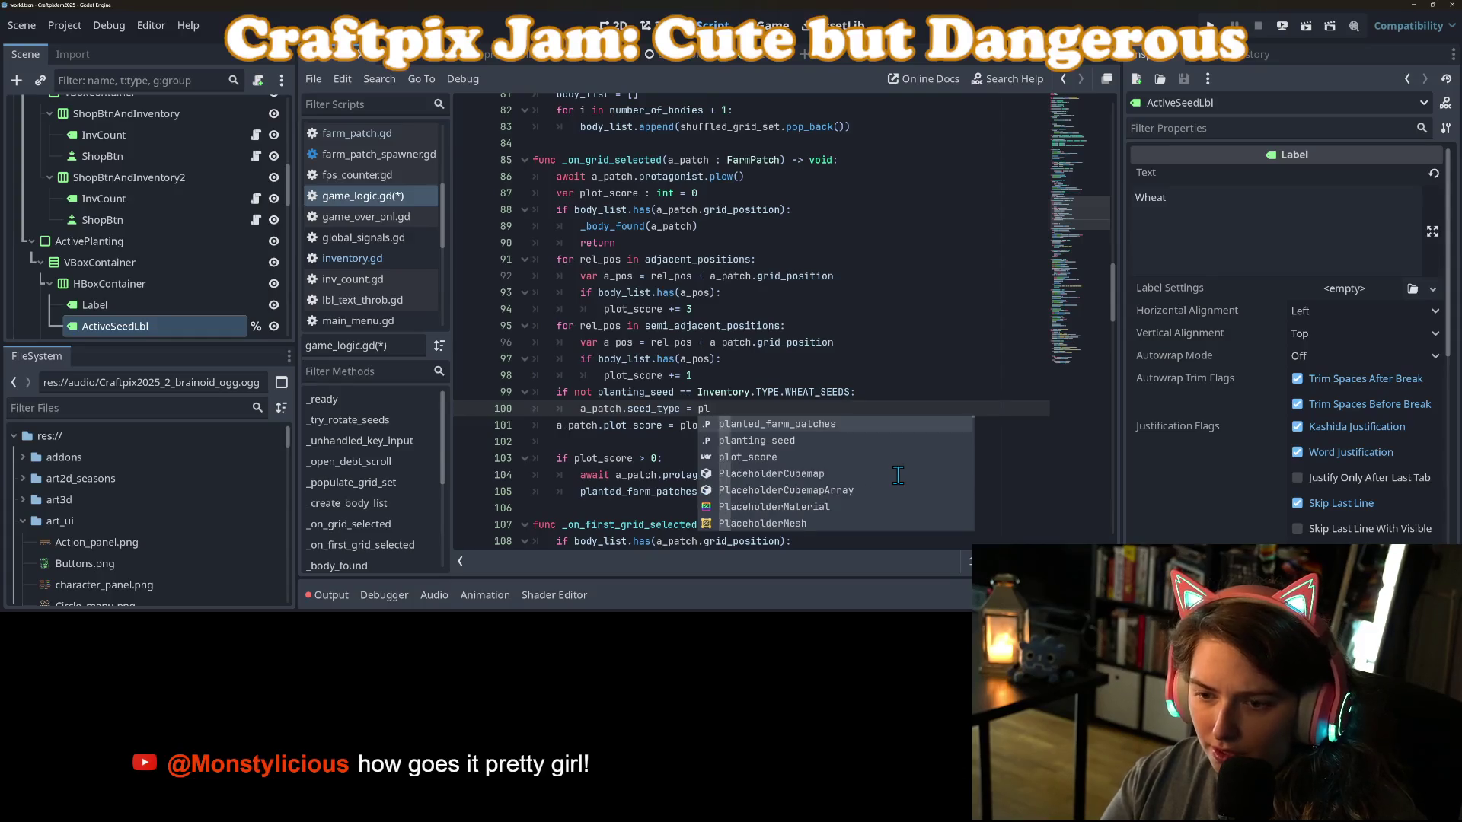
key("Down")
key("Return")
key("ctrl+s")
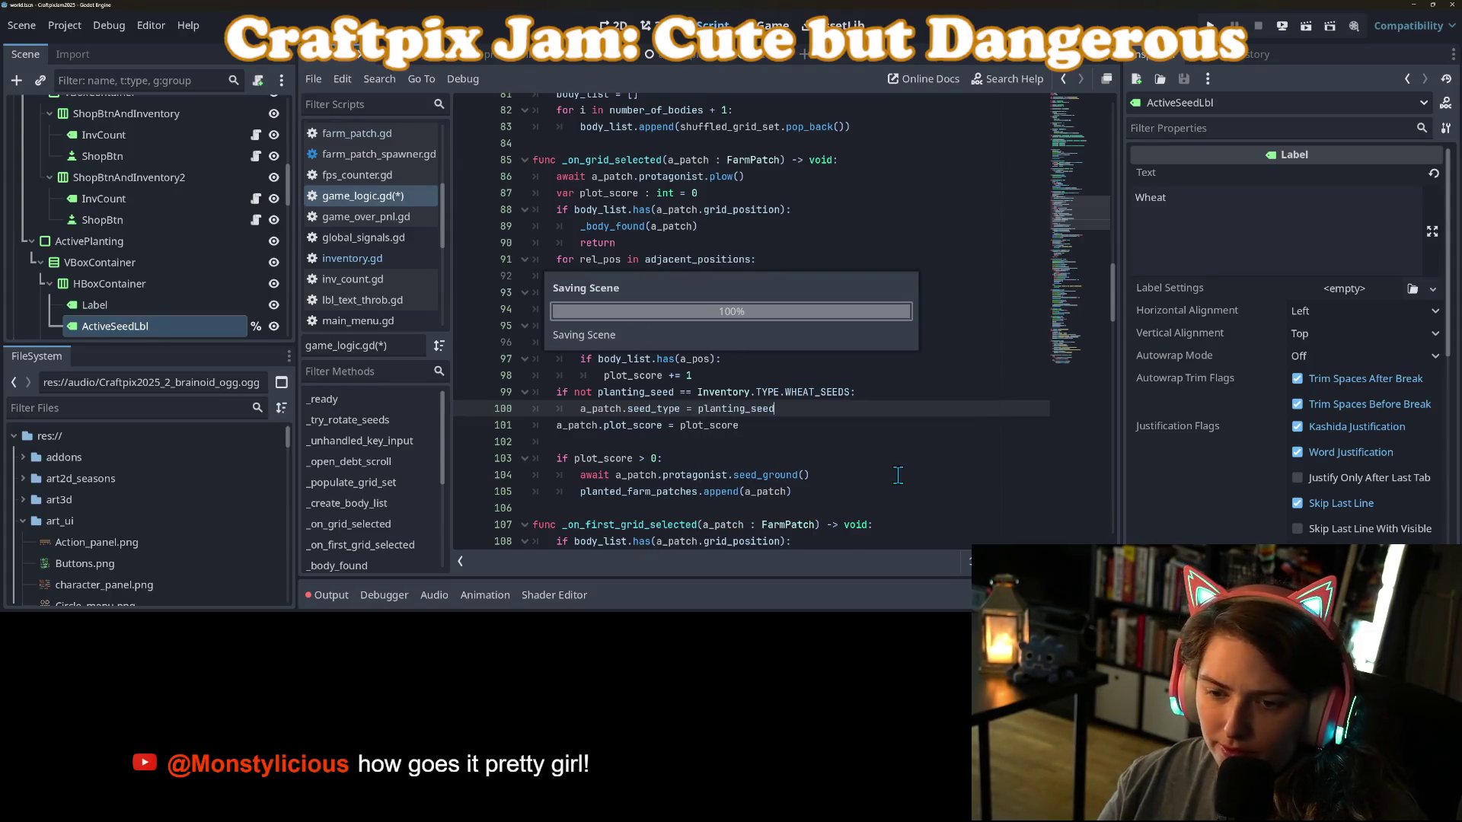
Add Inventory.spend(planting_seed) below the seed type assignment.
left_click(883, 393)
key("Return")
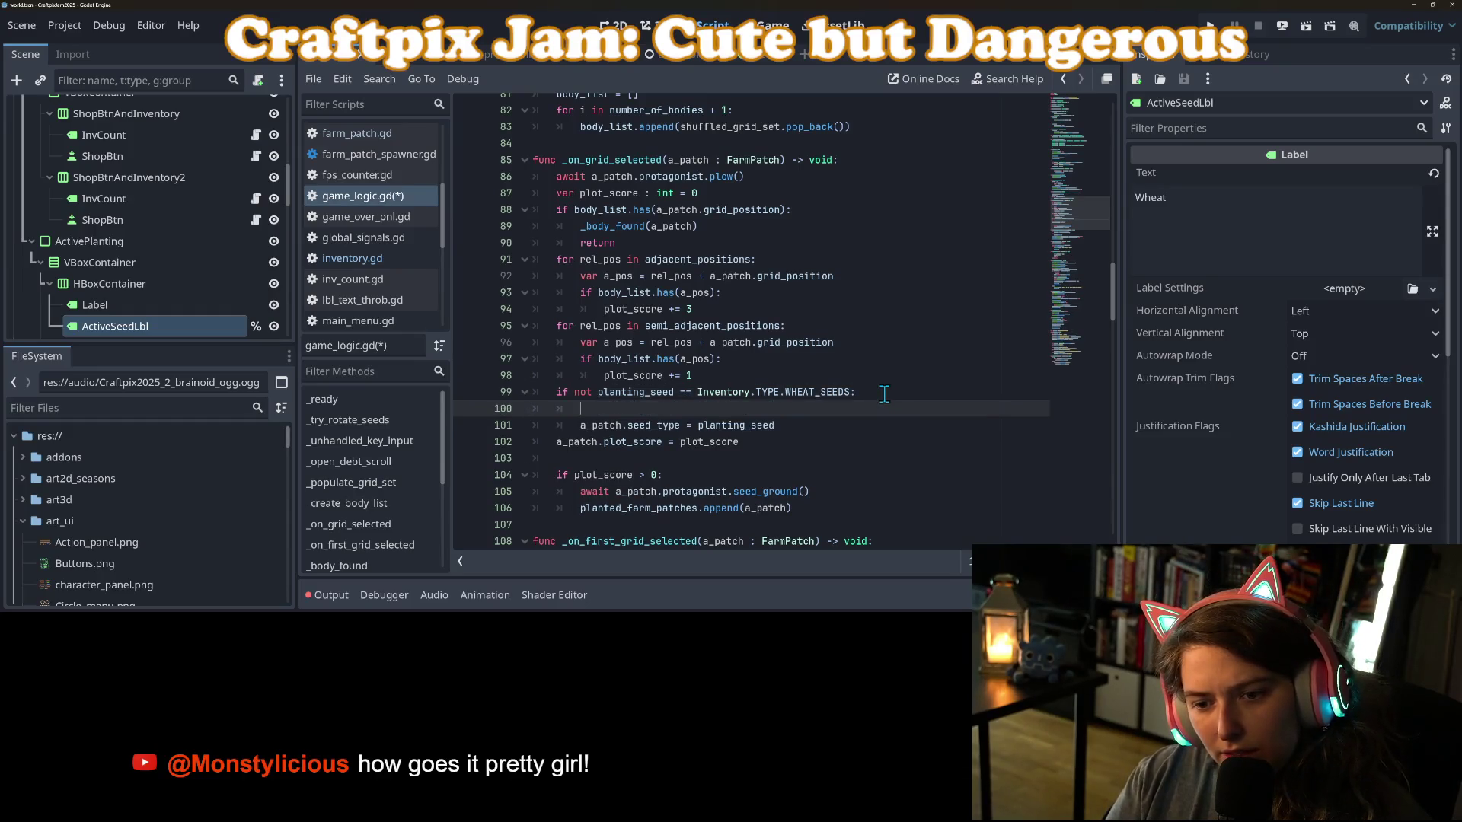
key("BackSpace")
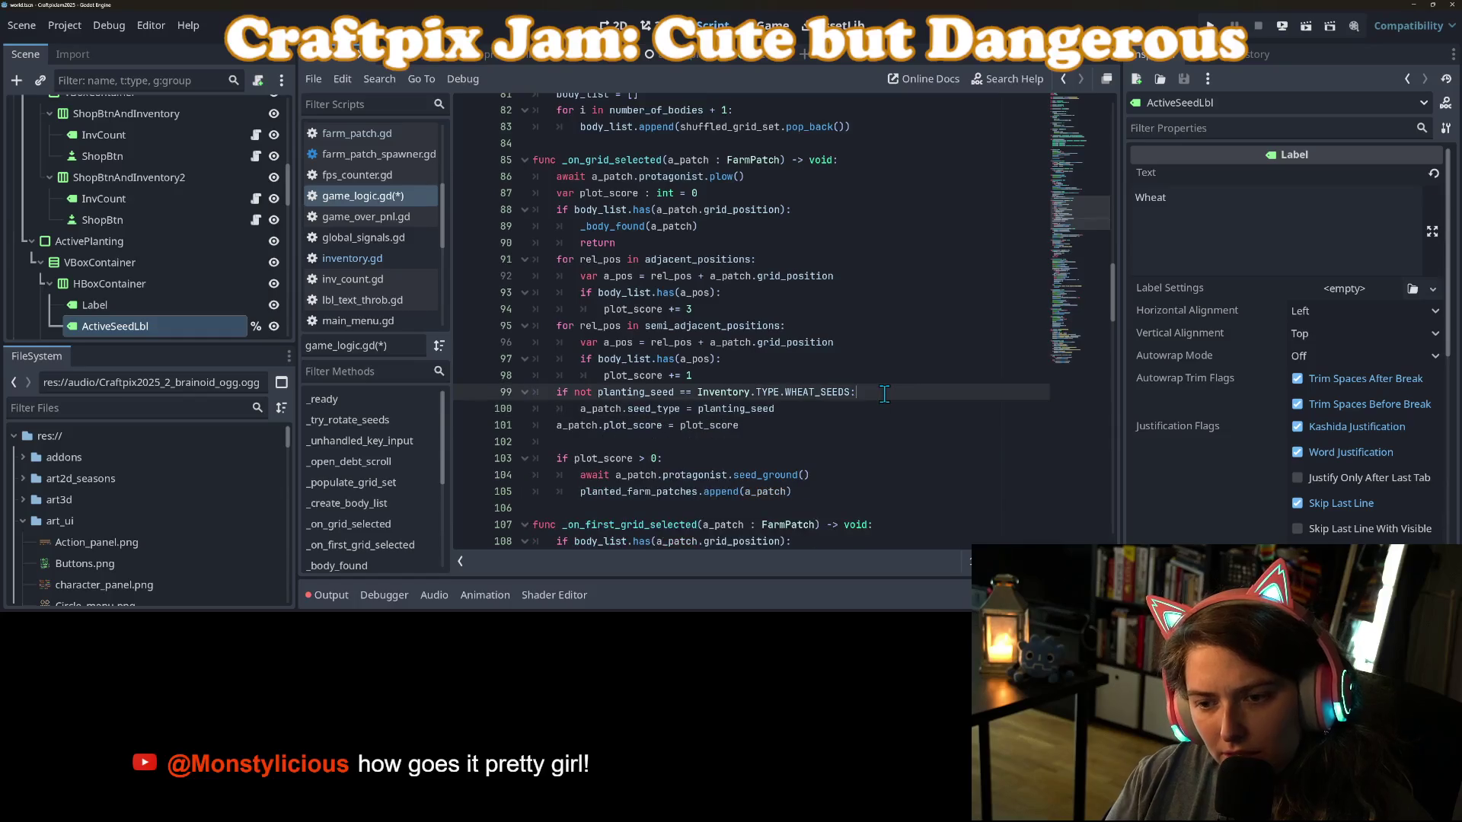
key("Down")
key("Return")
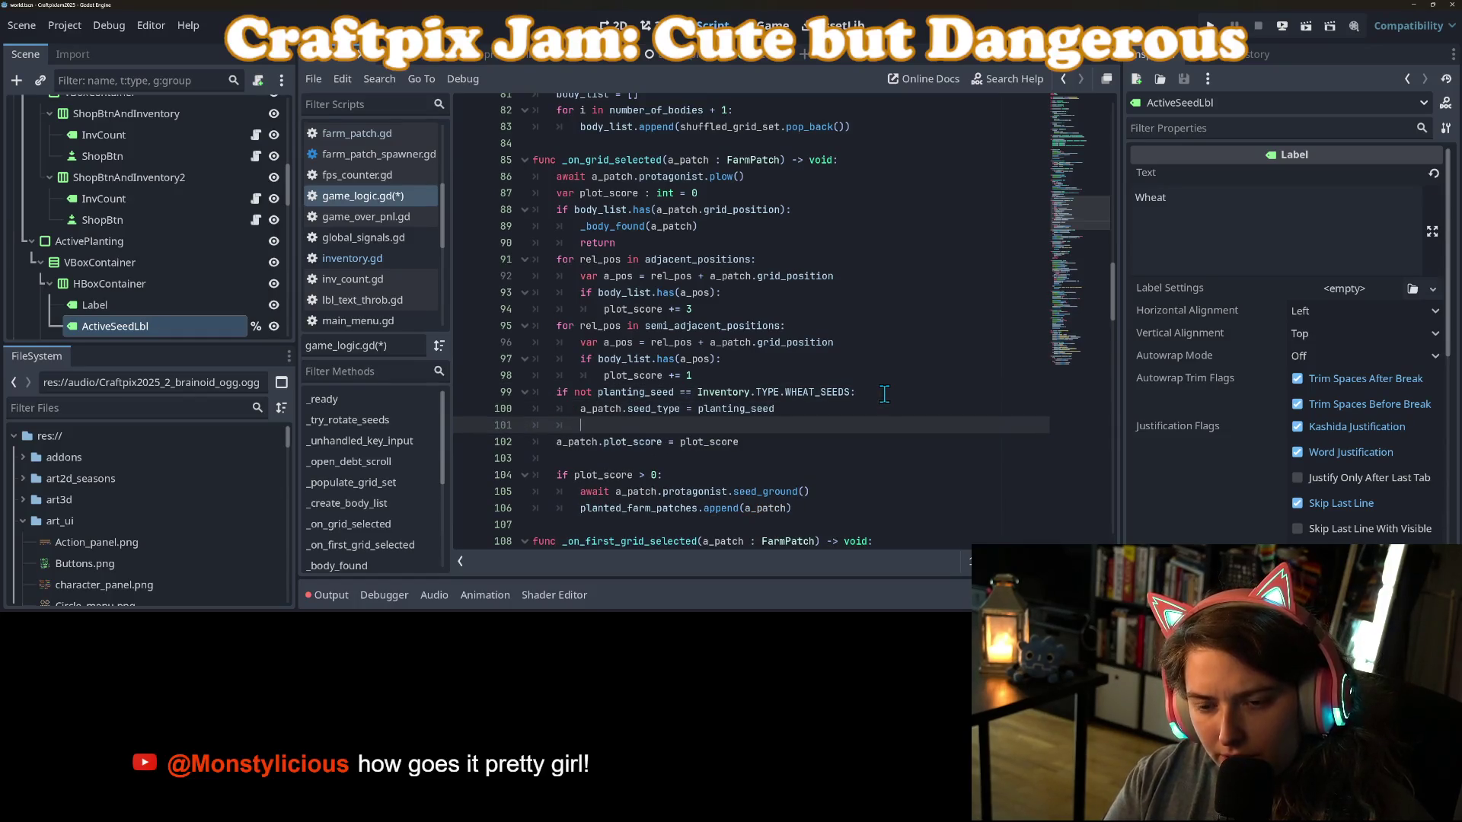
type("Inve")
key("Return")
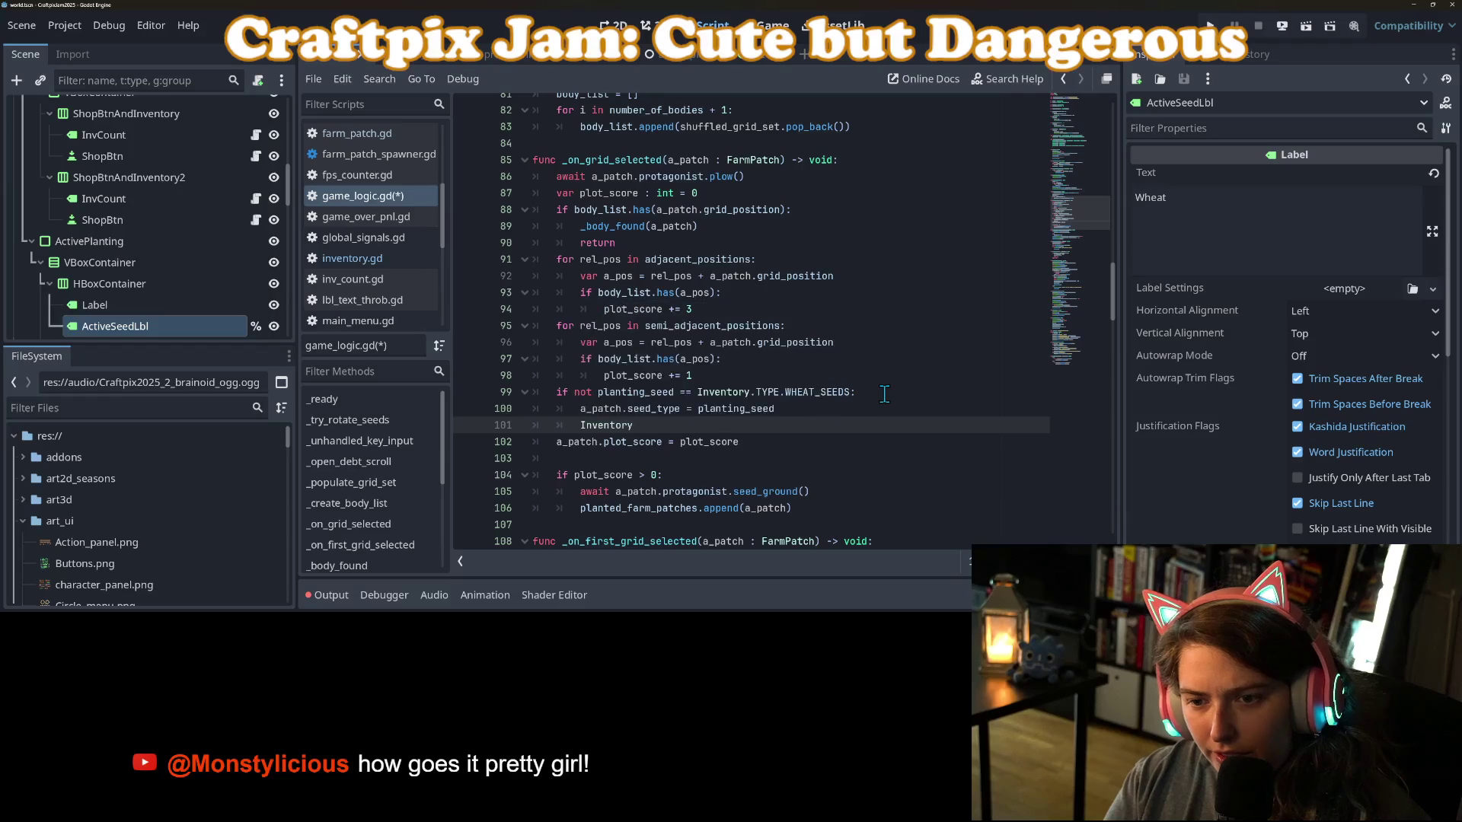
type(".sp")
key("Return")
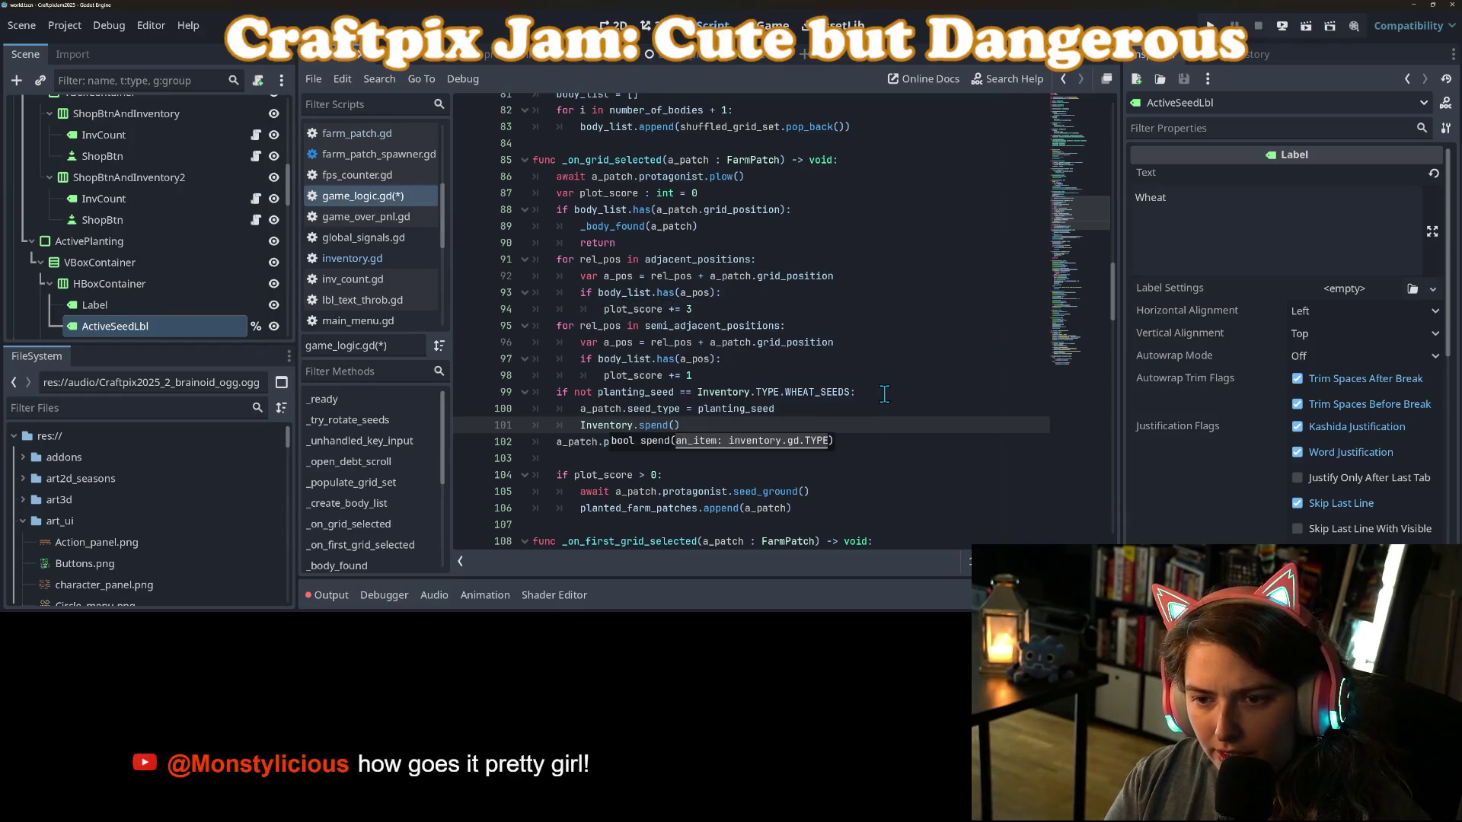
type("la")
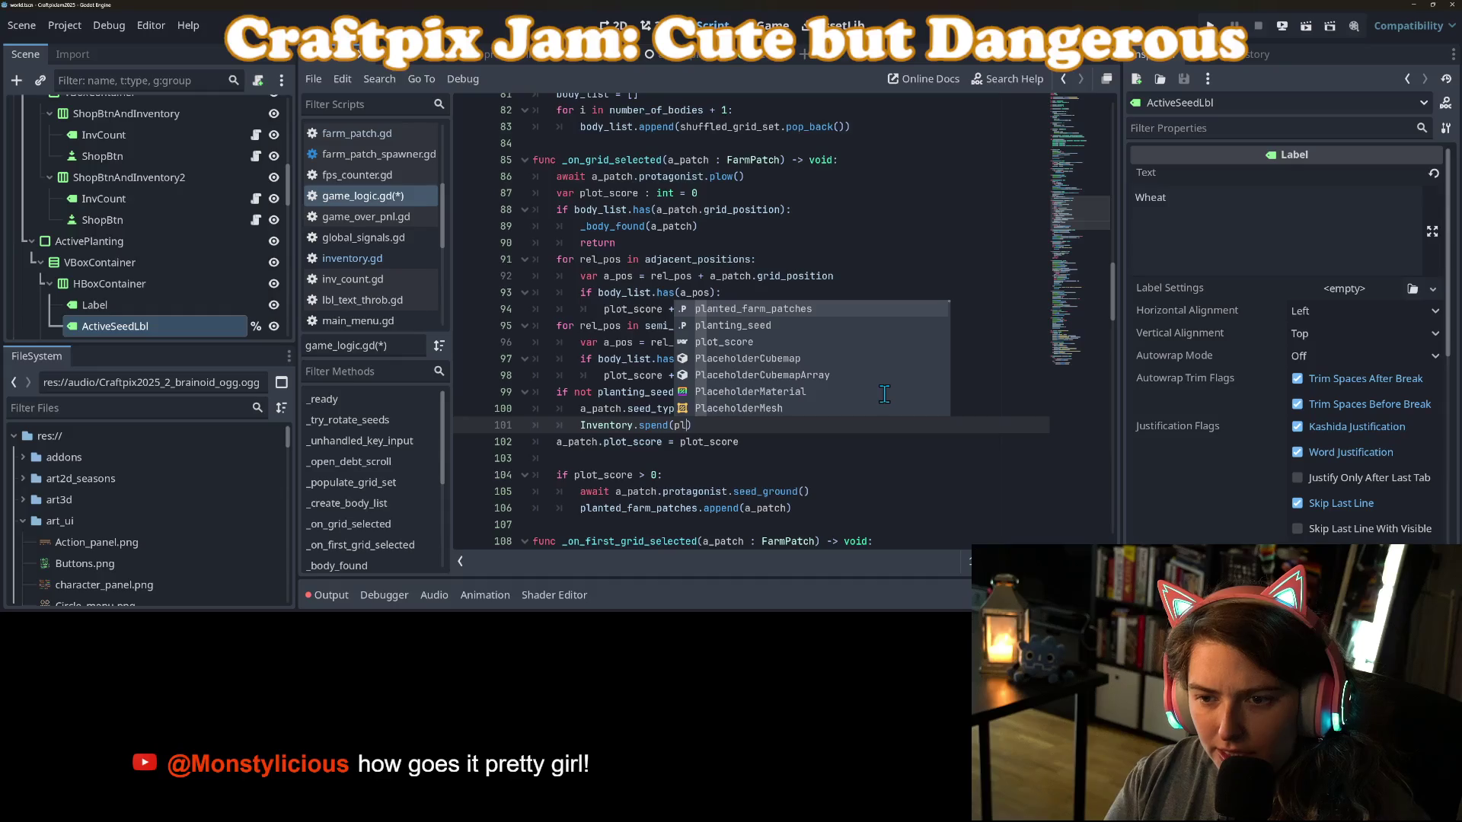
key("Return")
key("Return")
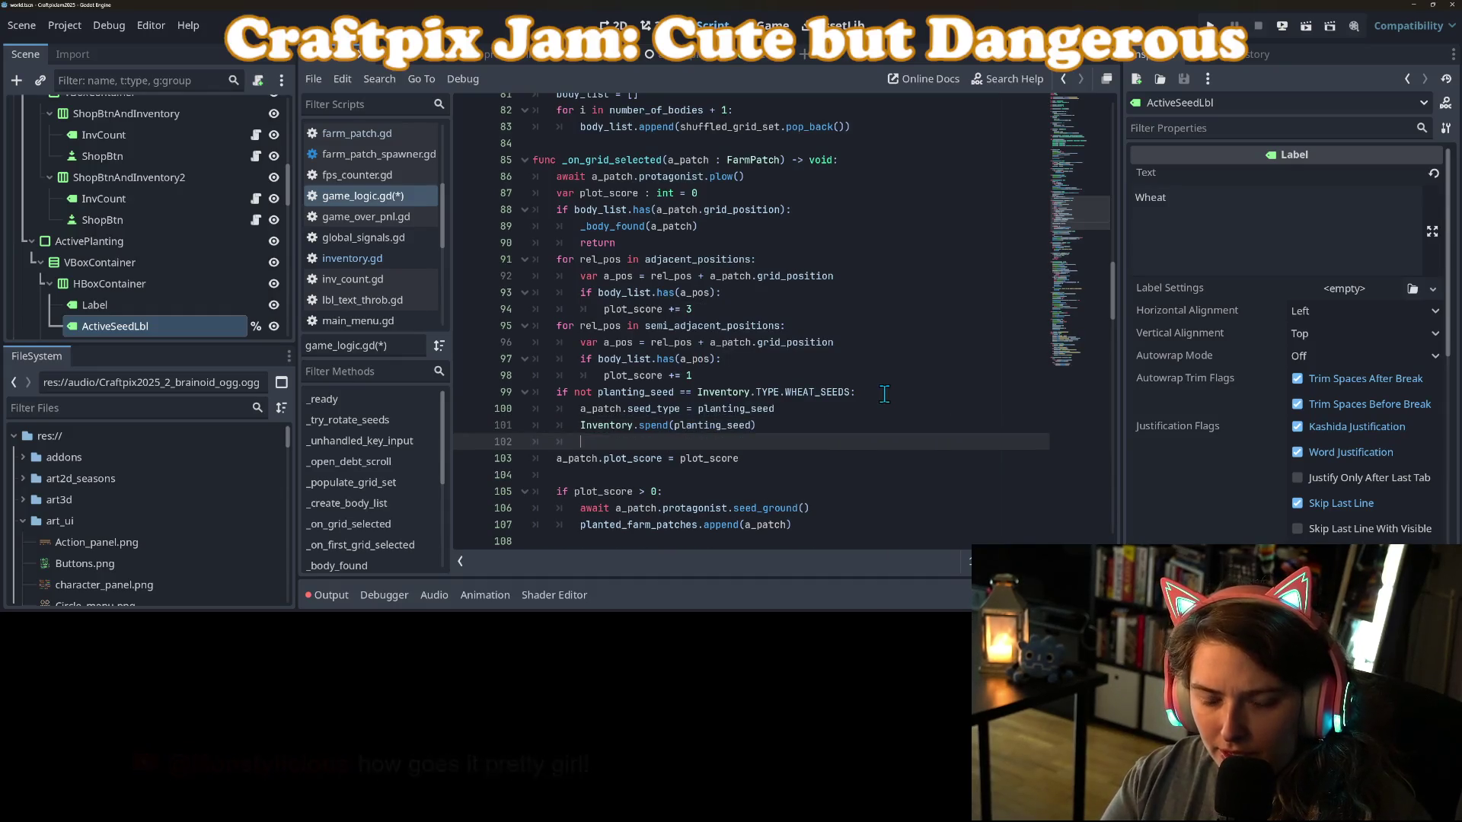
Call _try_rotate_seeds when Inventory.can_afford(planting_seed) is false, and save the script.
type("ifnot I")
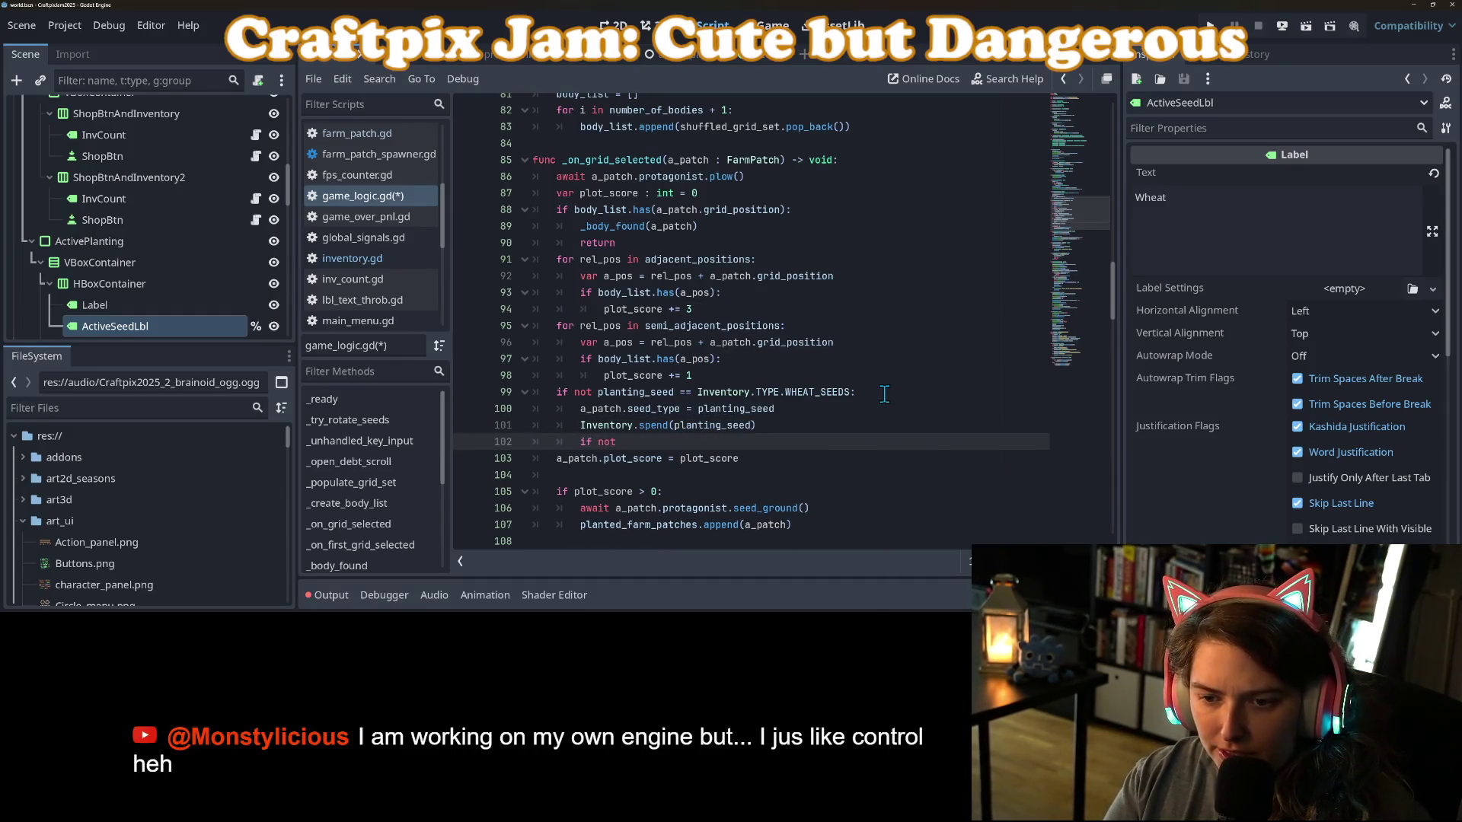
type("nv")
key("Return")
type(".can")
key("Return")
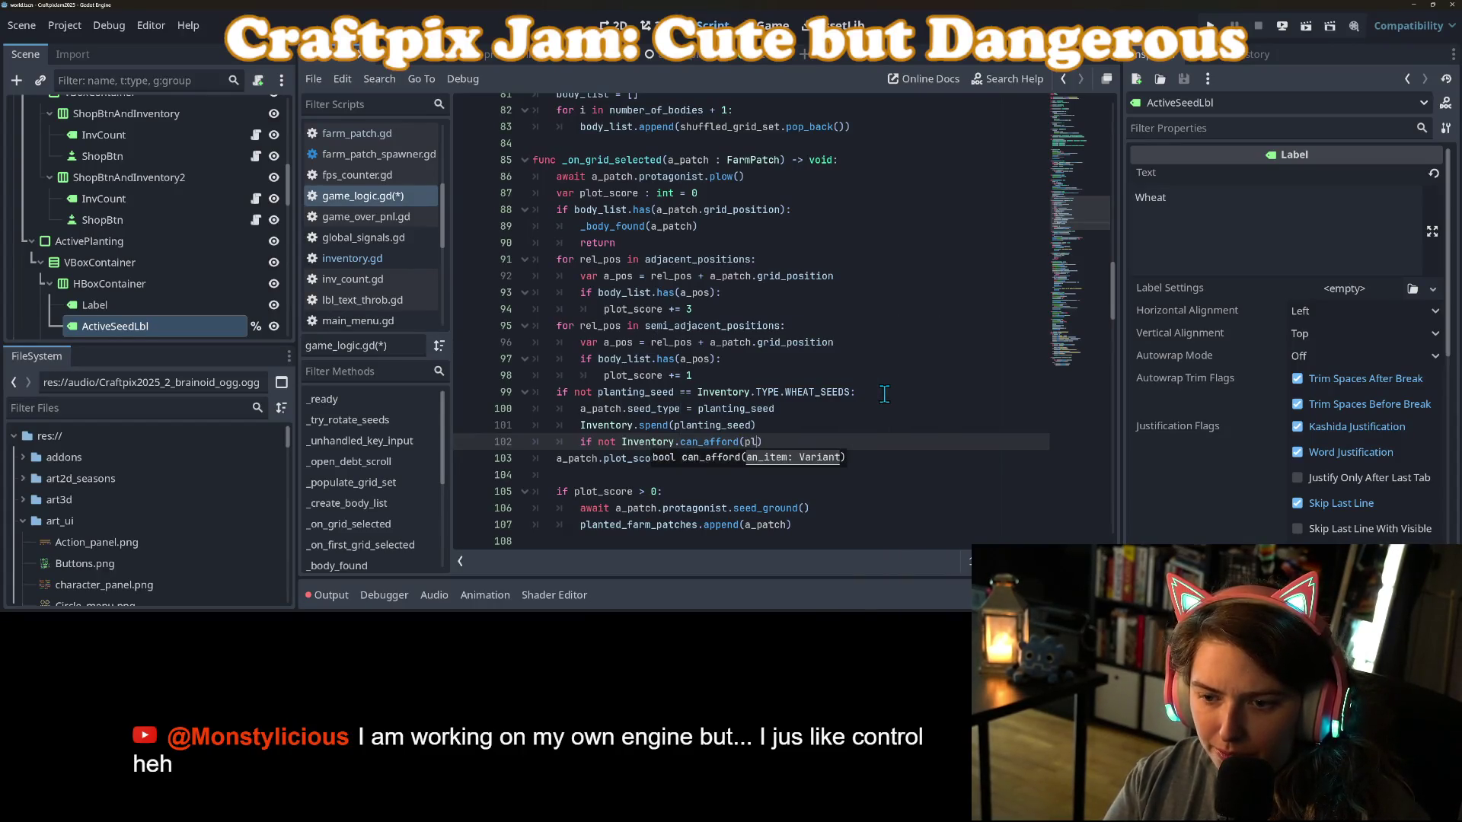
type("a")
key("Down")
key("Return")
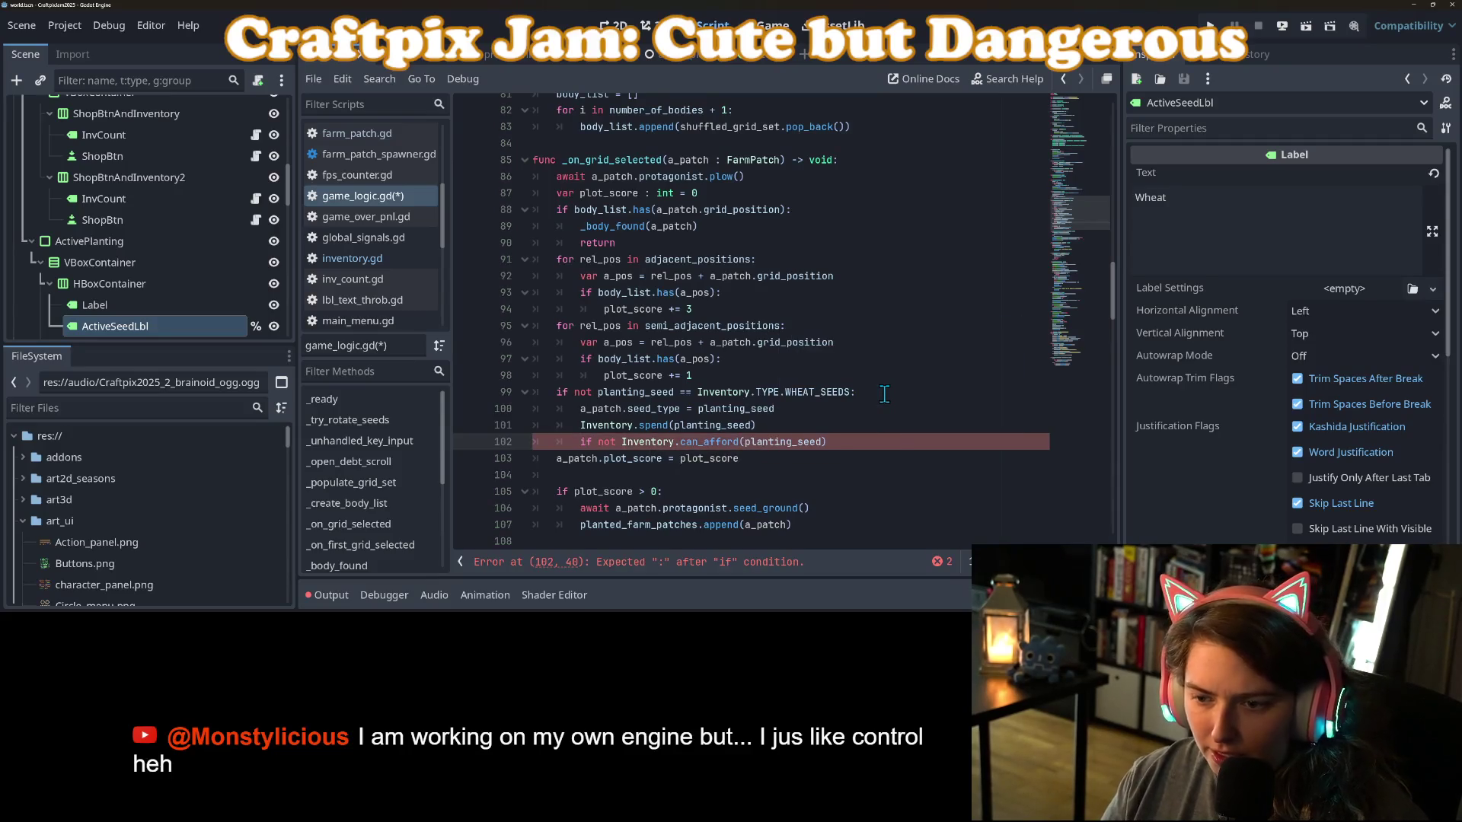
type(":")
key("Return")
type("_try")
key("Return")
key("ctrl+s")
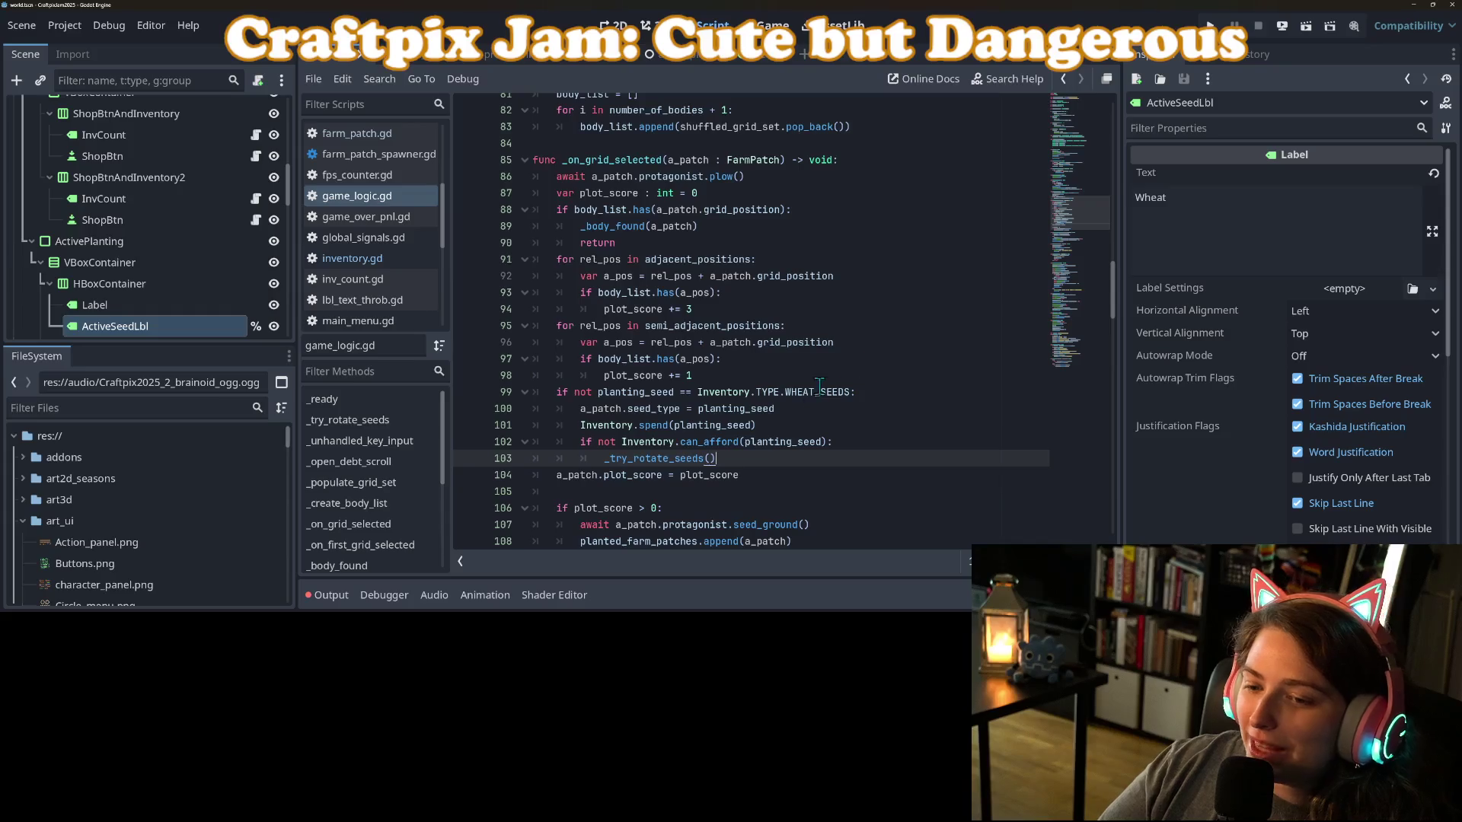
Review the edited _on_grid_selected lines 99–104, then run the project.
scroll(792, 404, "down", 3)
left_click(792, 408)
scroll(792, 381, "down", 3)
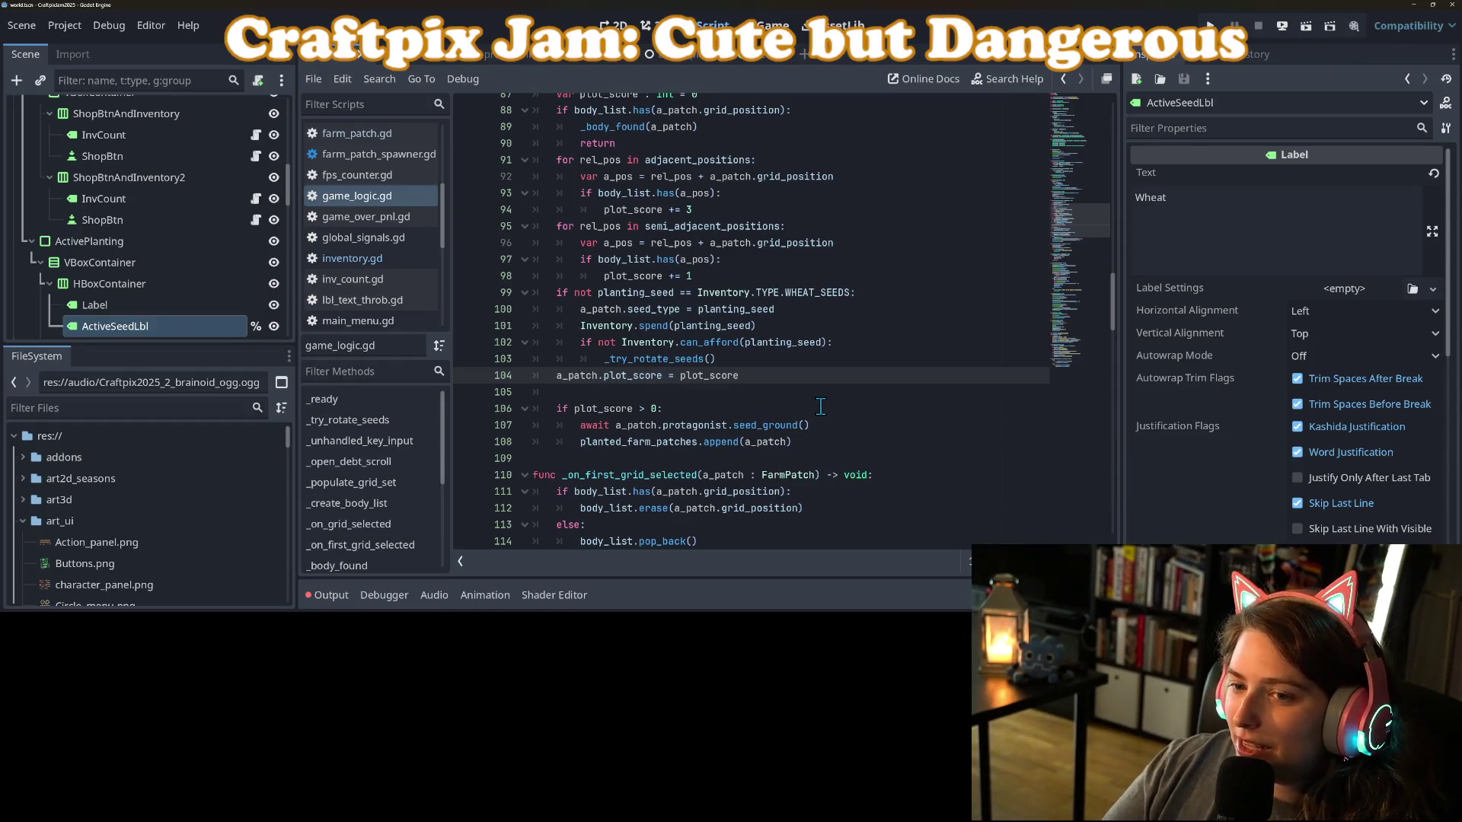
left_click(788, 360)
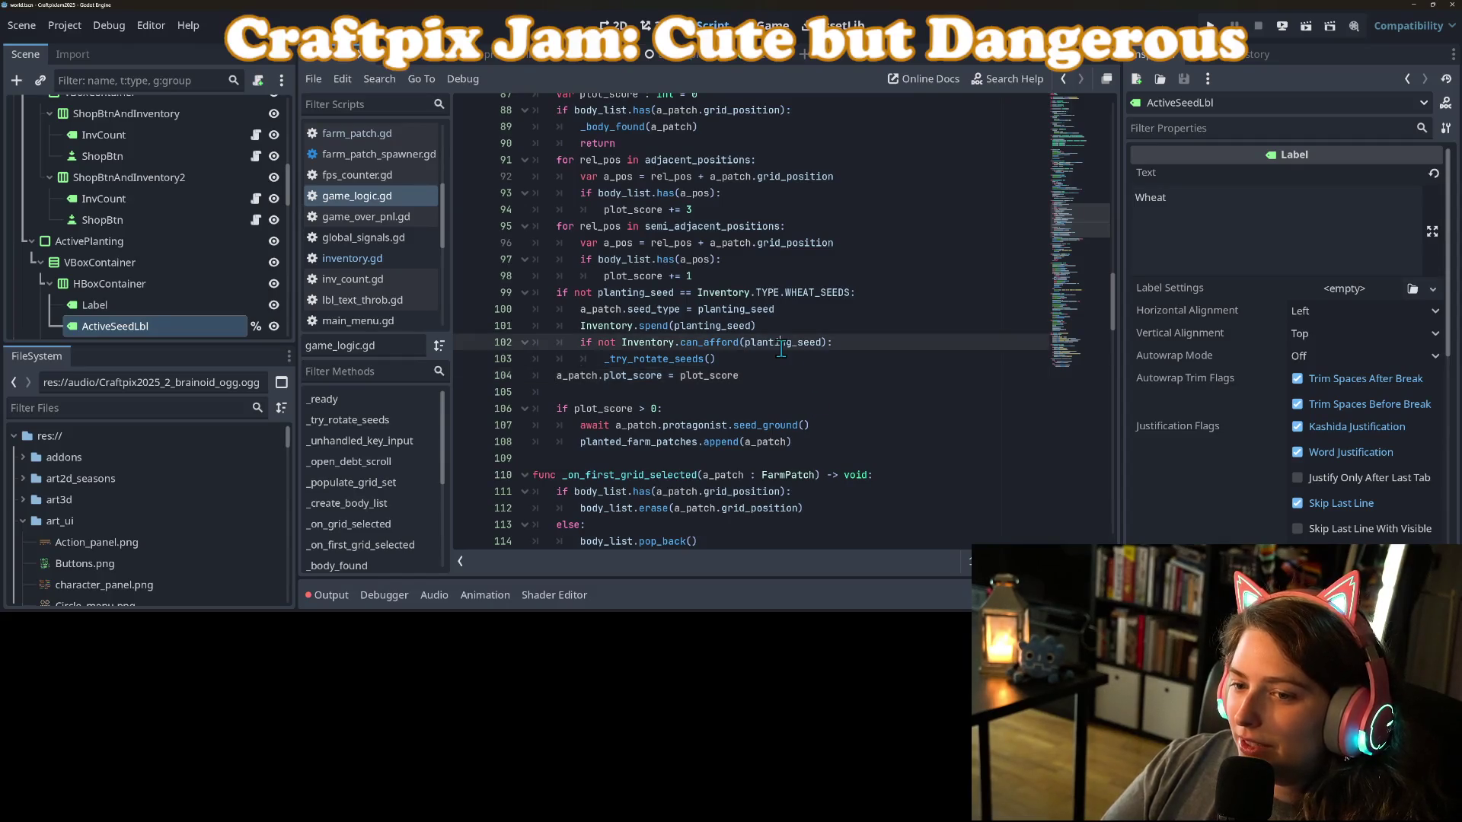
left_click(891, 344)
left_click(888, 357)
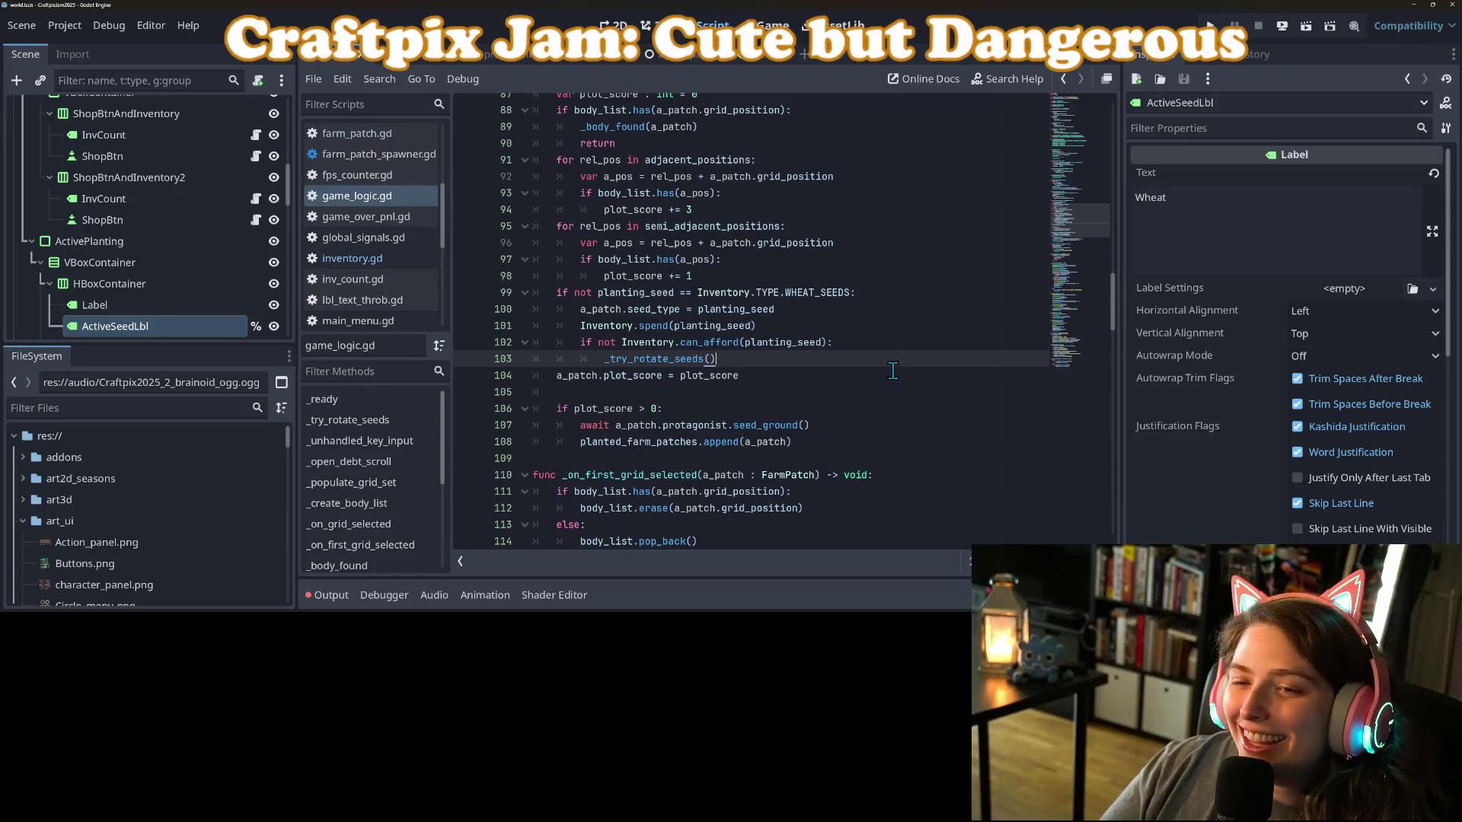
double_click(644, 358)
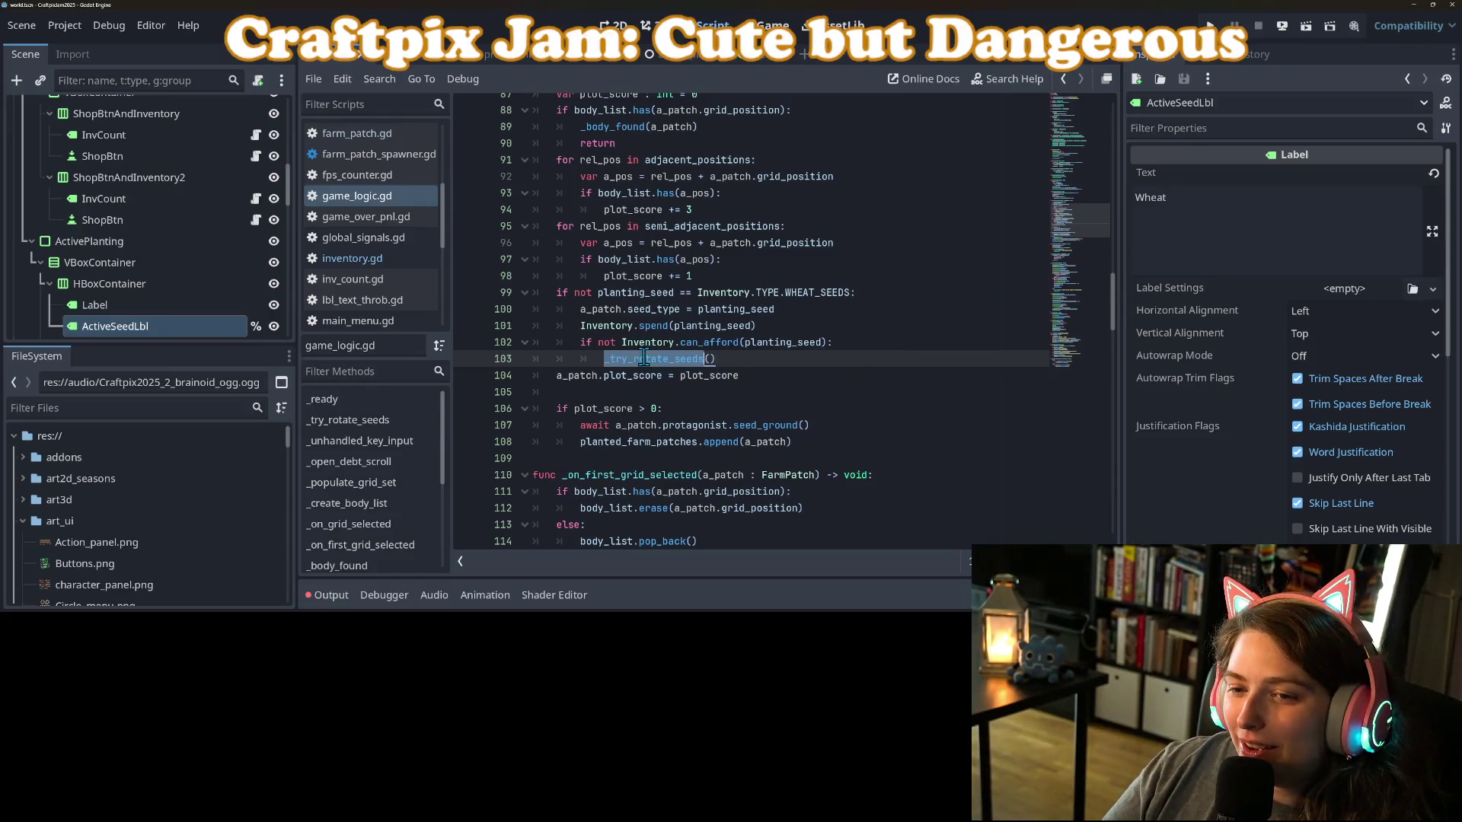
left_click(742, 359)
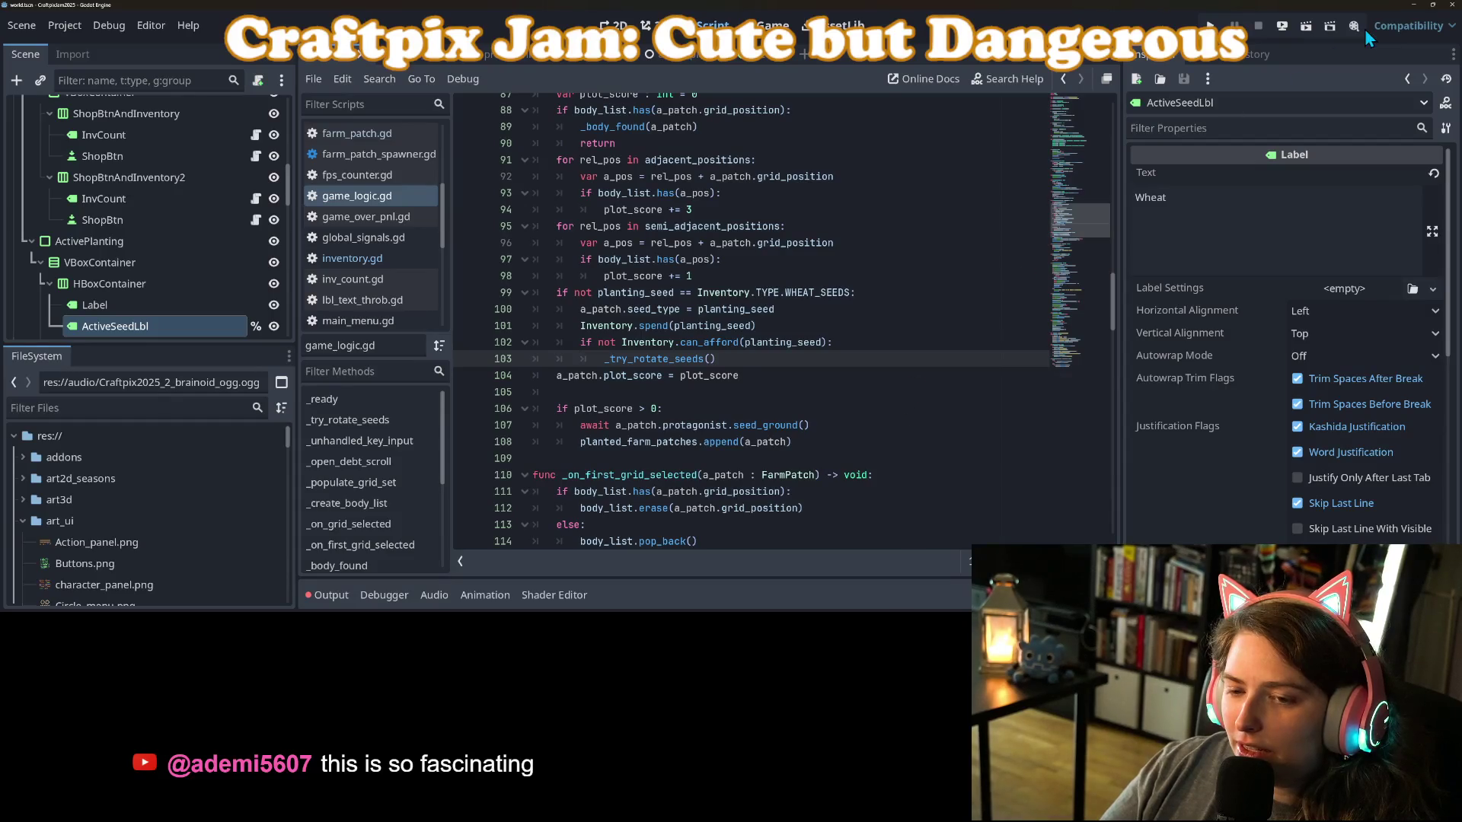
left_click(1210, 25)
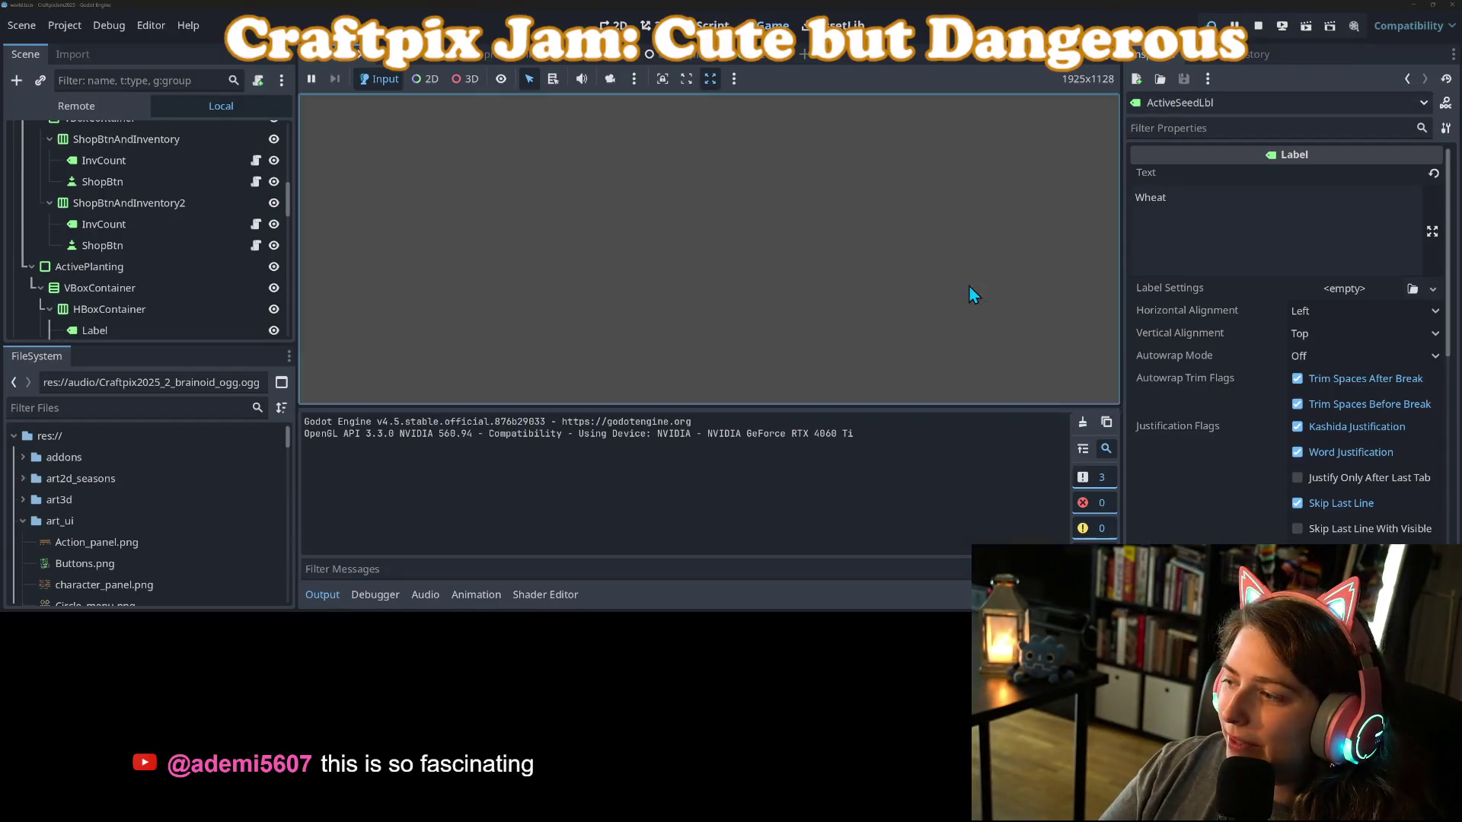
Start a new game, buy pumpkin seeds in the shop, then stop the game.
left_click(322, 595)
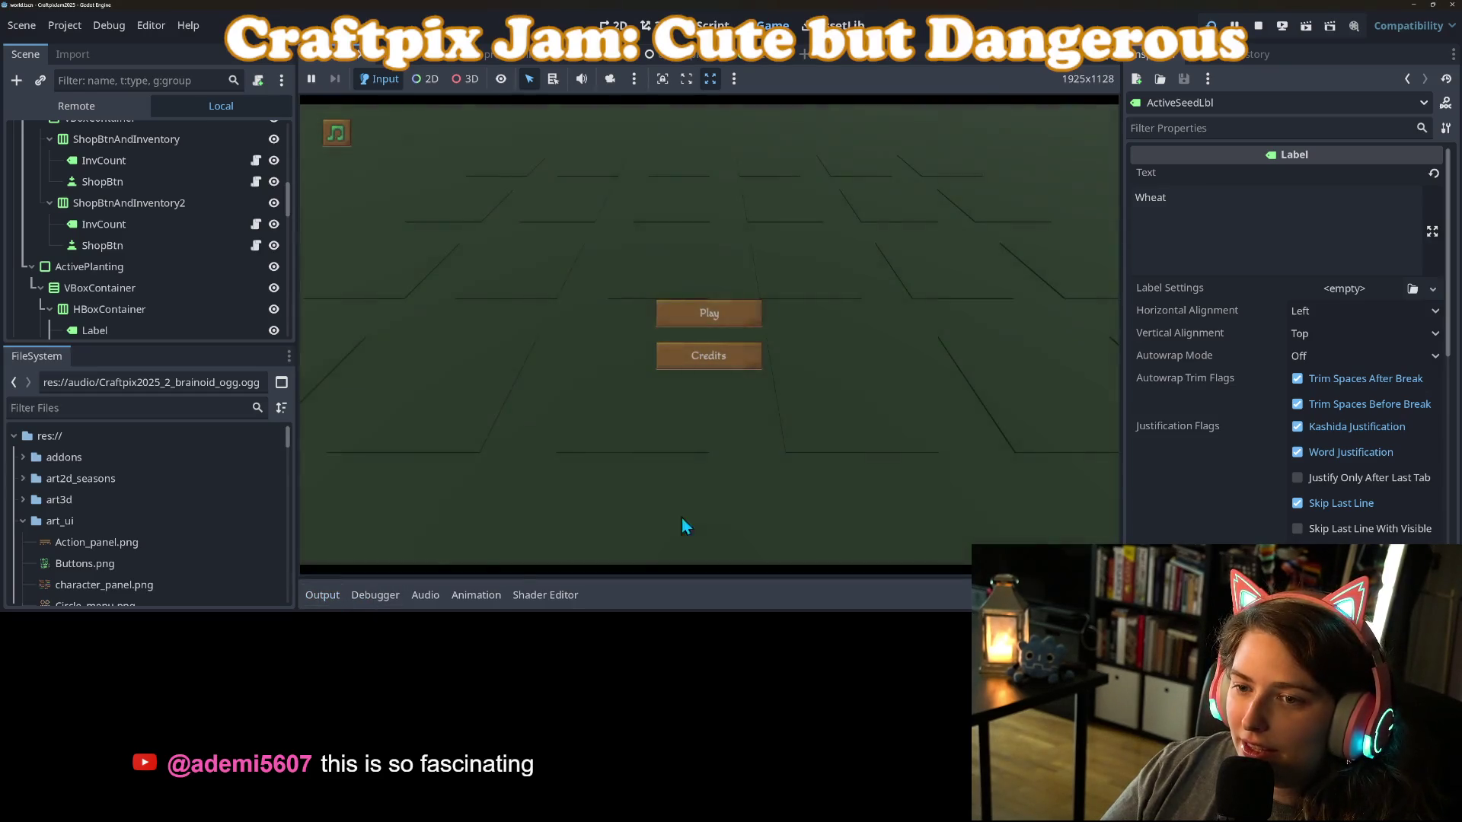
left_click(715, 319)
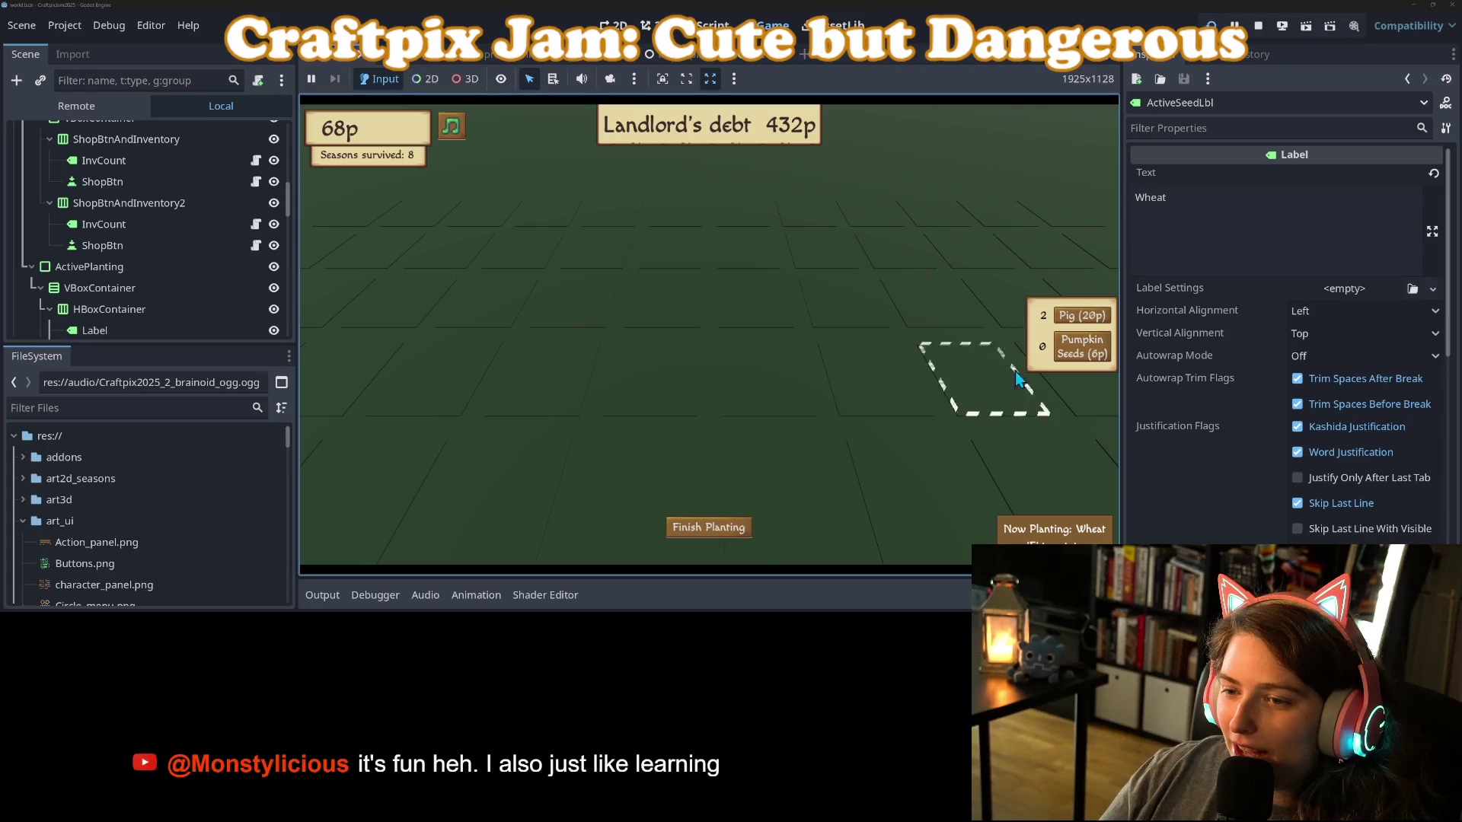
left_click(1077, 358)
left_click(1077, 358)
left_click(1077, 358)
left_click(1076, 358)
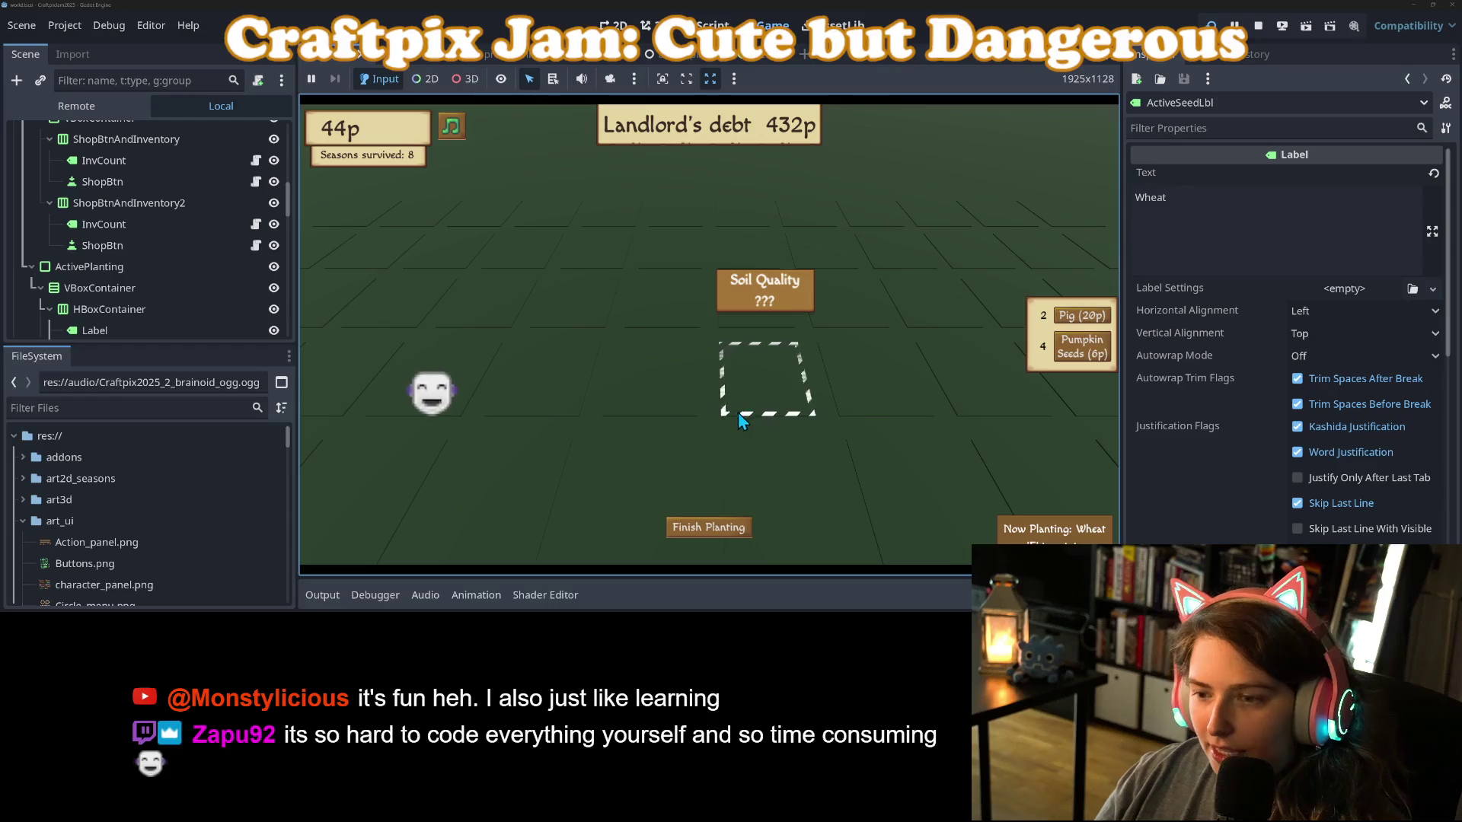
scroll(731, 427, "down", 1)
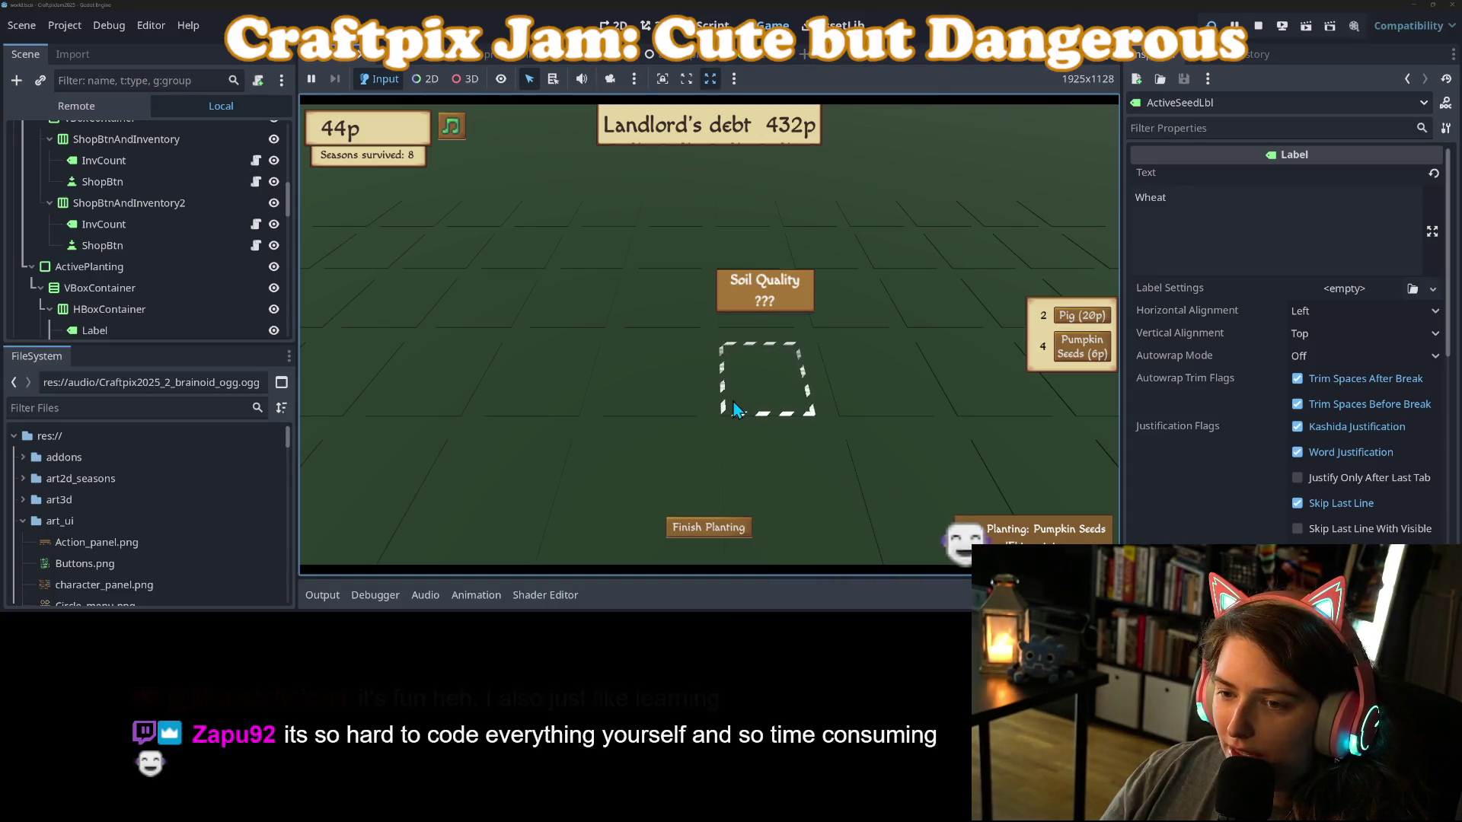
left_click(1258, 25)
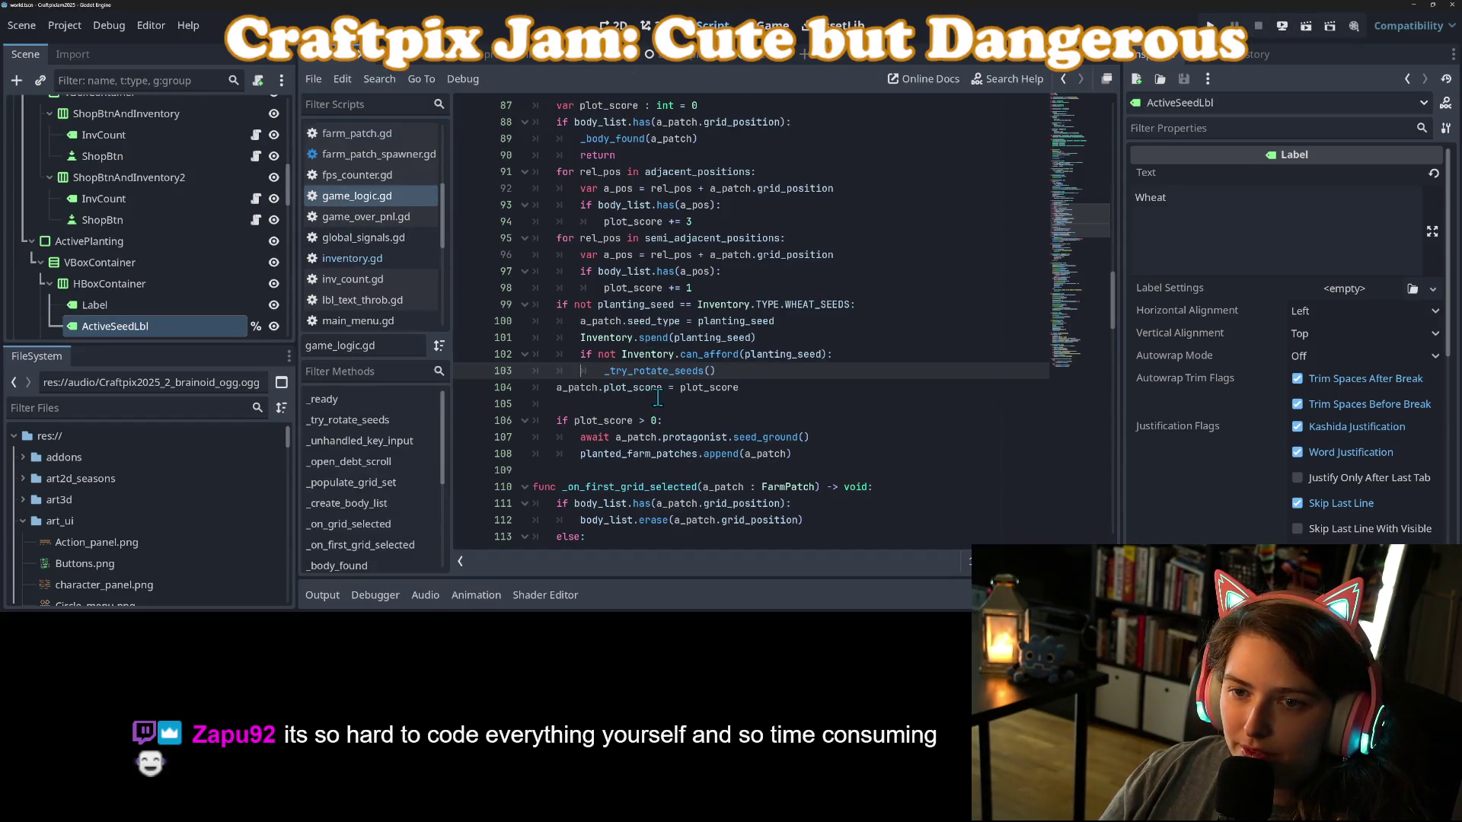
Go from _try_rotate_seeds to the get_next_seed definition in inventory.gd.
scroll(601, 377, "up", 3)
left_click(361, 425)
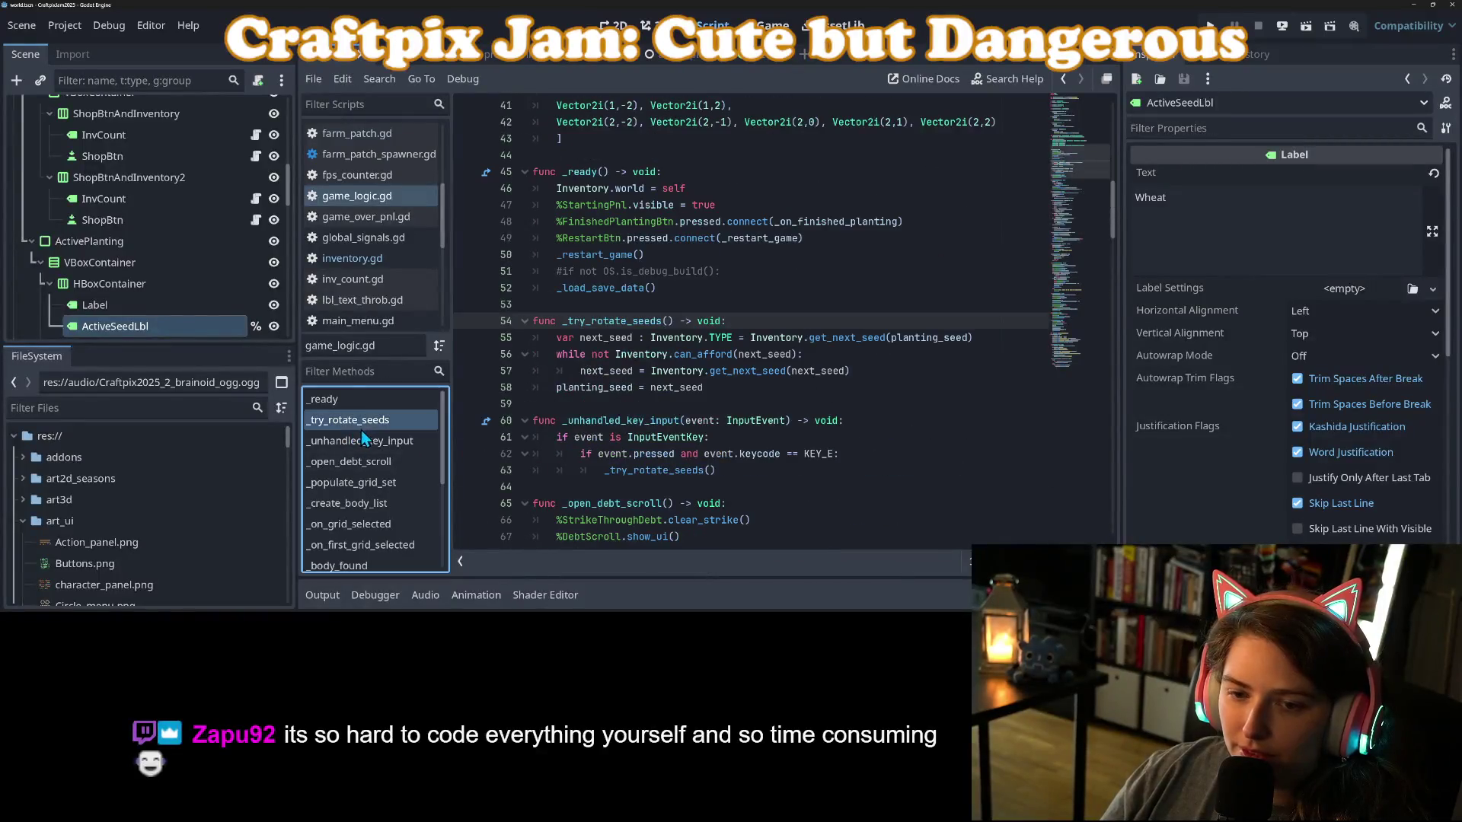
left_click(634, 371)
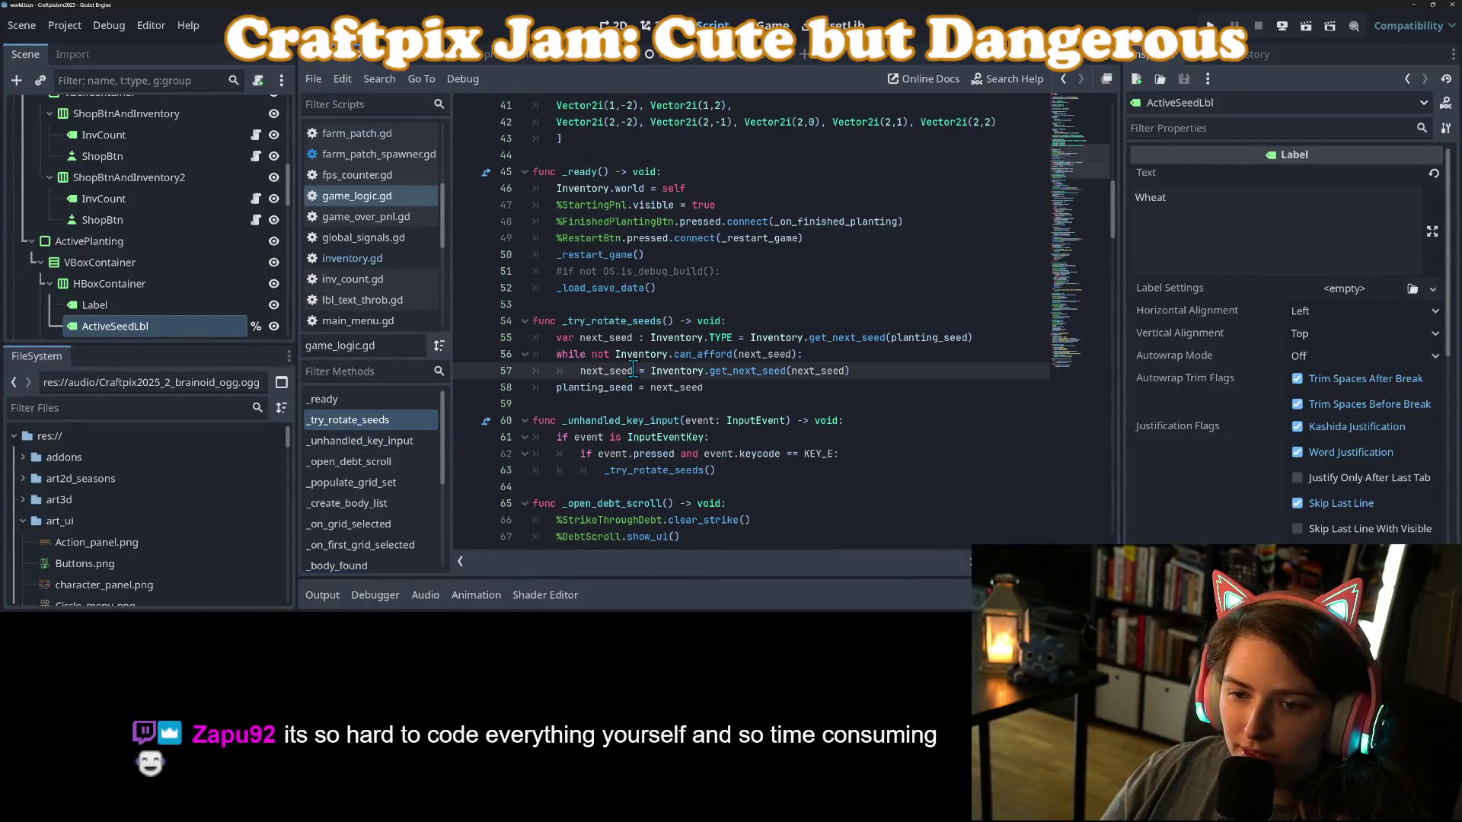
left_click(760, 371)
key("ctrl")
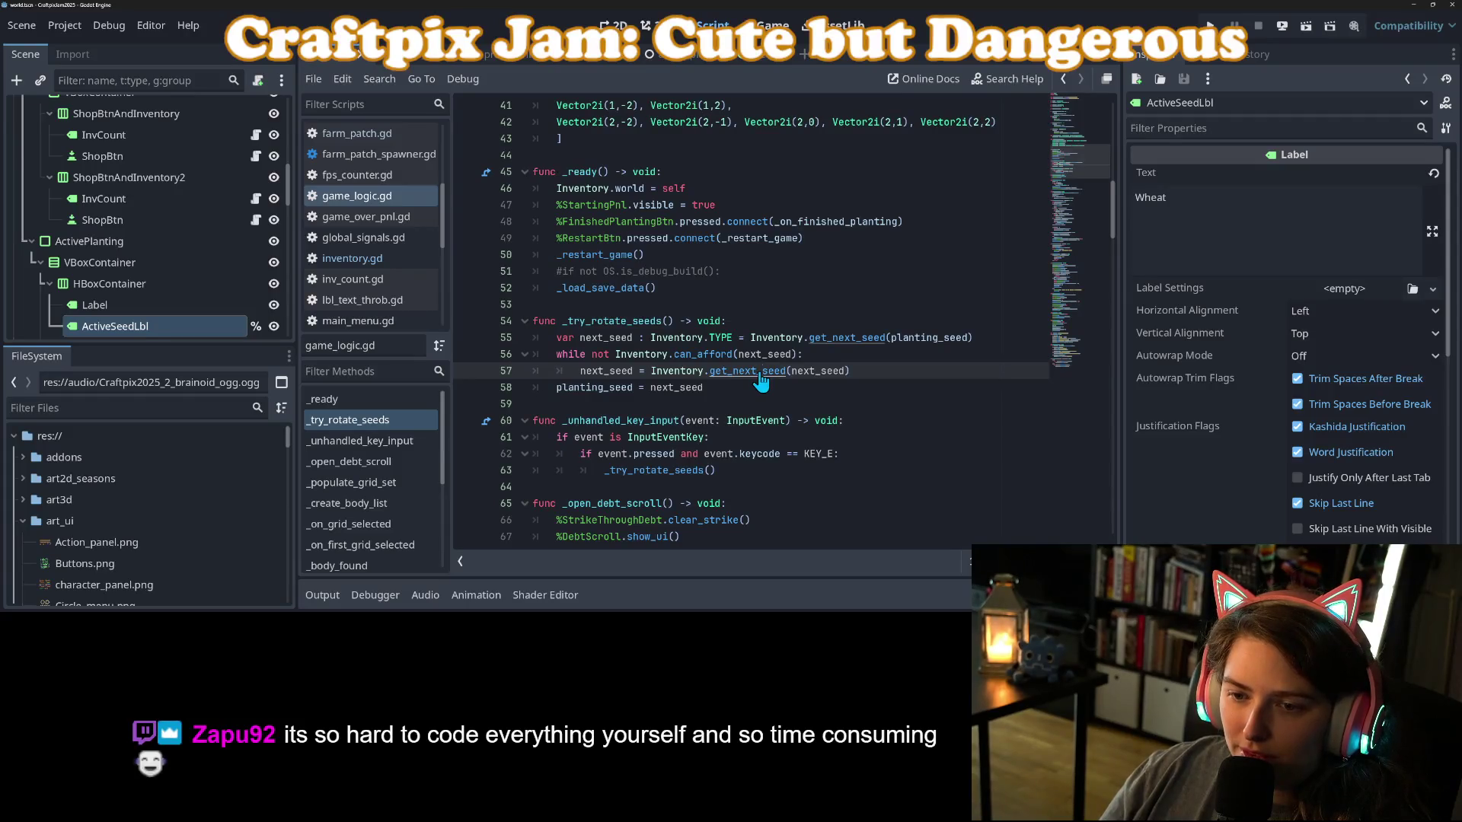
left_click(761, 373, "ctrl")
left_click(726, 371)
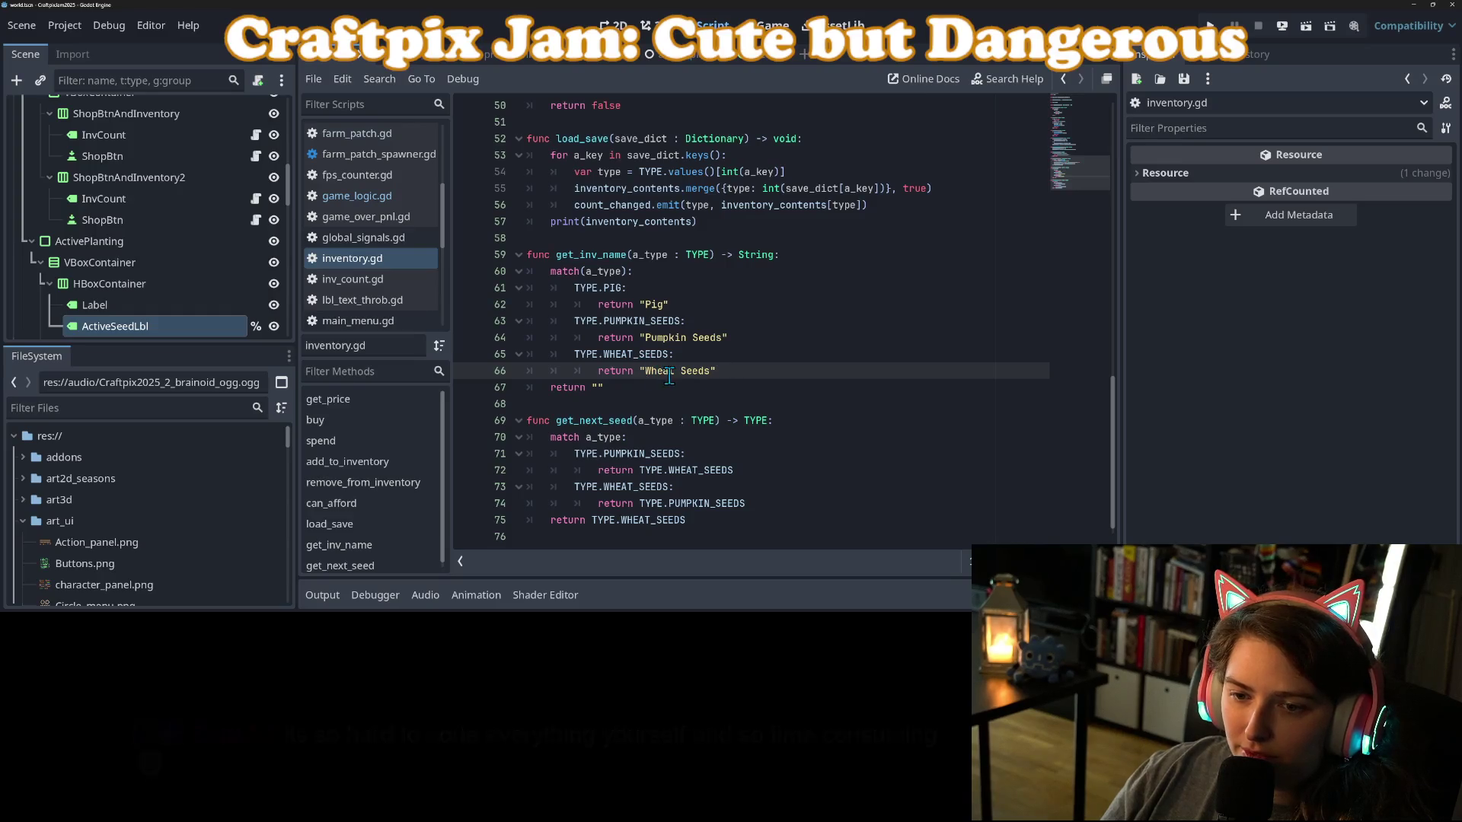
Insert a blank line after line 56 in load_save.
scroll(663, 387, "up", 5)
scroll(639, 427, "down", 5)
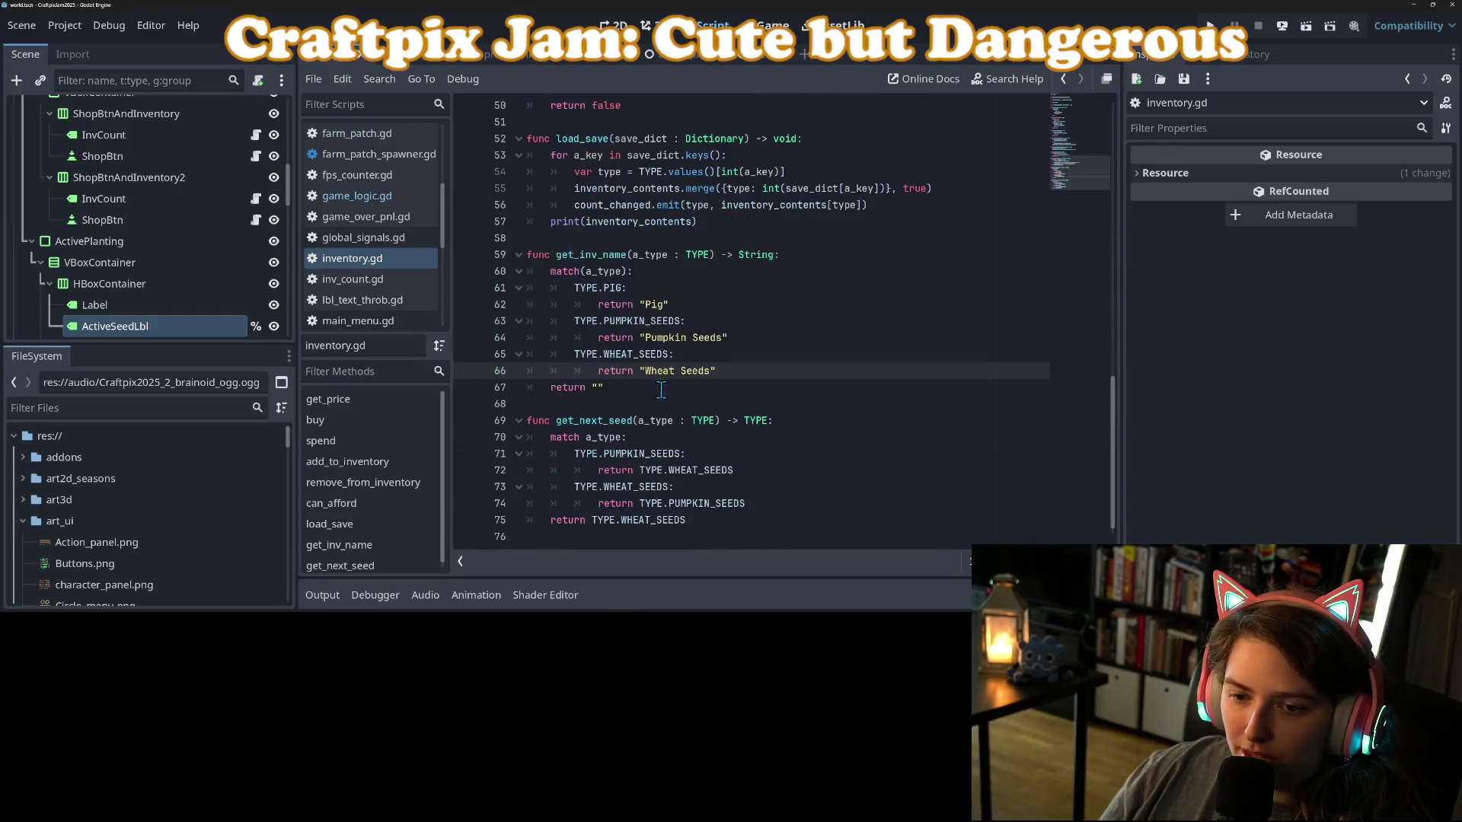
scroll(625, 455, "up", 4)
left_click(601, 337)
left_click(588, 372)
left_click(620, 389)
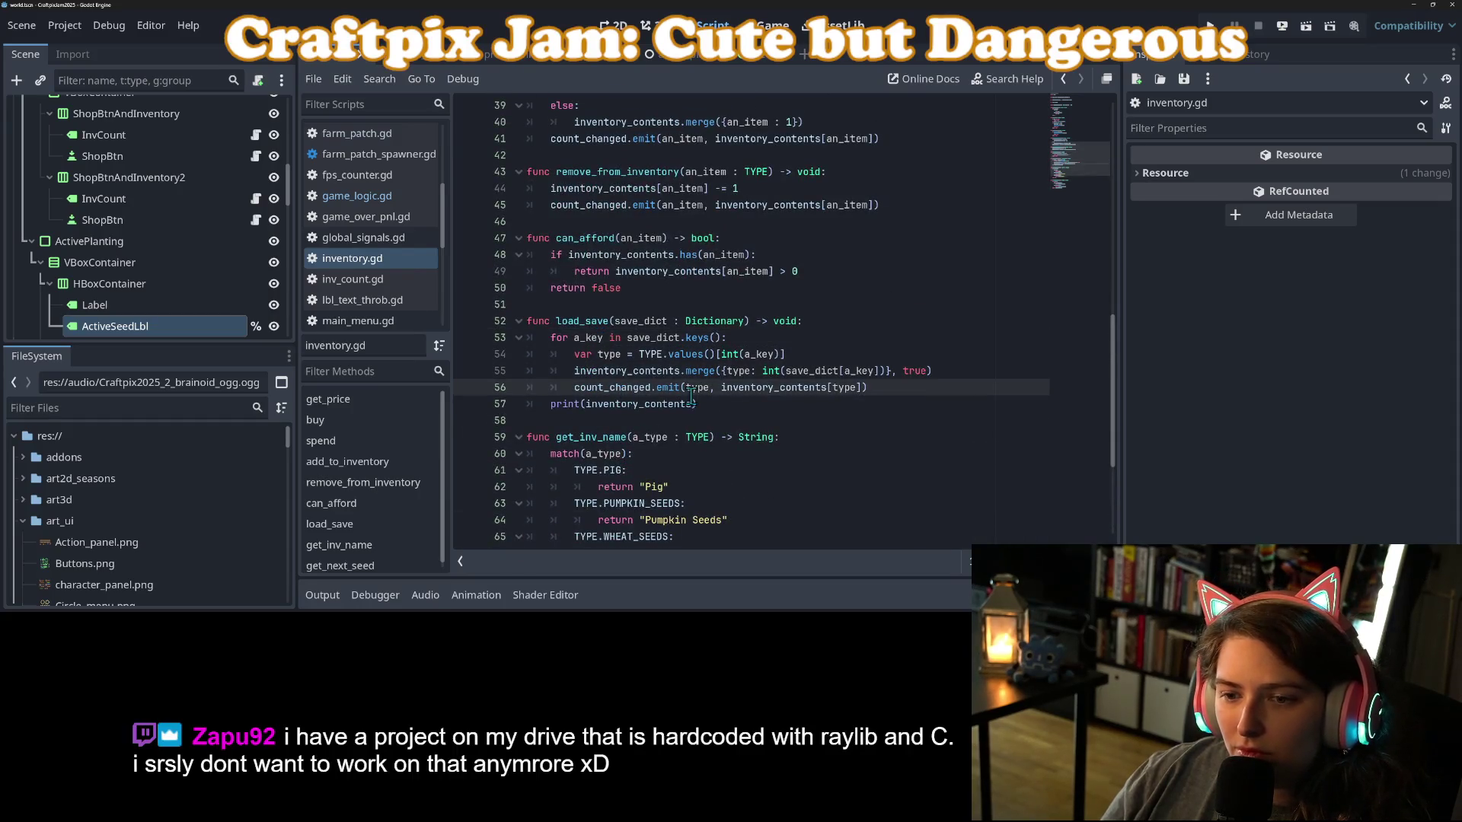
left_click(887, 389)
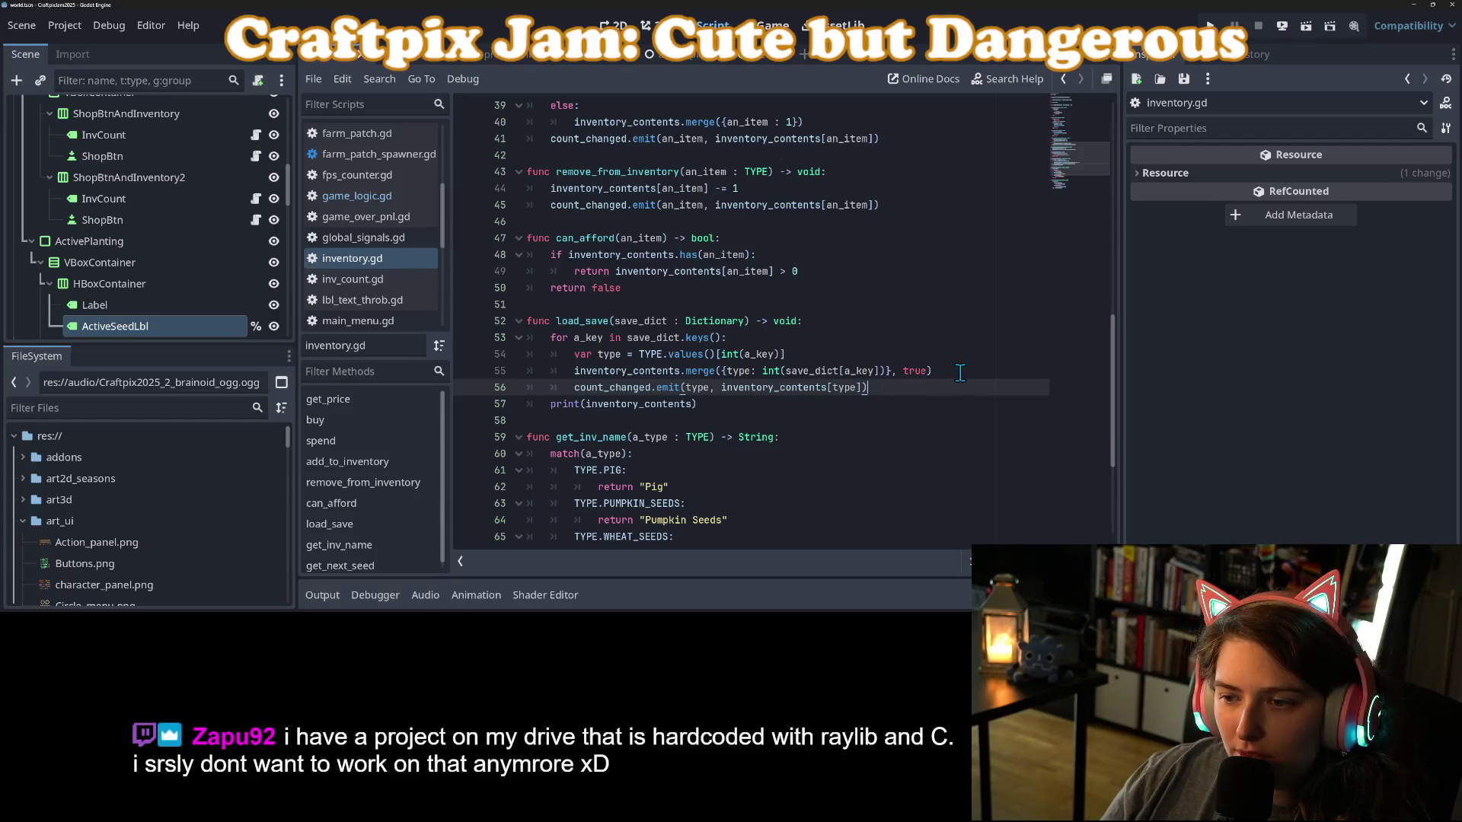
key("Return")
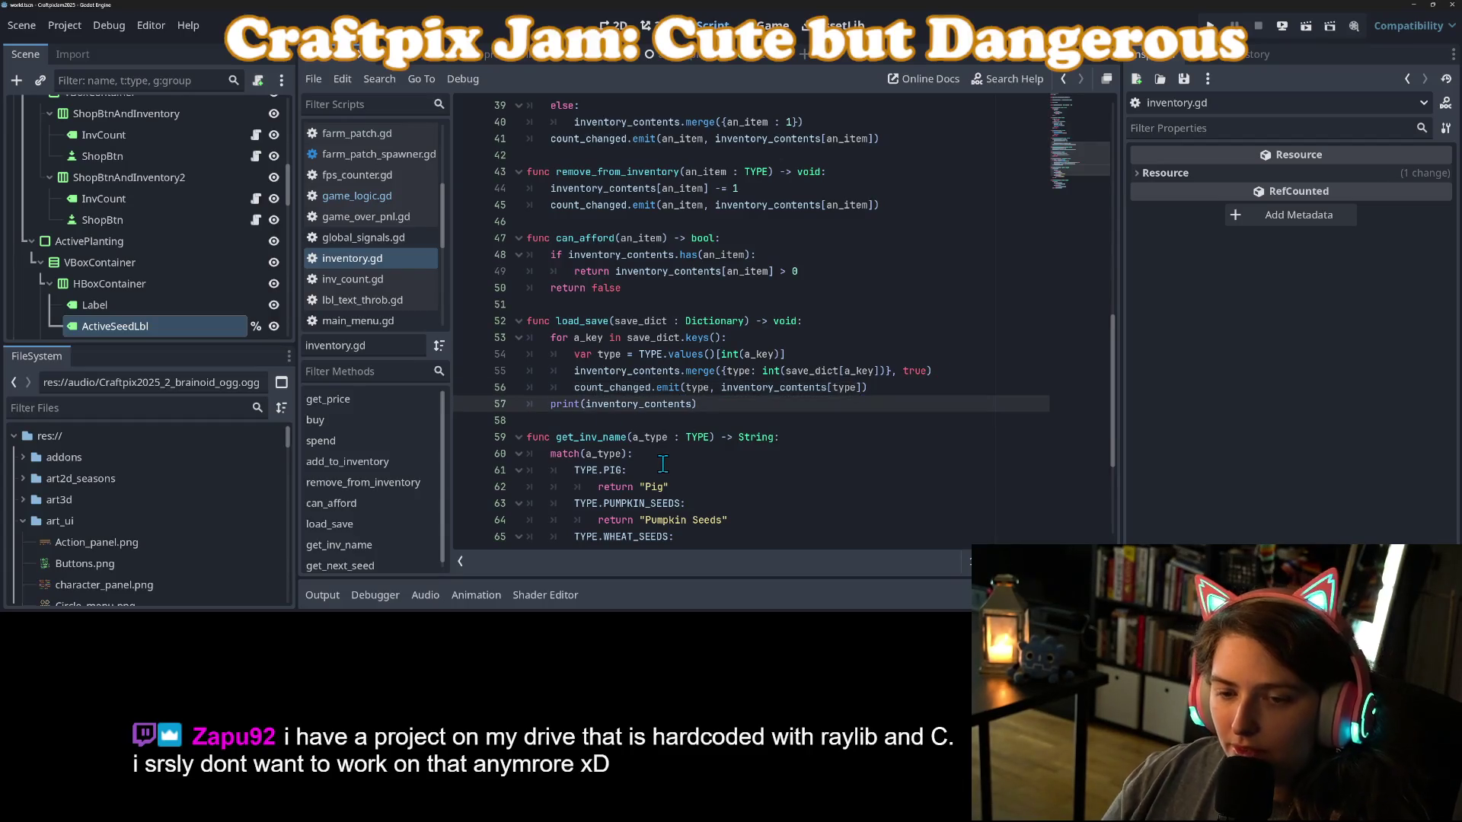
key("Down")
key("Up")
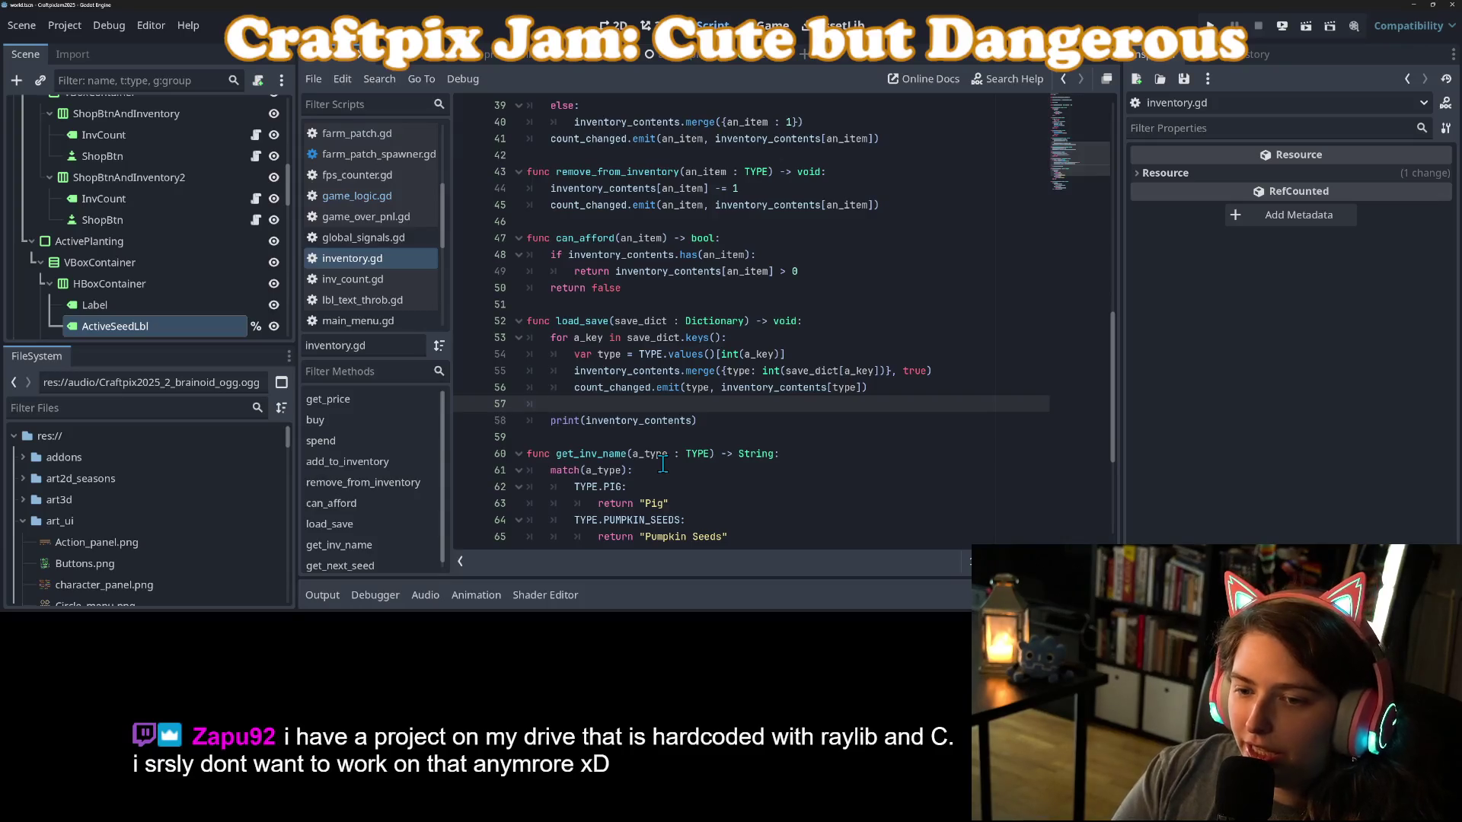
Write inventory_contents.merge({TYPE.WHEAT_SEEDS : 100}, true) on line 57 and save inventory.gd.
type("inv")
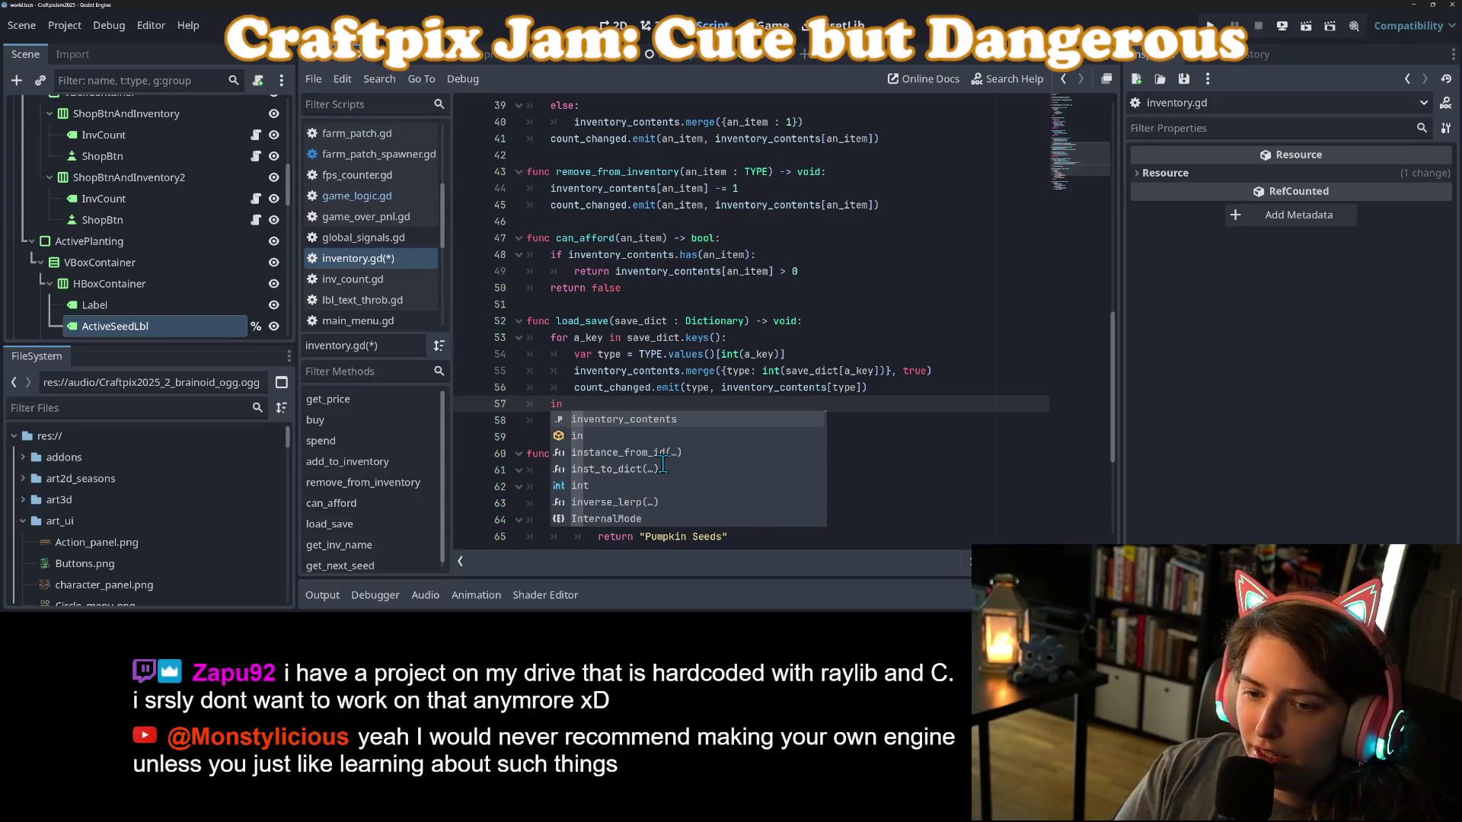
key("Return")
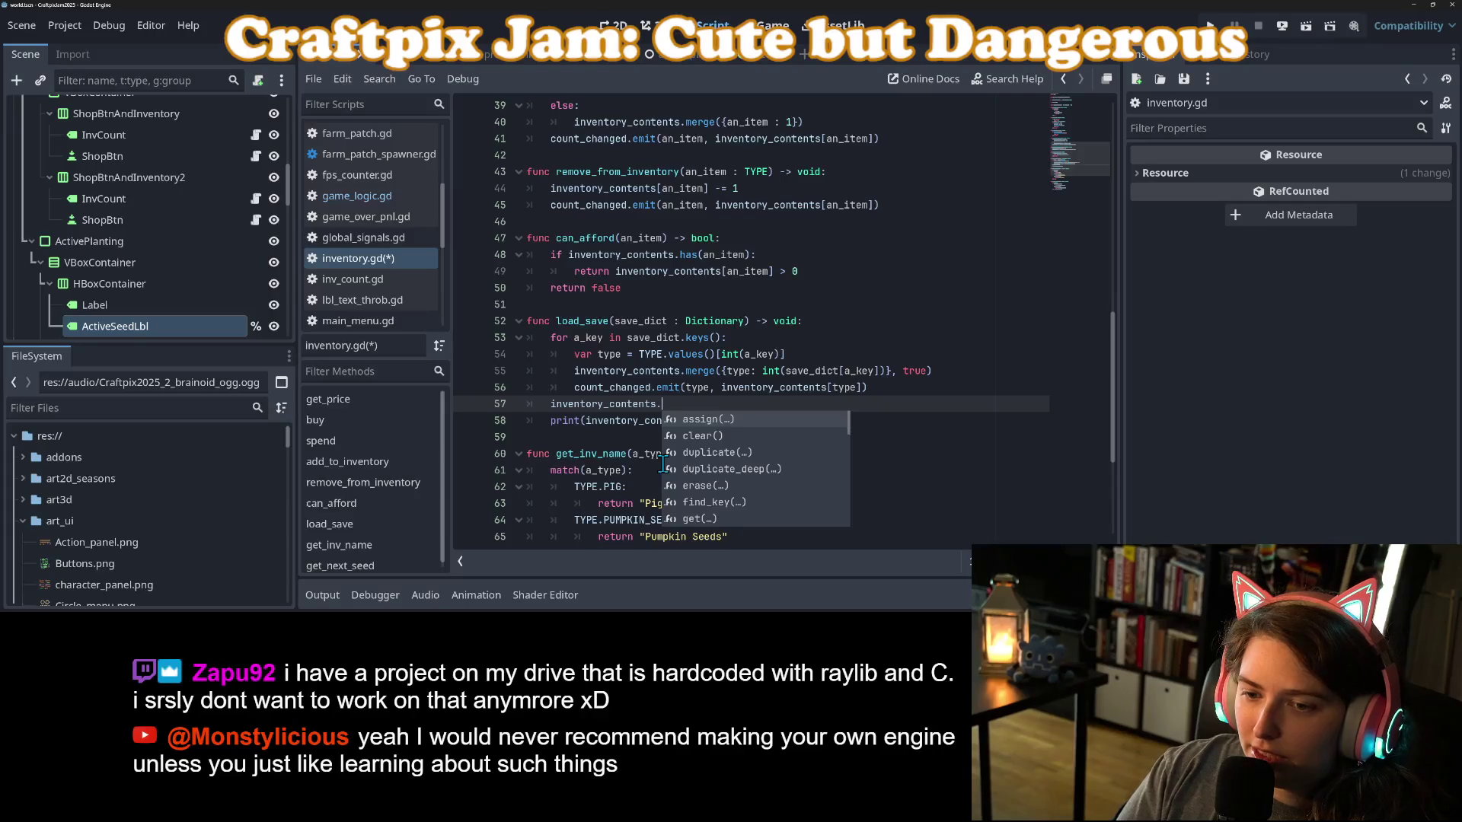
type("me")
key("Return")
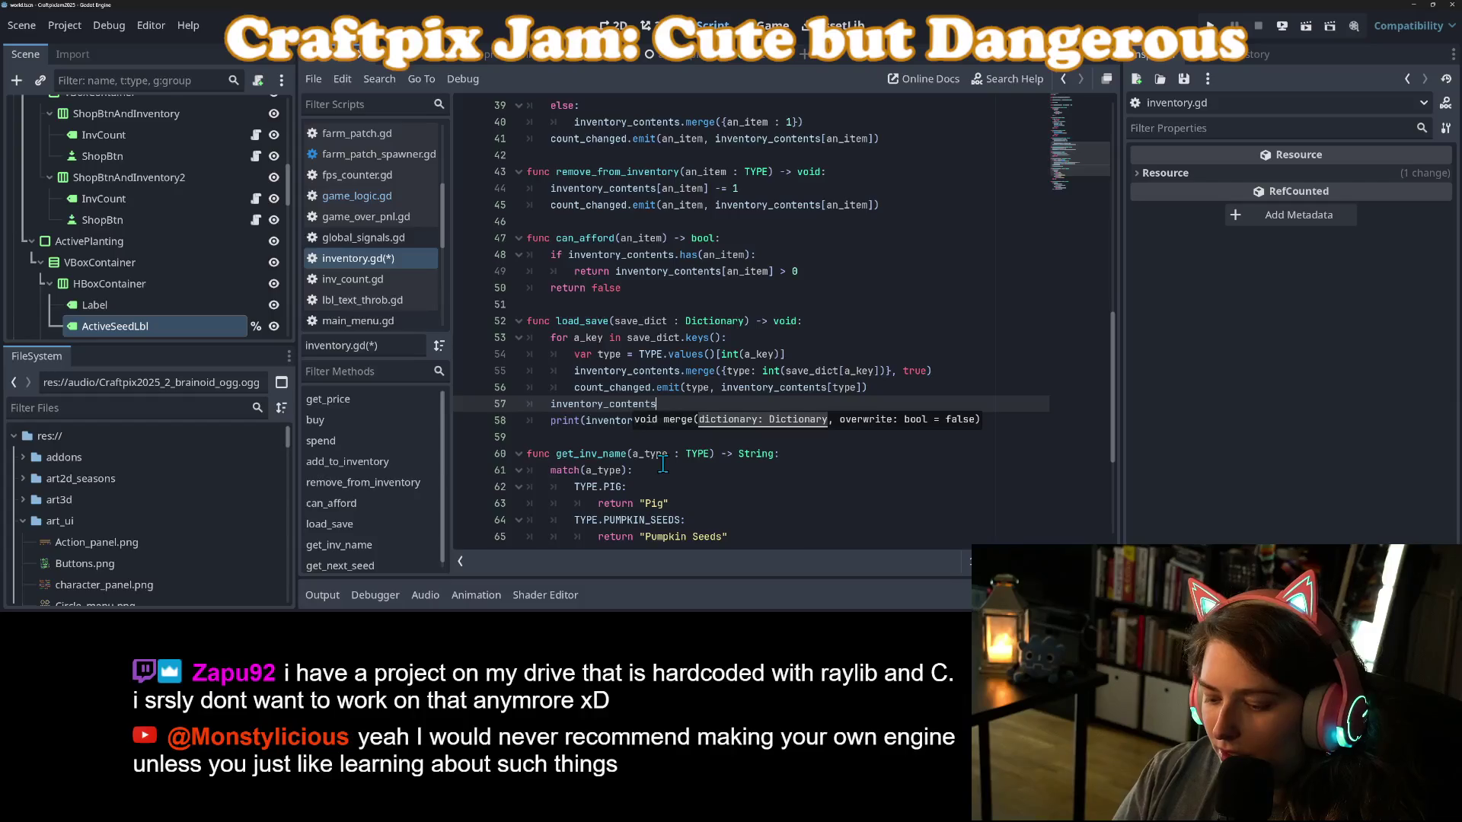
key("Escape")
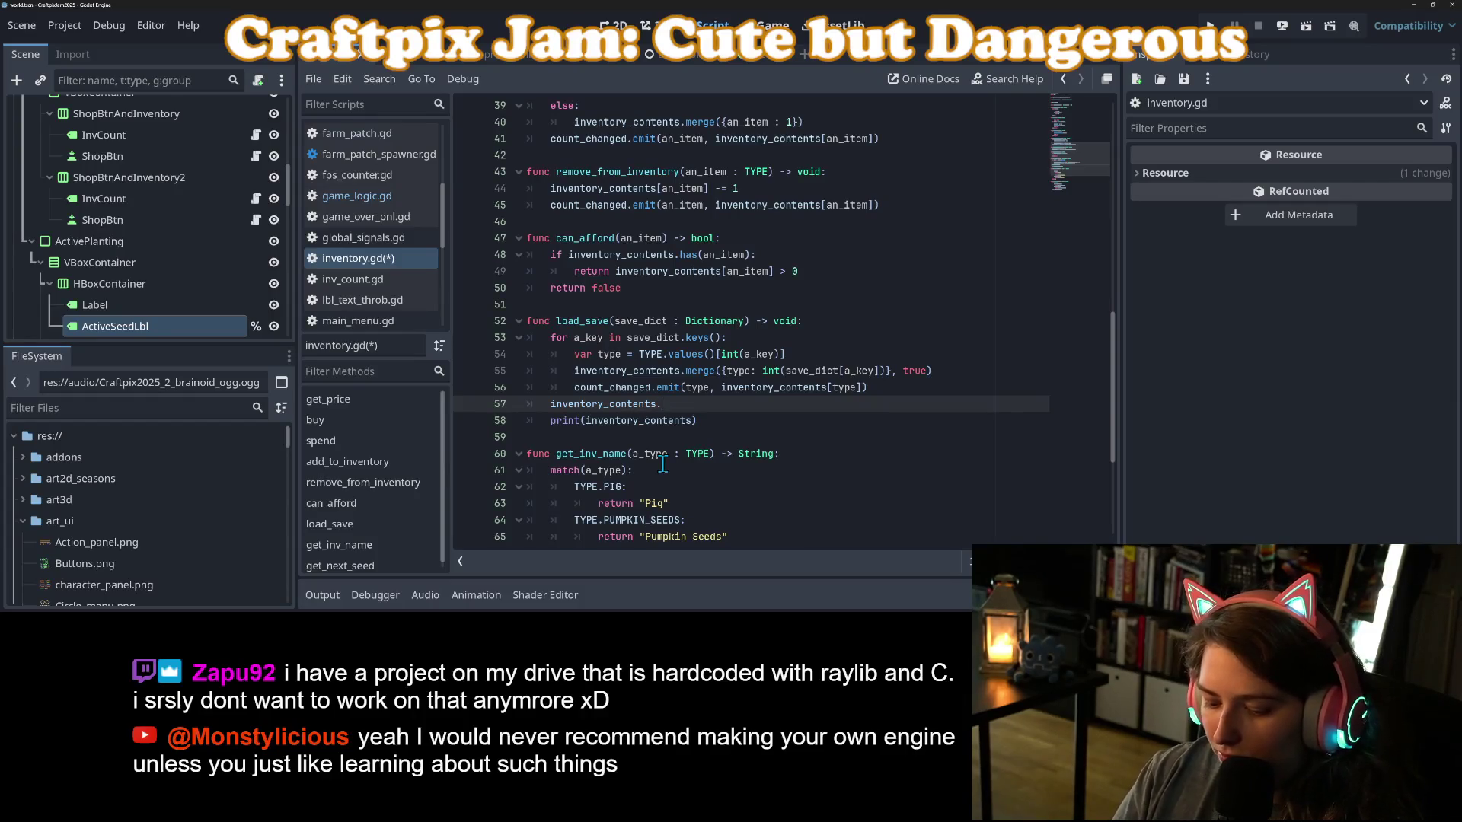
type("mer")
key("Return")
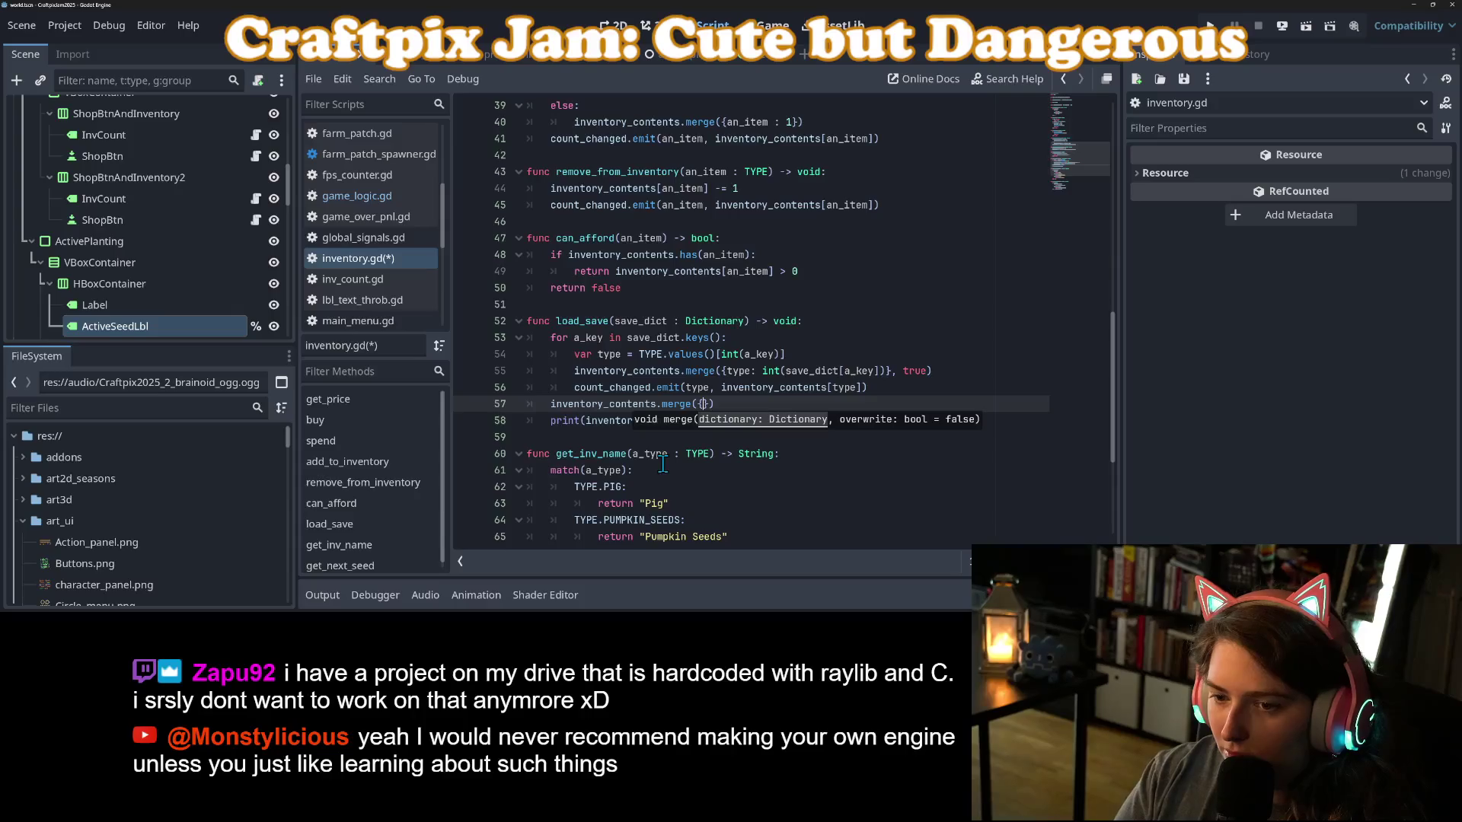
key("BackSpace")
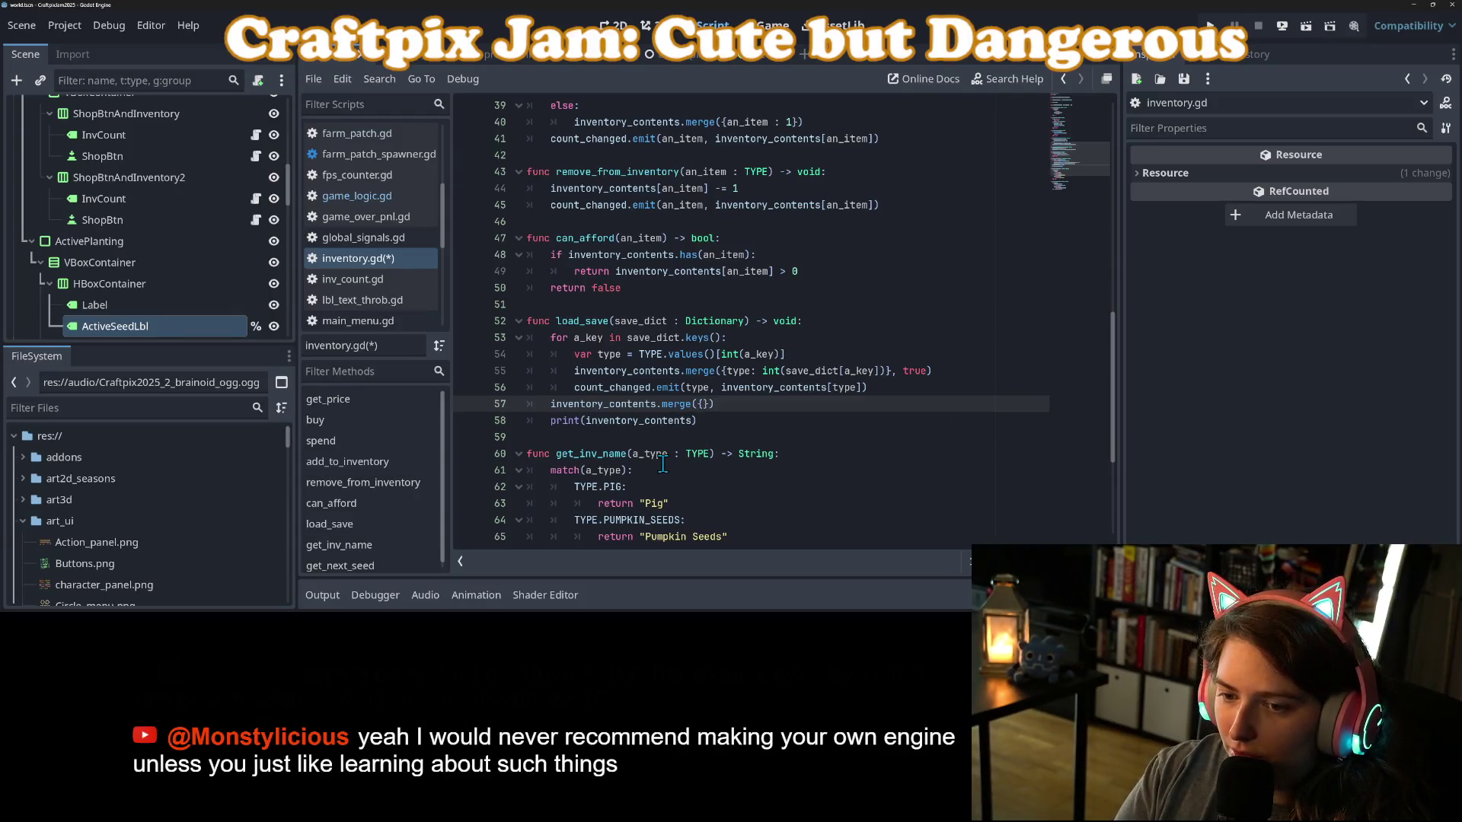
type("TYPE.WHEAT_SEEDS : 100}")
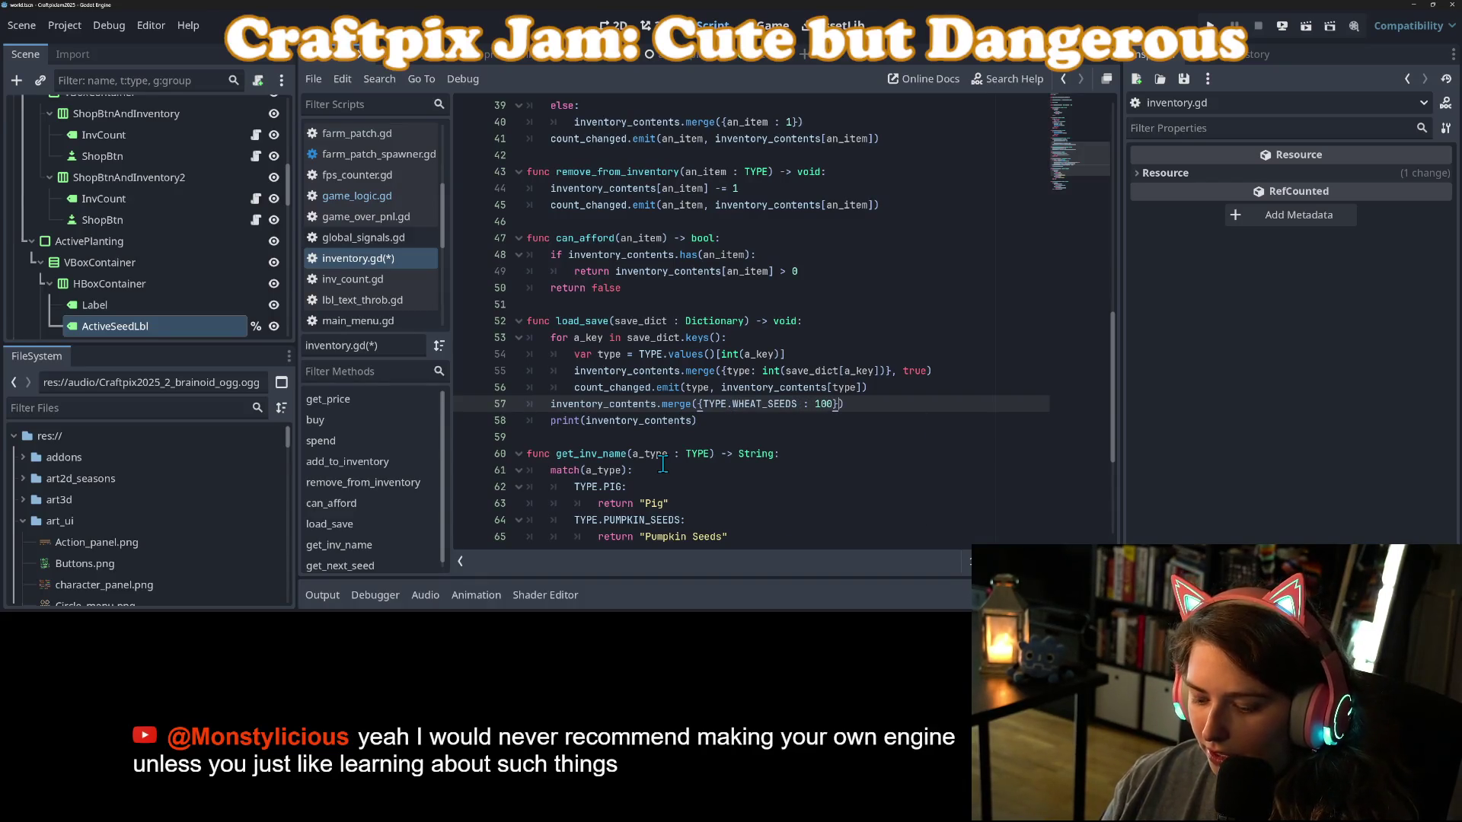
type(", true")
key("ctrl+s")
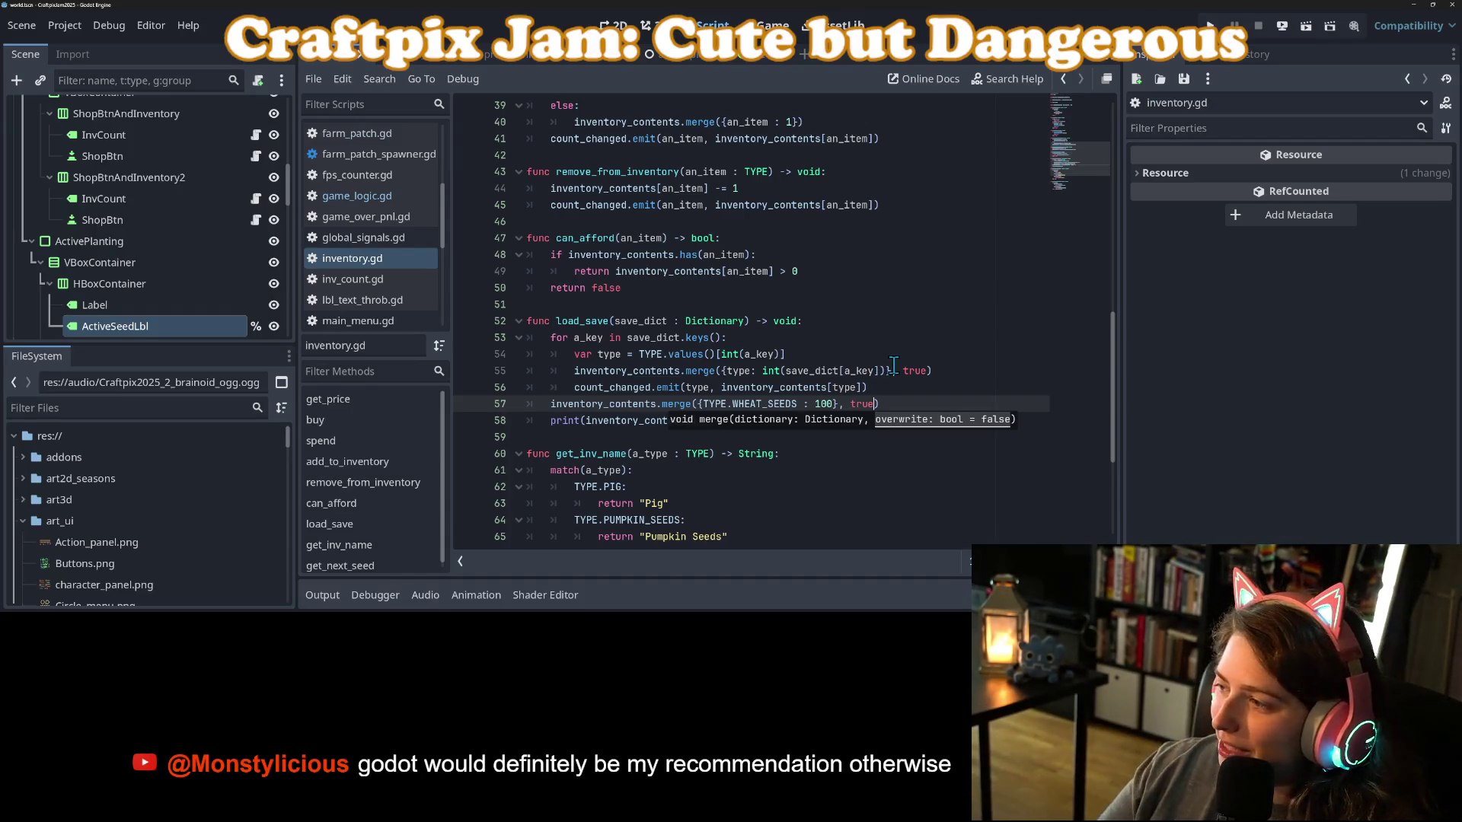
Run the project again to playtest the wheat seed change.
key("Escape")
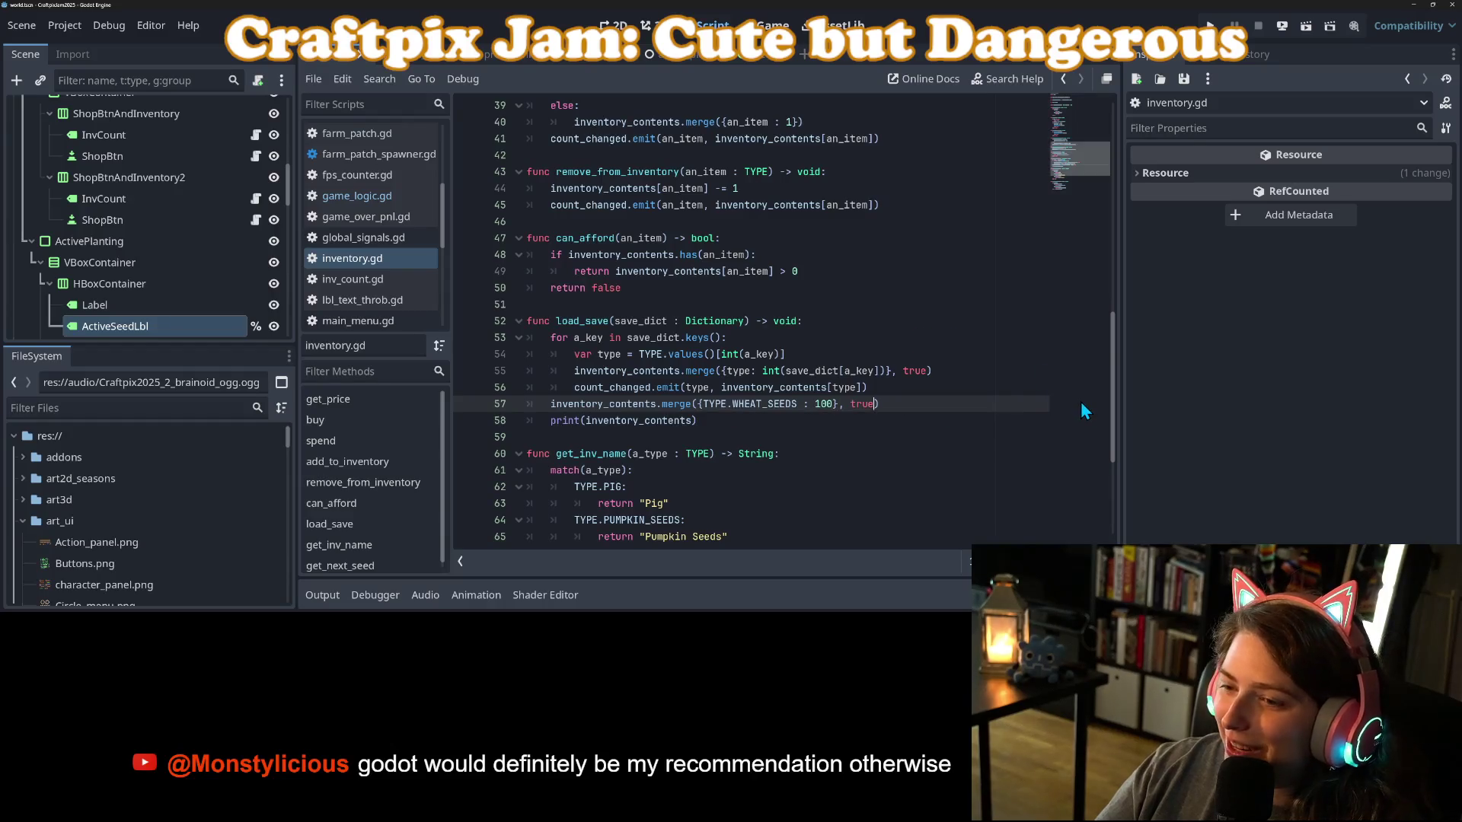
key("Up")
left_click(1210, 26)
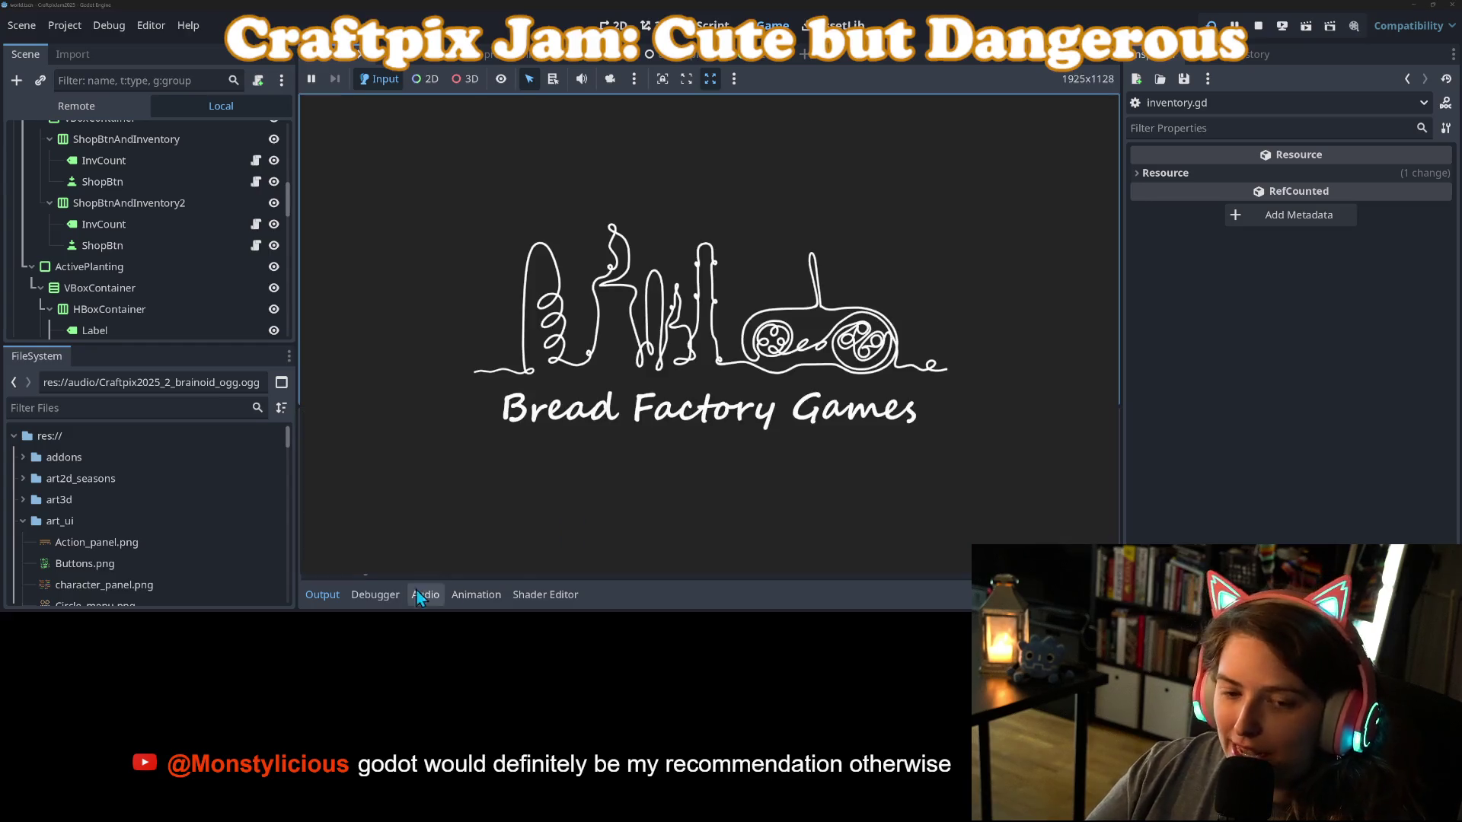
Start a new game from the main menu and buy one pack of pumpkin seeds.
left_click(339, 607)
left_click(333, 607)
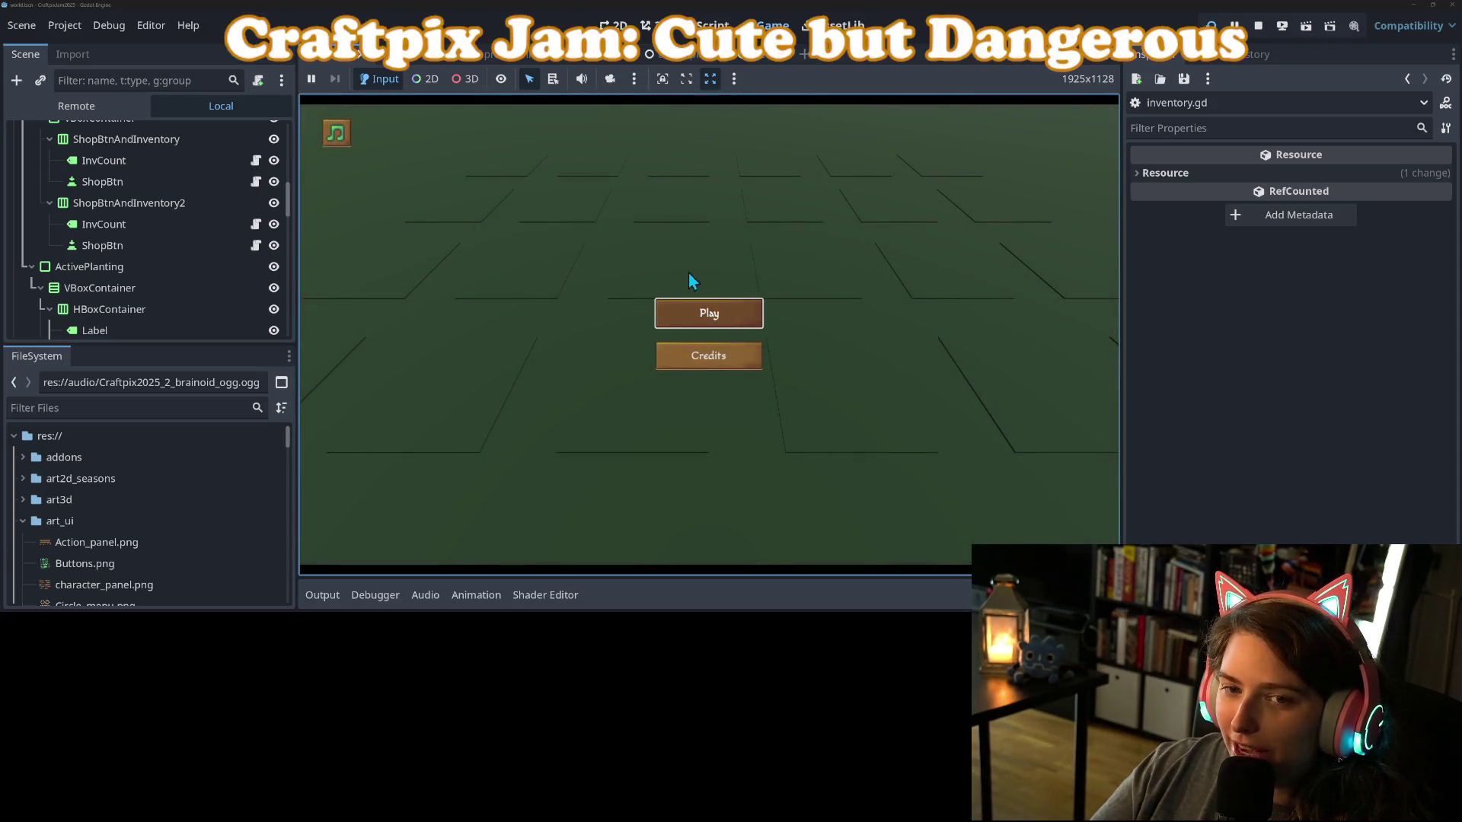
left_click(742, 316)
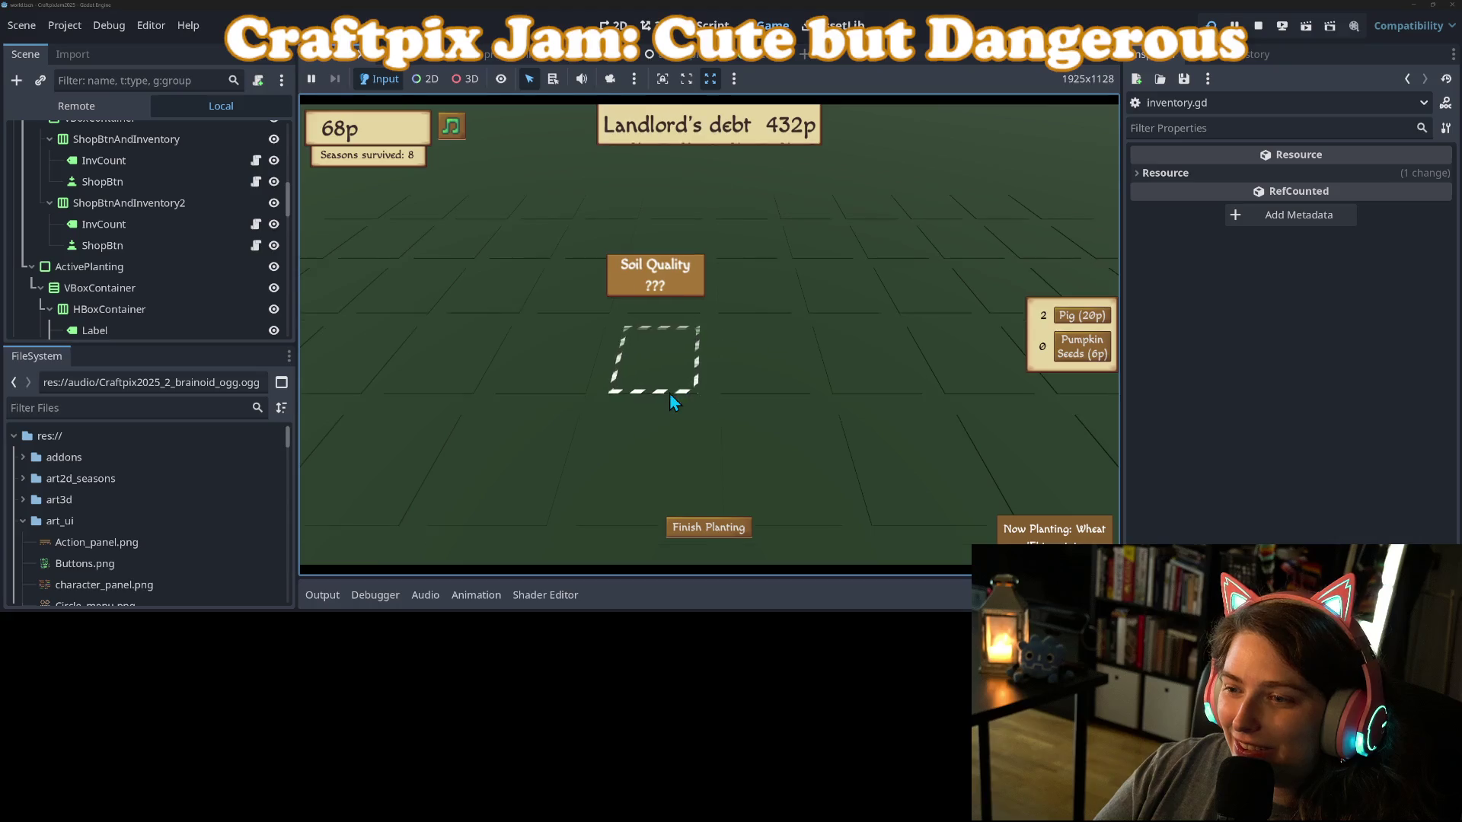
left_click(1104, 359)
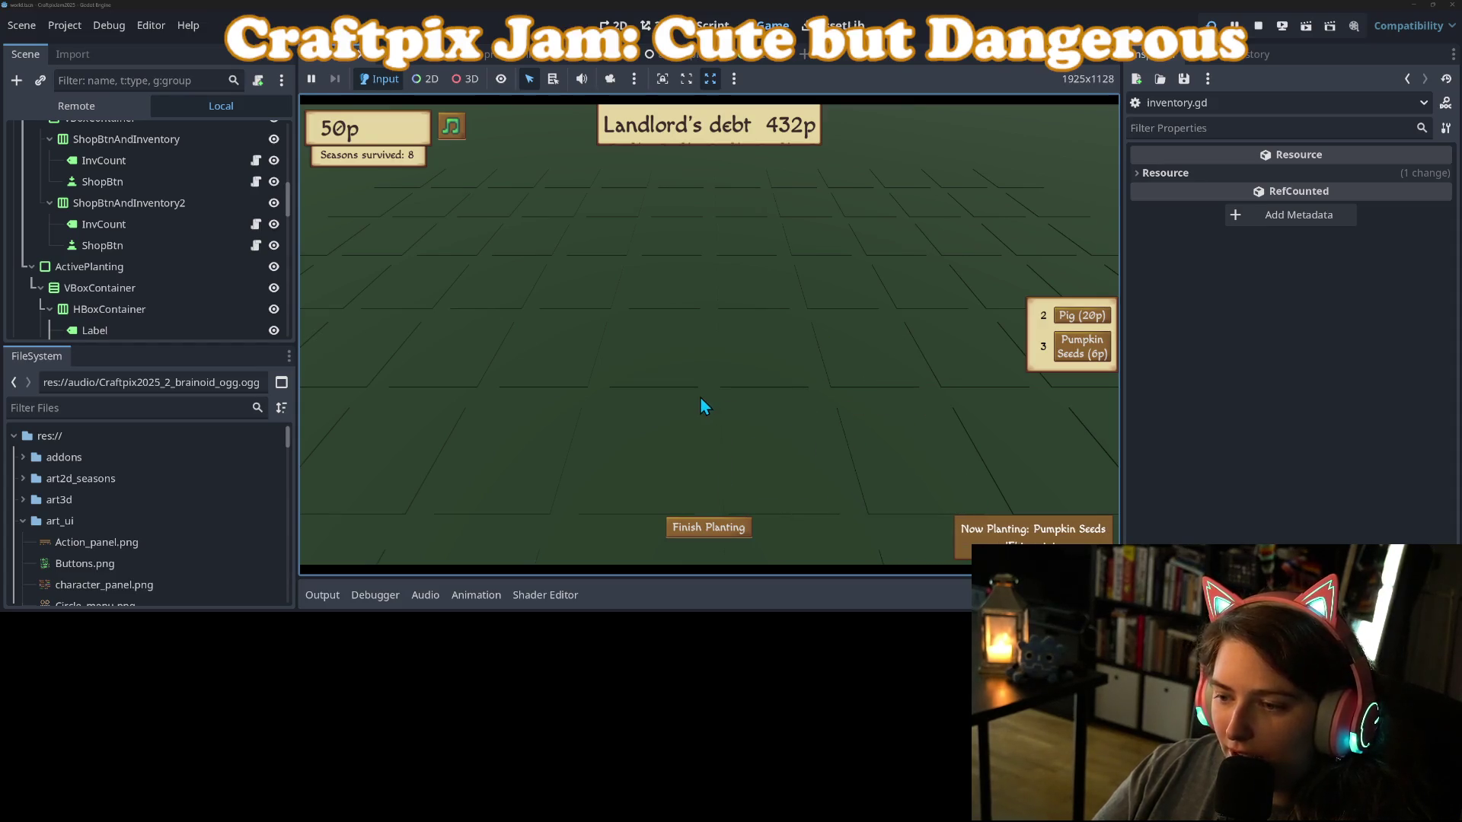
Plant seeds on four field tiles.
left_click(737, 368)
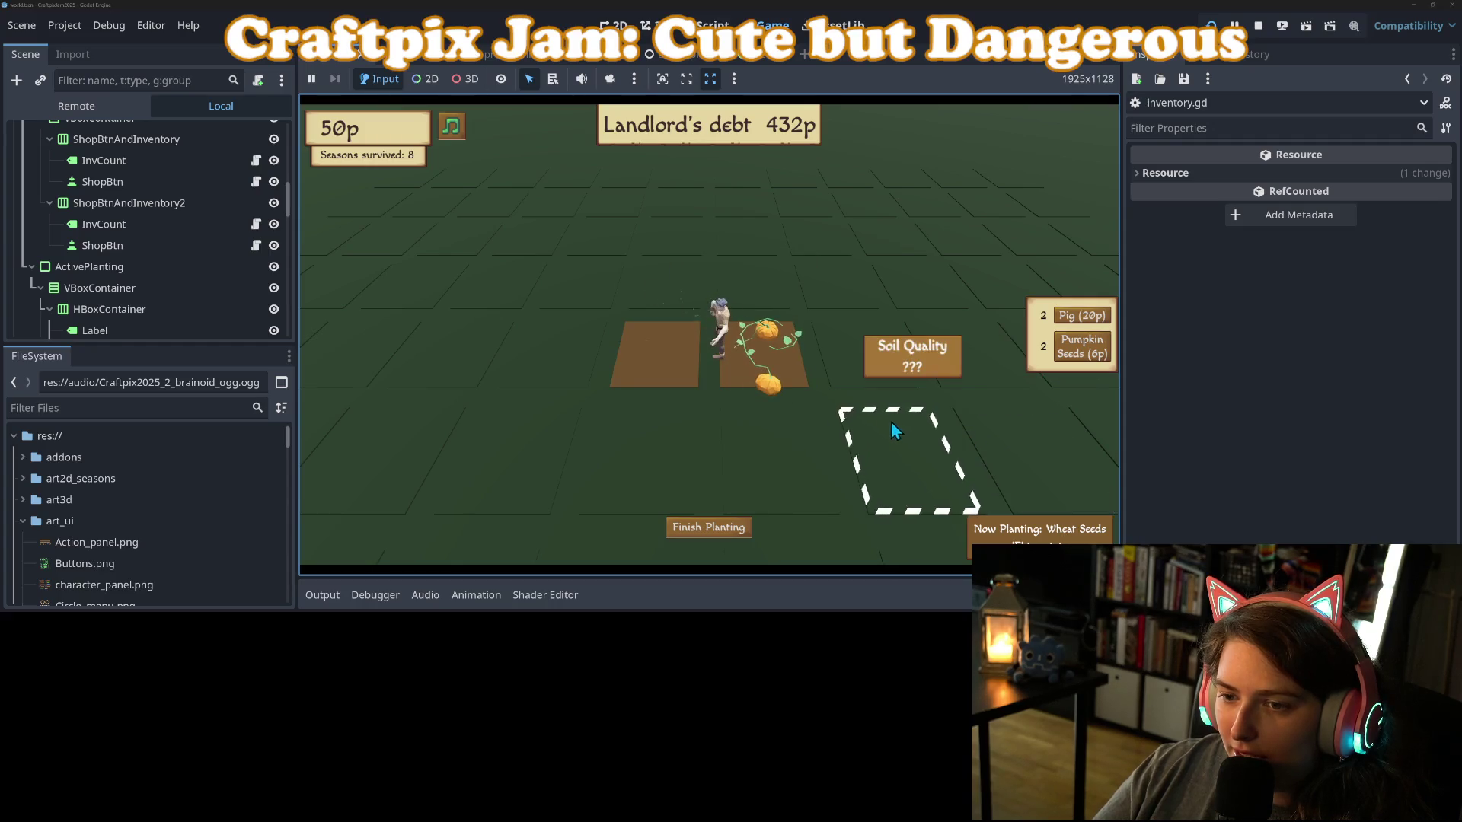
left_click(868, 381)
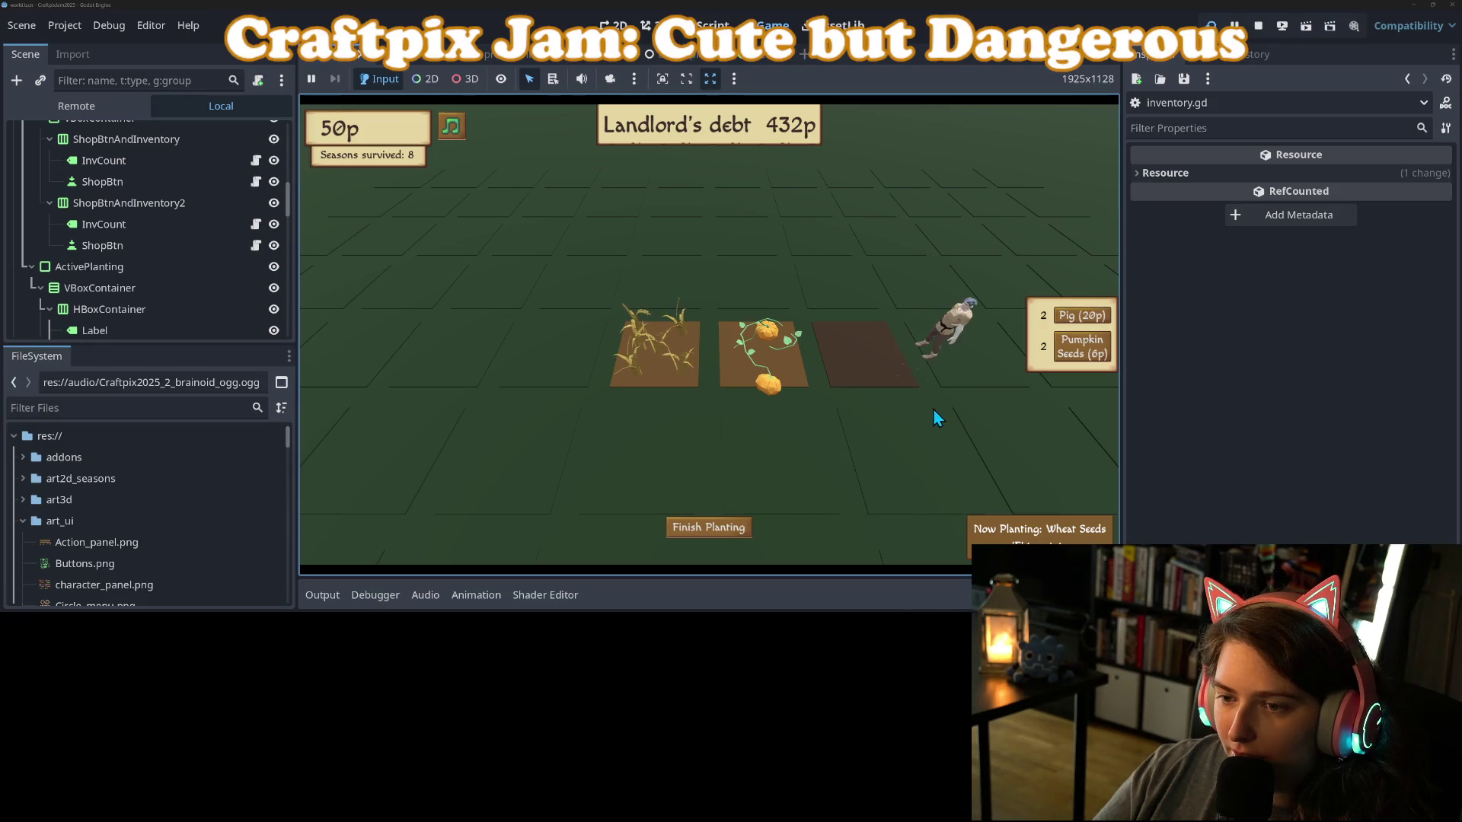
left_click(903, 441)
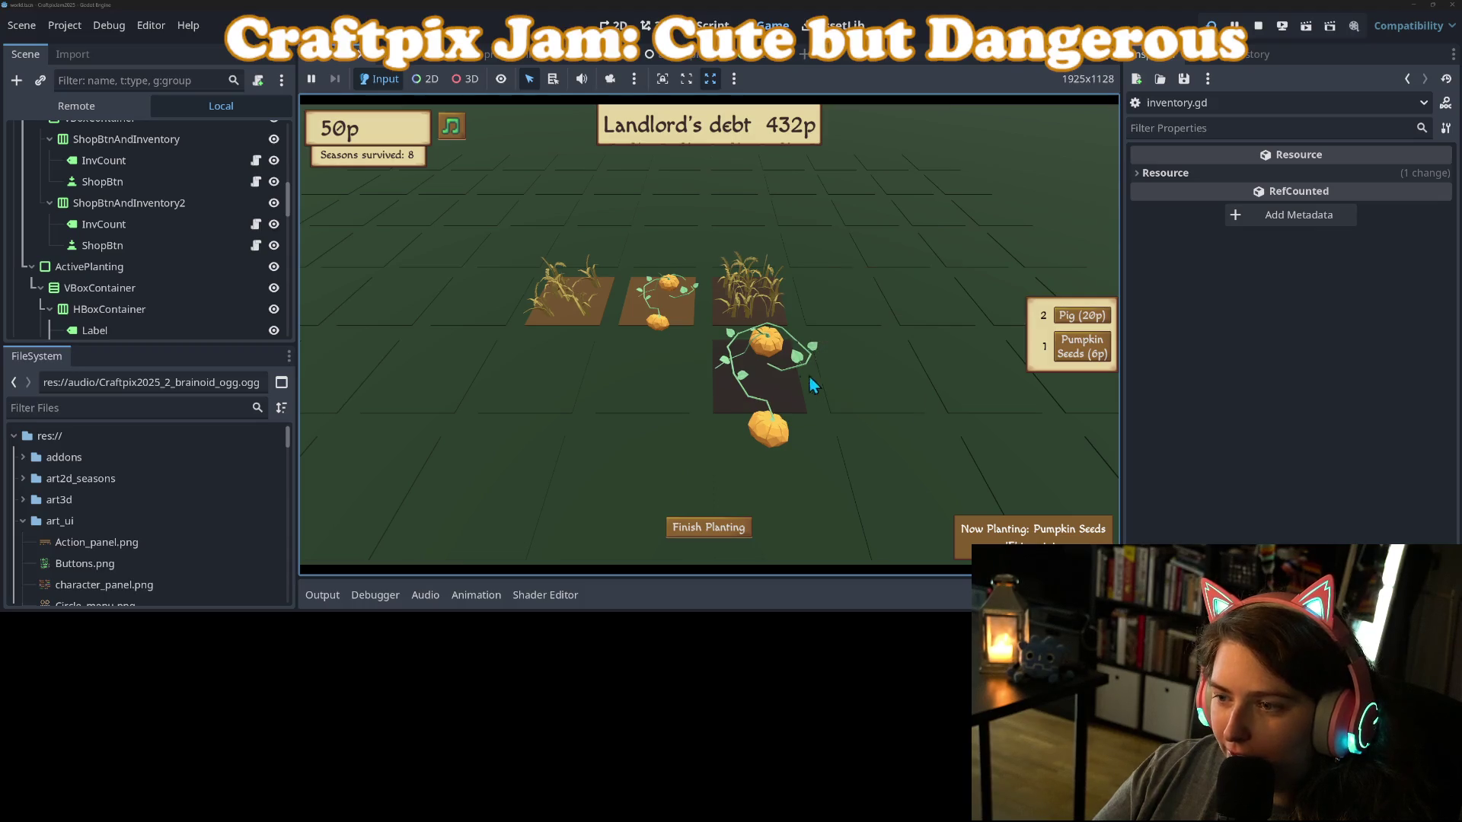
left_click(654, 373)
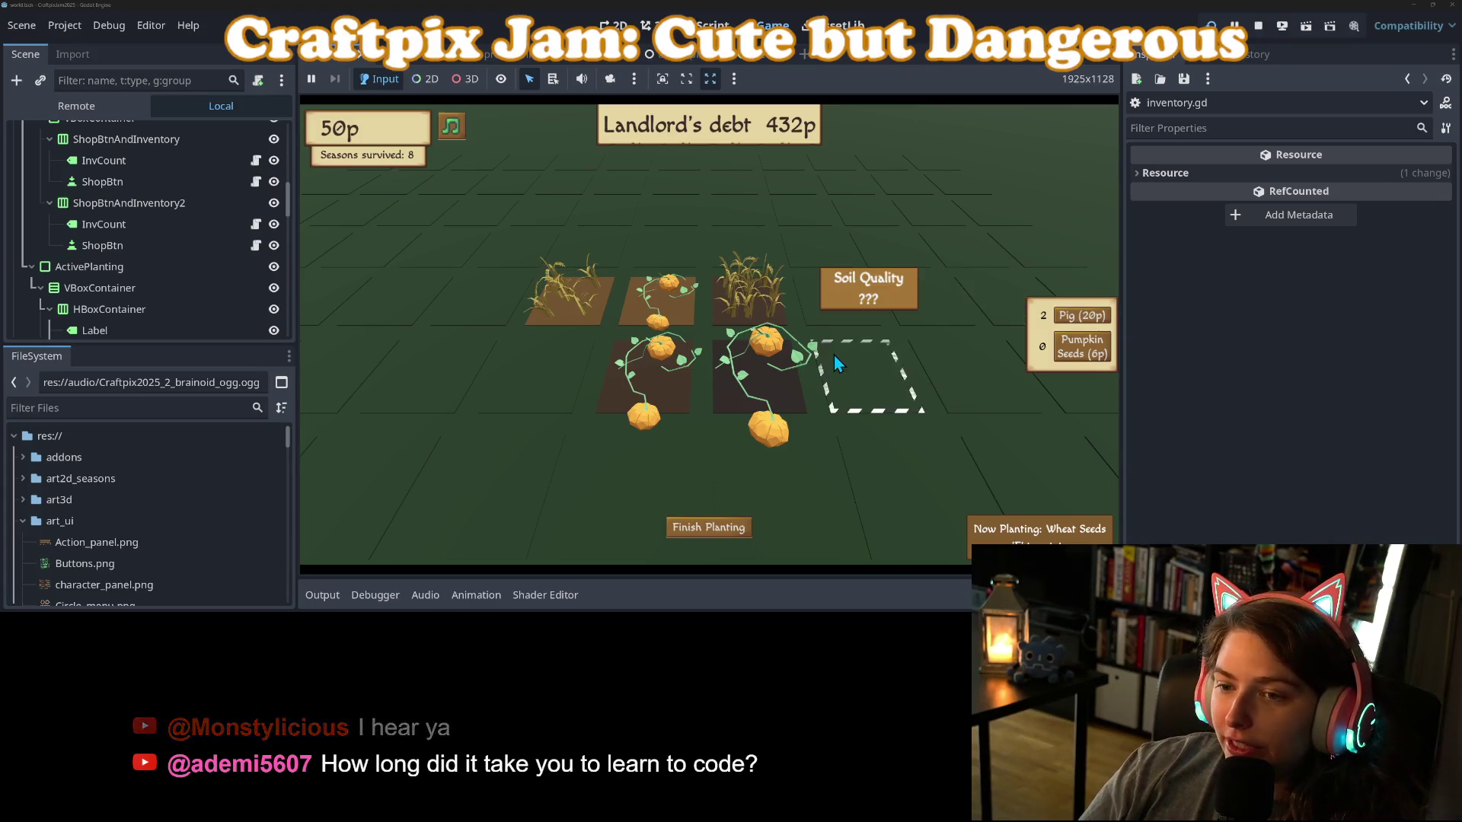
Buy pumpkin seeds, switch planting back to wheat, and plant wheat on the back plot.
left_click(1083, 351)
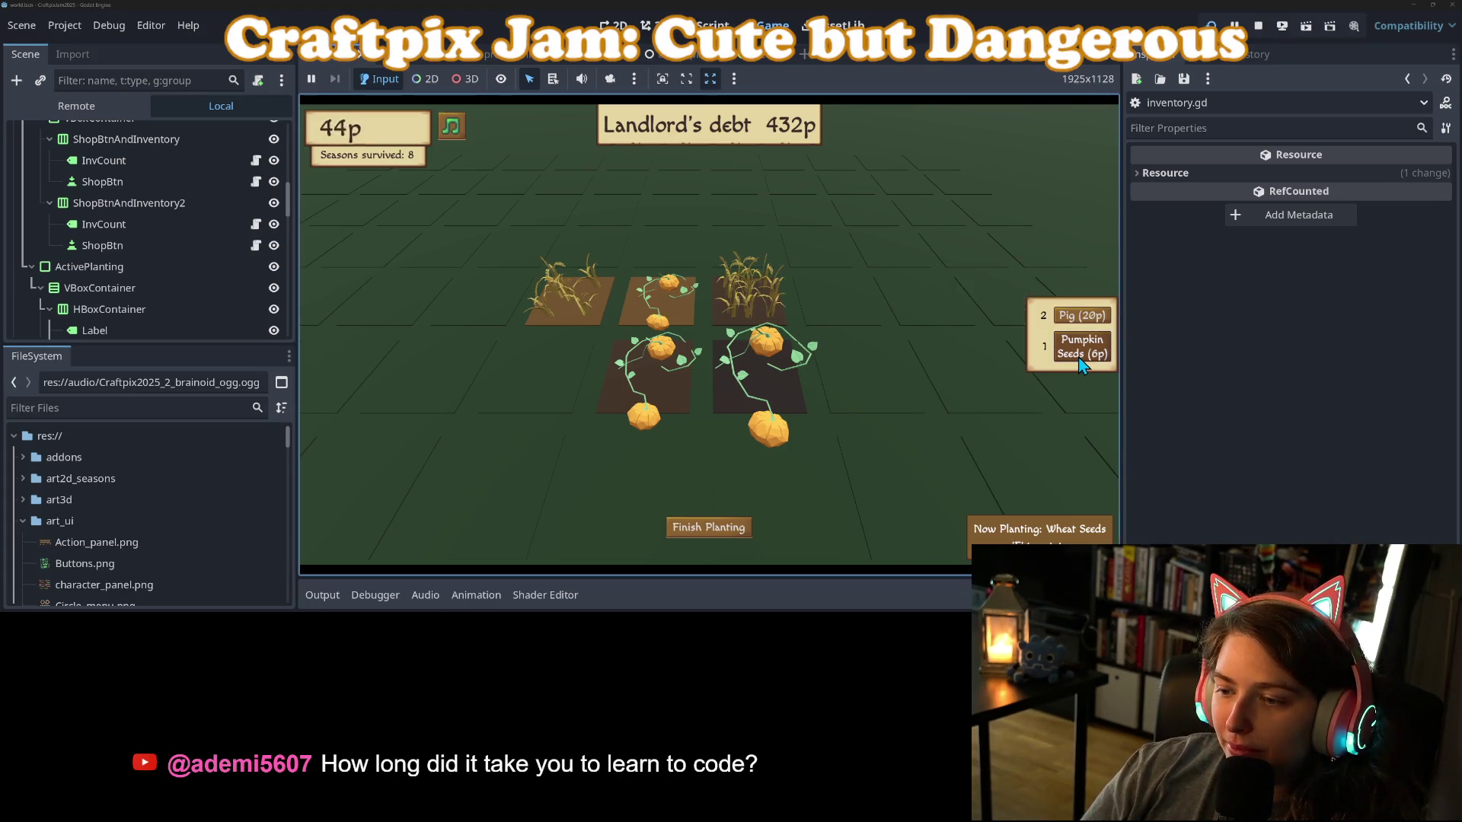
left_click(1072, 355)
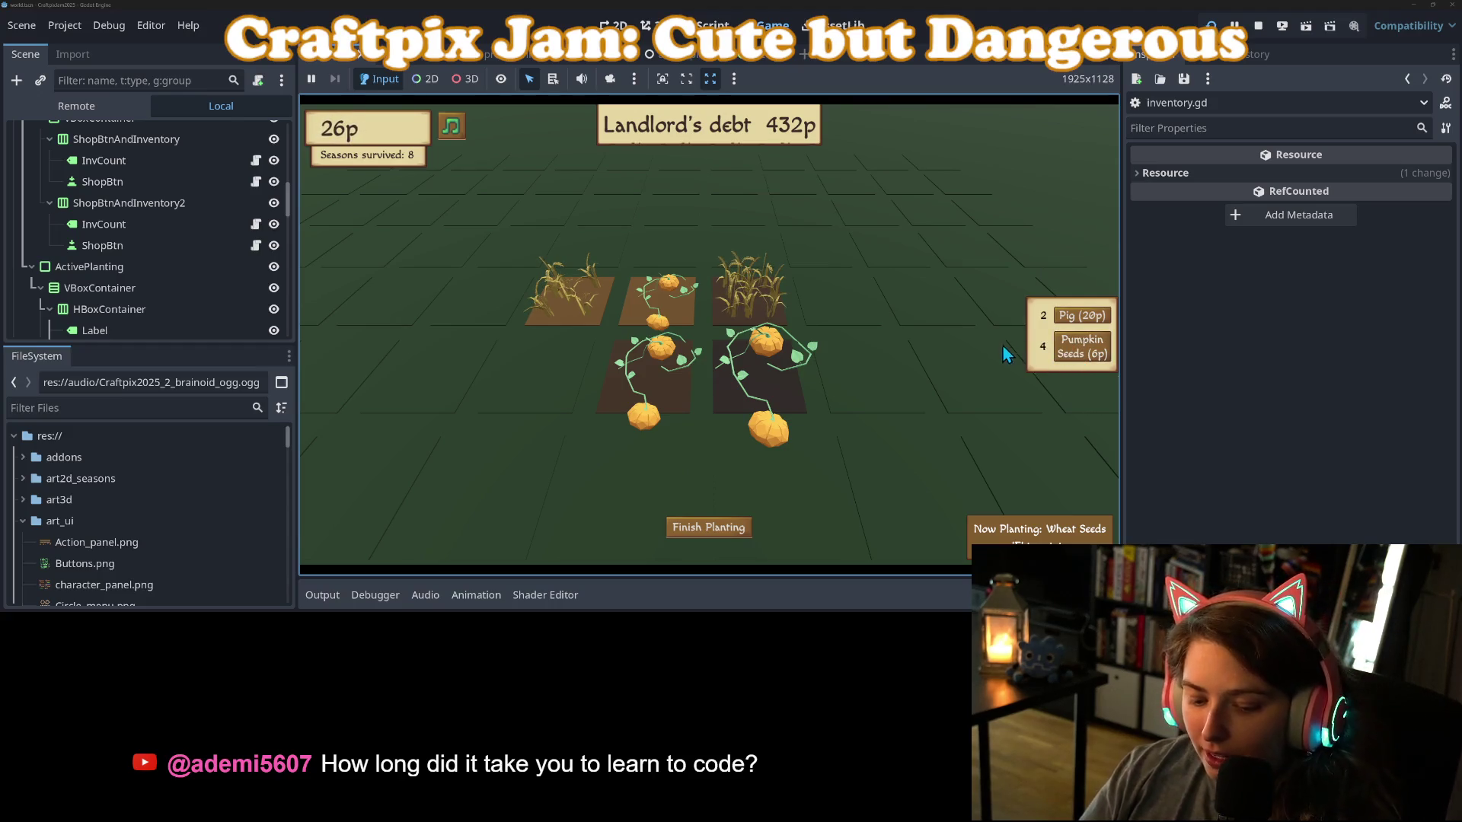
left_click(900, 409)
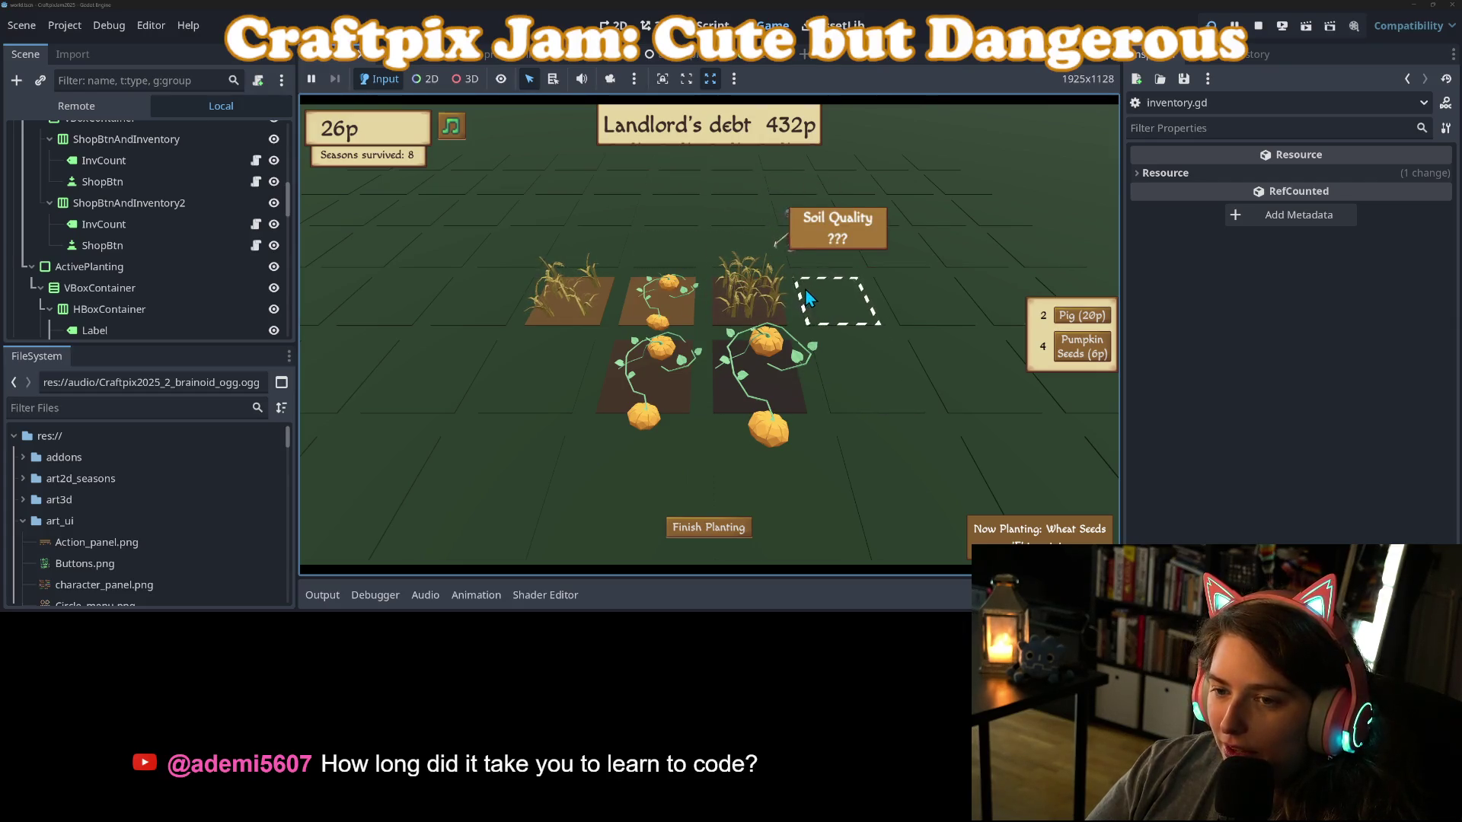
left_click(804, 263)
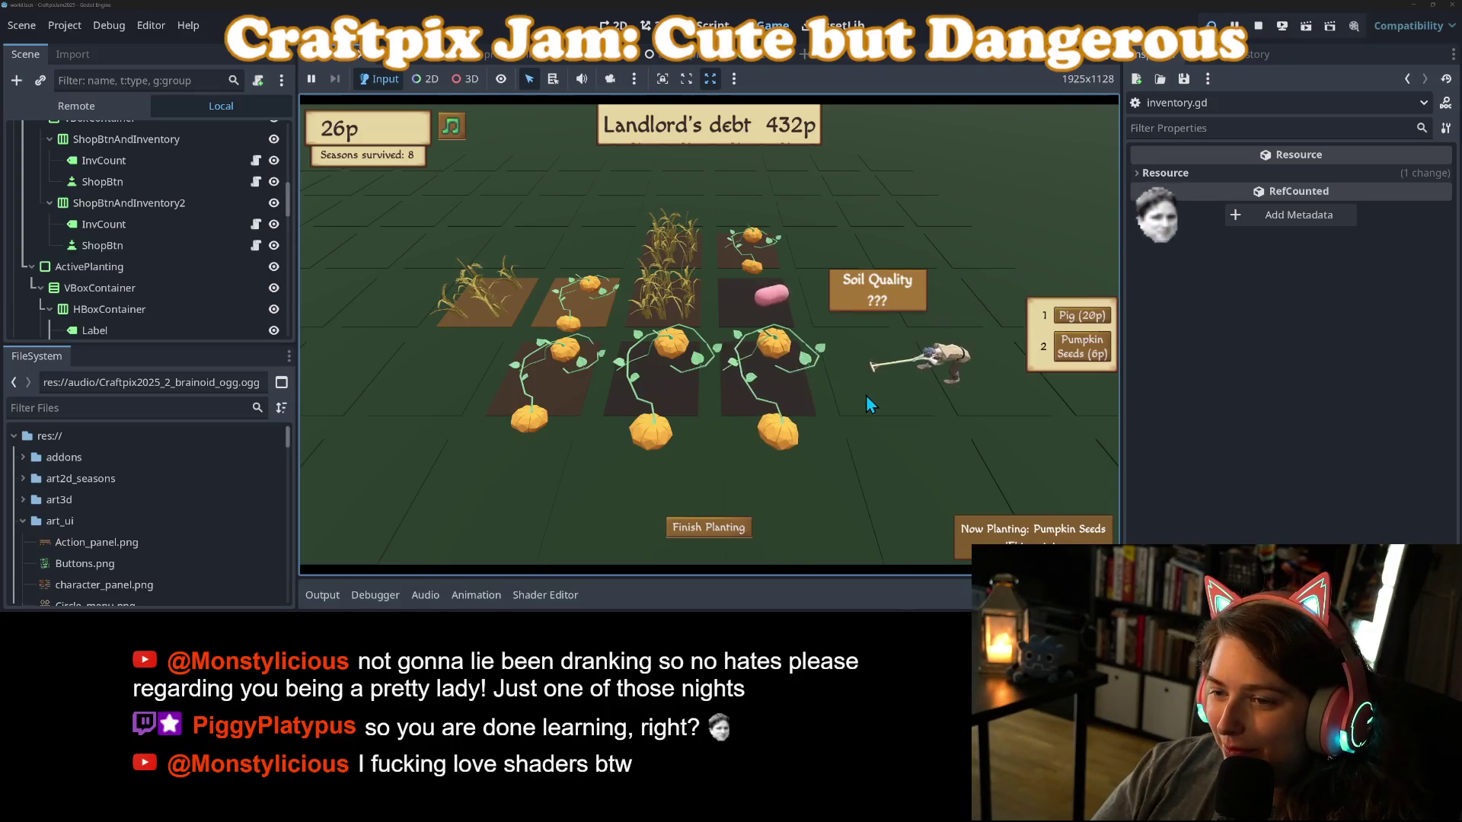
Plant pumpkin seeds in two more plots, then buy more pumpkin seeds.
left_click(866, 395)
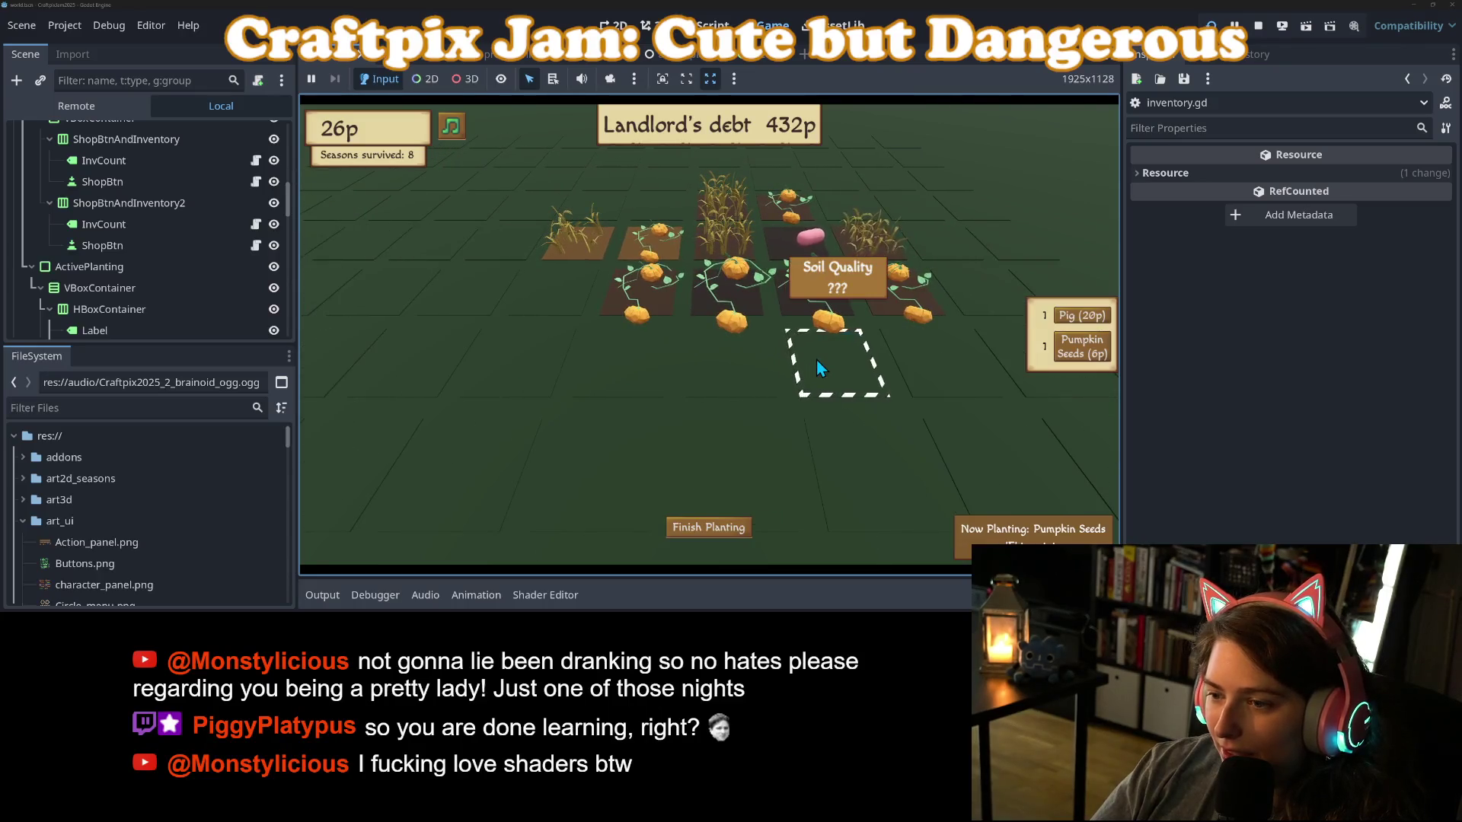
left_click(833, 367)
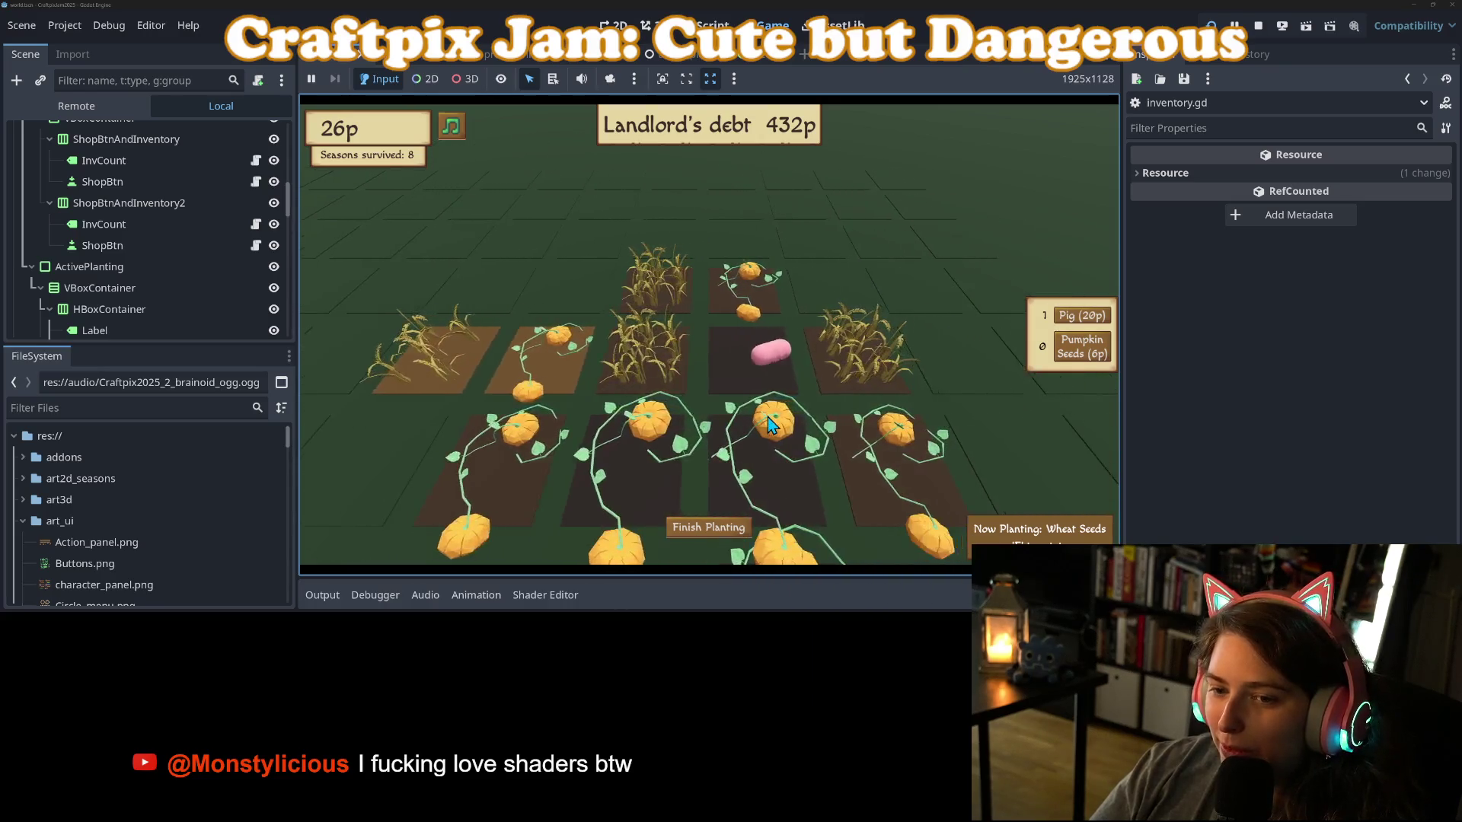
scroll(769, 425, "down", 3)
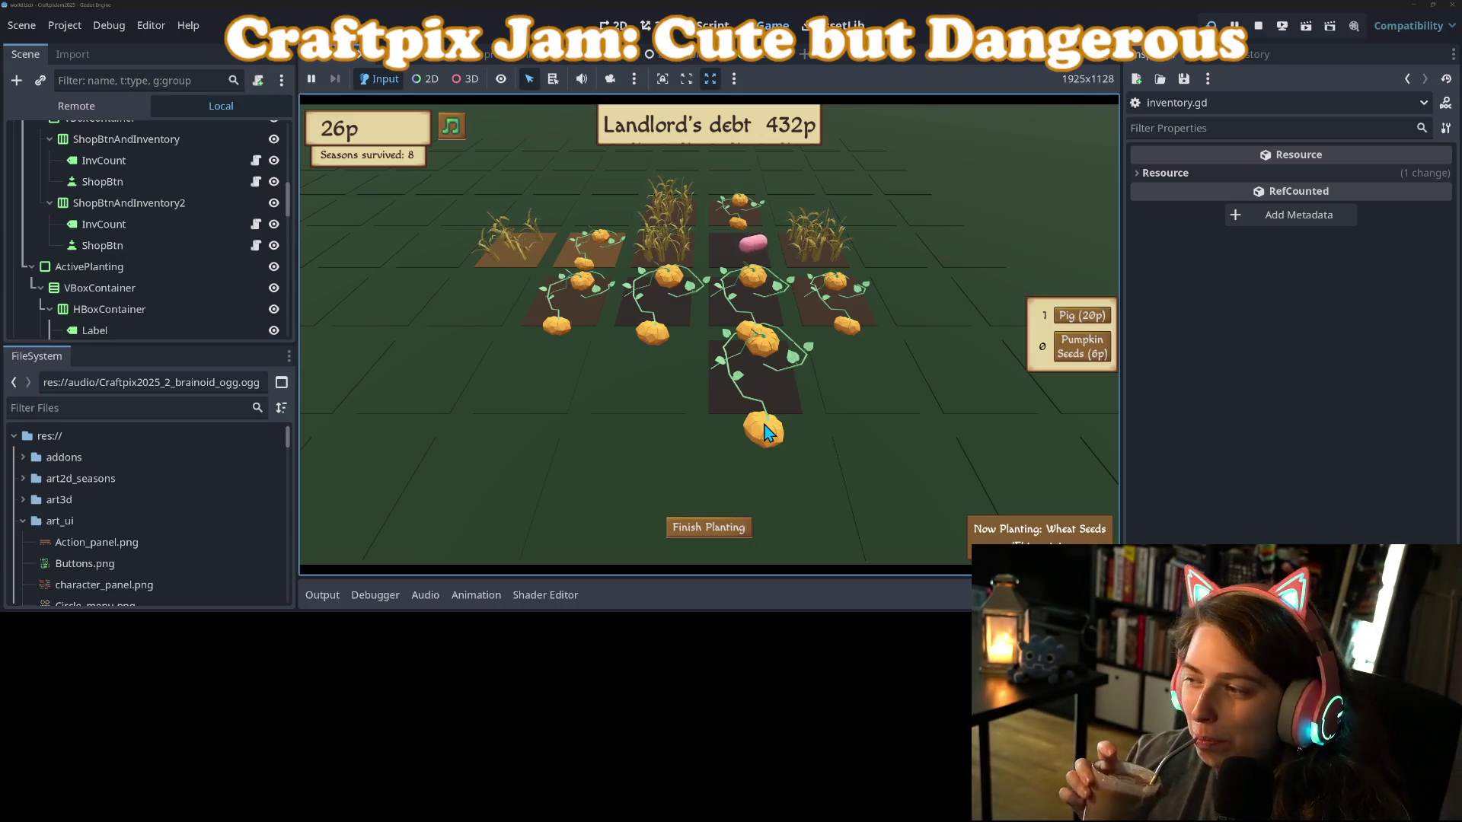
scroll(764, 427, "up", 3)
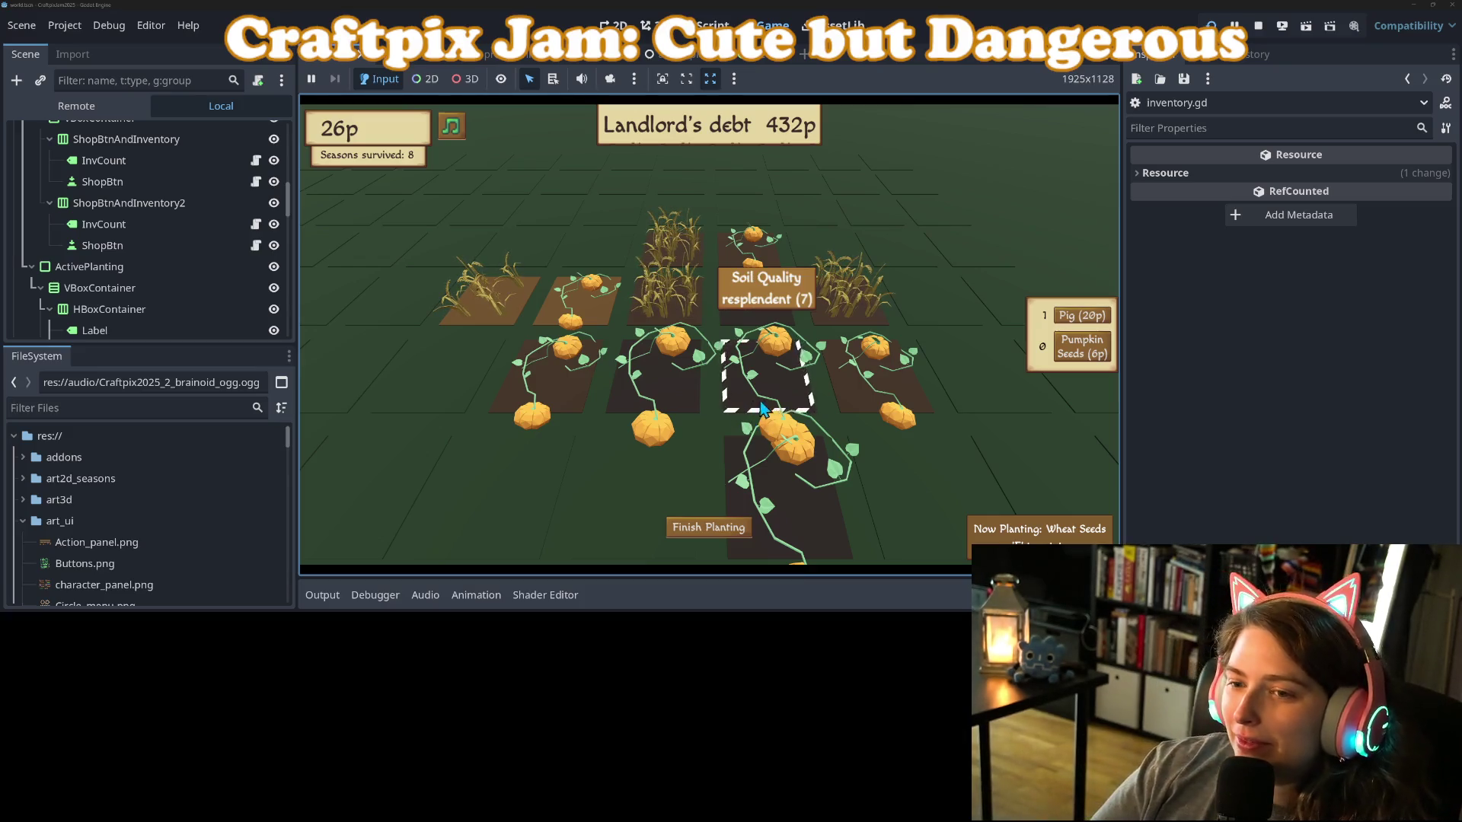
mouse_move(889, 409)
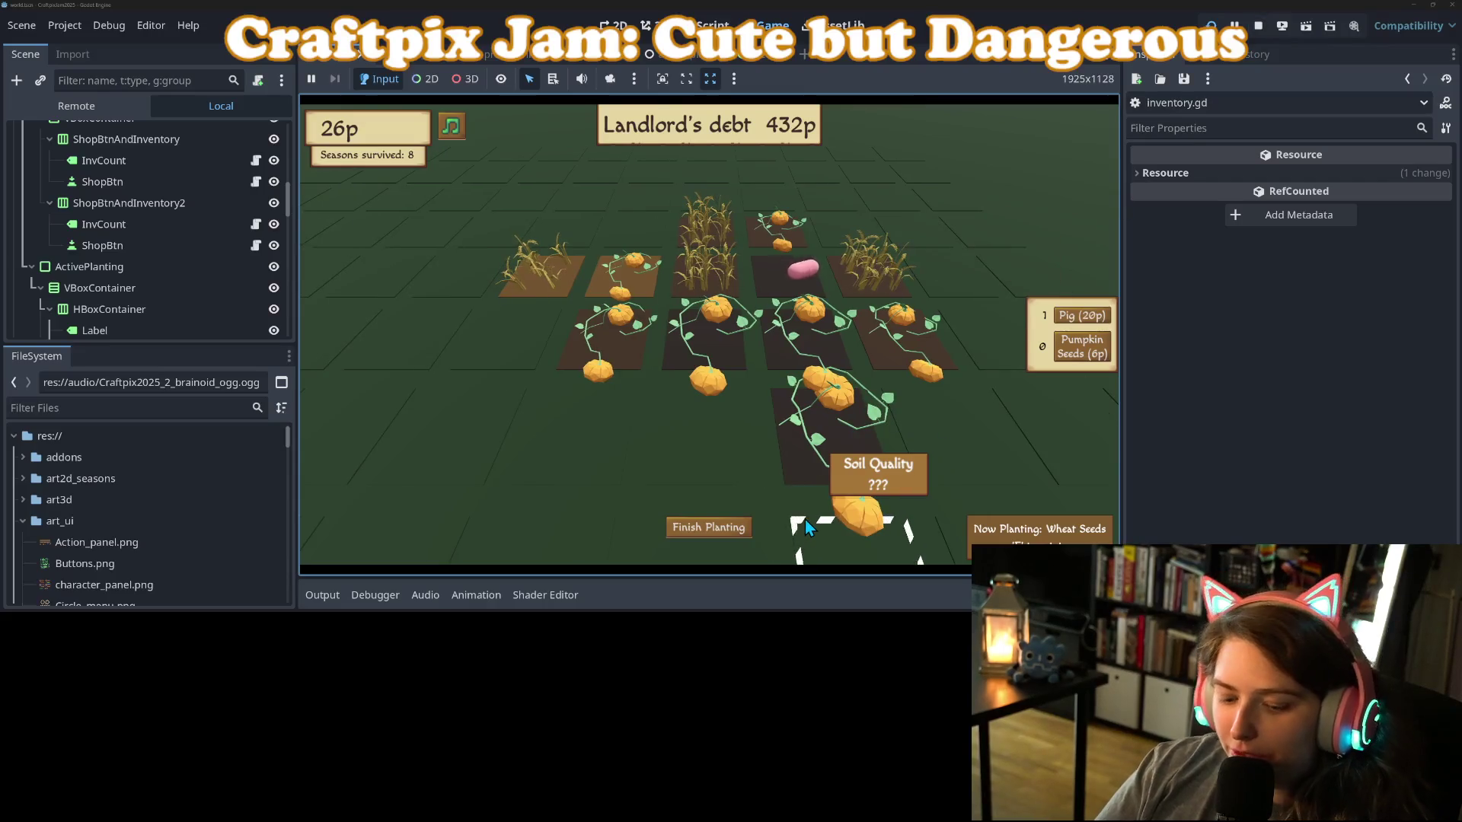
left_click(1100, 352)
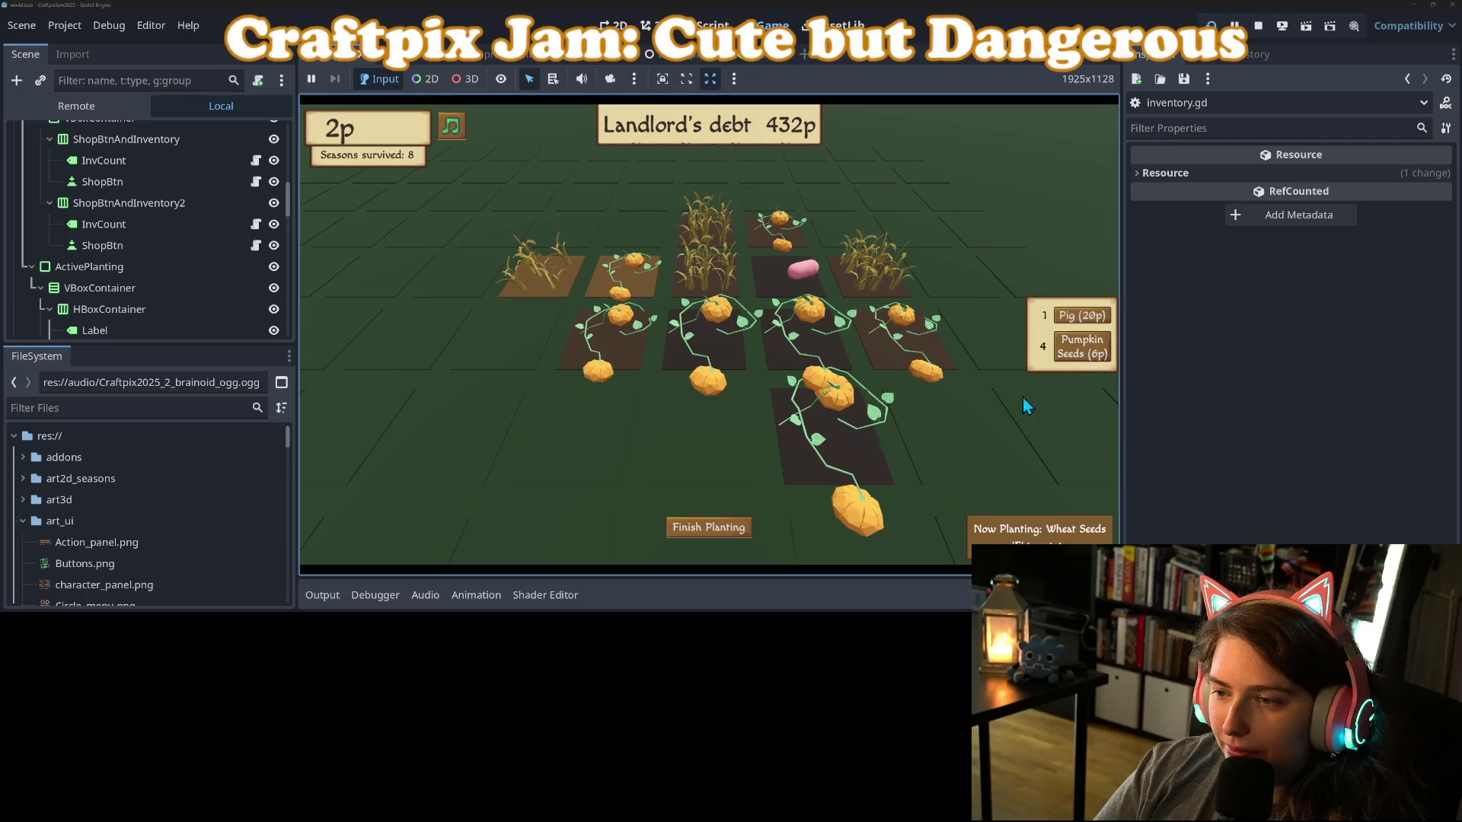
Place the pig on a middle plot and plant pumpkin seeds in two empty plots.
left_click(970, 431)
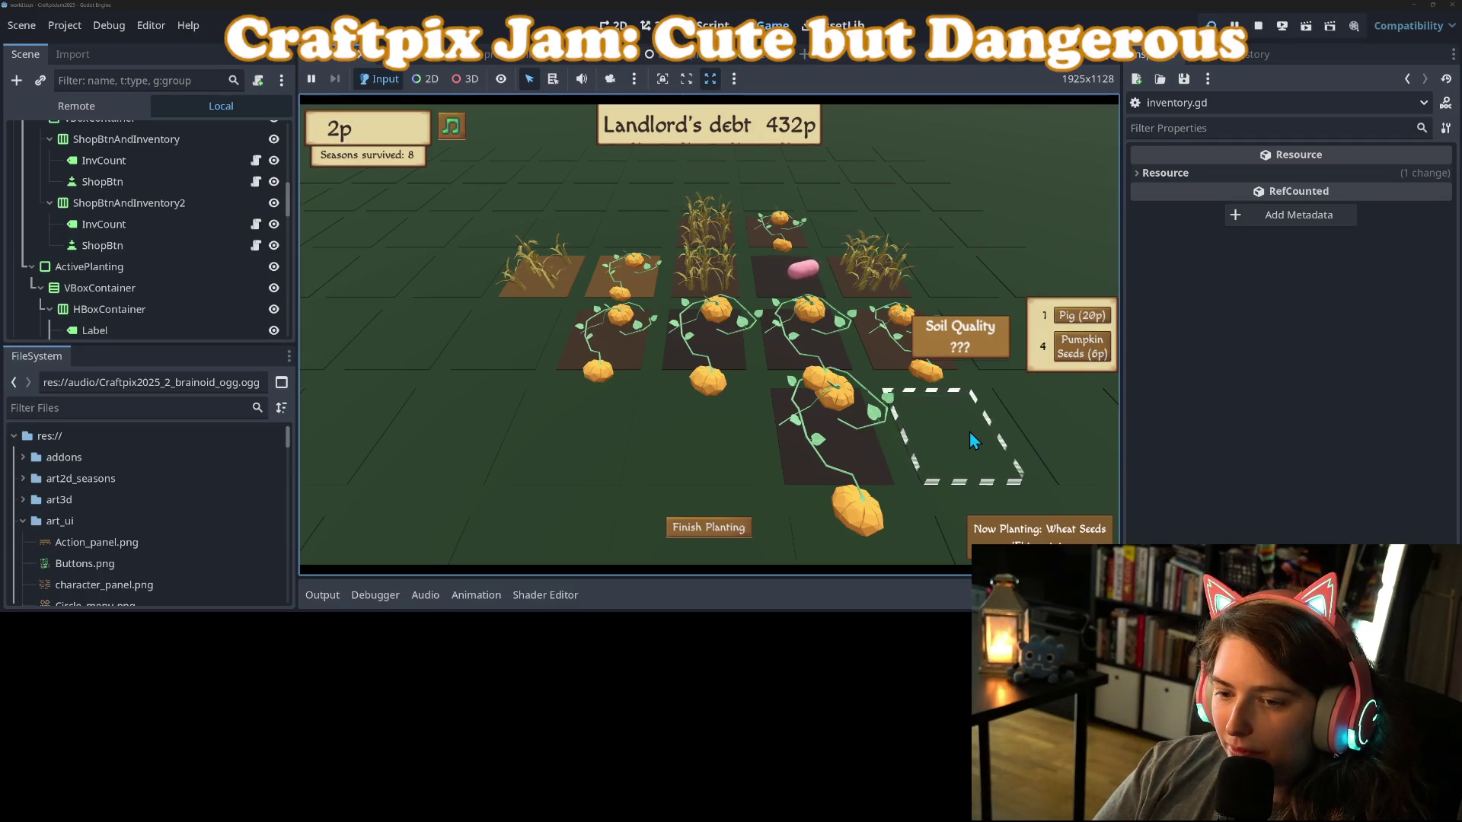
left_click(702, 438)
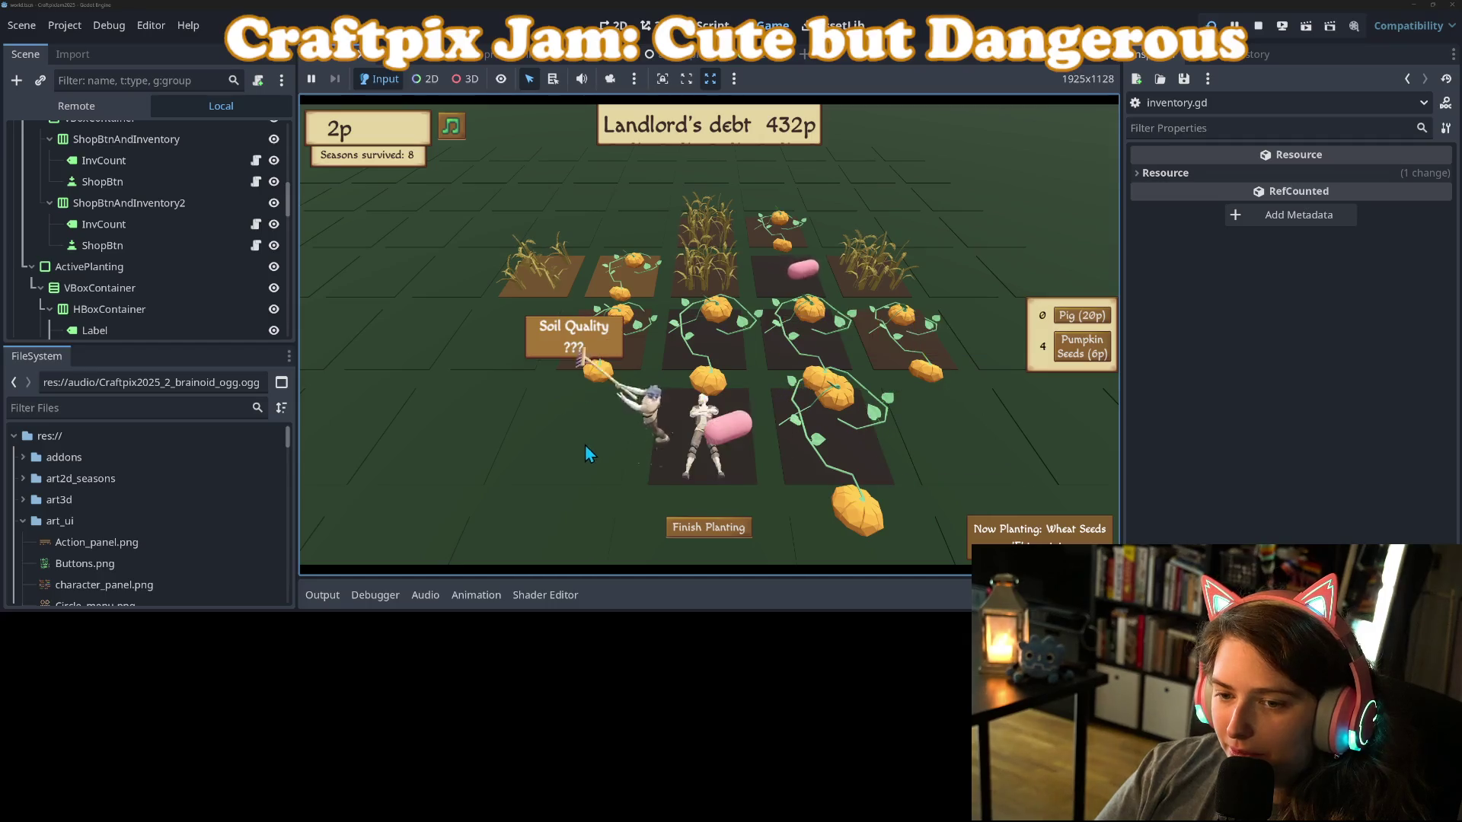
left_click(652, 458)
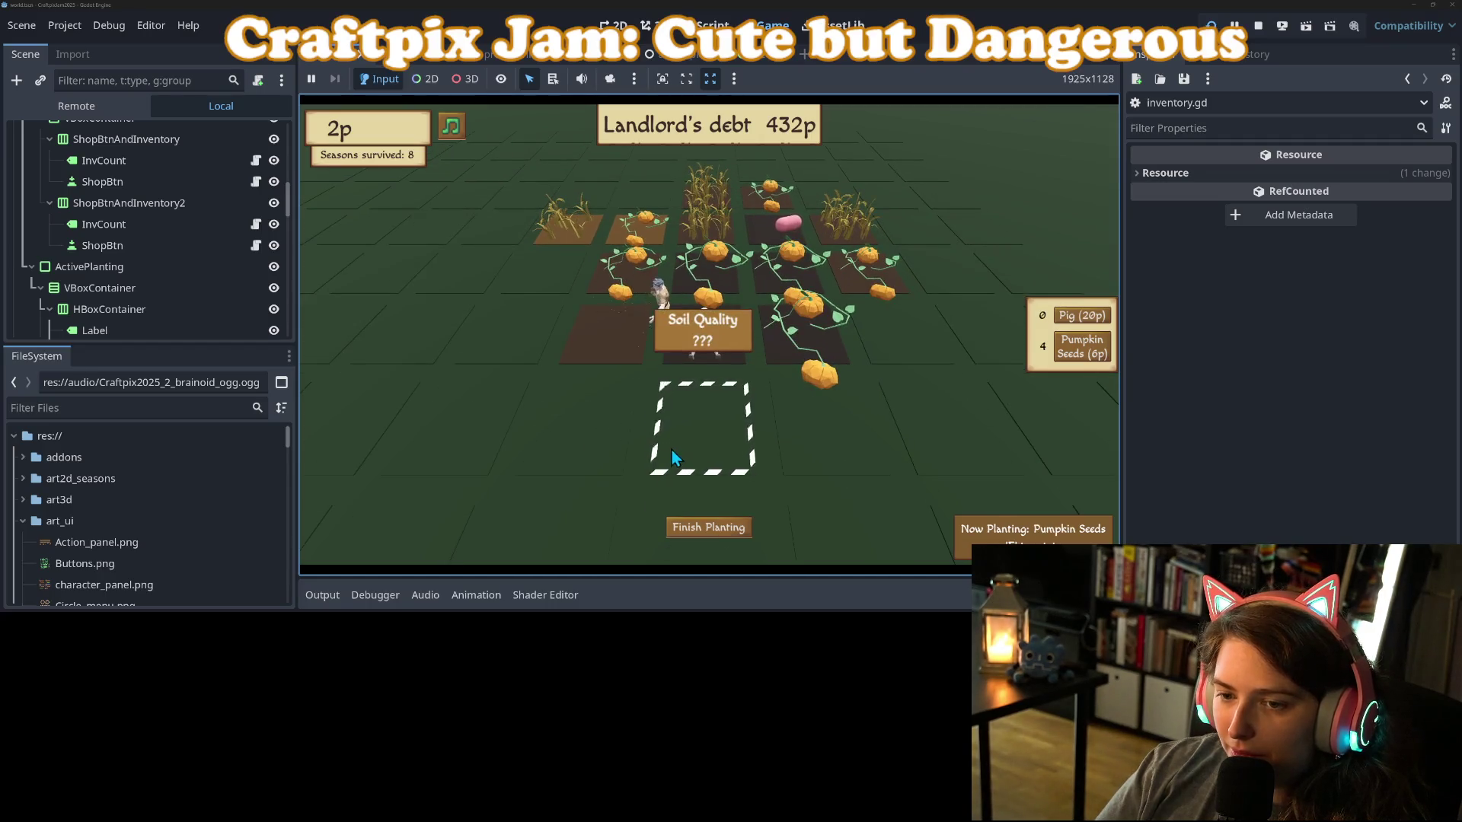
left_click(846, 476)
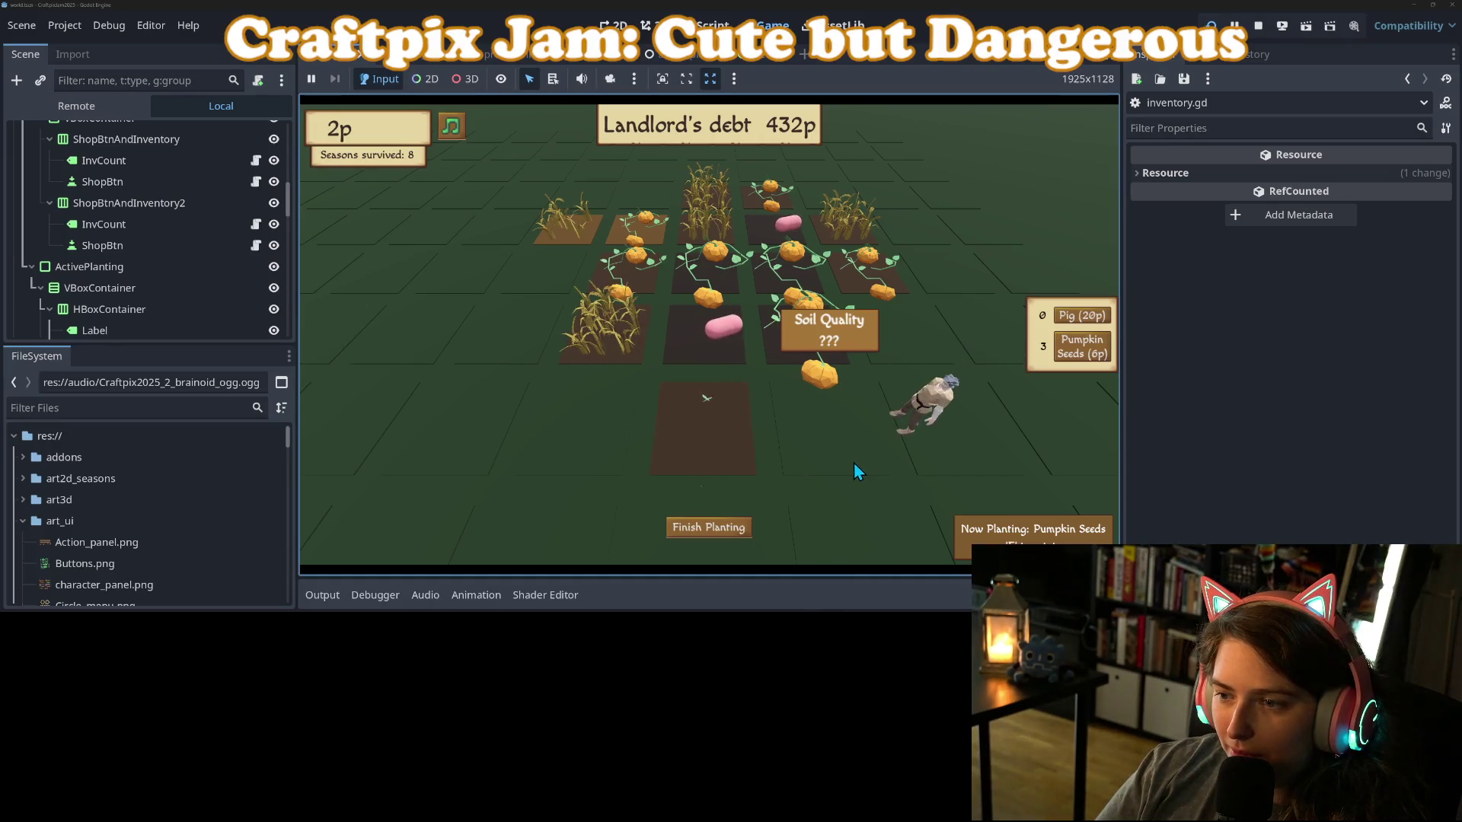
left_click(935, 480)
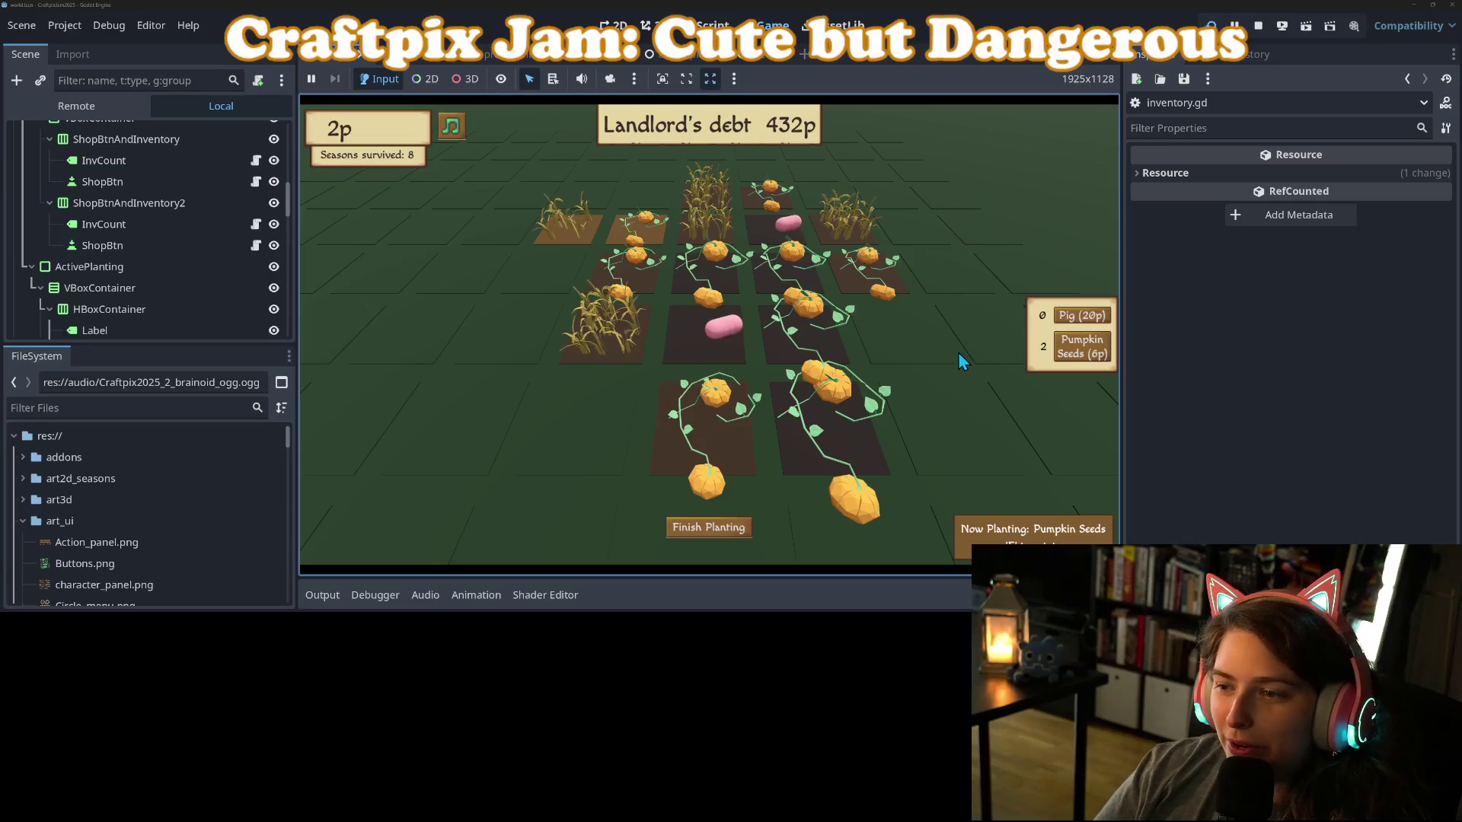
Stop the game and show the farm_patch scene in the 3D view.
scroll(957, 352, "up", 2)
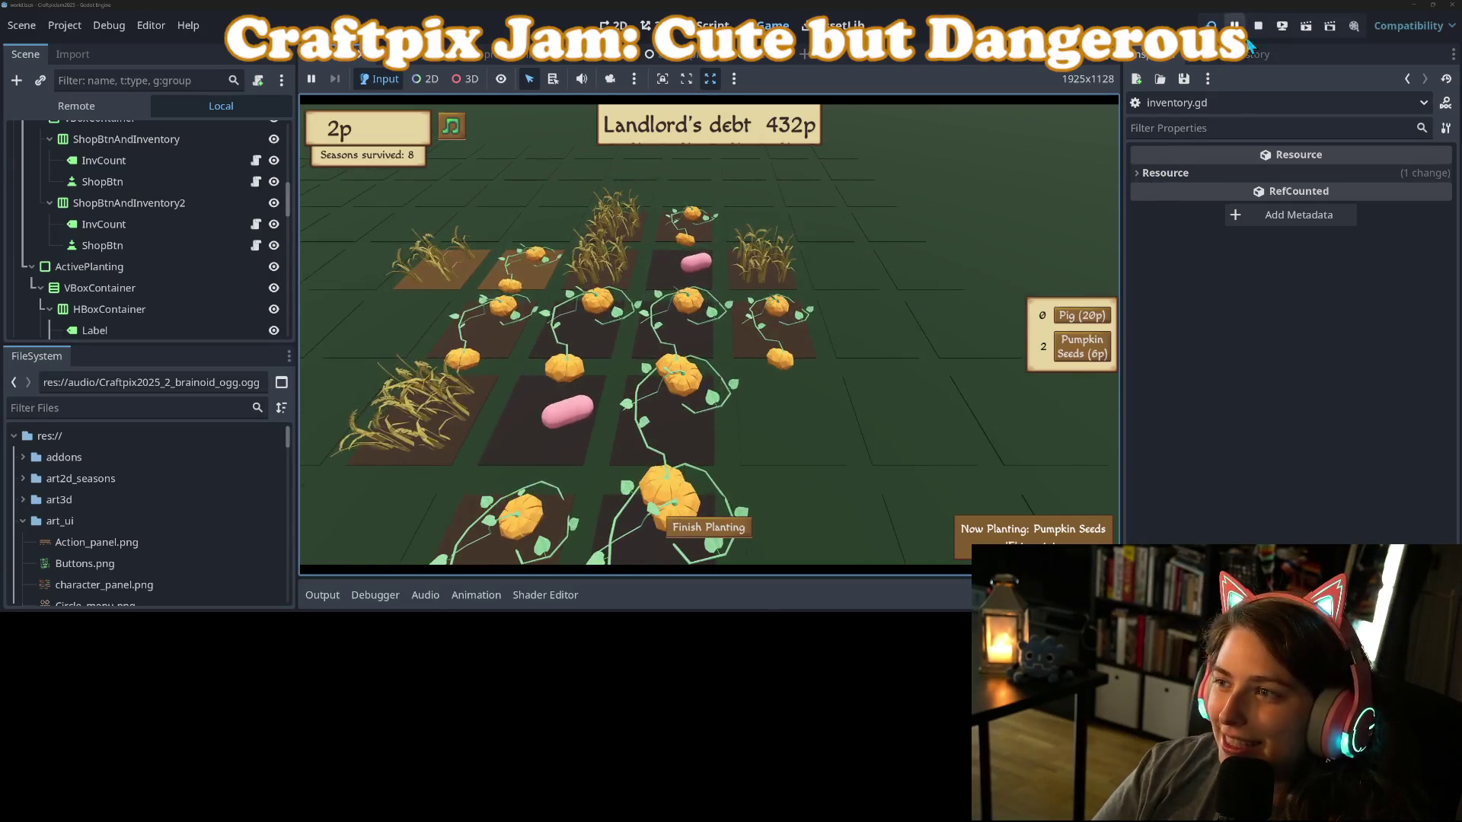
left_click(1256, 27)
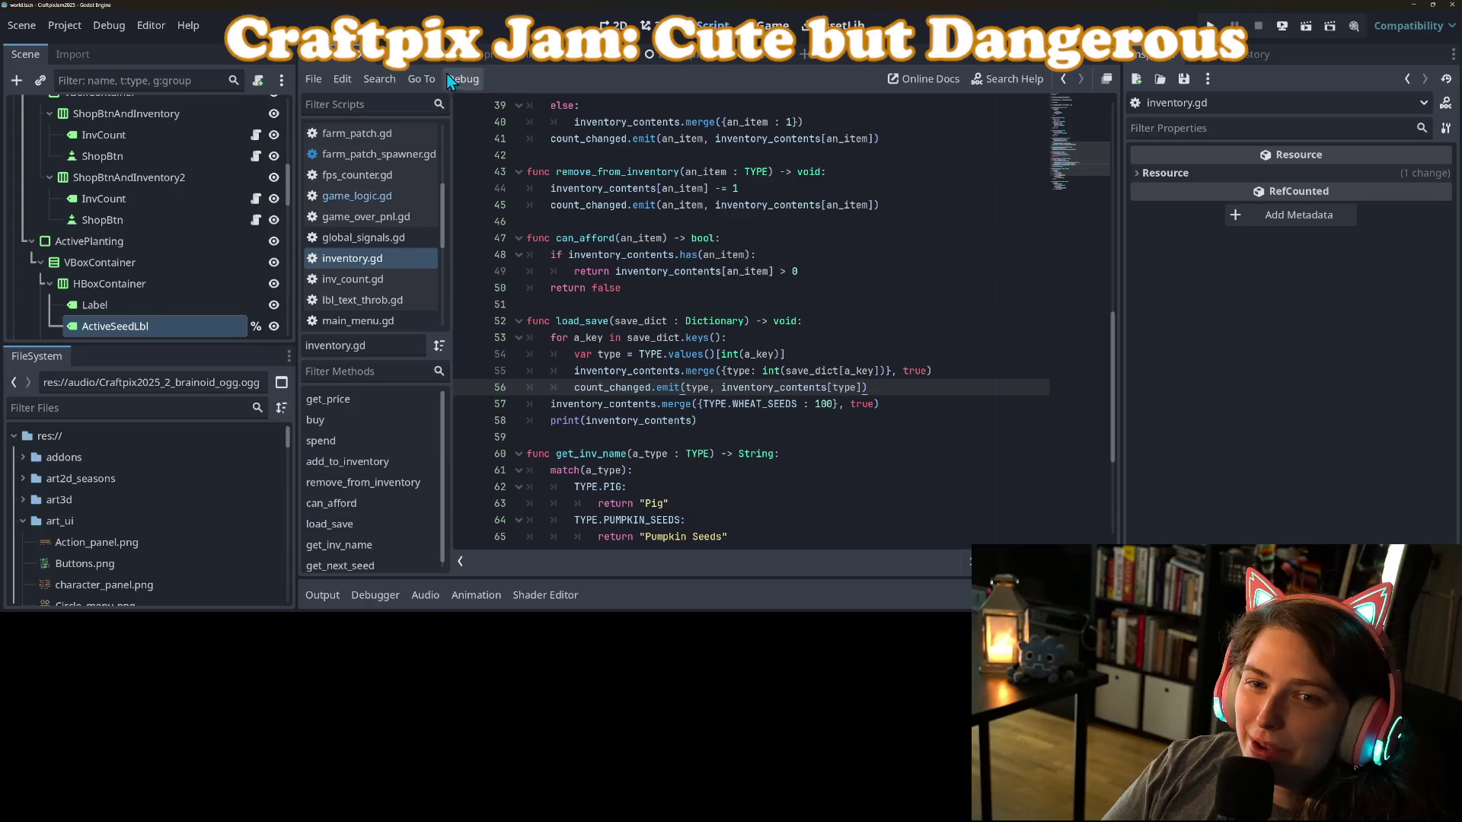
left_click(425, 54)
left_click(651, 26)
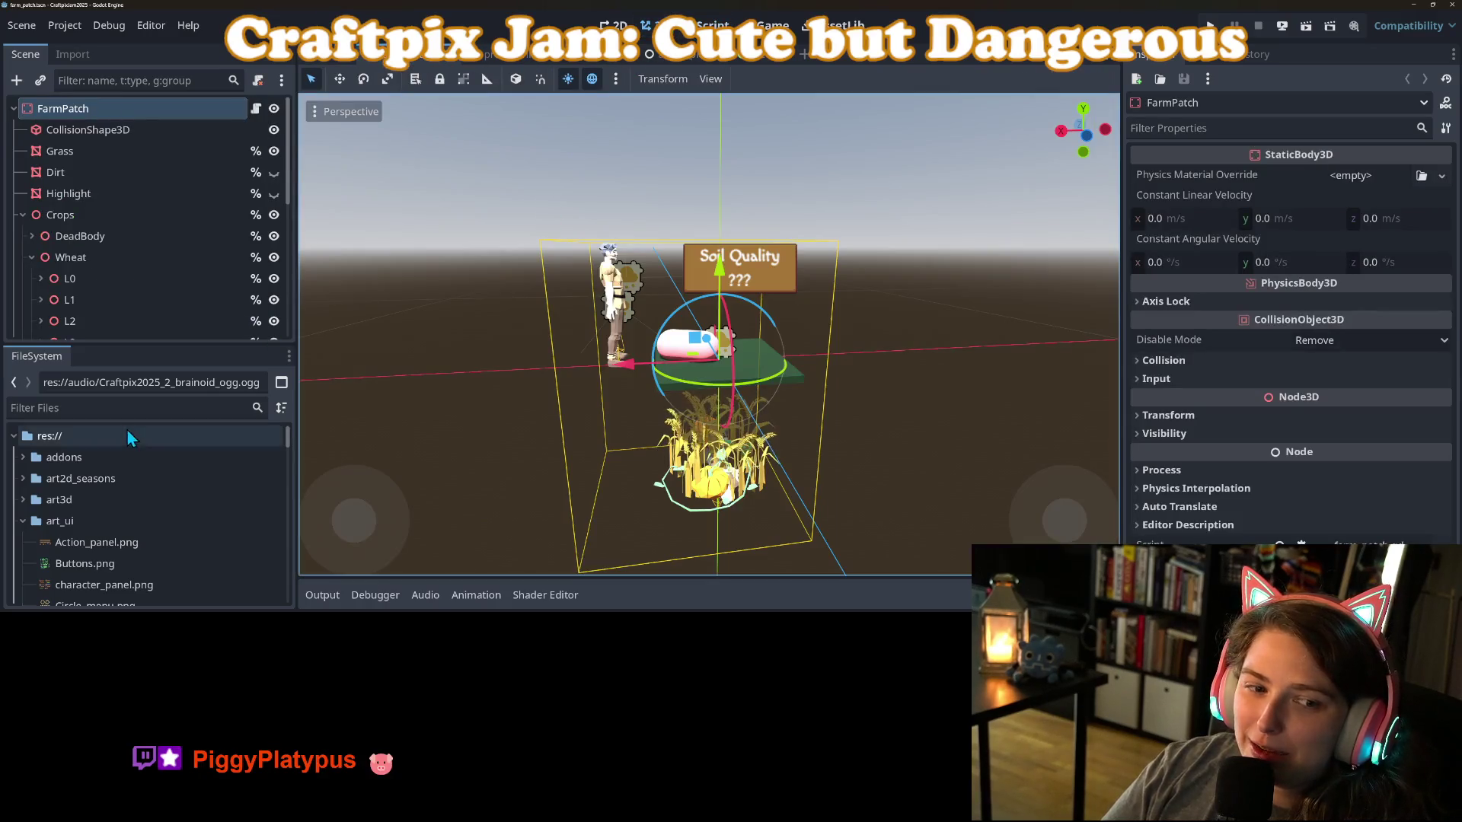
Tidy the FarmPatch scene tree and duplicate the WheatEmitter particles node.
left_click(31, 258)
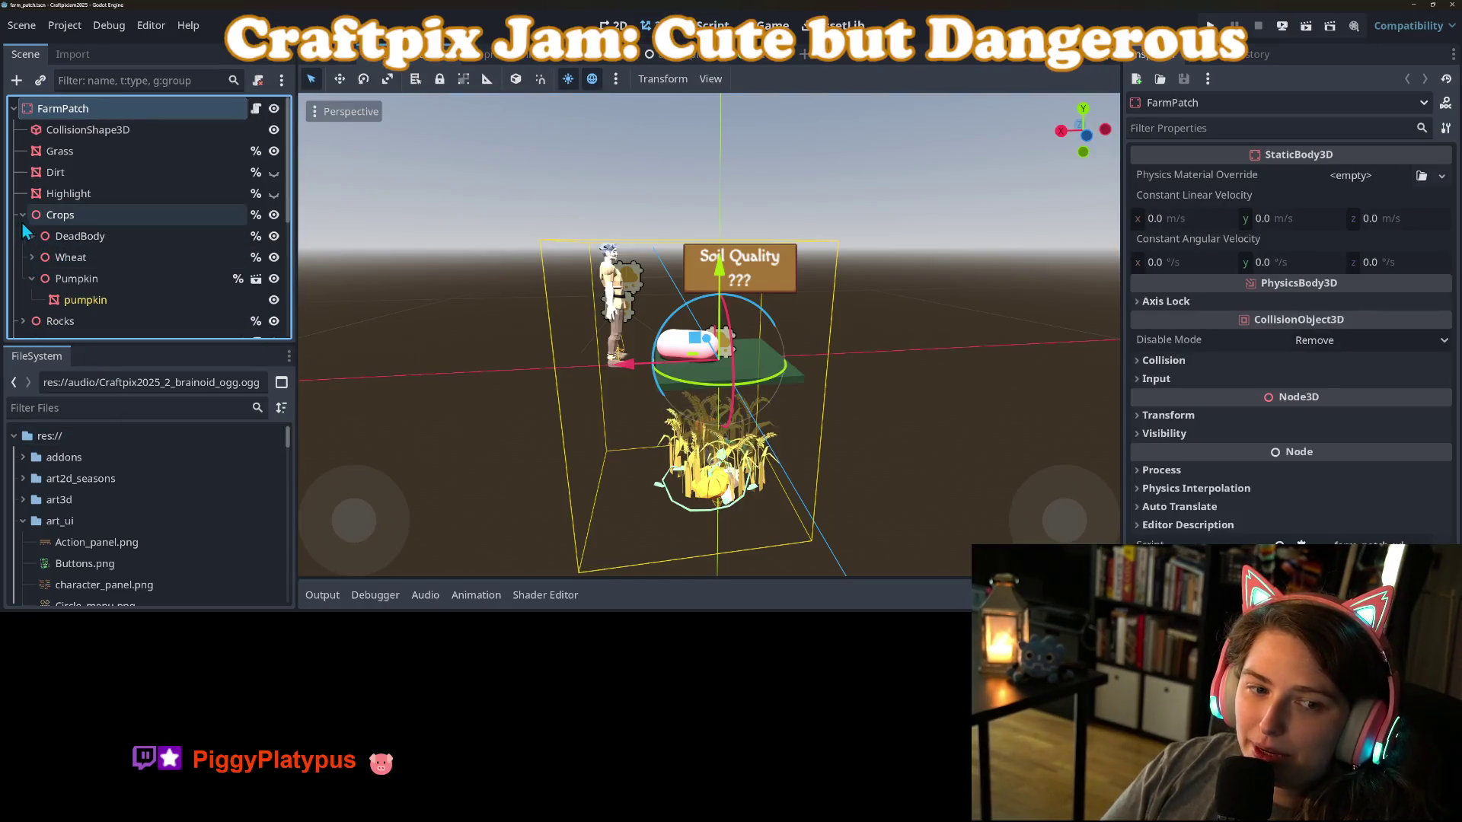
left_click(23, 215)
left_click(23, 236)
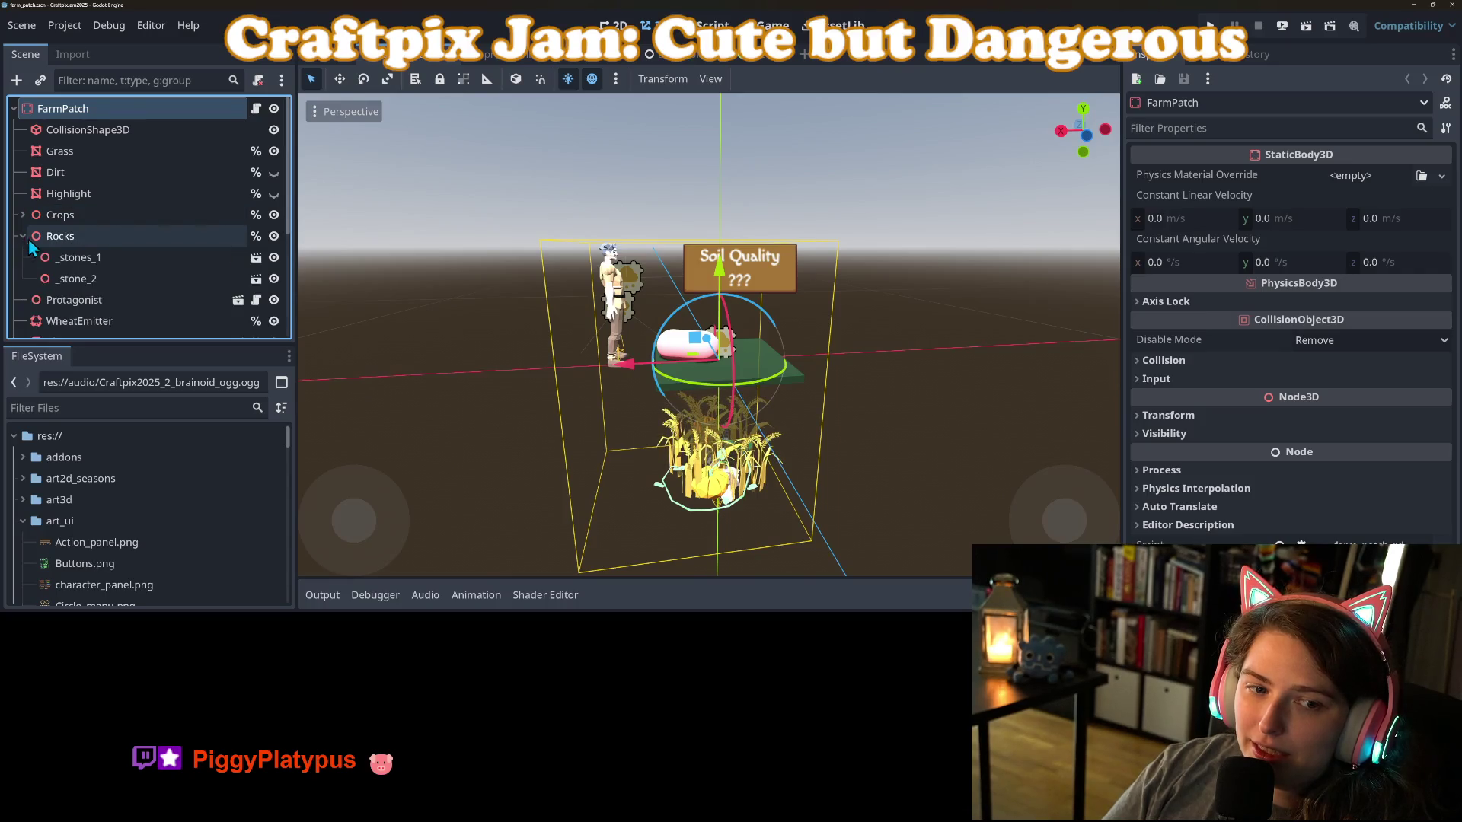
left_click(23, 236)
scroll(77, 249, "down", 1)
left_click(76, 249)
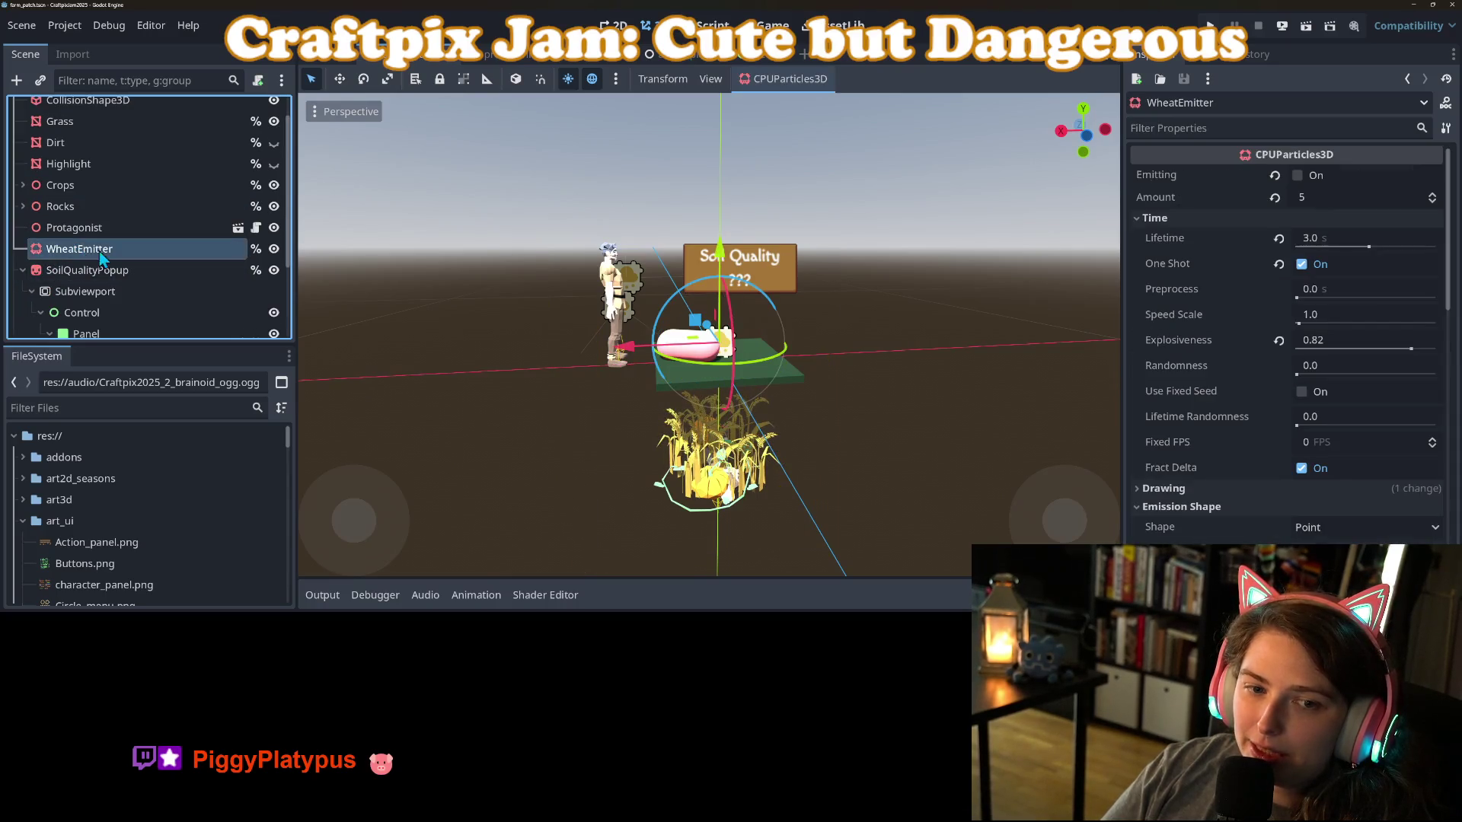
scroll(118, 241, "up", 1)
left_click(23, 301)
scroll(65, 313, "down", 1)
scroll(66, 305, "up", 1)
left_click(76, 299)
left_click(76, 279)
key("ctrl+d")
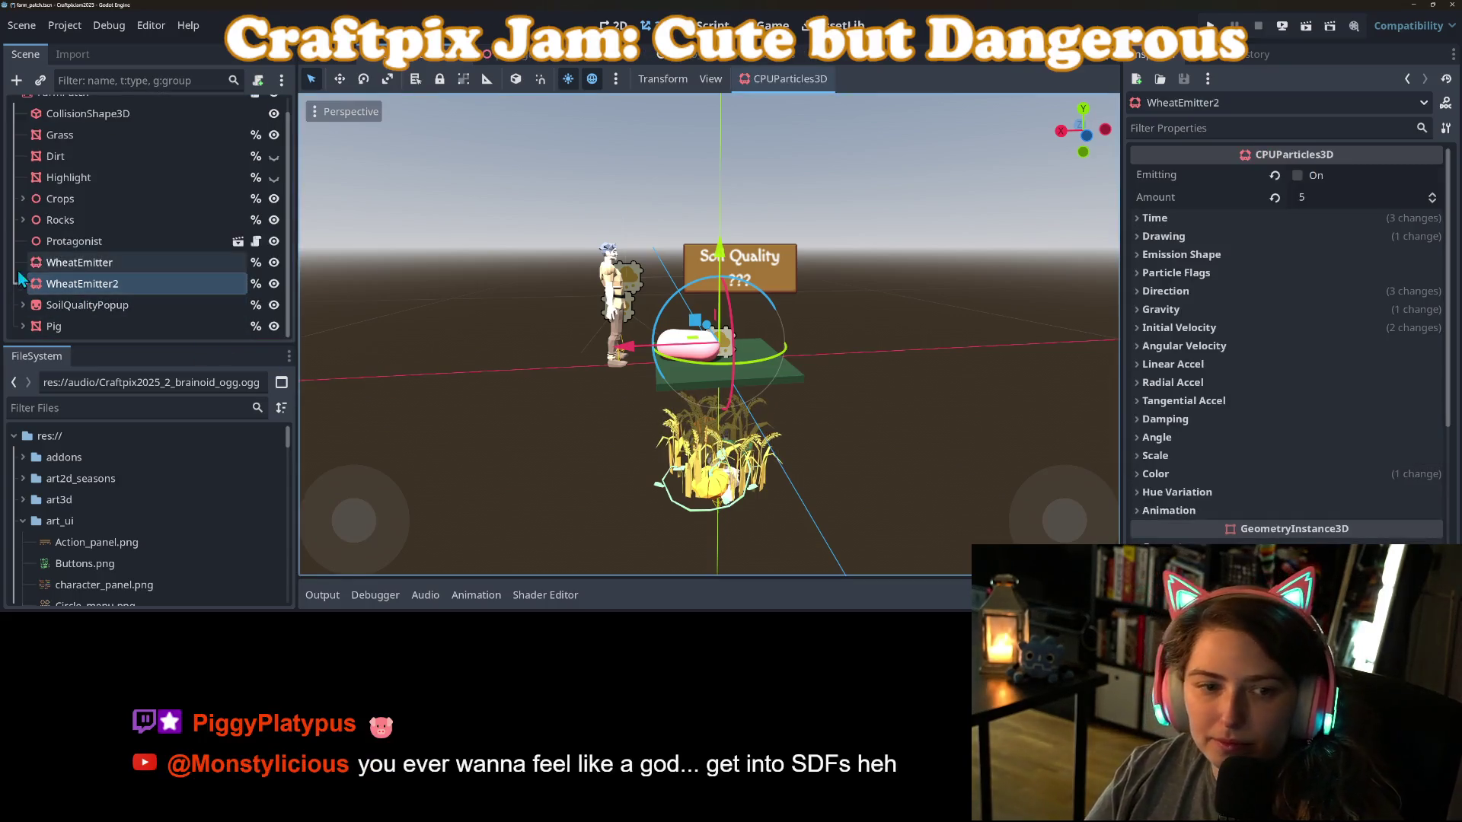
Preview the wheat burst, then rename the WheatEmitter2 copy to PumpkinEmitter.
left_click(76, 261)
left_click(1297, 177)
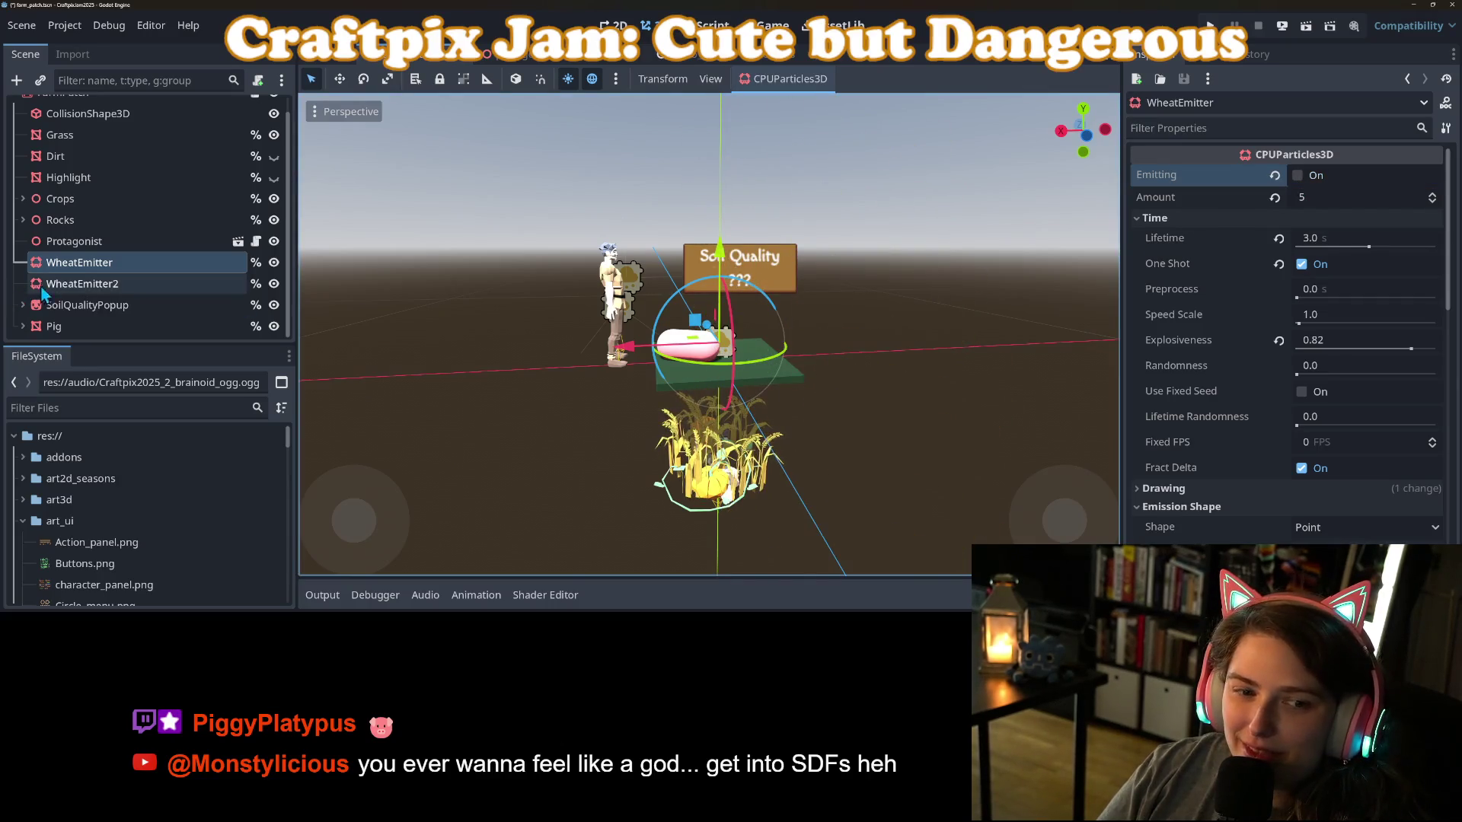
left_click(80, 284)
right_click(80, 284)
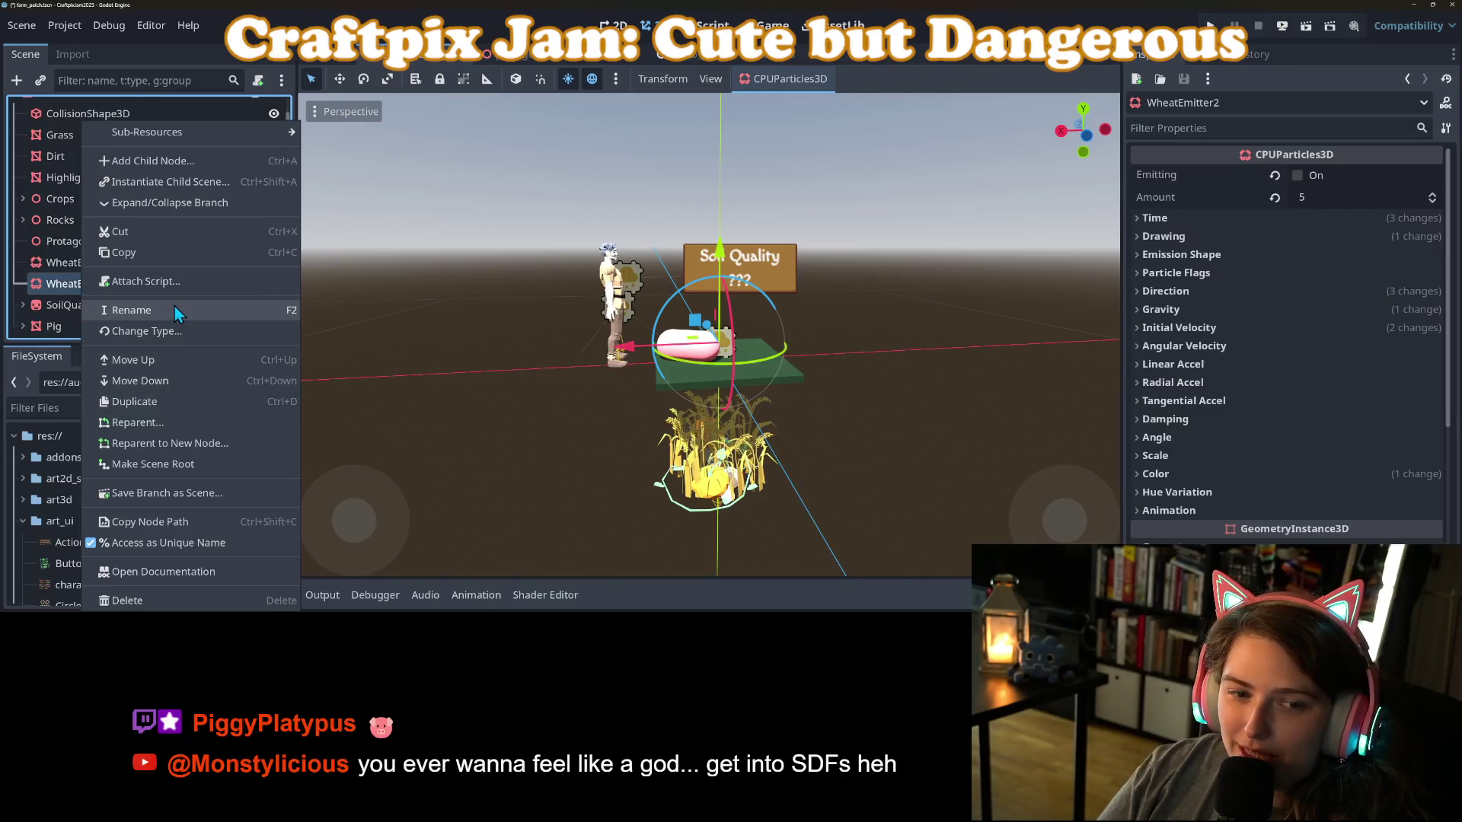
left_click(175, 306)
type("Pumpk")
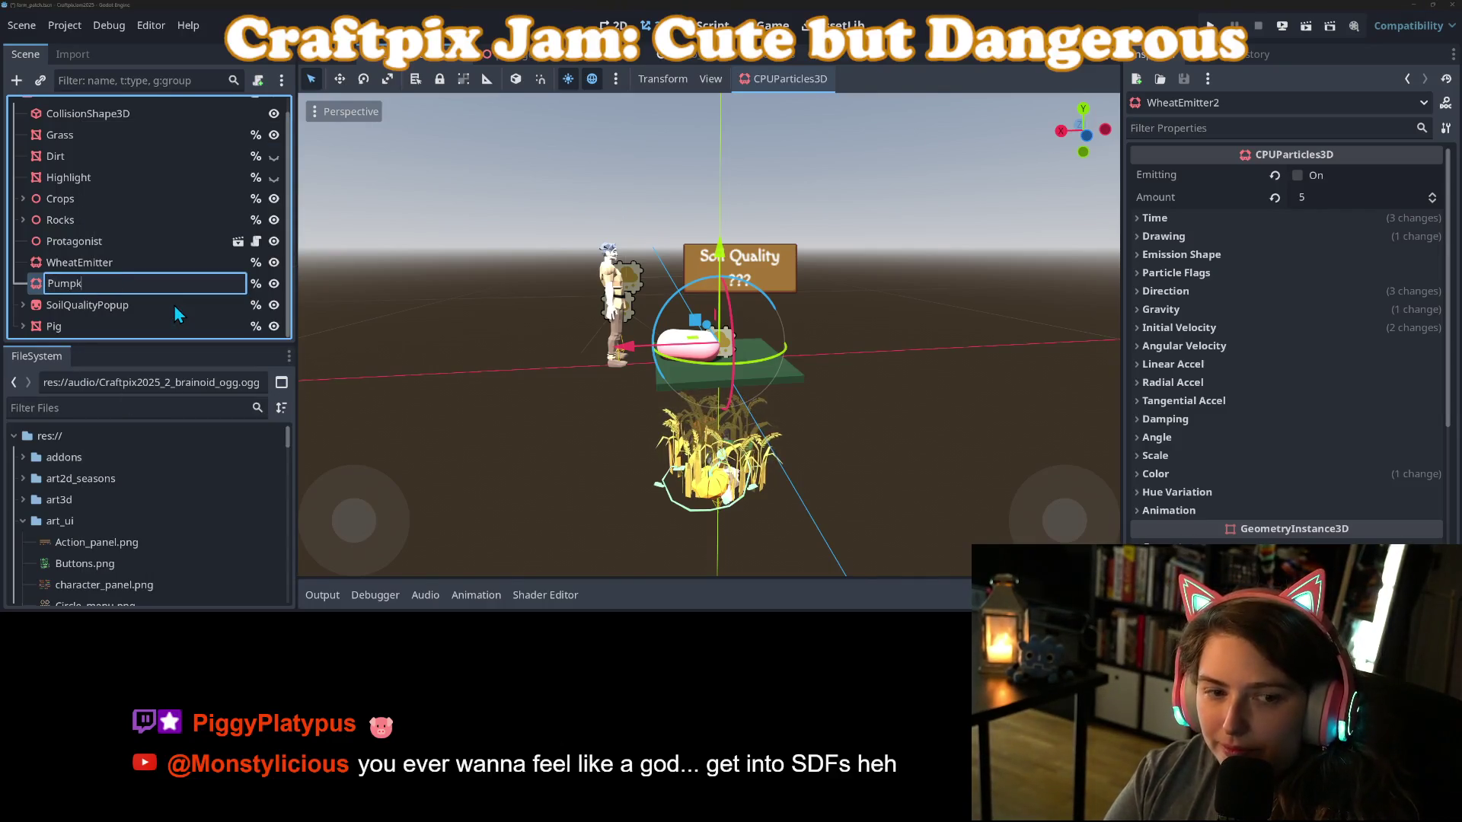
type("inEmitter")
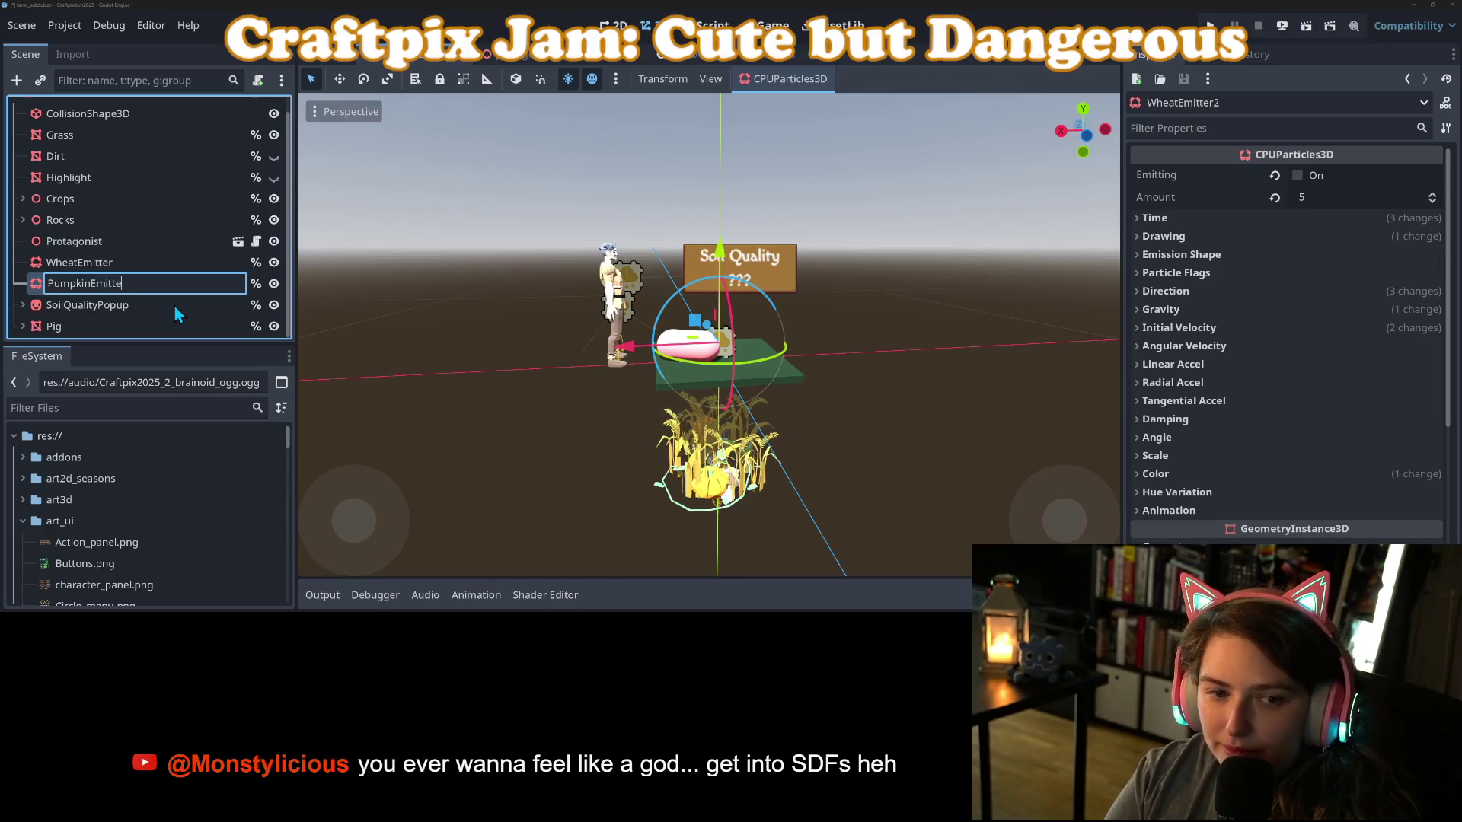
key("Return")
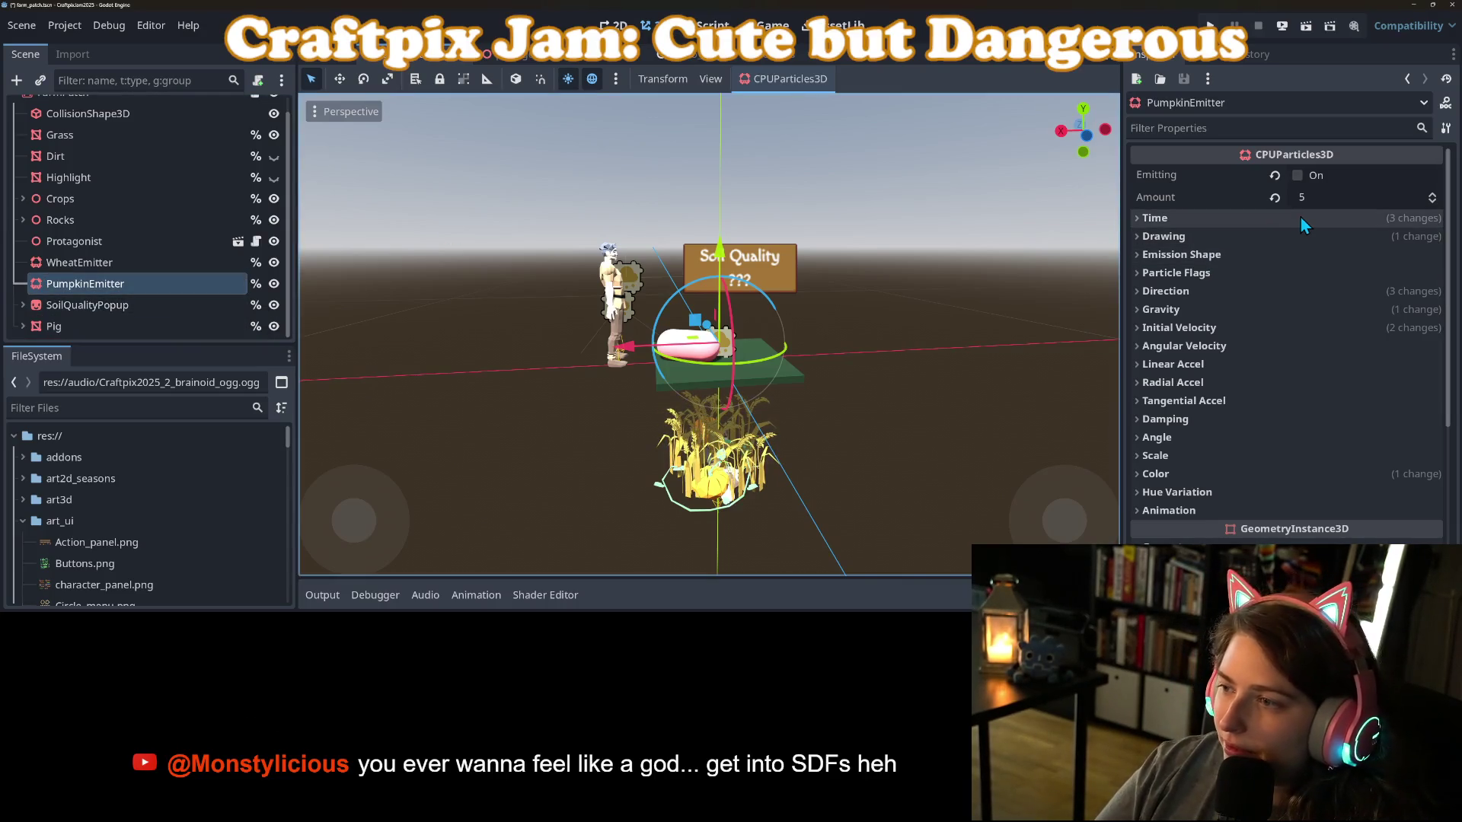
Expand the PumpkinEmitter's Time and Drawing settings and bring up the particle mesh type list.
left_click(1300, 218)
left_click(1216, 487)
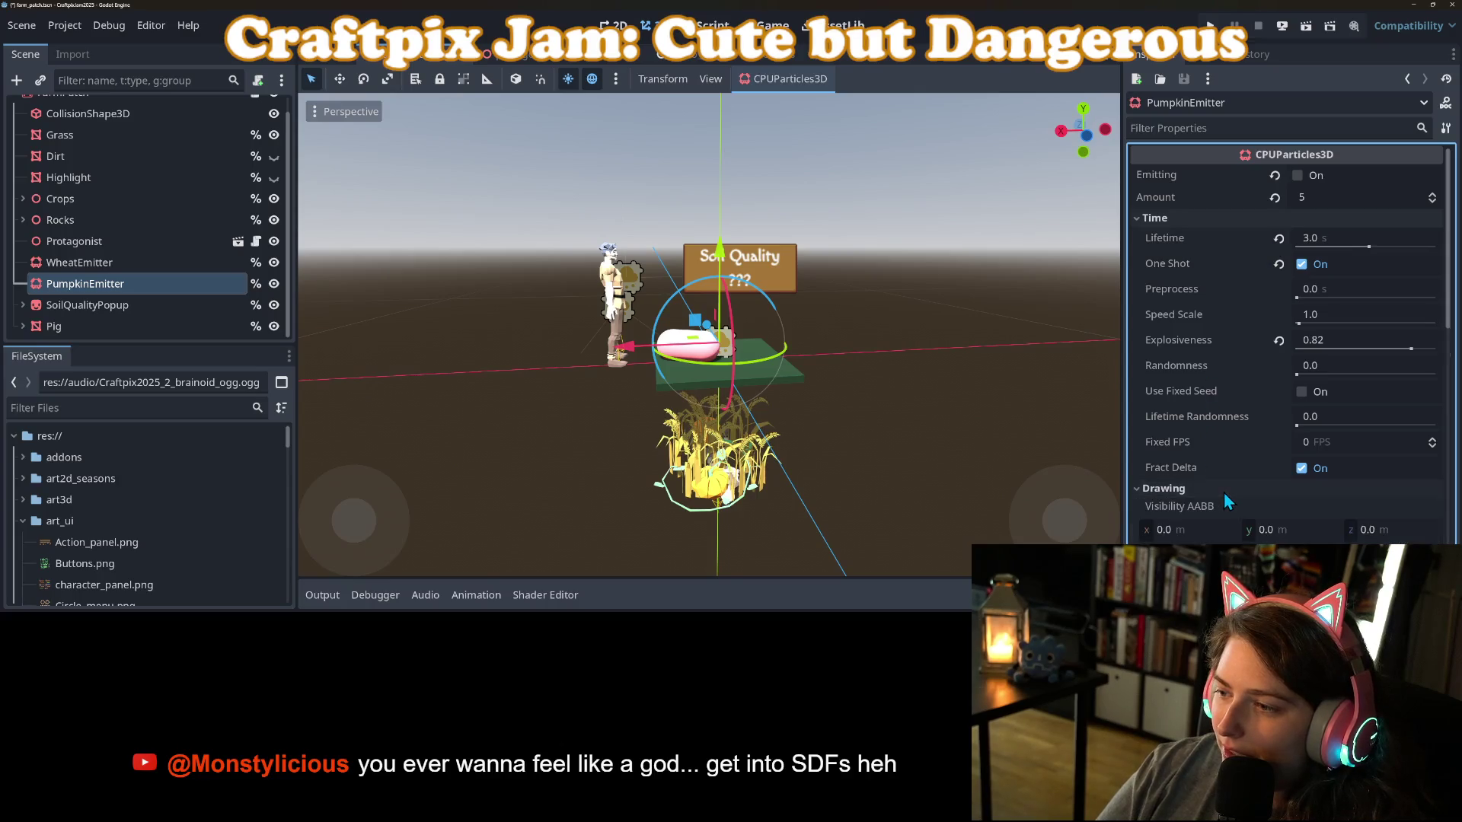
scroll(1230, 484, "down", 5)
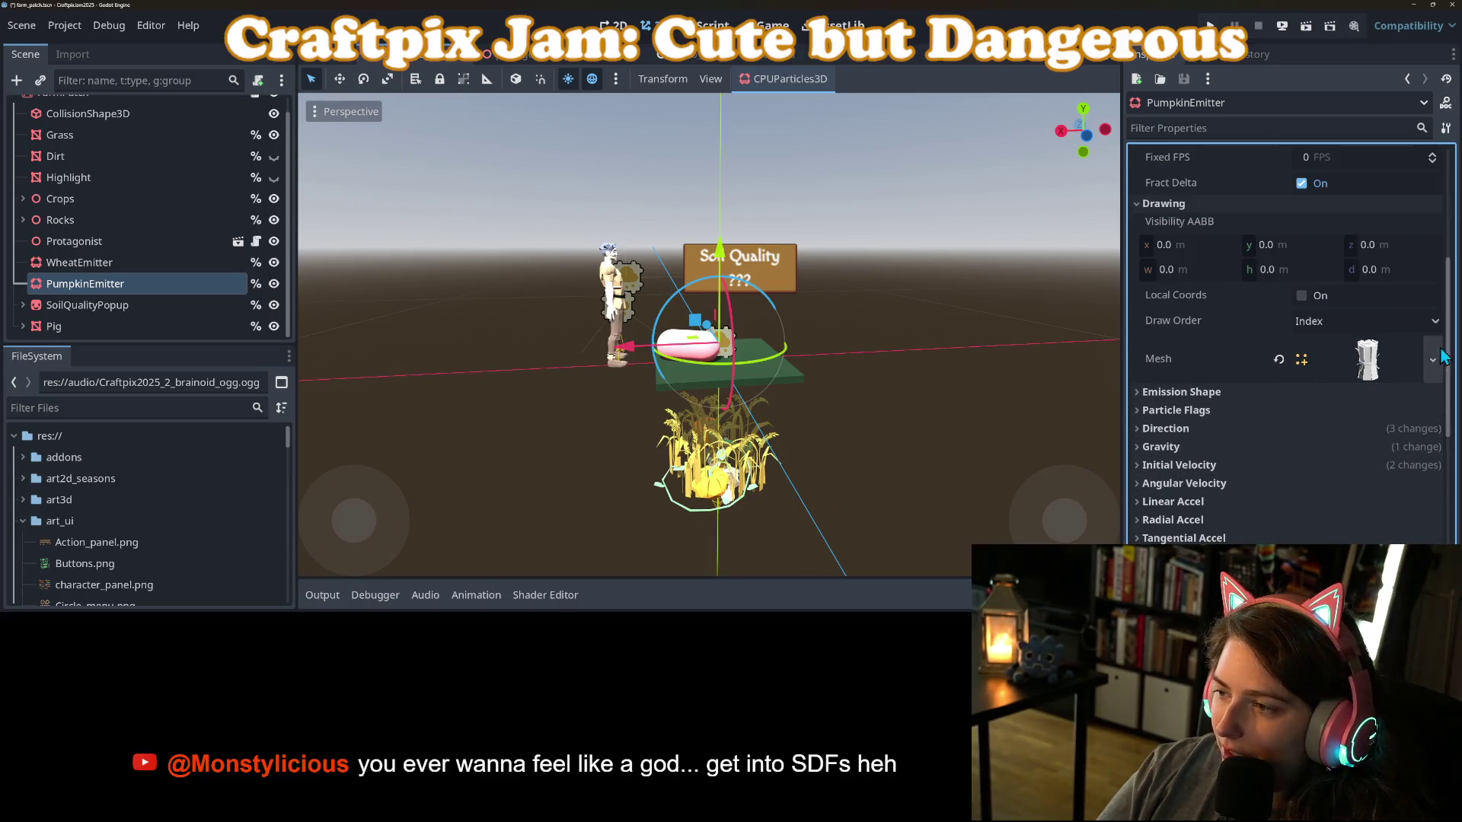
left_click(1433, 360)
left_click(1174, 362)
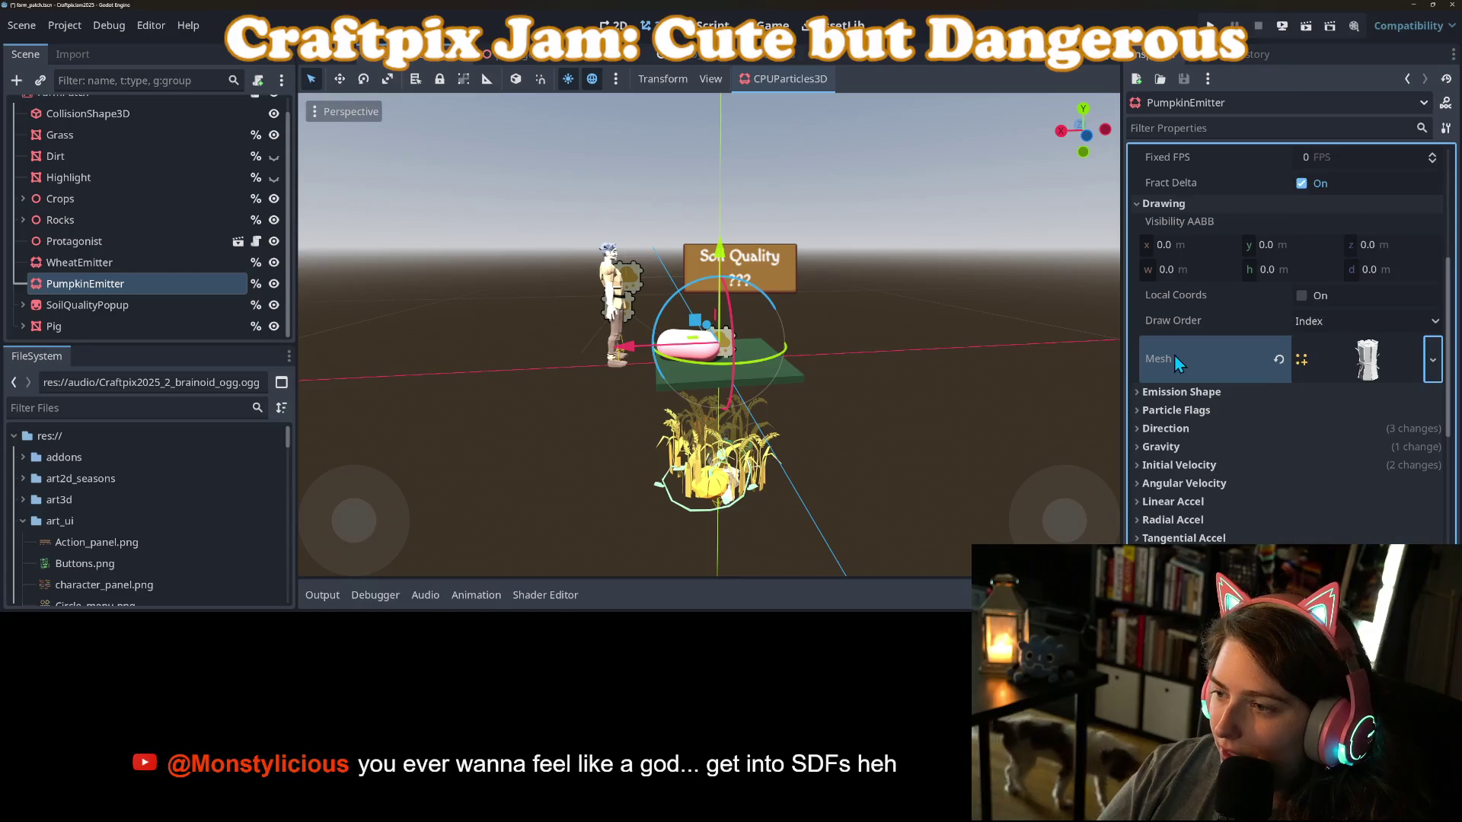
left_click(1433, 359)
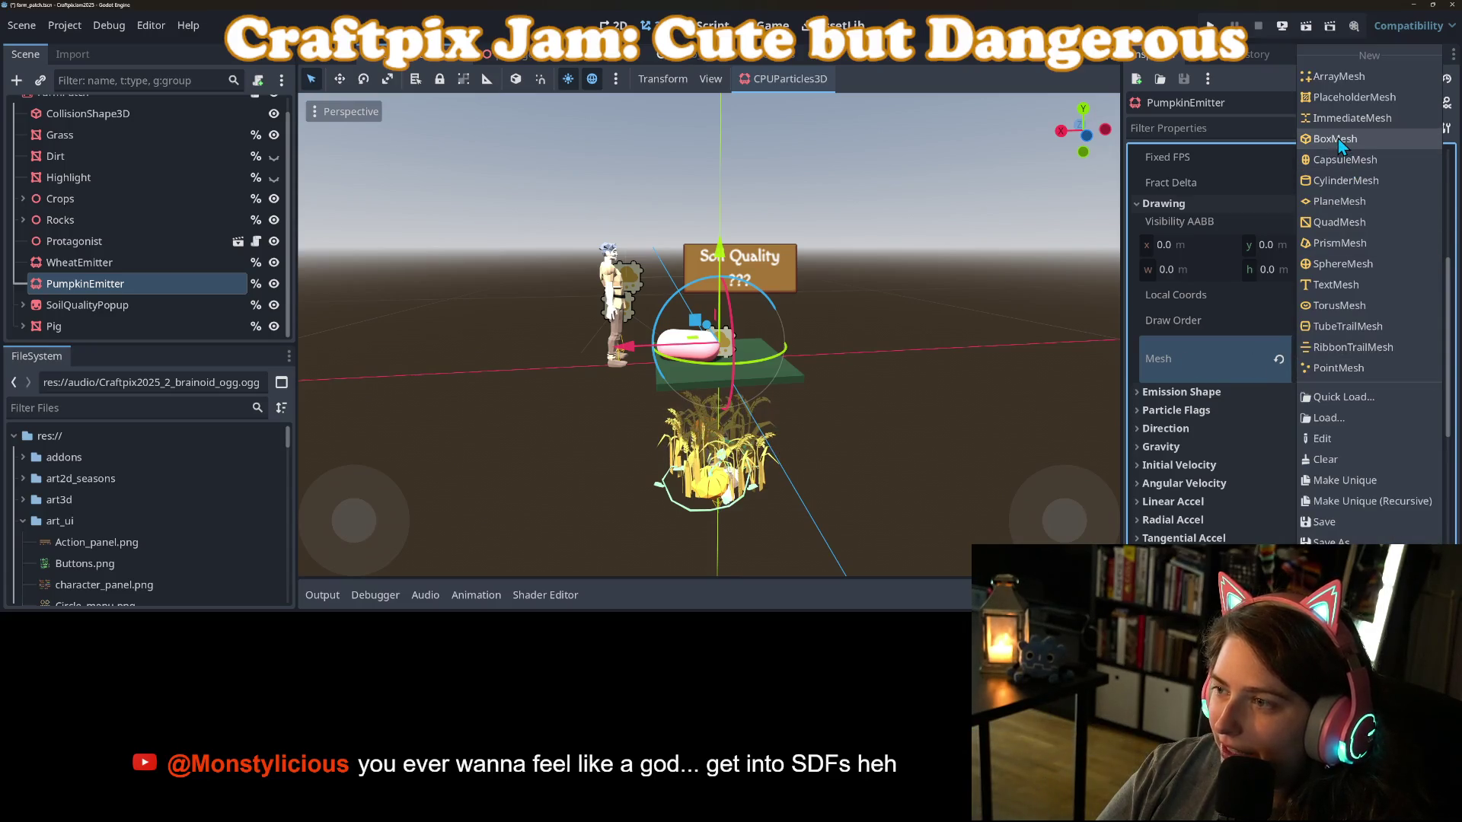
Give the particles a SphereMesh with a new StandardMaterial3D.
left_click(1341, 264)
left_click(1378, 367)
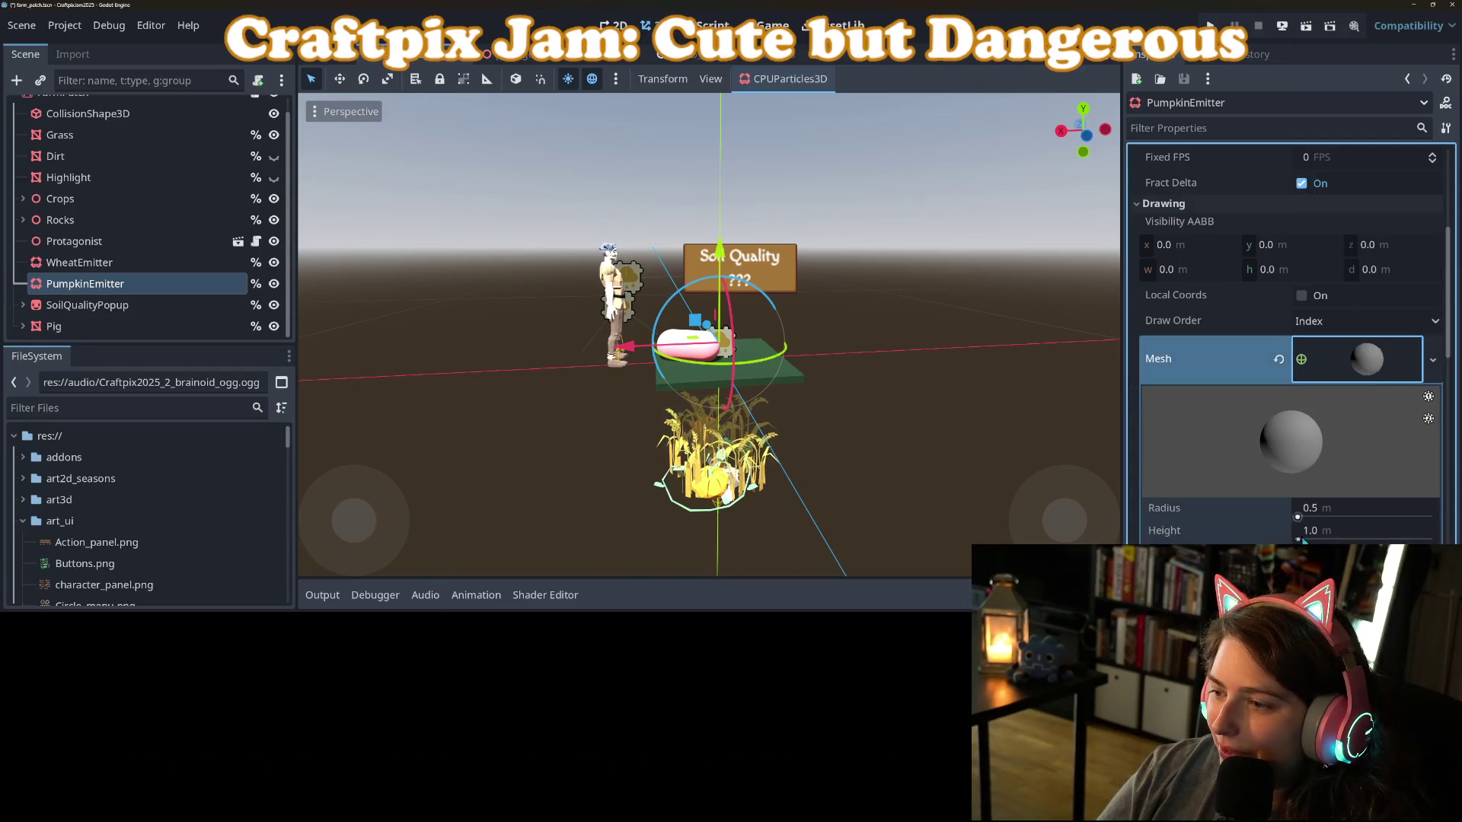
scroll(1231, 499, "down", 3)
left_click(1430, 451)
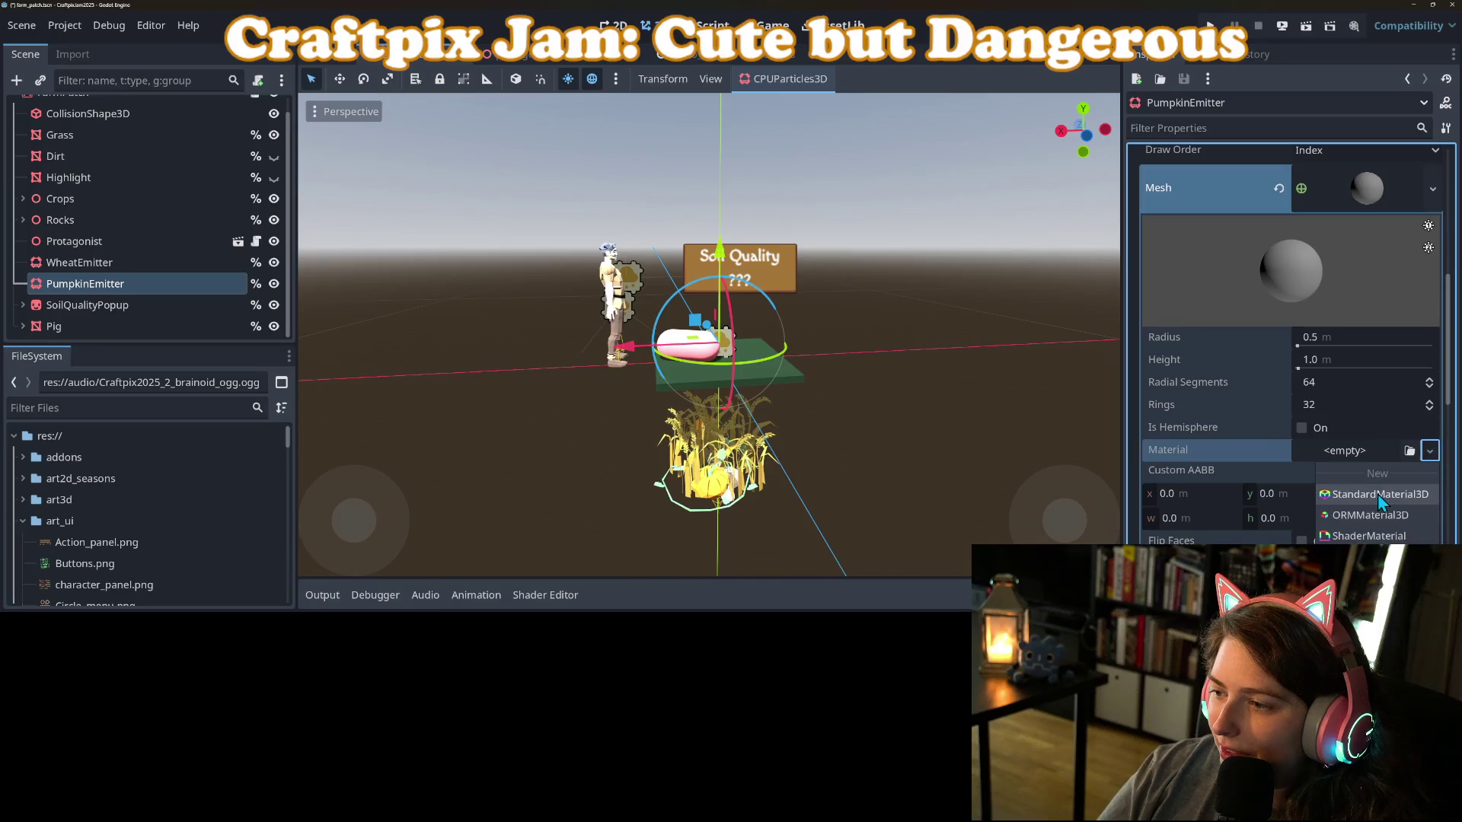
left_click(1363, 496)
scroll(1249, 427, "down", 3)
scroll(1256, 369, "up", 3)
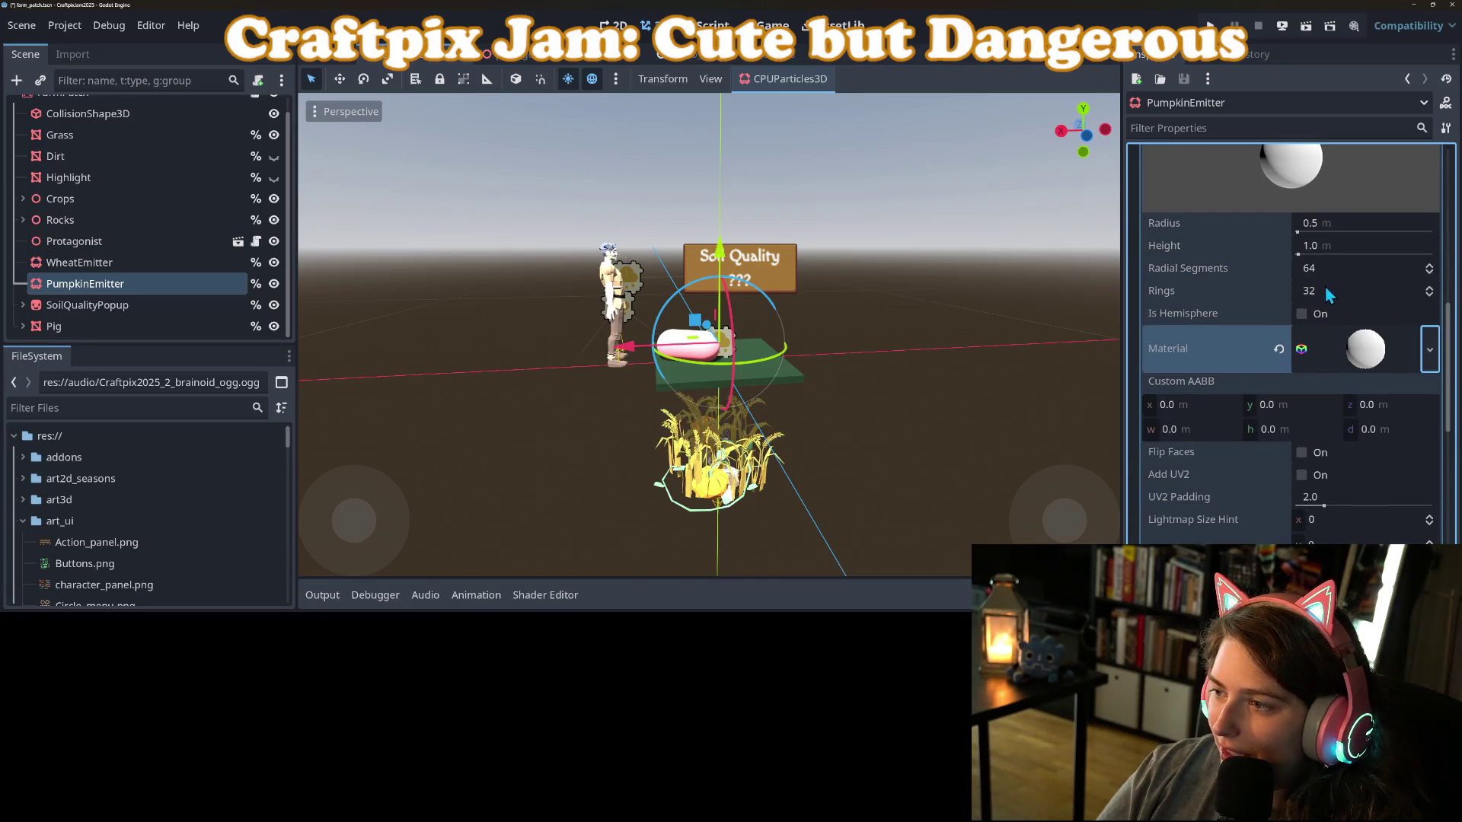
Make the sphere low-poly with 8 radial segments and 4 rings.
left_click(1341, 268)
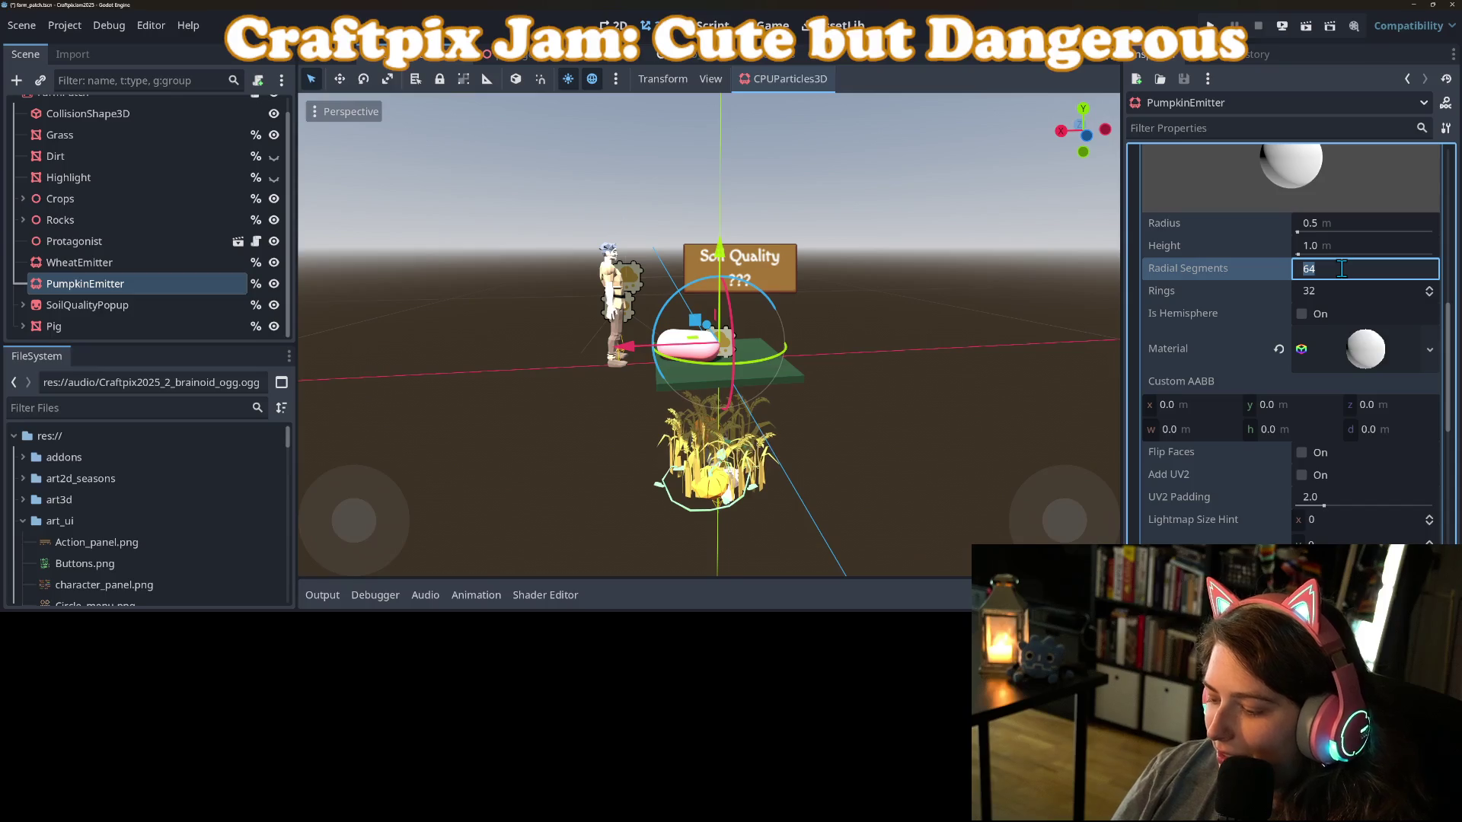
type("6")
key("Tab")
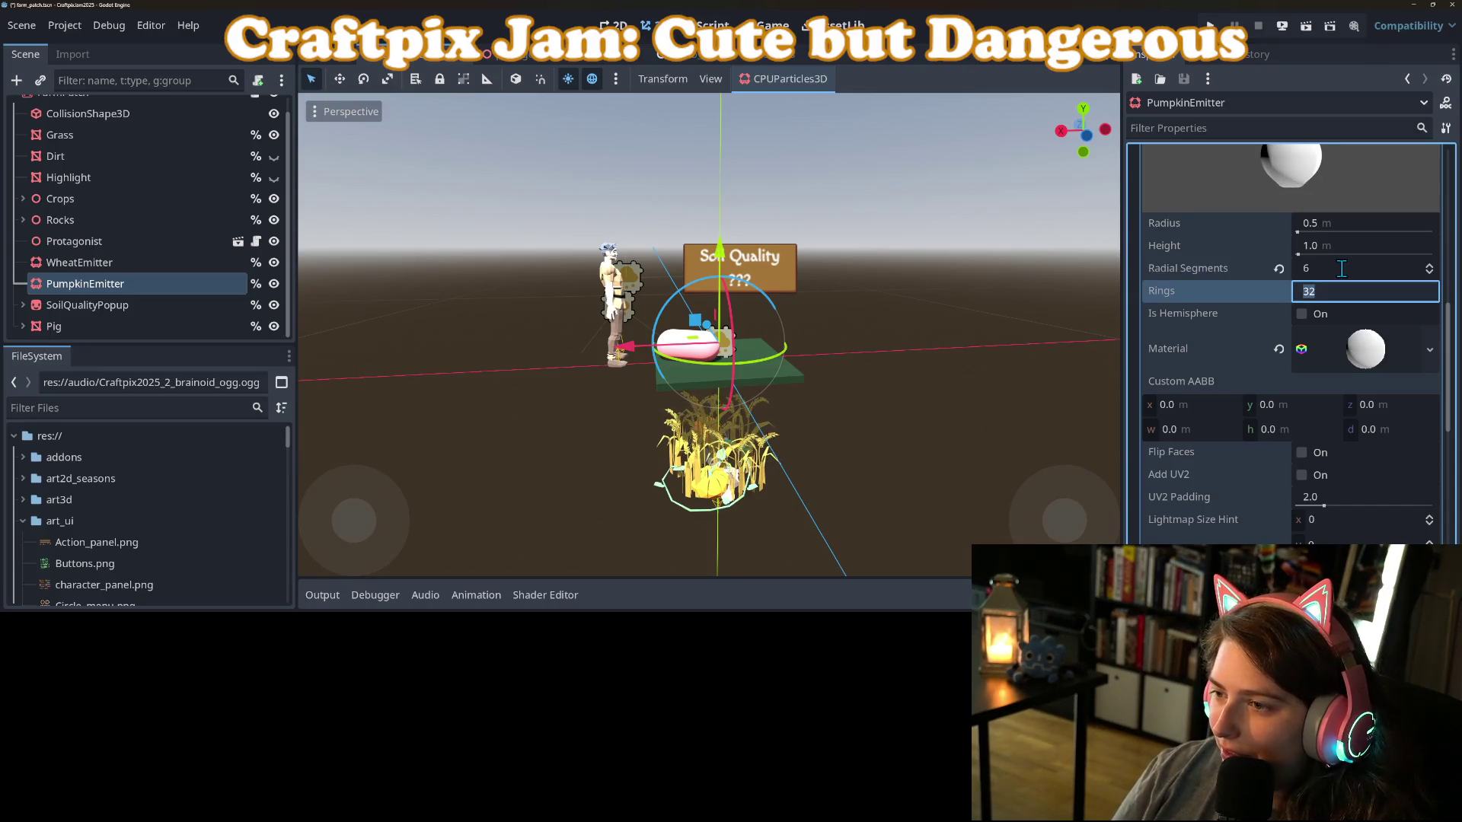
type("6")
key("Return")
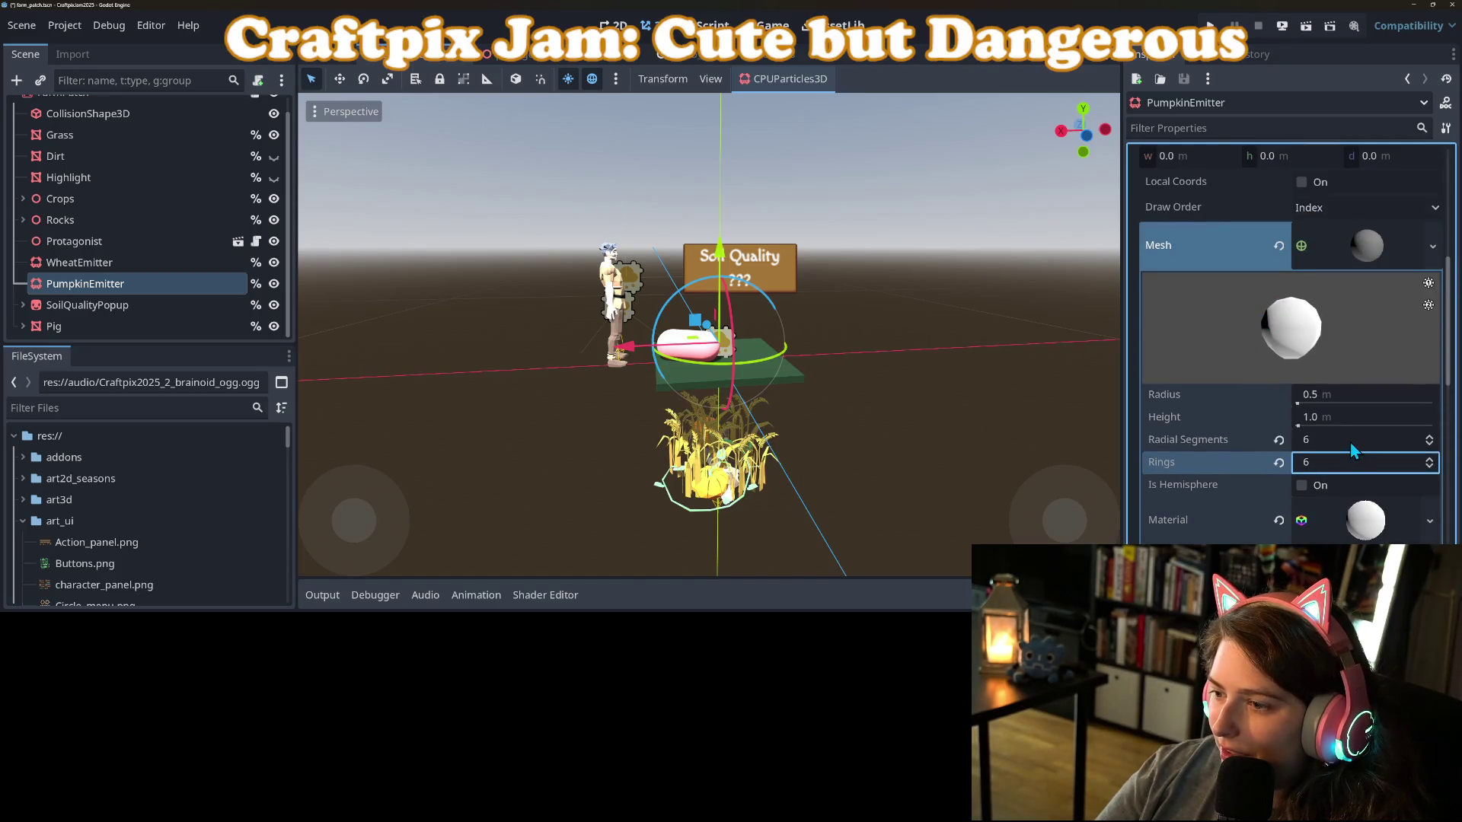
left_click(1350, 442)
type("4")
key("Return")
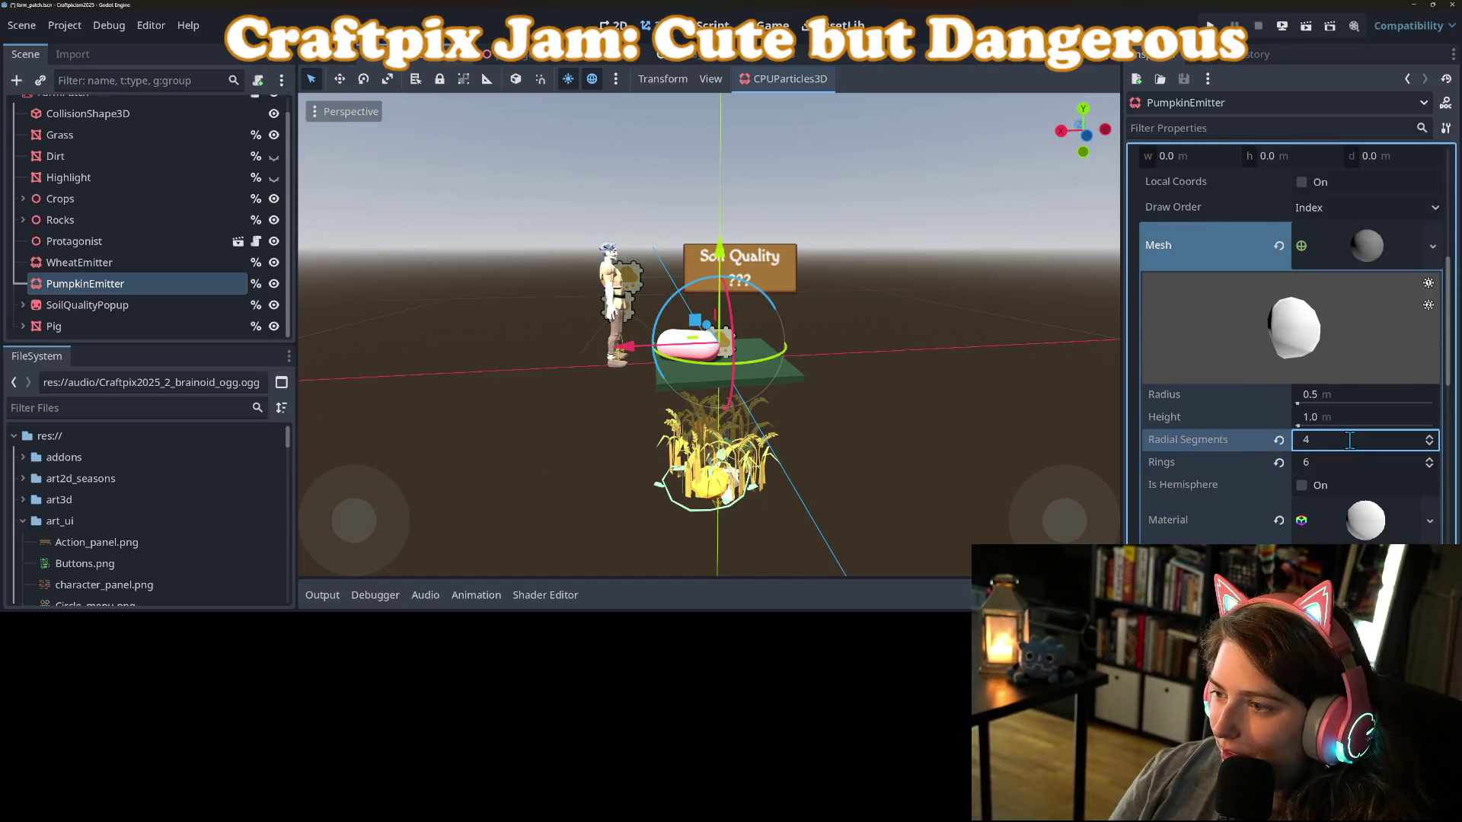
mouse_move(1285, 359)
left_mouse_down()
mouse_move(1407, 351)
mouse_move(1409, 377)
left_mouse_up()
left_click(1339, 445)
type("8")
key("Return")
left_click(1337, 463)
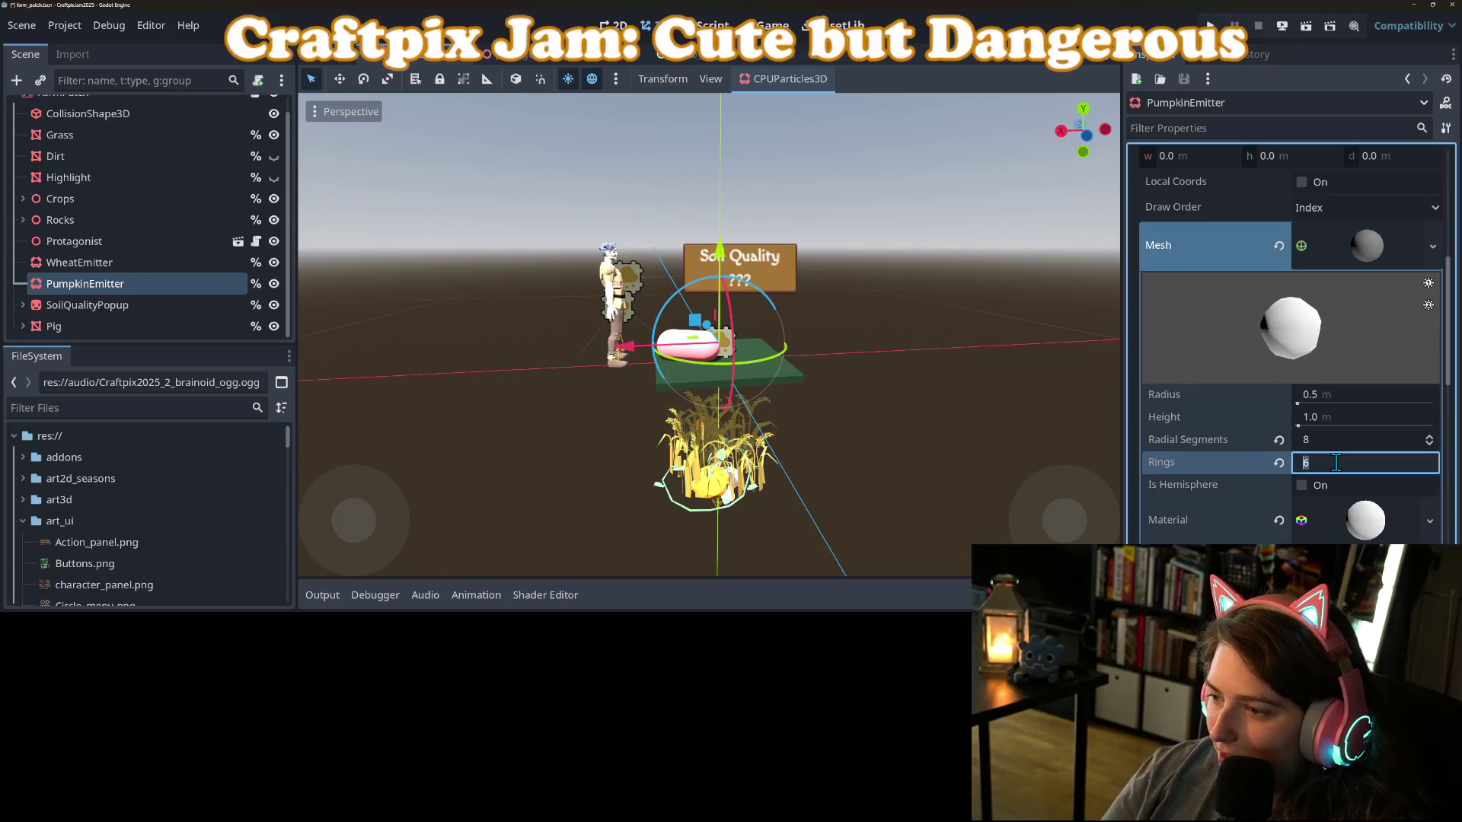
type("4")
key("Return")
Set the sphere mesh height to 0.75 m.
left_click(1308, 356)
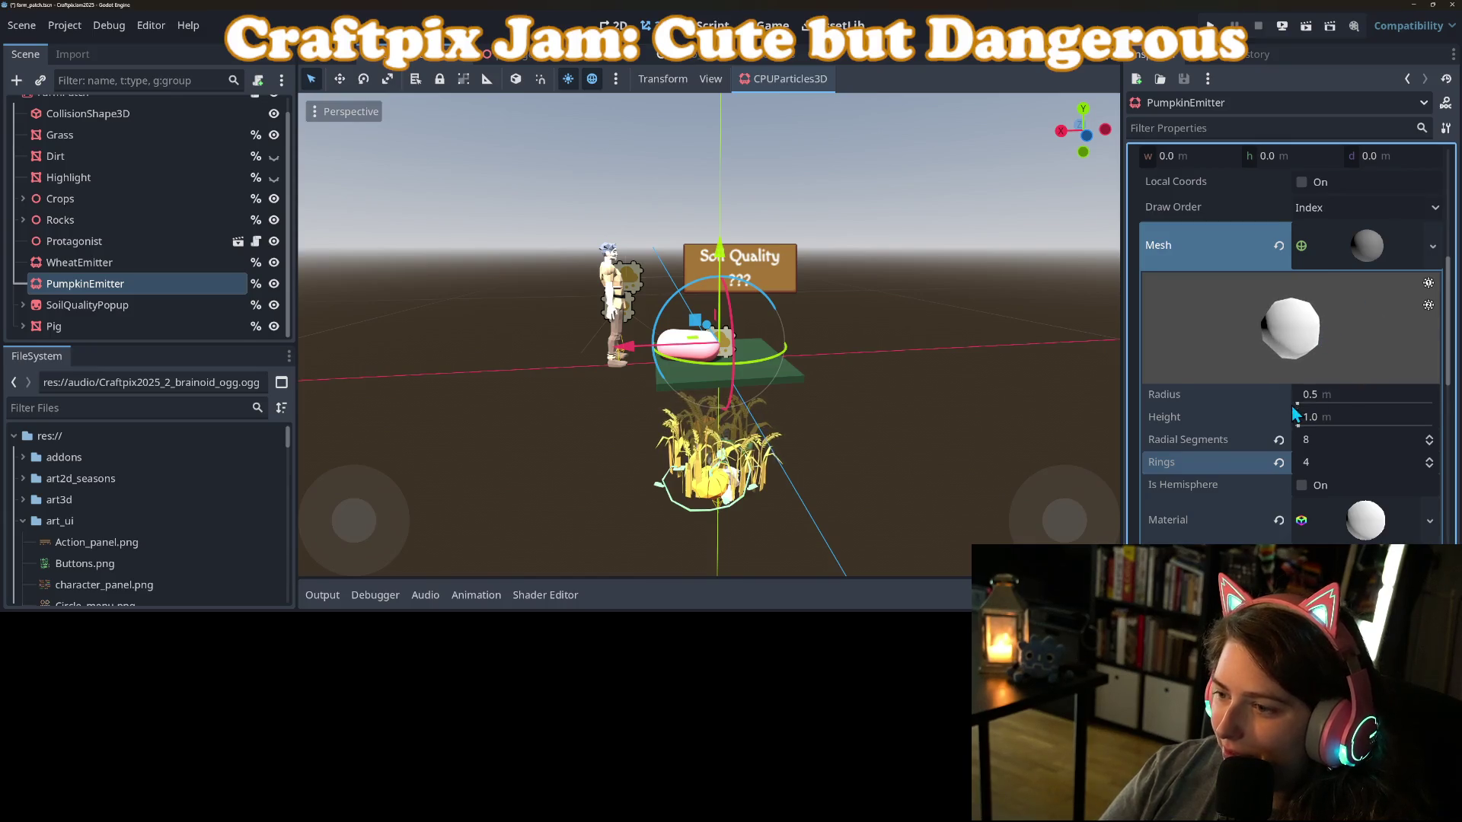
left_click(1339, 396)
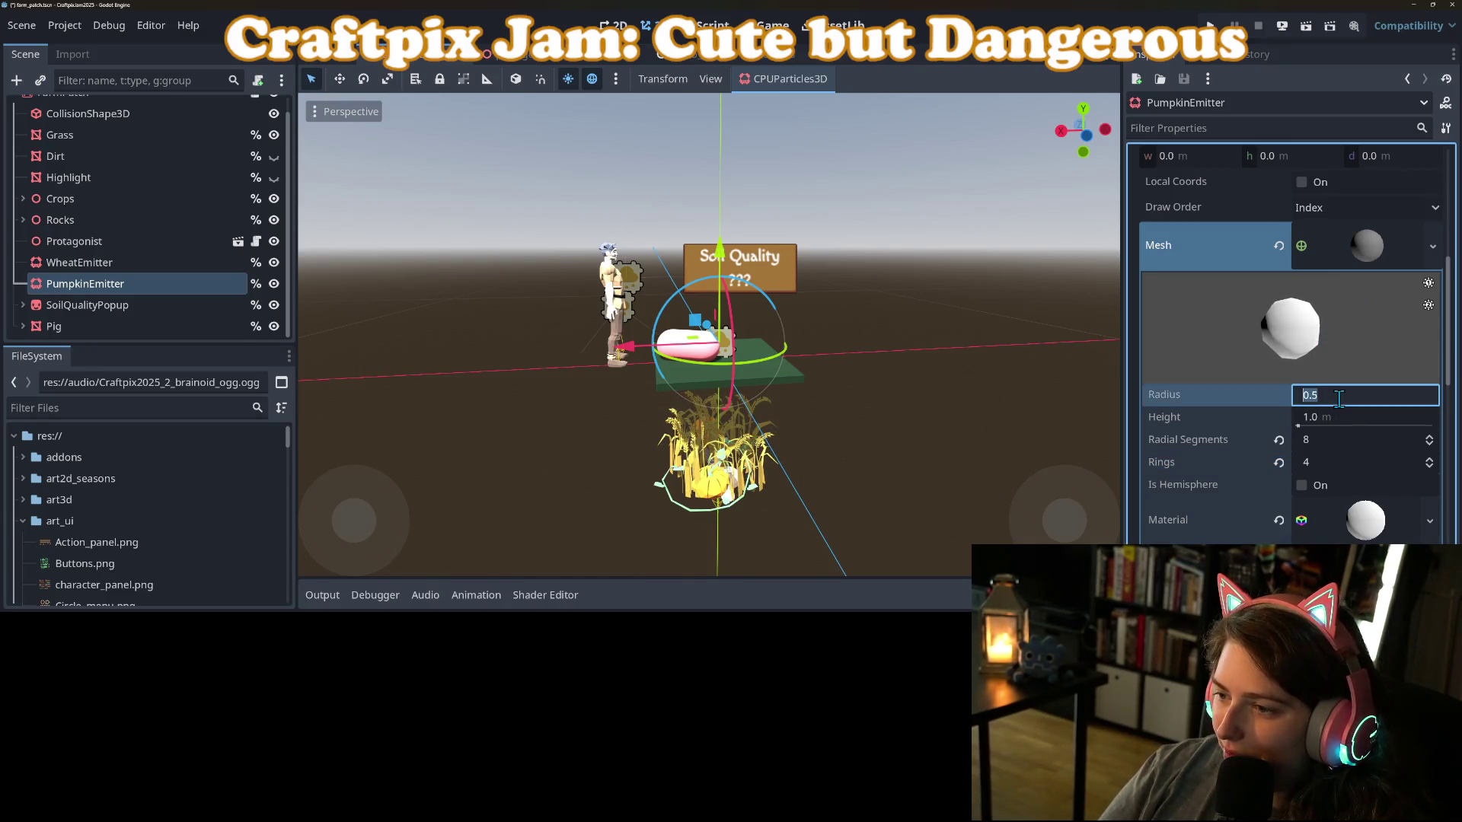
left_click(1343, 418)
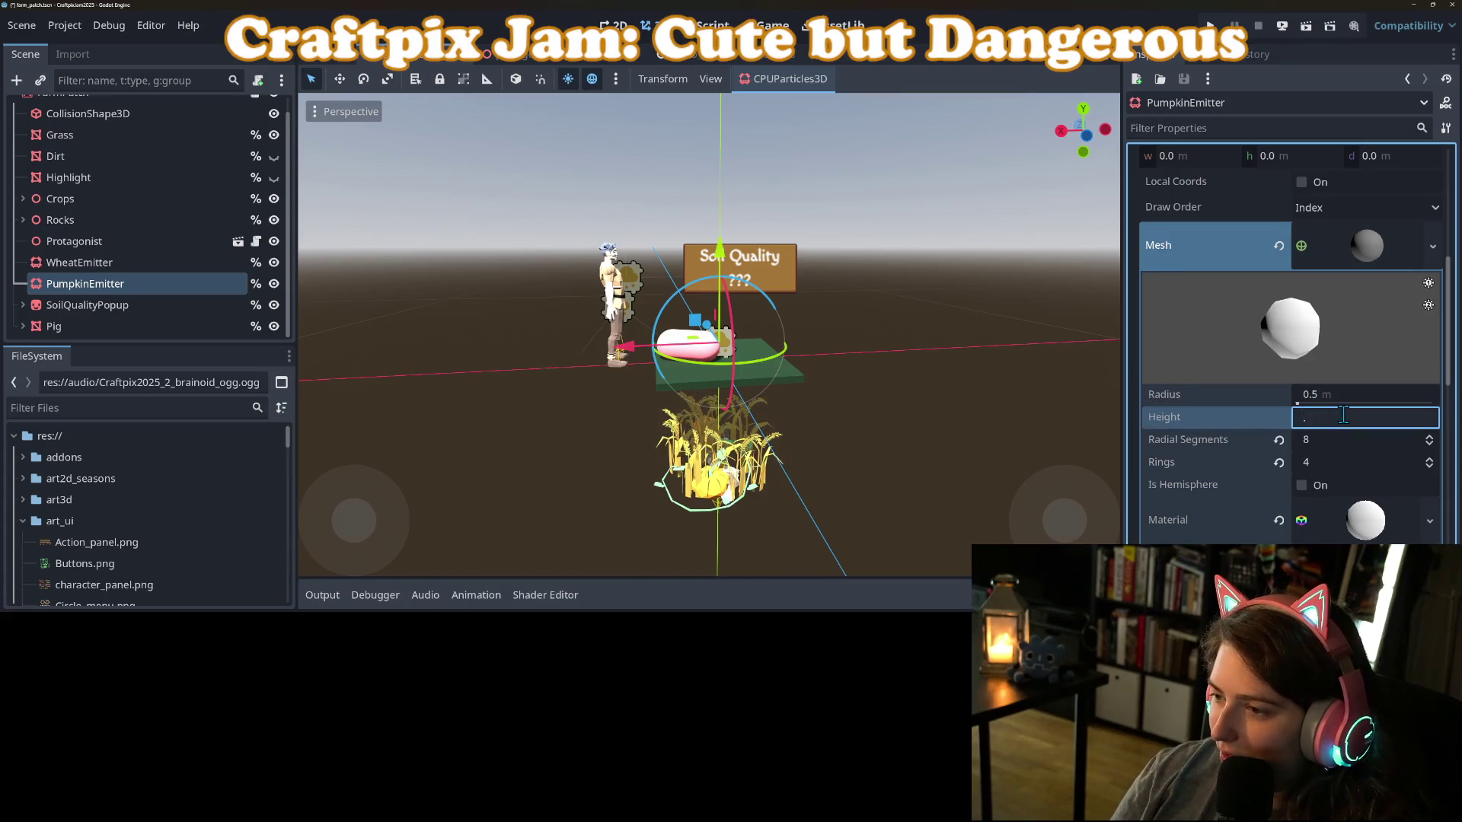
type("75")
key("Return")
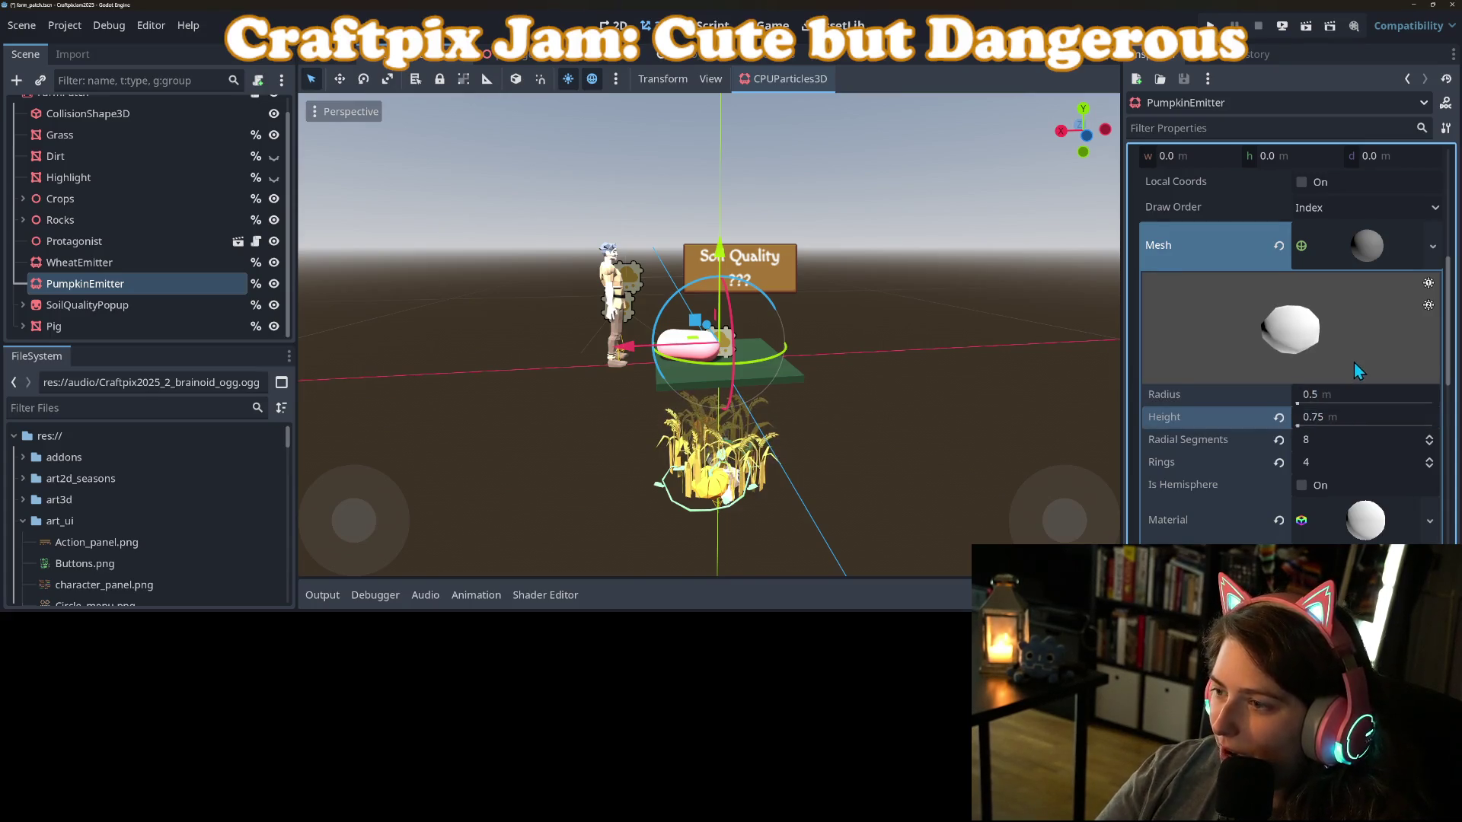
left_click(1365, 520)
Eyedrop the pumpkin's orange-yellow (ffc640) as the albedo colour and turn on emitting to preview.
scroll(1248, 463, "down", 3)
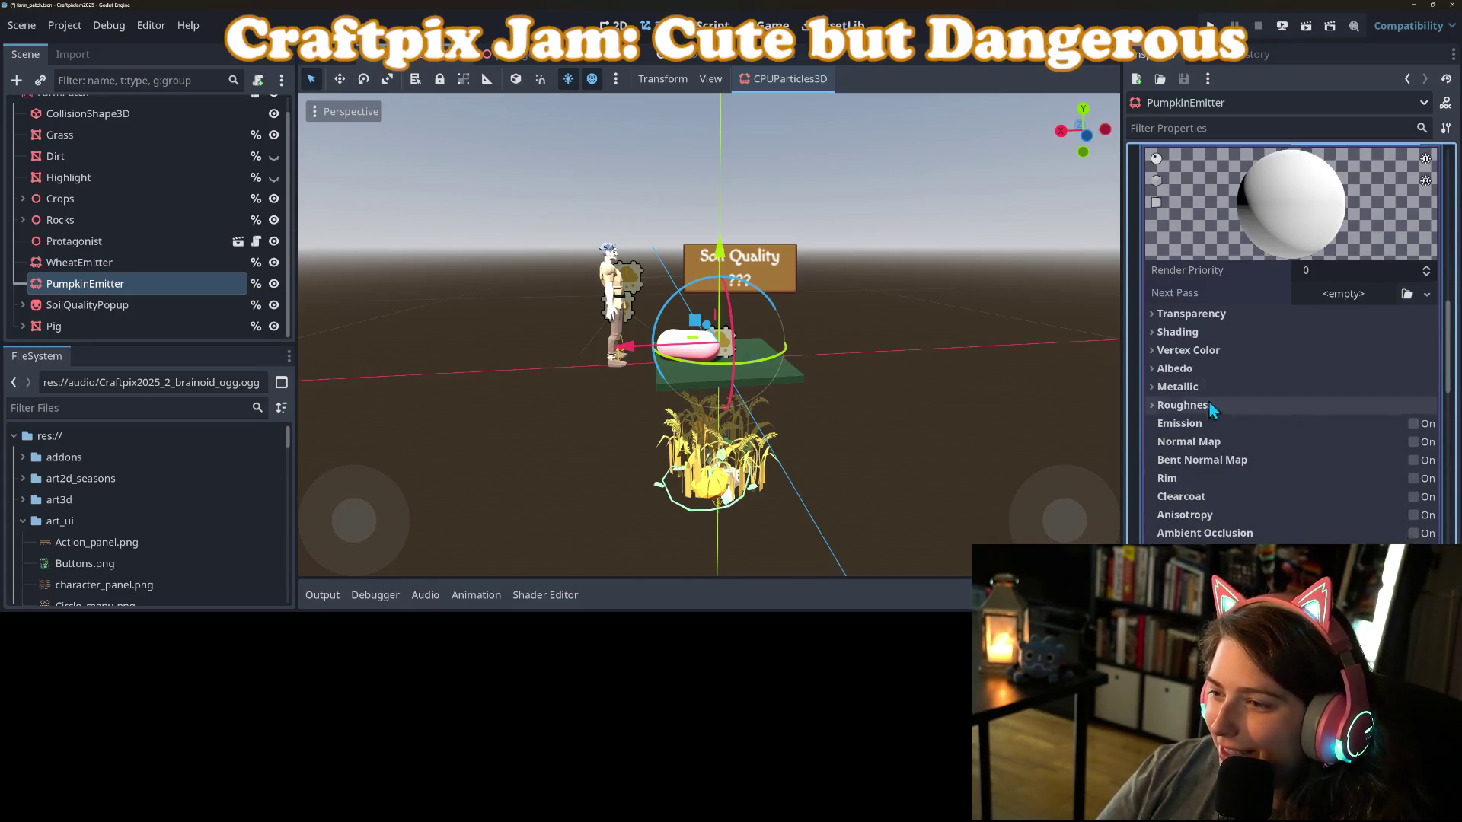
left_click(1188, 368)
left_click(1348, 388)
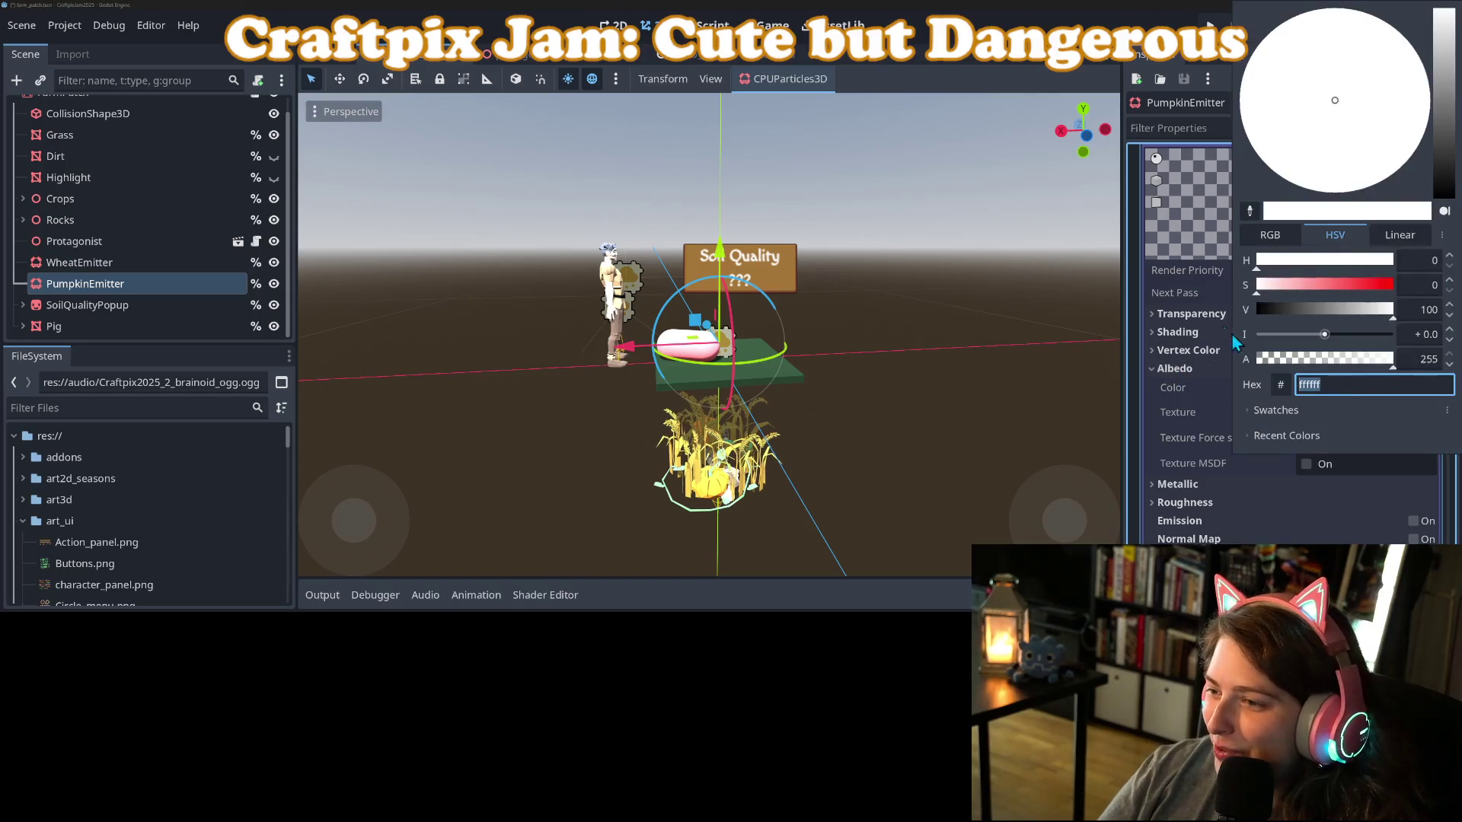
left_click(1249, 211)
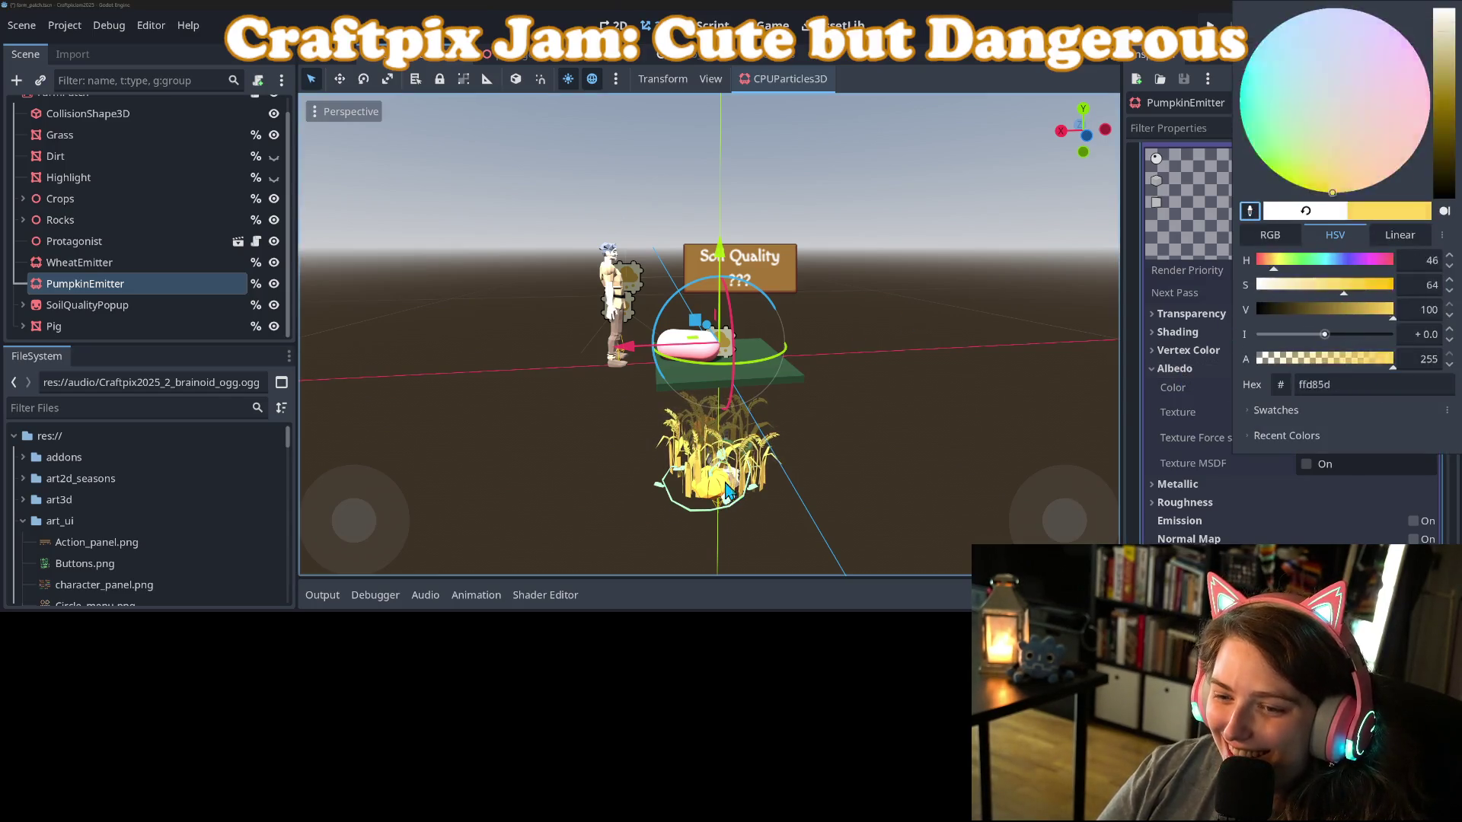
left_click(1133, 472)
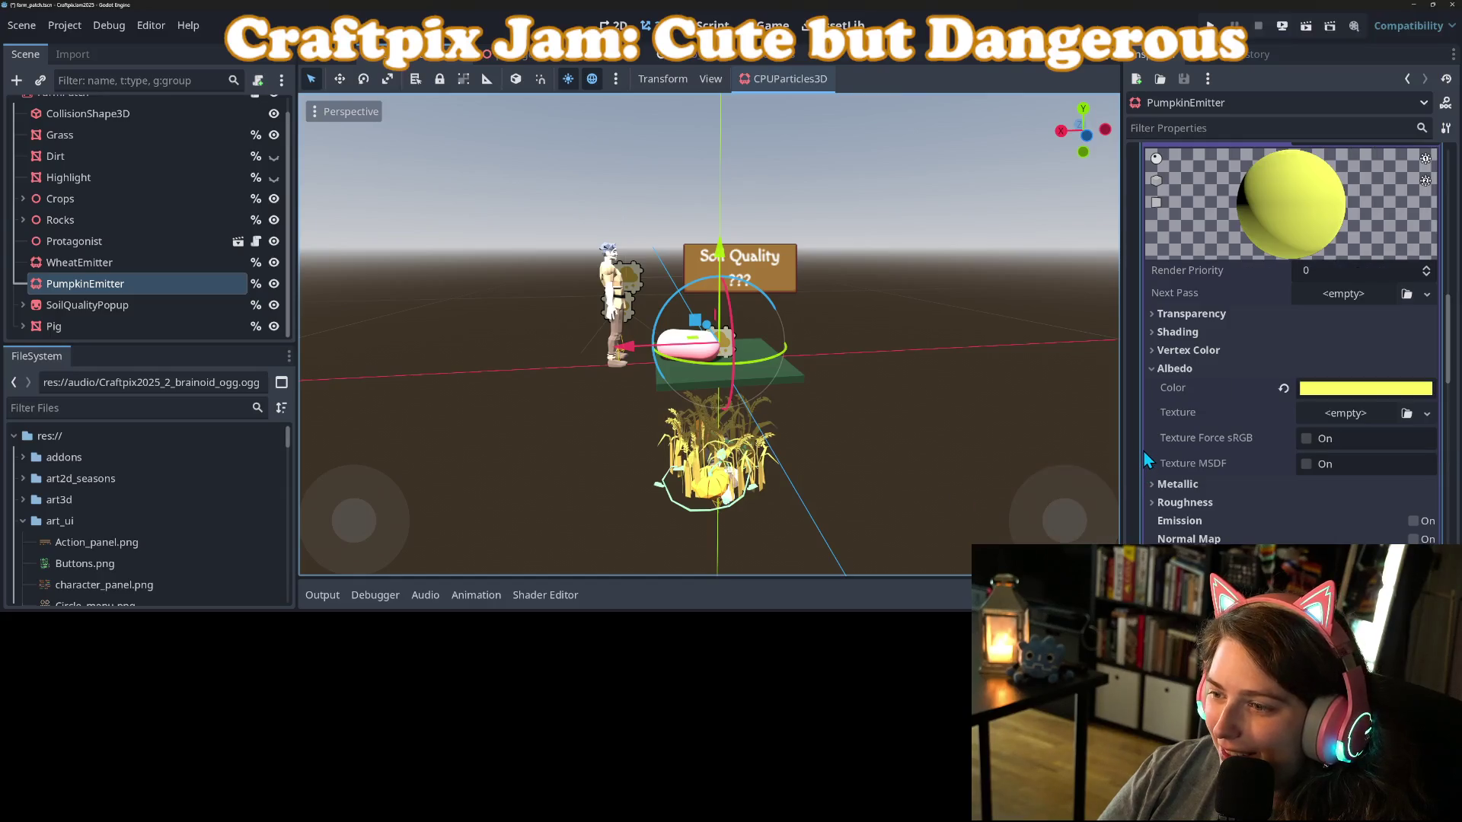
left_click(1325, 396)
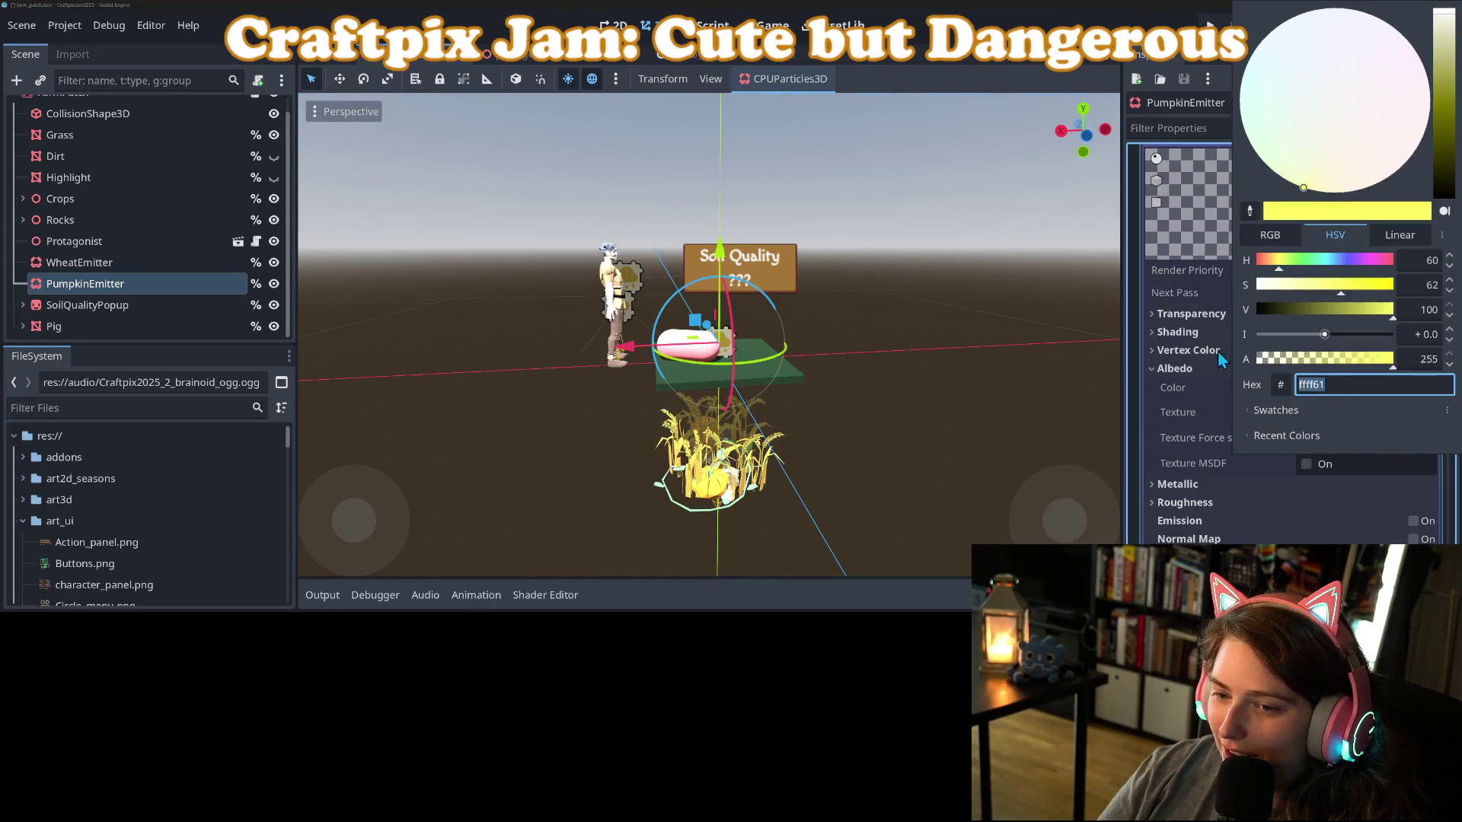
left_click(1255, 215)
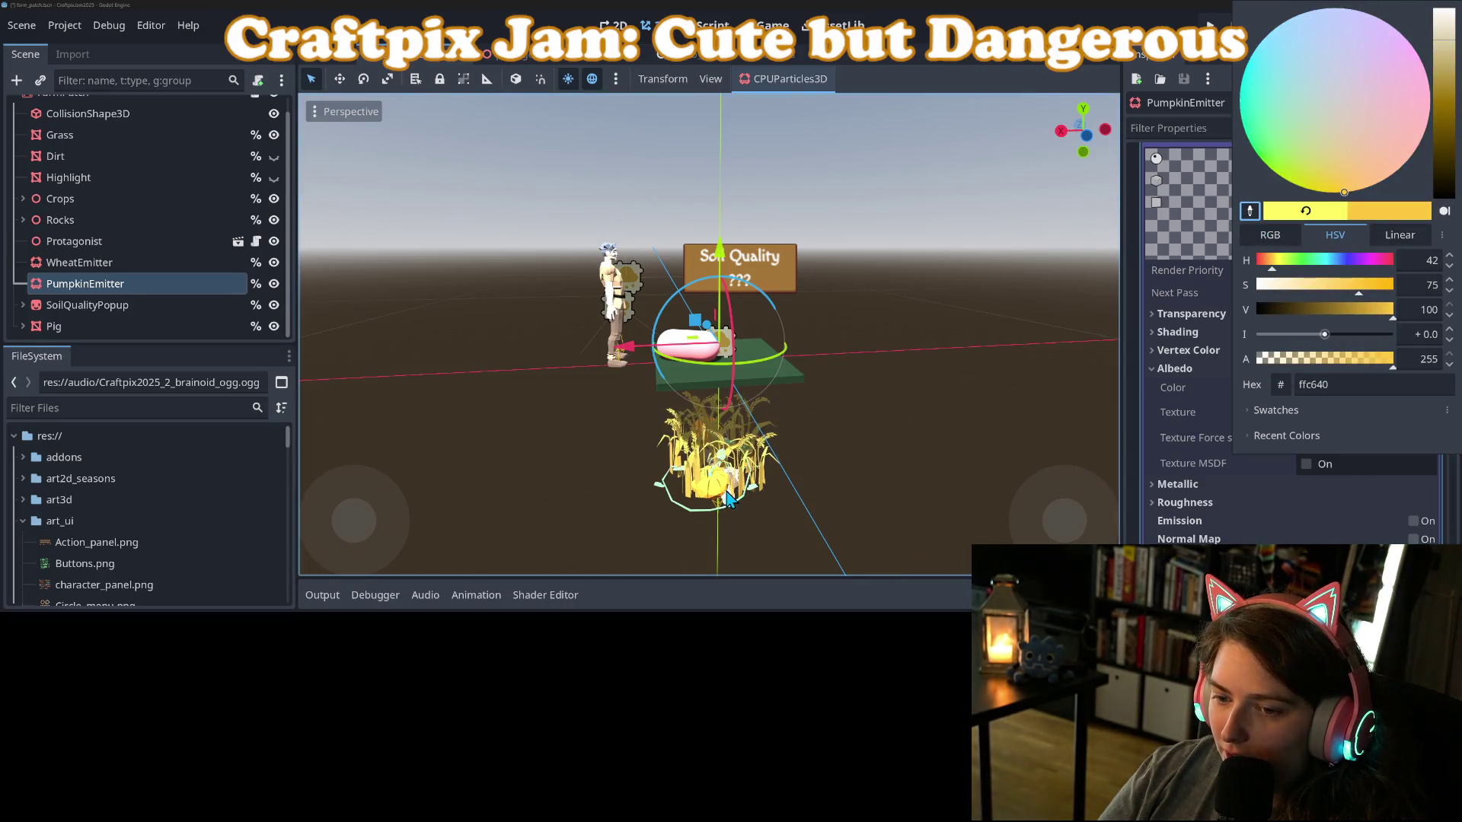
left_click(1188, 385)
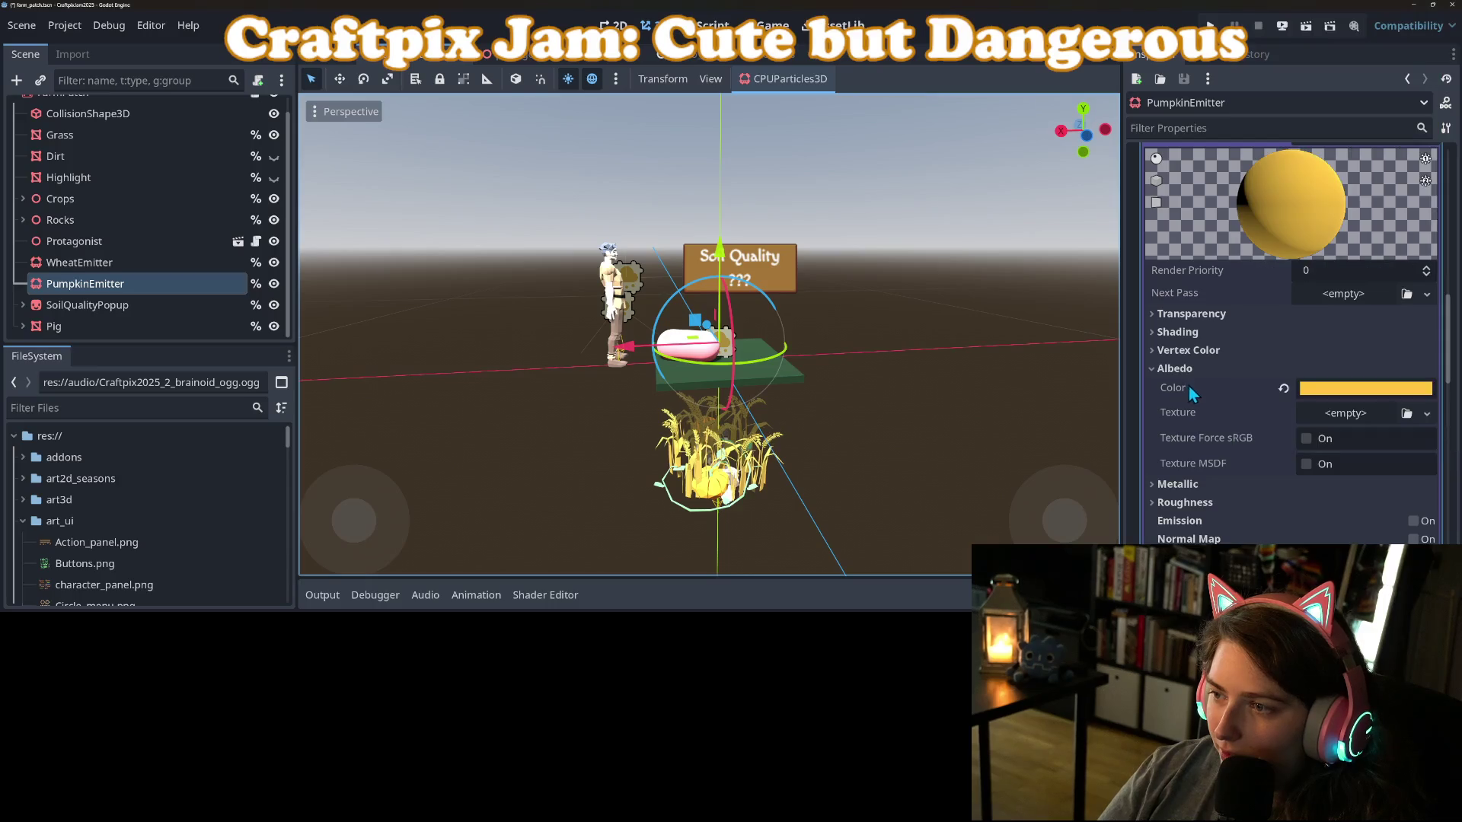
scroll(1181, 486, "up", 10)
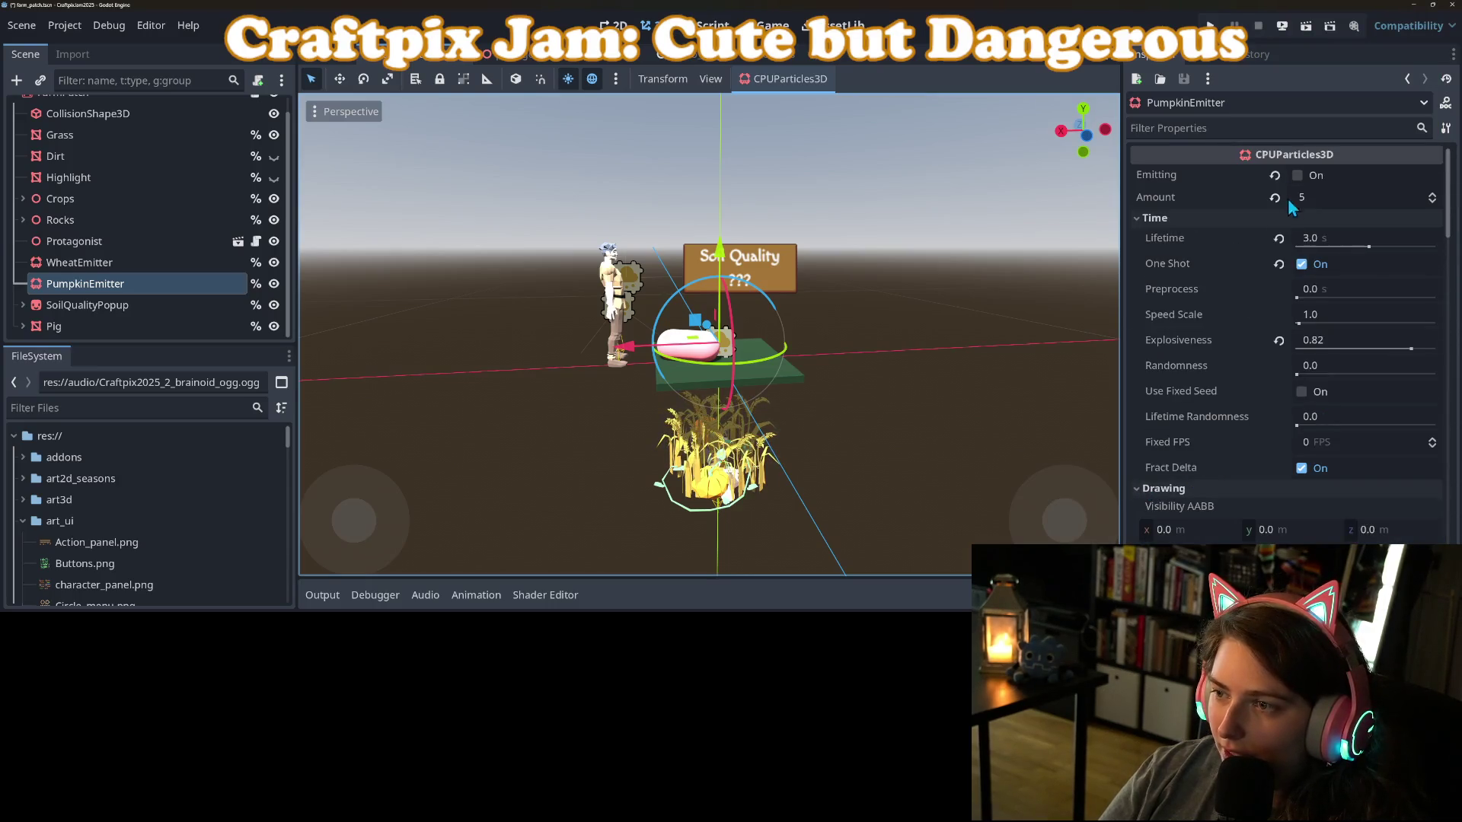
left_click(1297, 176)
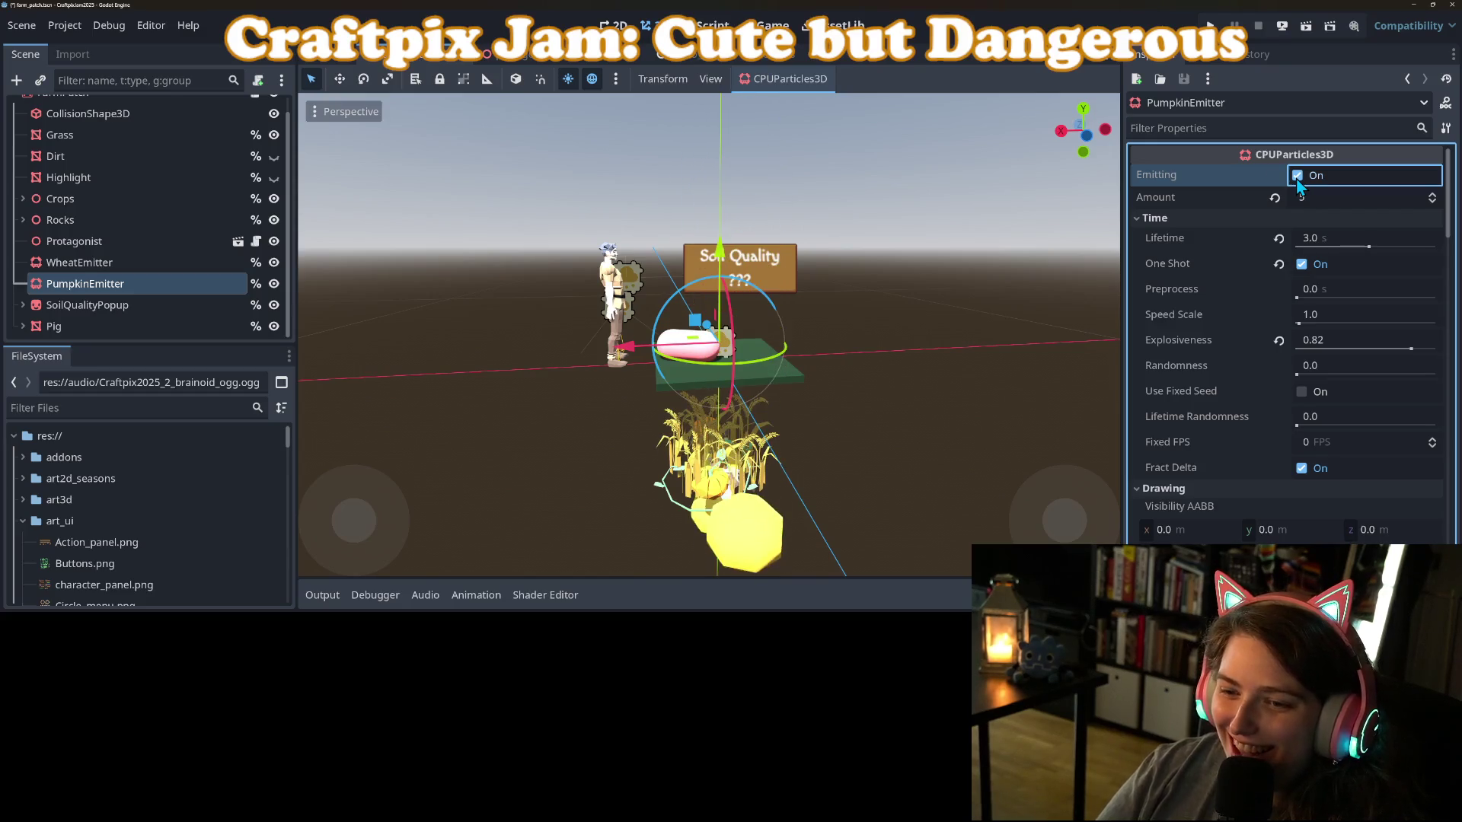
Replay the burst and shift the particle albedo colour toward orange.
left_click(1298, 182)
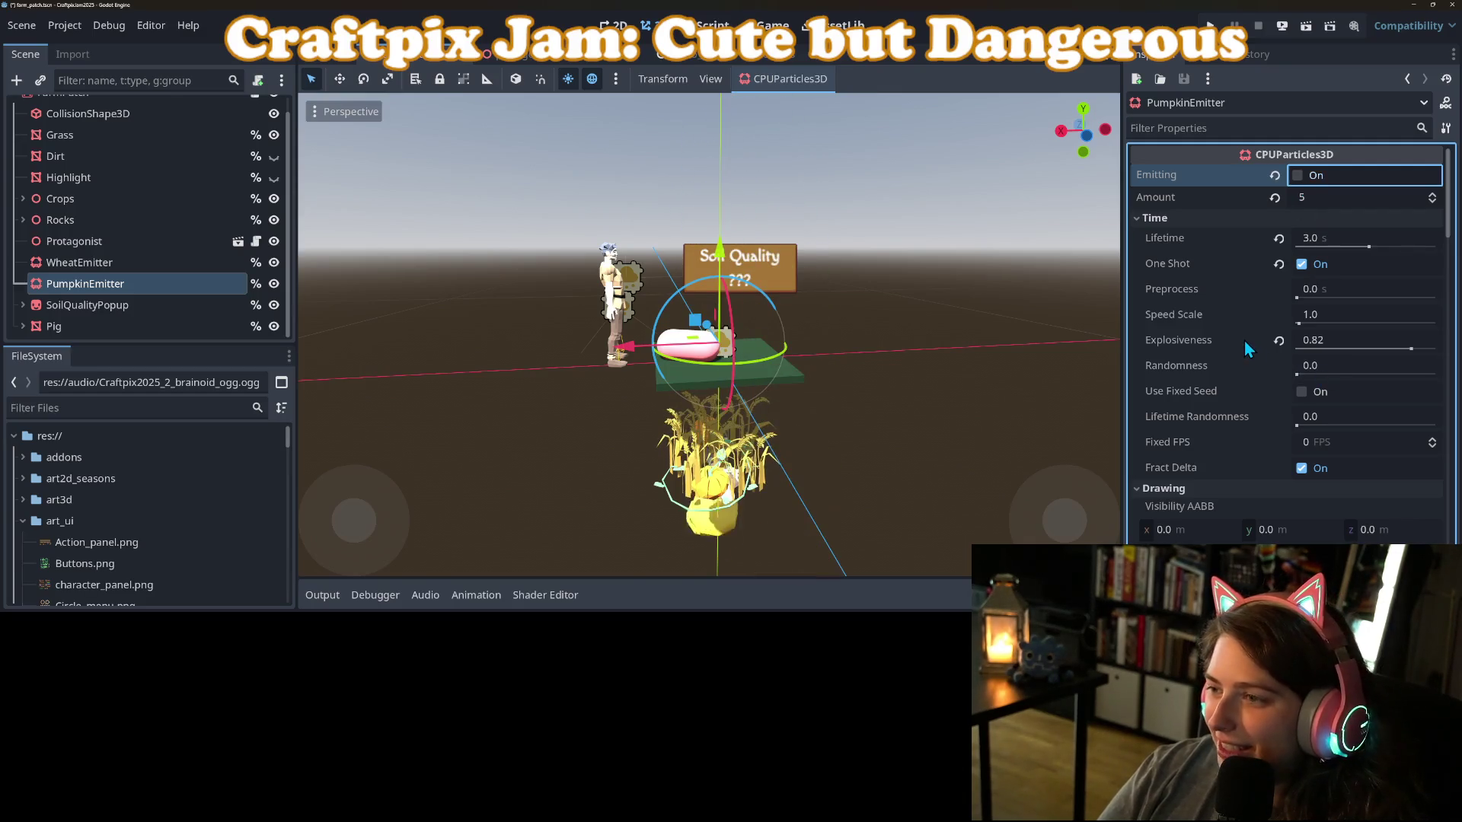
scroll(1244, 339, "down", 5)
scroll(1241, 340, "down", 4)
scroll(1352, 432, "down", 4)
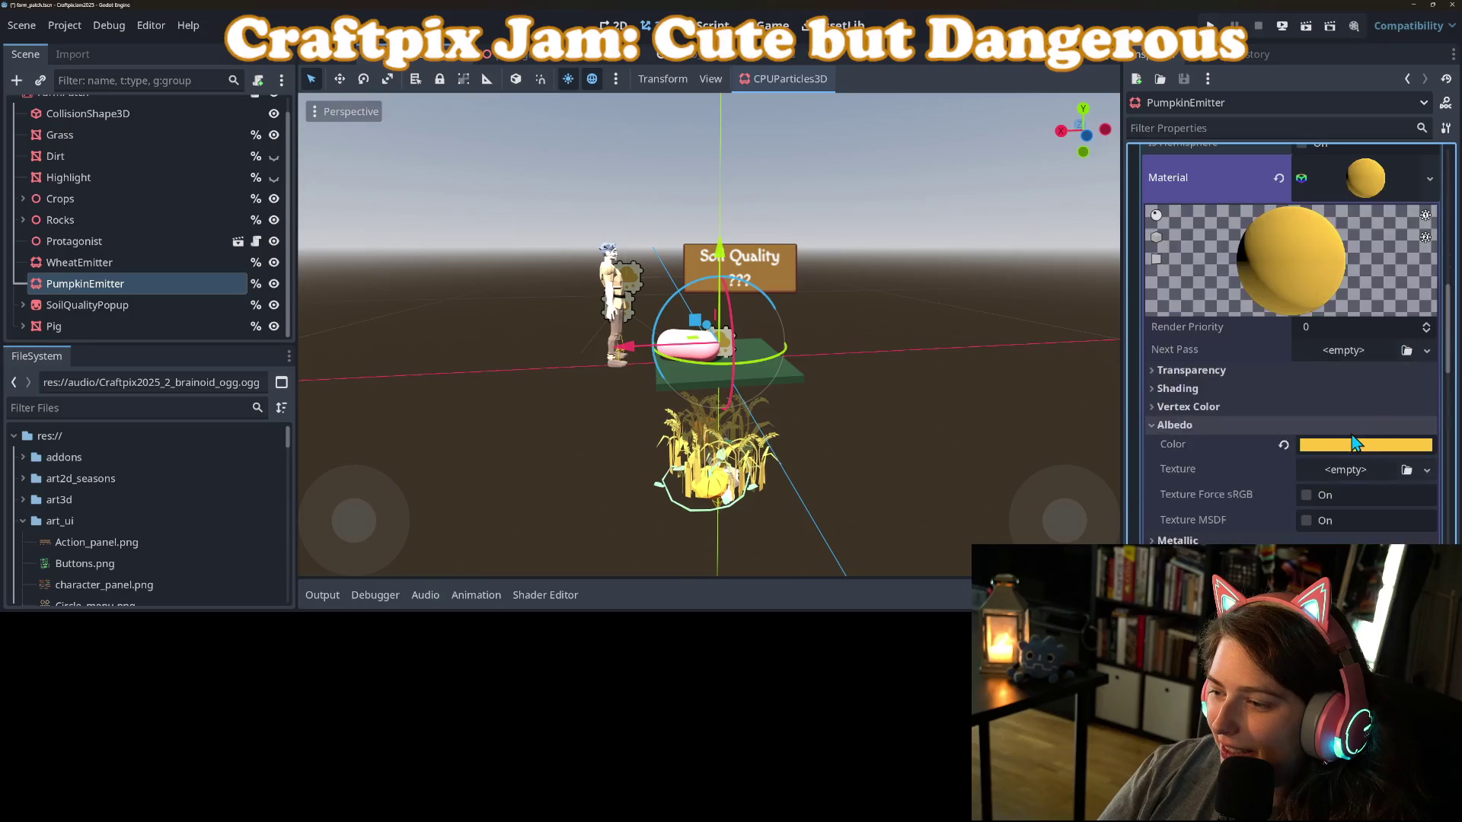
left_click(1350, 447)
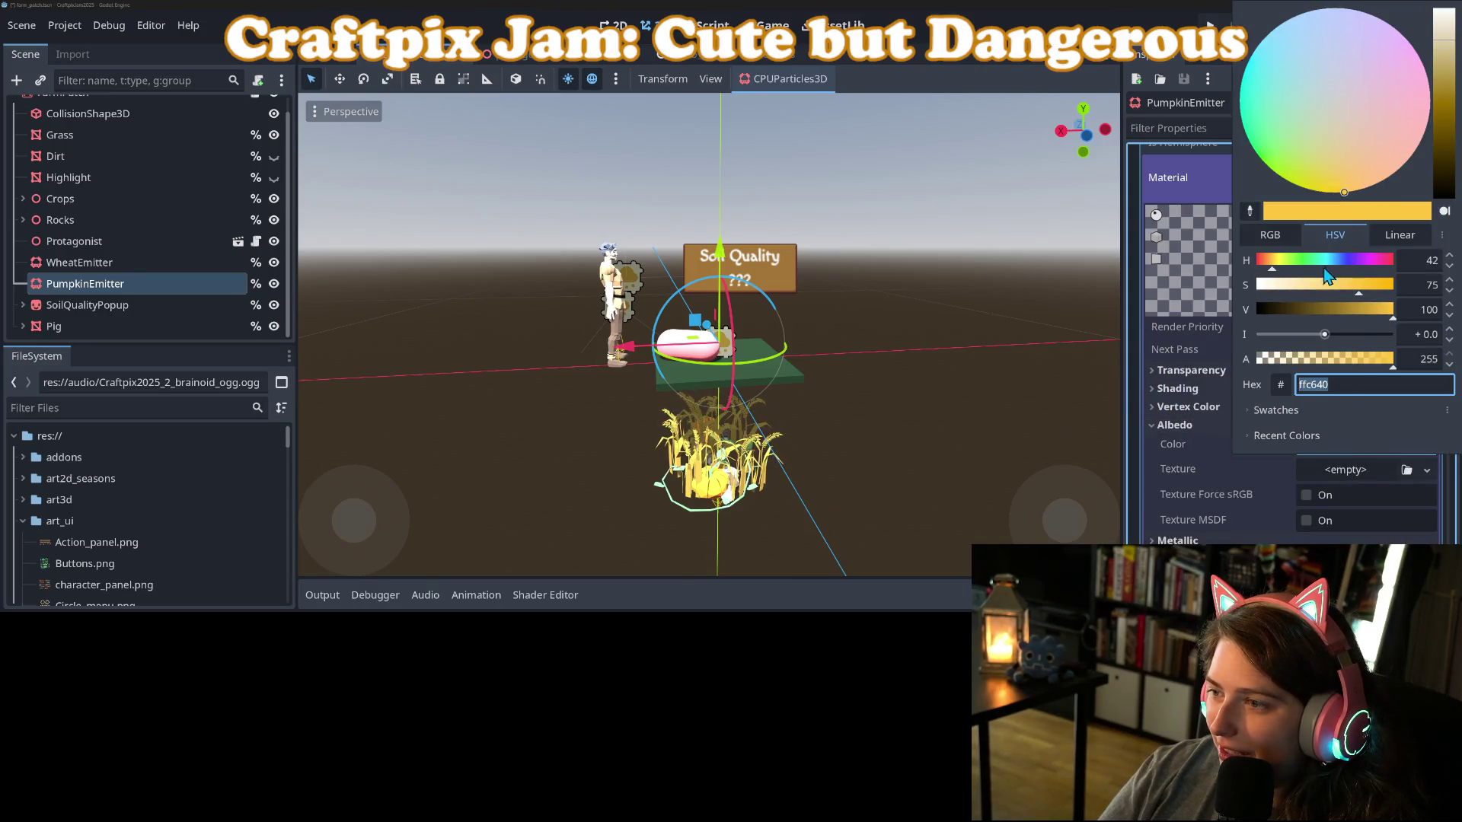
left_click(1270, 265)
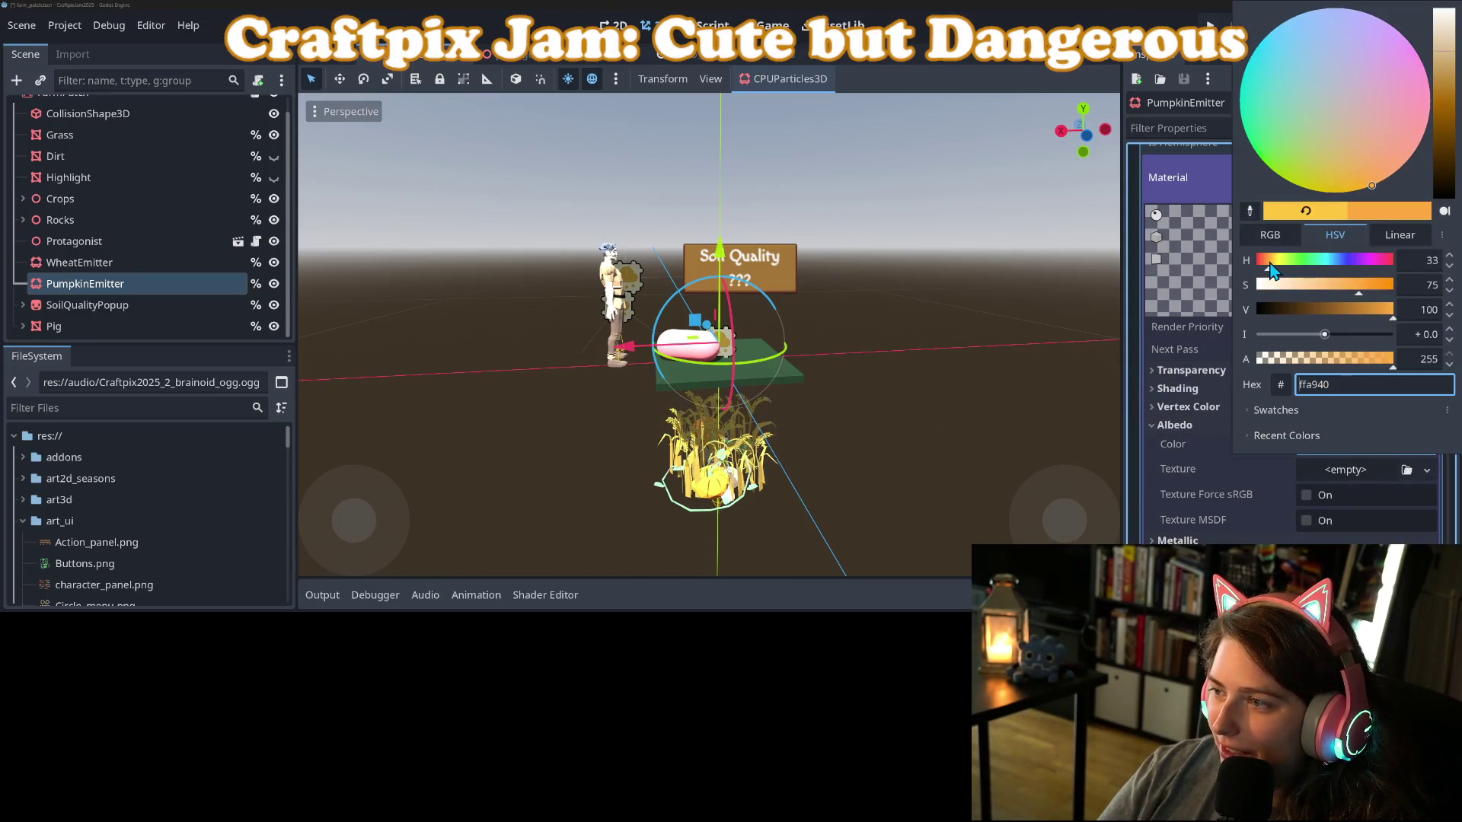
left_click(1194, 411)
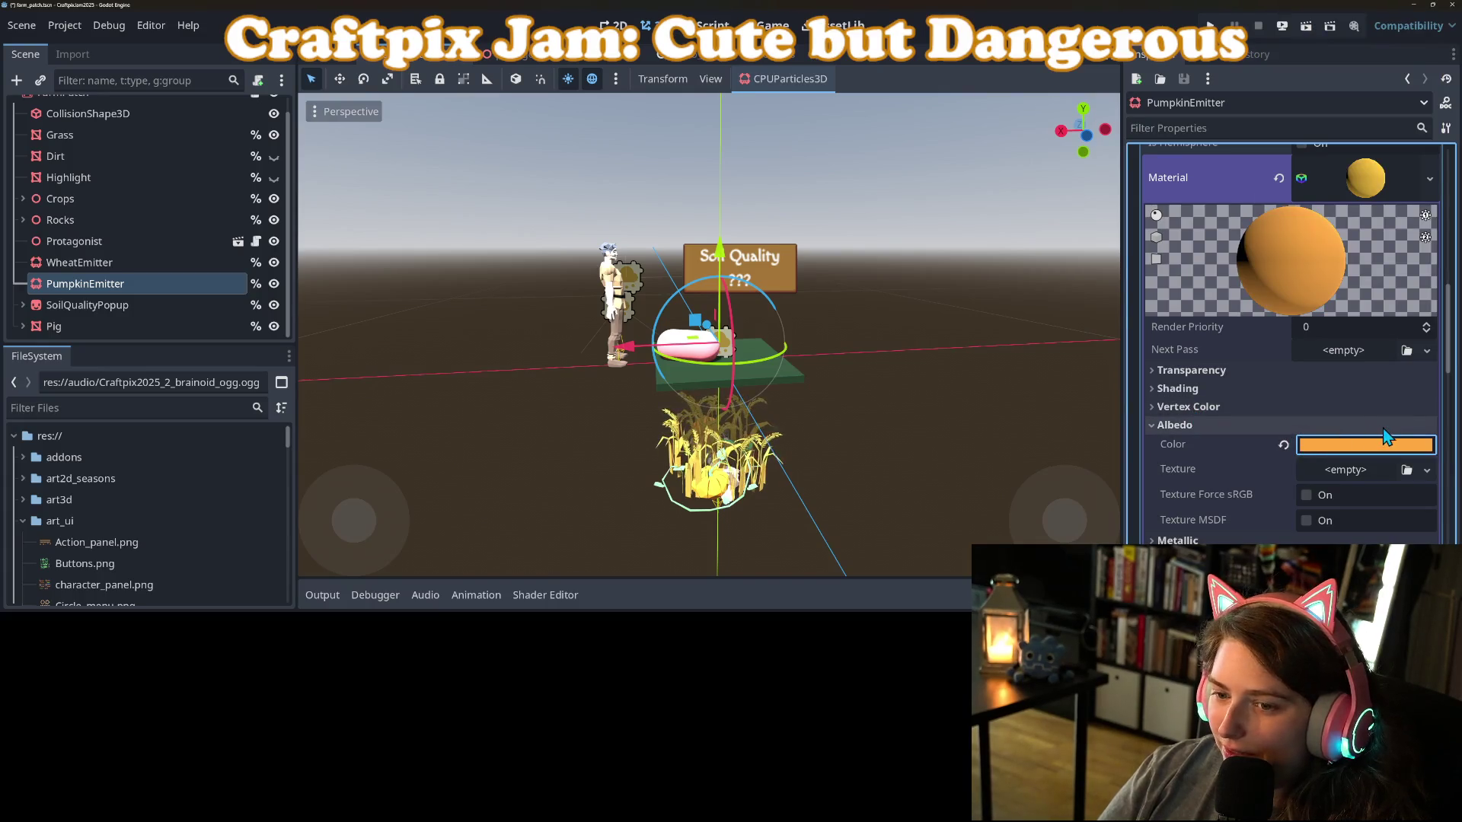
left_click(1360, 179)
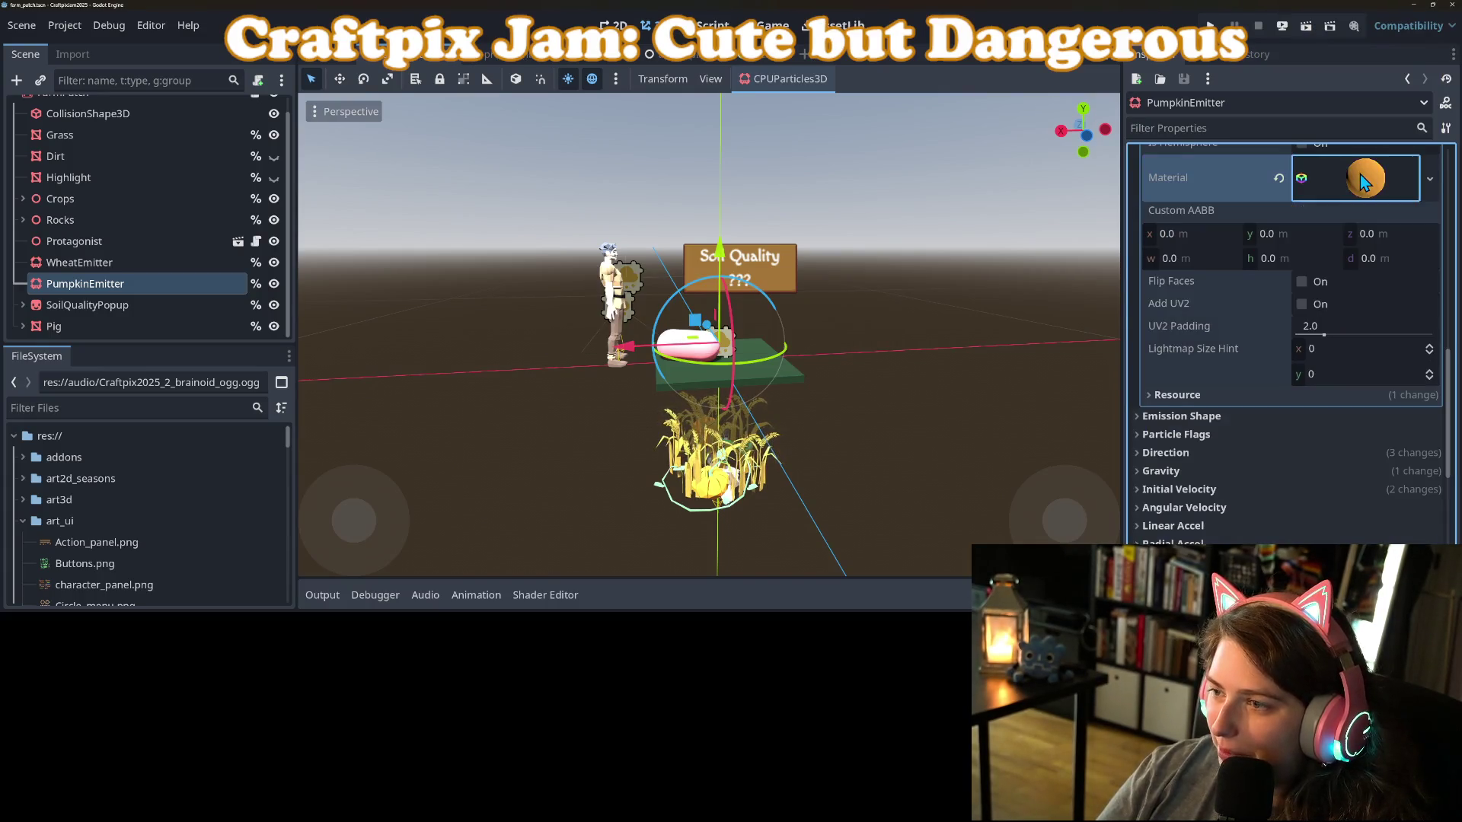
left_click(1375, 169)
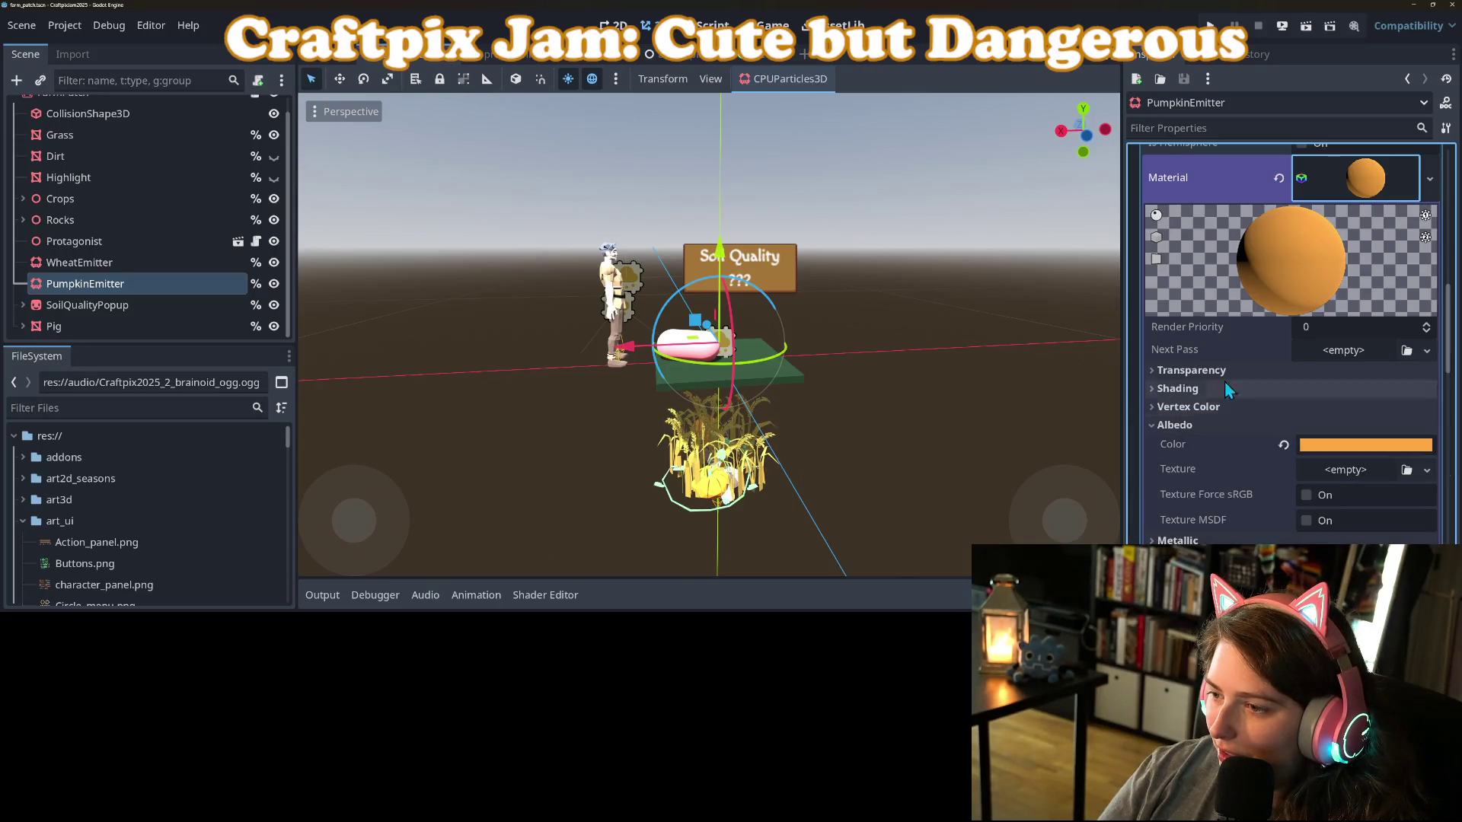
left_click(1363, 194)
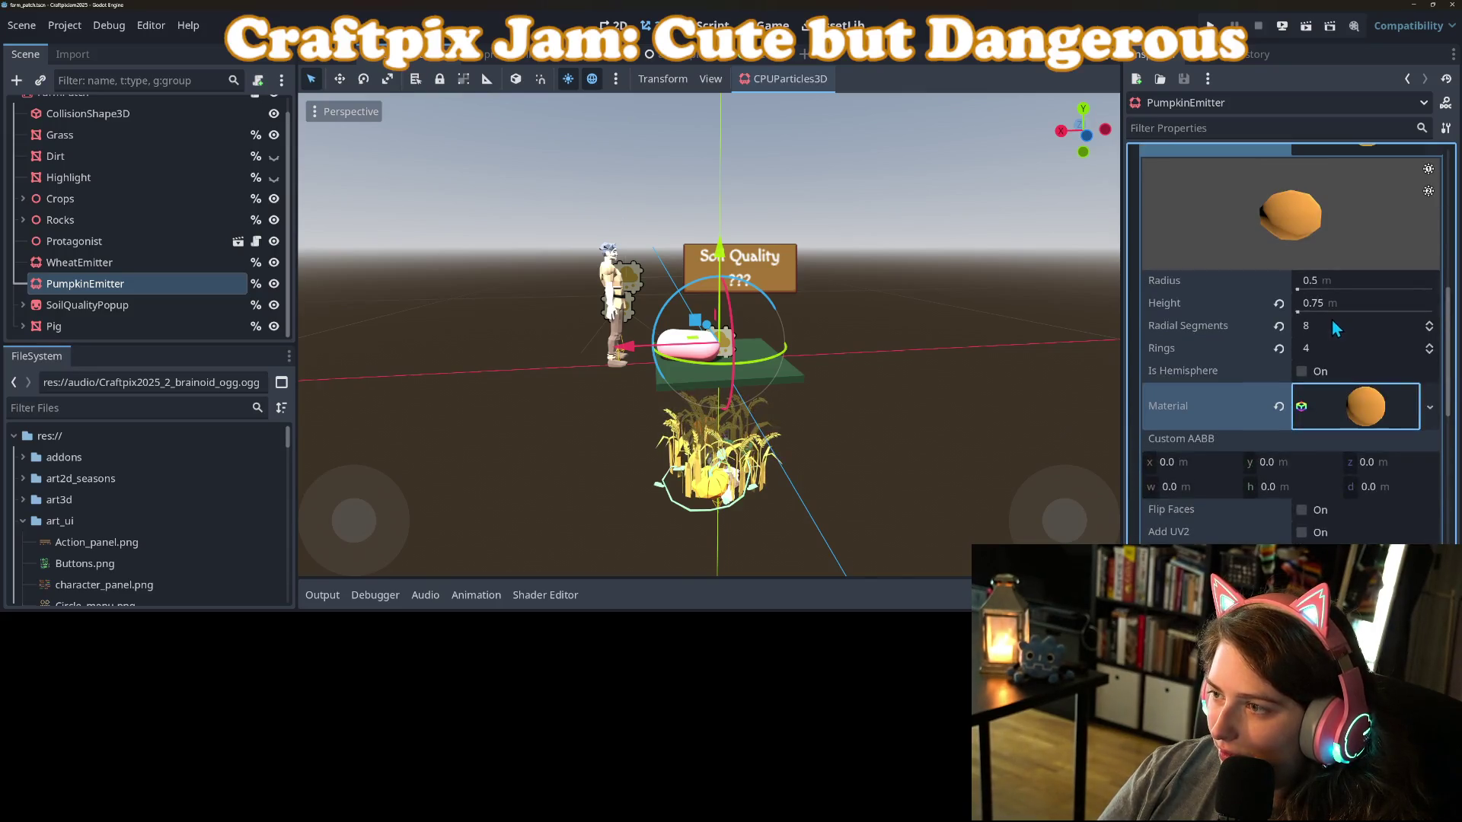
Try a 0.25 m radius and 0.4 m height, save, and replay the burst.
left_click(1350, 282)
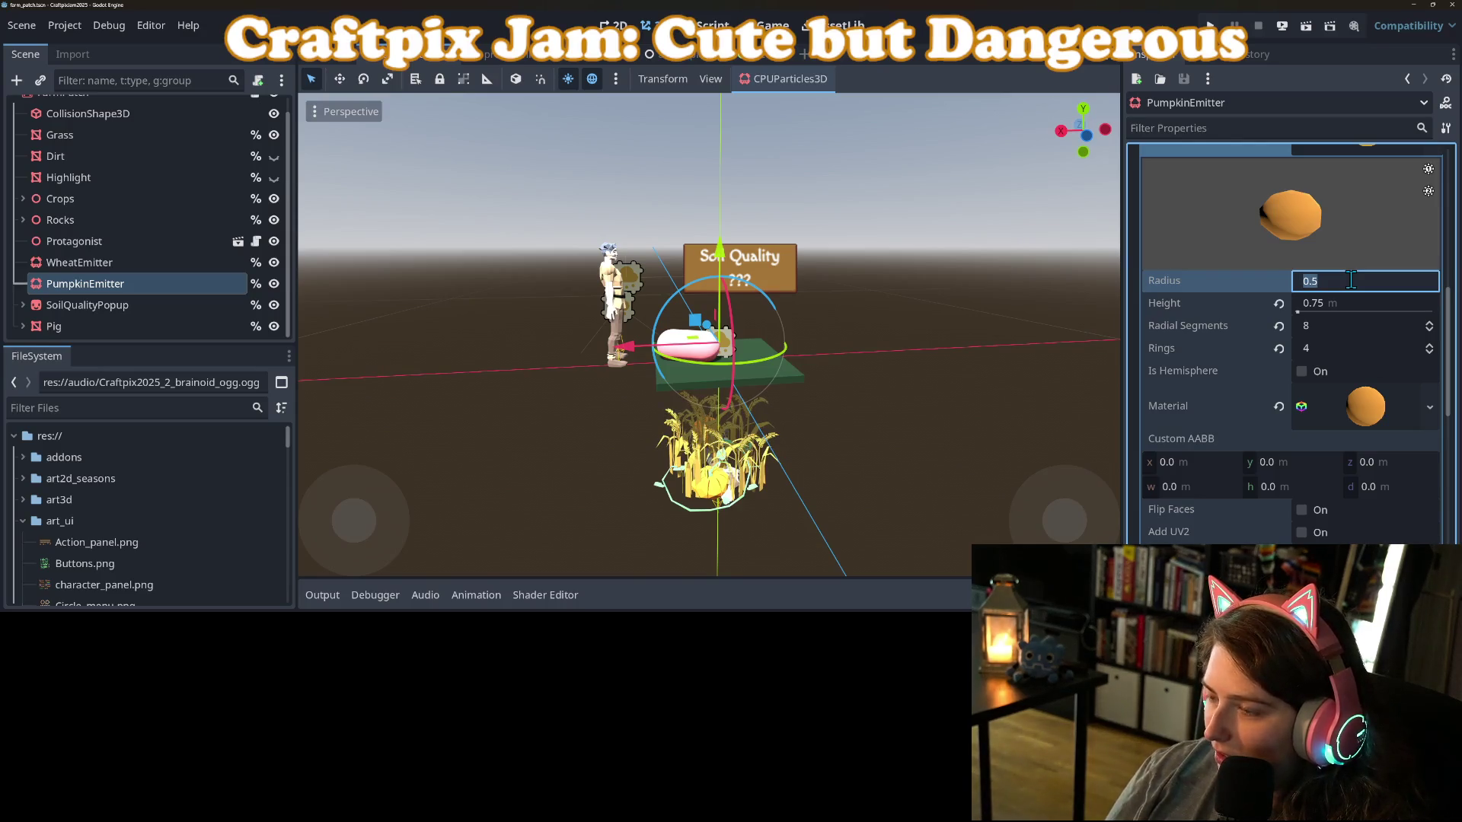
type(".25")
key("Tab")
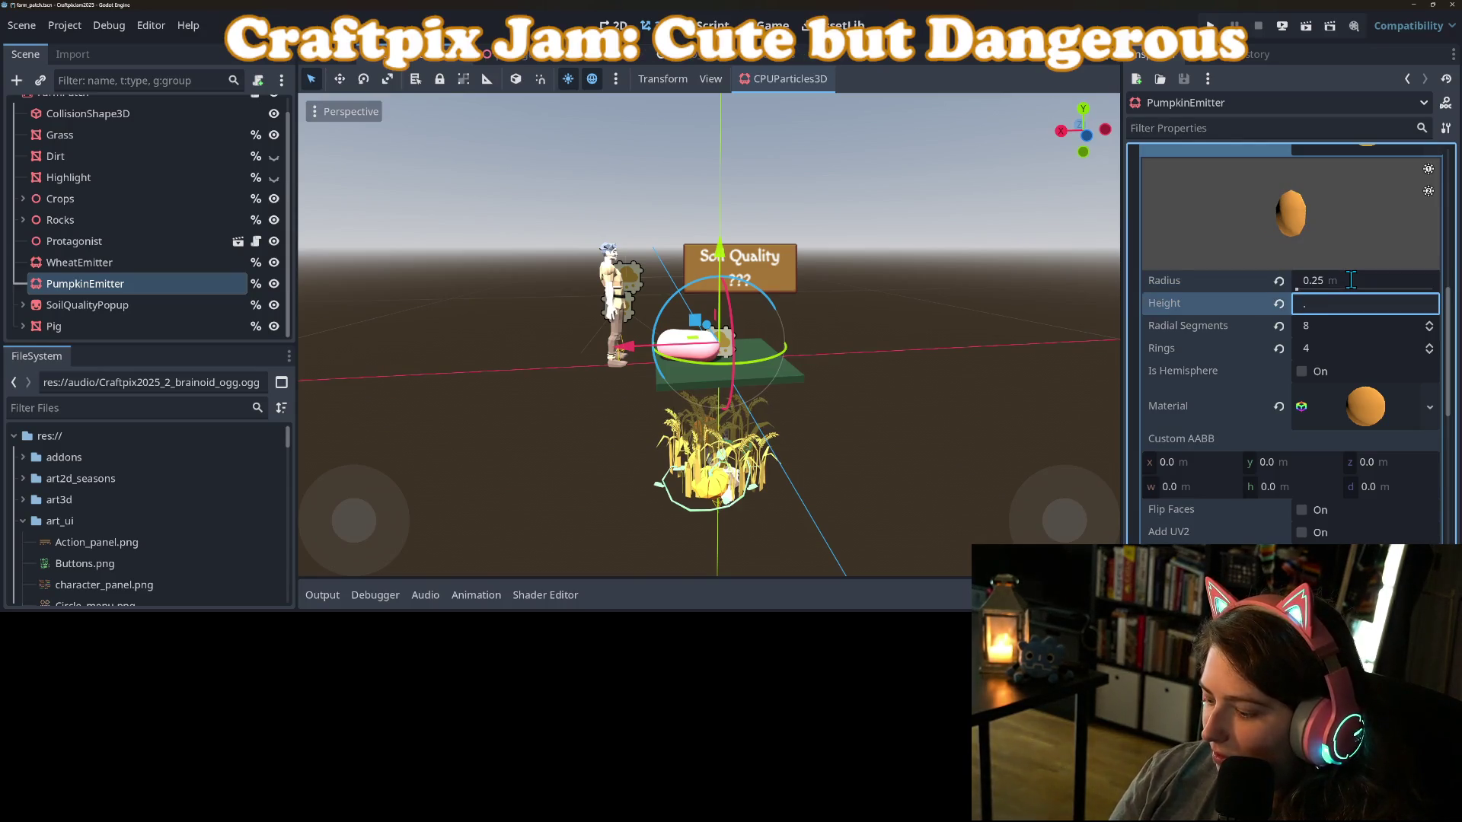
type("4")
key("Return")
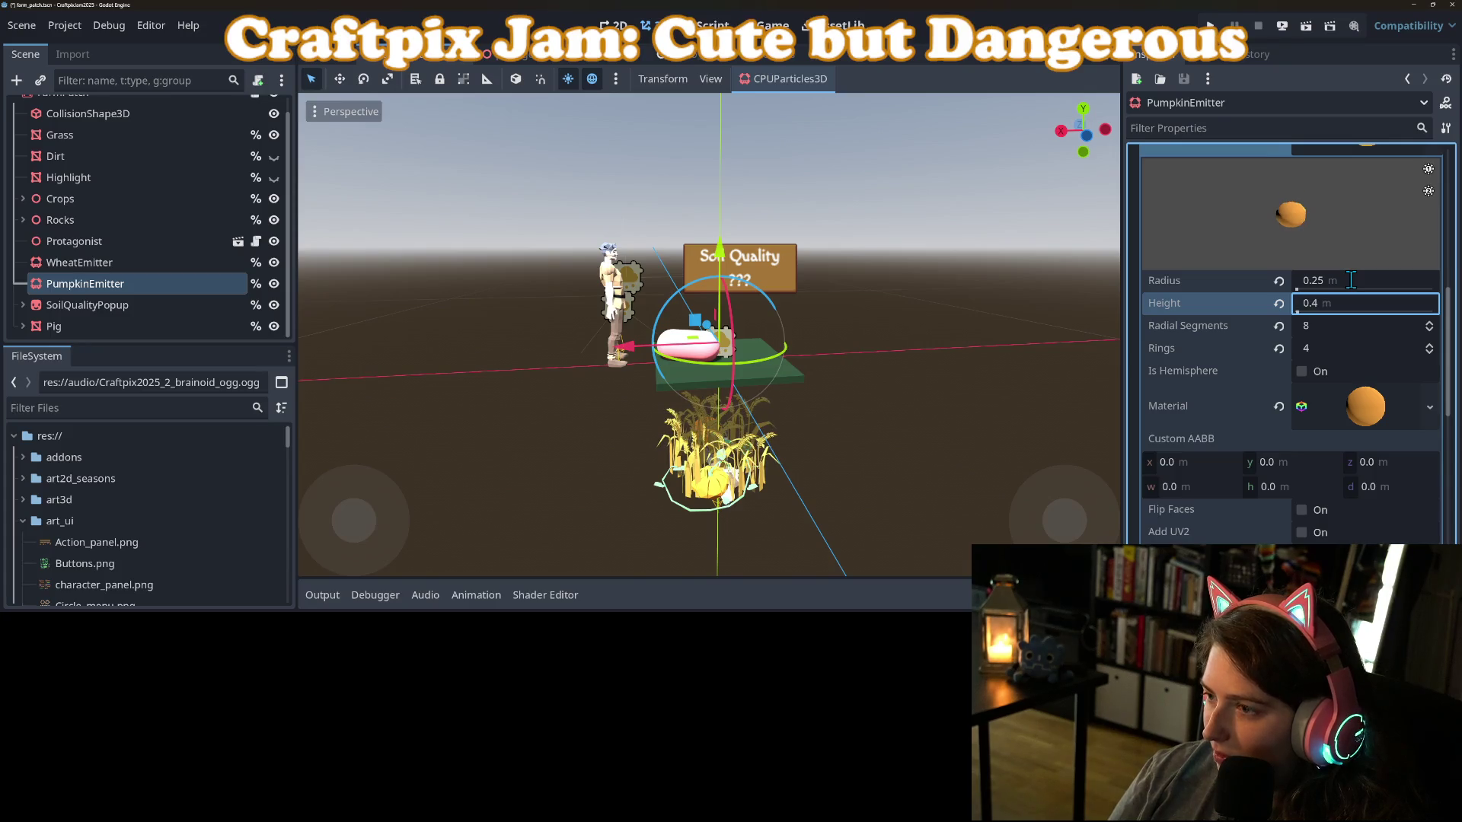
scroll(1300, 292, "up", 10)
left_click(1301, 175)
key("ctrl+s")
left_click(1299, 177)
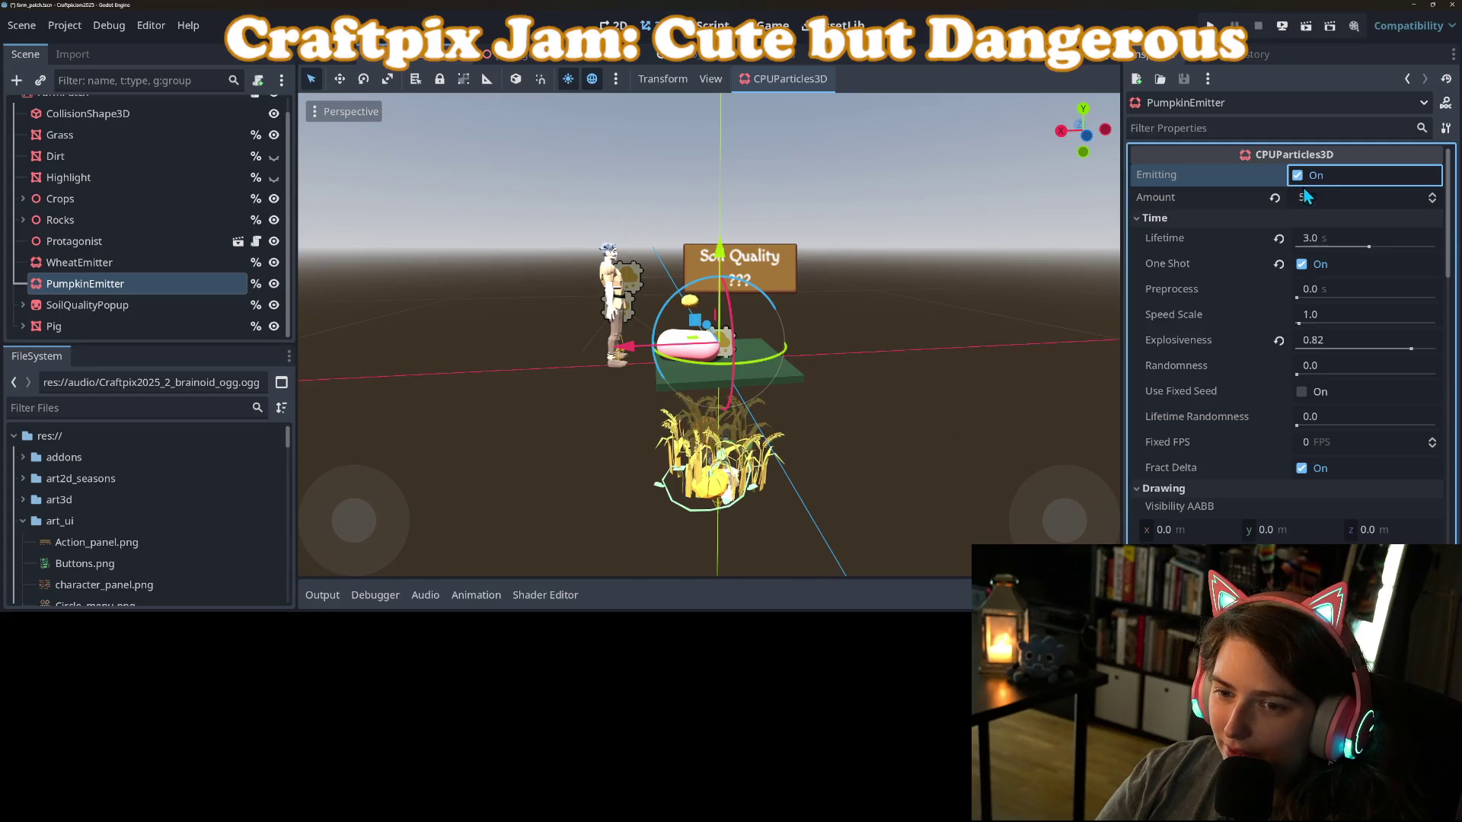
left_click(1309, 178)
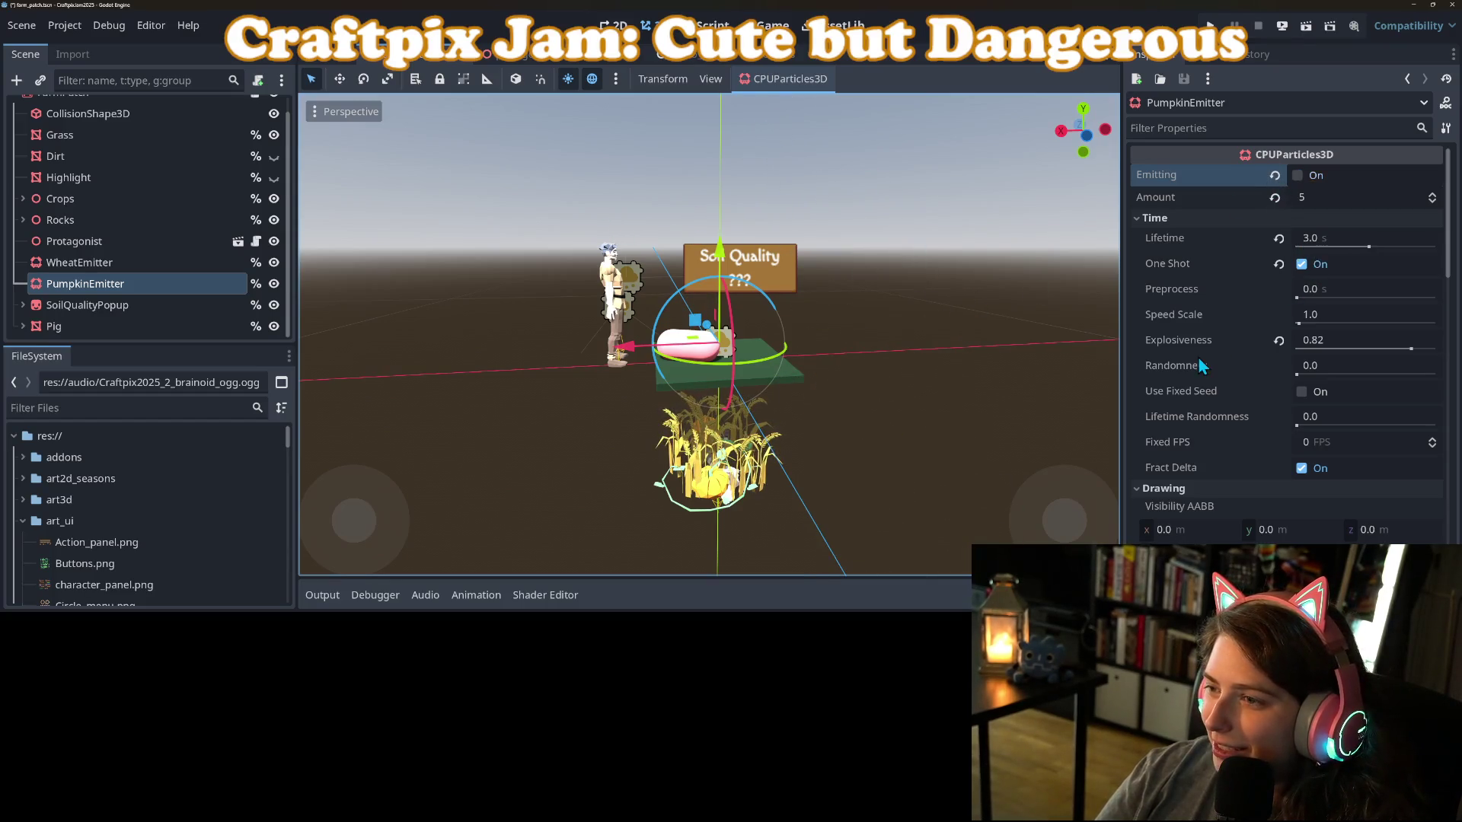
Shrink the pumpkin mesh to 0.1 m radius and 0.15 m height and preview.
scroll(1211, 363, "down", 5)
left_click(1340, 395)
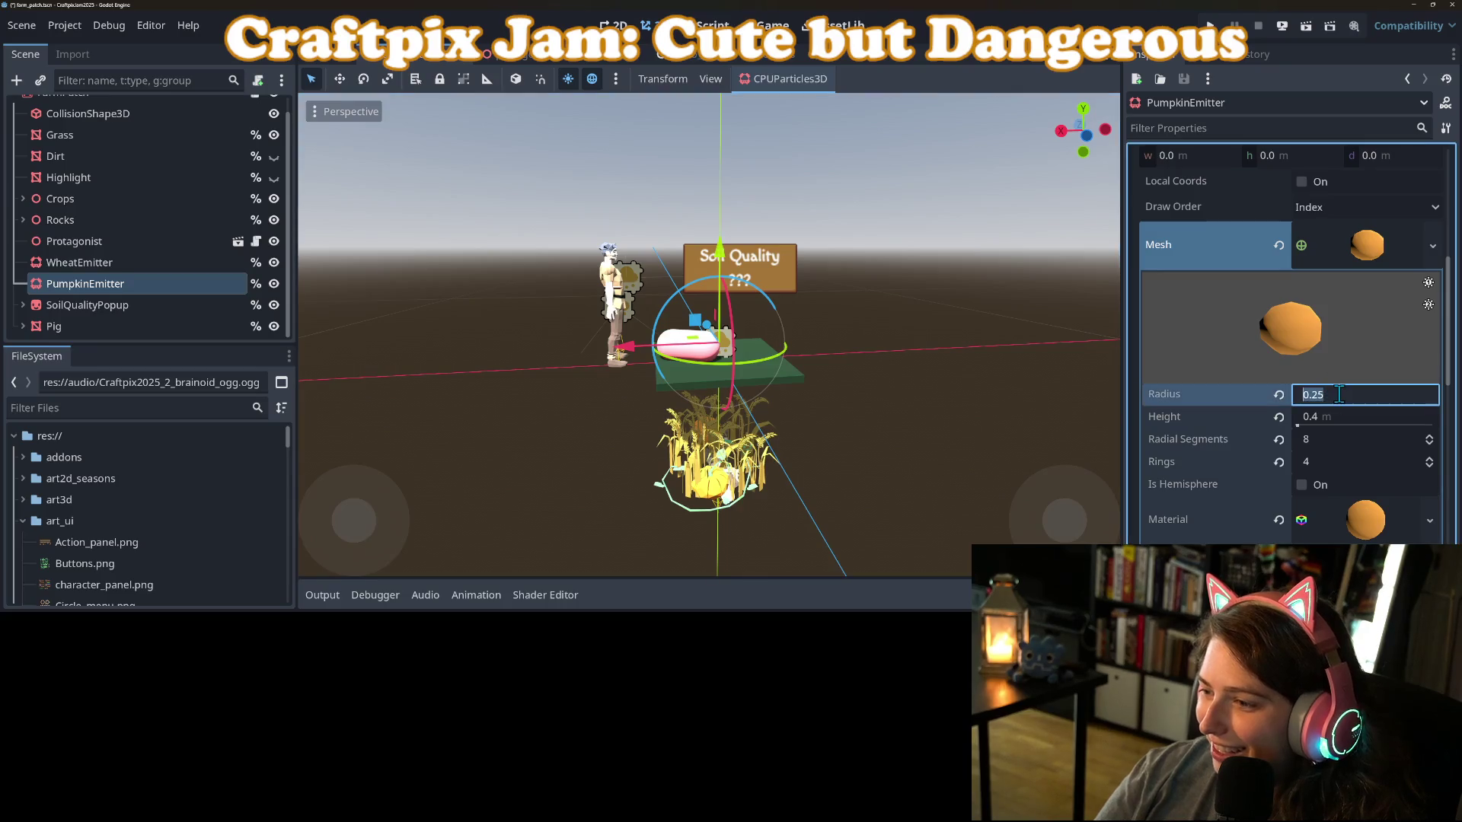
key("Tab")
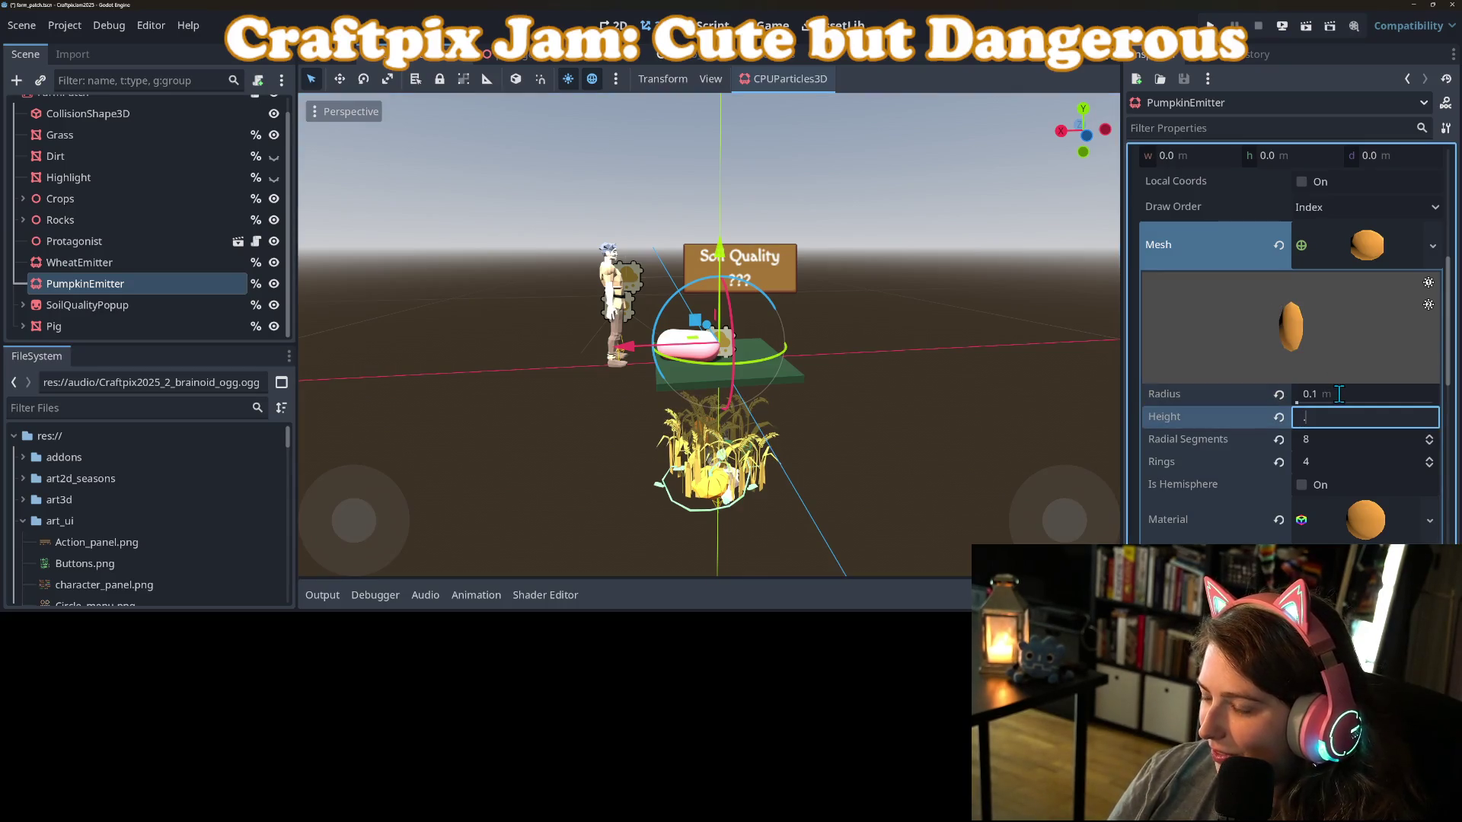
type("15")
key("Return")
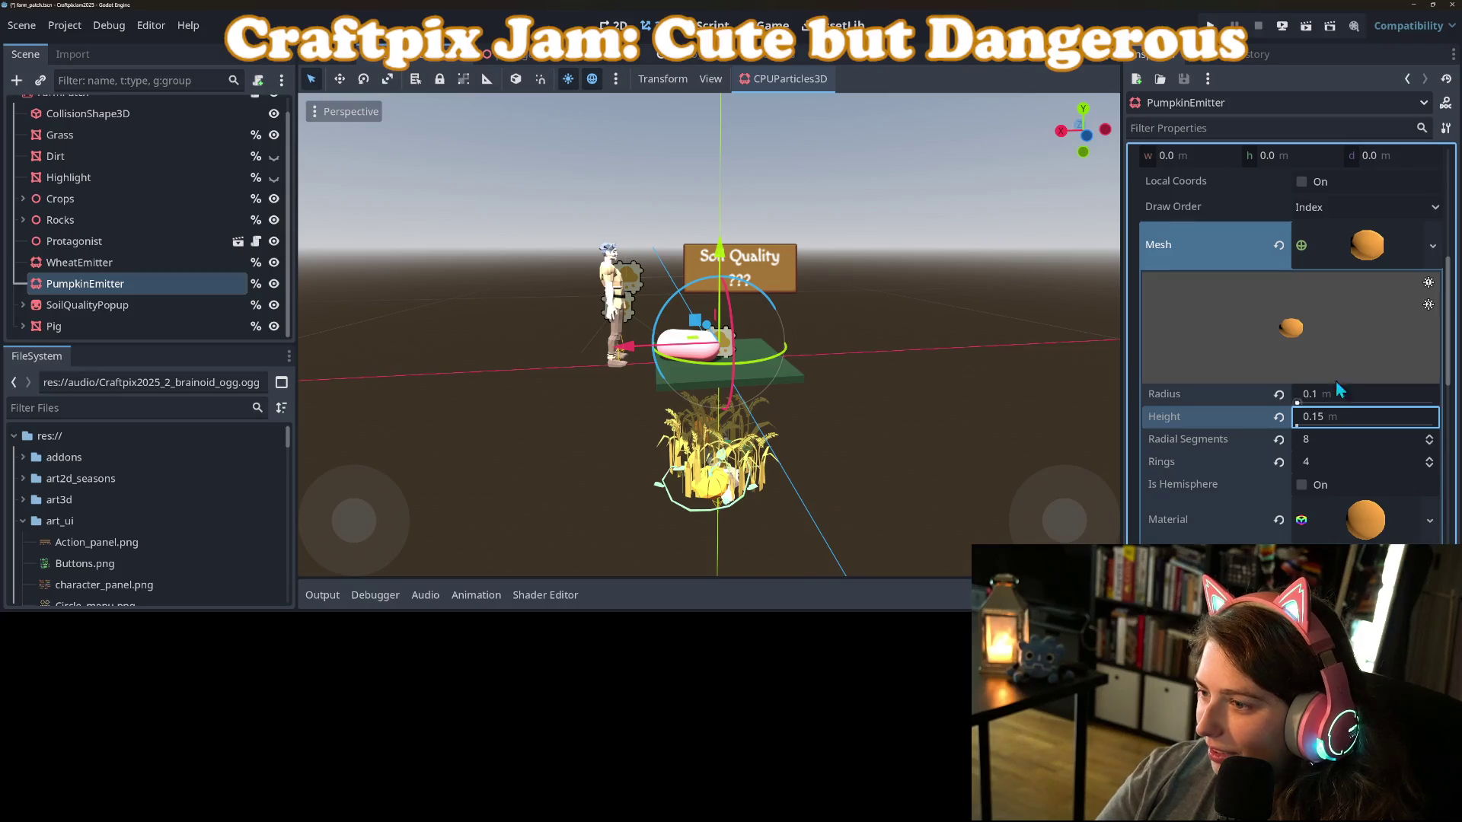
scroll(1336, 381, "up", 8)
left_click(1298, 176)
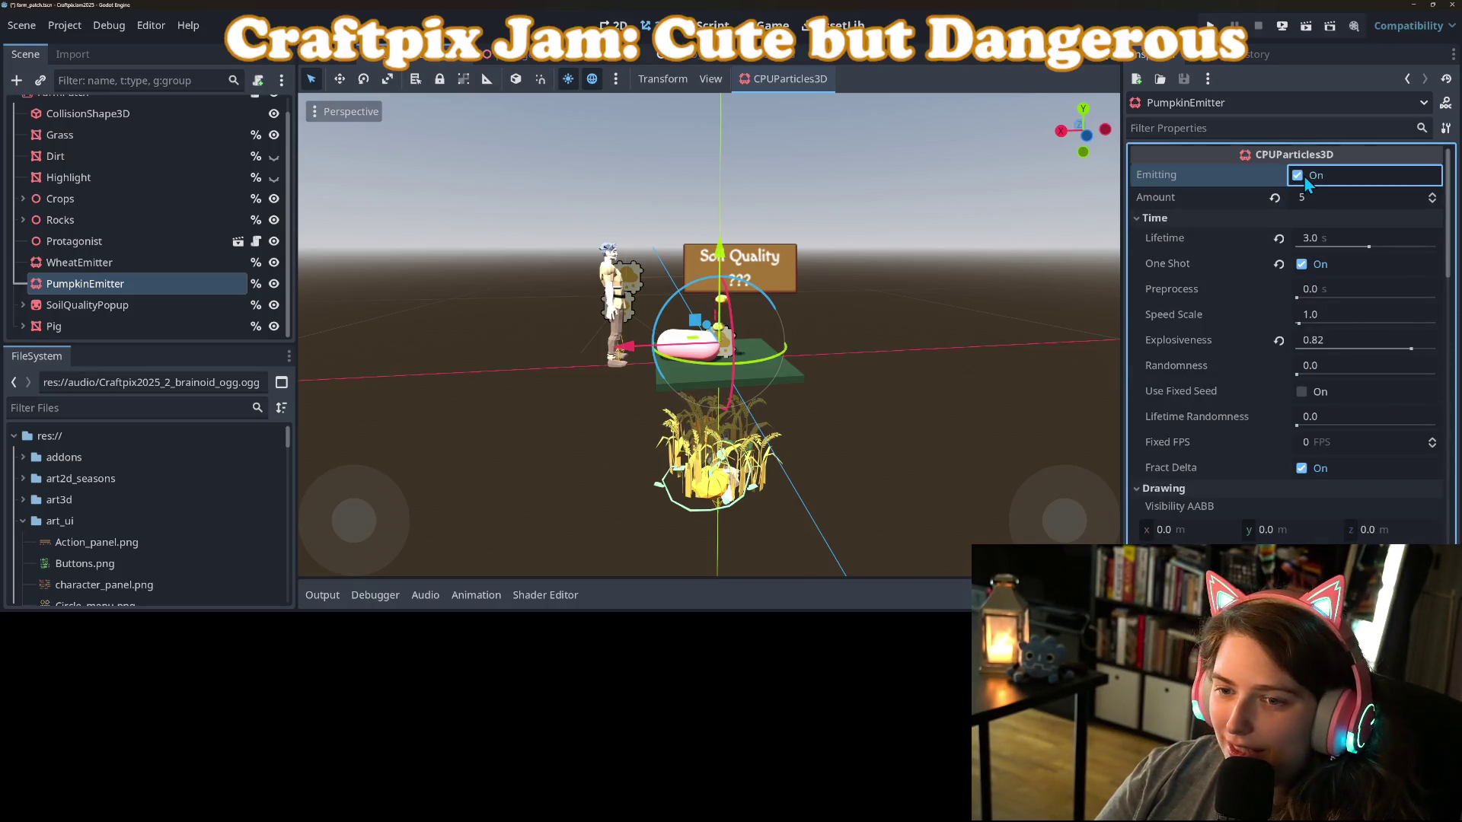
Settle on 0.15 m radius and 0.2 m height, save, and open farm_patch.gd.
scroll(1282, 380, "down", 8)
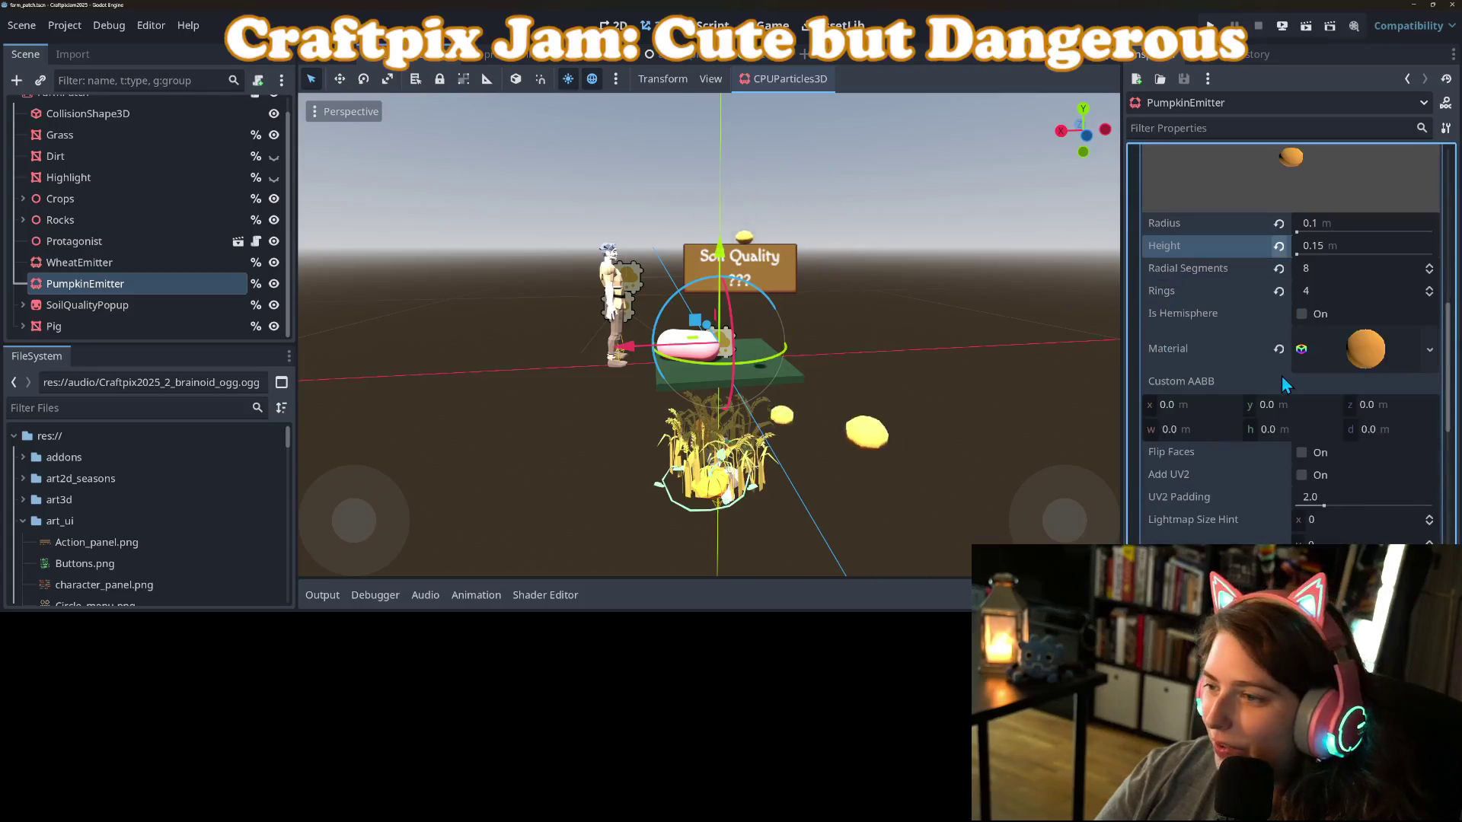
left_click(1336, 222)
type("15")
key("Tab")
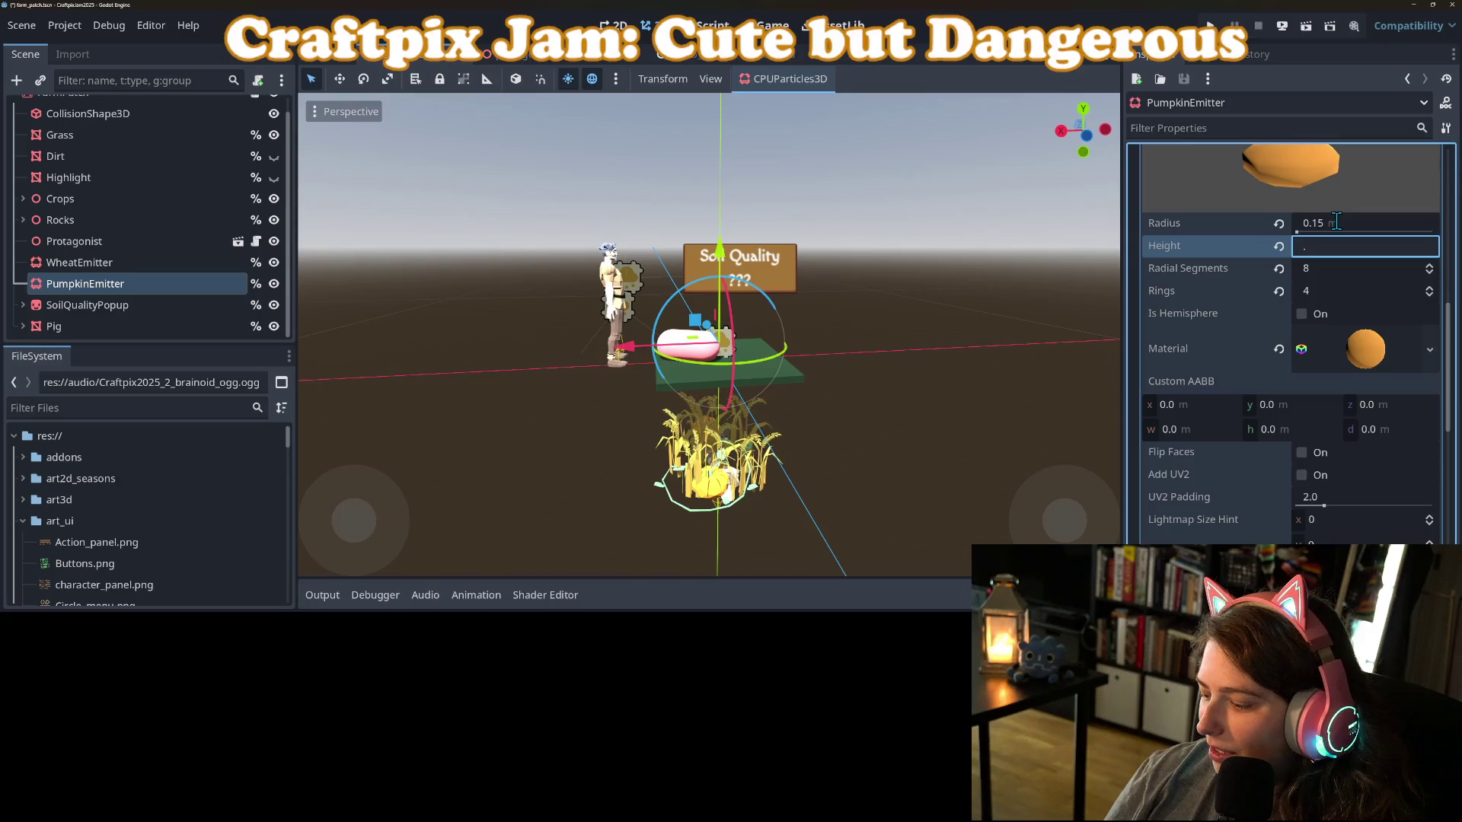
key("Return")
key("ctrl+s")
scroll(1333, 251, "up", 10)
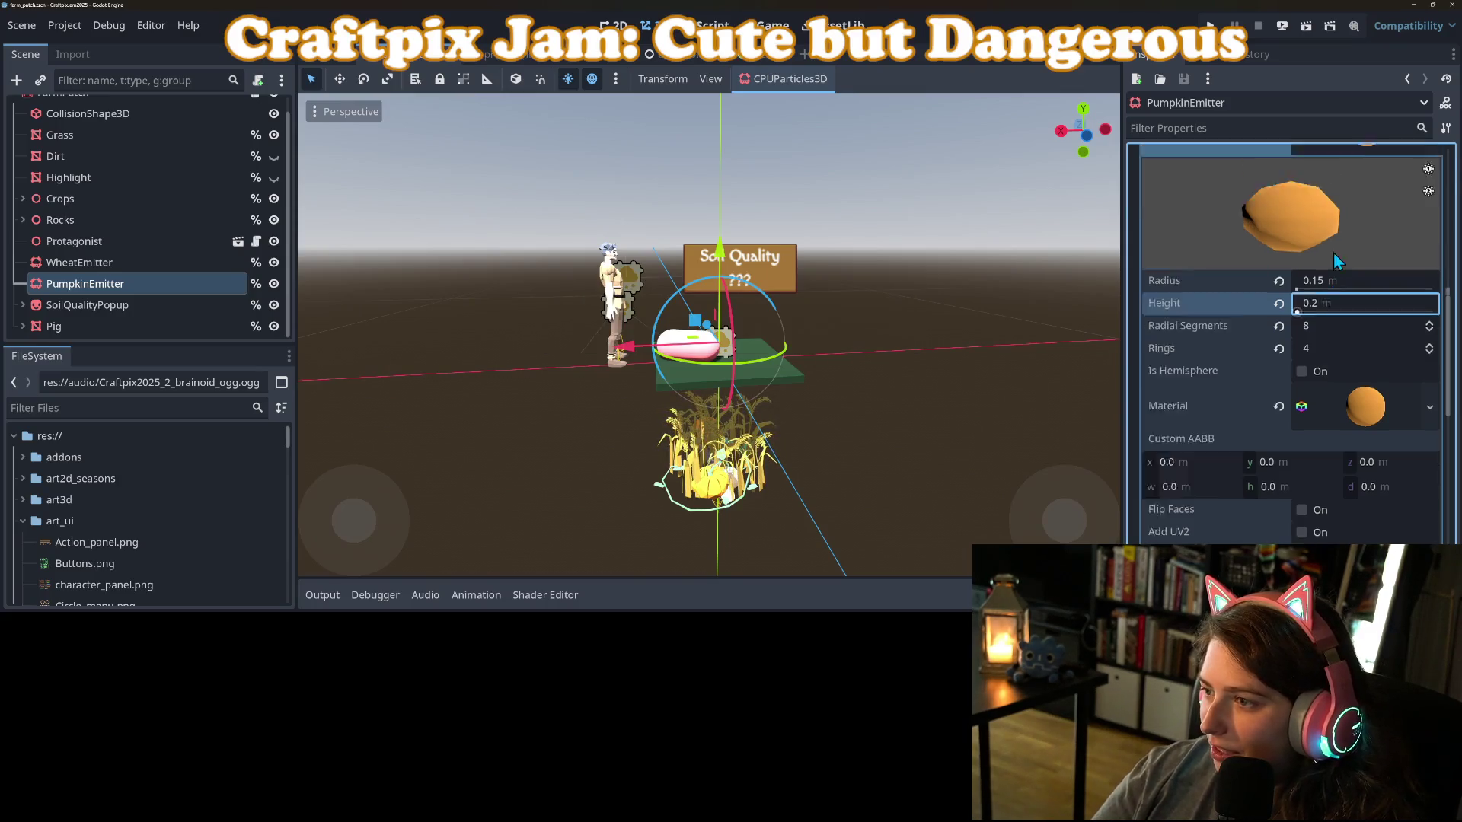
left_click(1297, 175)
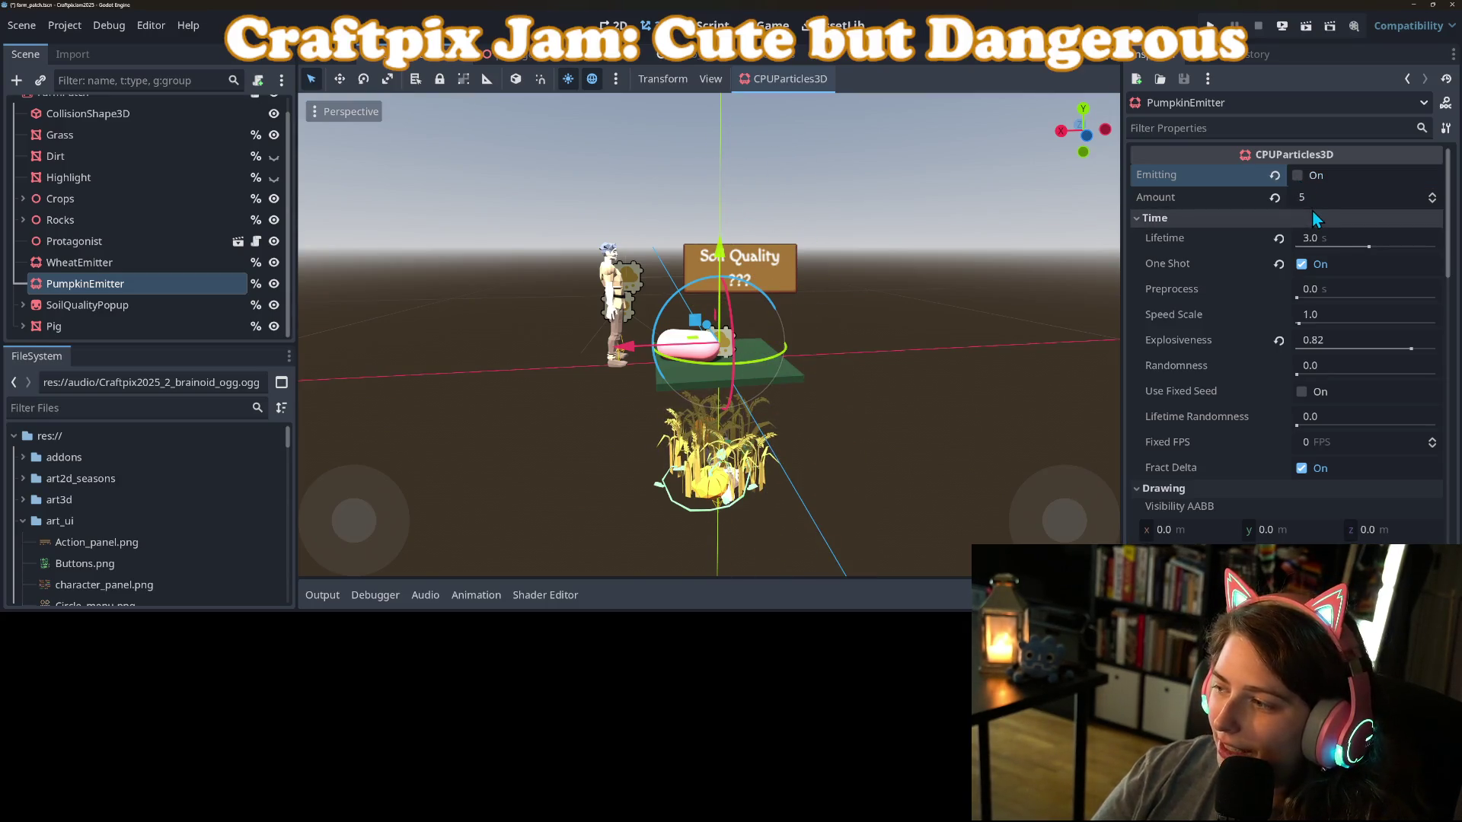
left_click(1313, 176)
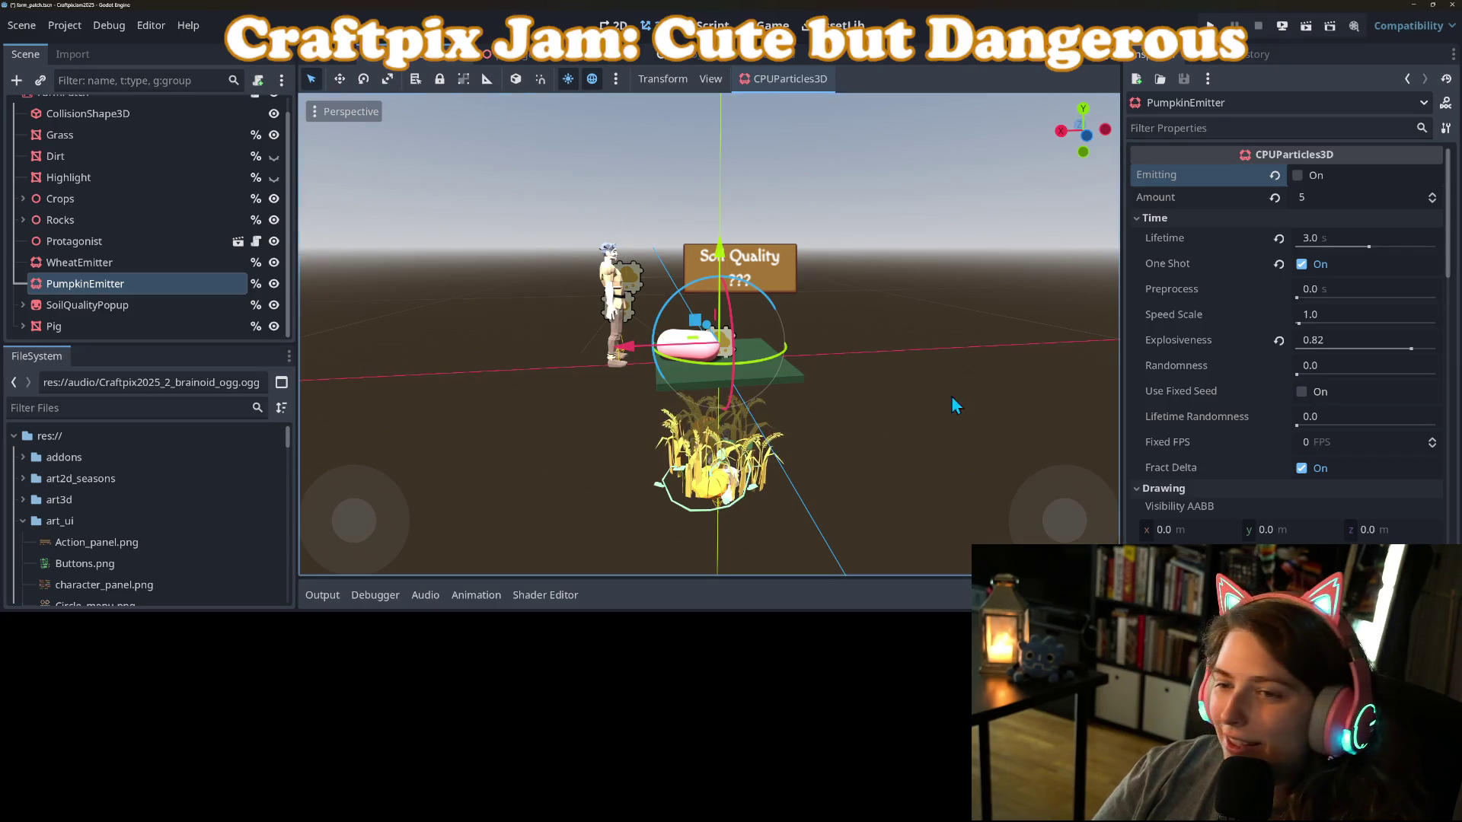
scroll(814, 408, "down", 1)
key("ctrl+s")
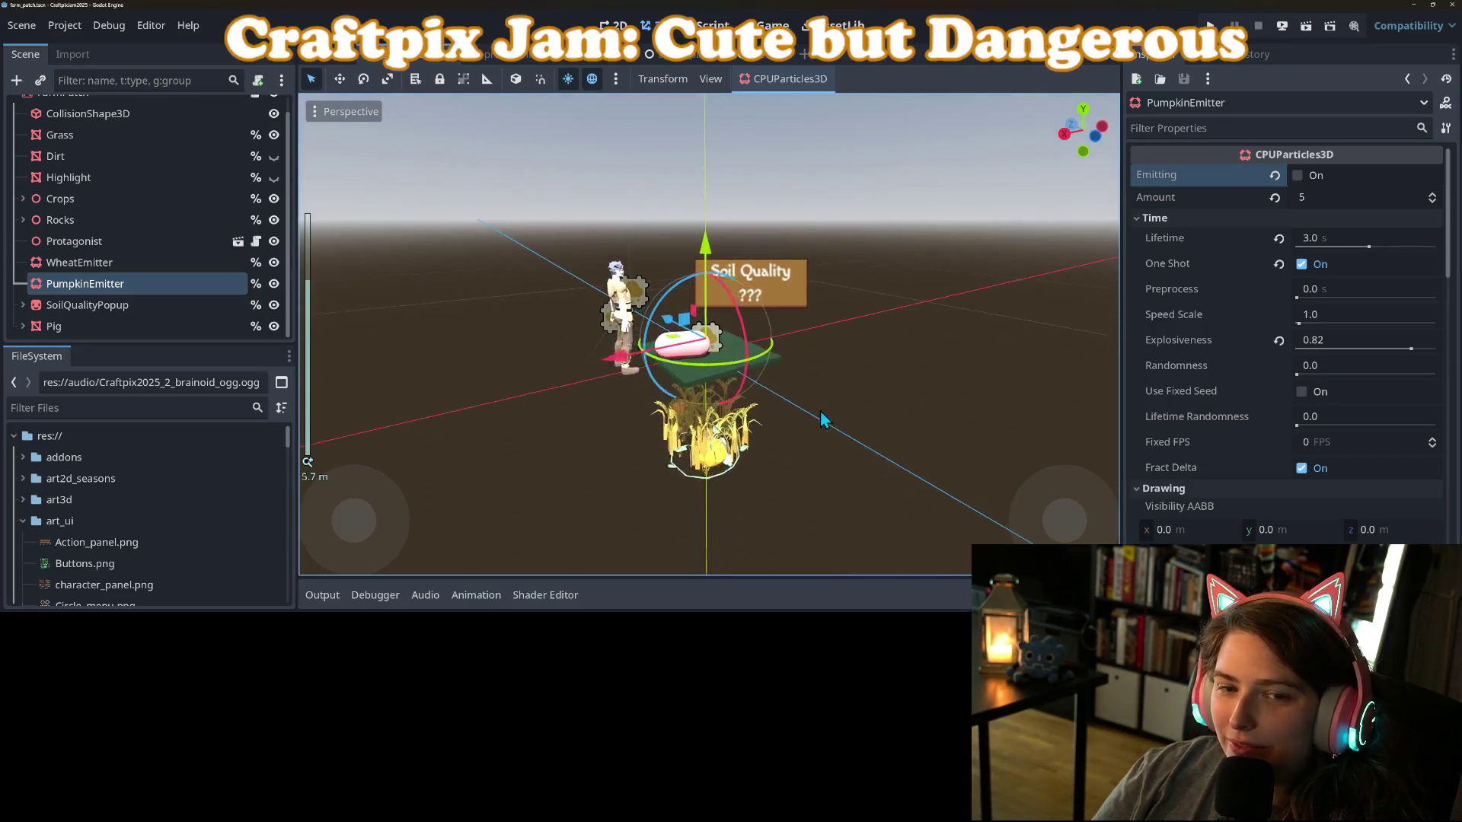
scroll(244, 259, "up", 1)
left_click(256, 108)
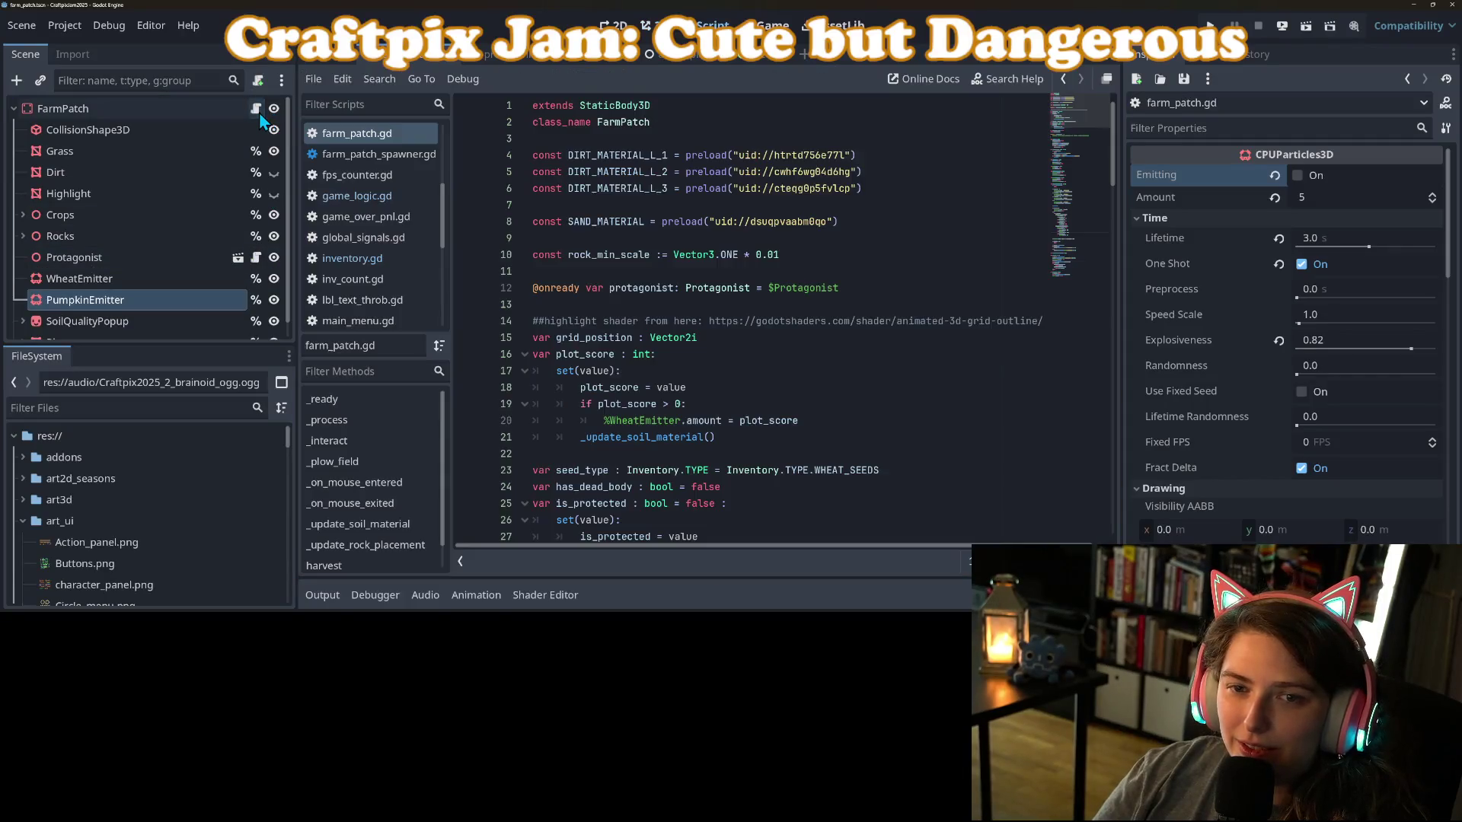
Add '%PumpkinEmitter.amount = plot_score' above the WheatEmitter line and save the script.
scroll(790, 325, "down", 2)
double_click(629, 321)
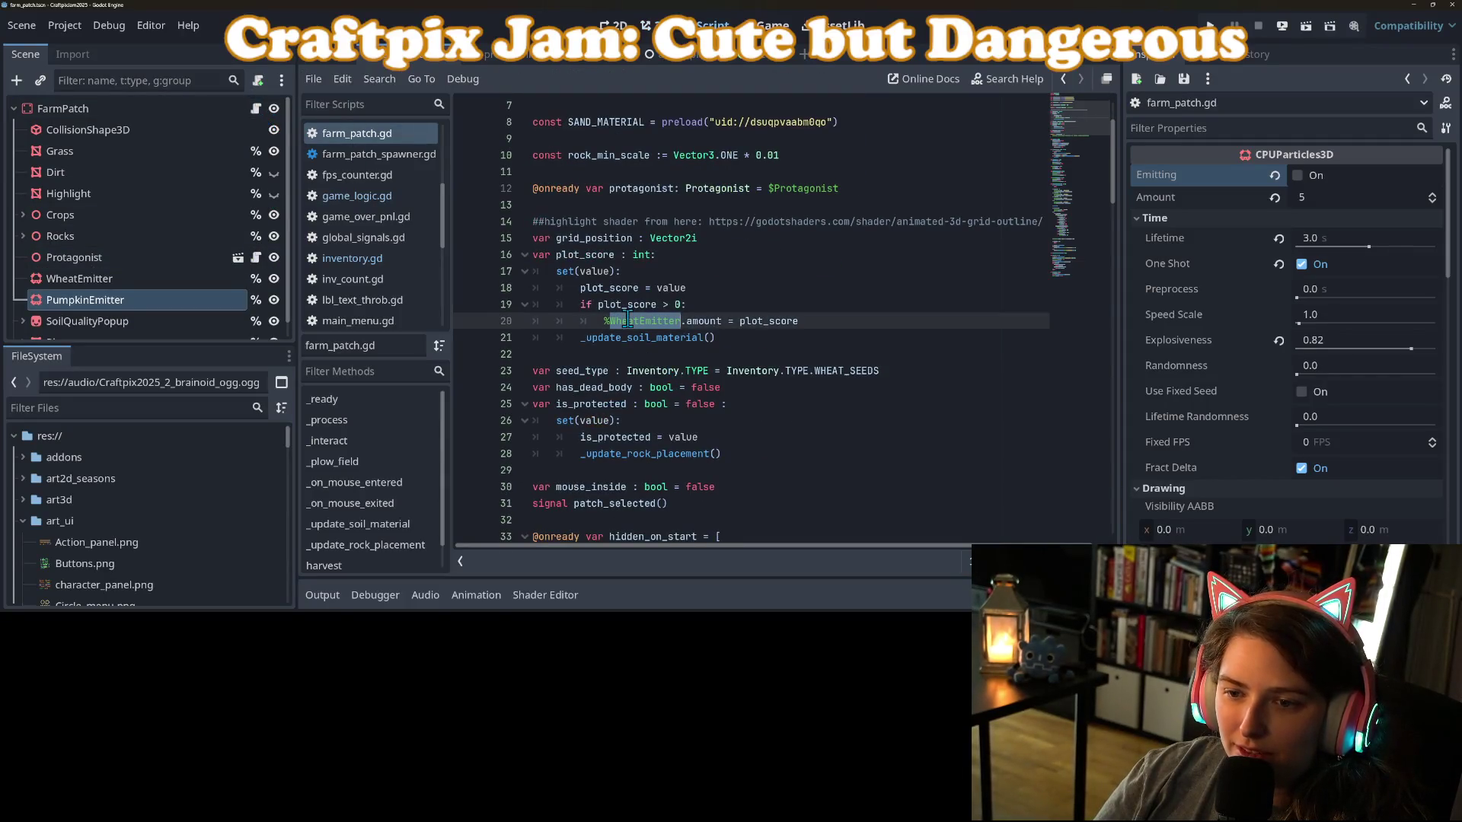
left_click(679, 321)
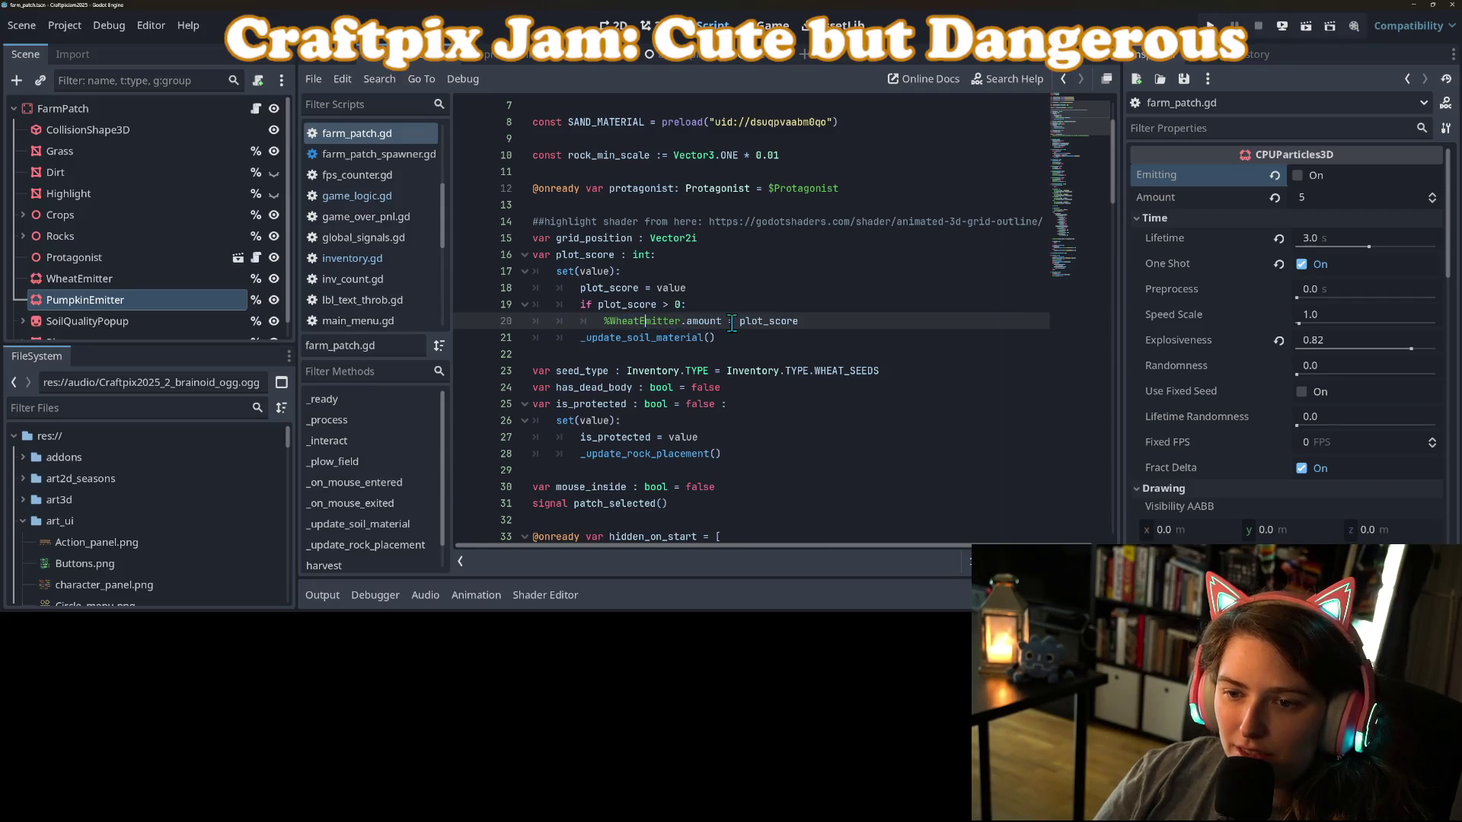
key("Up")
key("End")
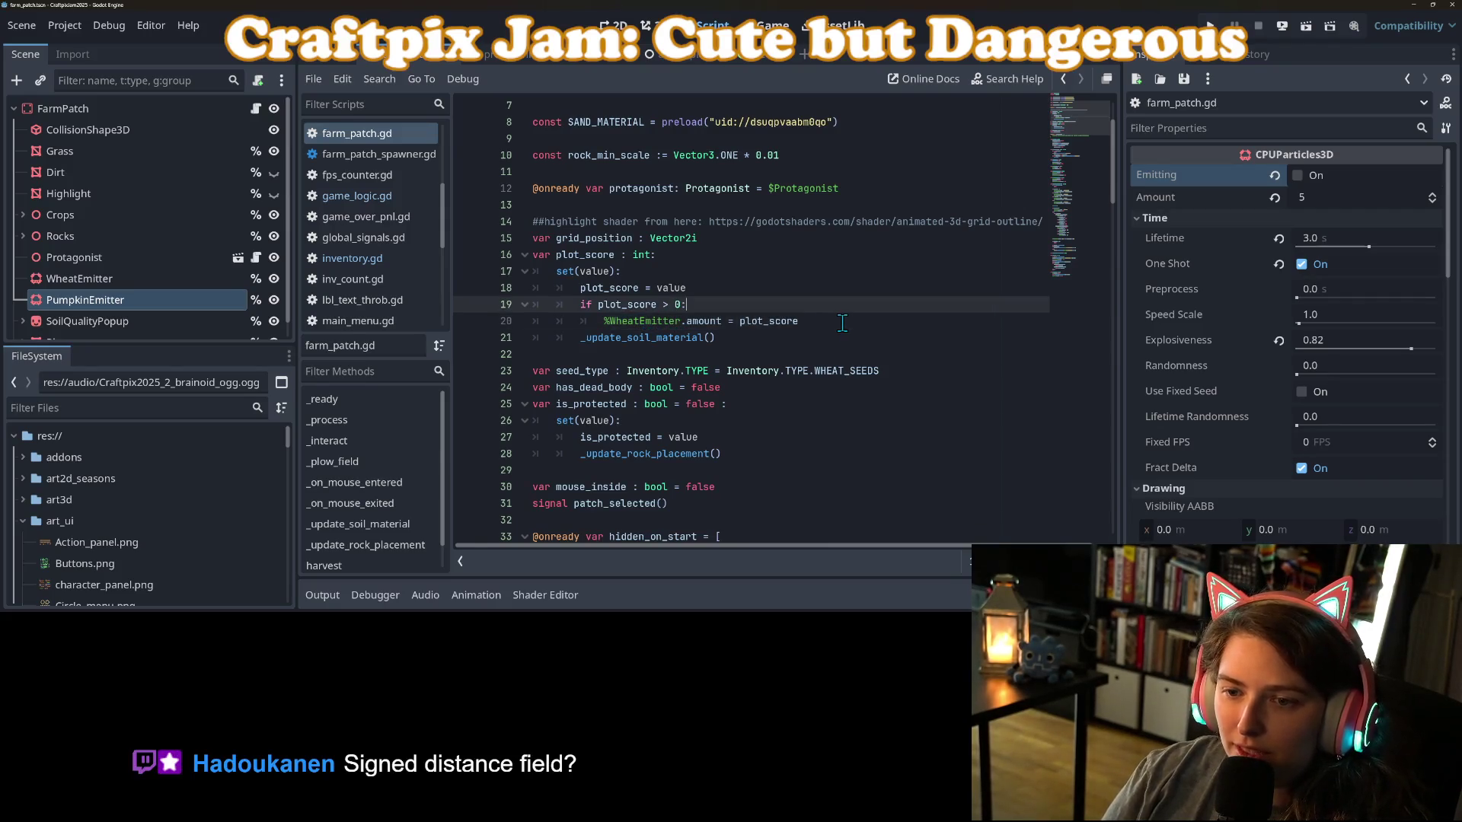
key("Return")
key("BackSpace")
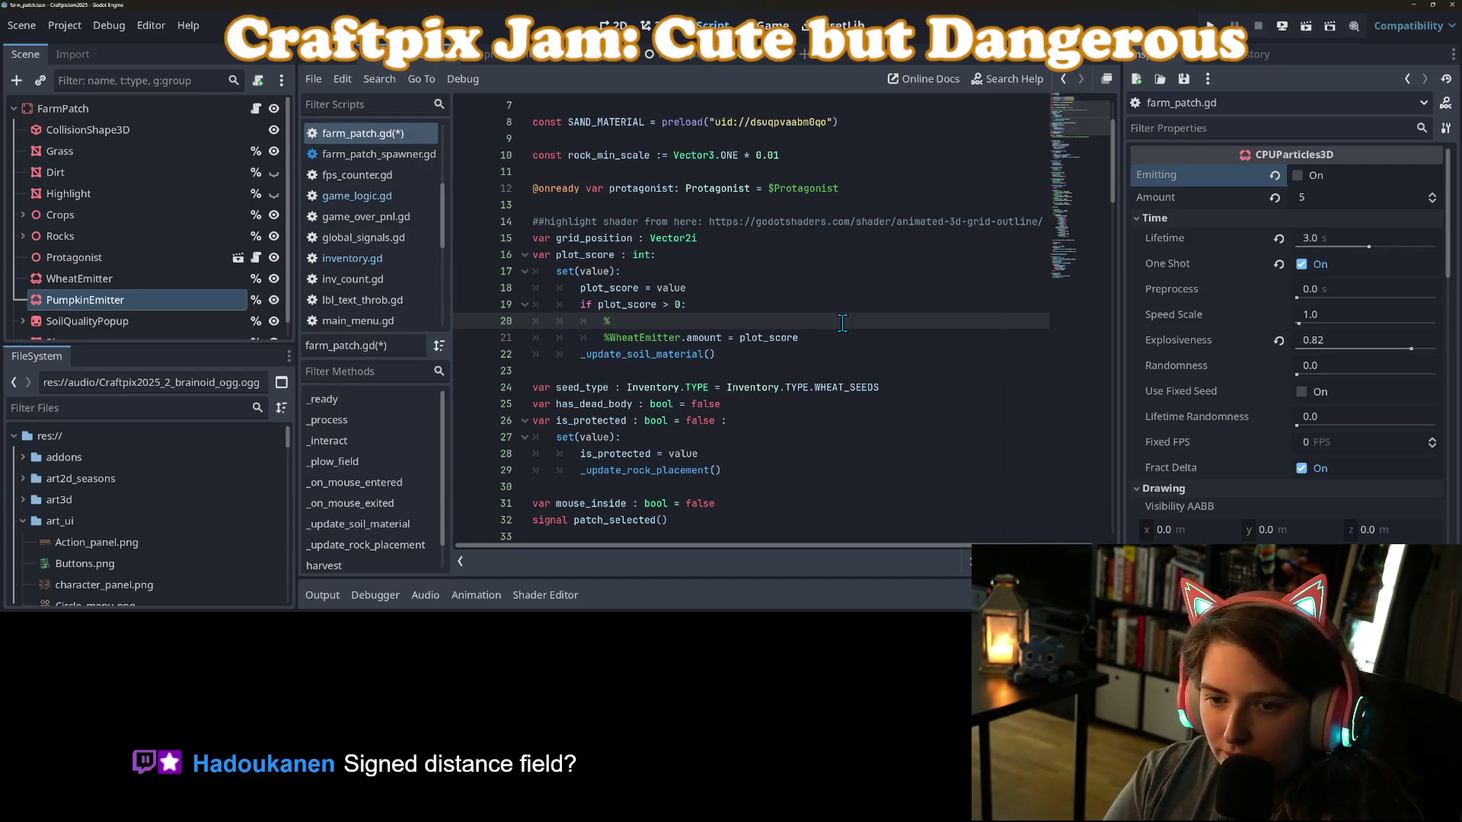
type("Pum")
key("Return")
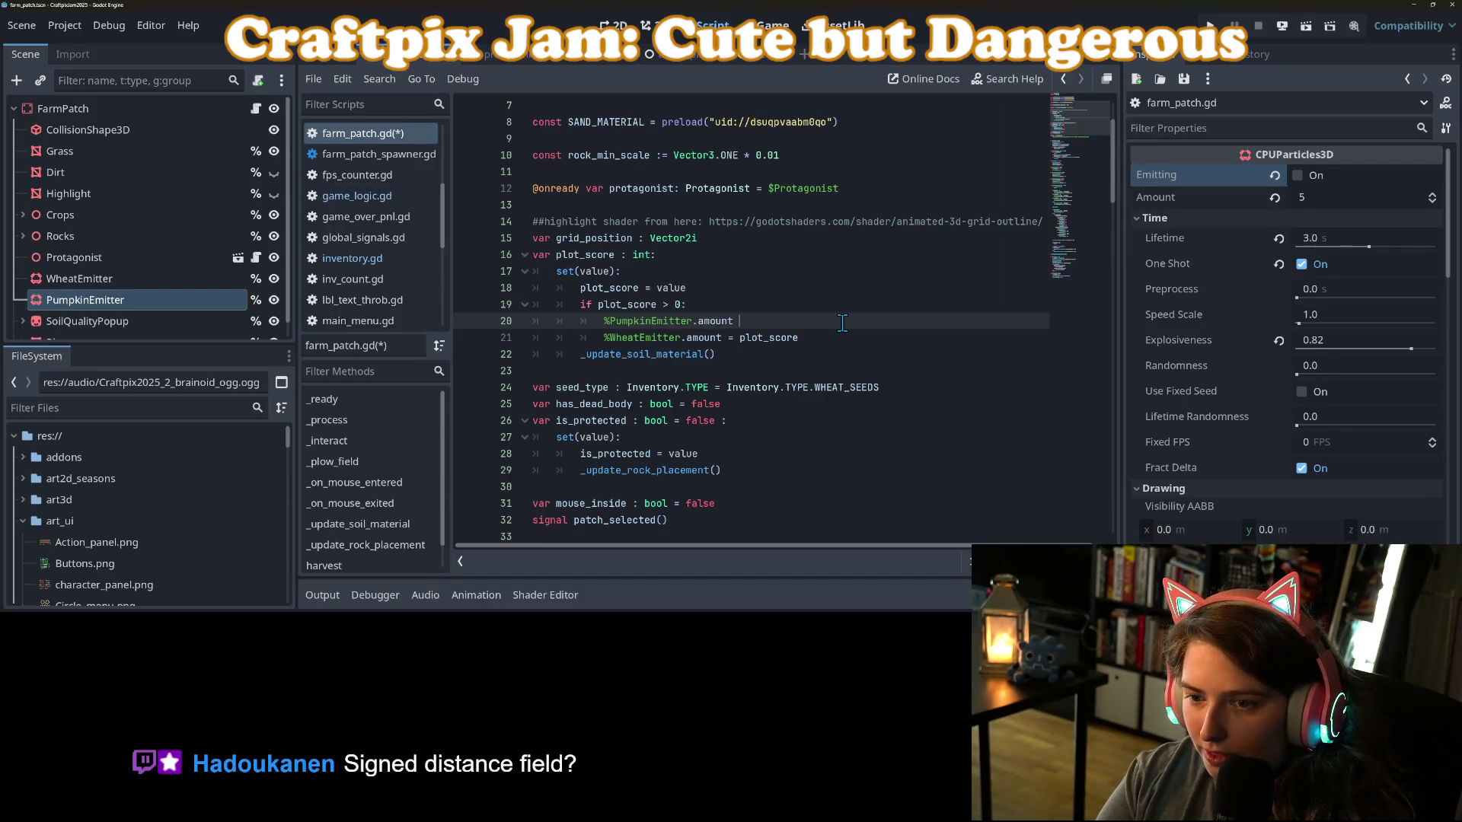
type("= plot")
key("Return")
key("ctrl+s")
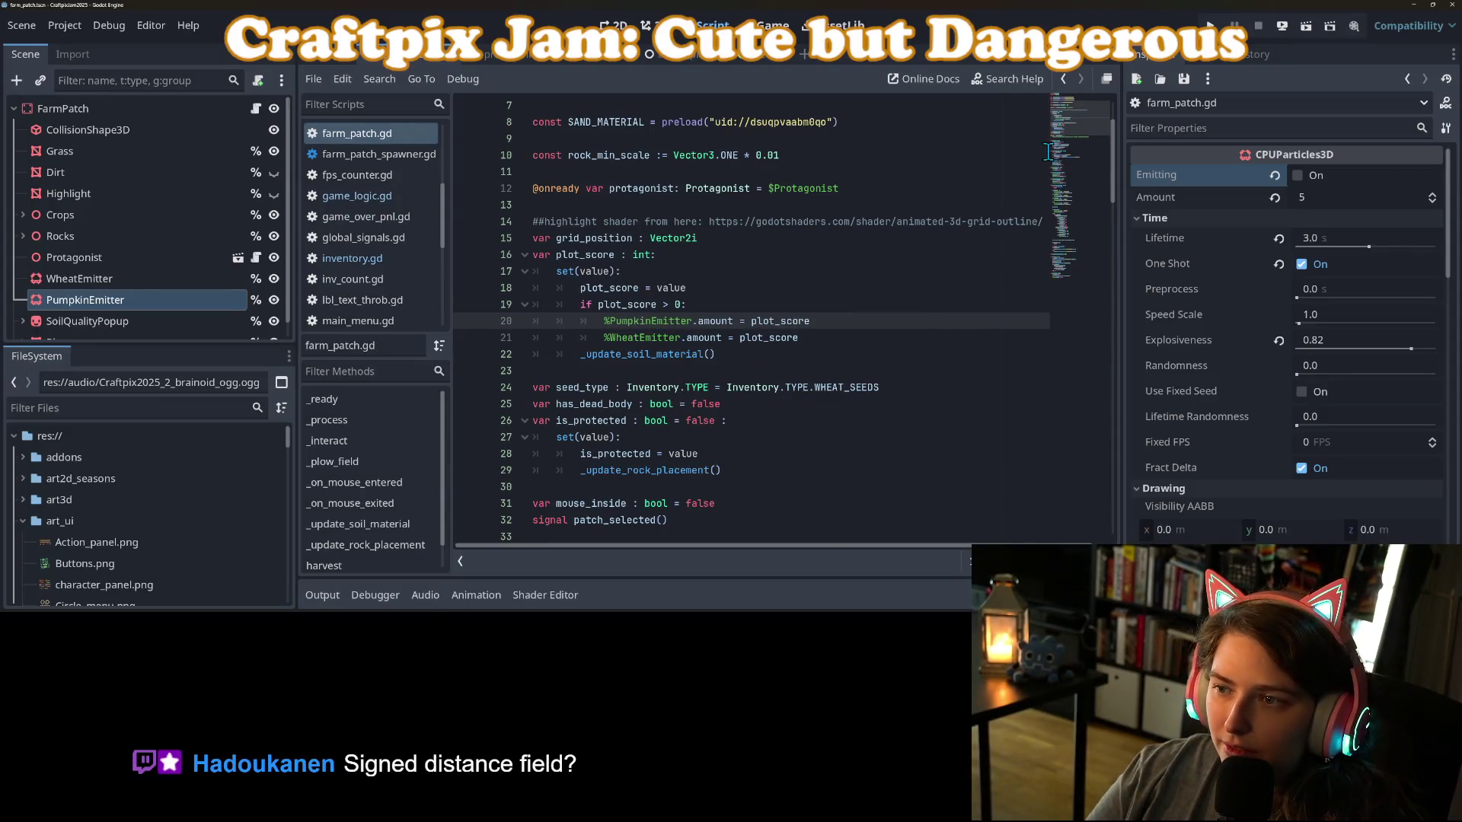
Search the script for the next use of WheatEmitter.
double_click(655, 341)
key("ctrl+f")
key("Return")
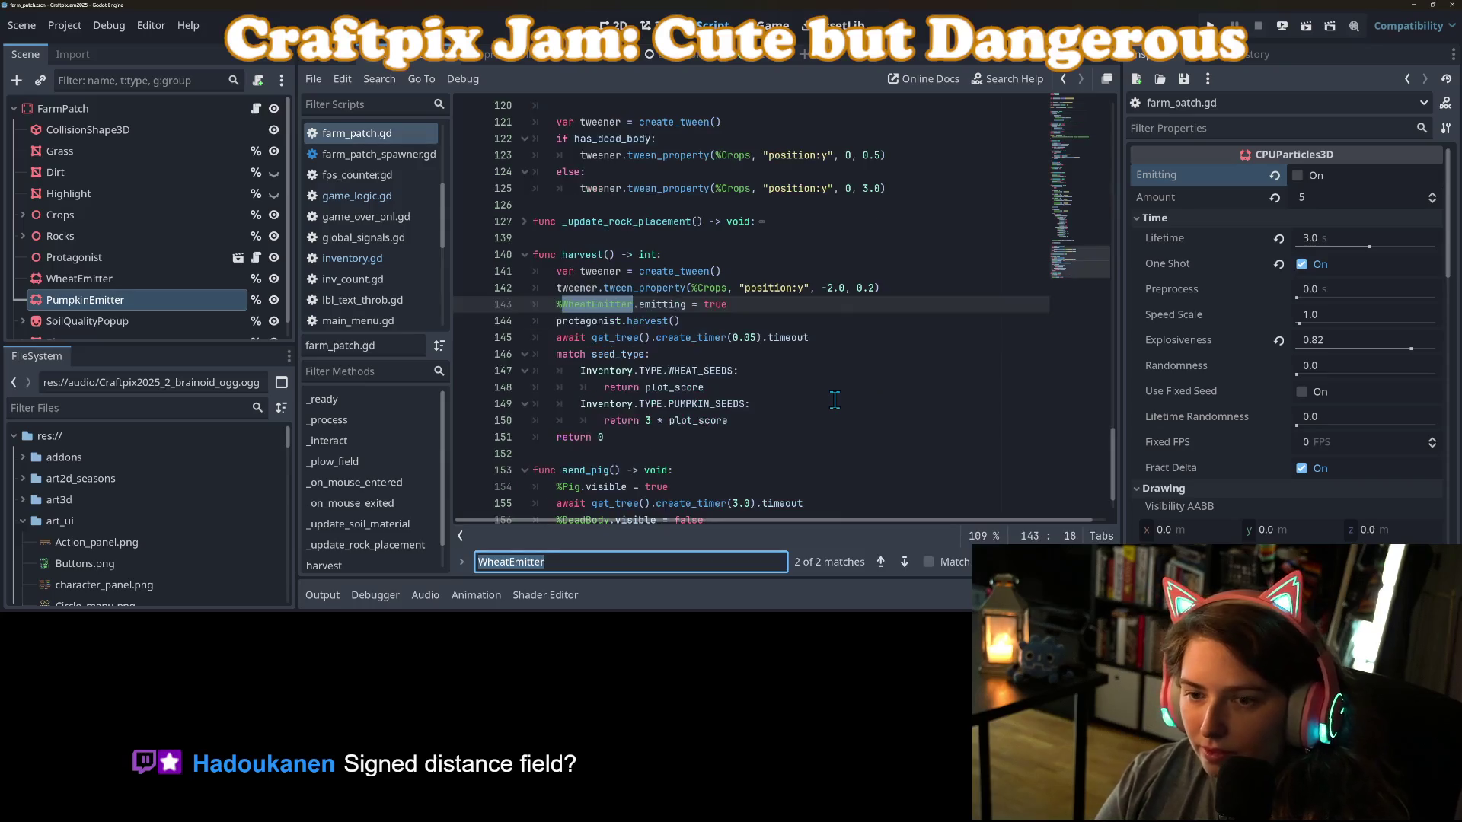
Move the WheatEmitter emitting statement into the WHEAT_SEEDS case and remove the leftover empty lines.
left_click(908, 289)
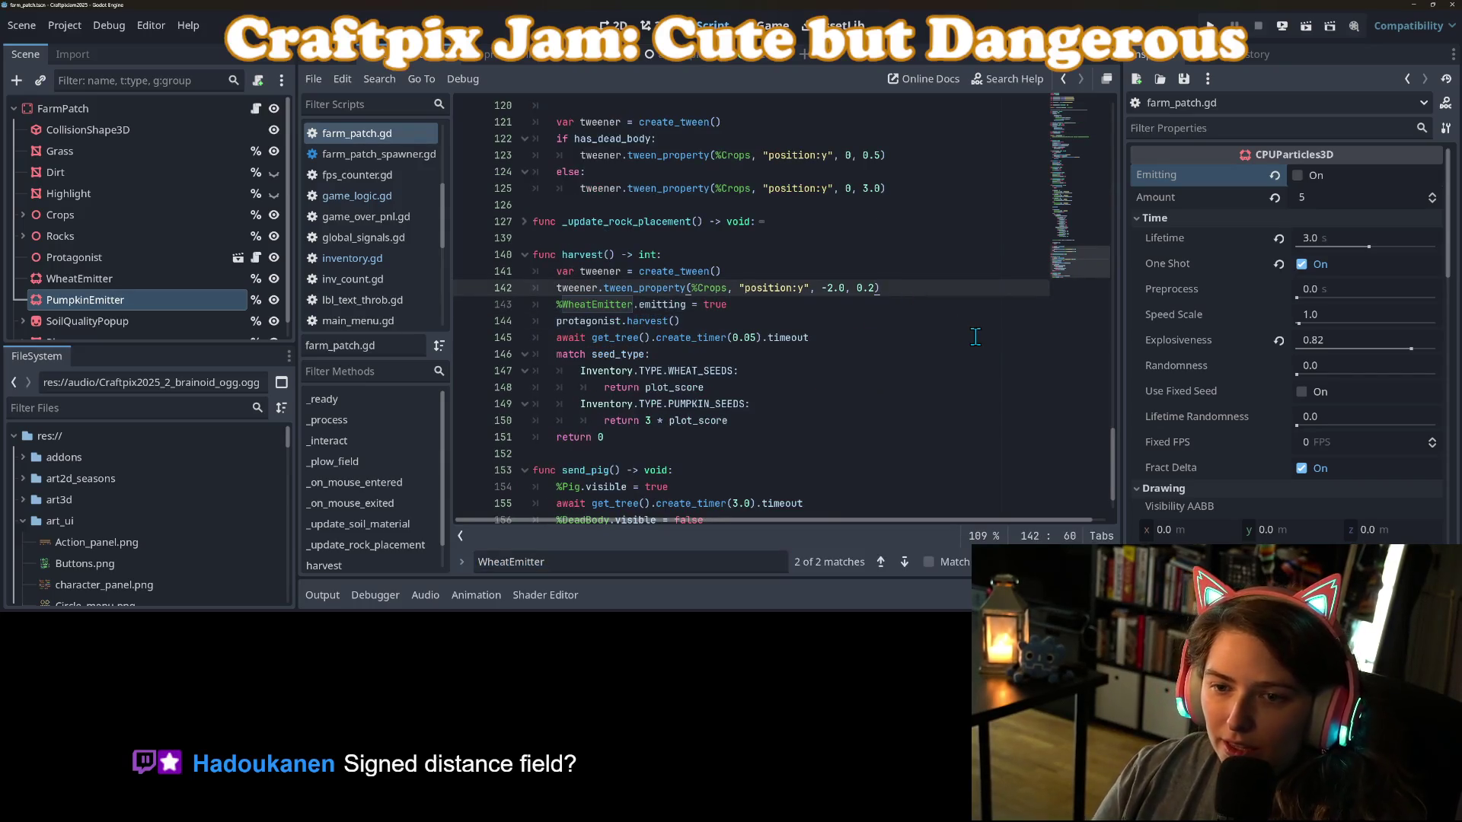
key("Return")
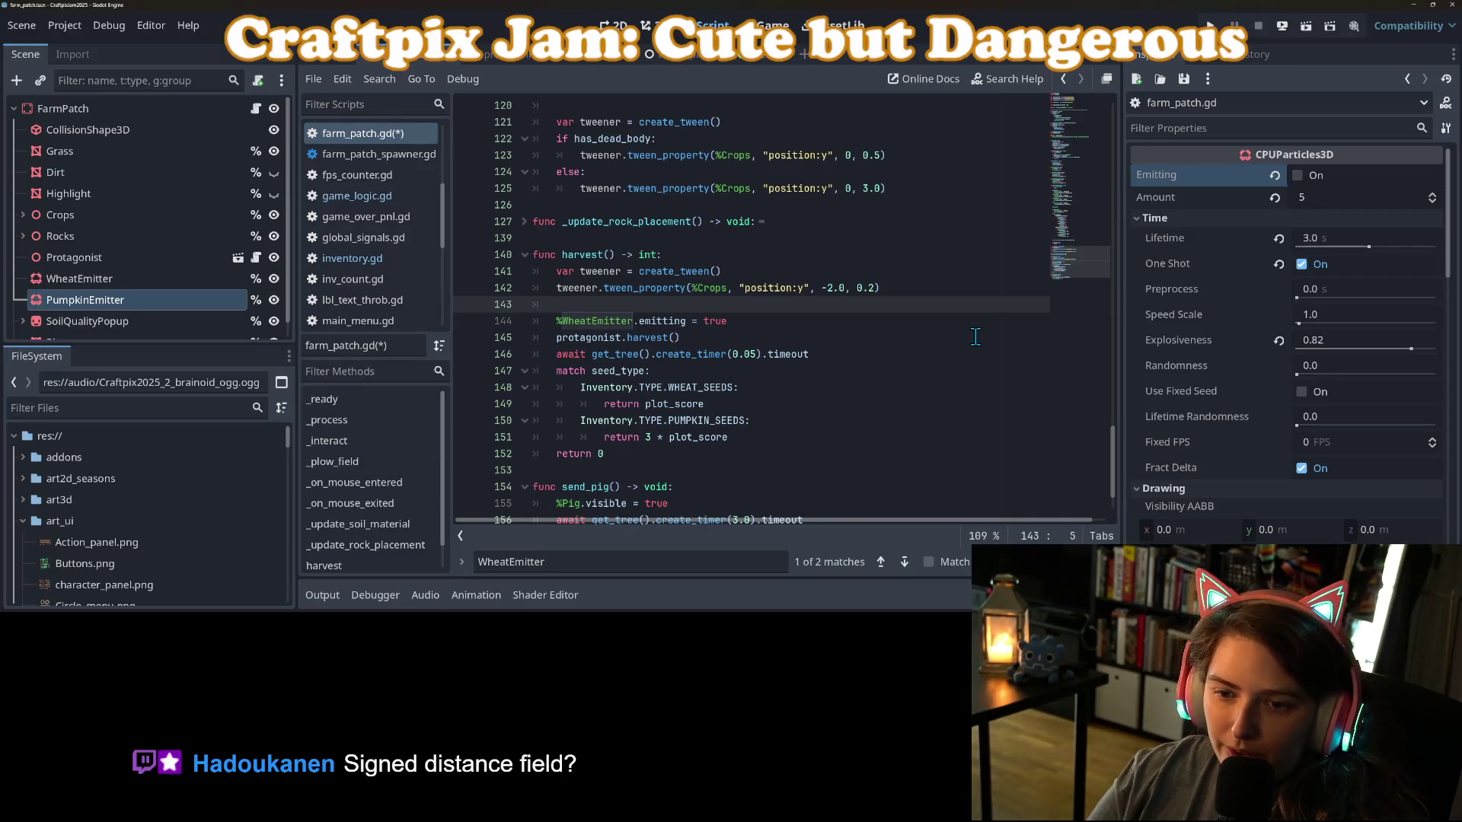
left_click(756, 389)
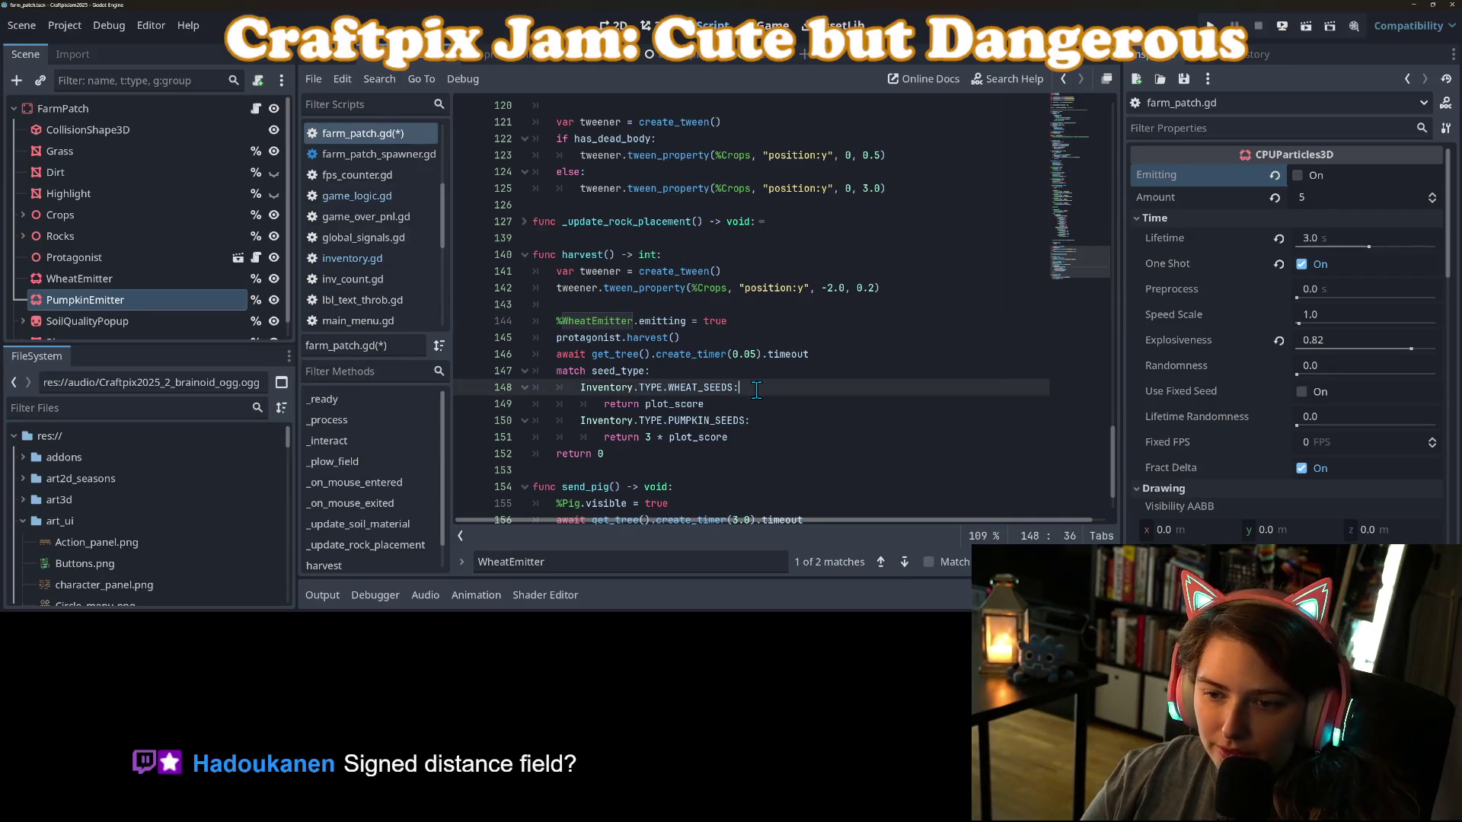
left_click(610, 322)
left_click_drag(556, 320, 728, 320)
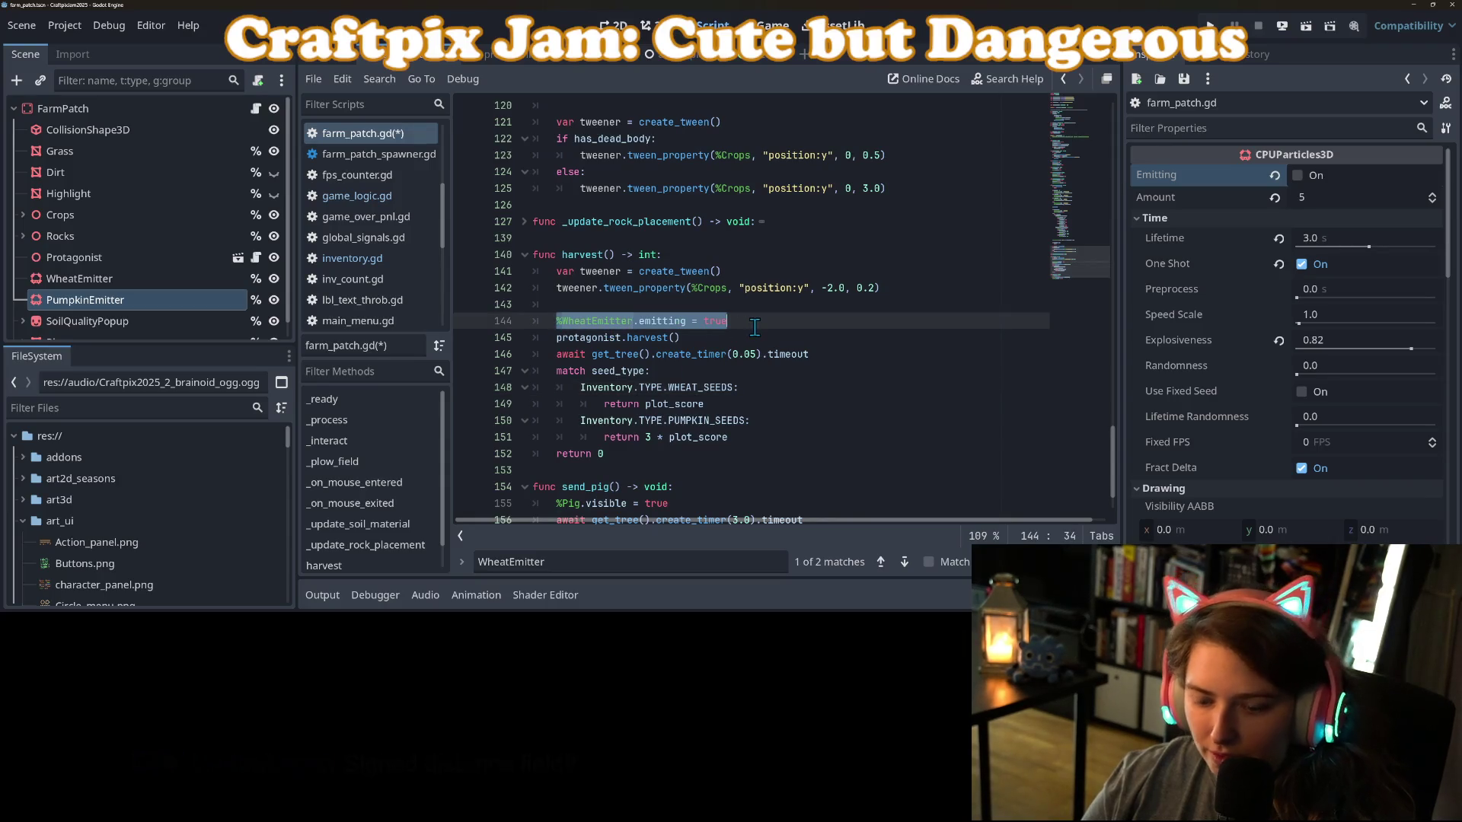
key("ctrl+x")
left_click(773, 387)
key("Return")
key("ctrl+v")
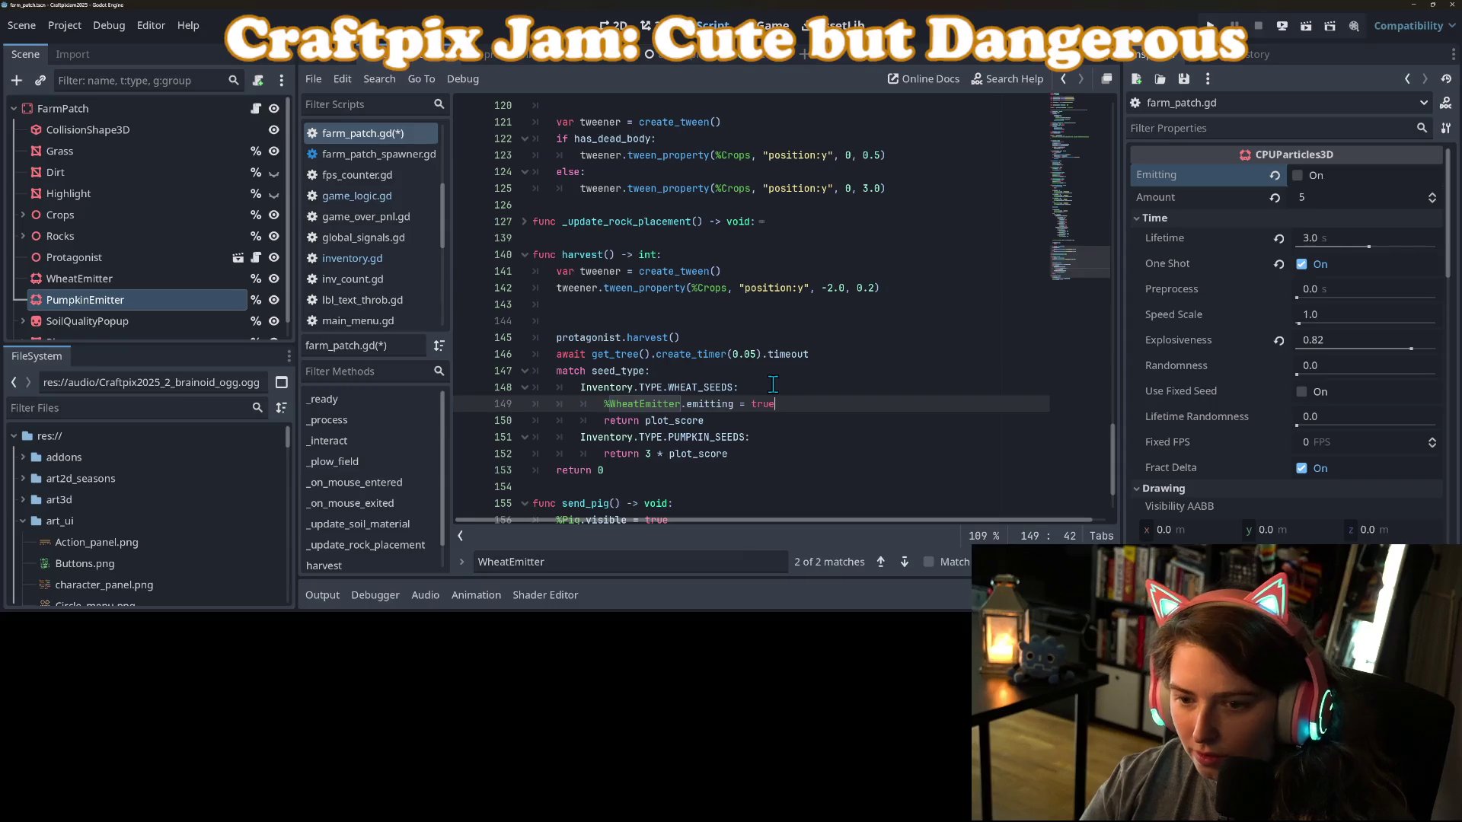
left_click(648, 322)
key("BackSpace")
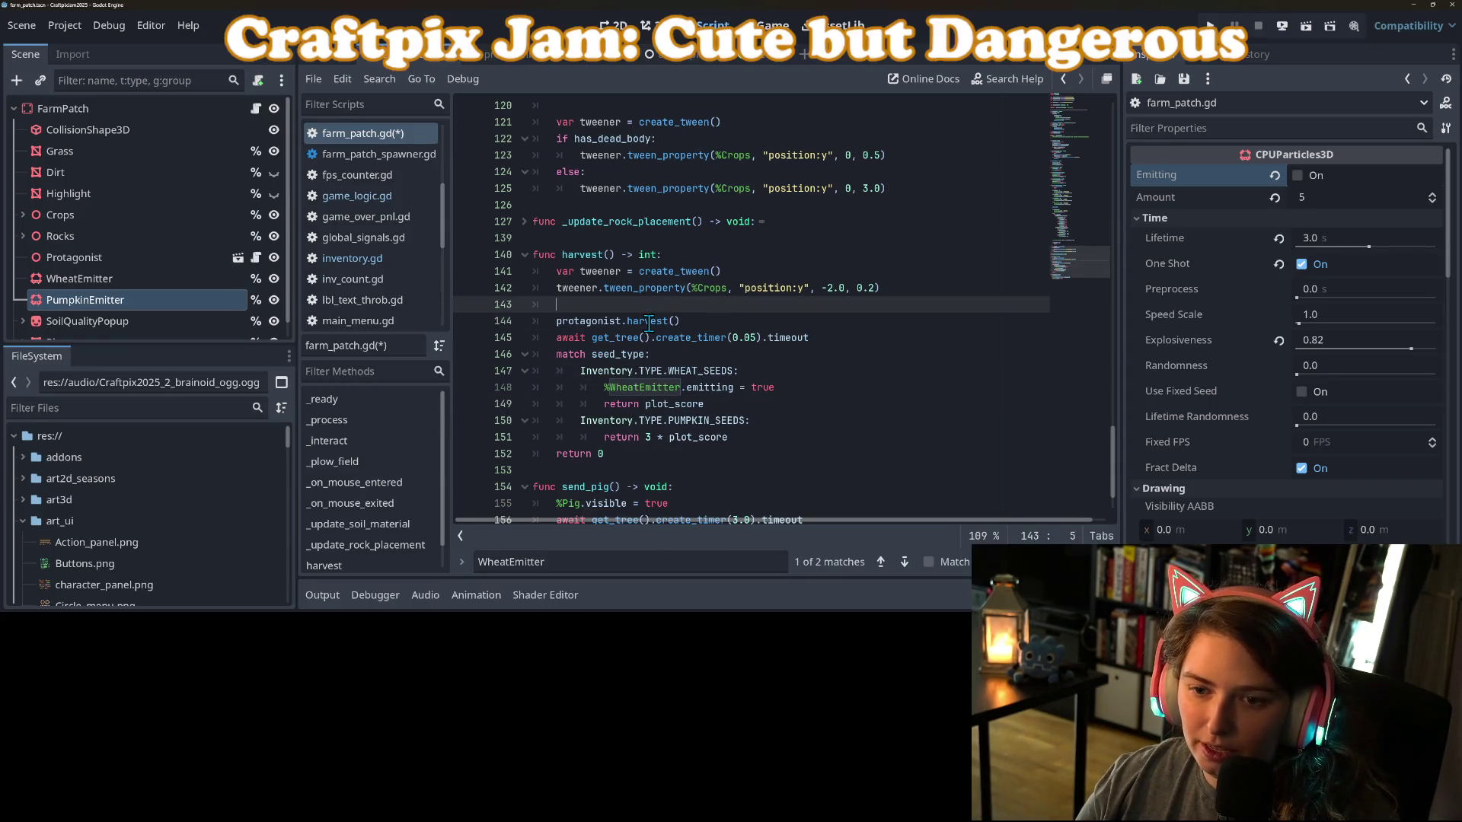
key("BackSpace")
Restore the match seed_type block below the crops tween line using undo and redo.
left_click(655, 341)
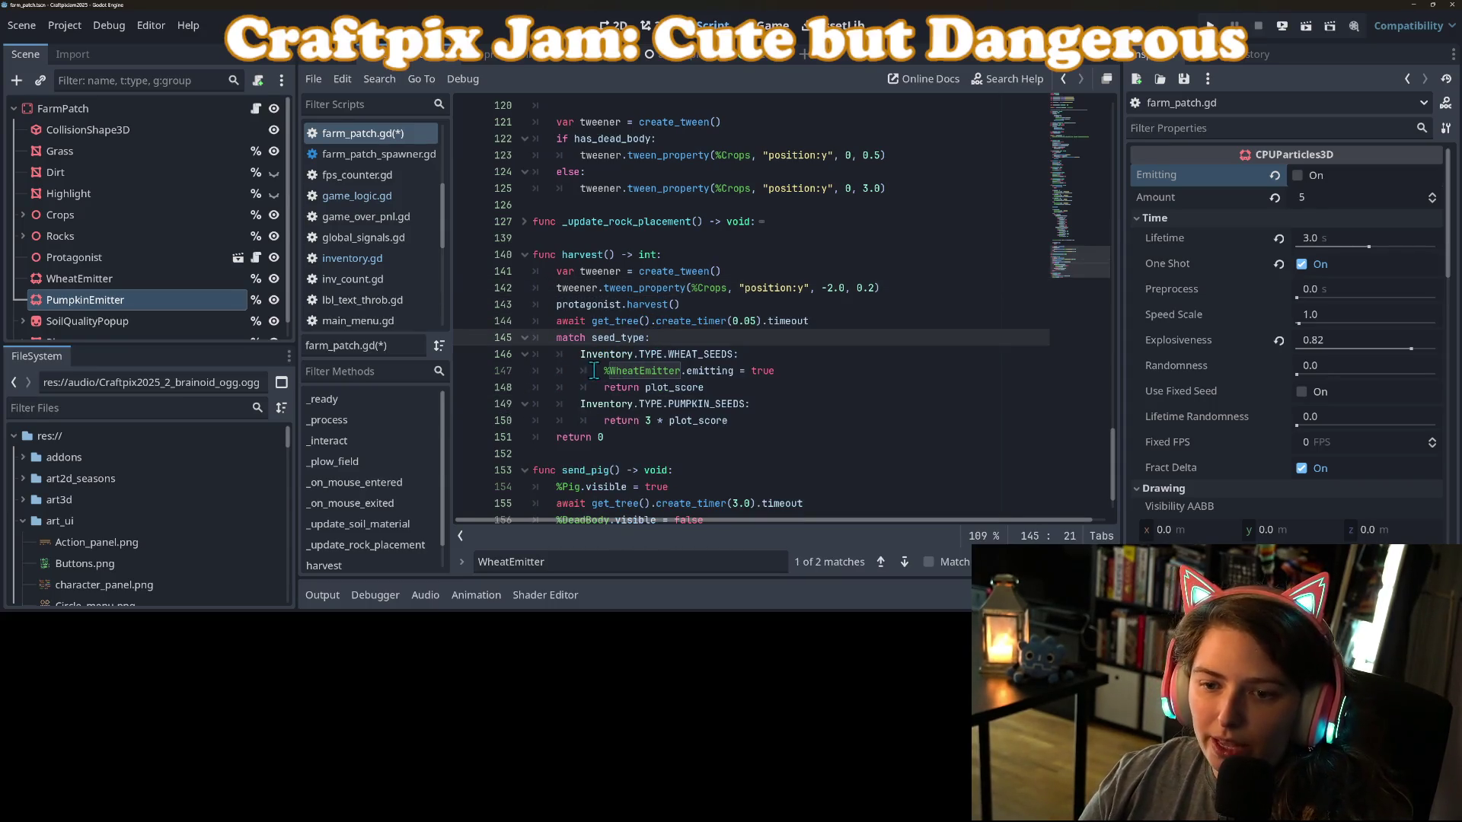
left_click_drag(603, 371, 777, 372)
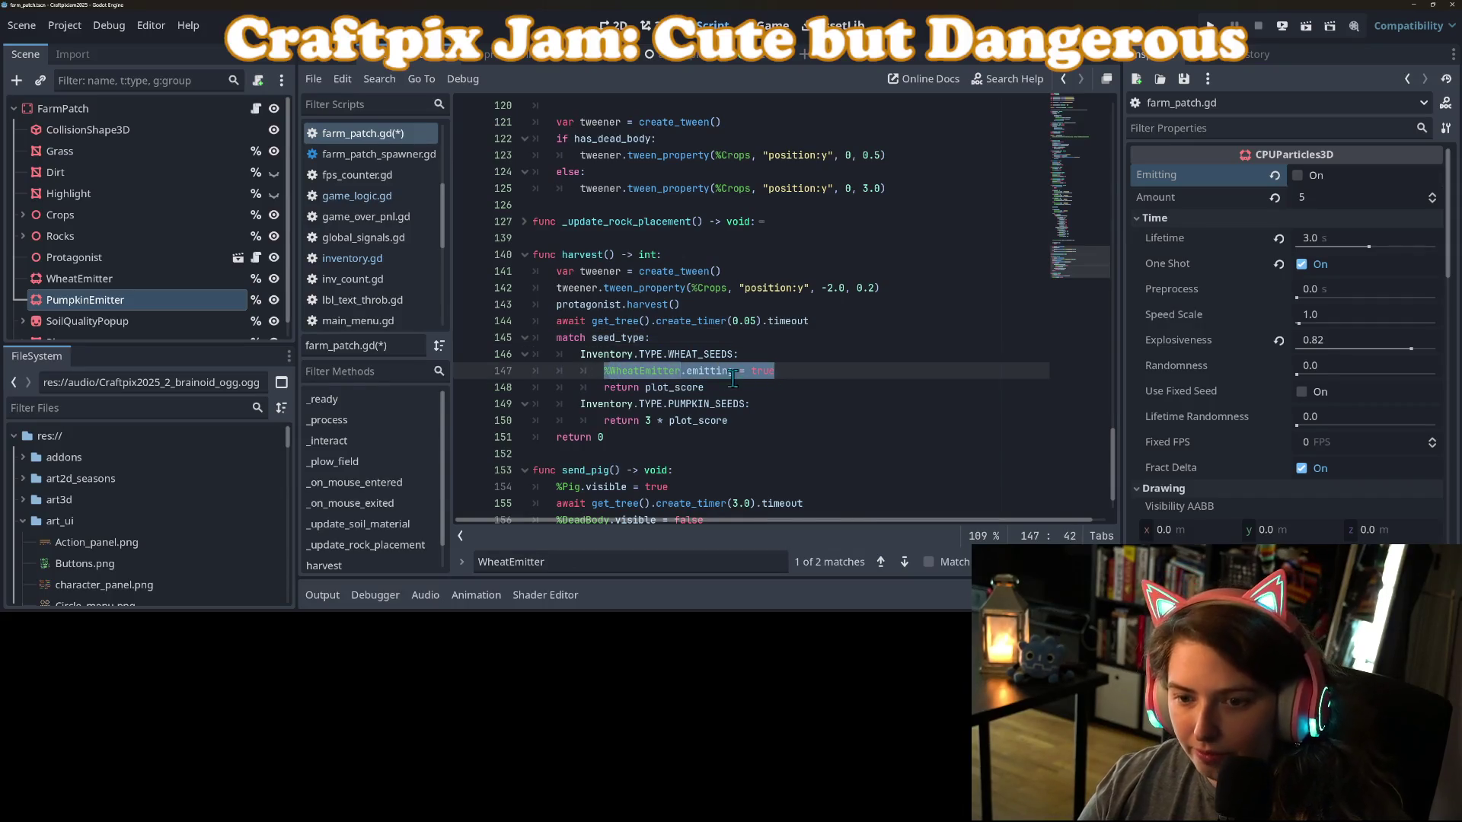
left_click_drag(557, 339, 751, 420)
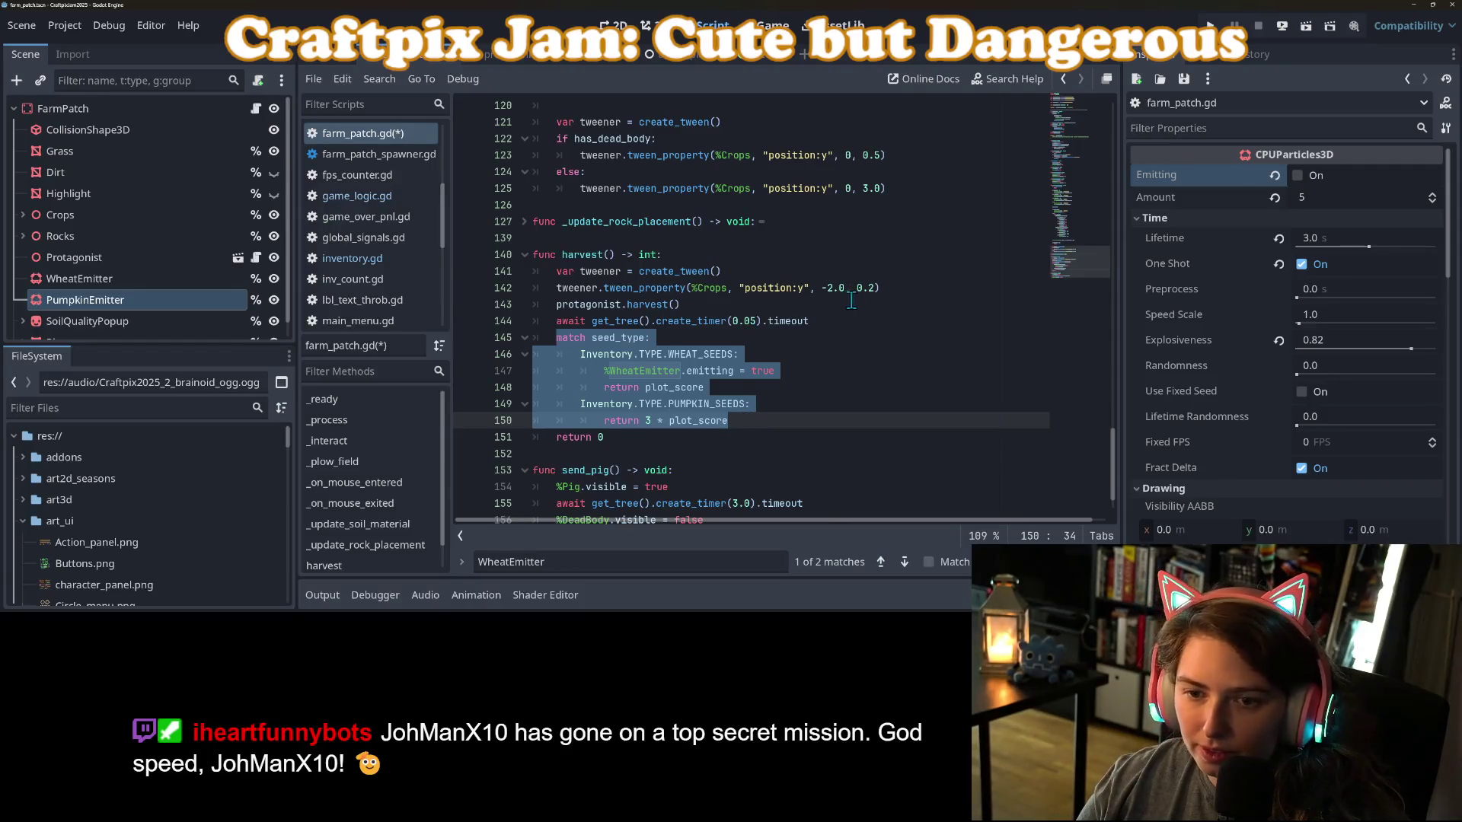
left_click(903, 293)
key("ctrl+shift+Return")
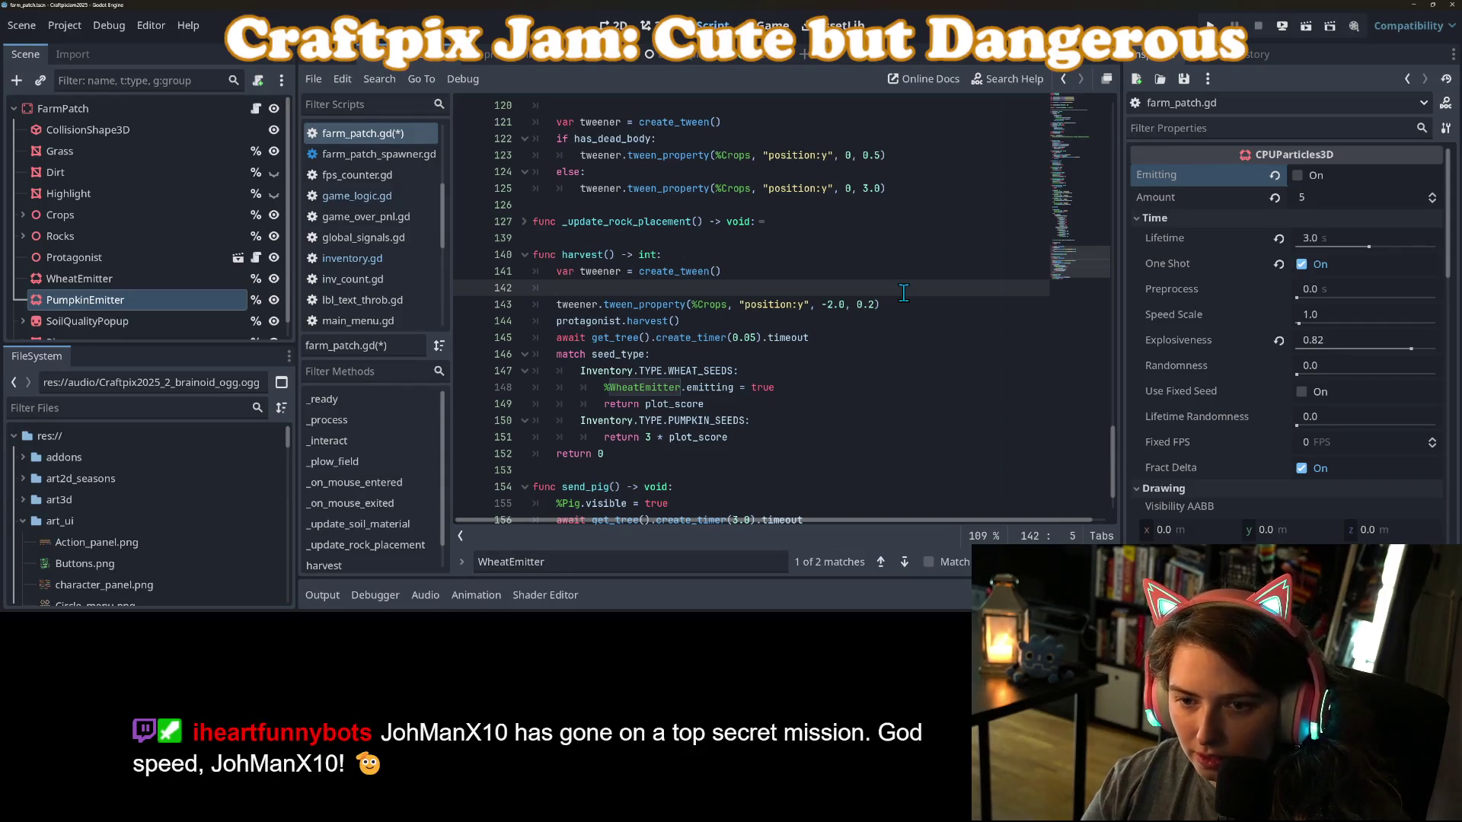
key("BackSpace")
key("BackSpace")
key("ctrl+z")
key("ctrl+z")
key("ctrl+z")
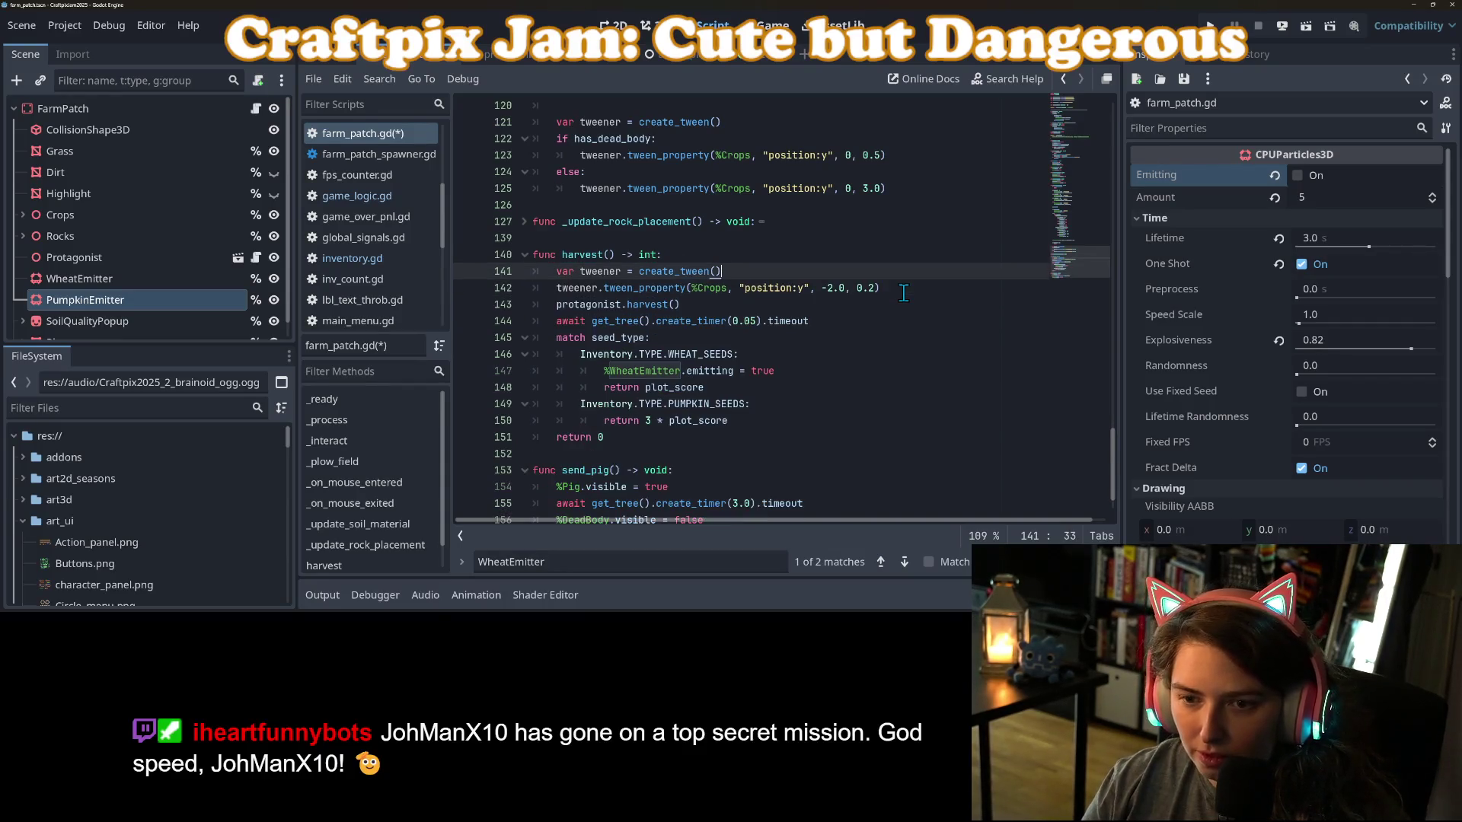
key("ctrl+y")
key("ctrl+y")
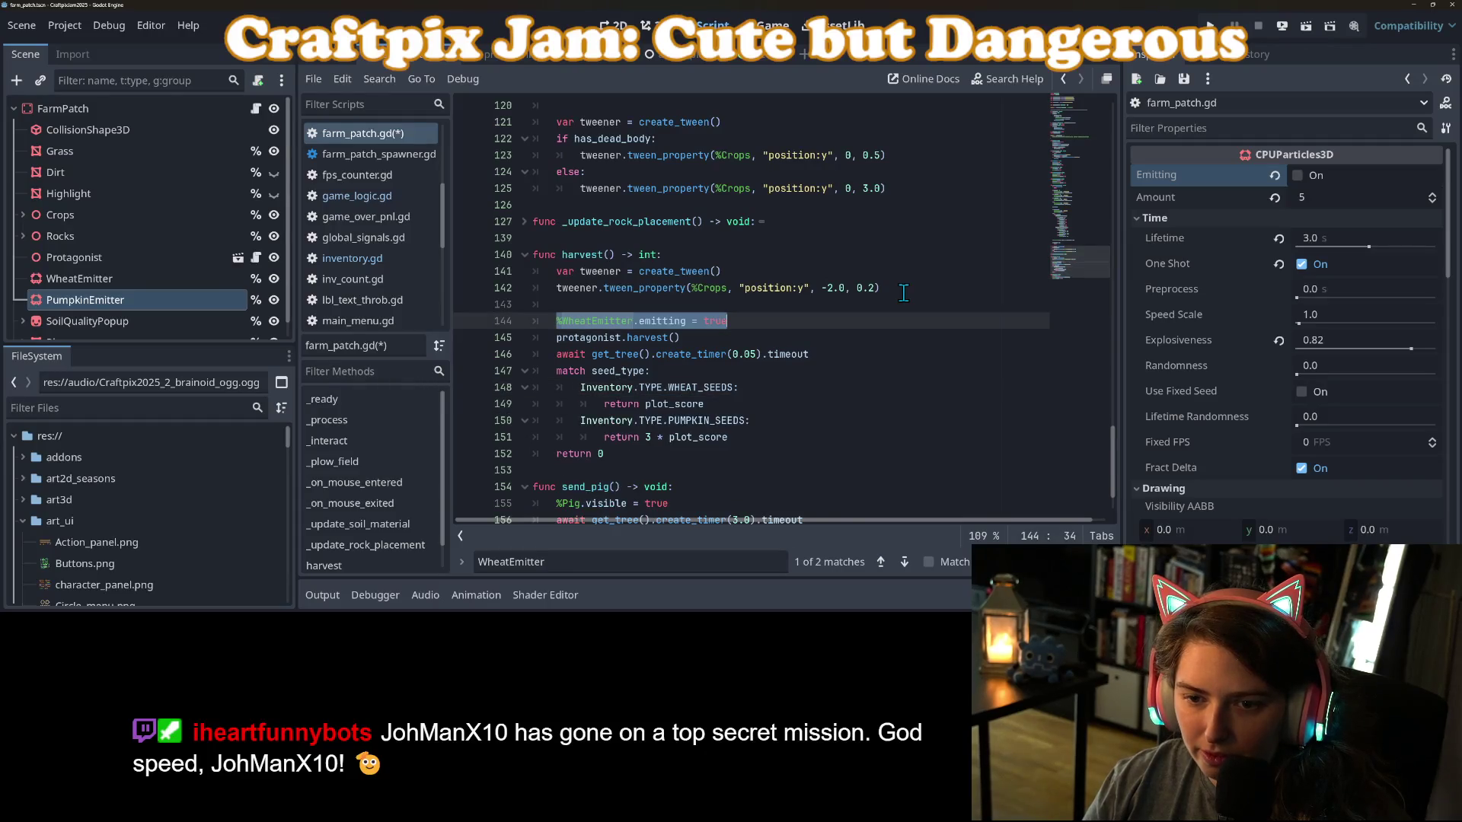
key("ctrl+y")
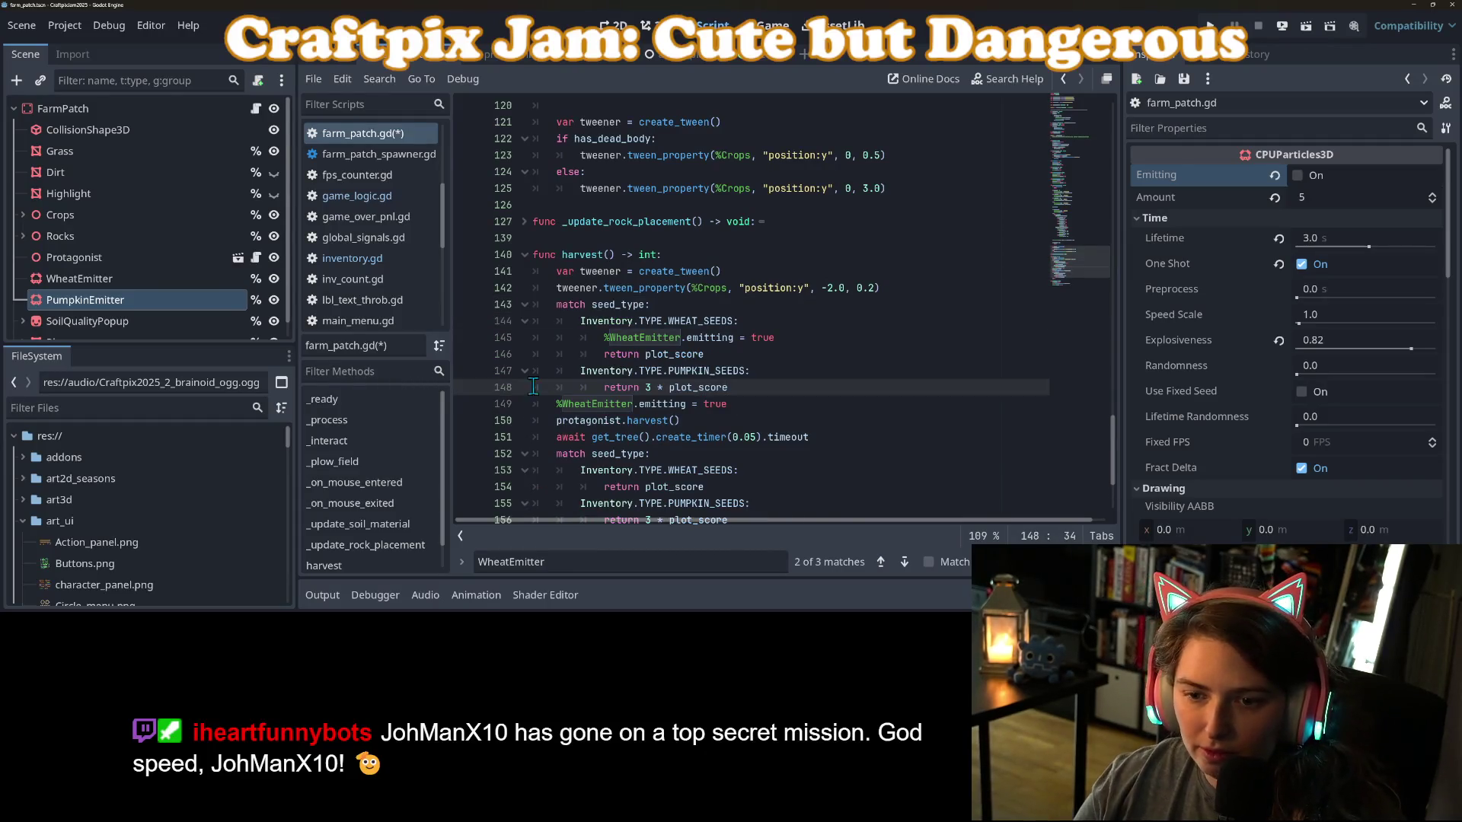
Delete both return plot_score lines, switch the pumpkin branch to PumpkinEmitter, and save farm_patch.gd.
left_click(732, 358)
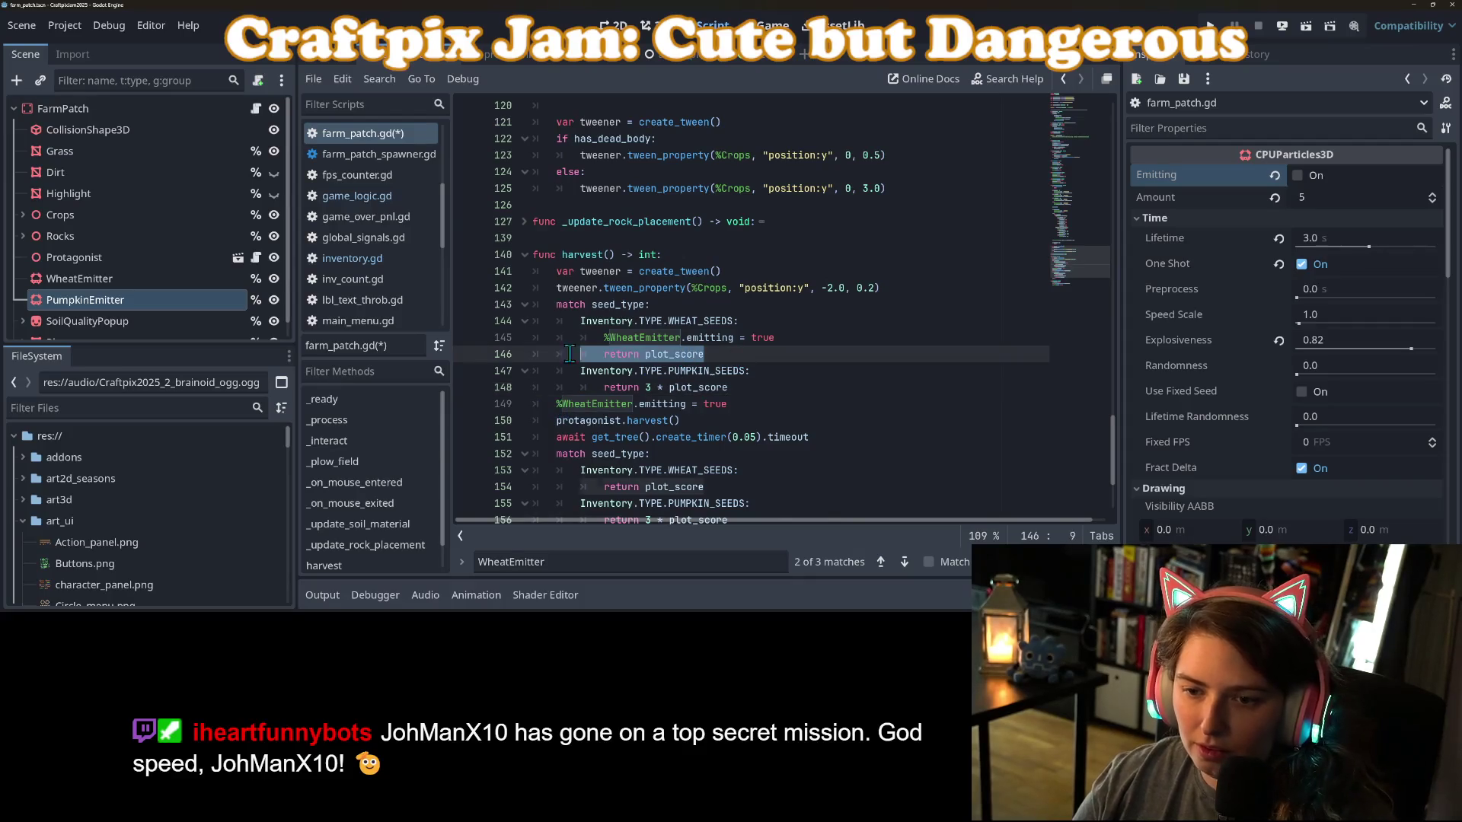
key("ctrl+shift+k")
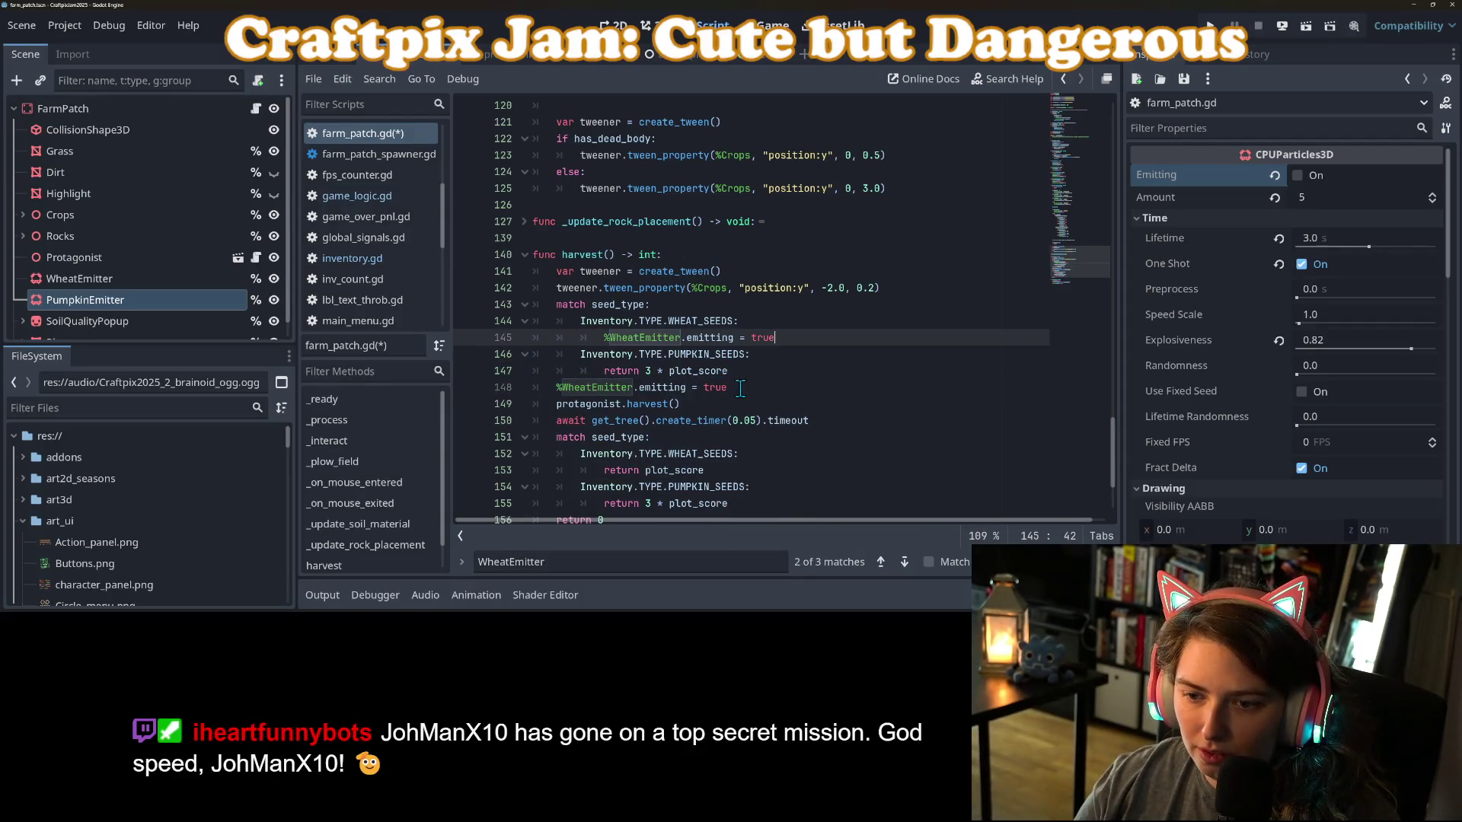
left_click_drag(555, 386, 622, 371)
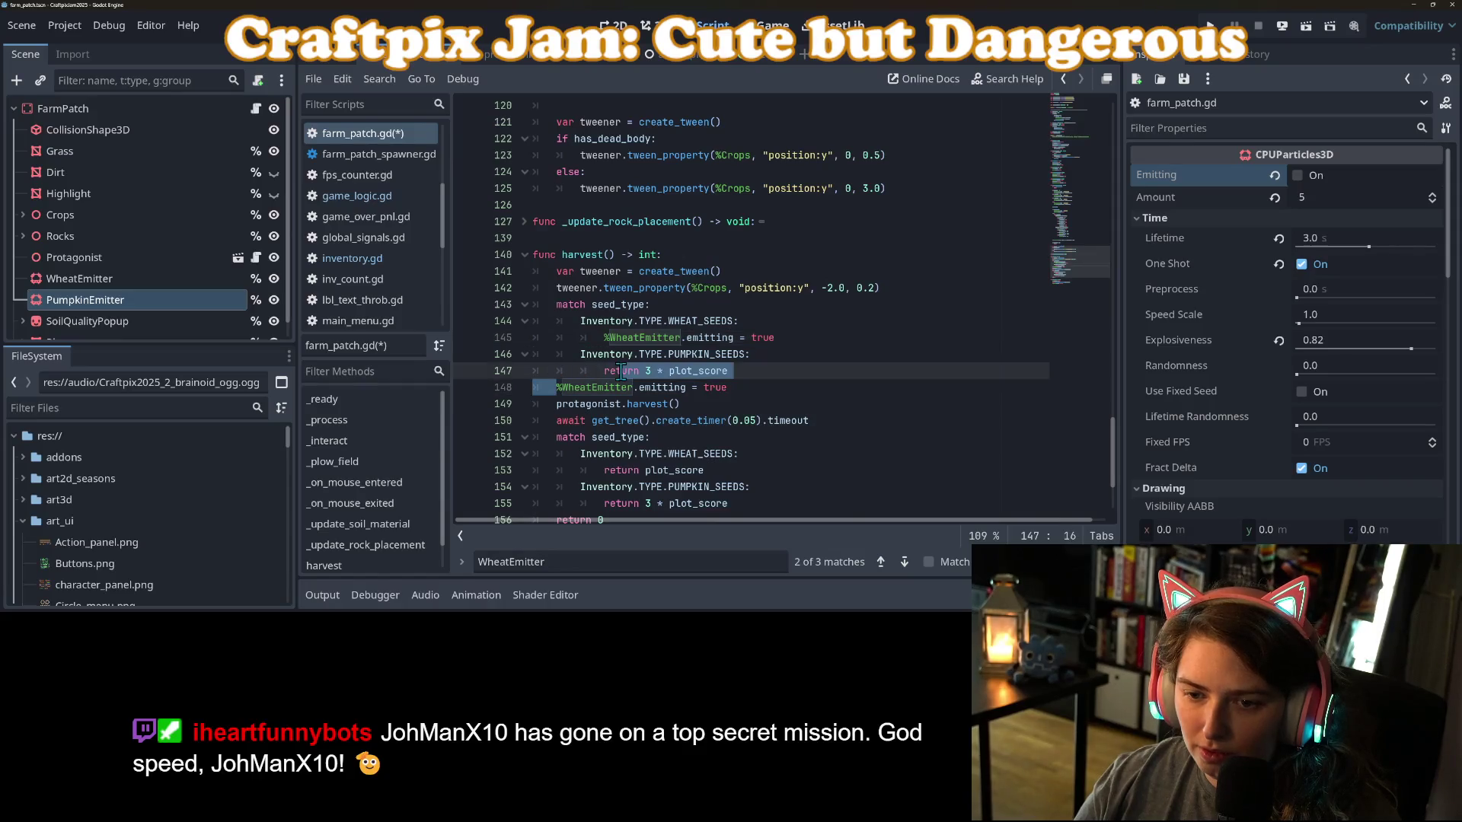
key("BackSpace")
double_click(658, 371)
type("Pump")
key("Down")
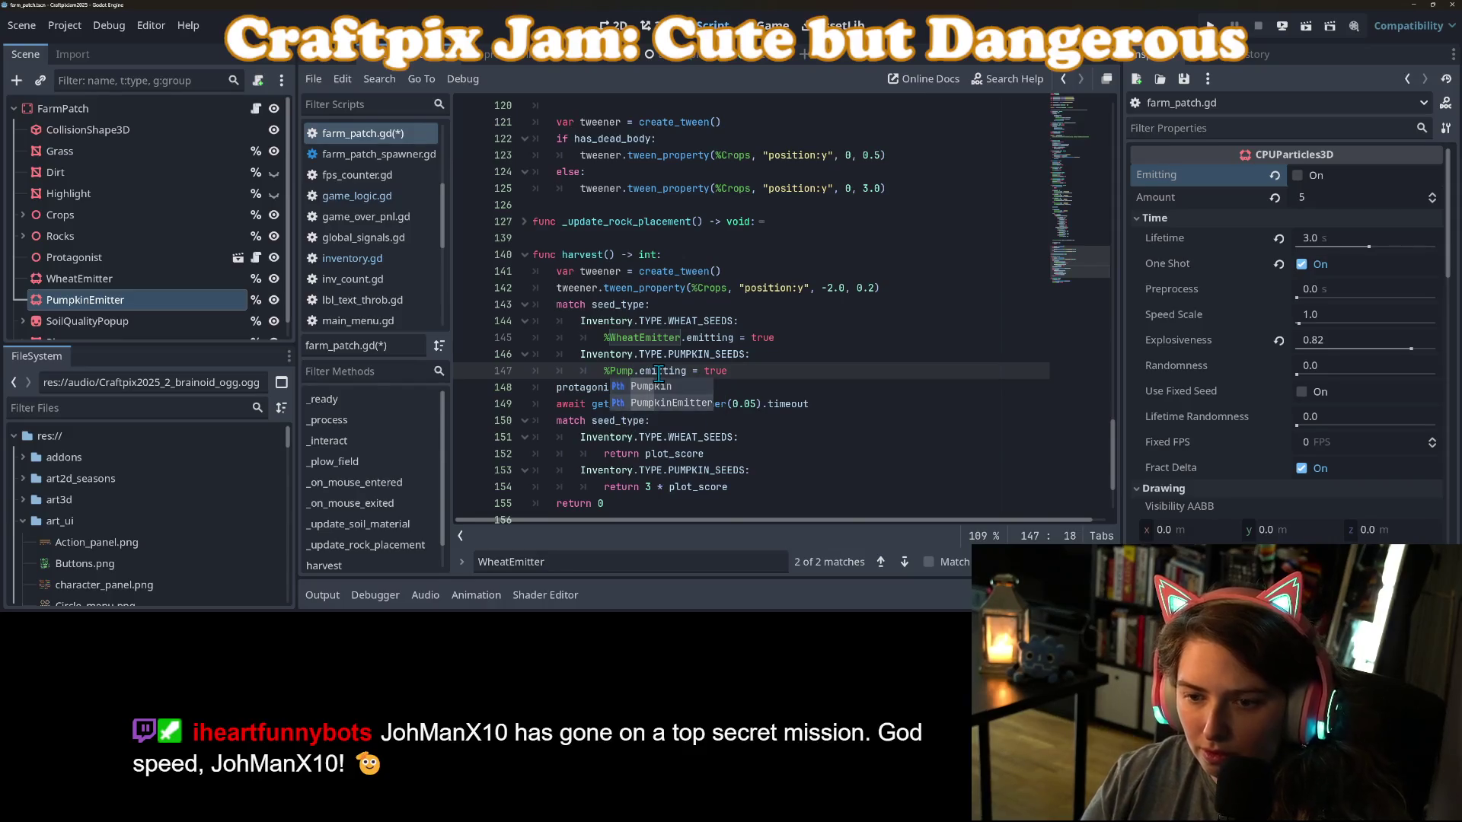
key("Return")
key("ctrl+s")
left_click(749, 439)
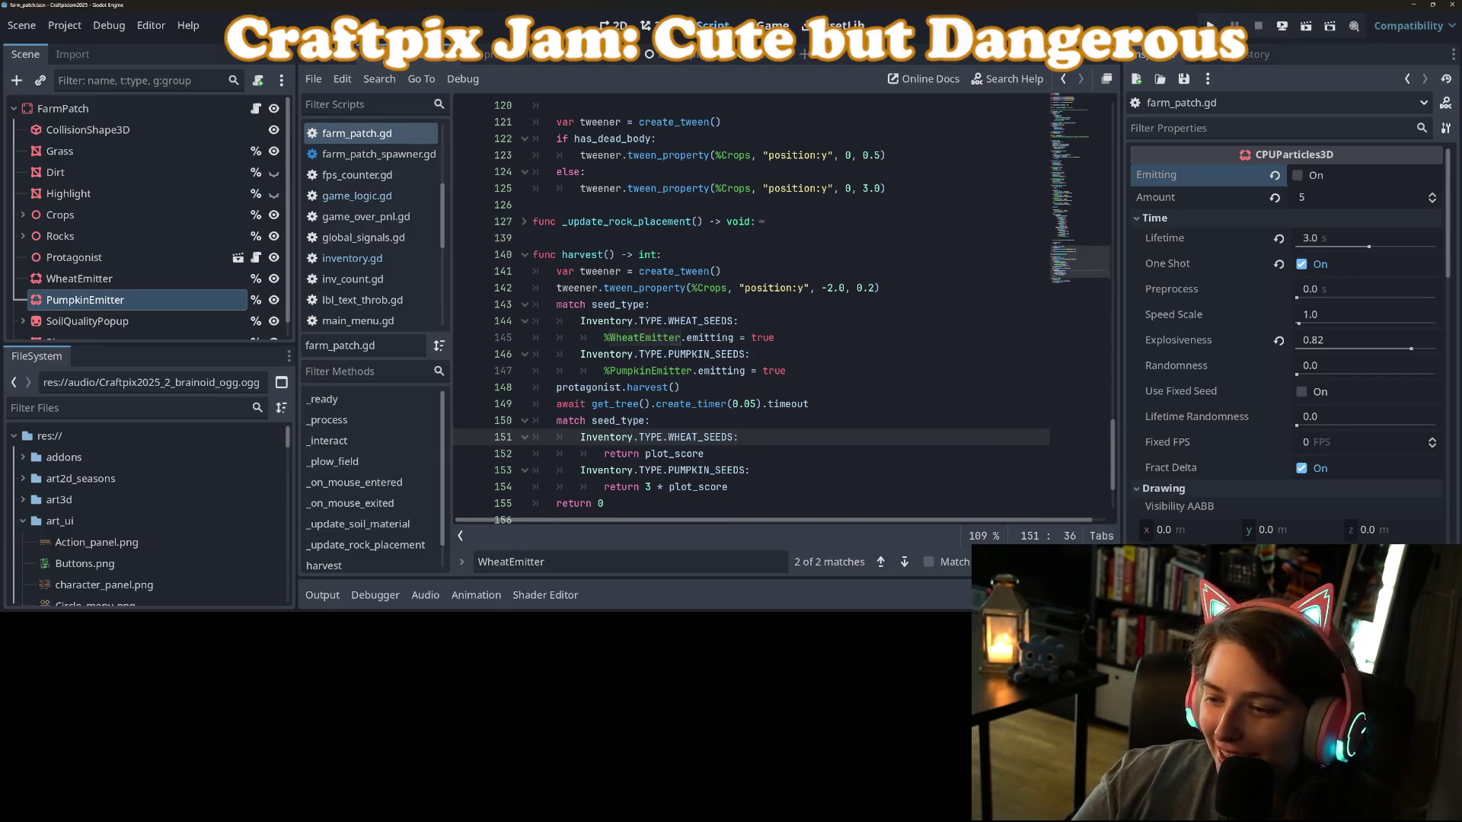
key("Escape")
Run the project, start the game, and buy two packs of Pumpkin Seeds.
left_click(1211, 25)
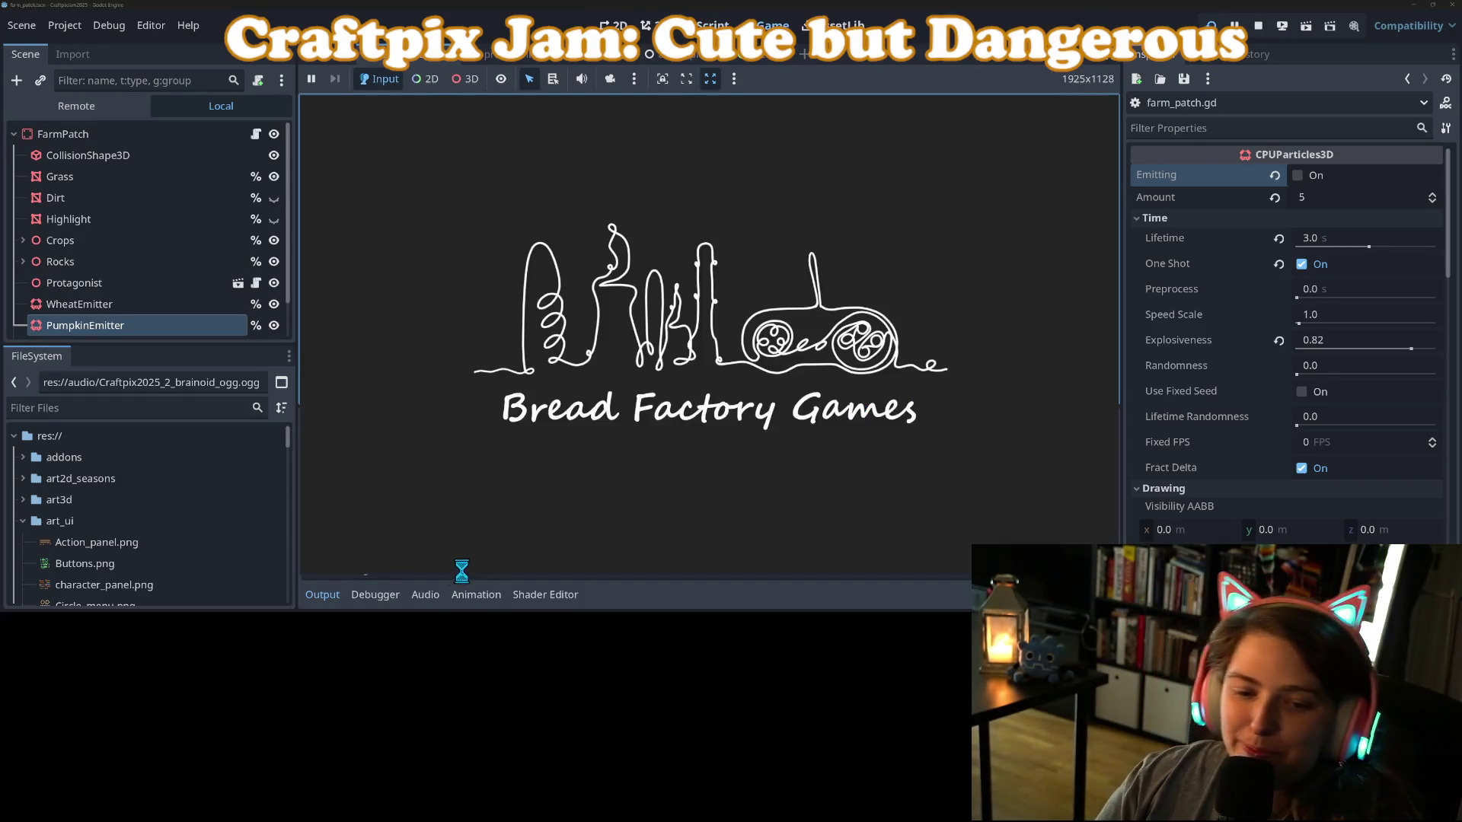
left_click(310, 600)
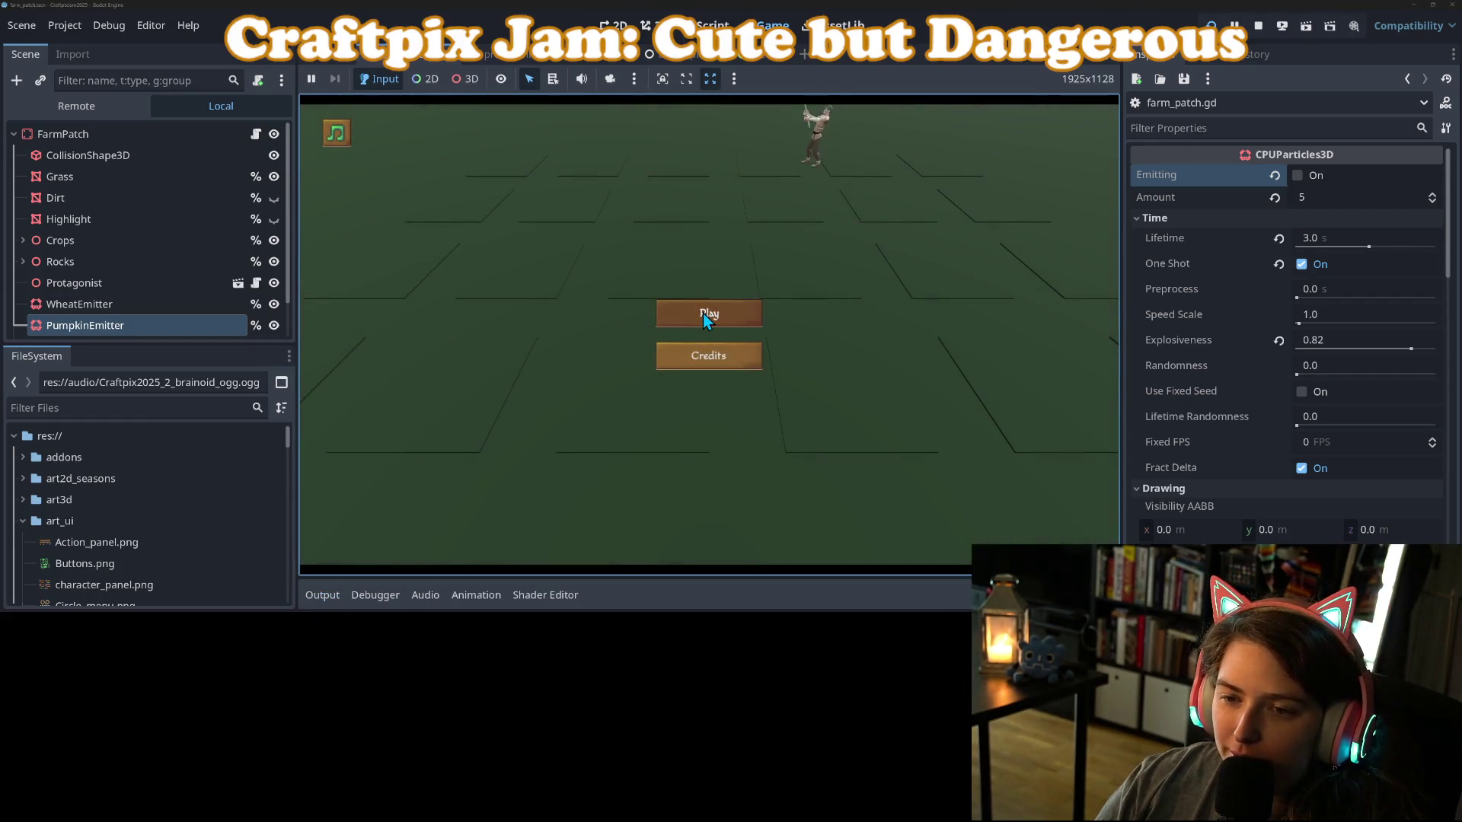
key("Return")
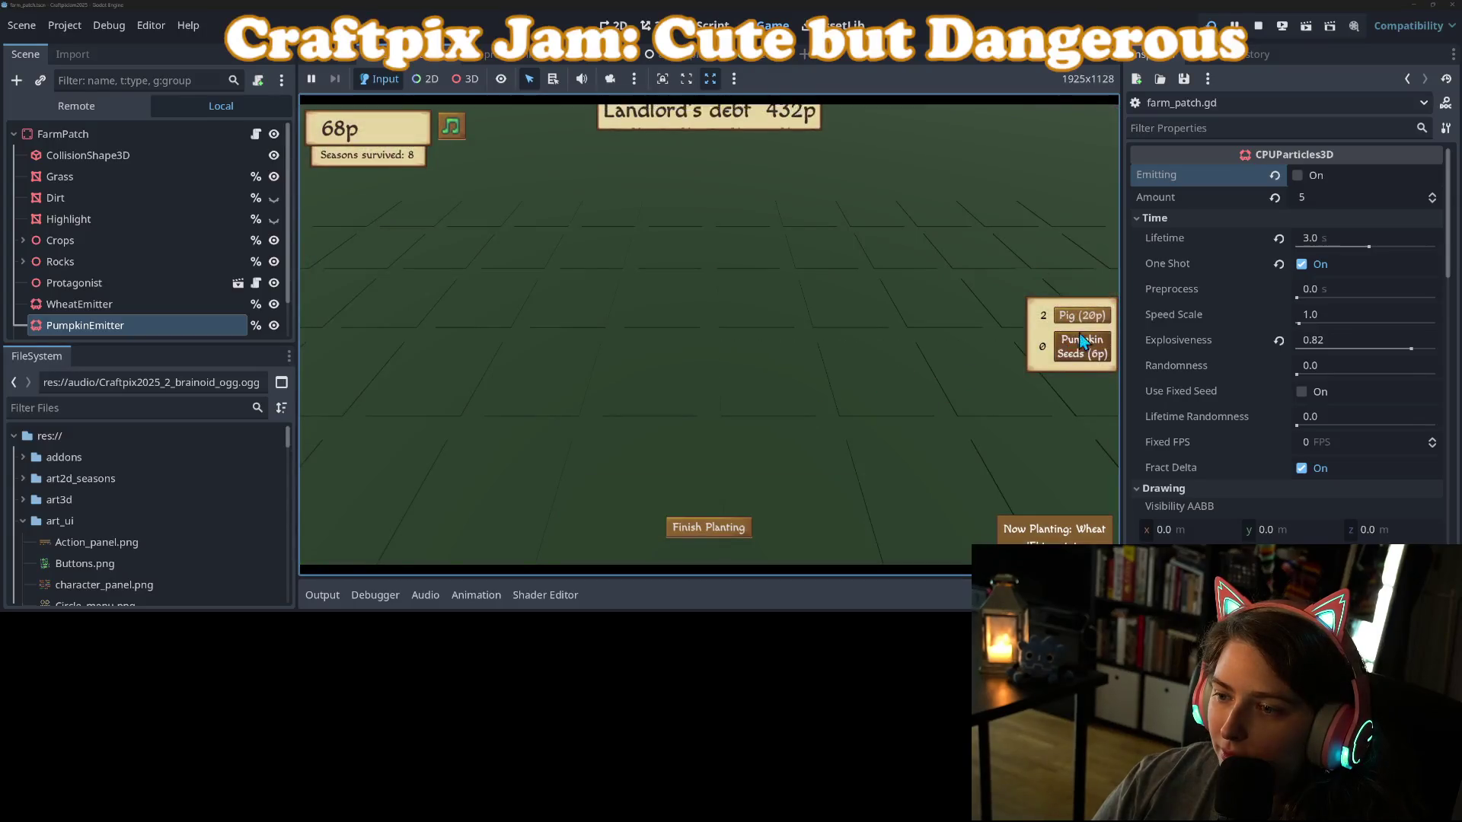
left_click(1083, 344)
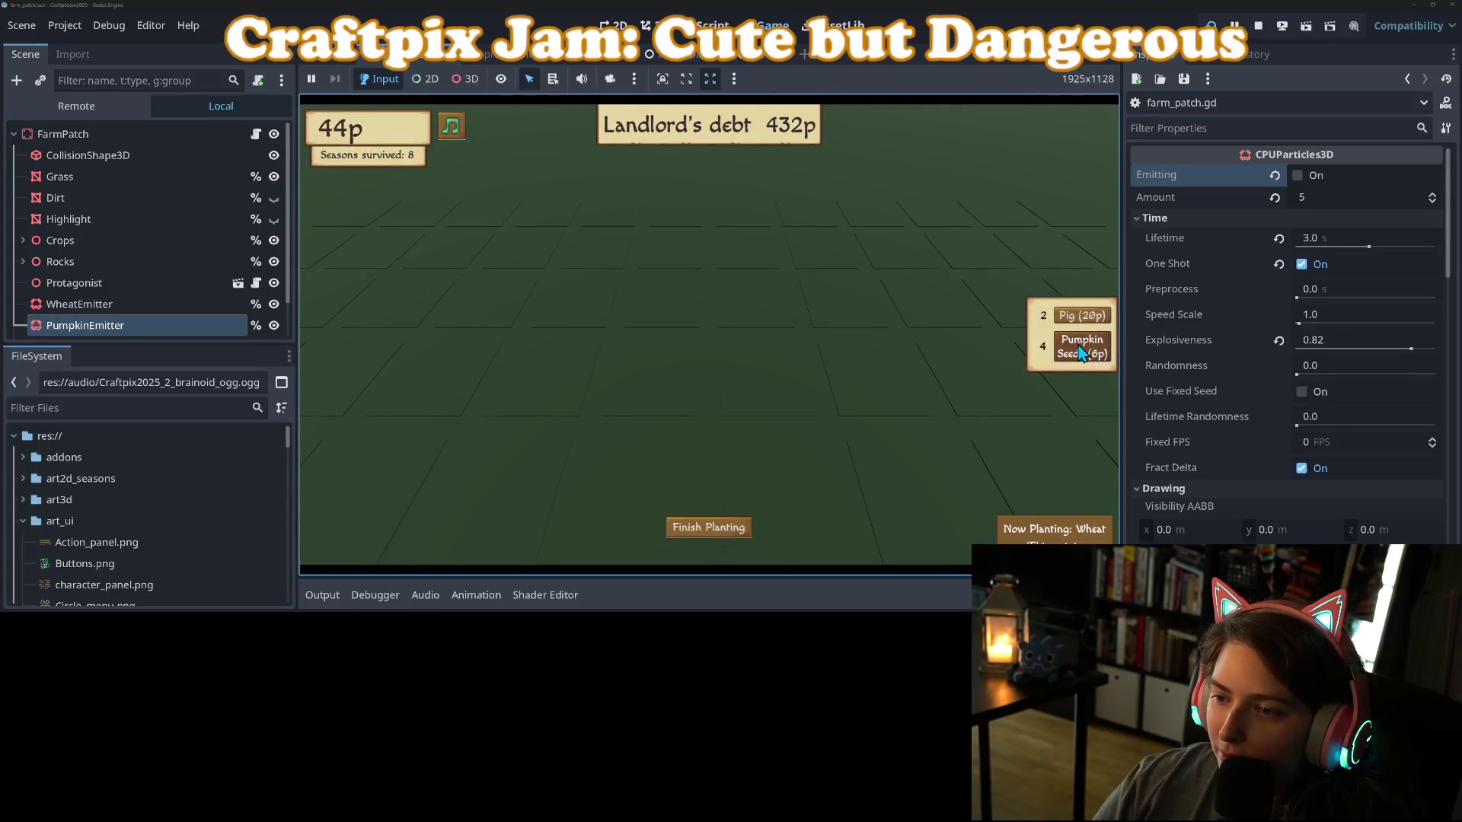
left_click(1067, 343)
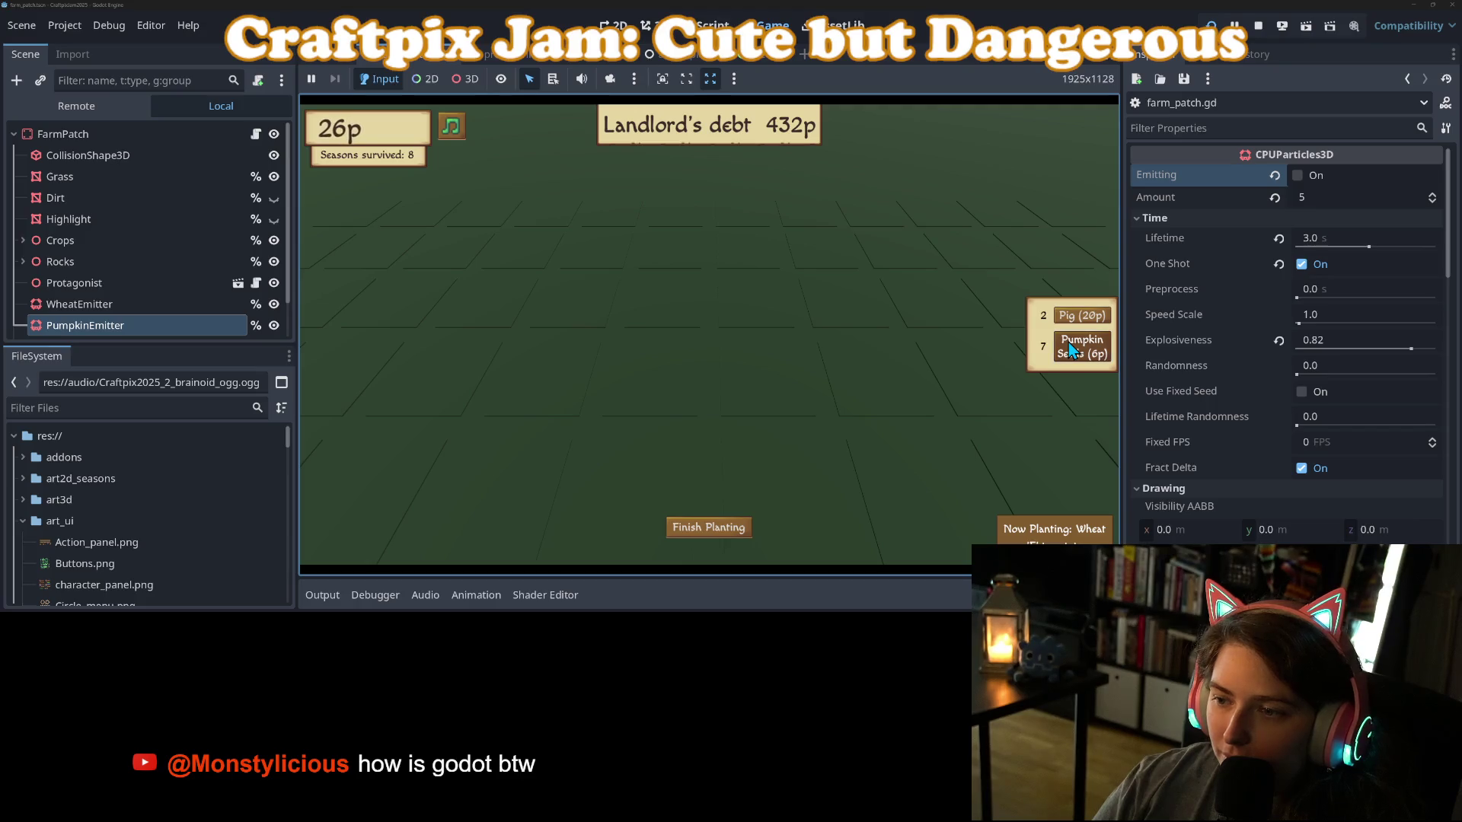
Till a plot and plant pumpkin seeds until the plague ends the run, then reload the scene.
left_click(725, 363)
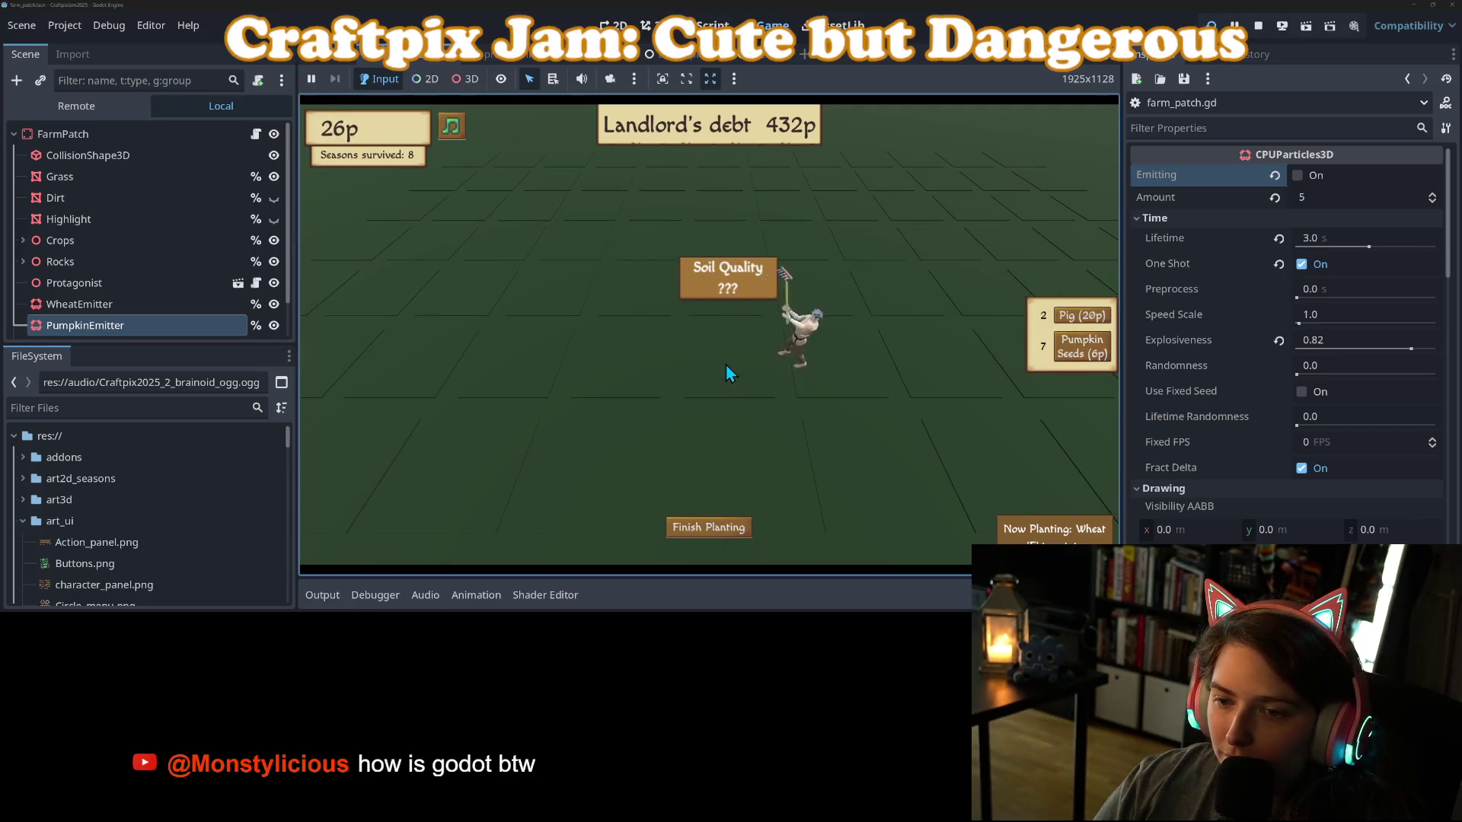
left_click(729, 366)
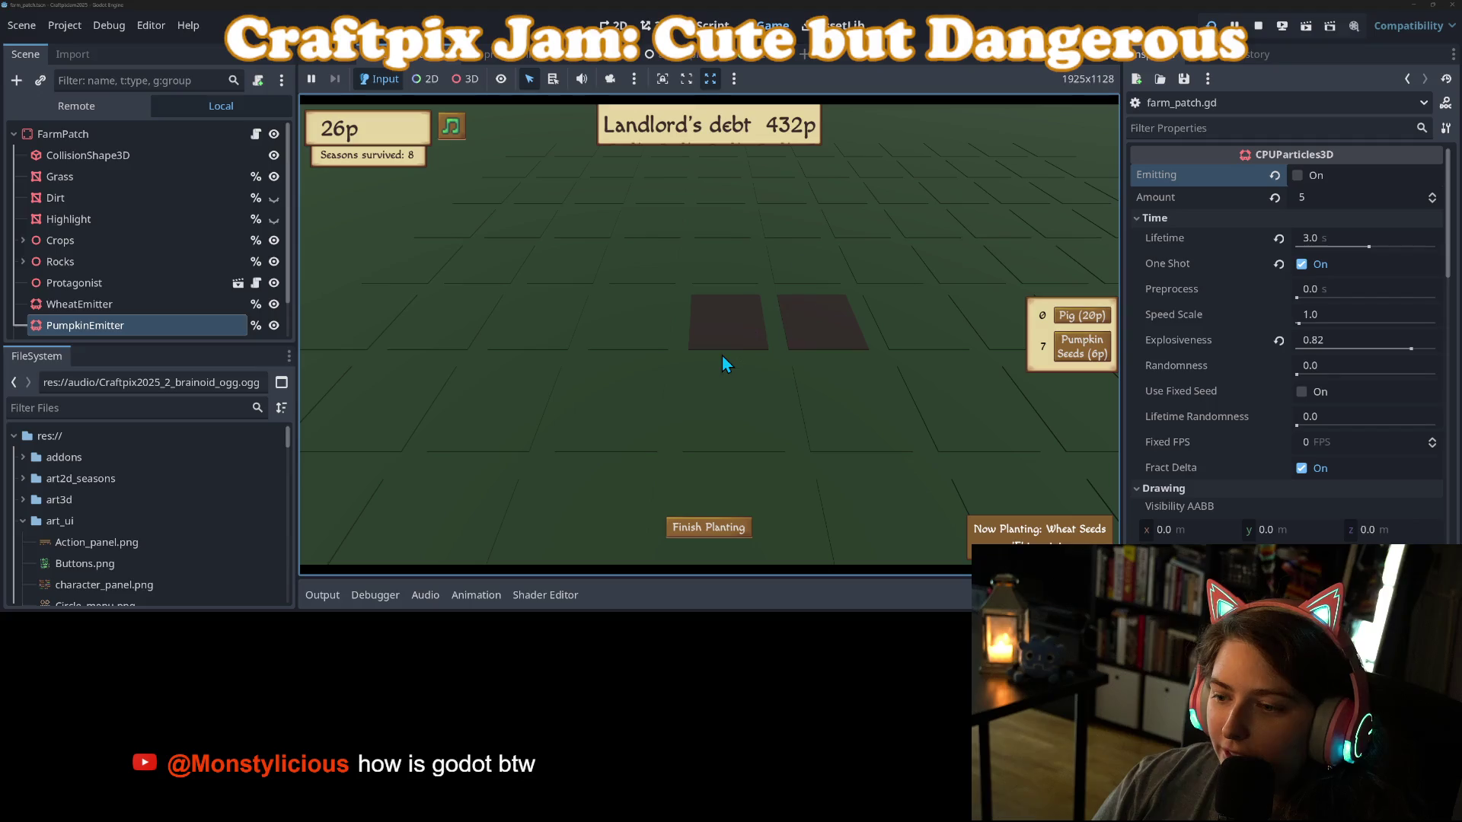
mouse_move(702, 349)
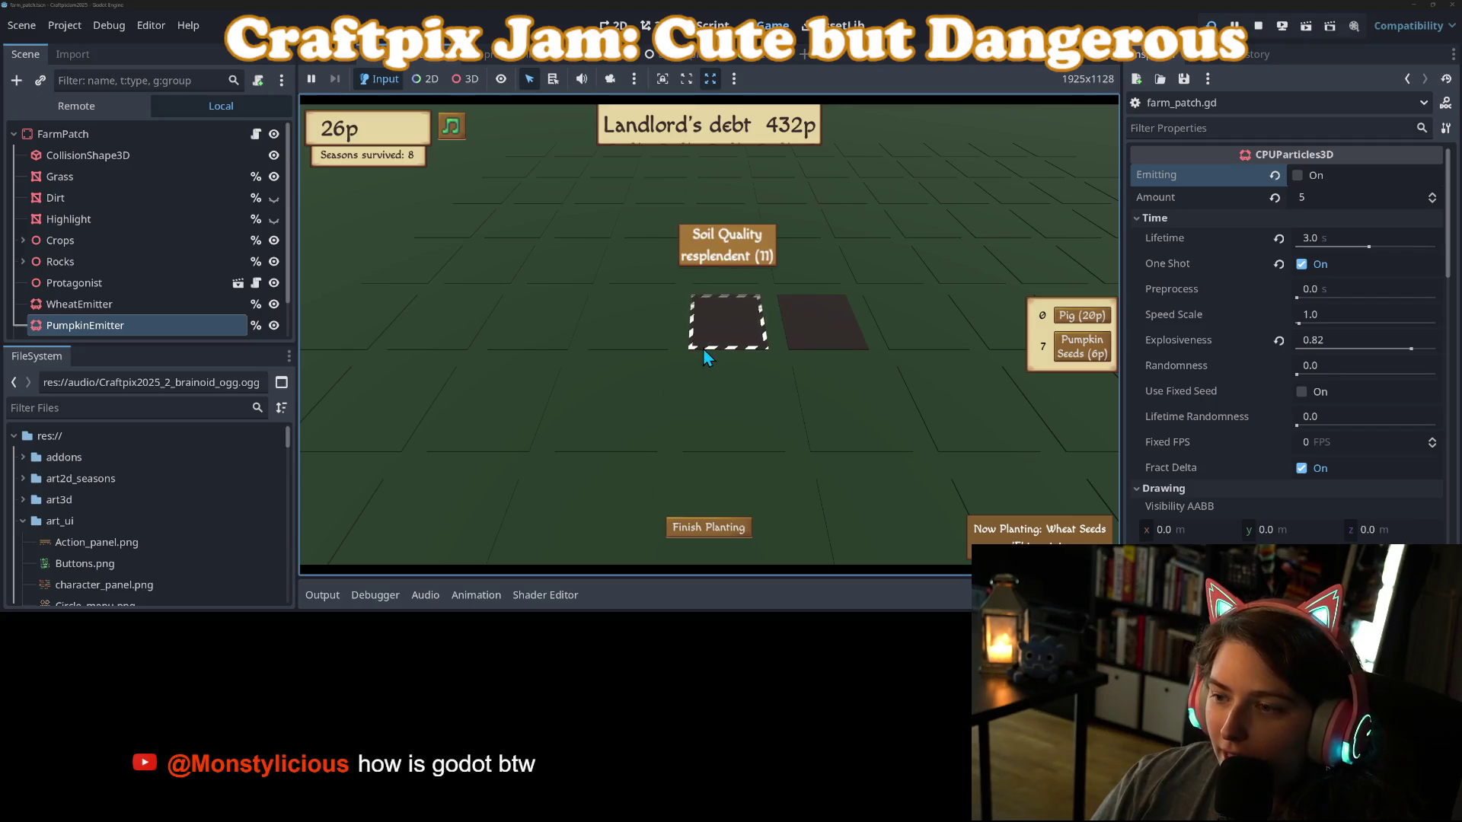
key("Tab")
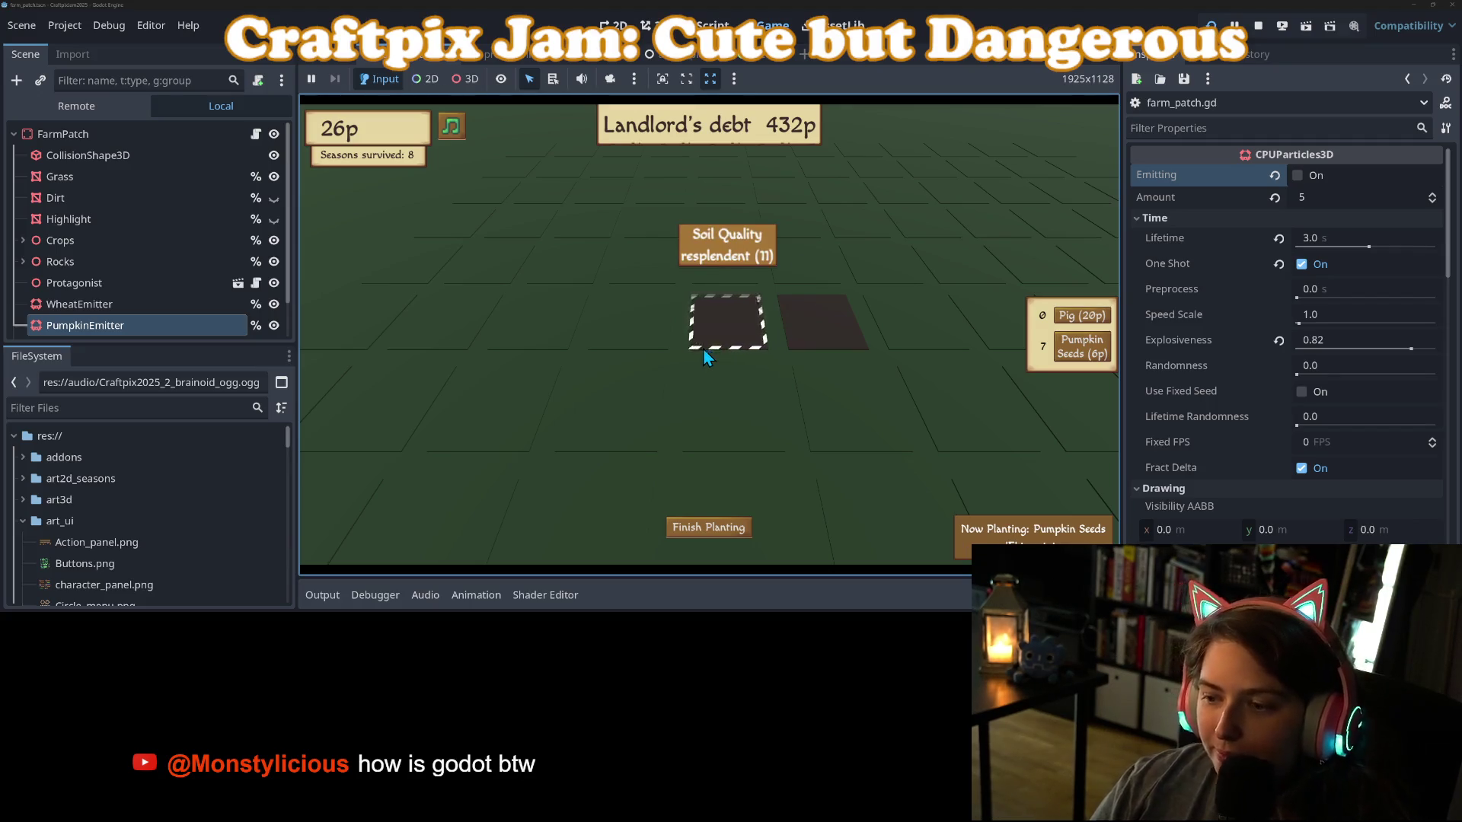
left_click(702, 349)
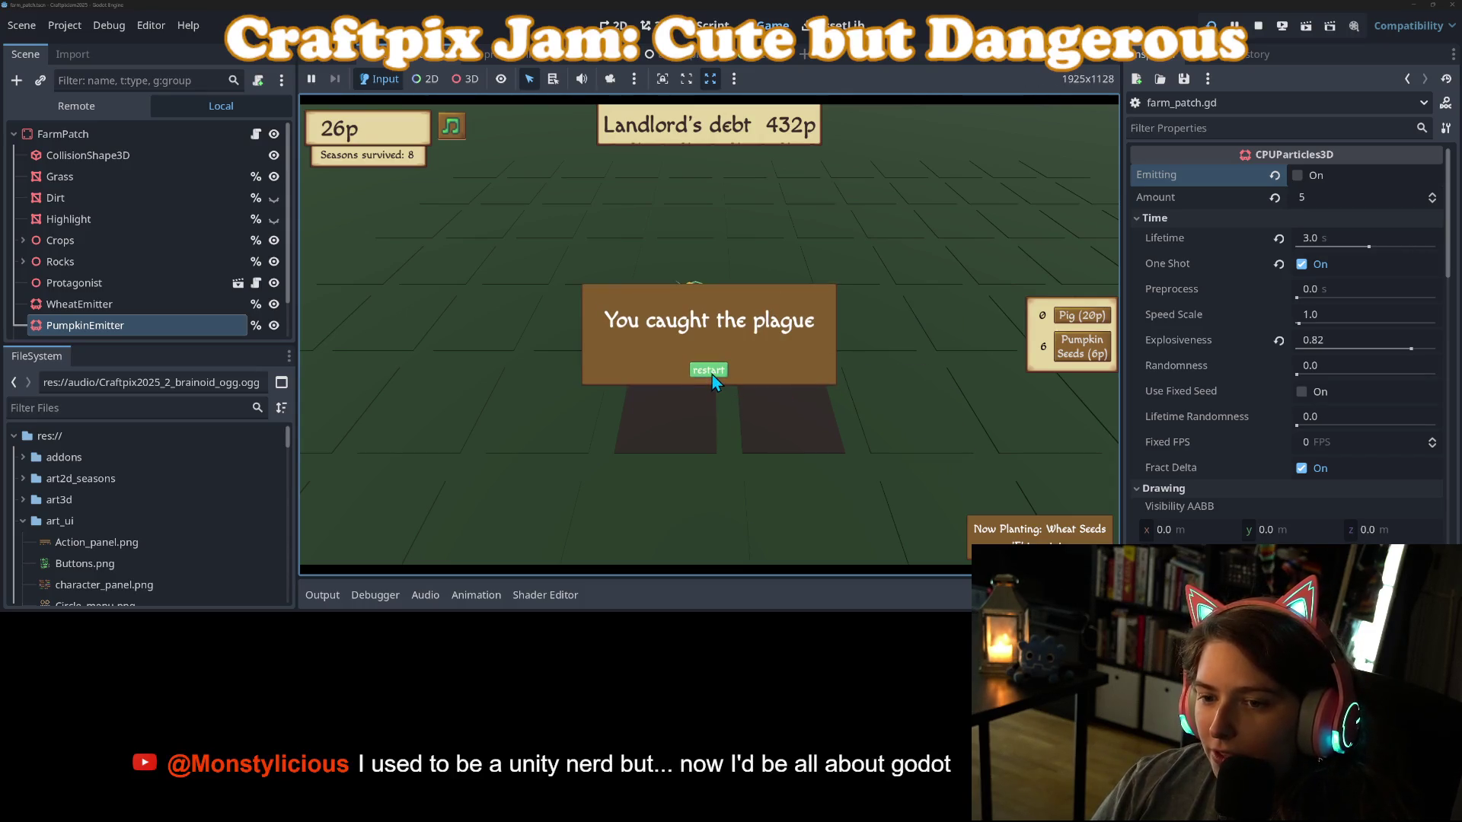
left_click(709, 372)
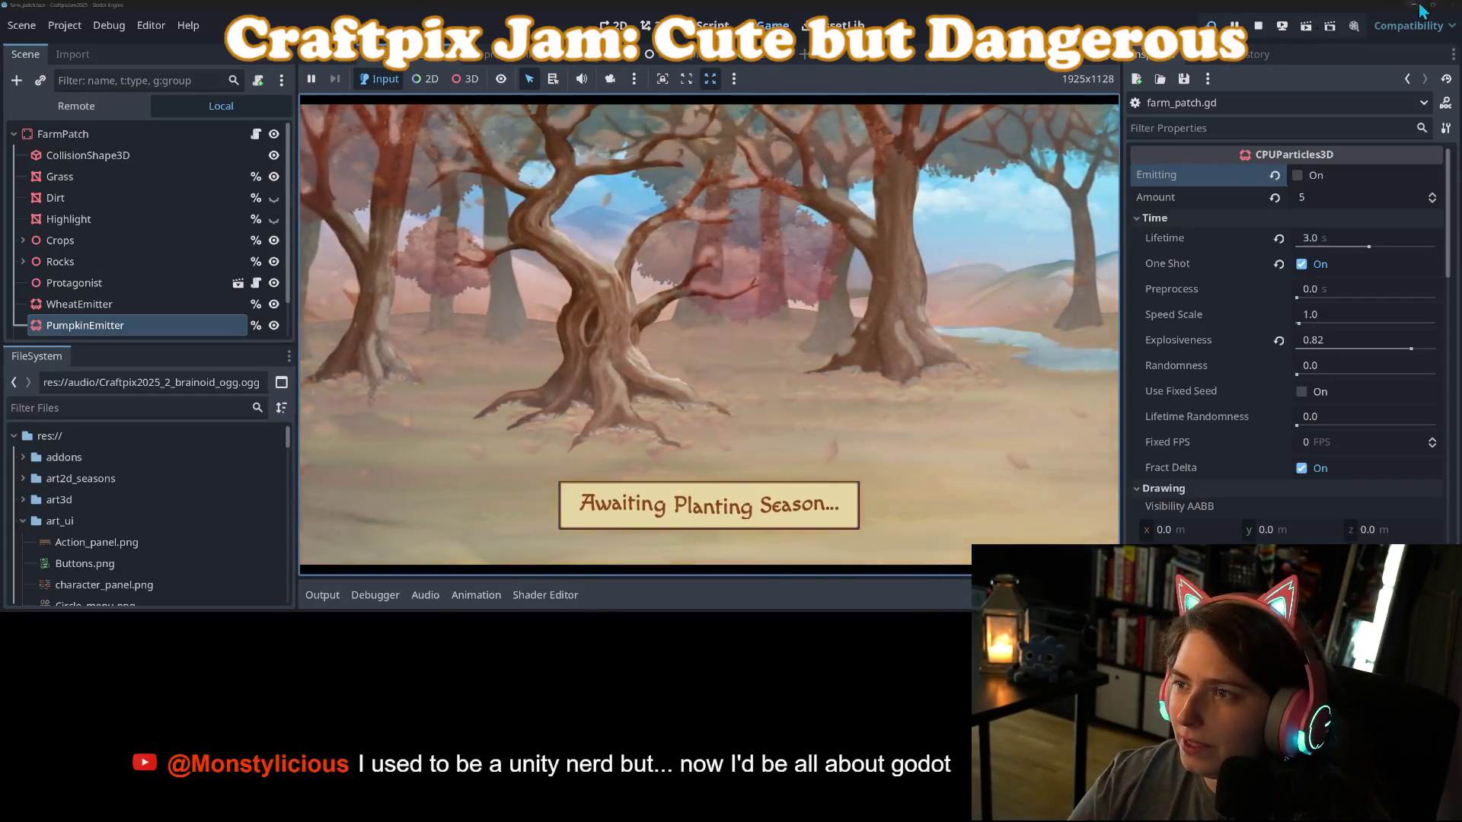
left_click(1212, 25)
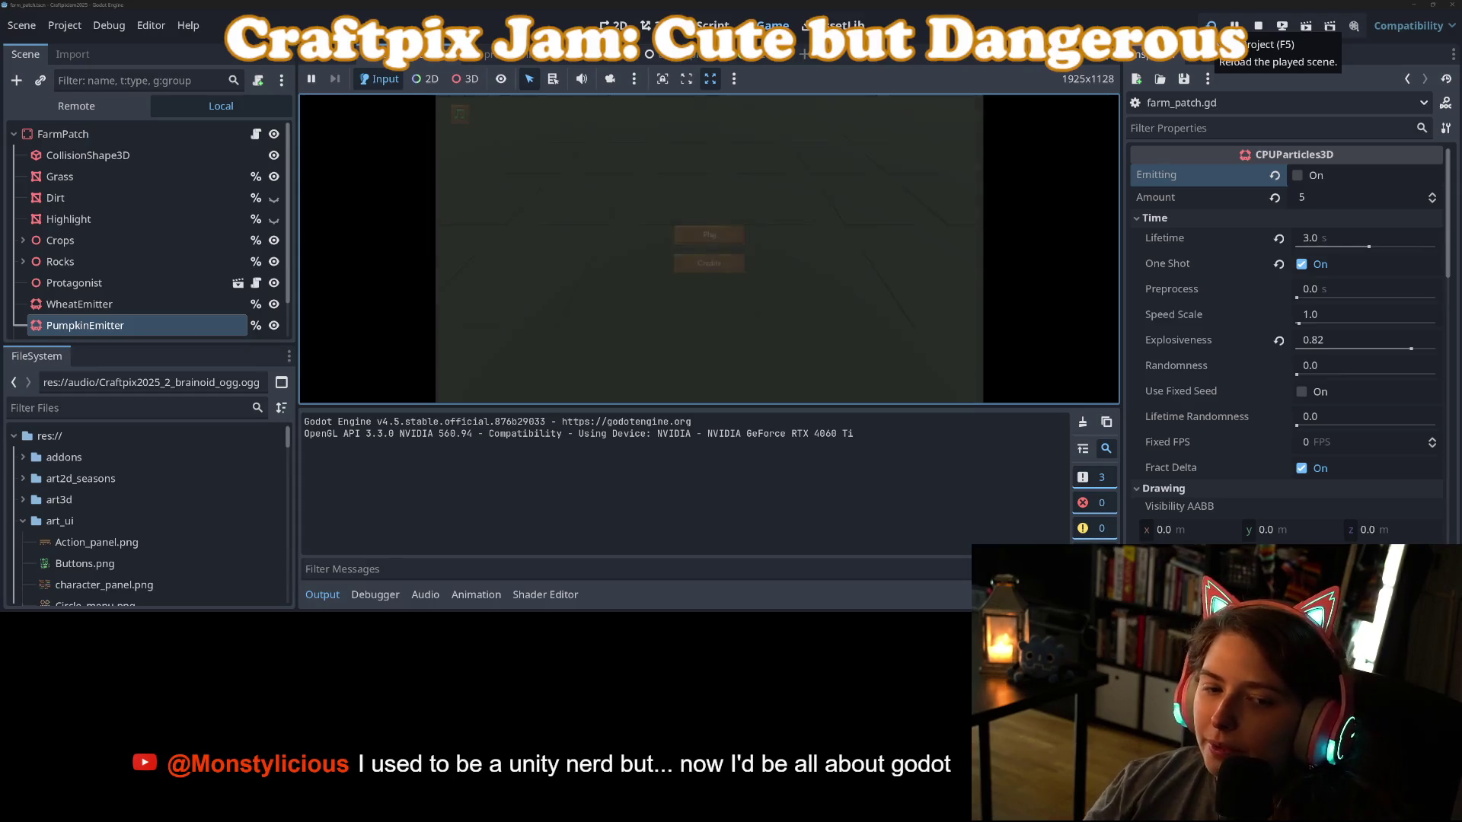
left_click(319, 601)
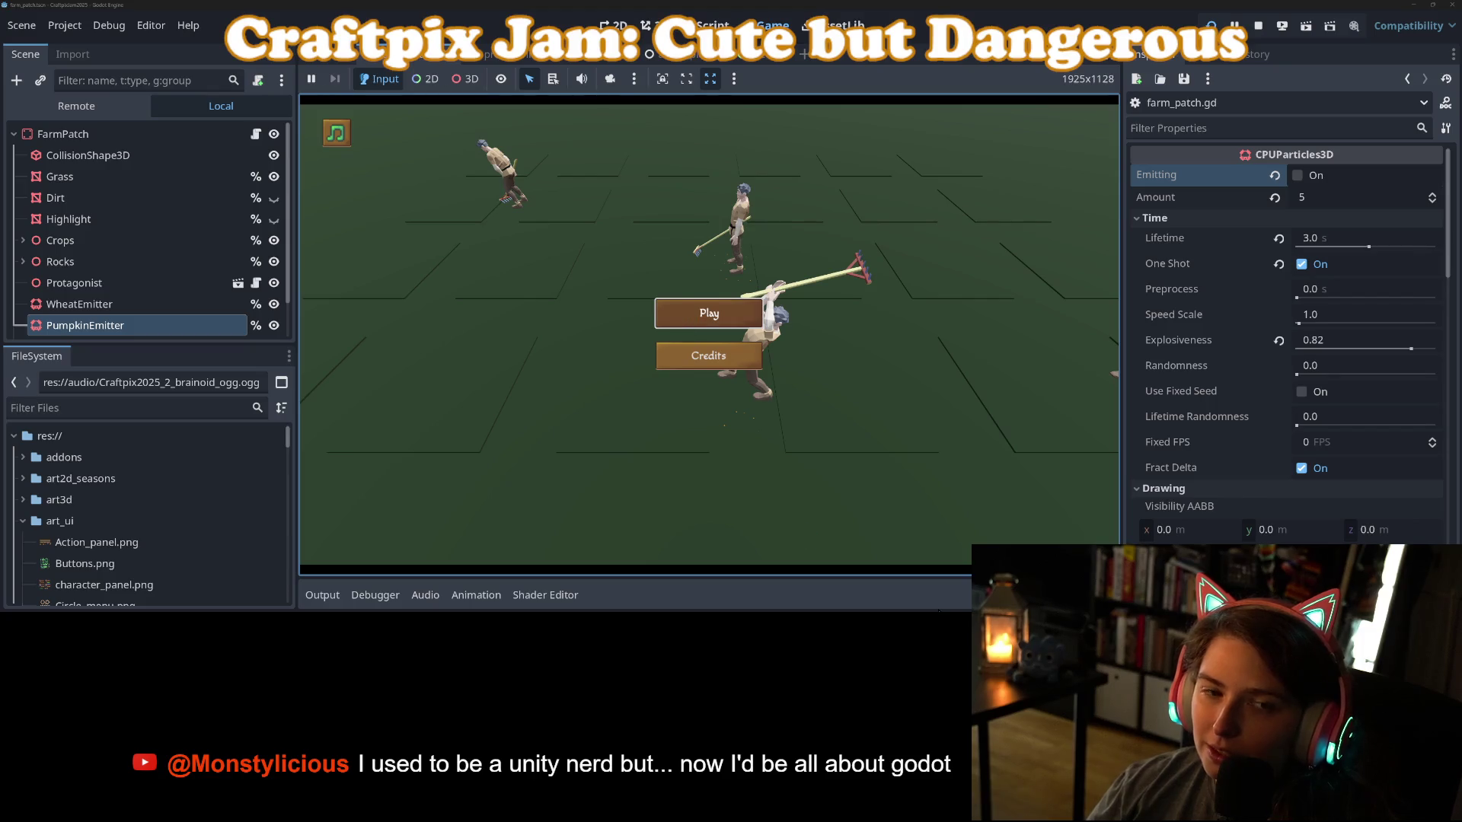
Start a new game, buy Pumpkin Seeds, and plant a plot above the left wheat.
left_click(709, 312)
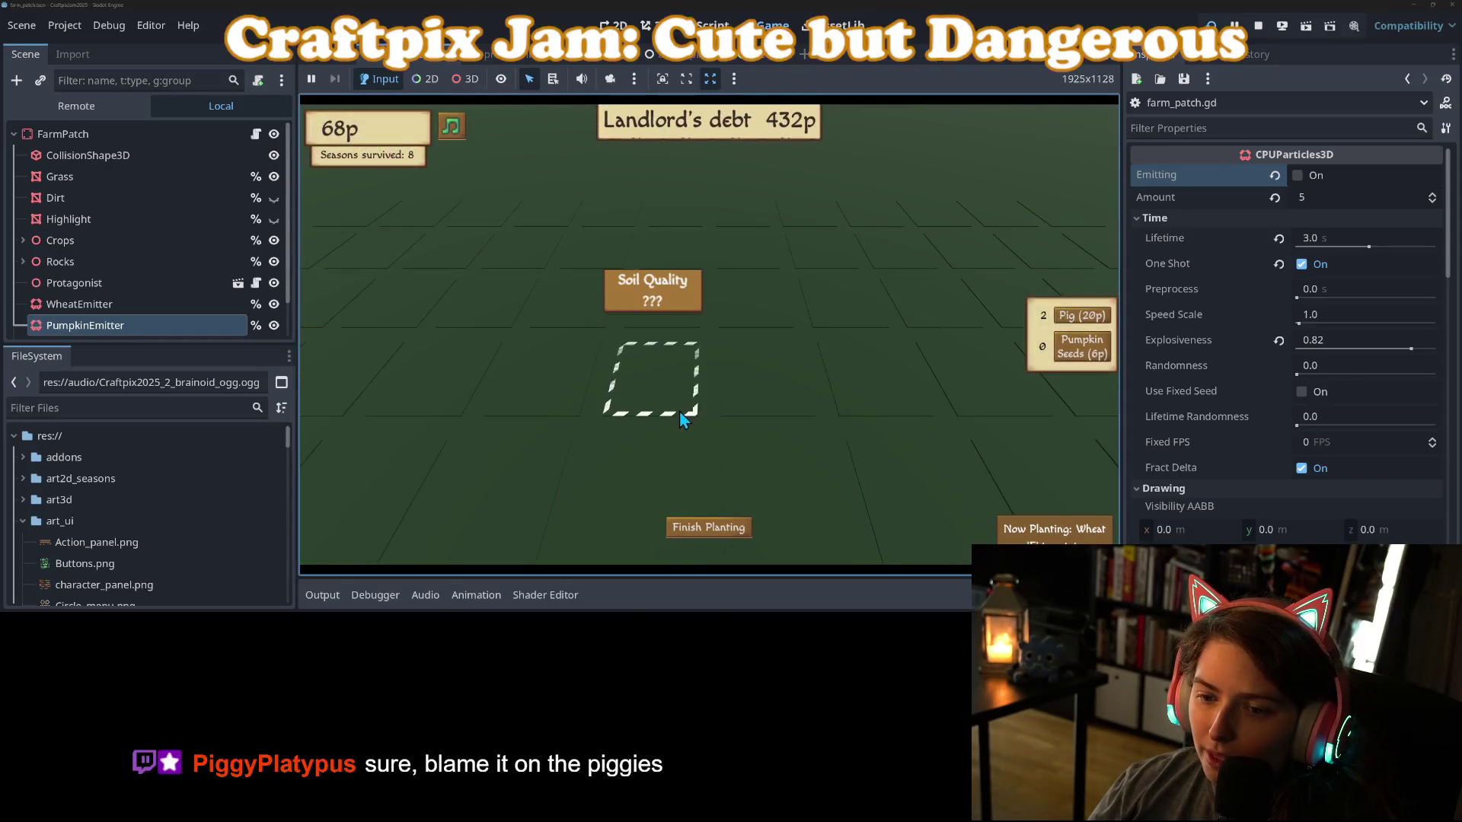
left_click(1079, 354)
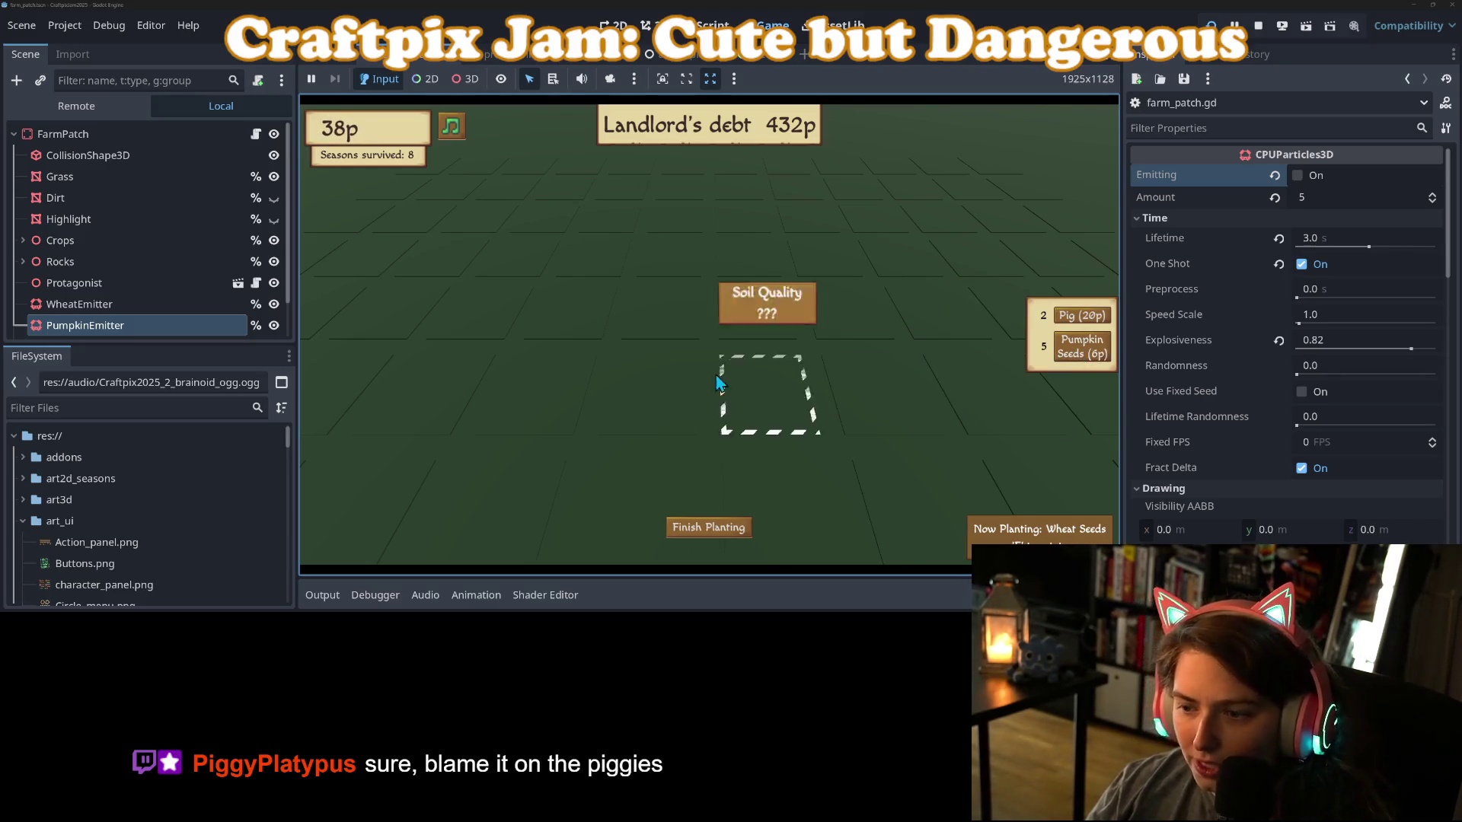
left_click(662, 376)
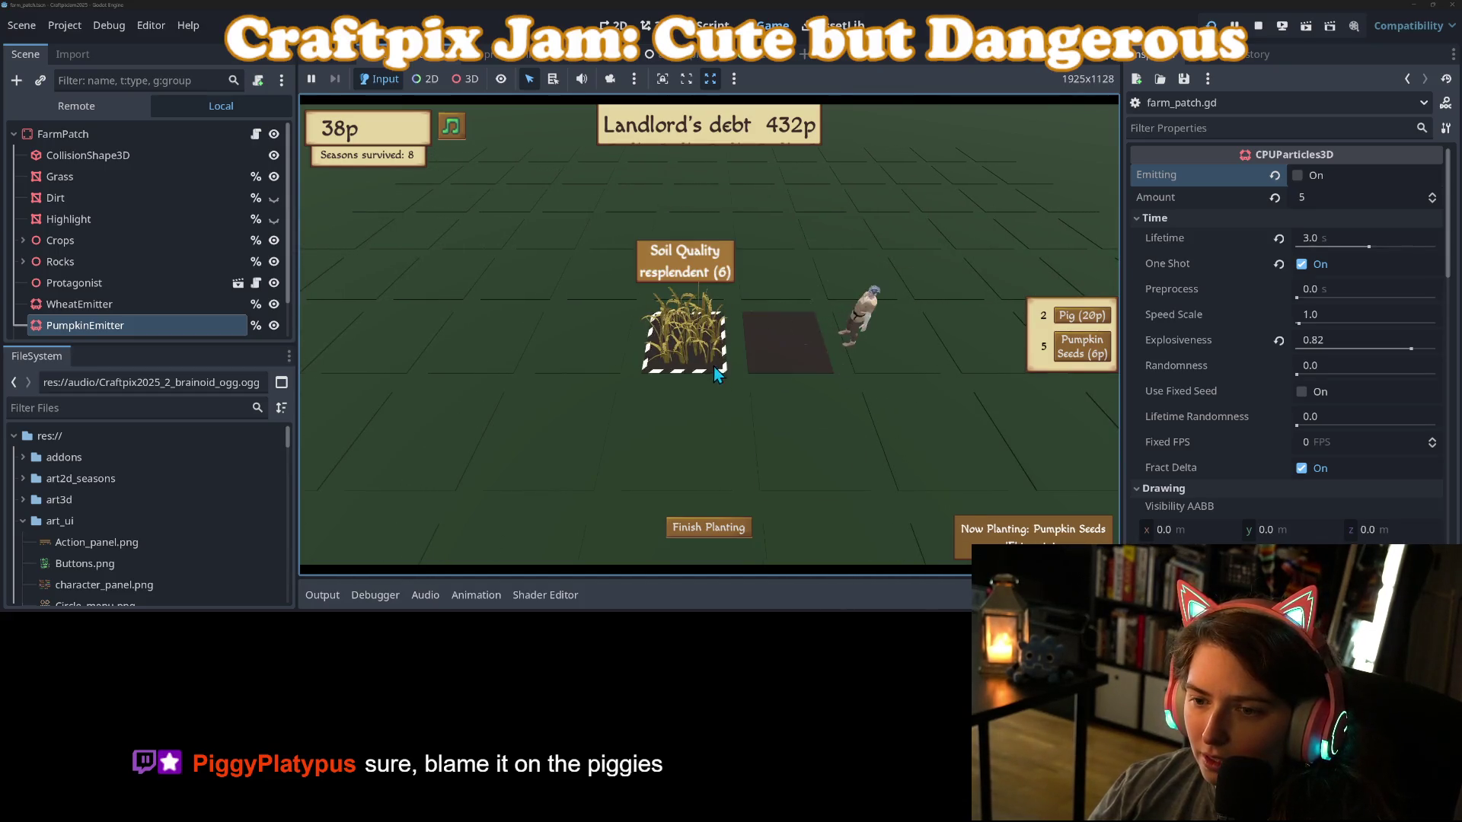
left_click(708, 293)
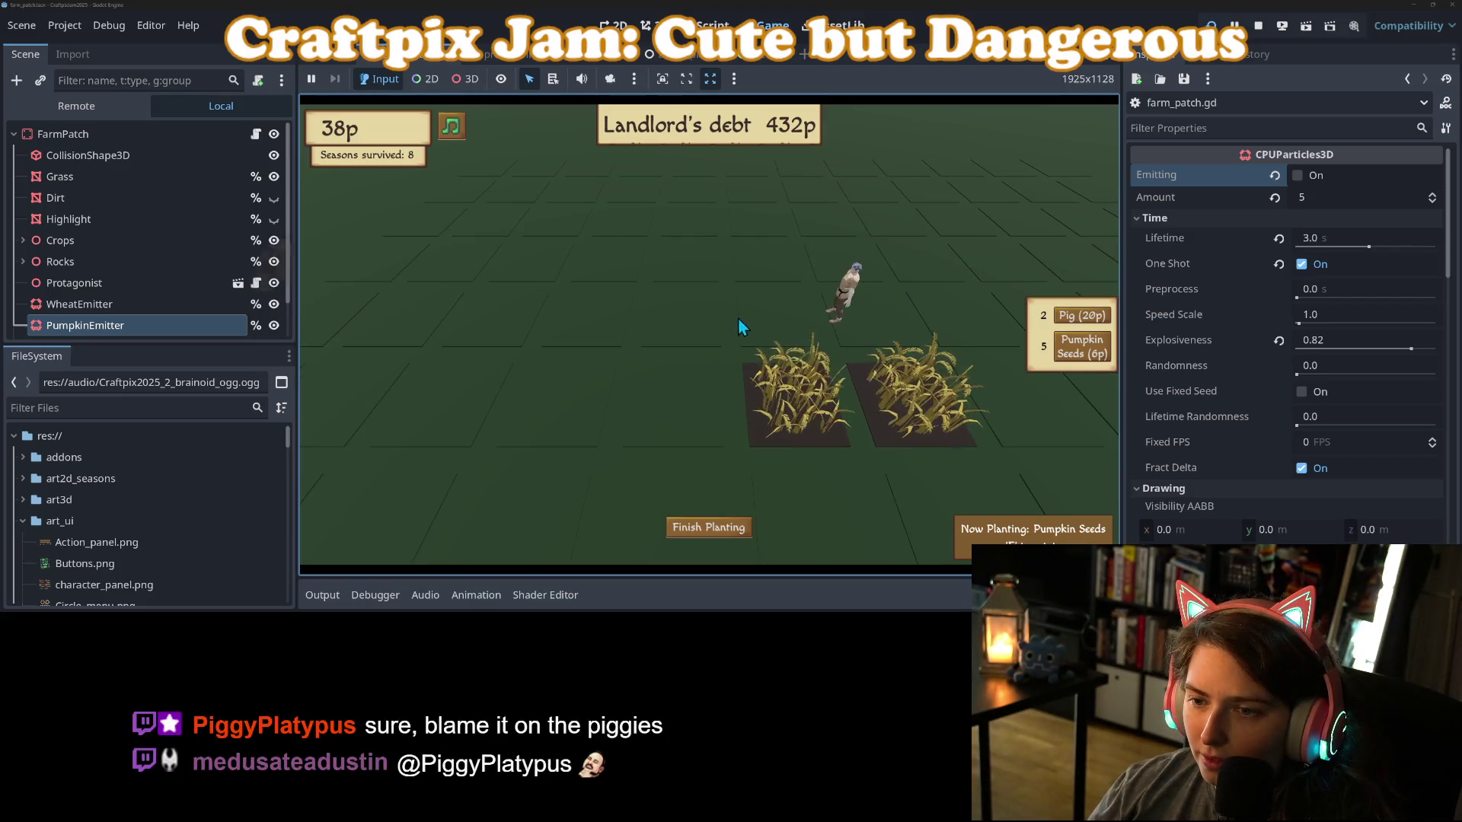
left_click(1085, 354)
left_click(1085, 354)
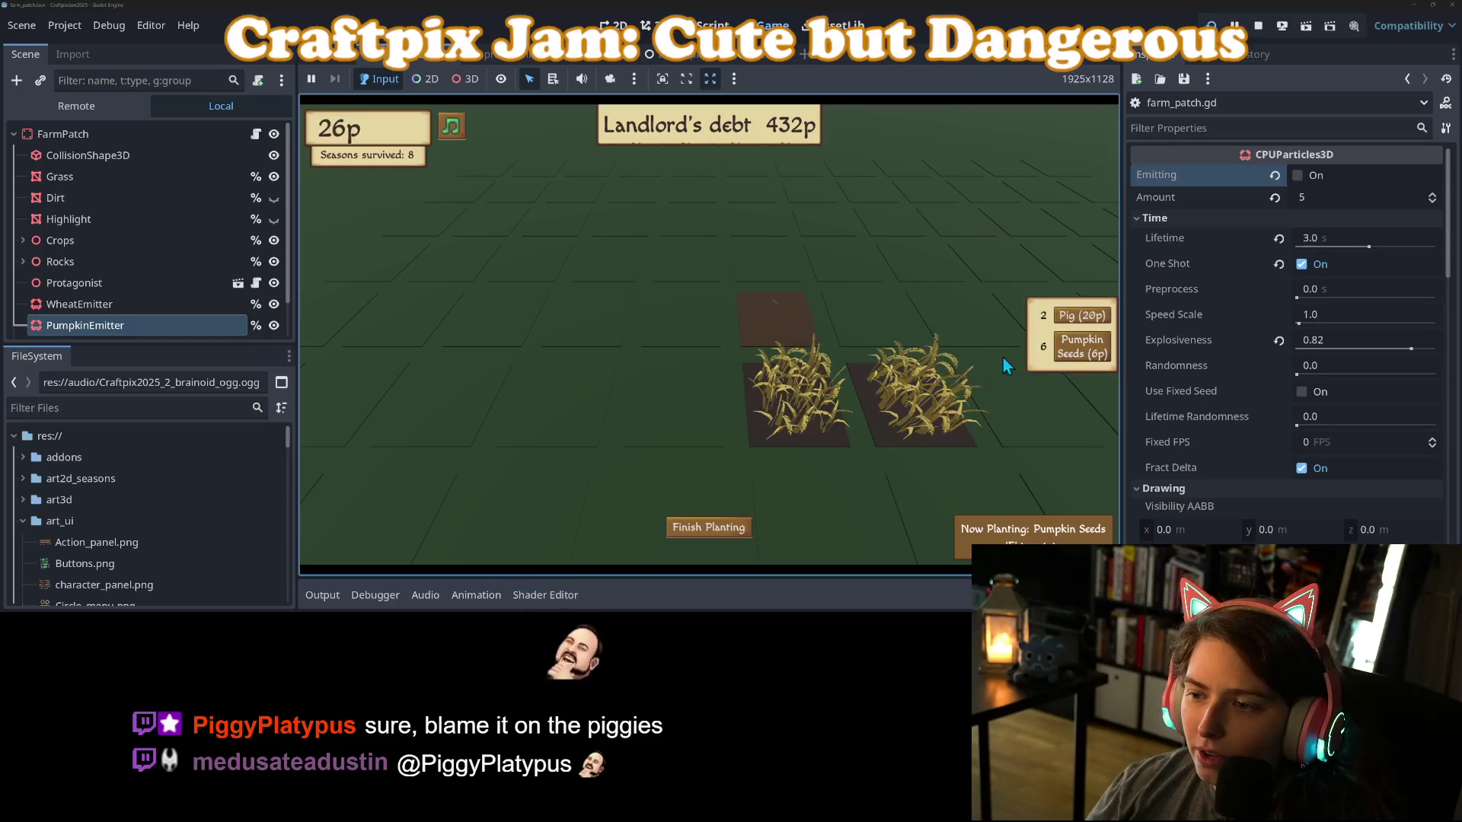
Plant three more plots, place a pig, and finish the season short of the landlord's debt.
left_click(873, 326)
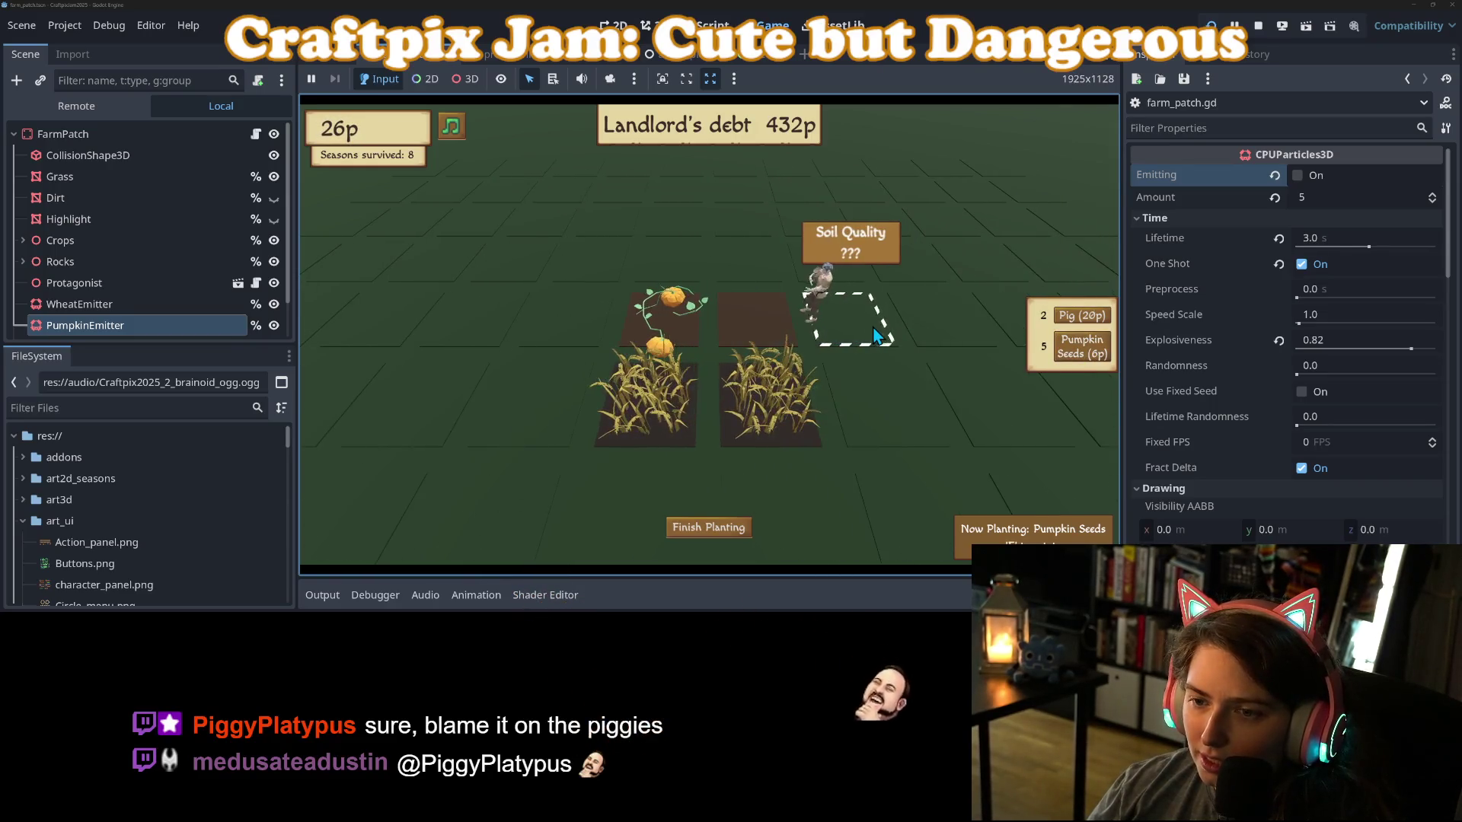
left_click(863, 370)
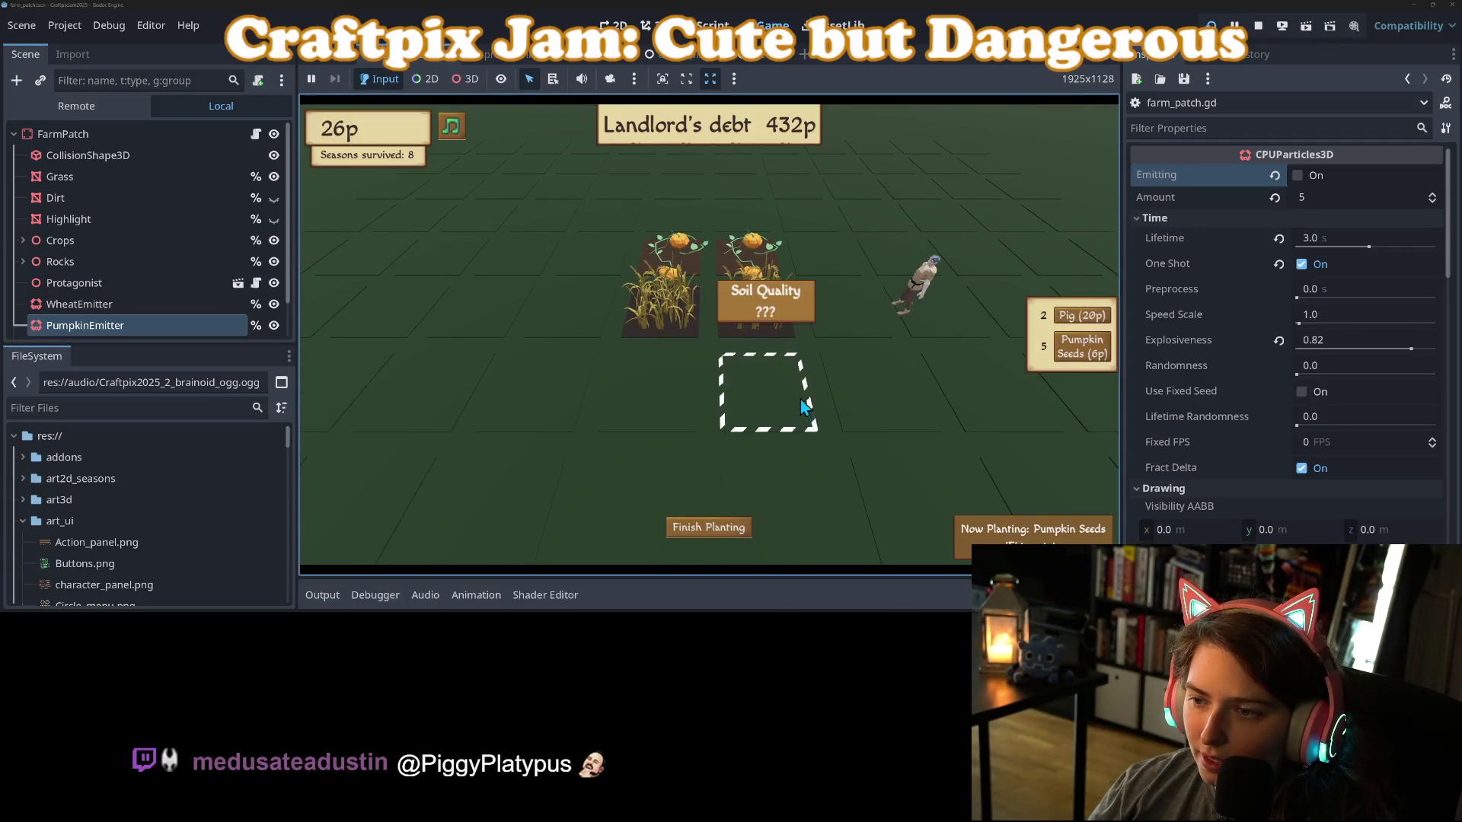
left_click(805, 402)
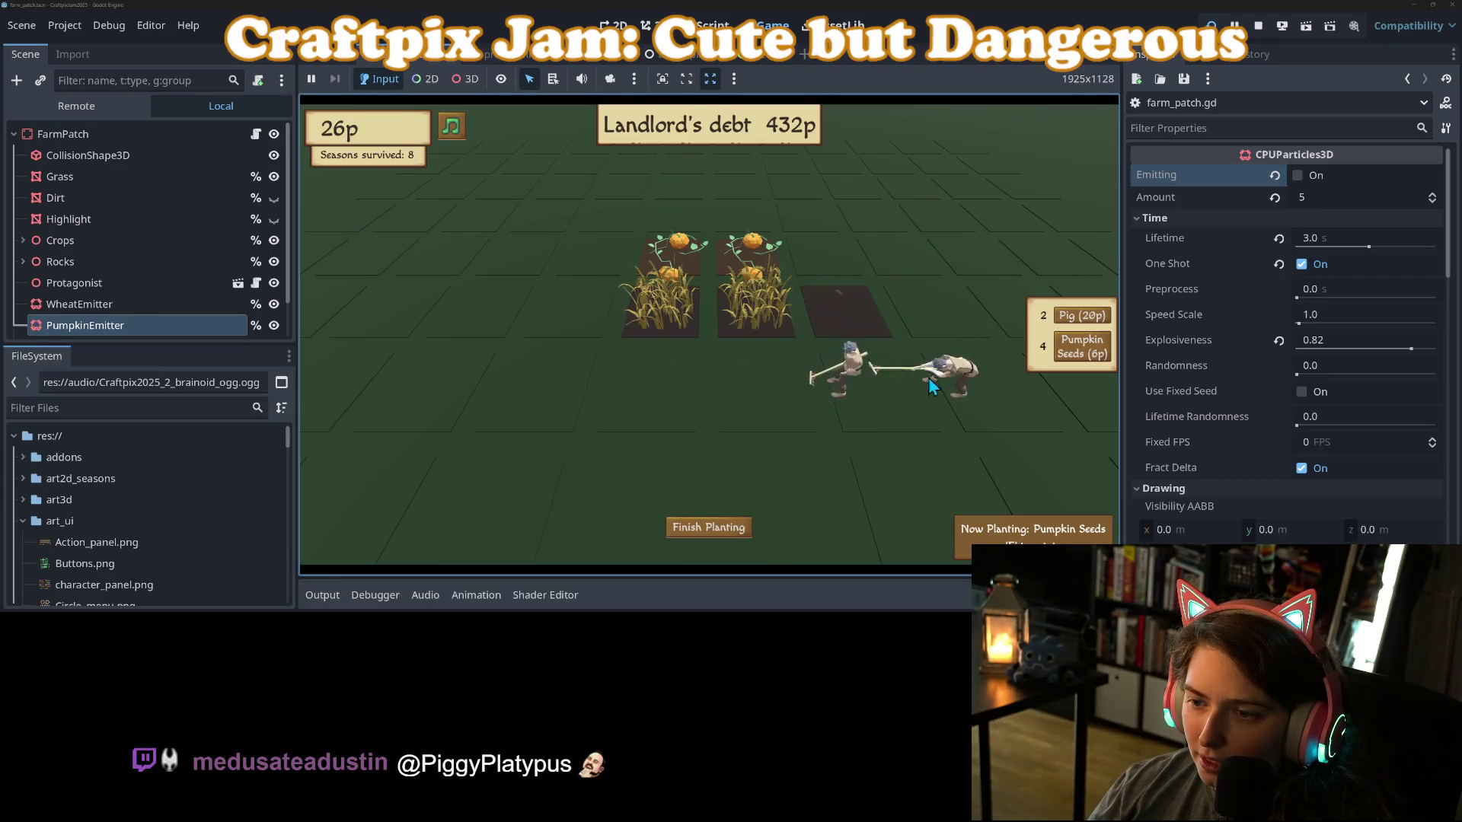
left_click(821, 258)
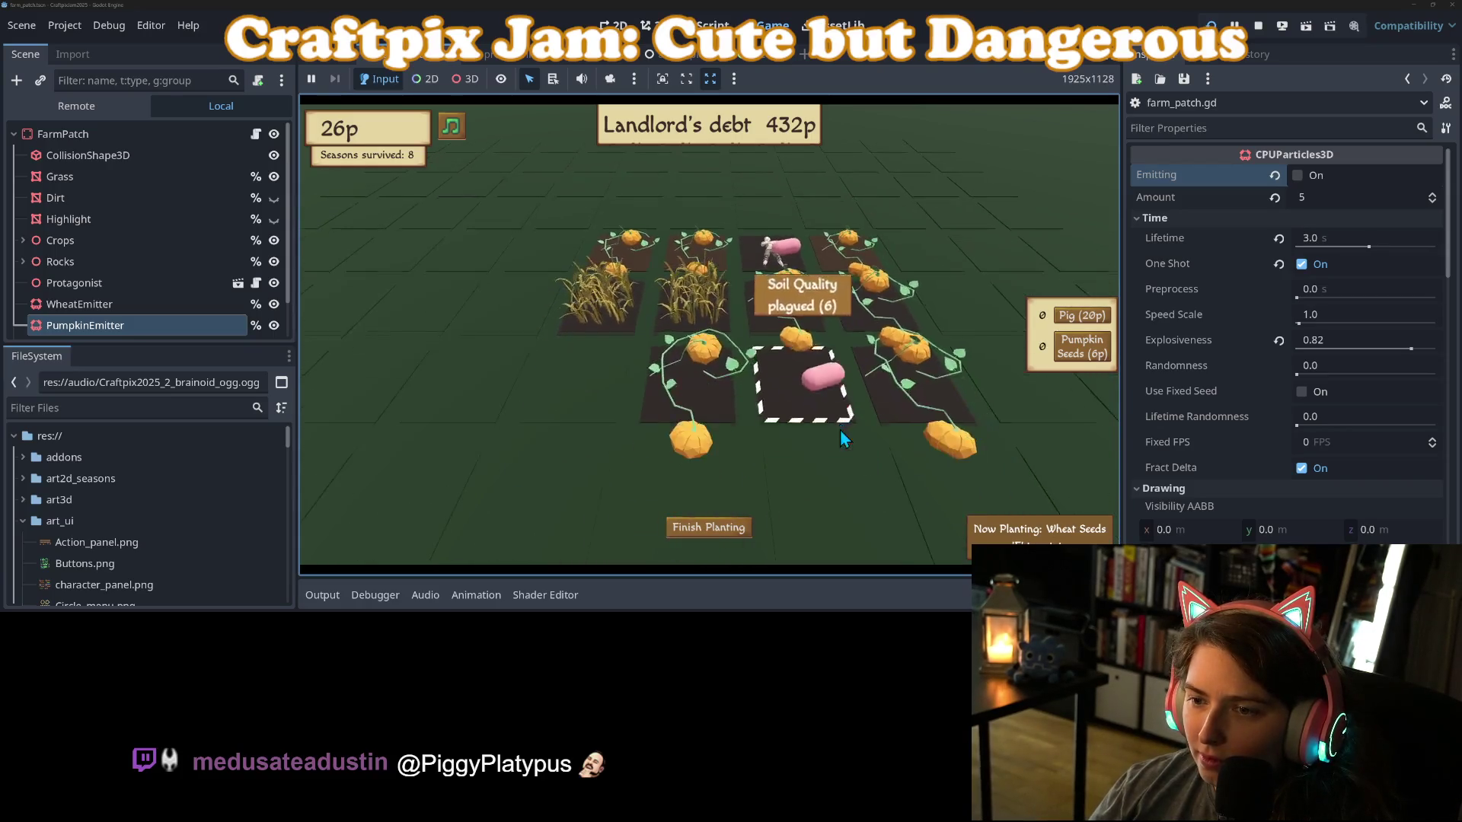
mouse_move(685, 406)
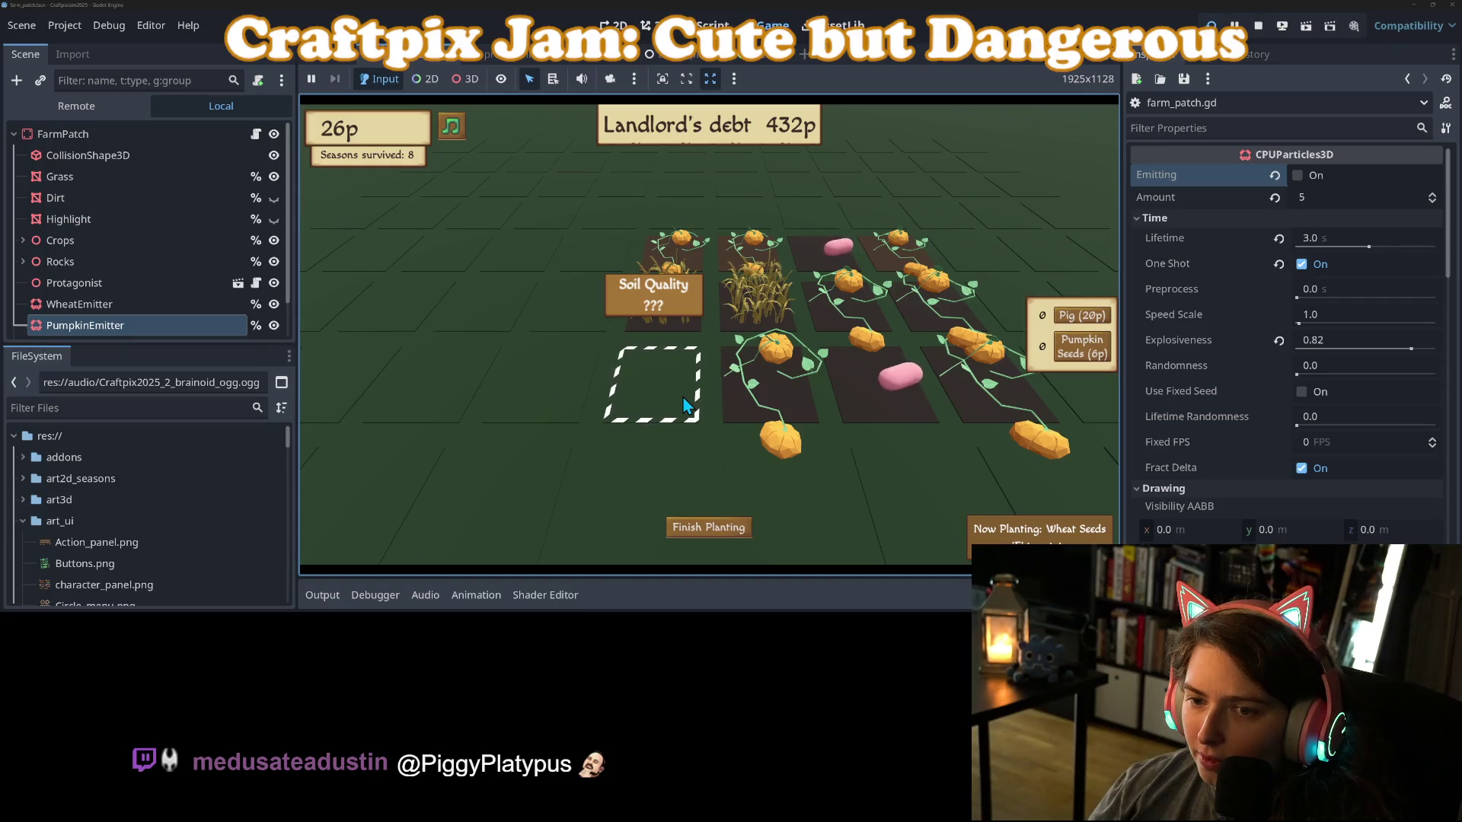
left_click(719, 527)
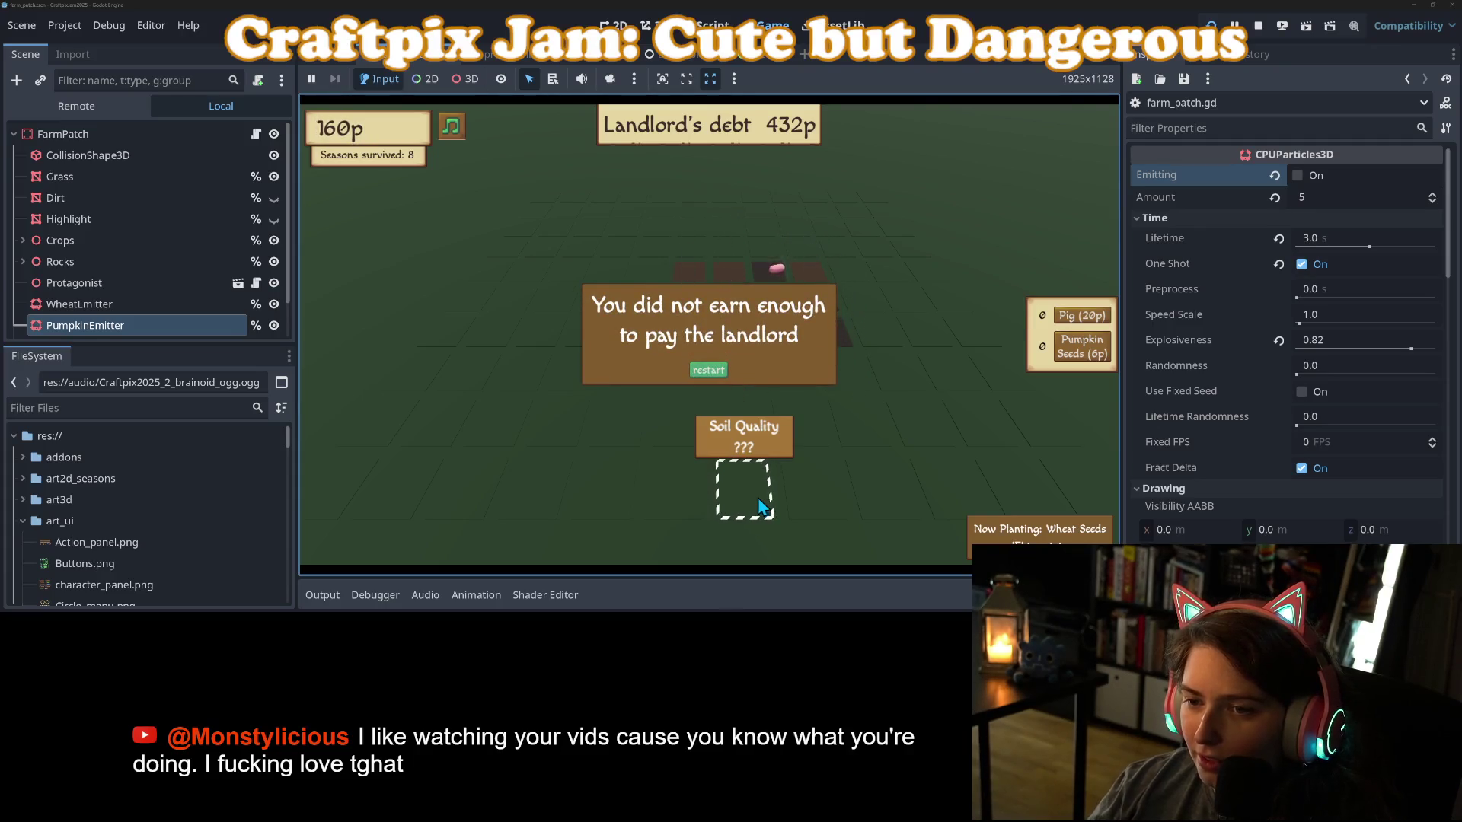
Stop the running game and return to the PumpkinEmitter emitting line in harvest().
left_click(1256, 25)
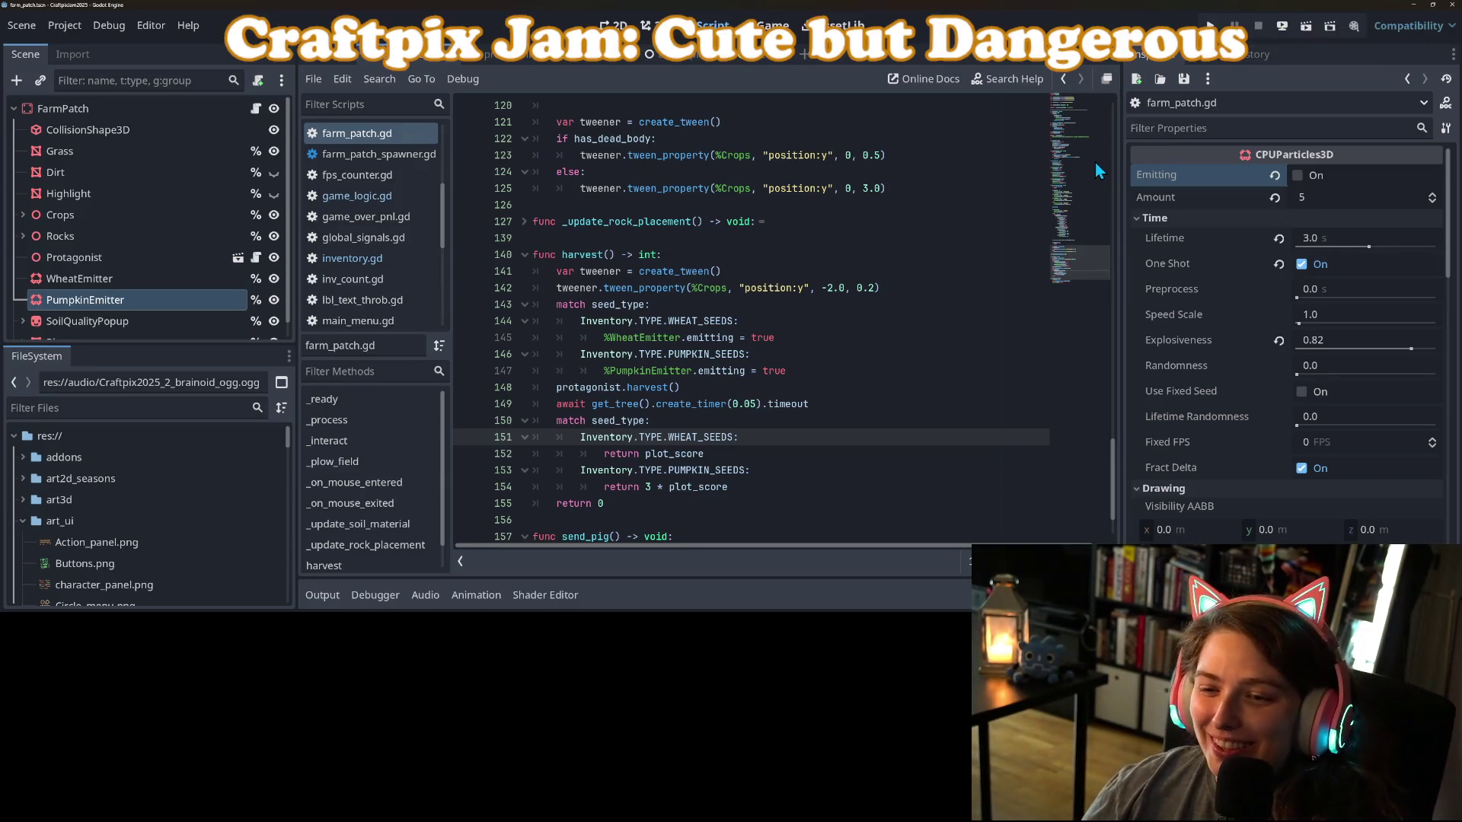
left_click(800, 373)
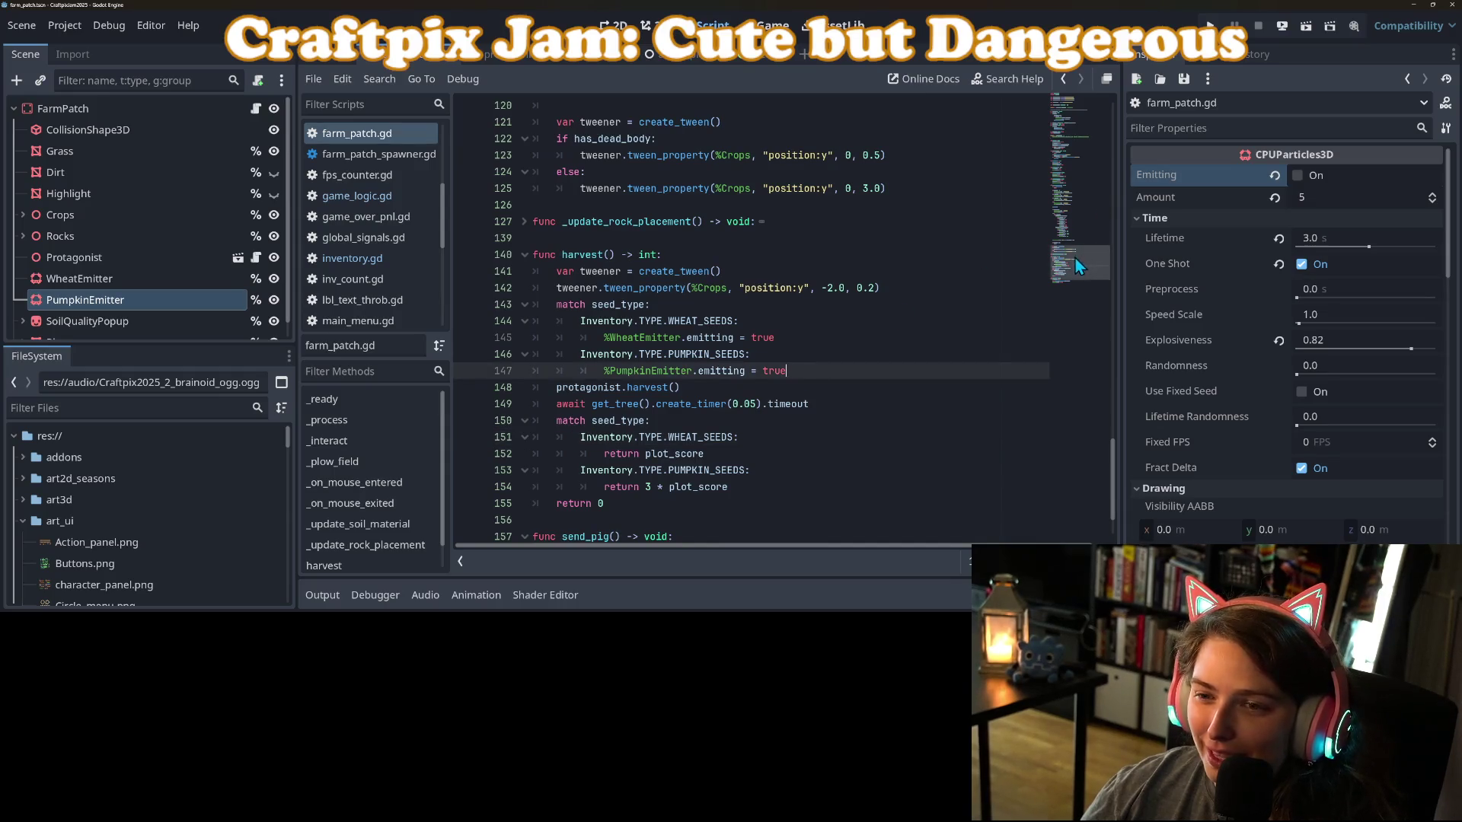
Open game_logic.gd and locate the _try_rotate_seeds function.
left_click(357, 196)
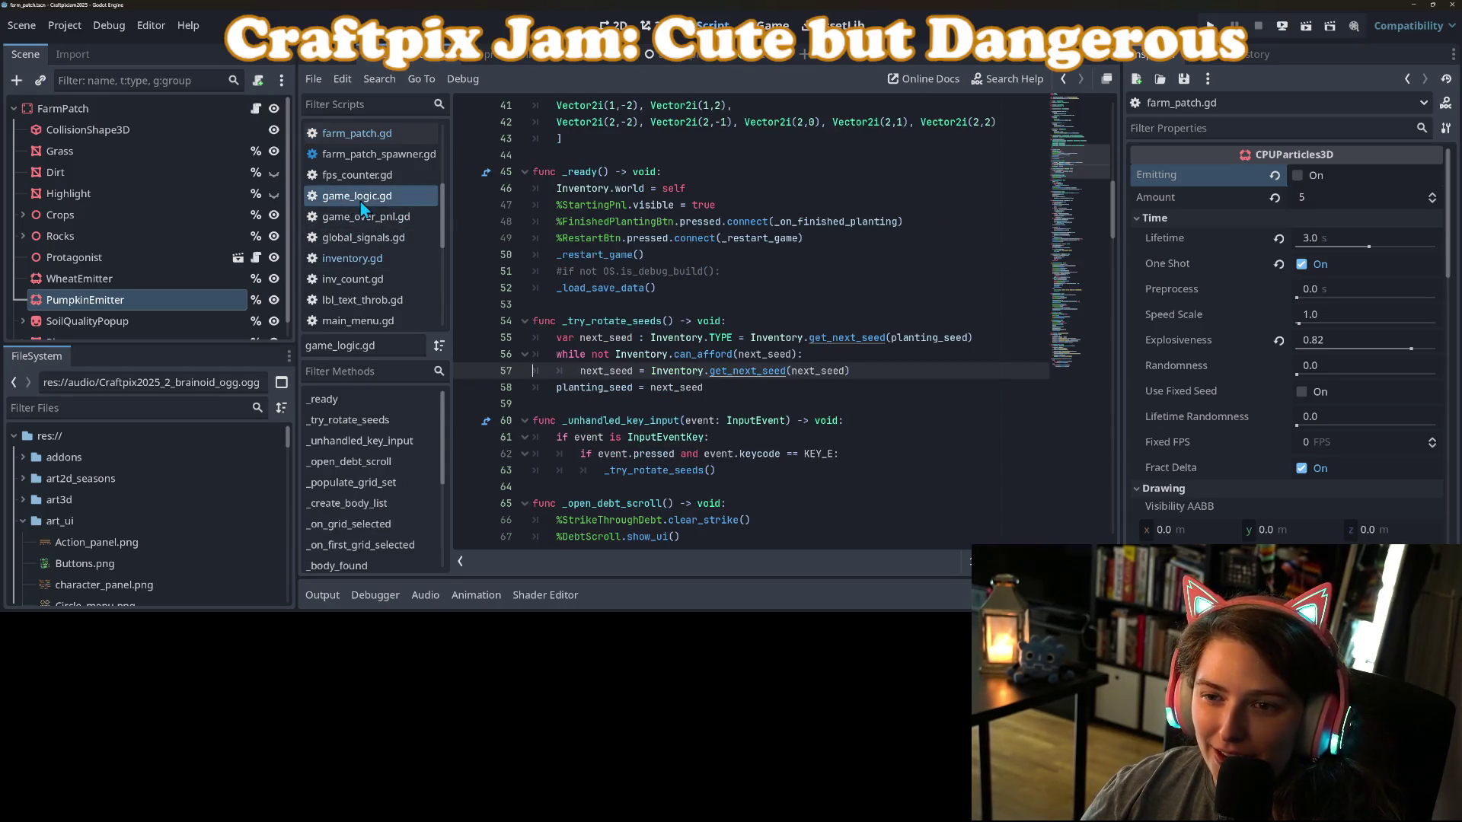
scroll(764, 381, "up", 1)
left_click(851, 404)
scroll(762, 397, "up", 1)
left_click(636, 423)
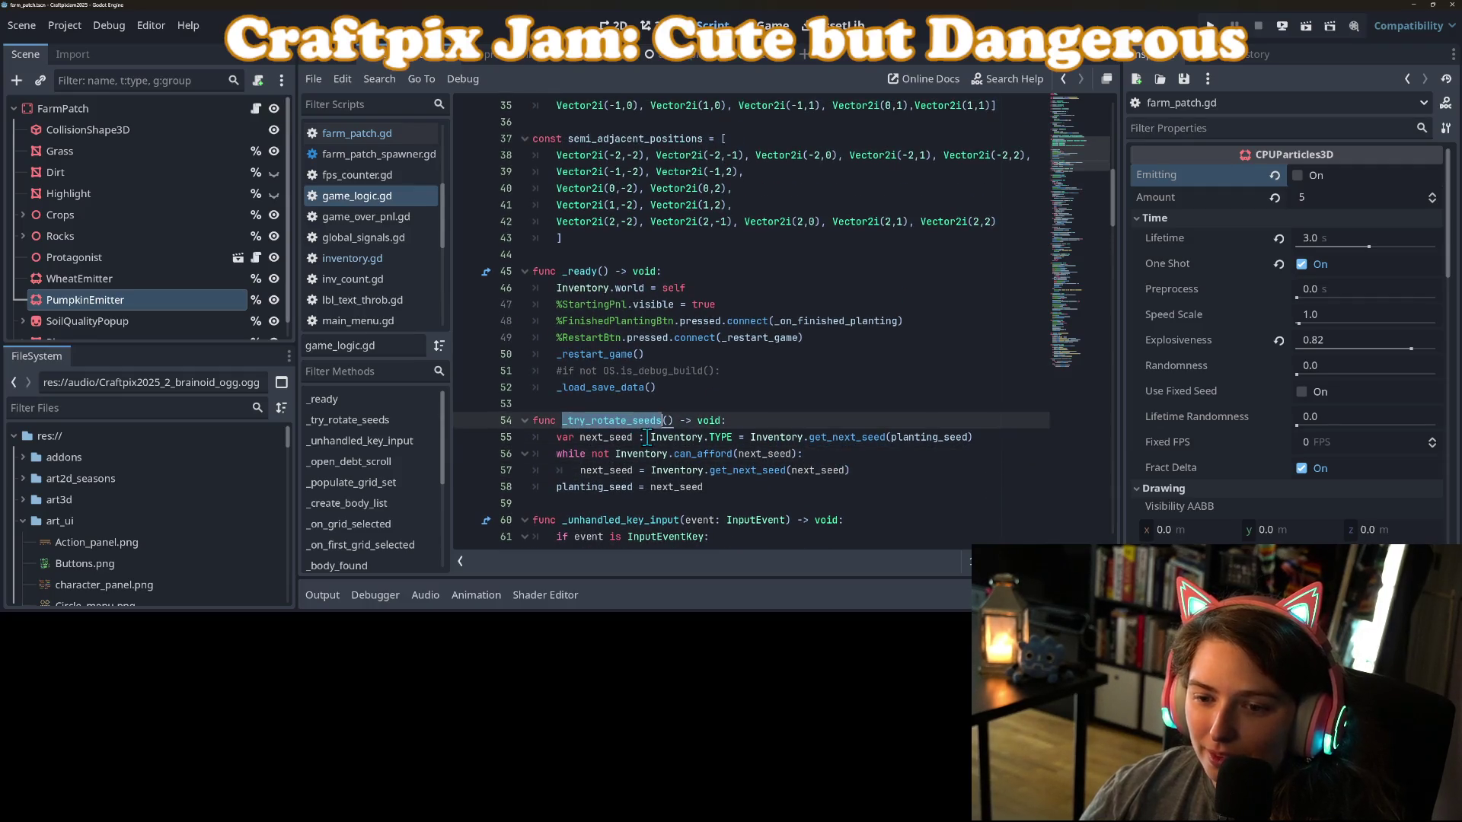
double_click(661, 421)
left_click_drag(663, 424, 674, 423)
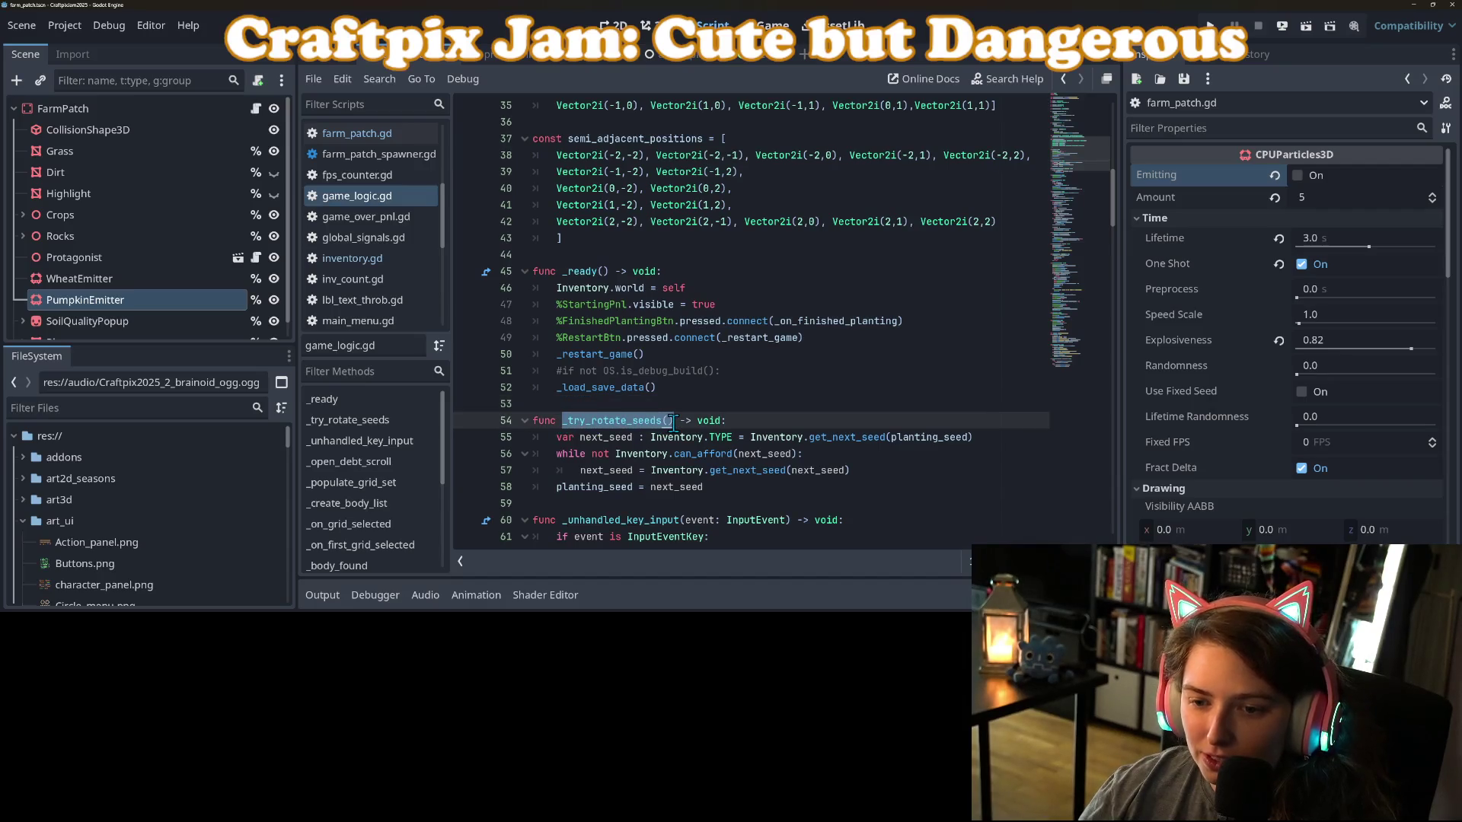
Call _try_rotate_seeds() at the end of _ready() after _load_save_data() and save.
left_click(701, 375)
left_click(709, 361)
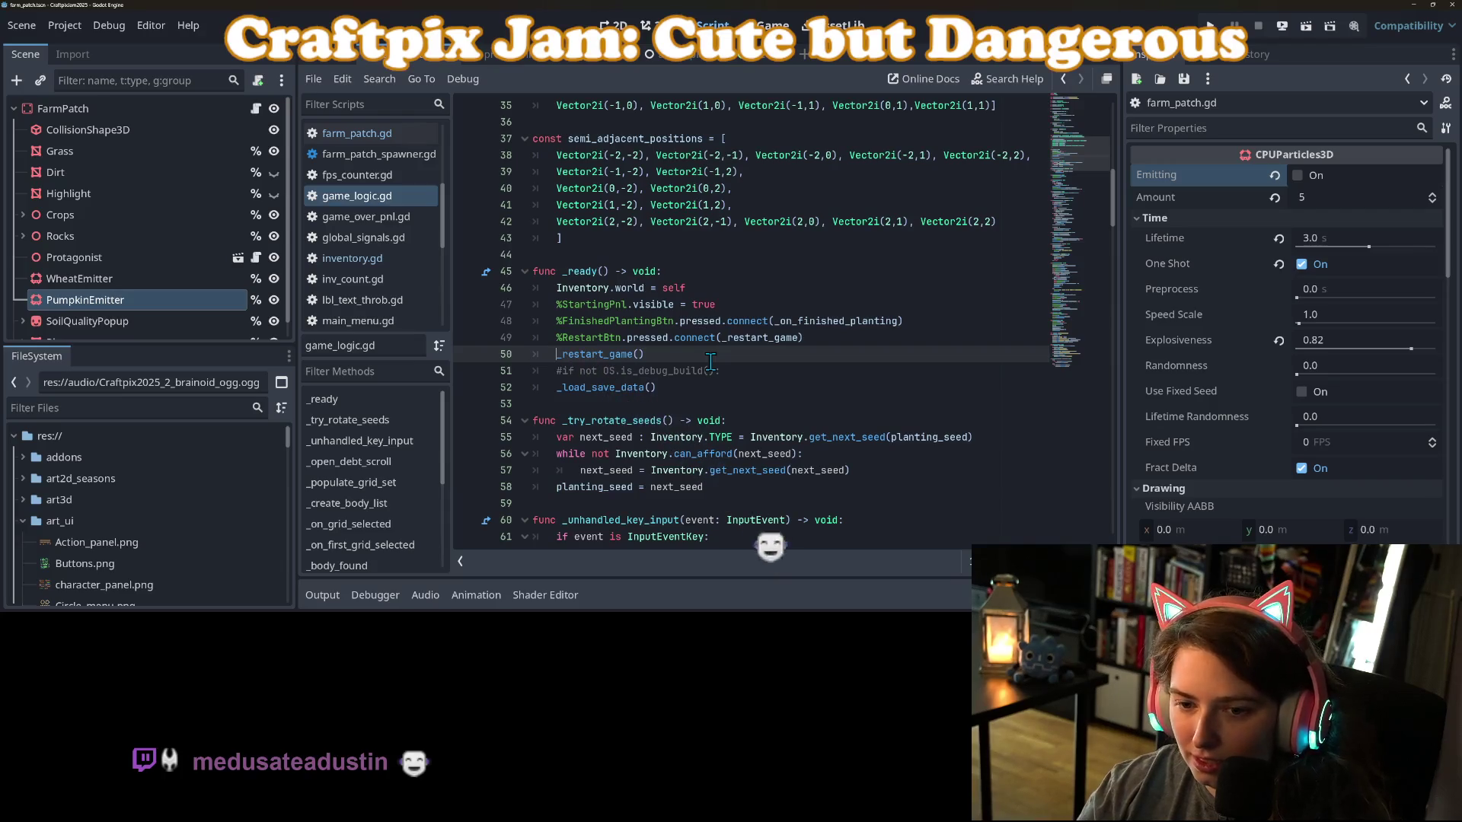
key("ctrl+shift+Return")
key("BackSpace")
key("BackSpace")
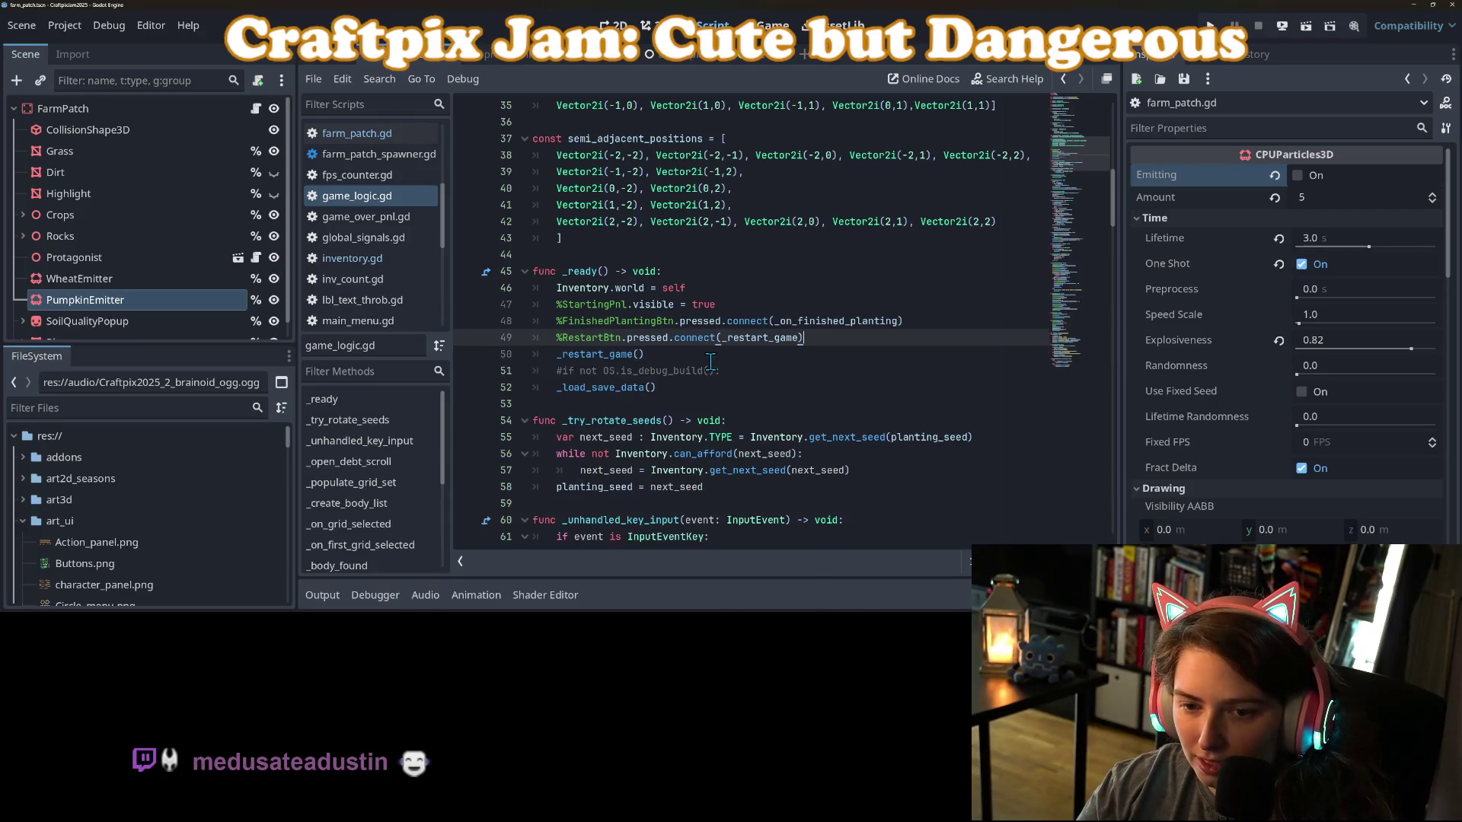
key("Down")
key("Down")
key("Down")
key("Return")
type("_try_rotate_seeds()")
key("ctrl+s")
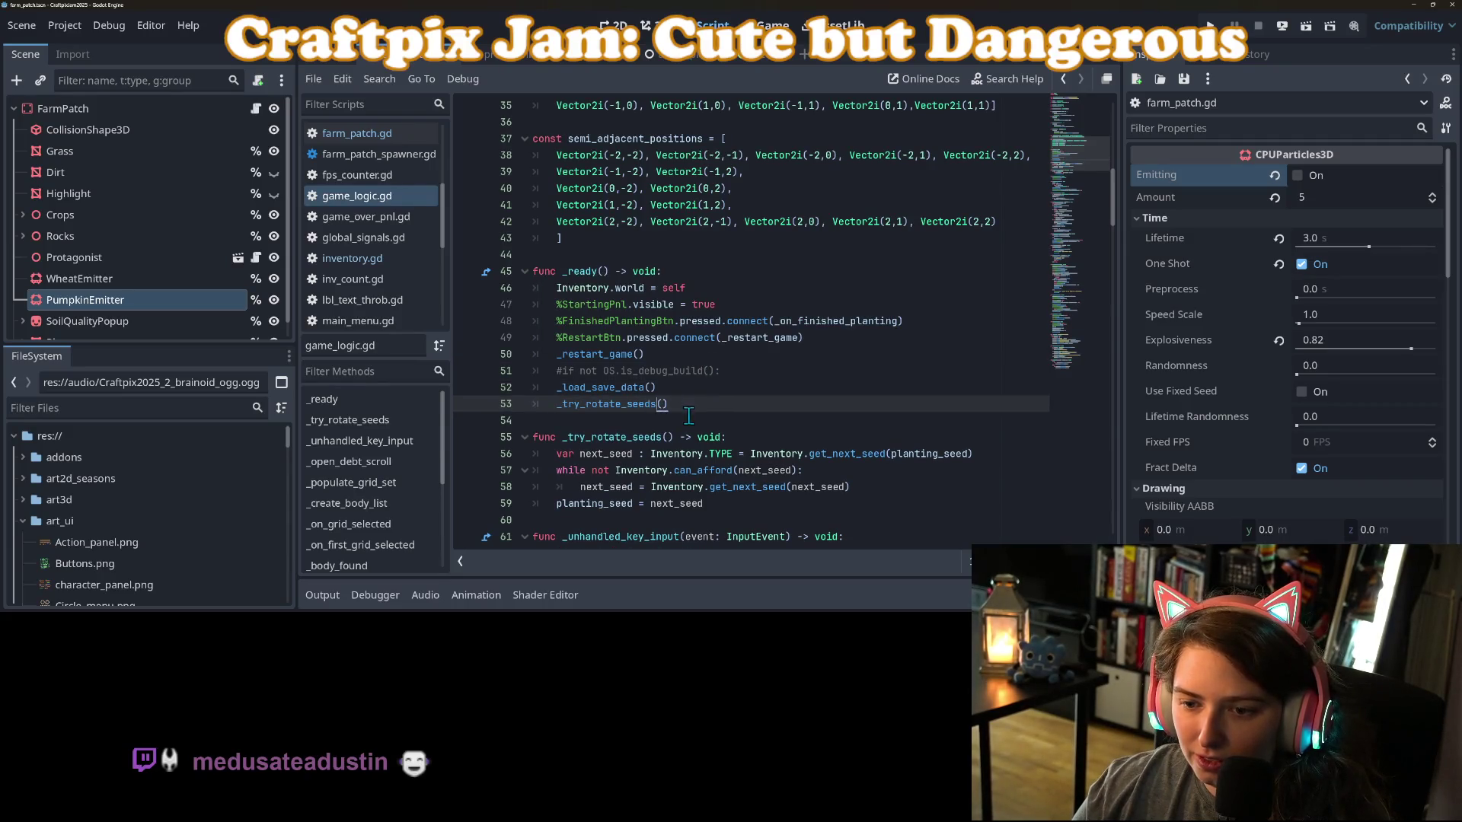
Default planting_seed to Inventory.TYPE.WHEAT_SEEDS in its declaration.
left_click(662, 388)
key("Return")
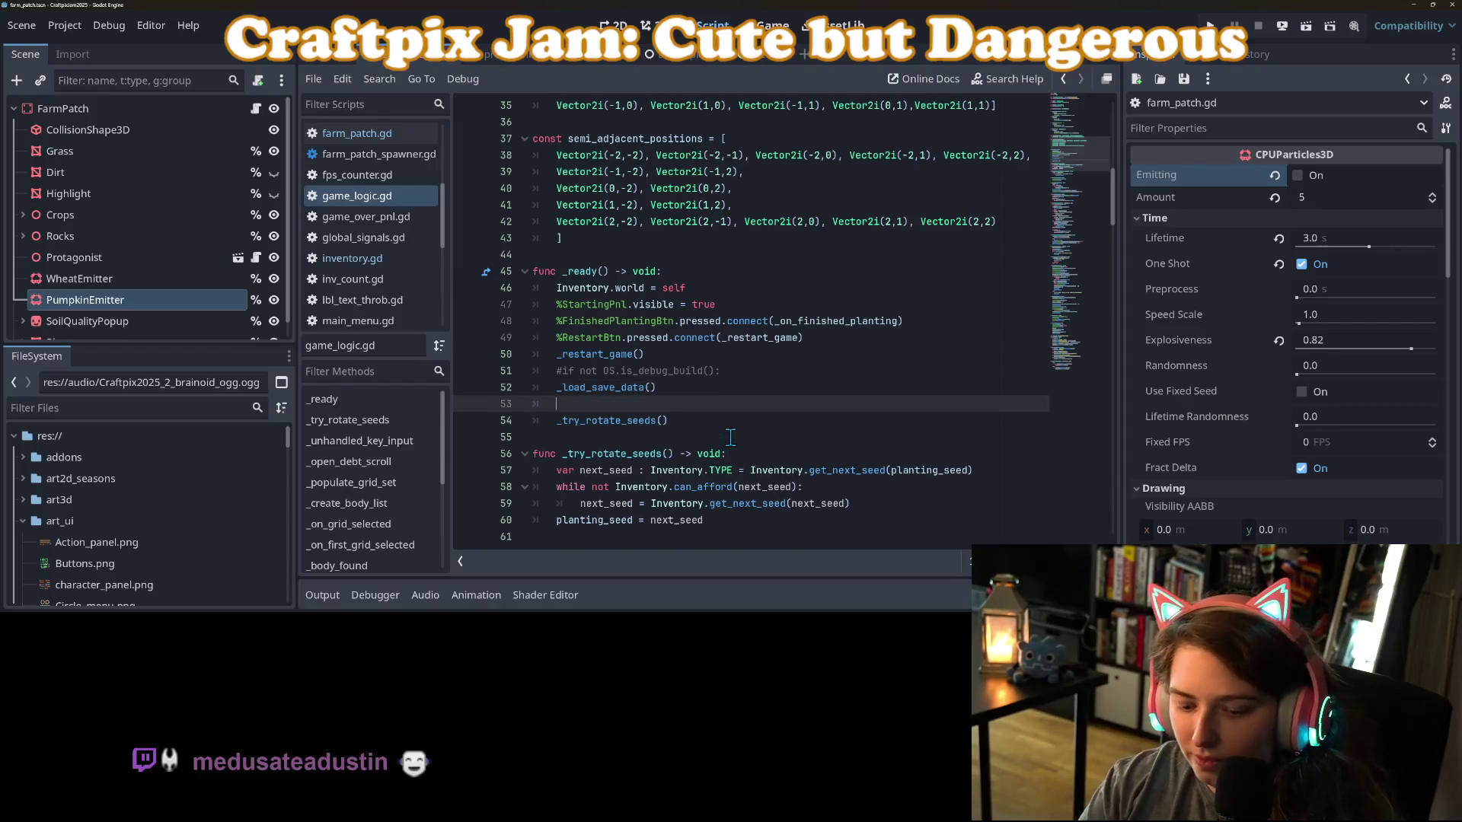
type("p")
key("BackSpace")
key("BackSpace")
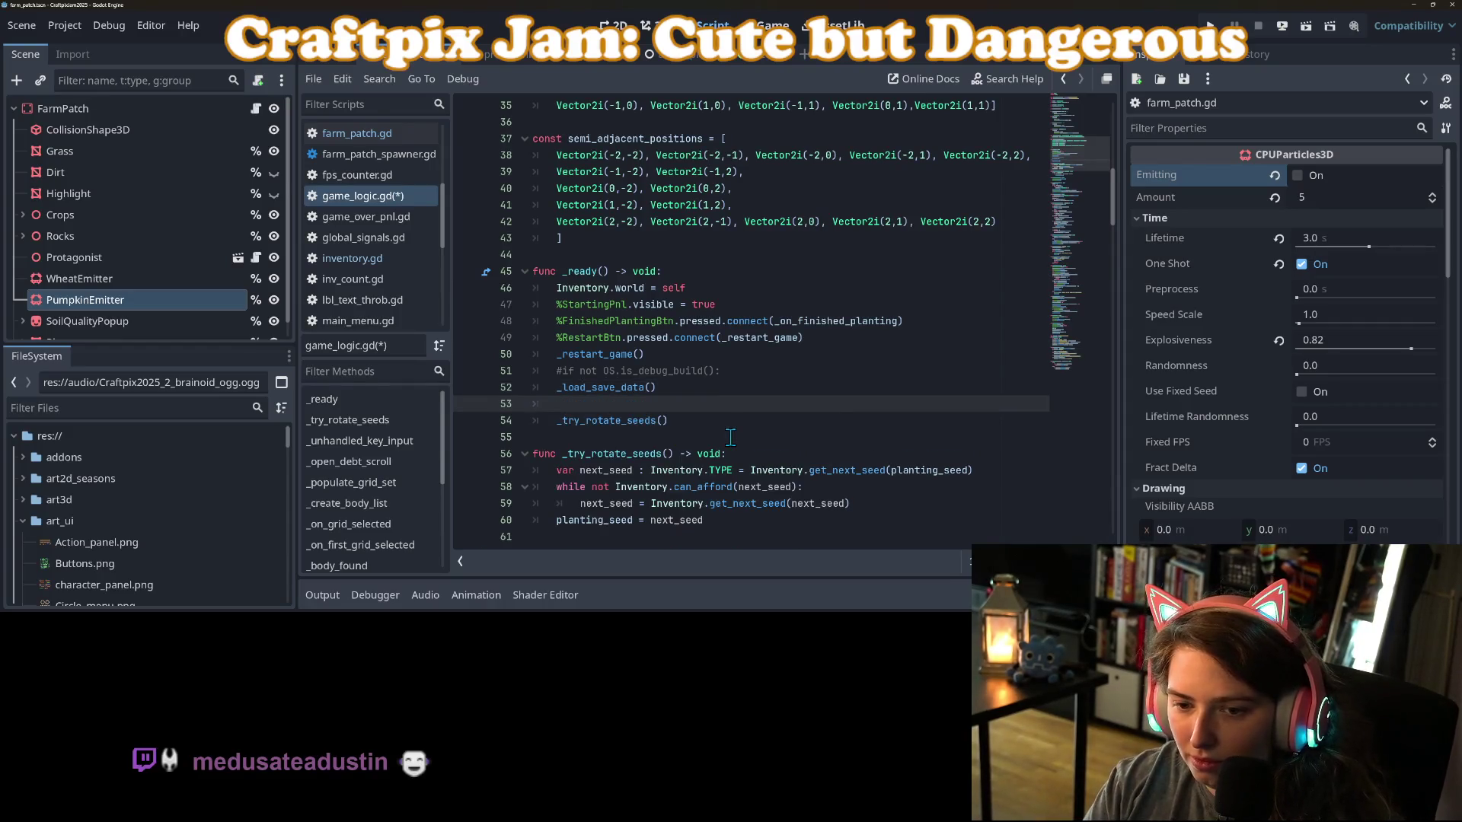
scroll(701, 404, "up", 4)
scroll(701, 404, "up", 2)
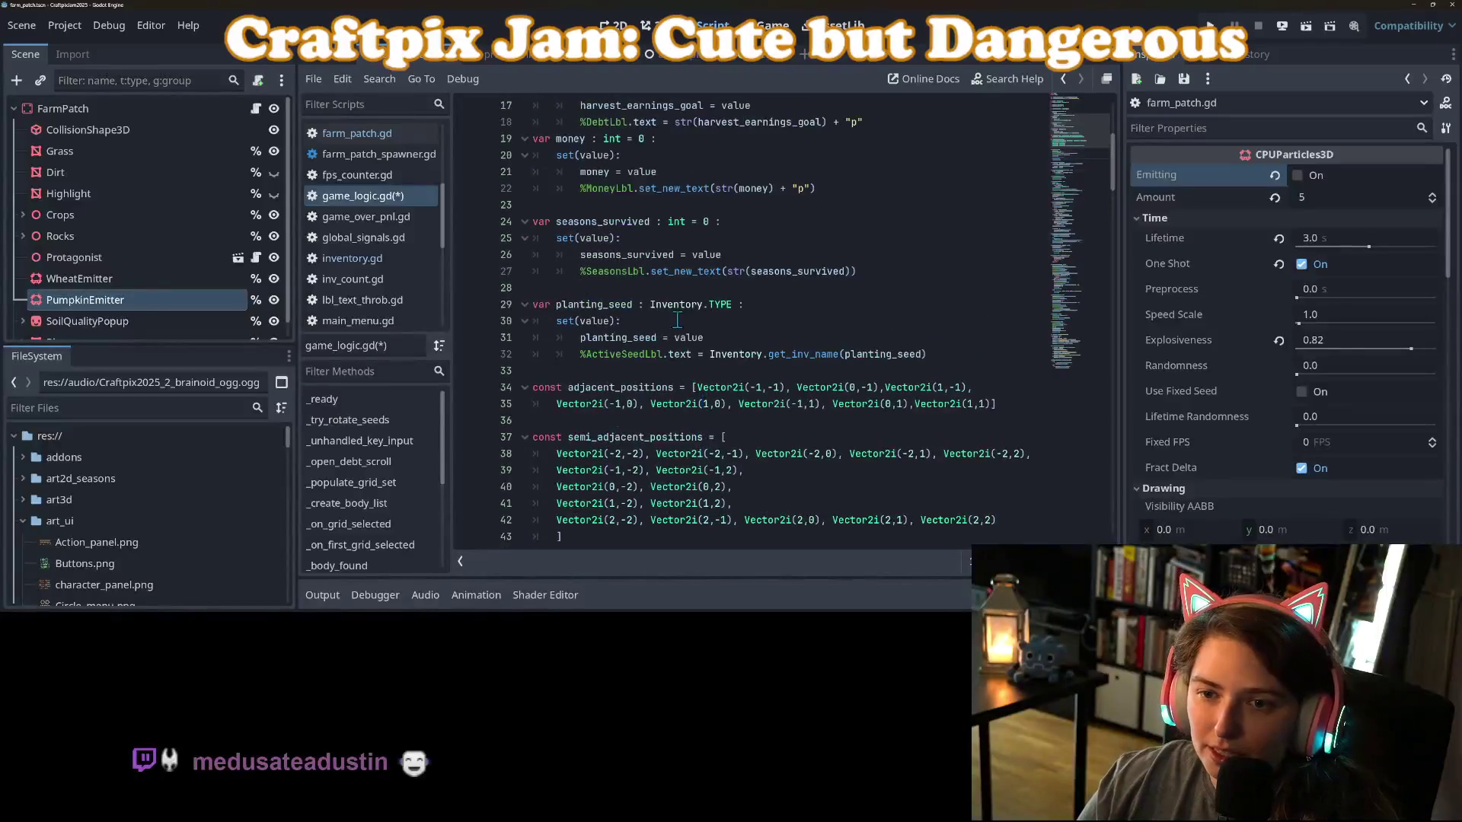
left_click(655, 337)
left_click(732, 304)
type("=")
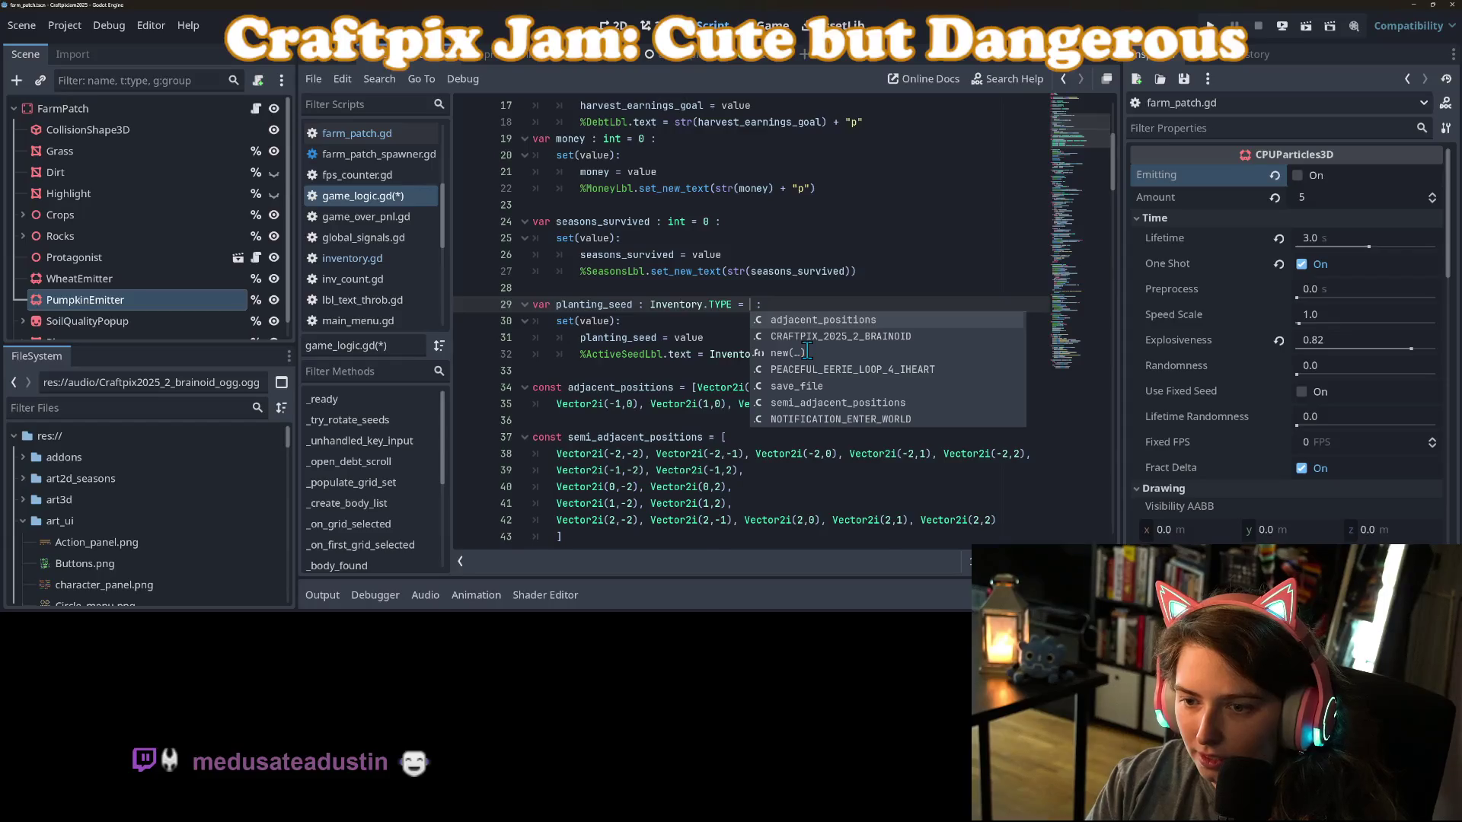
type(" Inventory.TYPE.")
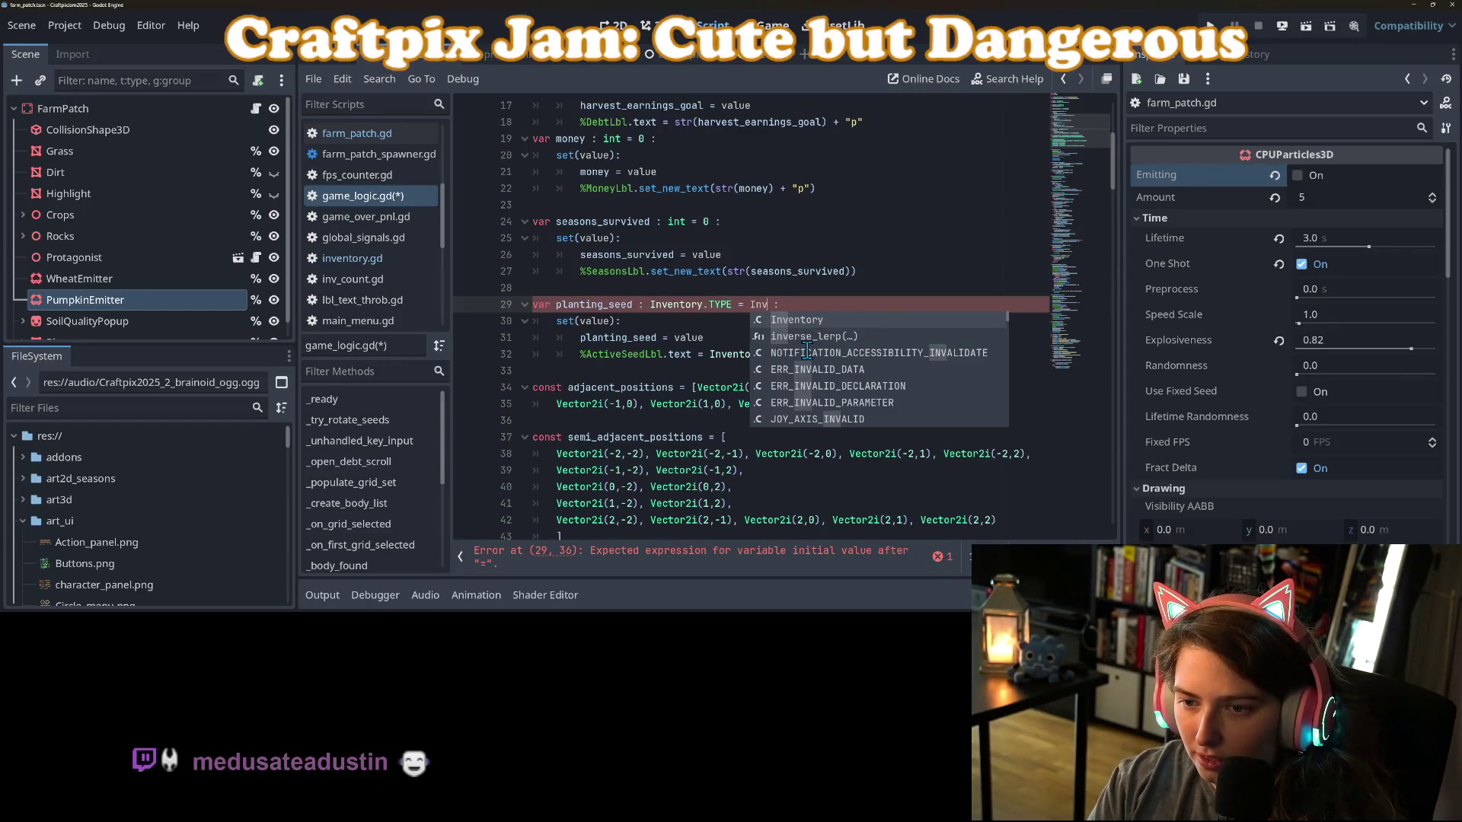
type("W")
key("Return")
left_click(770, 345)
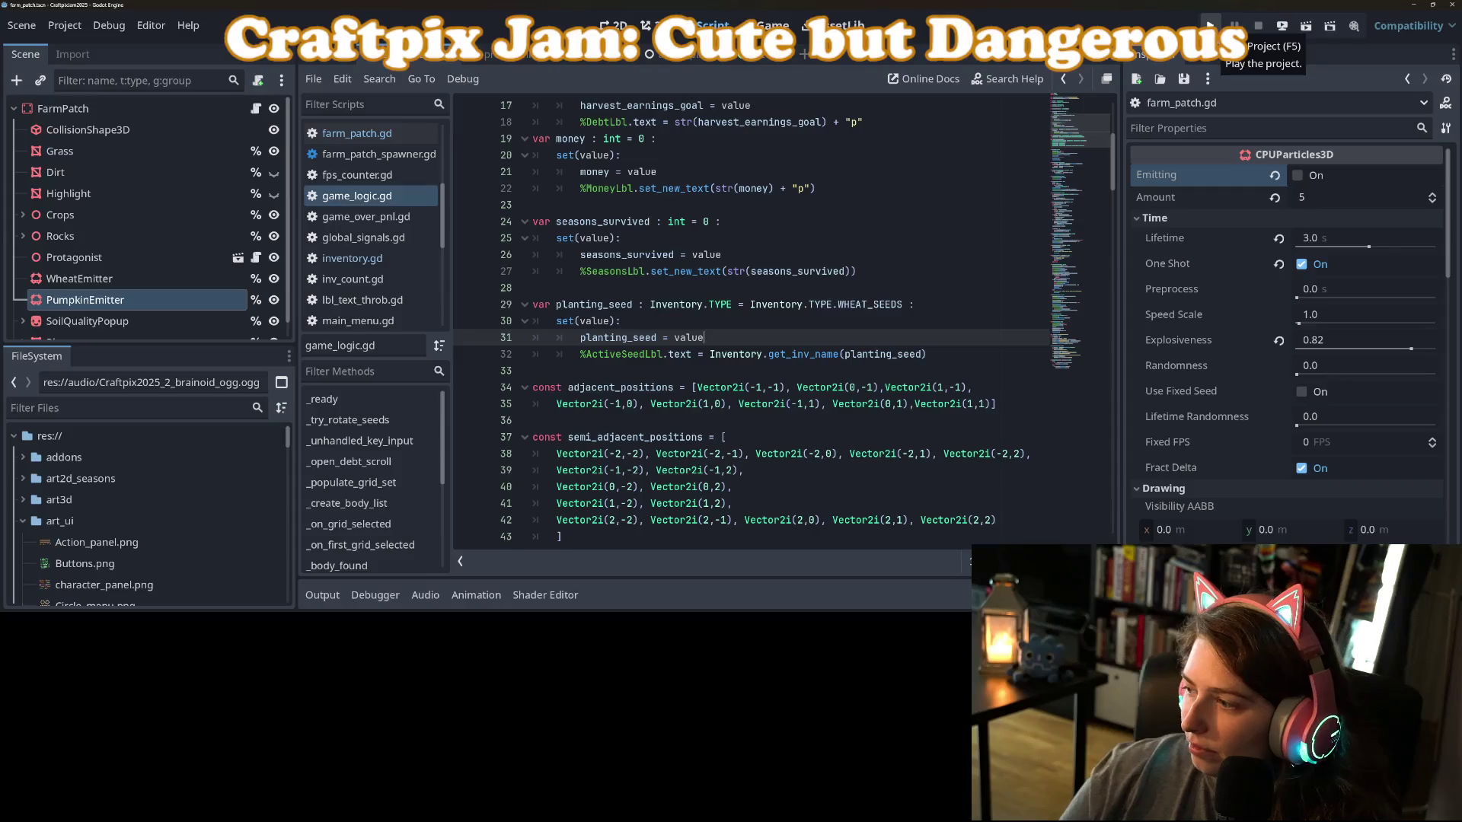
Run the project, start a new game, and buy four pumpkin seeds.
left_click(1213, 26)
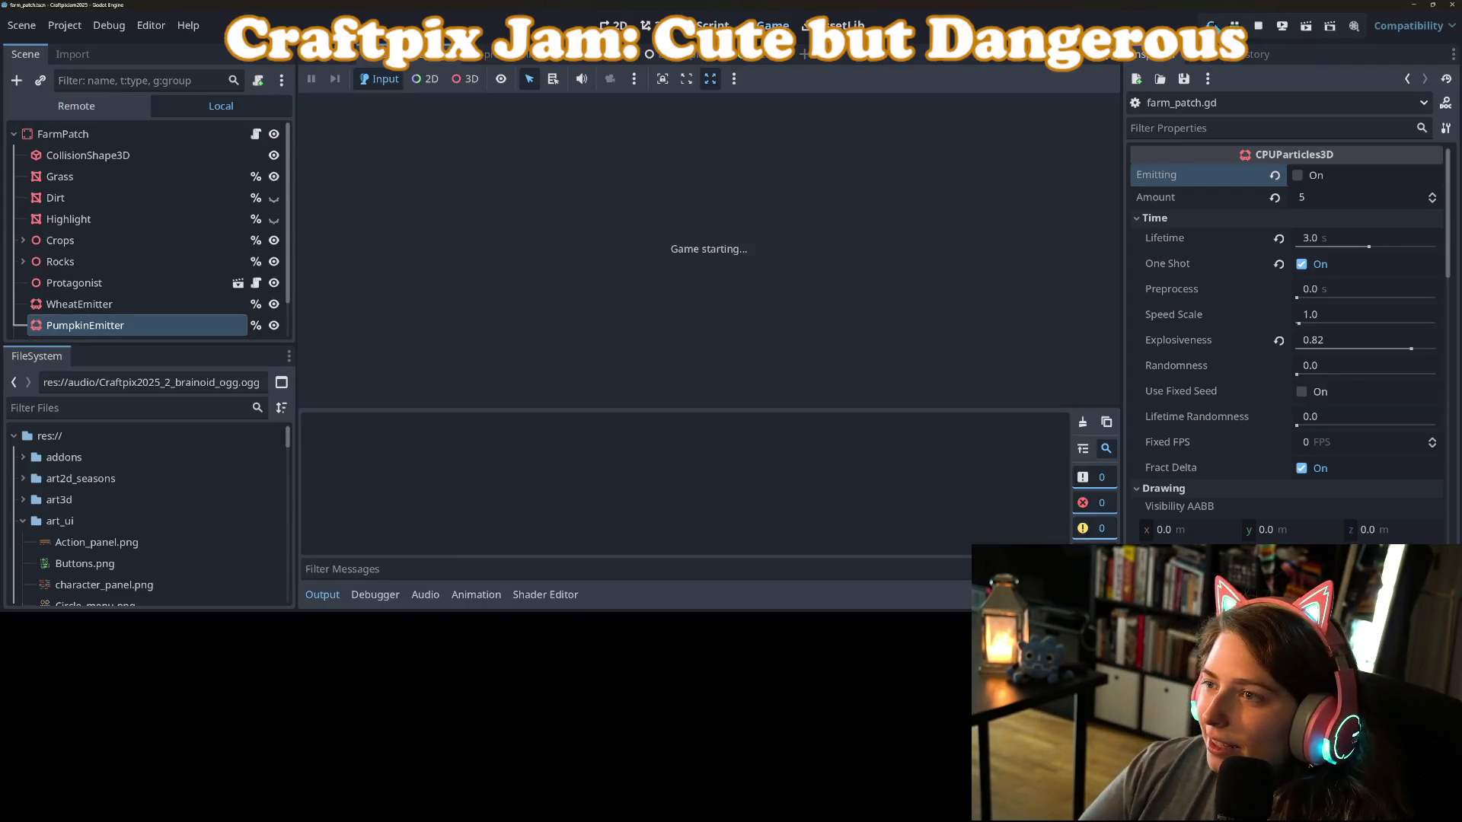
left_click(338, 600)
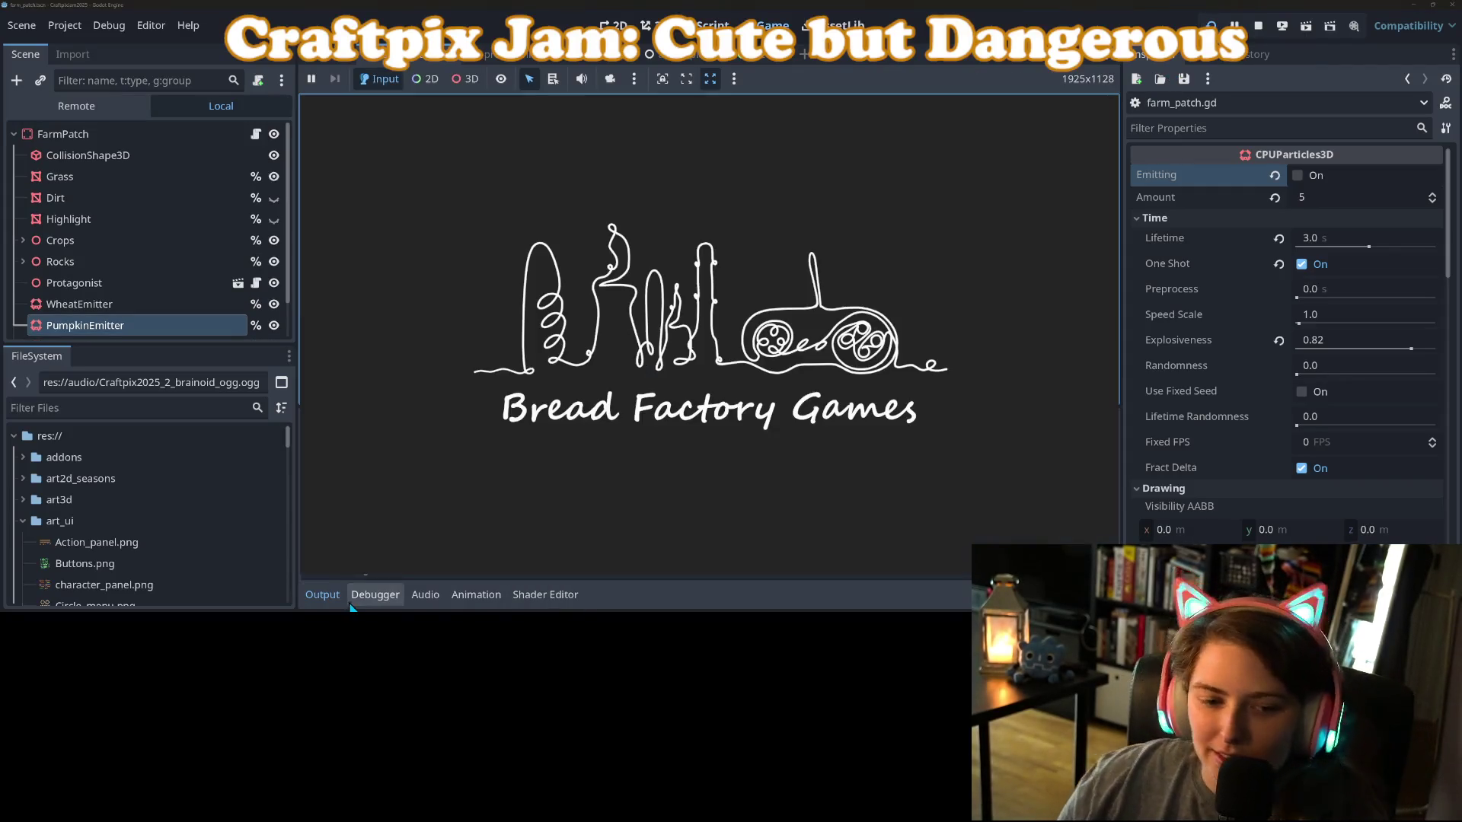
left_click(338, 596)
left_click(340, 595)
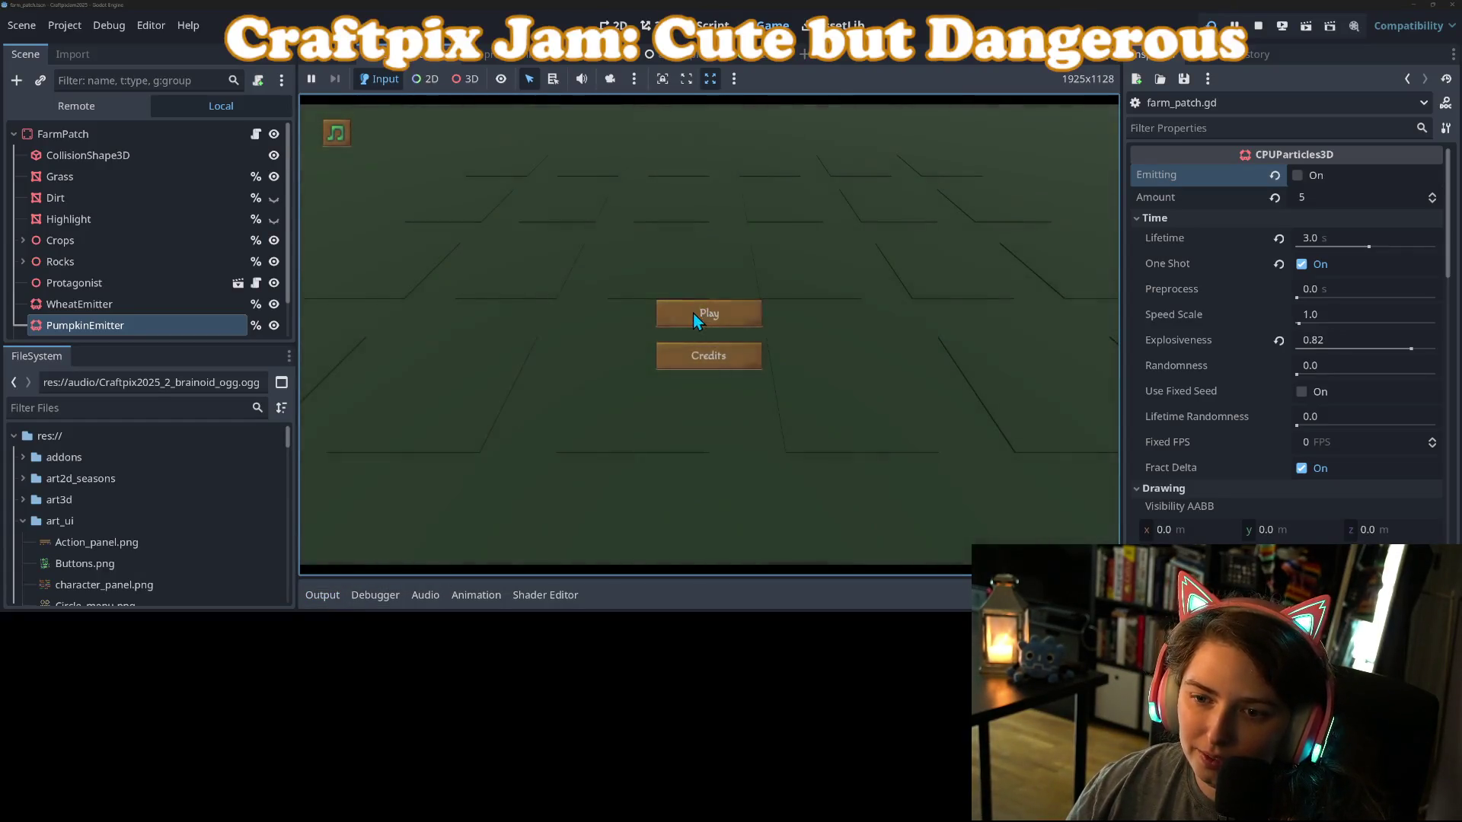
left_click(683, 314)
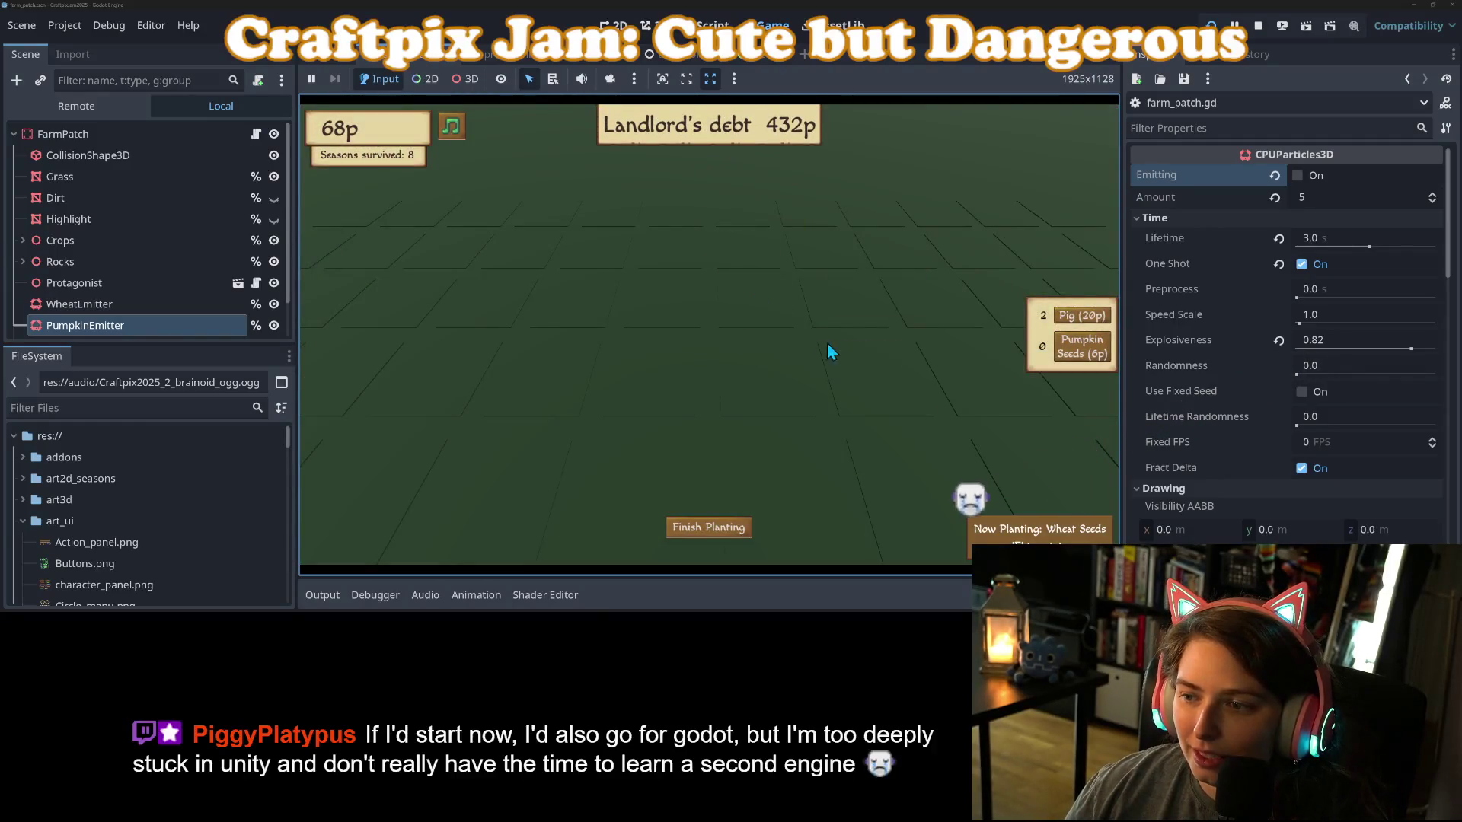
left_click(1082, 355)
left_click(1084, 358)
left_click(1085, 357)
left_click(1085, 358)
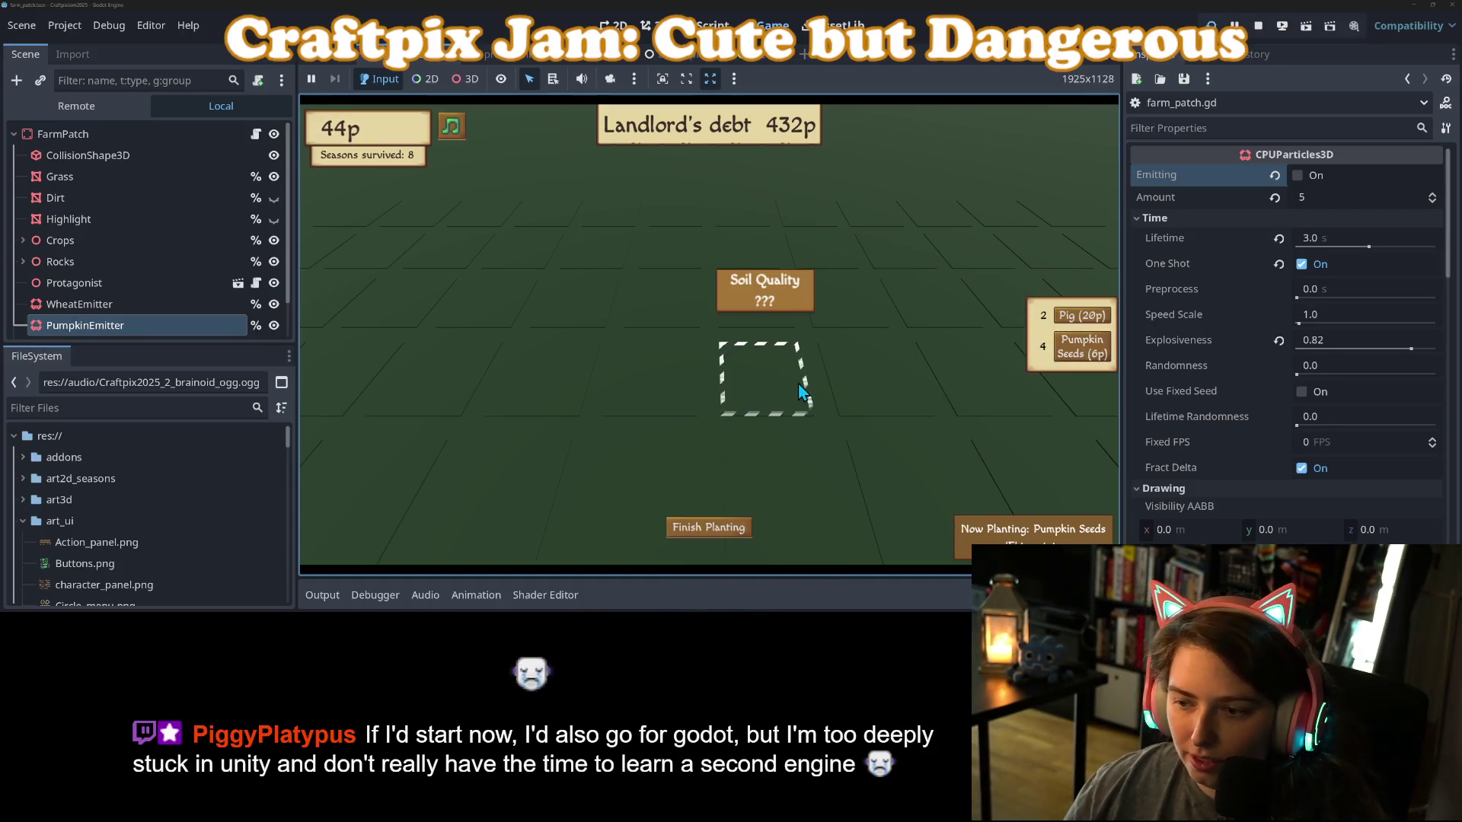
Plant pumpkin seeds on three field tiles beside the wheat, then stop the game.
left_click(798, 383)
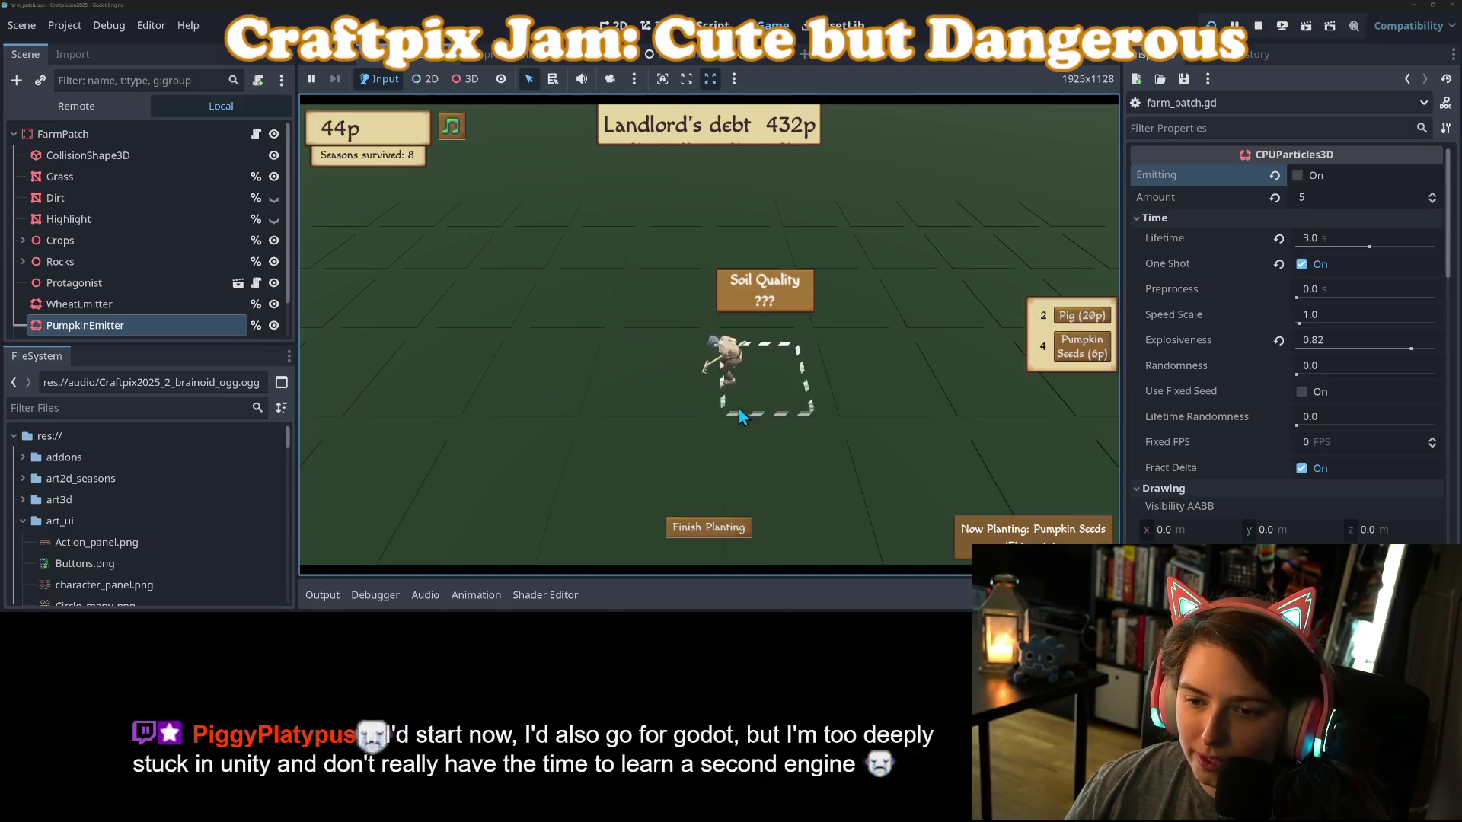
left_click(738, 408)
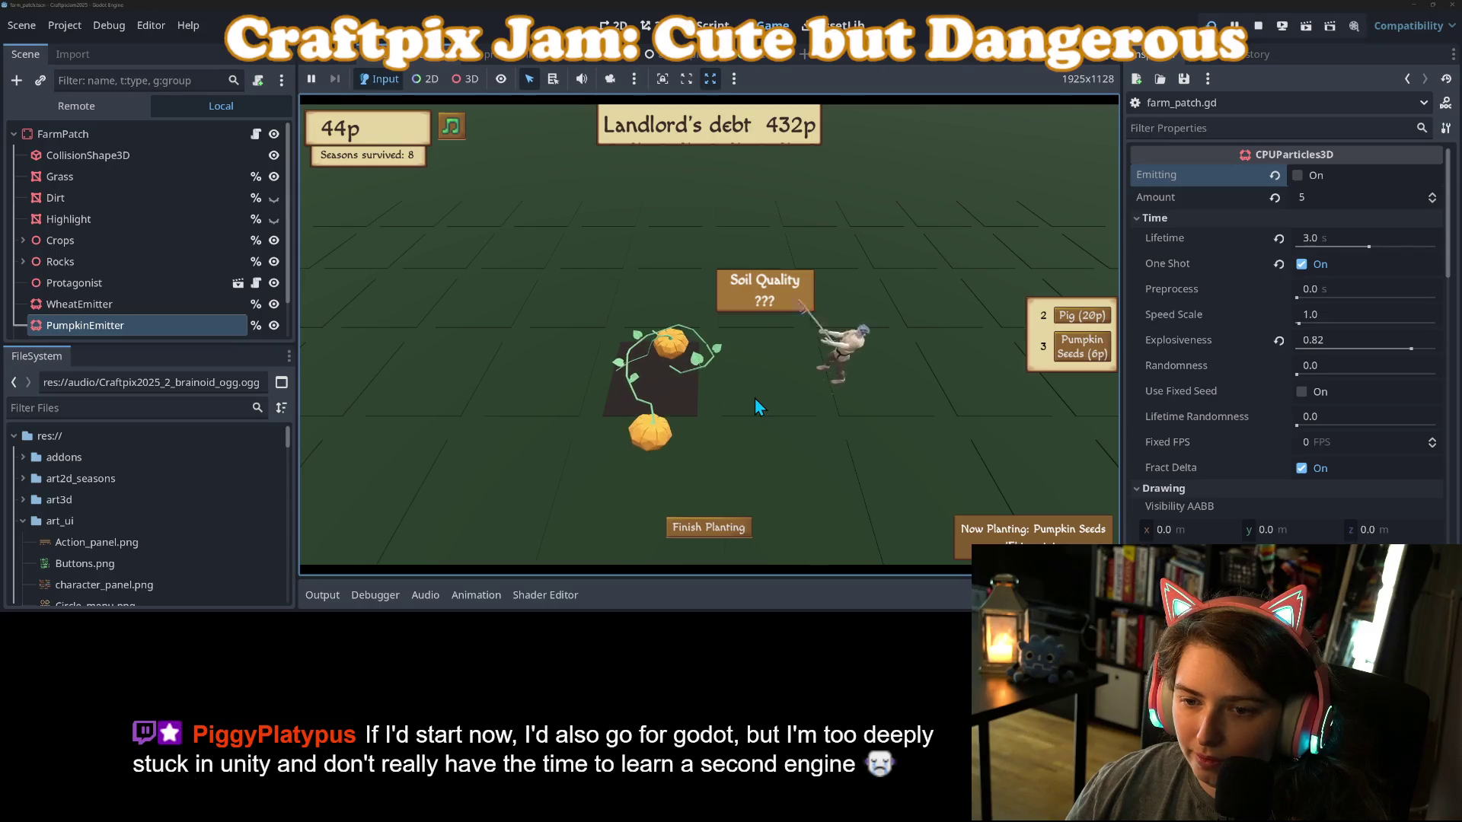
left_click(755, 399)
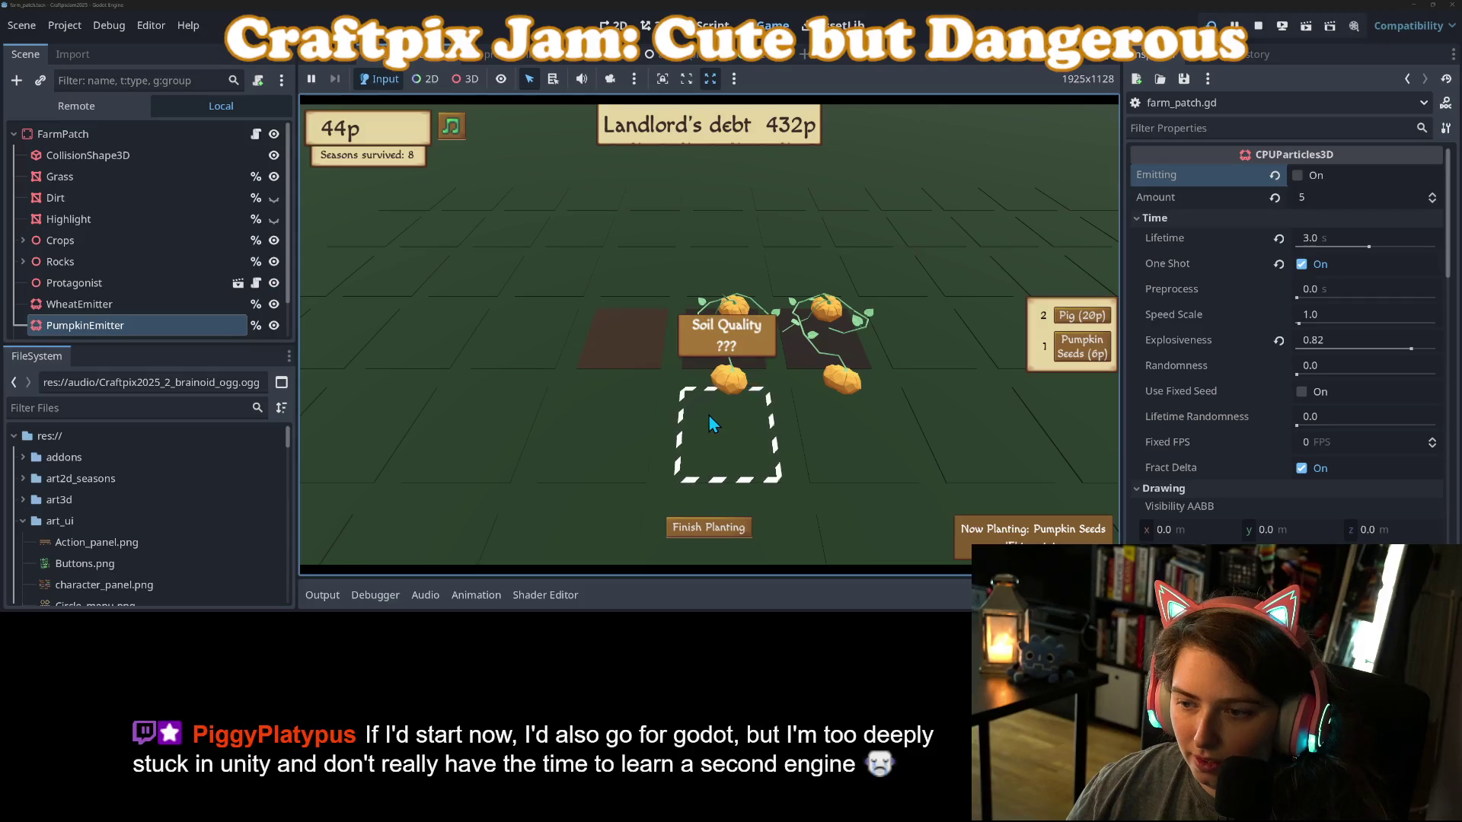
left_click(709, 415)
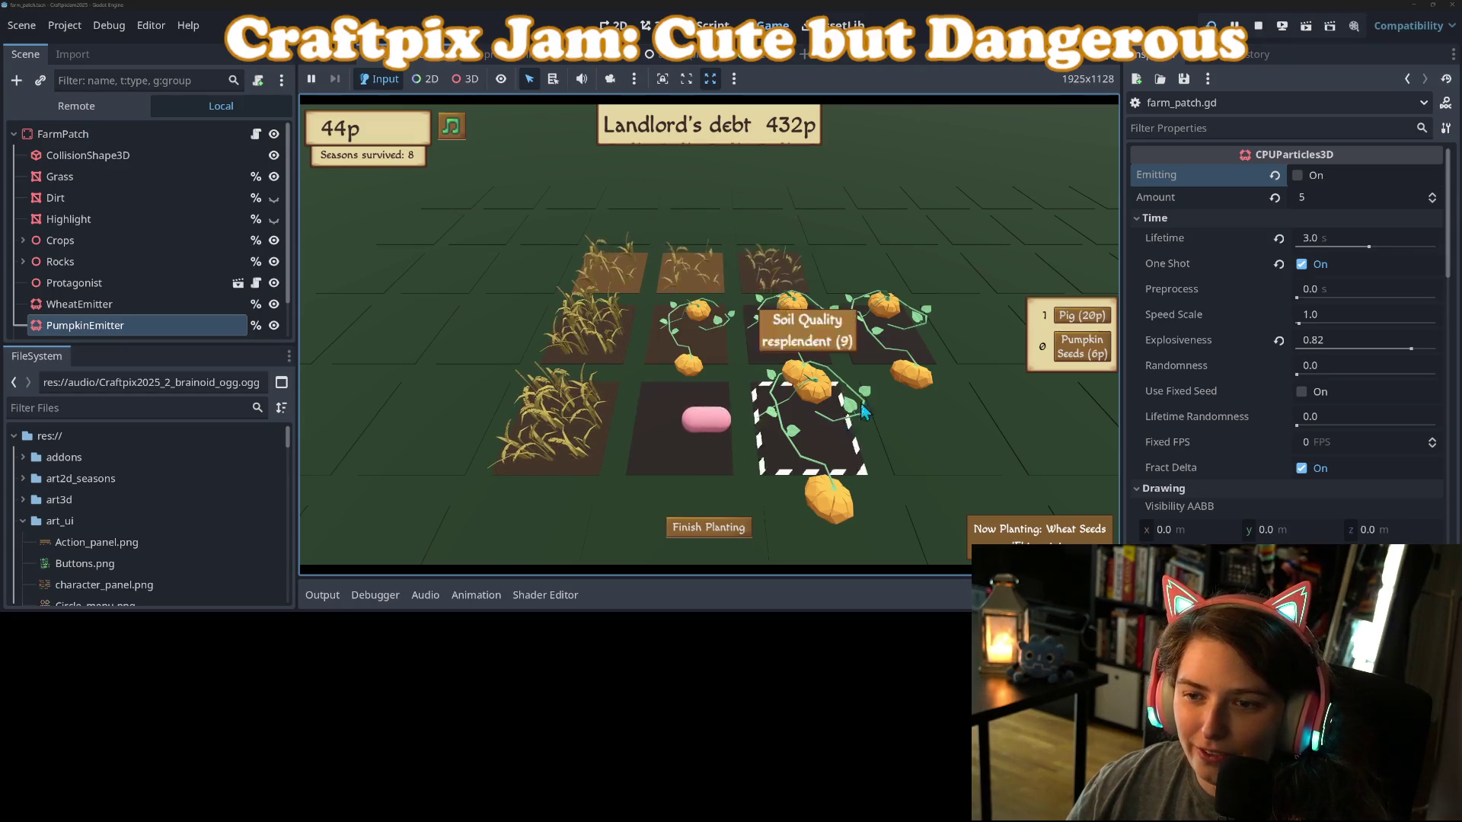
left_click(1260, 27)
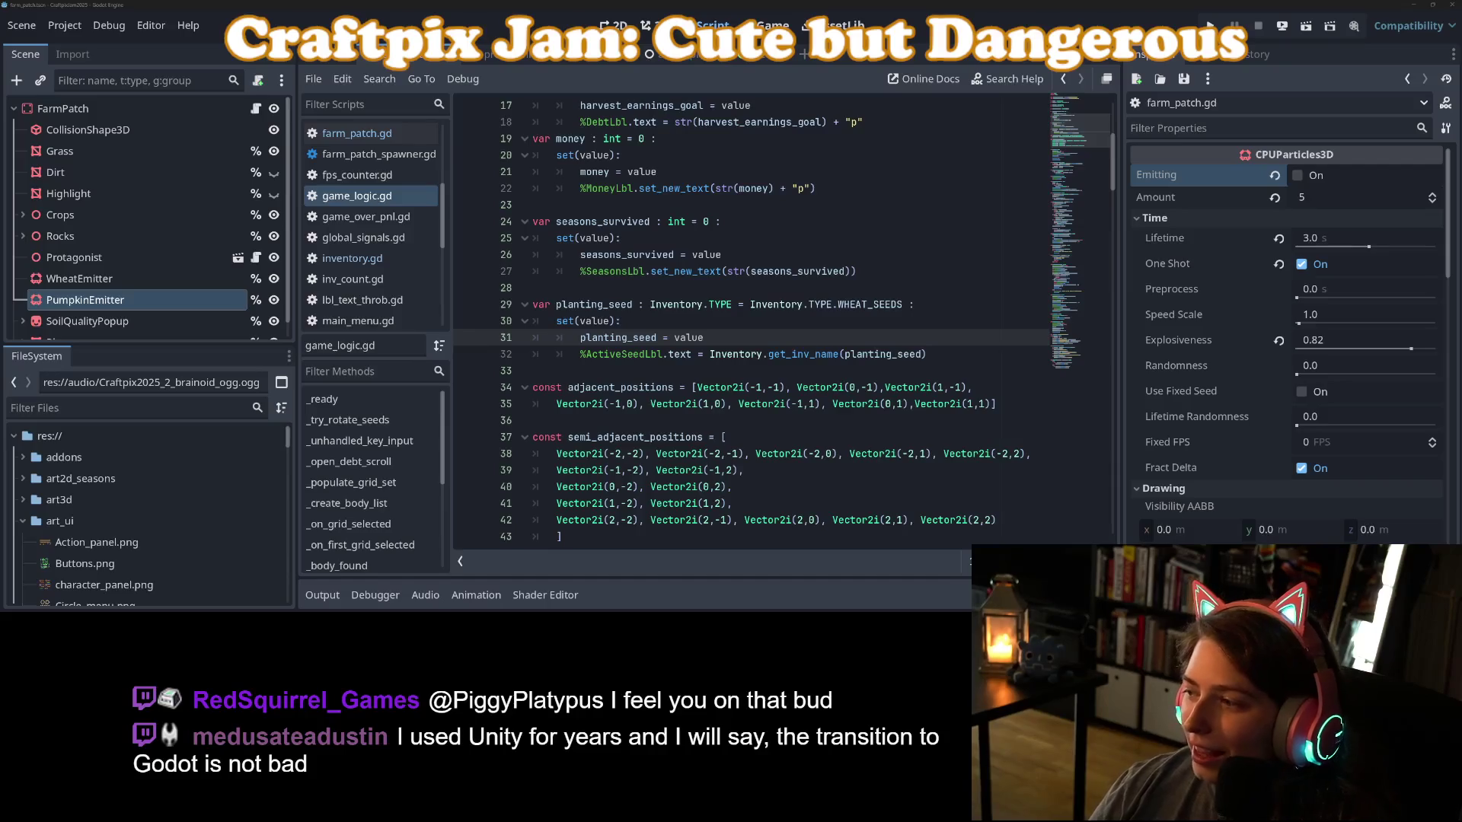
left_click(937, 411)
left_click(930, 438)
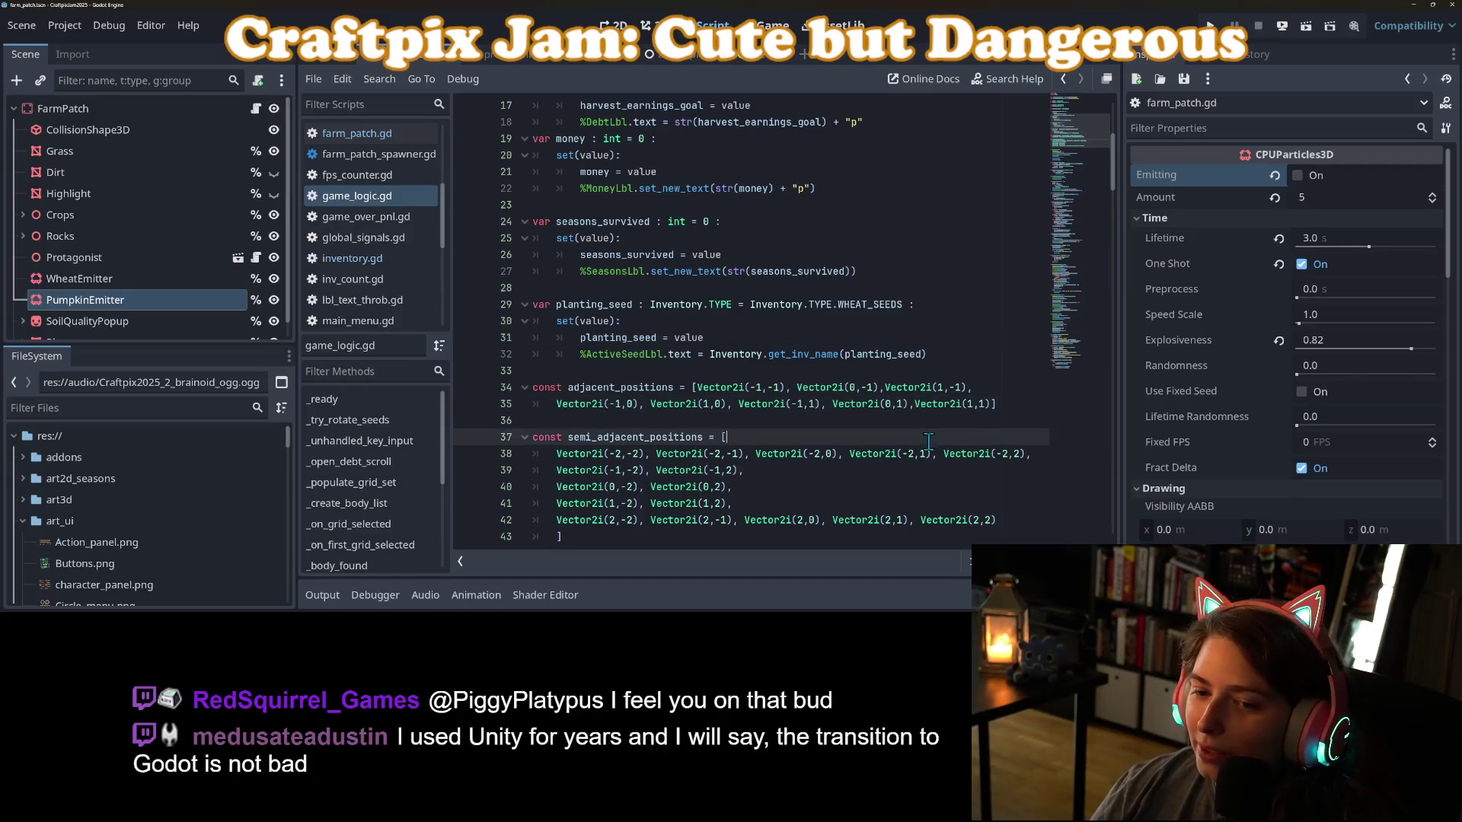
scroll(853, 469, "down", 2)
left_click(832, 476)
left_click(821, 455)
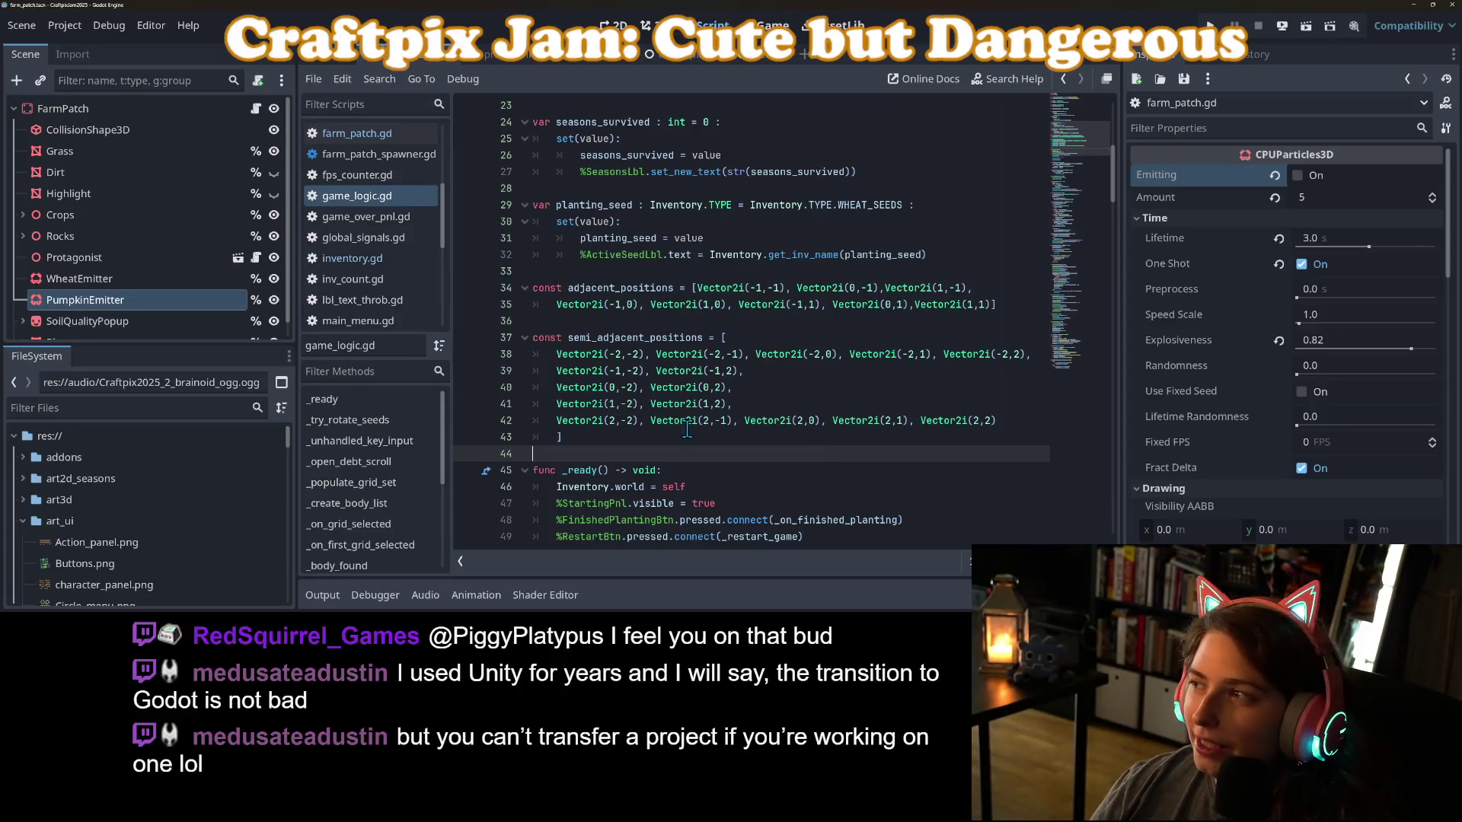
left_click(607, 371)
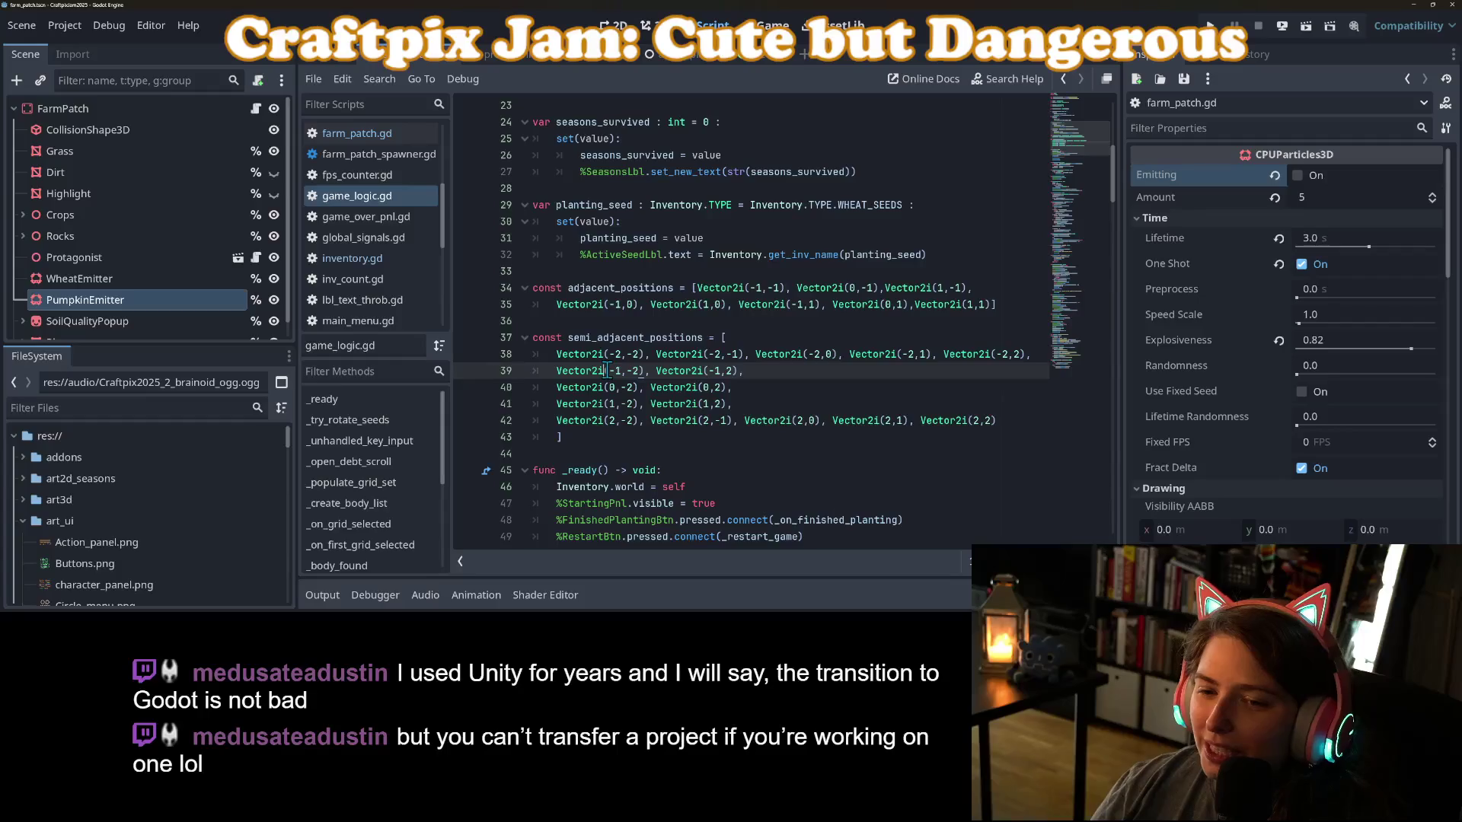
left_click(883, 420)
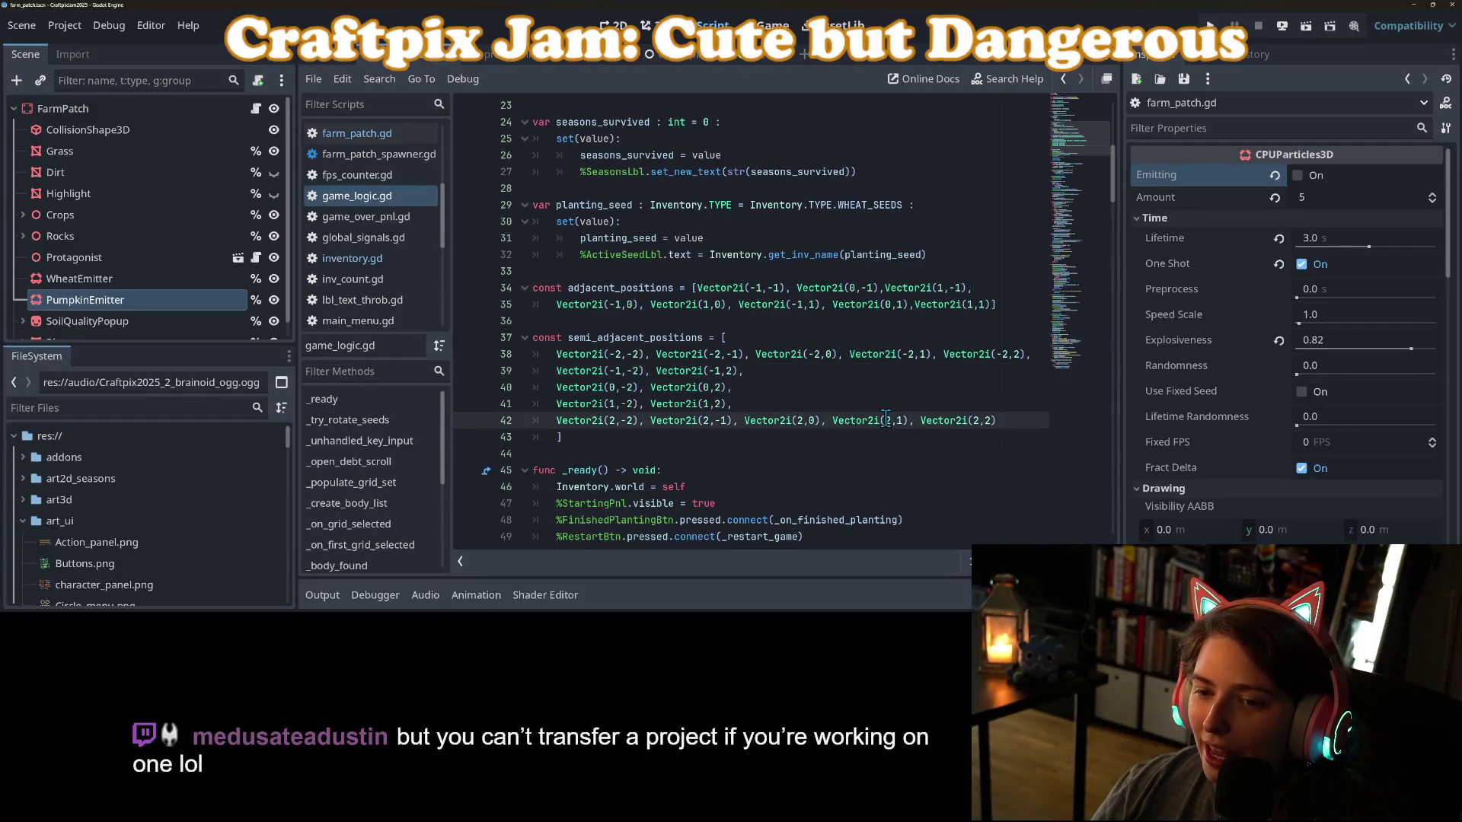
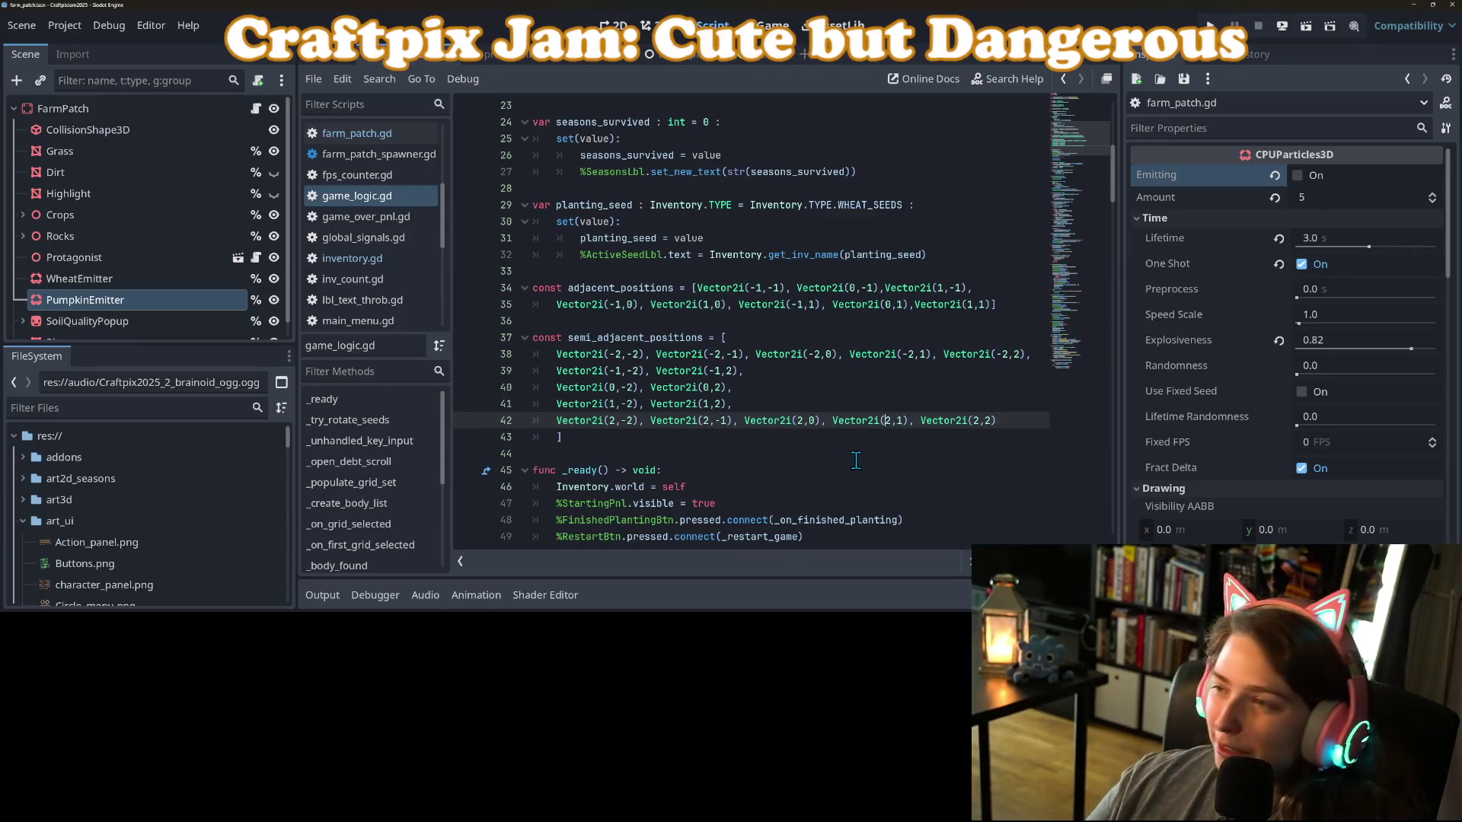
Check the commented-out debug-build check on line 51 of game_logic.gd.
scroll(860, 400, "up", 1)
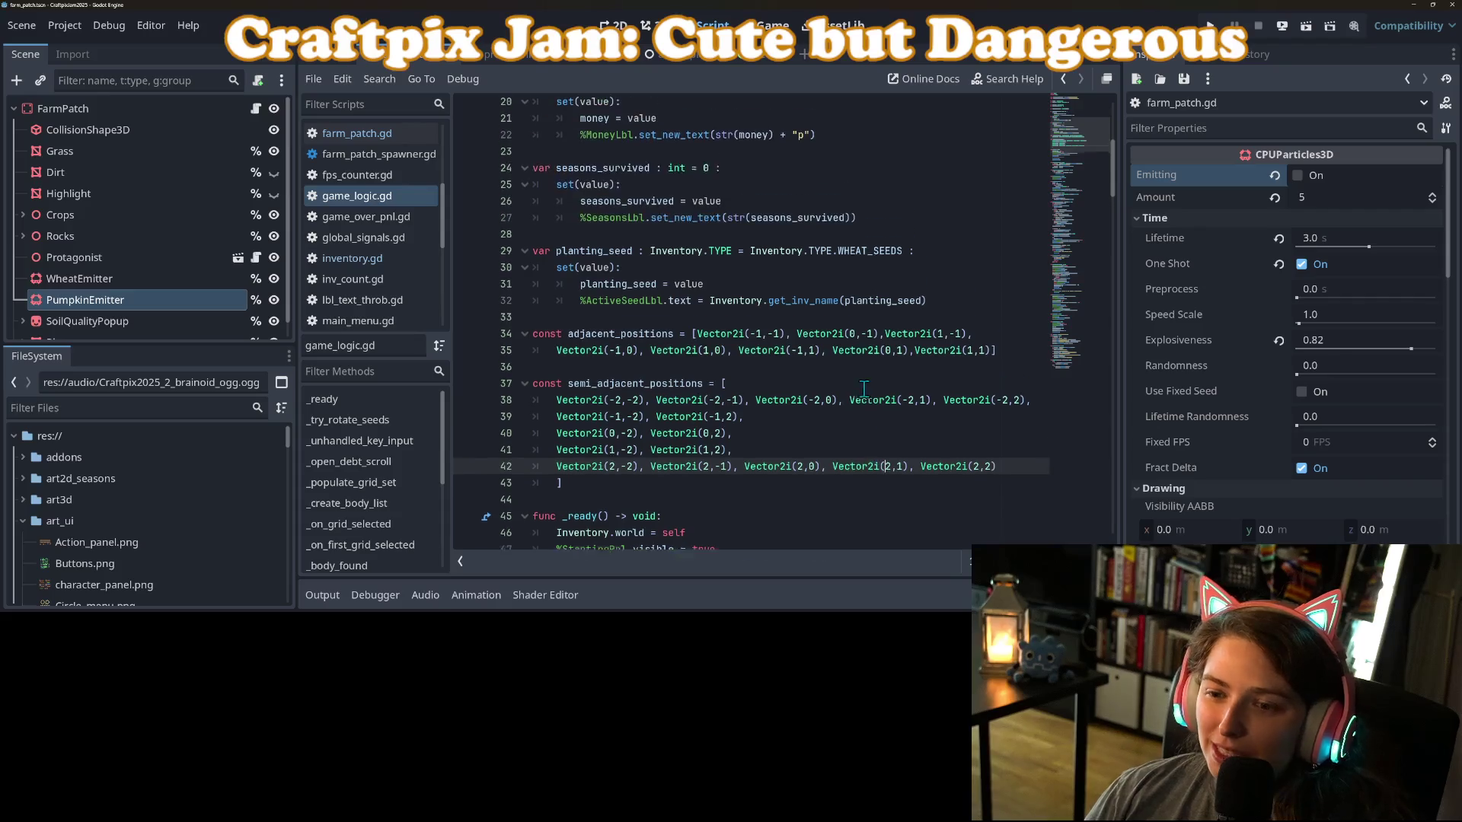
scroll(858, 413, "up", 6)
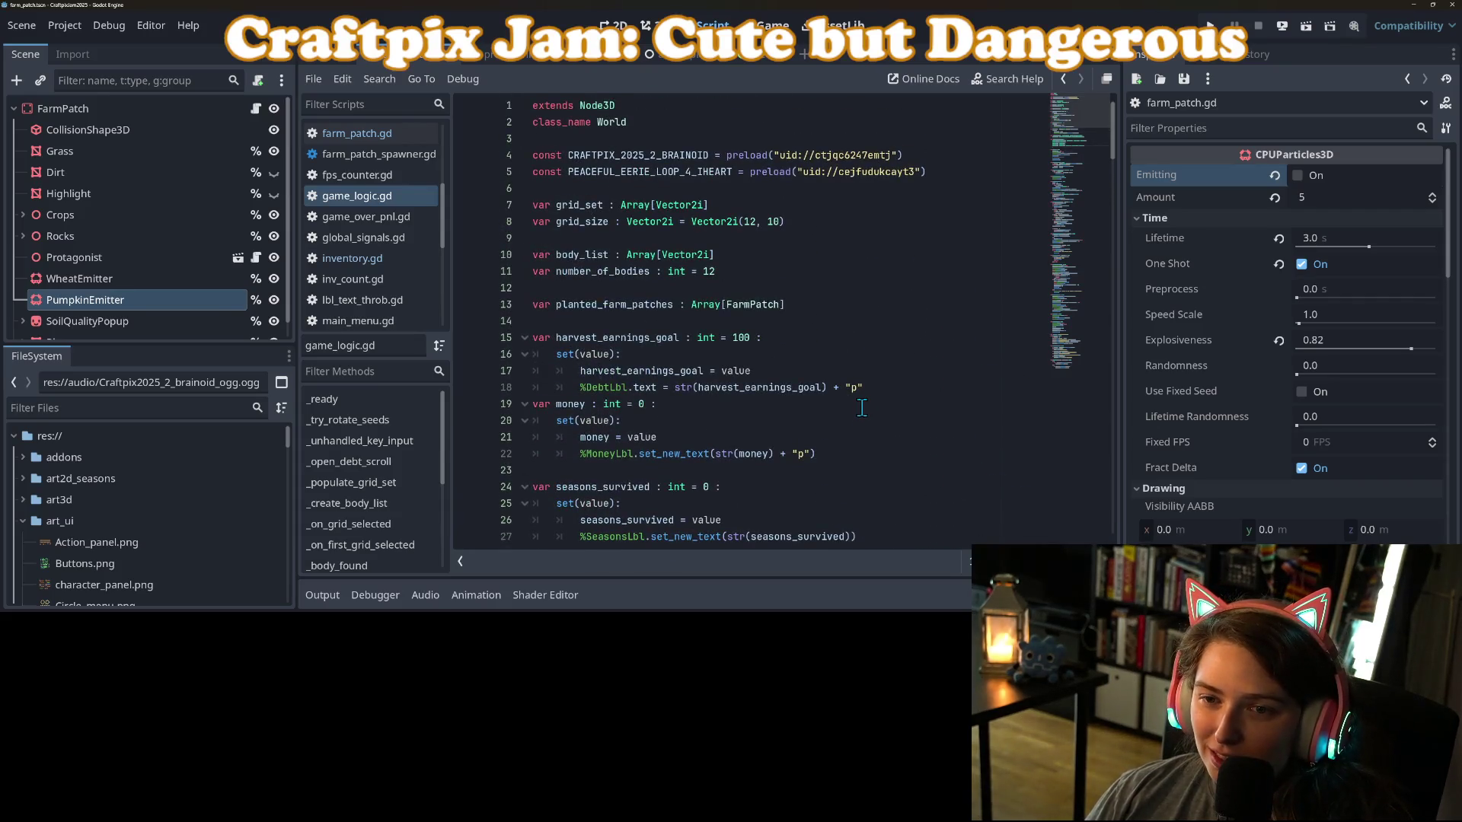
scroll(862, 407, "down", 1)
scroll(862, 407, "down", 9)
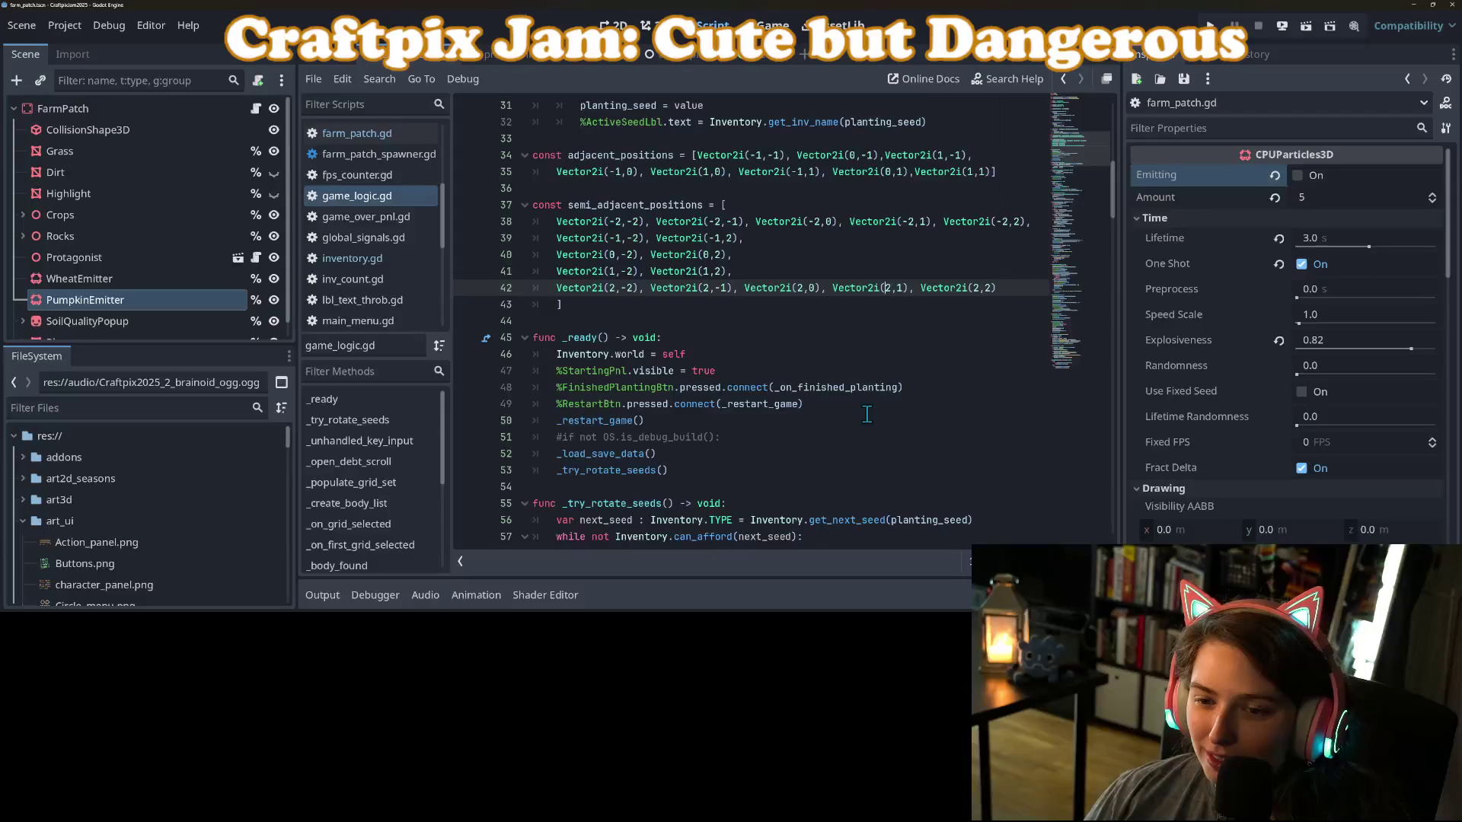
left_click(761, 440)
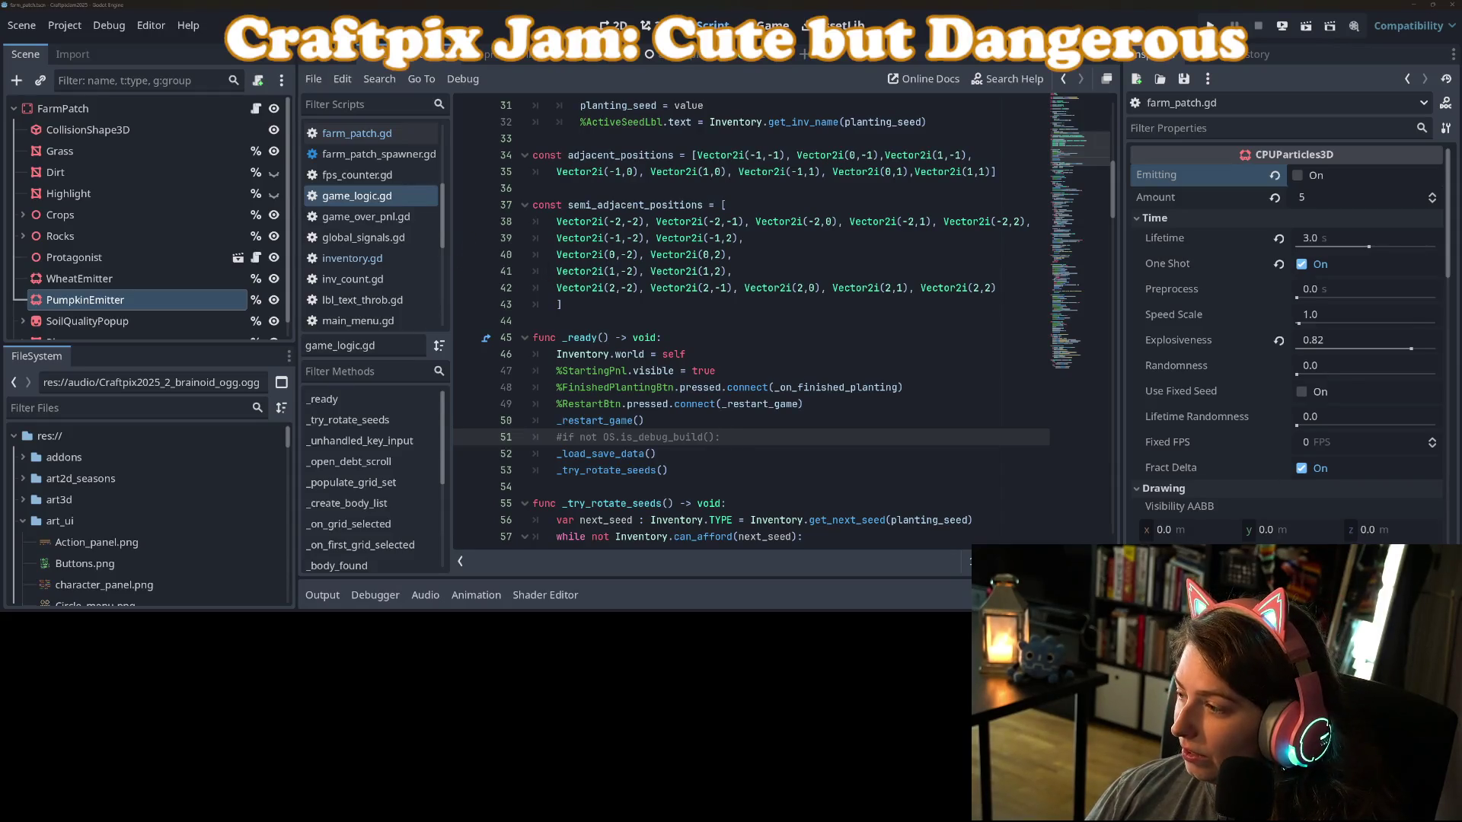
In GitHub Desktop, review the diffs of all five changed files.
key("alt+Tab")
left_click(486, 165)
left_click(486, 184)
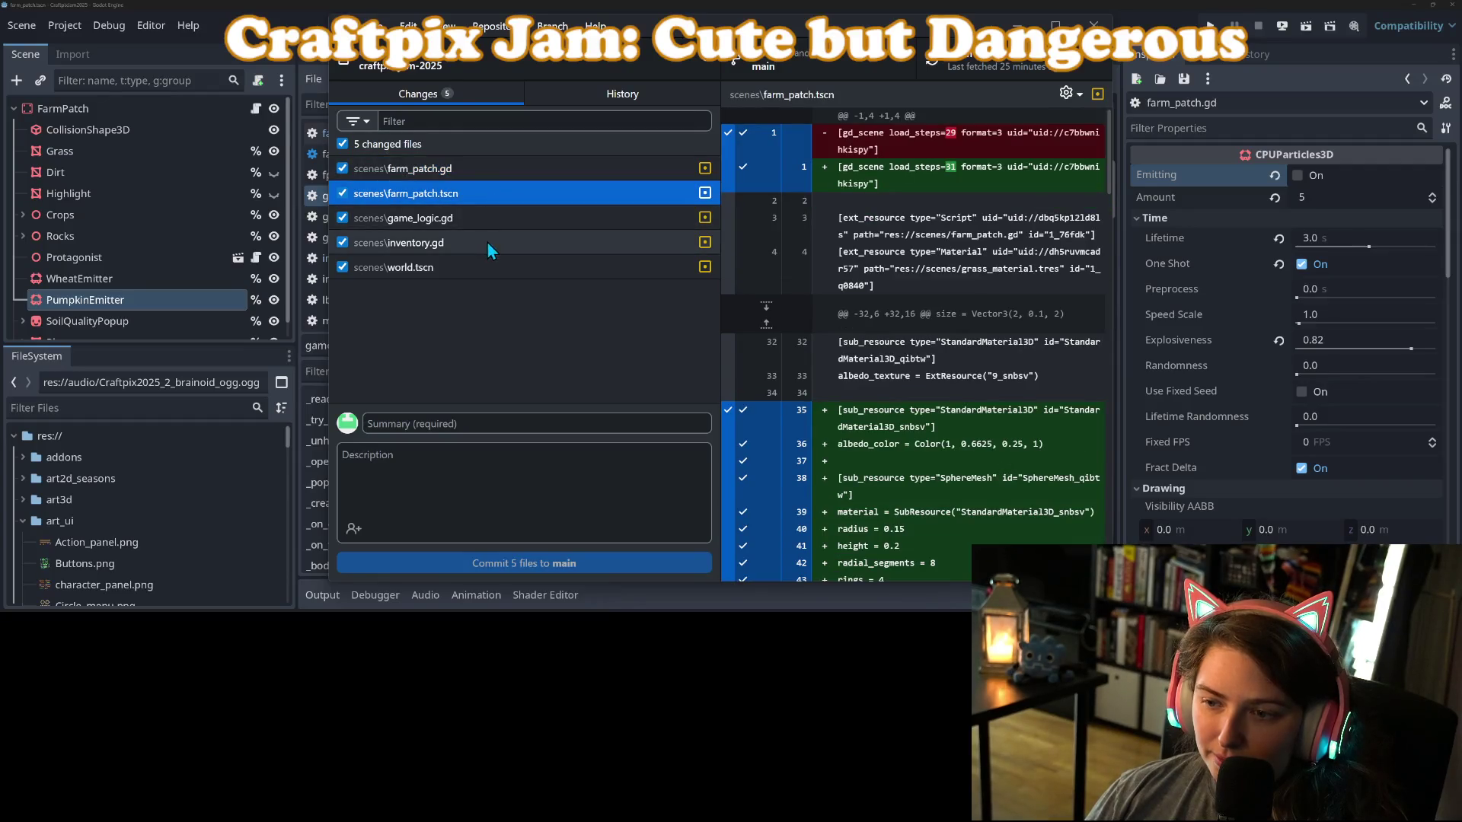
left_click(483, 217)
left_click(485, 245)
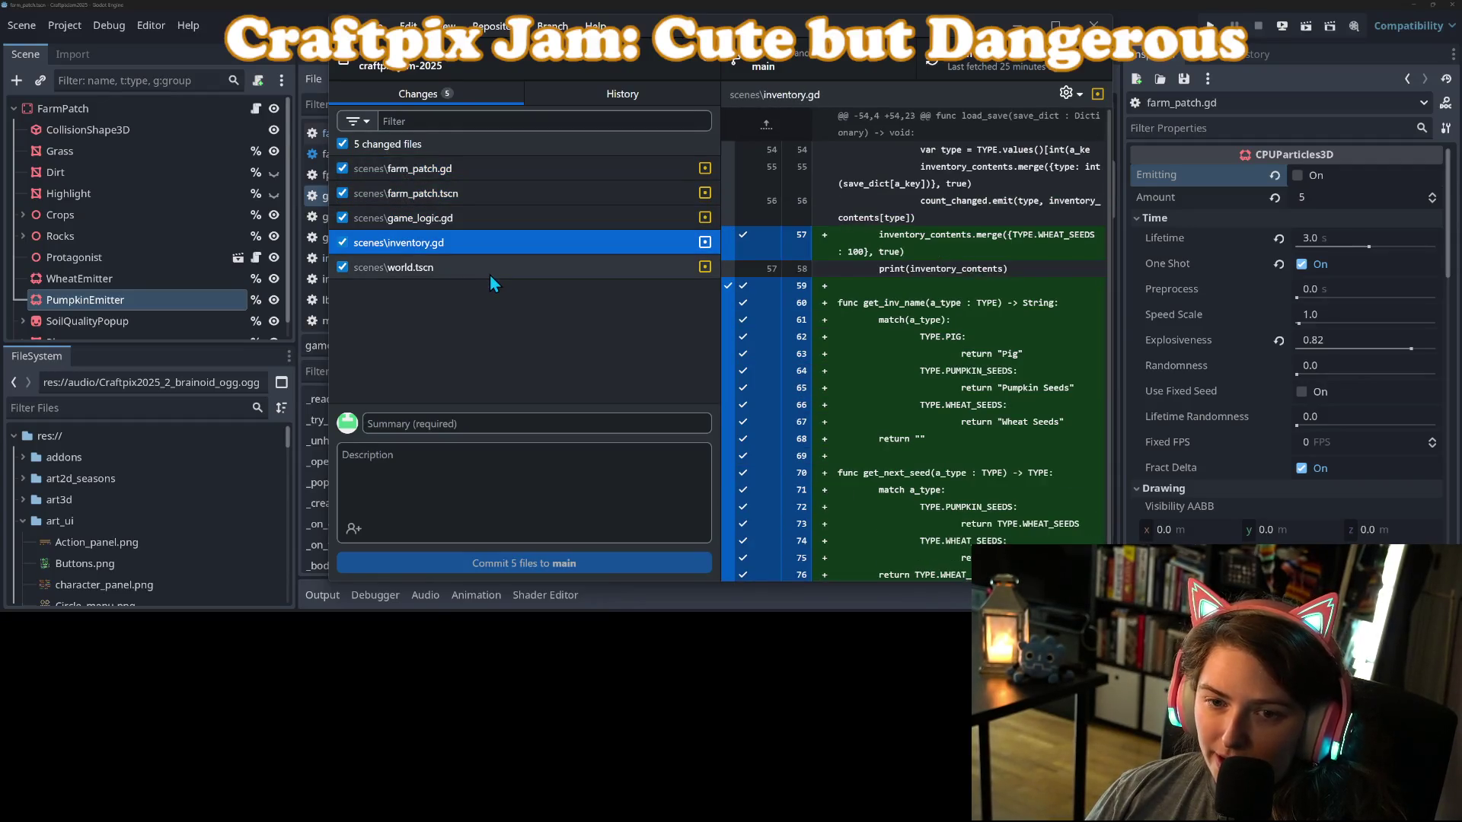
left_click(490, 268)
Commit the five files to main with summary 'Adds scontrollable rotation of planting seeds'.
left_click(606, 423)
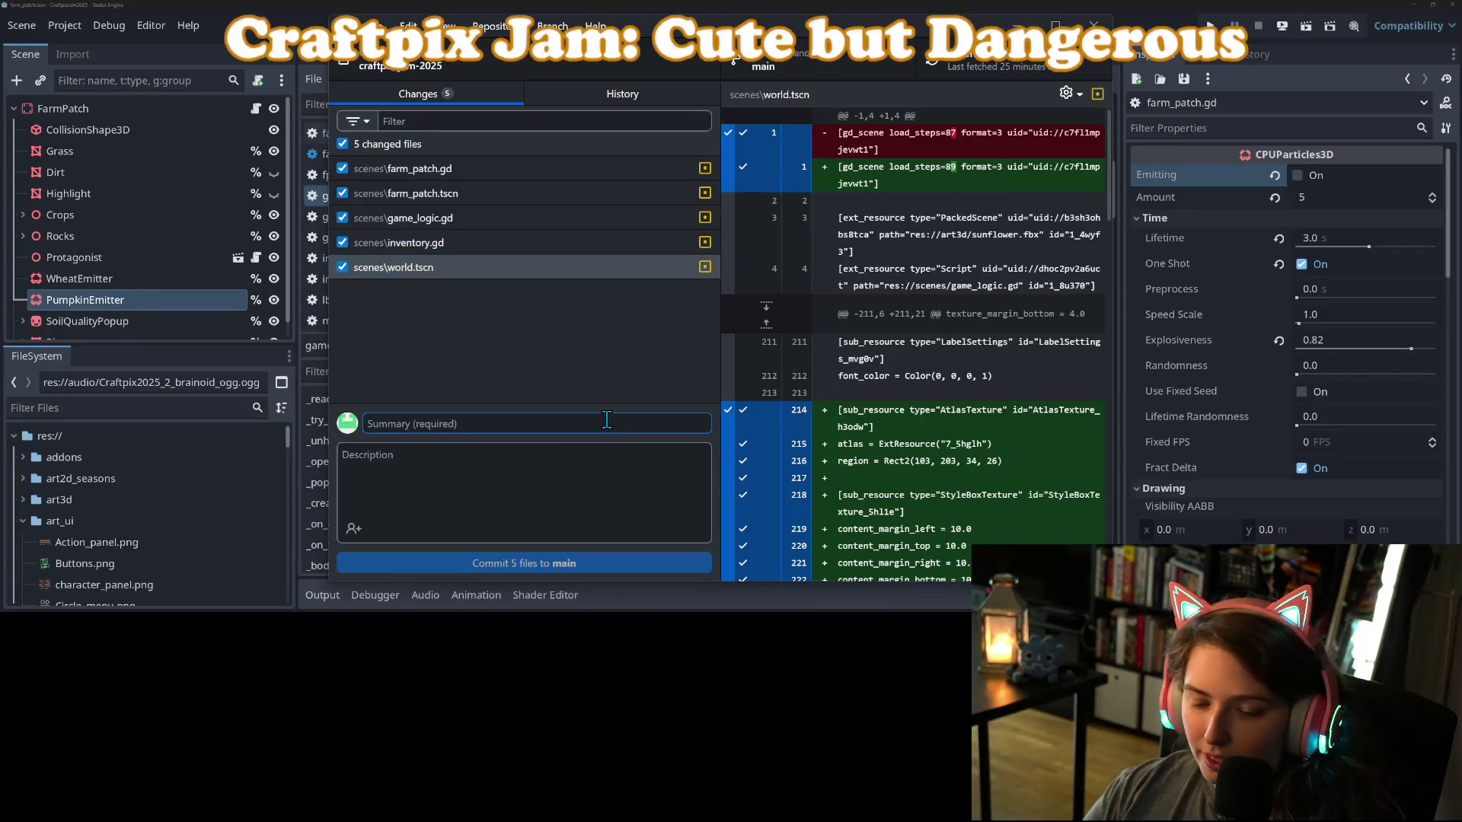
type("Adds scontrollable rot")
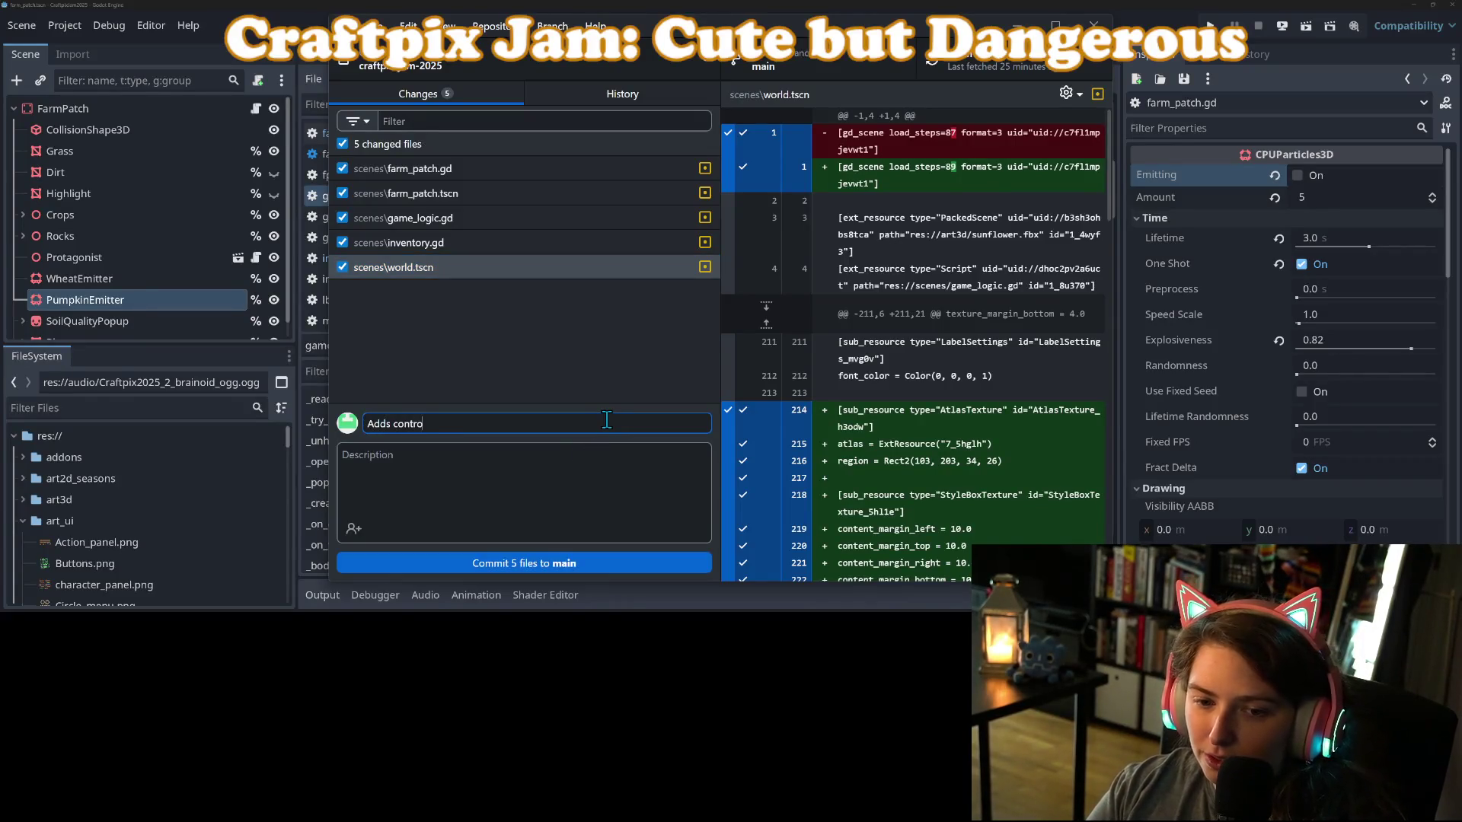
type("ation")
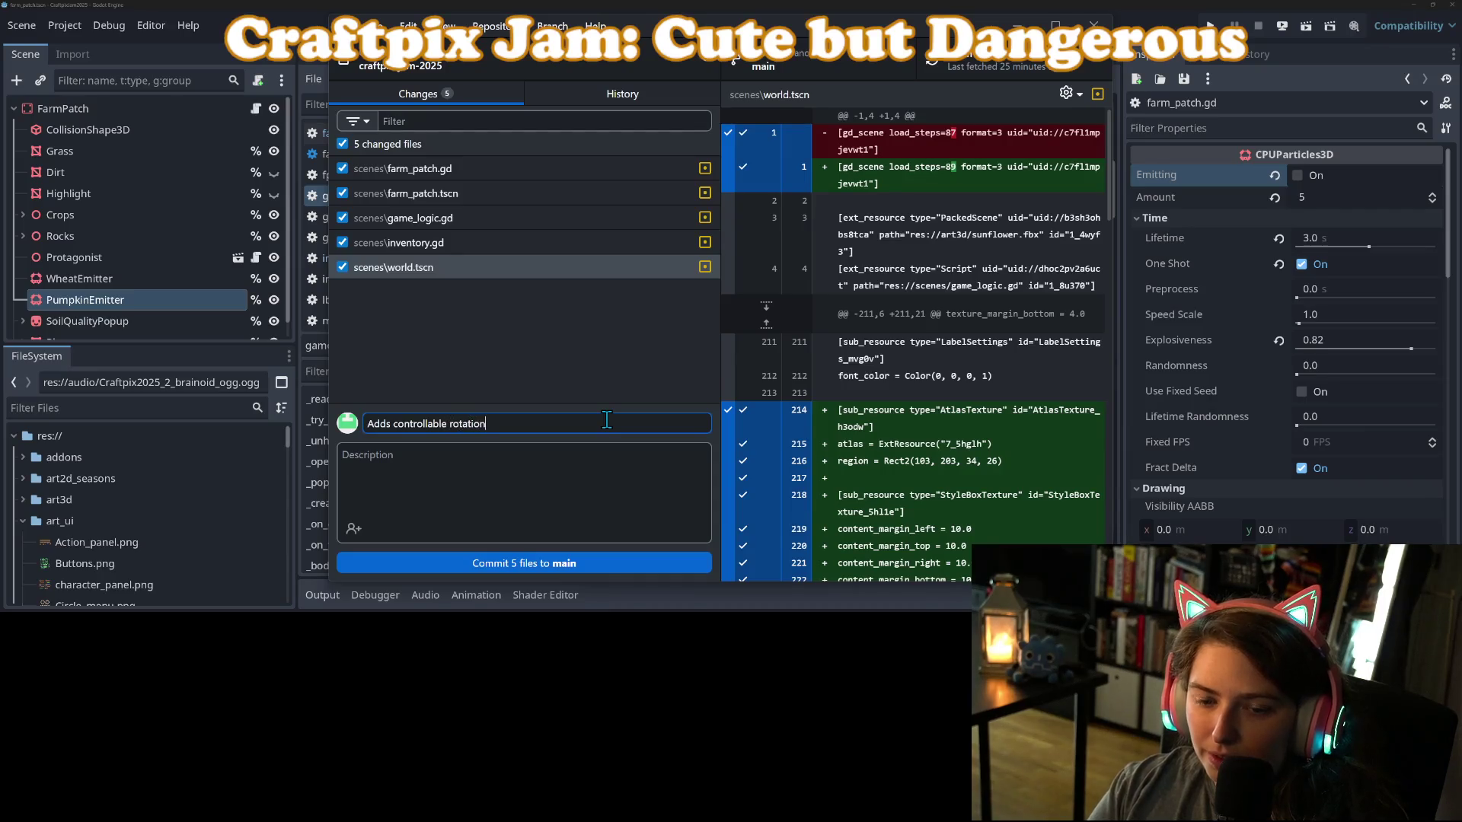
type(" of planting seeds")
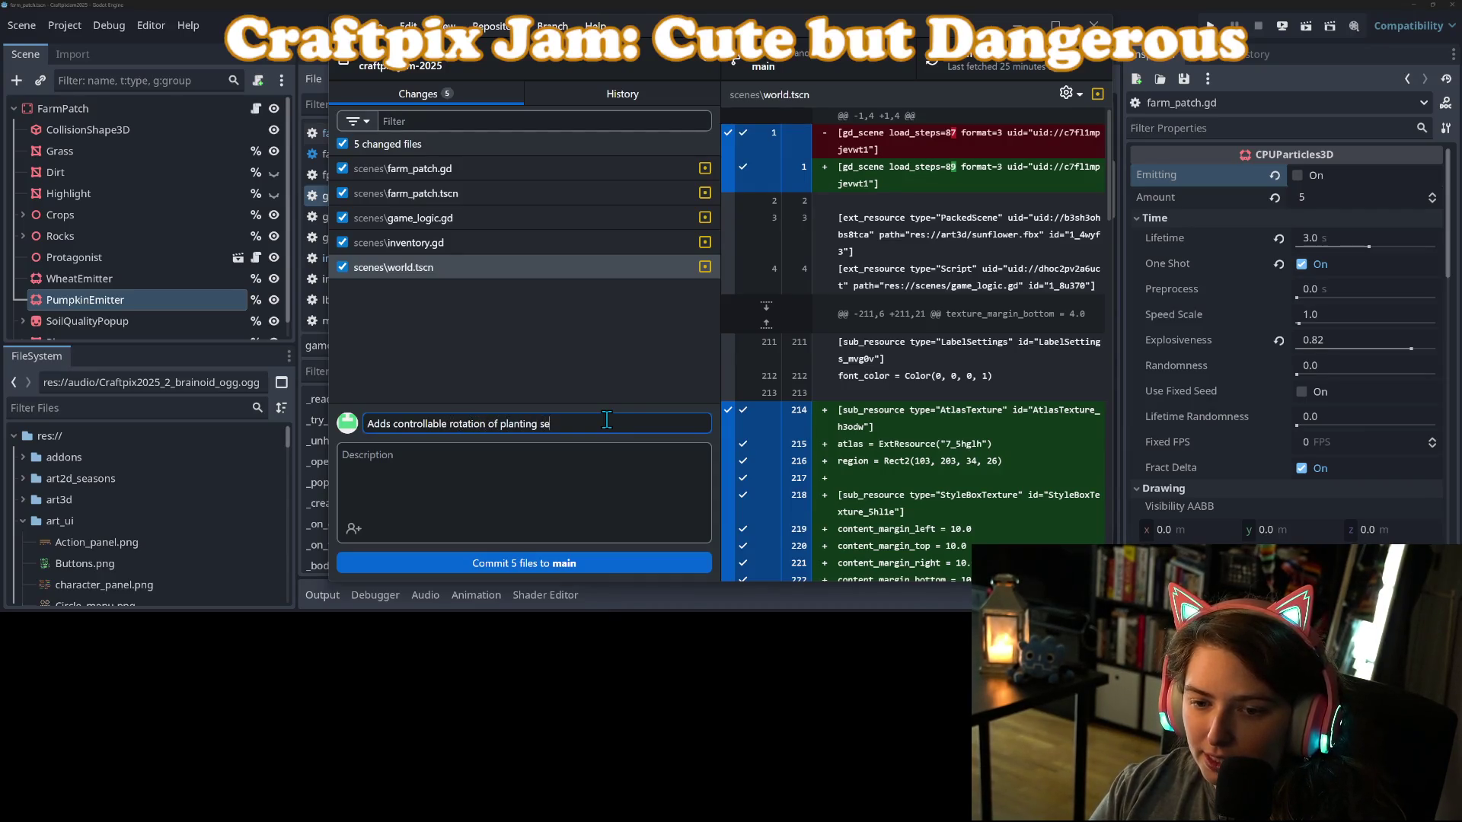
left_click(615, 566)
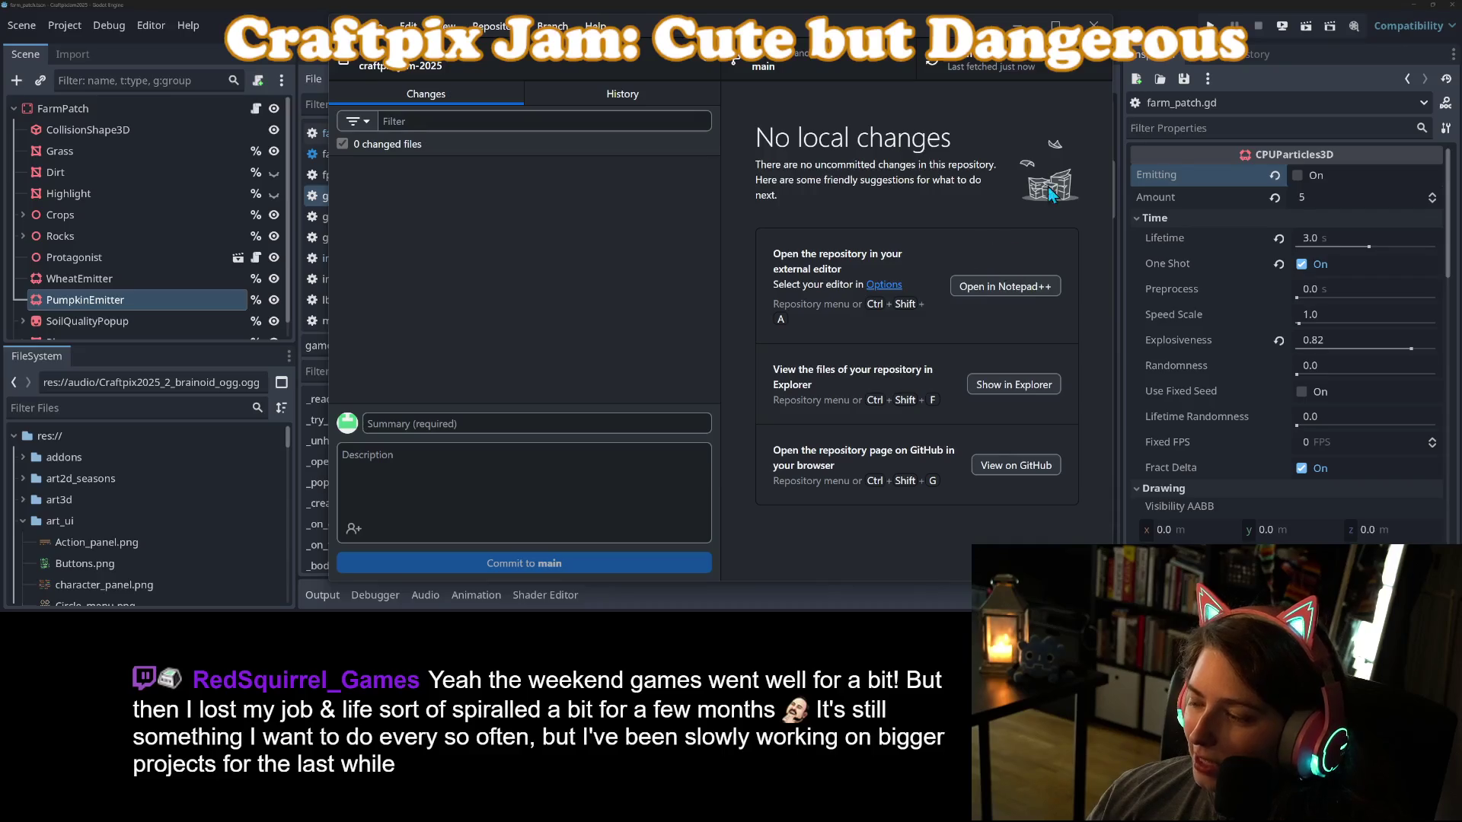
left_click(1017, 13)
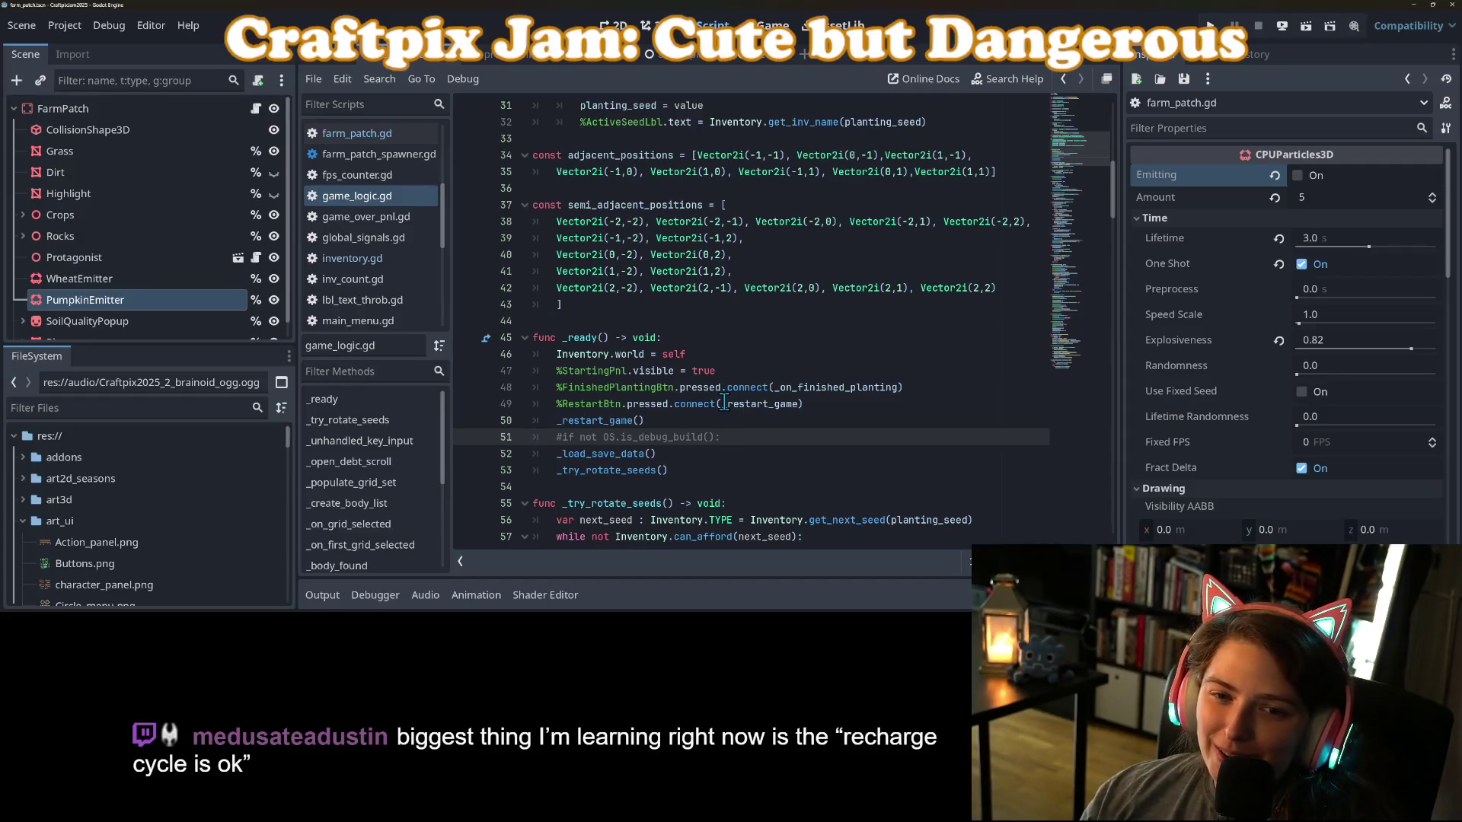
Place the cursor around lines 48–52 of game_logic.gd's _ready function.
mouse_move(723, 404)
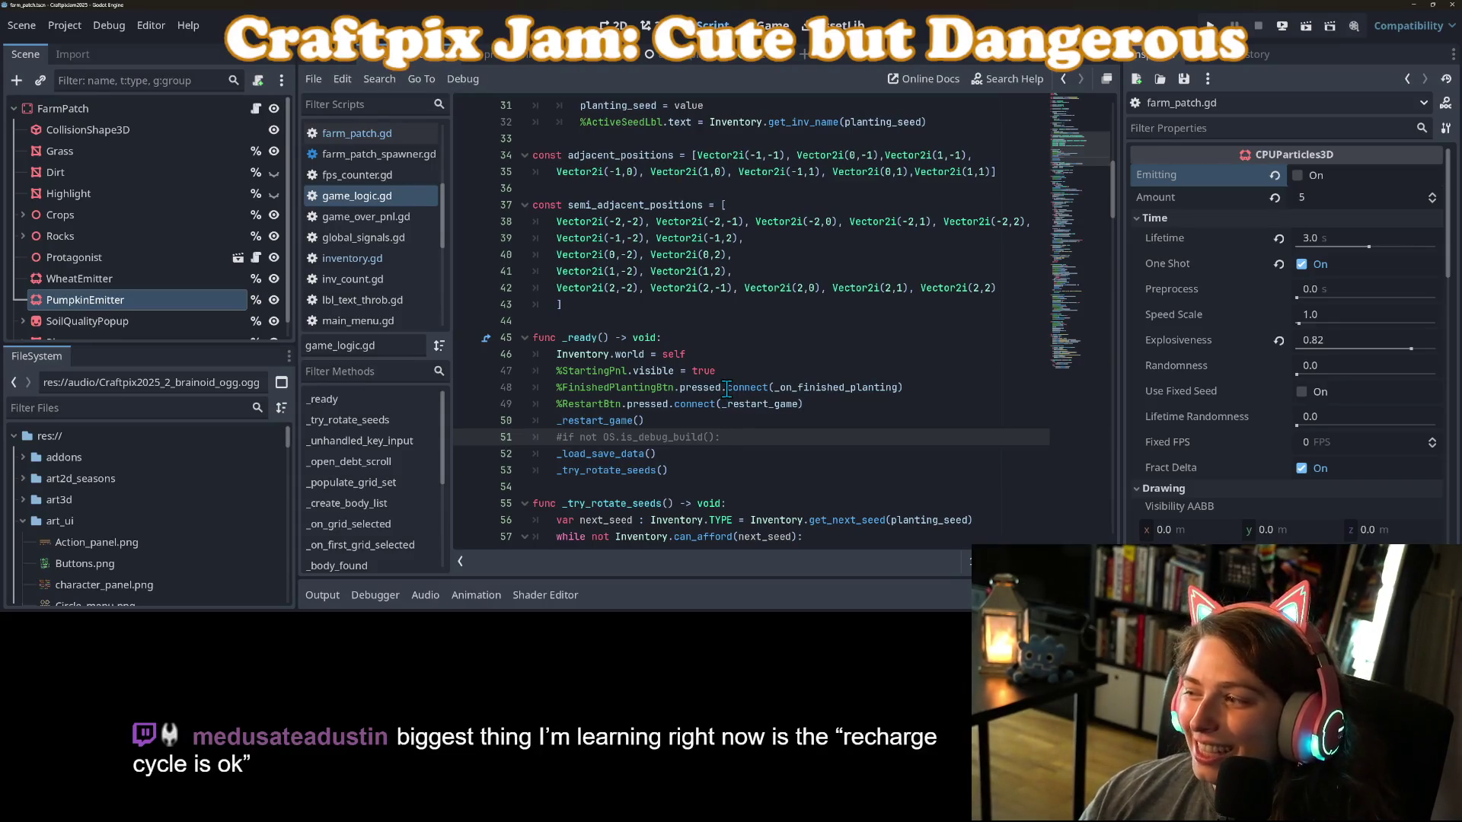
left_click(828, 390)
left_click(960, 388)
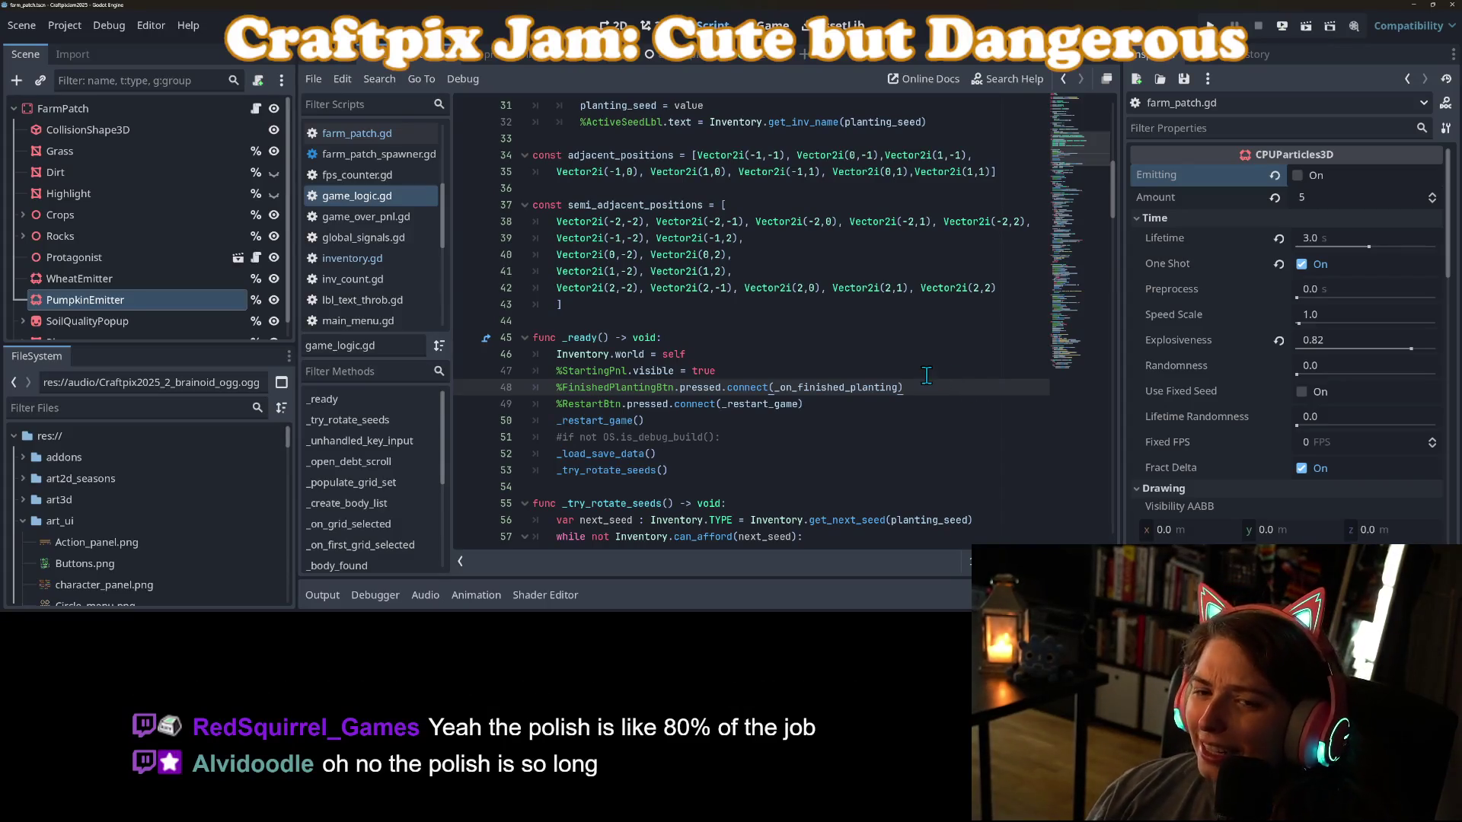
left_click(780, 439)
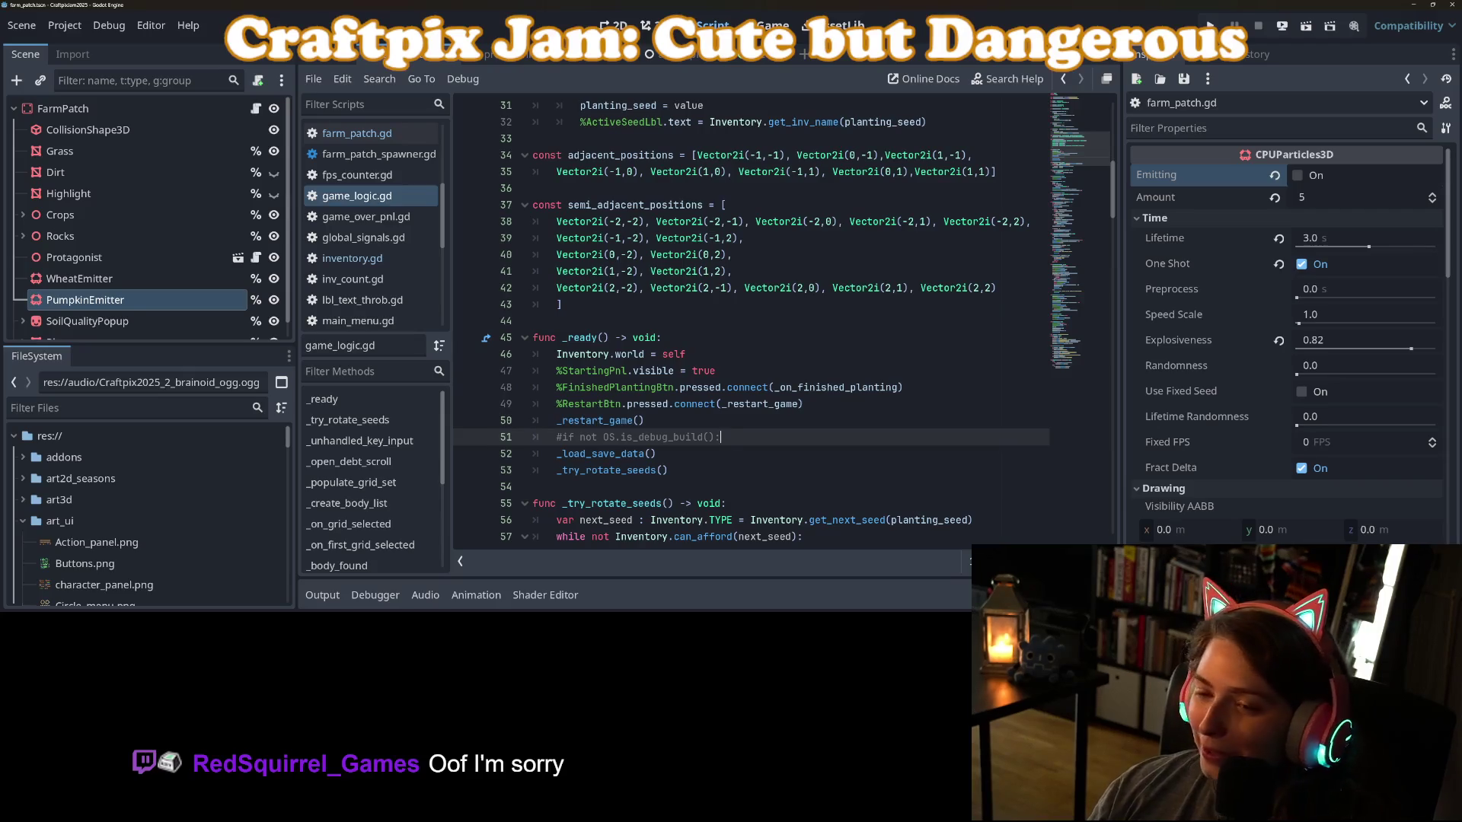
left_click(720, 451)
scroll(731, 468, "down", 1)
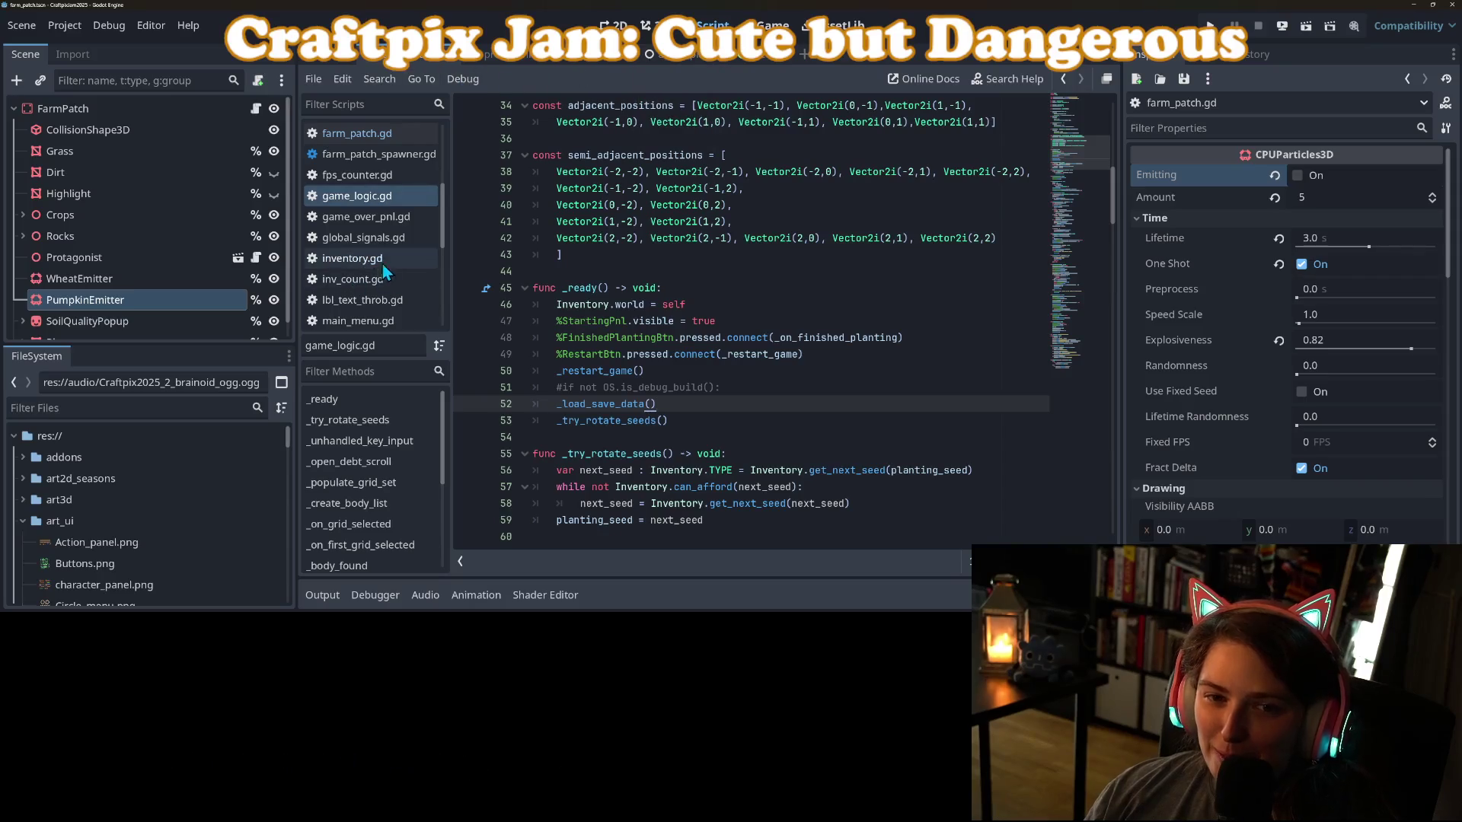
Inspect the calls in game_logic.gd's _ready function around line 49.
scroll(682, 379, "up", 3)
scroll(682, 379, "up", 1)
scroll(683, 378, "down", 3)
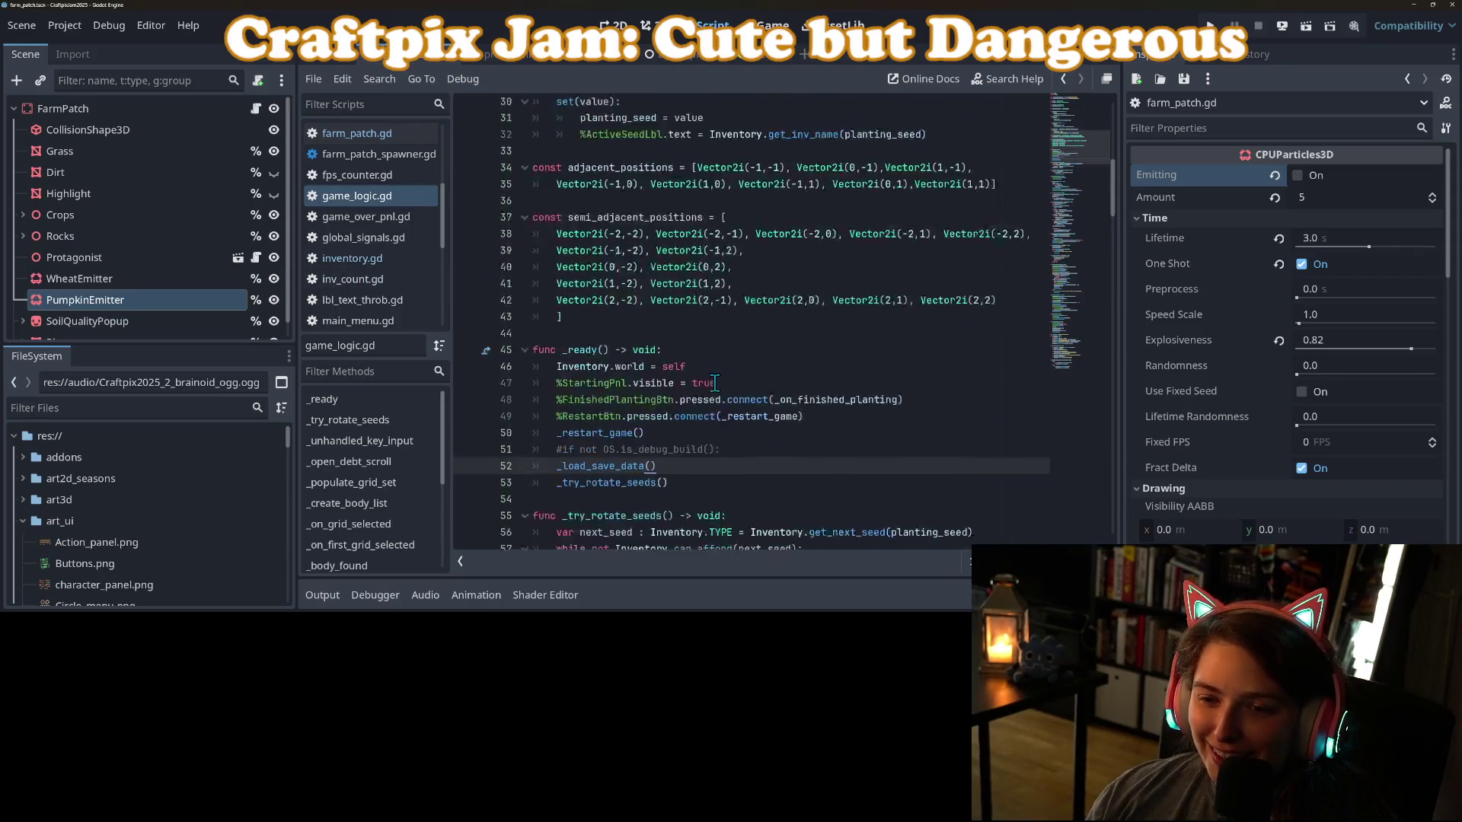
left_click(649, 405)
left_click(652, 453)
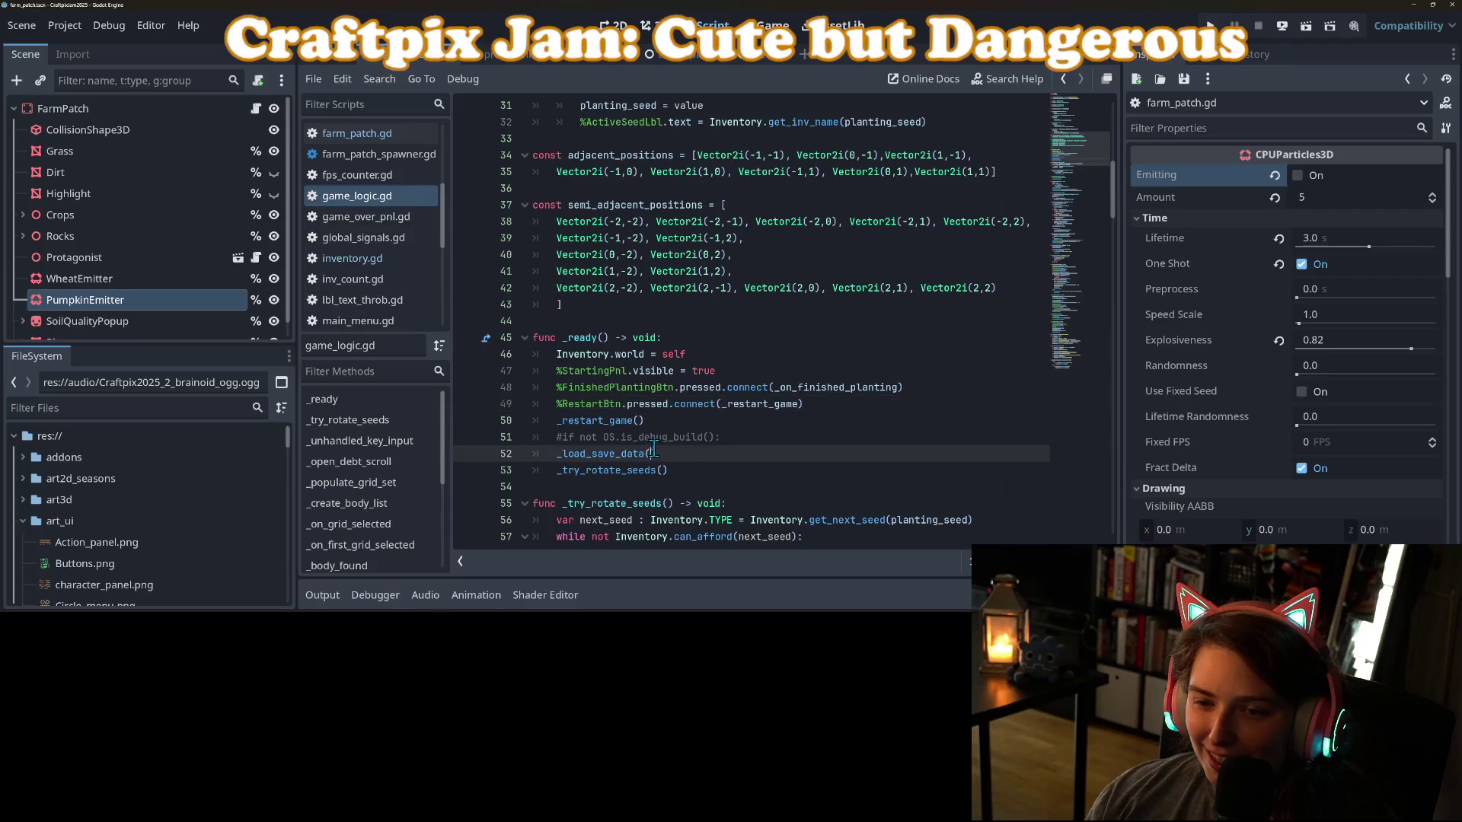
left_click(631, 420)
Open farm_patch.gd, expand Crops in the Scene dock and select Pumpkin.
left_click(356, 133)
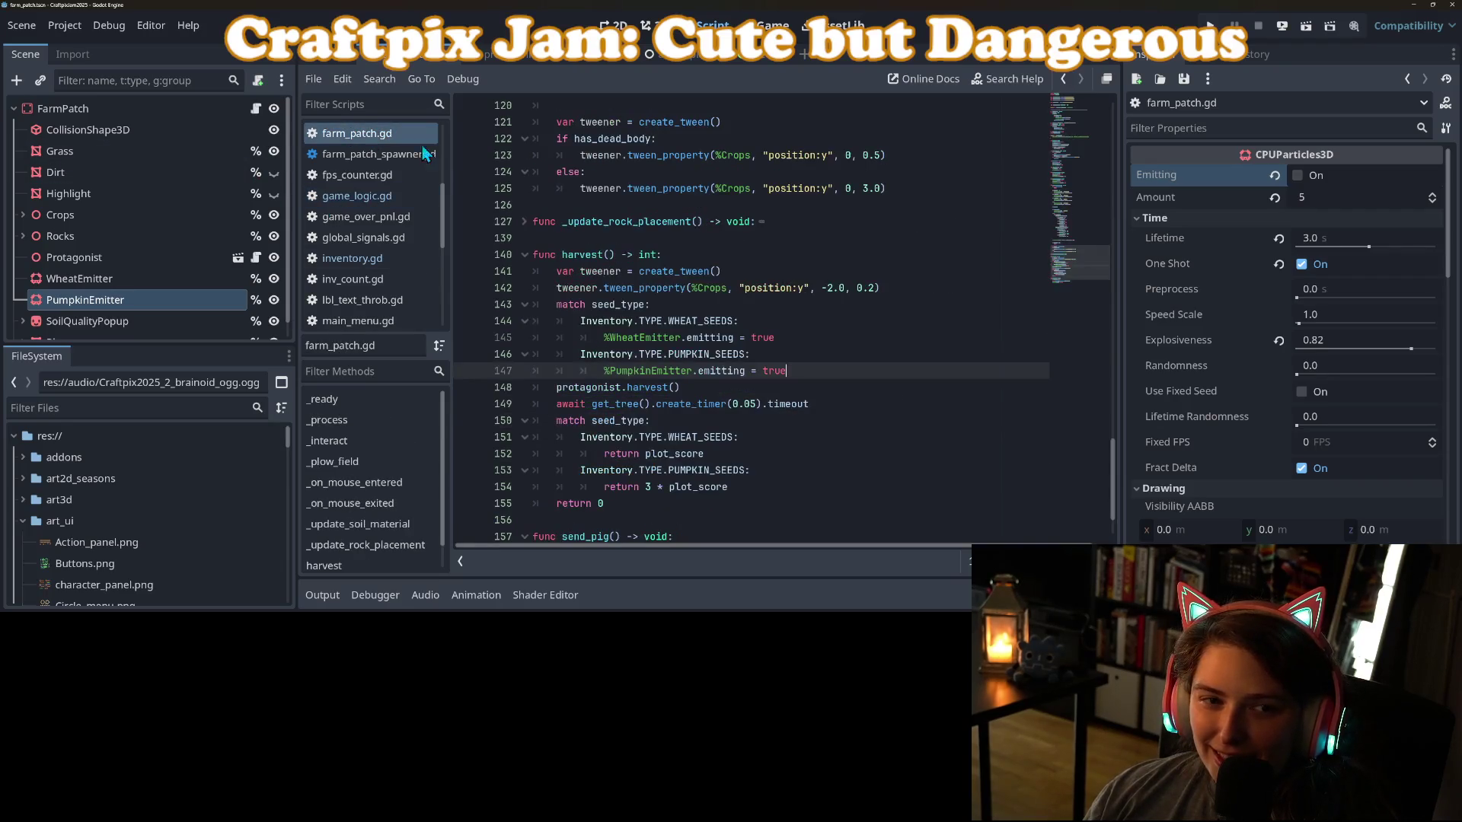
scroll(190, 326, "up", 1)
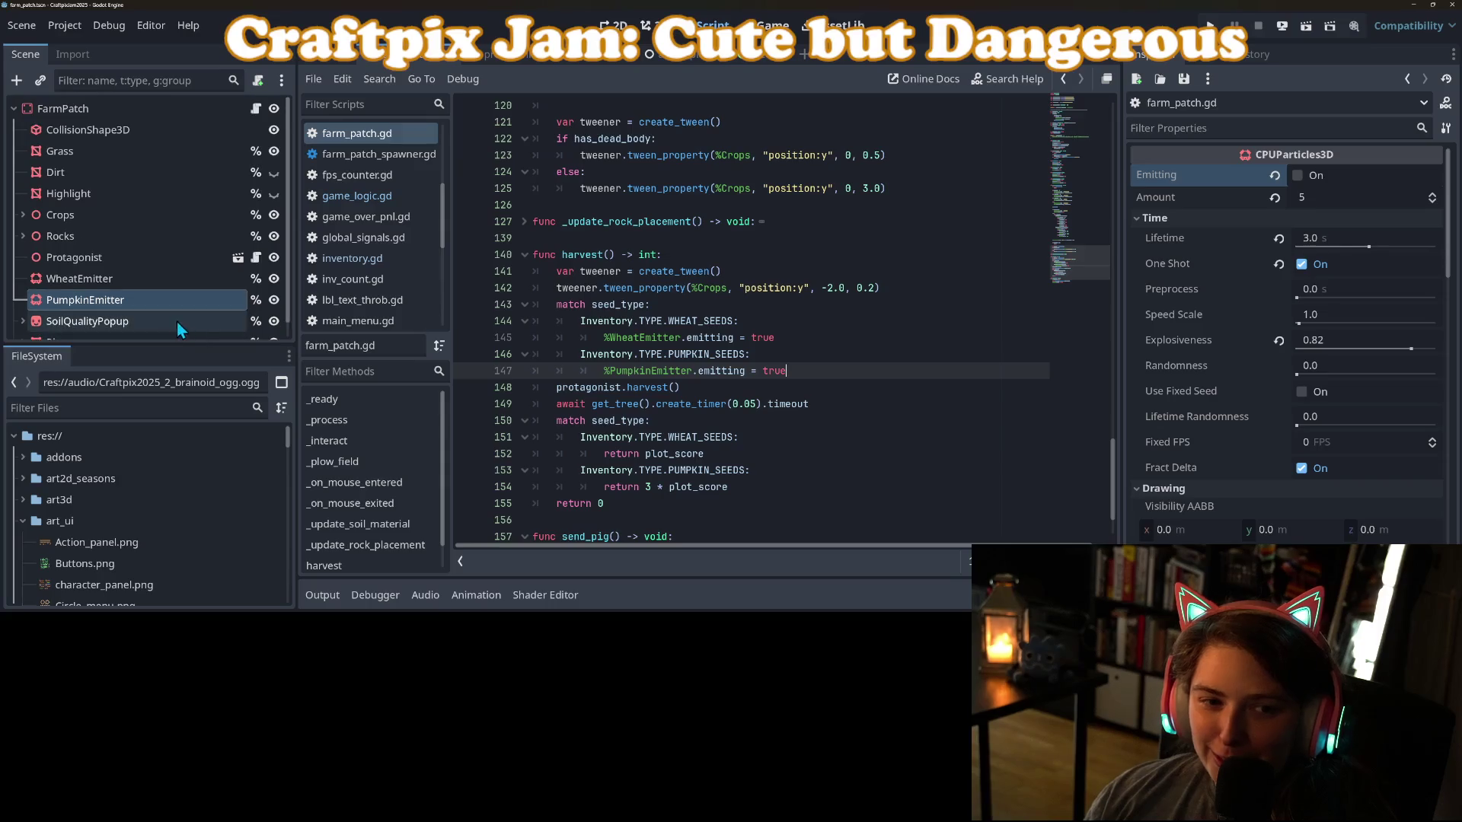
left_click(22, 215)
left_click(31, 279)
left_click(22, 216)
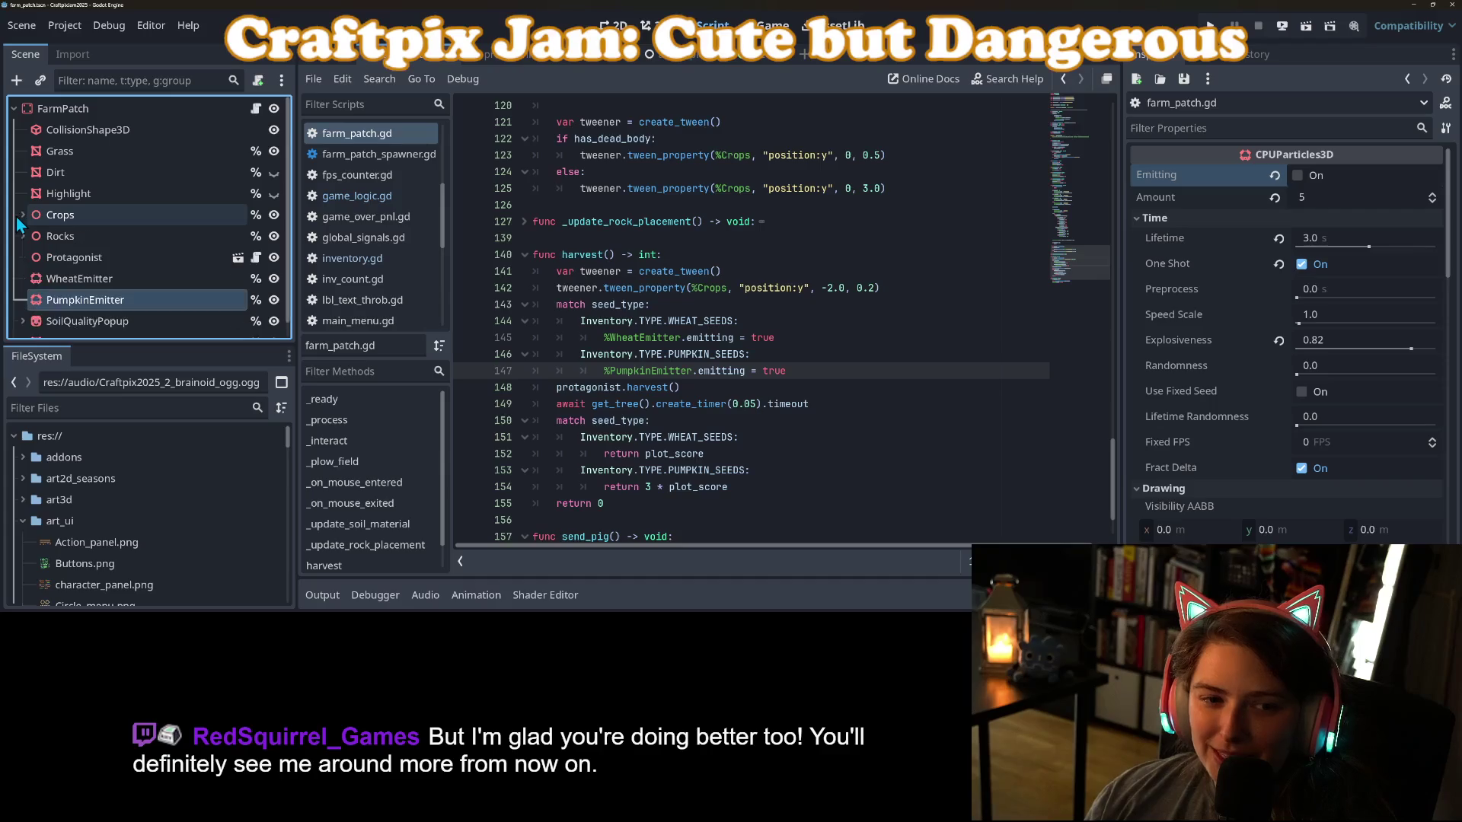
left_click(22, 215)
left_click(75, 262)
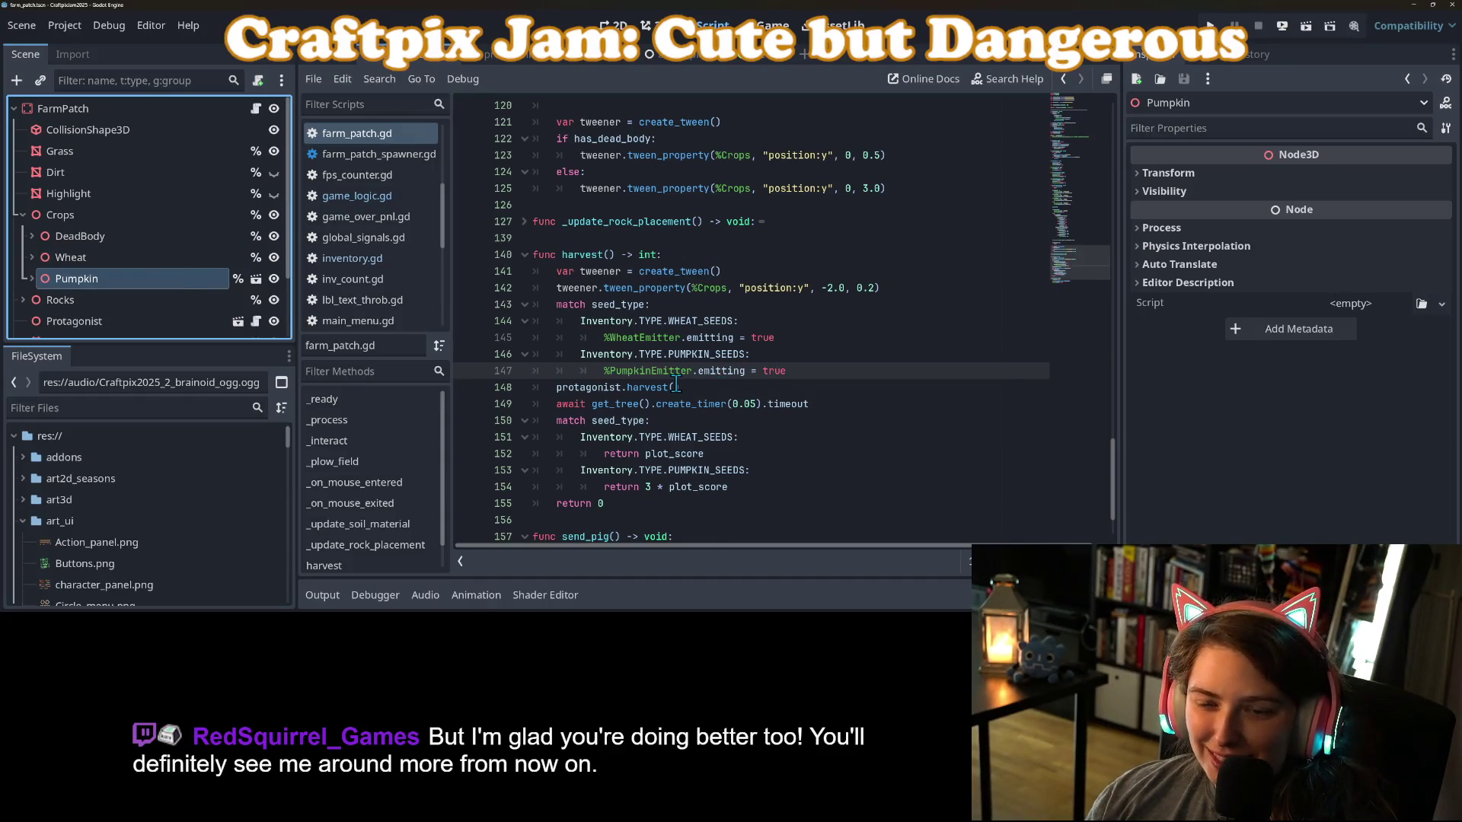
Scroll farm_patch.gd up to _ready and place the cursor at the end of line 42.
scroll(676, 381, "up", 20)
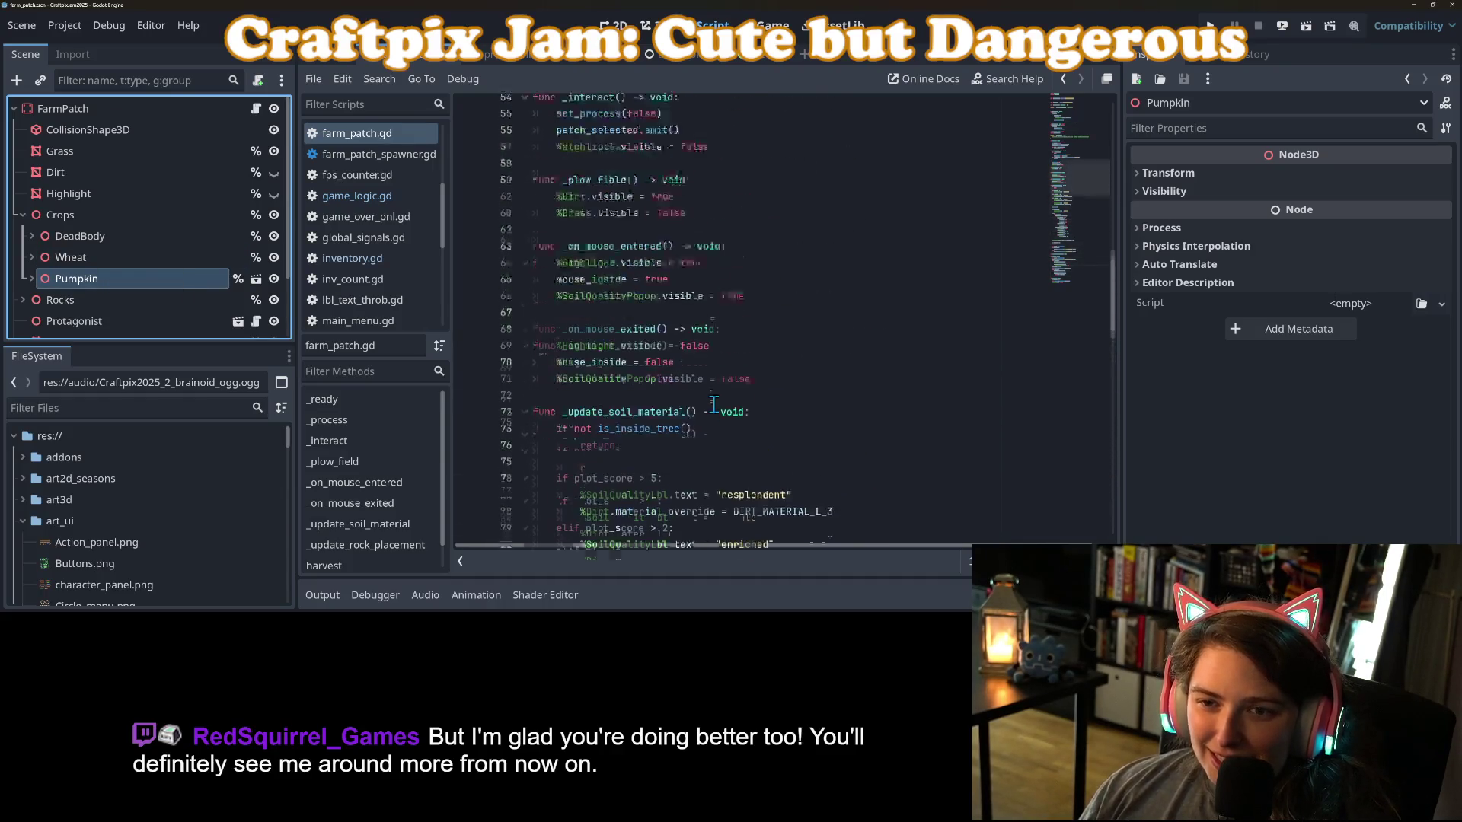
scroll(714, 404, "up", 5)
scroll(709, 399, "up", 4)
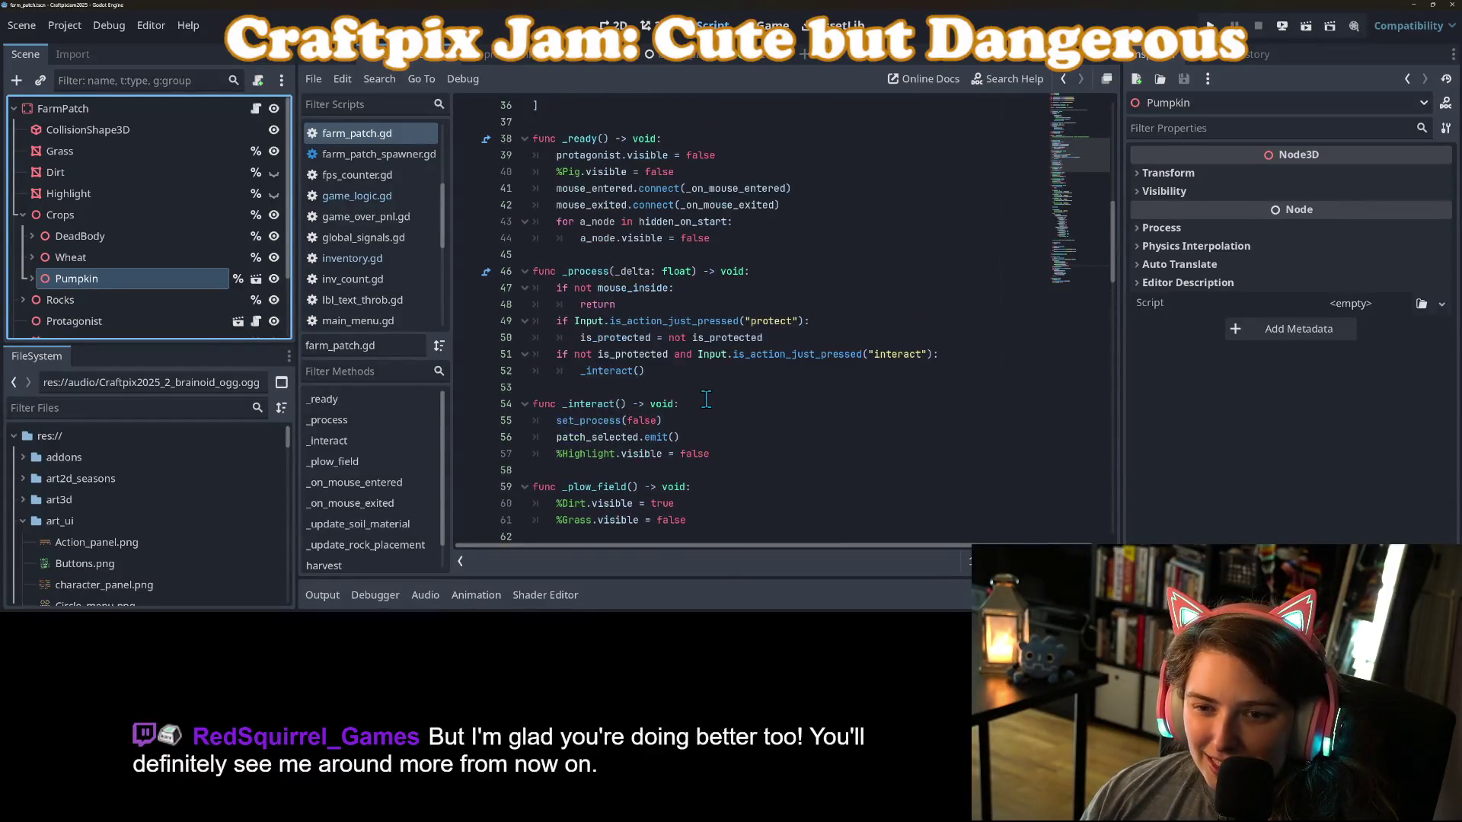
left_click(591, 341)
left_click(642, 321)
left_click(737, 337)
left_click(811, 363)
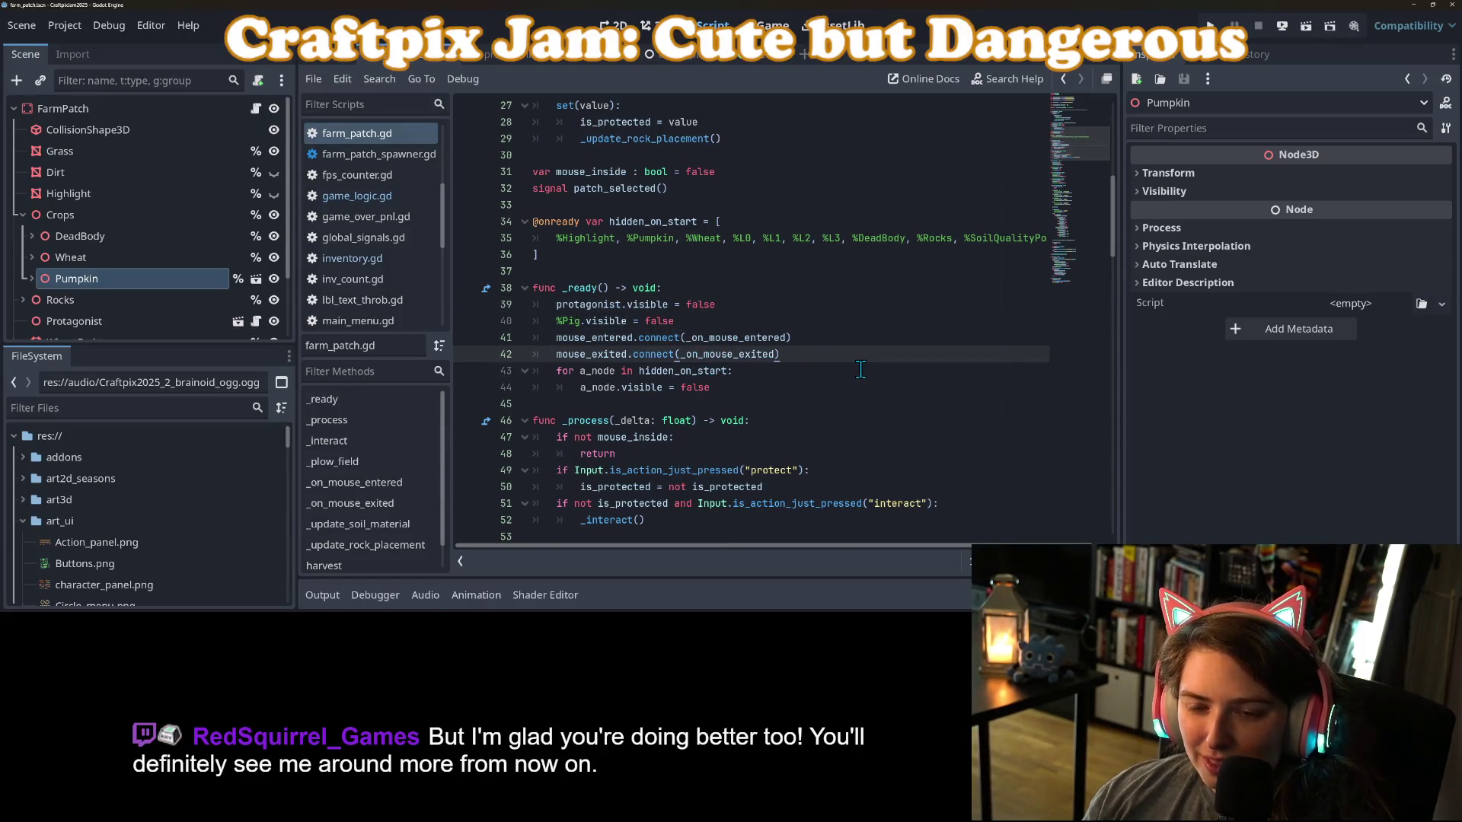
In _ready, add a line setting %Wheat.rotation.y to randf_range(-PI, PI).
key("Return")
type("%Whe")
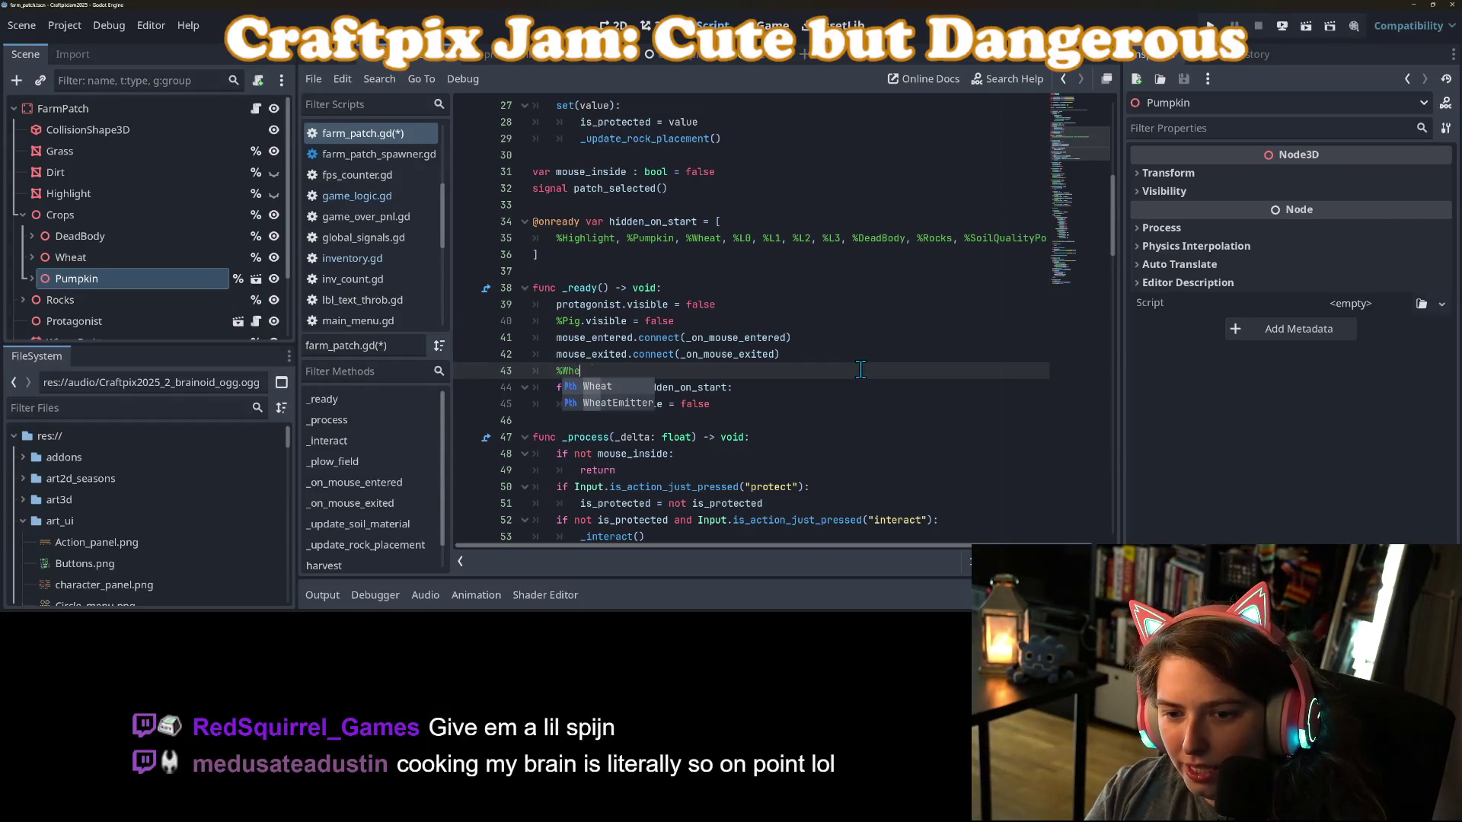
type("at.r")
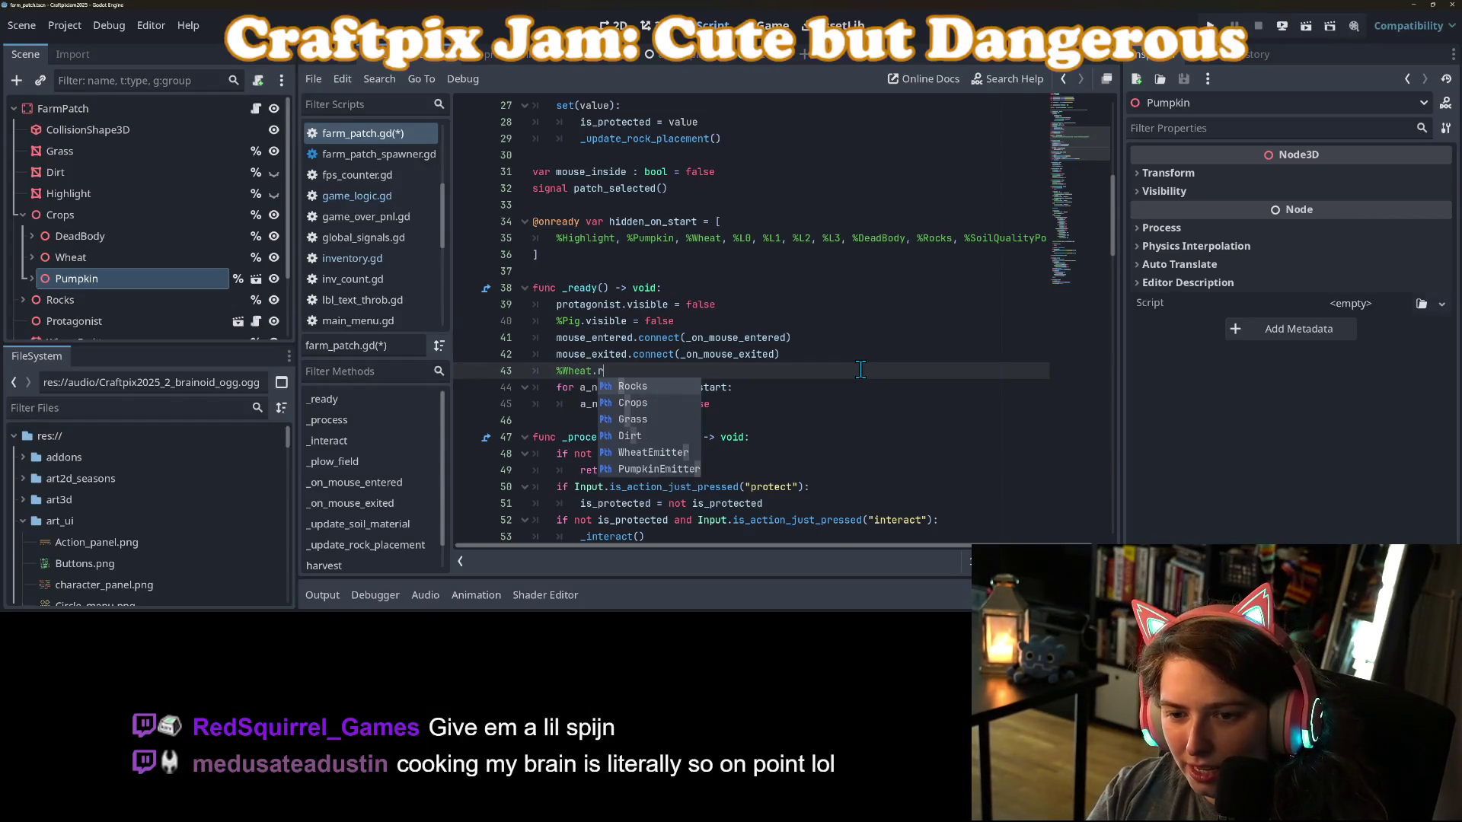
type("o")
key("BackSpace")
key("BackSpace")
key("BackSpace")
type("glo")
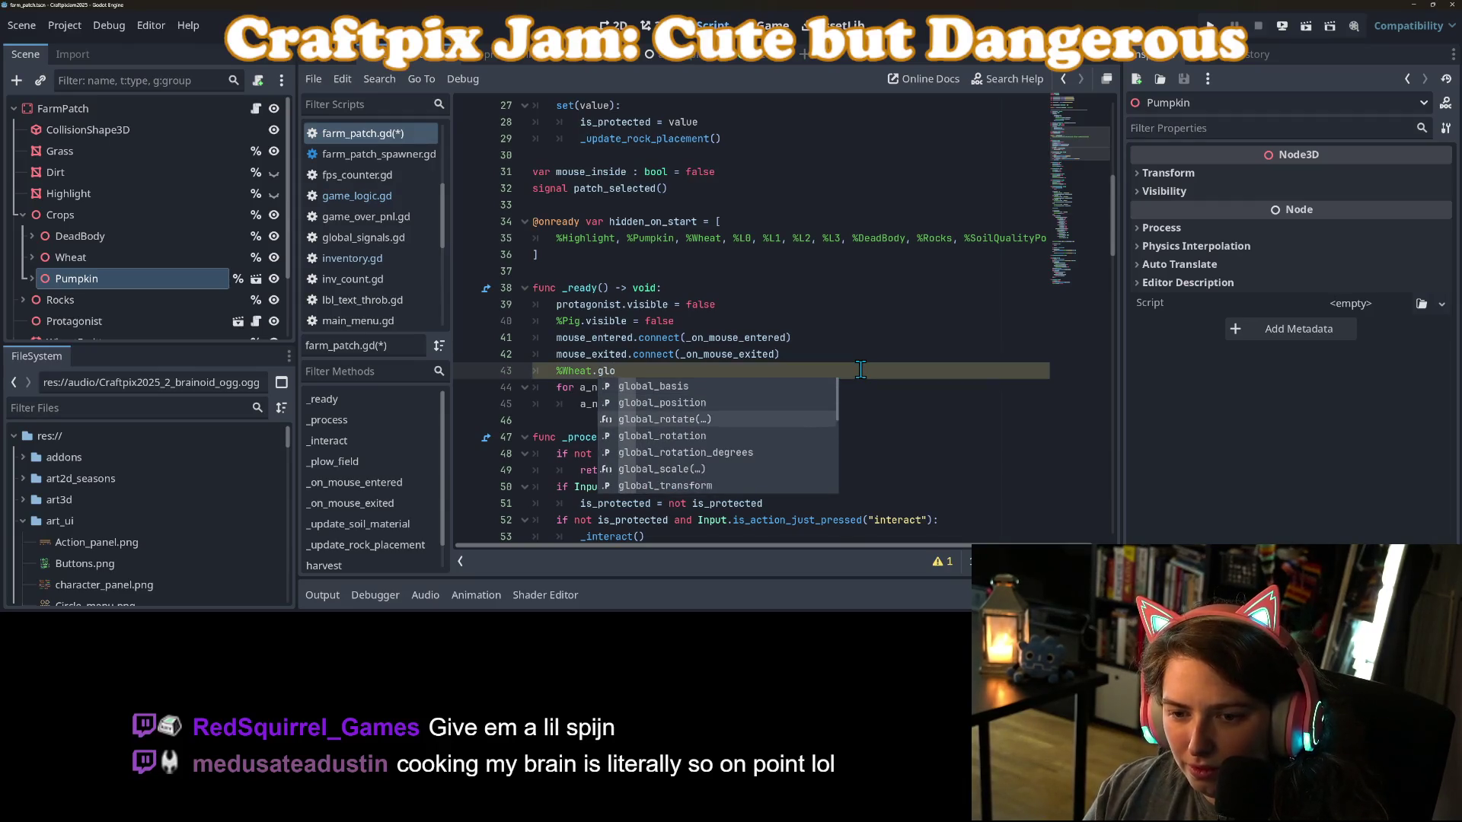
key("BackSpace")
key("BackSpace")
key("BackSpace")
type("rotati")
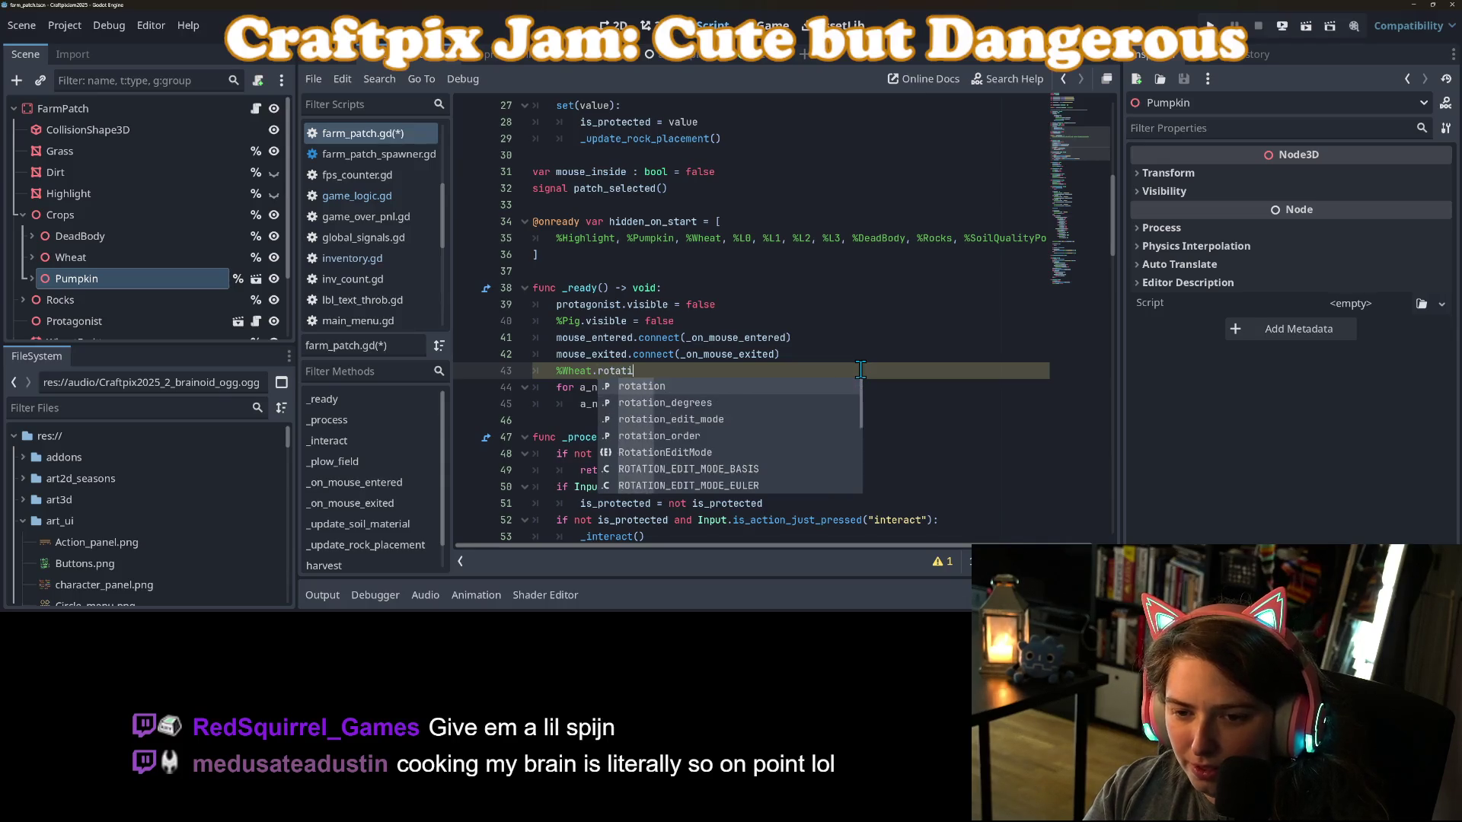
type("on.y = randf")
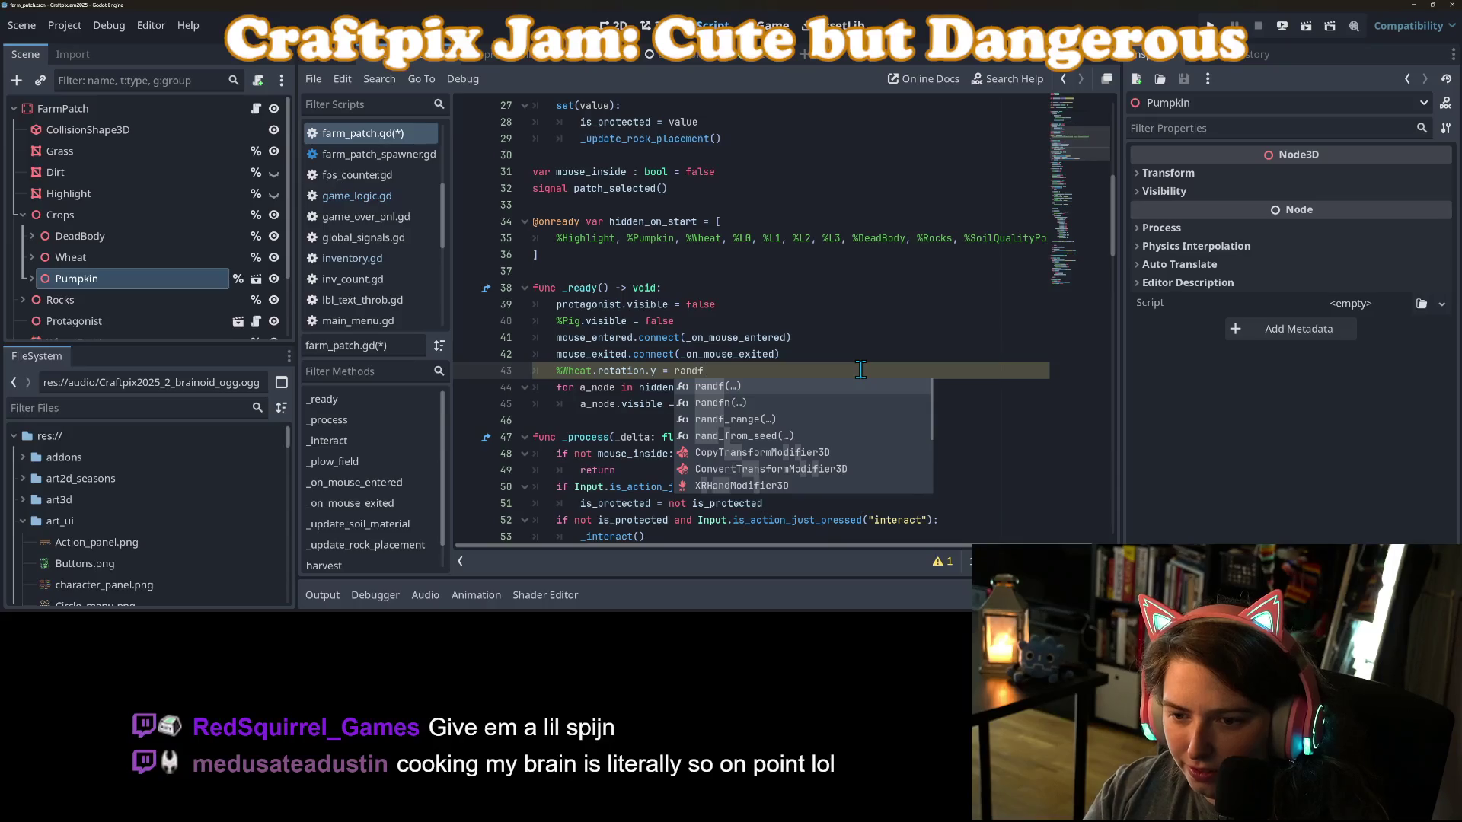
key("Down")
key("Down")
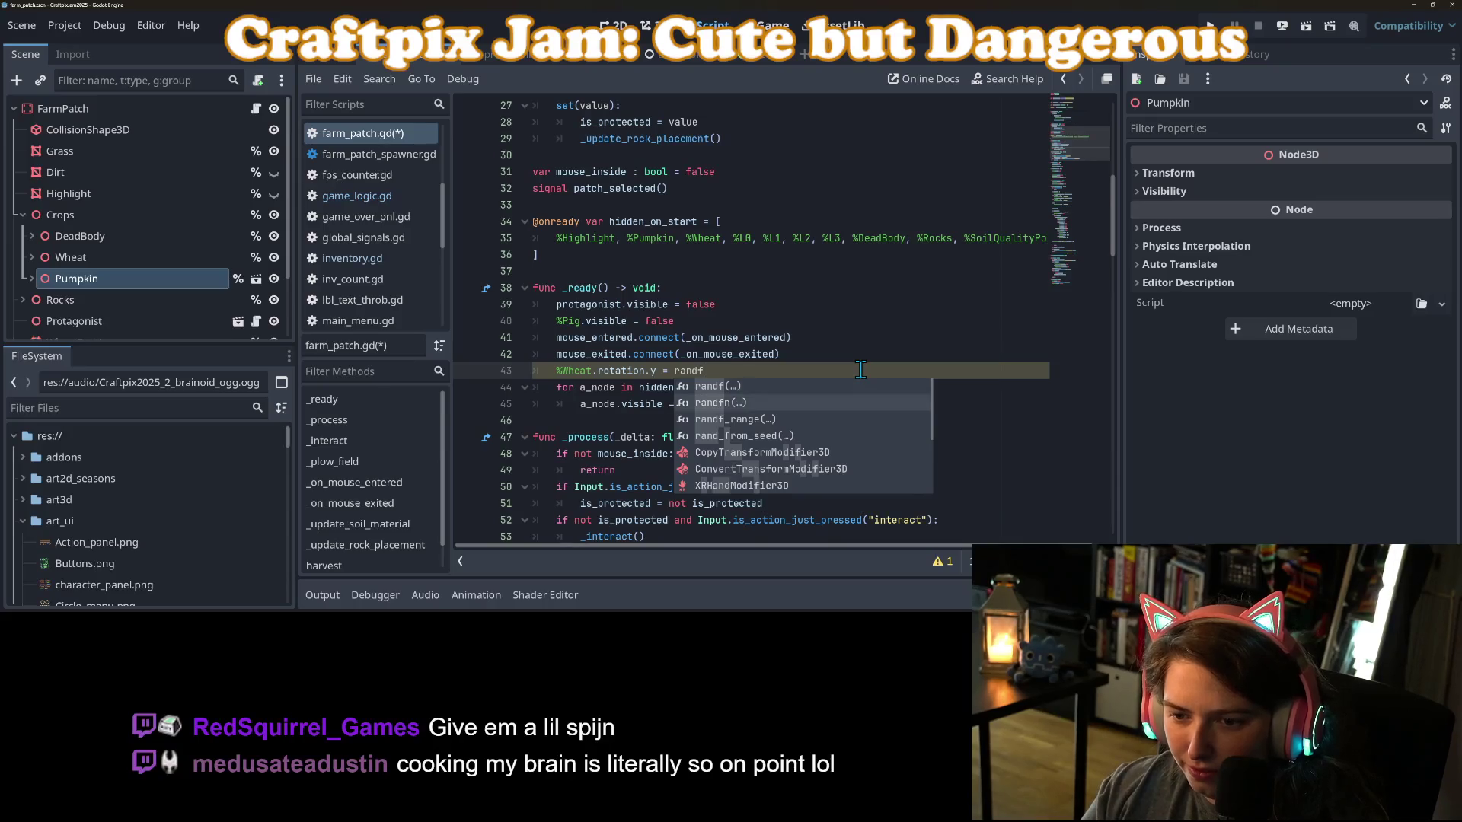
key("Return")
type("PI, PI")
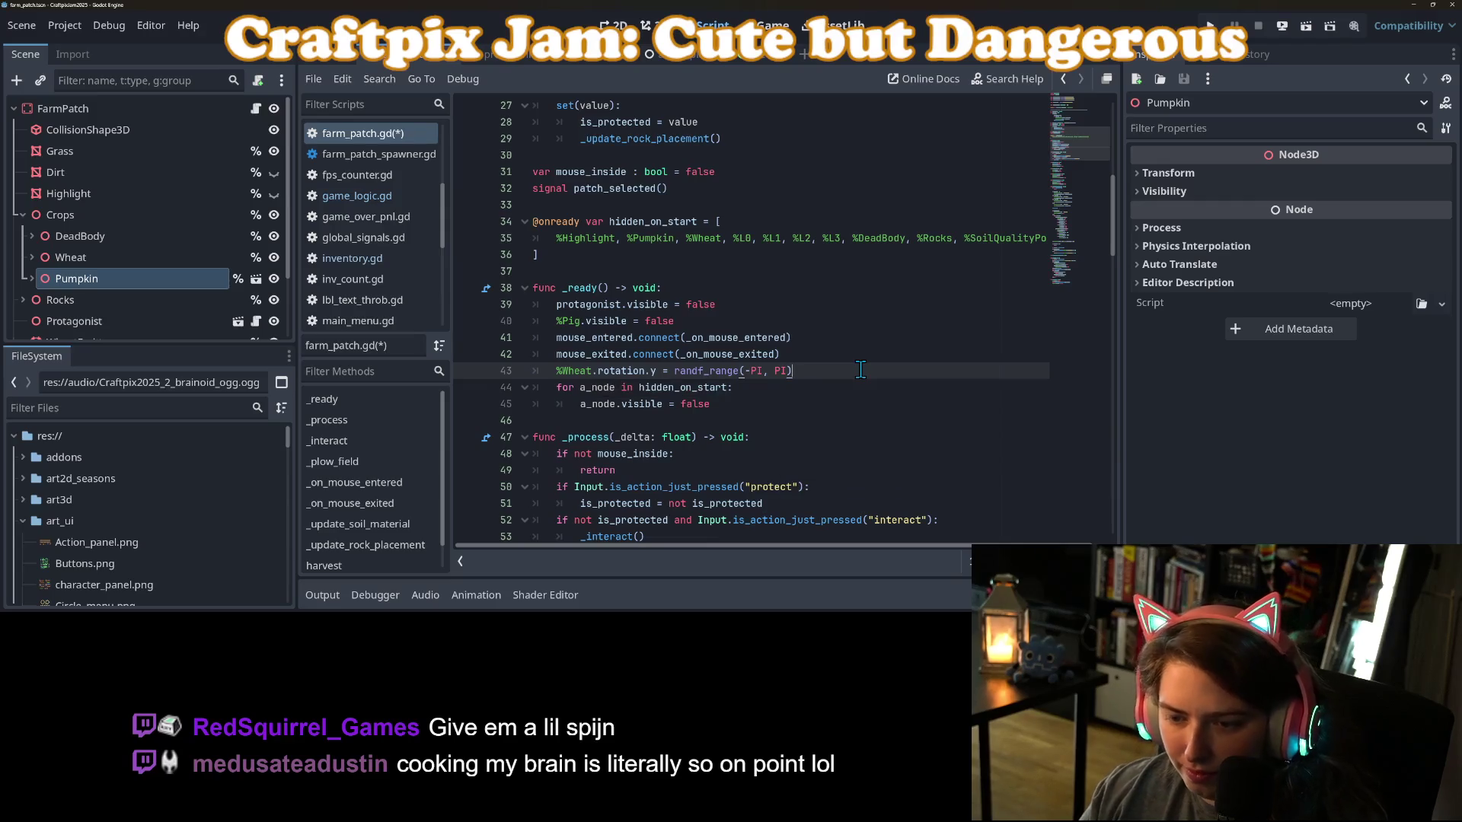
Duplicate that line for %Pumpkin, save farm_patch.gd and run the game.
key("ctrl+shift+d")
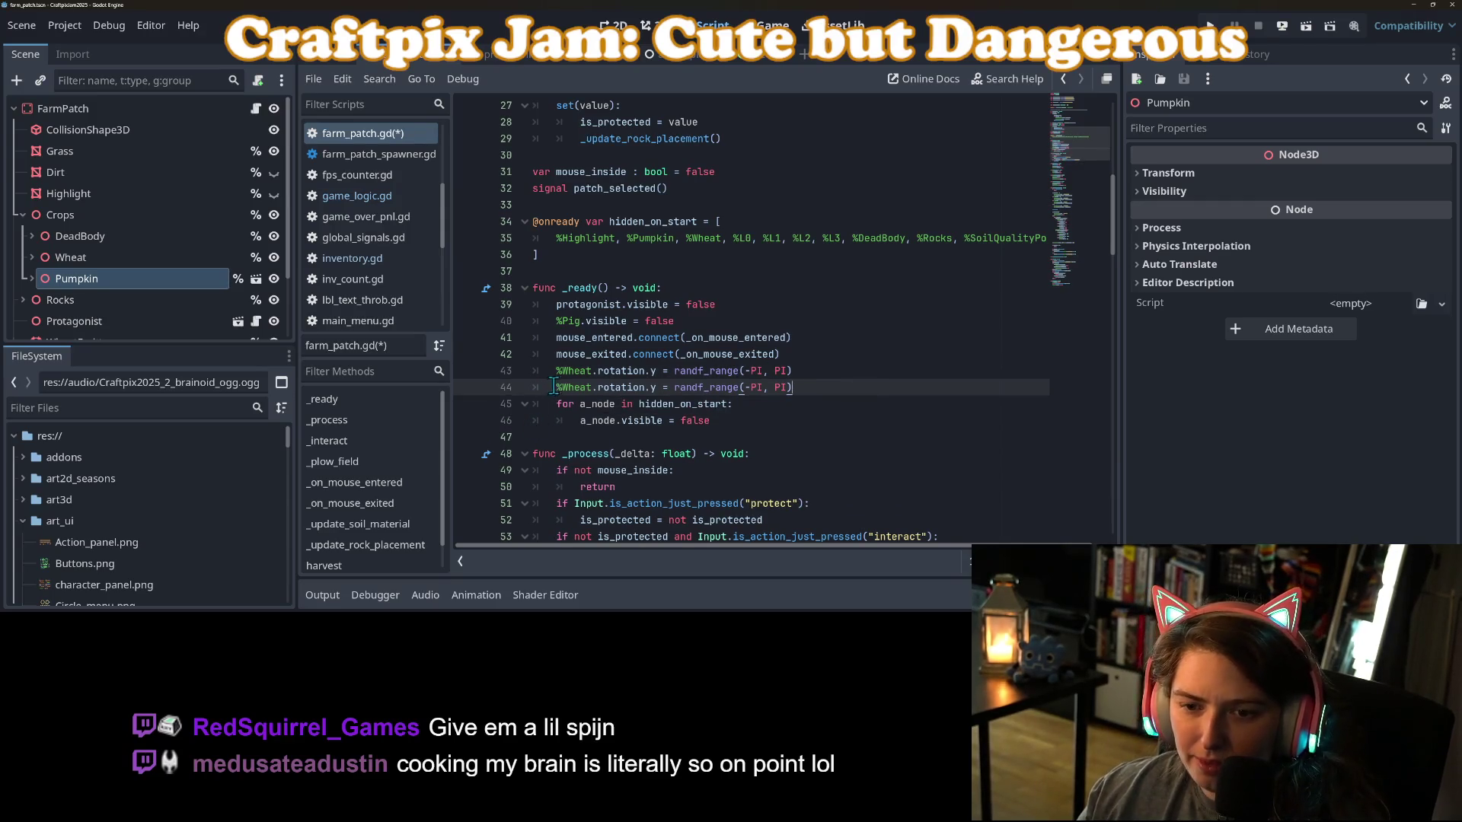
type("Pumpkin")
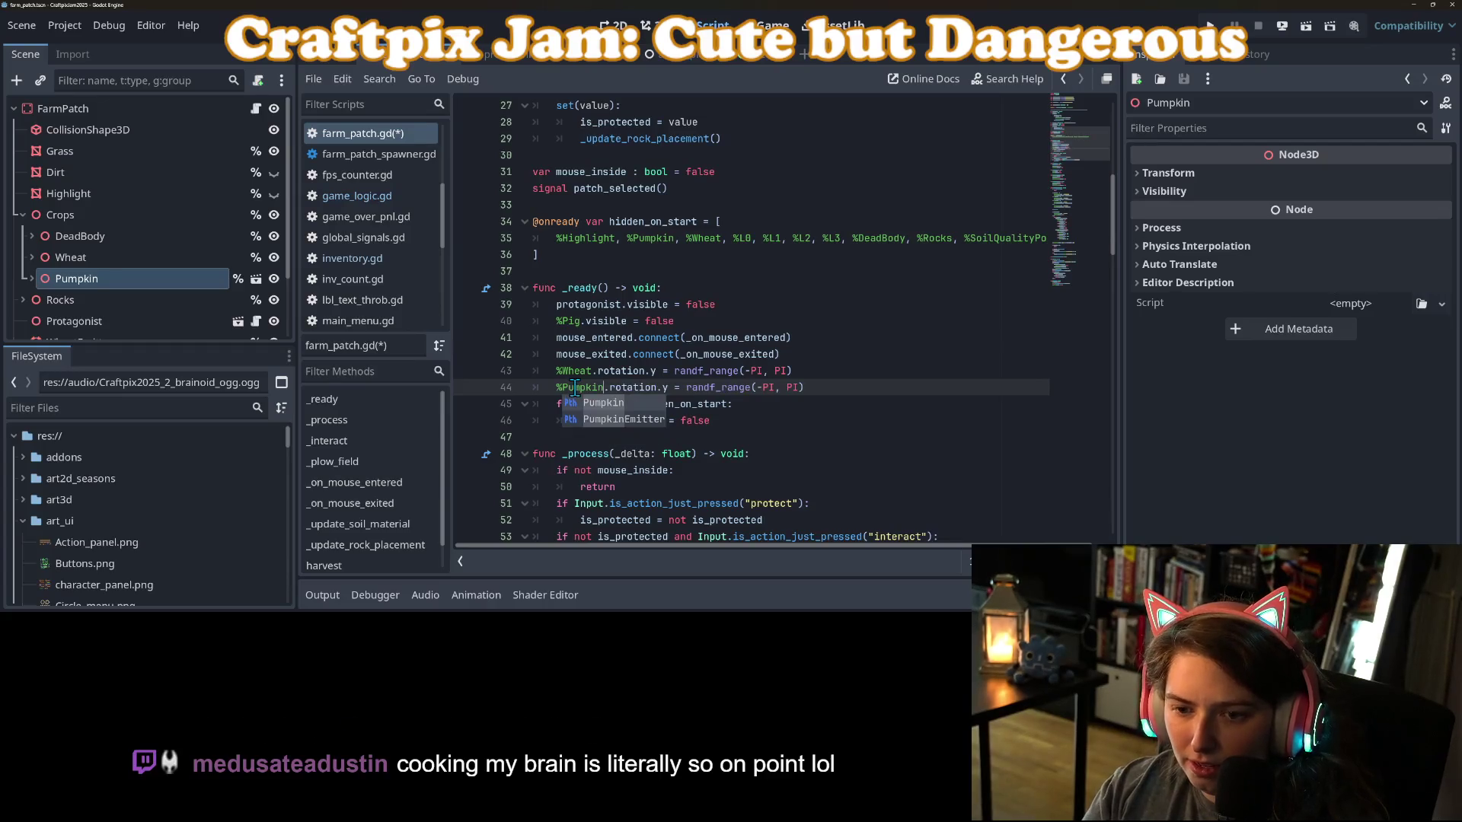
key("ctrl+s")
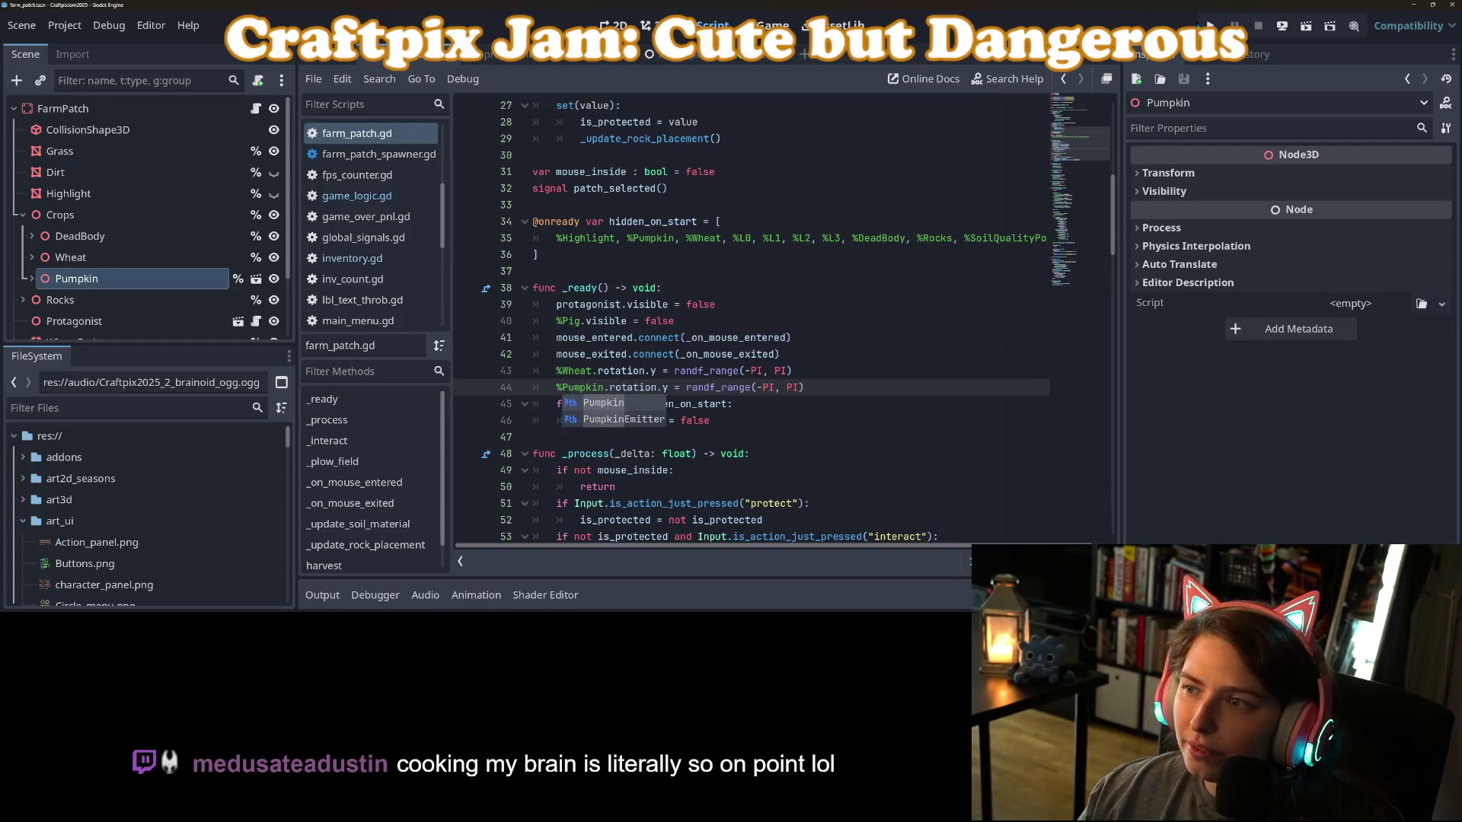
key("F5")
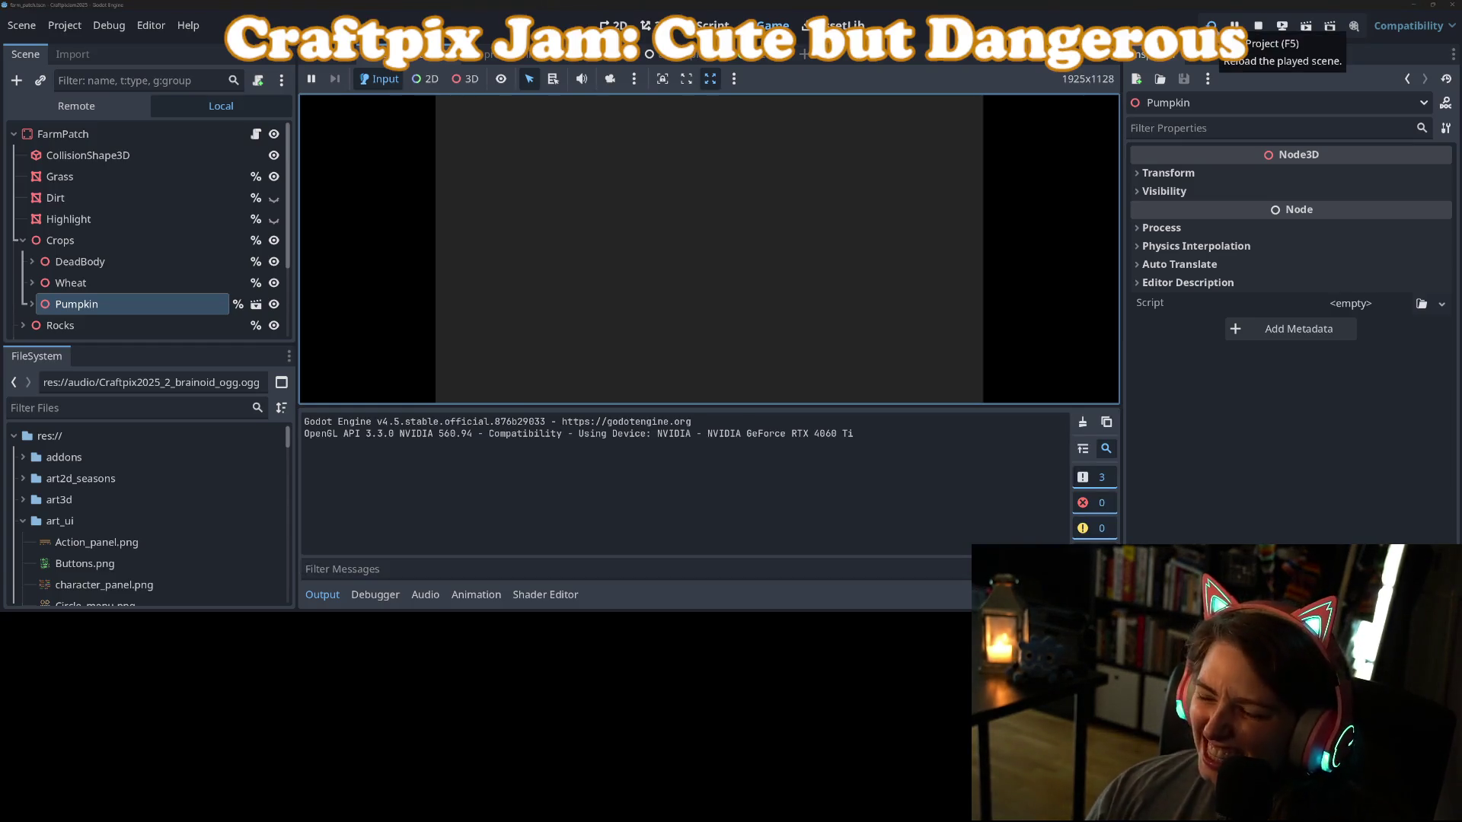
Start a new game, add two plots and sow wheat on an empty tilled plot.
left_click(317, 585)
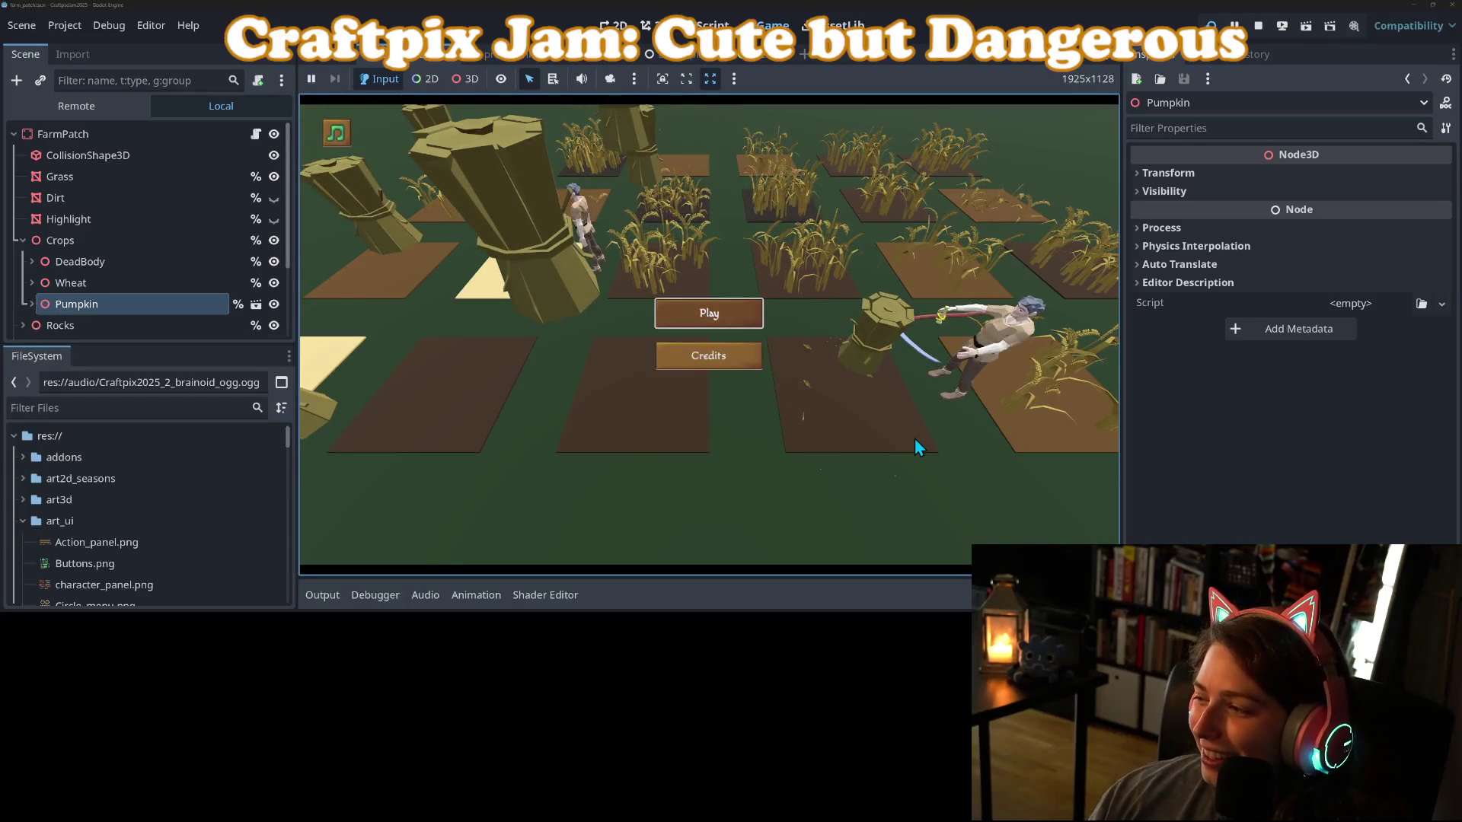
key("Return")
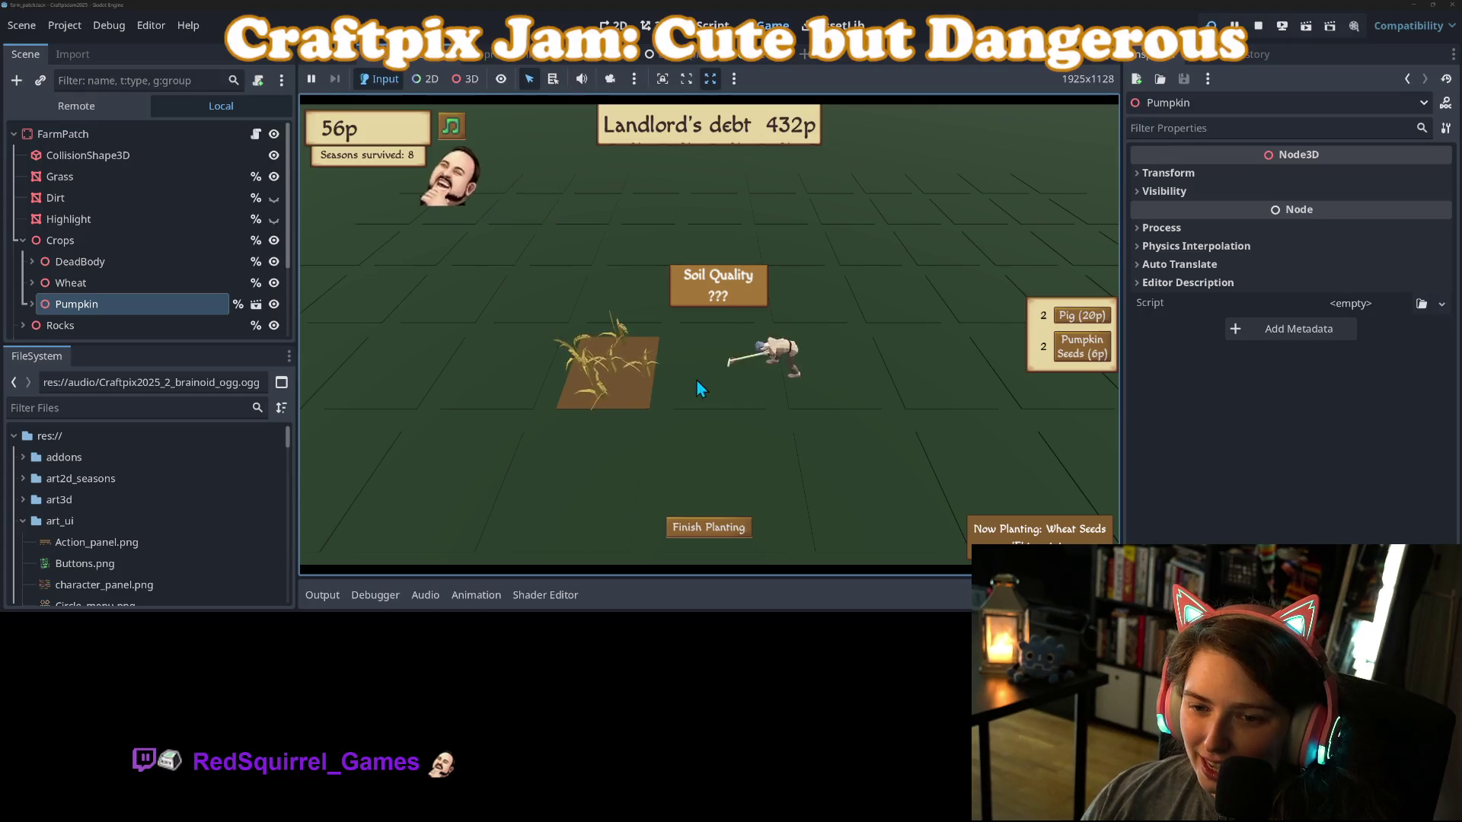
left_click(761, 323)
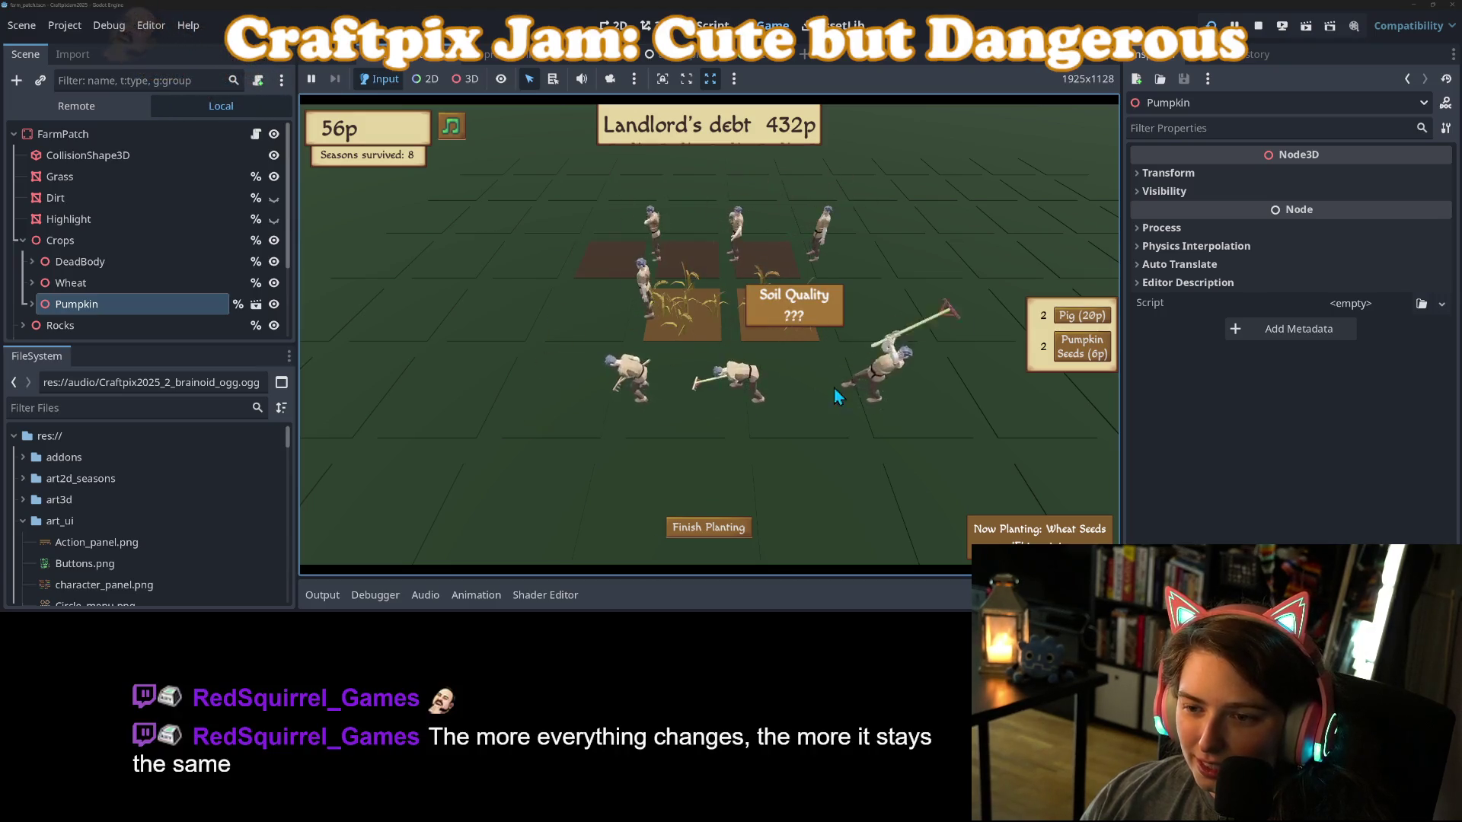
left_click(879, 326)
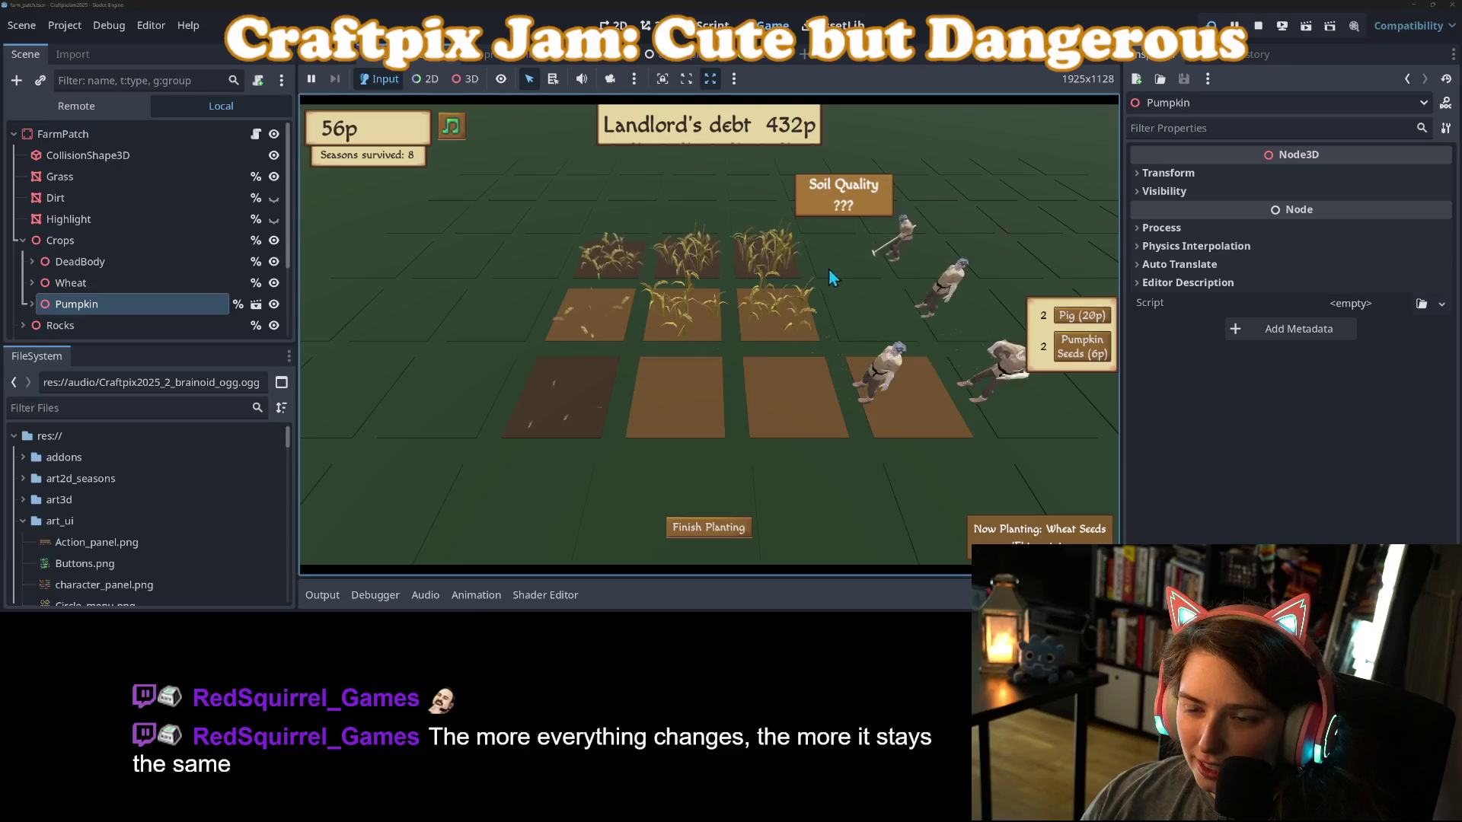
left_click(825, 272)
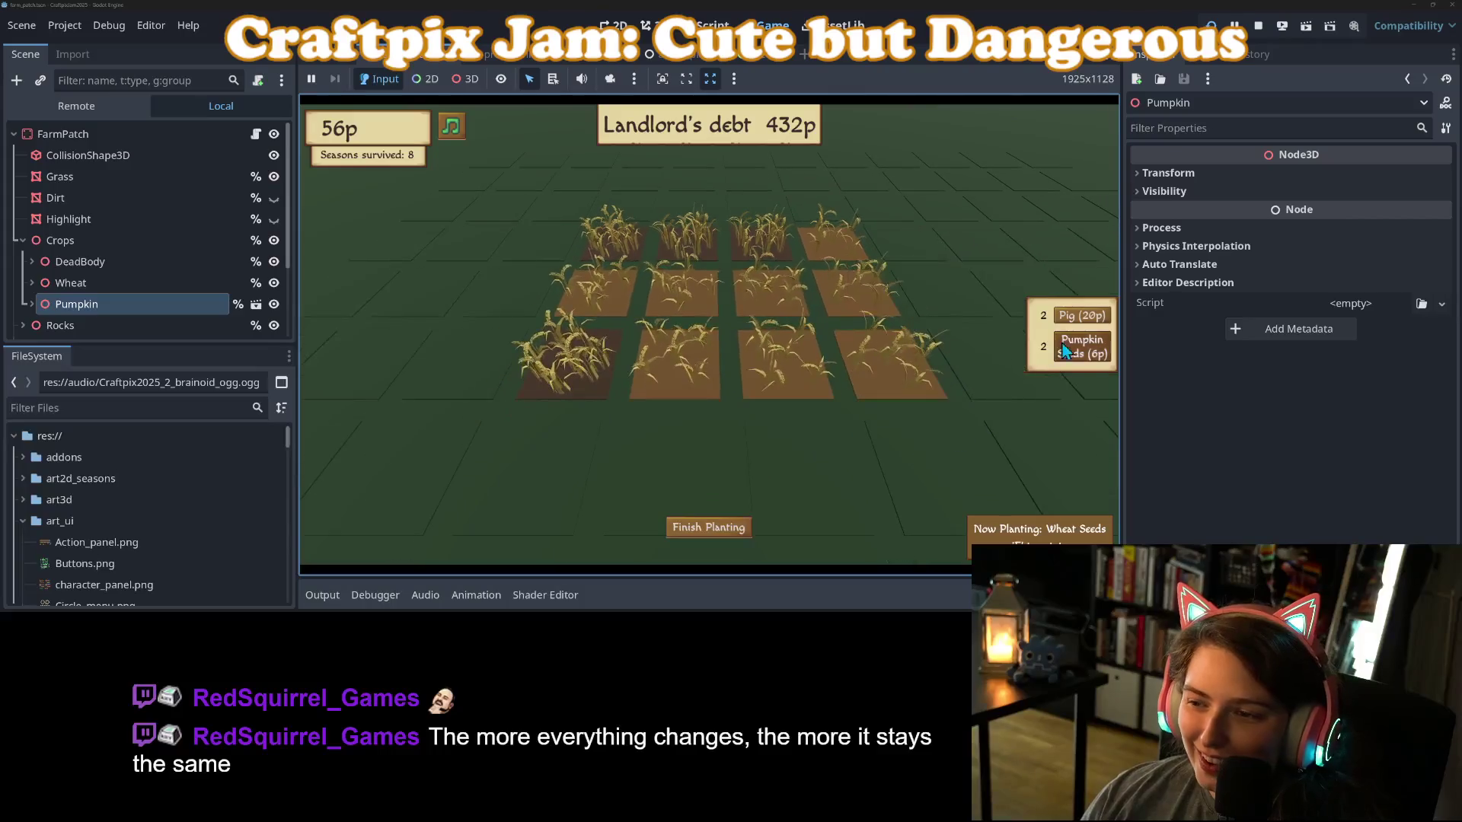
Buy two Pumpkin Seeds packs, plant pumpkins along the bottom rows, and add a wheat plot.
left_click(1085, 356)
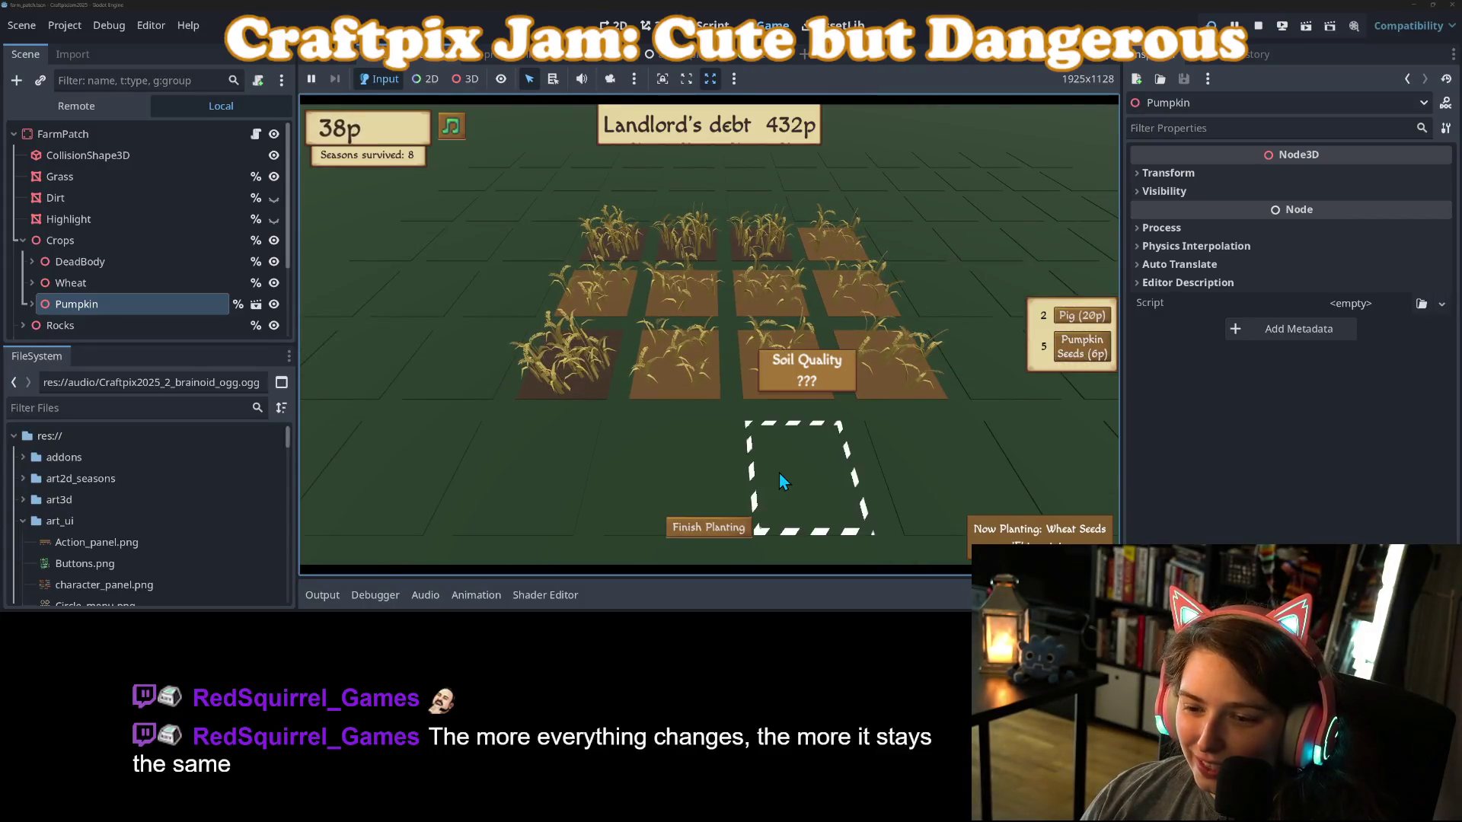
left_click(633, 455)
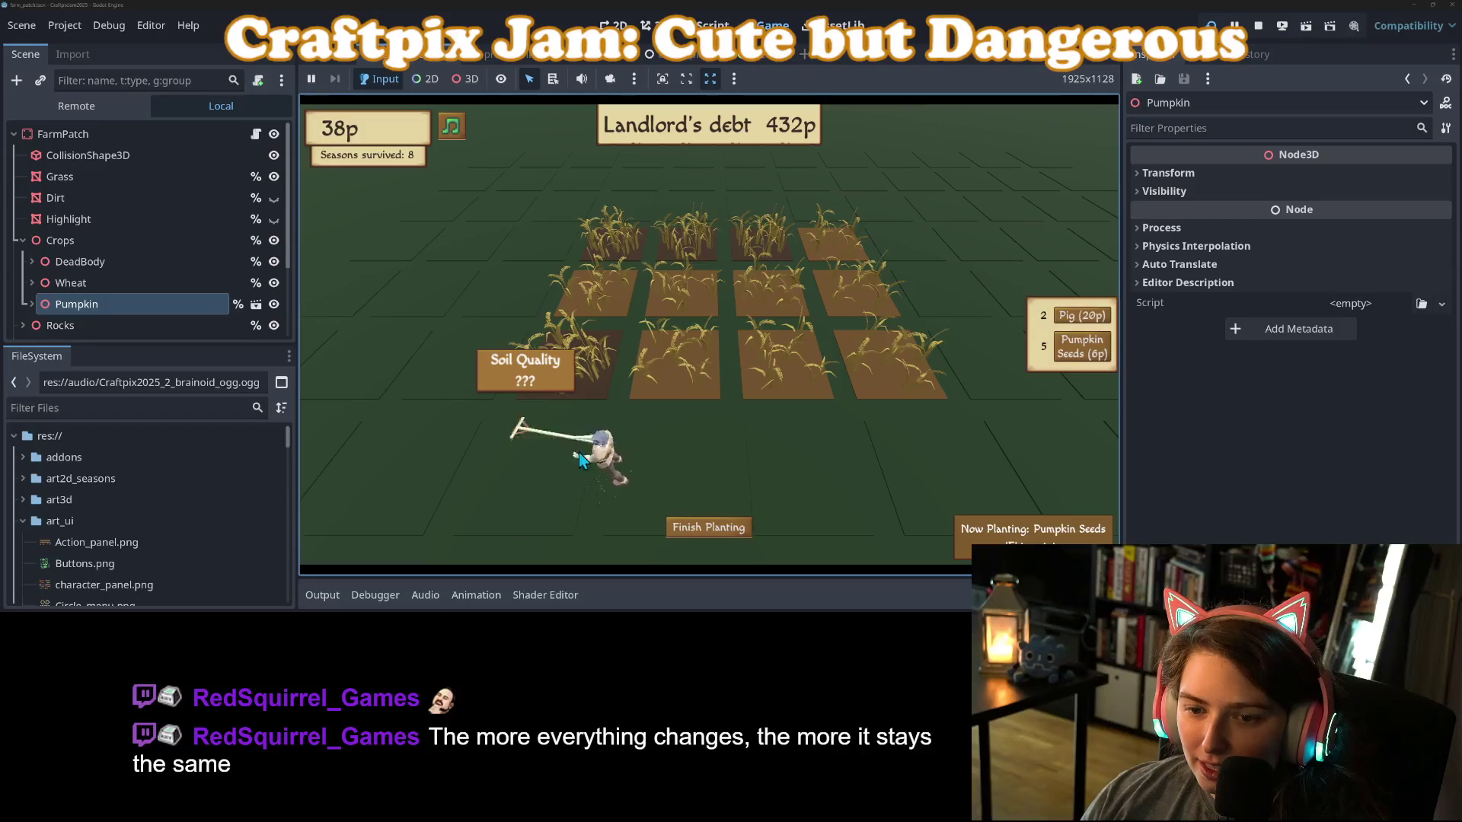
left_click(1005, 454)
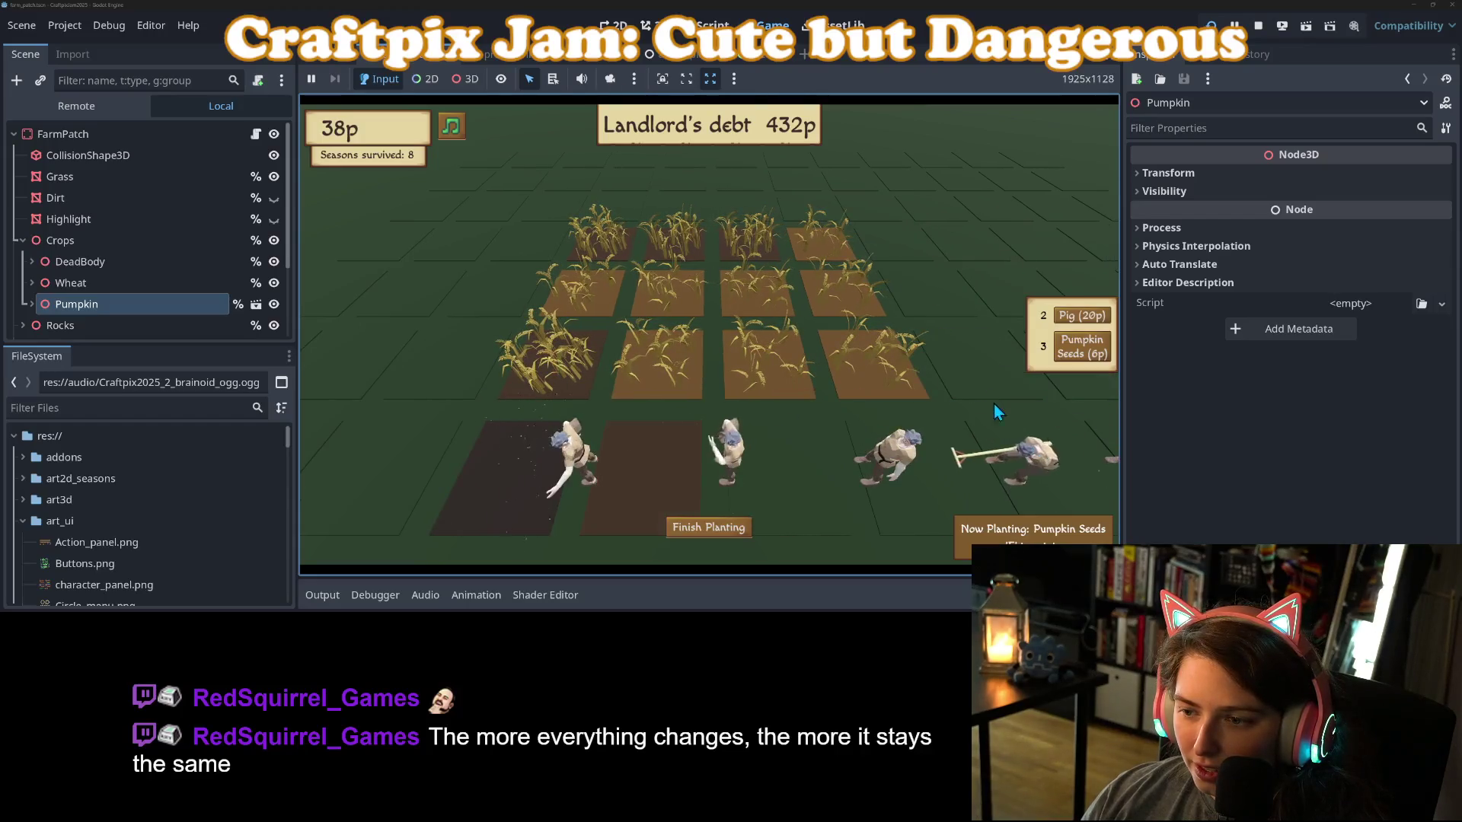
left_click(874, 221)
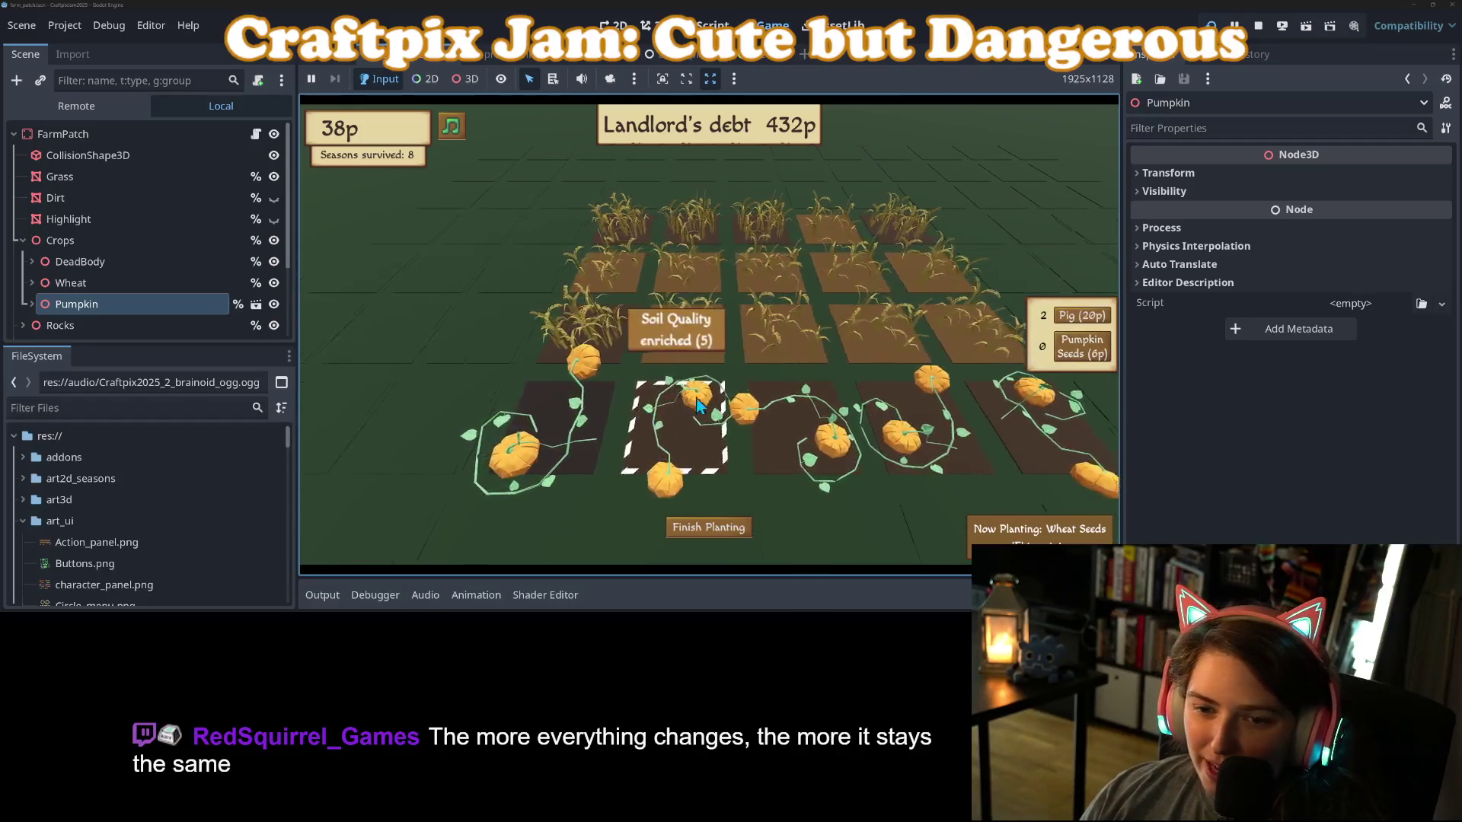
left_click(1079, 364)
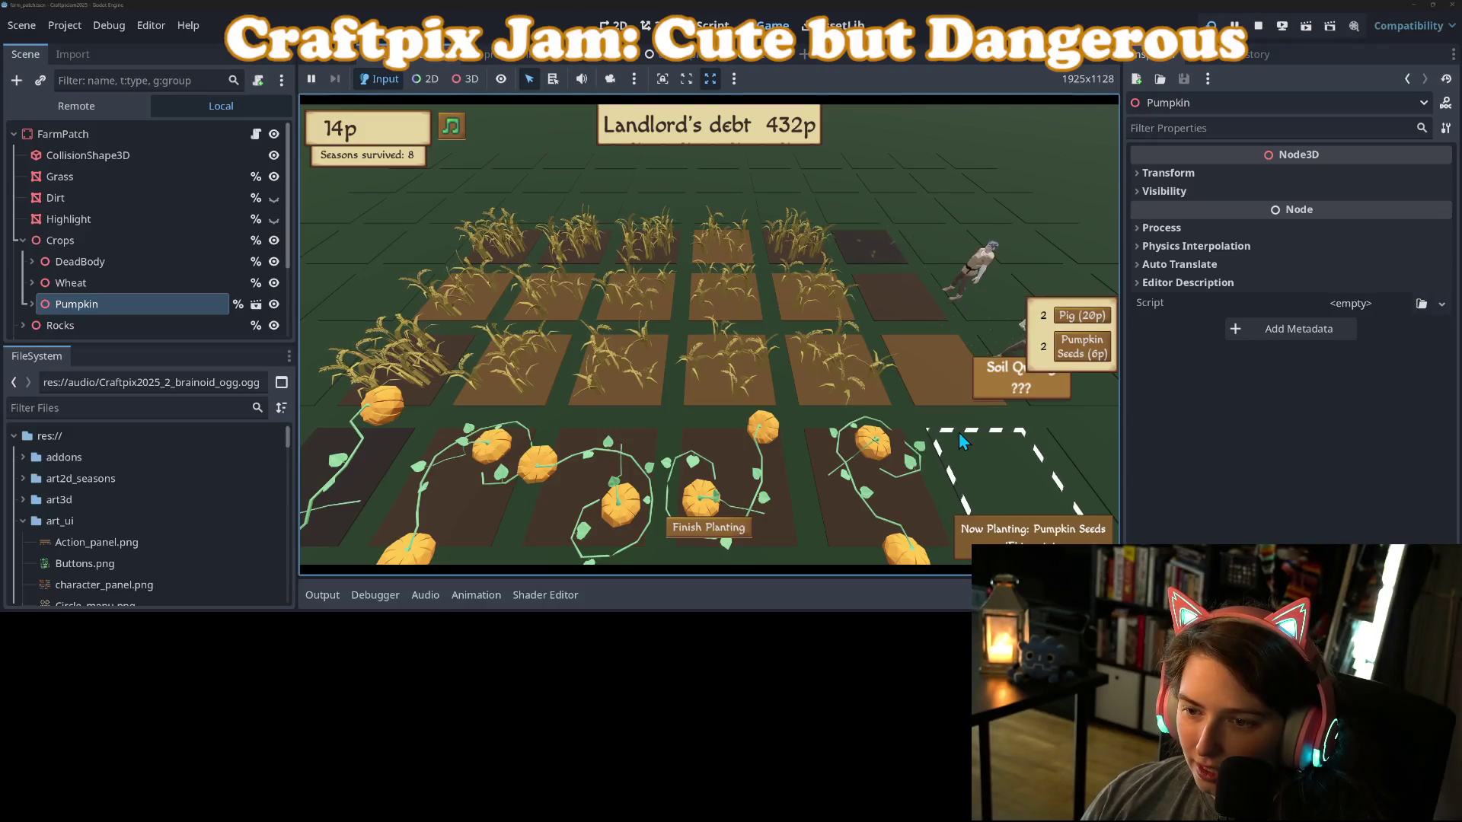
left_click(885, 270)
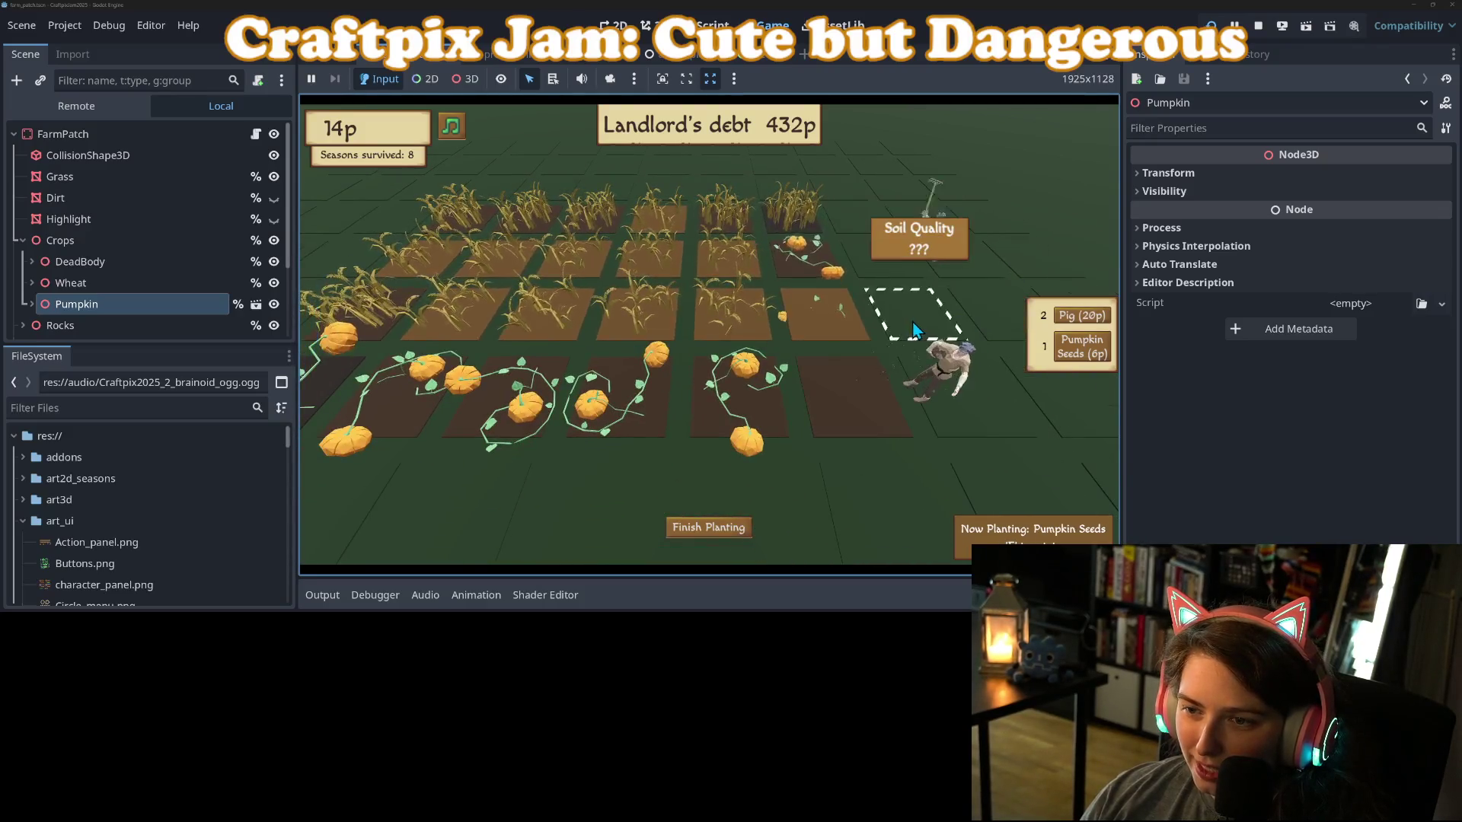
left_click(950, 391)
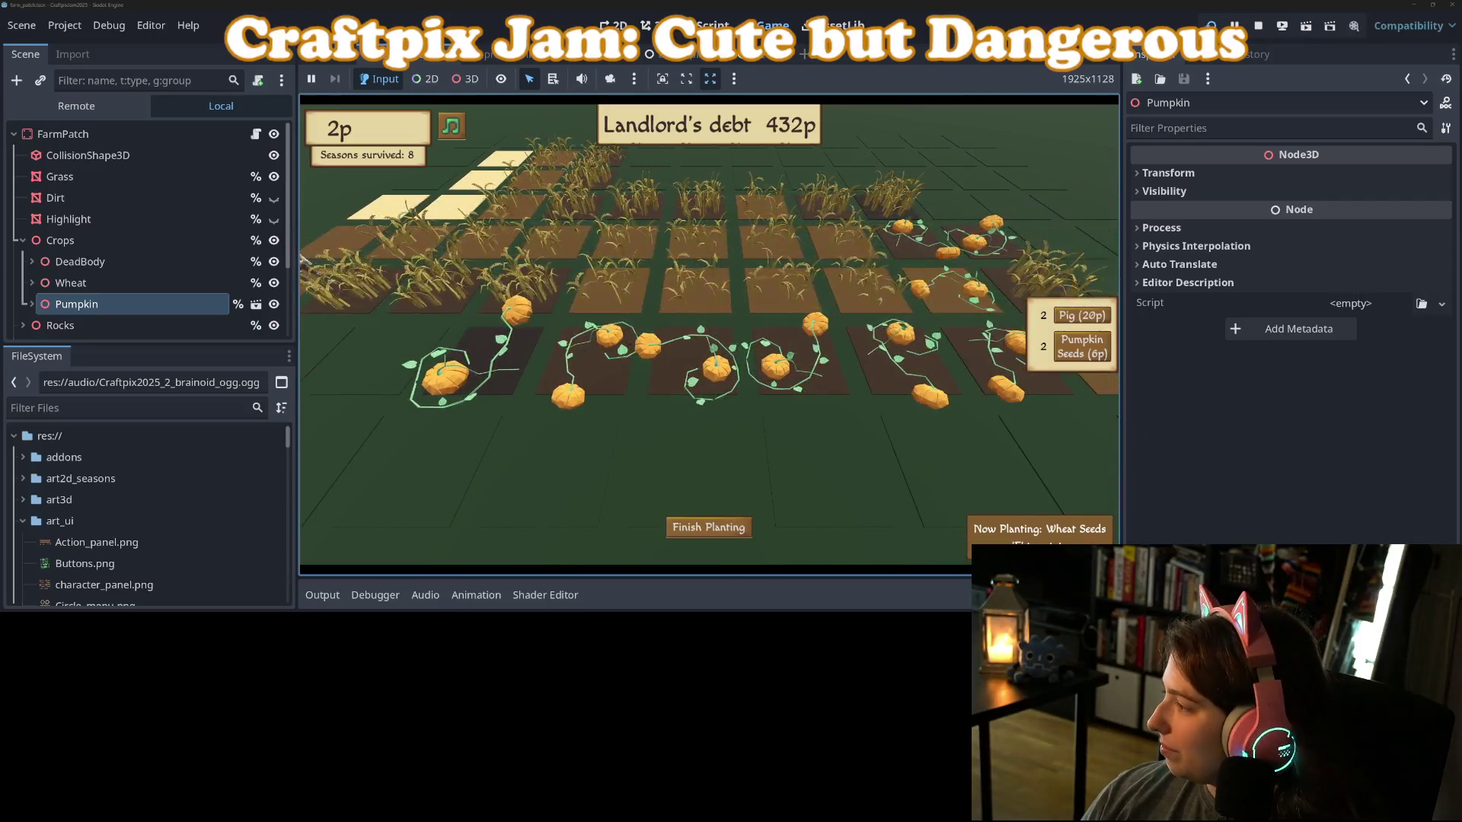
key("alt+Tab")
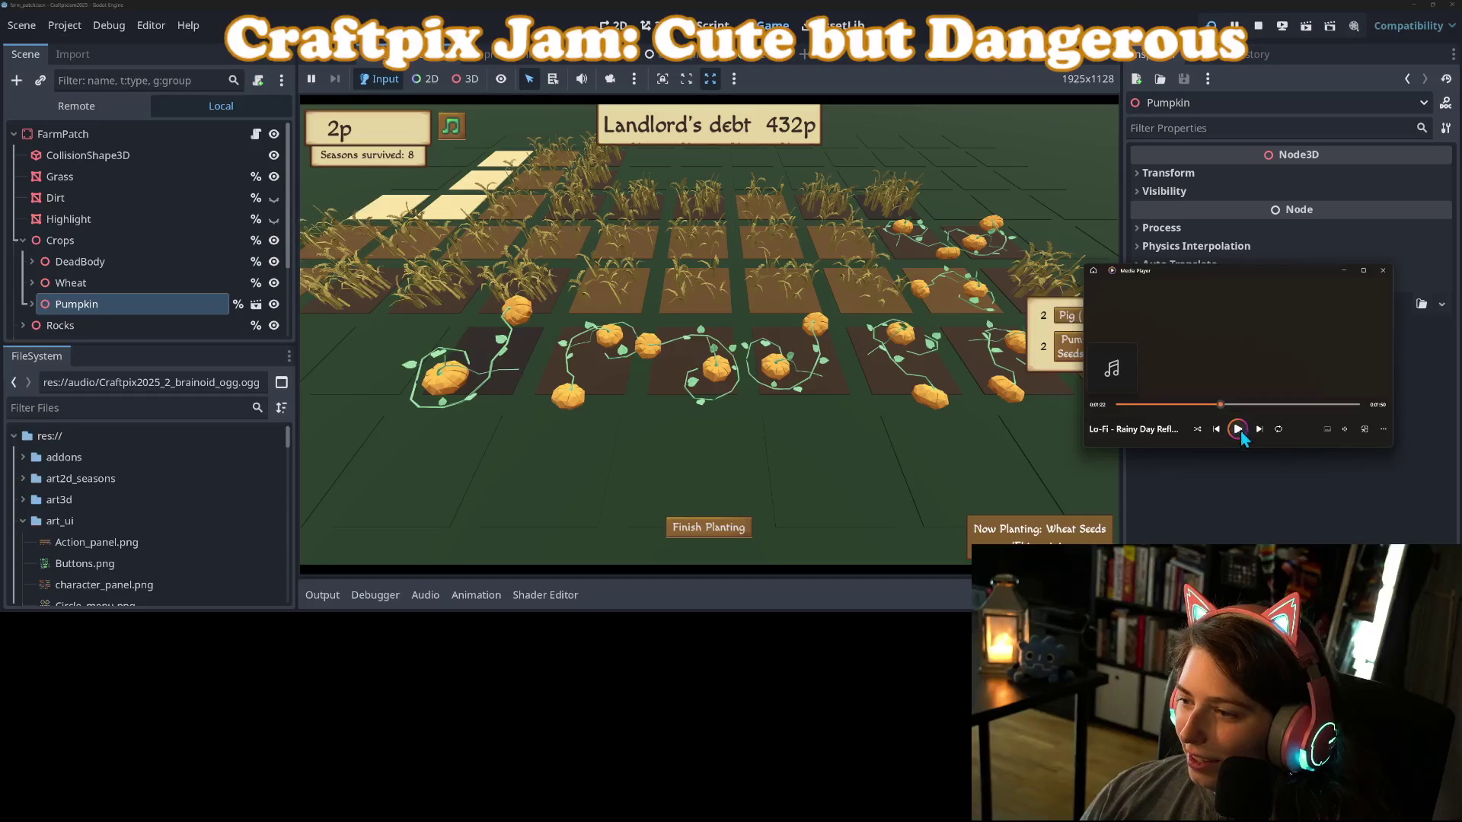
left_click(1230, 525)
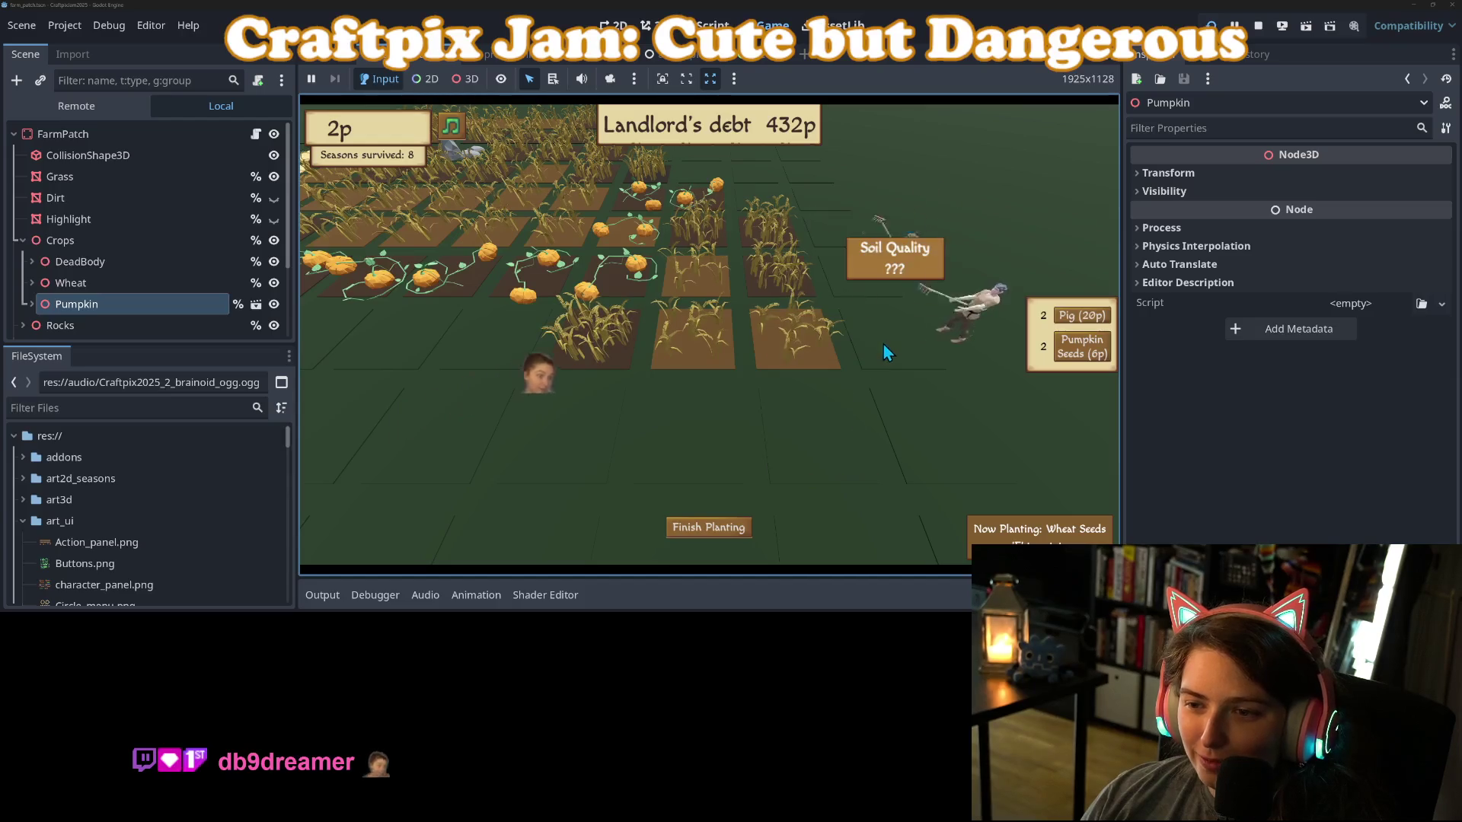
Sow wheat on another empty dirt tile and pan the camera left.
left_click(665, 424)
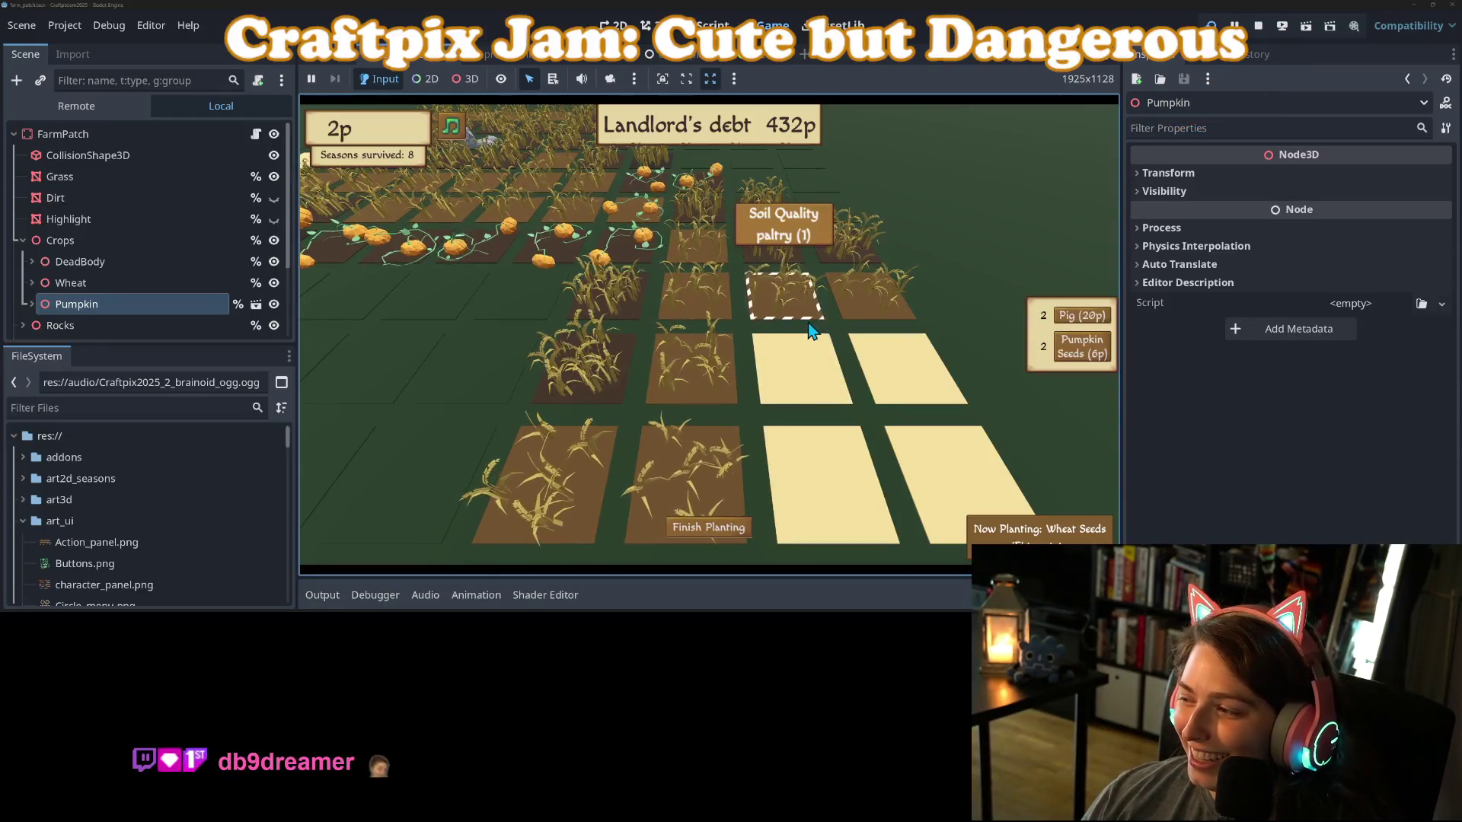
key("a")
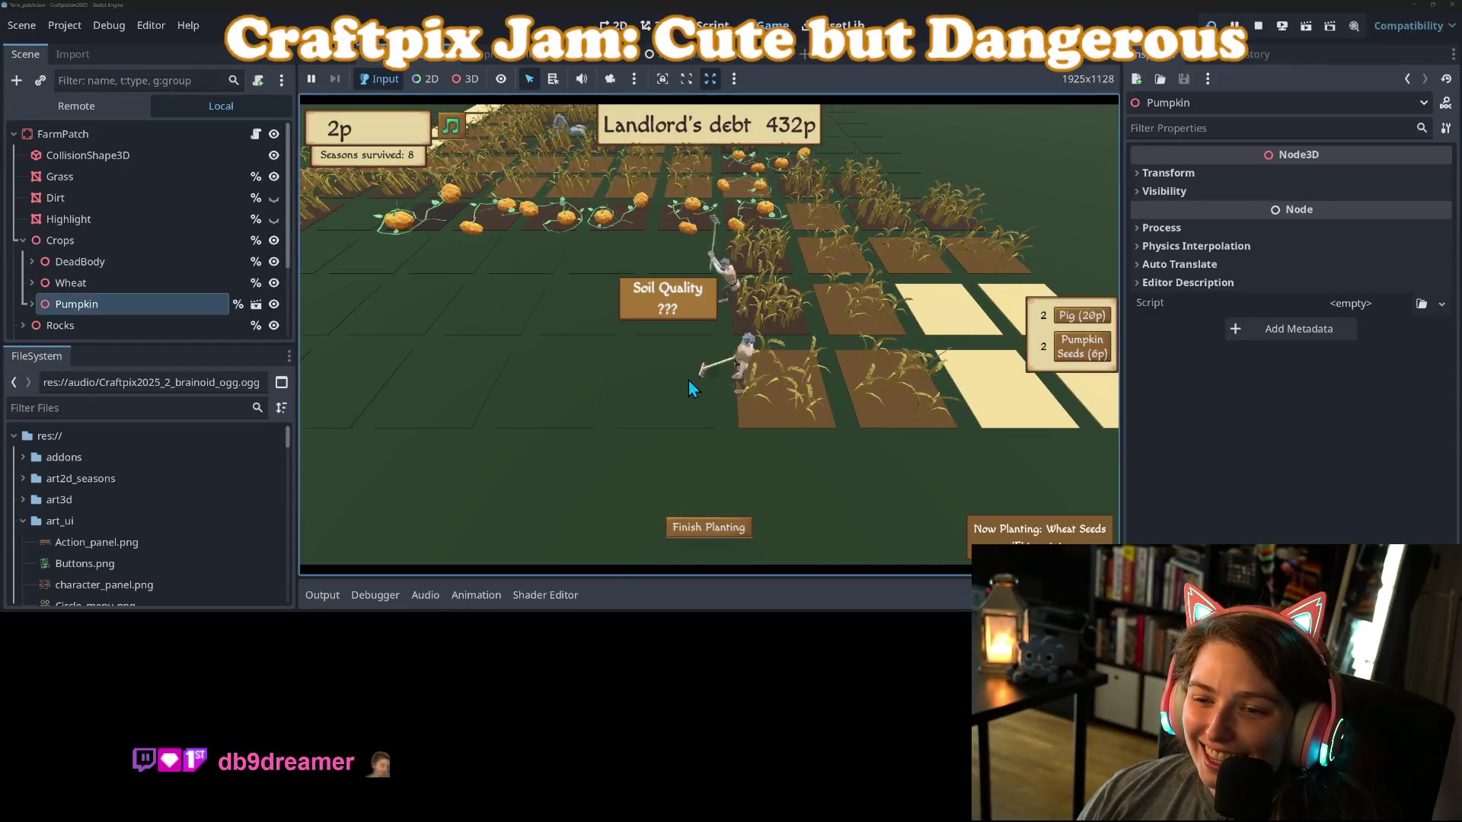
Pan around the farm and plant wheat on an empty plot.
key("w")
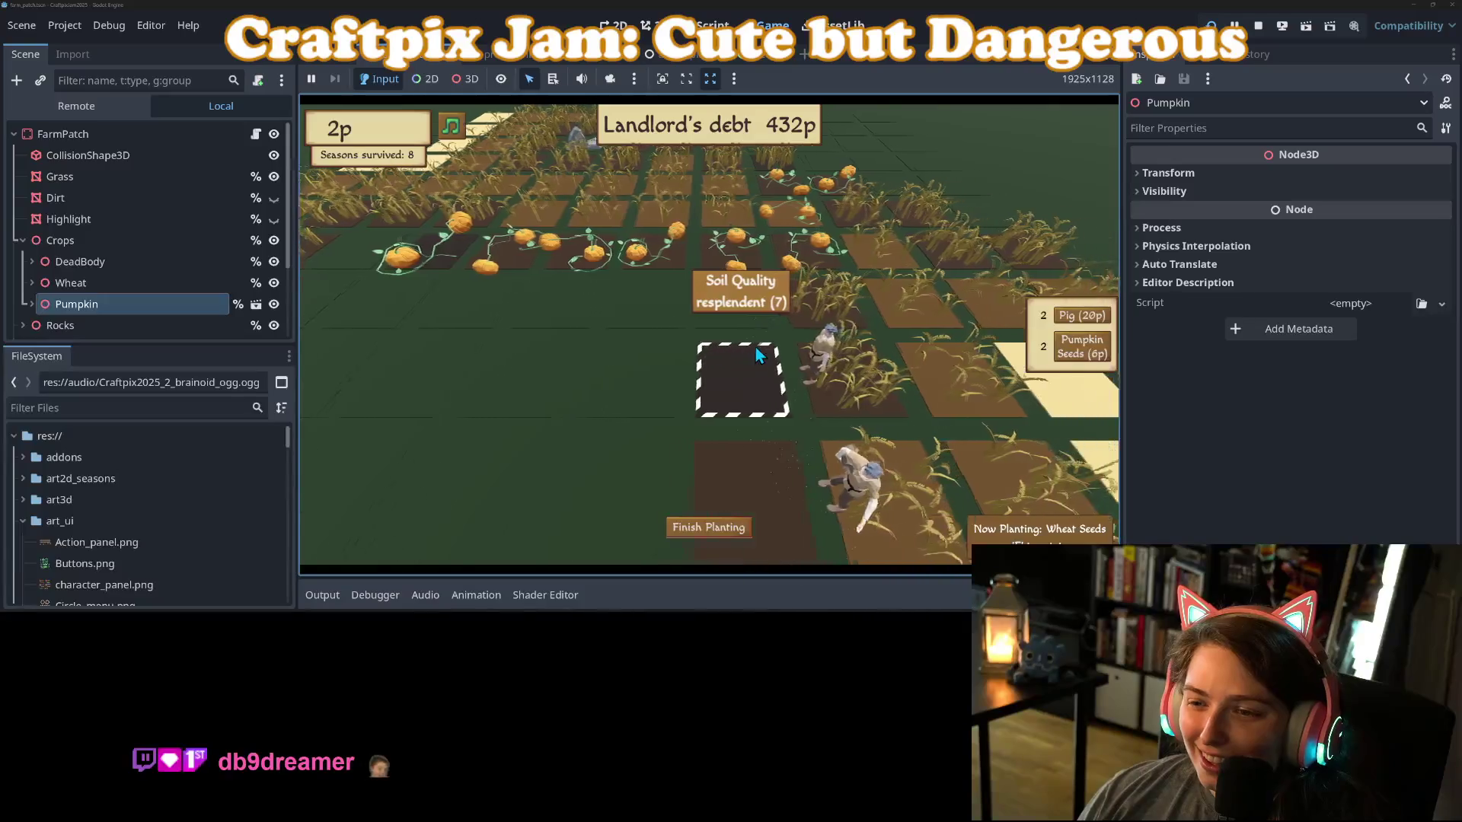
key("s")
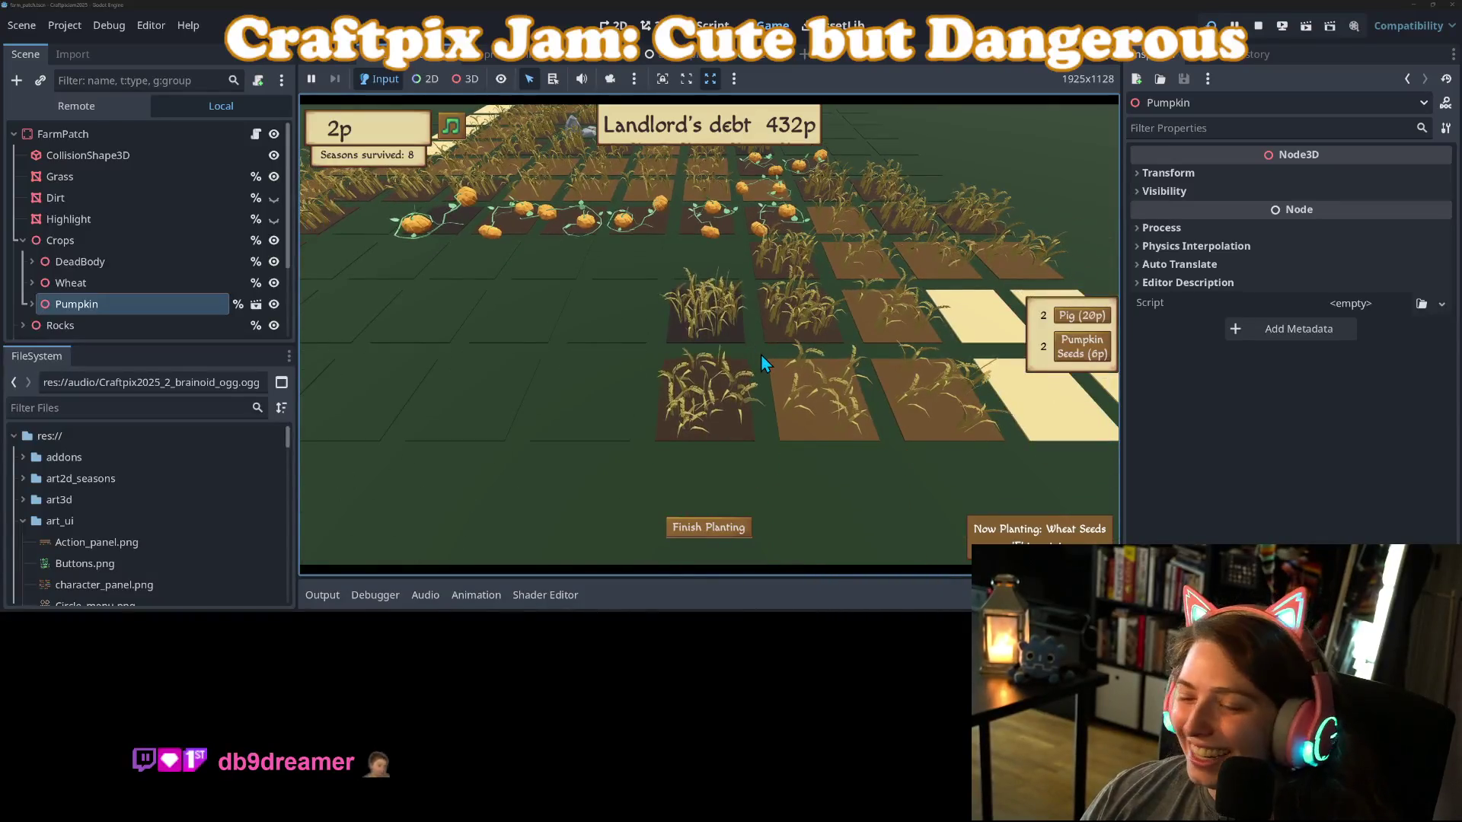
key("a")
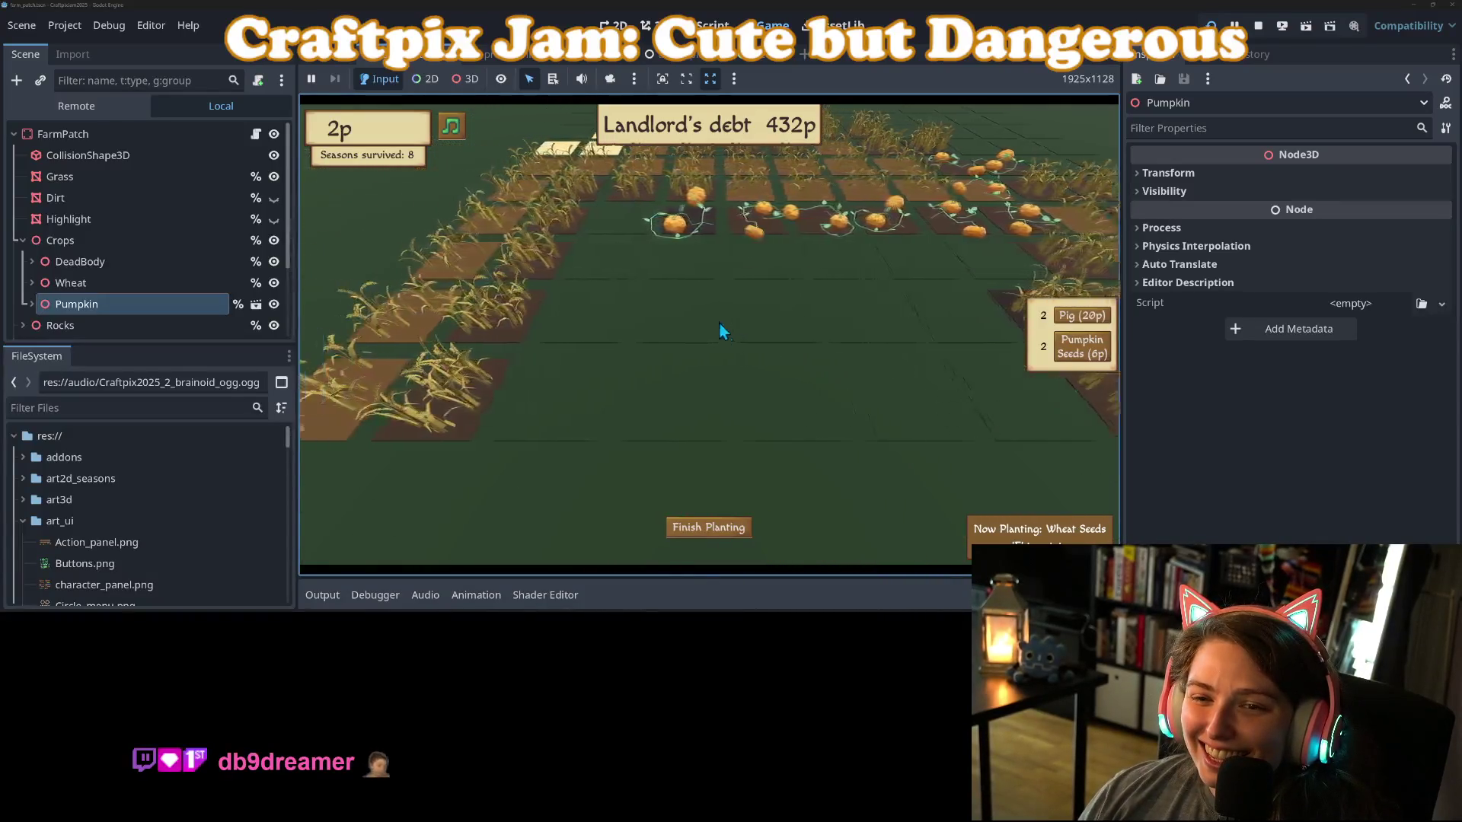
key("w")
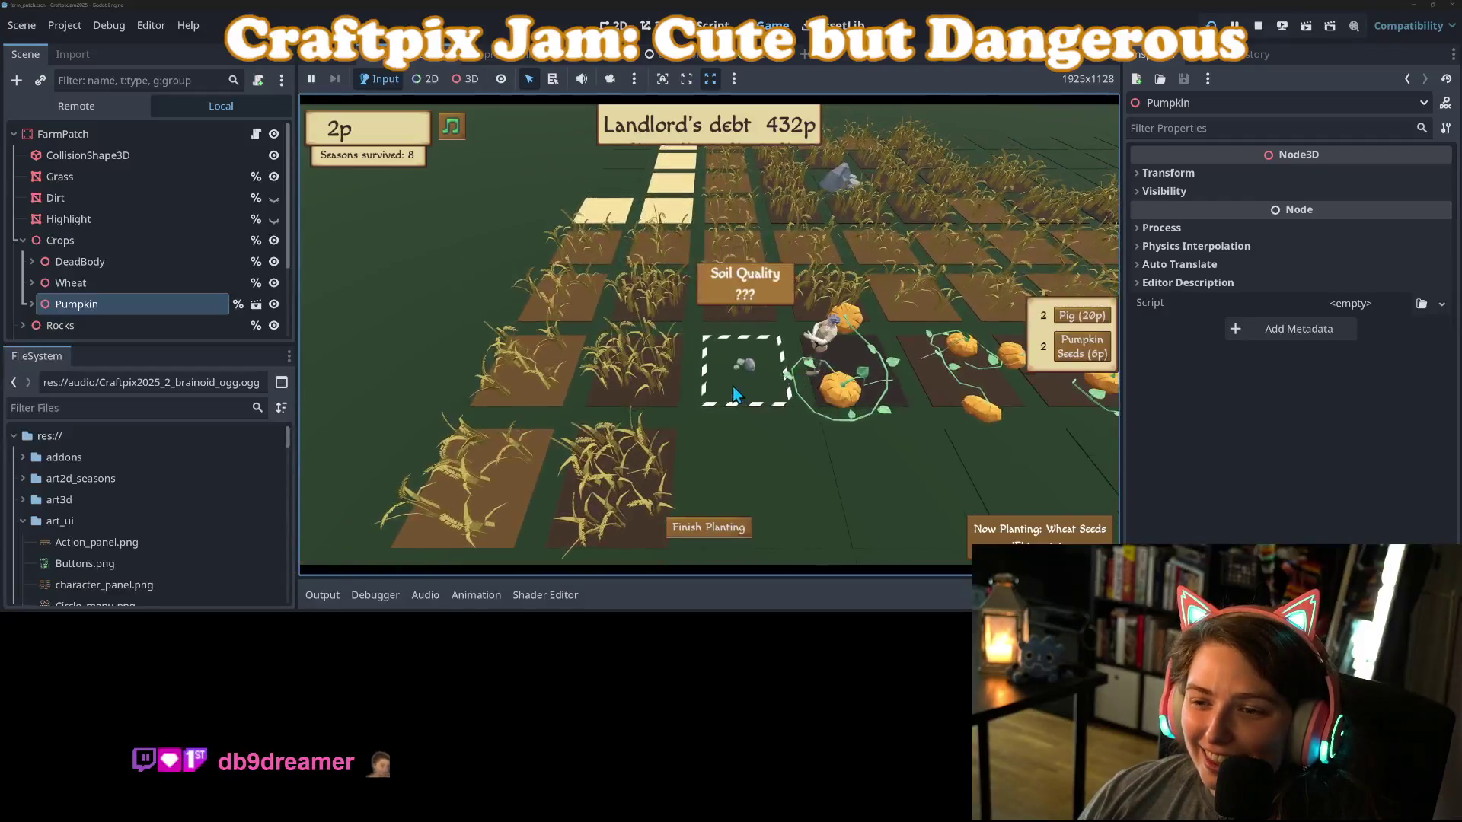
key("s")
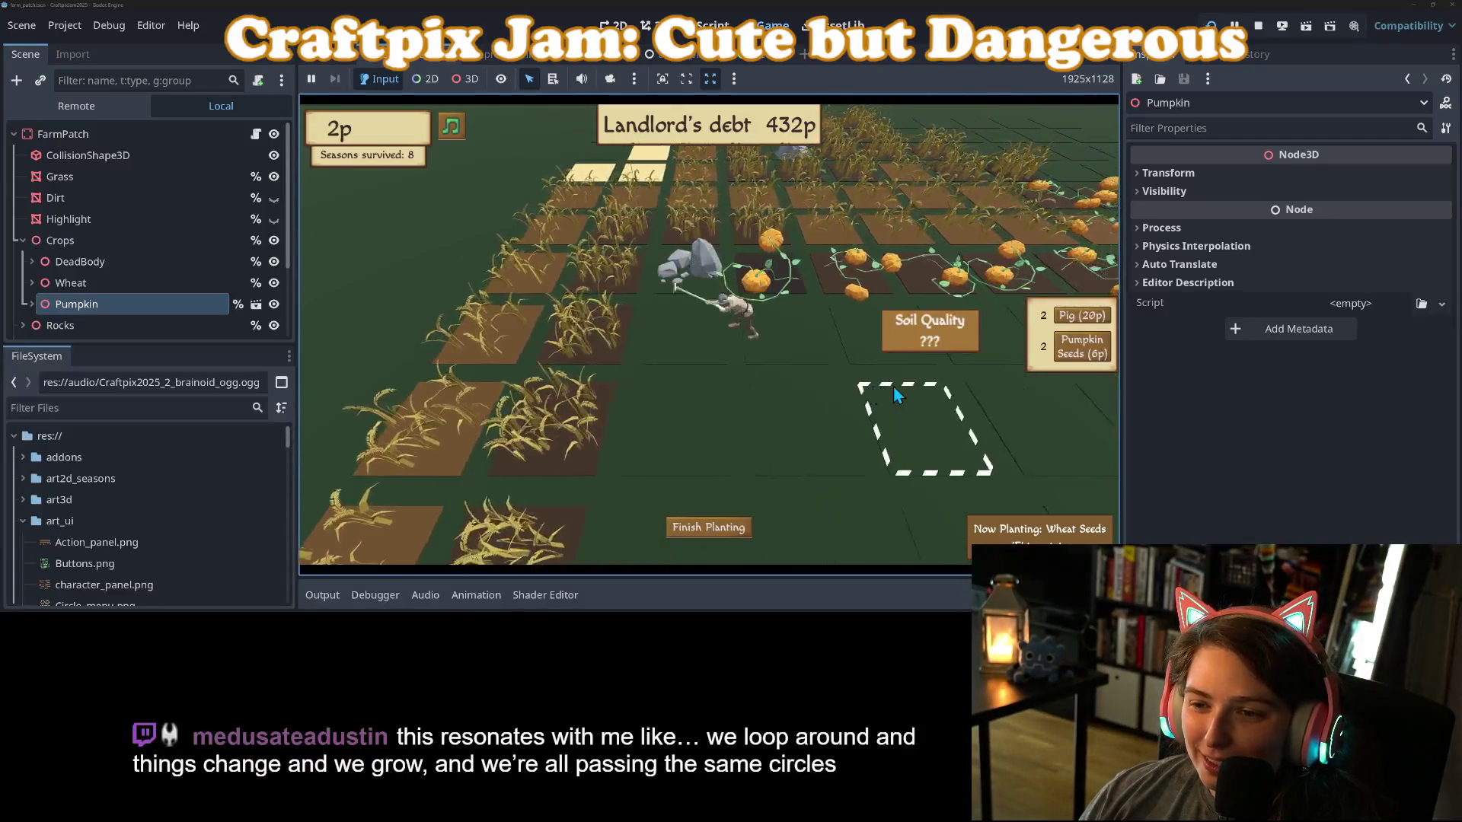
key("d")
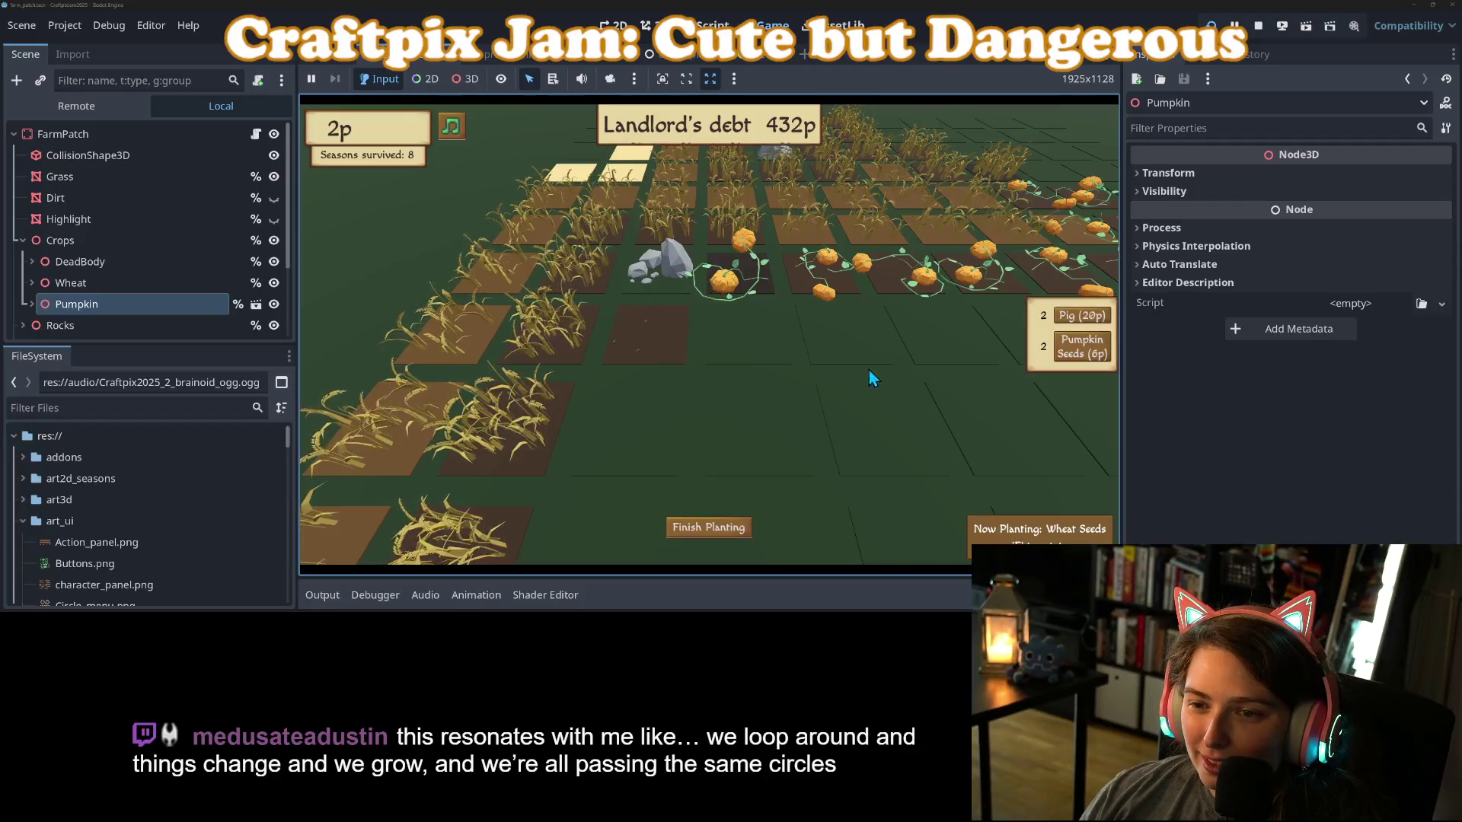
key("s")
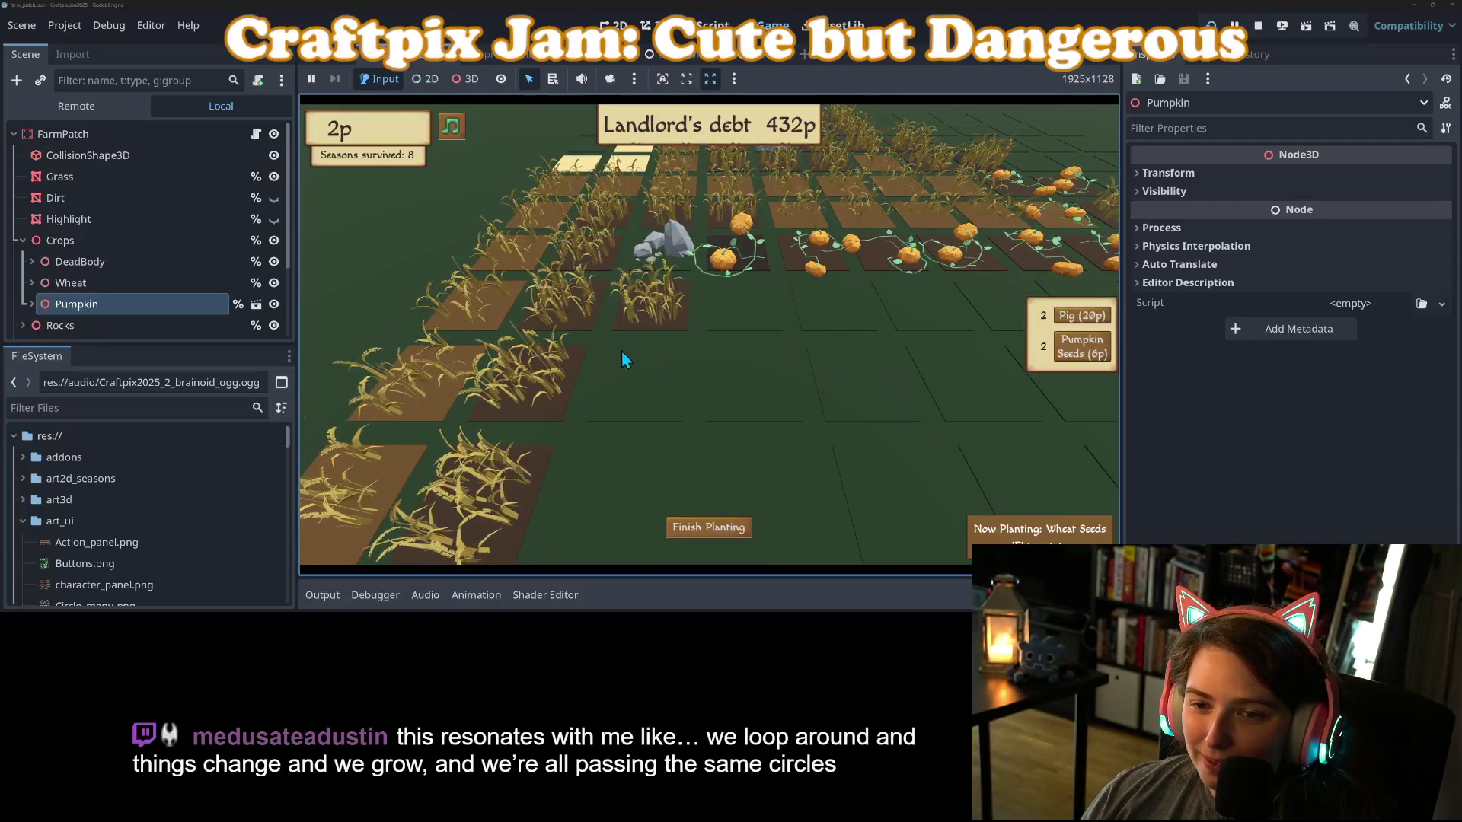
key("a")
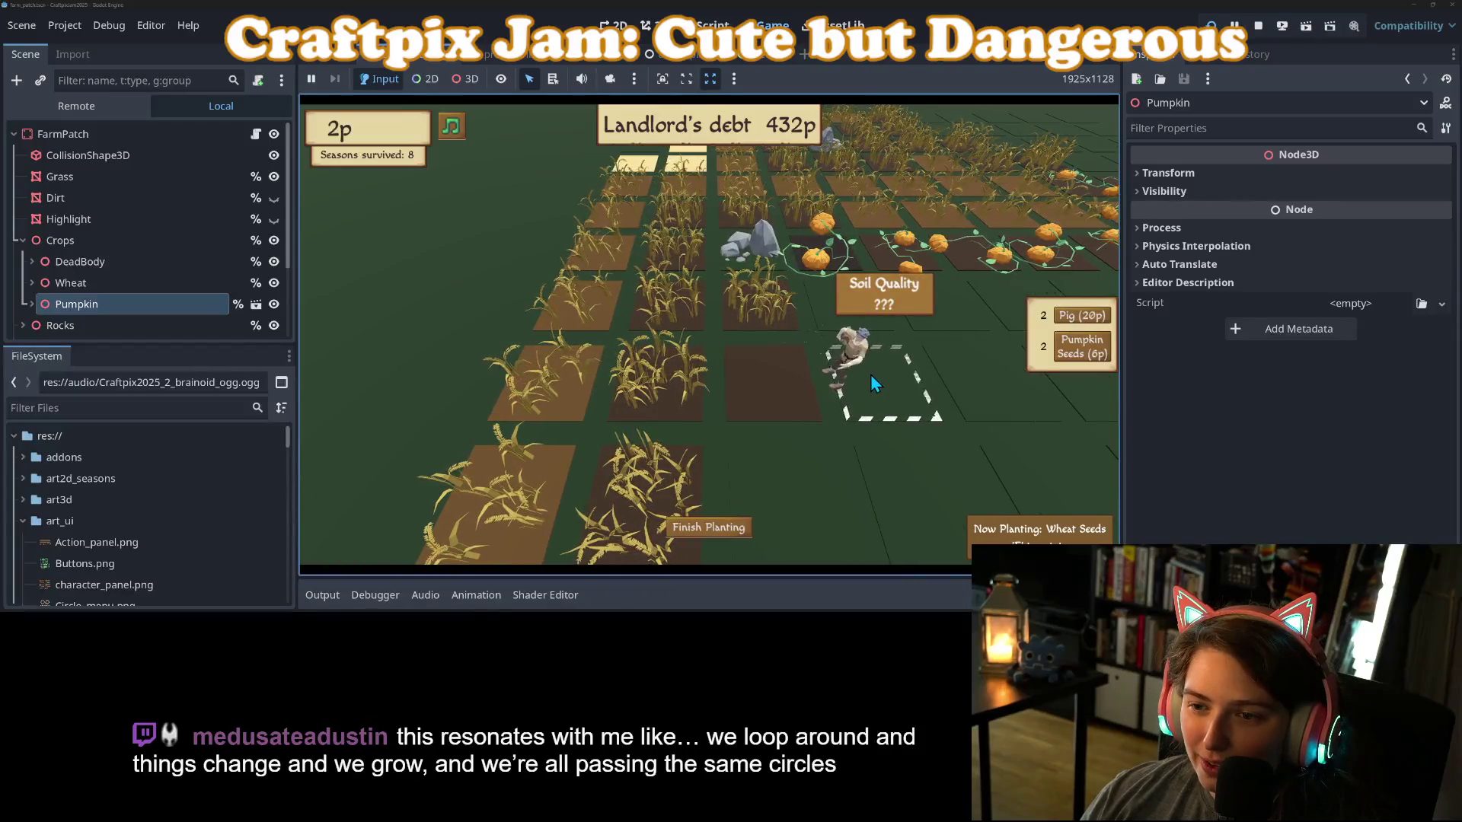
key("d")
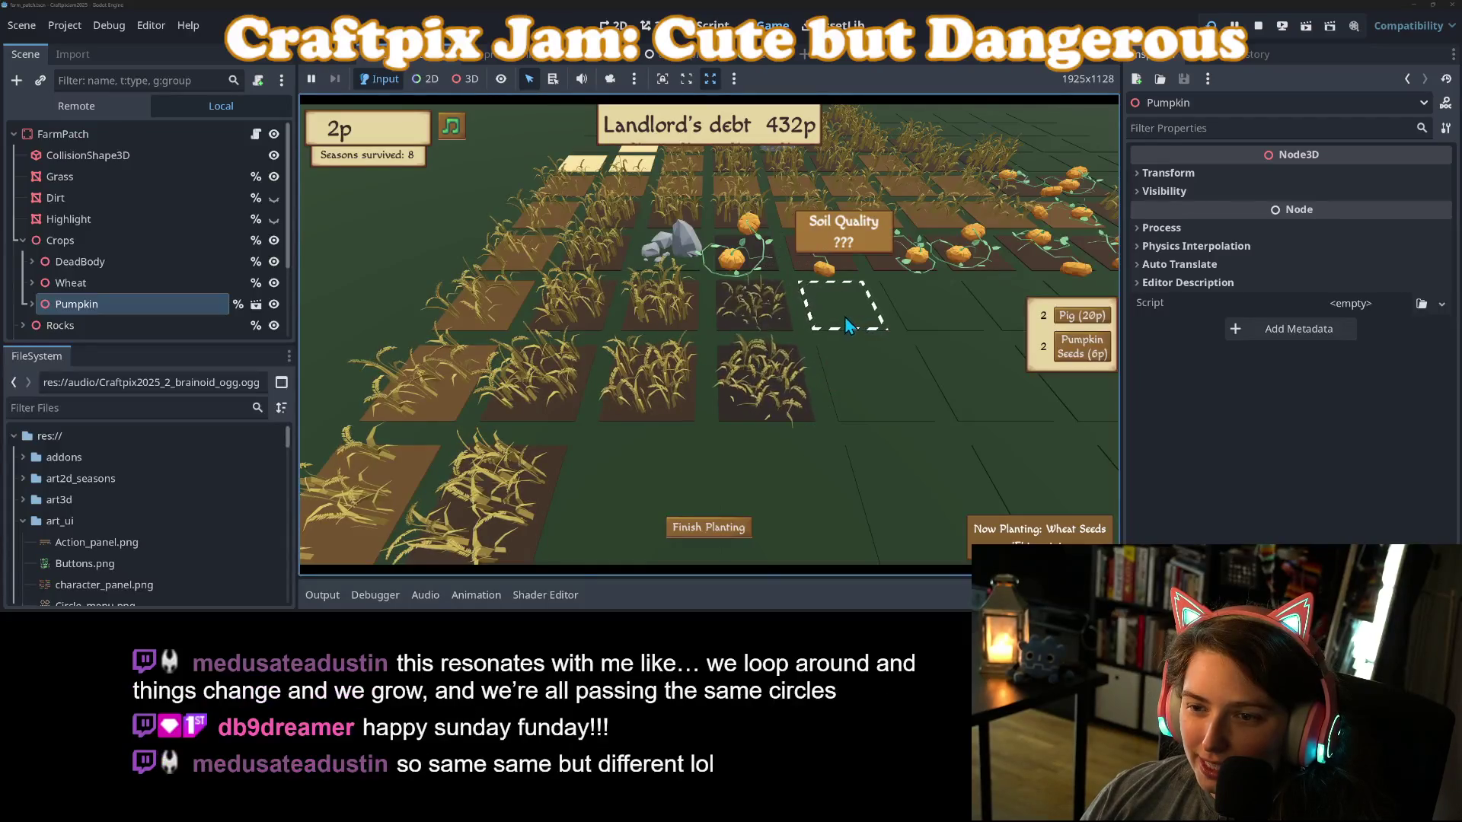
key("d")
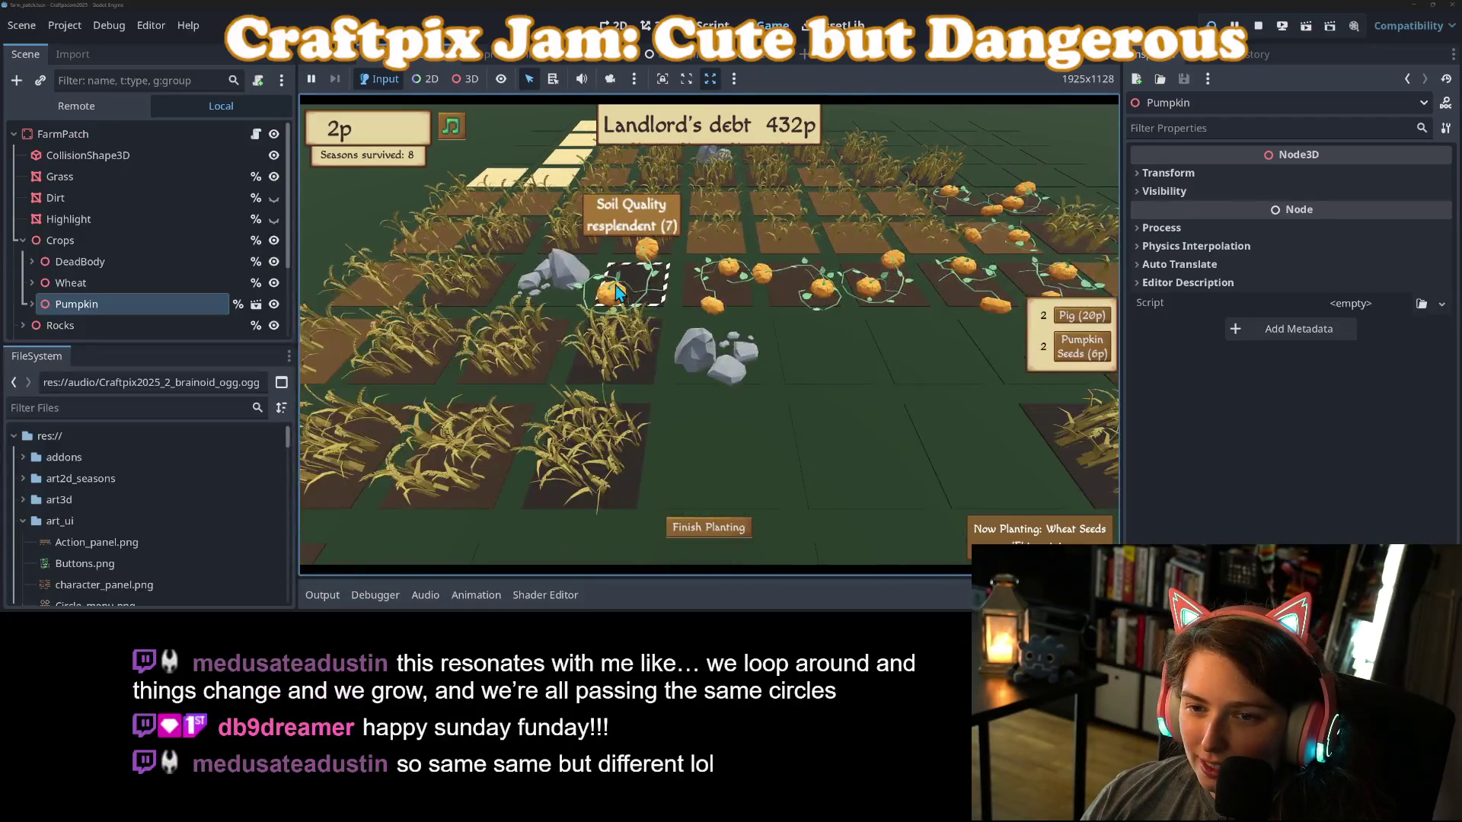
key("a")
key("s")
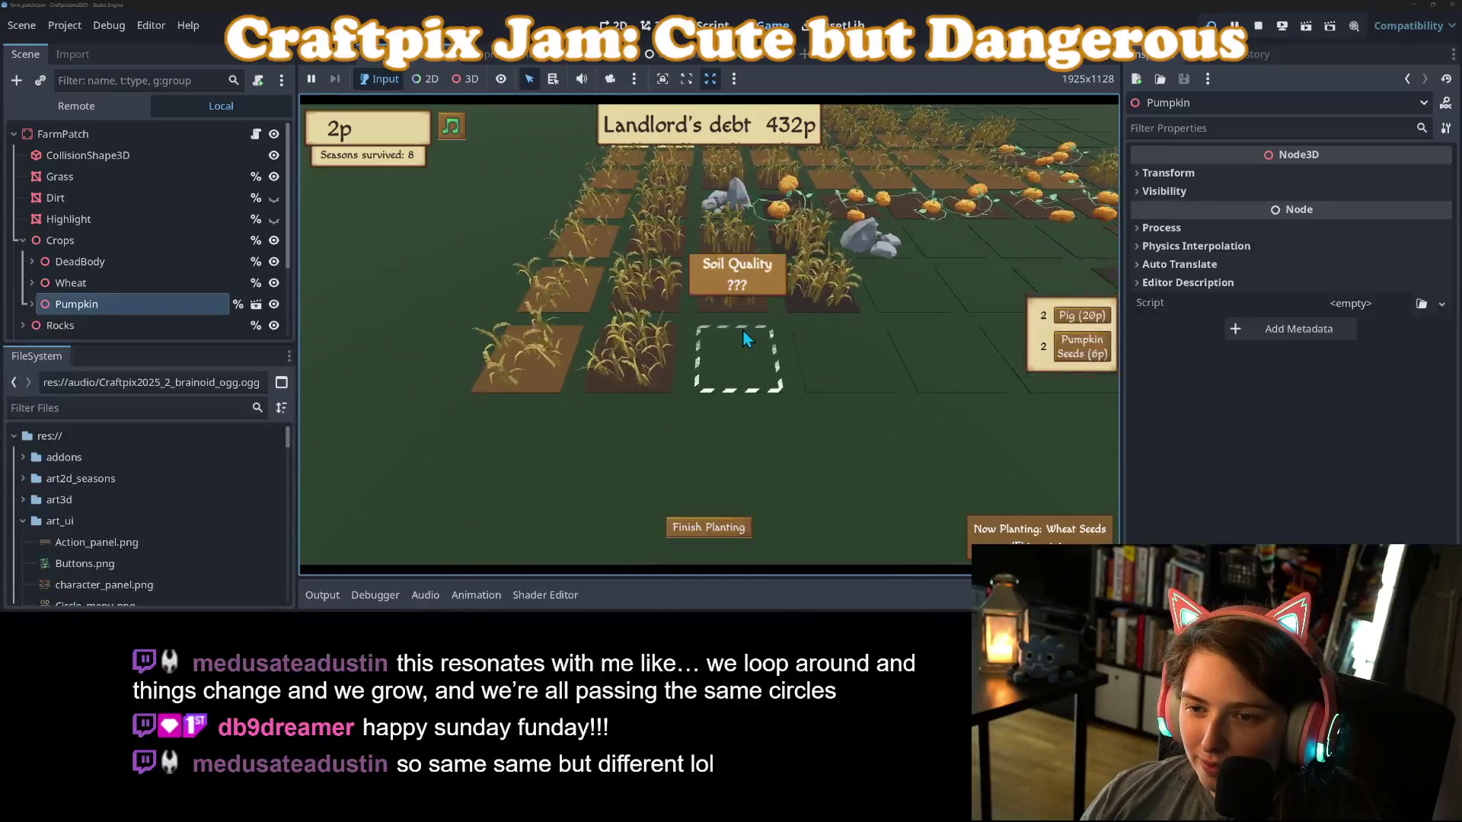
key("d")
key("w")
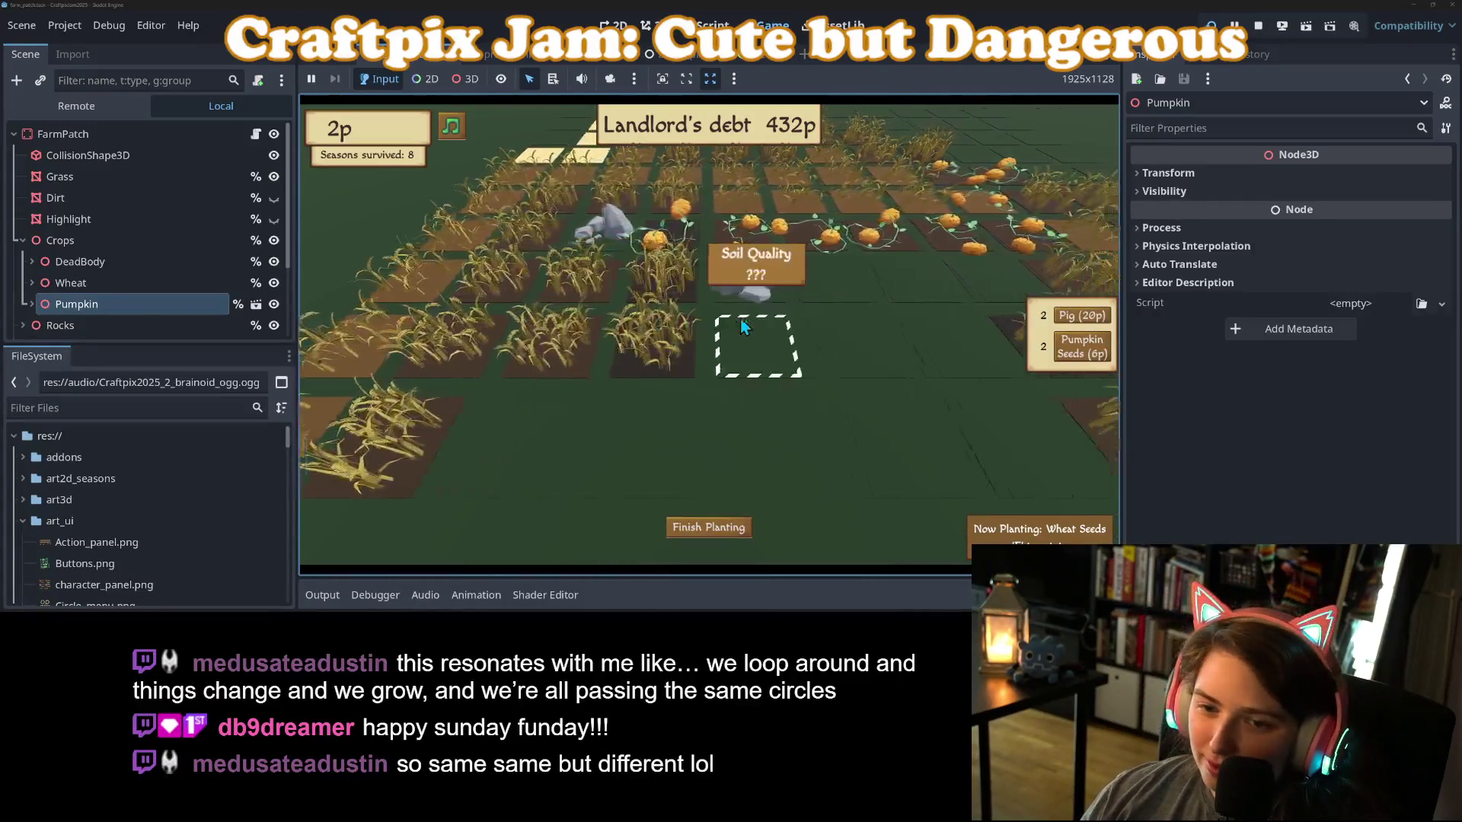
key("d")
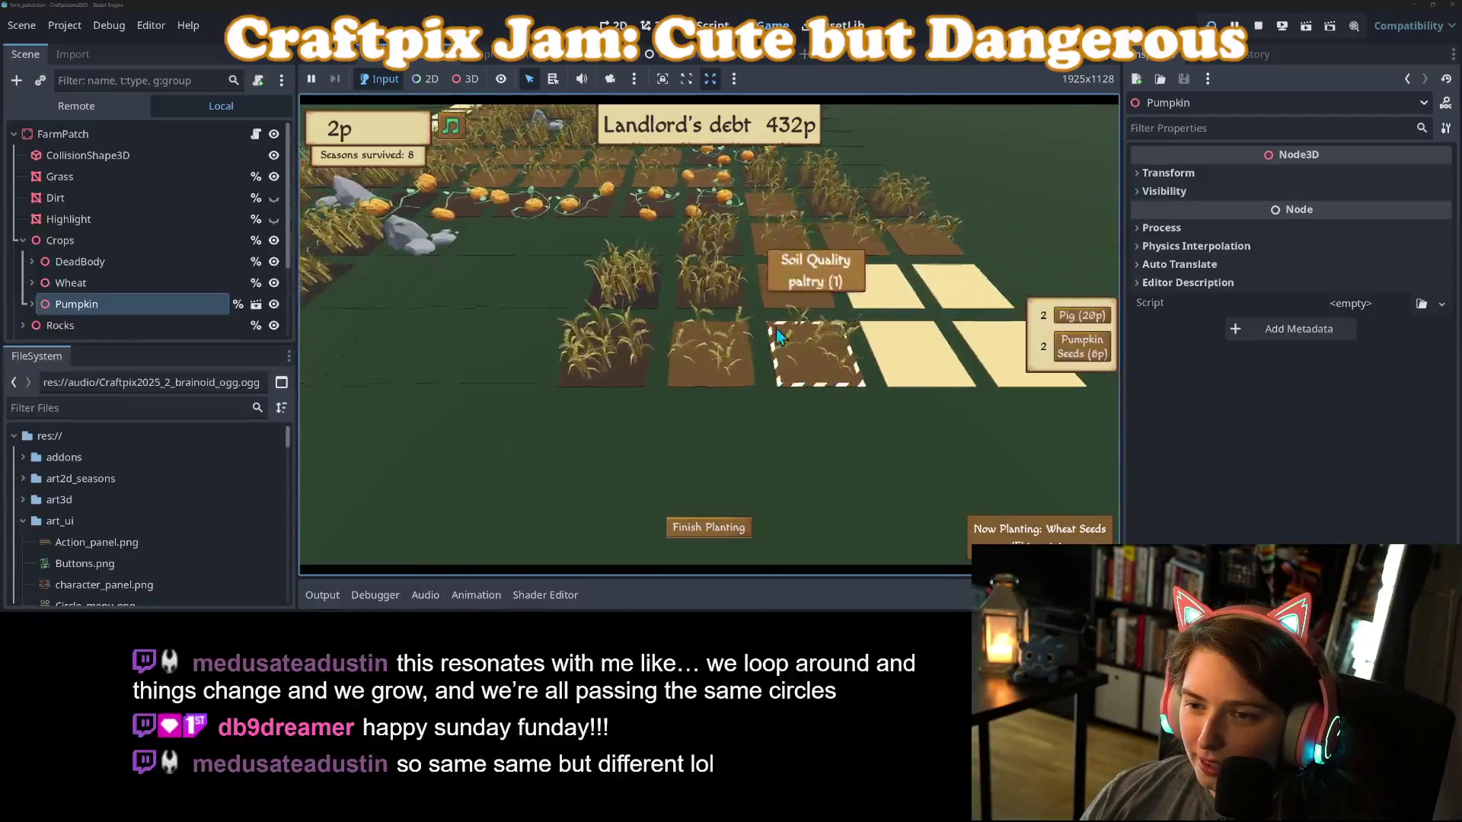
key("w")
left_click(719, 366)
Send the farmer to break a rock, plant wheat on a dark plot, then use a grass plot.
key("s")
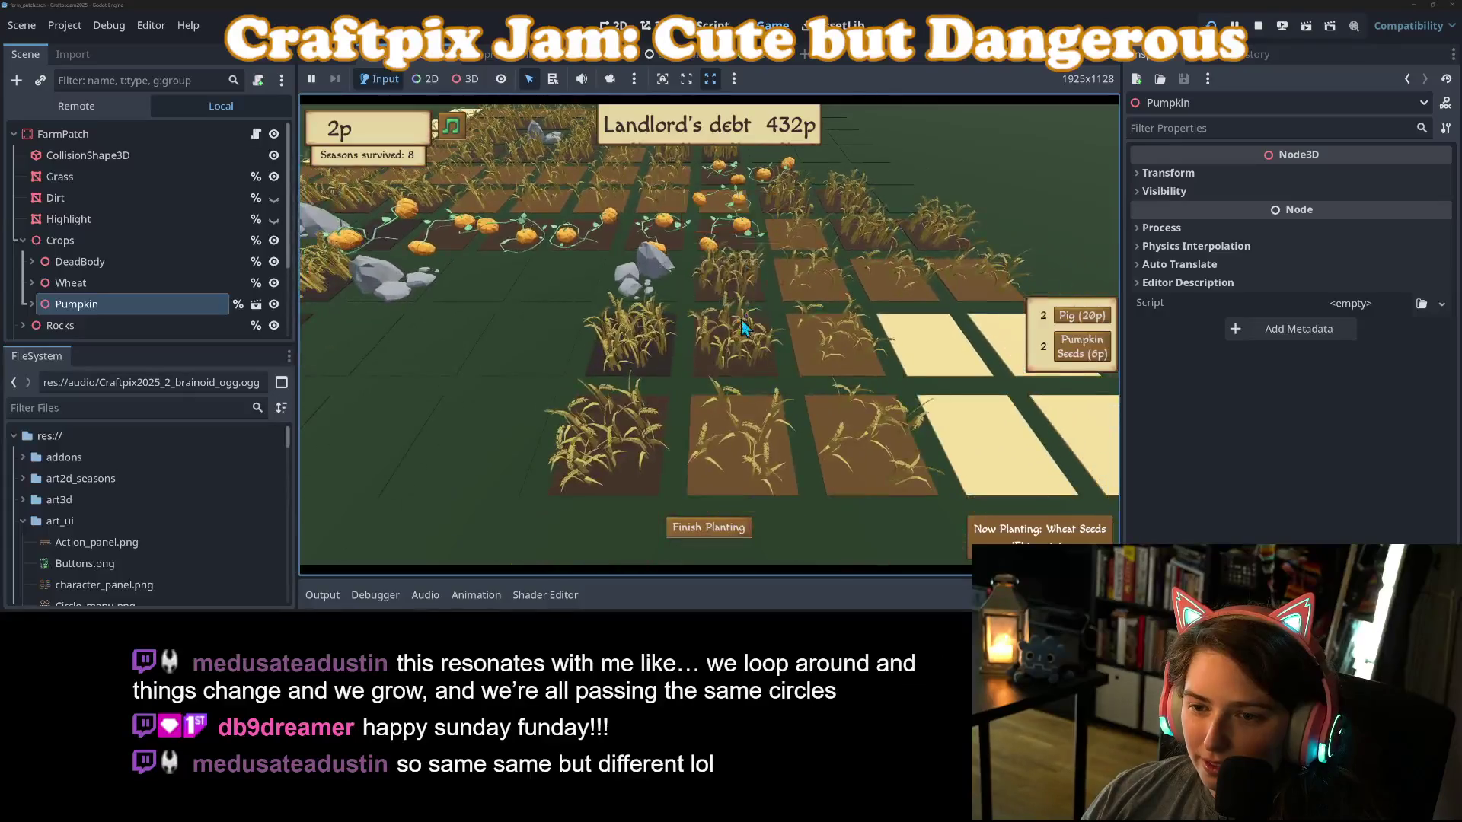
key("w")
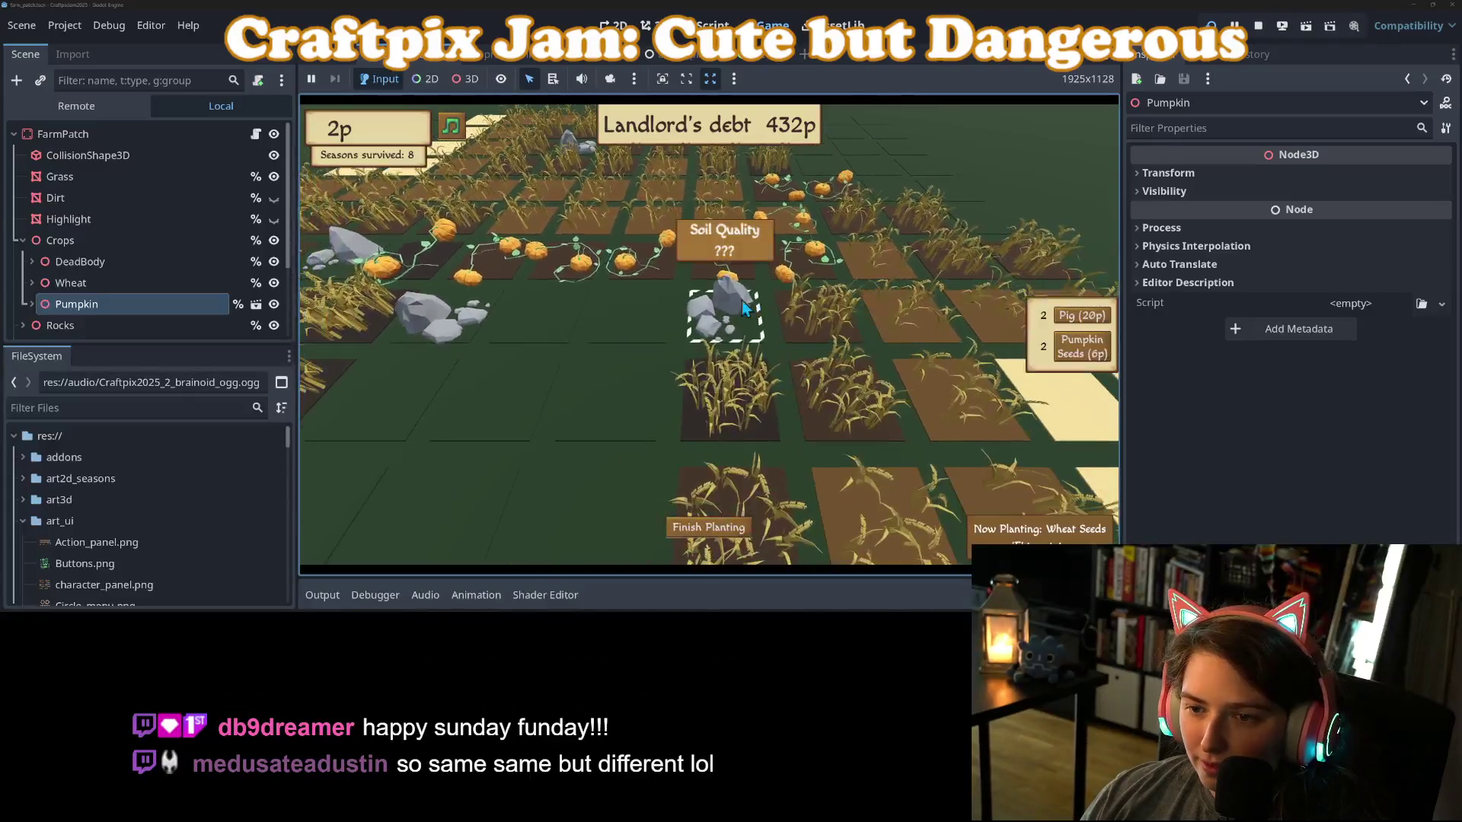
left_click(742, 300)
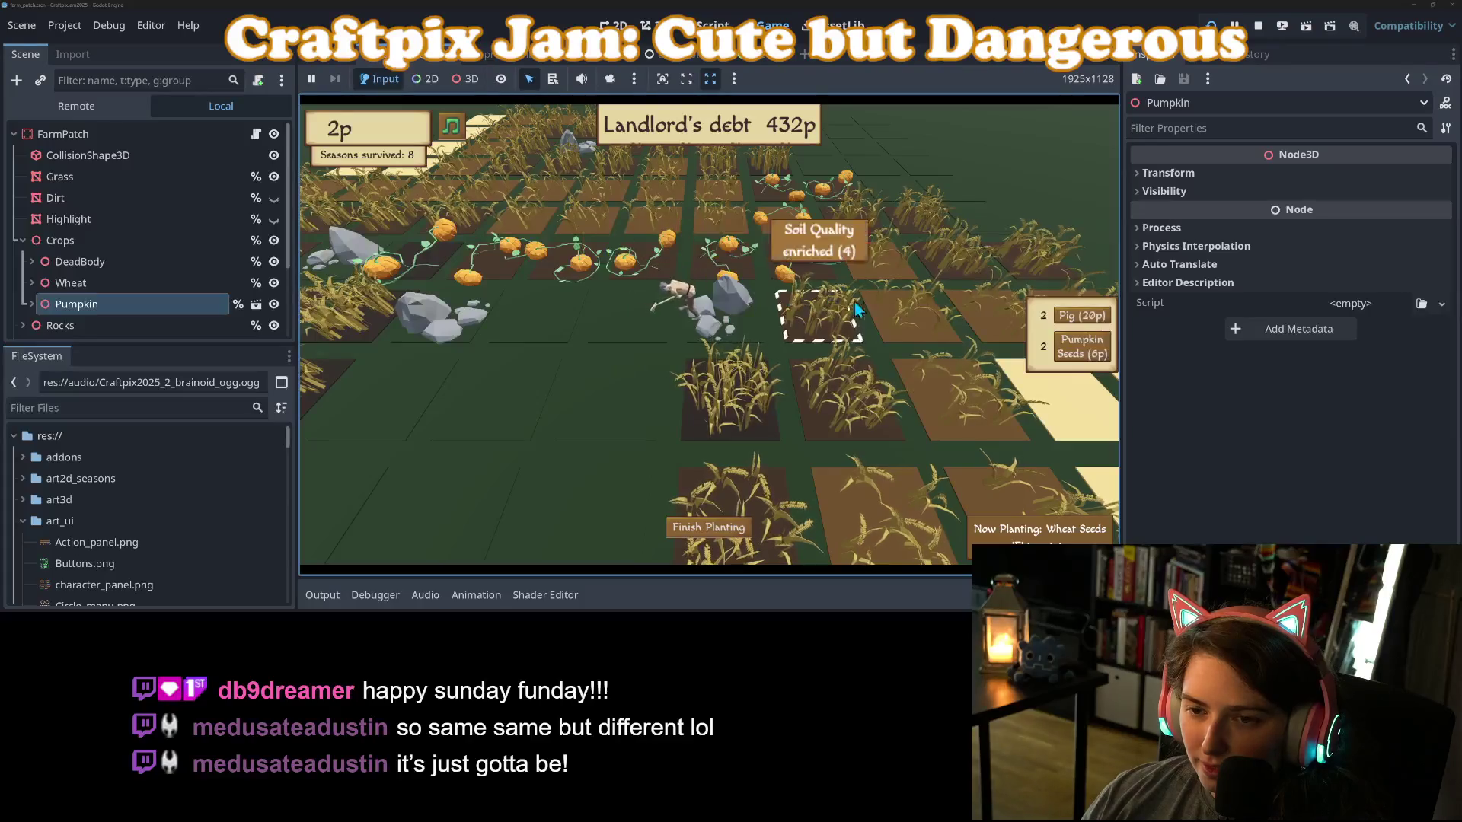
key("a")
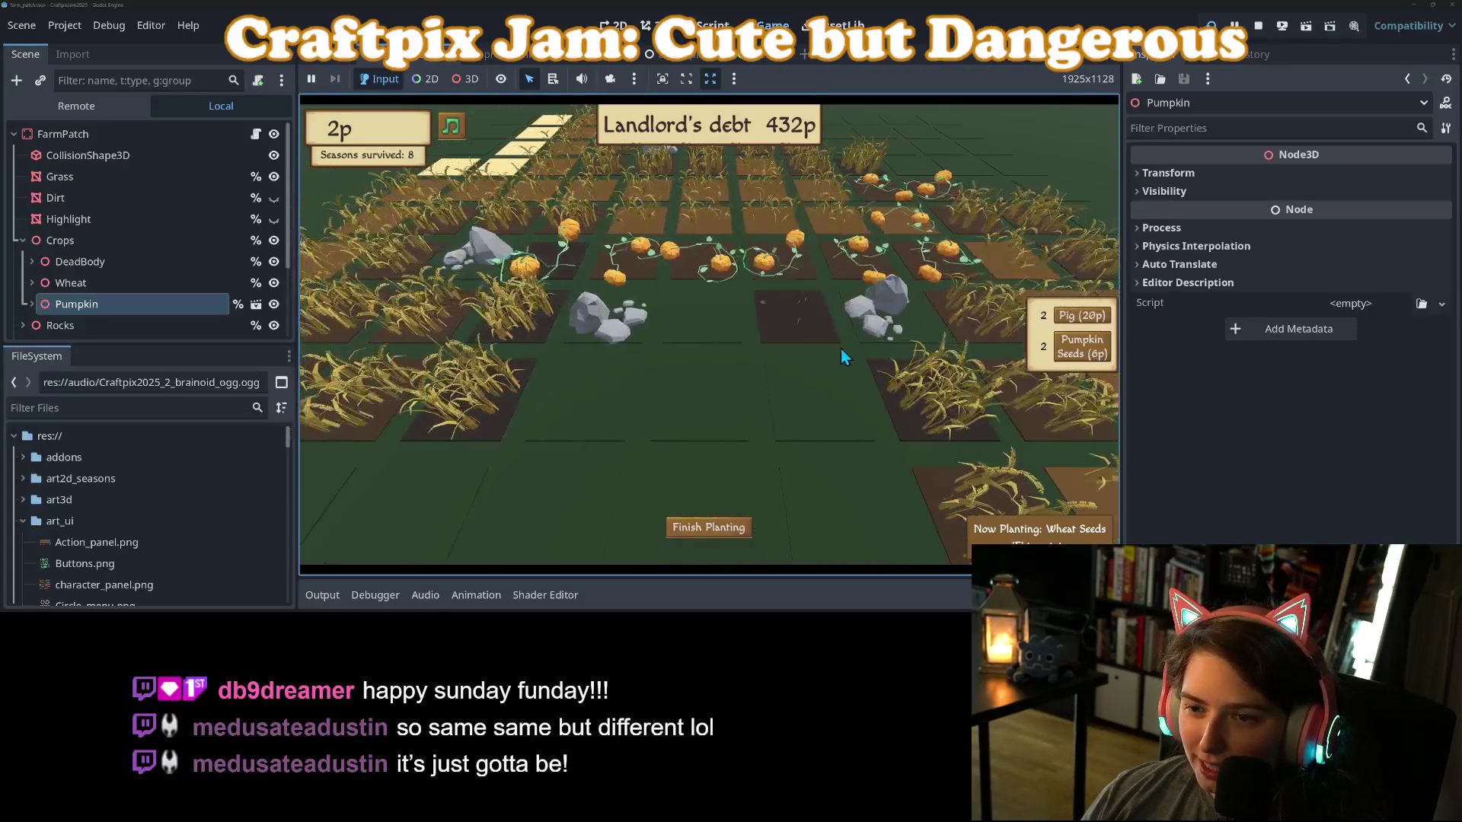
left_click(794, 354)
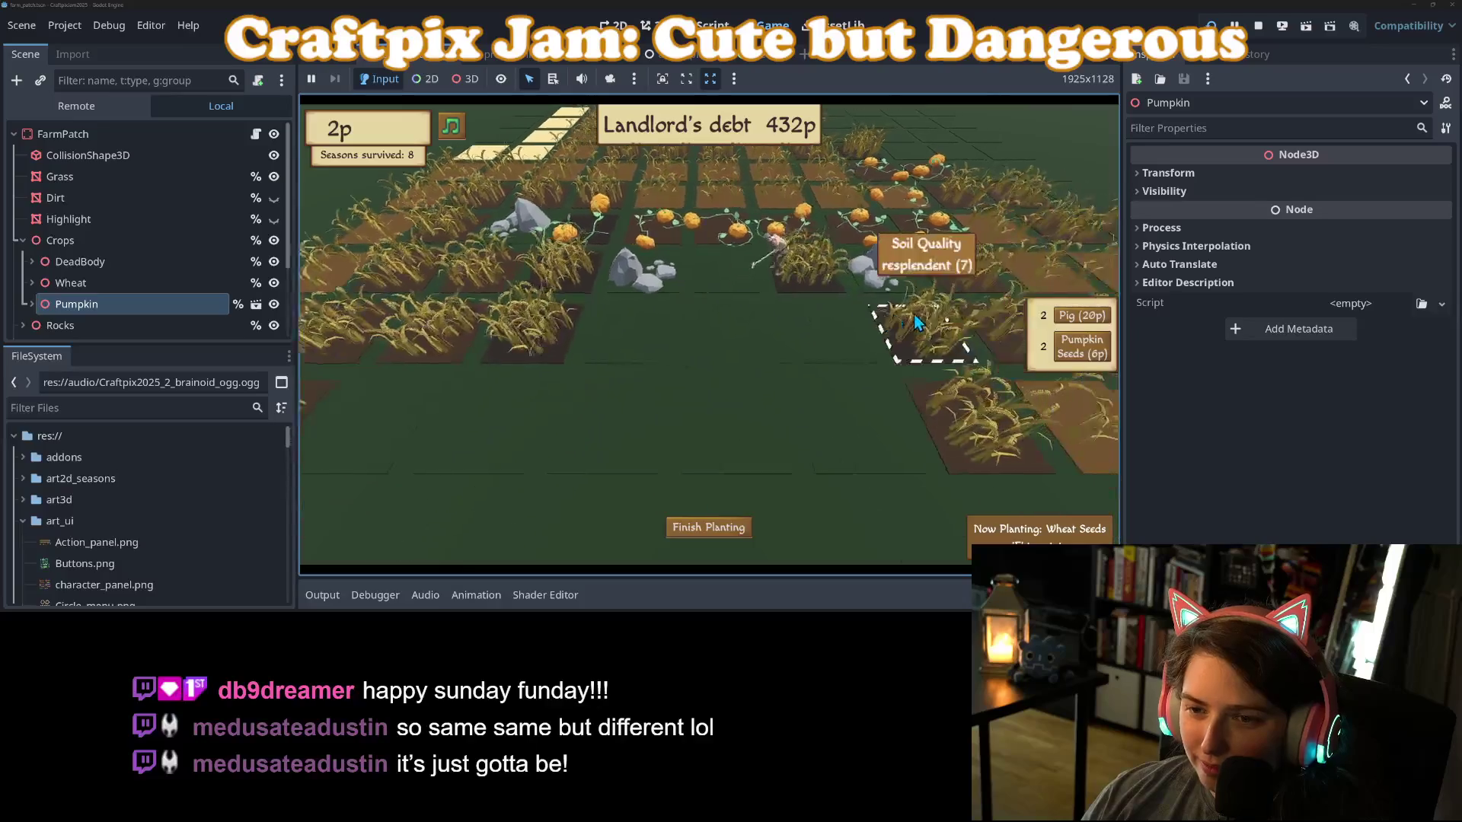
key("a")
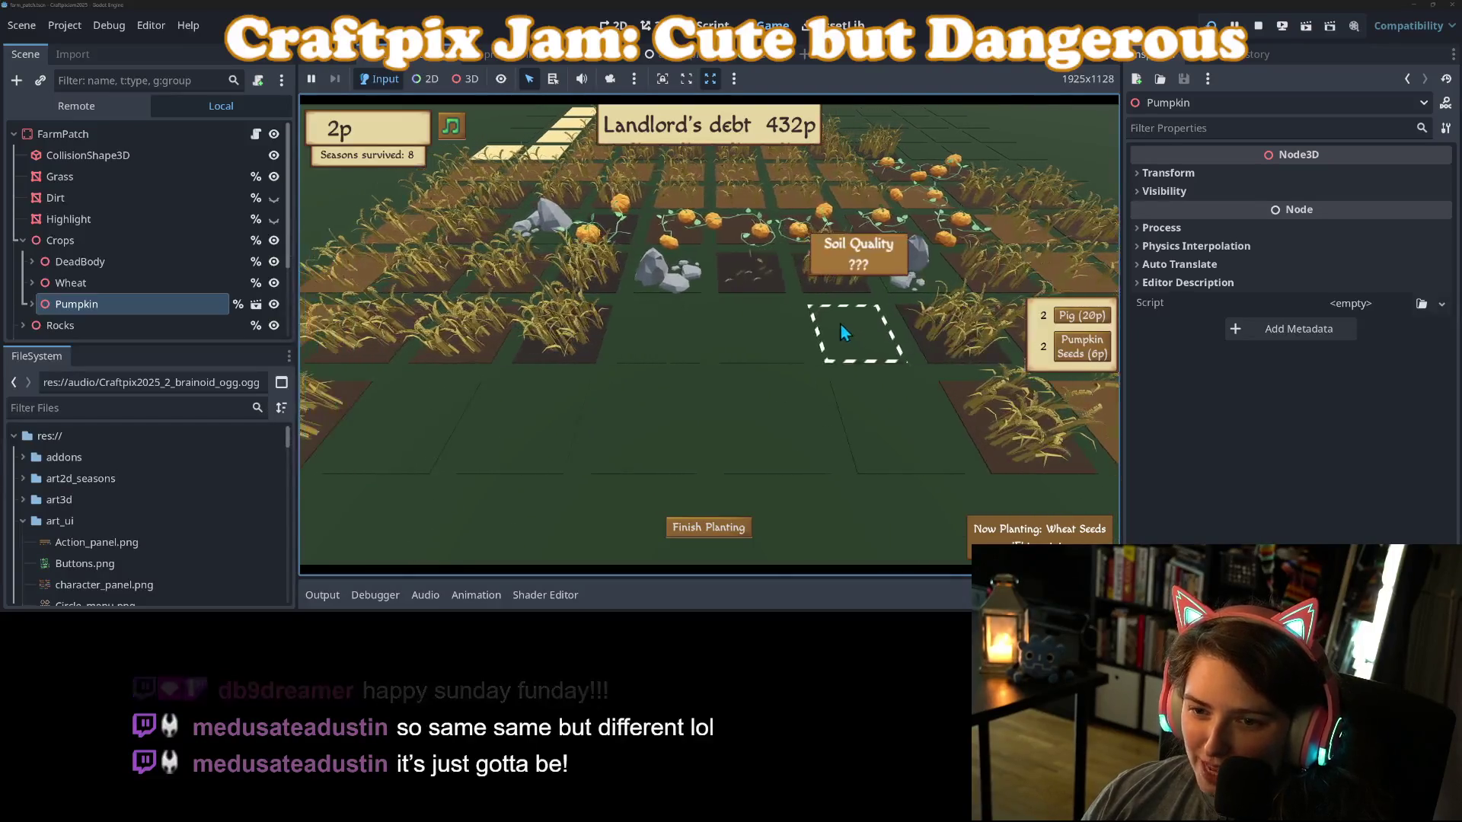
key("a")
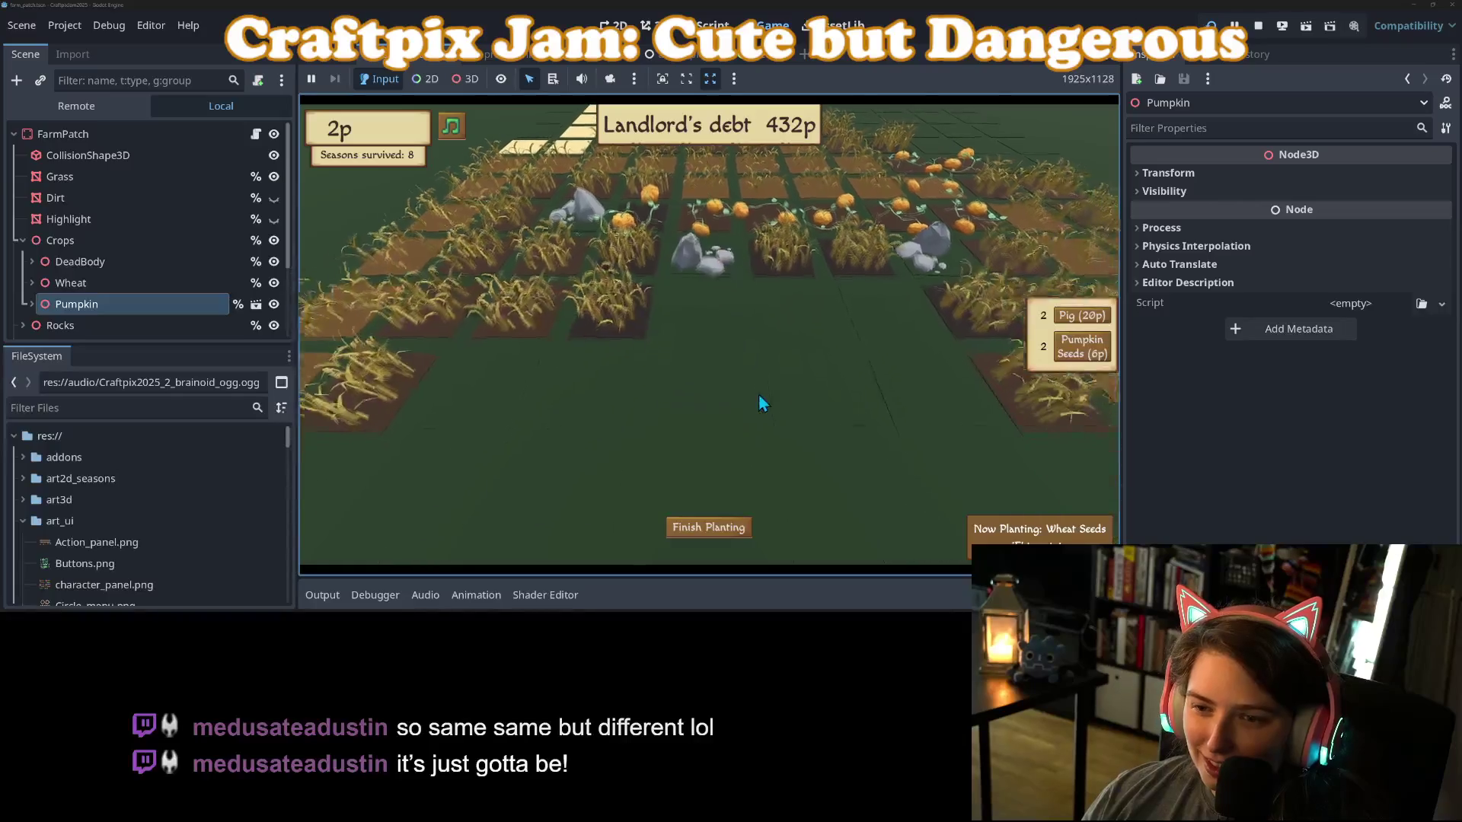
key("a")
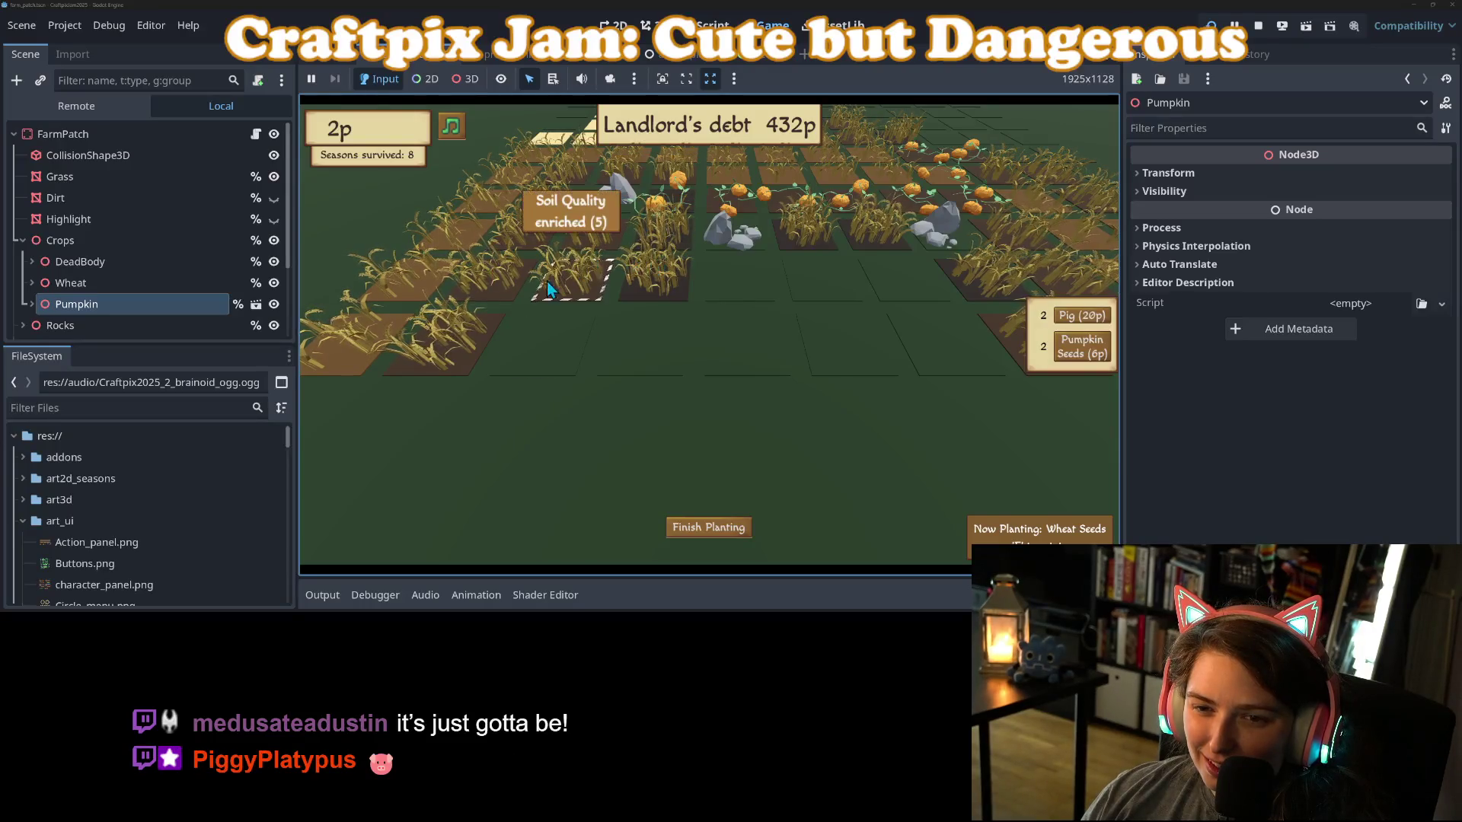
left_click(547, 335)
Use another empty grass plot, then pan across the field and place a pig beside a rock.
left_click(638, 339)
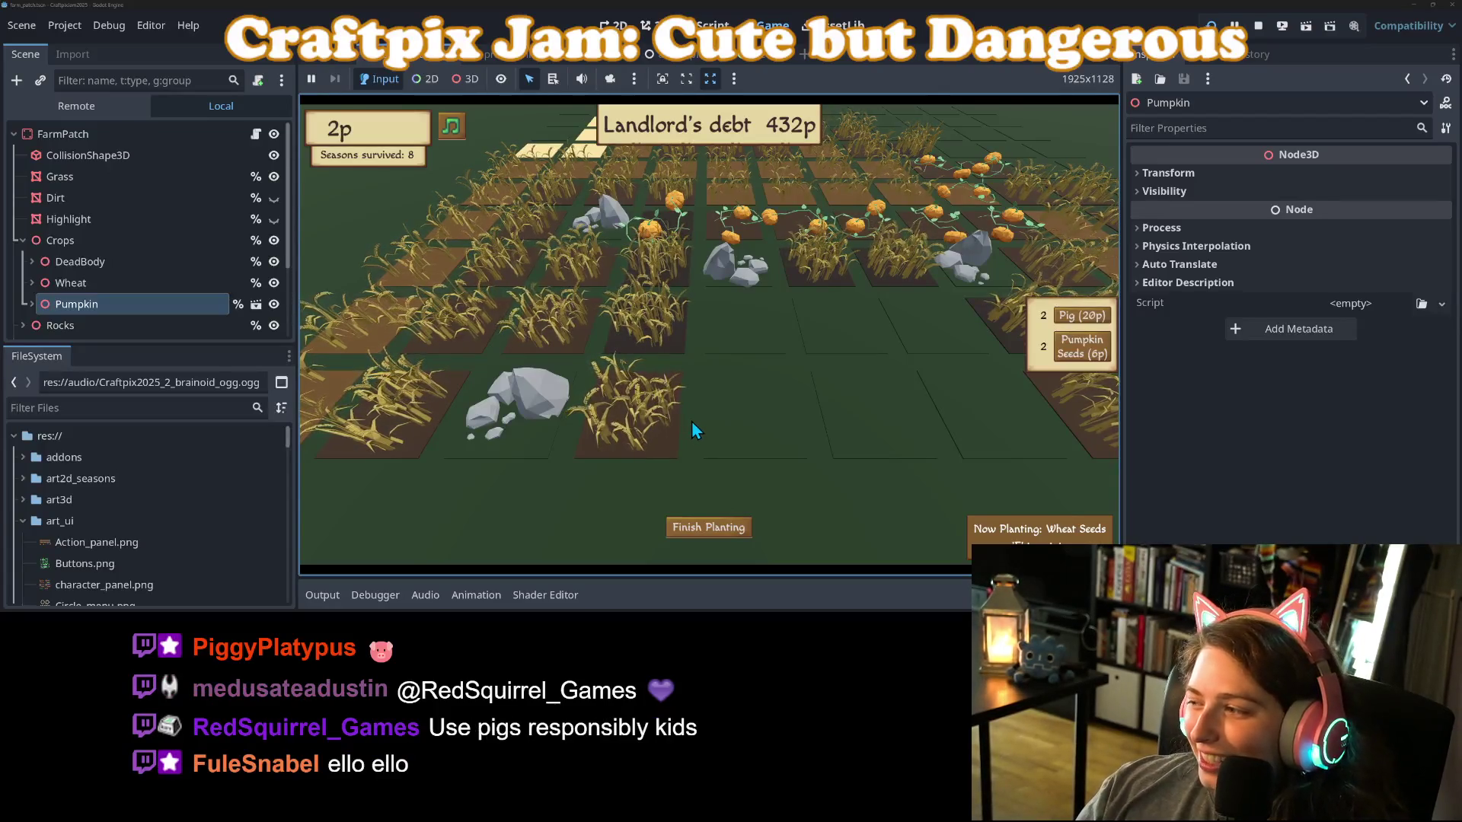
key("s")
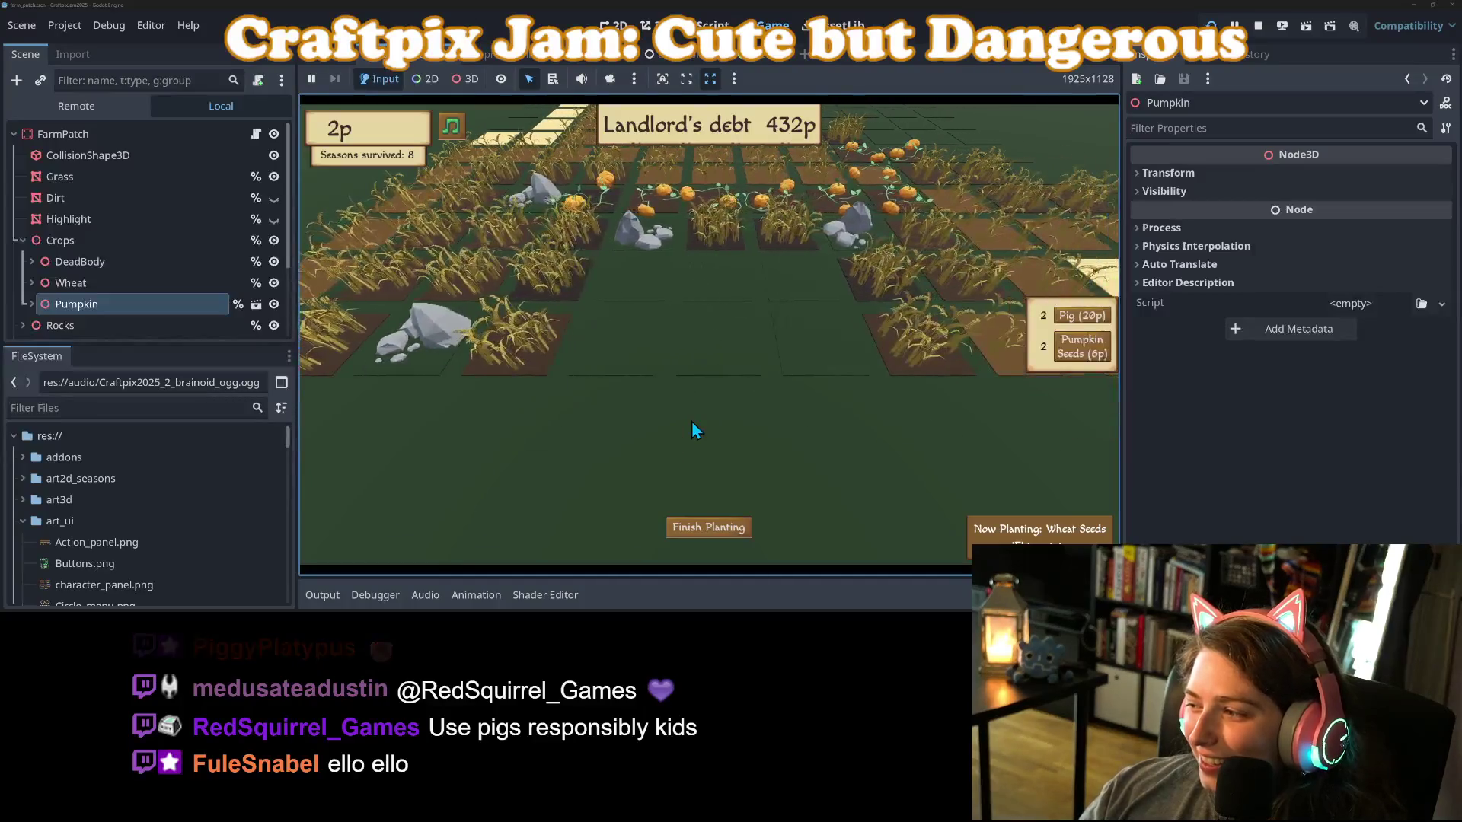
key("a")
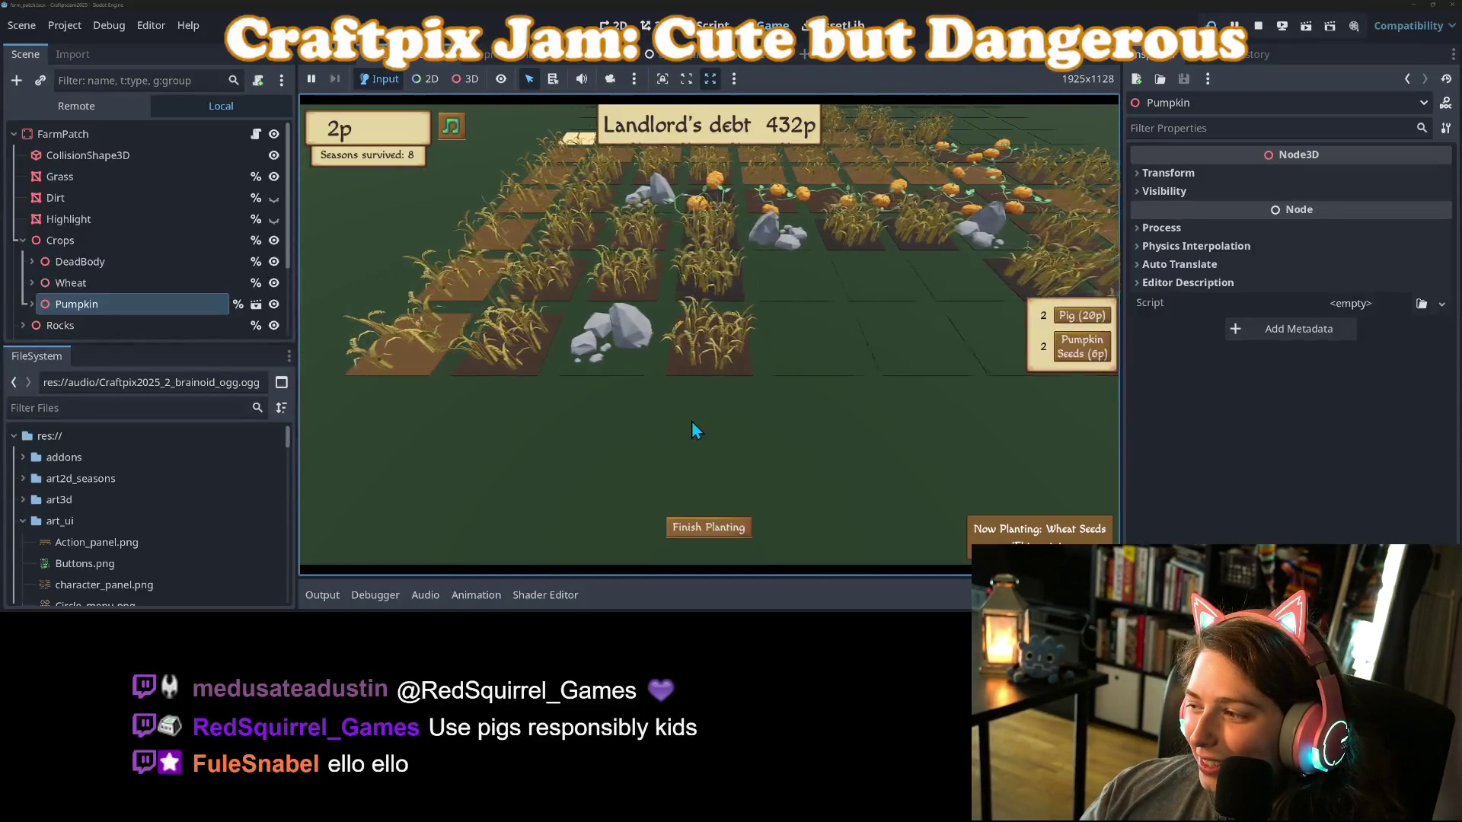
key("d")
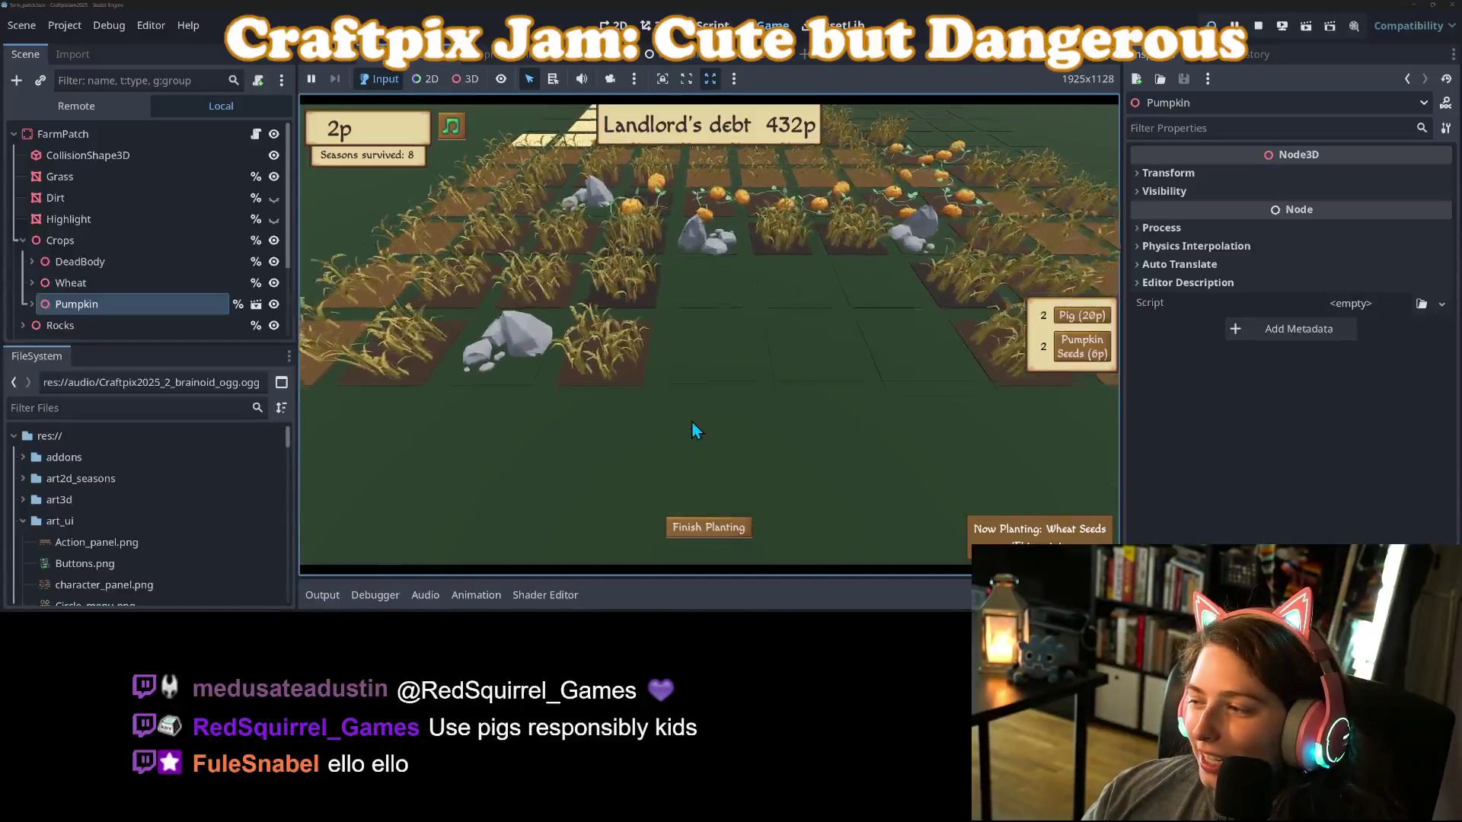
key("w")
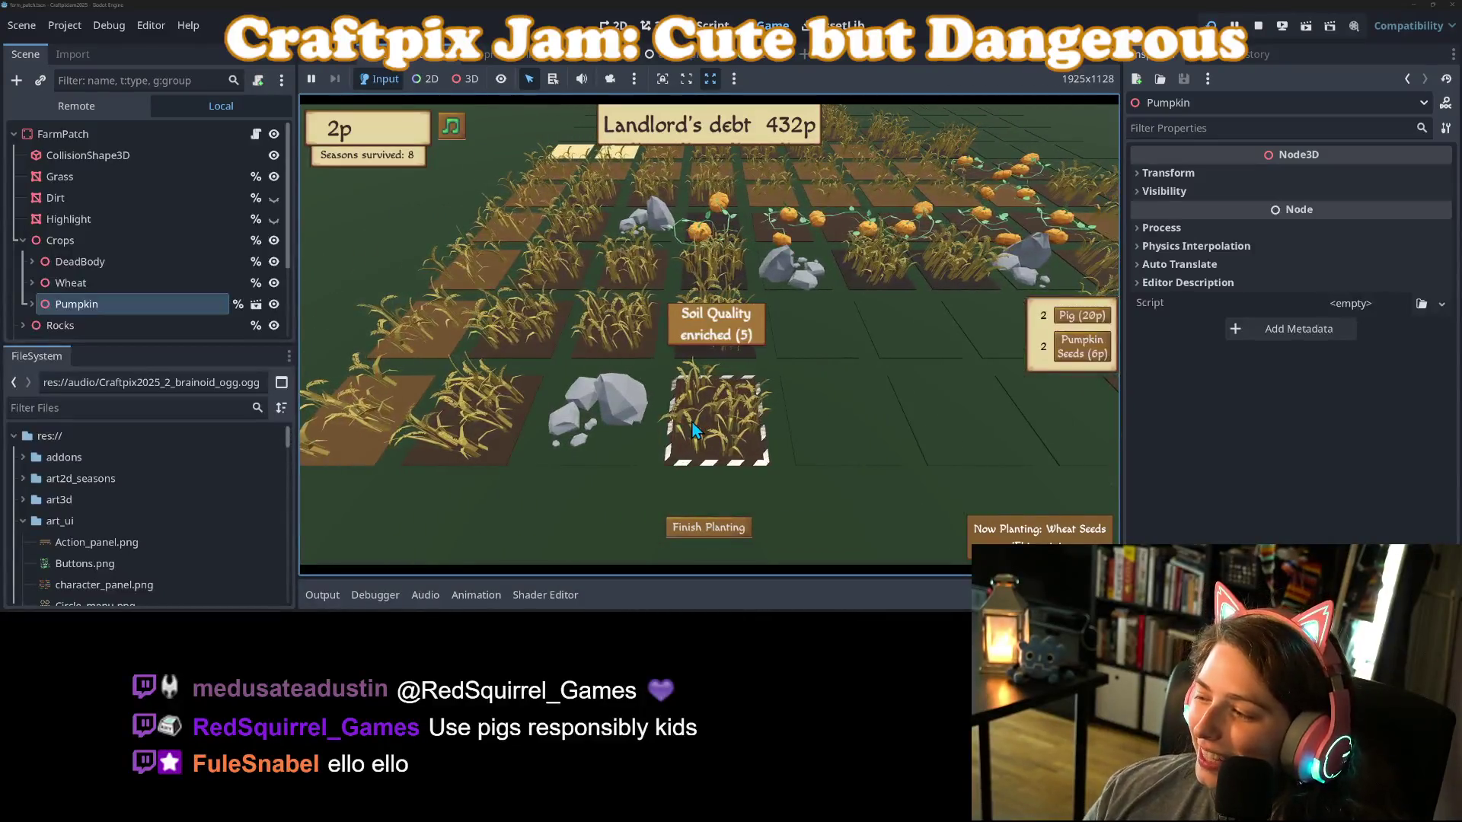
key("d")
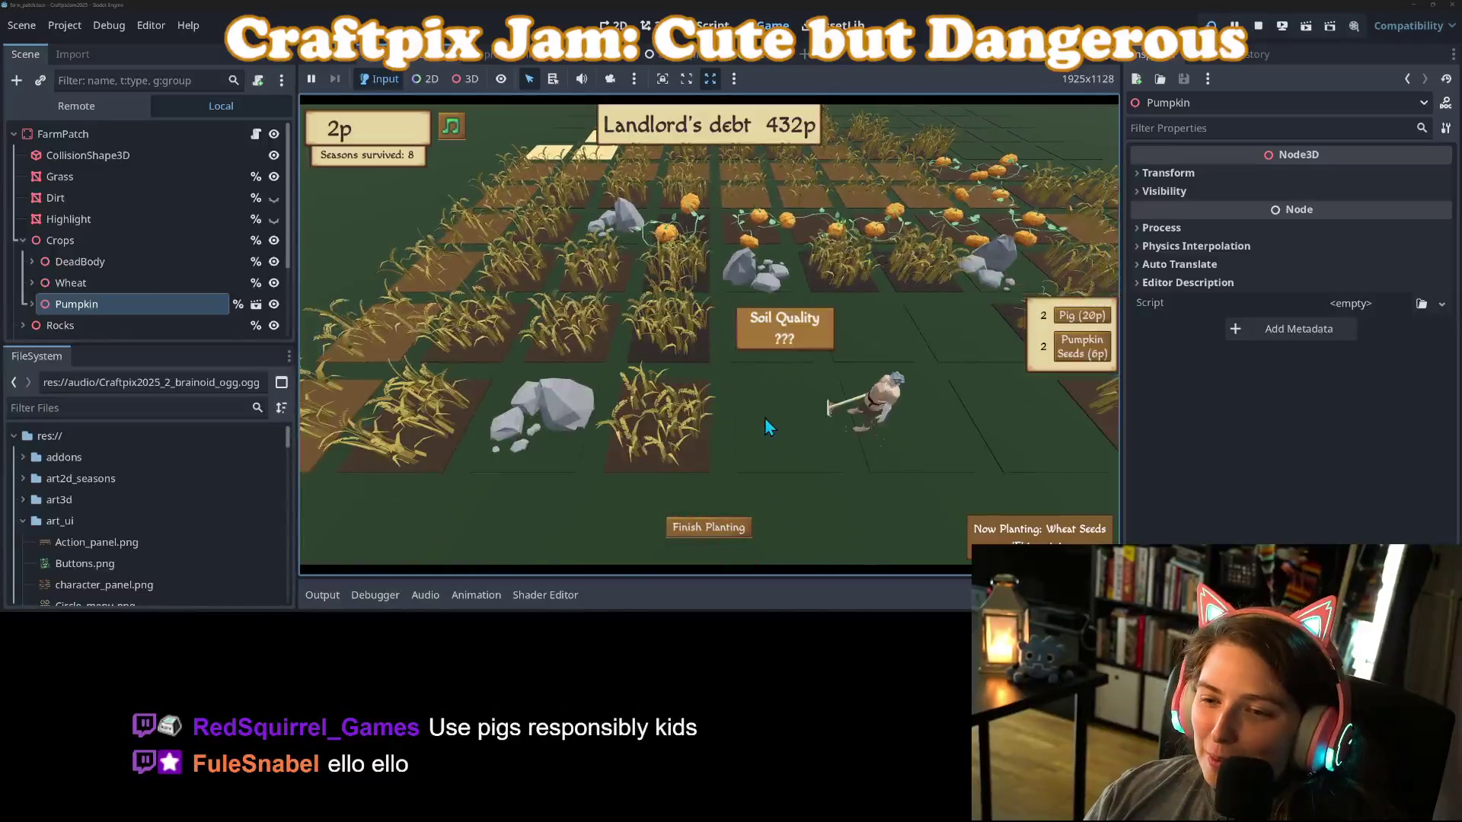
key("d")
key("s")
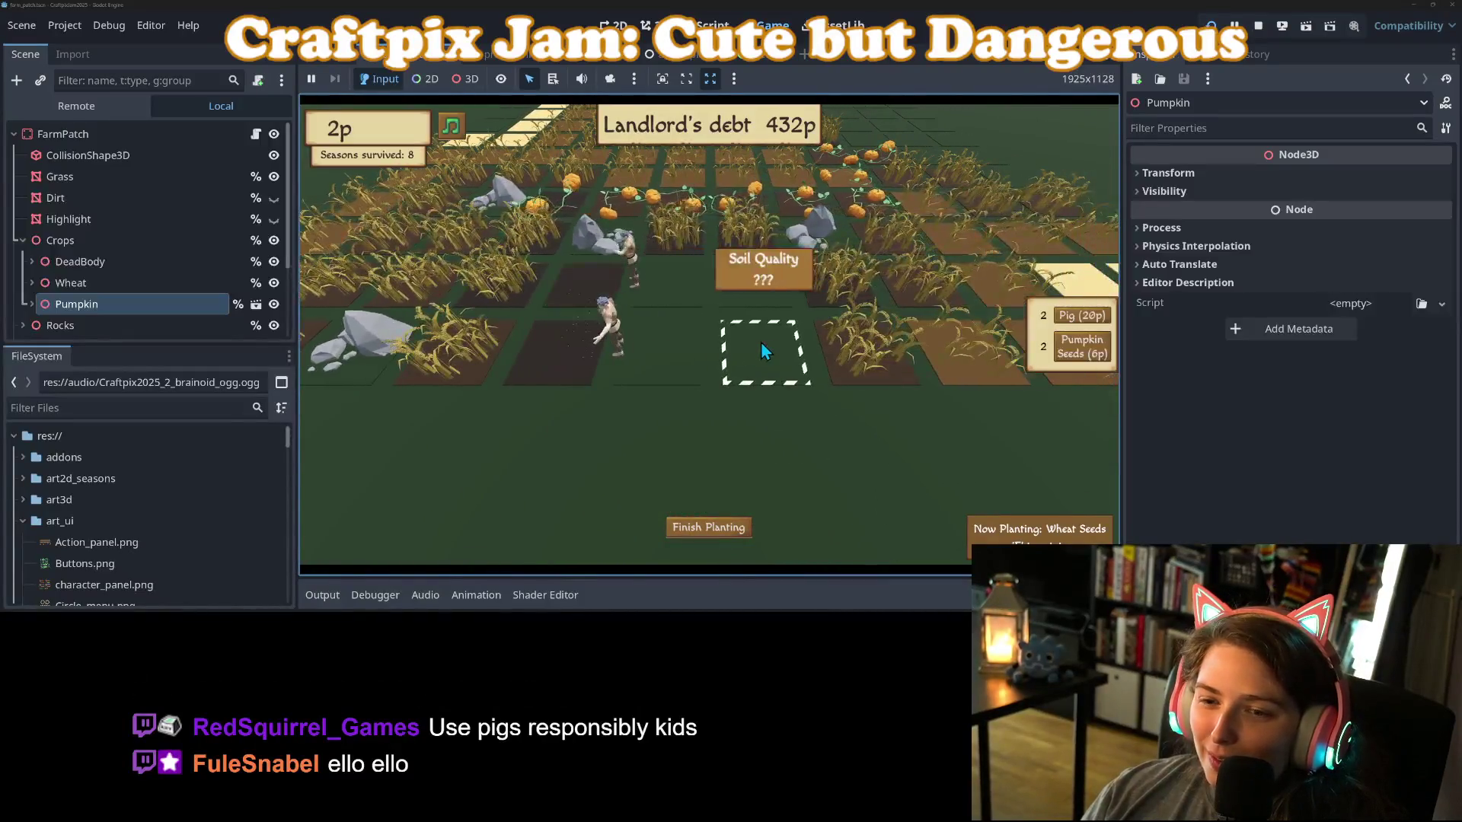
key("w")
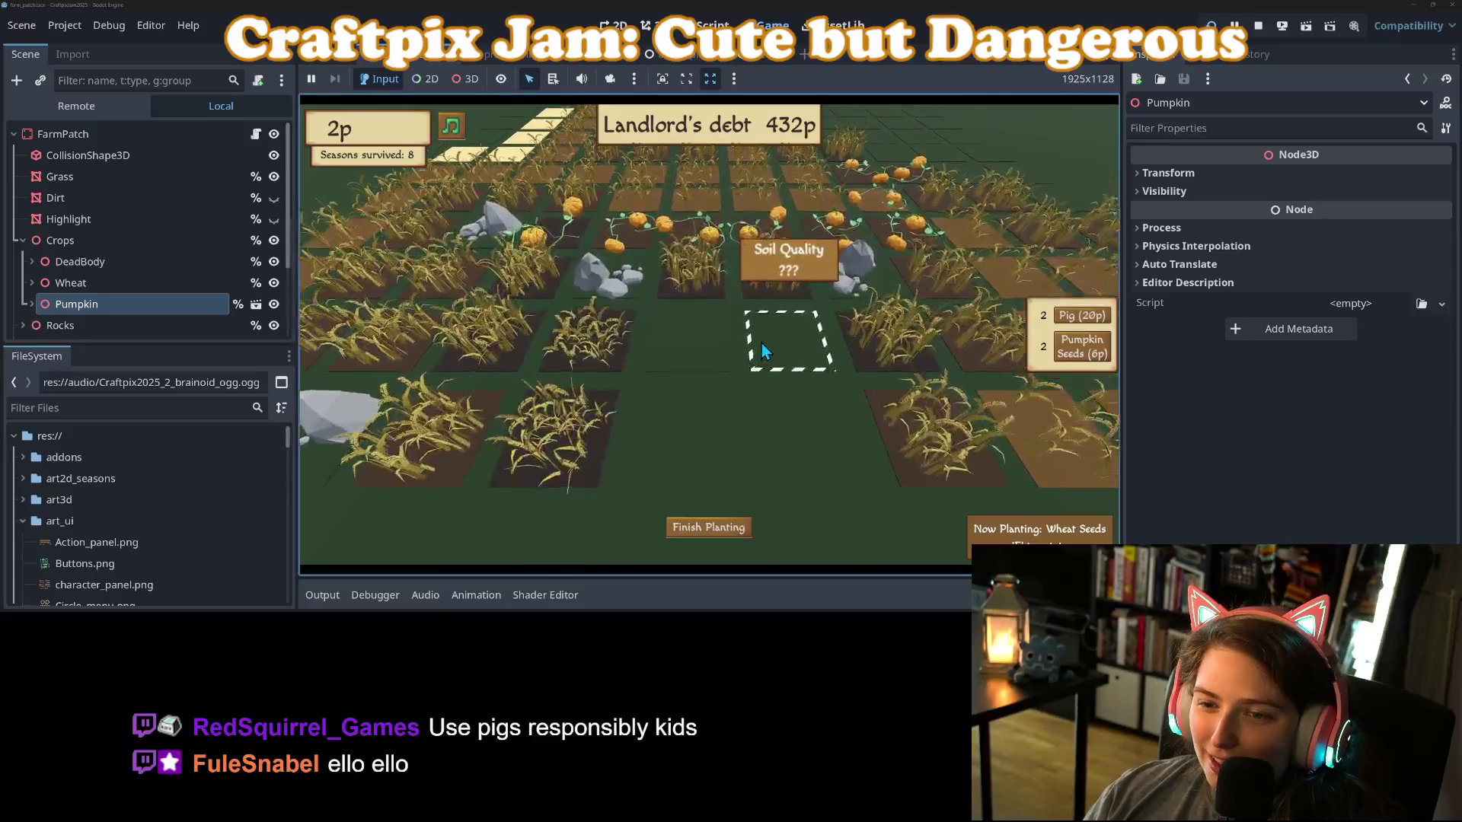
key("a")
key("d")
key("w")
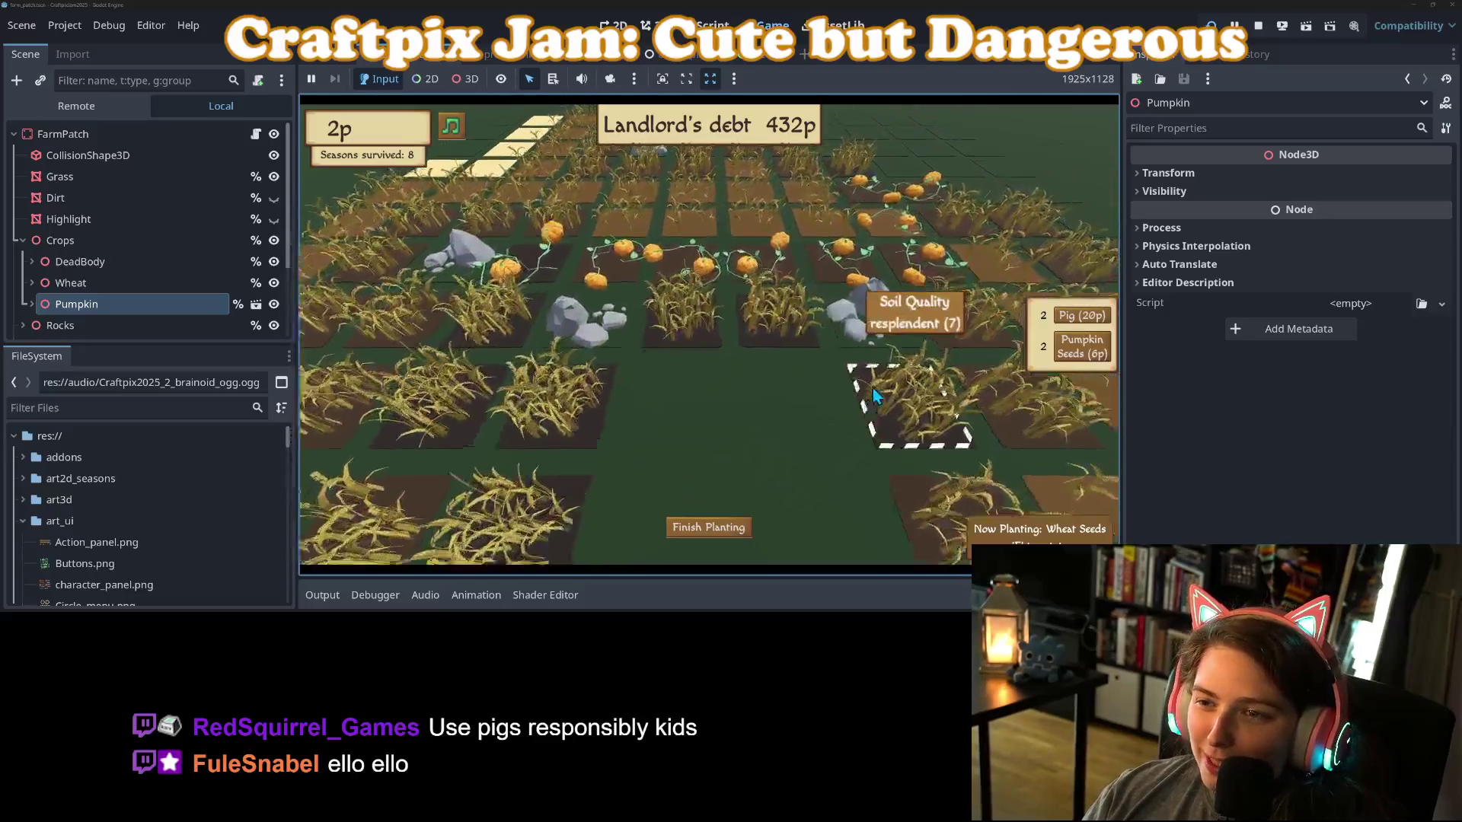
key("w")
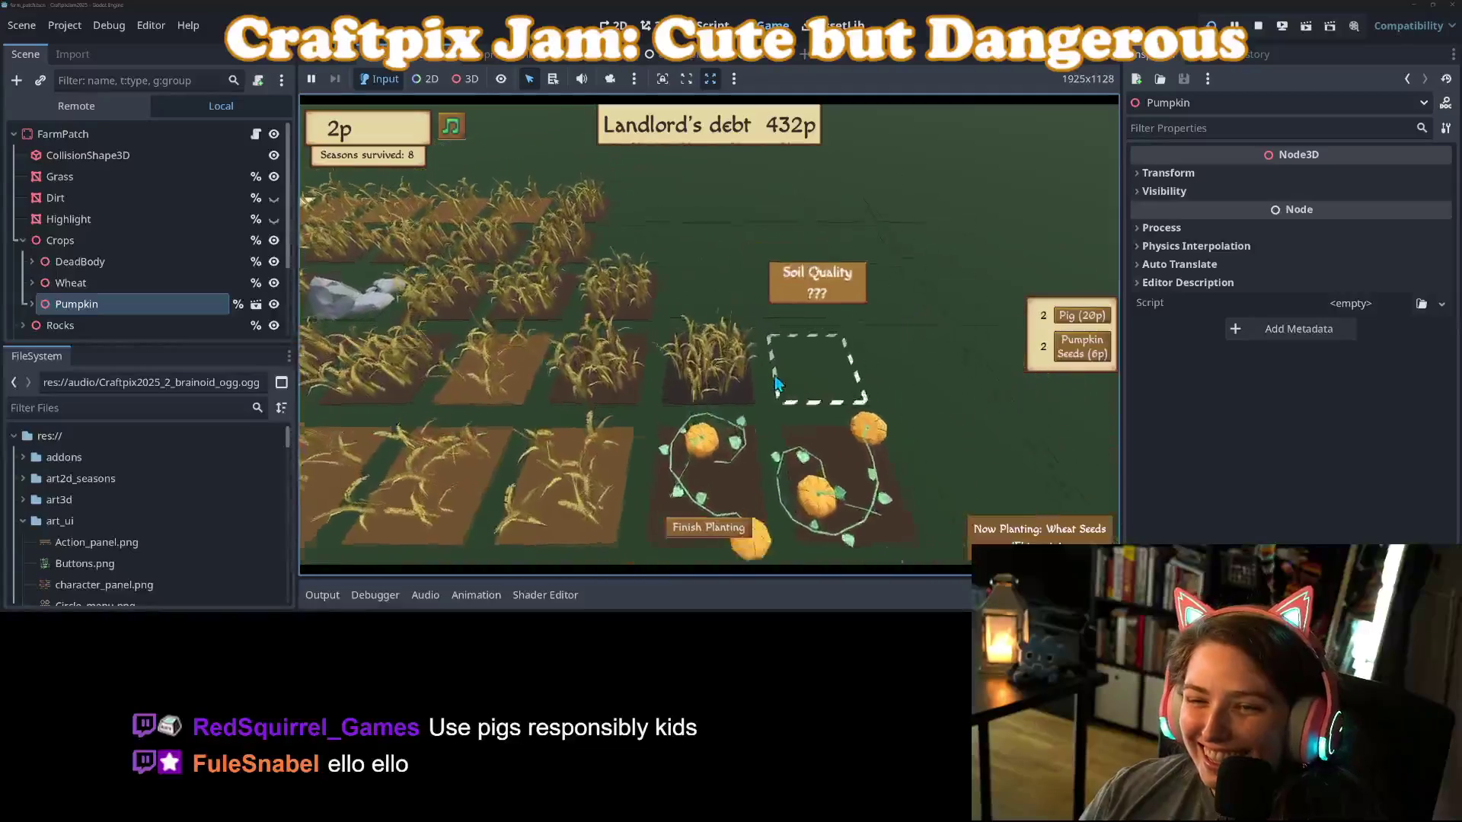
key("w")
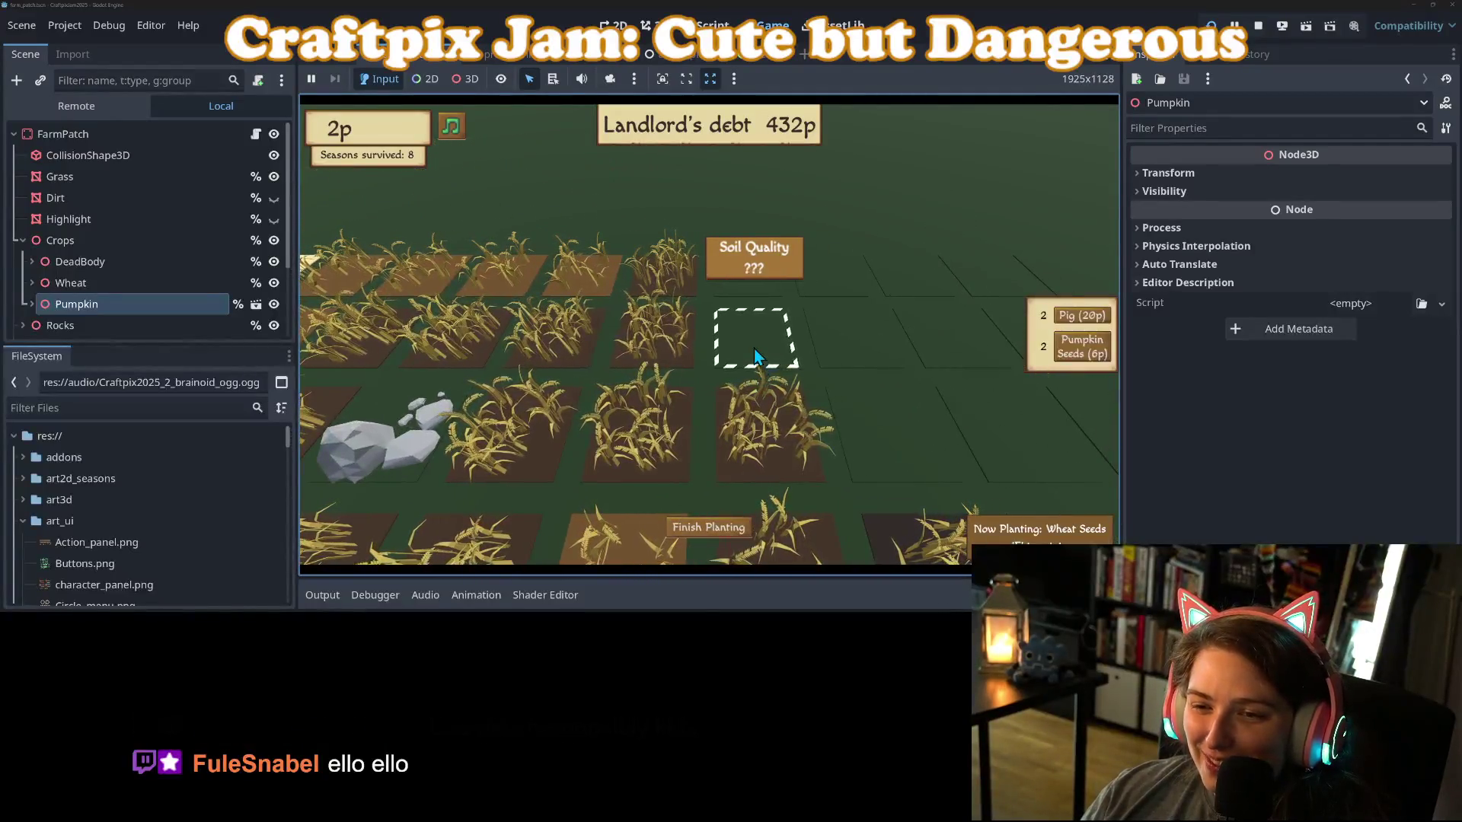
key("d")
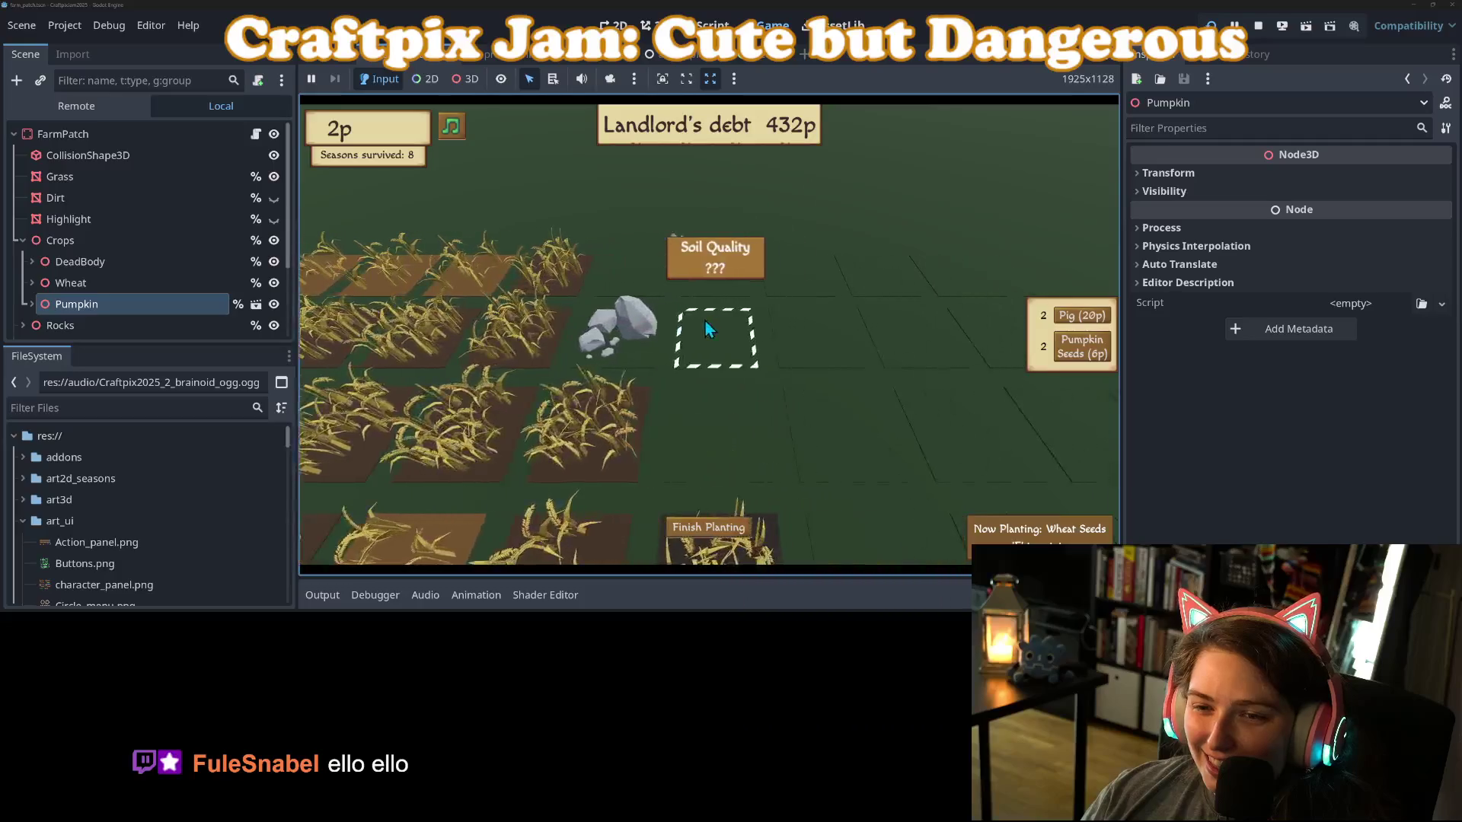
left_click(704, 330)
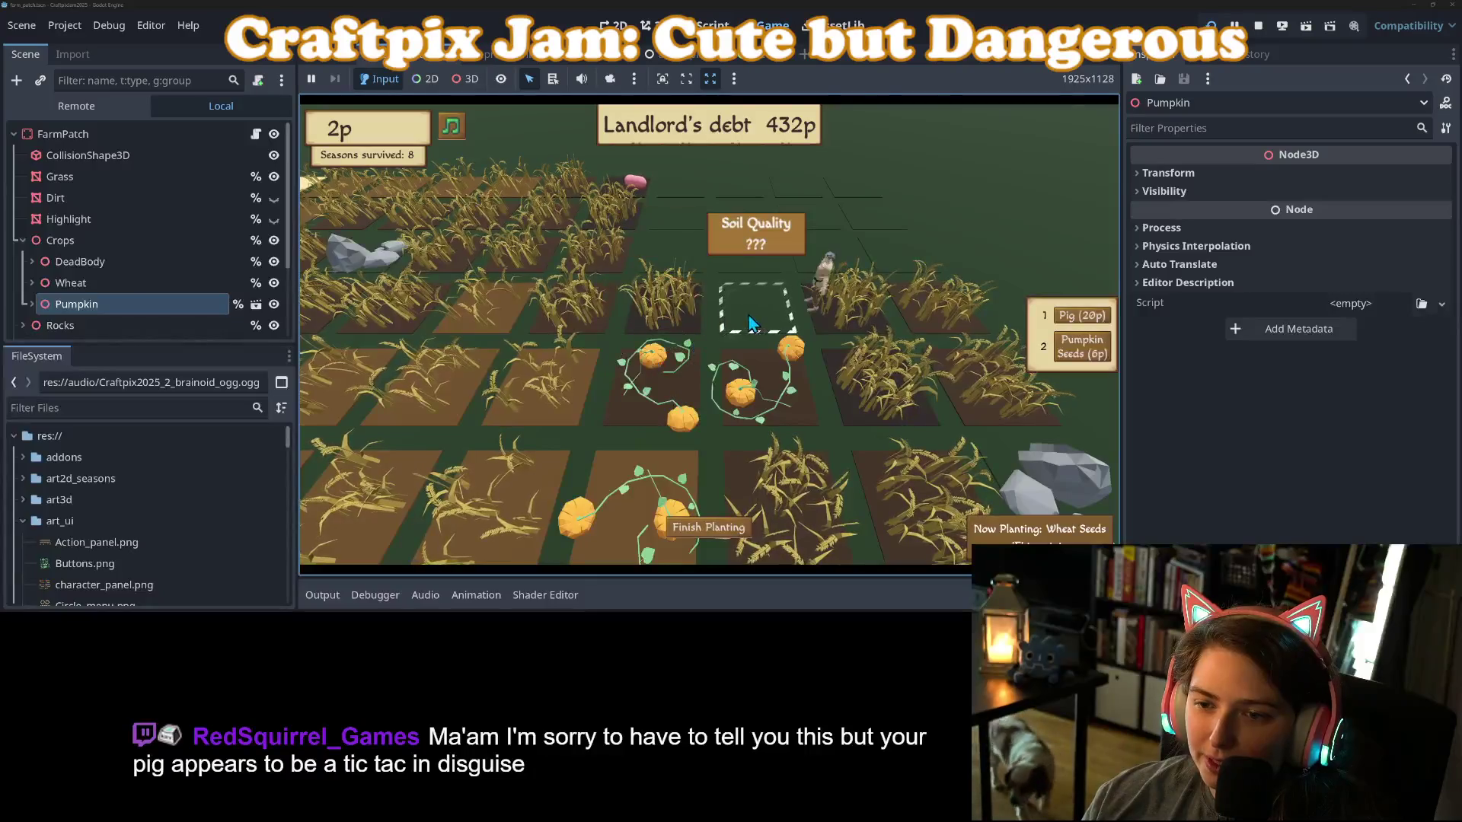
Use the last outlined plot, end the planting phase and restart after losing.
left_click(750, 324)
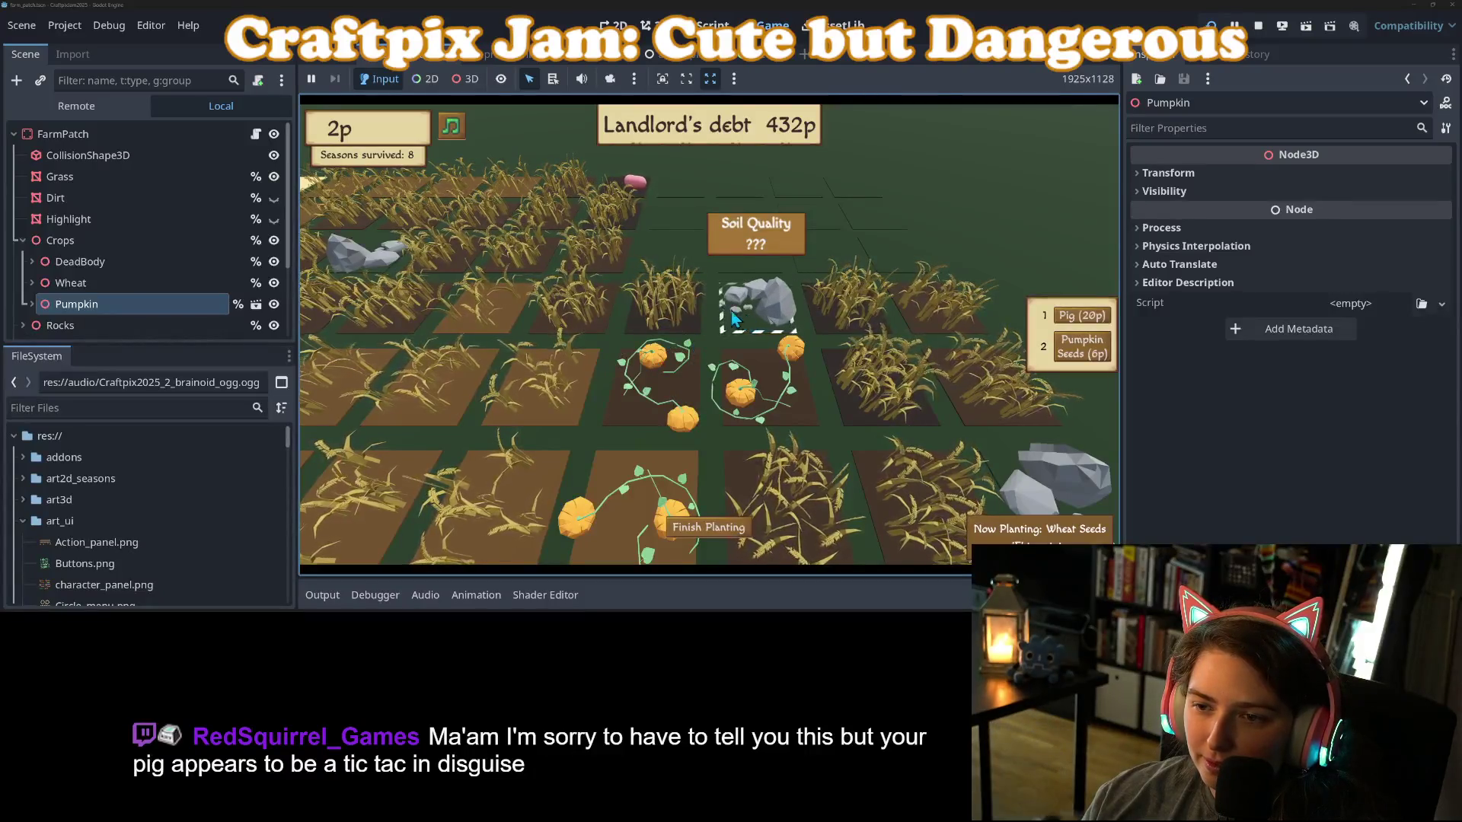
left_click(715, 528)
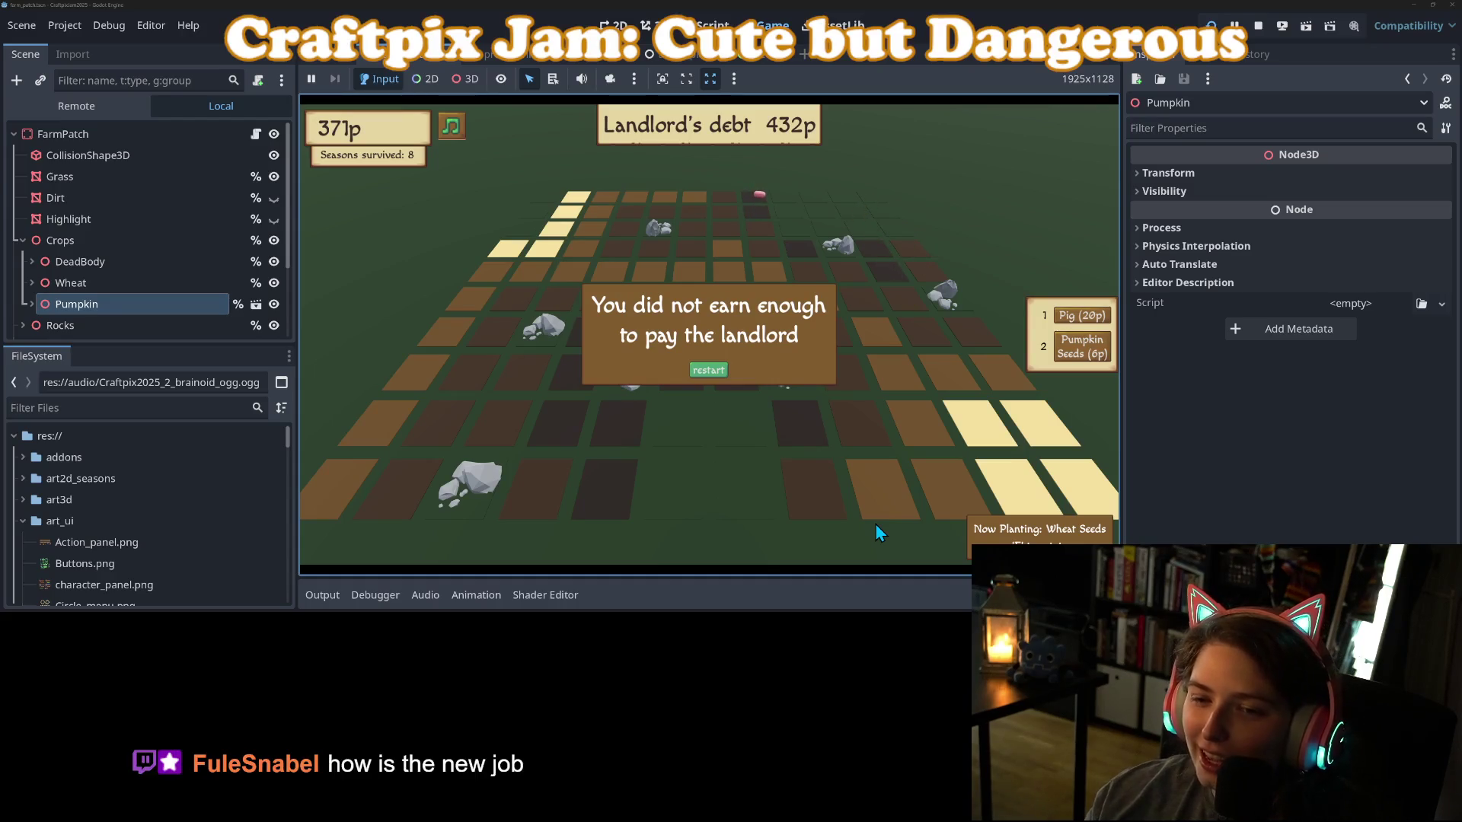
left_click(718, 374)
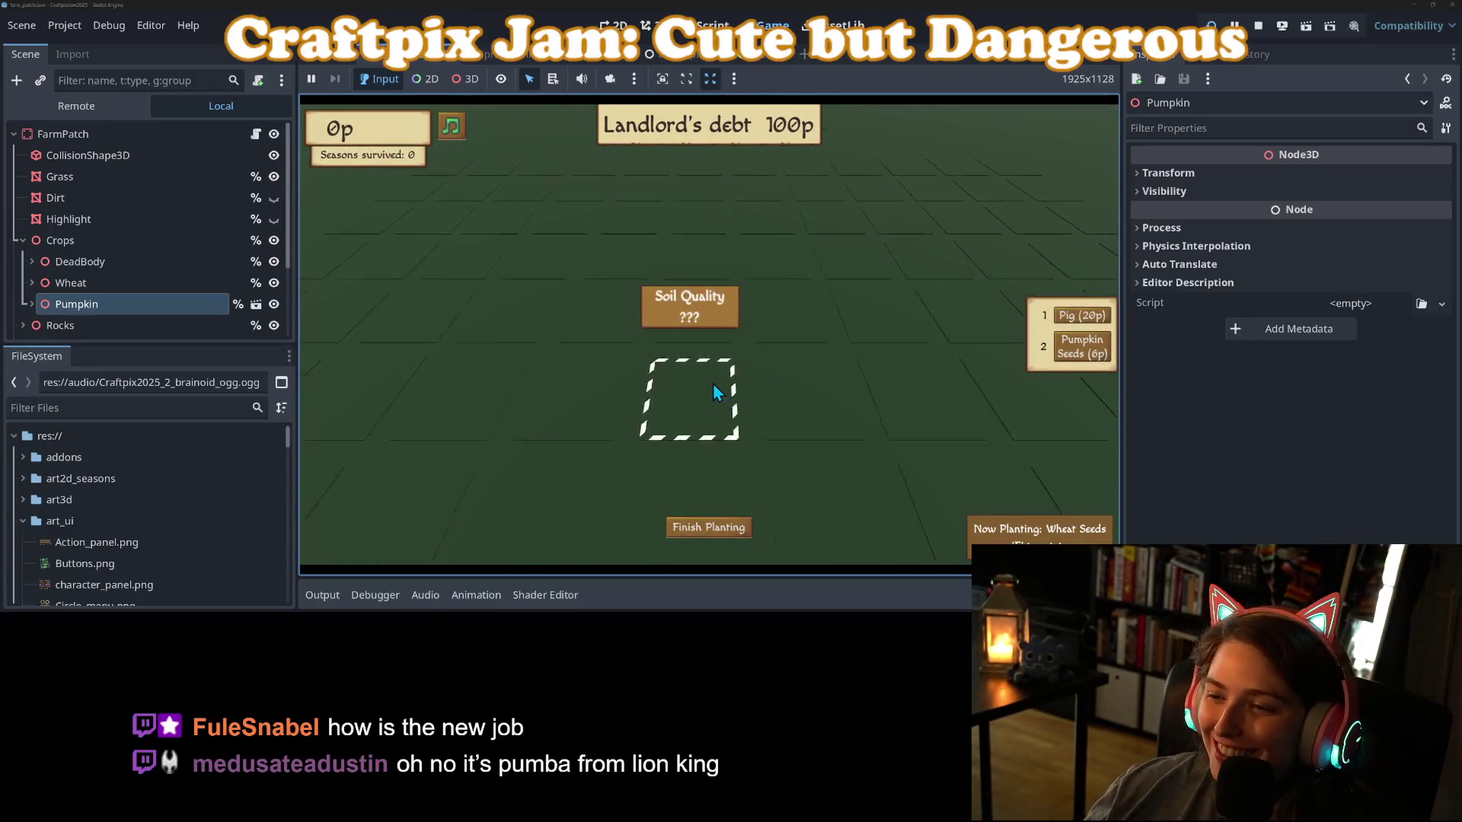
Stop the game and delete the stray letters after false on line 46 of farm_patch.gd.
left_click(1264, 29)
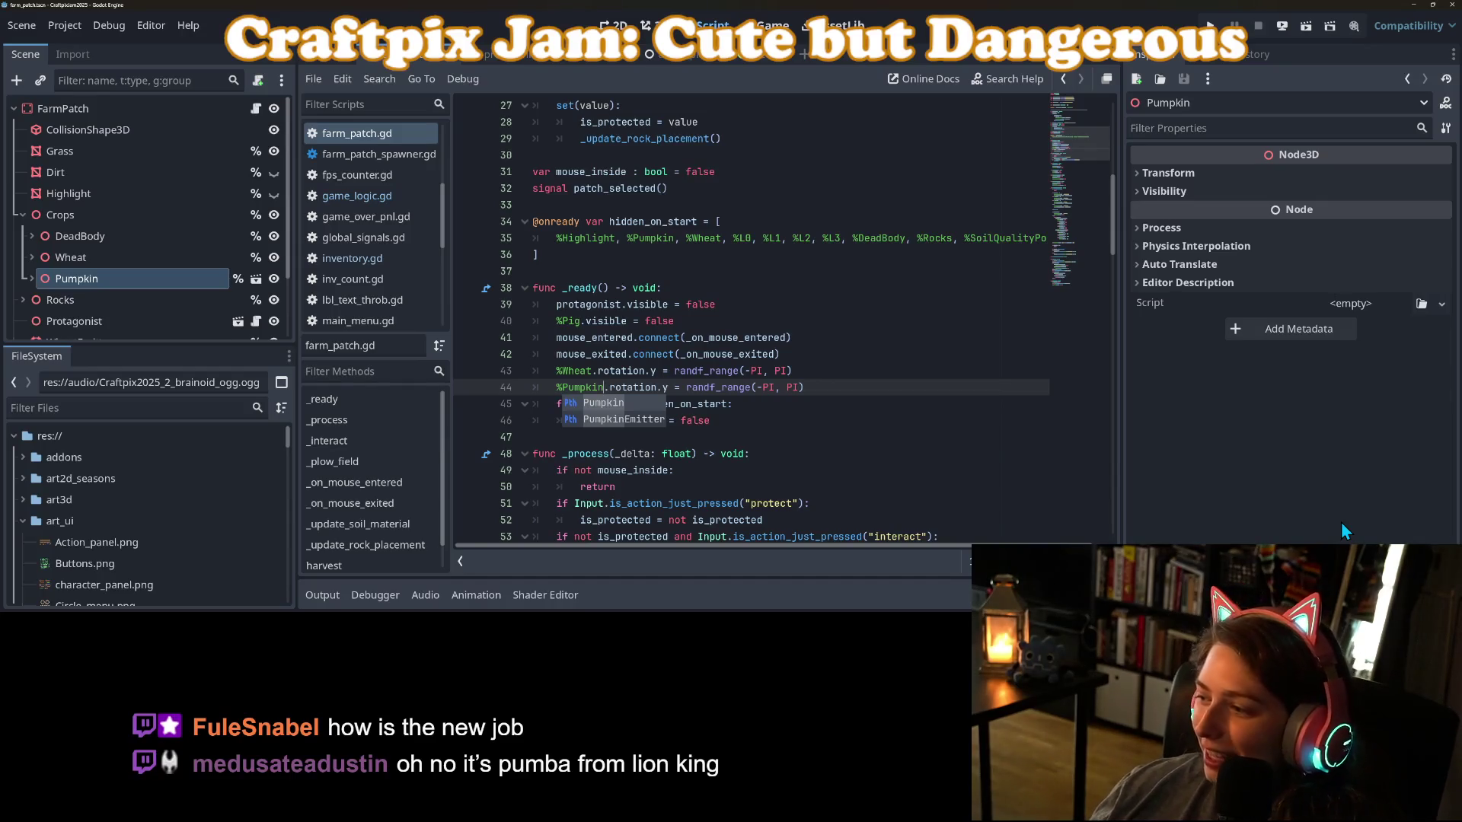
left_click(811, 442)
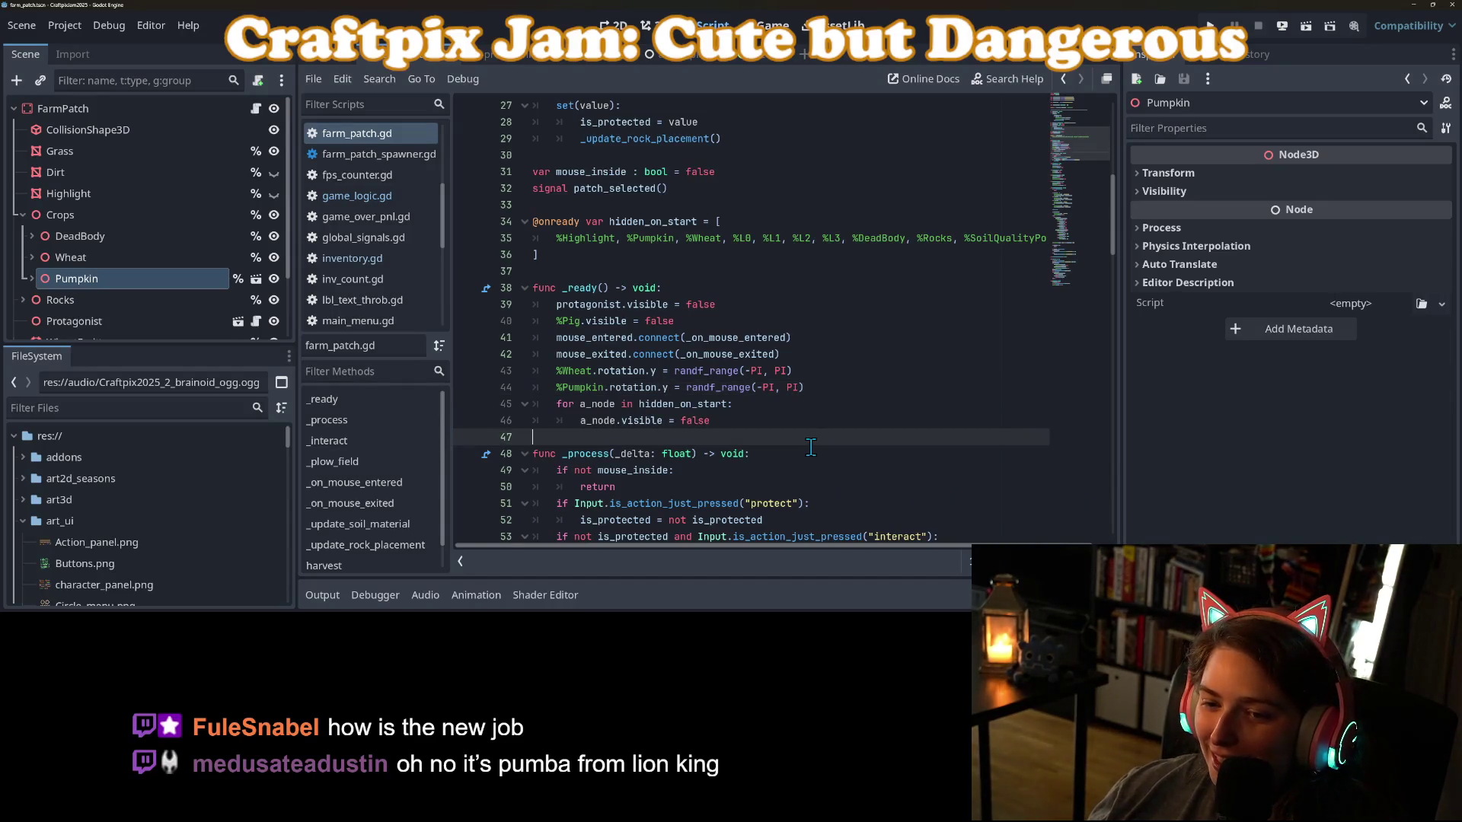
key("Left")
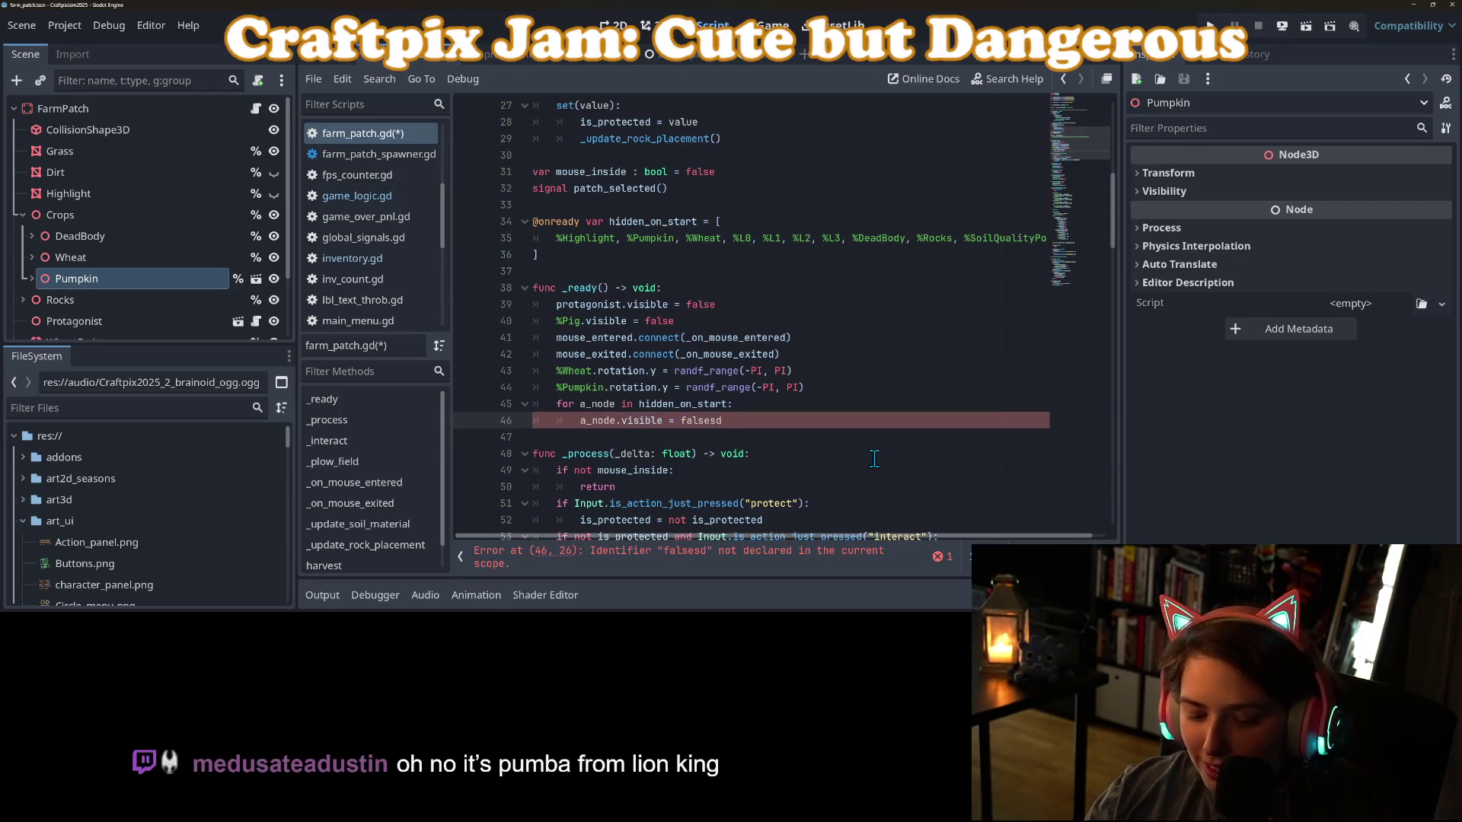
key("BackSpace")
key("BackSpace")
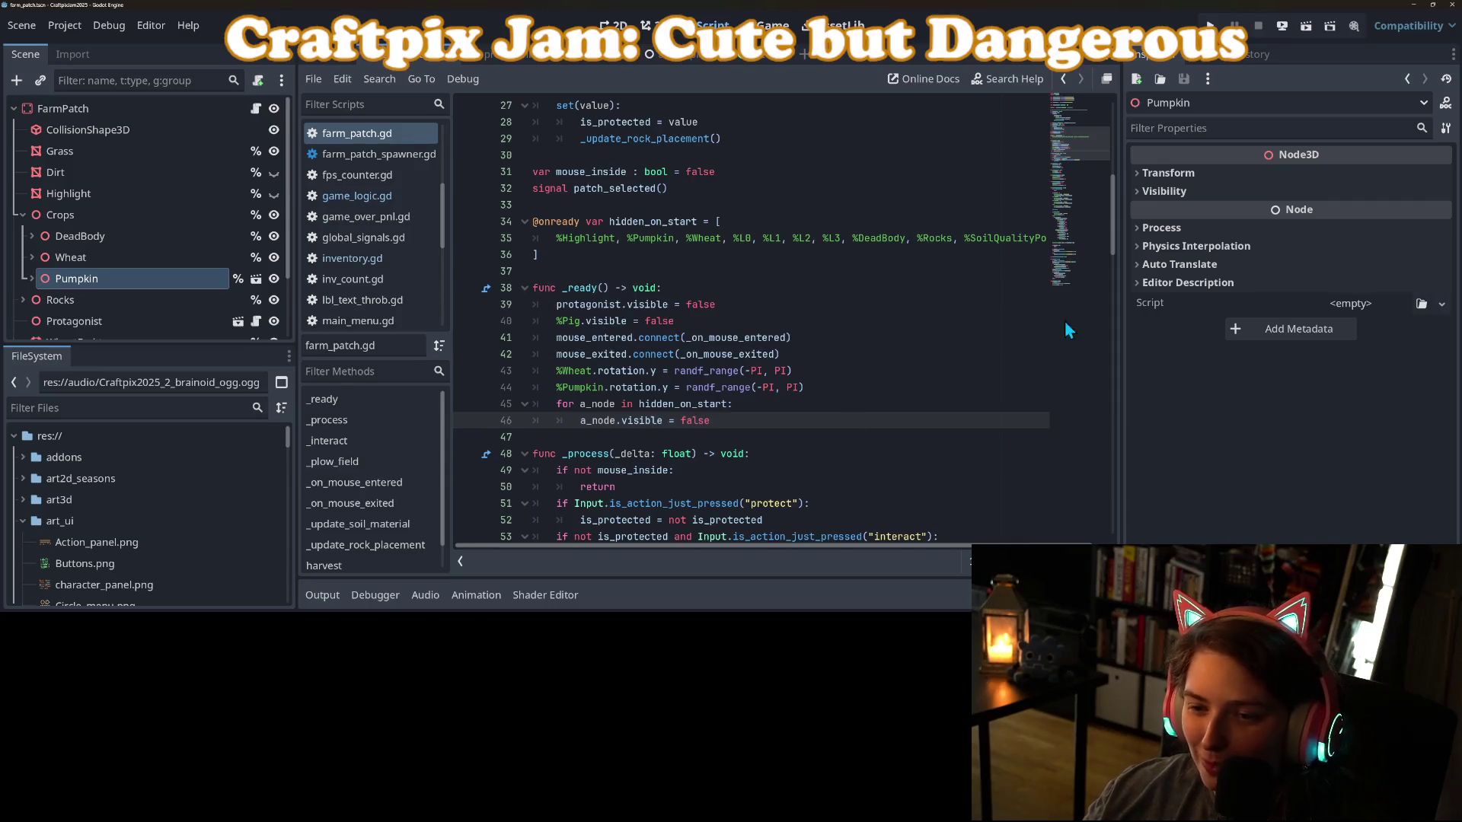
key("alt+Tab")
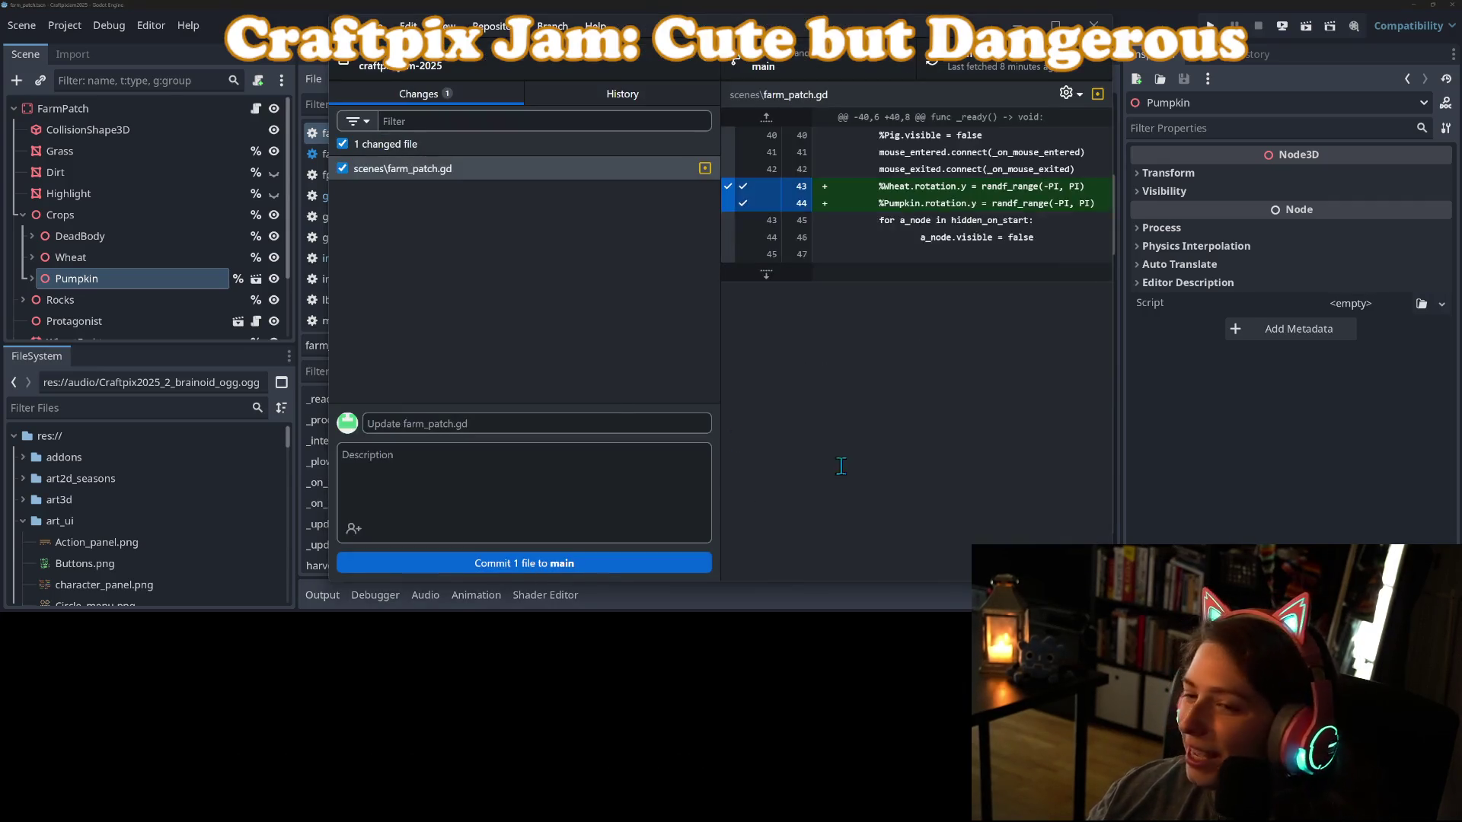
Commit farm_patch.gd to main as 'adds random rotation to crops' and minimize GitHub Desktop.
left_click(589, 417)
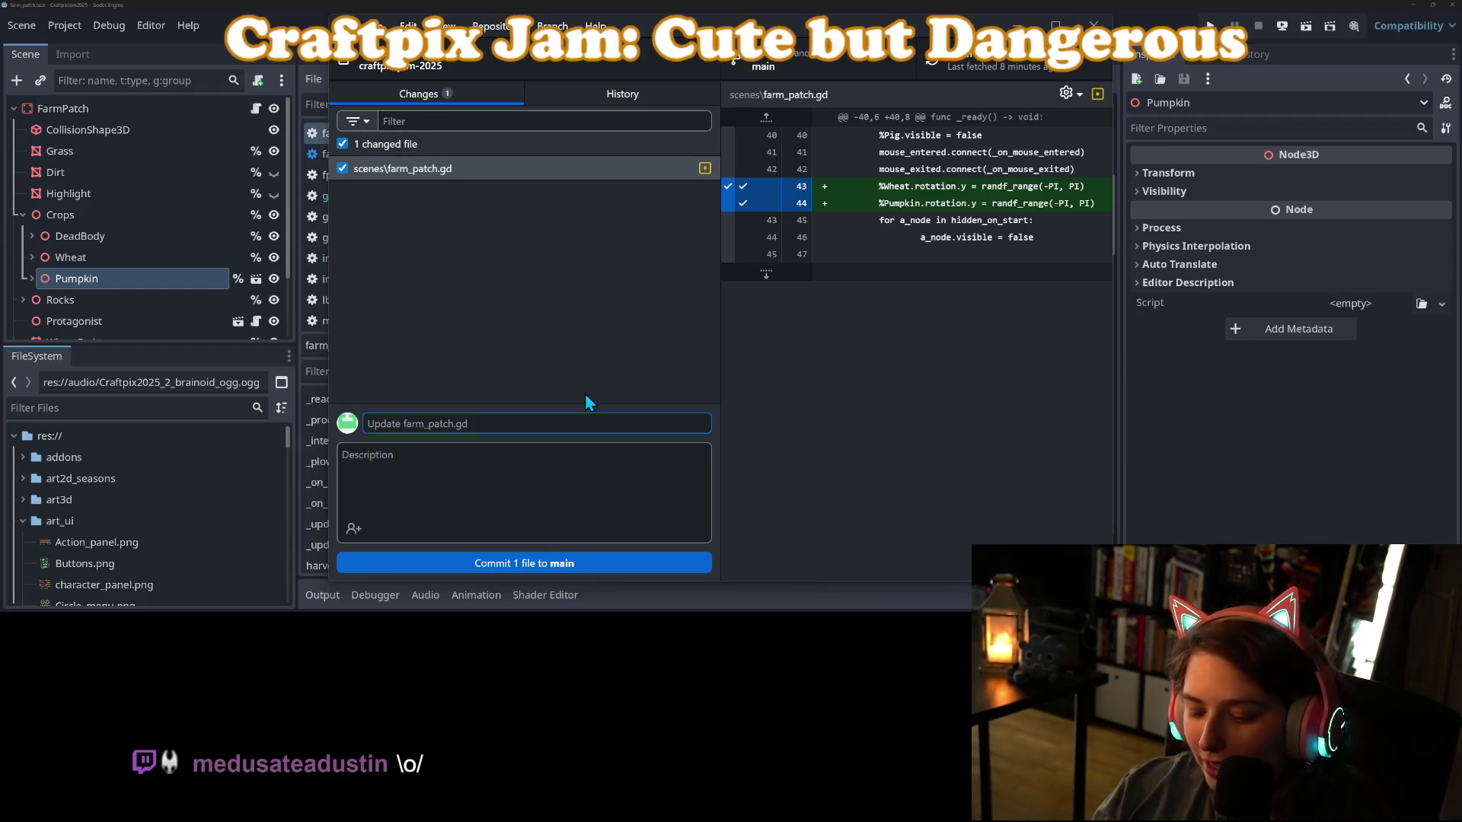
type("adds")
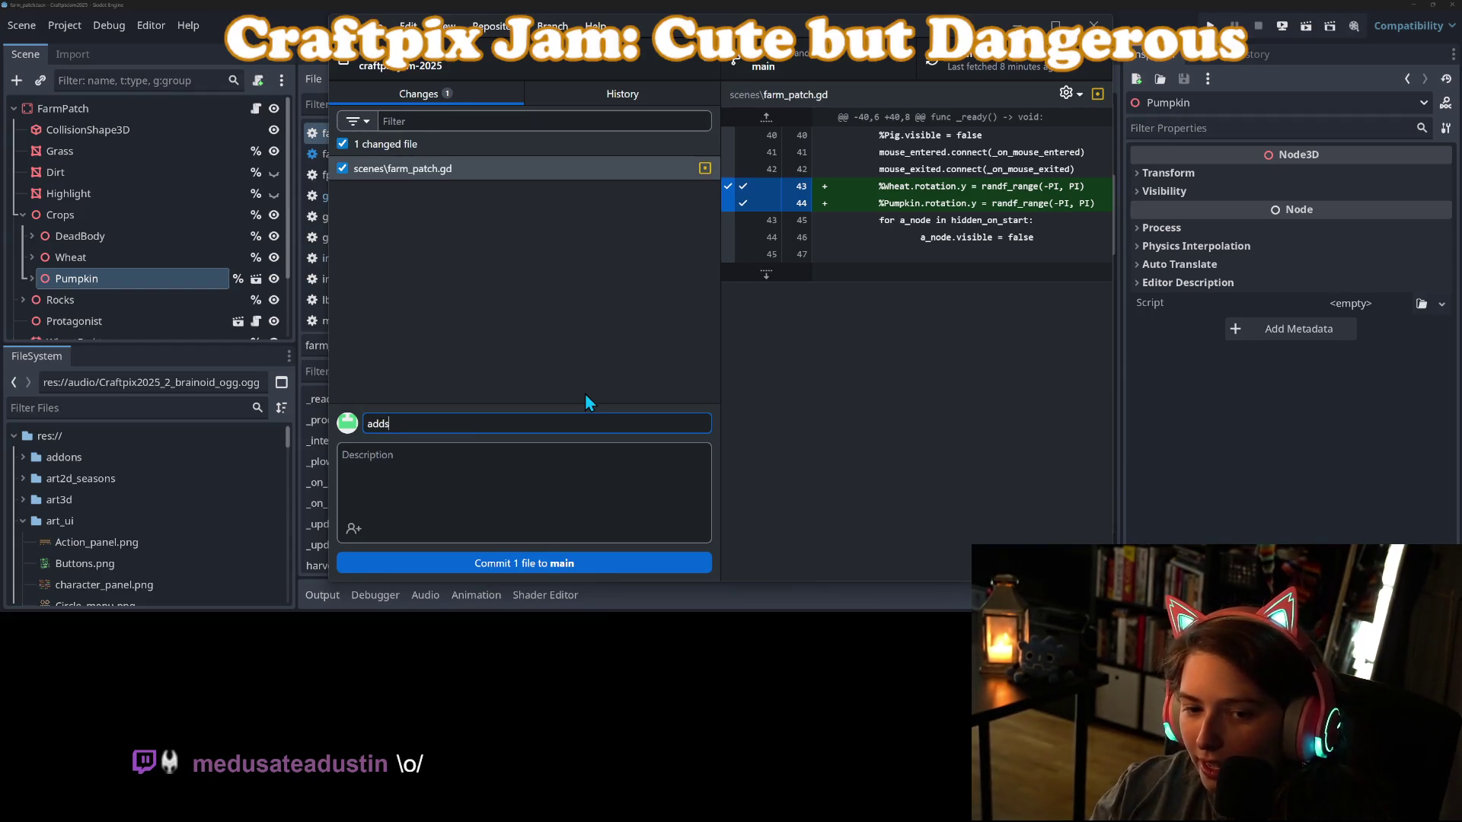
type(" random rotation ")
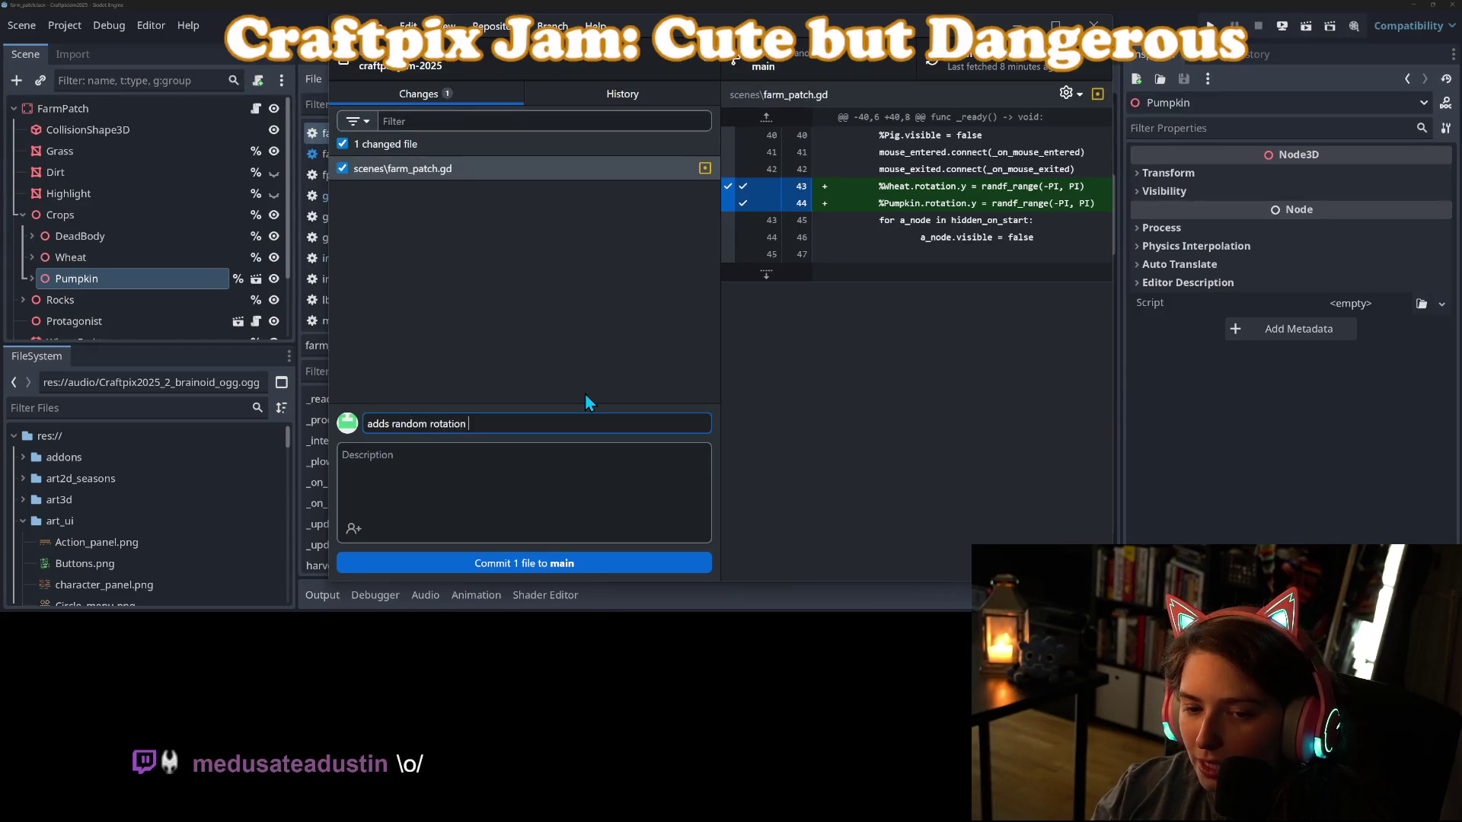
type("to crops")
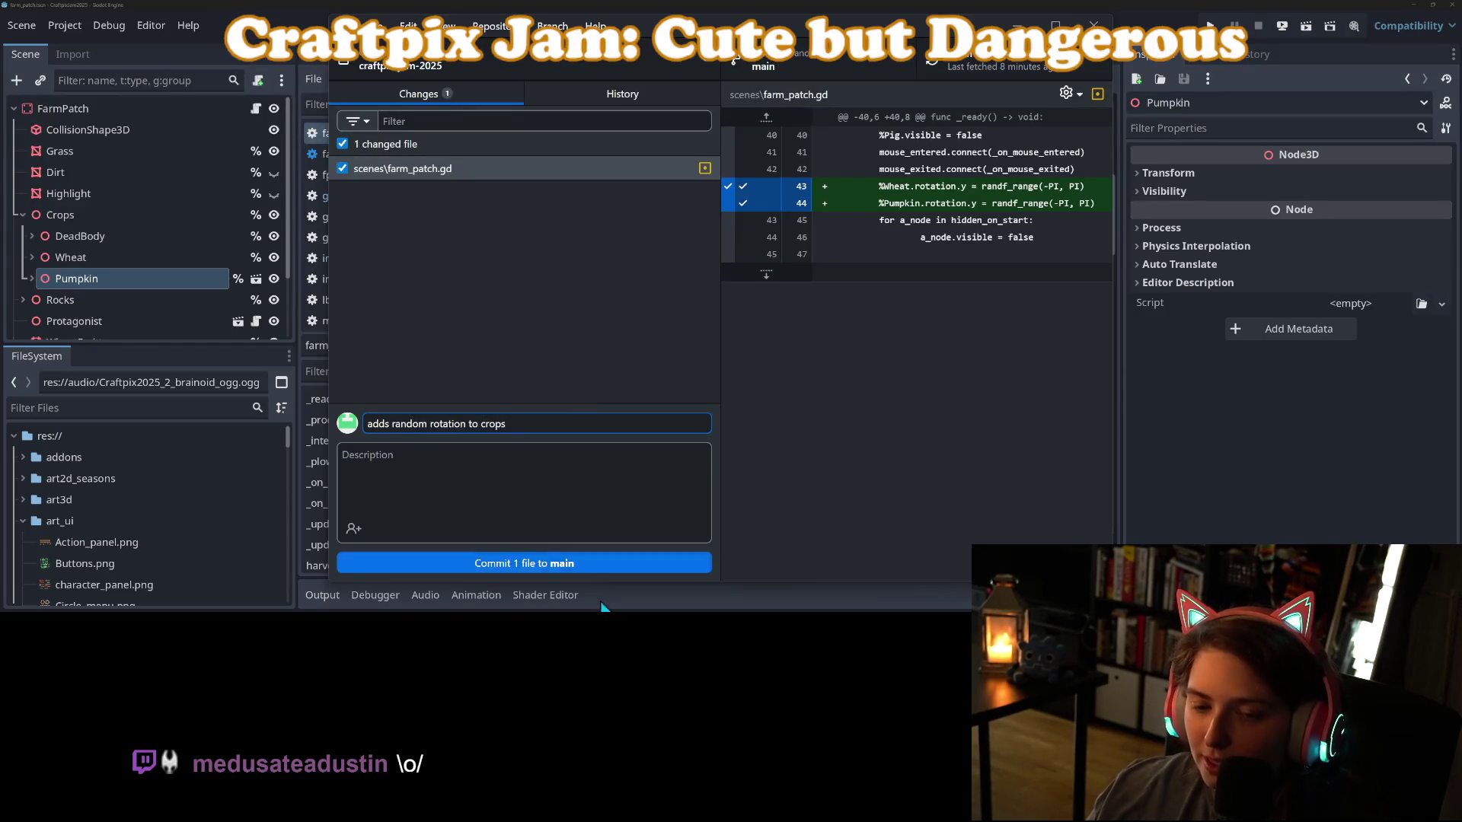
left_click(623, 562)
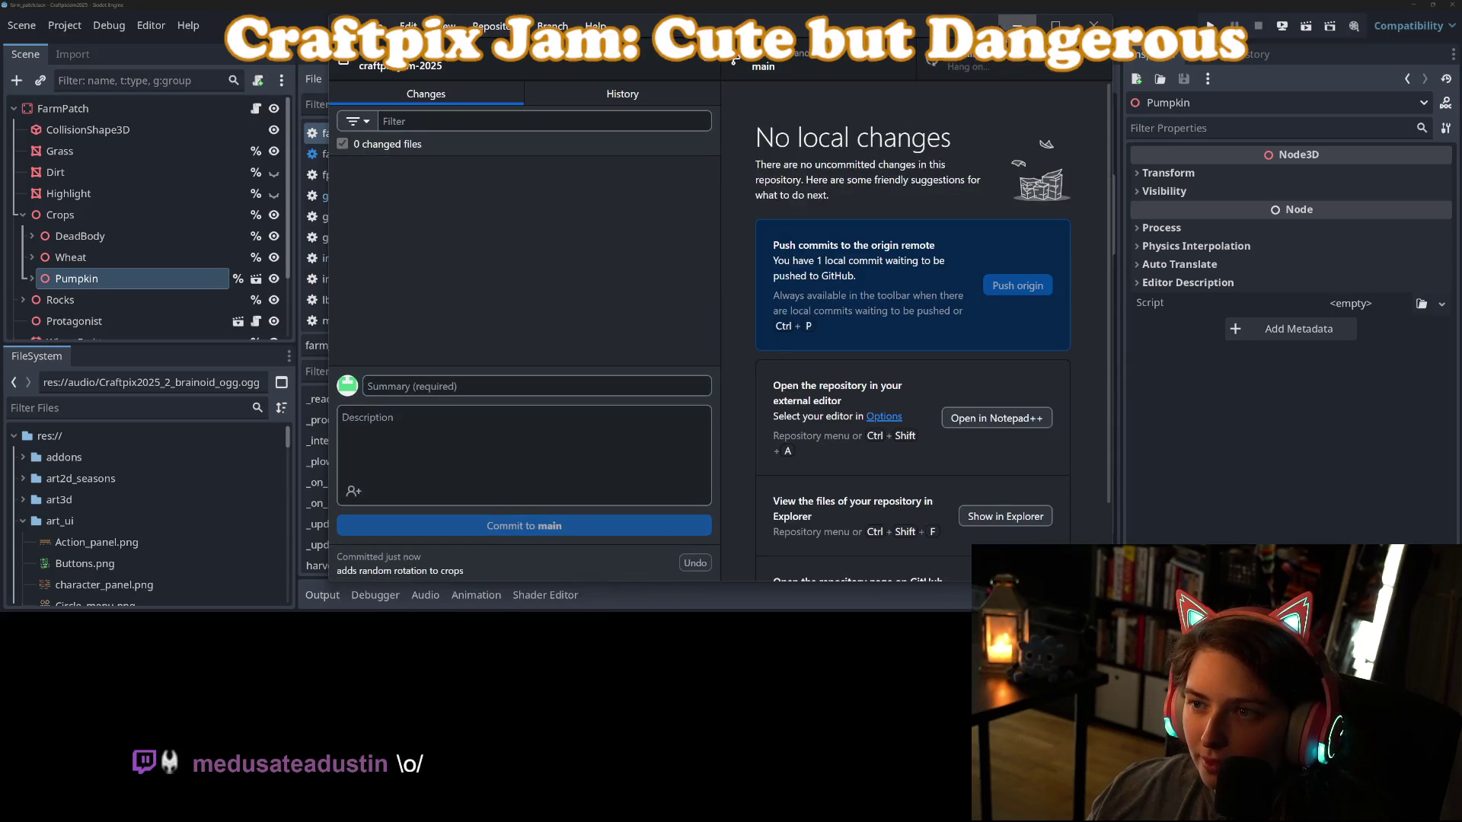
left_click(1017, 24)
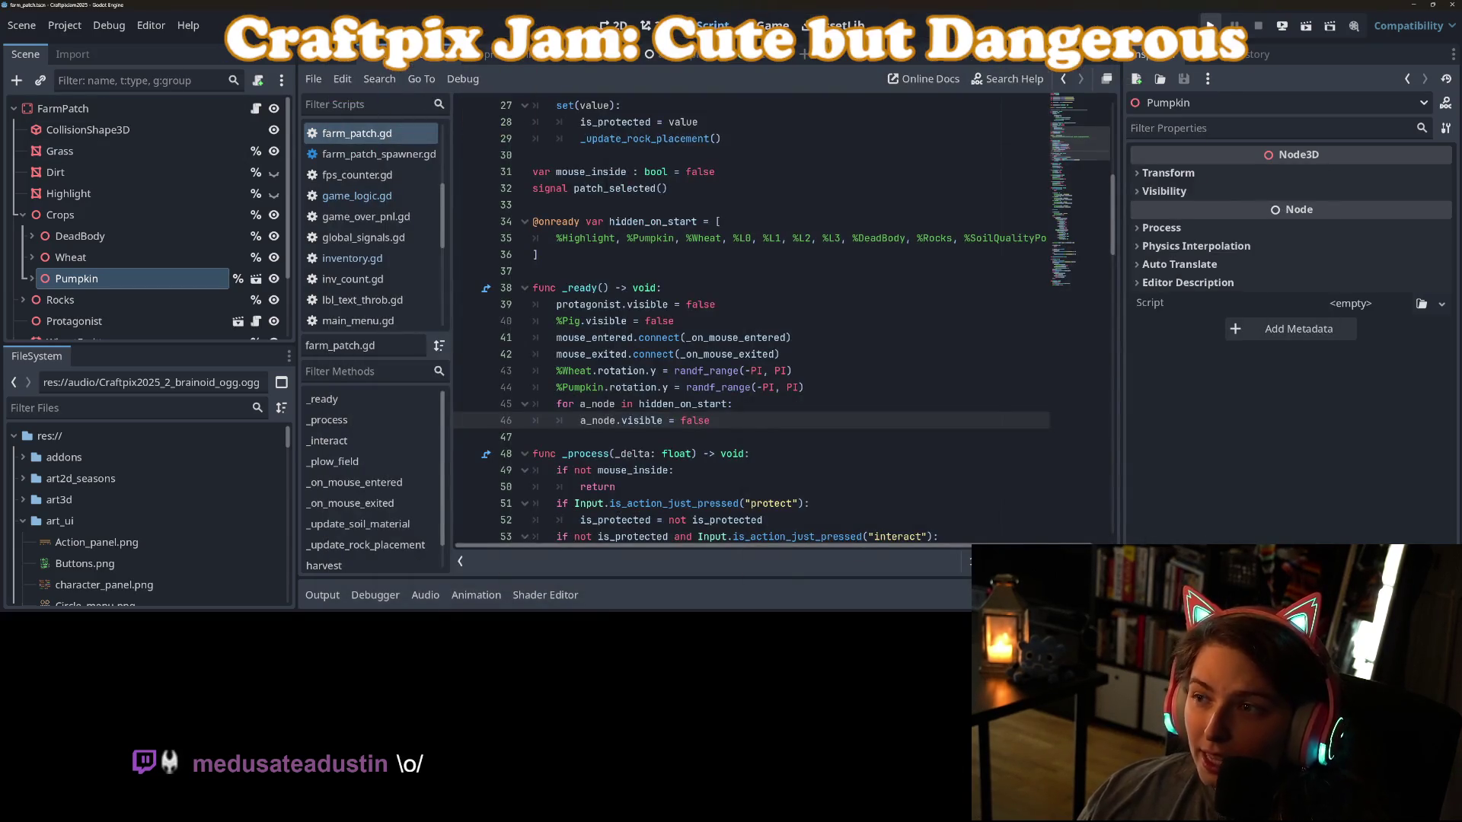
Run the project with F5 and collapse the Output panel to enlarge the Play/Credits title menu.
key("F5")
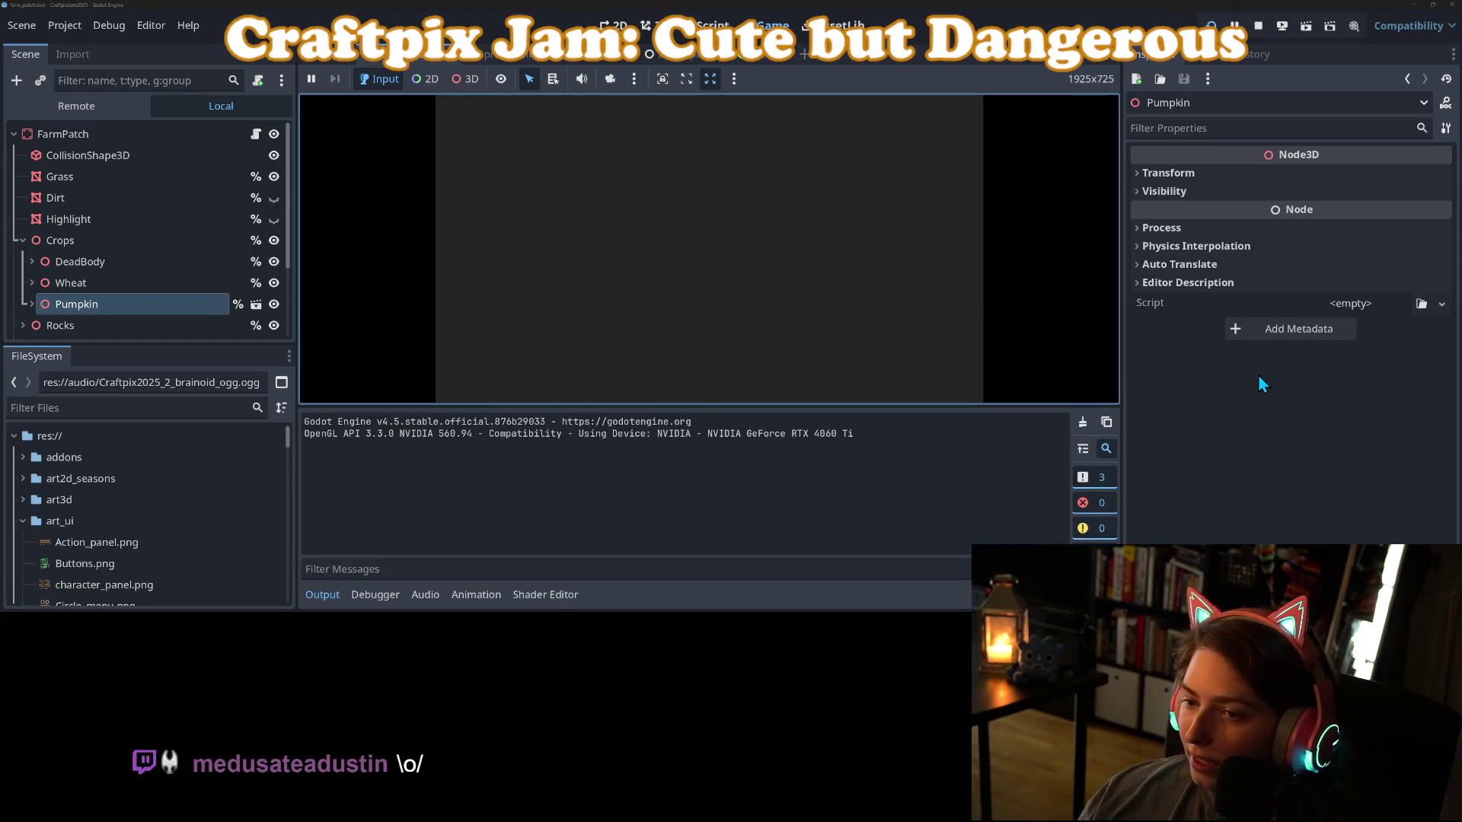
left_click(330, 597)
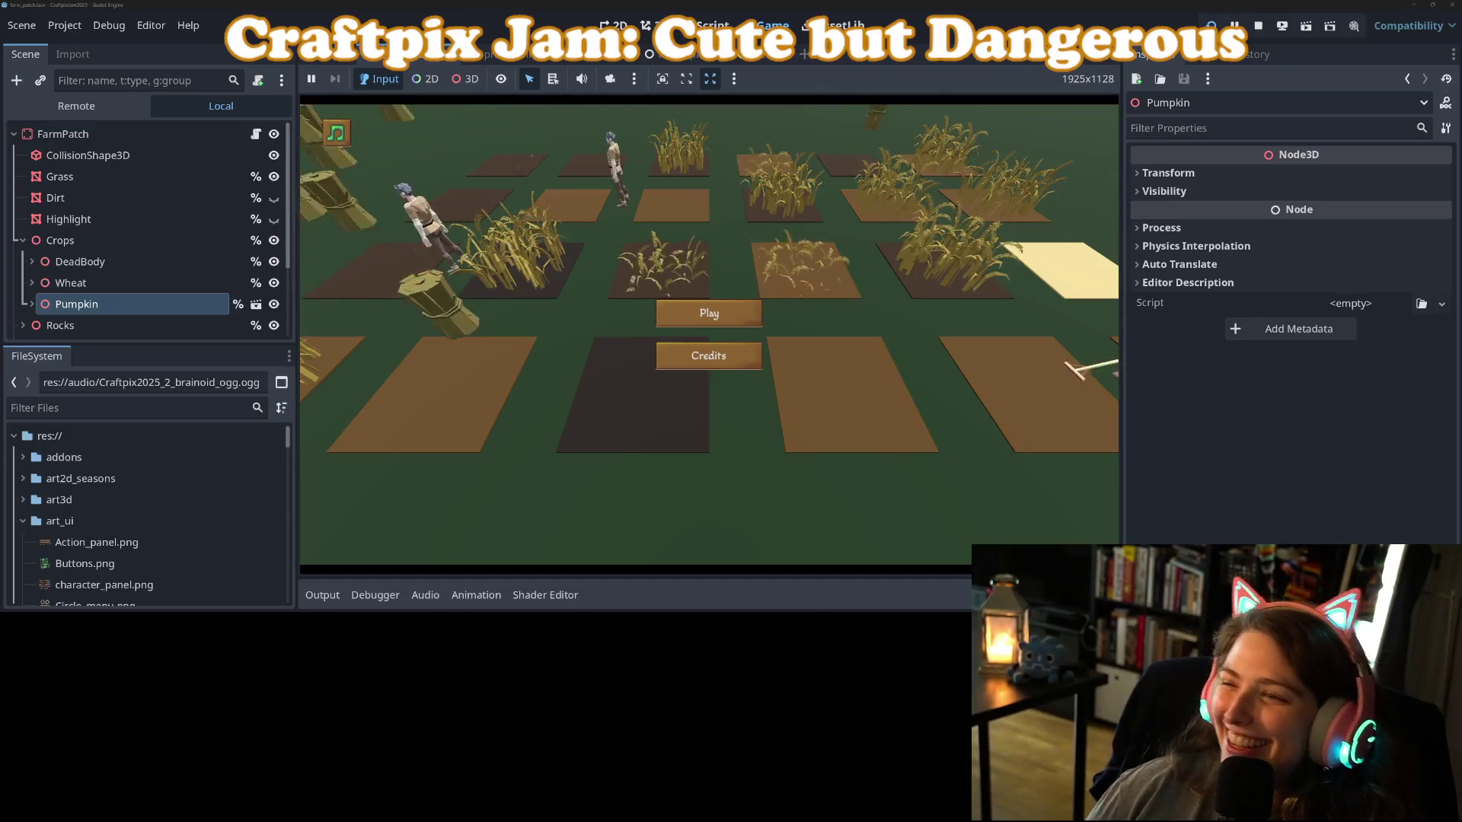
Stop the running game from the top toolbar and switch over to the browser.
left_click(1275, 515)
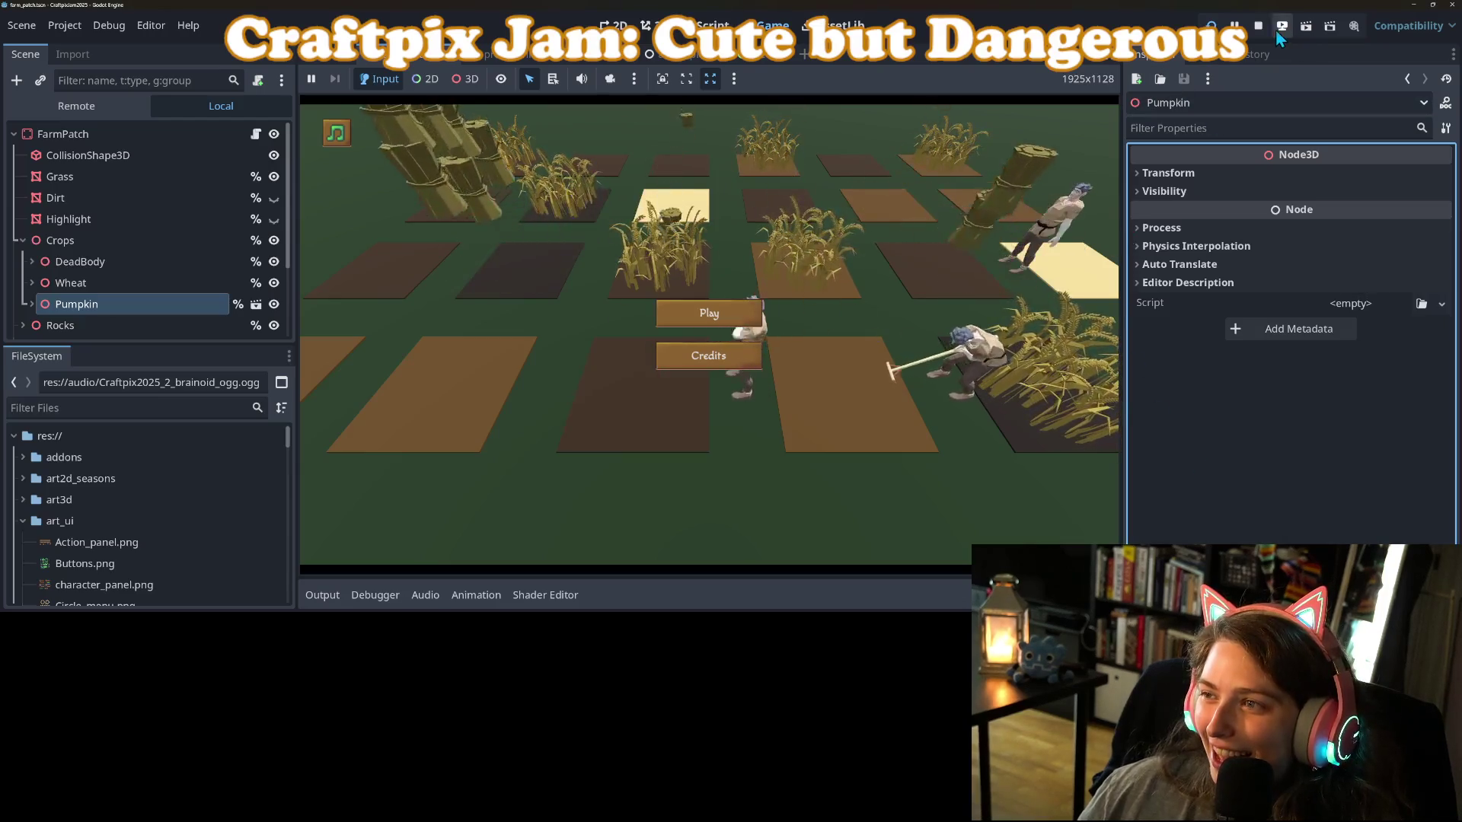
left_click(1256, 28)
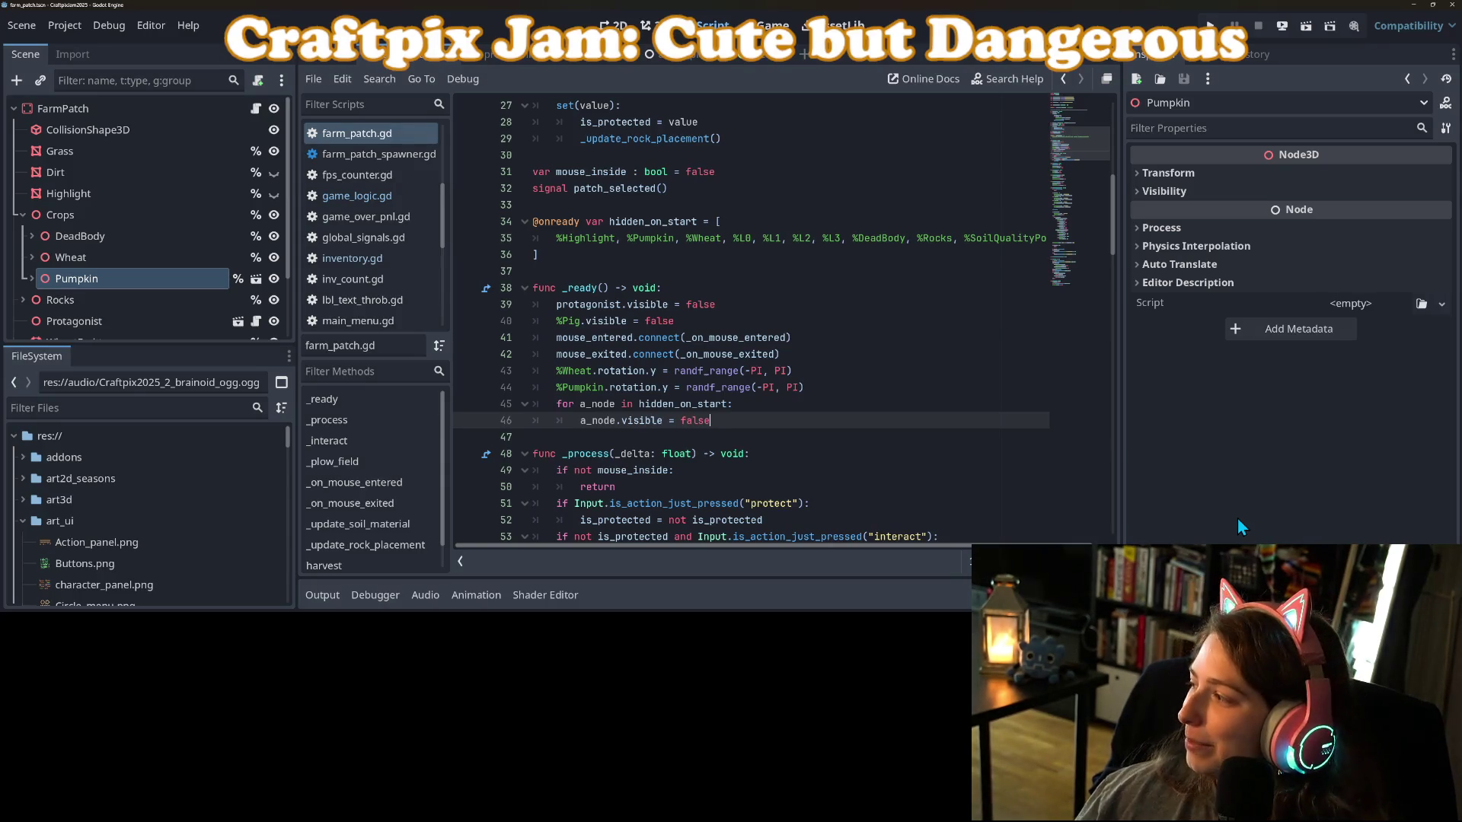
left_click(1295, 505)
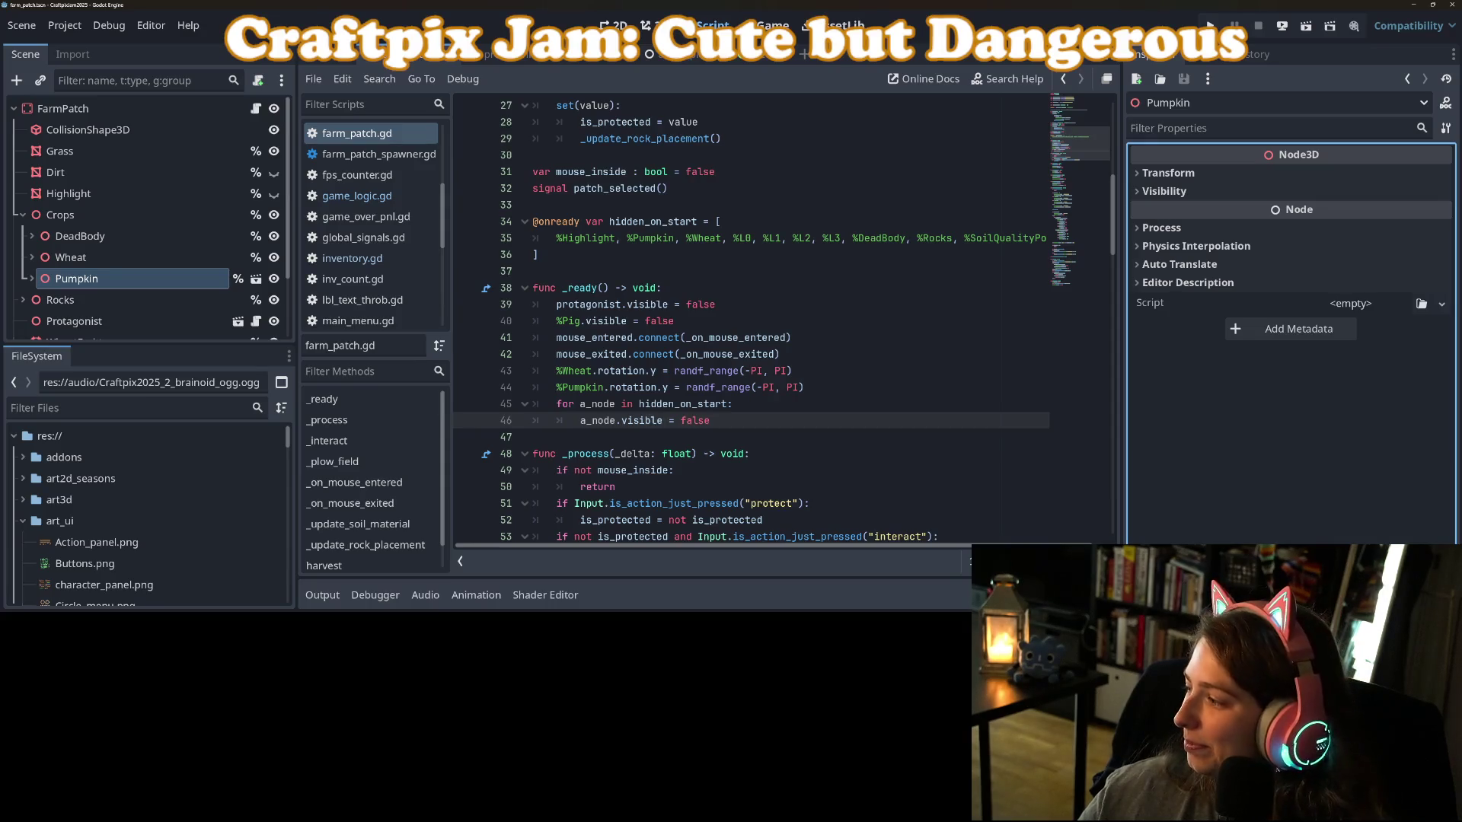
key("alt+Tab")
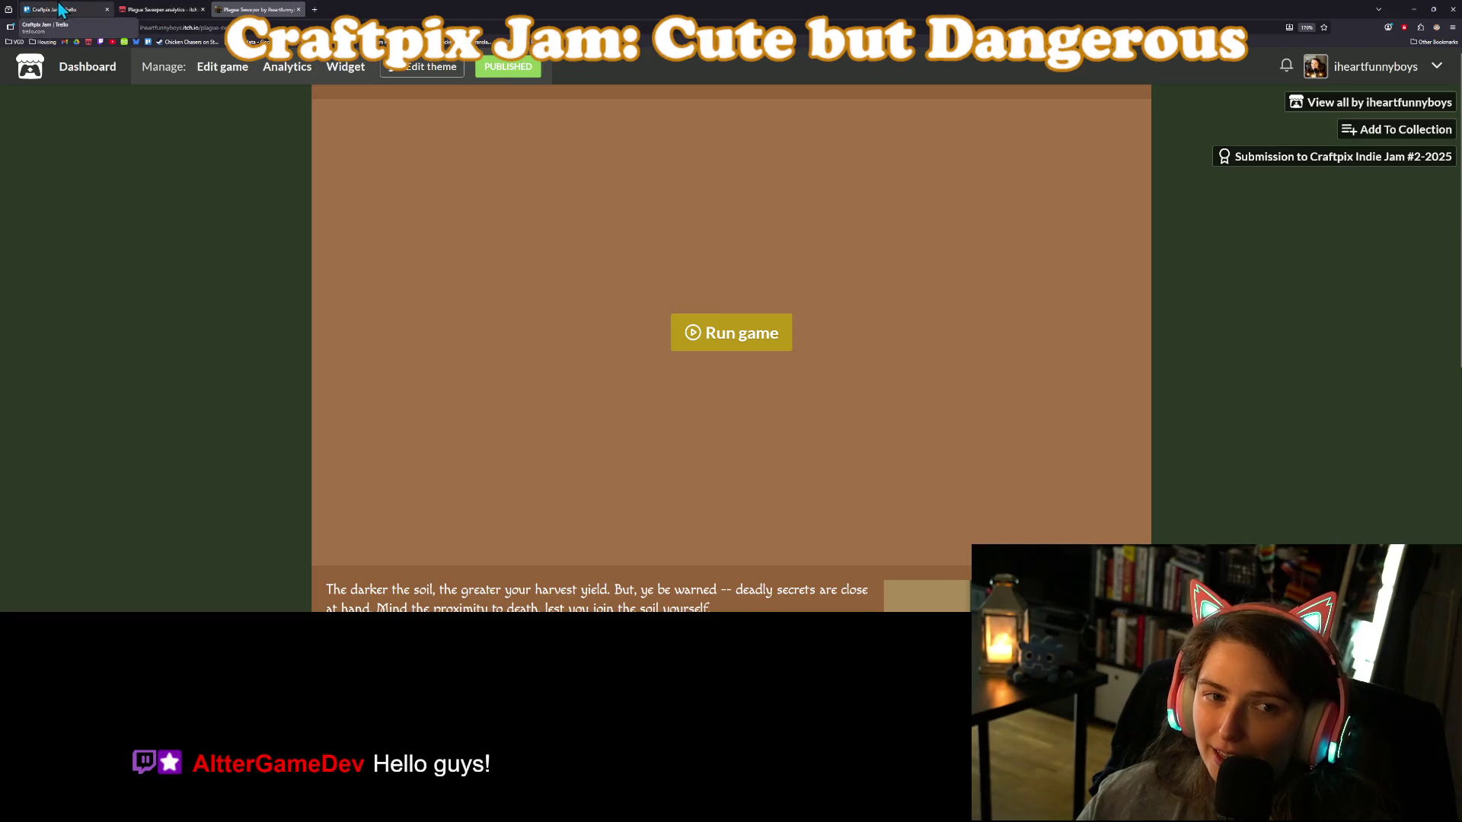
left_click(65, 10)
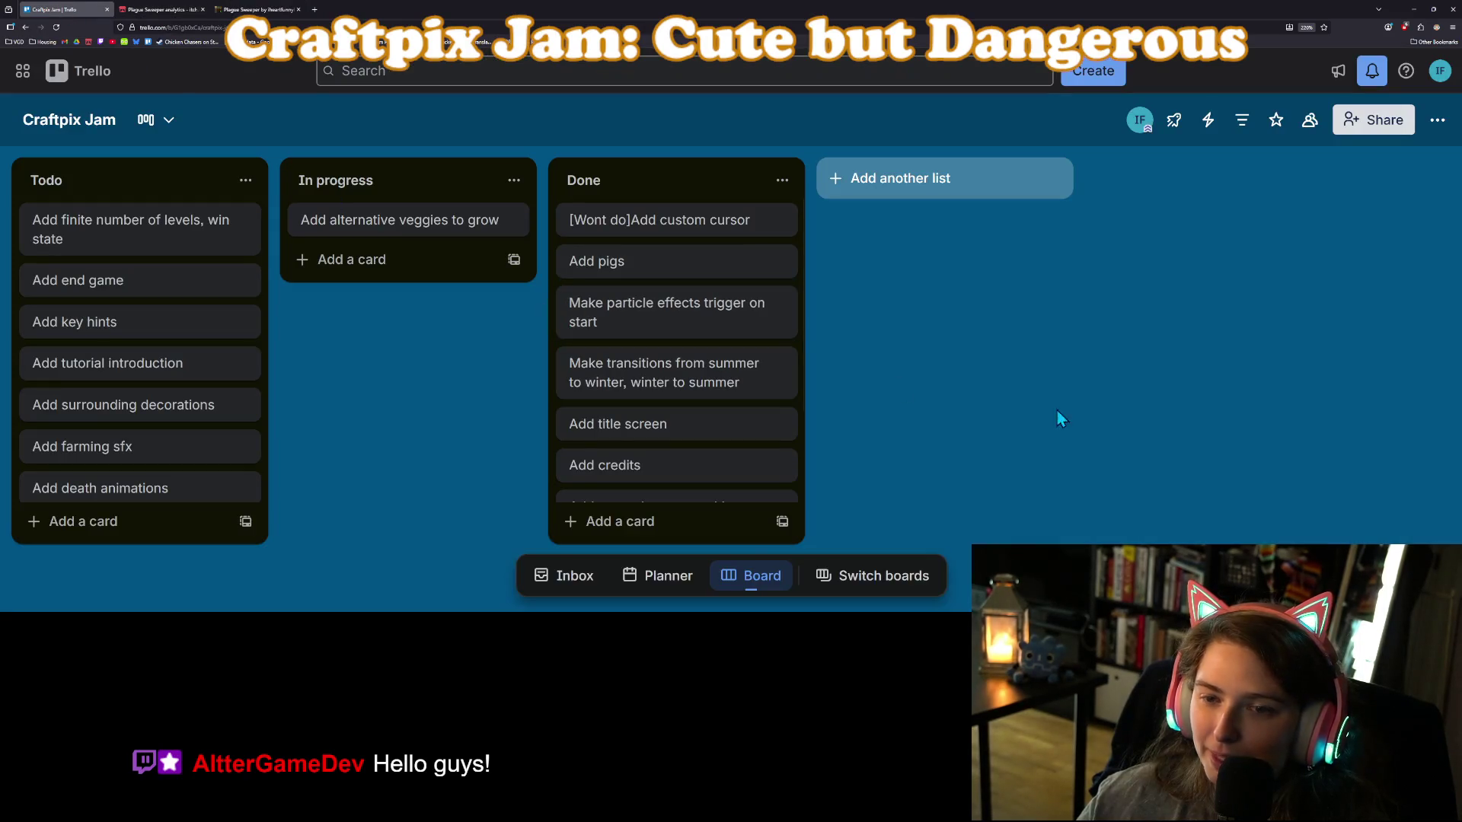
key("alt+Tab")
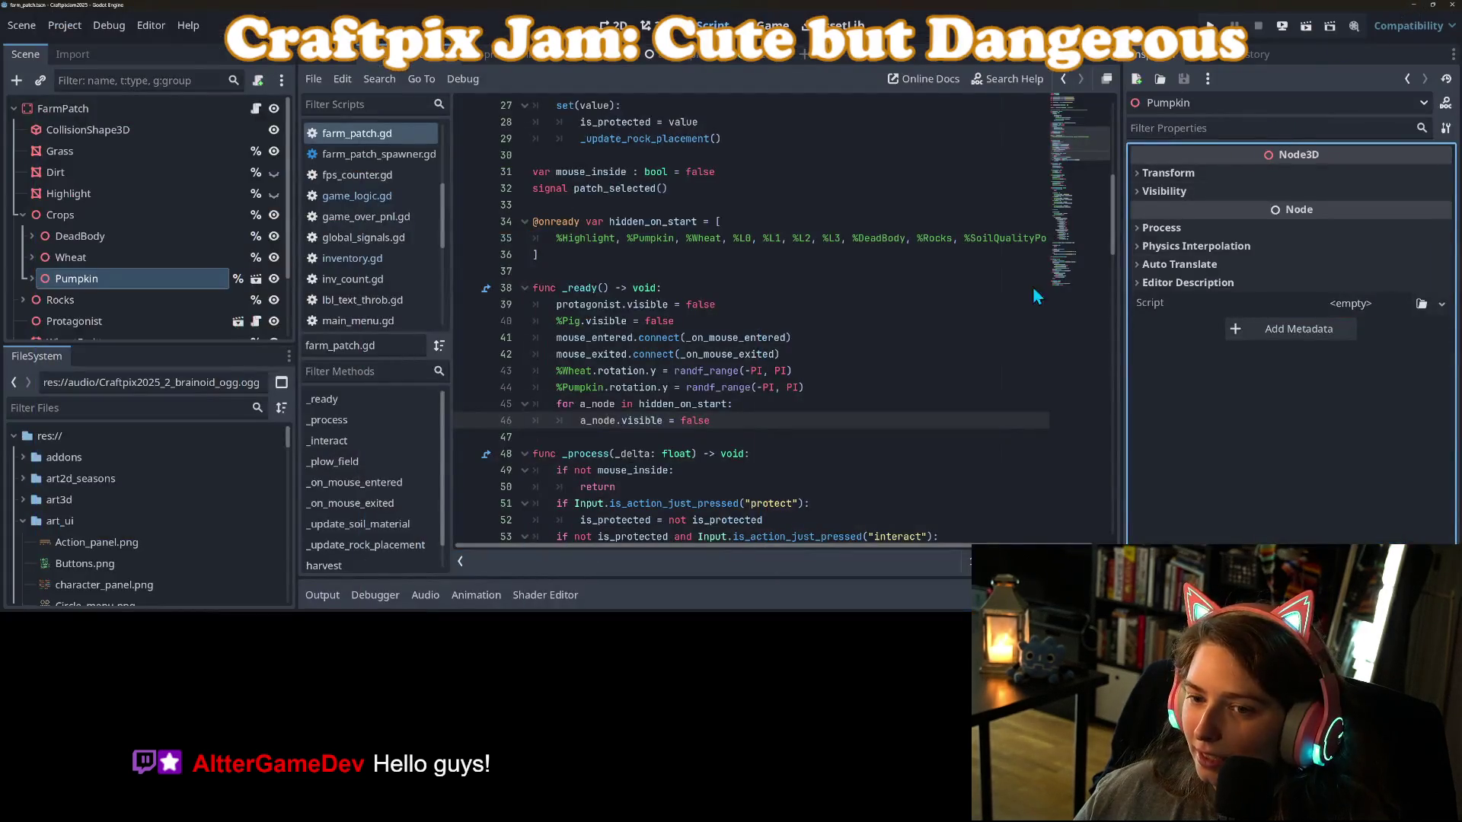
Save the edited script and bring up the World scene.
left_click(977, 354)
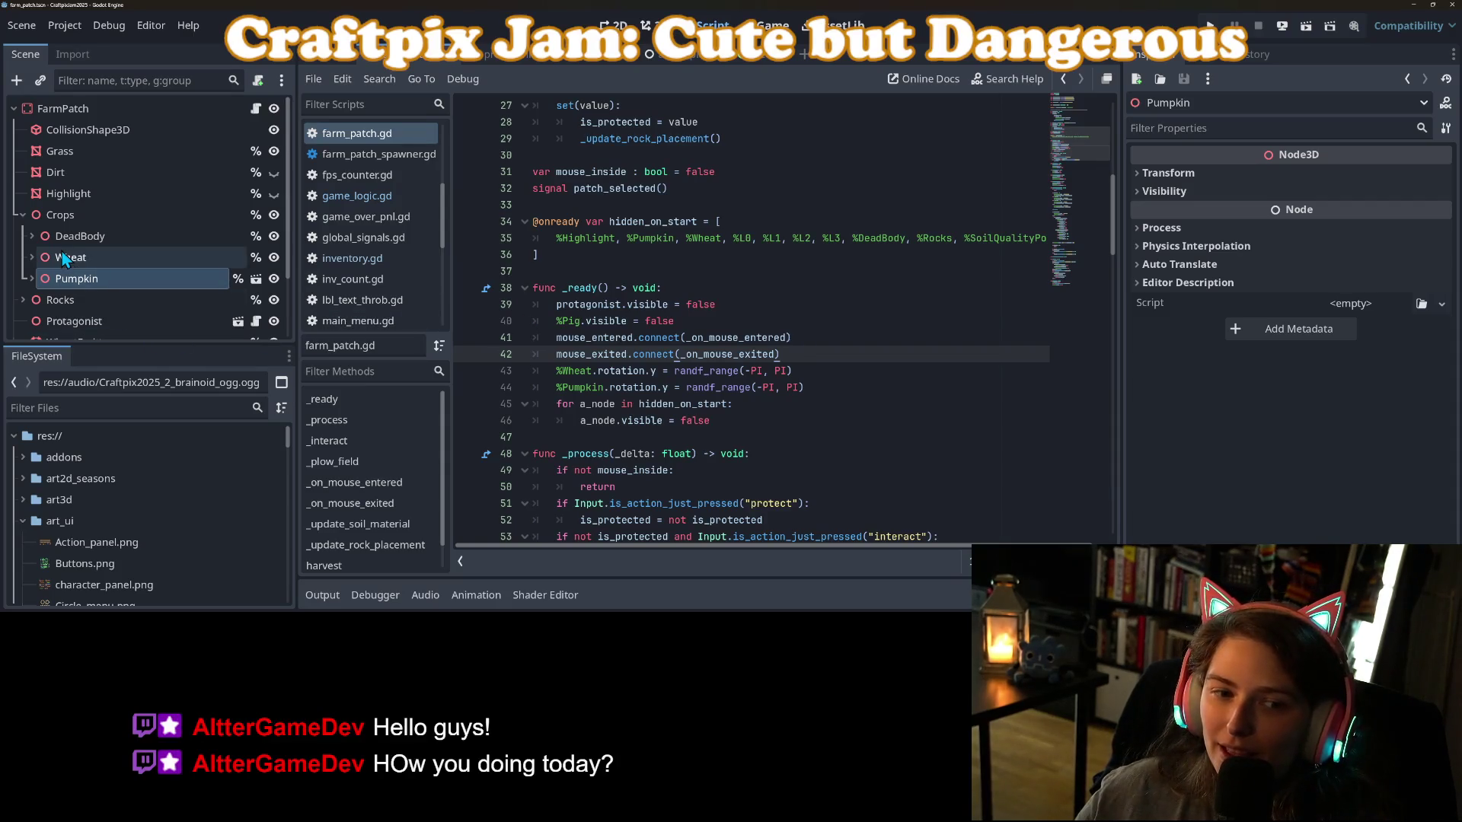
mouse_move(322, 64)
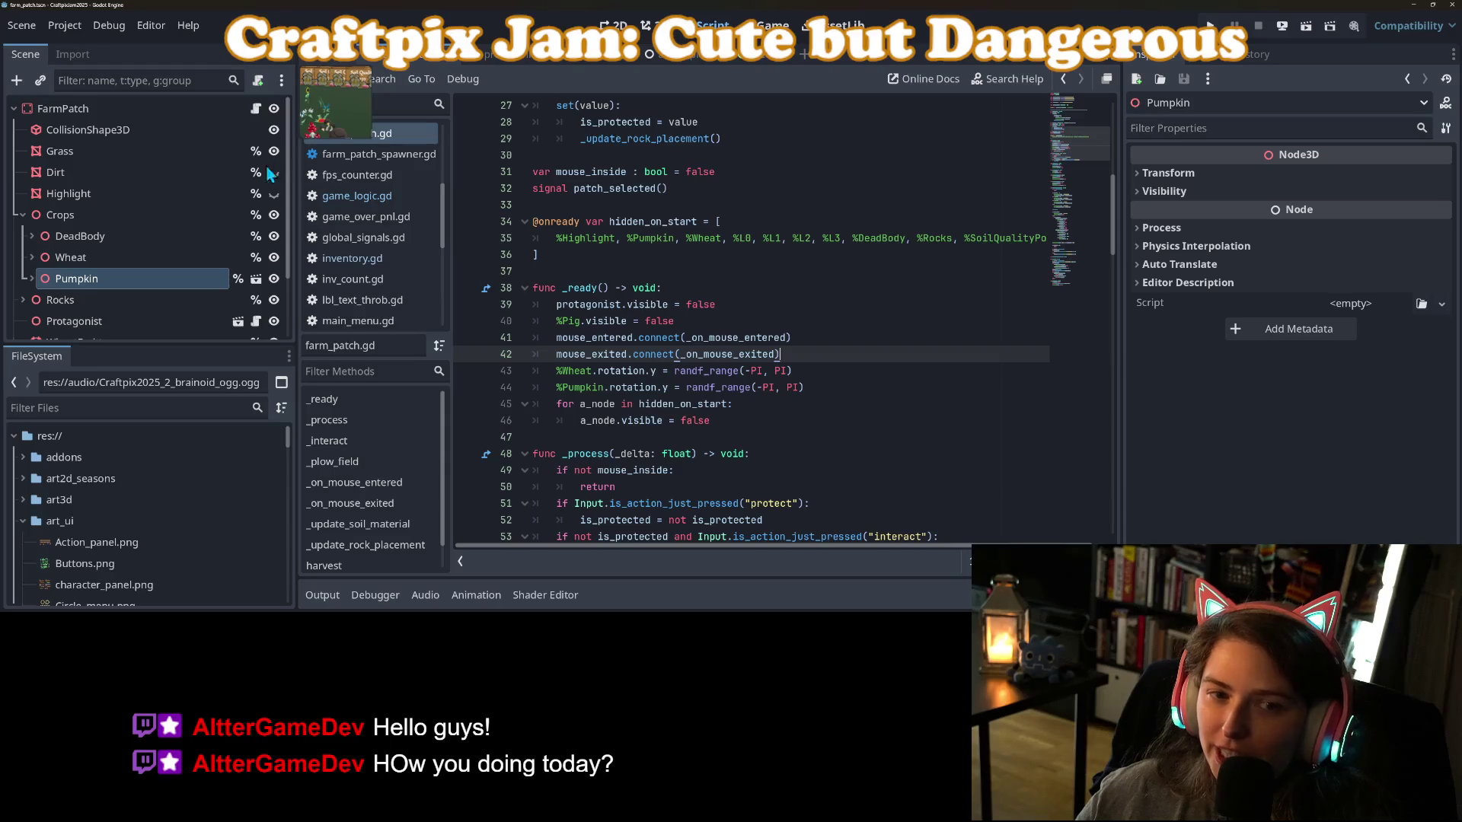
key("ctrl+s")
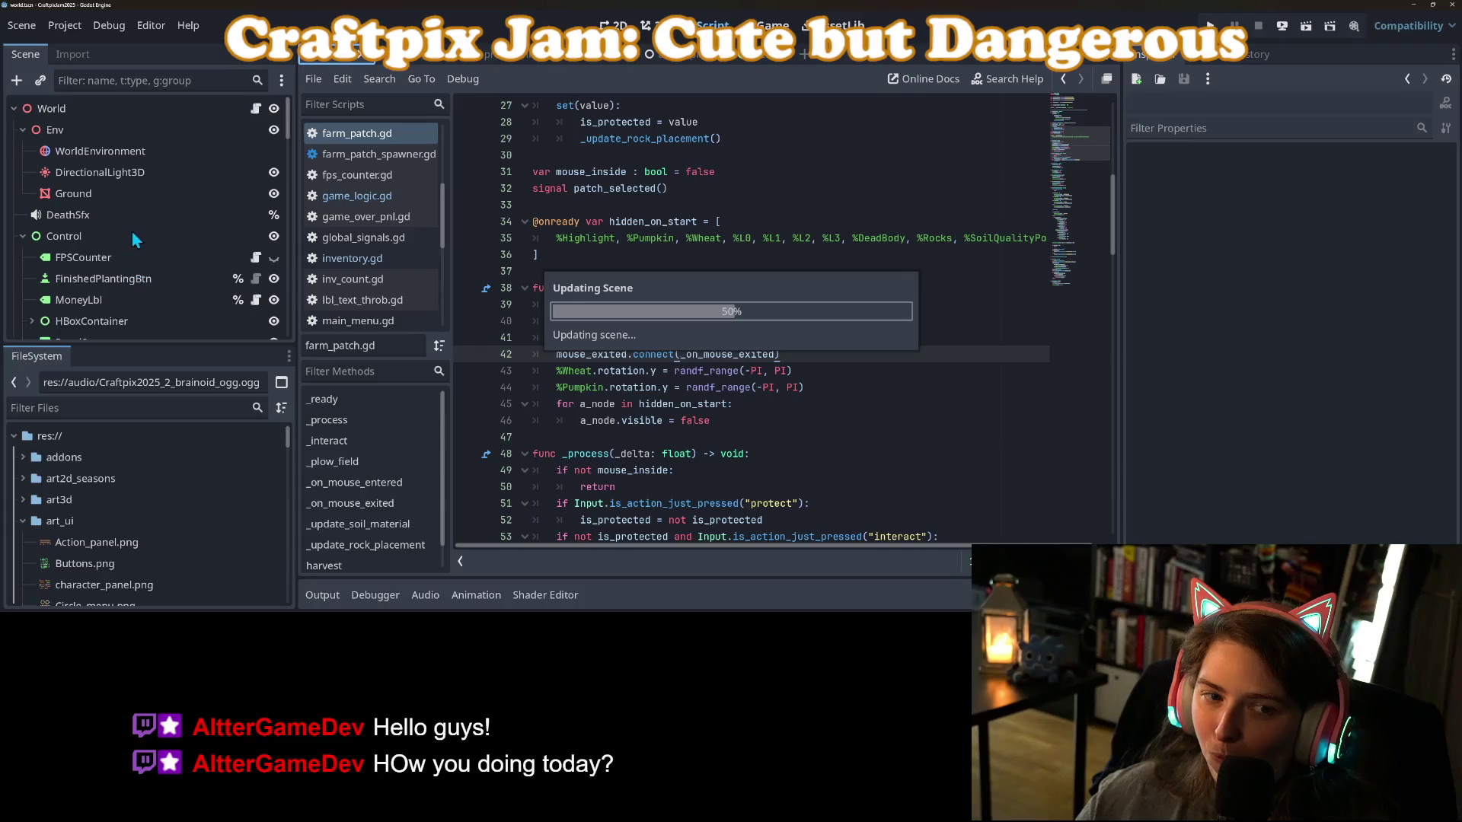
Set StartingPnl's mouse filter from Stop to Ignore and save the World scene.
scroll(163, 279, "down", 10)
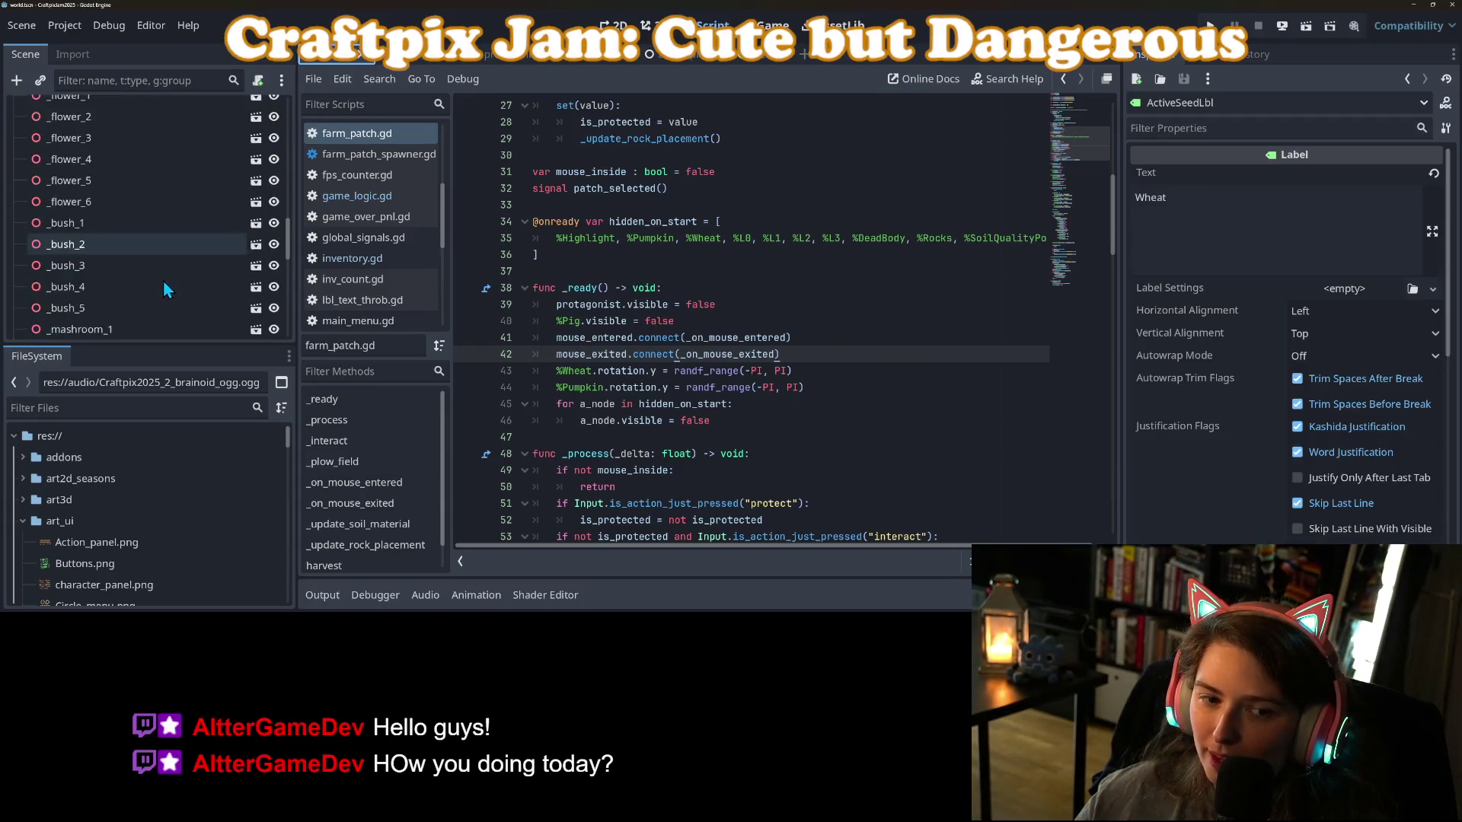
left_click(136, 328)
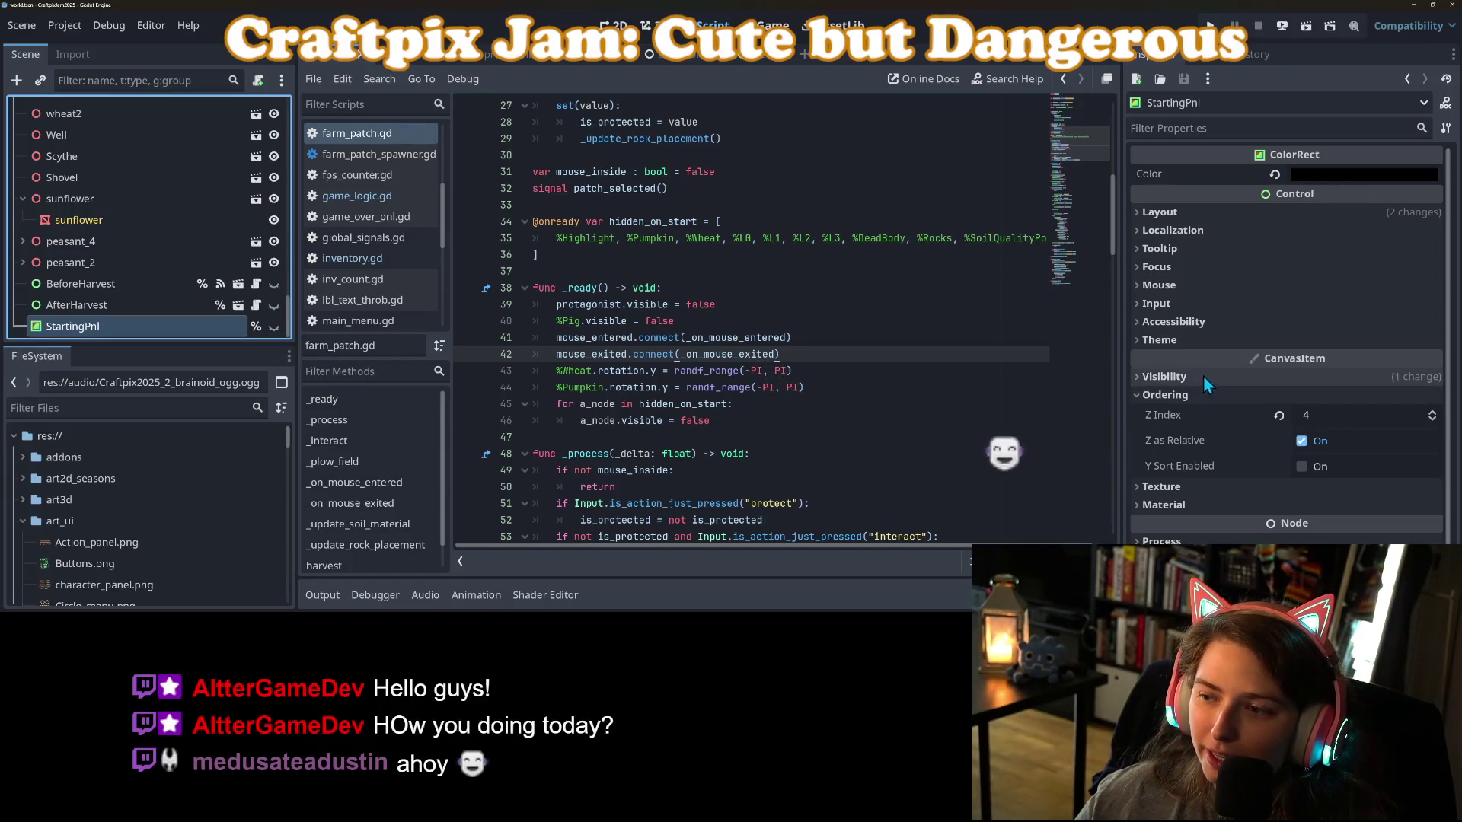
left_click(1182, 287)
left_click(1336, 304)
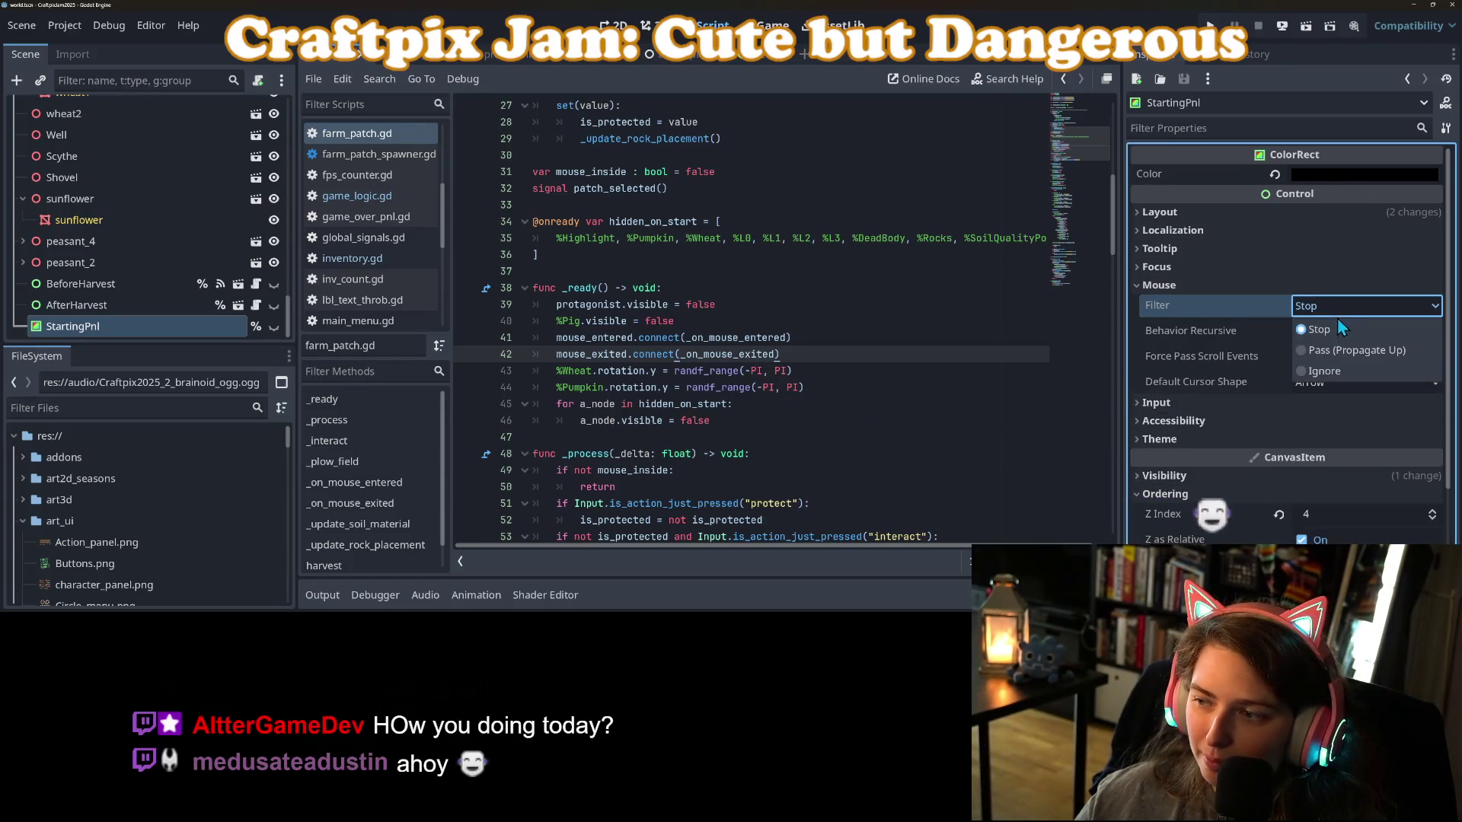
left_click(1335, 371)
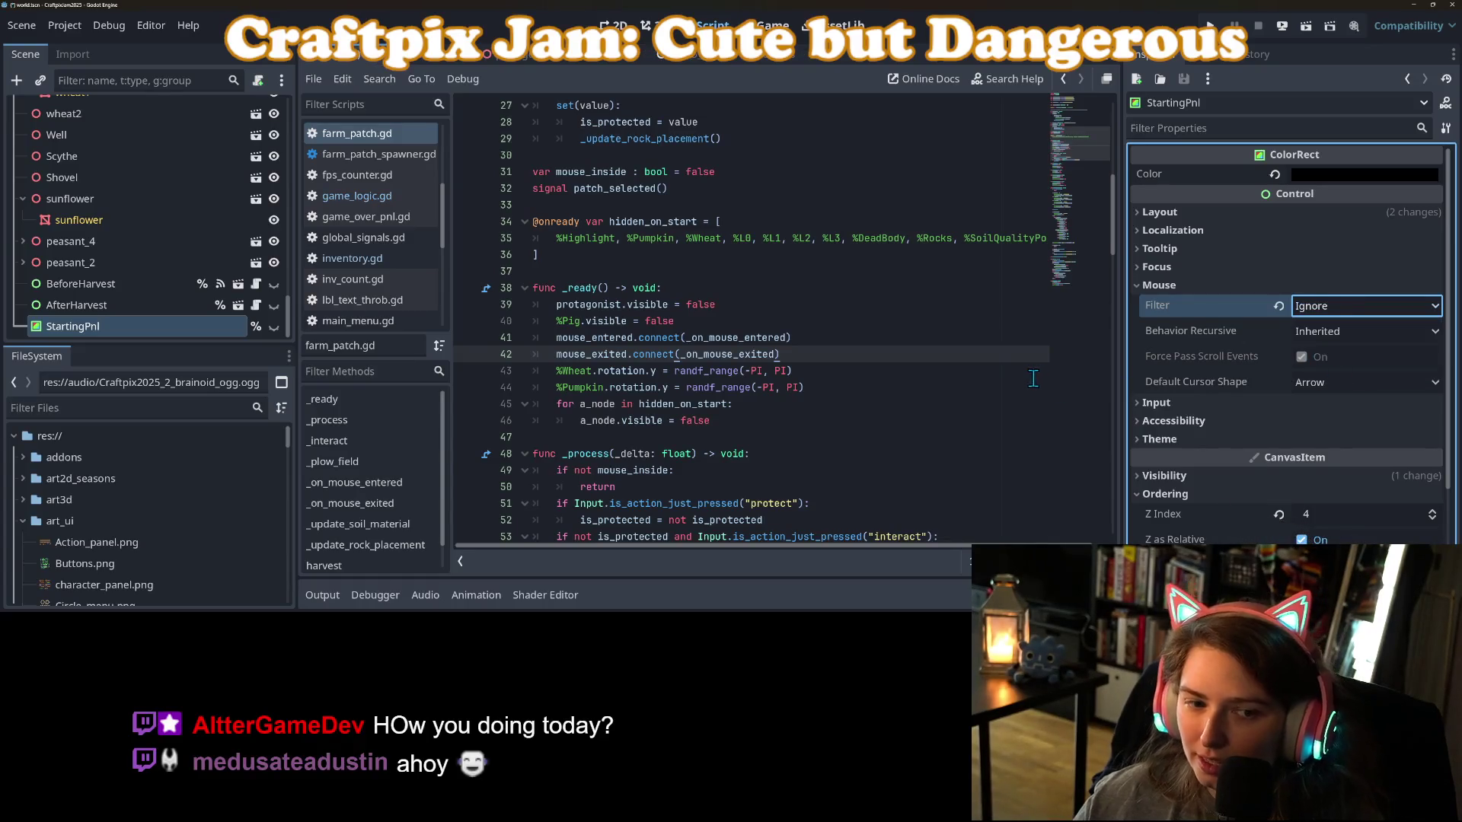
key("ctrl+s")
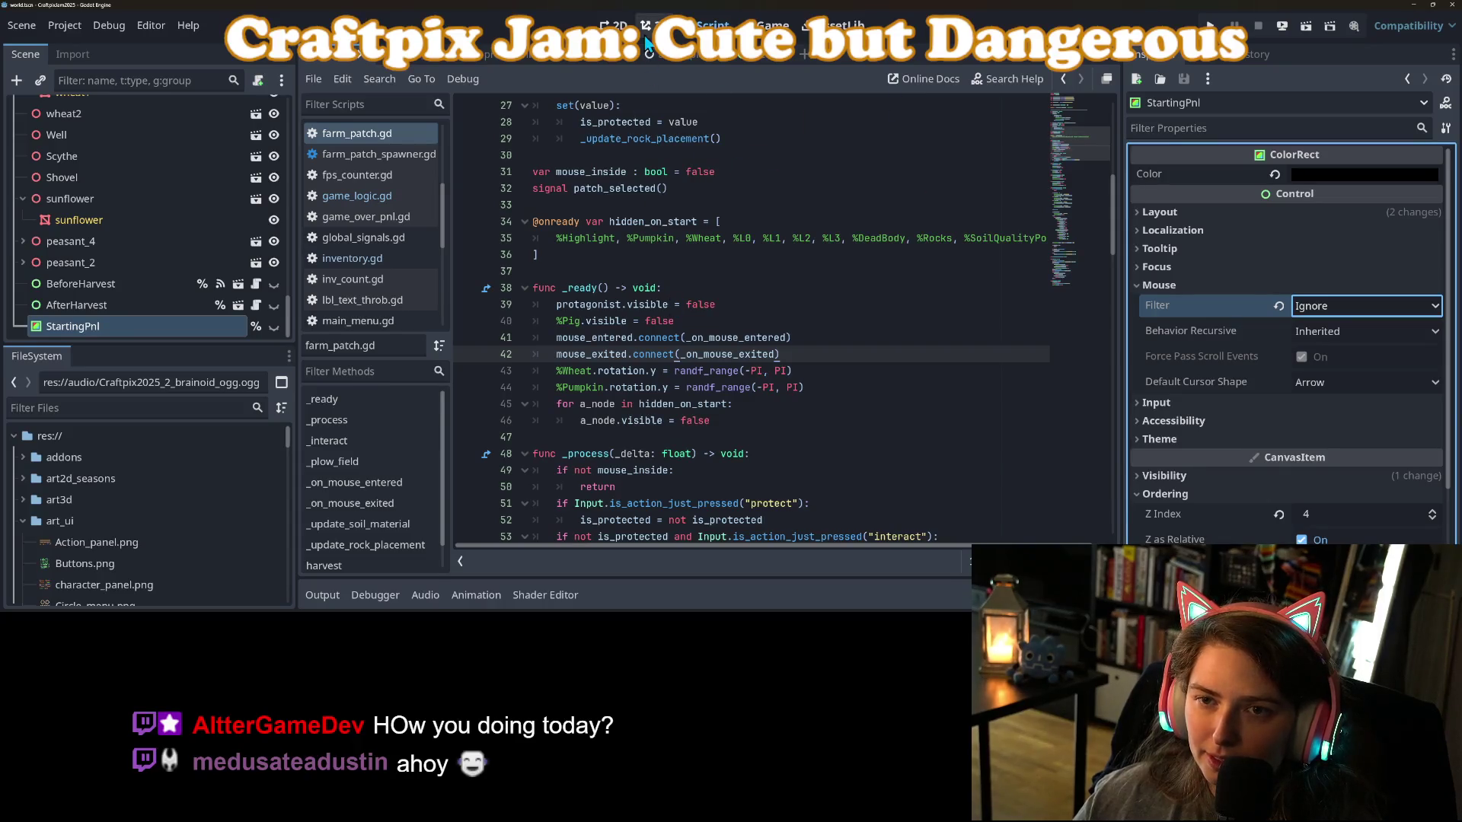
scroll(175, 251, "up", 10)
scroll(169, 257, "up", 5)
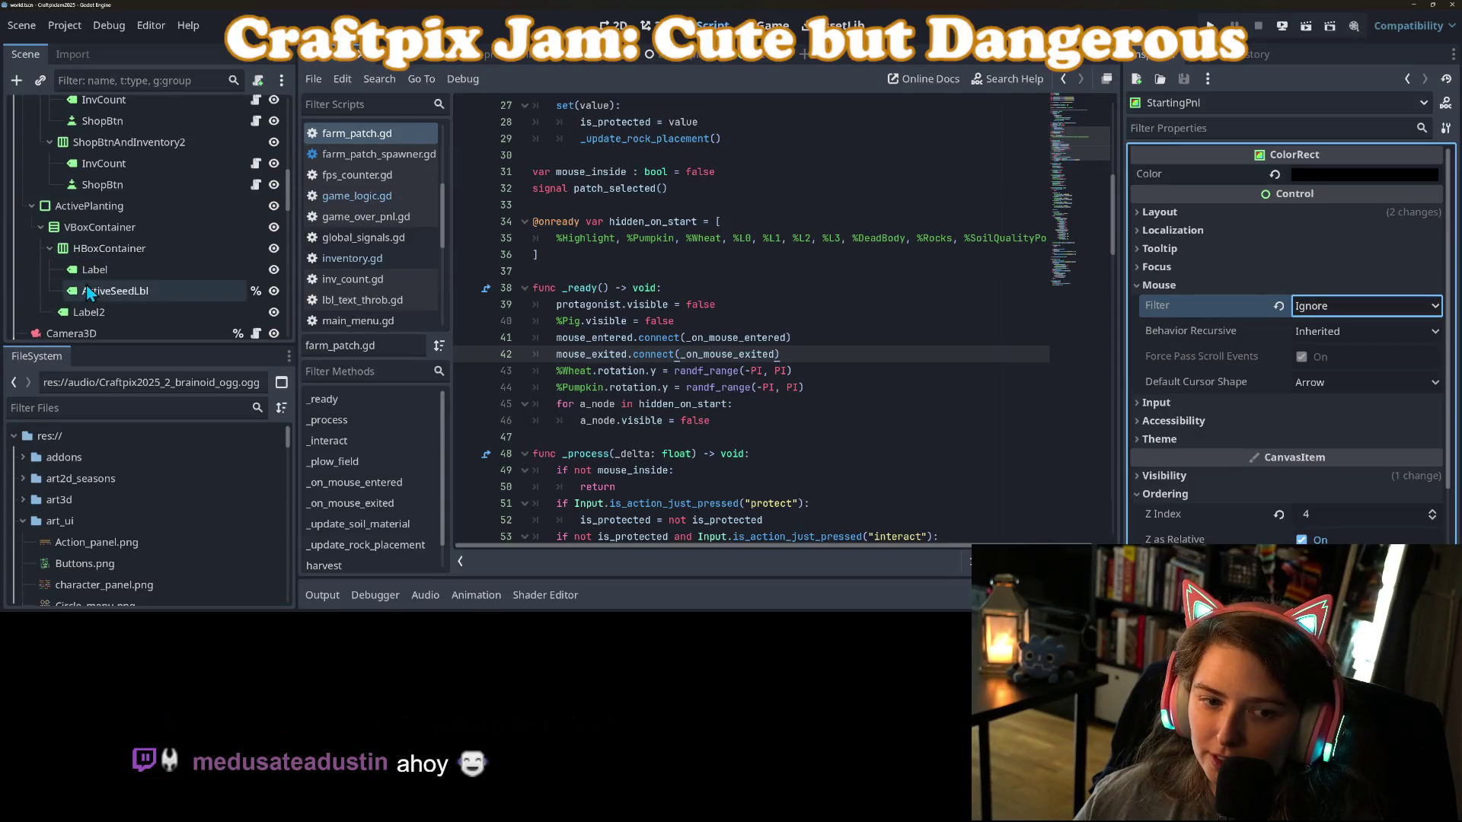
Select the second shop button, the Pumpkin Seeds ShopBtn, in the Scene tree.
left_click(113, 314)
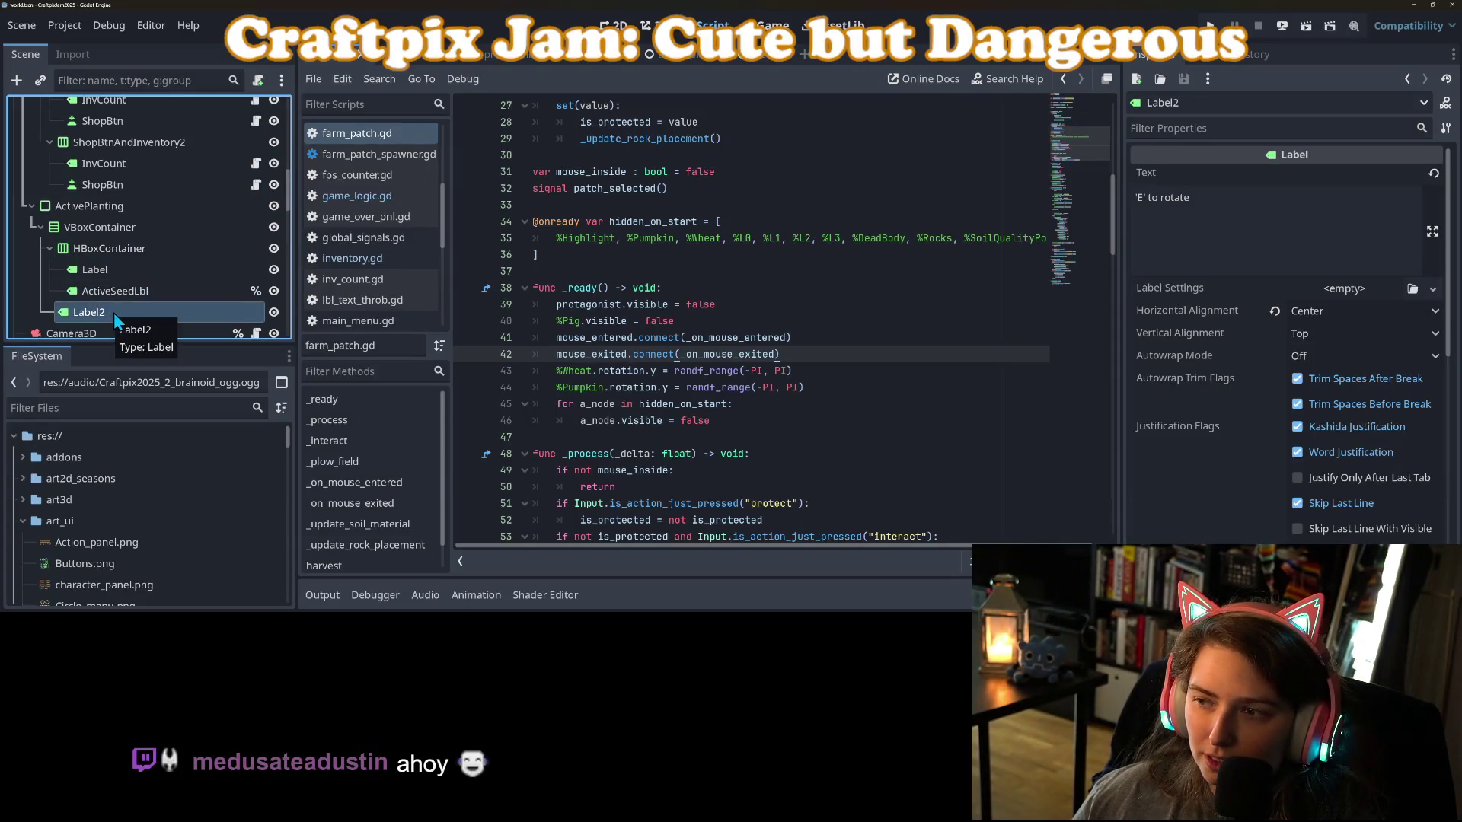
left_click(157, 271)
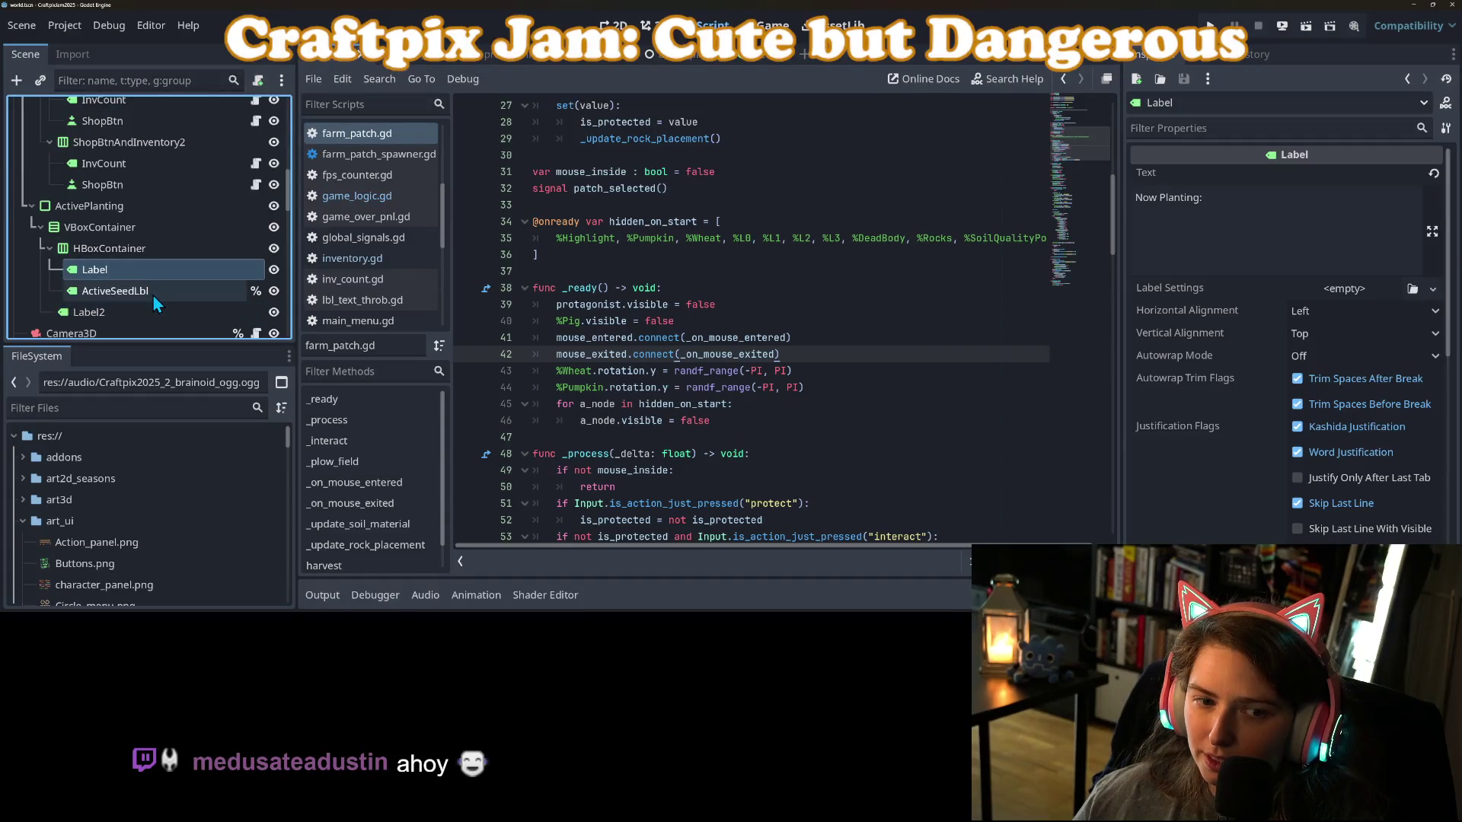
scroll(153, 295, "up", 2)
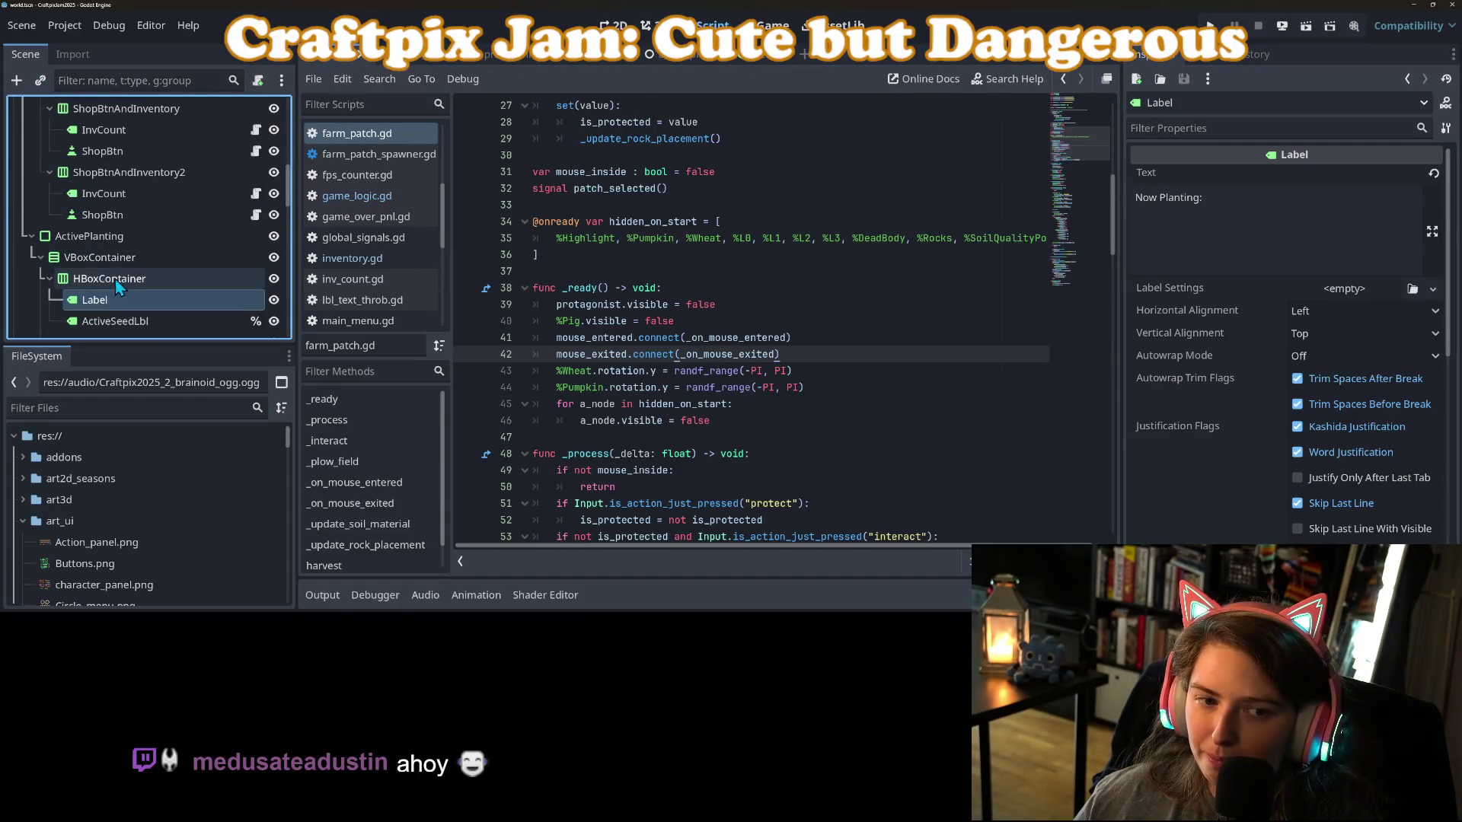
scroll(116, 281, "up", 1)
left_click(126, 243)
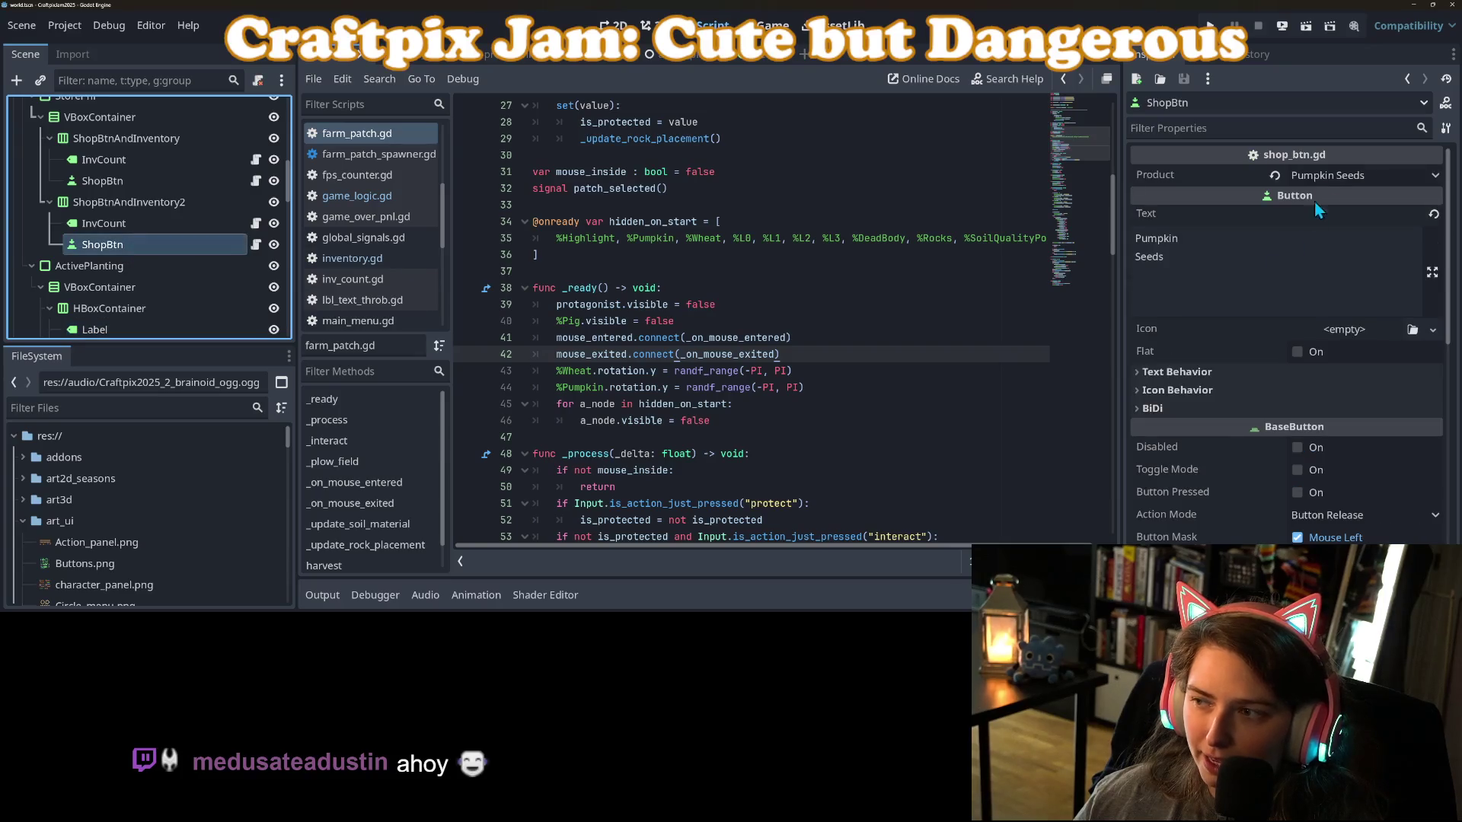
scroll(1245, 345, "down", 5)
Change its tooltip text to 'Harvests are worth 3x wheat' and save the scene.
left_click(1400, 361)
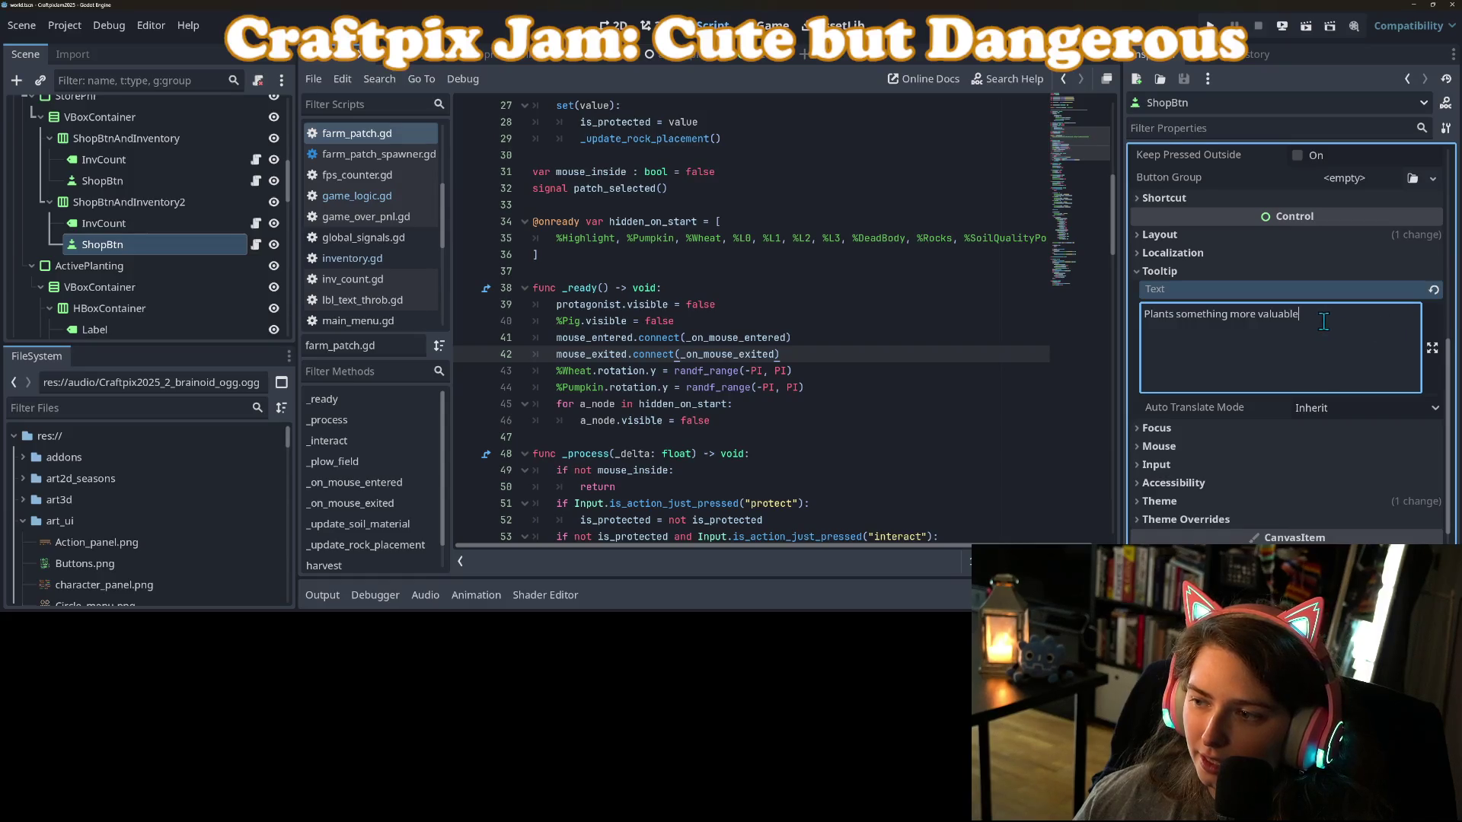
left_click_drag(1324, 322, 1203, 314)
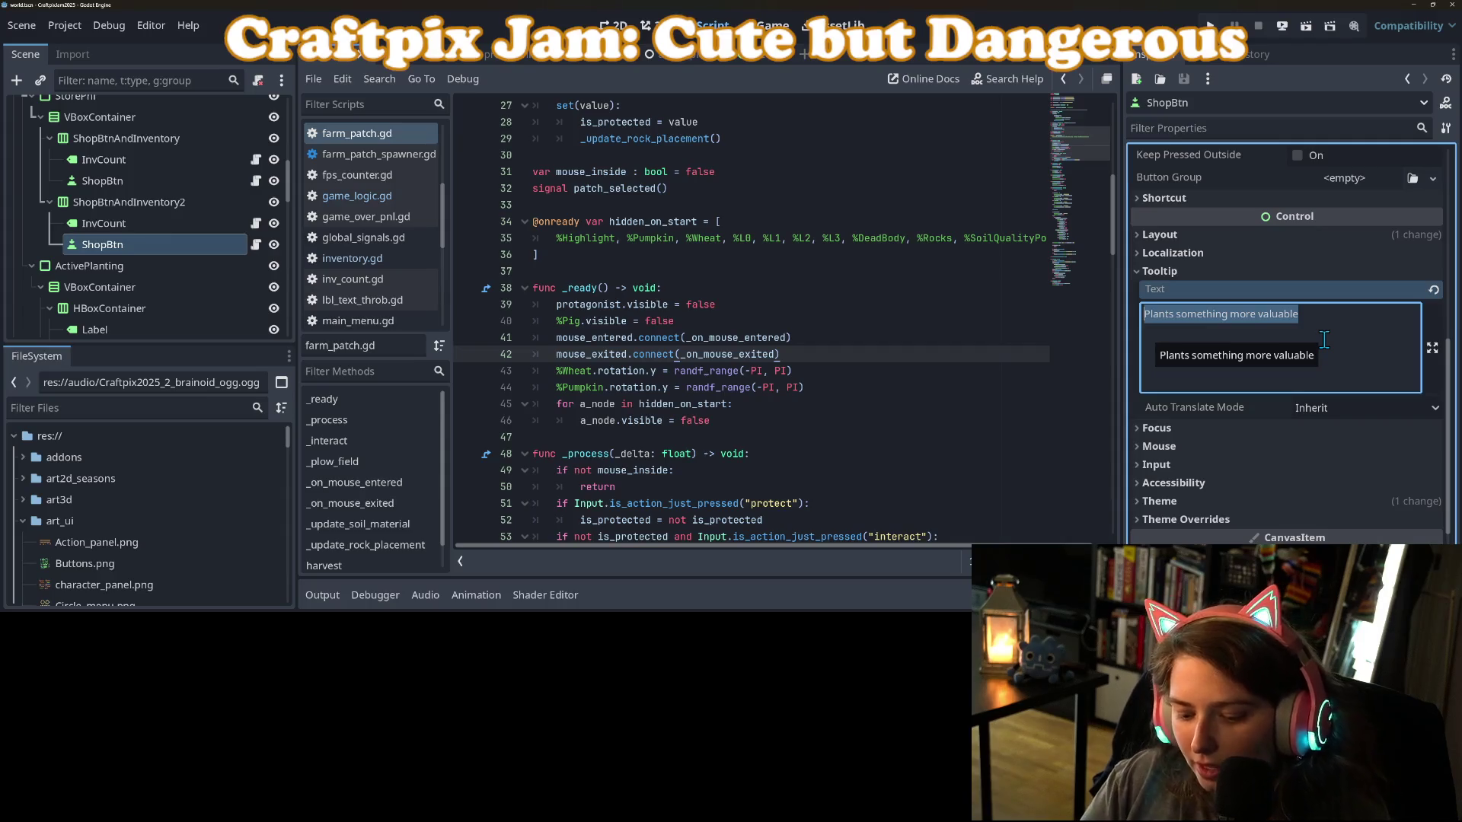
type("Harvest worth 3x wheat")
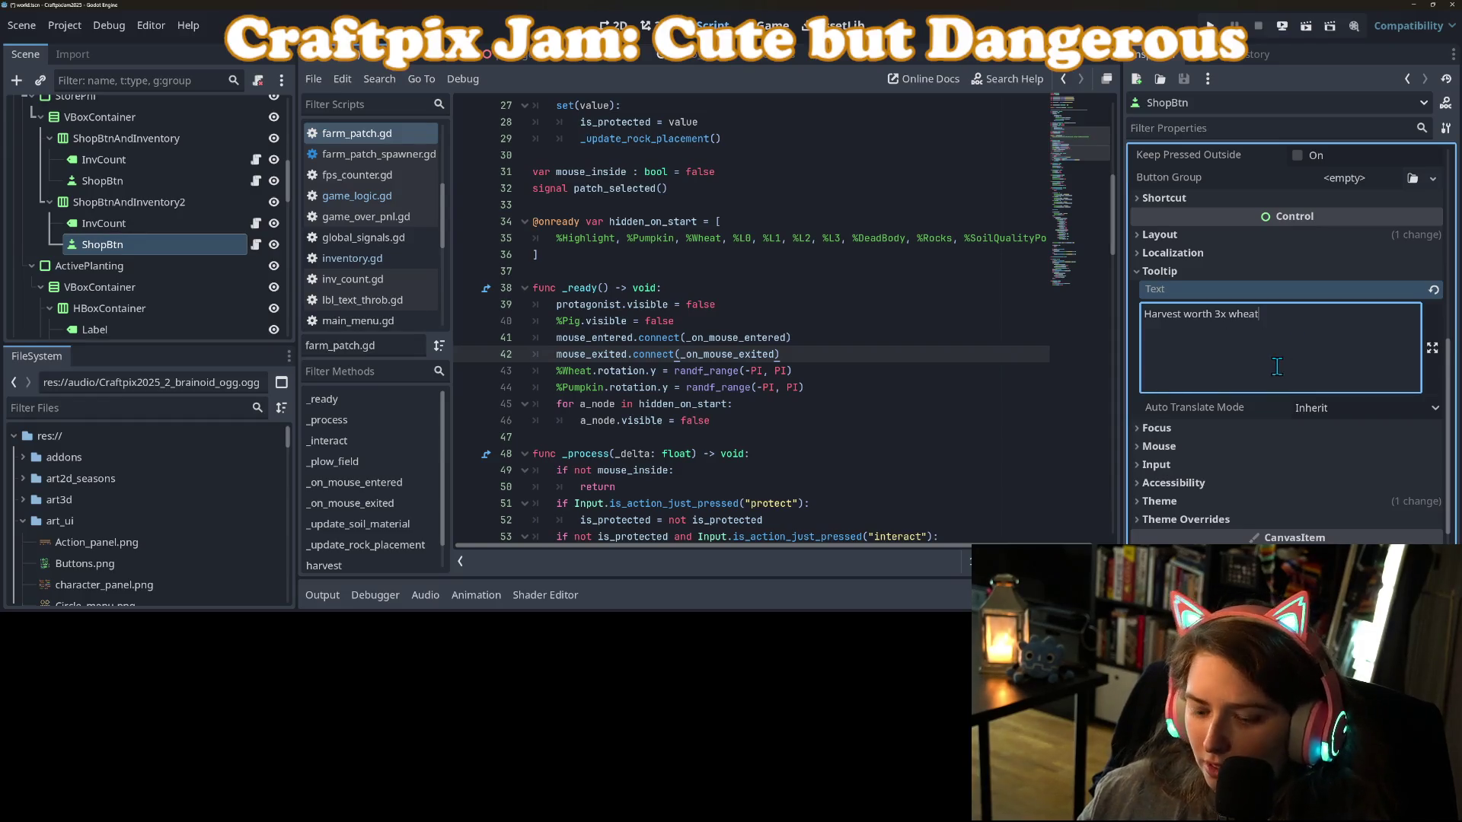
key("ctrl+s")
left_click(935, 370)
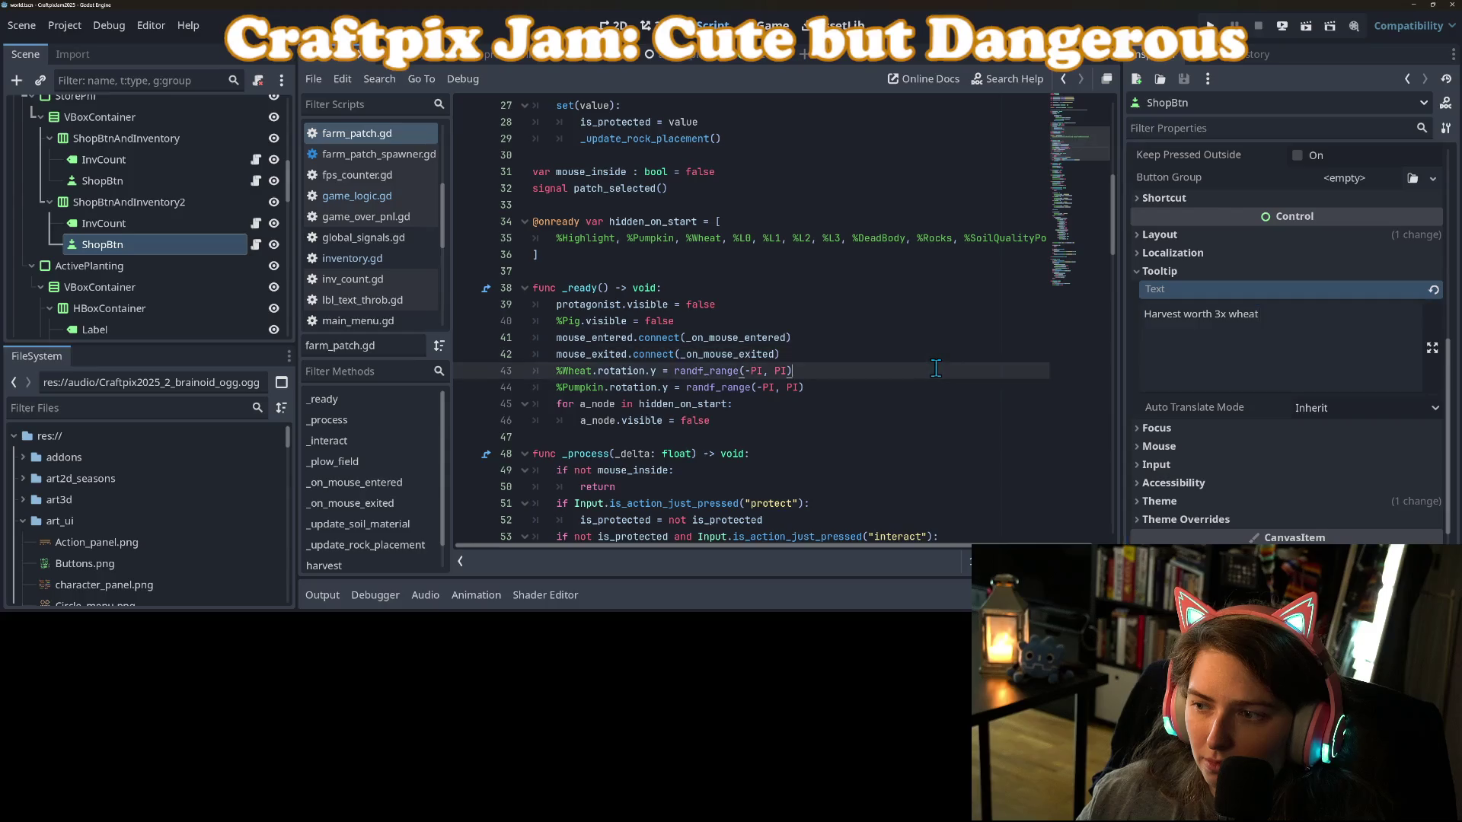
left_click(1179, 314)
type("s")
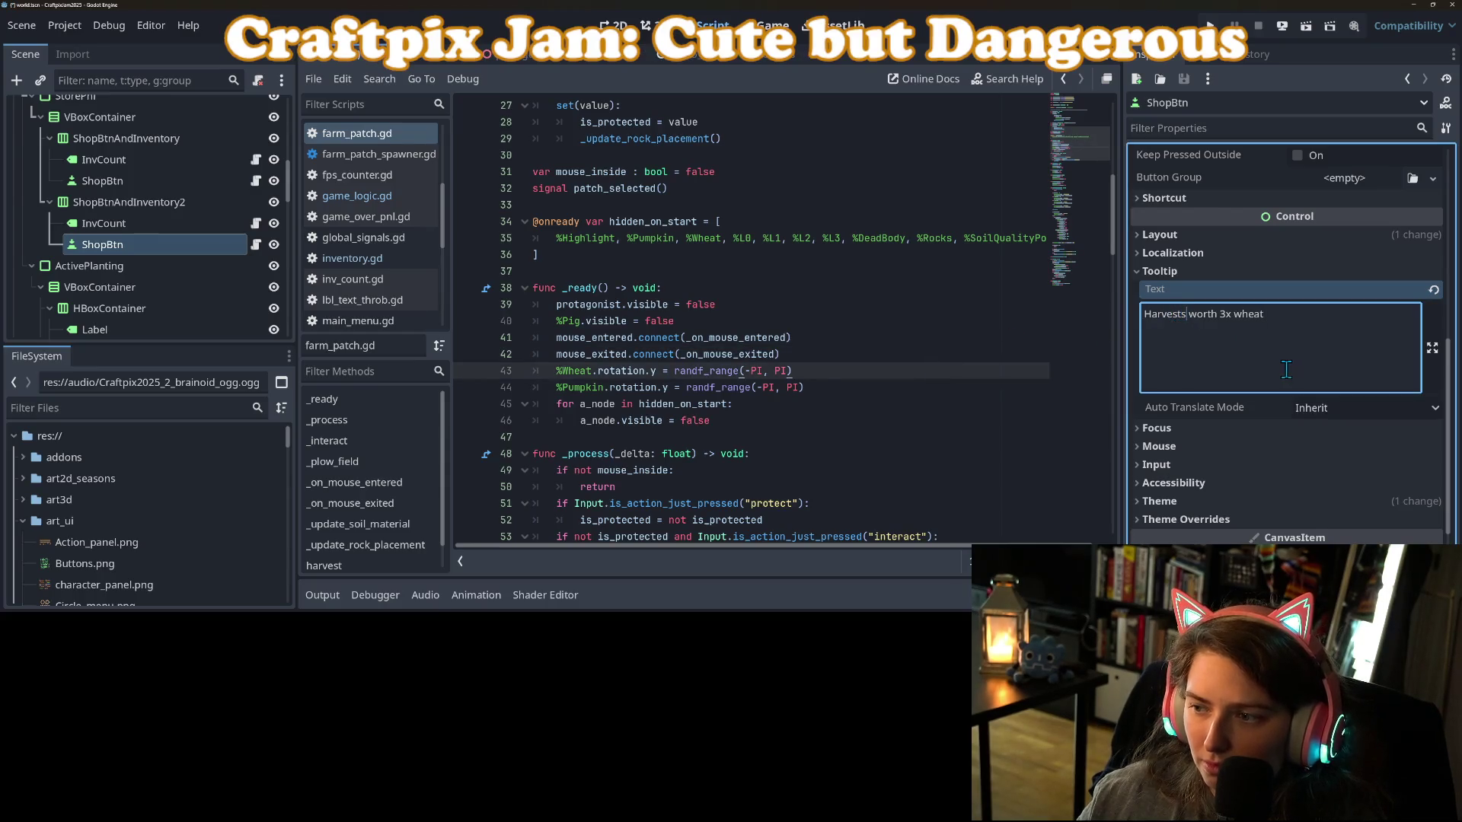
type(" are")
key("ctrl+s")
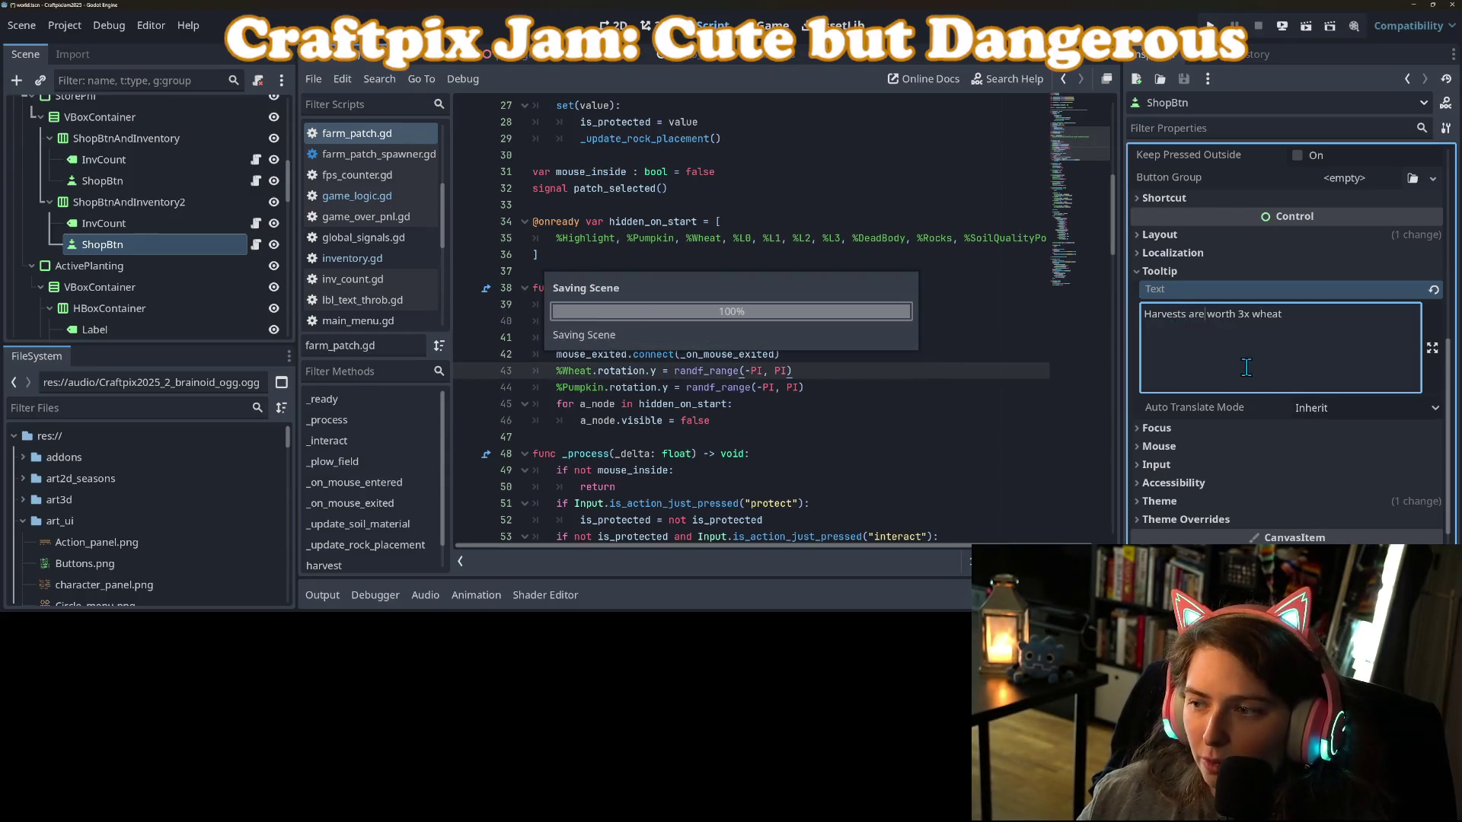
scroll(1309, 378, "up", 5)
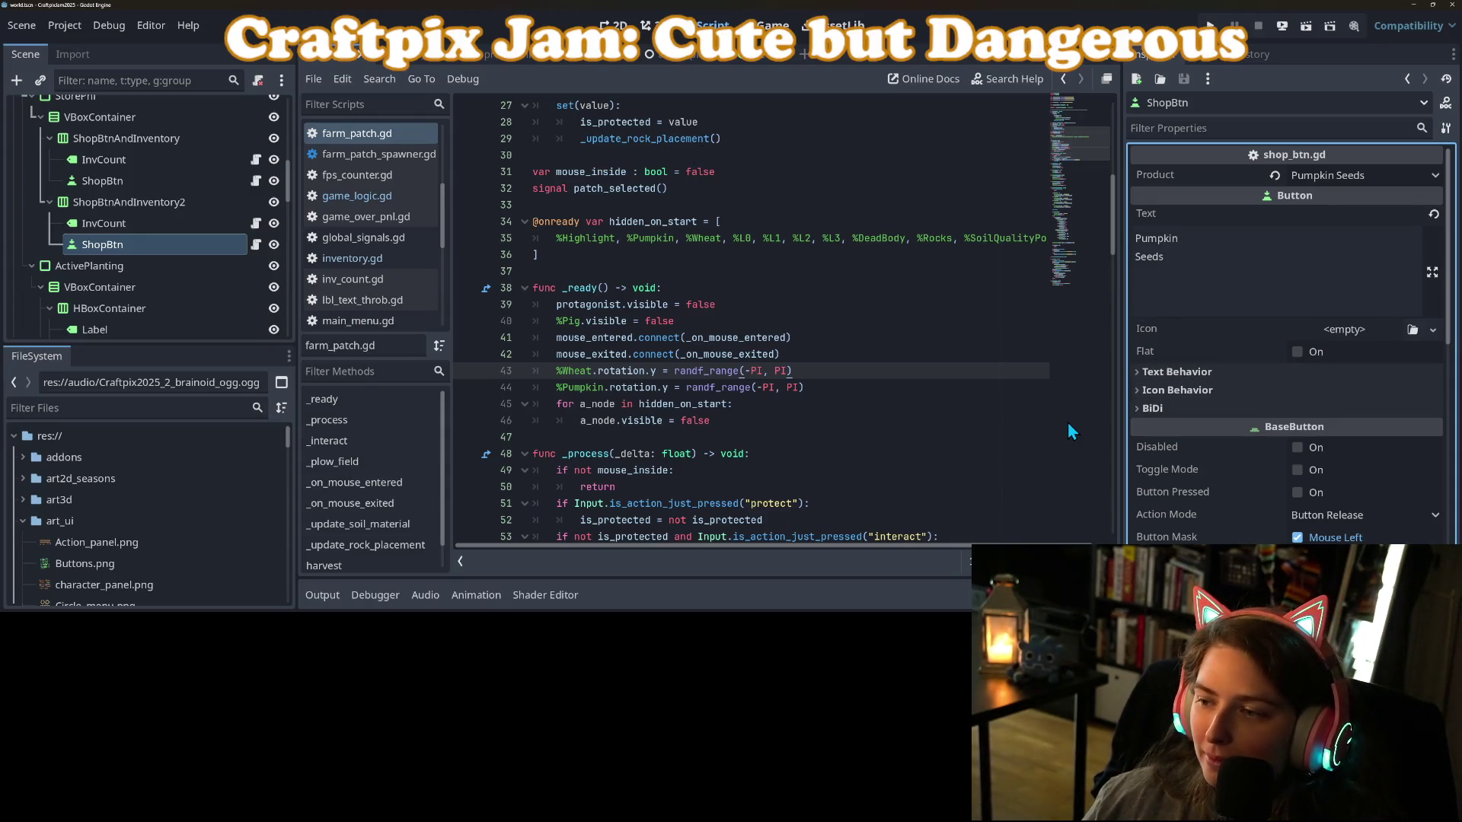
Switch to GitHub Desktop, where scenes/world.tscn is listed as the only changed file.
key("alt+Tab")
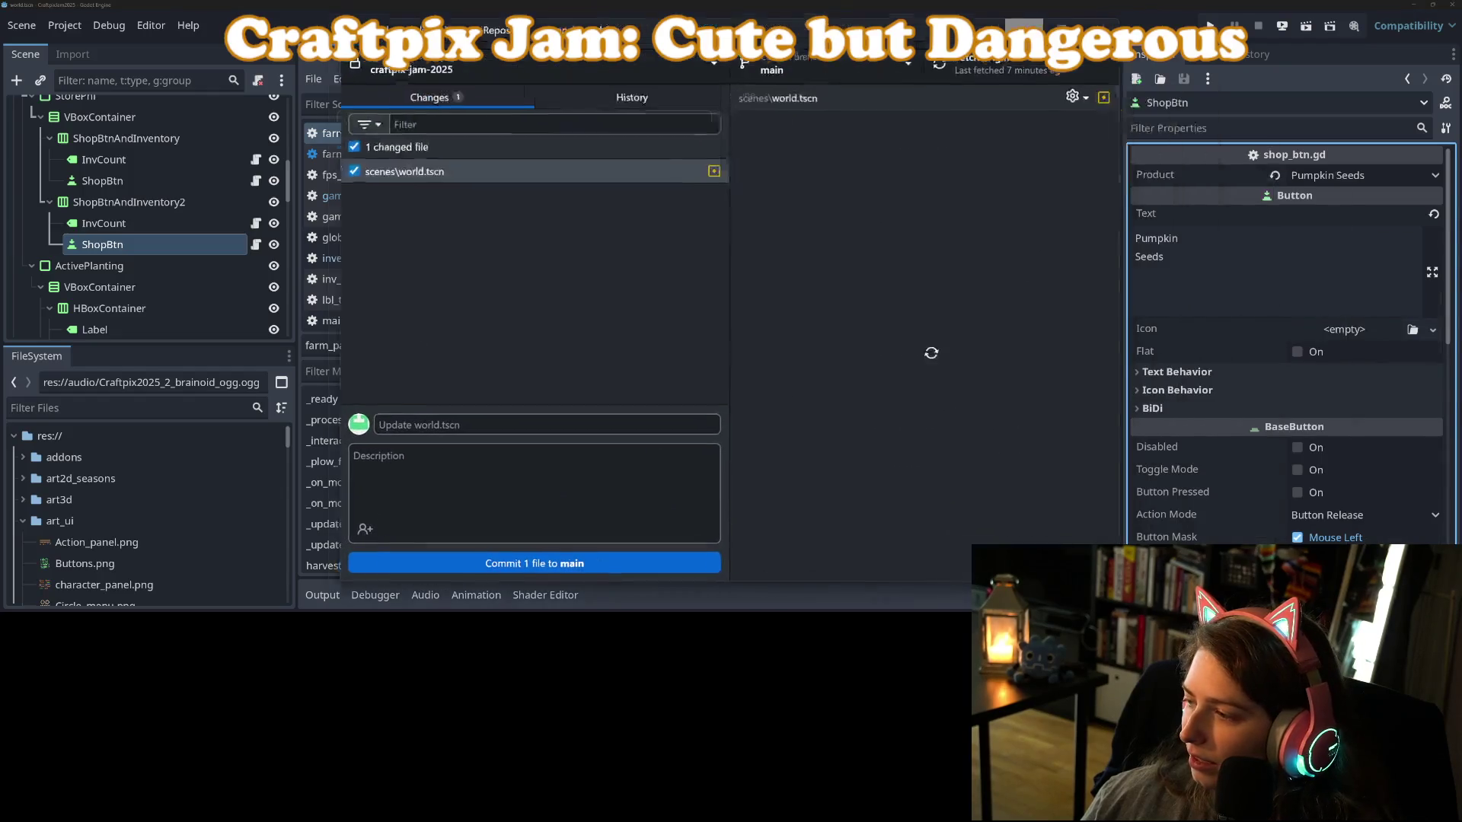
Commit world.tscn to main with a summary about the pumpkin tooltip and blackout-screen mouse fix.
left_click(528, 416)
type("adds better tool tip for pumpkin seeds and makes blackout start scr")
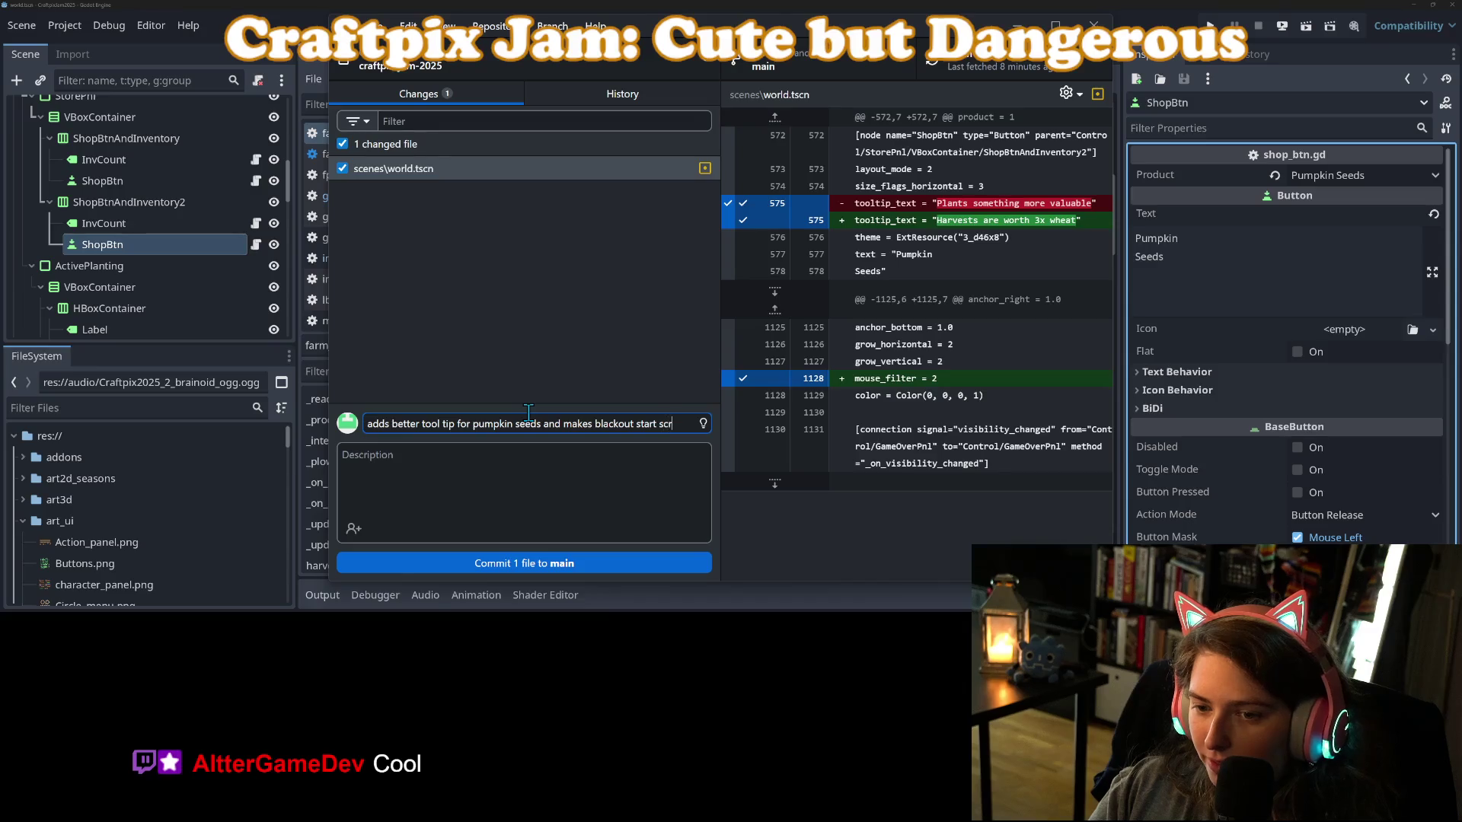
type("een not capture")
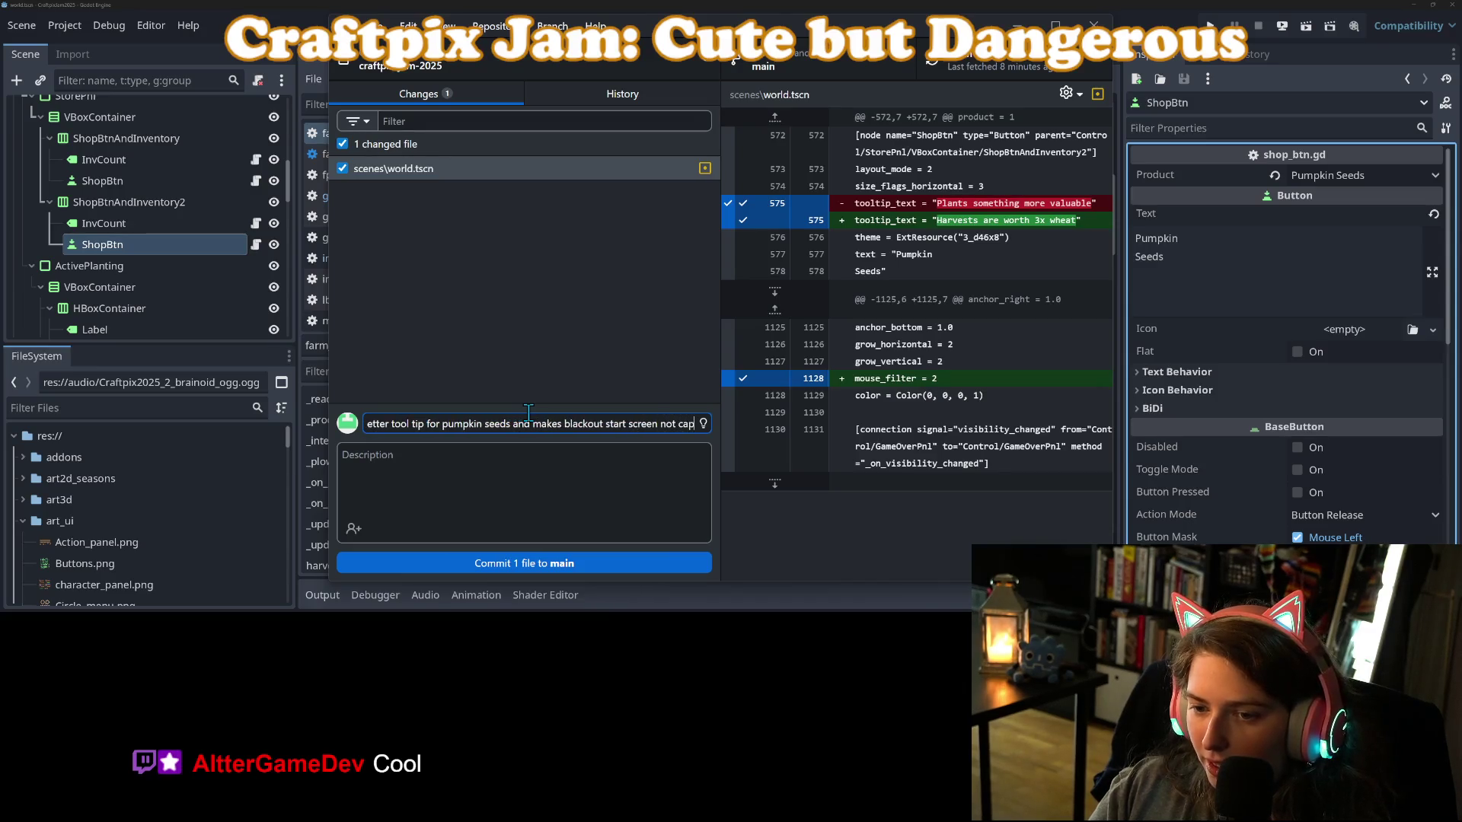
type(" mouse")
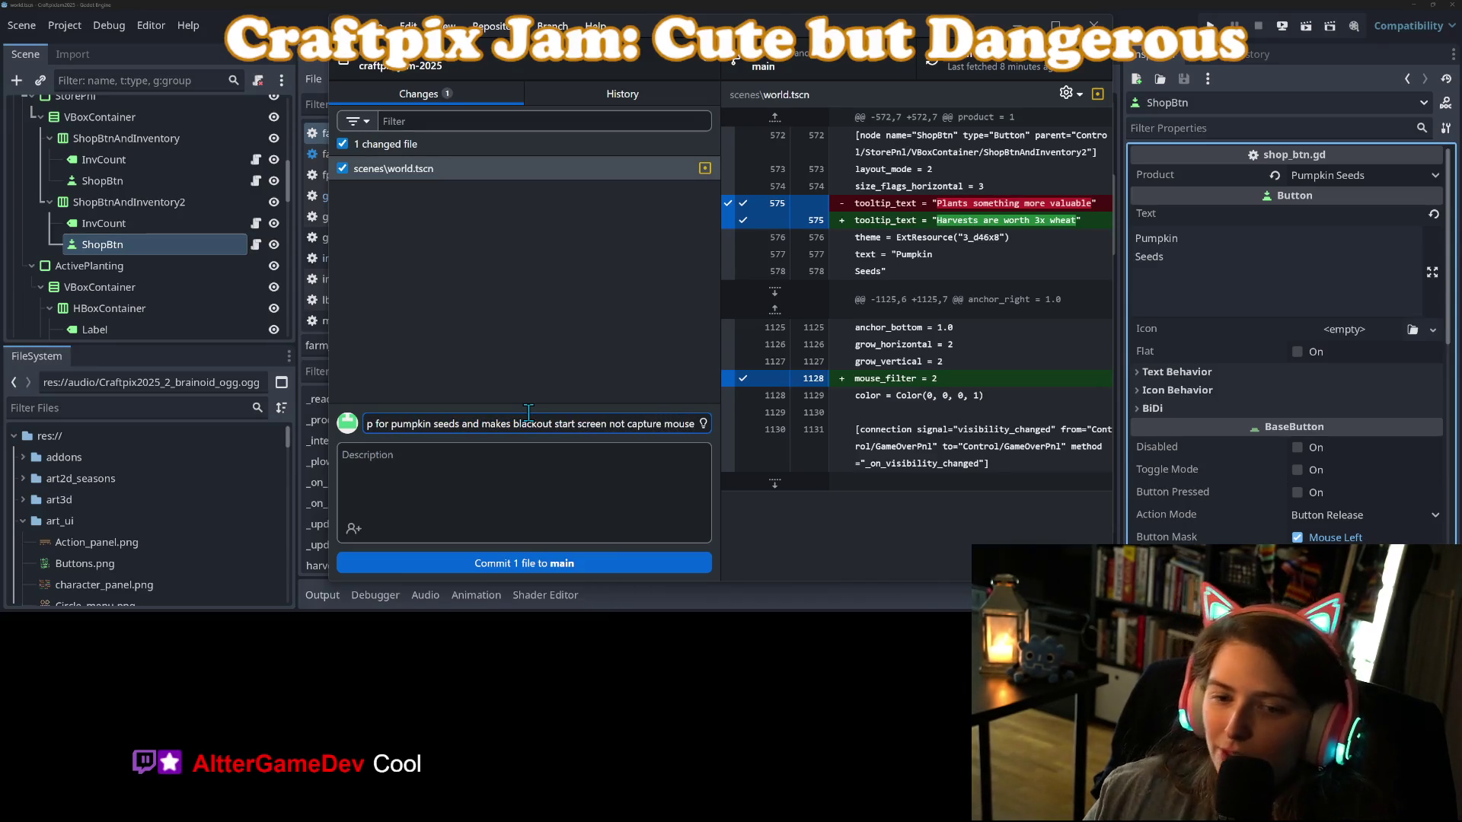
left_click(669, 558)
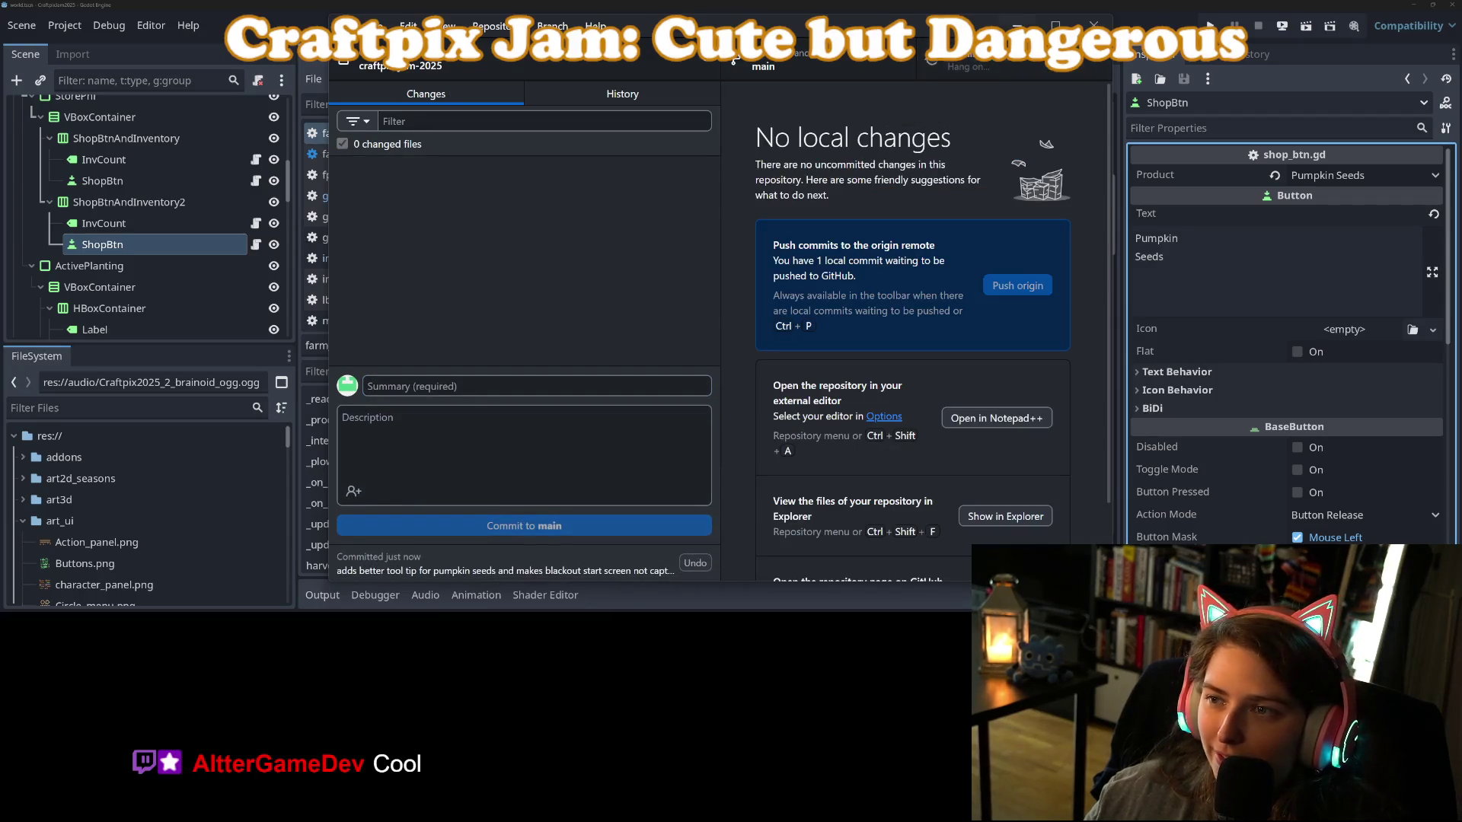
left_click(1371, 445)
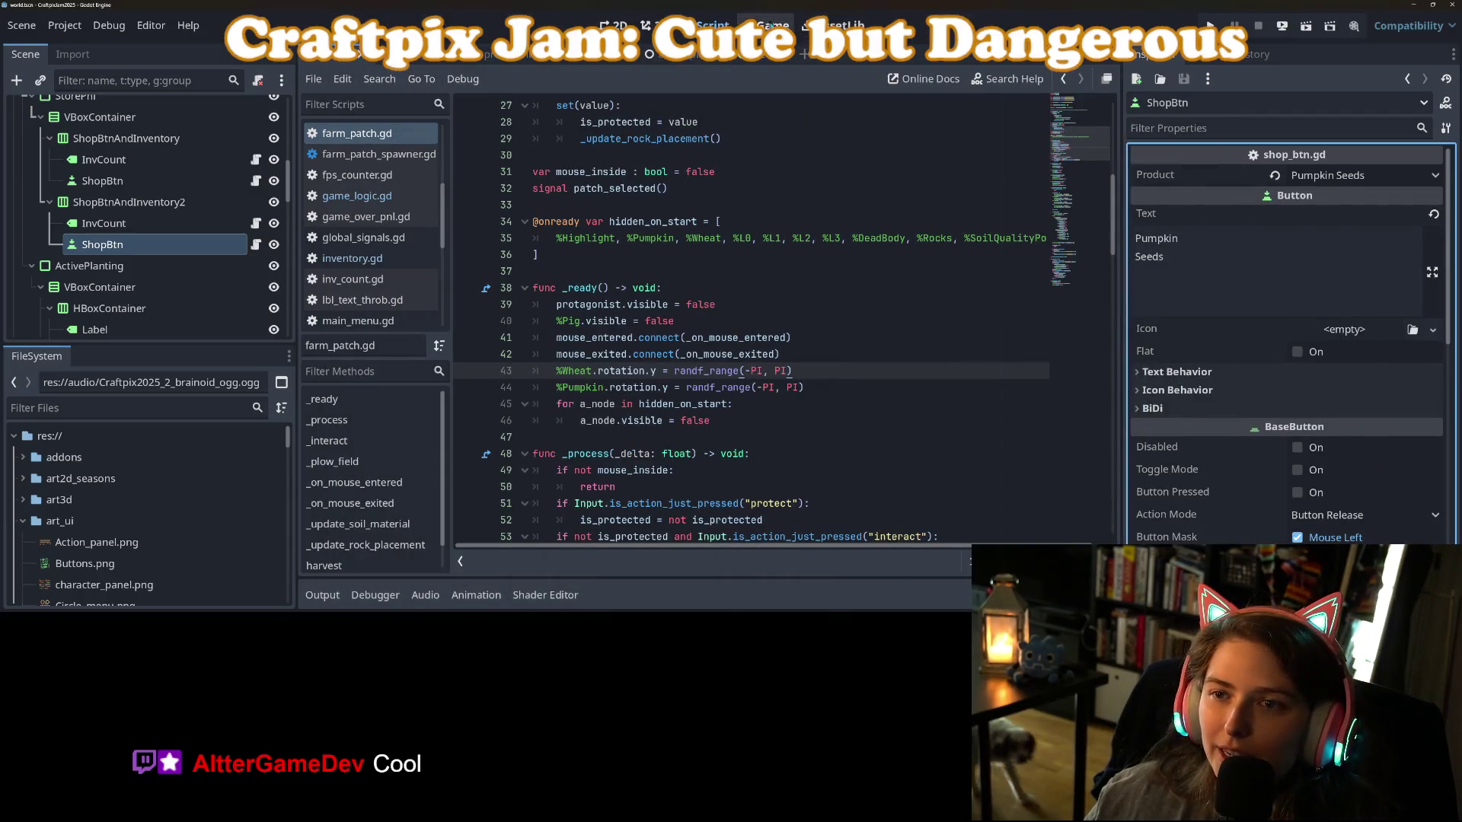
Open the farm_patch scene in the 3D editor and bring up the Crops node's context menu.
left_click(617, 25)
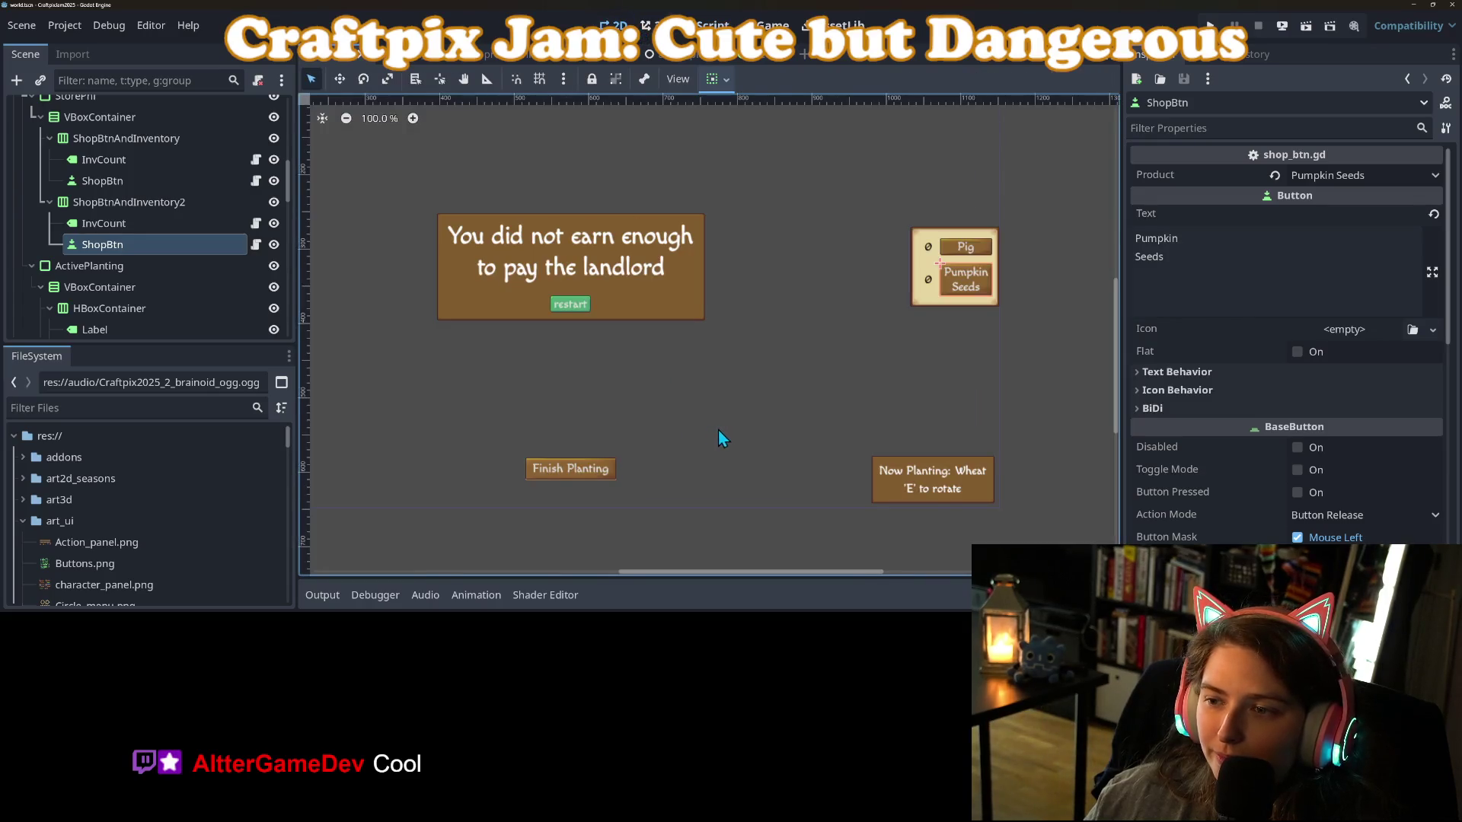
scroll(694, 421, "down", 2)
scroll(693, 419, "up", 3)
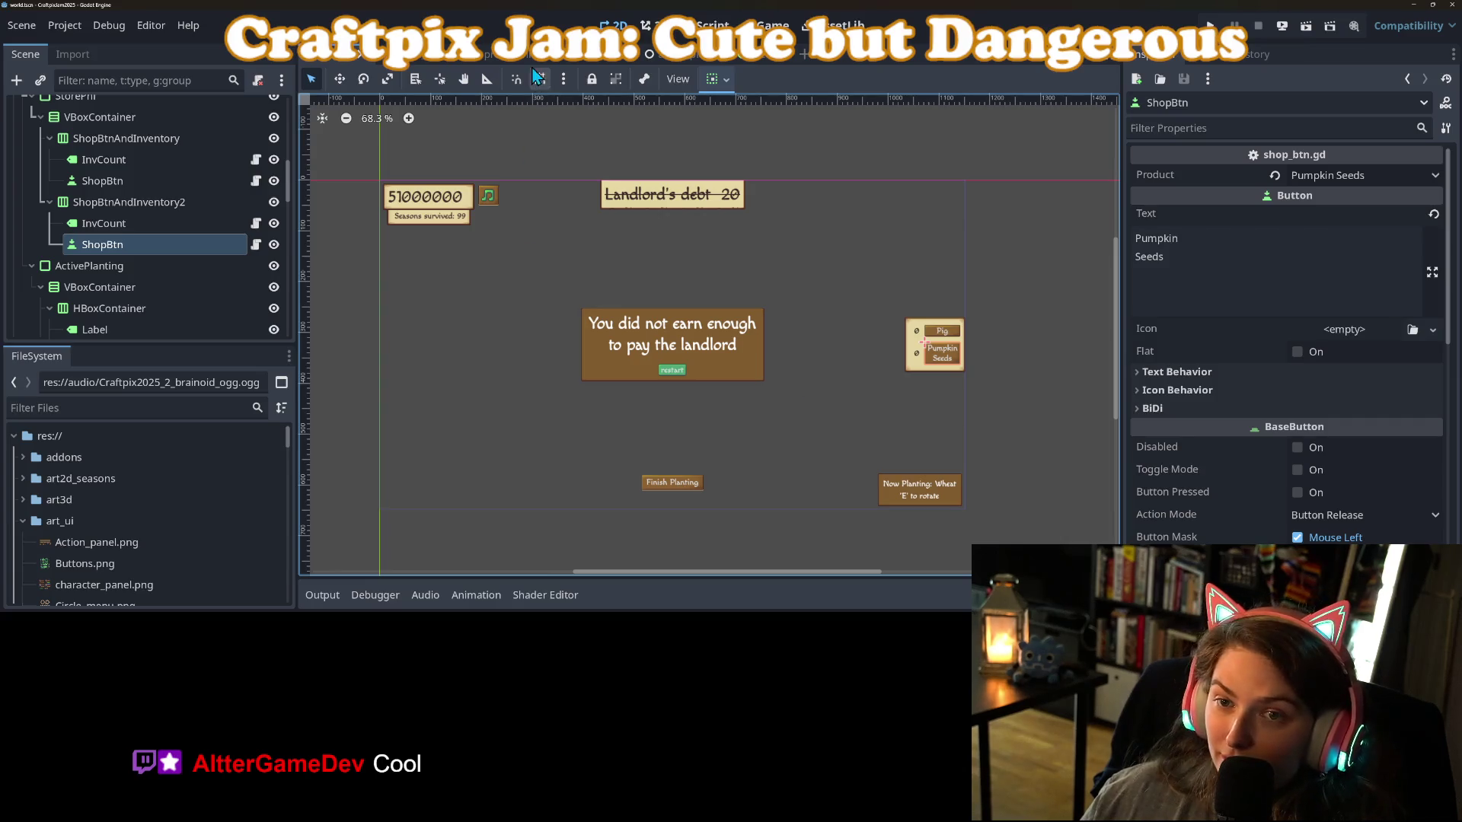
left_click(430, 55)
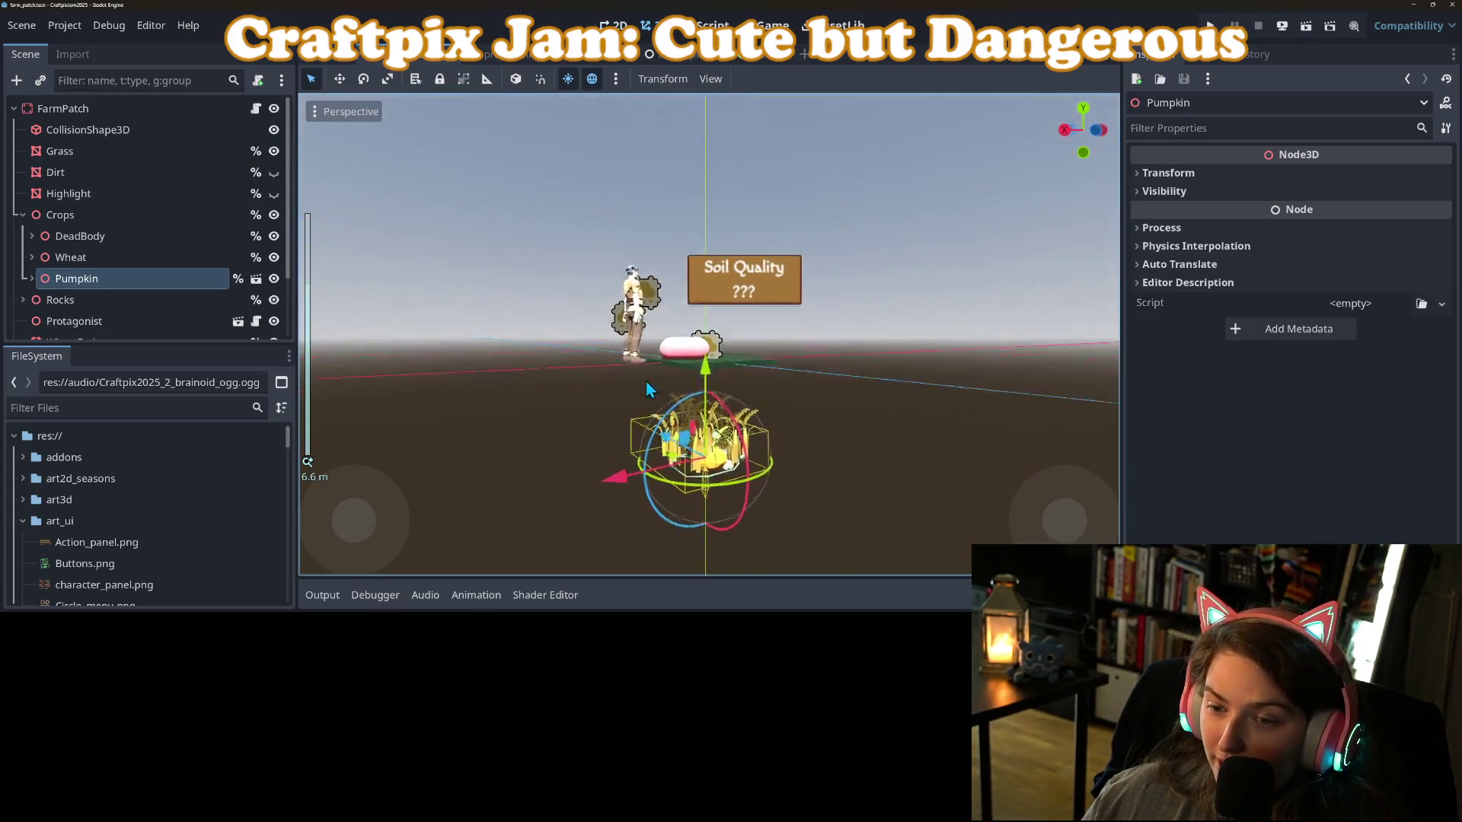
scroll(647, 387, "up", 5)
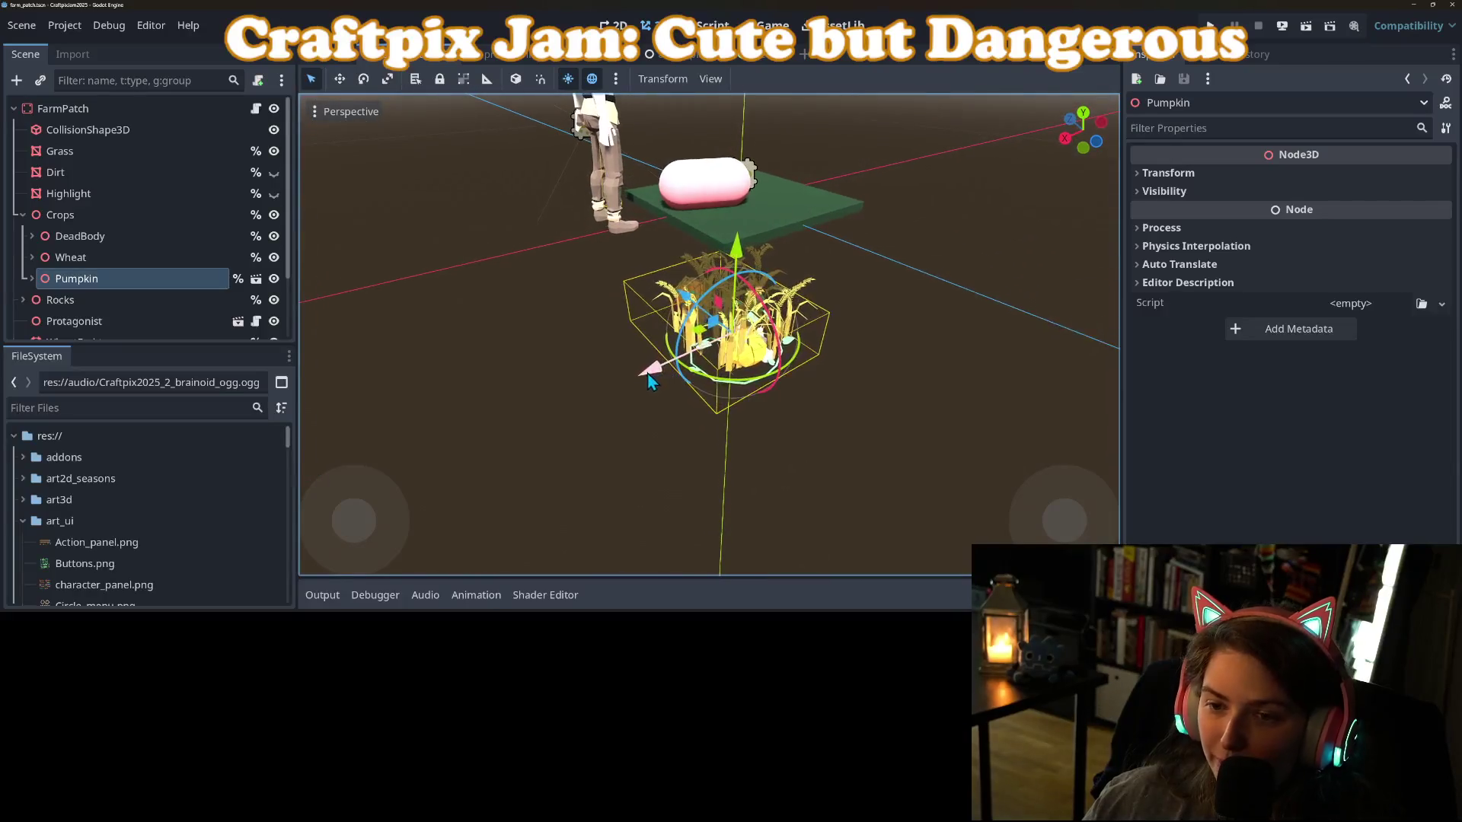
right_click(60, 215)
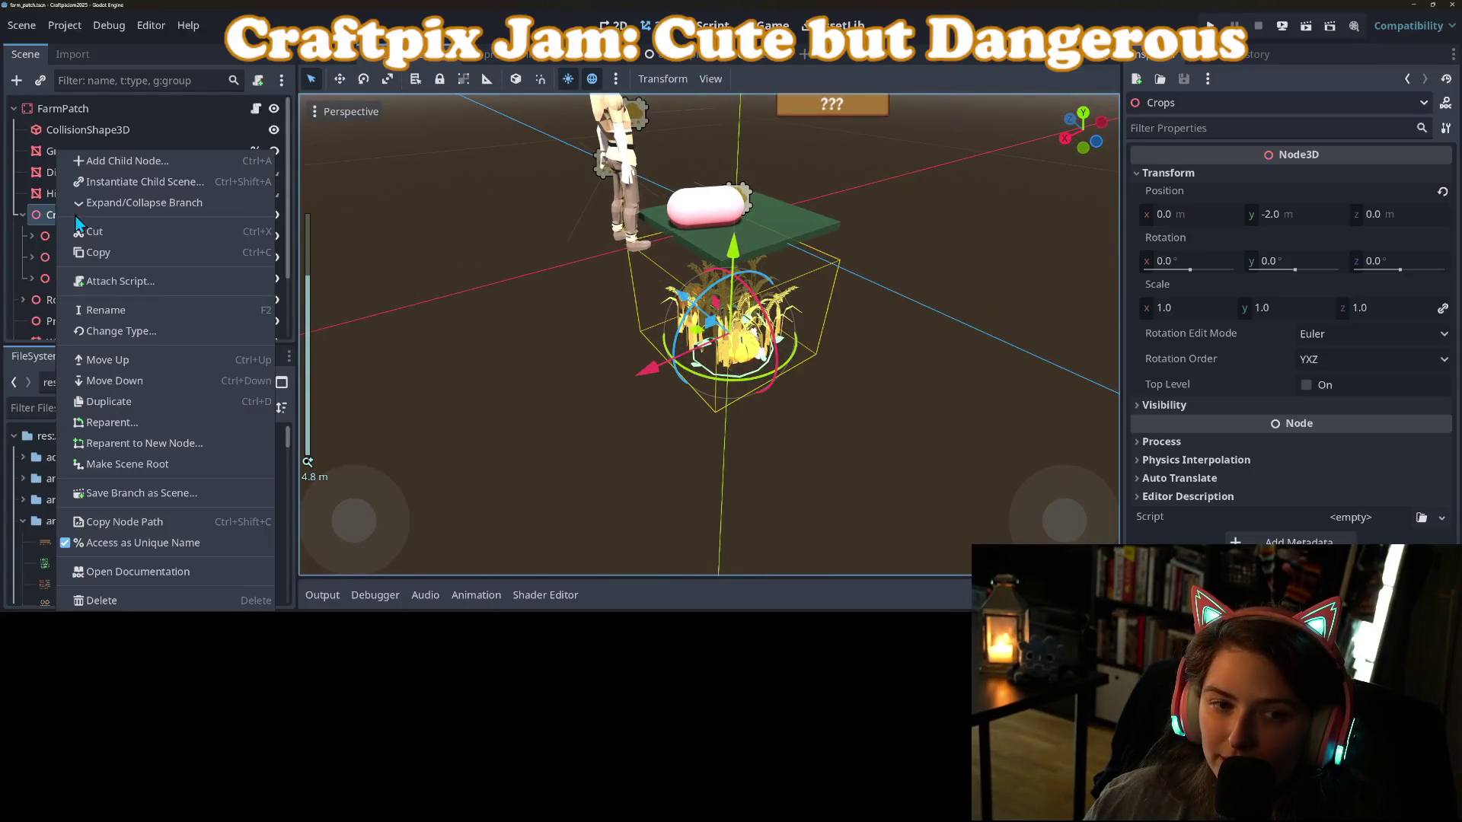
Instance the sunflower.fbx model as a child scene under the Crops node.
left_click(141, 180)
scroll(579, 316, "down", 5)
scroll(579, 317, "down", 1)
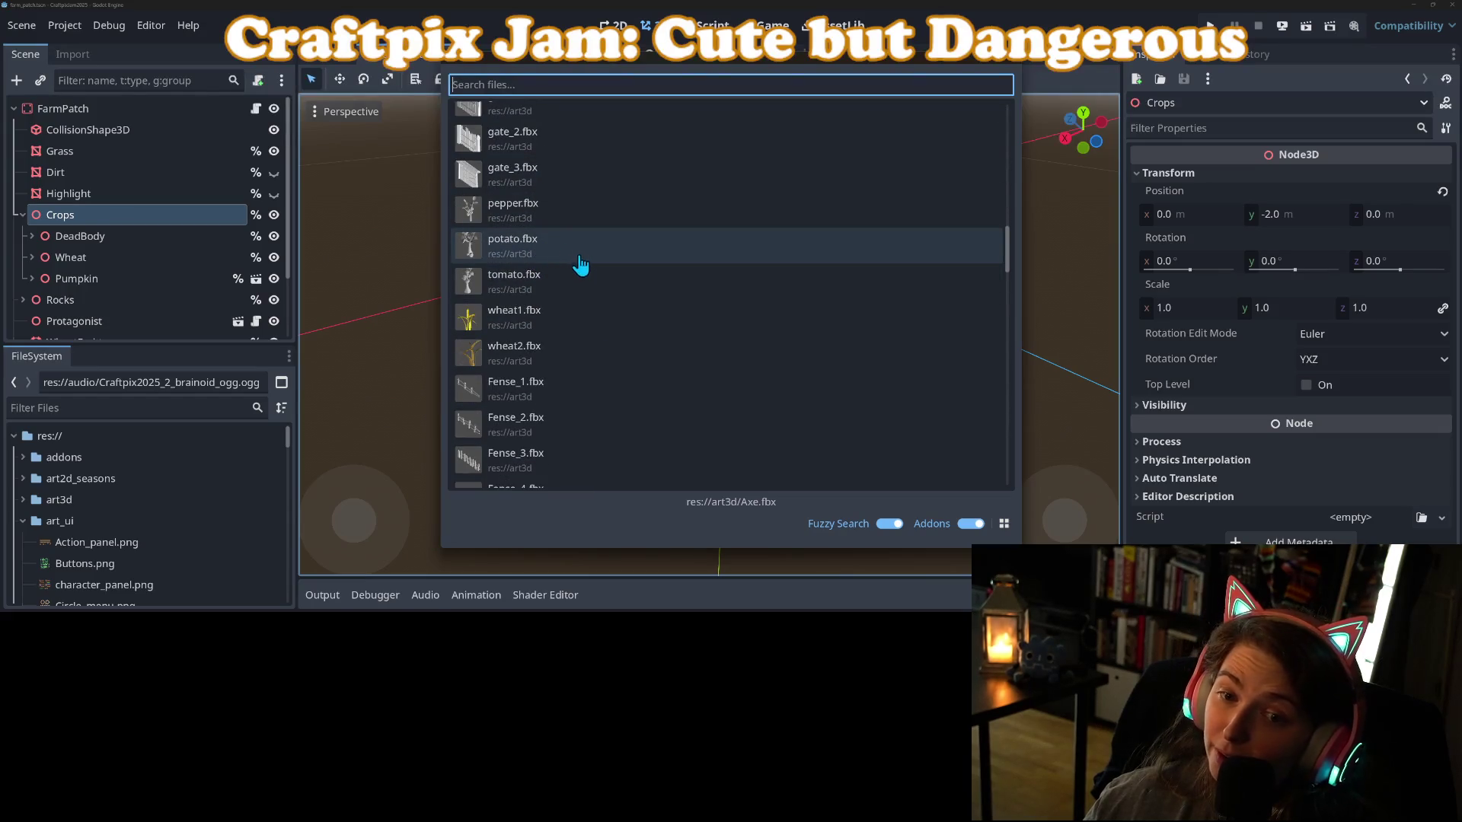
scroll(601, 281, "up", 3)
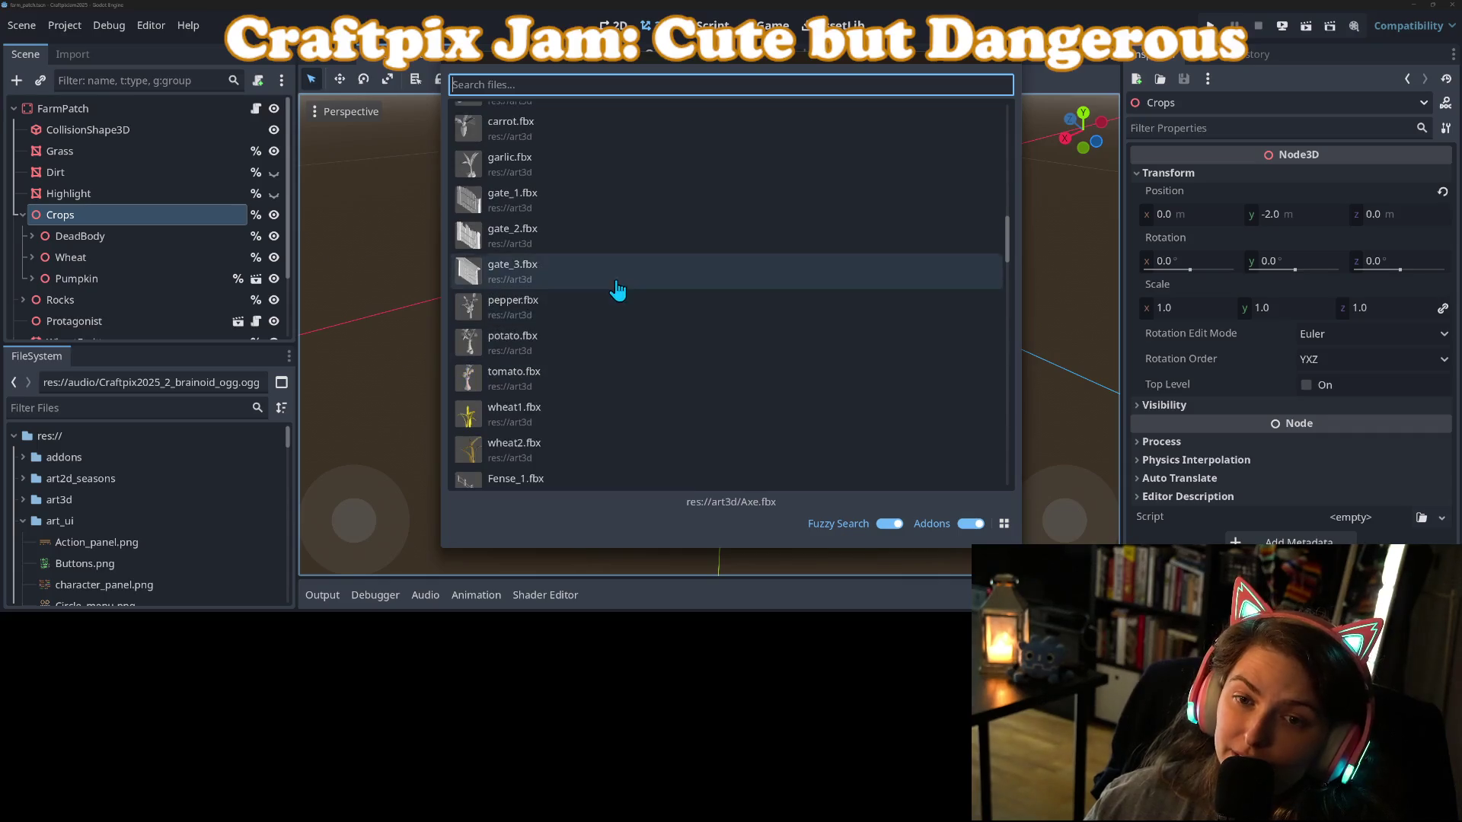
scroll(632, 308, "up", 1)
scroll(620, 310, "up", 2)
scroll(548, 287, "up", 2)
scroll(543, 314, "down", 5)
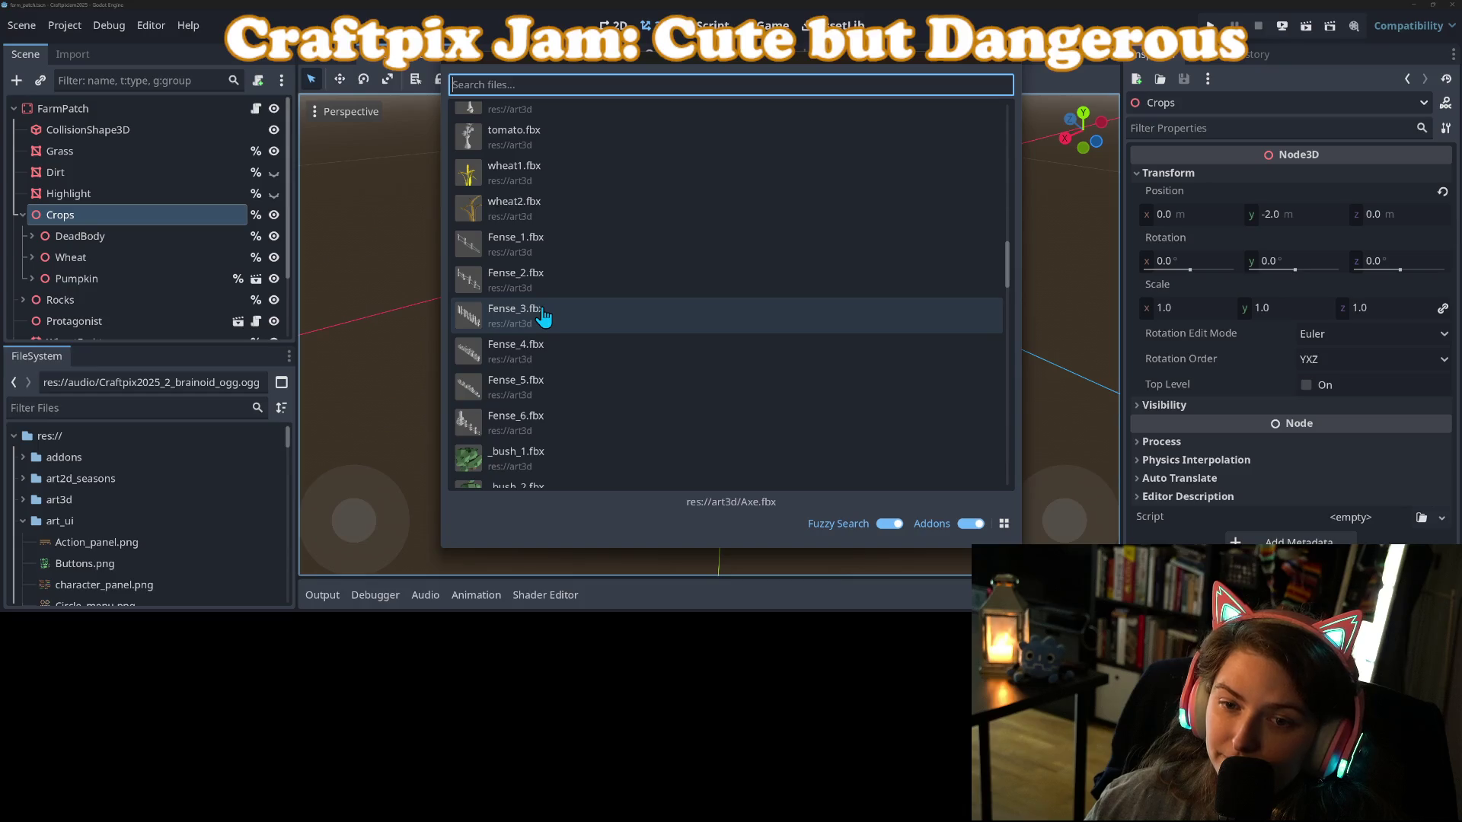
scroll(541, 314, "down", 5)
scroll(538, 313, "down", 6)
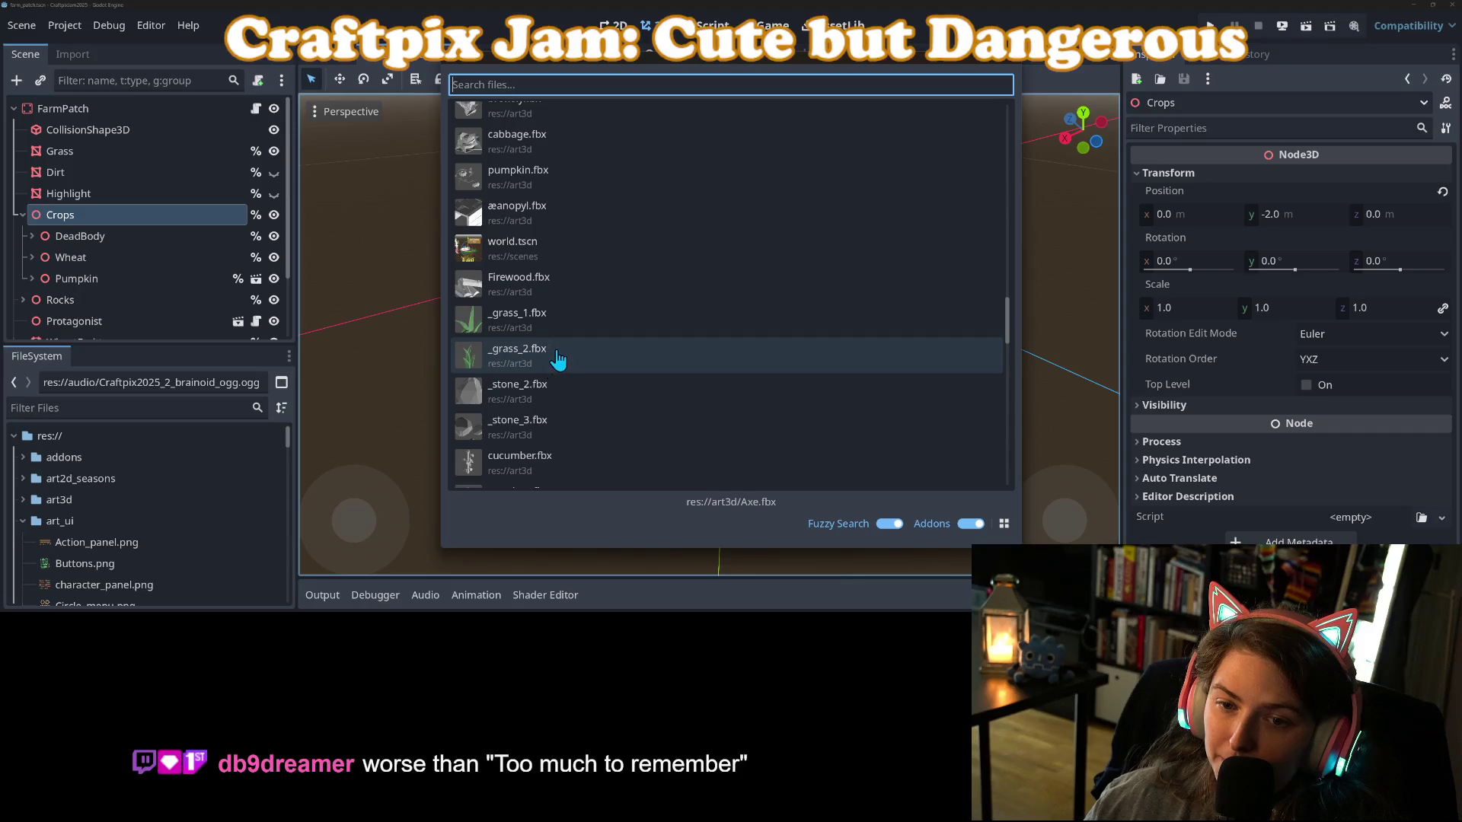
scroll(558, 358, "down", 3)
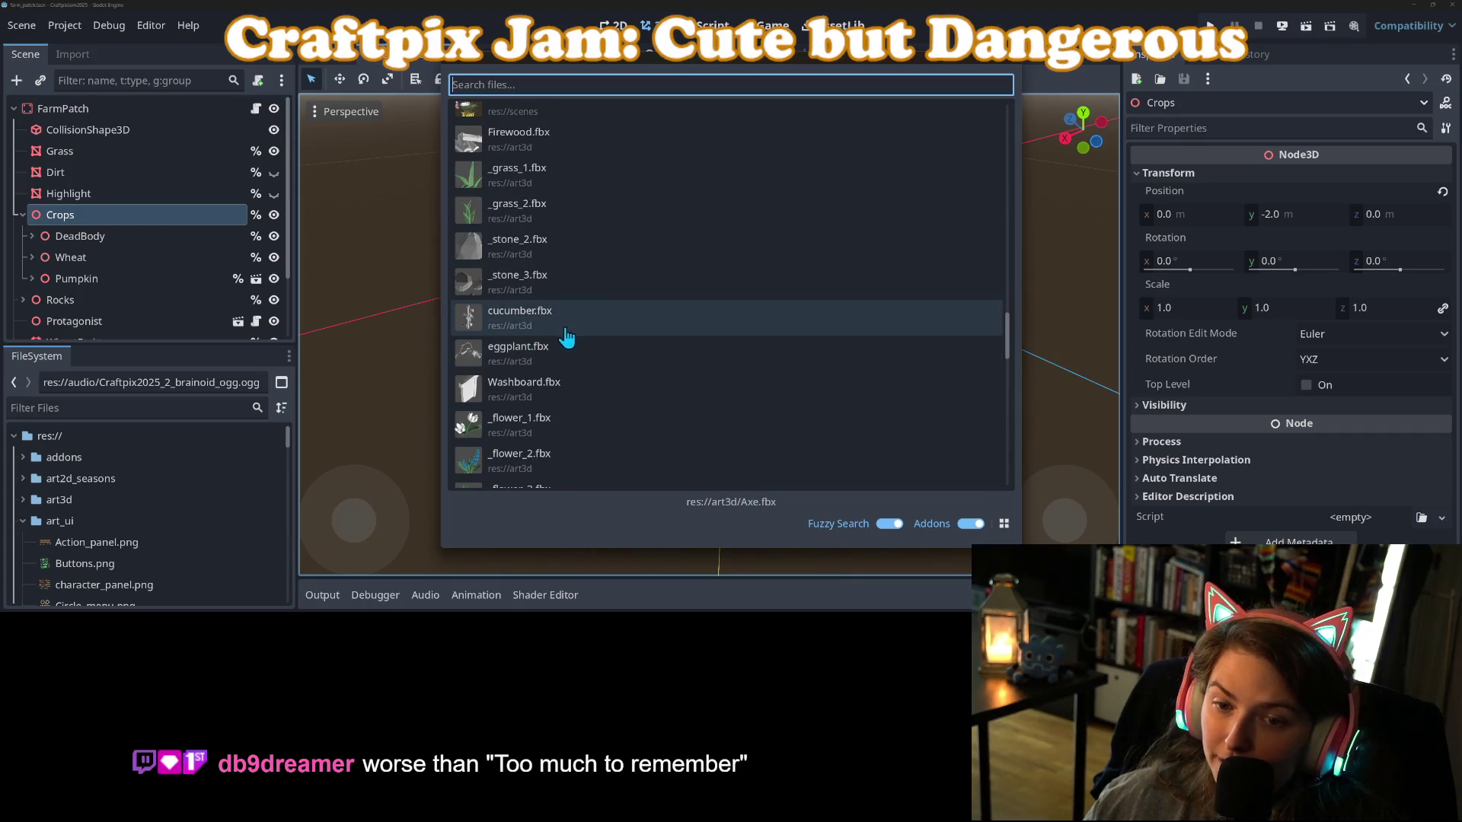
scroll(567, 336, "down", 2)
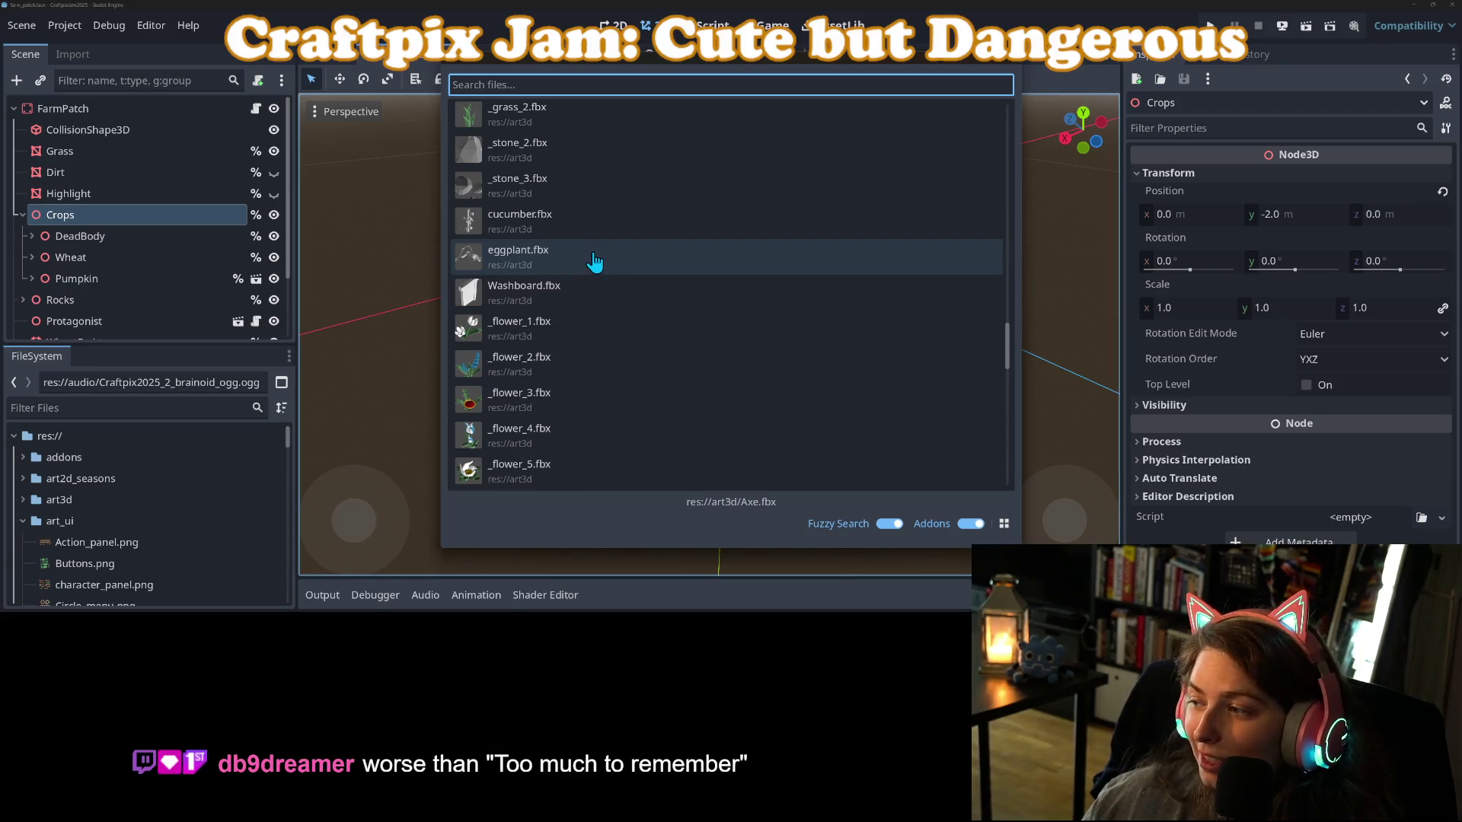
scroll(590, 297, "down", 3)
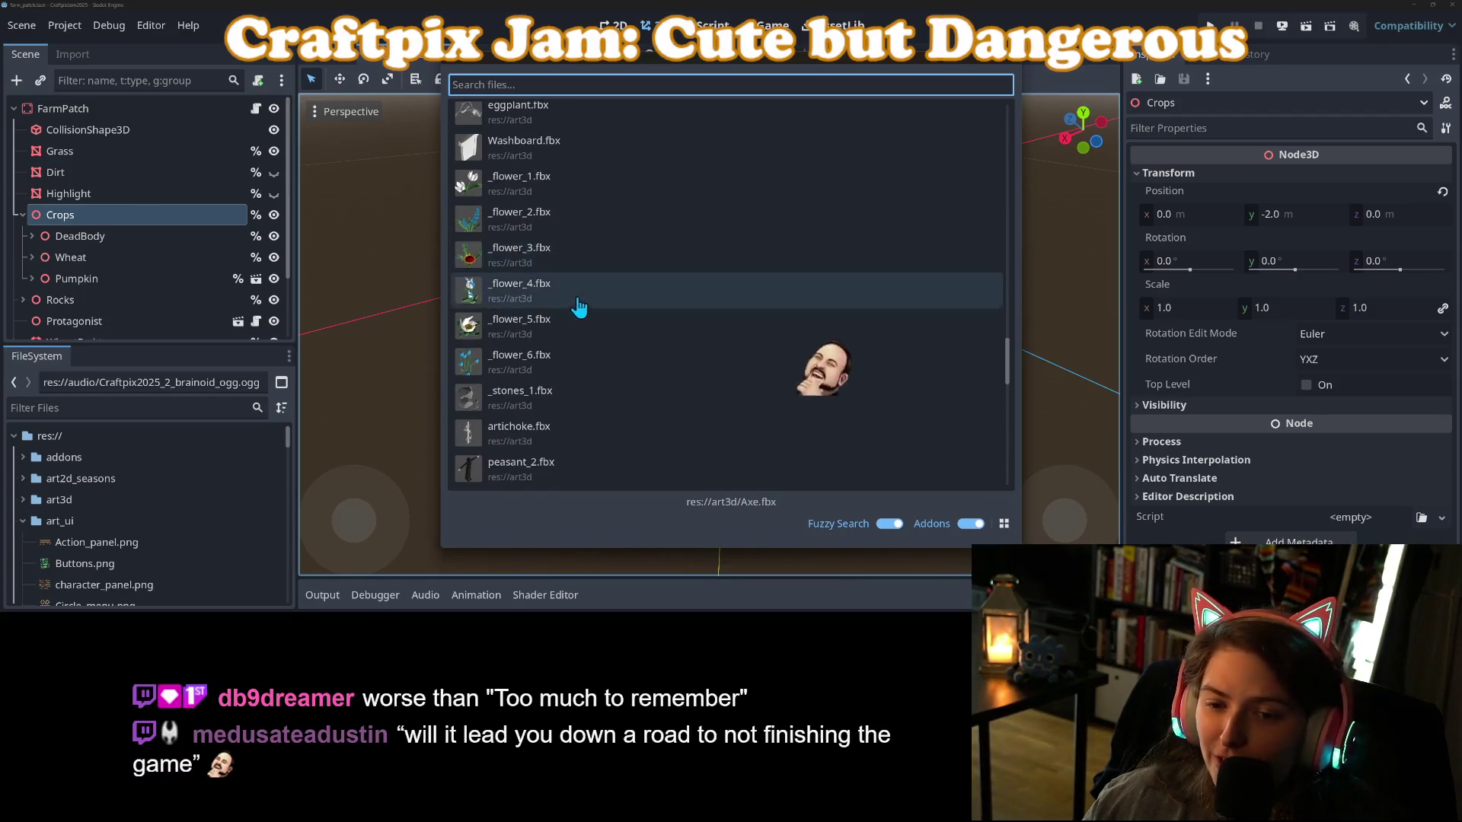
scroll(605, 327, "down", 6)
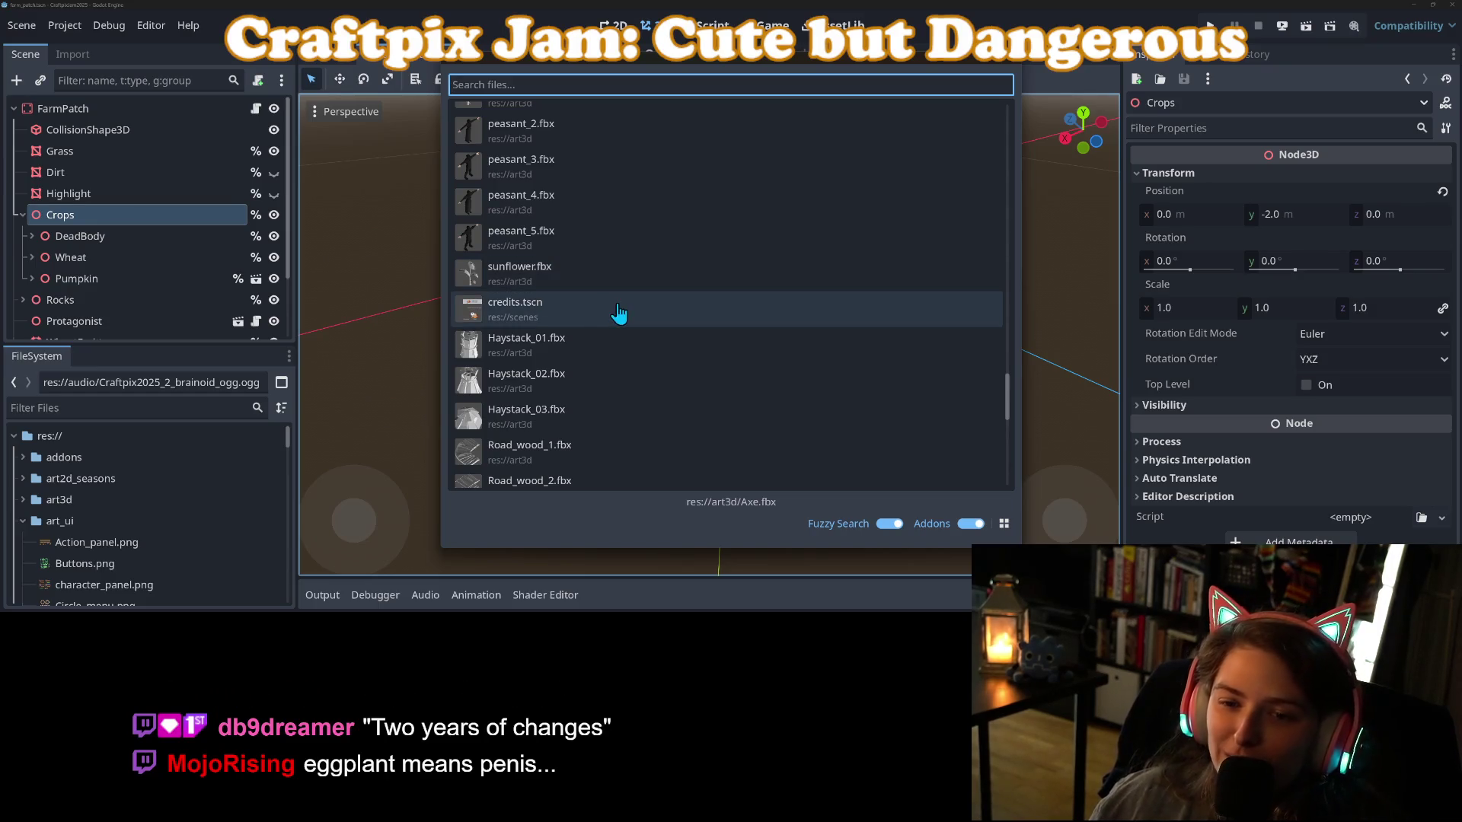
scroll(593, 292, "down", 2)
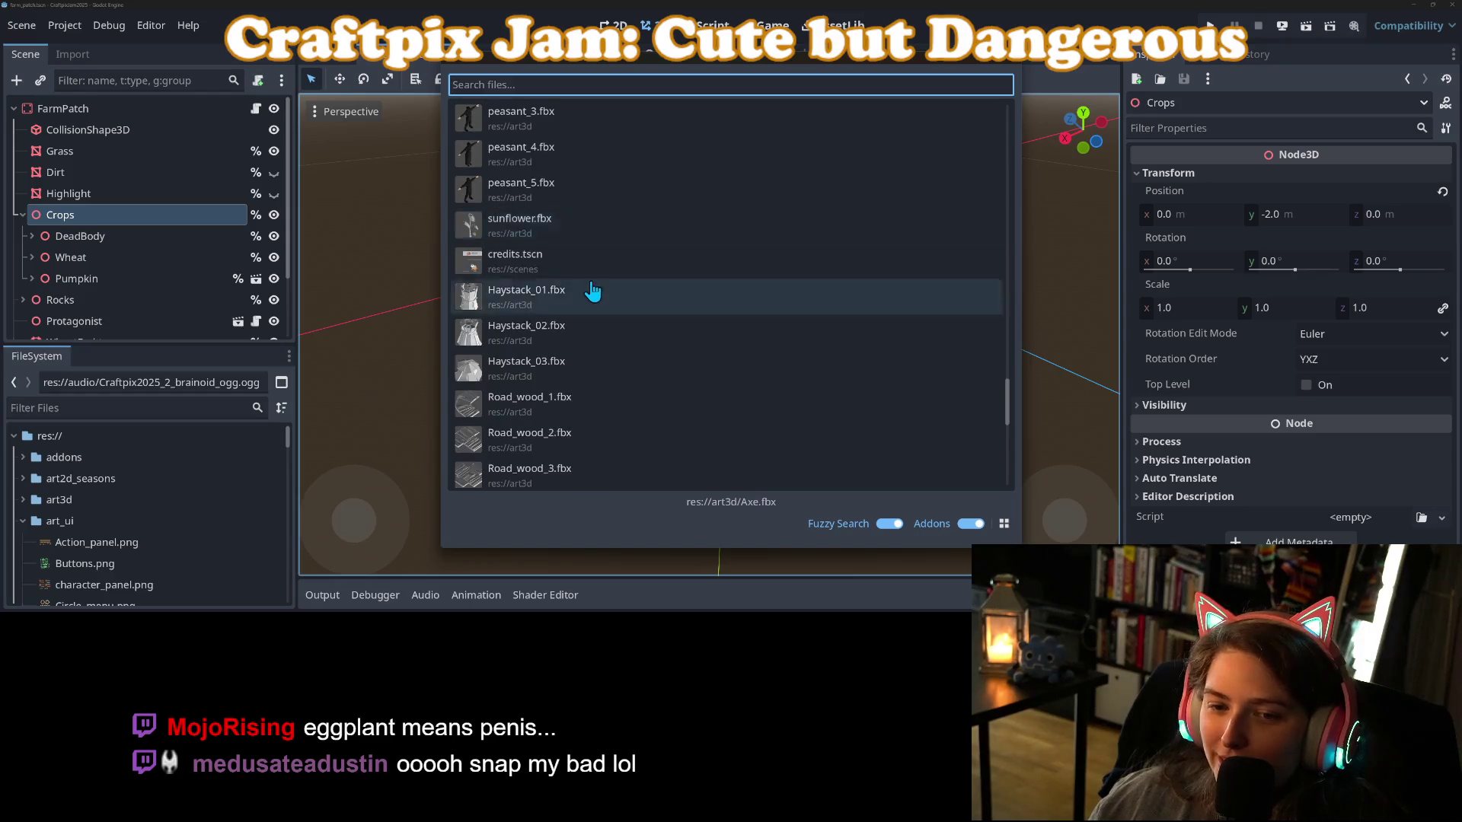
scroll(577, 282, "down", 1)
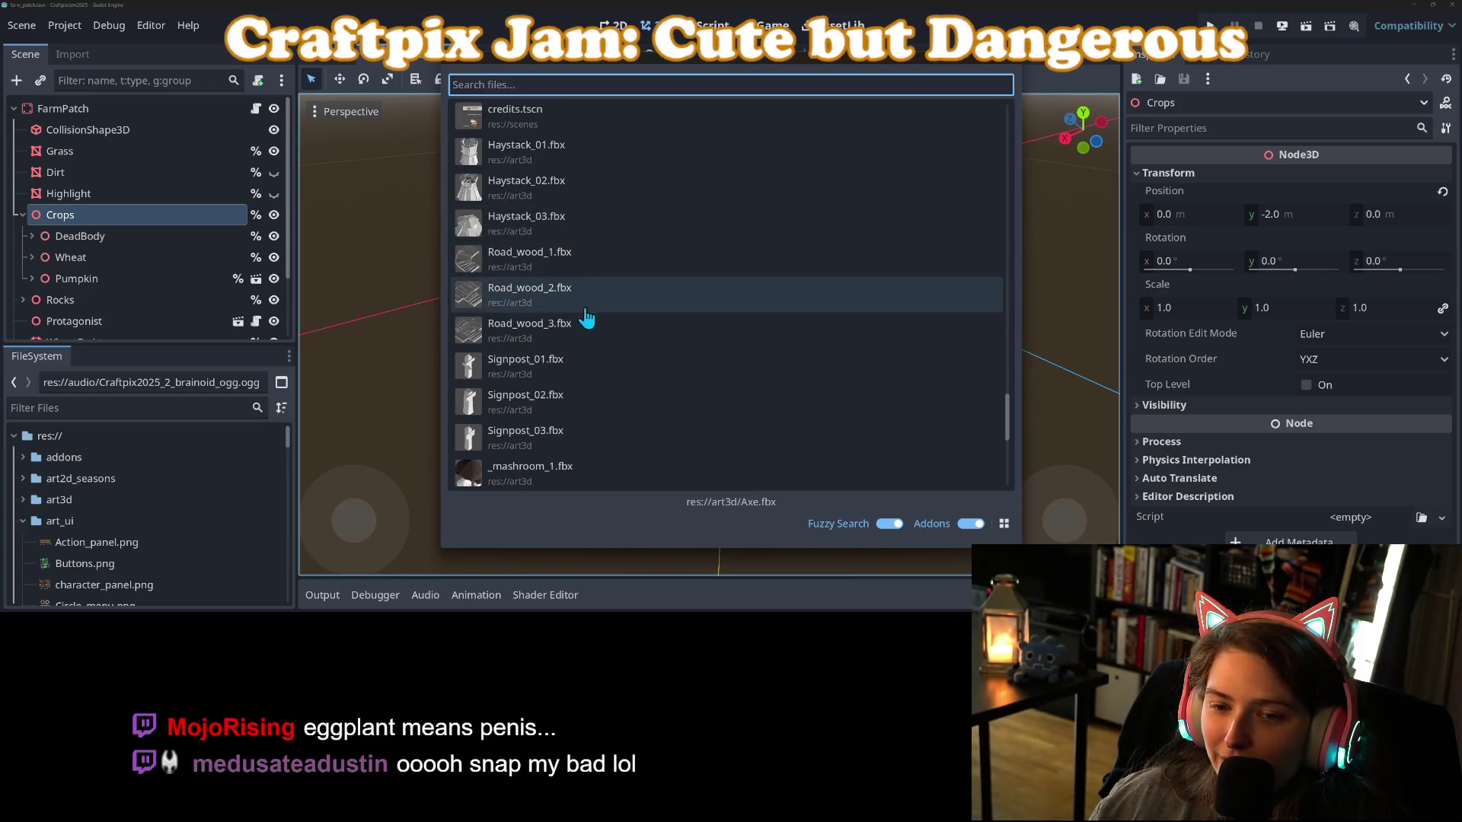
scroll(588, 319, "down", 2)
scroll(593, 346, "up", 5)
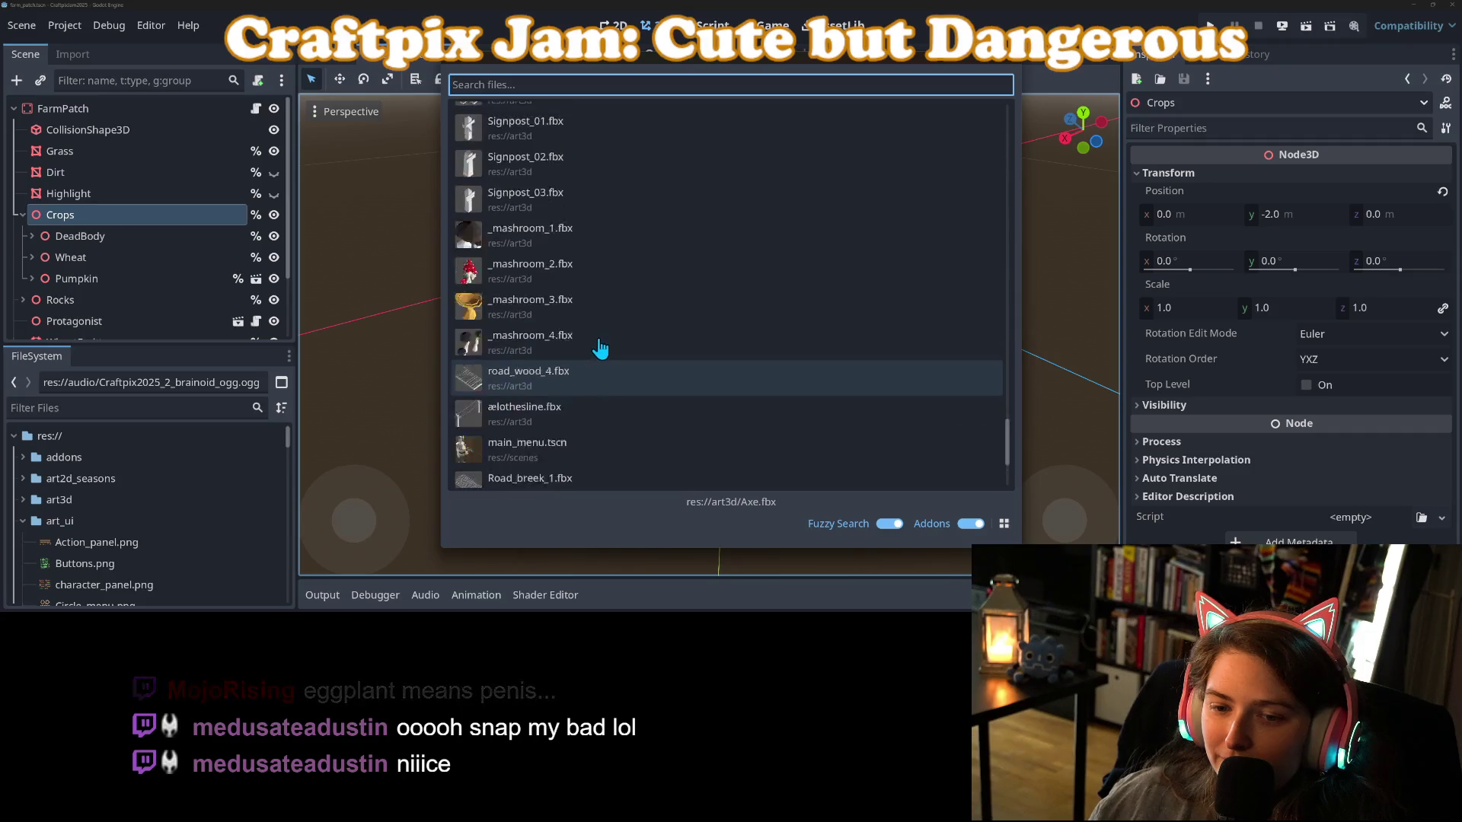
scroll(593, 352, "down", 5)
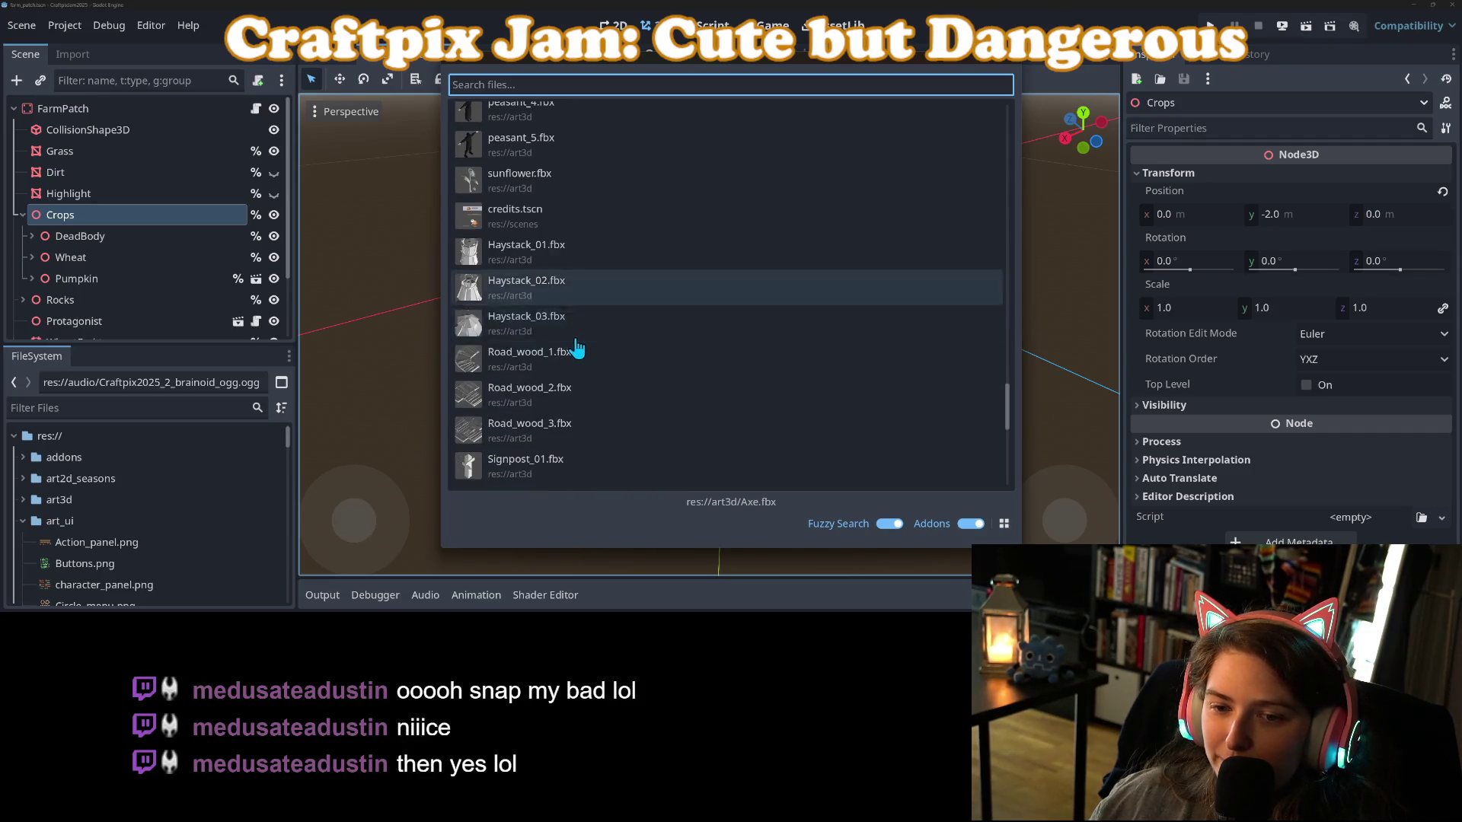
scroll(576, 347, "up", 5)
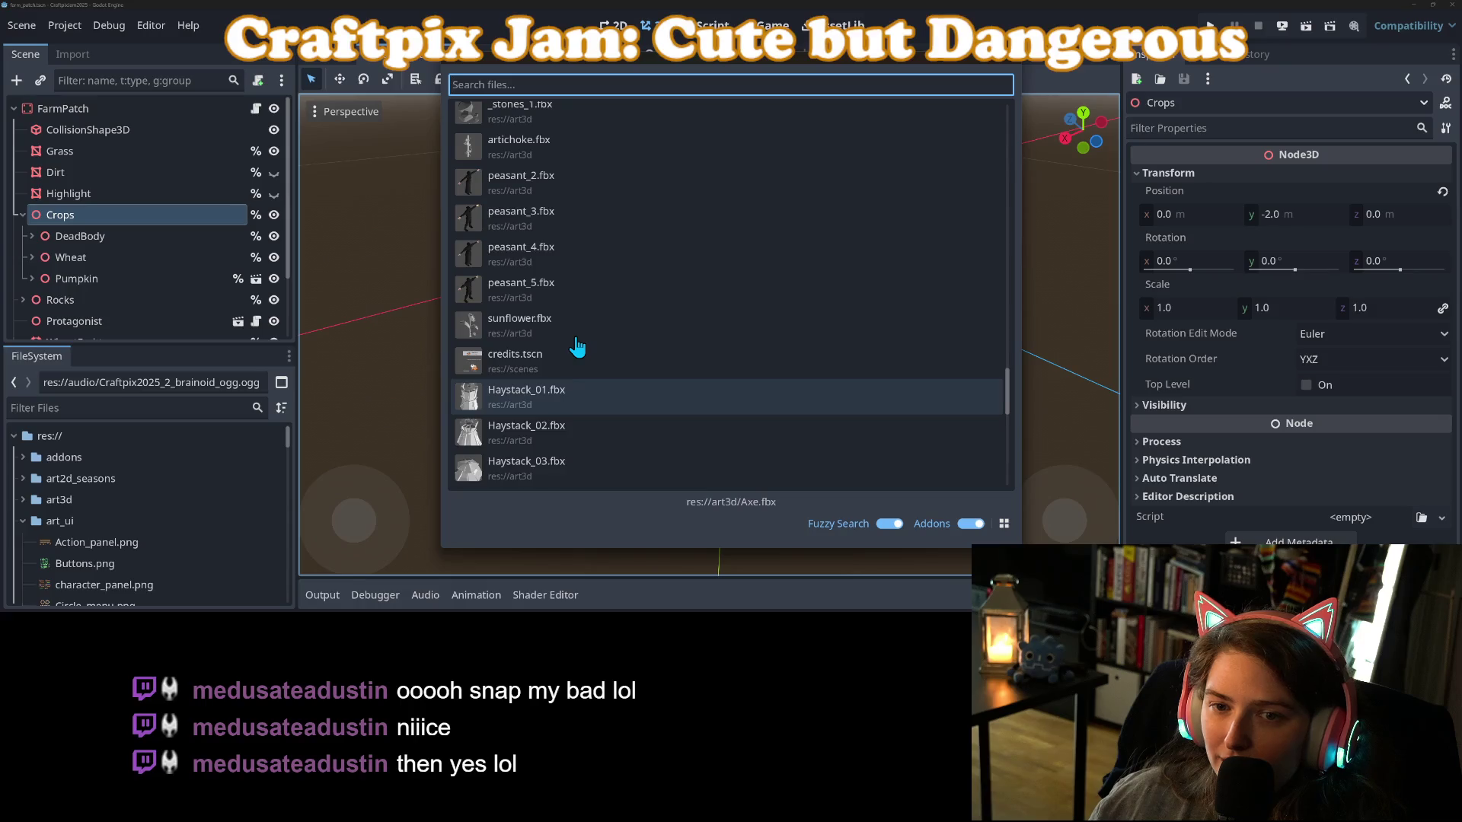
double_click(546, 337)
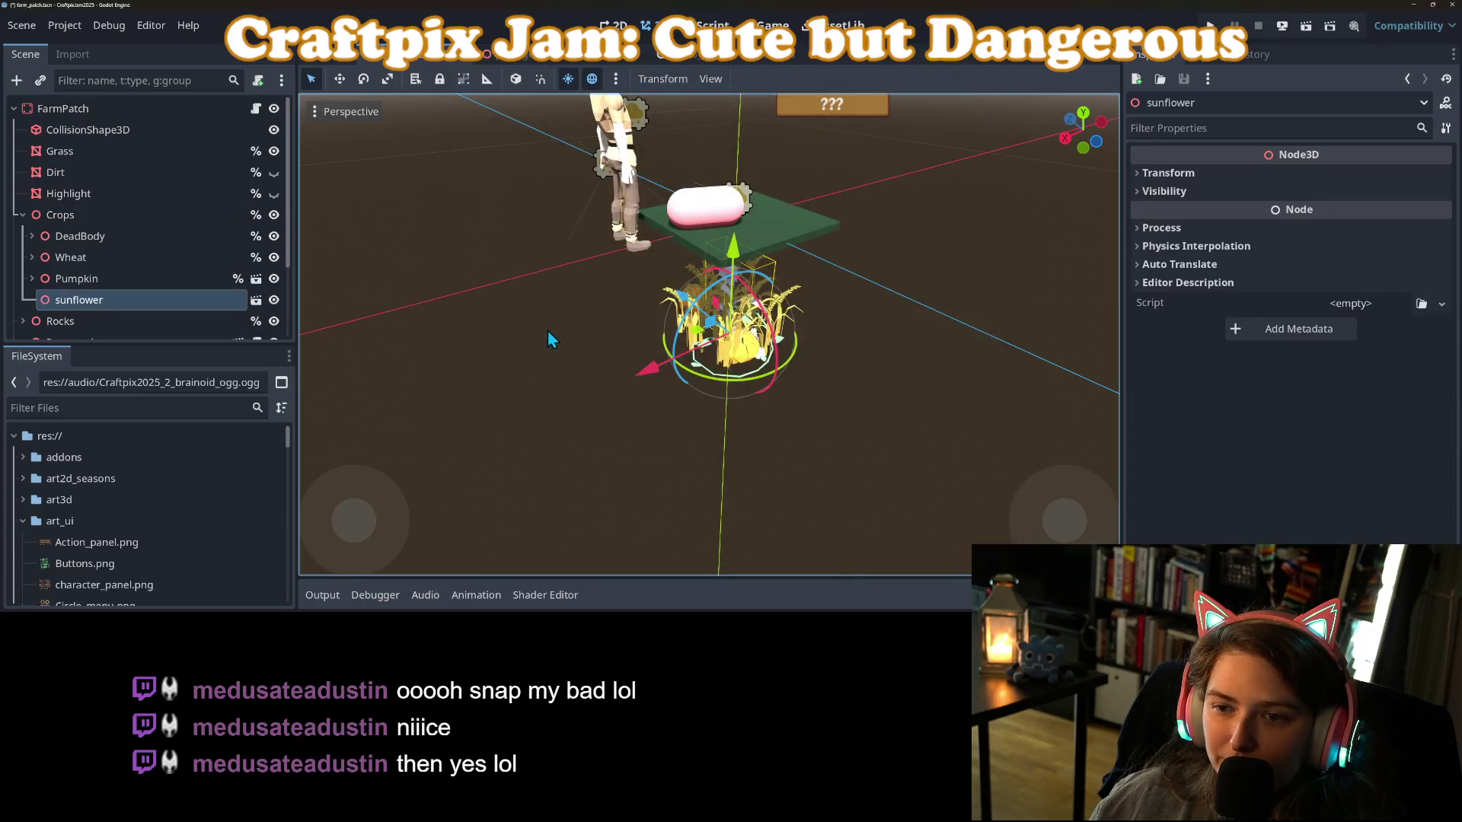
Make the sunflower's children editable and load plants_material.tres into its mesh's override slot 0.
mouse_move(598, 353)
left_mouse_down()
mouse_move(532, 332)
mouse_move(437, 339)
mouse_move(677, 358)
left_mouse_up()
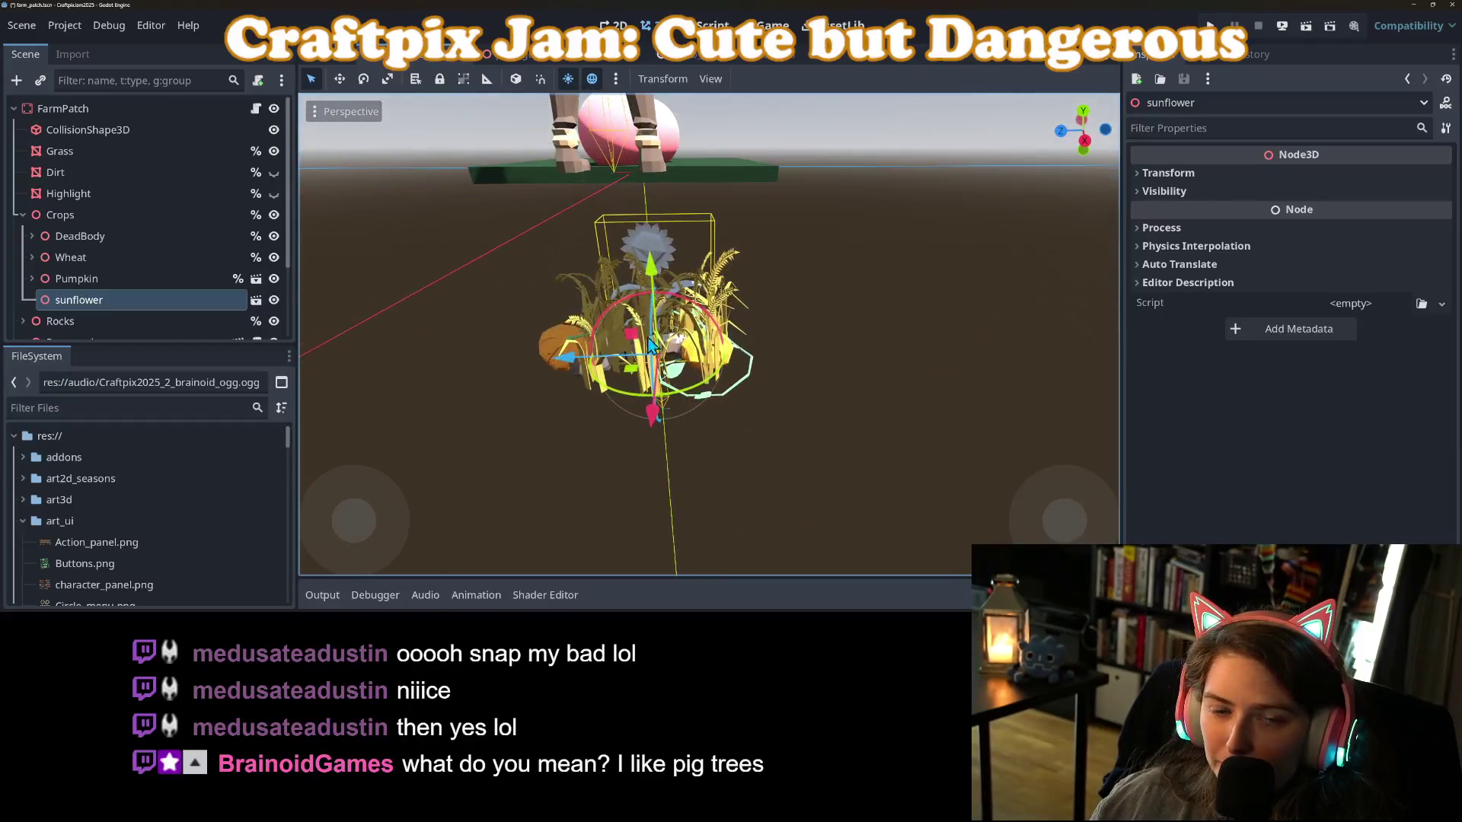
right_click(155, 303)
left_click(226, 459)
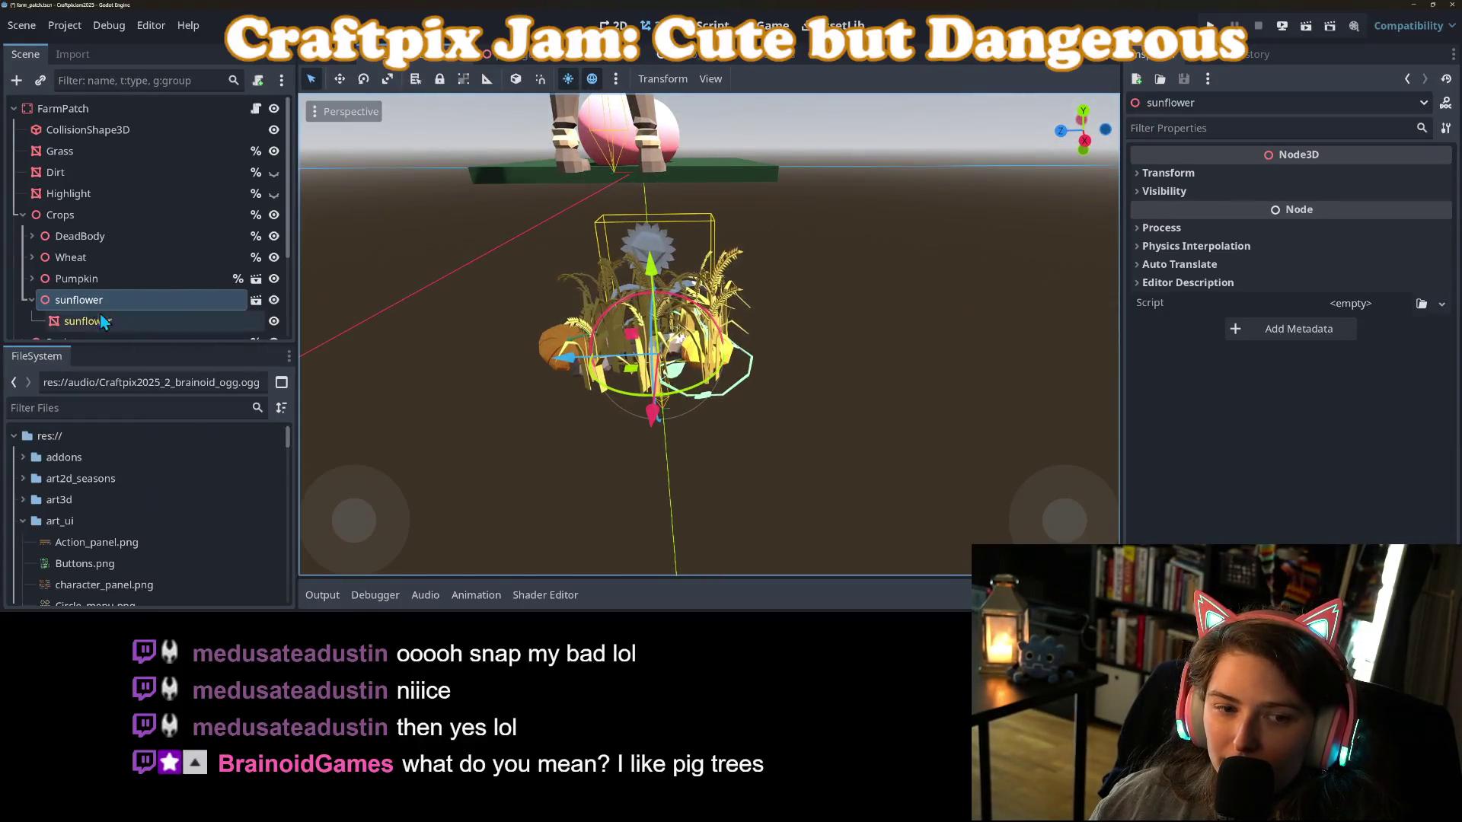
left_click(88, 322)
left_click(1182, 239)
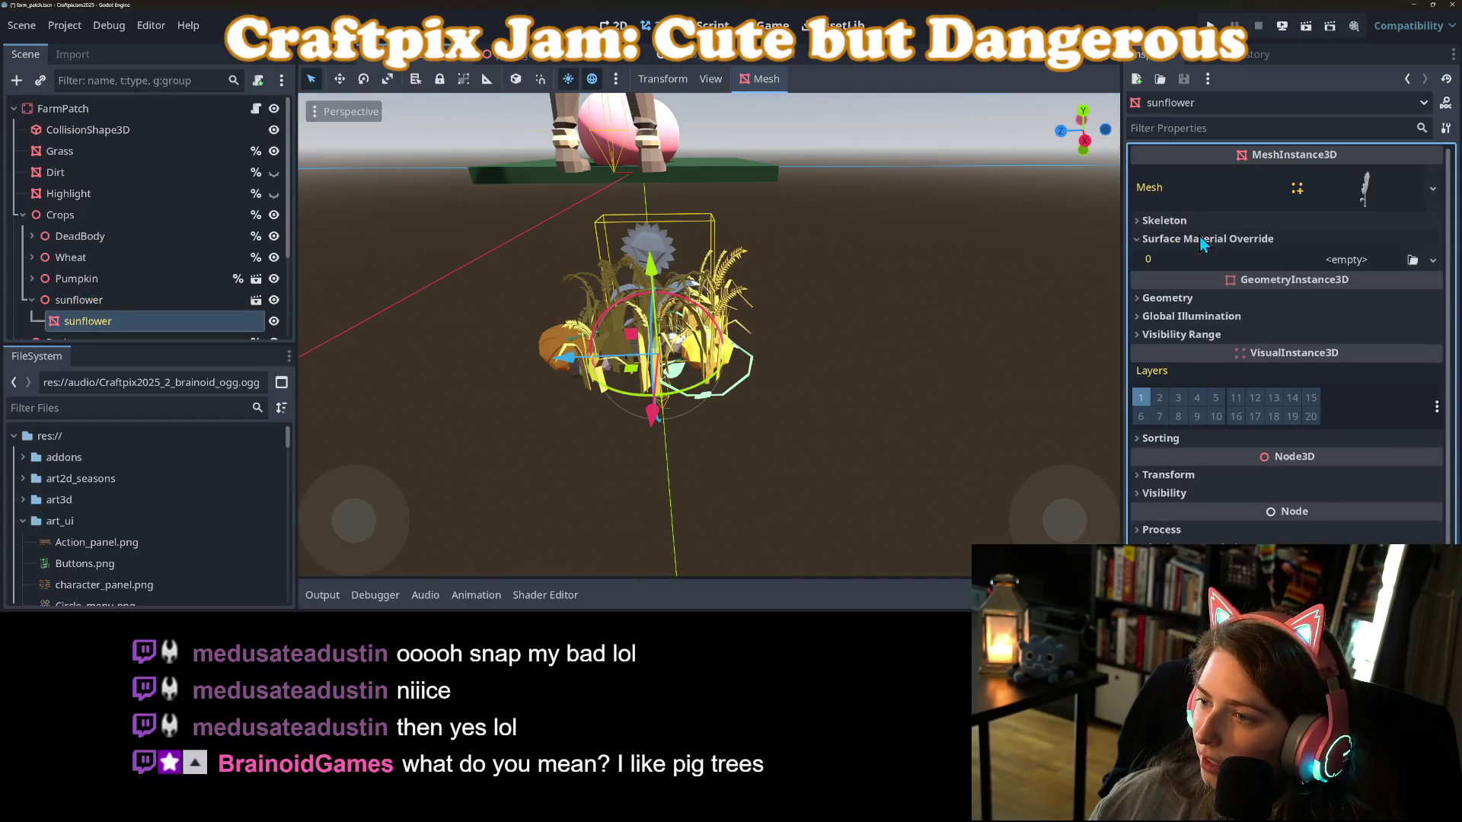
left_click(1413, 259)
double_click(852, 134)
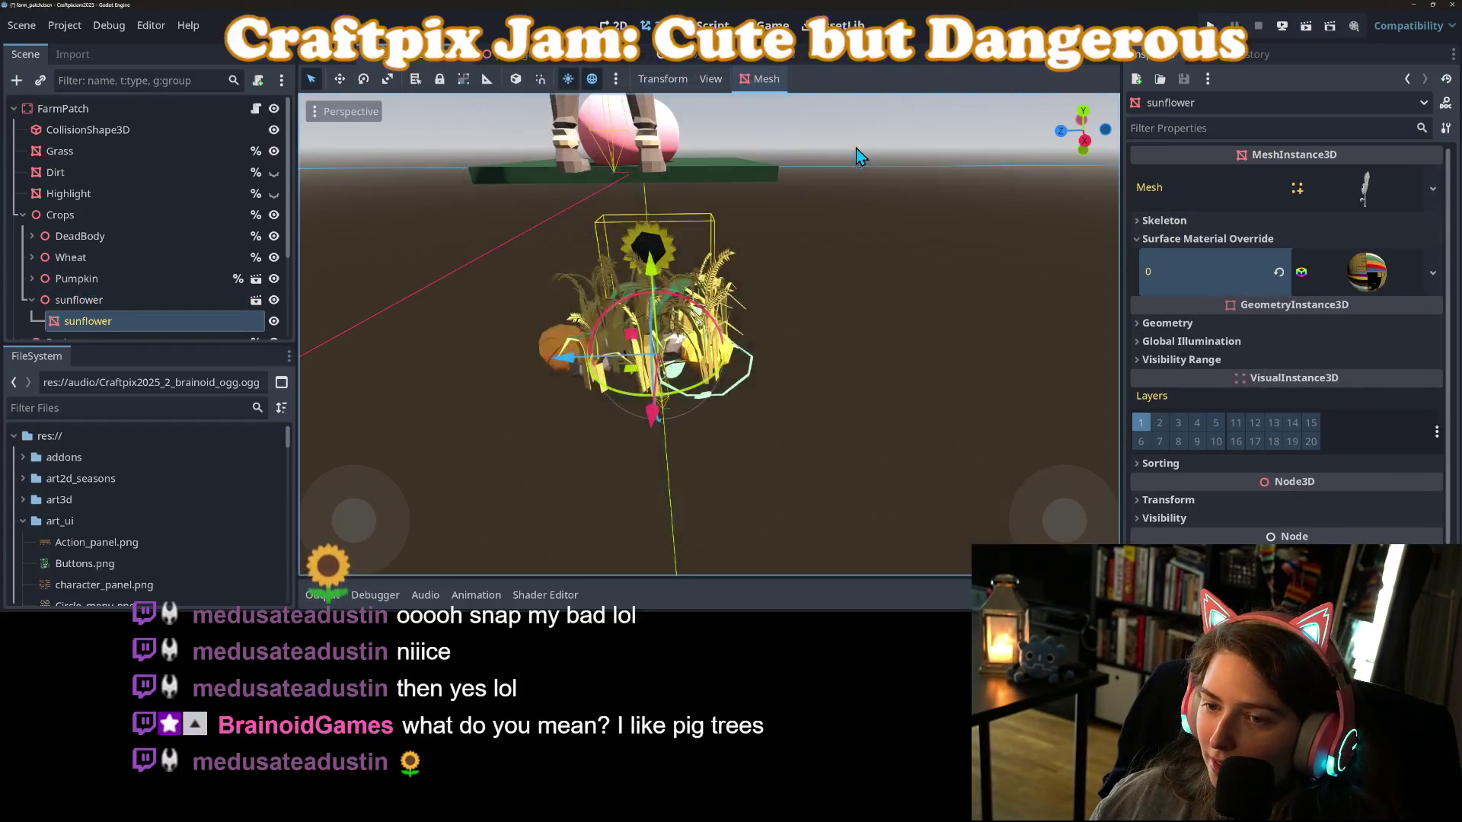
Remove then restore the plants material, and inspect its settings including the wind_spatial.gdshader next pass.
mouse_move(788, 387)
left_mouse_down()
mouse_move(883, 387)
mouse_move(756, 405)
mouse_move(869, 403)
left_mouse_up()
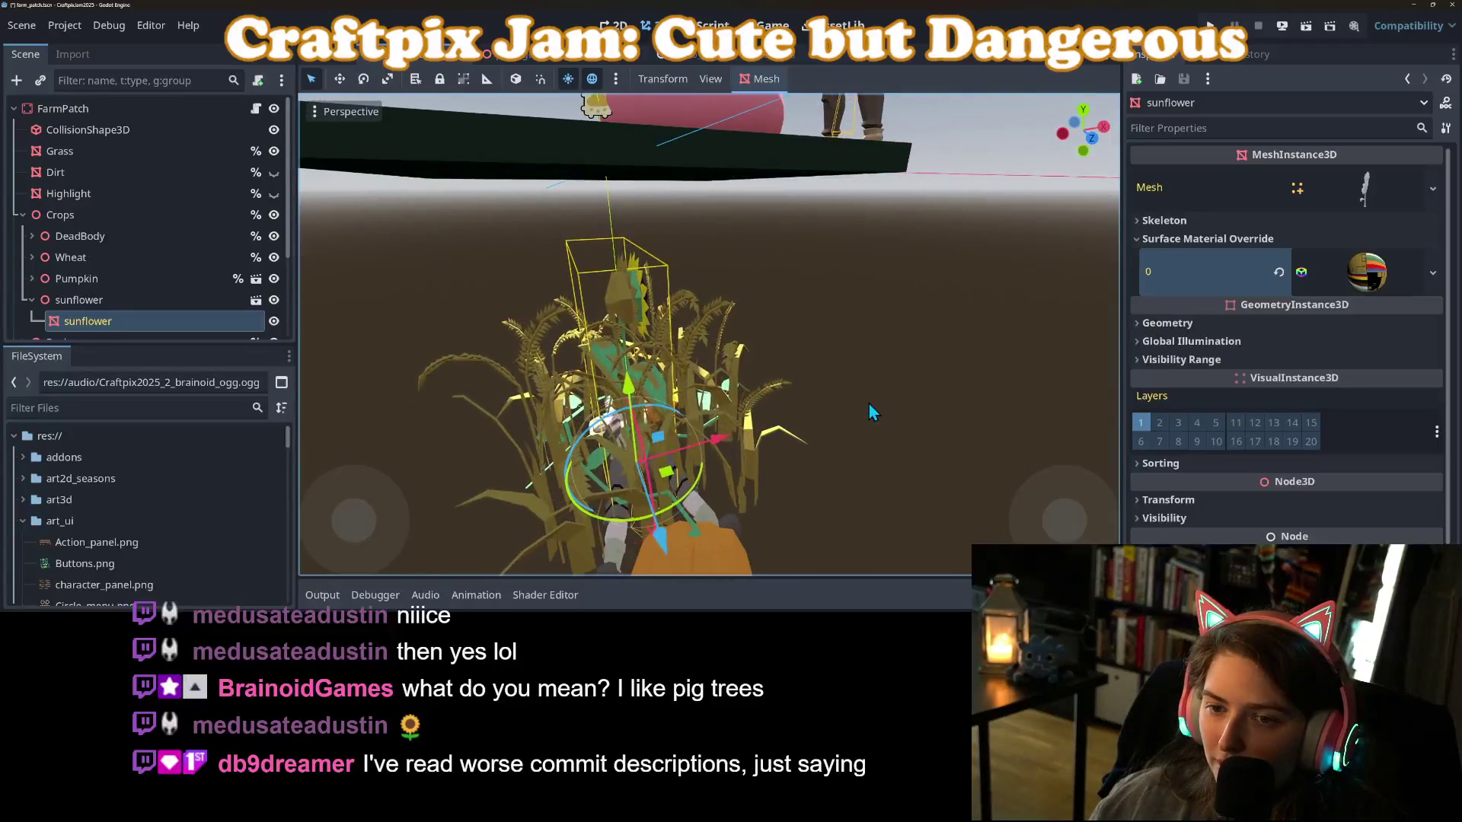
left_click(1433, 272)
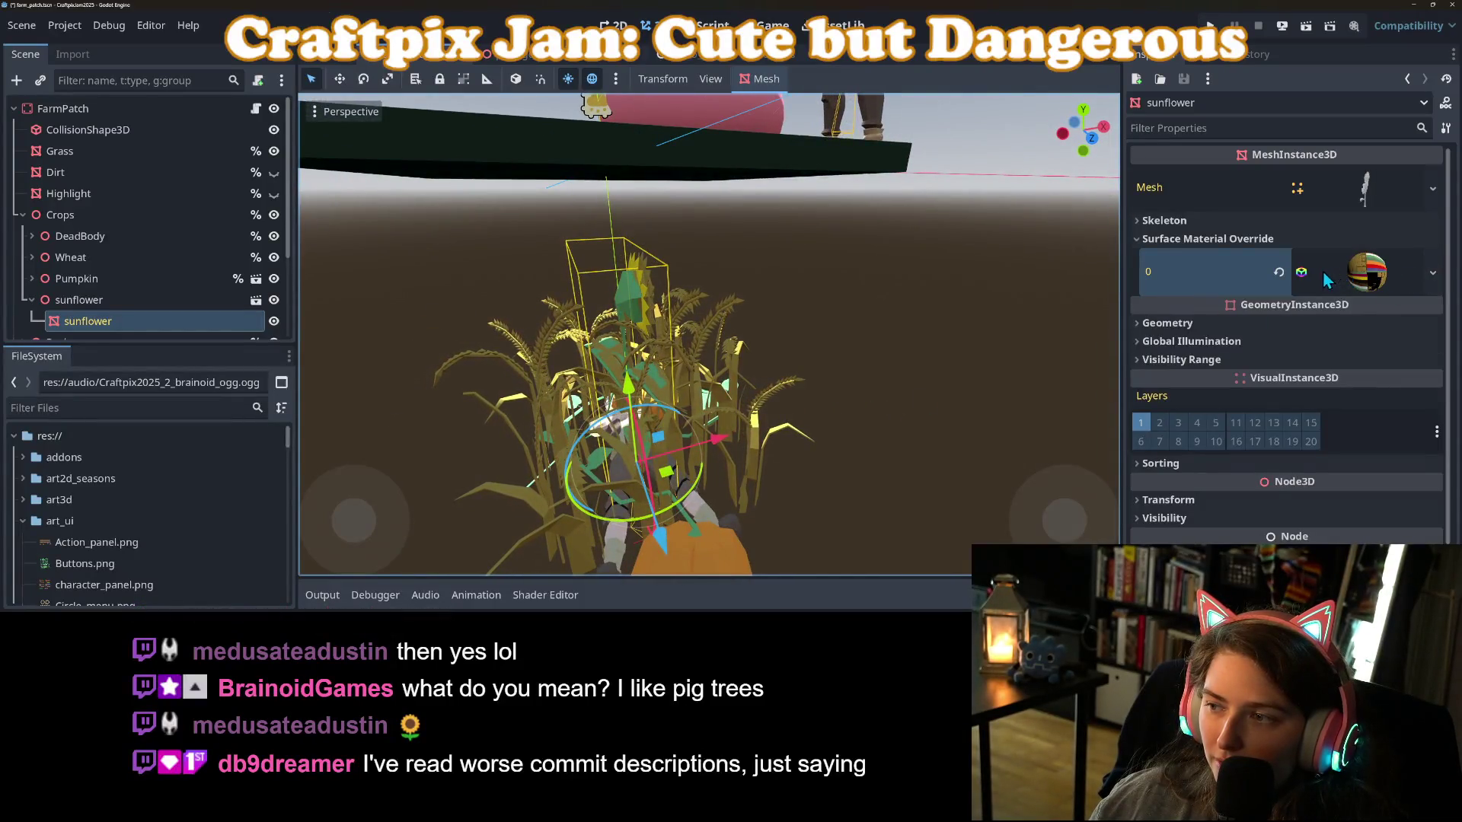
left_click(1278, 276)
mouse_move(790, 375)
left_mouse_down()
mouse_move(740, 381)
mouse_move(761, 376)
left_mouse_up()
key("ctrl+z")
left_click(1367, 272)
scroll(1279, 440, "down", 2)
scroll(1281, 434, "down", 1)
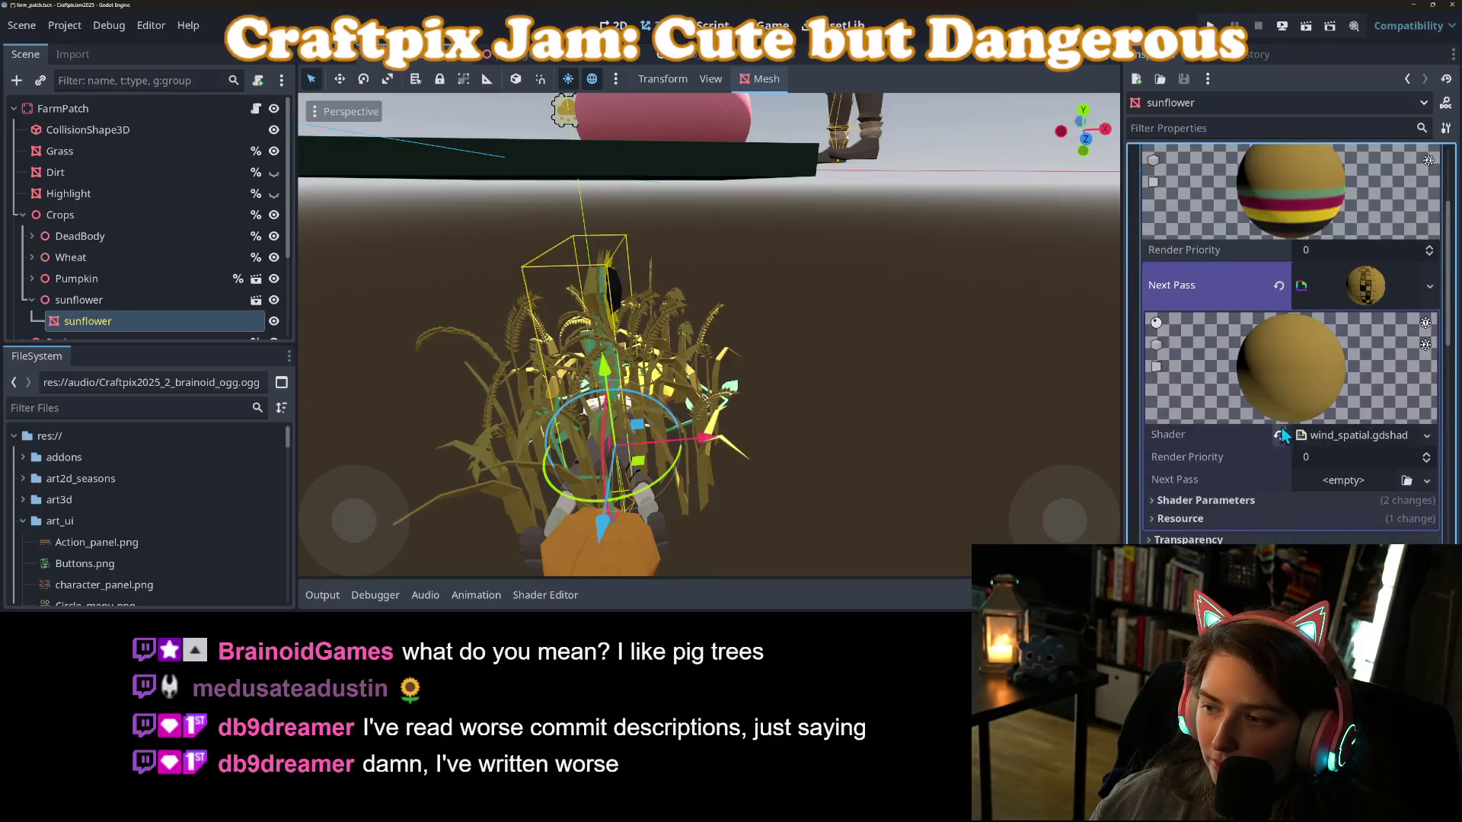
scroll(1257, 422, "down", 2)
scroll(1291, 367, "up", 2)
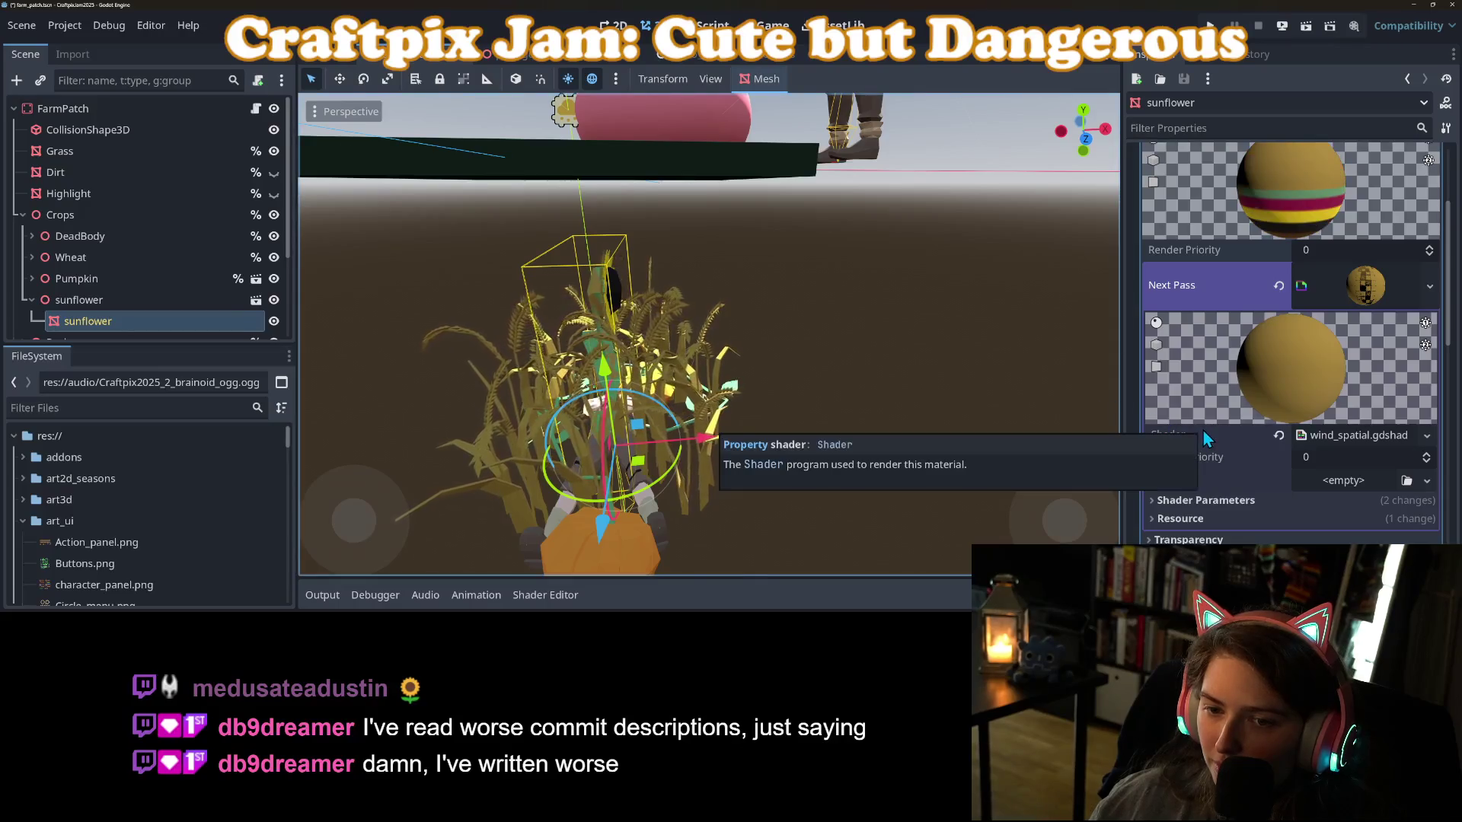
scroll(1203, 431, "up", 3)
left_click(1431, 273)
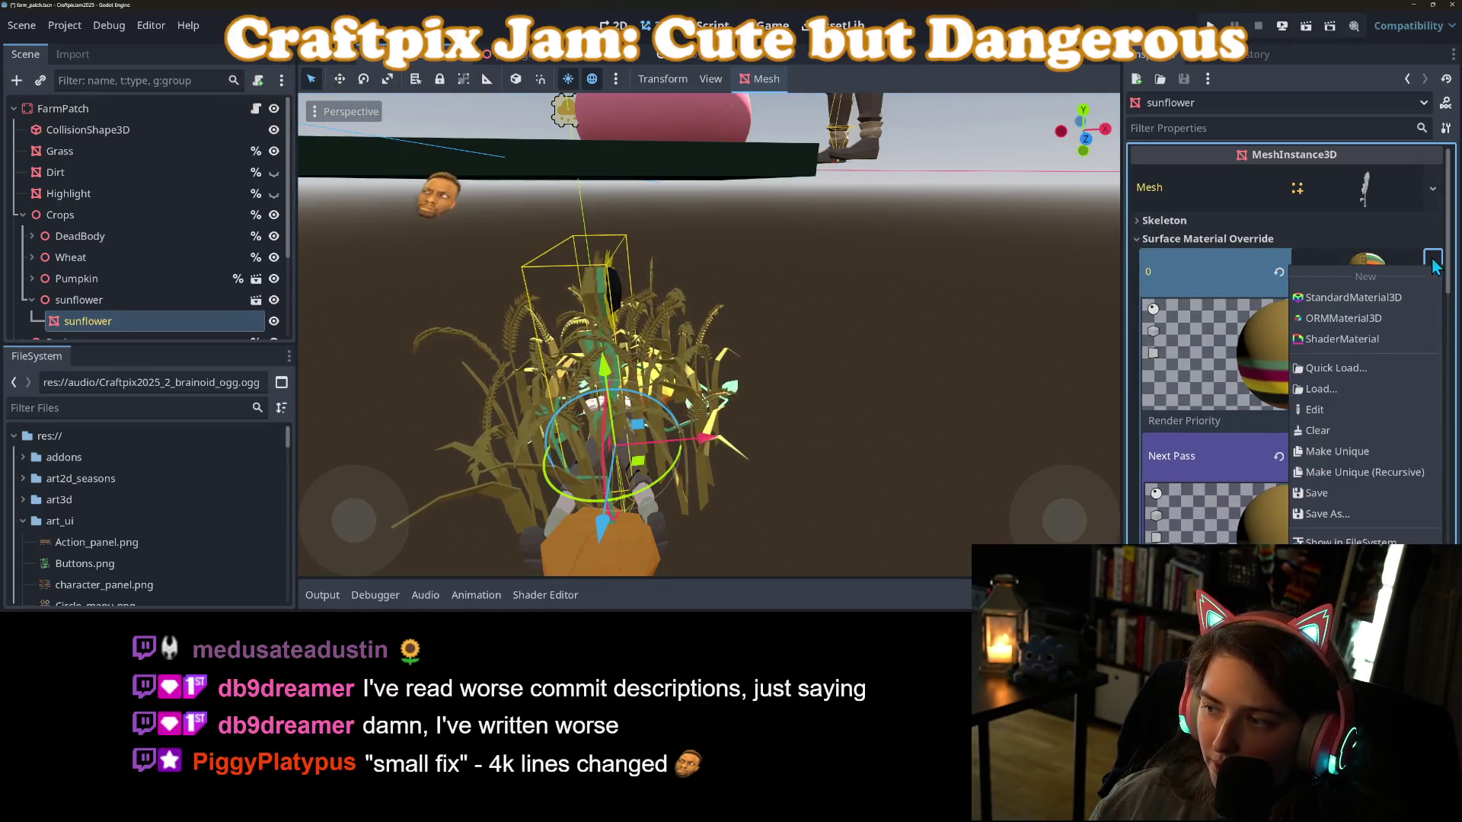
Swap the sunflower mesh's override material for people_texture.tres via Quick Load.
left_click(1360, 371)
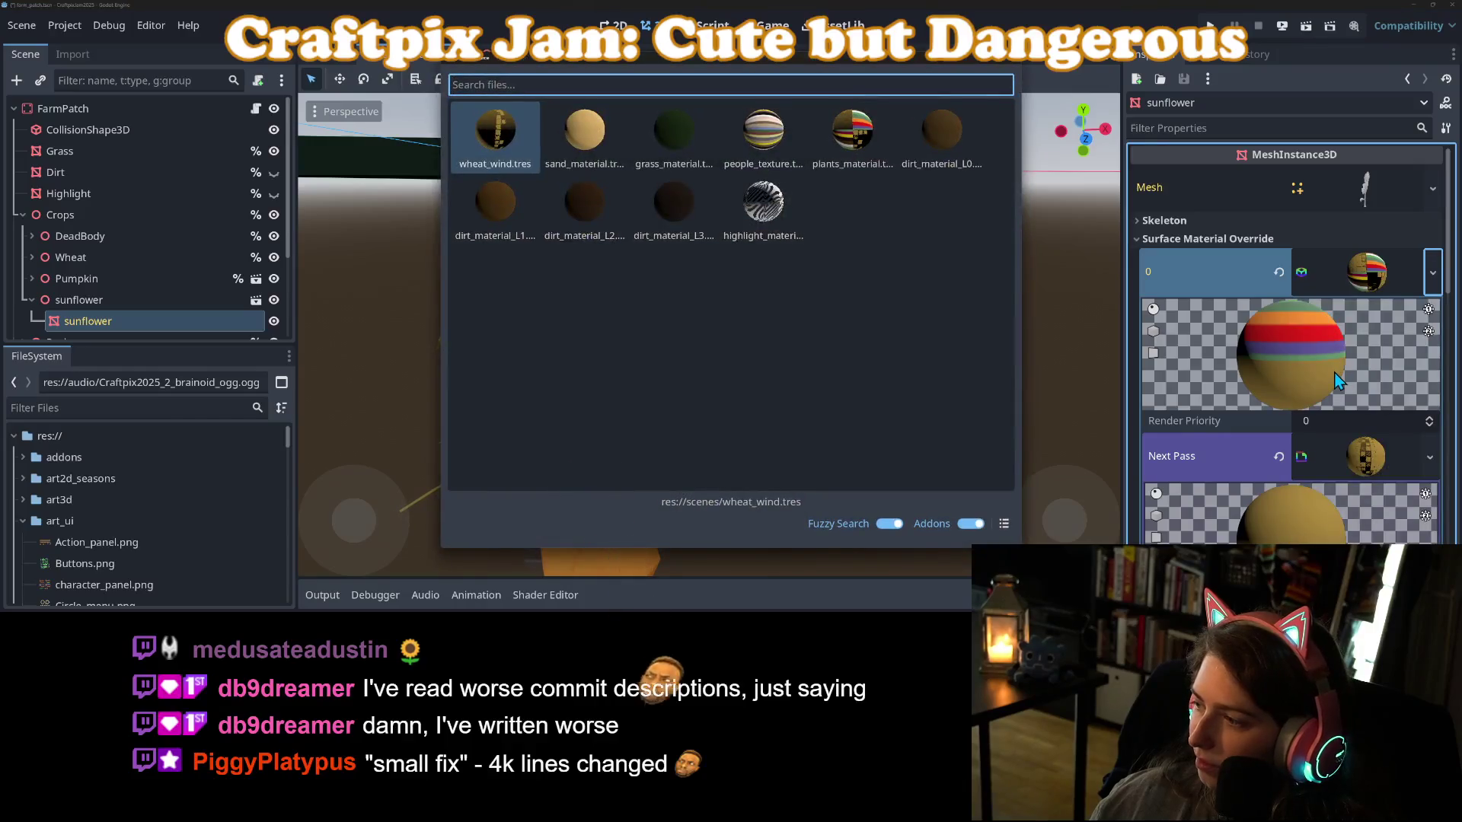
left_click_drag(1259, 353, 1150, 328)
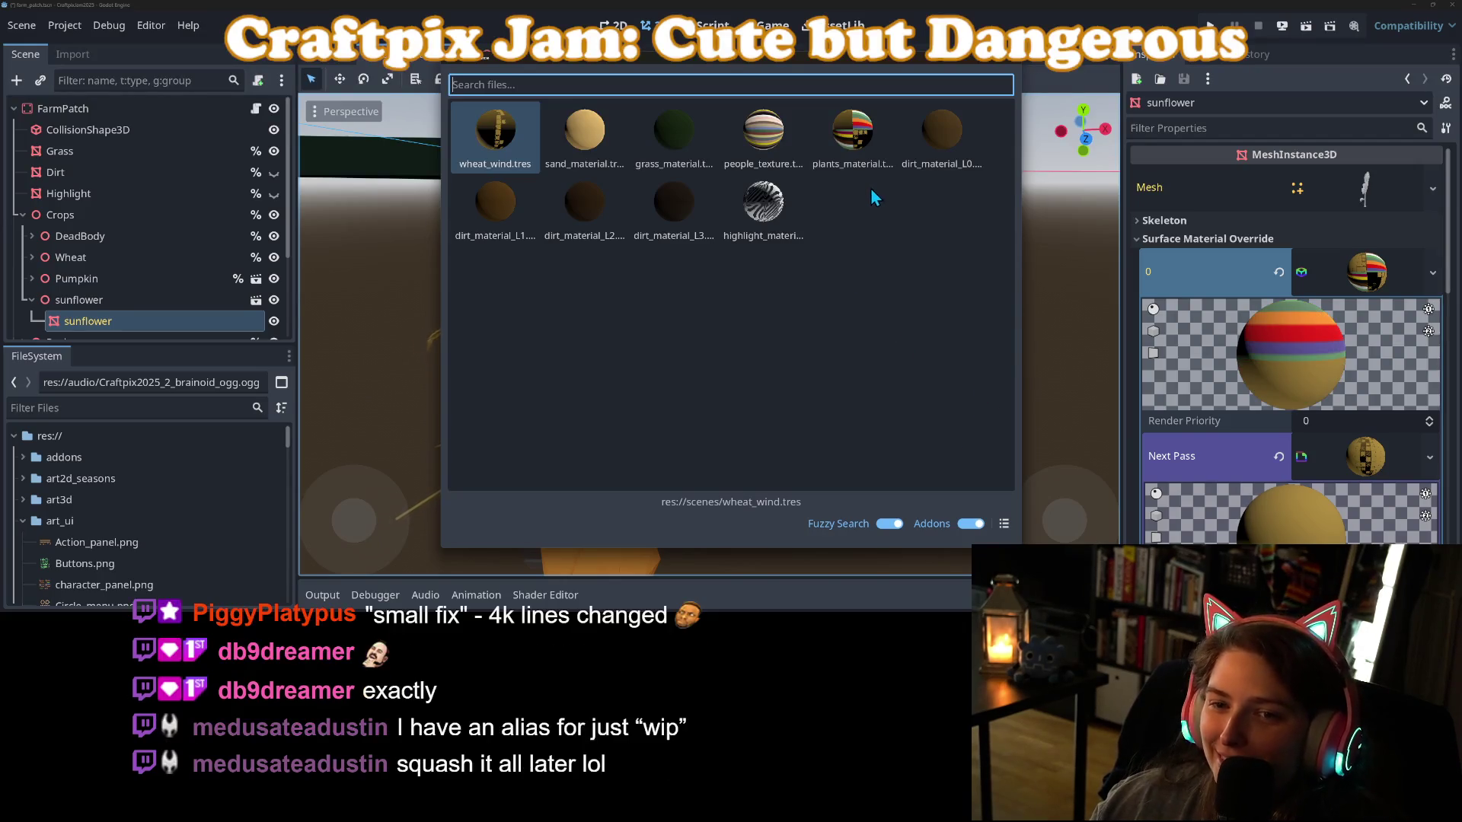
key("Escape")
mouse_move(938, 433)
left_mouse_down()
mouse_move(861, 427)
mouse_move(935, 417)
left_mouse_up()
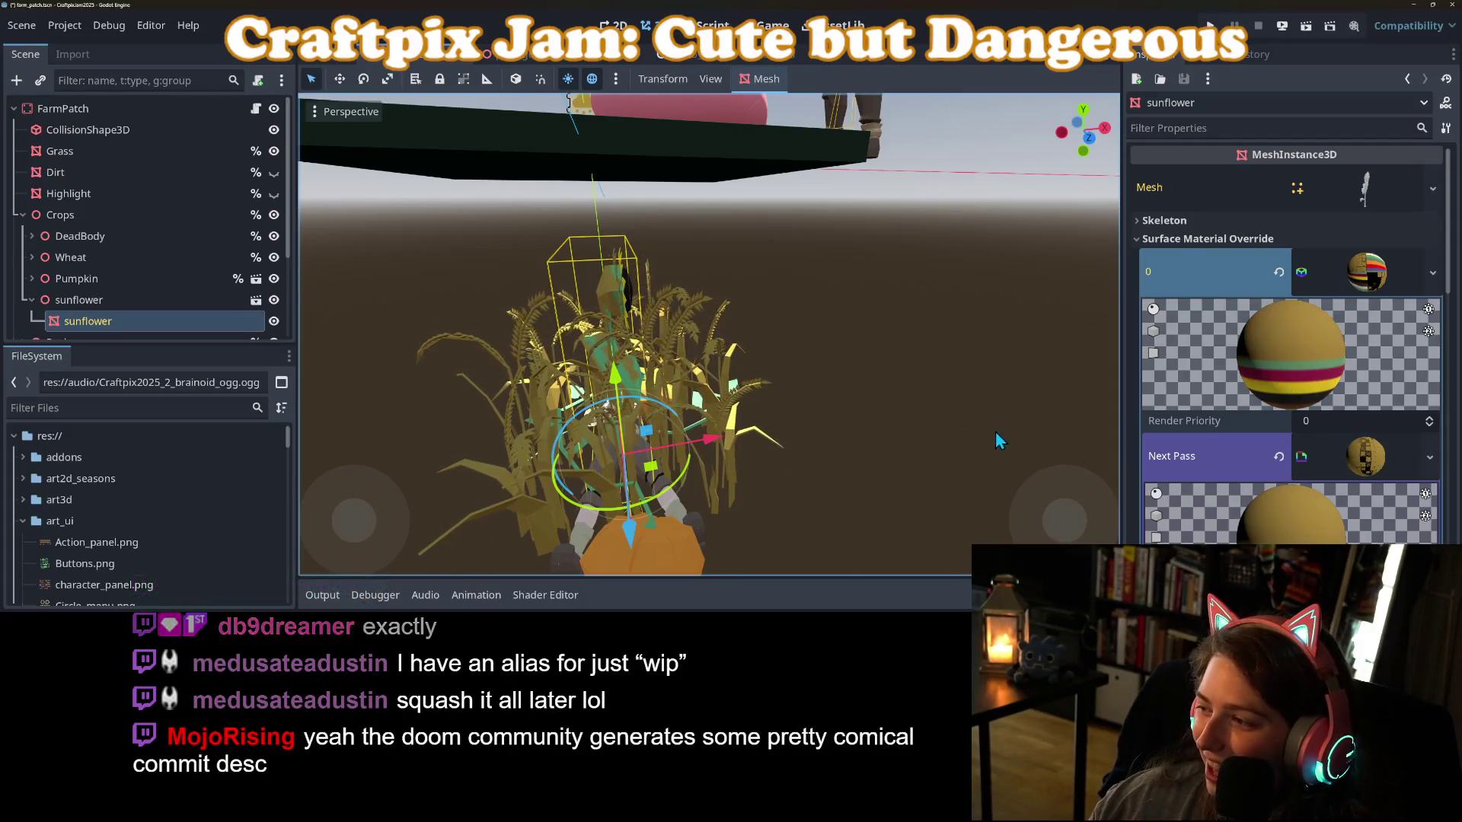
scroll(952, 431, "down", 4)
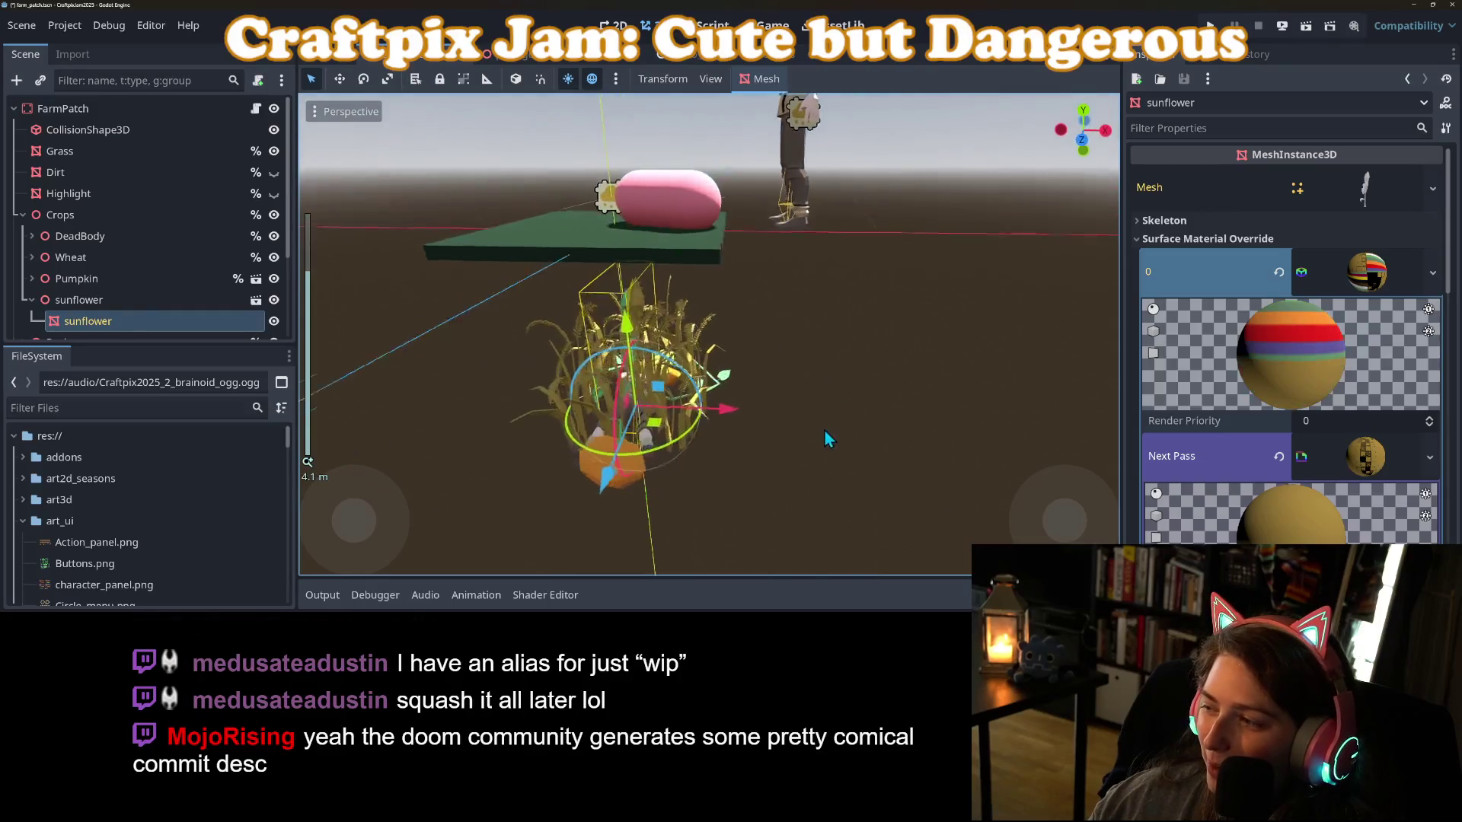
scroll(825, 431, "up", 4)
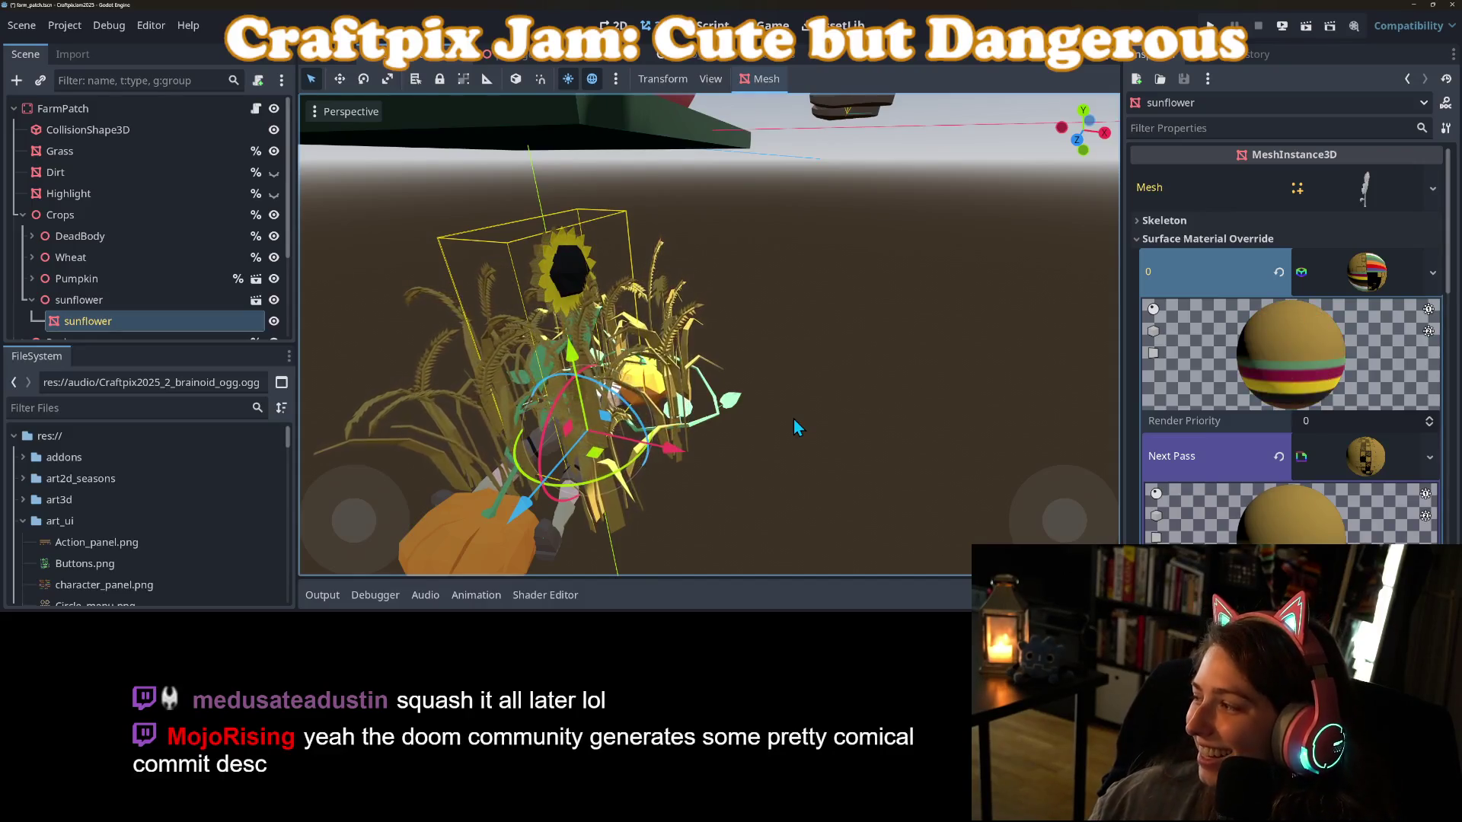
left_click(1433, 272)
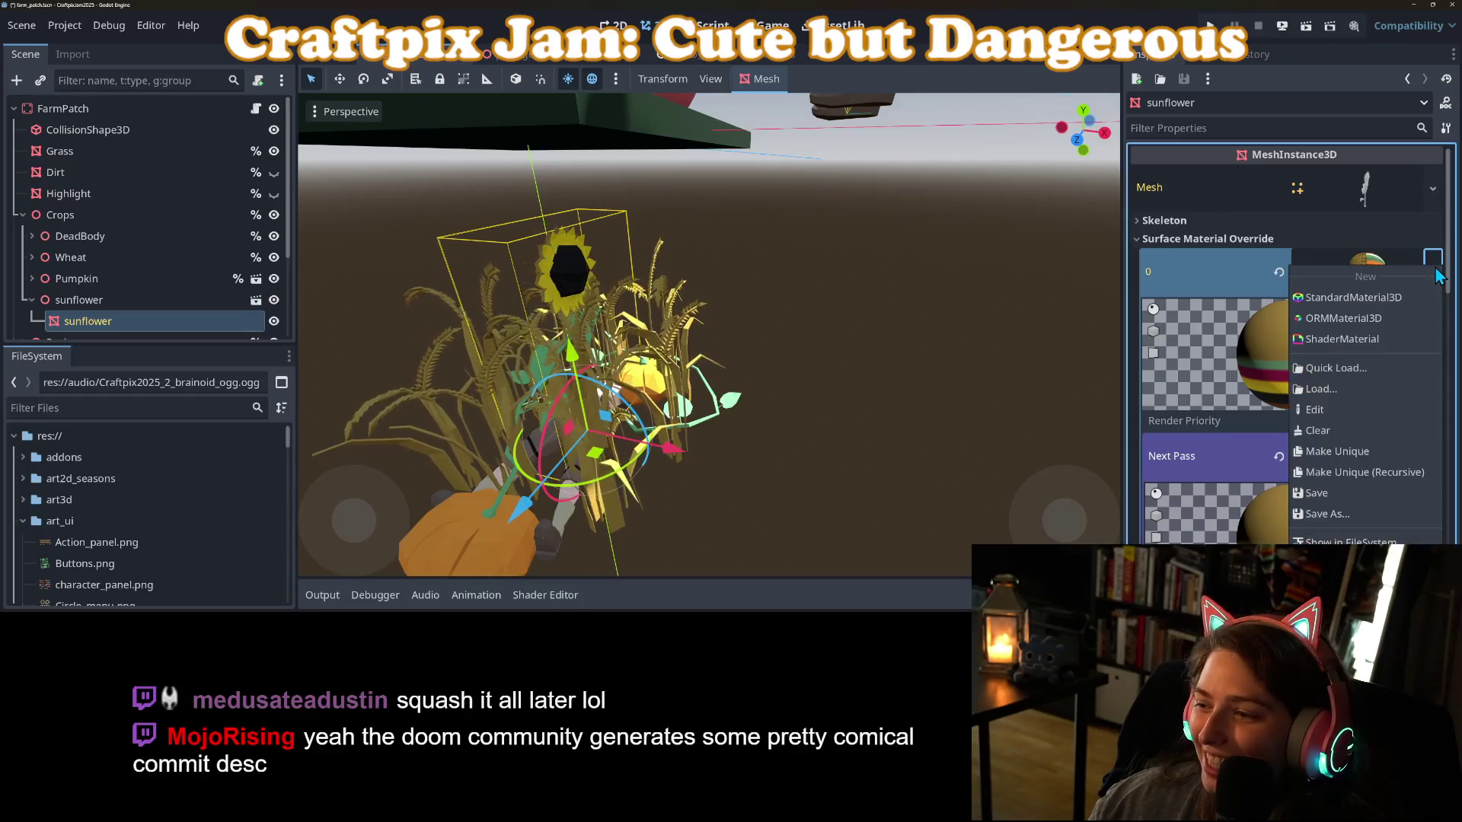
left_click(1357, 371)
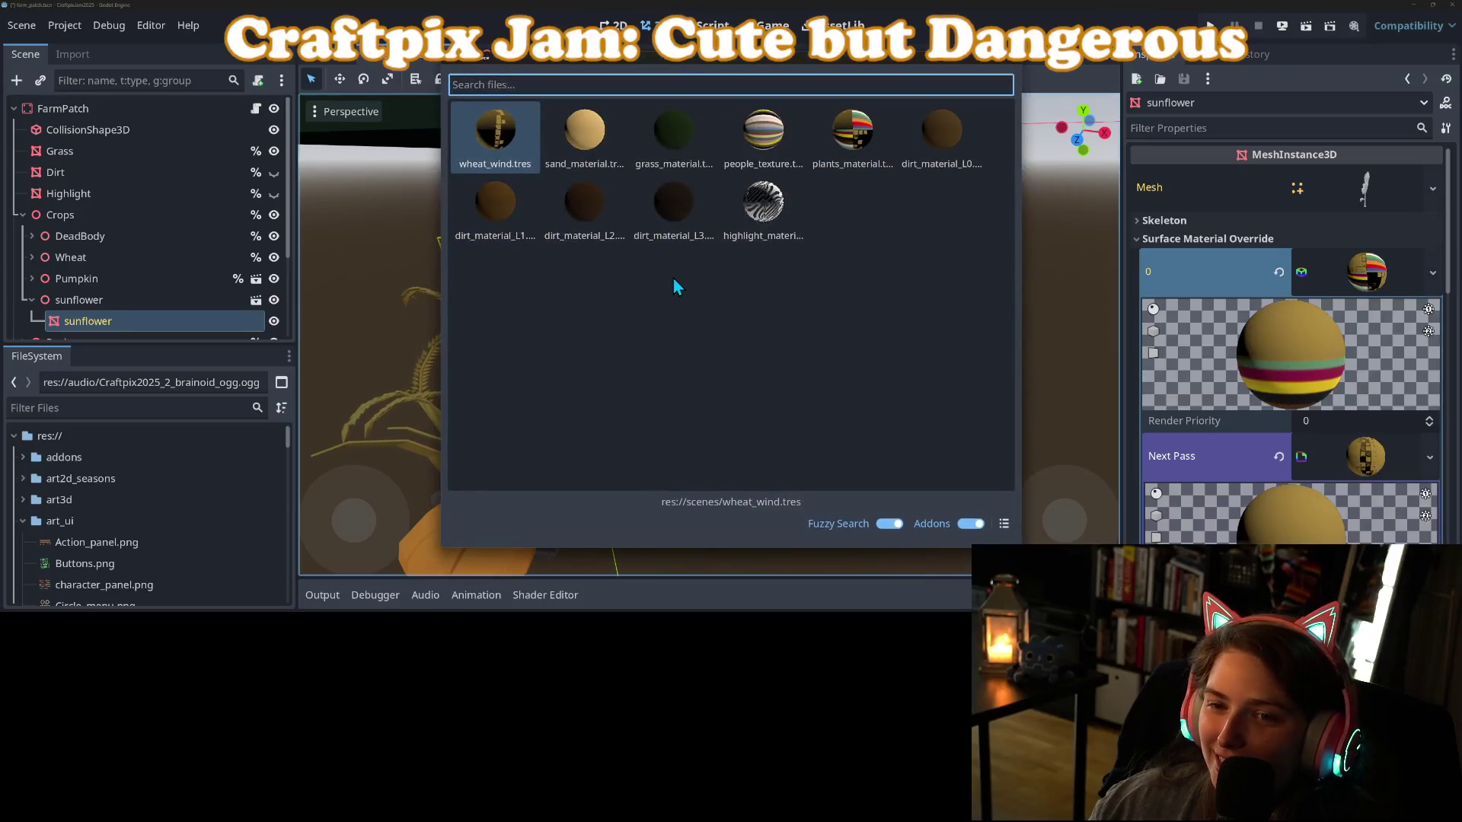
double_click(784, 152)
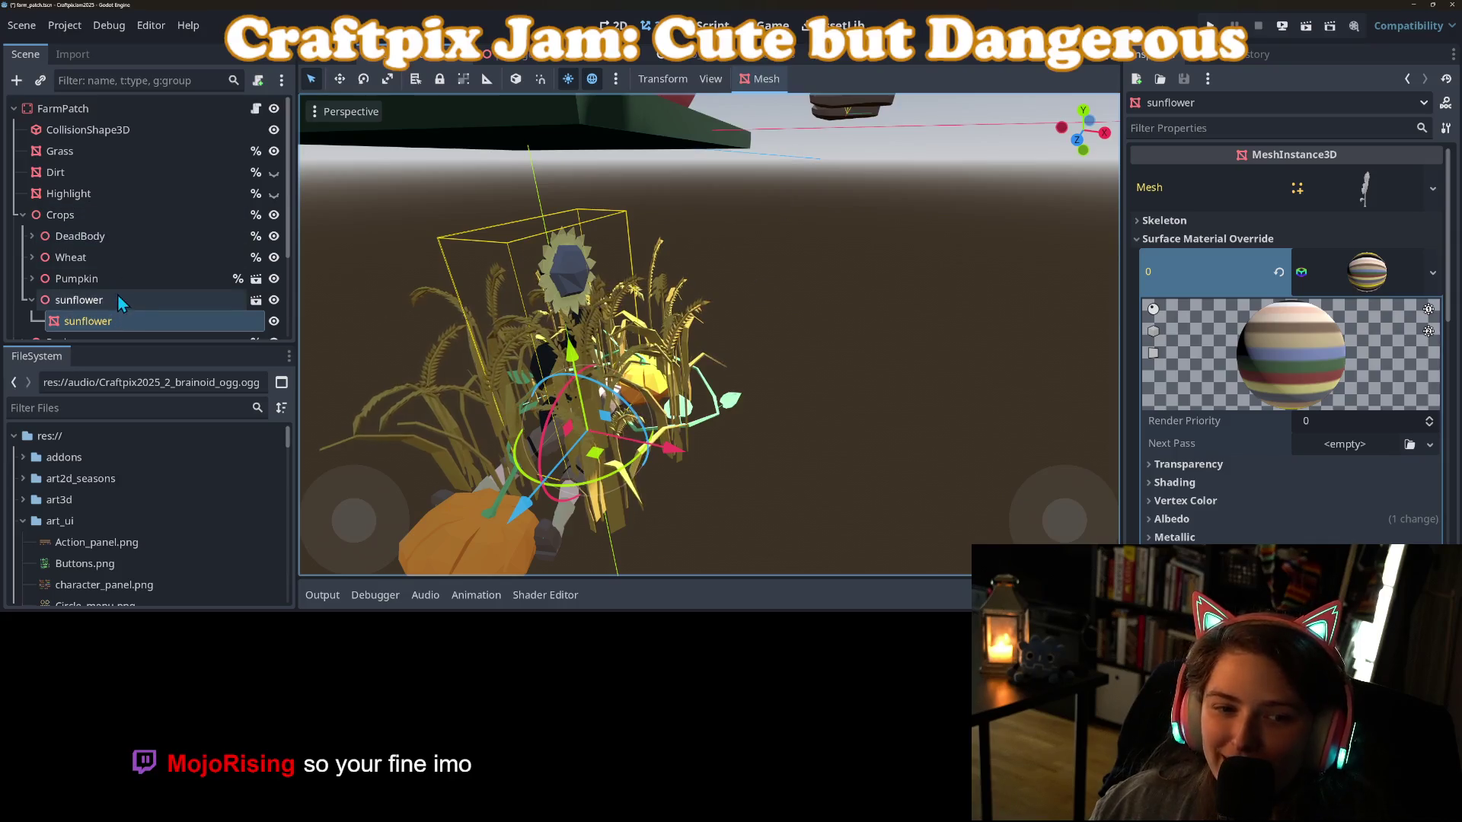
Save the pumpkin mesh's material override as plants_no_wind.tres, then save the scene.
left_click(32, 279)
left_click(85, 301)
right_click(1233, 268)
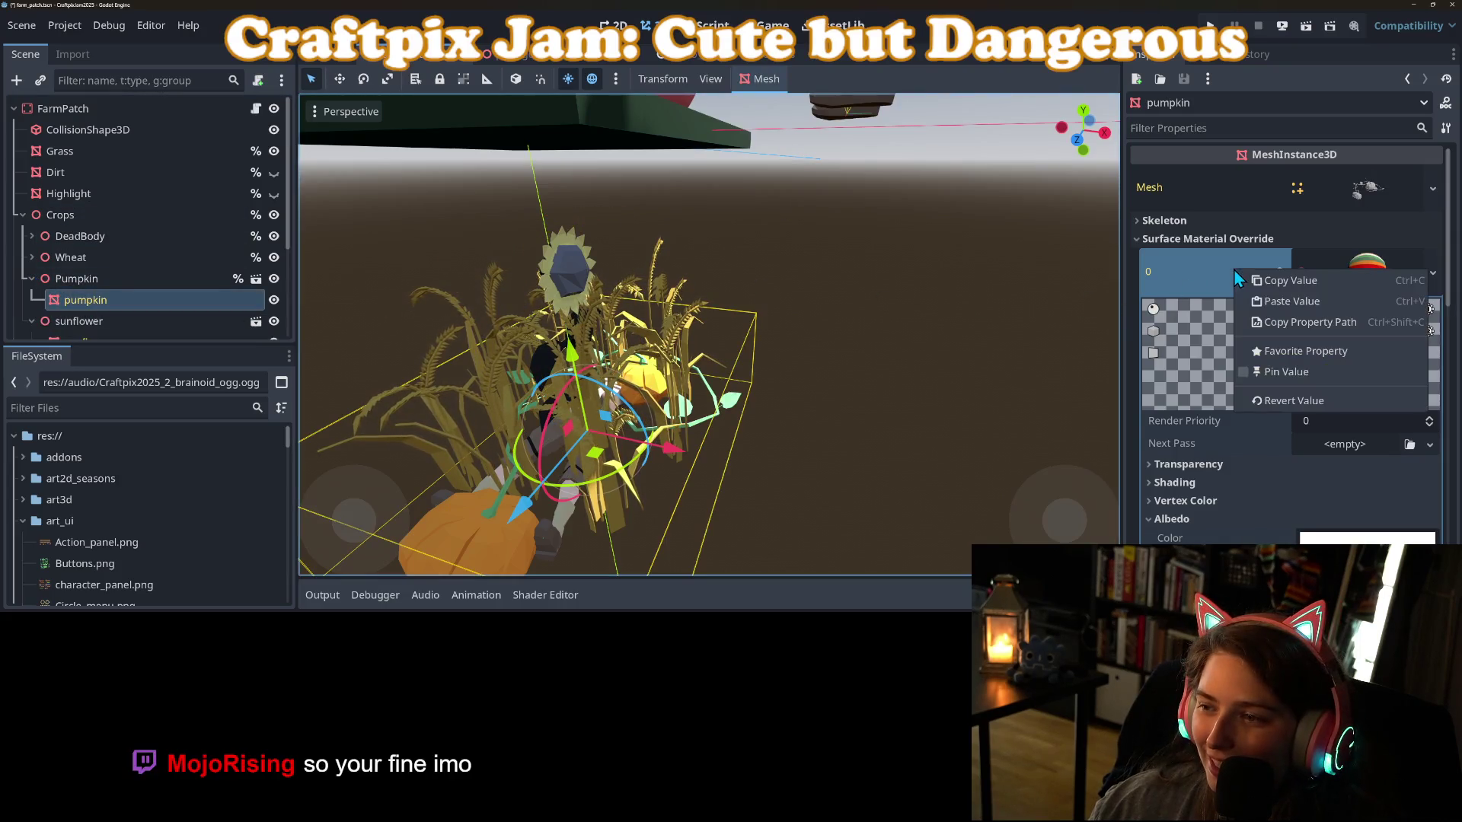
left_click(1392, 257)
left_click(1433, 272)
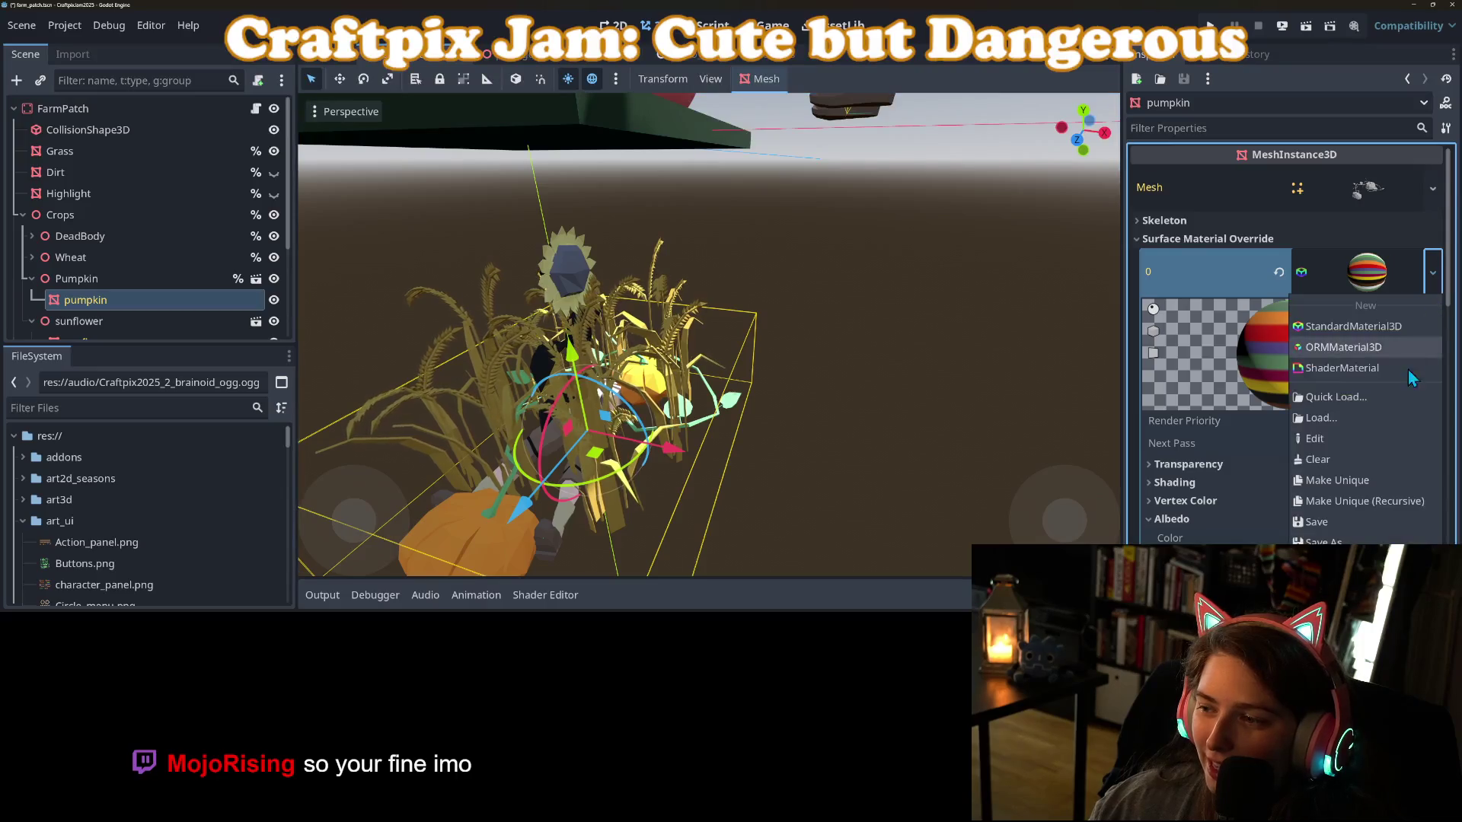
left_click(1316, 522)
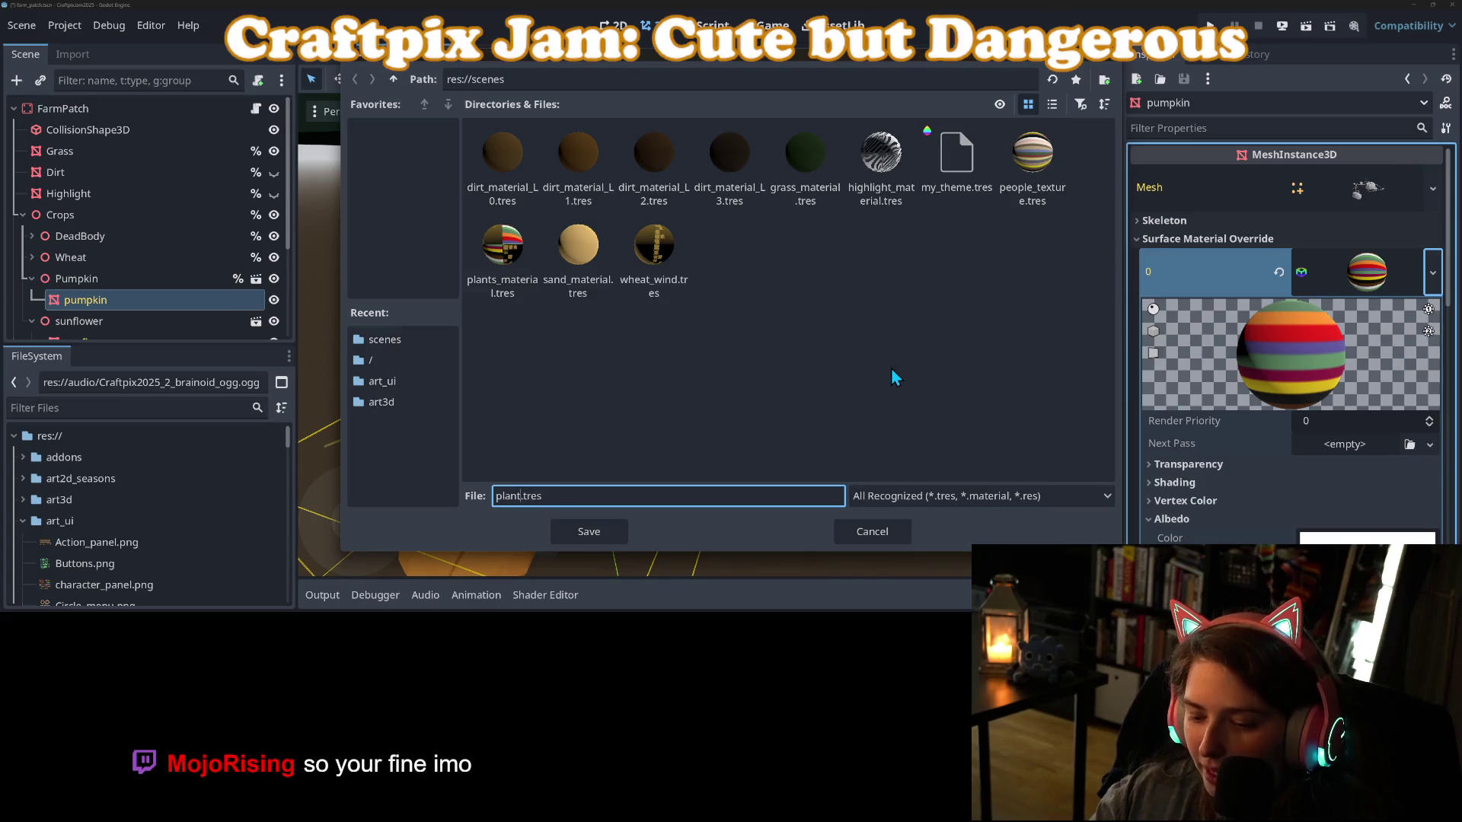
type("s_no_wind")
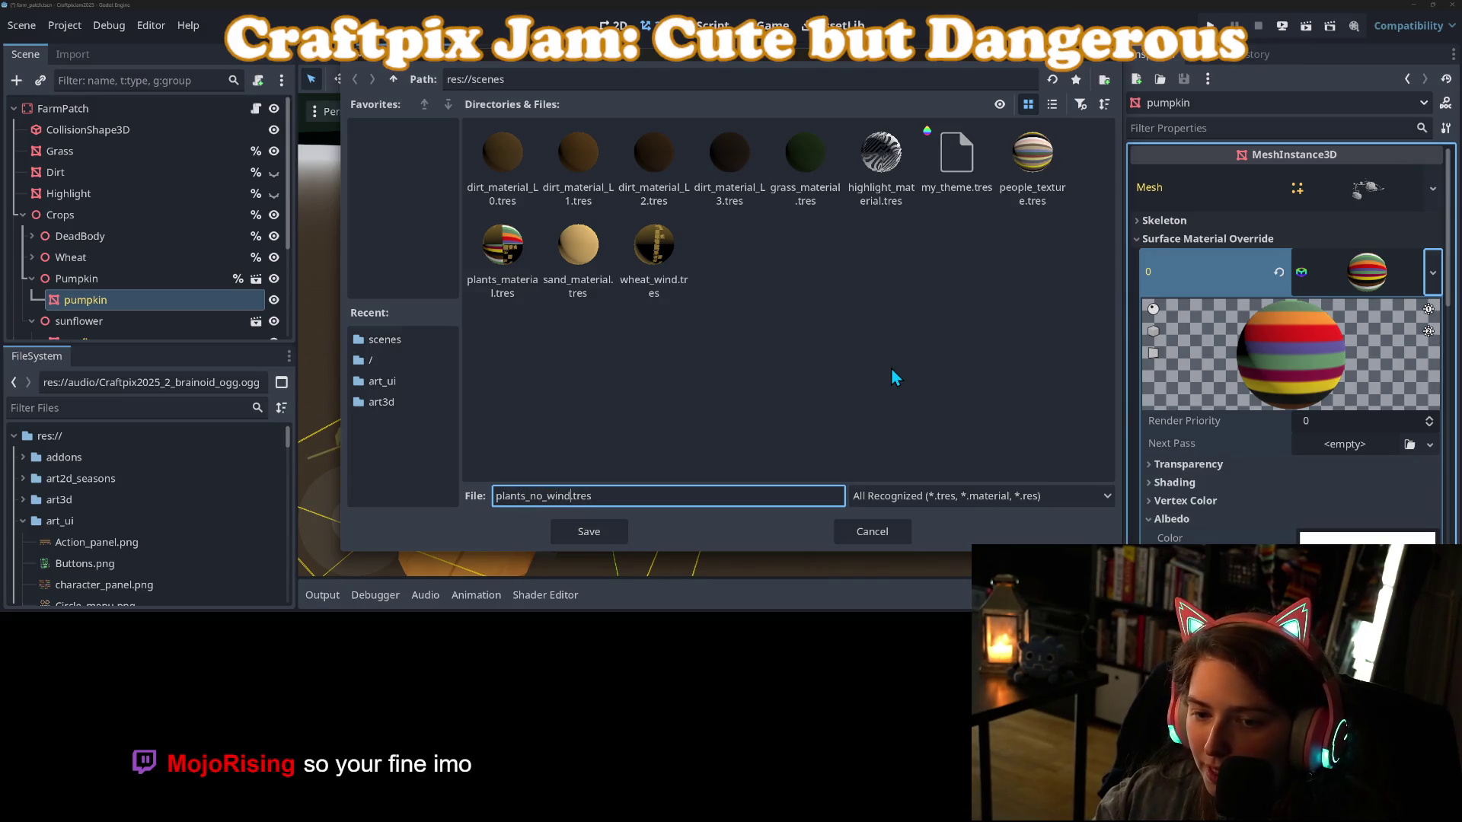
key("Return")
key("ctrl+s")
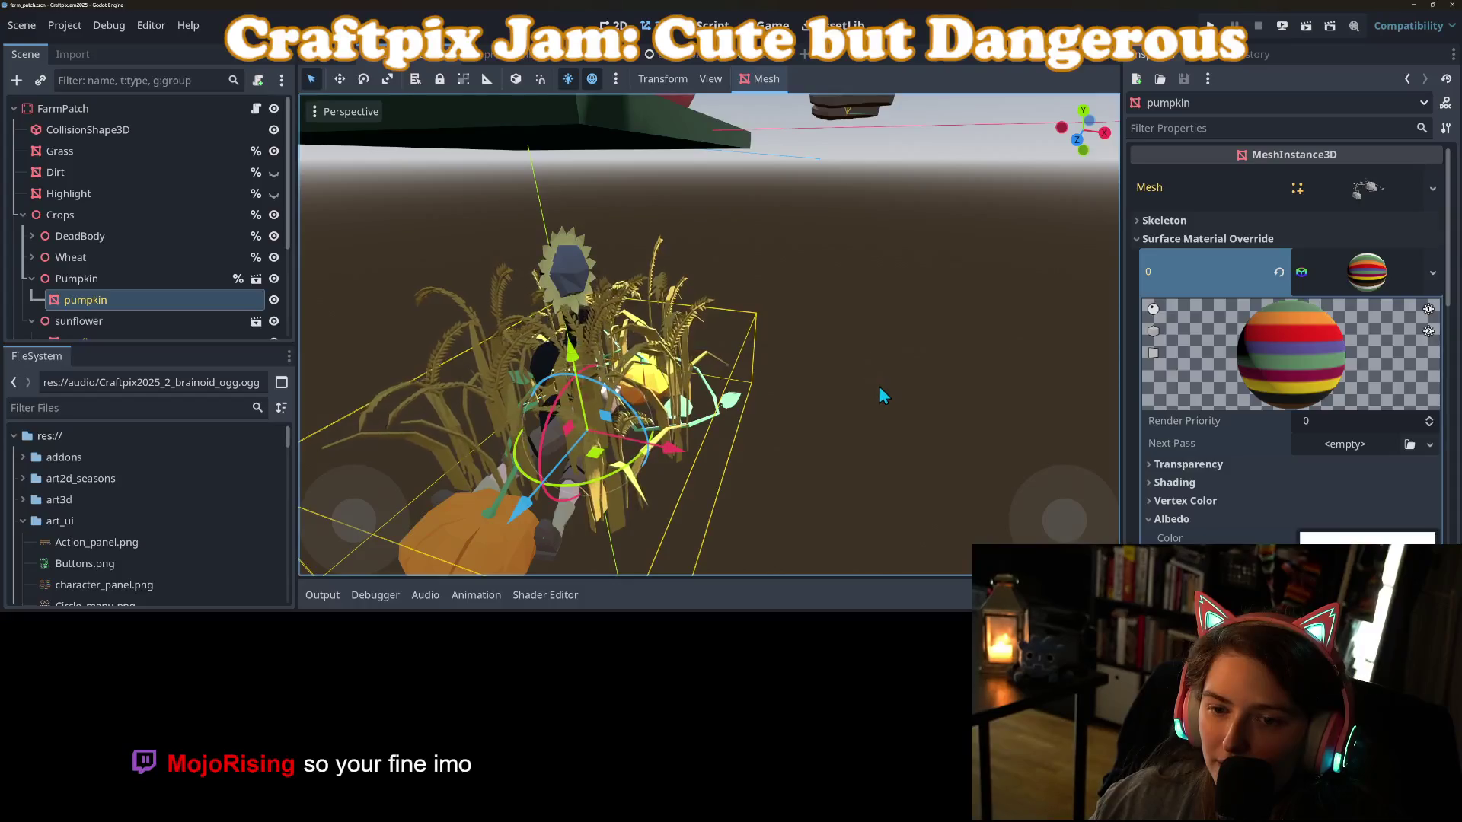
Load the plants_no_wind material into the sunflower mesh's material slot.
left_click(484, 373)
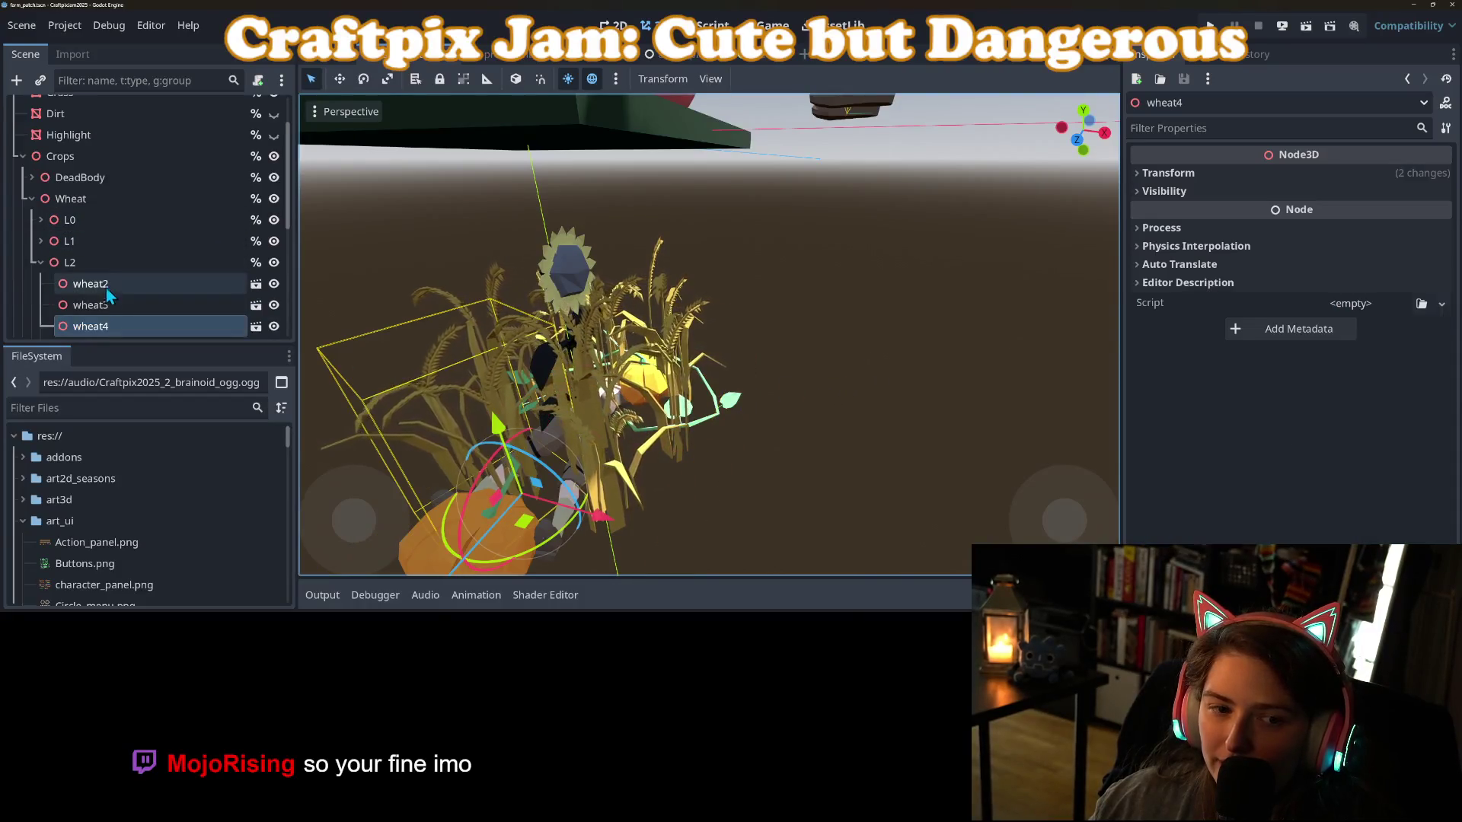
scroll(103, 312, "down", 2)
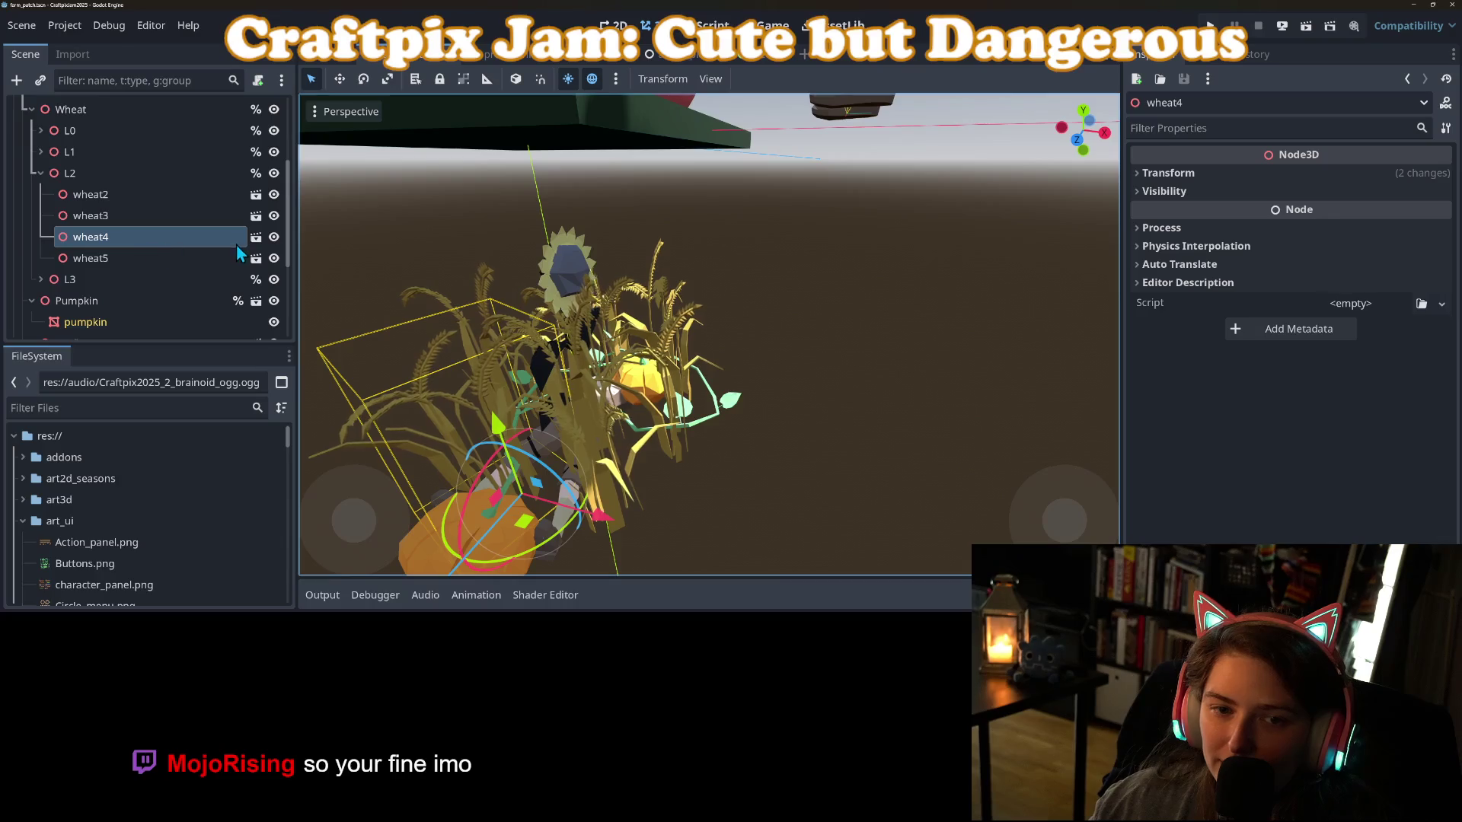
scroll(98, 301, "down", 3)
left_click(107, 271)
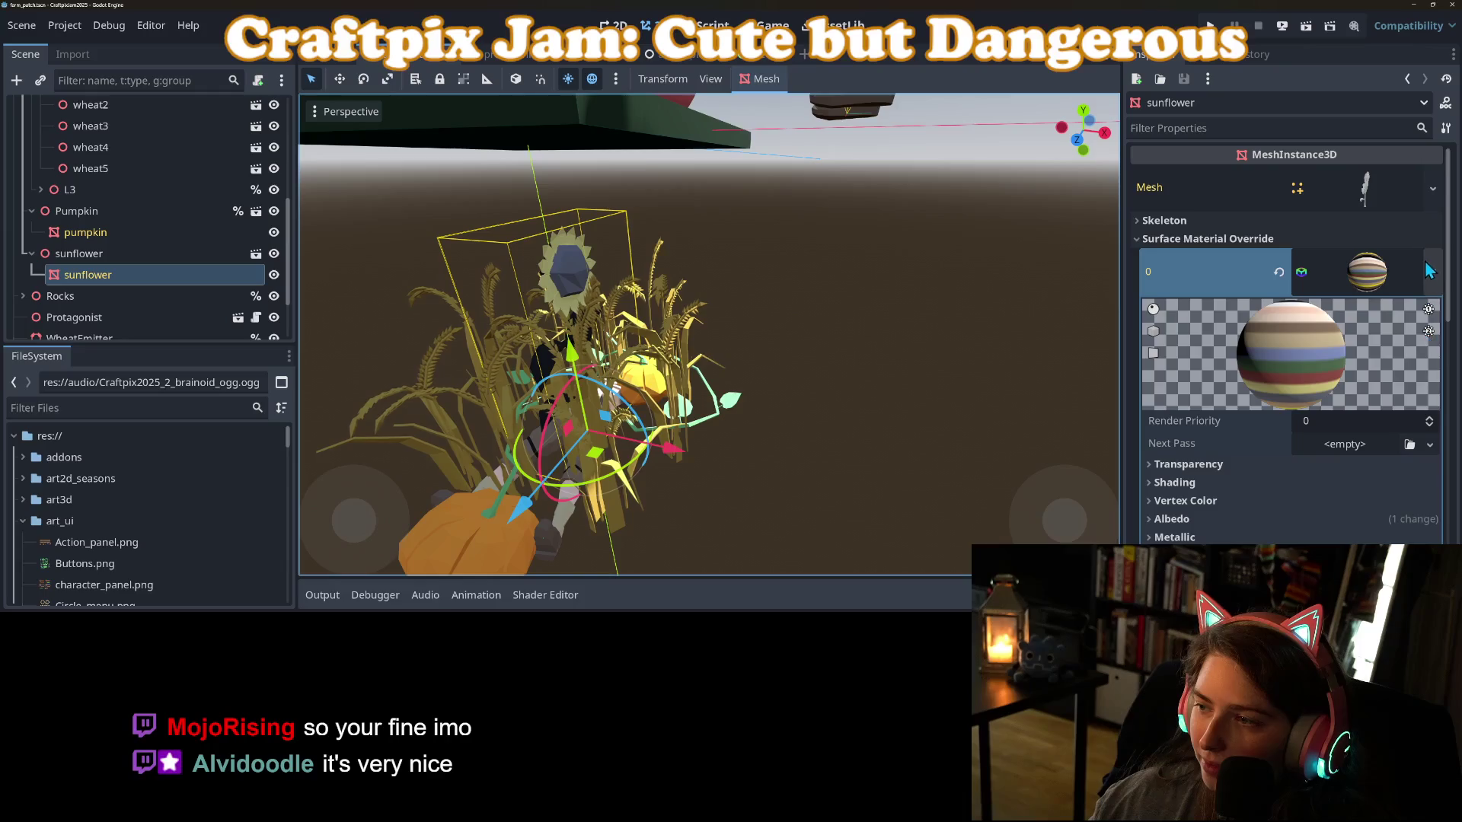
left_click(1434, 270)
left_click(1333, 367)
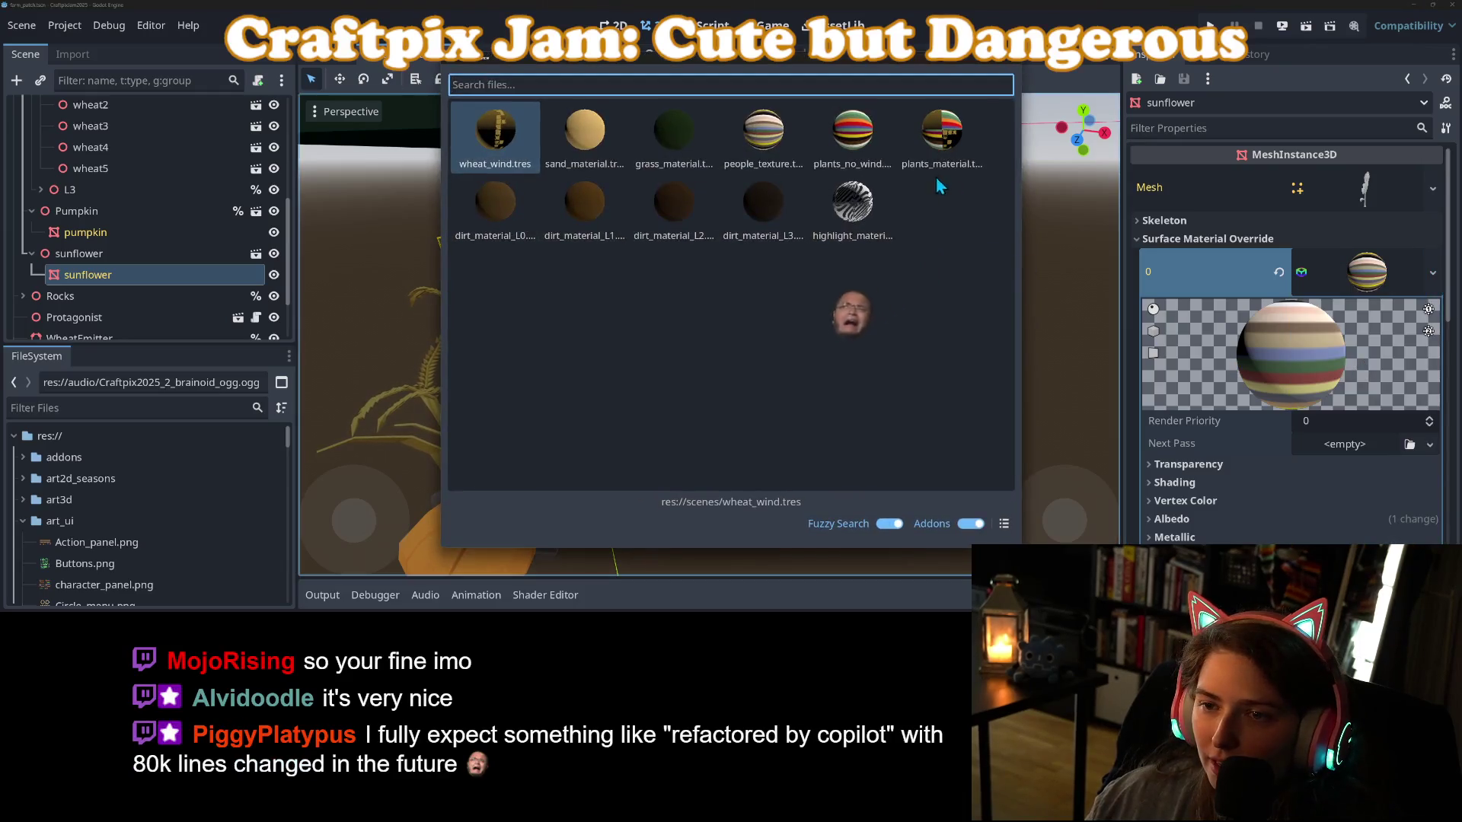
double_click(839, 141)
Frame the sunflower in the 3D viewport and orbit around it.
scroll(760, 356, "down", 3)
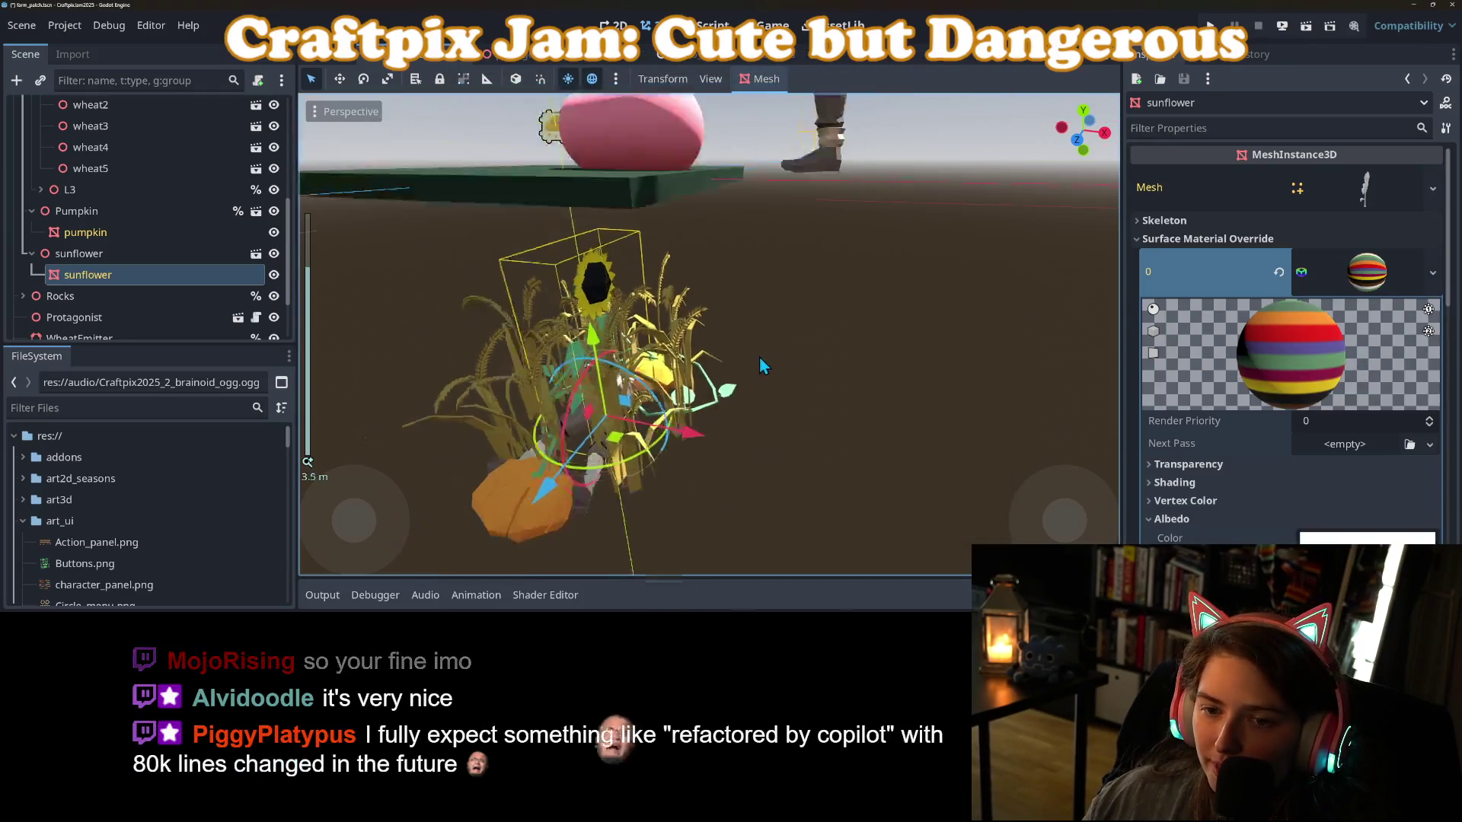
mouse_move(859, 326)
left_mouse_down()
mouse_move(887, 344)
mouse_move(729, 355)
mouse_move(817, 375)
mouse_move(637, 336)
left_mouse_up()
scroll(817, 376, "up", 2)
scroll(108, 209, "up", 3)
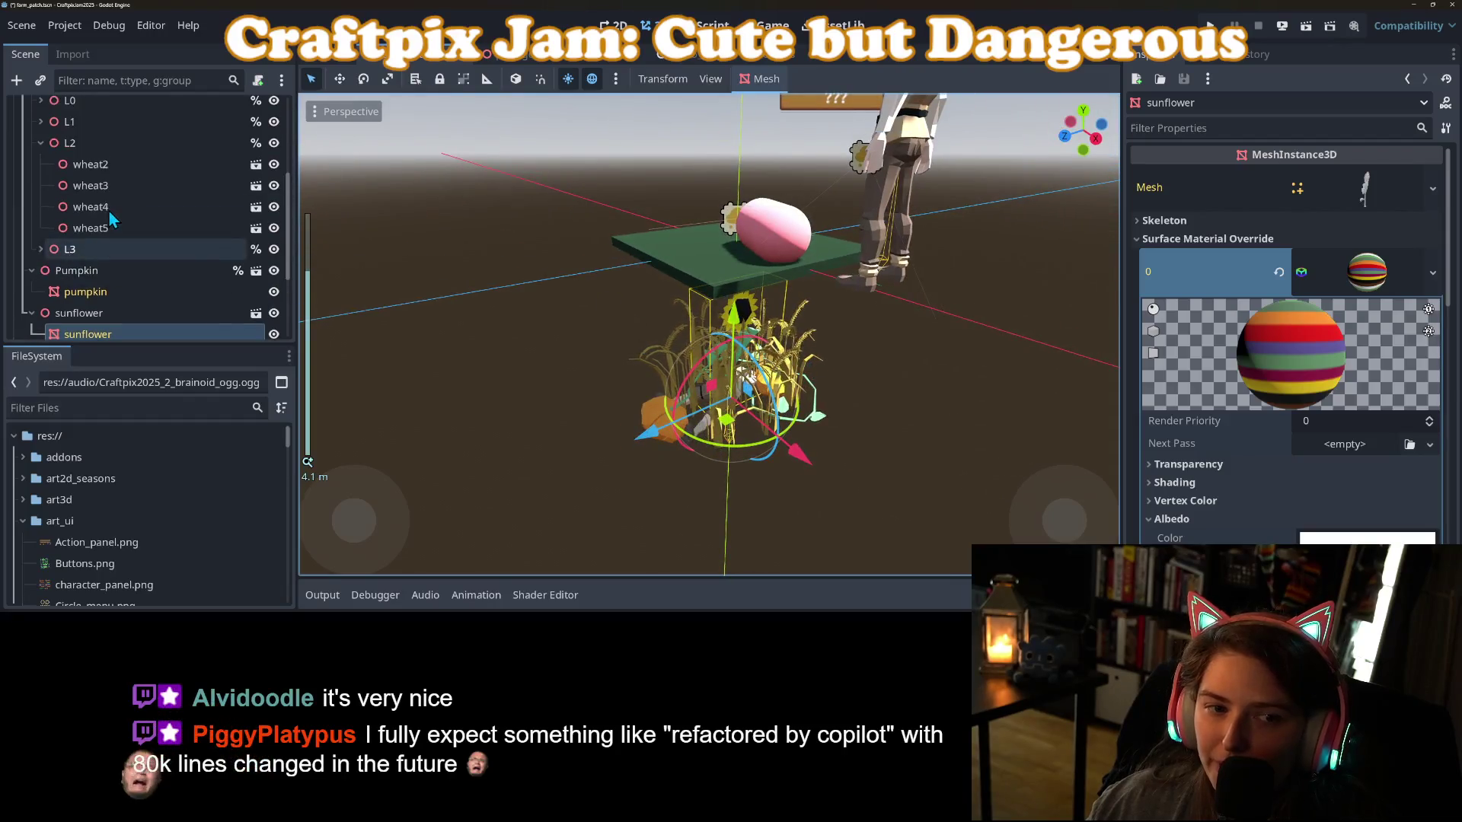
left_click(40, 203)
scroll(71, 209, "down", 1)
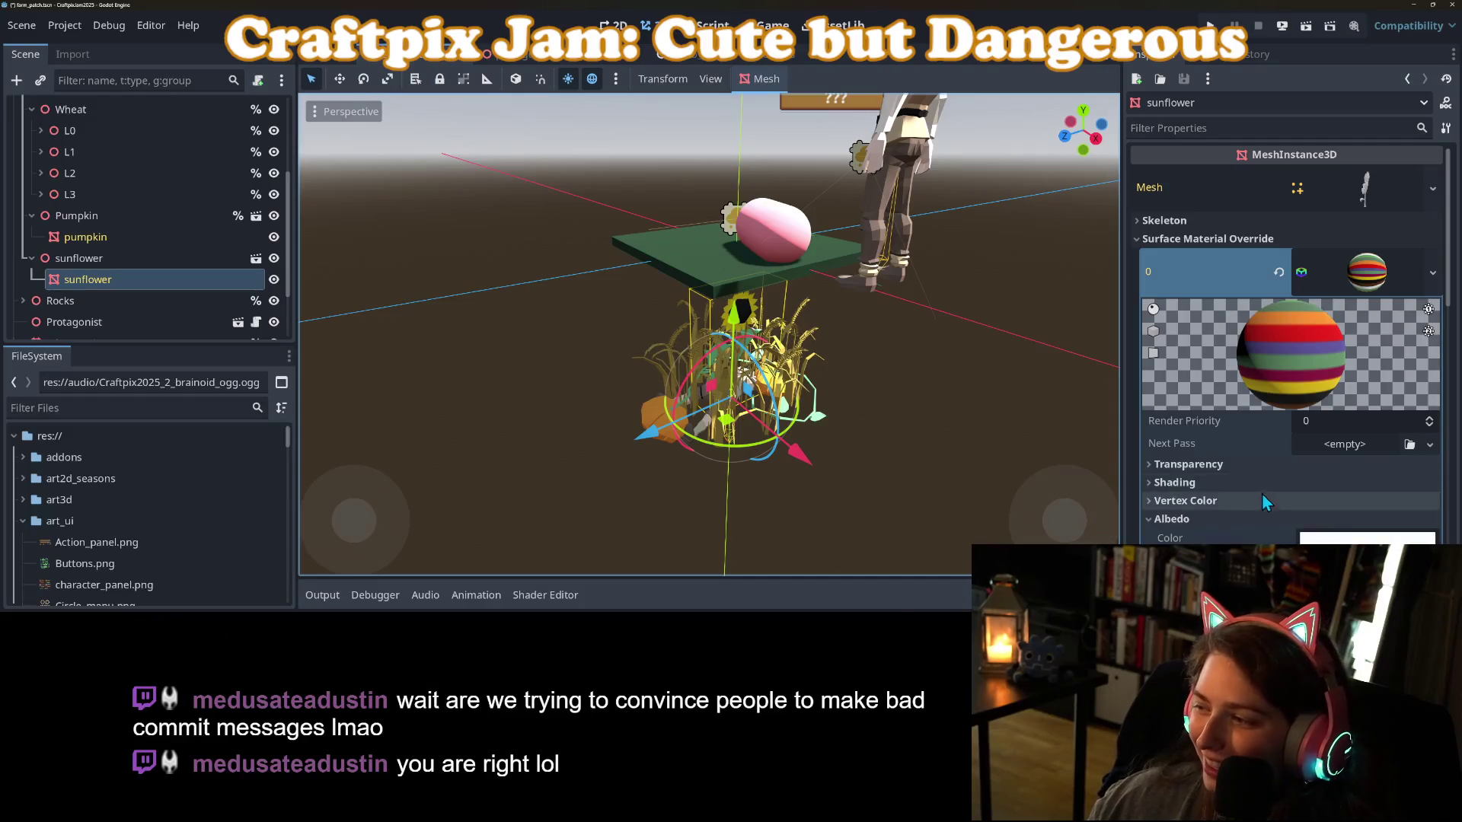
key("f")
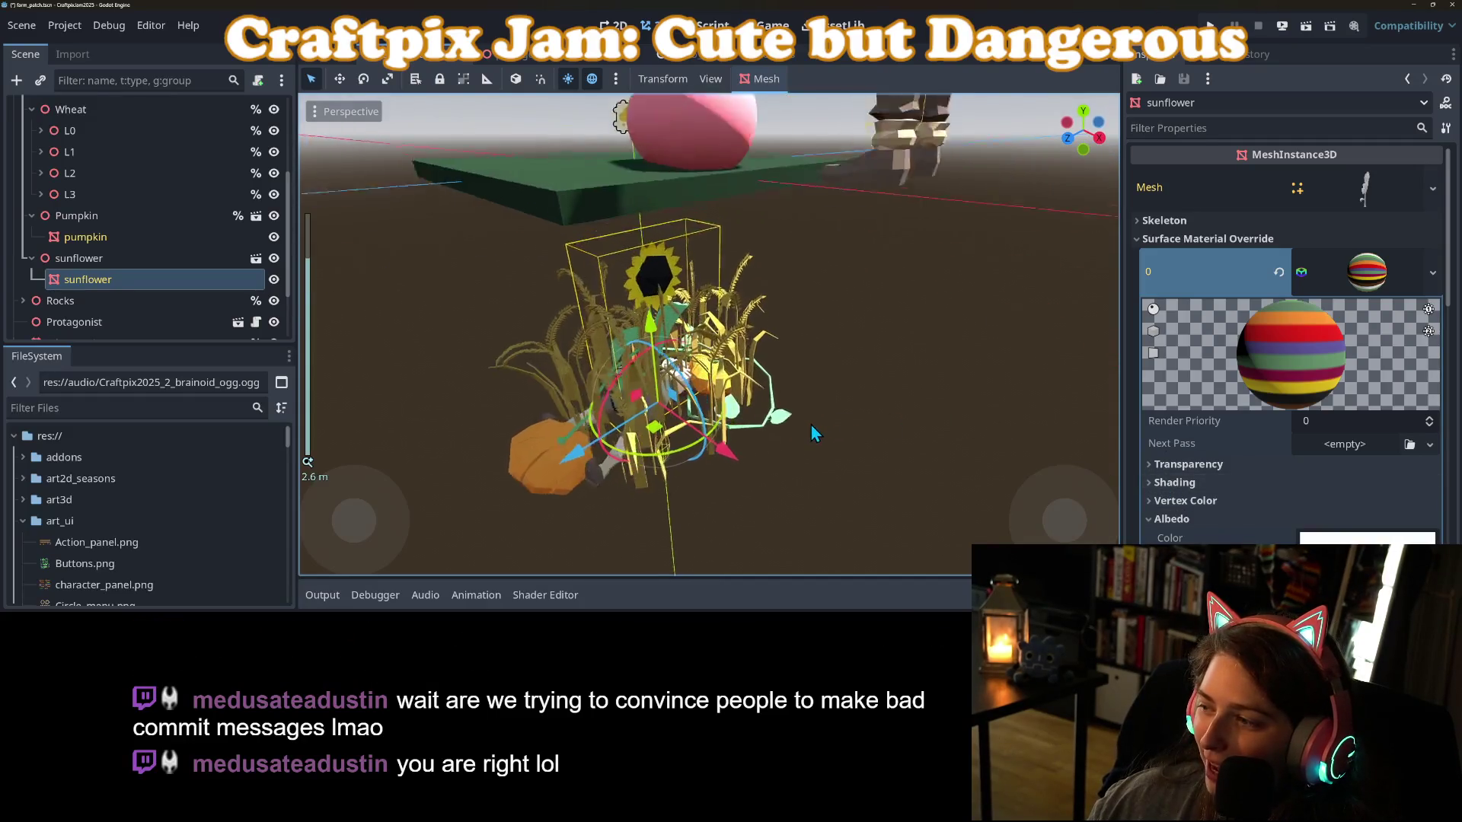
scroll(811, 425, "up", 3)
mouse_move(790, 409)
left_mouse_down()
mouse_move(784, 391)
mouse_move(755, 398)
mouse_move(875, 377)
mouse_move(779, 395)
left_mouse_up()
scroll(103, 294, "up", 5)
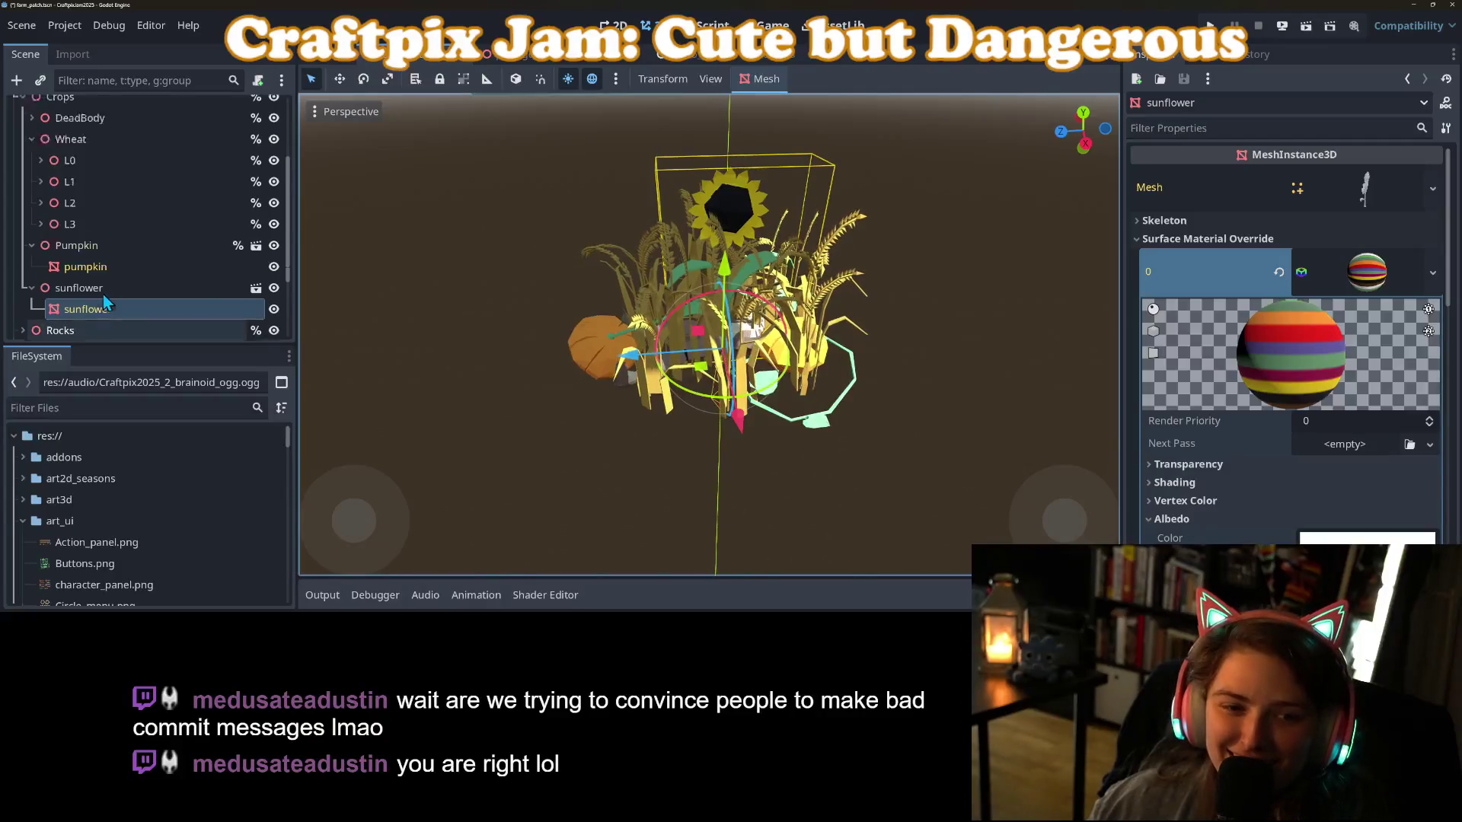
Create a Node3D child under Crops and rename it Sunflower.
right_click(85, 219)
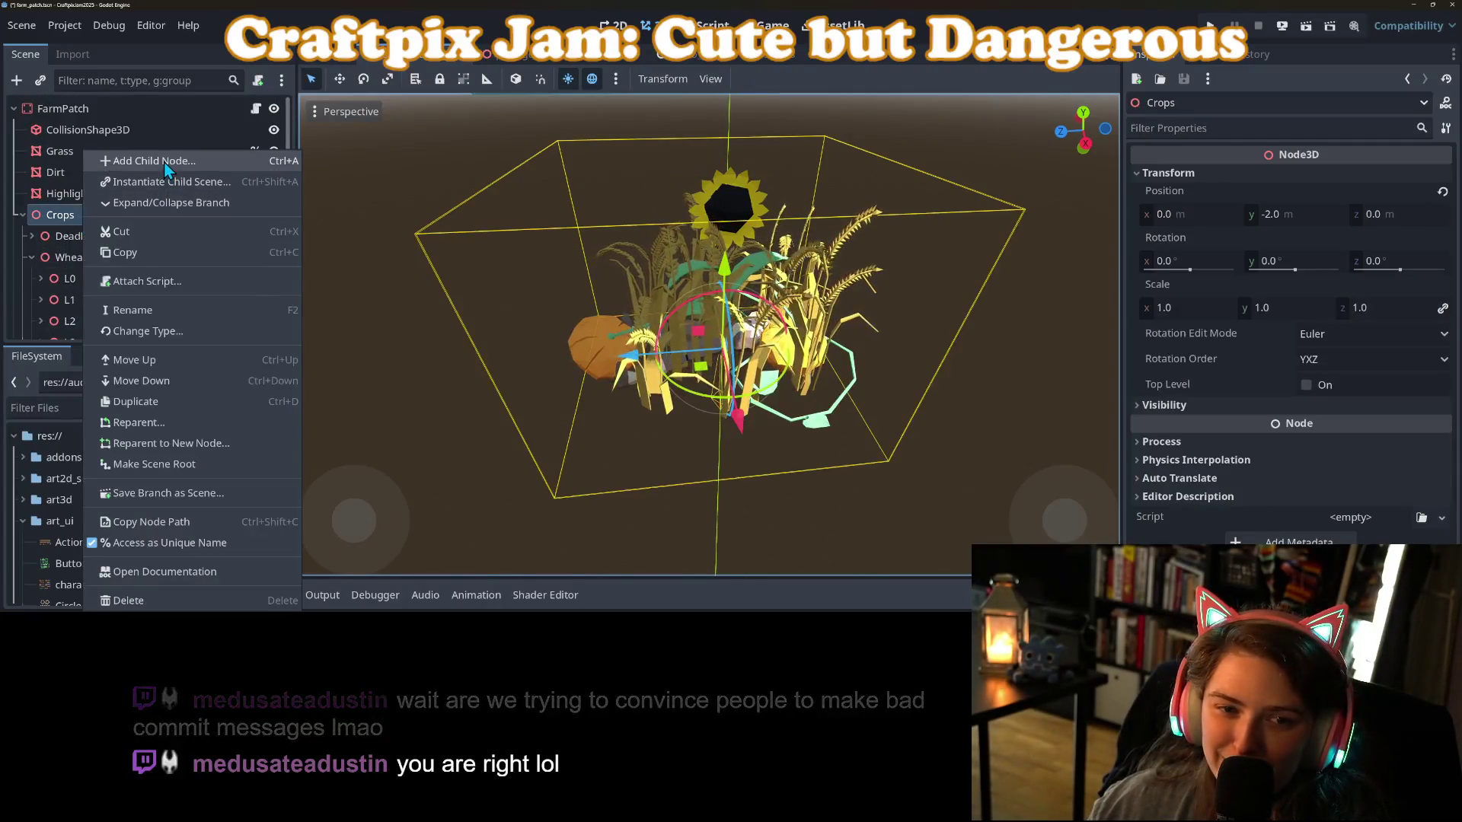
left_click(164, 162)
type("S")
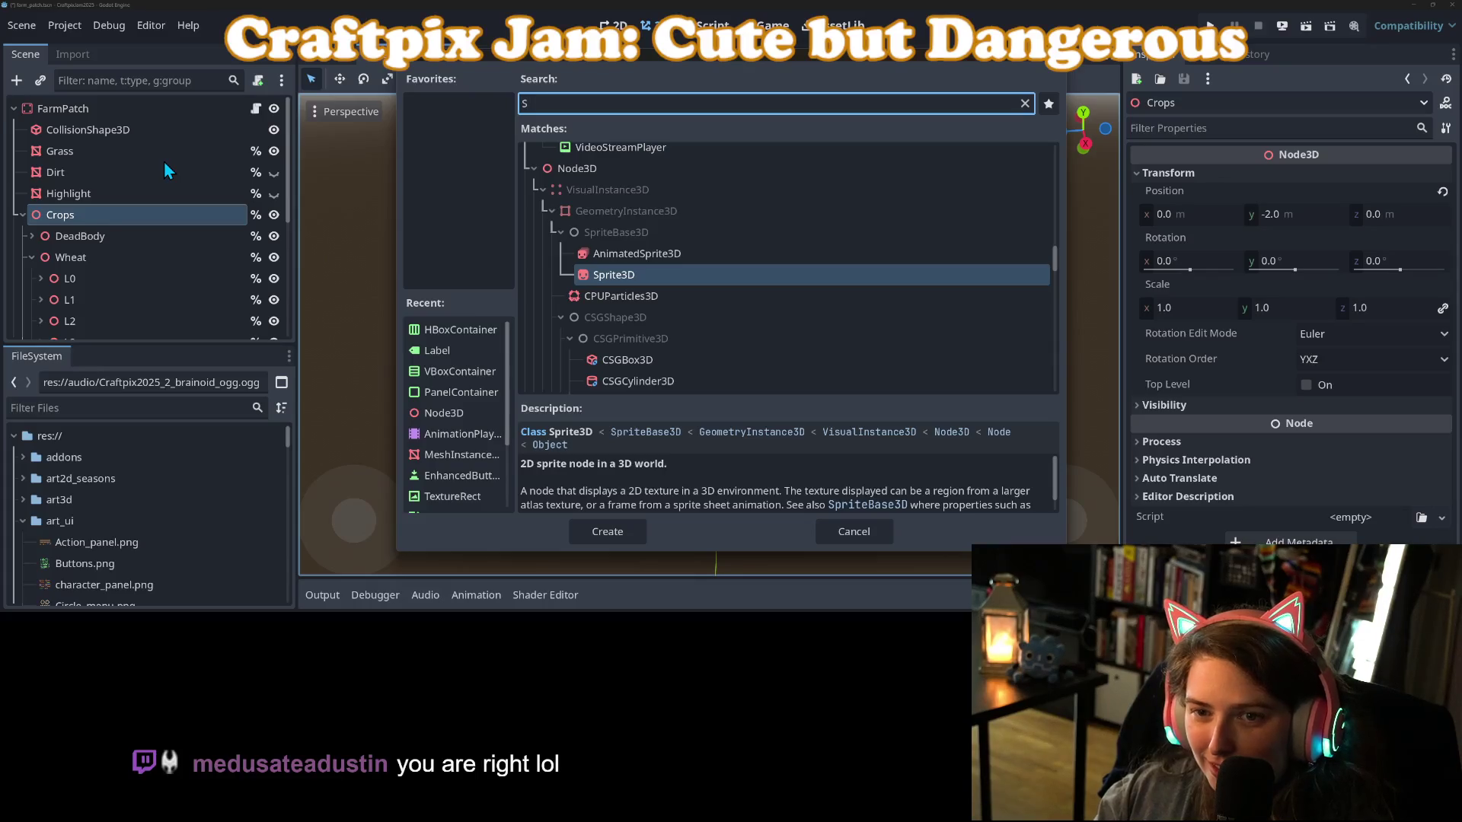
key("BackSpace")
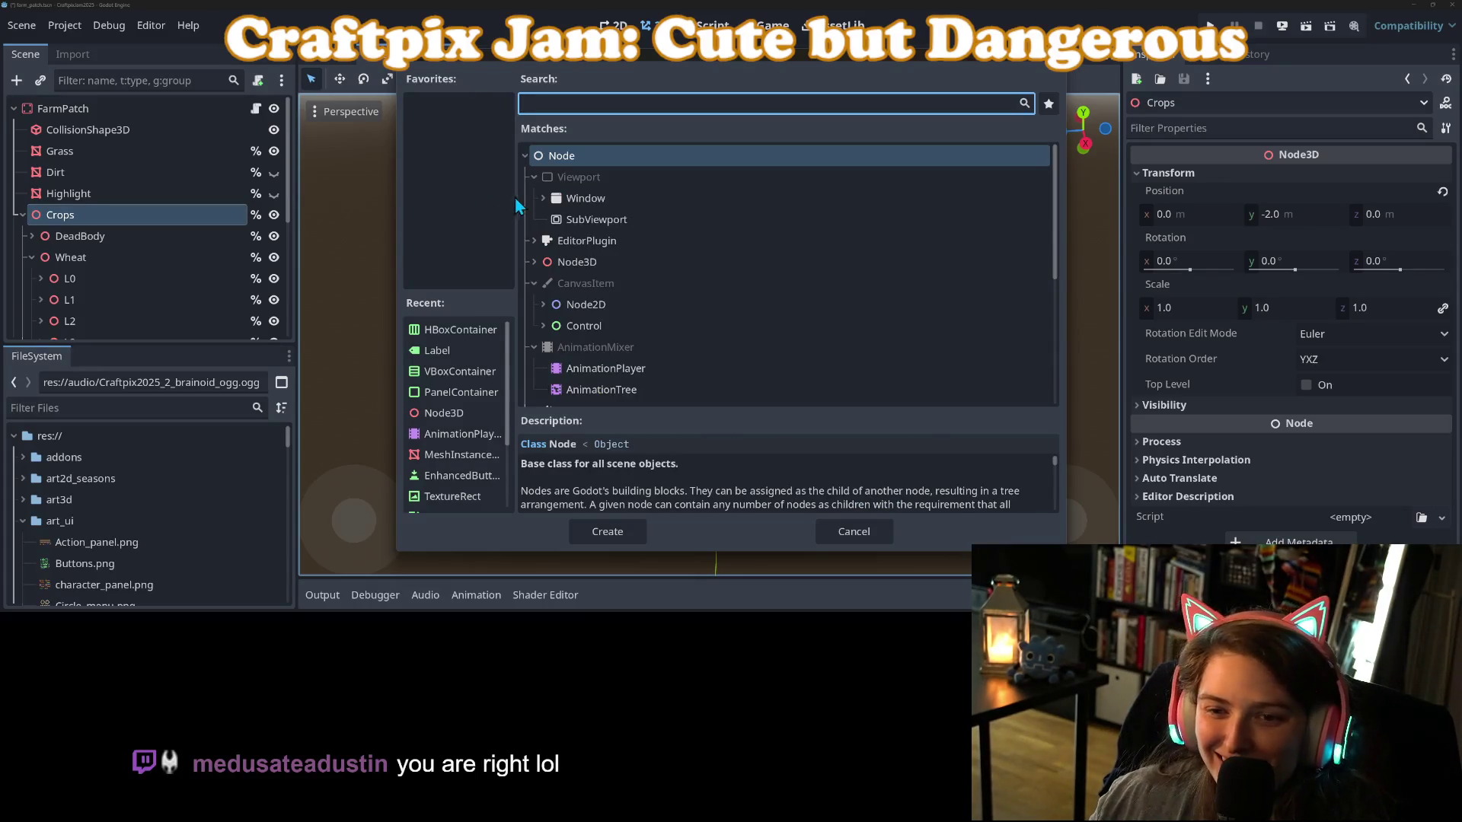
left_click(583, 262)
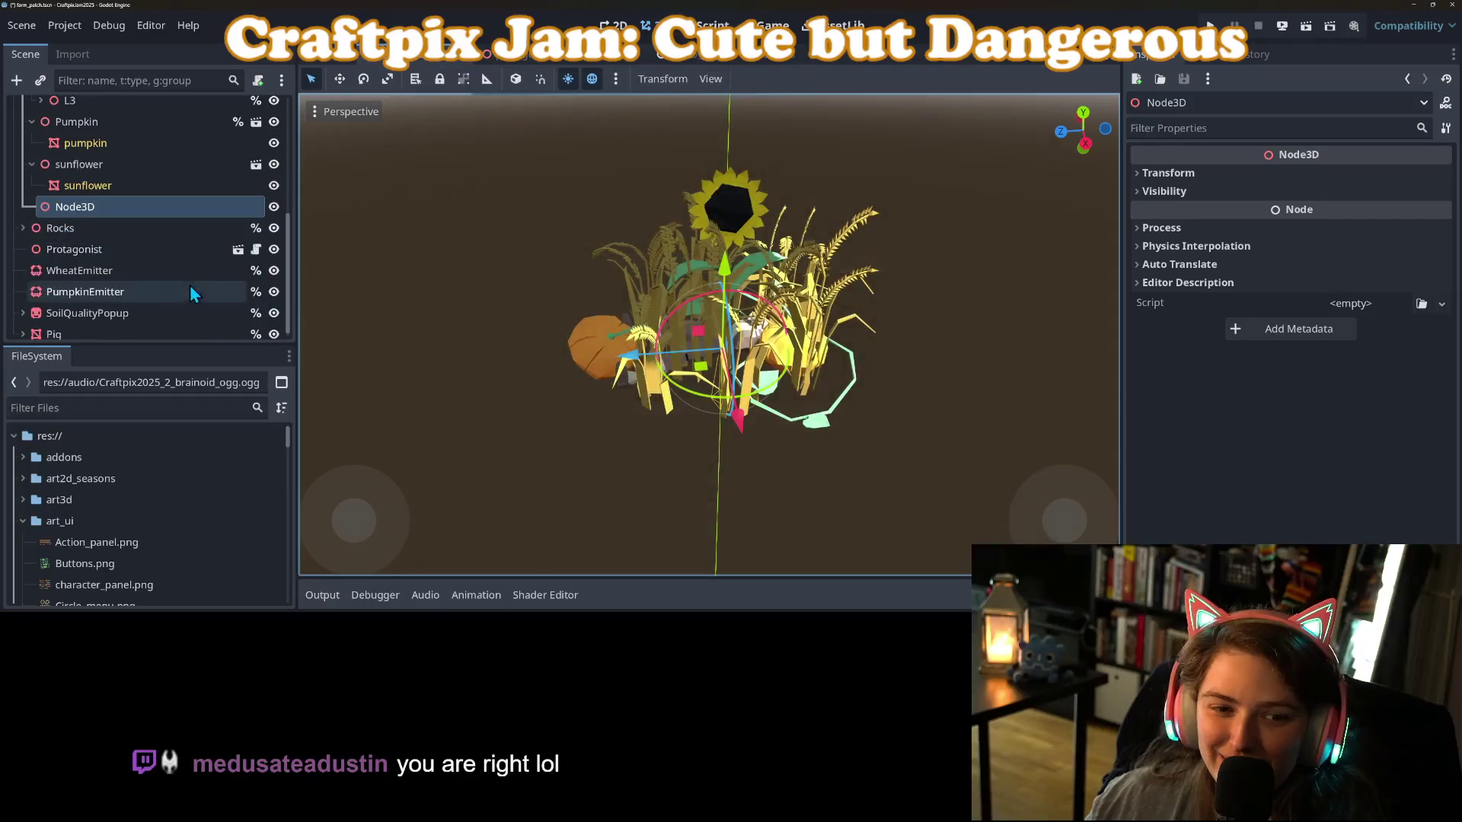
right_click(91, 213)
left_click(153, 312)
type("Sunflower")
key("Return")
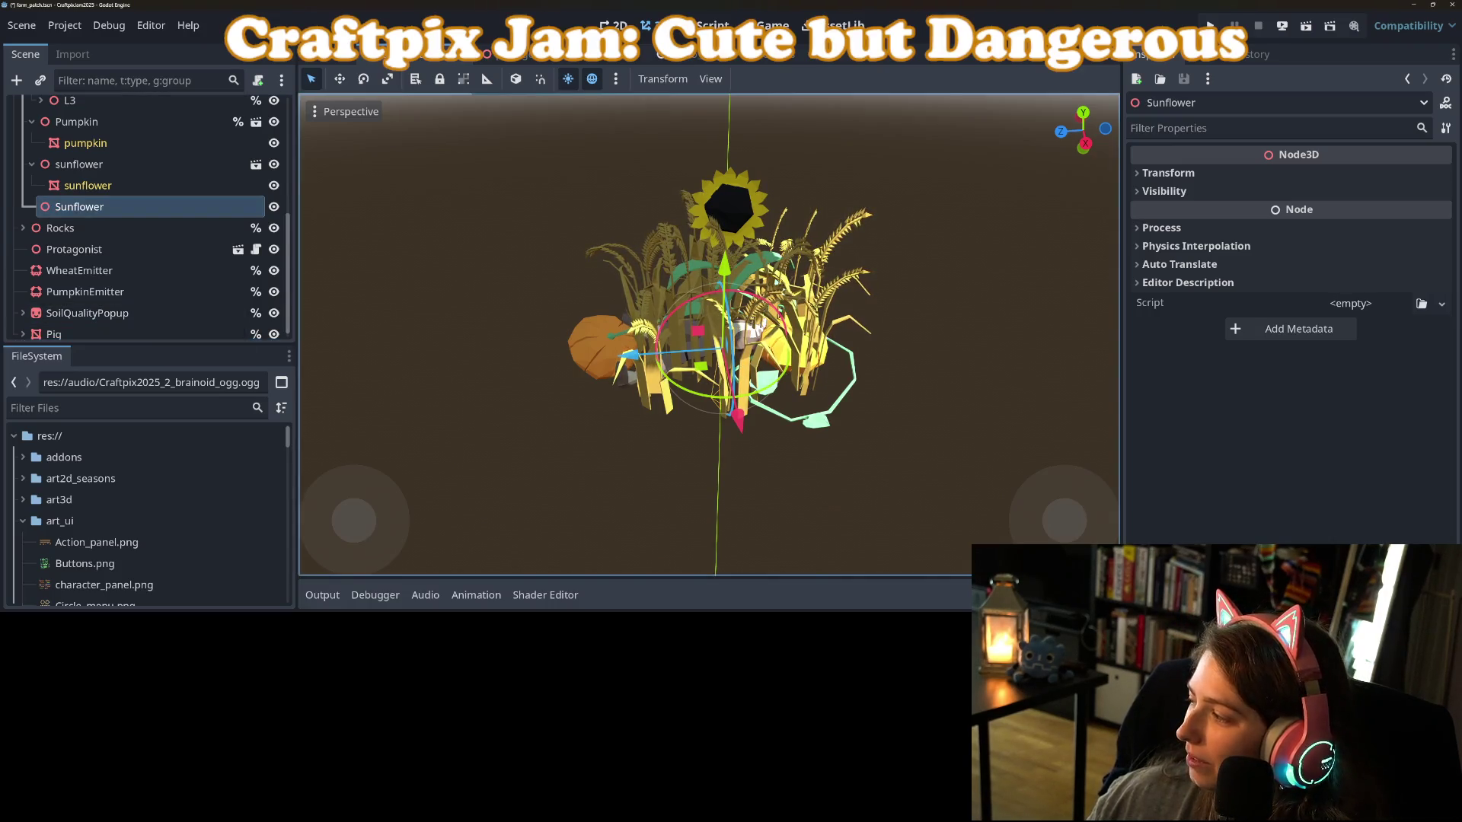
left_click(1256, 515)
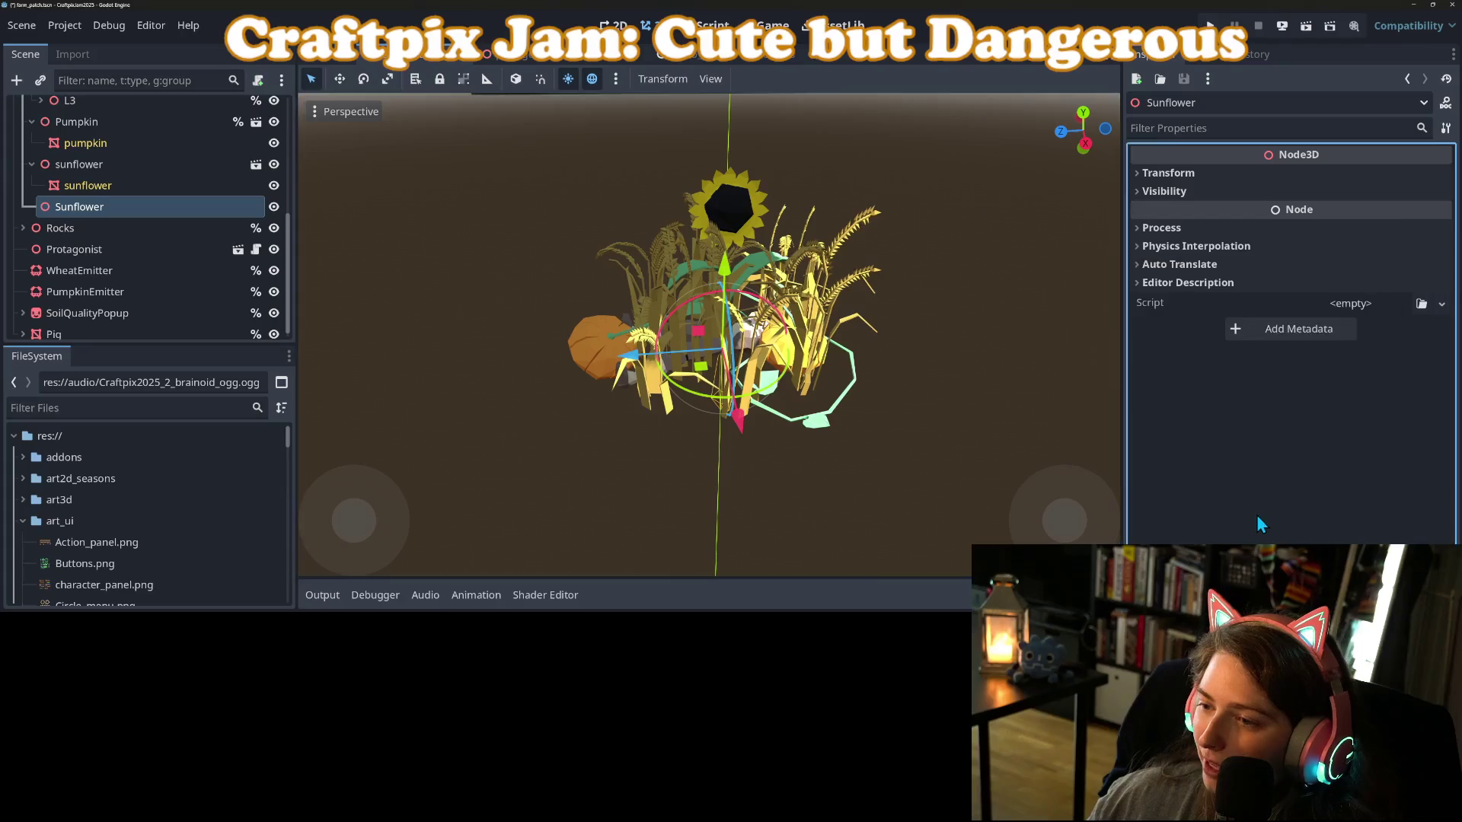
scroll(67, 217, "up", 2)
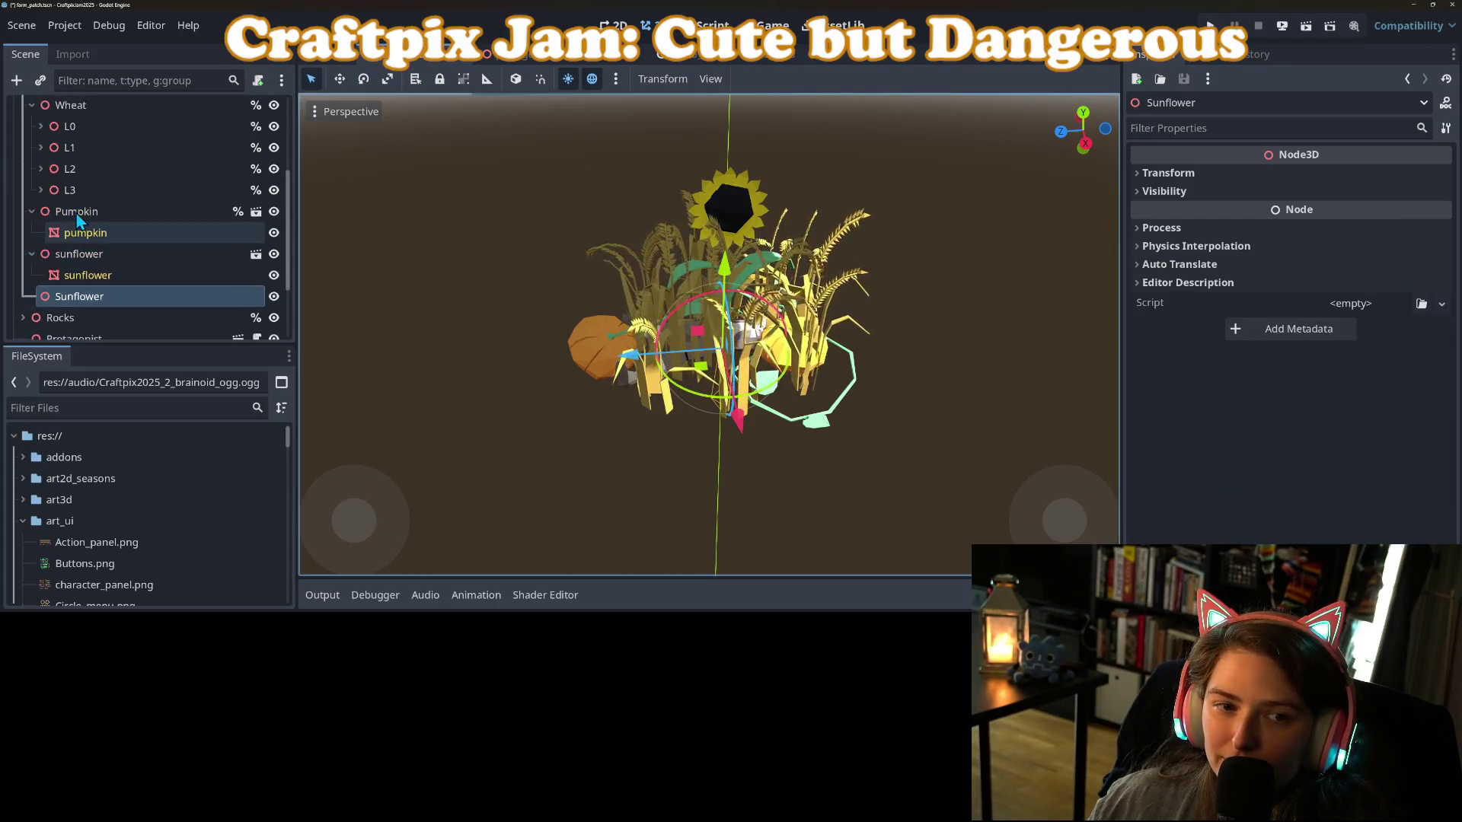
Add a Node3D named L0 under Sunflower and reparent the sunflower model into it.
right_click(94, 273)
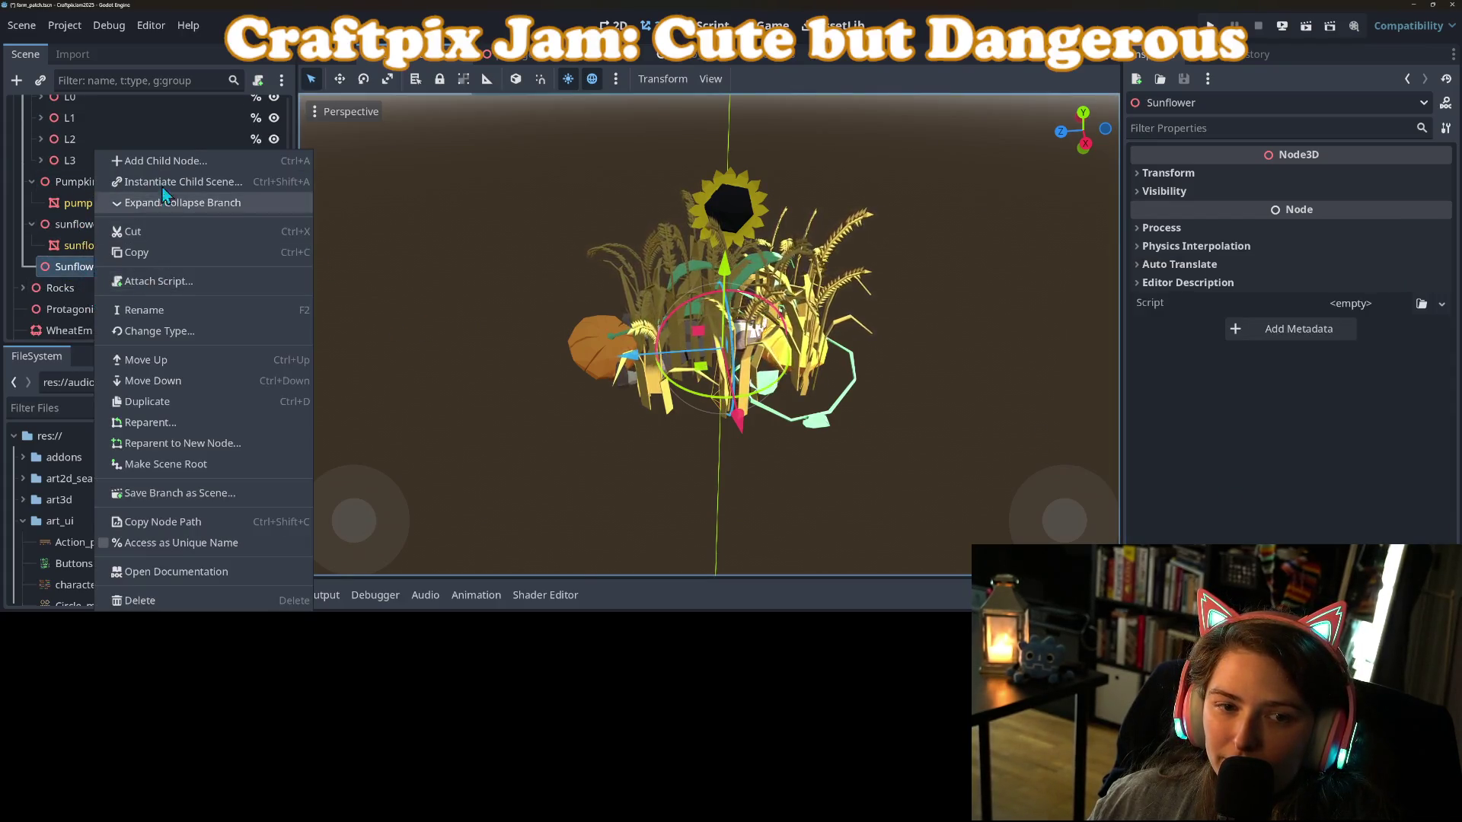
left_click(172, 160)
left_click(569, 265)
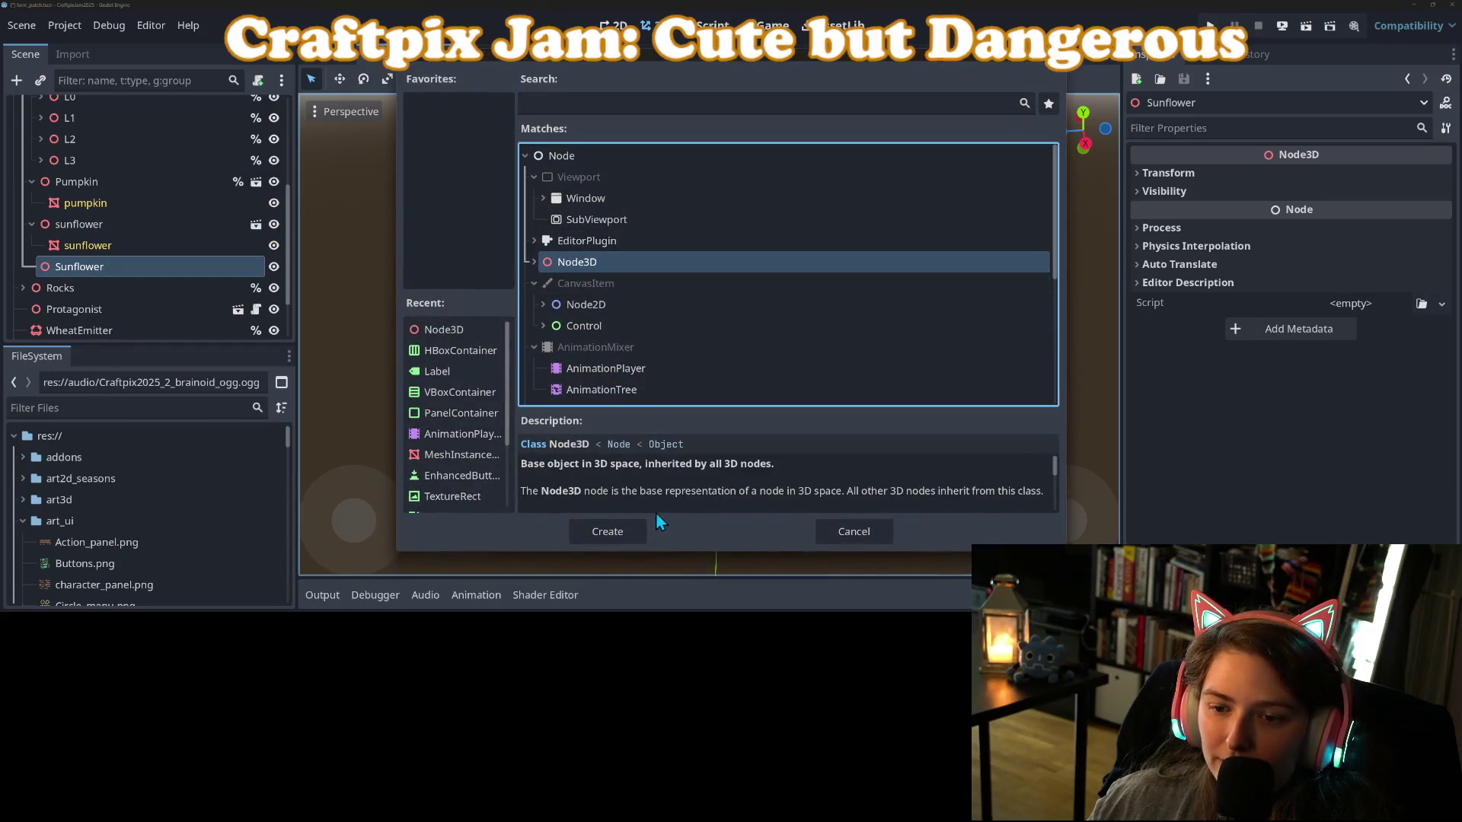
left_click(605, 527)
right_click(126, 284)
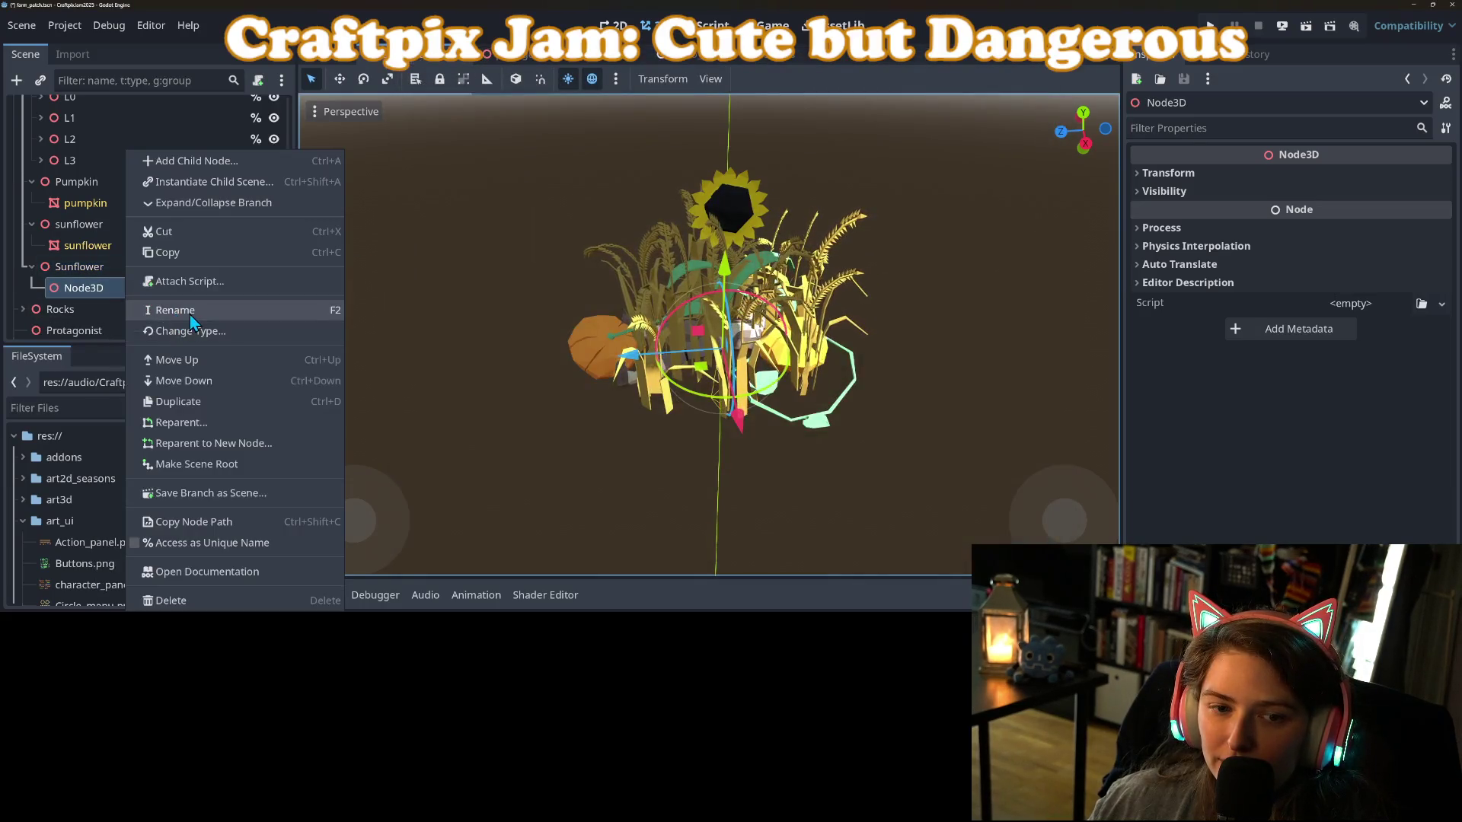
left_click(187, 312)
type("L")
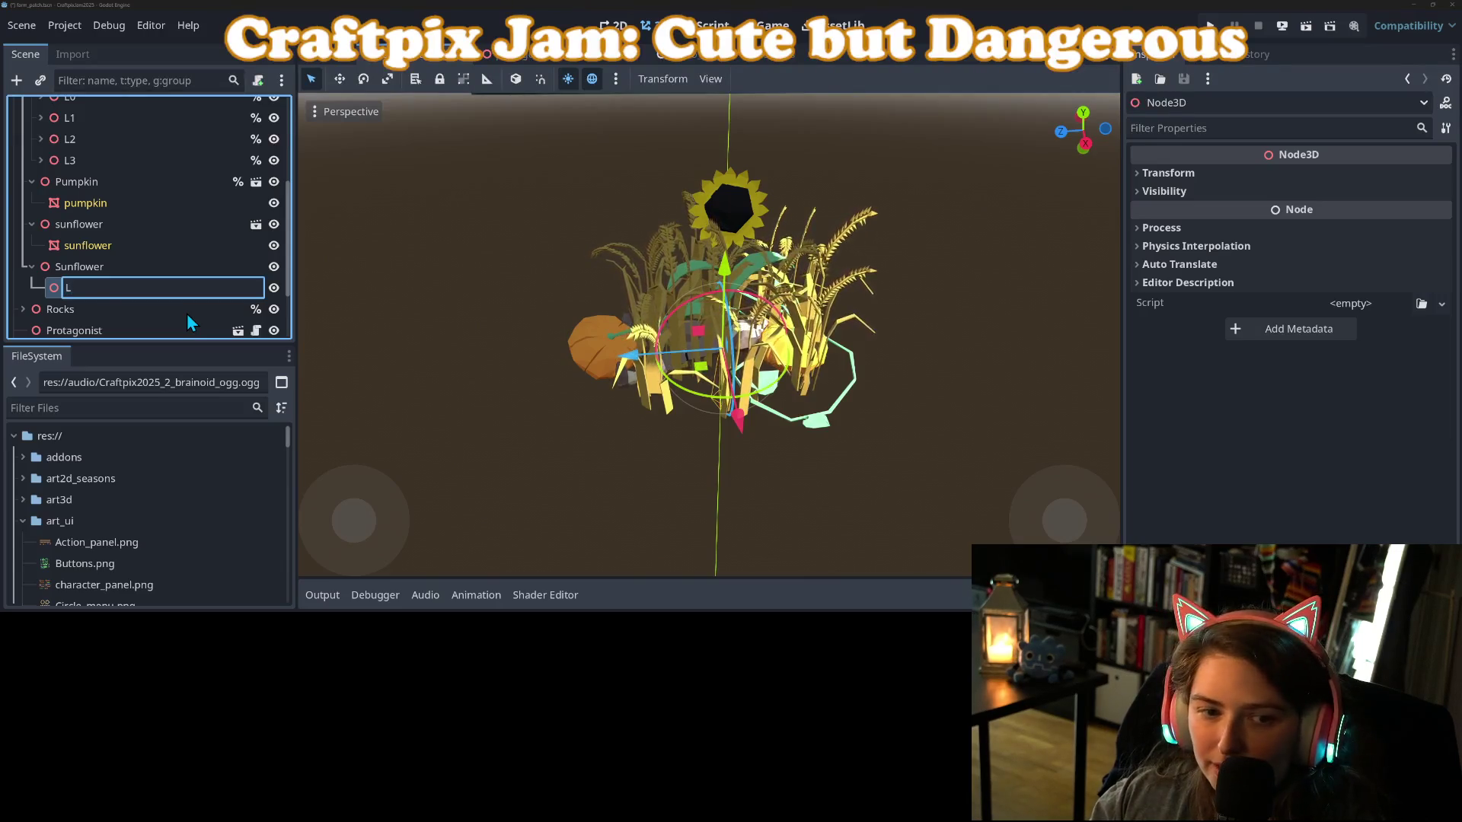
type("0")
key("Return")
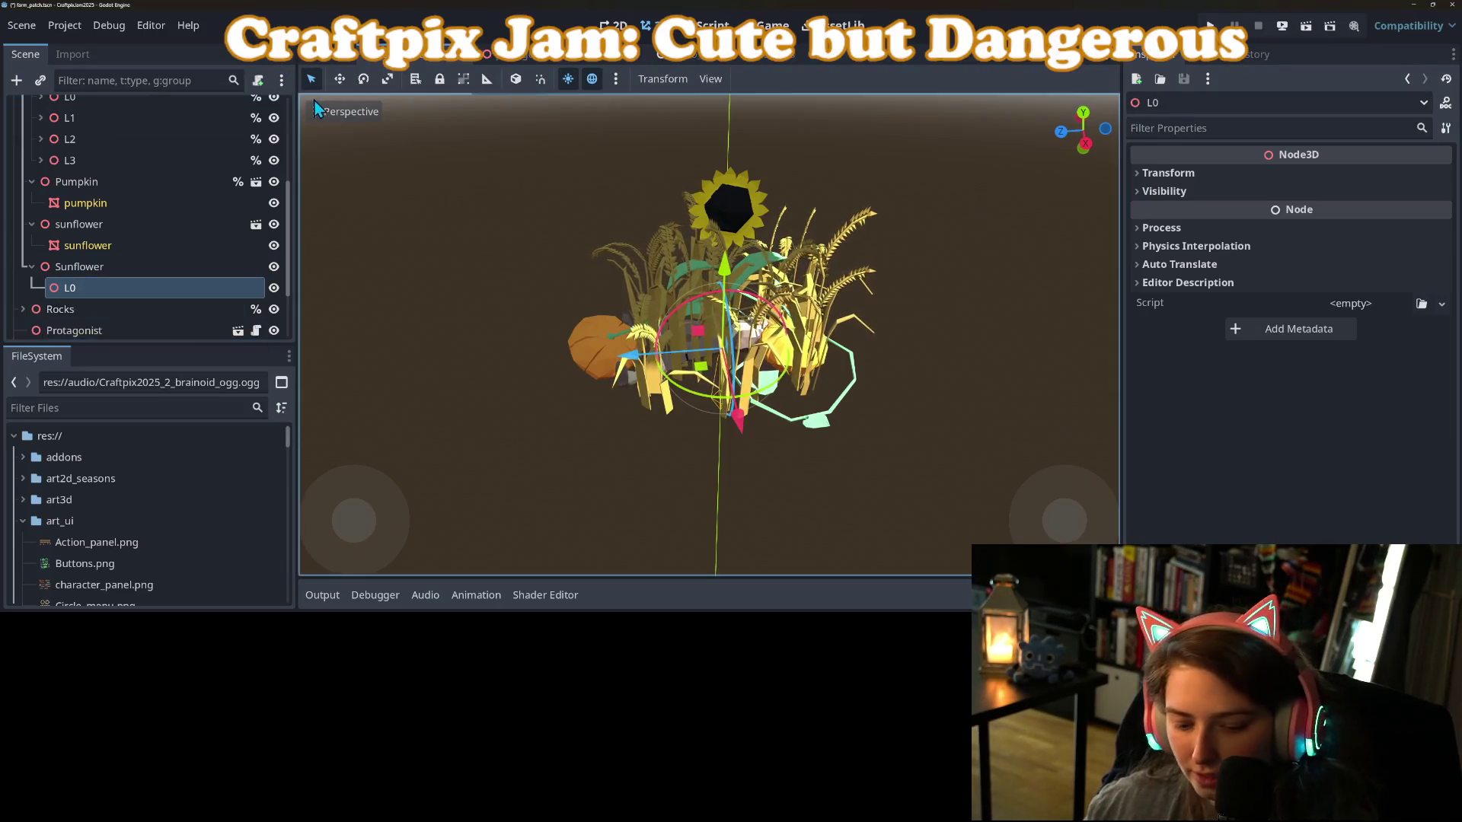
left_click_drag(76, 224, 92, 286)
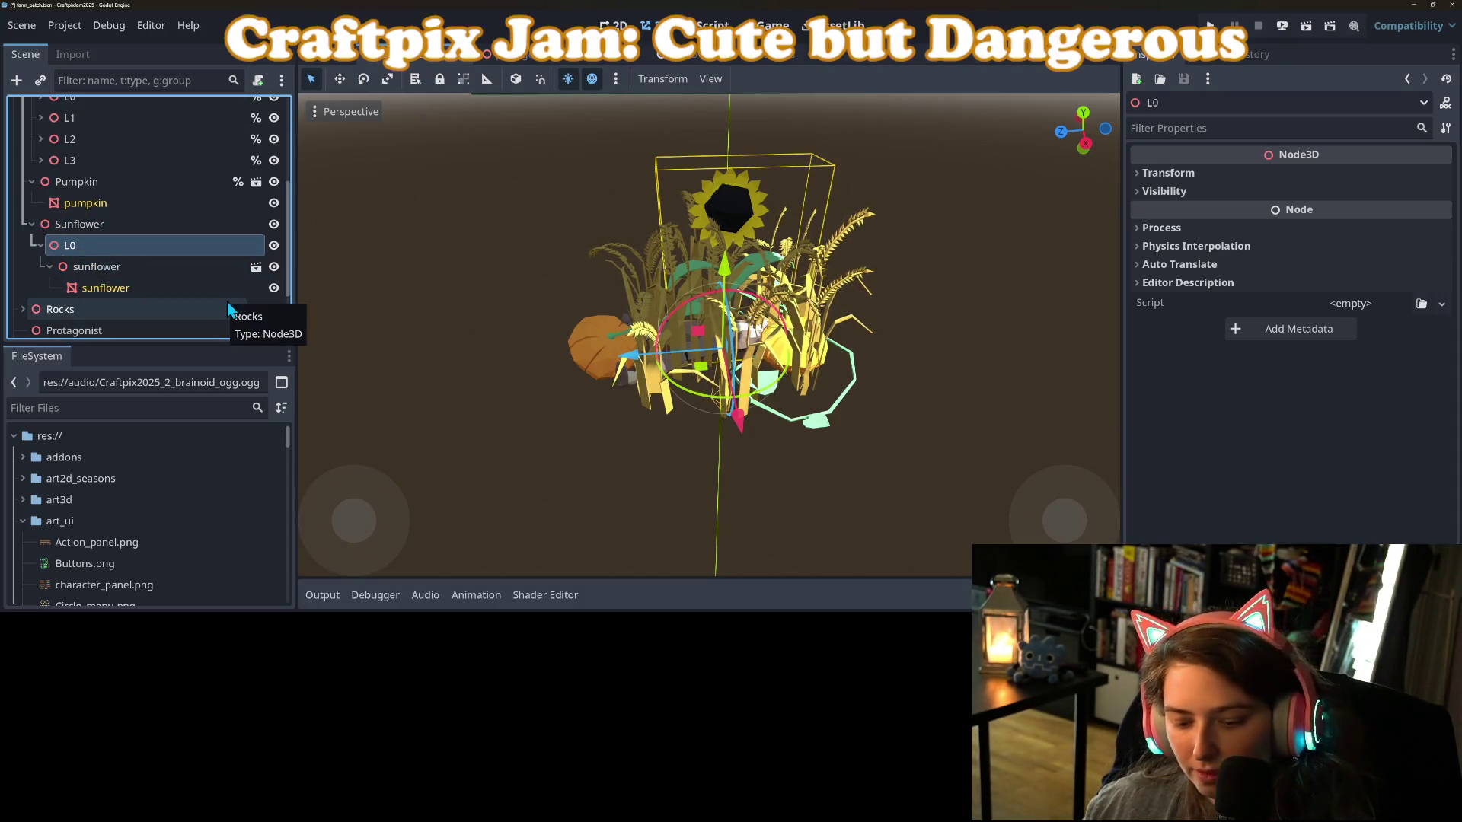
Duplicate L0 into L1, L2 and L3, shifting each level's sunflower sideways.
key("ctrl+d")
mouse_move(686, 362)
left_mouse_down()
mouse_move(638, 401)
mouse_move(626, 386)
mouse_move(655, 335)
left_mouse_up()
key("ctrl+d")
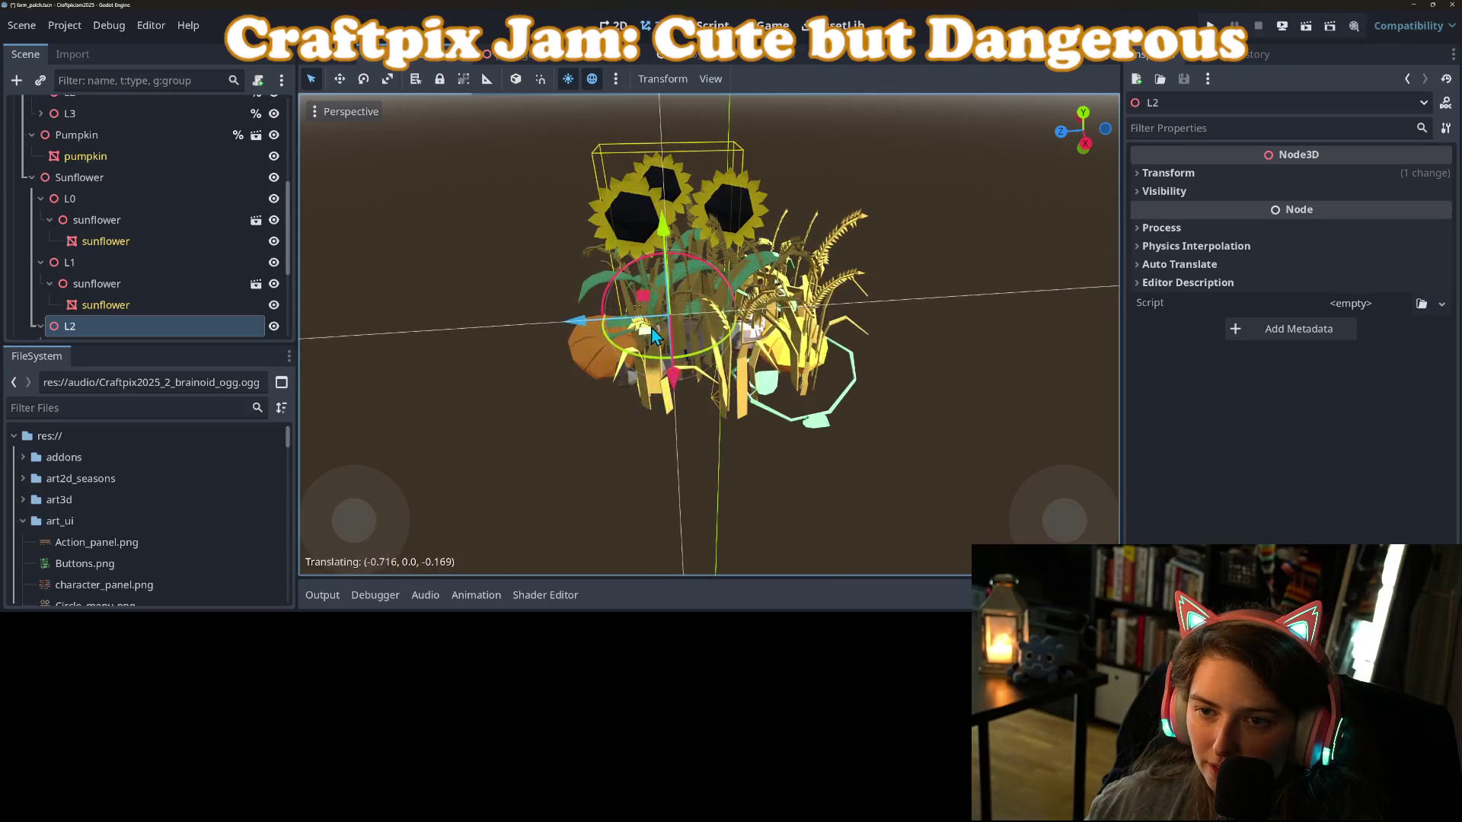
left_click_drag(614, 431, 681, 424)
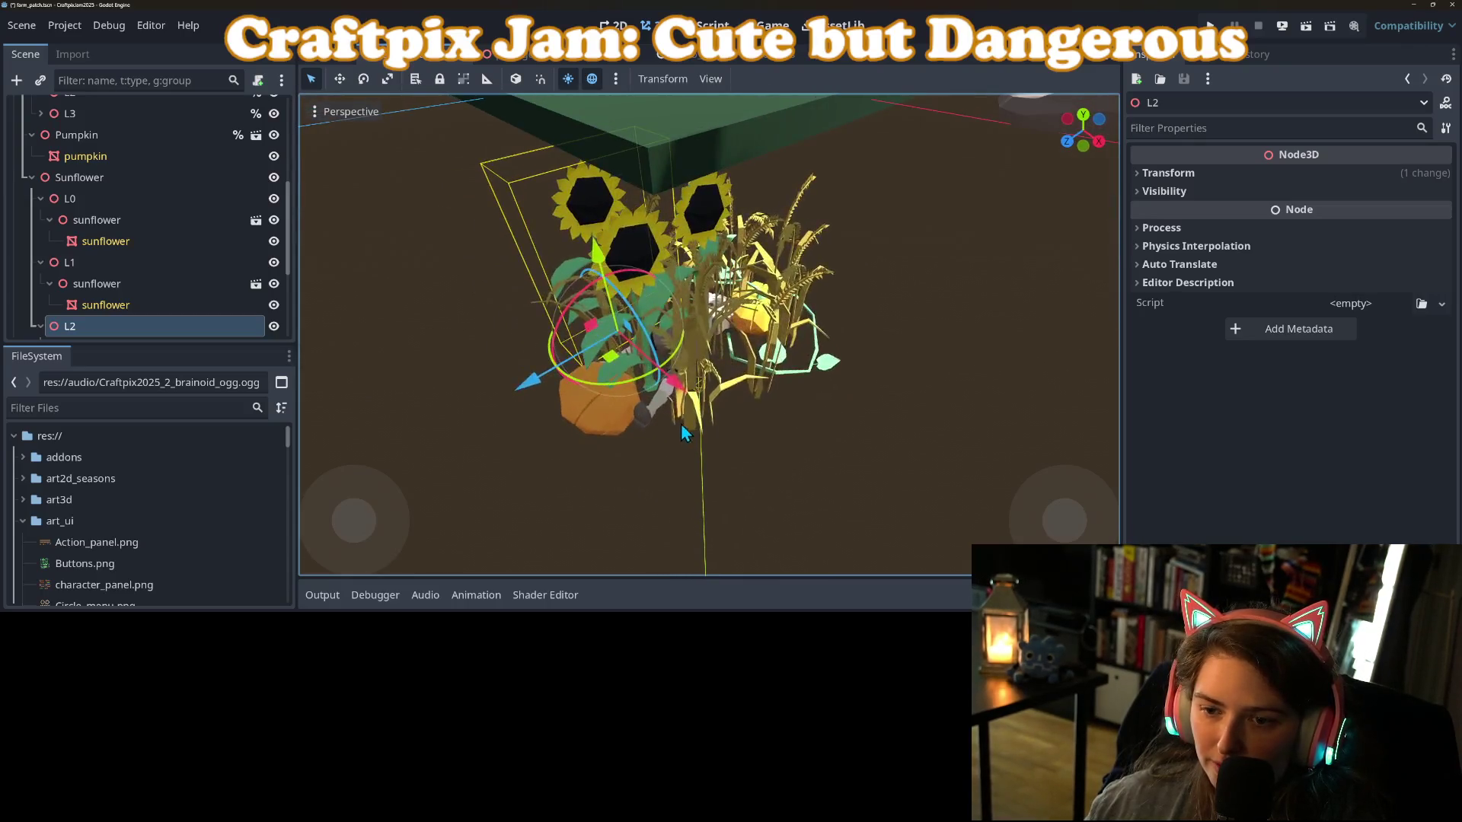
key("ctrl+d")
left_click_drag(610, 361, 757, 359)
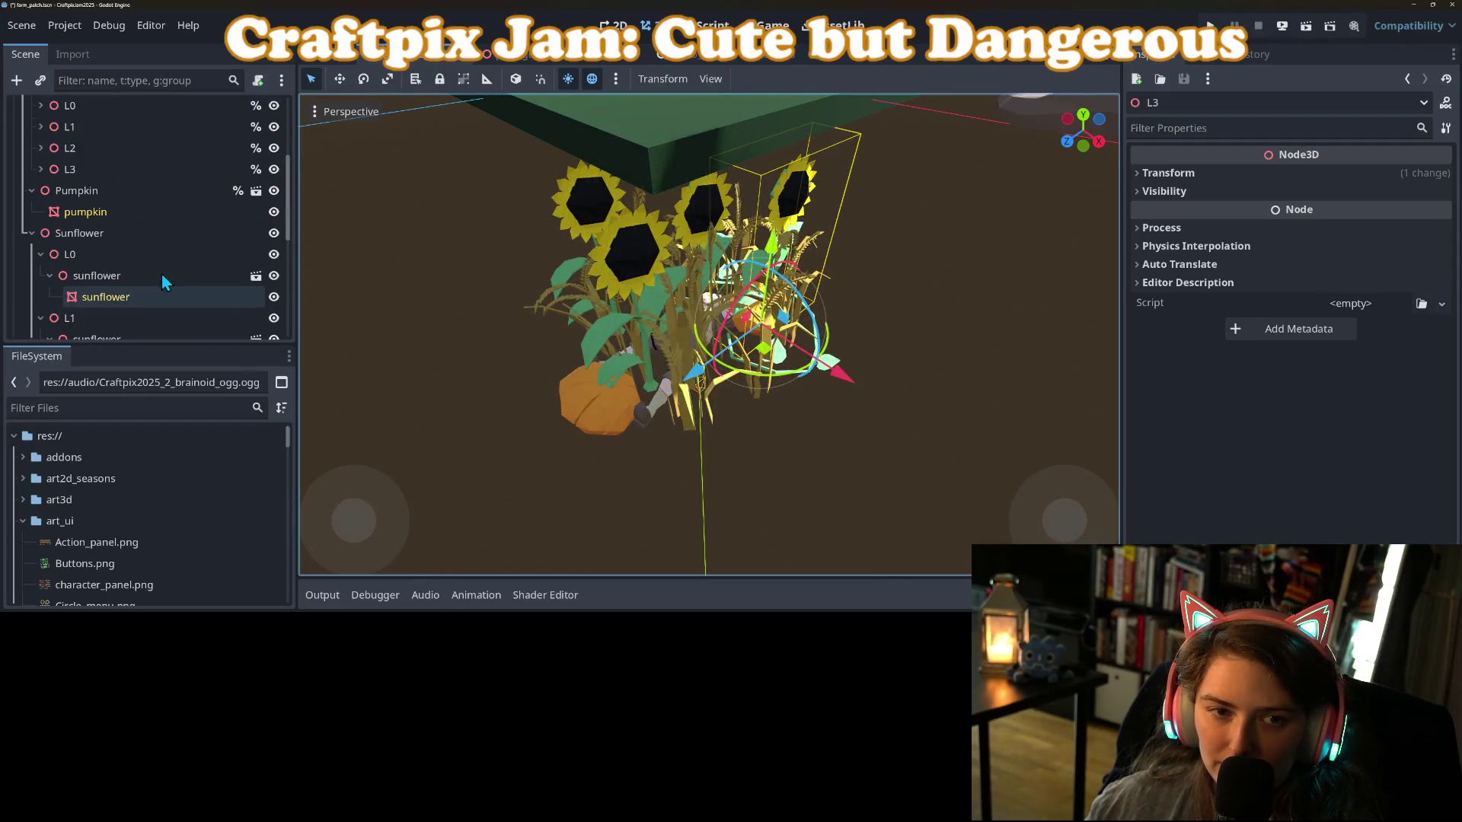
scroll(161, 273, "up", 3)
left_click_drag(426, 363, 488, 327)
scroll(80, 289, "down", 3)
Duplicate the sunflower inside L3 and move the copy within the patch.
left_click(81, 289)
scroll(81, 289, "down", 1)
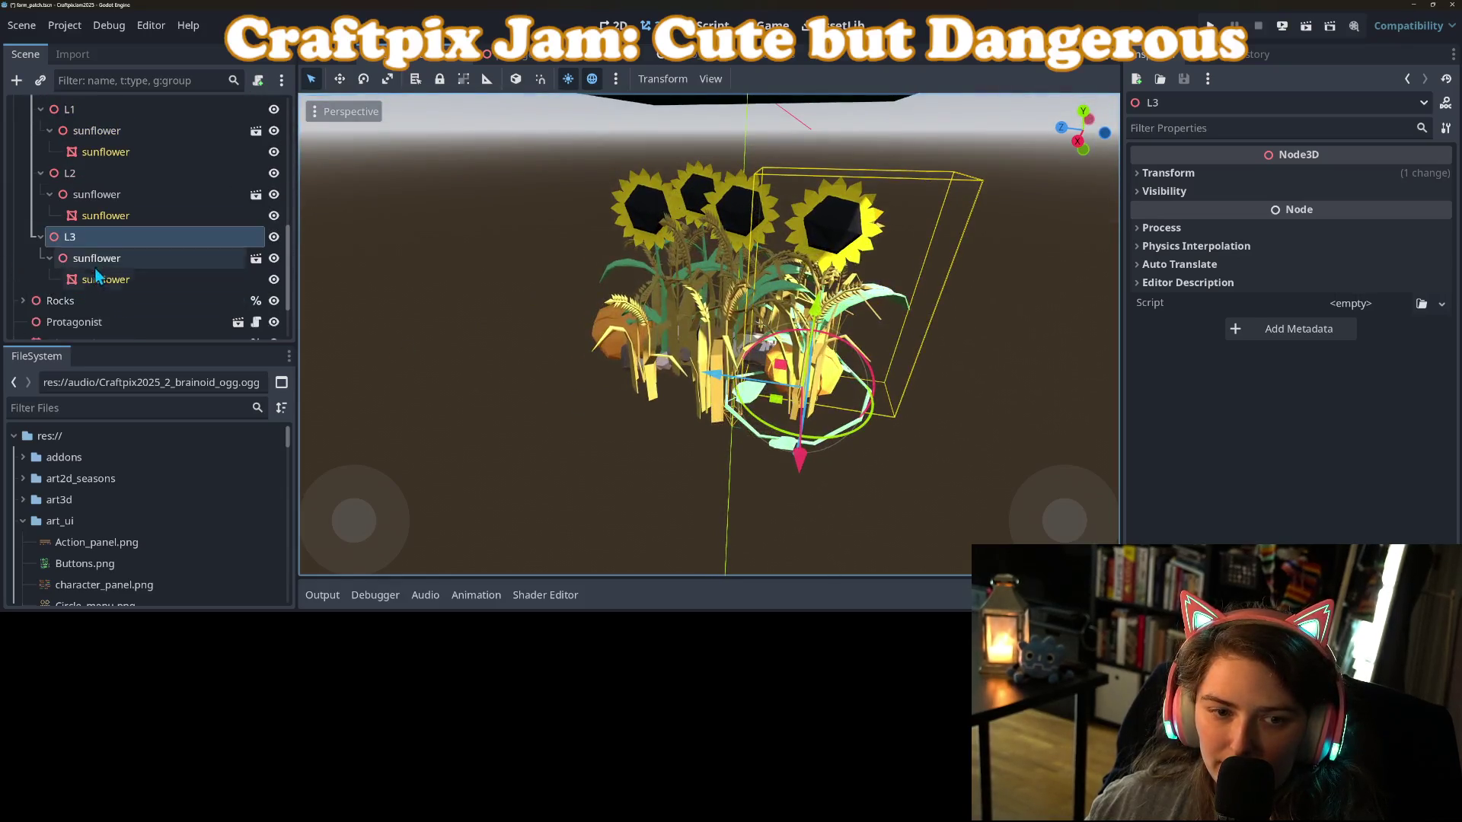
key("ctrl+d")
mouse_move(617, 412)
left_mouse_down()
mouse_move(547, 431)
mouse_move(732, 464)
mouse_move(794, 456)
left_mouse_up()
mouse_move(599, 495)
left_mouse_down()
mouse_move(707, 470)
mouse_move(729, 492)
left_mouse_up()
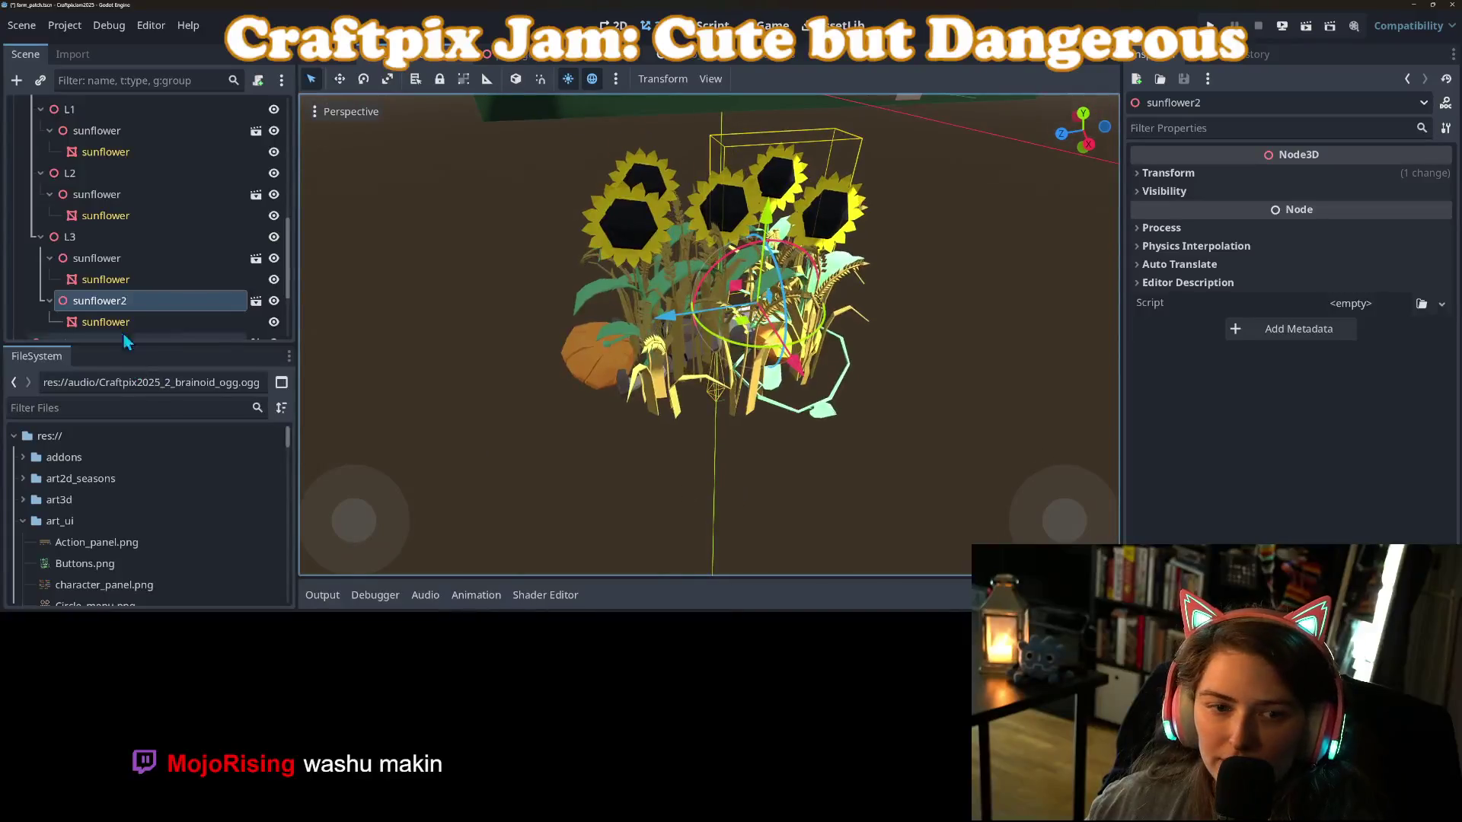
Move sunflower2 from L3 into L2 and slide it across the ground.
left_click(96, 199)
left_click_drag(96, 200, 96, 199)
mouse_move(636, 332)
left_mouse_down()
mouse_move(652, 346)
mouse_move(691, 326)
mouse_move(740, 427)
mouse_move(806, 423)
mouse_move(706, 401)
mouse_move(627, 404)
mouse_move(757, 438)
mouse_move(791, 396)
left_mouse_up()
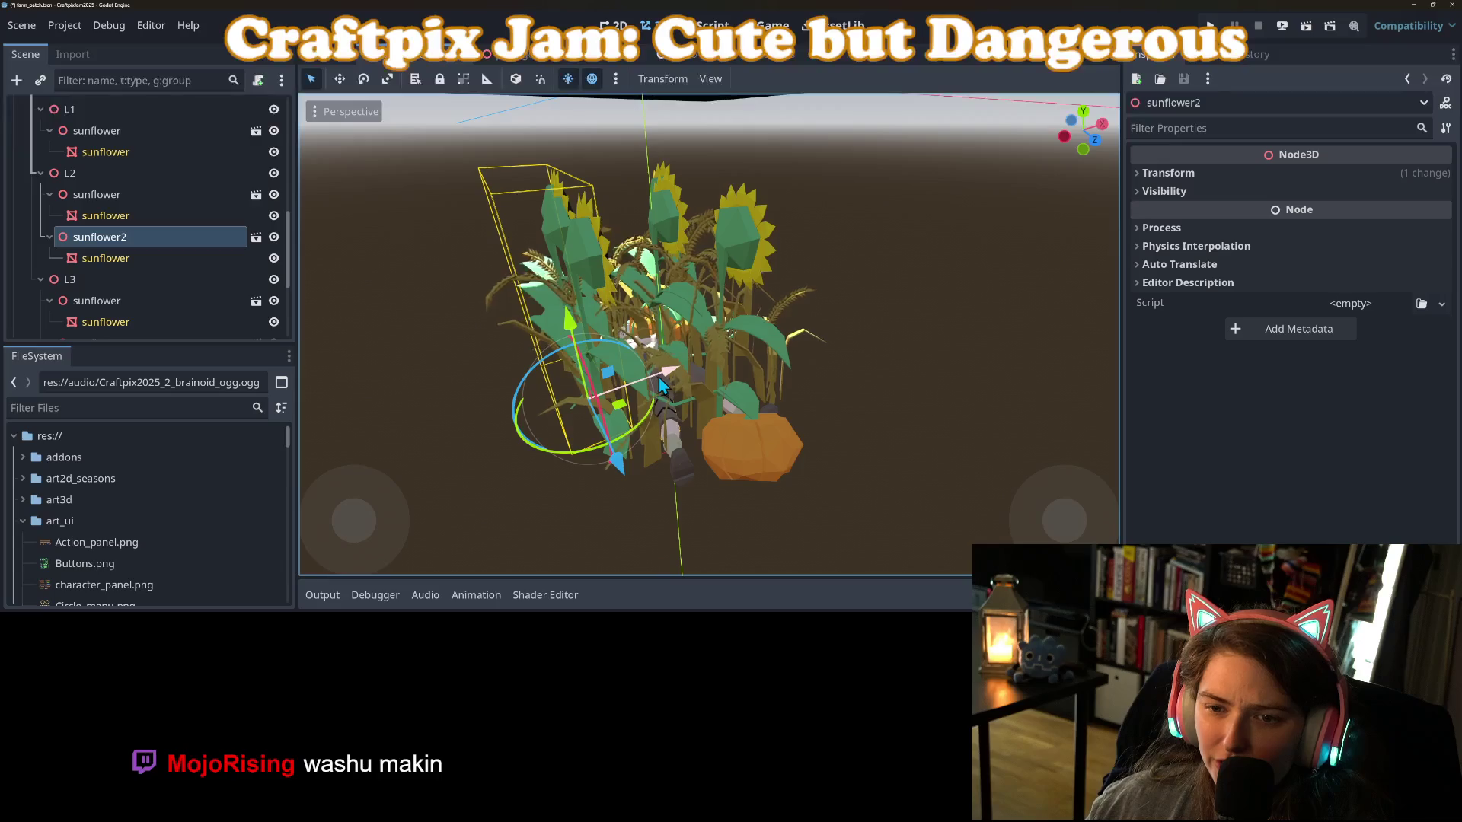
scroll(652, 380, "up", 2)
mouse_move(647, 382)
left_mouse_down()
mouse_move(727, 442)
mouse_move(551, 487)
mouse_move(715, 472)
mouse_move(619, 474)
left_mouse_up()
scroll(552, 487, "down", 2)
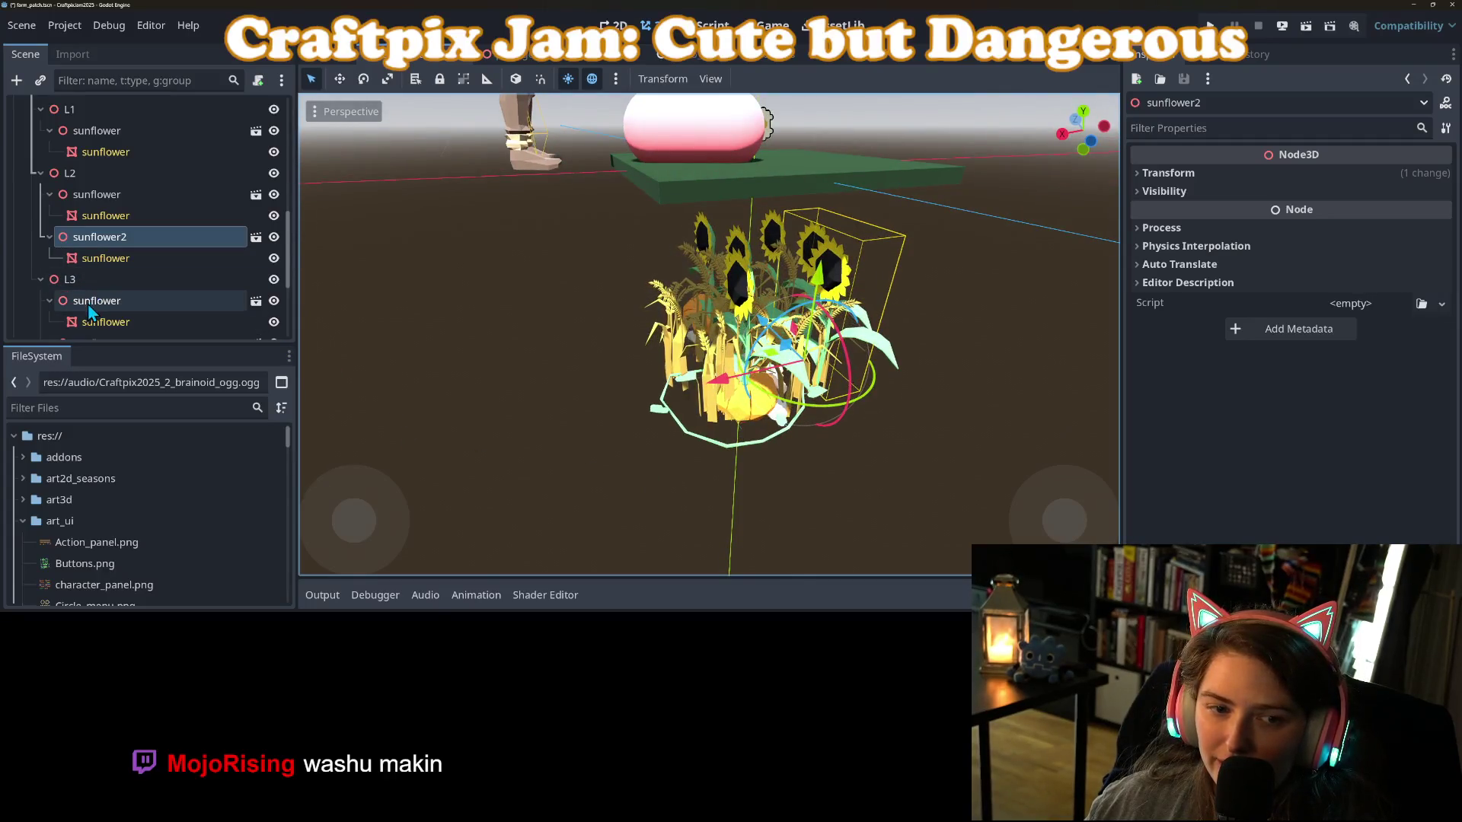
scroll(103, 251, "up", 2)
Duplicate L1's sunflower and position the new sunflower2 beside the original.
left_click(100, 199)
key("ctrl+d")
mouse_move(873, 358)
left_mouse_down()
mouse_move(874, 379)
mouse_move(640, 384)
mouse_move(703, 394)
left_mouse_up()
left_click(41, 276)
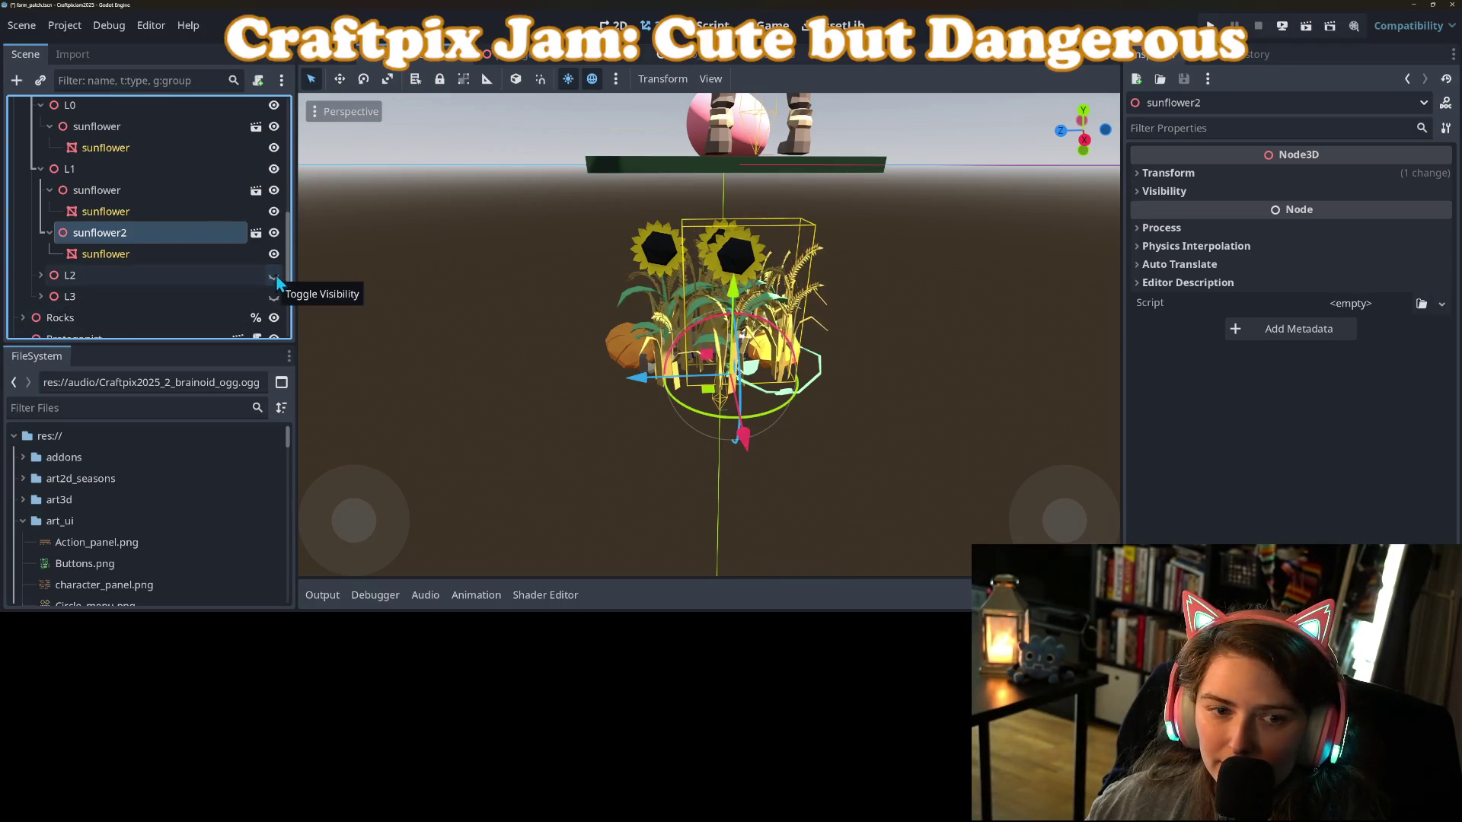
left_click(274, 169)
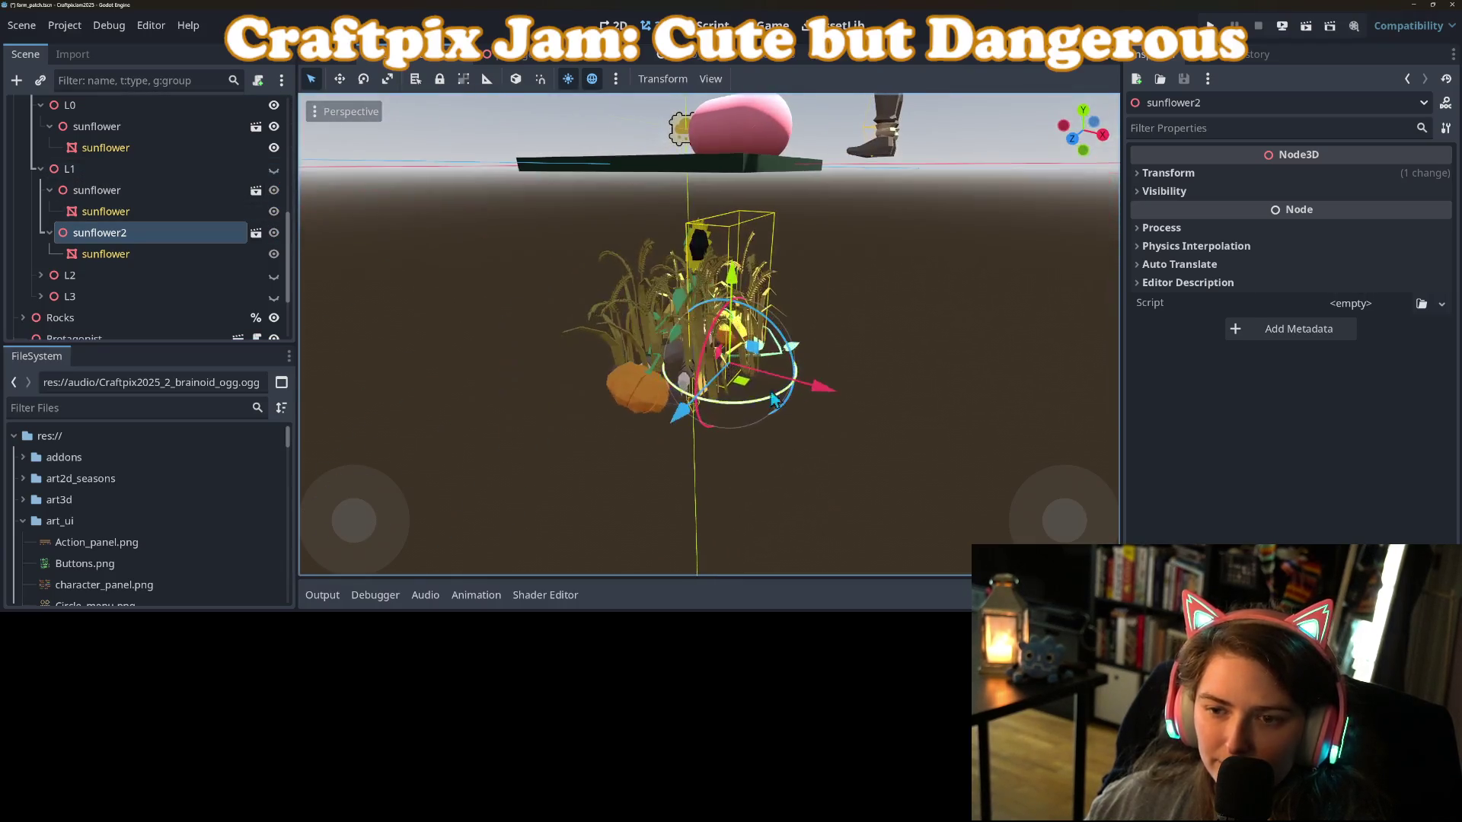
left_click(273, 169)
left_click_drag(307, 197, 257, 266)
mouse_move(689, 392)
left_mouse_down()
mouse_move(746, 336)
mouse_move(807, 414)
mouse_move(892, 399)
mouse_move(639, 396)
left_mouse_up()
mouse_move(669, 344)
left_mouse_down()
mouse_move(651, 358)
mouse_move(638, 434)
mouse_move(608, 434)
left_mouse_up()
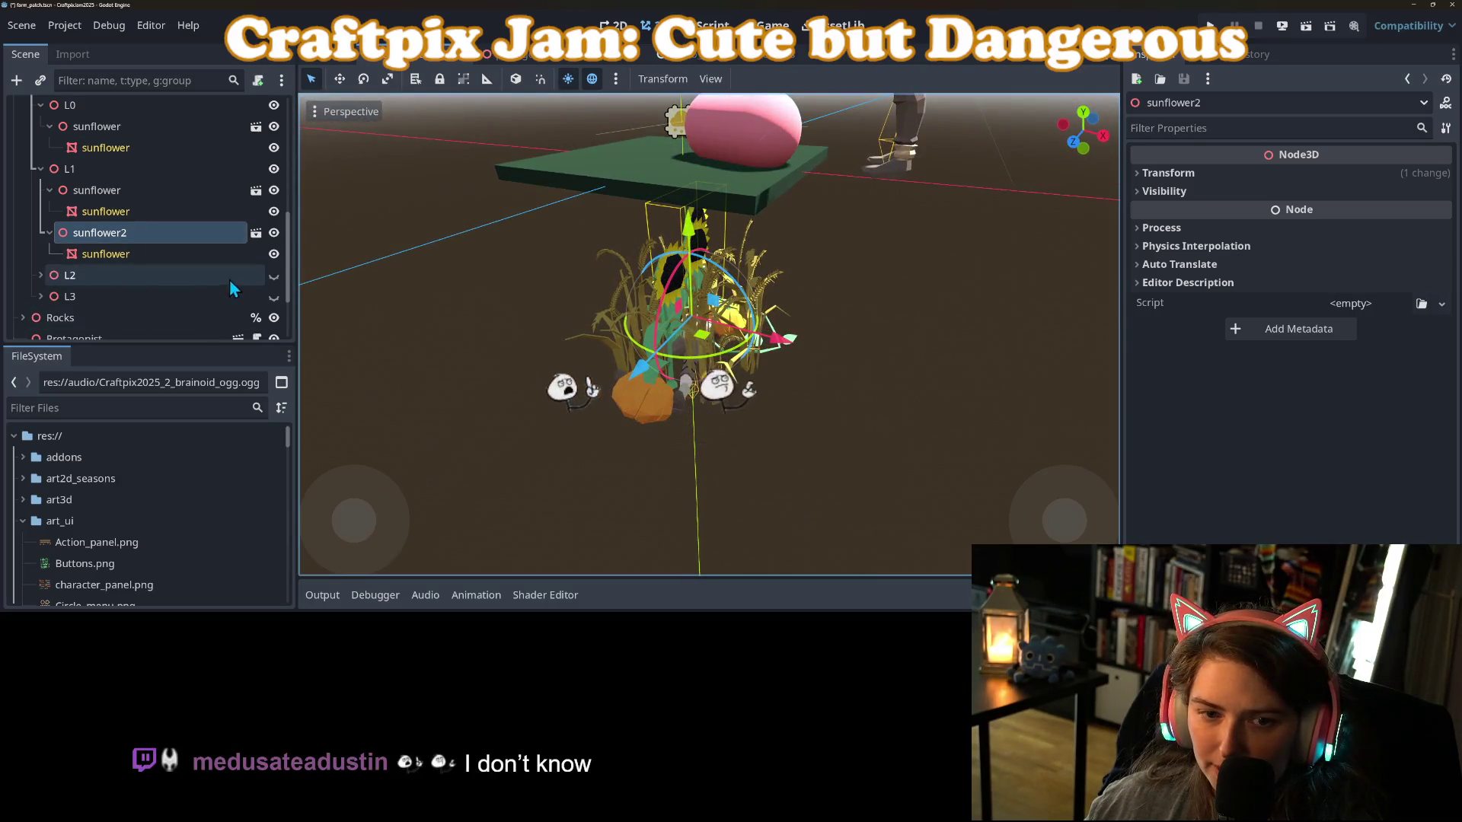
Unhide L2 and reposition both of its sunflowers on the ground.
left_click(274, 275)
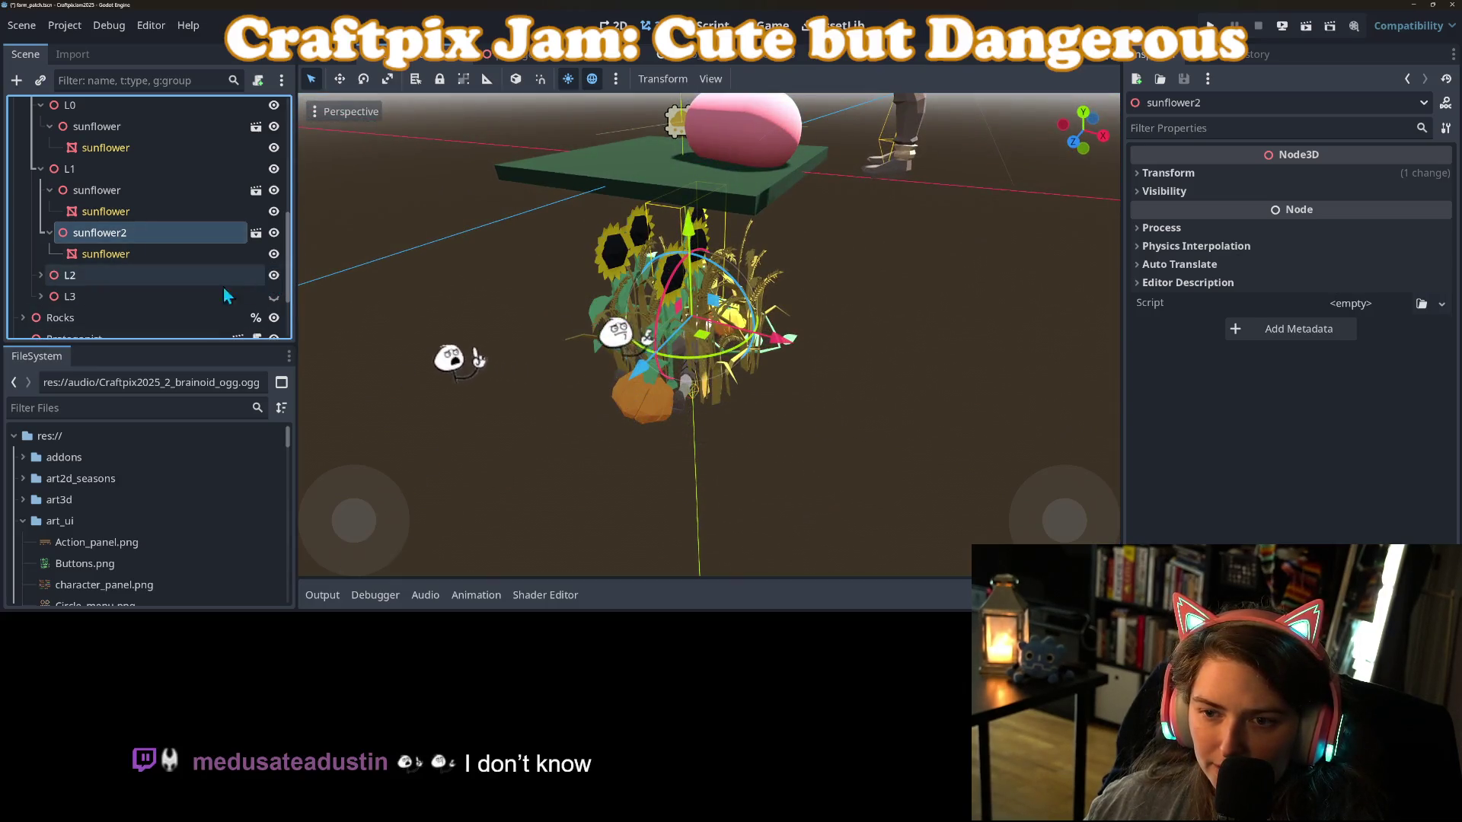
left_click(42, 275)
left_click(96, 297)
mouse_move(774, 440)
left_mouse_down()
mouse_move(675, 434)
mouse_move(687, 444)
left_mouse_up()
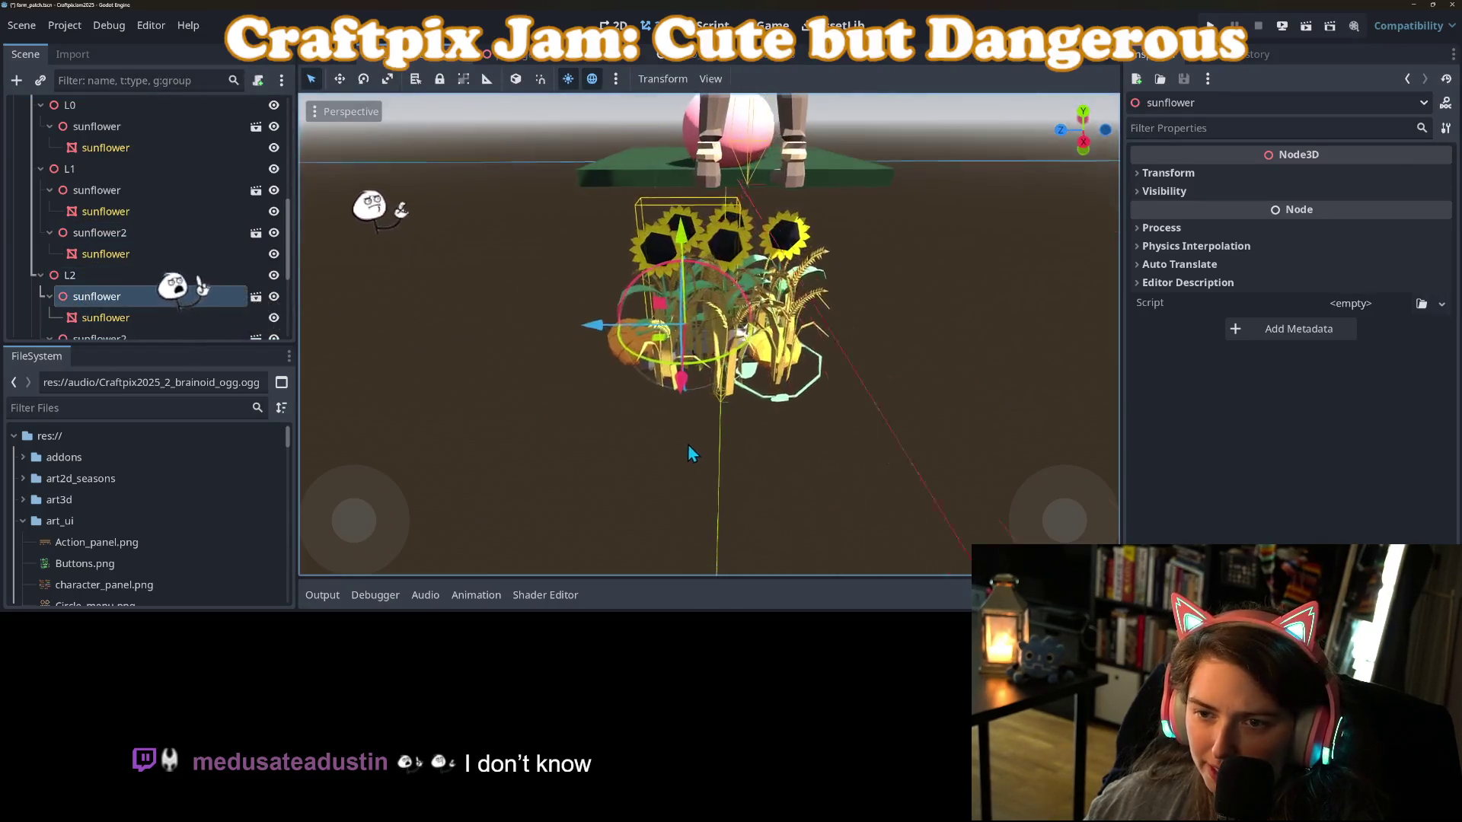
left_click_drag(662, 381, 781, 399)
left_click(107, 335)
left_click_drag(666, 358, 662, 343)
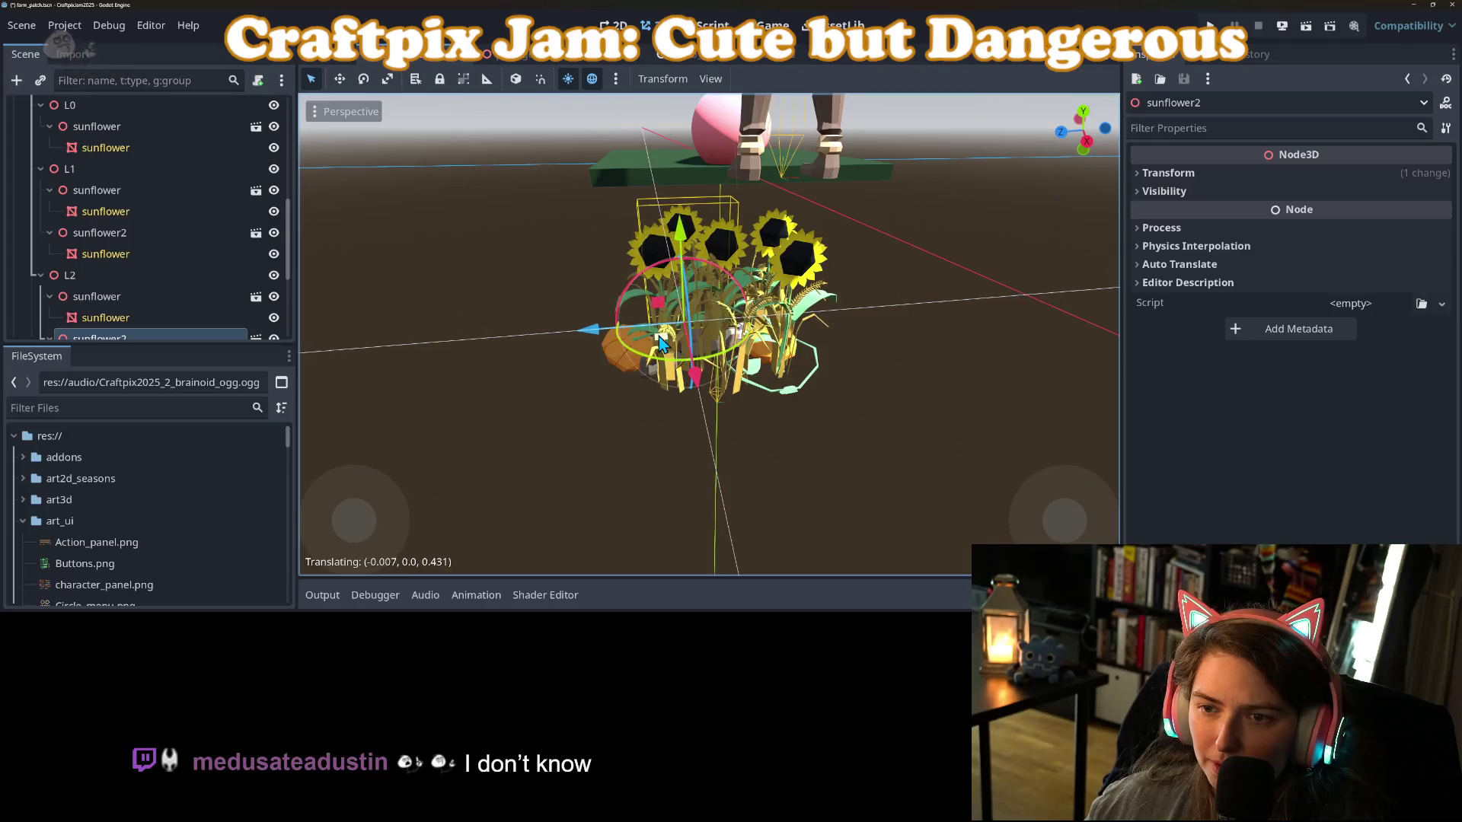
scroll(115, 291, "down", 3)
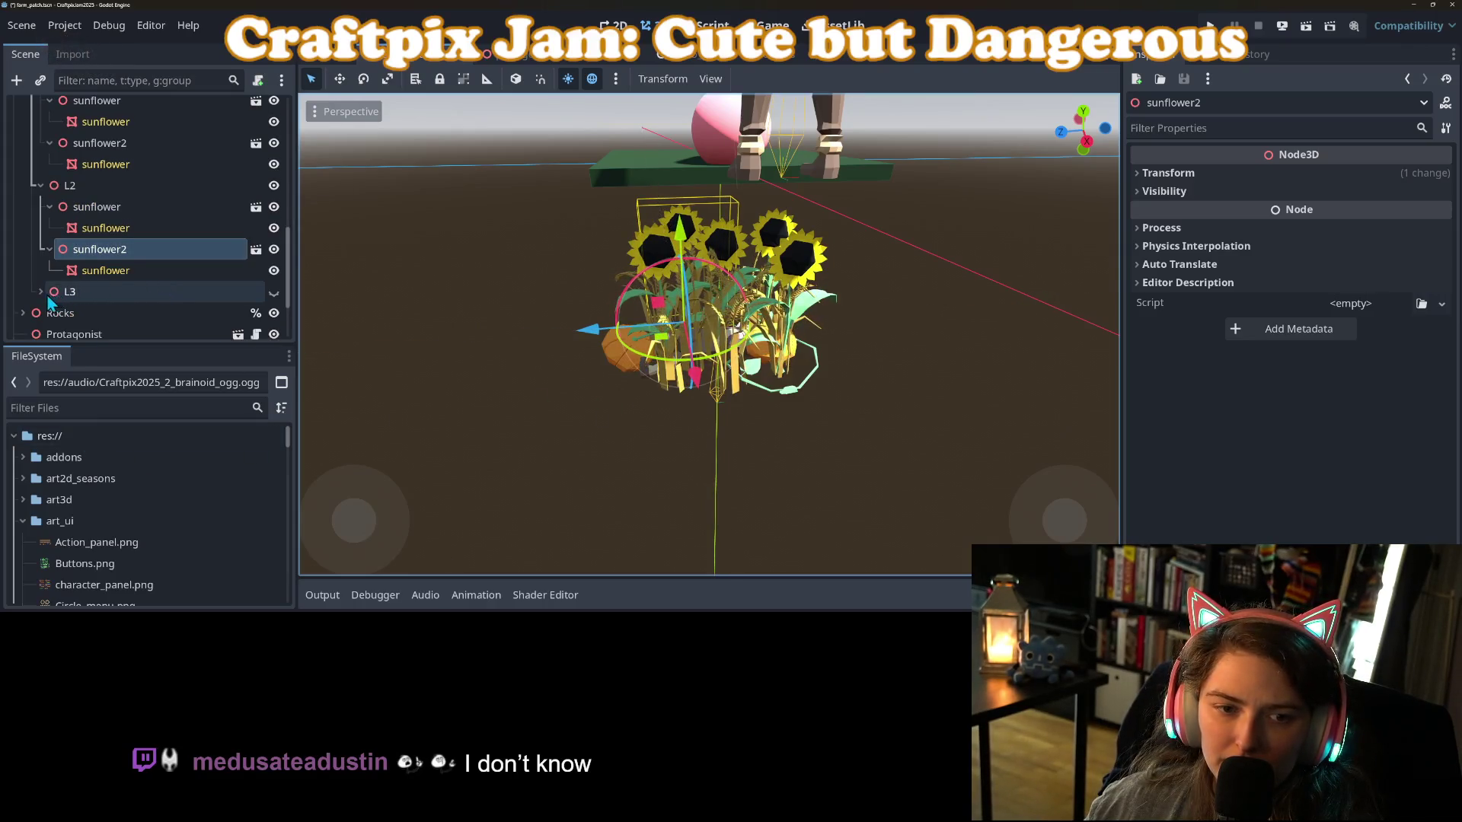
Unhide L3, raise its sunflower2 upward, and expand L3's Transform values.
left_click(274, 292)
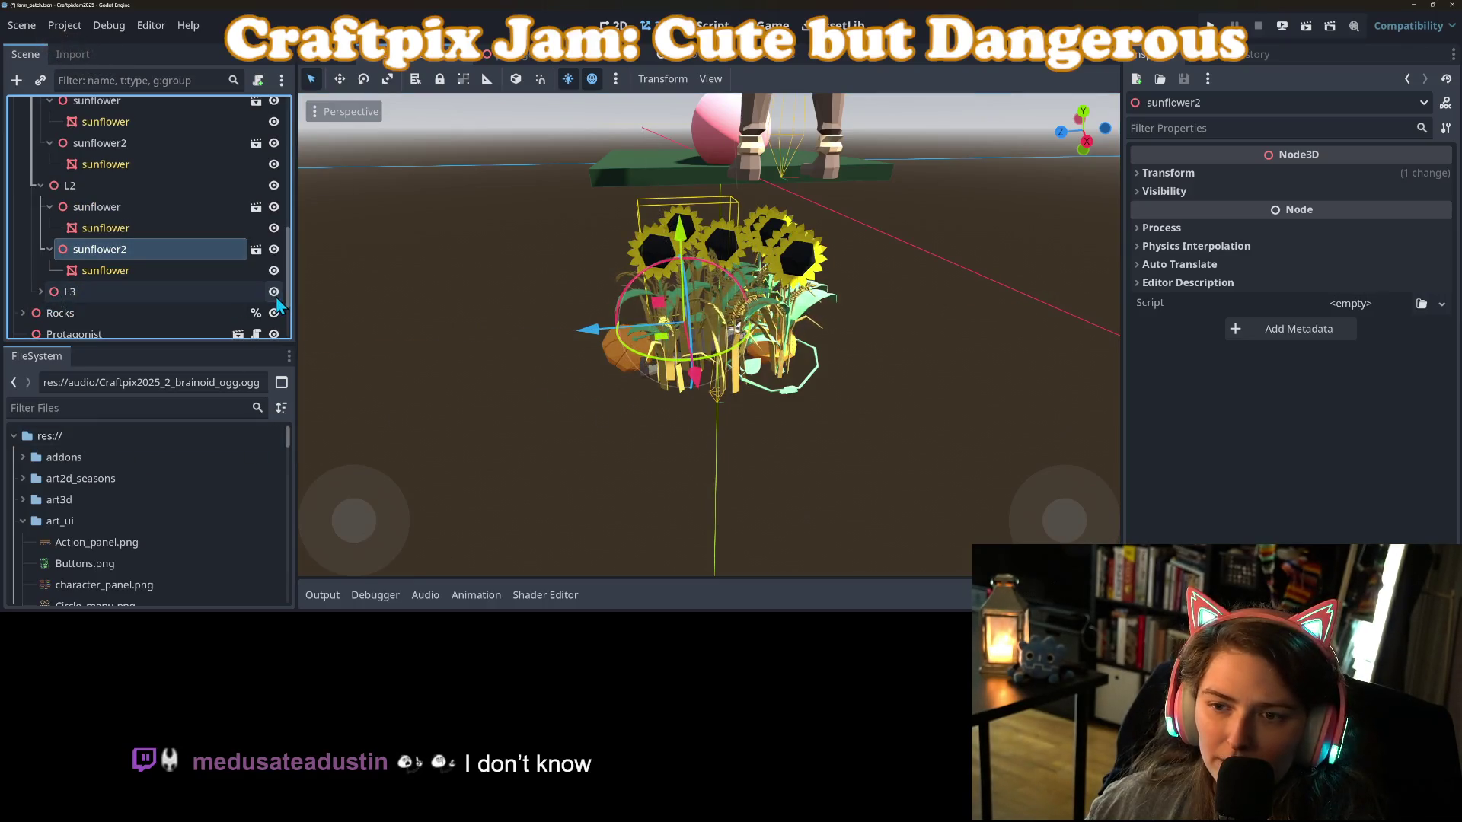
scroll(63, 296, "down", 1)
left_click(76, 283)
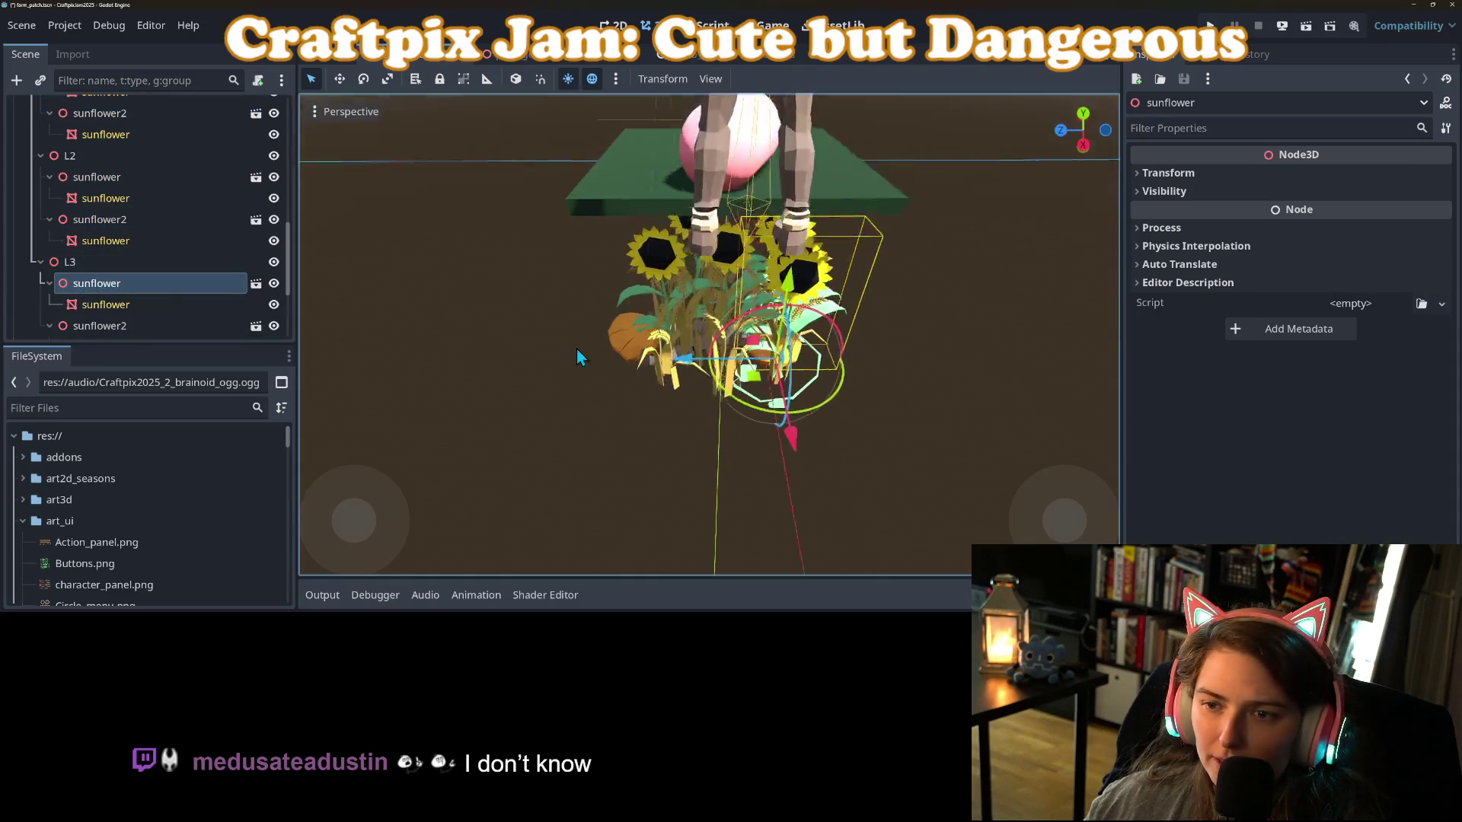
mouse_move(865, 386)
left_mouse_down()
mouse_move(790, 383)
mouse_move(724, 403)
mouse_move(695, 438)
mouse_move(714, 428)
left_mouse_up()
left_click(88, 327)
mouse_move(685, 366)
left_mouse_down()
mouse_move(626, 370)
mouse_move(803, 439)
mouse_move(576, 473)
mouse_move(474, 450)
left_mouse_up()
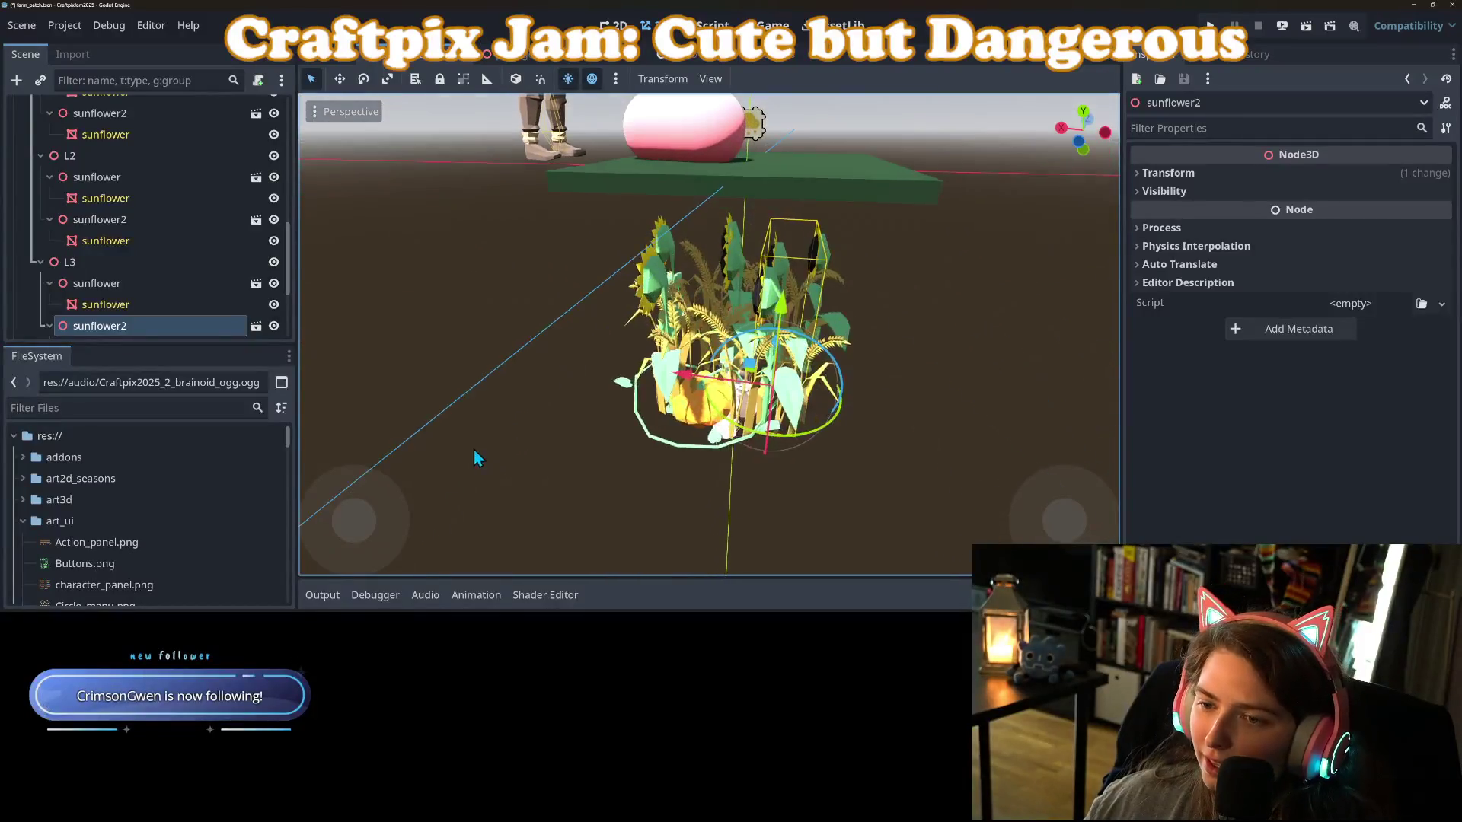
mouse_move(674, 383)
left_mouse_down()
mouse_move(867, 454)
mouse_move(981, 469)
left_mouse_up()
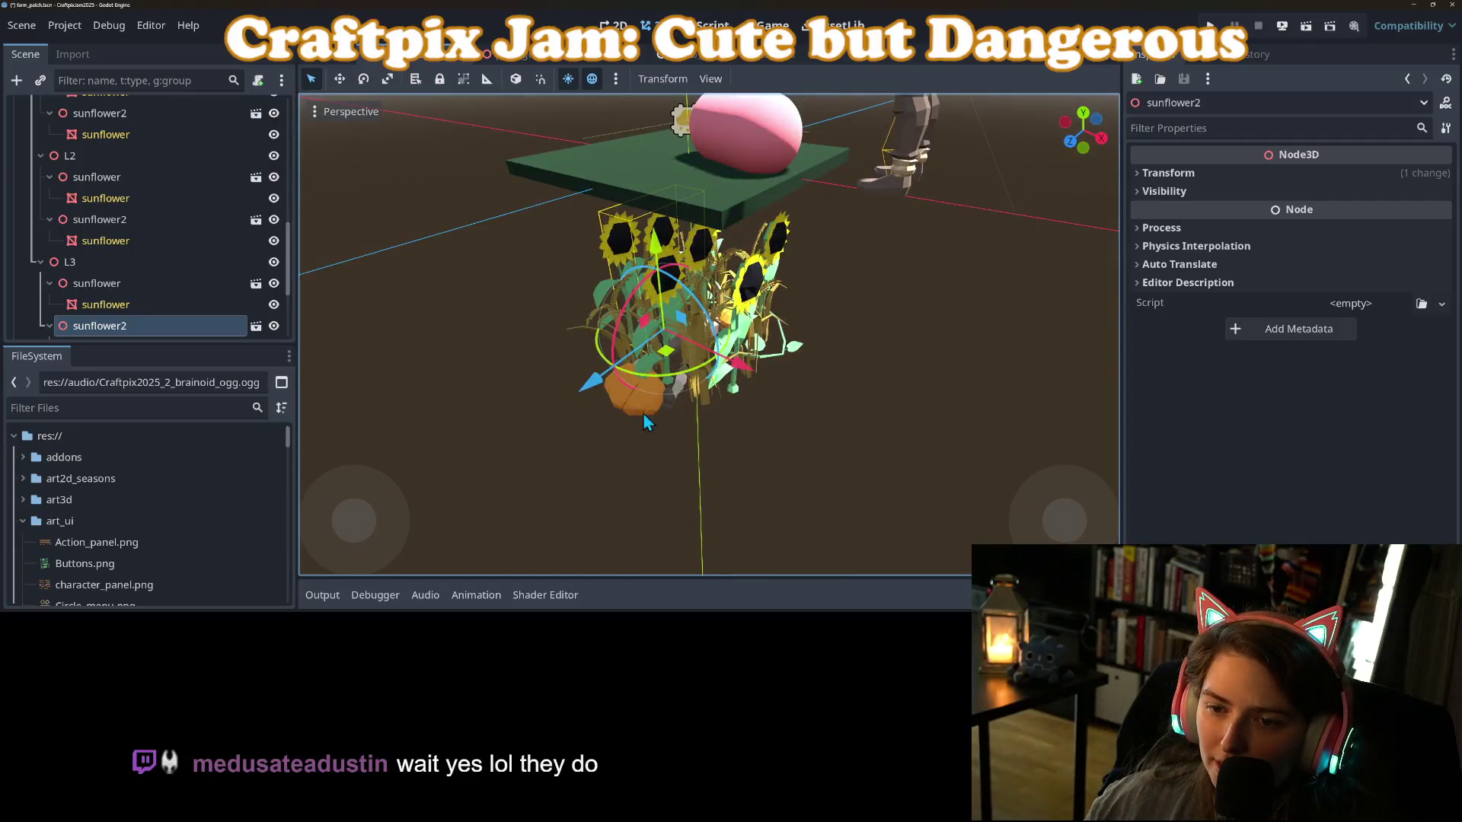
left_click_drag(669, 354, 670, 339)
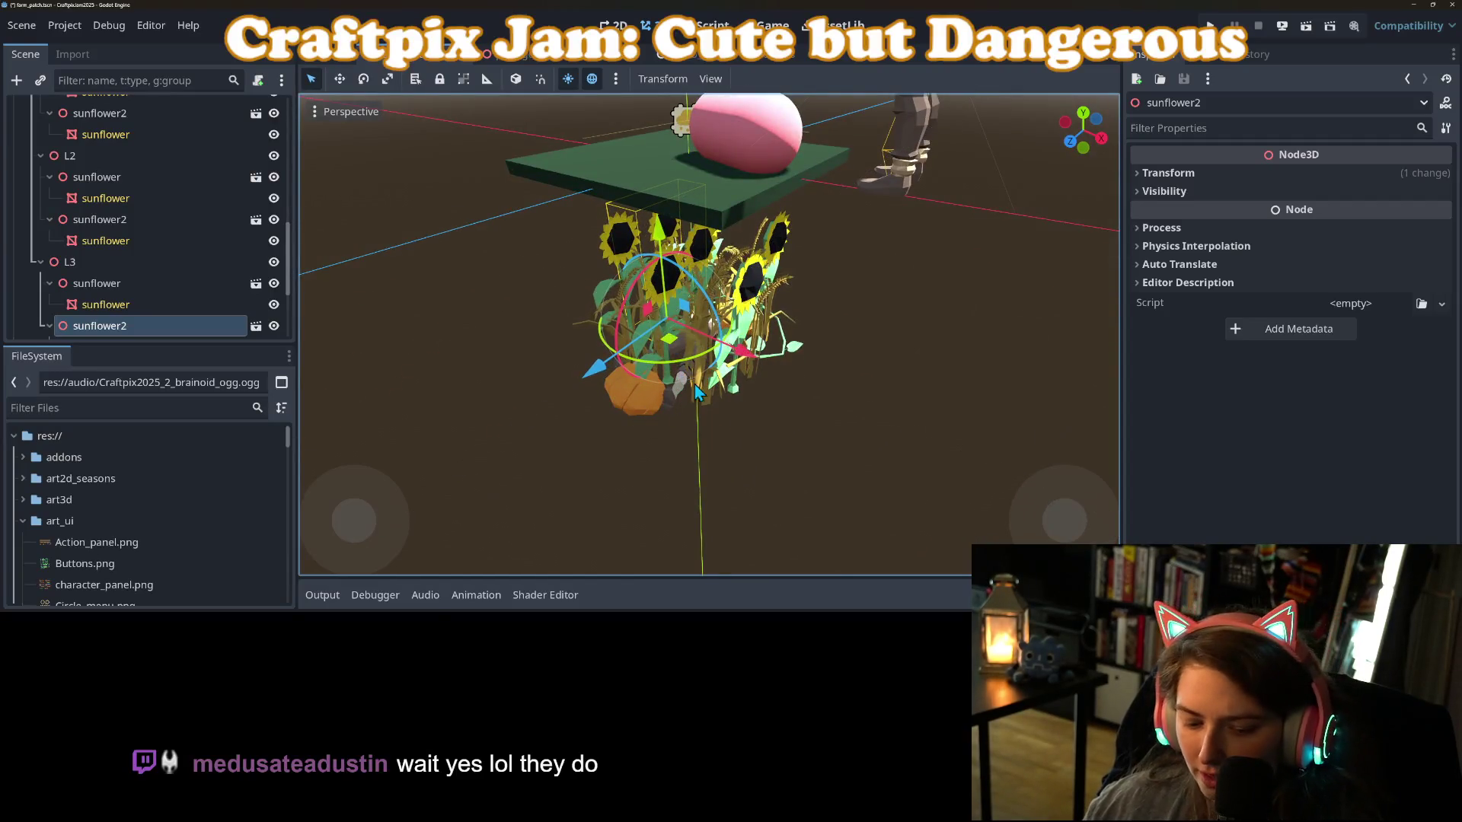
mouse_move(786, 423)
left_mouse_down()
mouse_move(828, 454)
mouse_move(705, 434)
left_mouse_up()
scroll(636, 457, "up", 2)
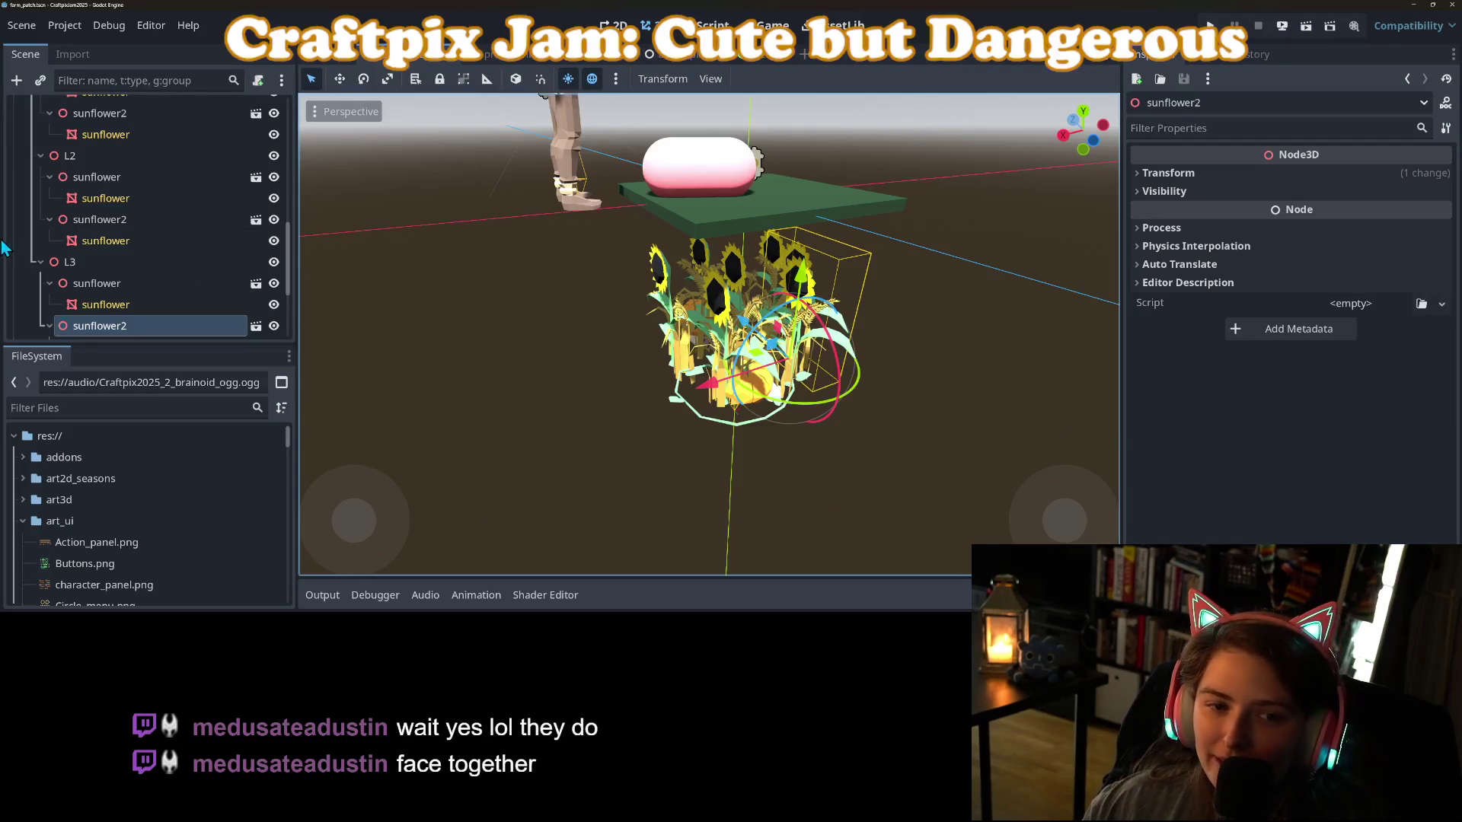
left_click(62, 262)
left_click(1274, 173)
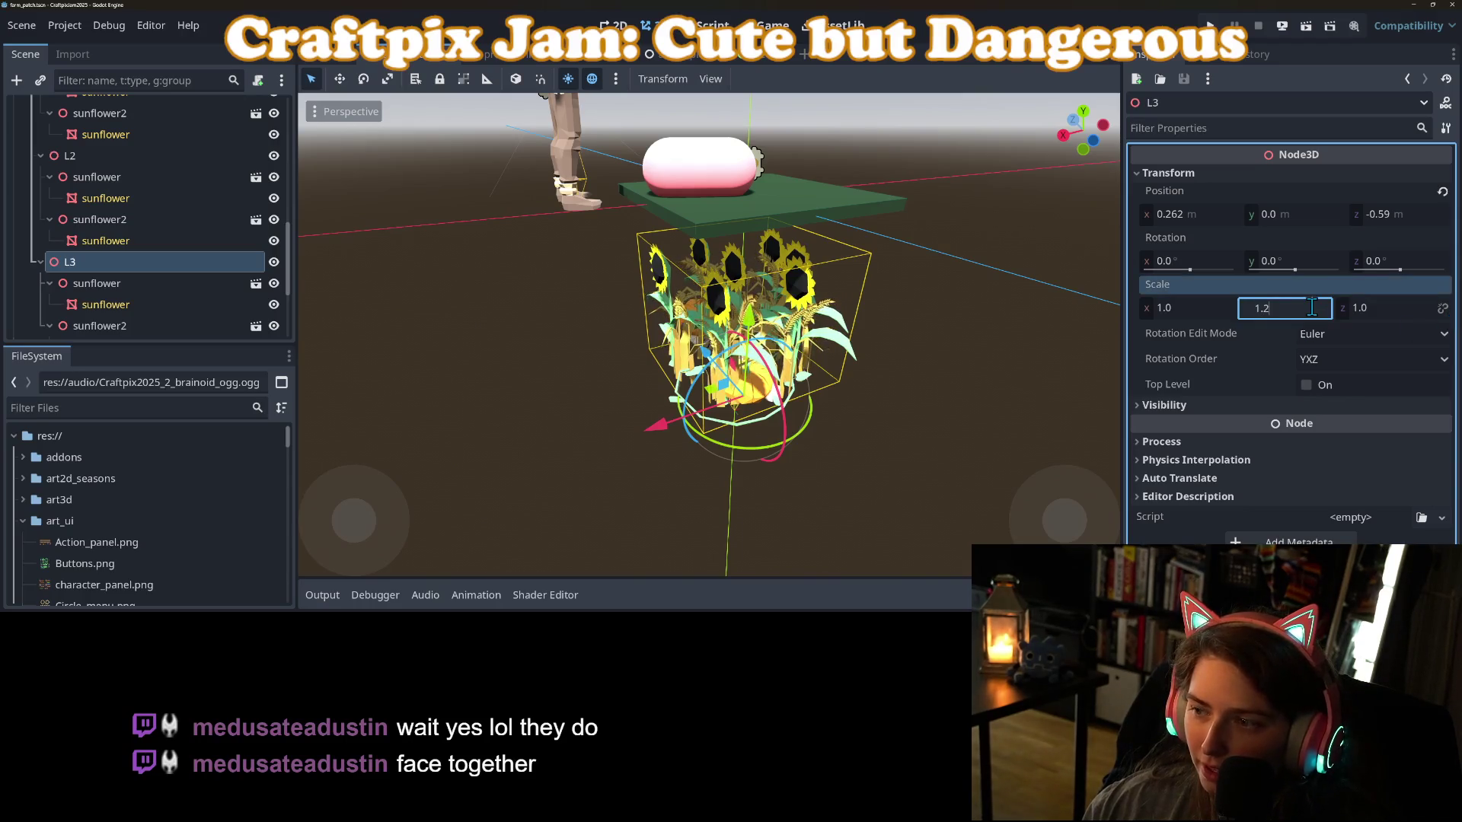
Set L3's Y scale to 1.2 and L2's Y scale to 1.1.
key("Return")
mouse_move(483, 398)
left_mouse_down()
mouse_move(622, 388)
mouse_move(551, 374)
left_mouse_up()
left_click(95, 157)
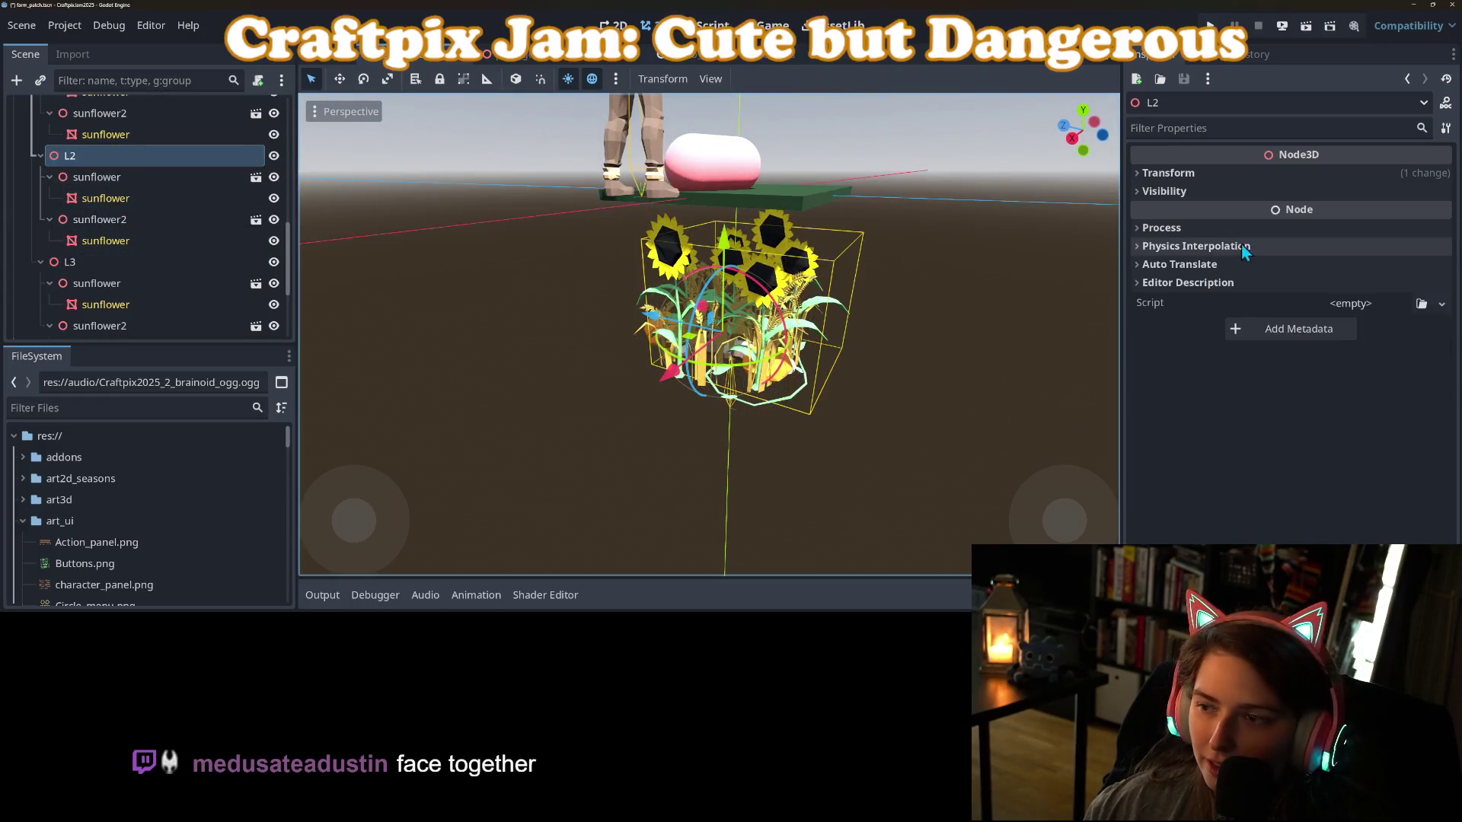
left_click(1209, 171)
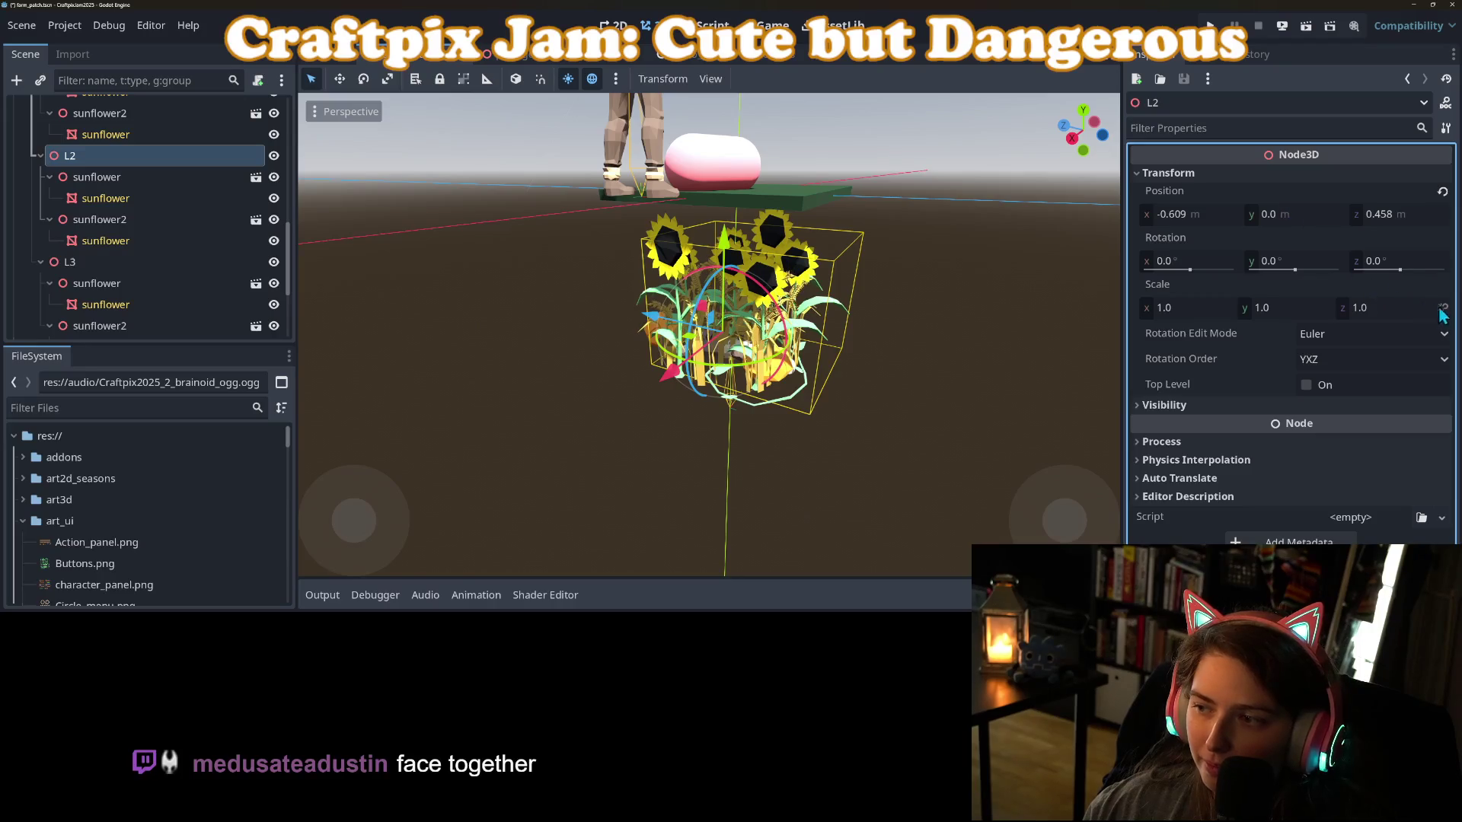
key("Return")
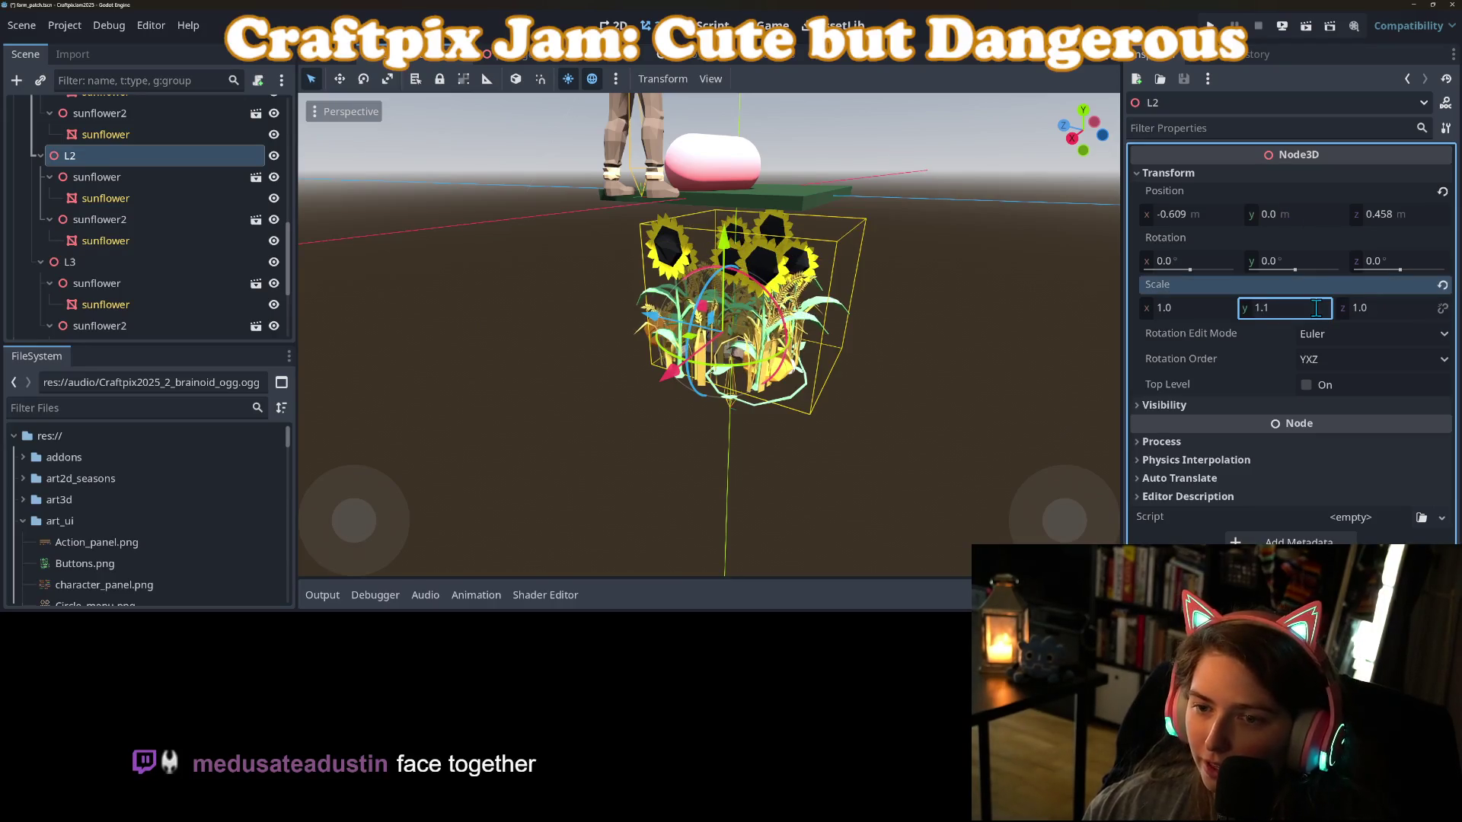
left_click_drag(656, 413, 422, 283)
scroll(114, 246, "up", 3)
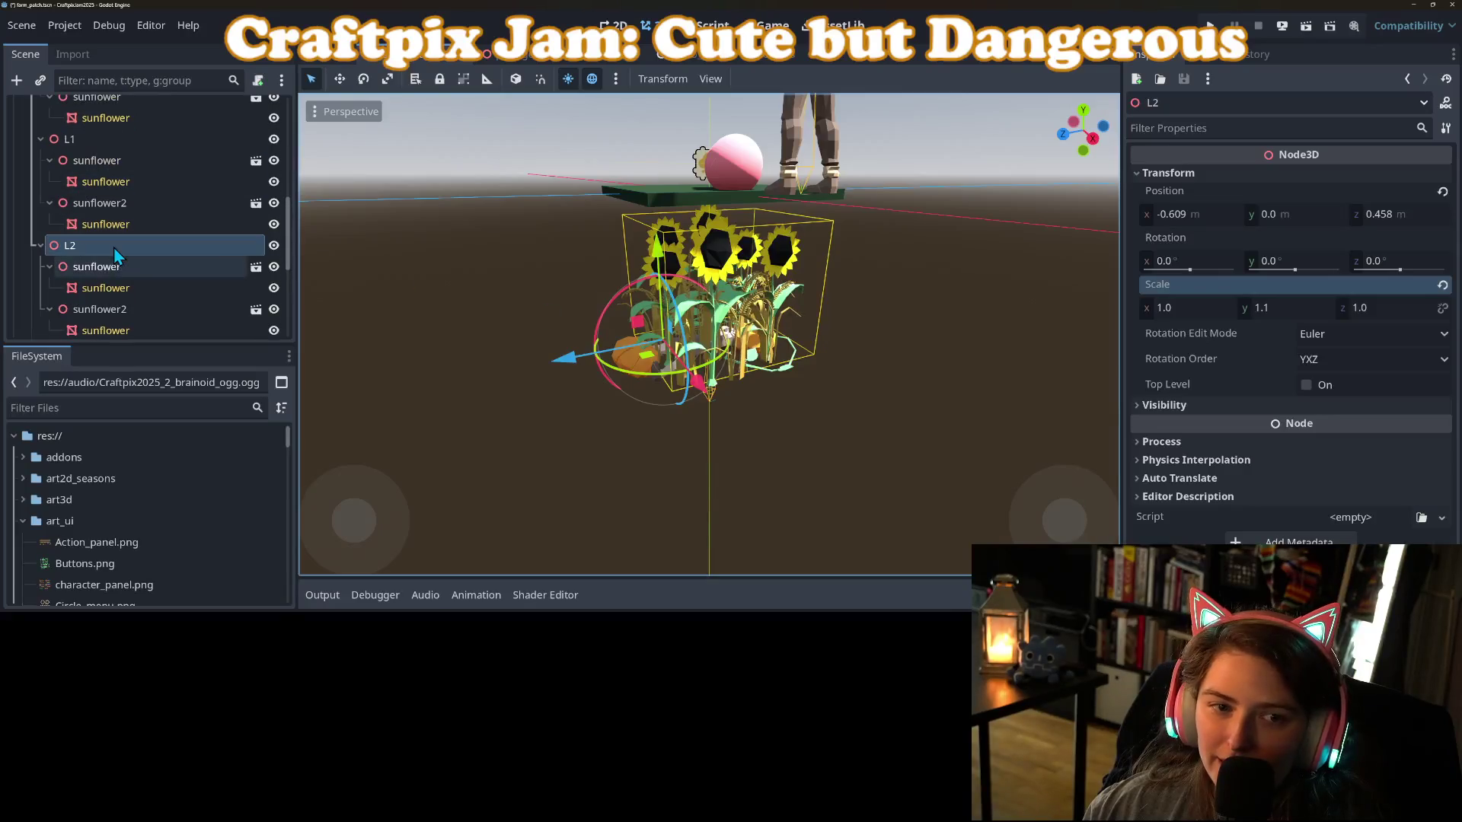
Set L1's Y scale to 1.05 and save the scene.
left_click(67, 123)
left_click(76, 141)
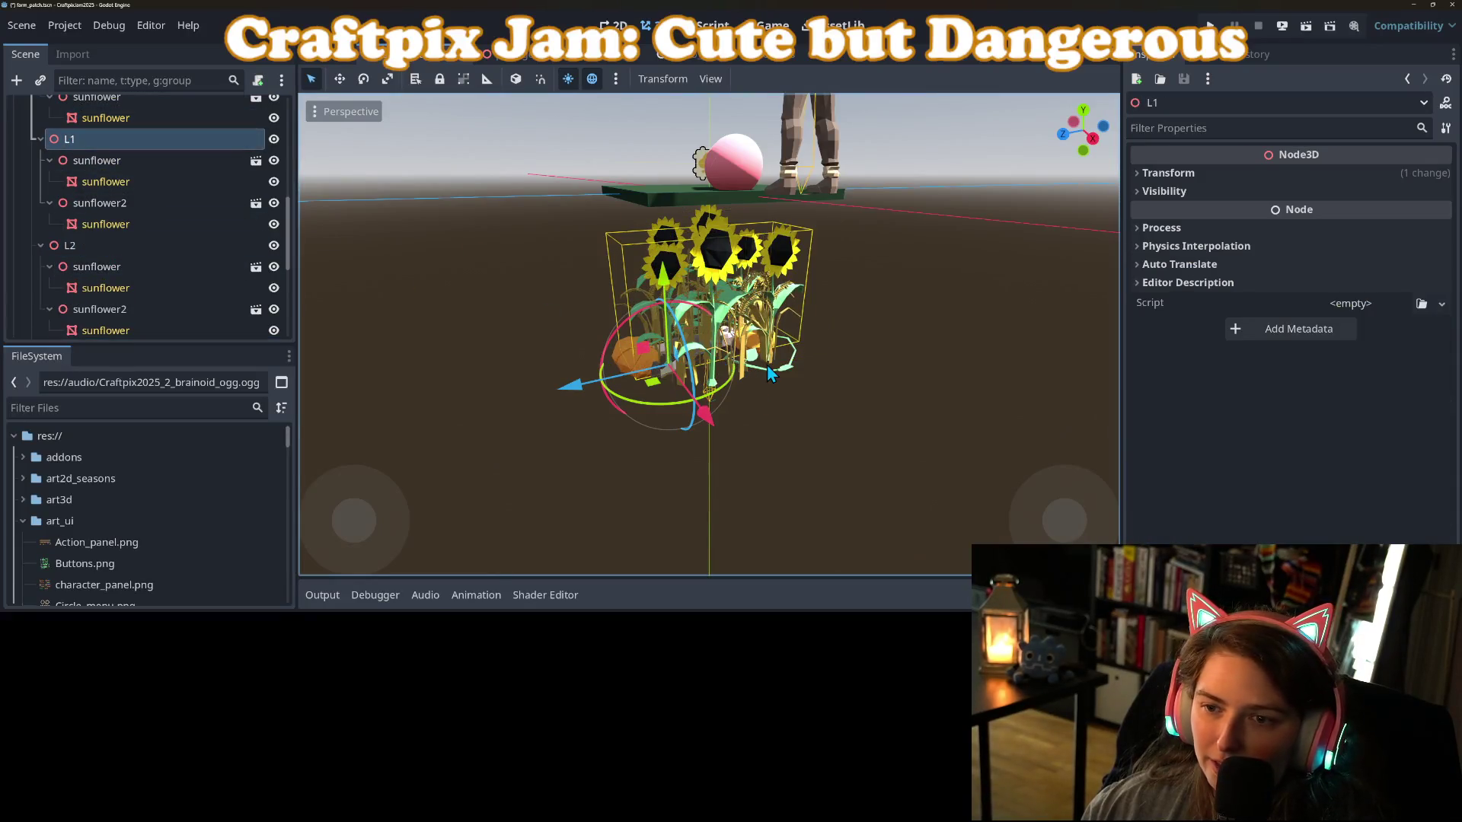
left_click_drag(766, 364, 695, 375)
left_click(1282, 173)
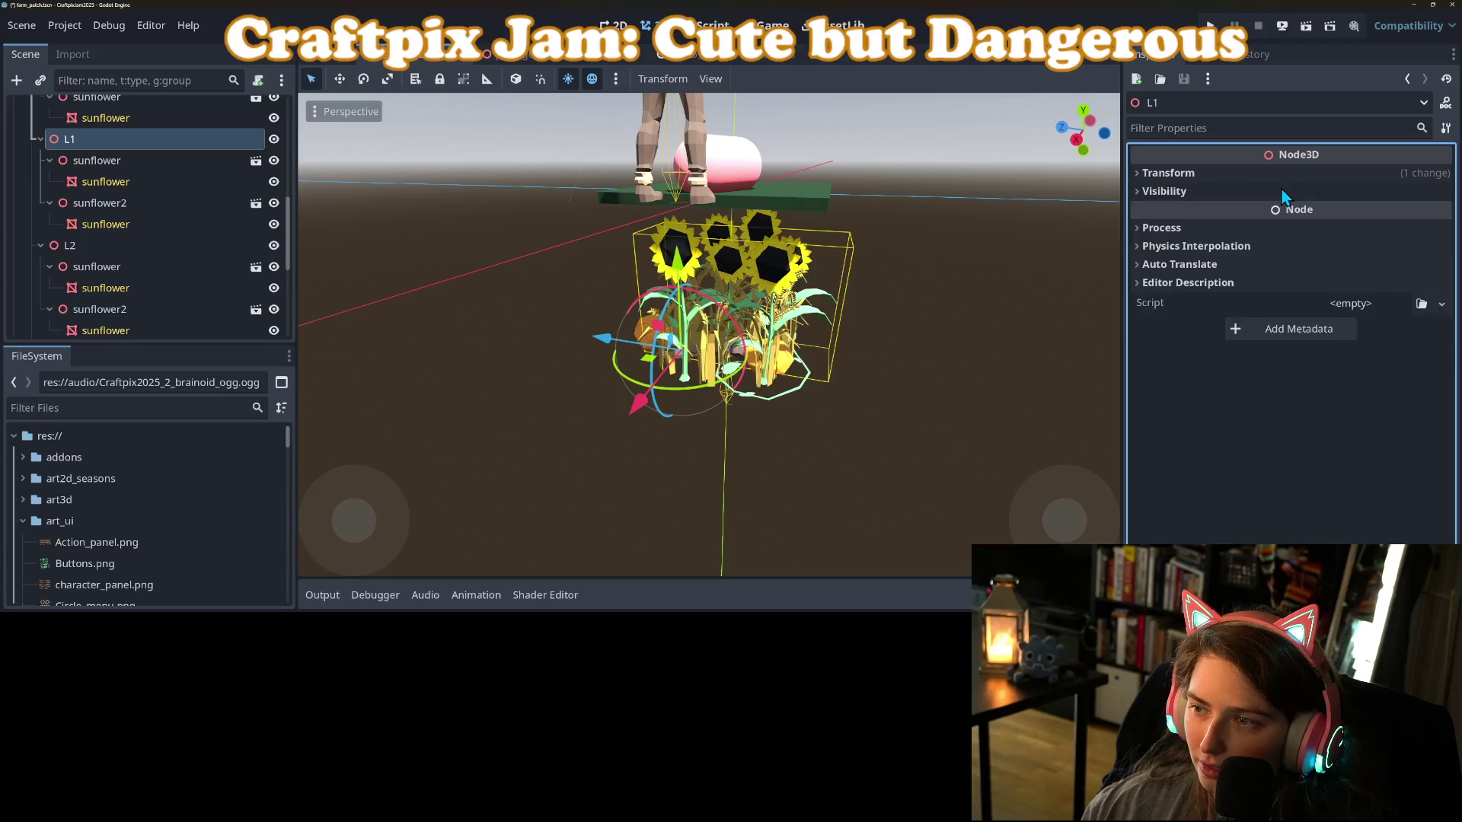
left_click(1285, 310)
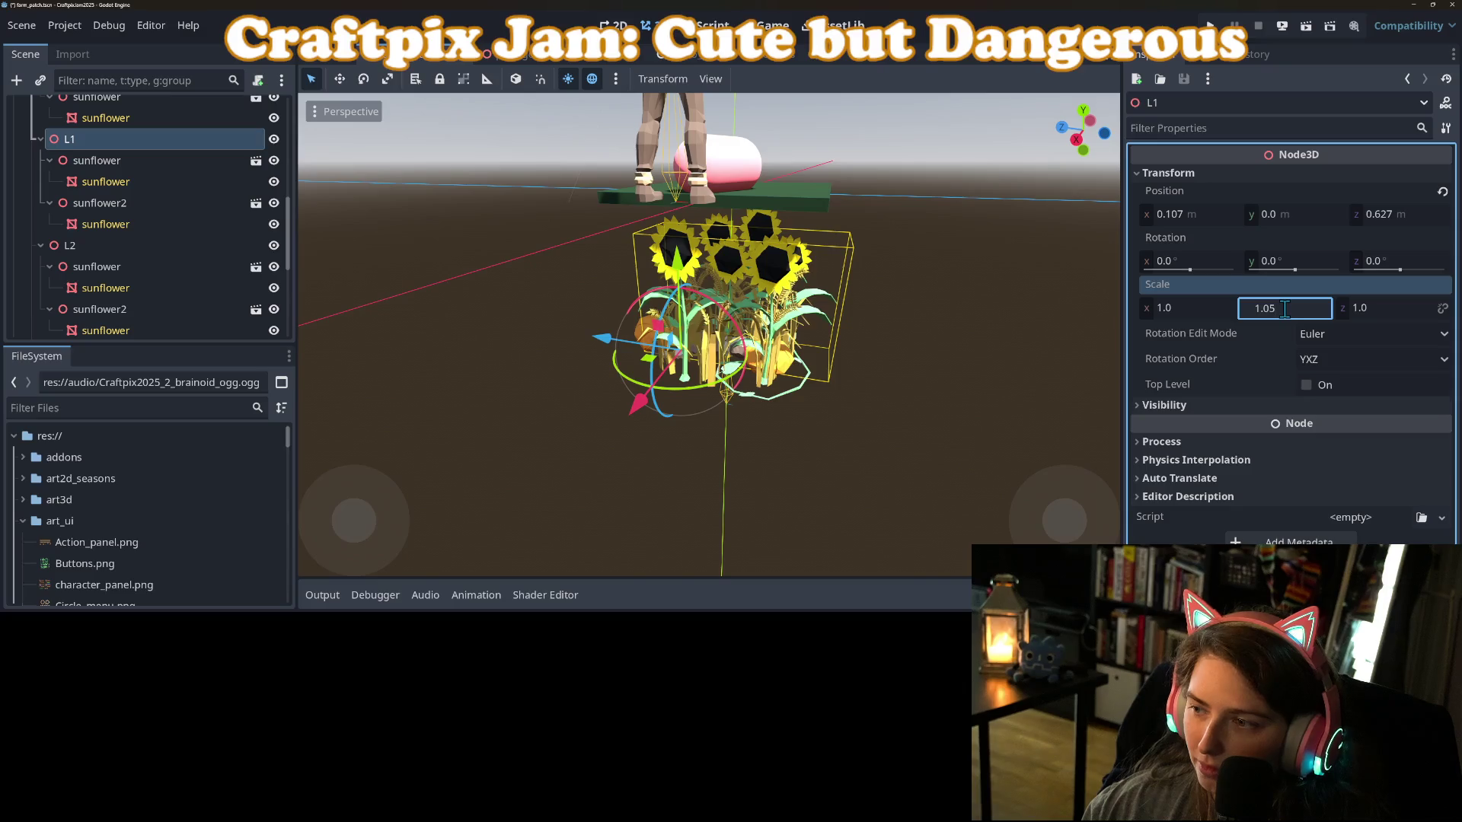
key("ctrl+s")
mouse_move(1055, 327)
left_mouse_down()
mouse_move(738, 438)
mouse_move(795, 437)
mouse_move(670, 437)
mouse_move(798, 451)
mouse_move(776, 463)
mouse_move(643, 480)
mouse_move(789, 502)
mouse_move(646, 494)
mouse_move(669, 509)
mouse_move(727, 466)
mouse_move(810, 471)
mouse_move(838, 445)
mouse_move(893, 463)
mouse_move(623, 468)
left_mouse_up()
scroll(770, 451, "up", 3)
scroll(685, 488, "down", 2)
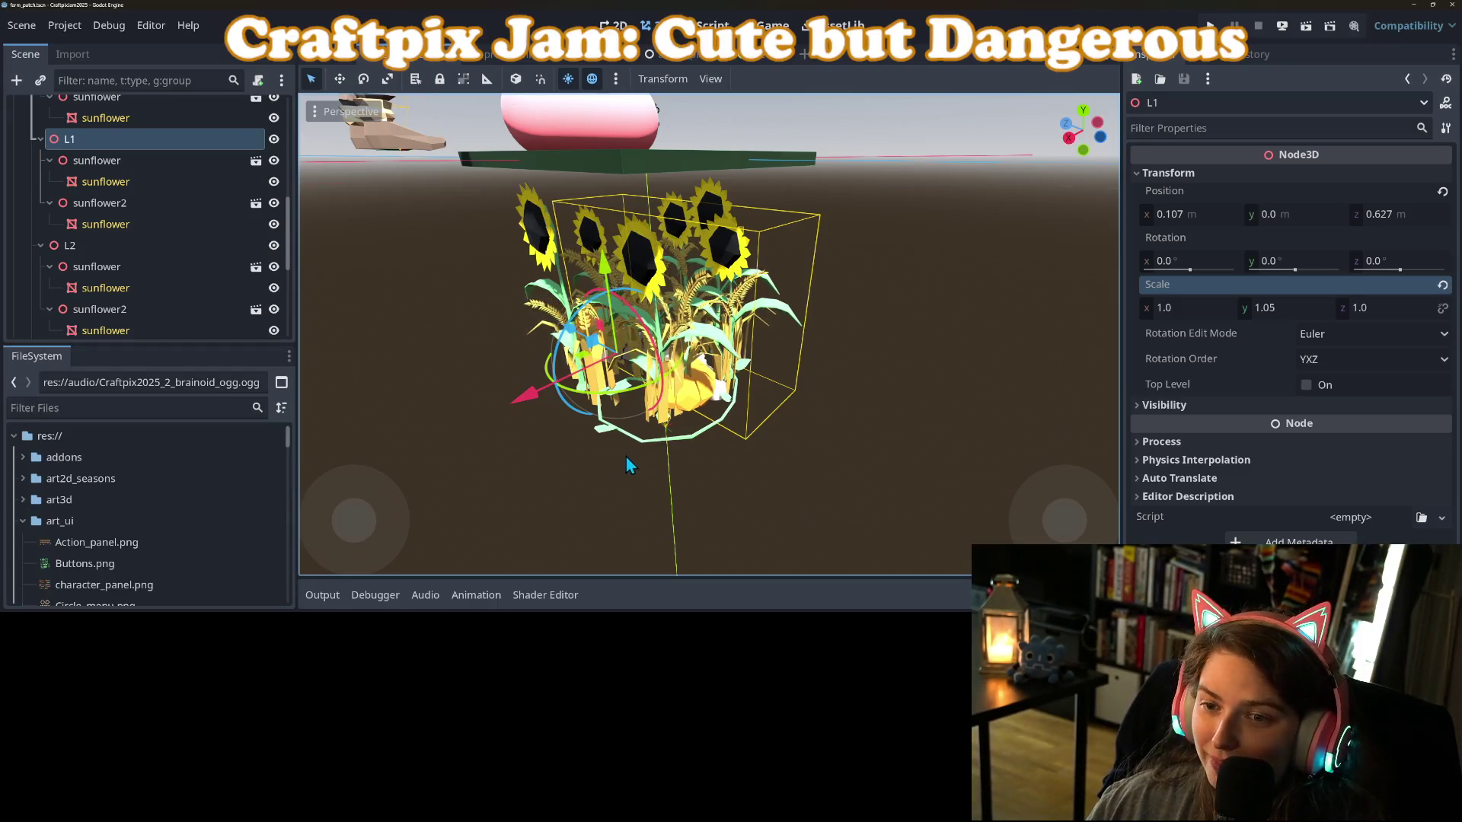
Make the Sunflower node accessible by unique name and save the scene.
scroll(624, 457, "down", 5)
mouse_move(617, 455)
left_mouse_down()
mouse_move(689, 430)
mouse_move(720, 455)
mouse_move(708, 457)
left_mouse_up()
scroll(689, 430, "up", 5)
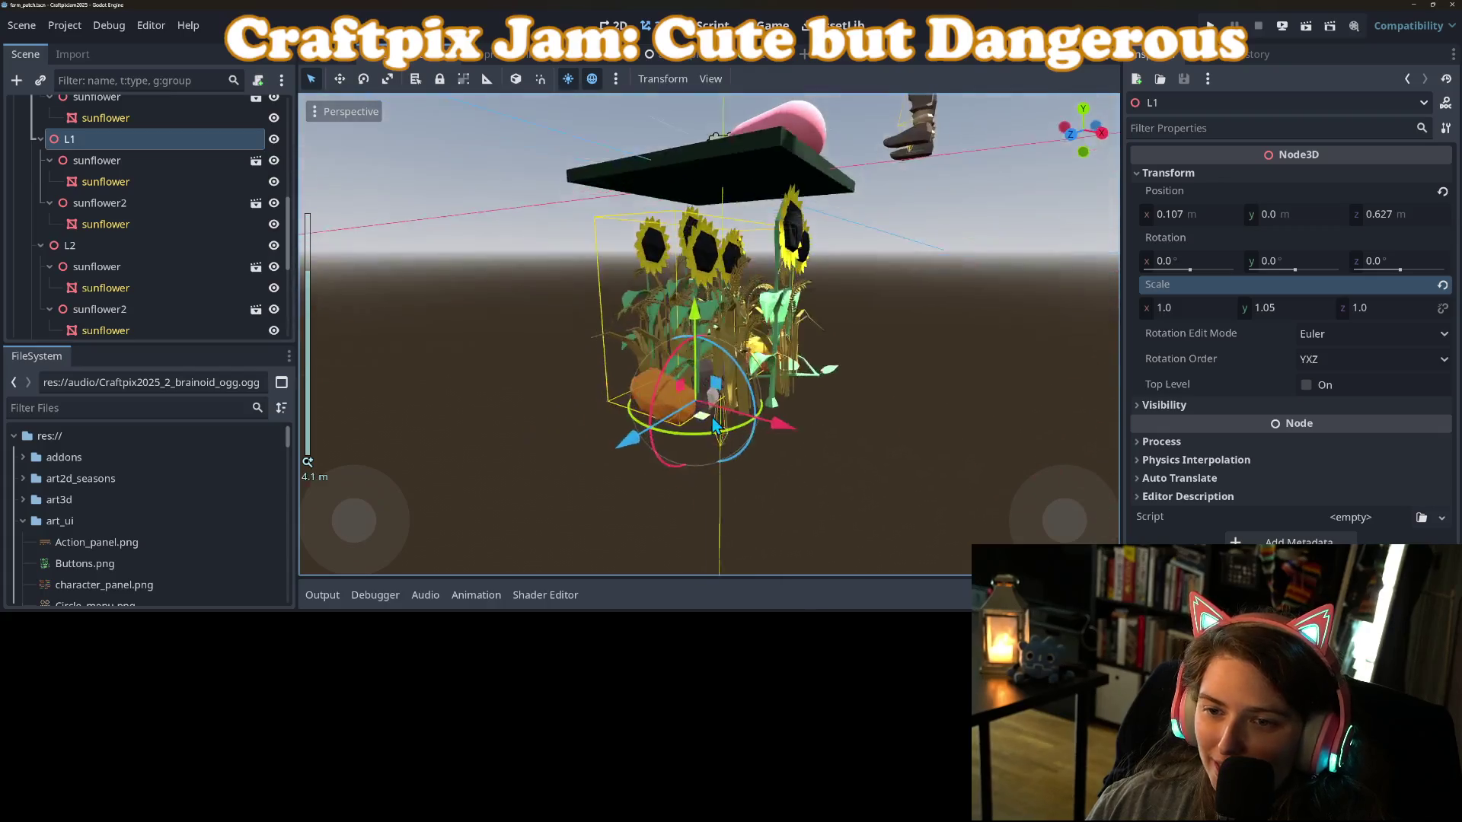
scroll(132, 307, "up", 1)
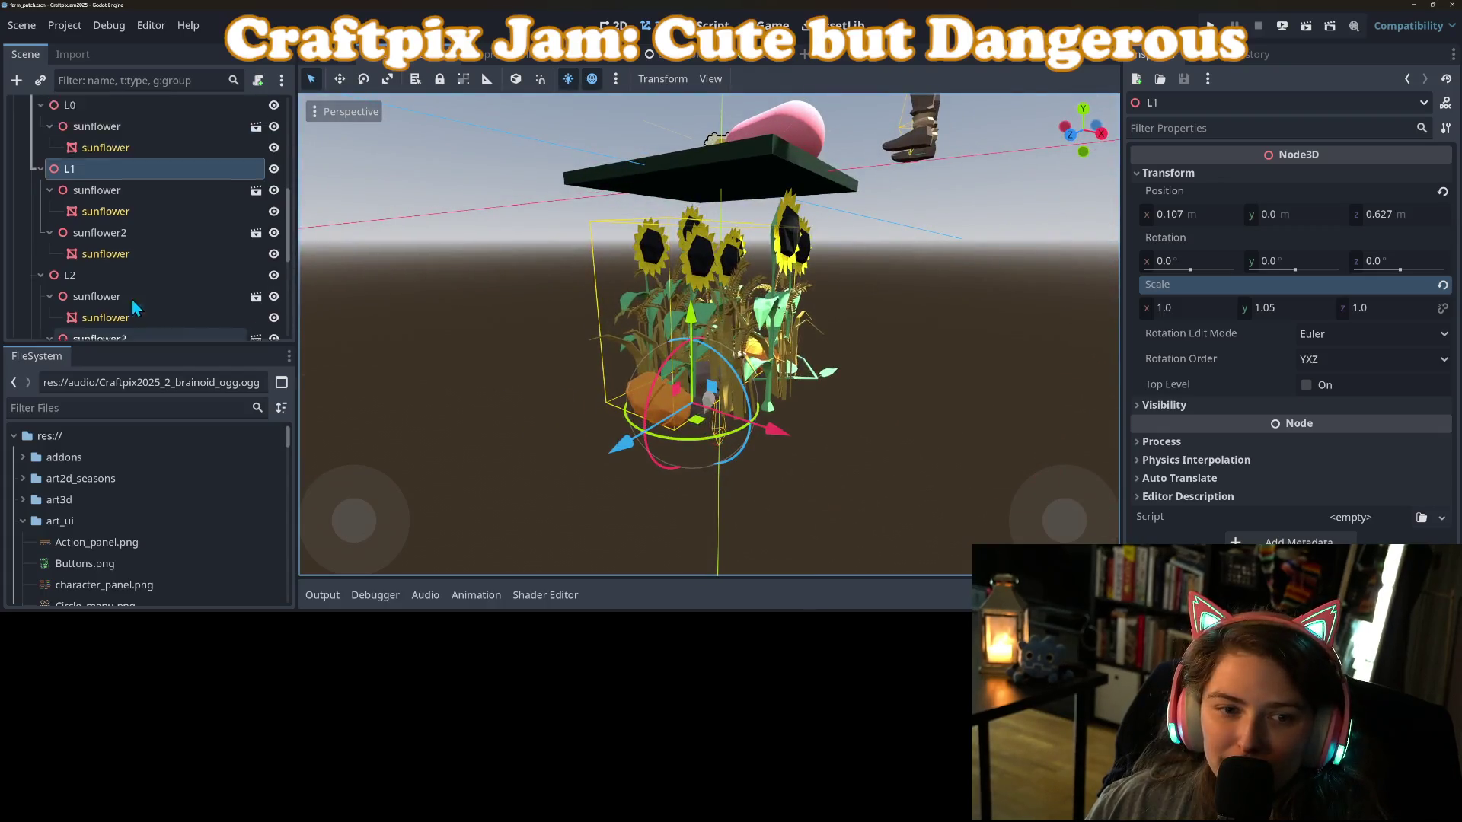
scroll(133, 307, "up", 2)
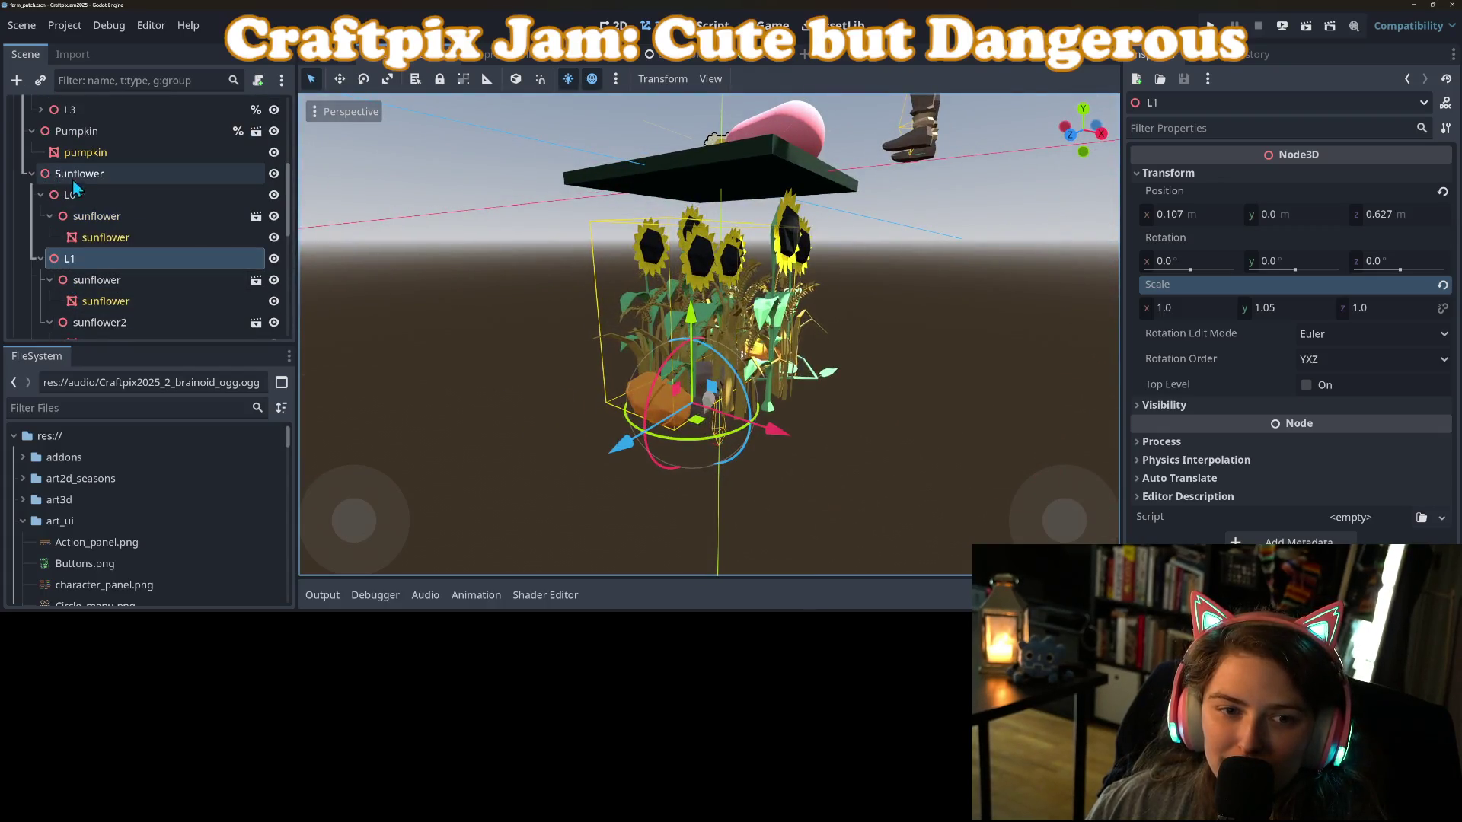
right_click(135, 181)
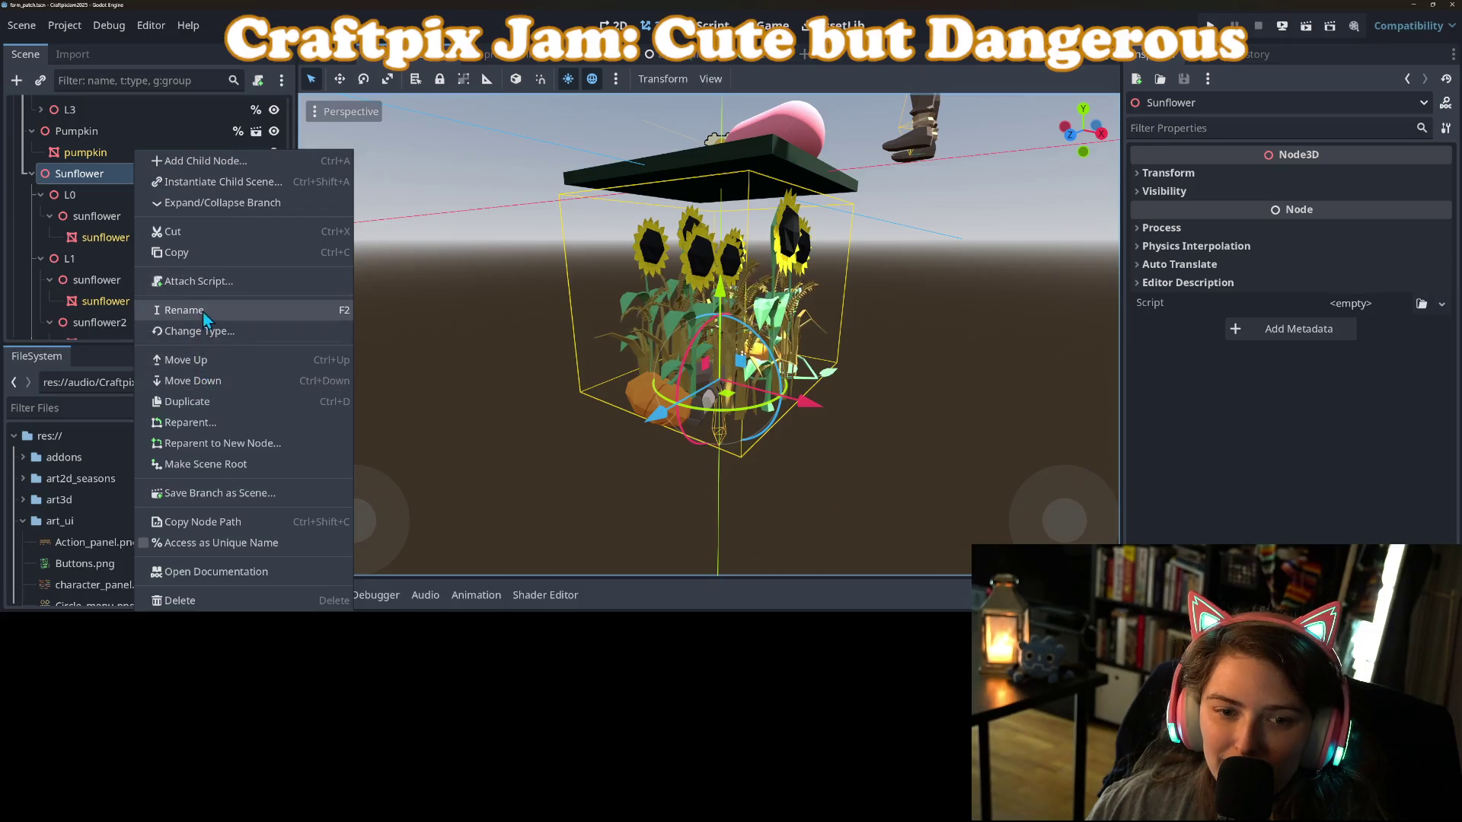
left_click(213, 541)
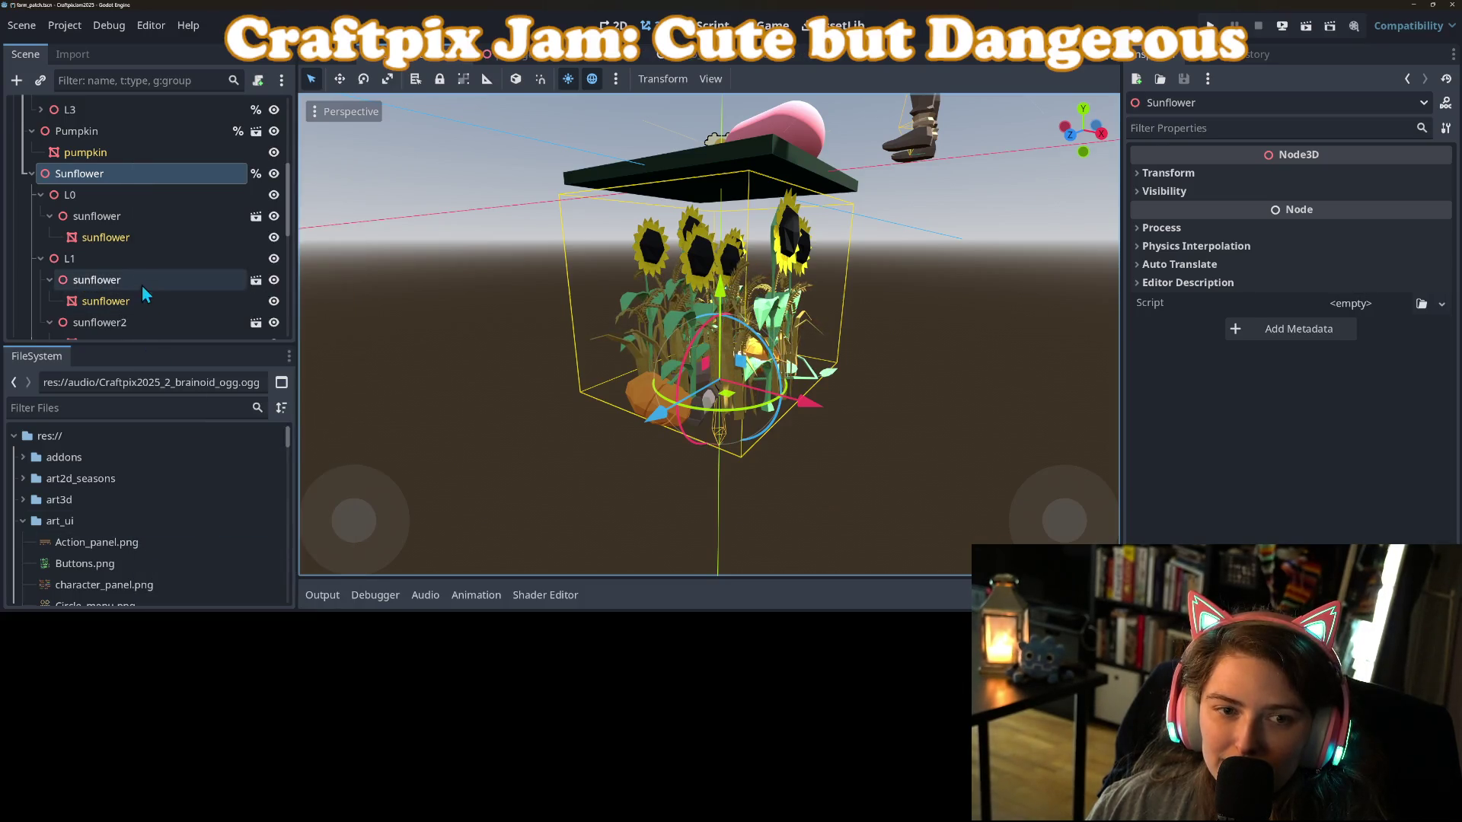
key("ctrl+s")
Rename the Wheat levels L0 and L1 to L0_w and L1_w.
scroll(99, 281, "up", 4)
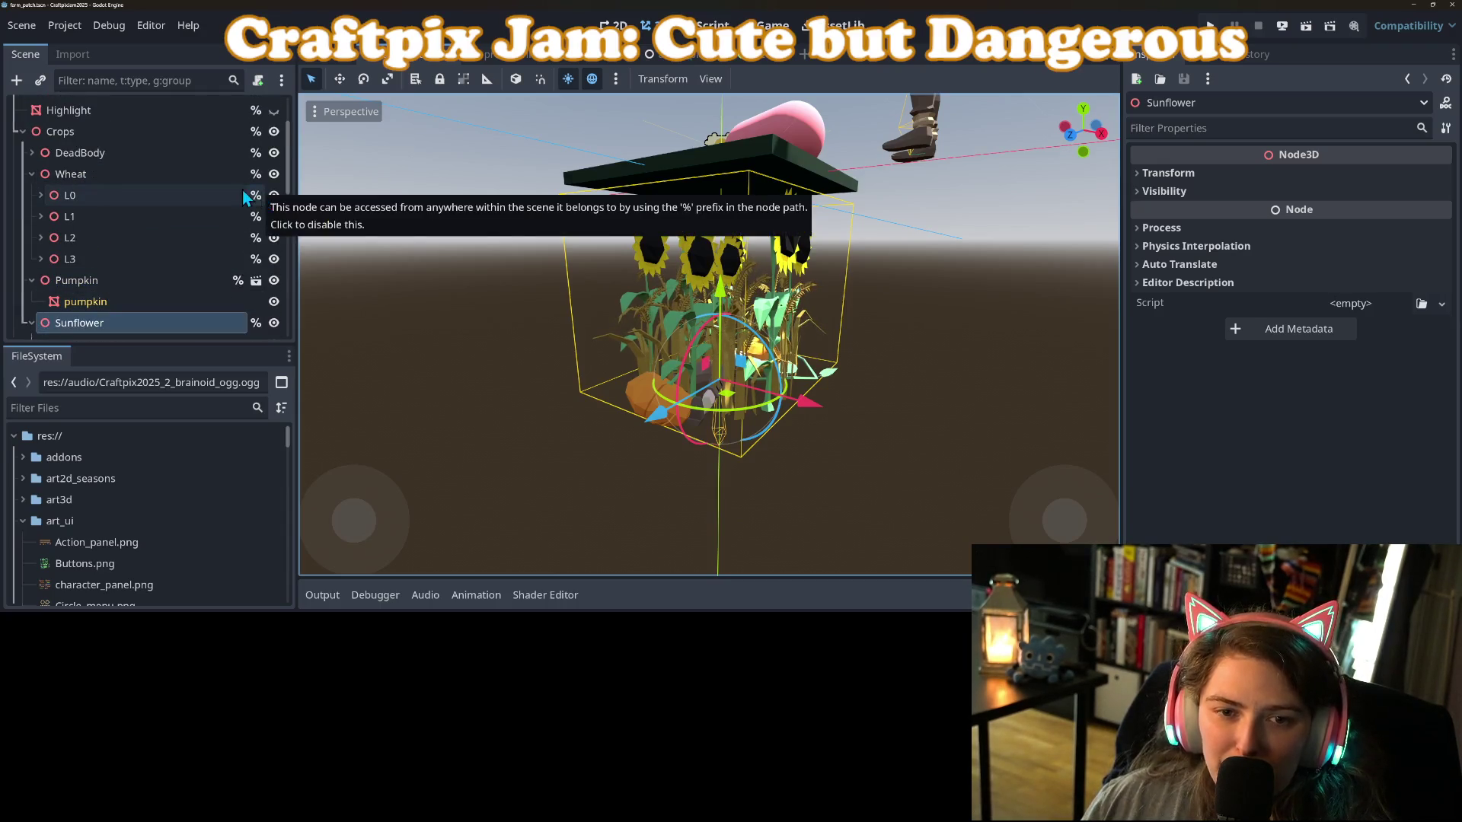
left_click(211, 196)
right_click(208, 196)
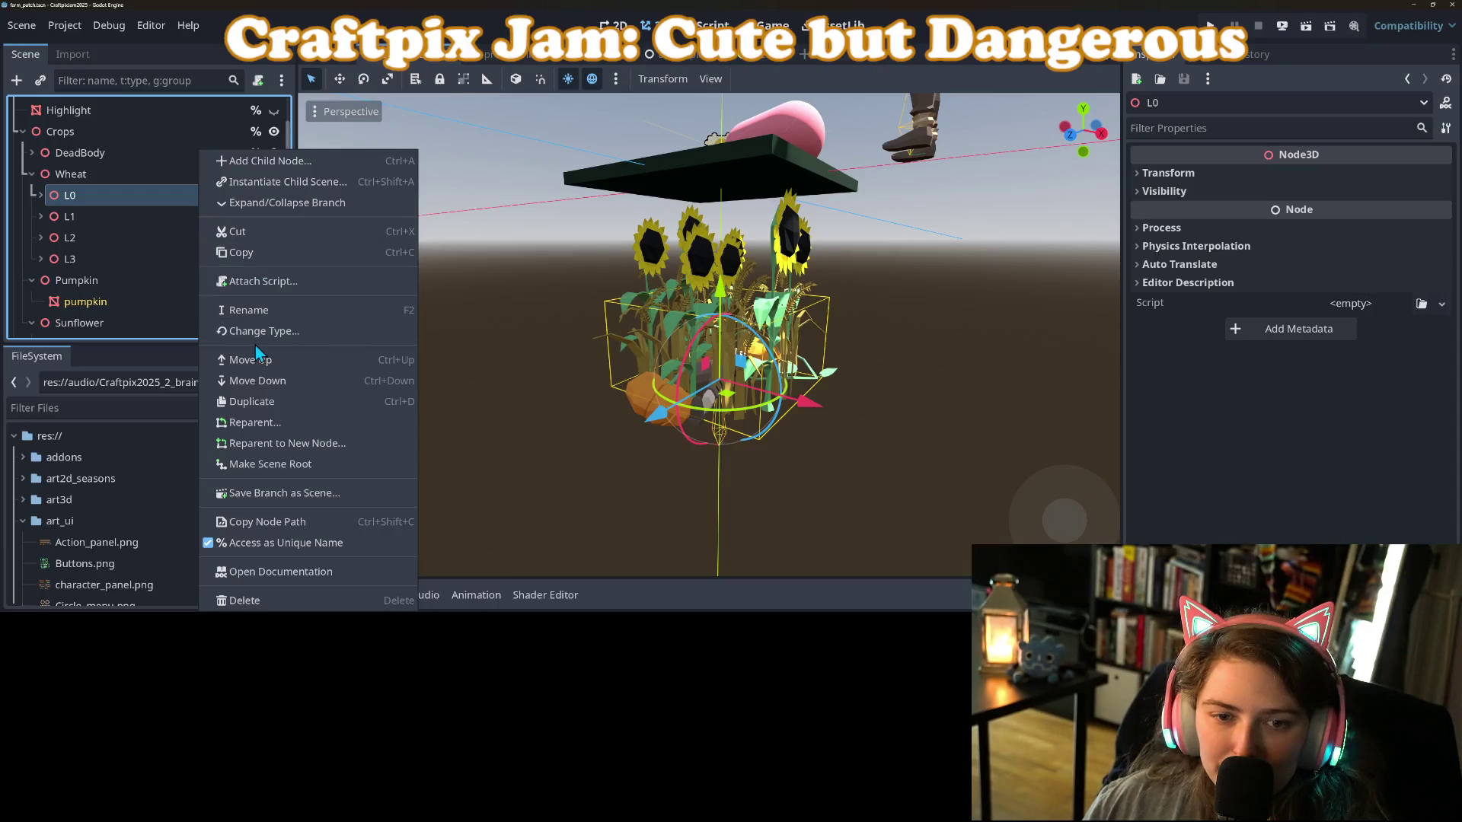
left_click(256, 310)
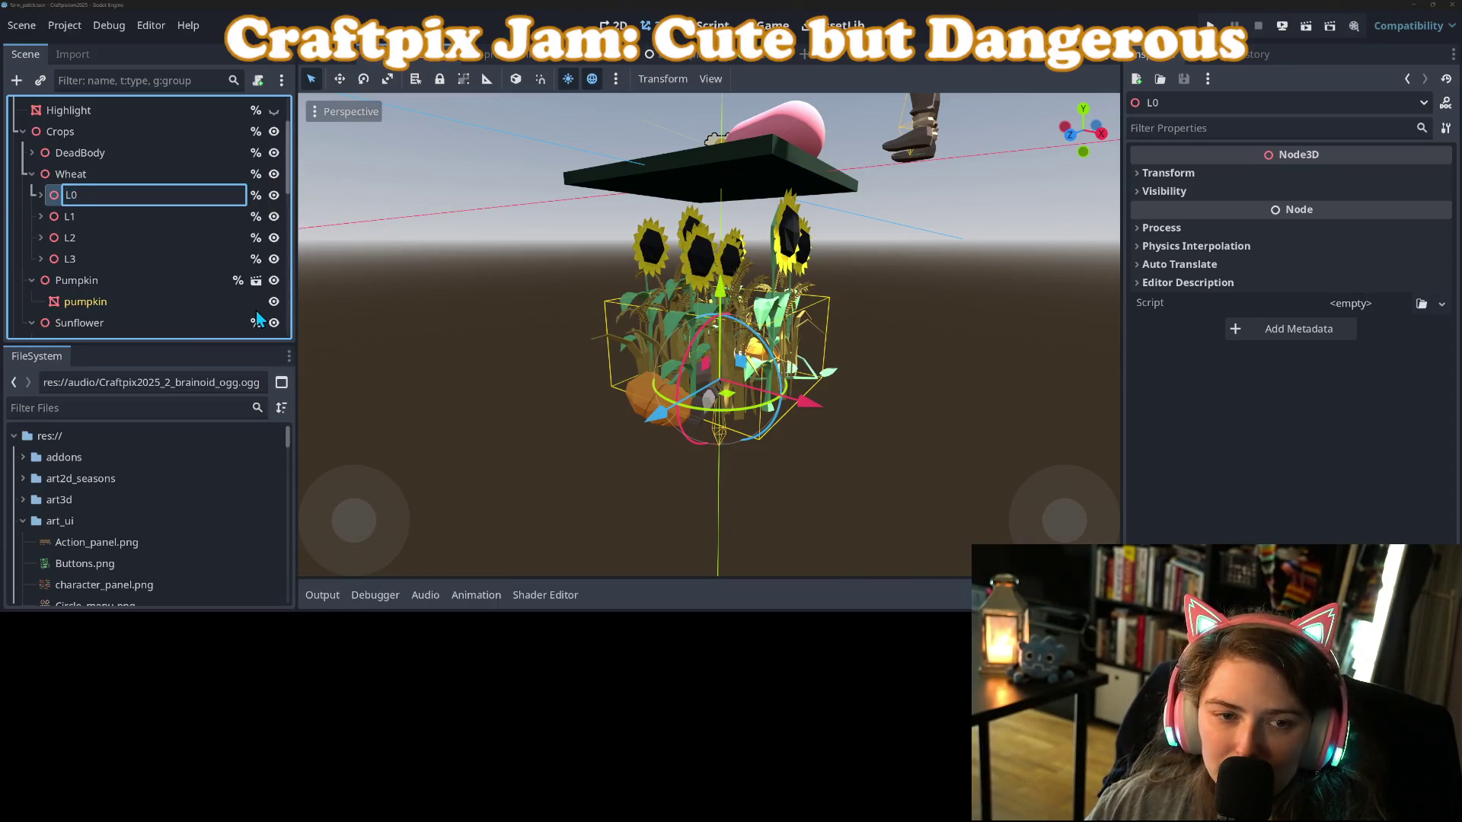
type("_w")
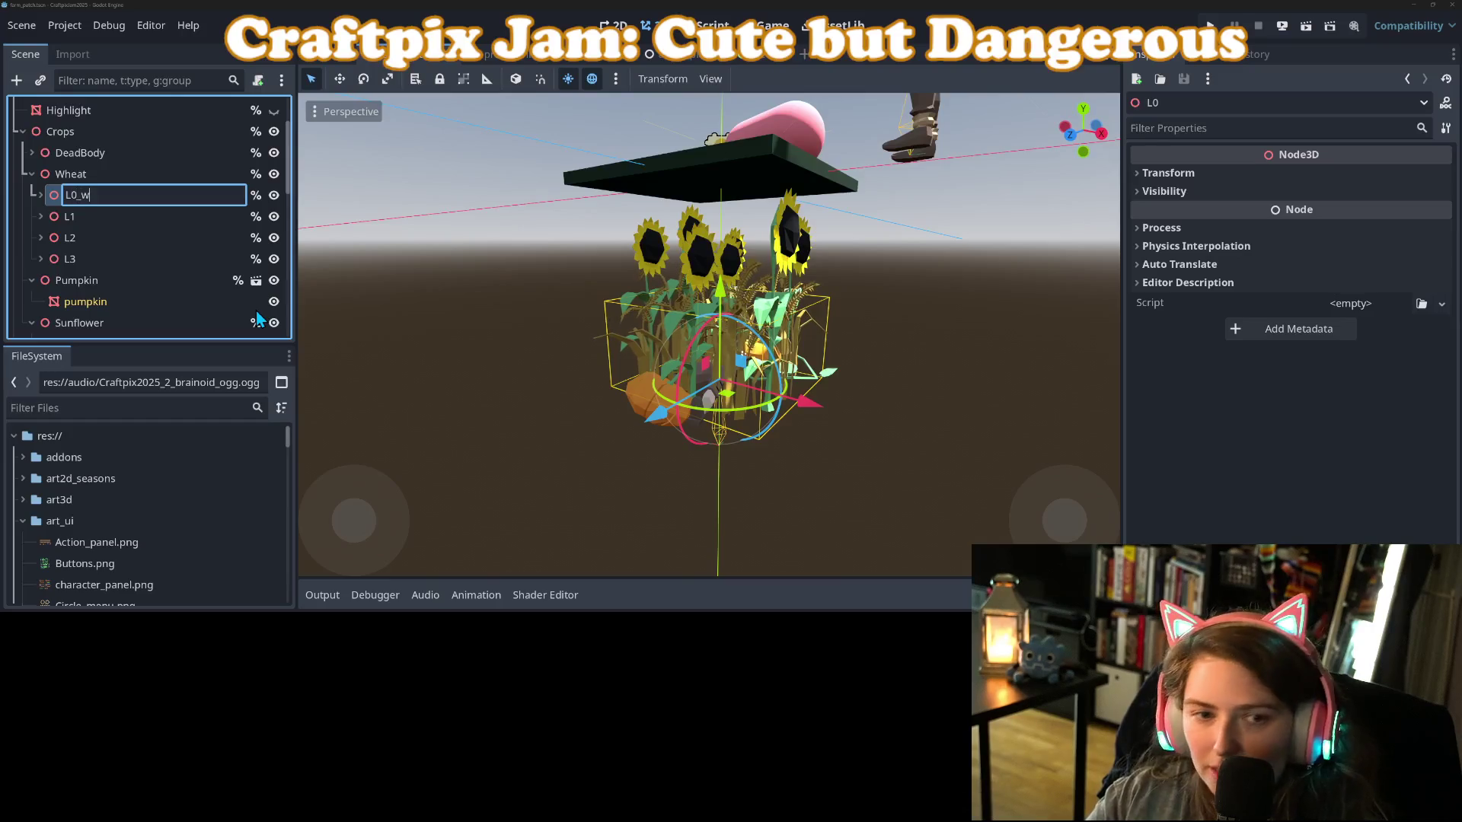
key("Return")
left_click(124, 218)
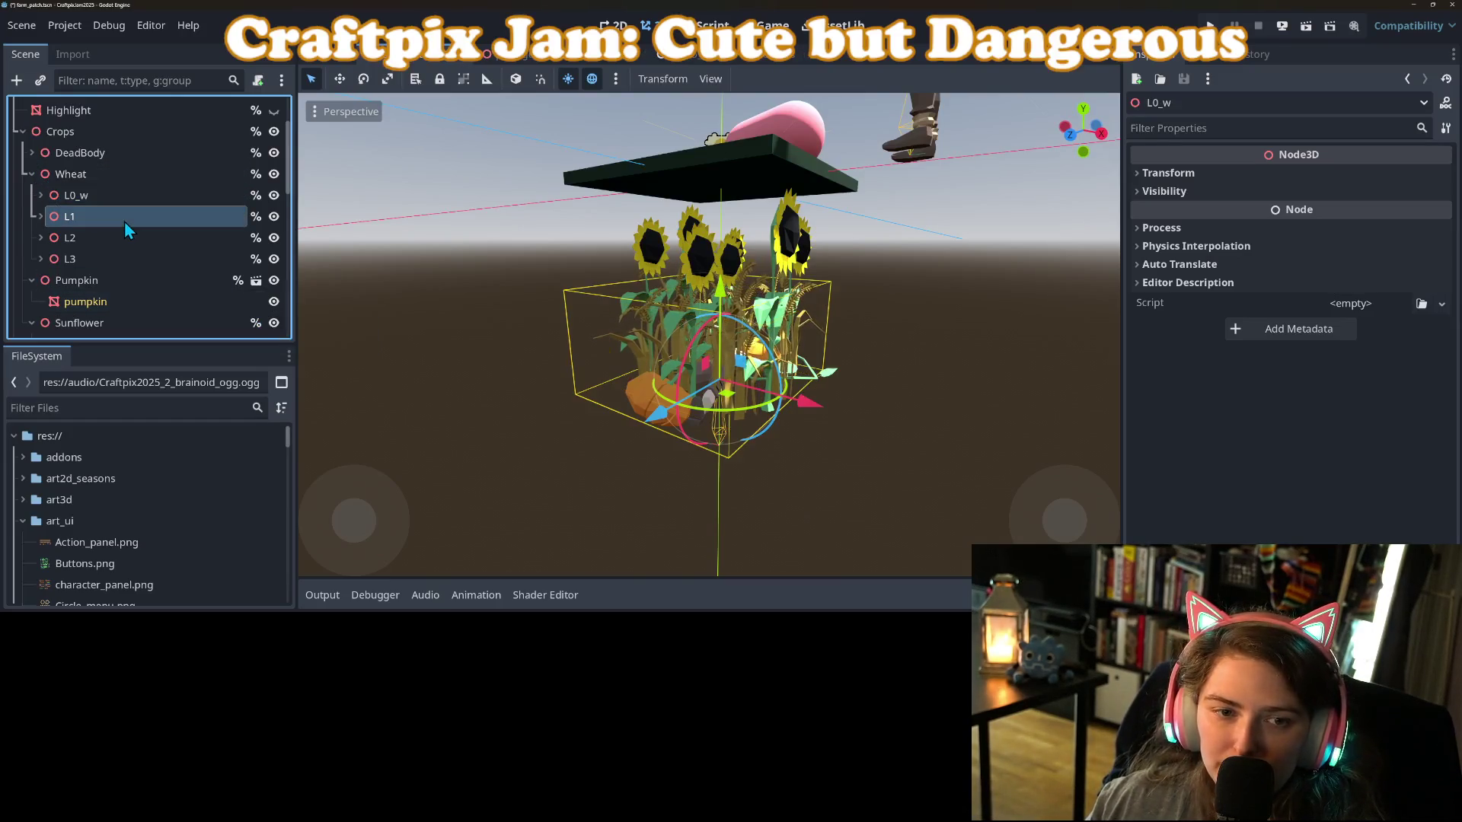
right_click(125, 221)
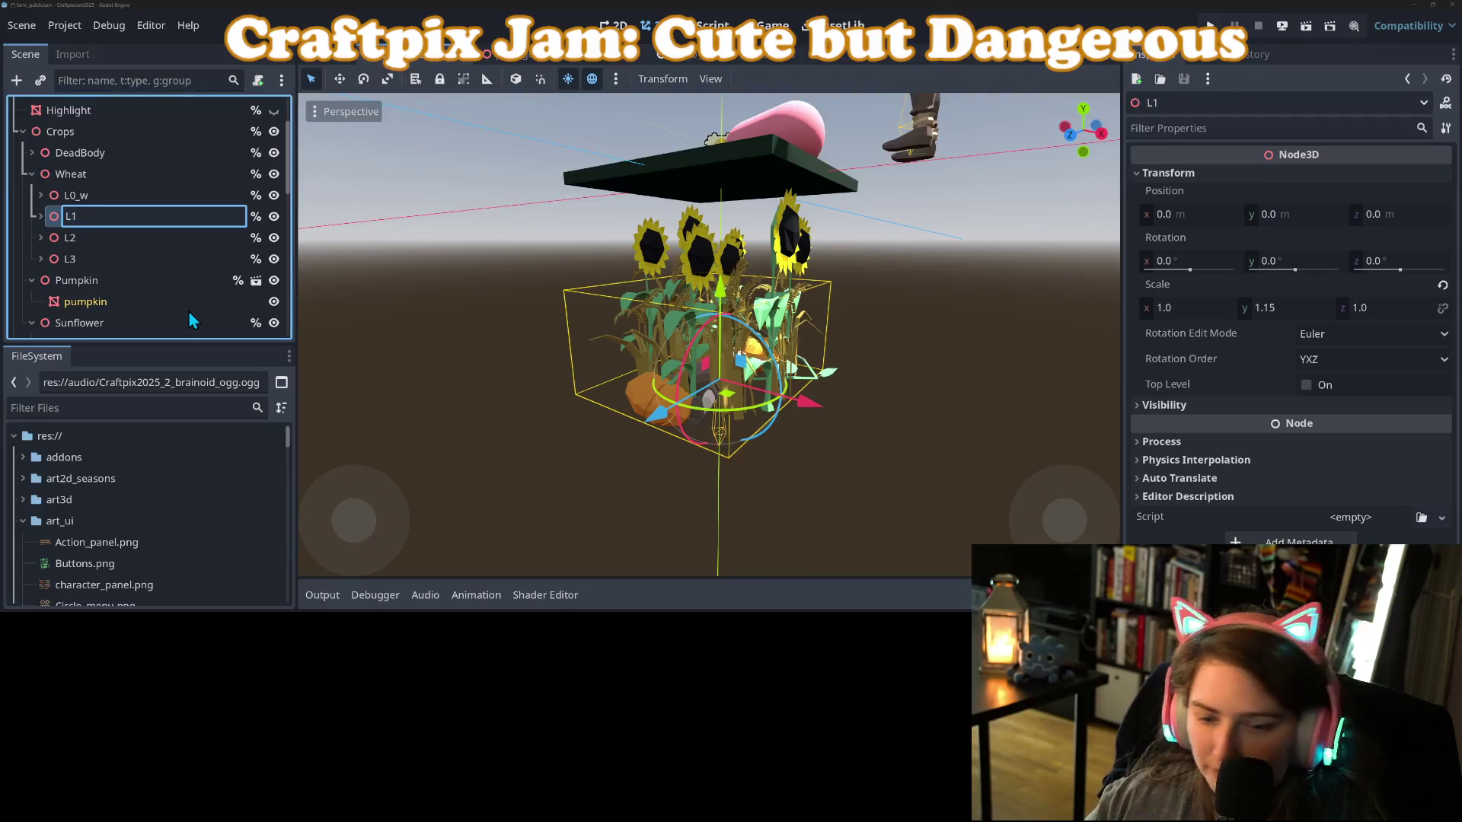
type("_w")
key("Return")
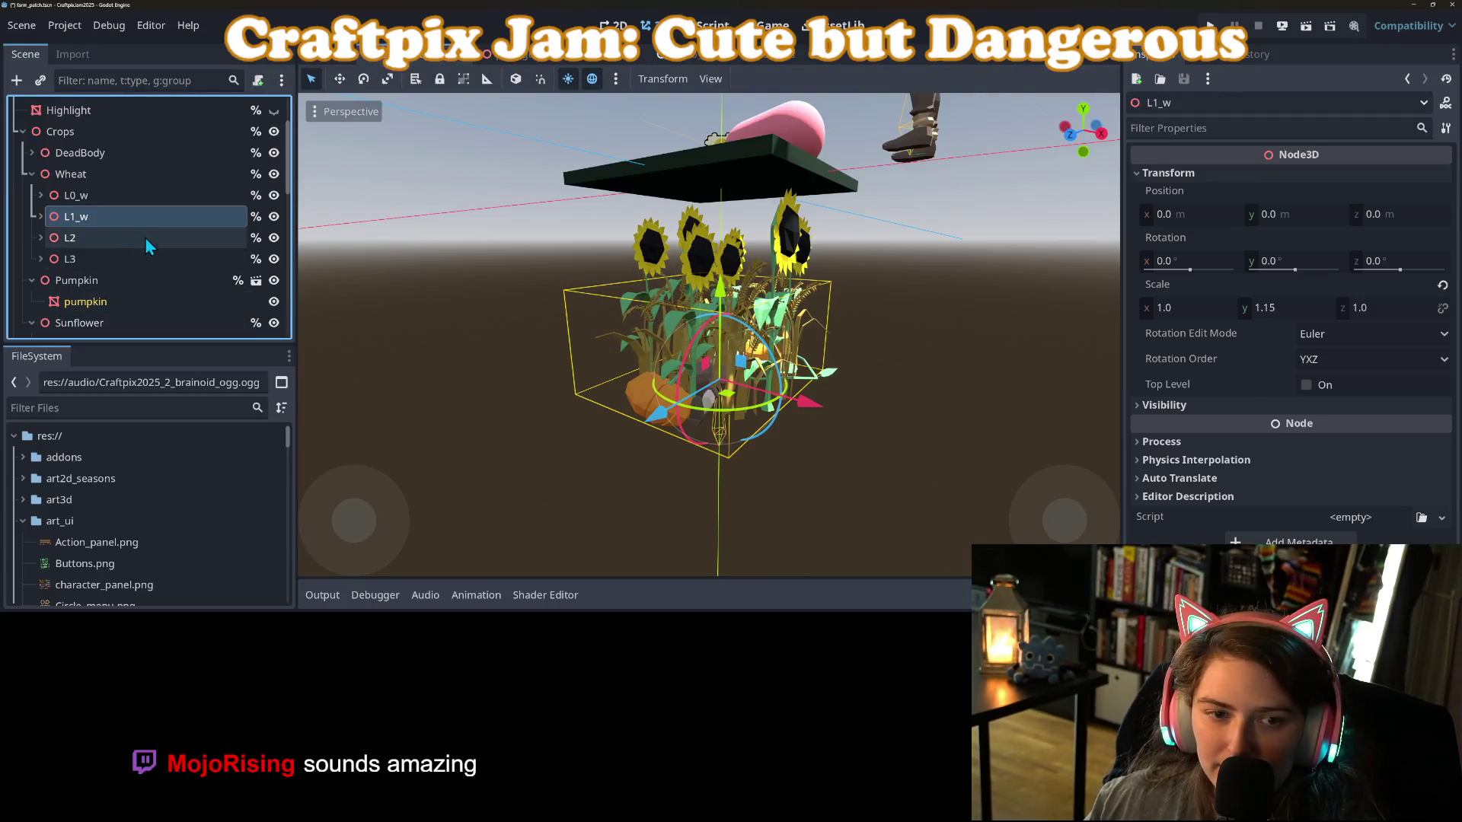
Rename the Wheat levels L2 and L3 to L2_w and L3_w.
right_click(147, 240)
left_click(197, 310)
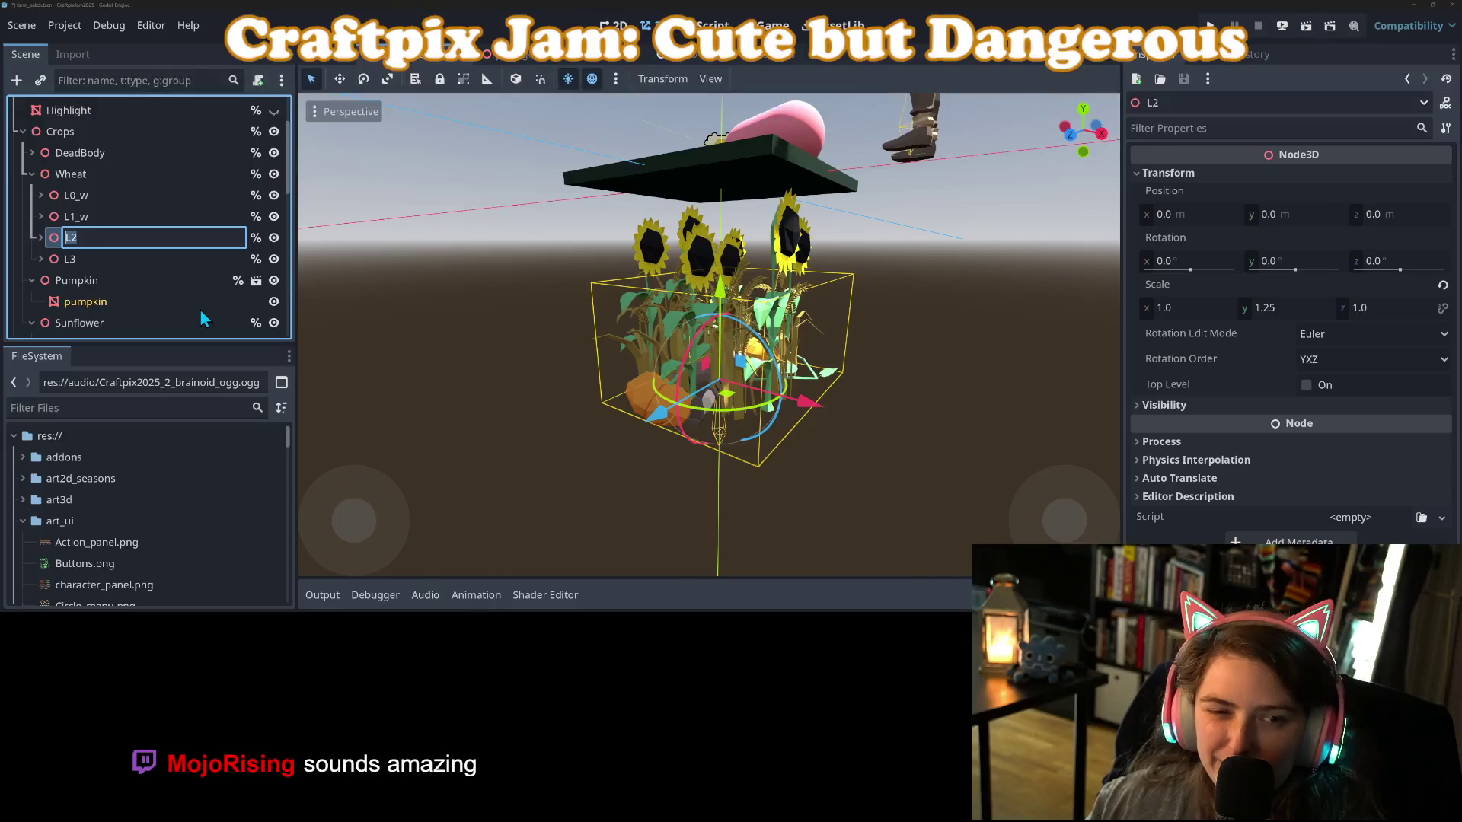
key("End")
type("_w")
key("Return")
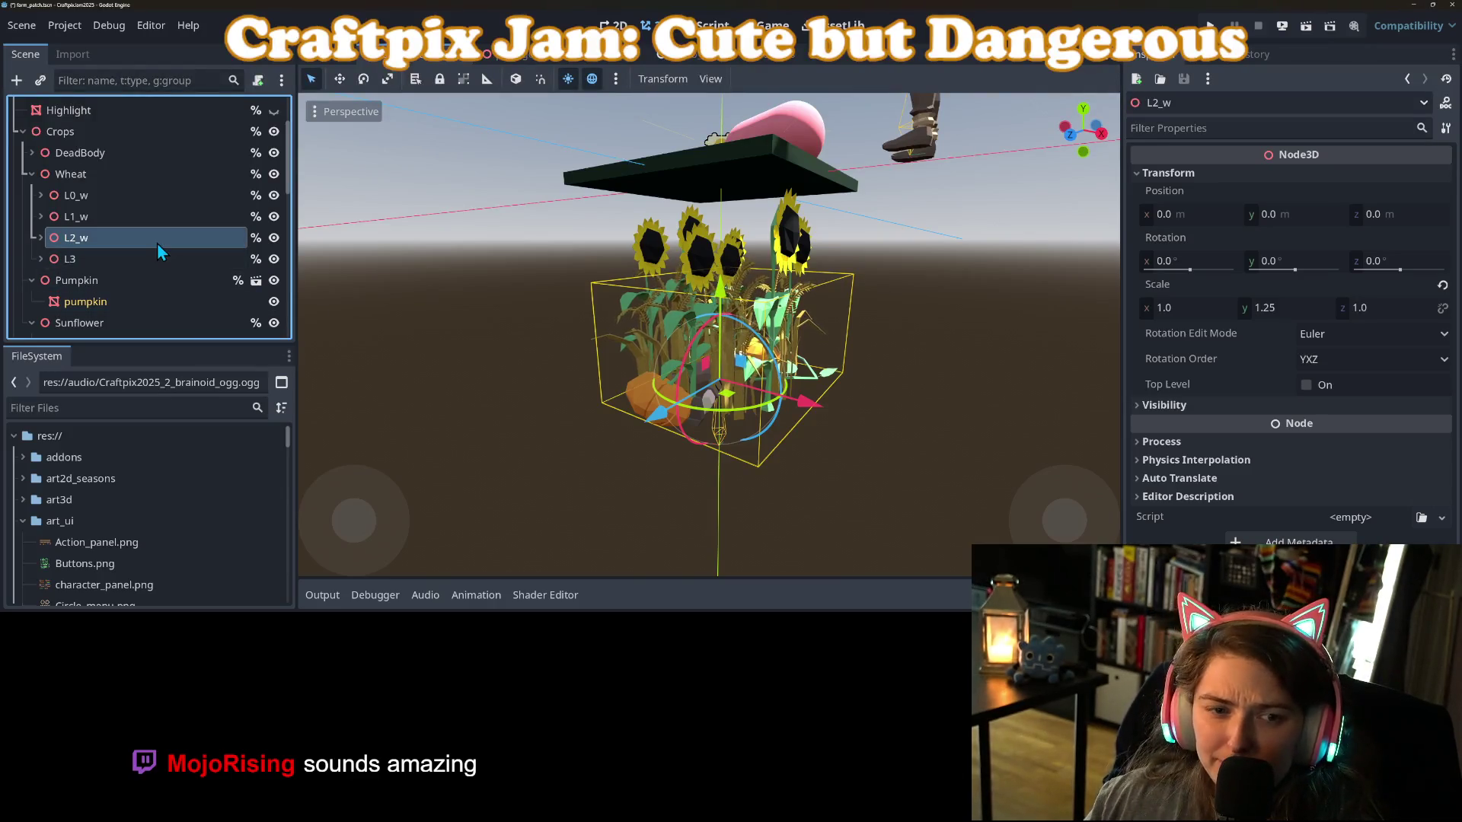
right_click(157, 259)
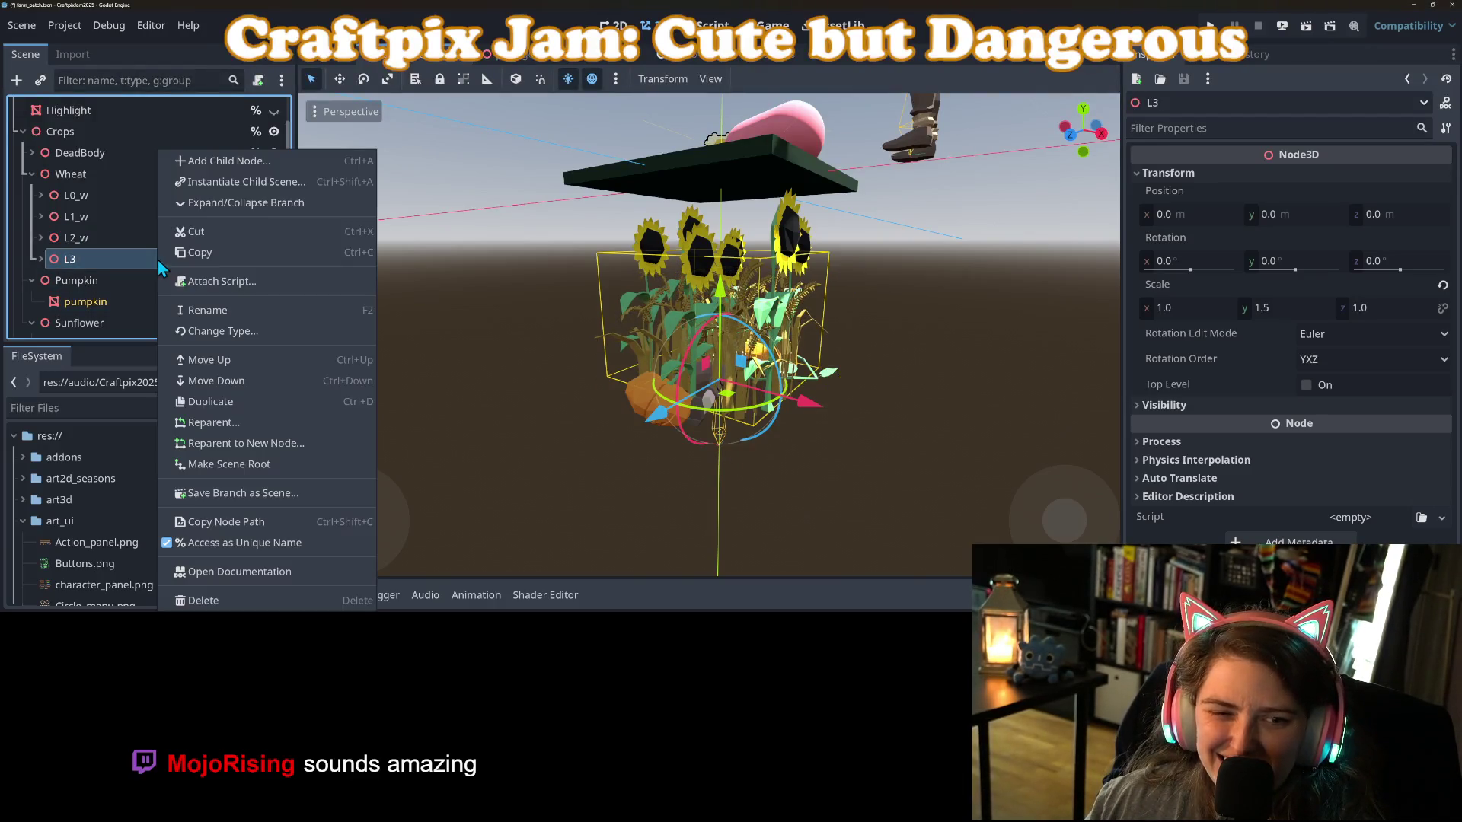
left_click(236, 316)
key("End")
type("_w")
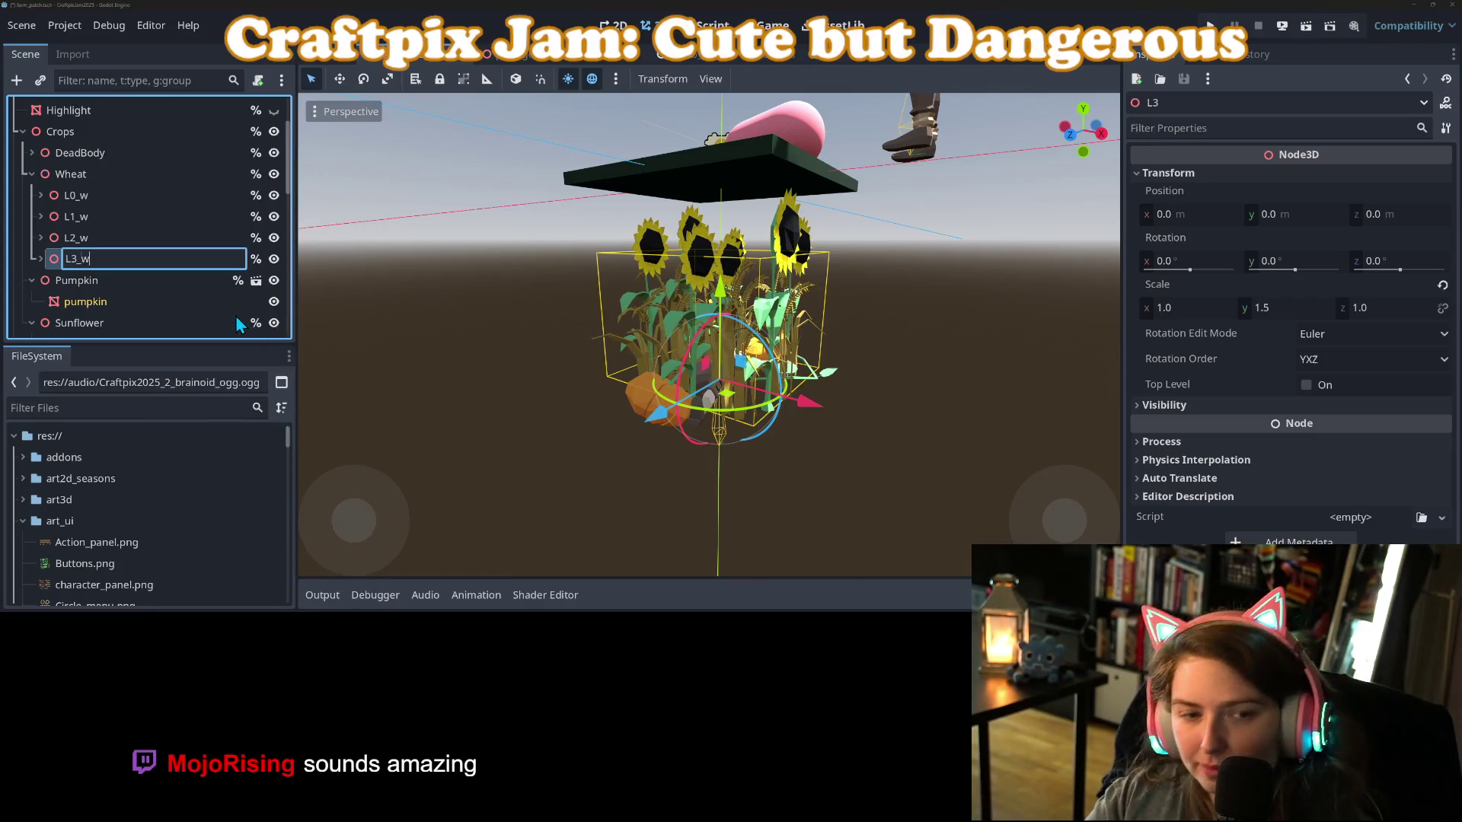
key("Return")
Collapse Sunflower's L0, L1, L2 and L3 levels in the Scene dock.
scroll(237, 278, "down", 3)
left_click(40, 195)
left_click(40, 216)
left_click(40, 238)
left_click(41, 259)
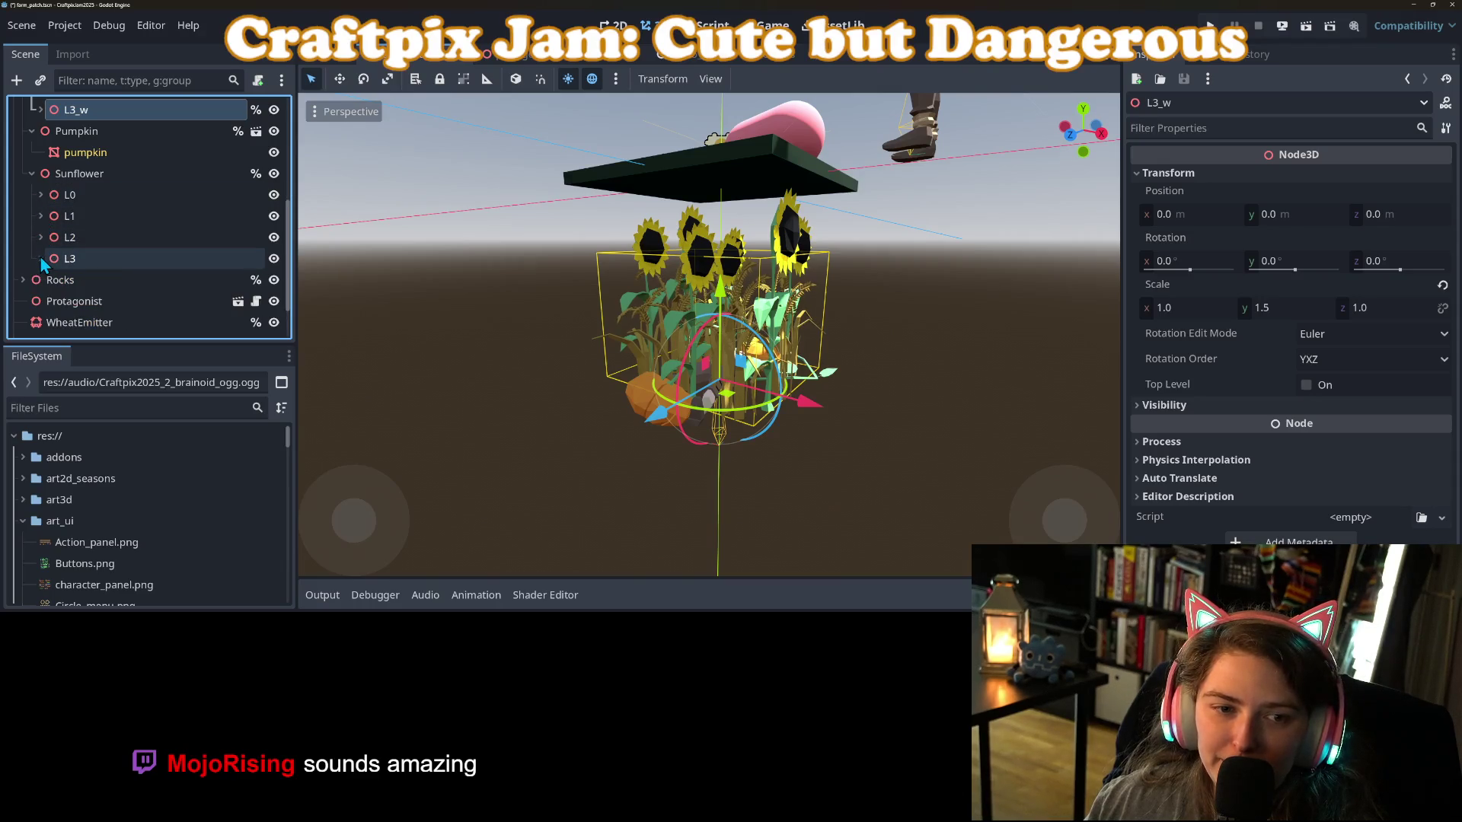
Rename Sunflower's L0 and L1 levels to L0_s and L1_s.
right_click(124, 196)
left_click(190, 310)
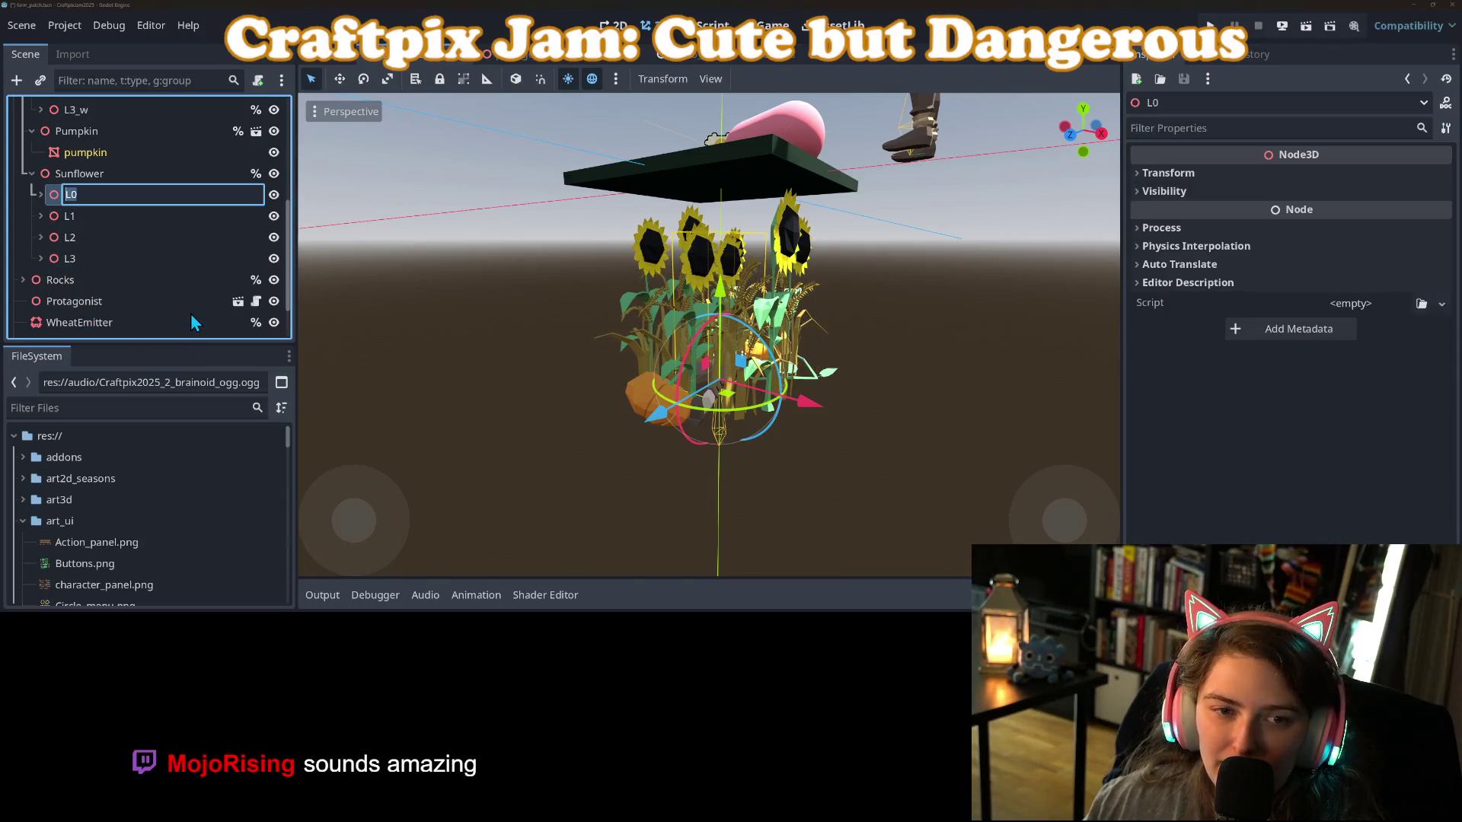
type("_s")
key("Return")
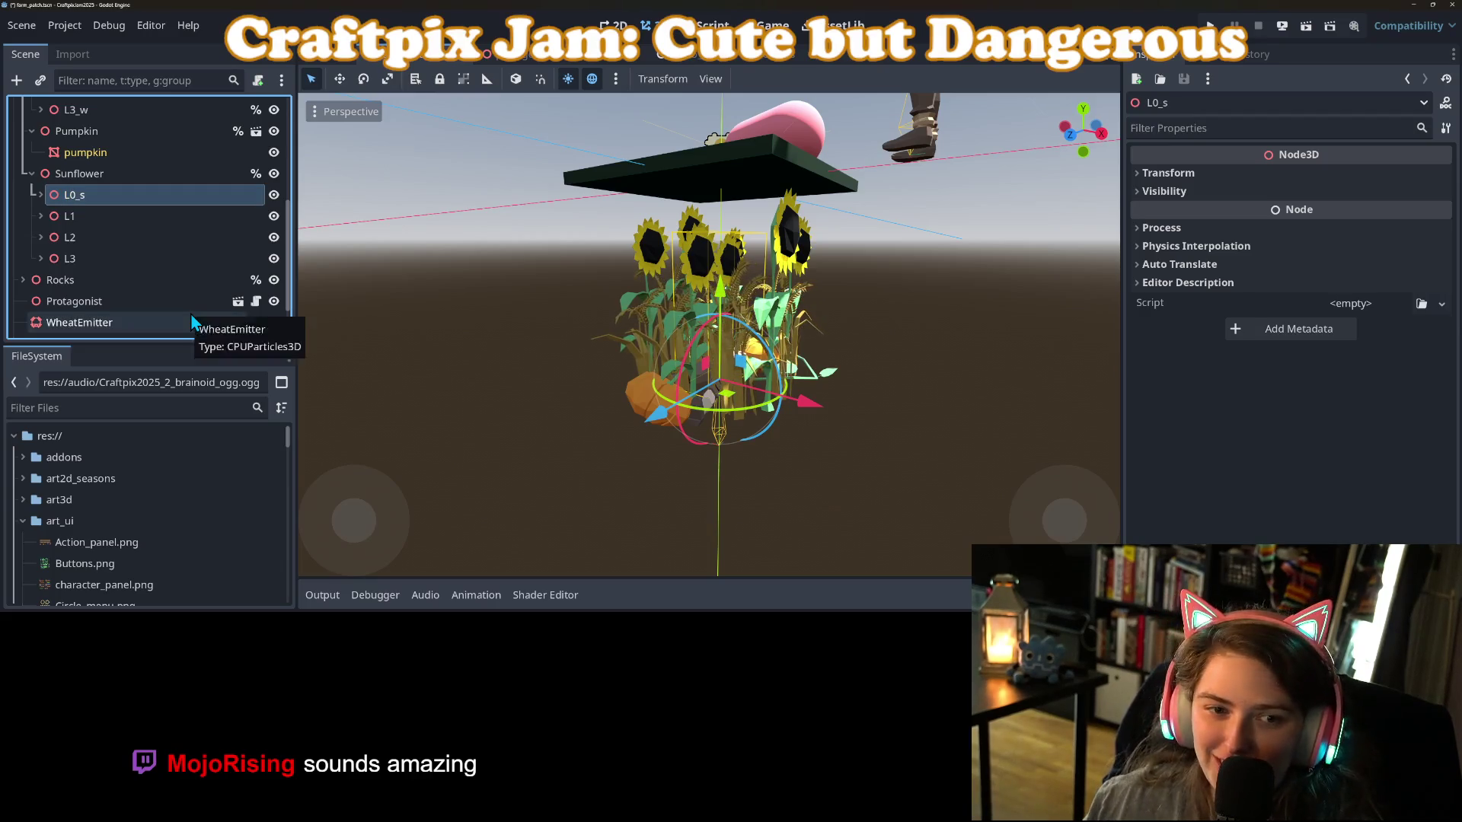
right_click(188, 221)
left_click(236, 306)
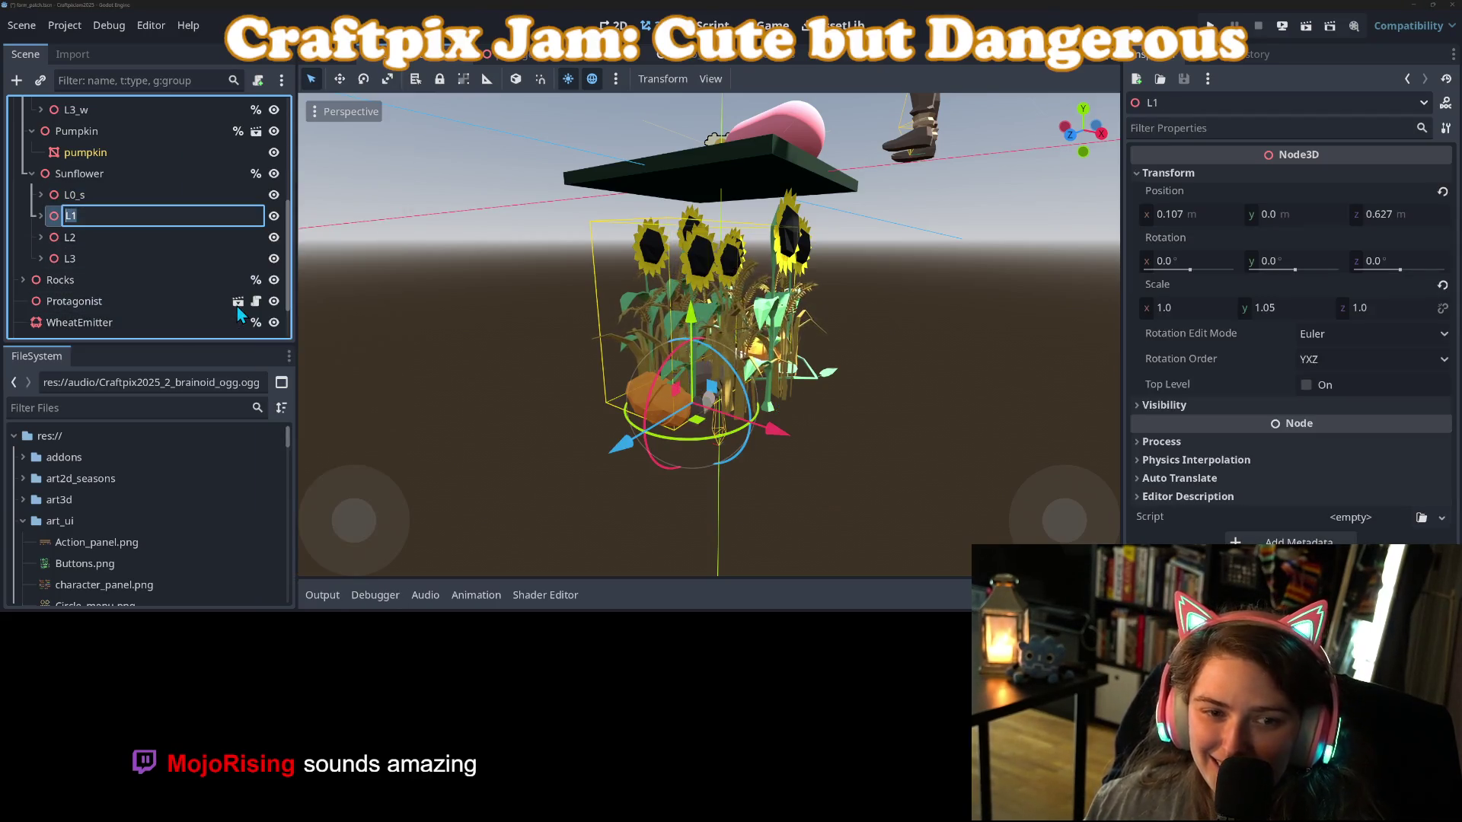
key("End")
type("_s")
key("Return")
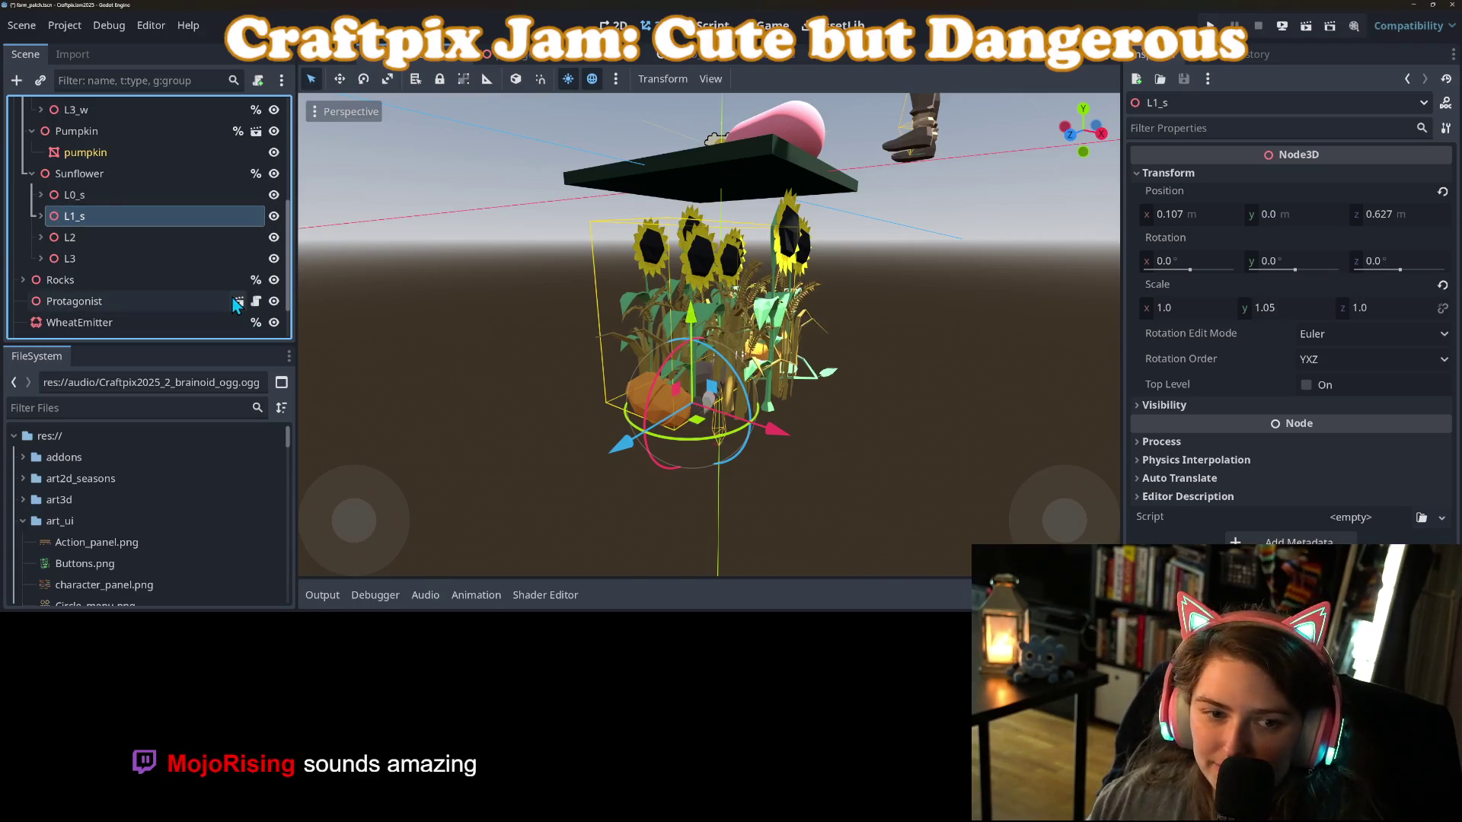
Rename Sunflower's L2 and L3 levels to L2_s and L3_s, then save the scene.
left_click(154, 241)
right_click(158, 242)
left_click(218, 321)
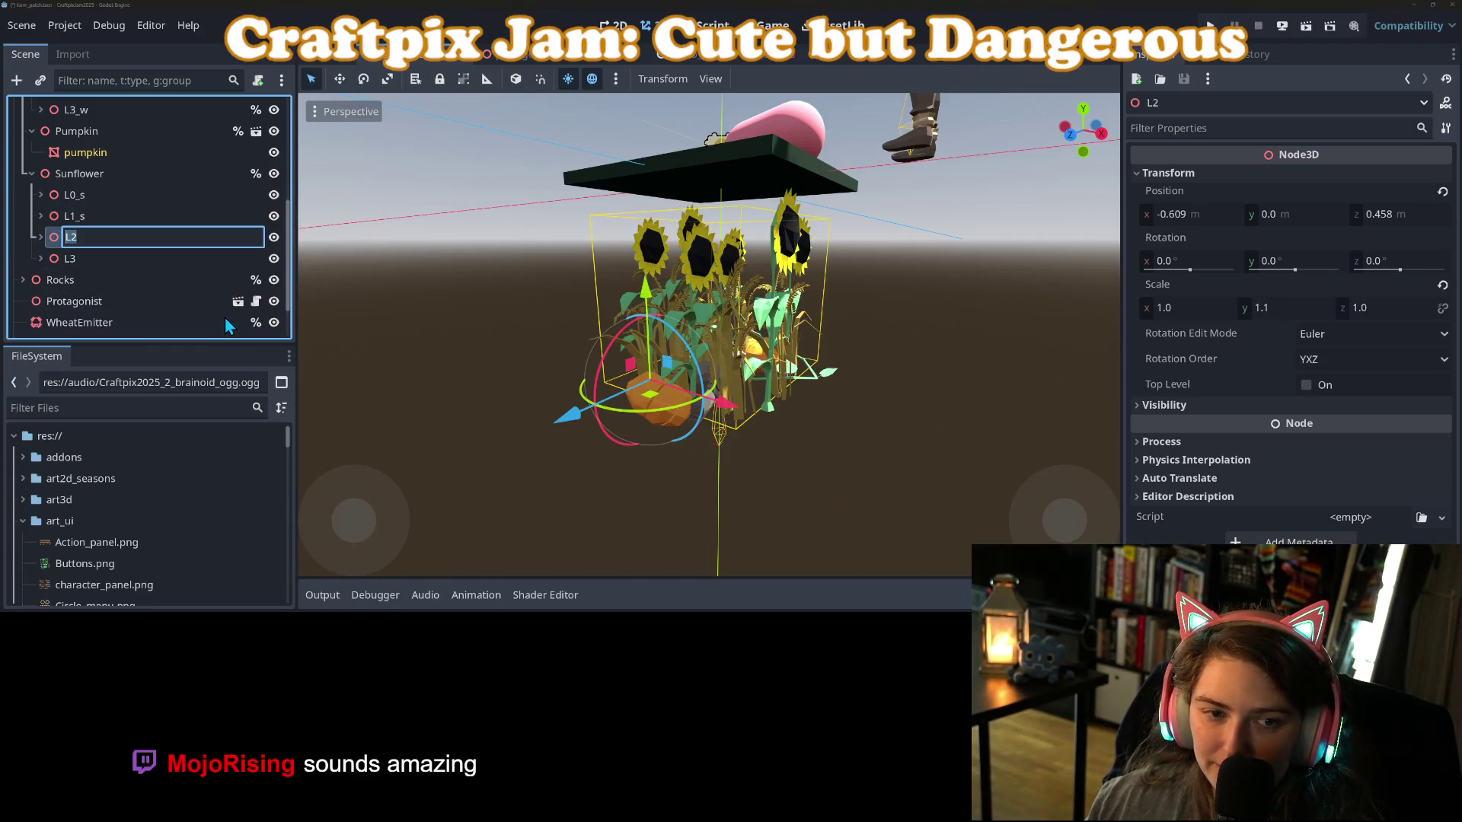
key("End")
type("_s")
key("Return")
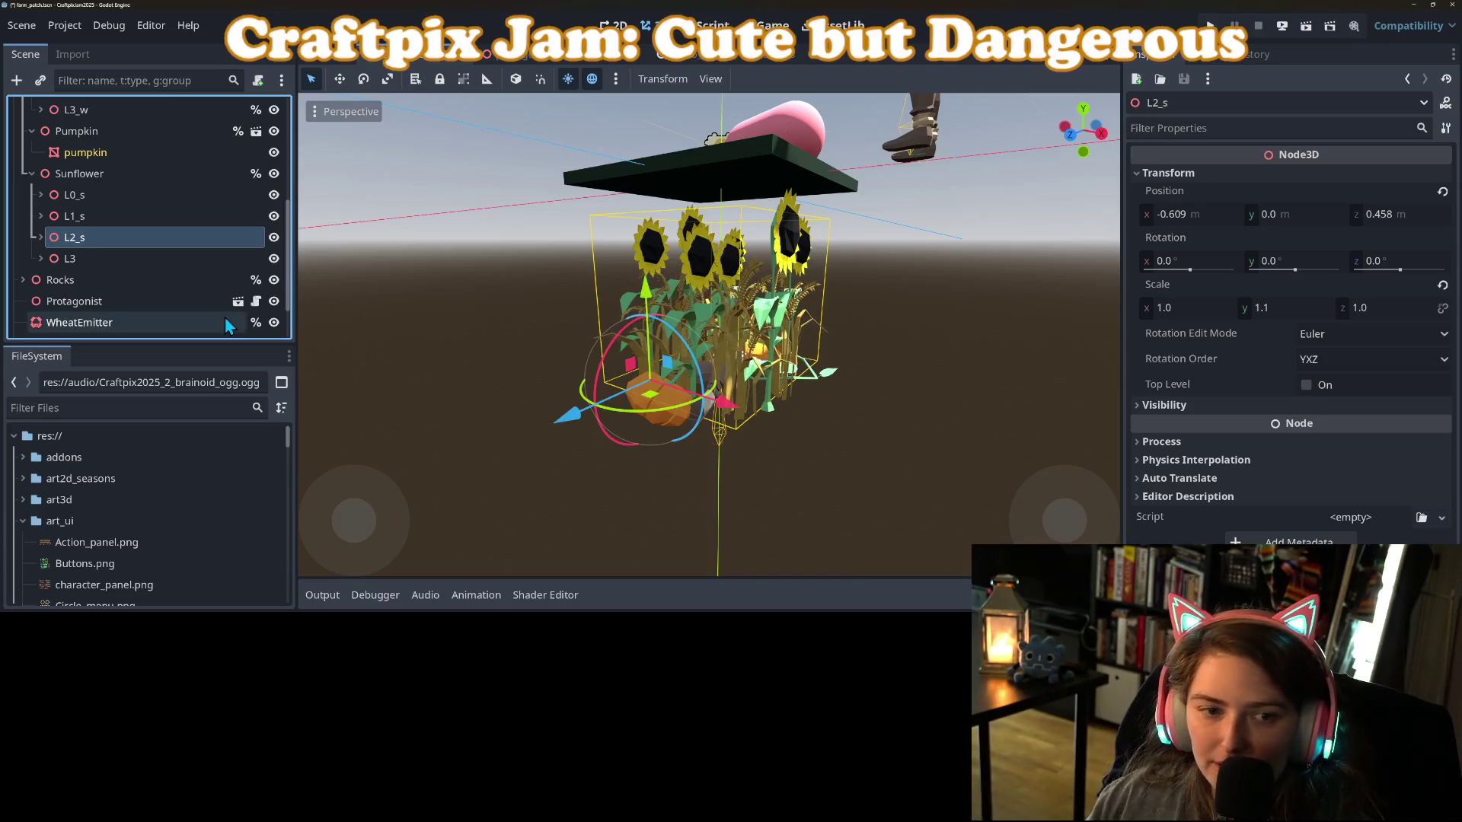
left_click(157, 260)
right_click(157, 262)
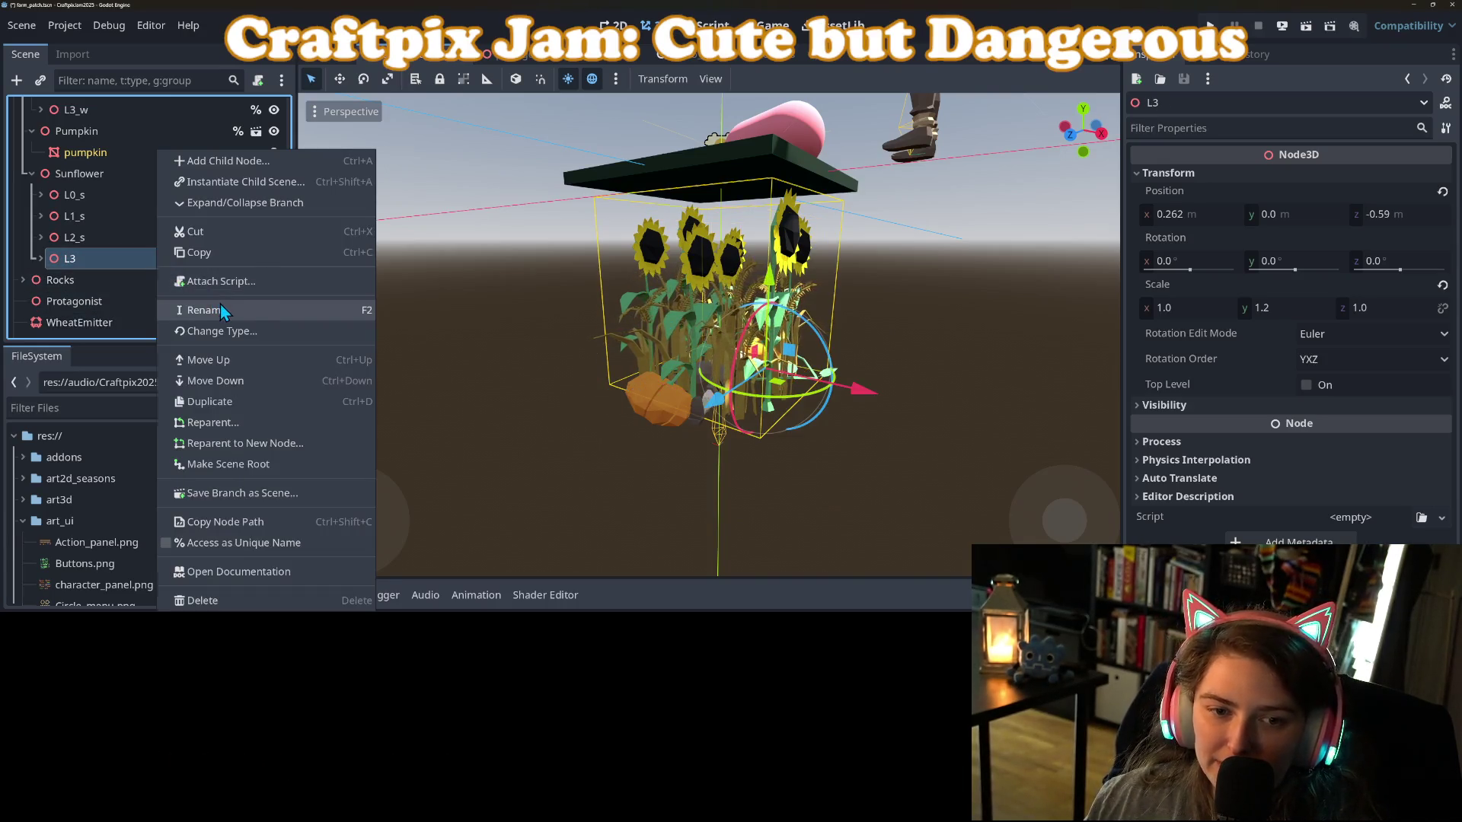
left_click(221, 305)
key("End")
type("_s")
key("Return")
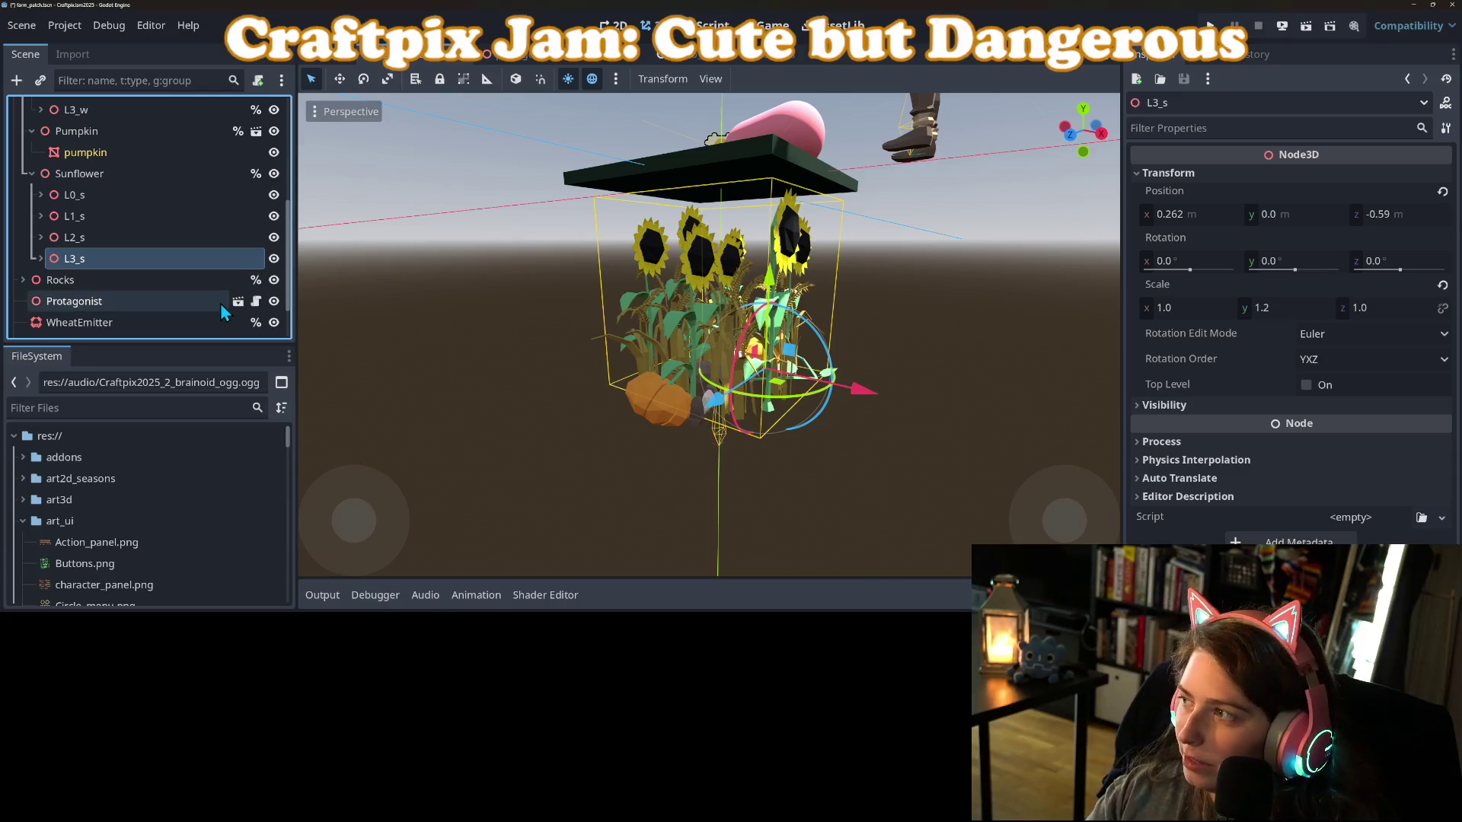
key("ctrl+s")
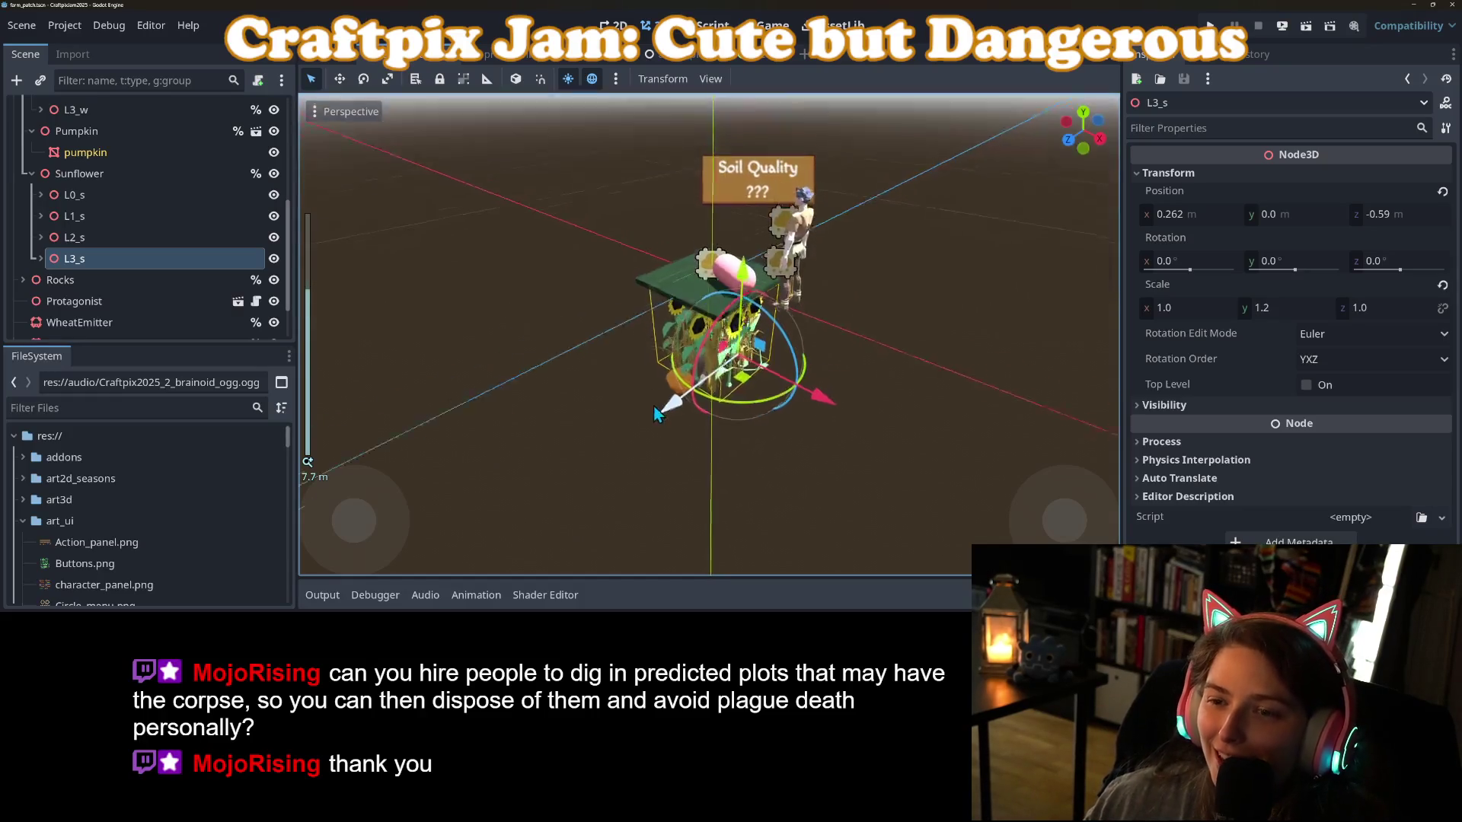
scroll(653, 405, "up", 5)
mouse_move(758, 236)
left_mouse_down()
mouse_move(745, 272)
mouse_move(778, 230)
mouse_move(804, 422)
mouse_move(774, 414)
mouse_move(783, 455)
left_mouse_up()
left_click(782, 221)
scroll(774, 415, "down", 2)
scroll(779, 455, "down", 2)
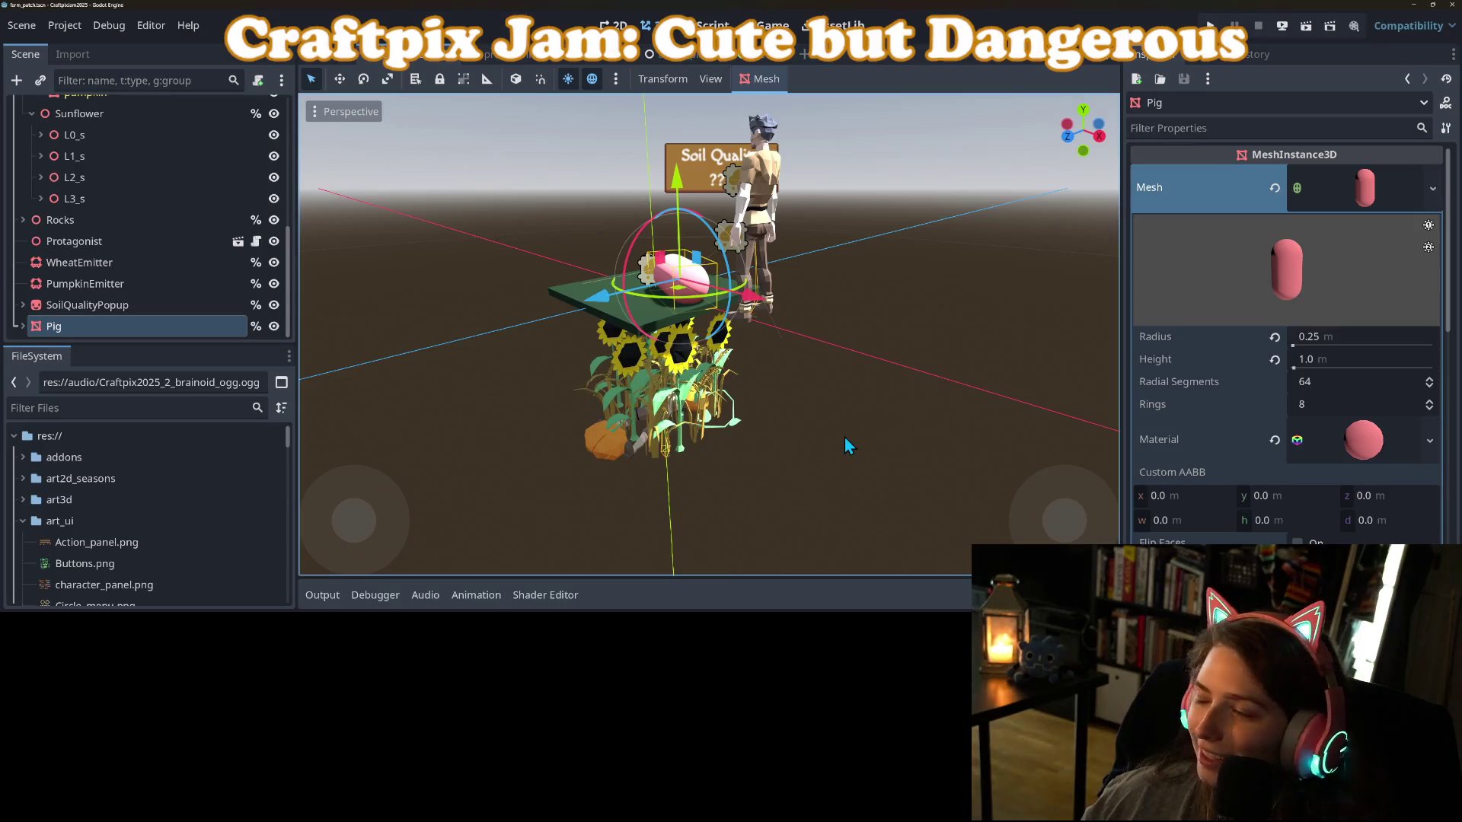
scroll(807, 437, "down", 2)
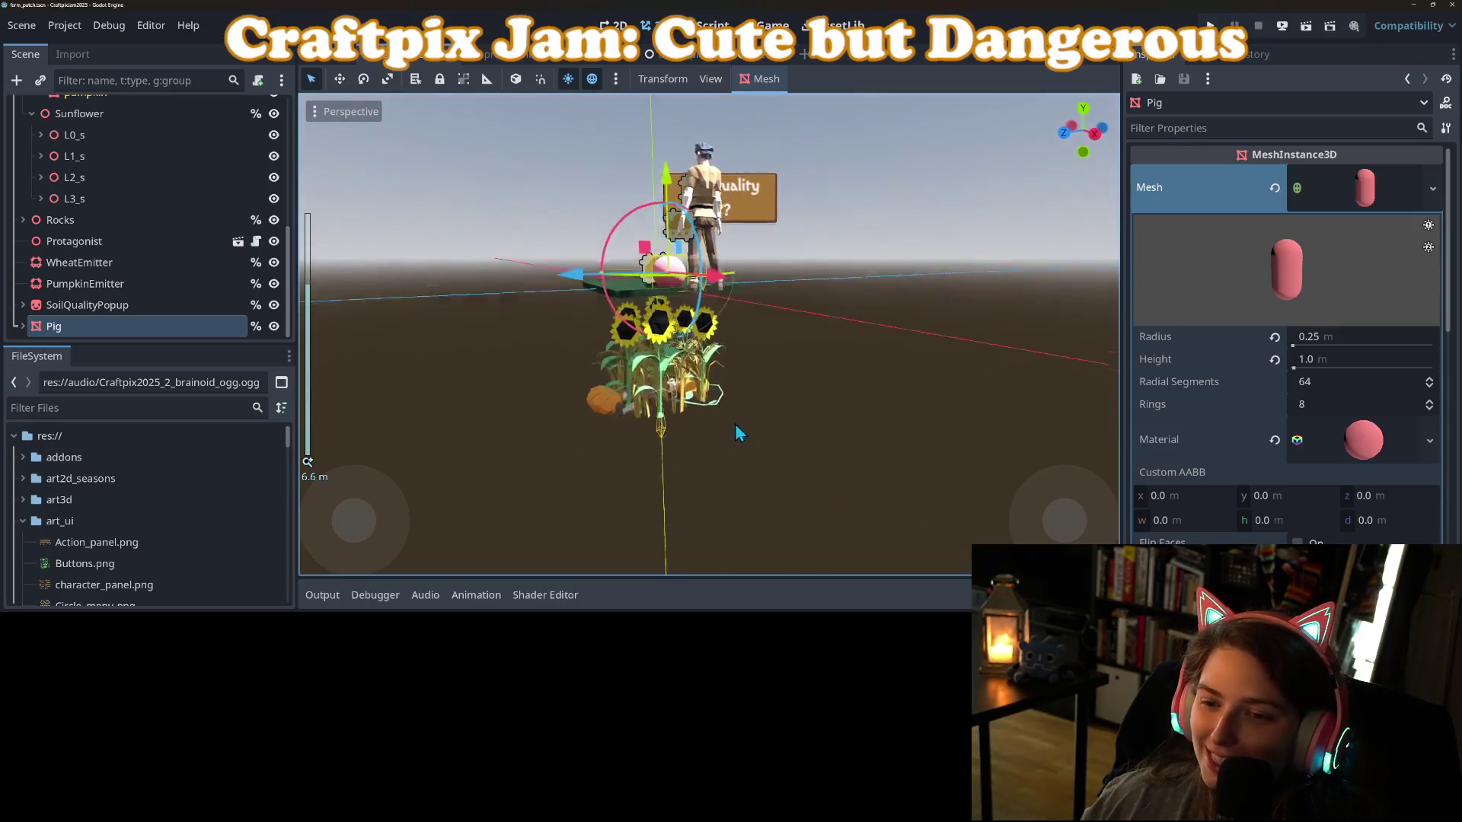
scroll(734, 433, "up", 6)
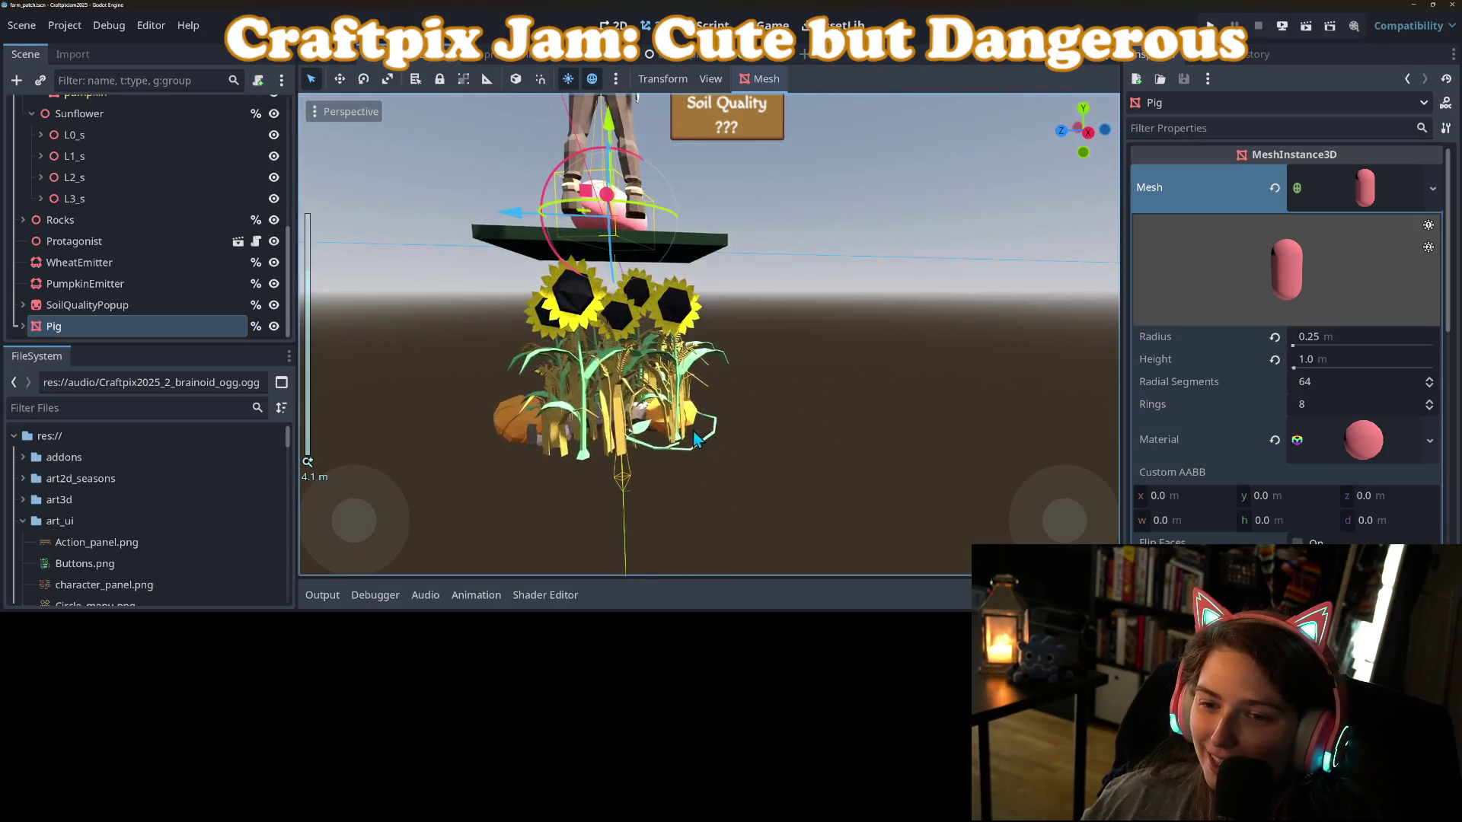
scroll(801, 466, "up", 4)
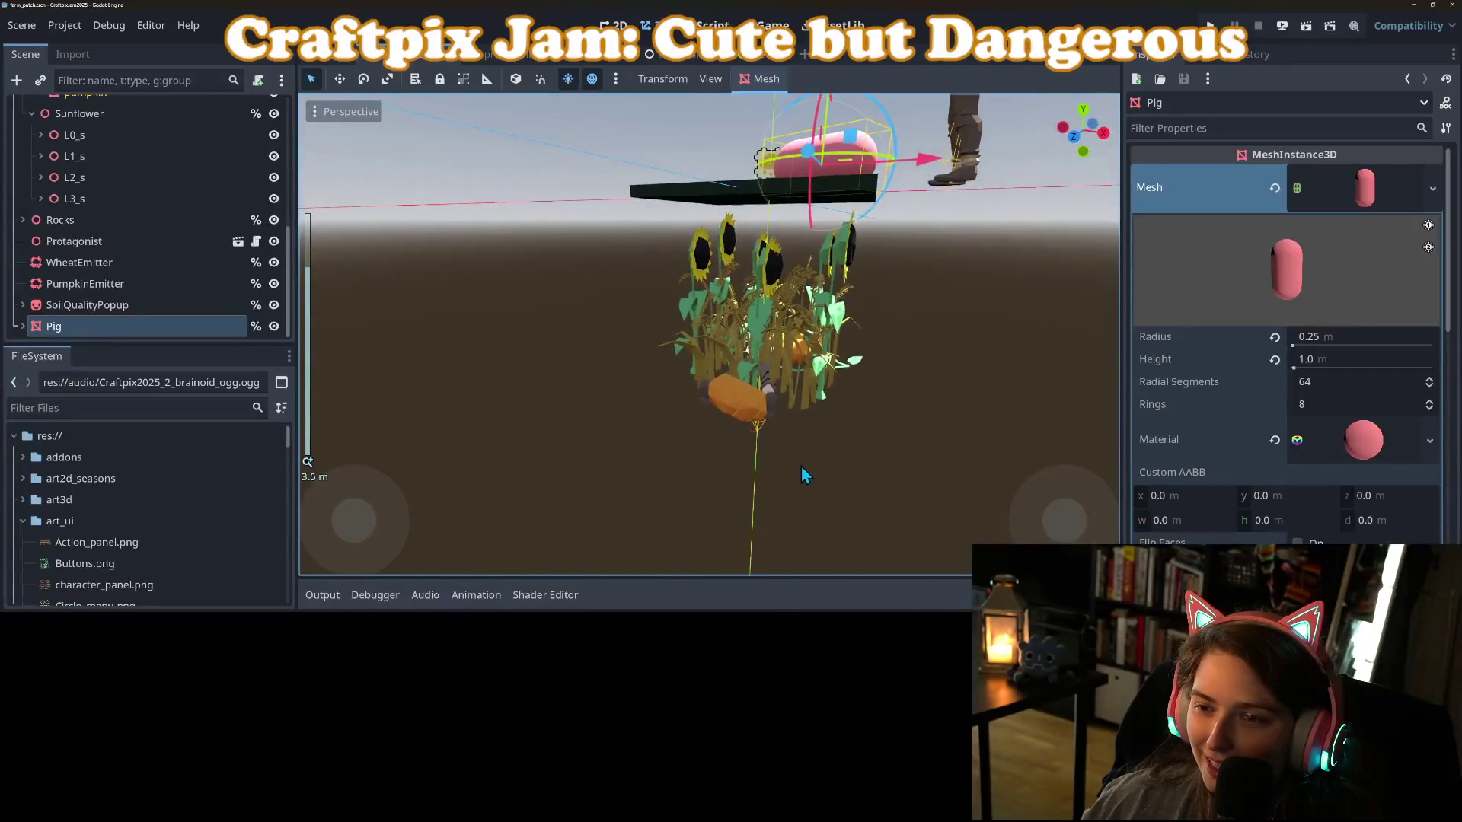
scroll(696, 468, "down", 5)
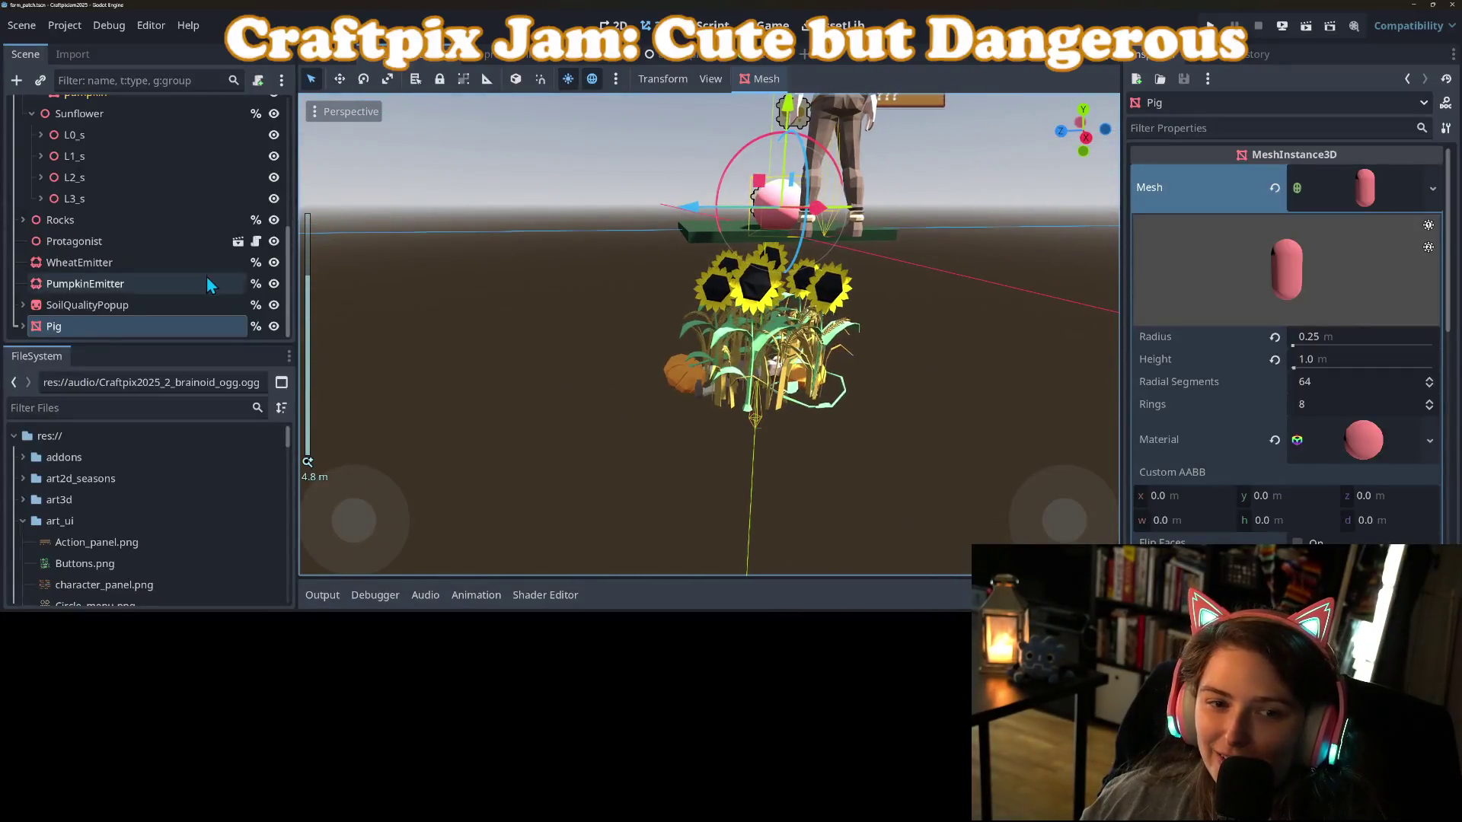
scroll(208, 275, "up", 4)
Mark L0_s, L1_s, L2_s and L3_s as unique names, dismiss the stray new-node dialog, and save.
right_click(172, 228)
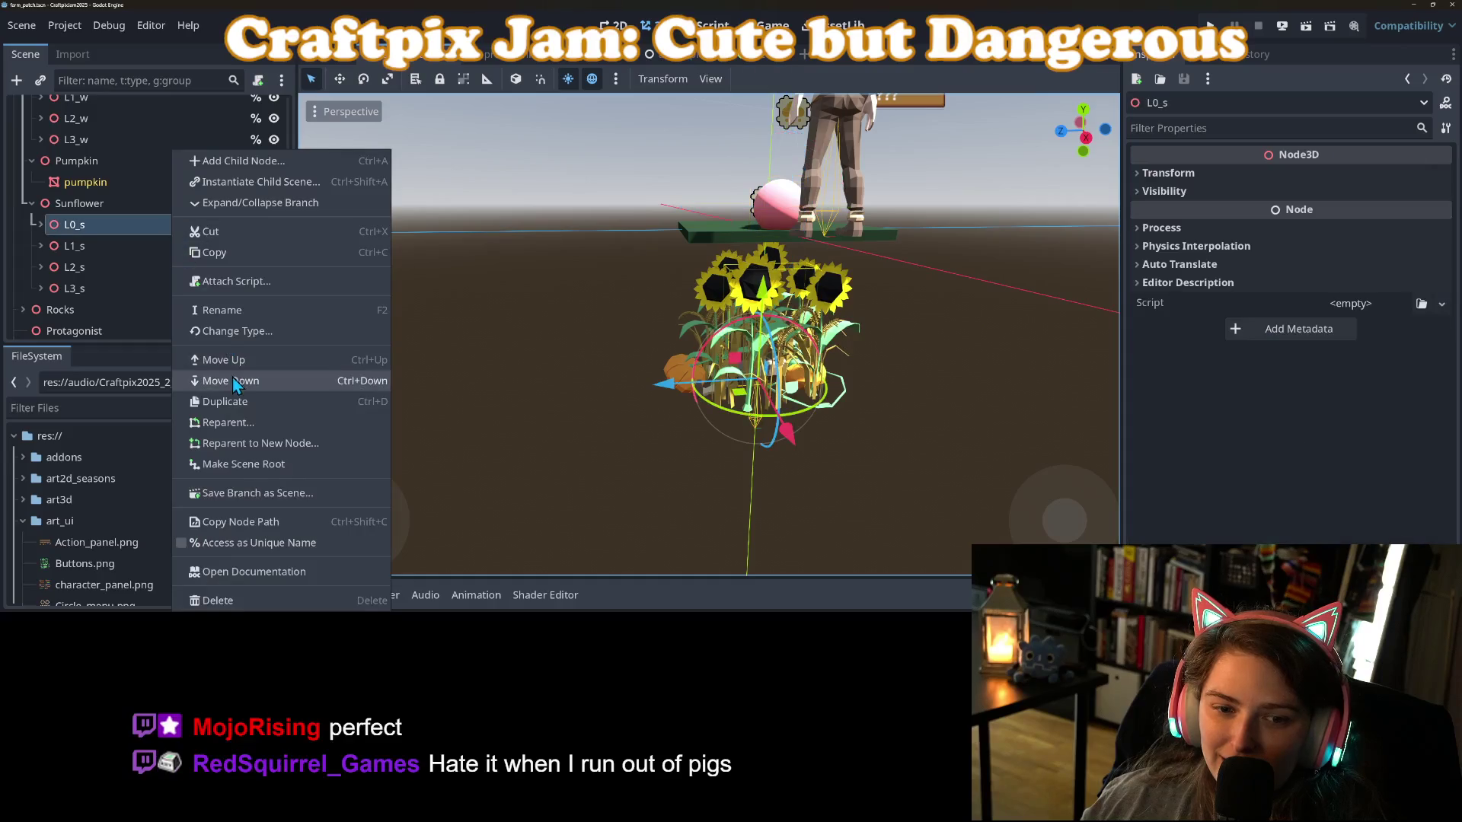
left_click(248, 546)
right_click(147, 245)
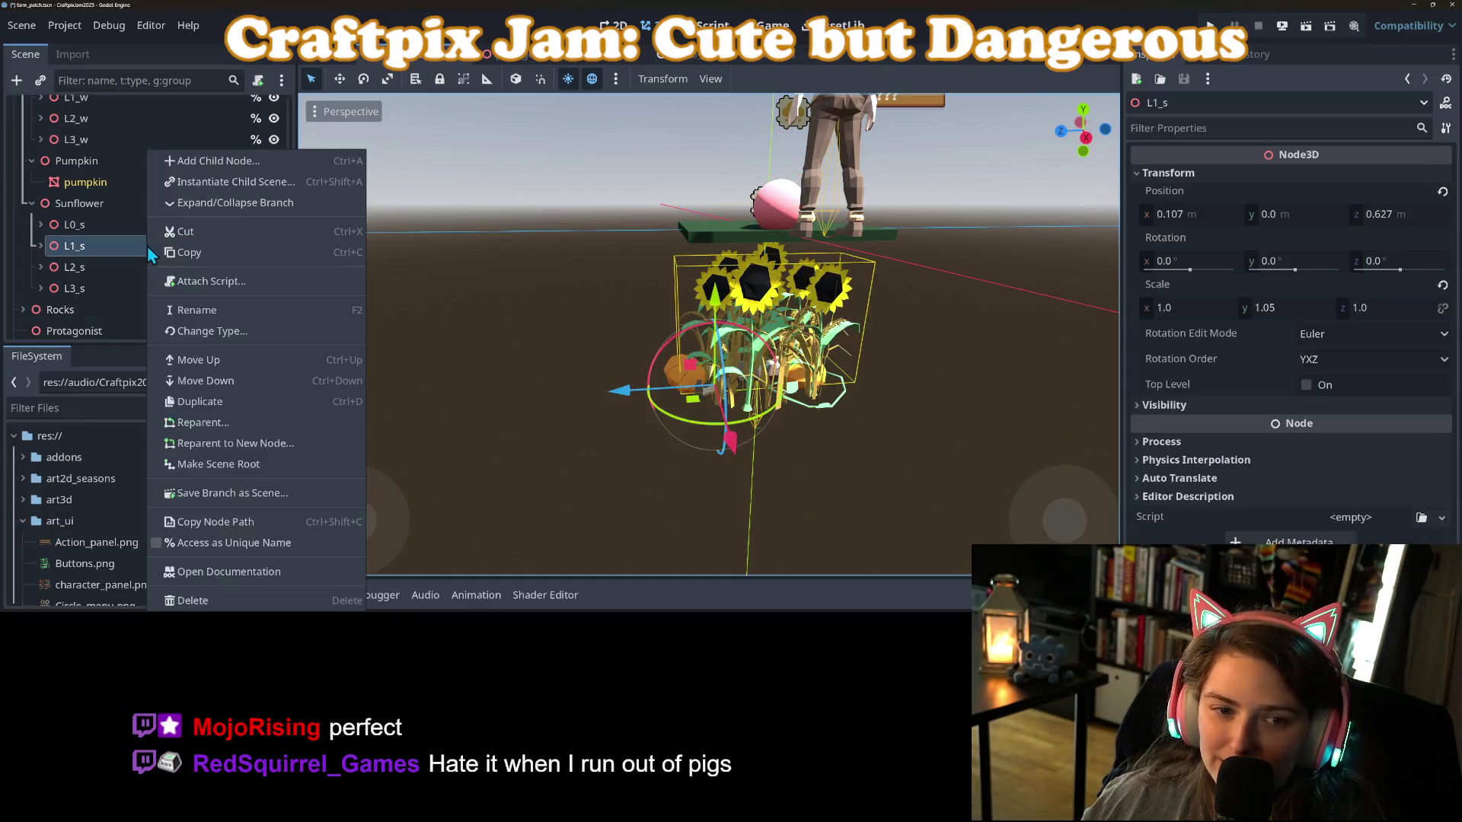
left_click(229, 543)
right_click(111, 268)
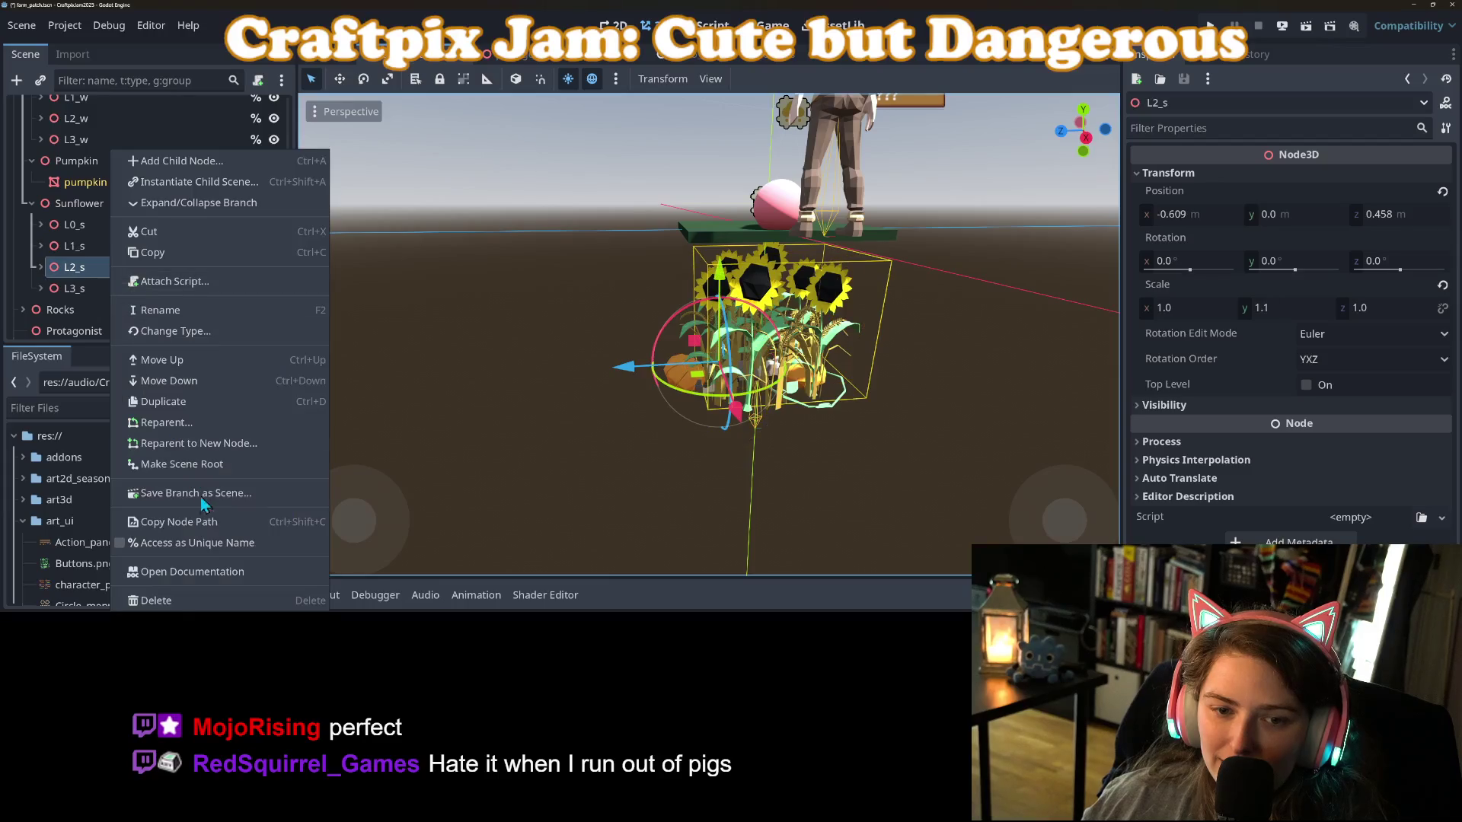
left_click(225, 546)
right_click(93, 291)
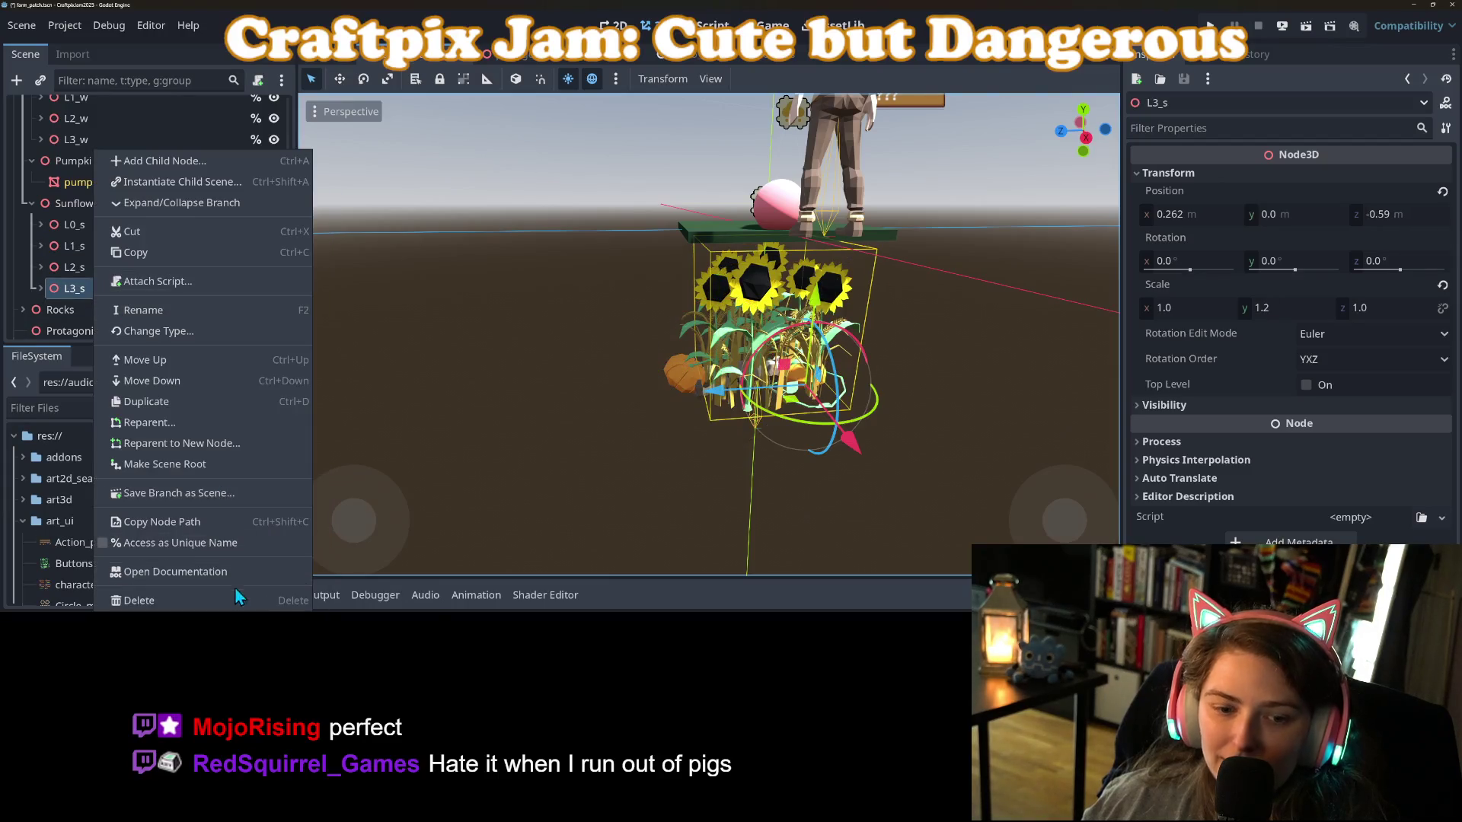
left_click(230, 544)
key("ctrl+a")
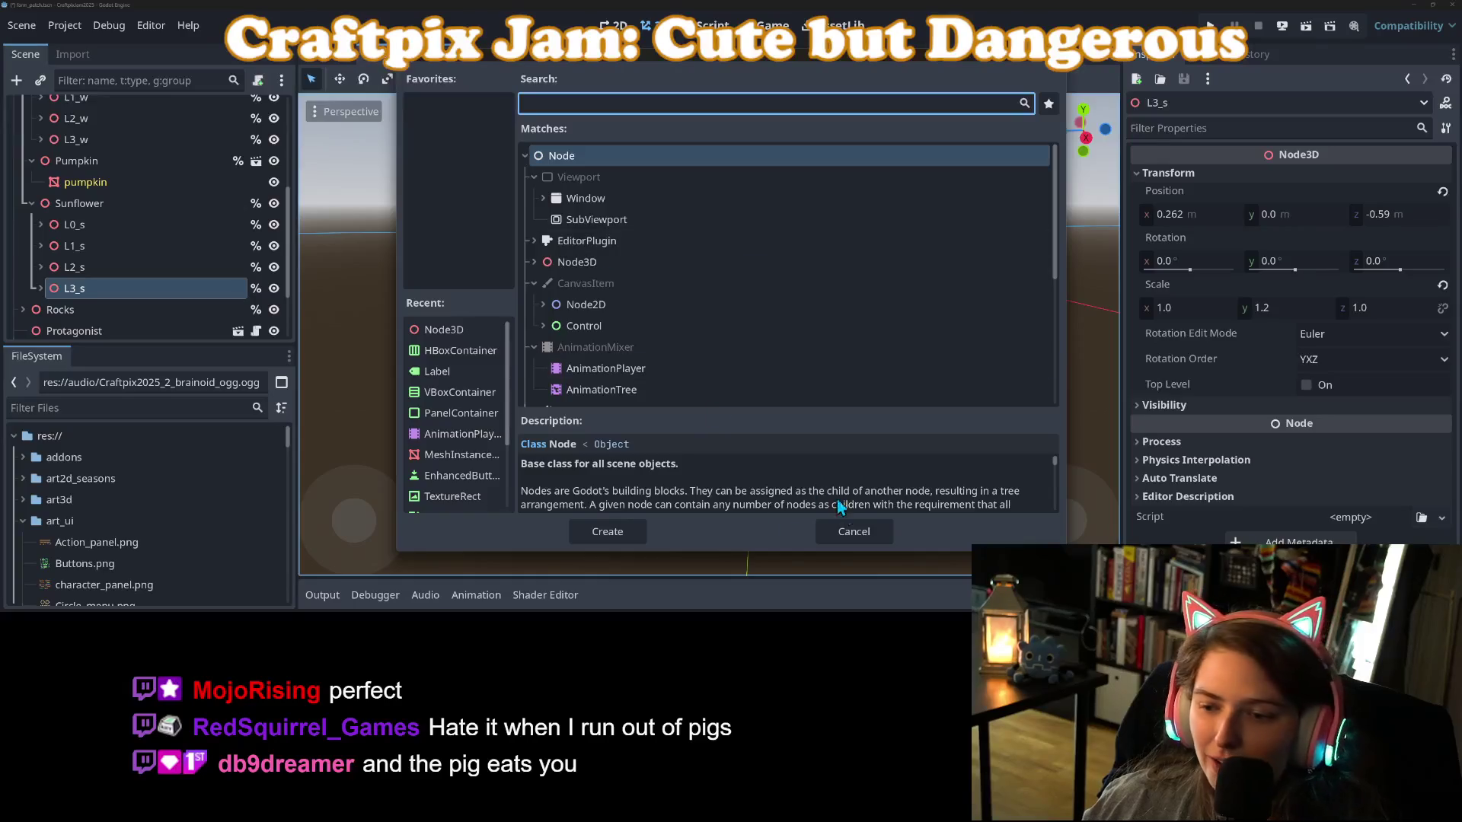
left_click(856, 529)
key("ctrl+s")
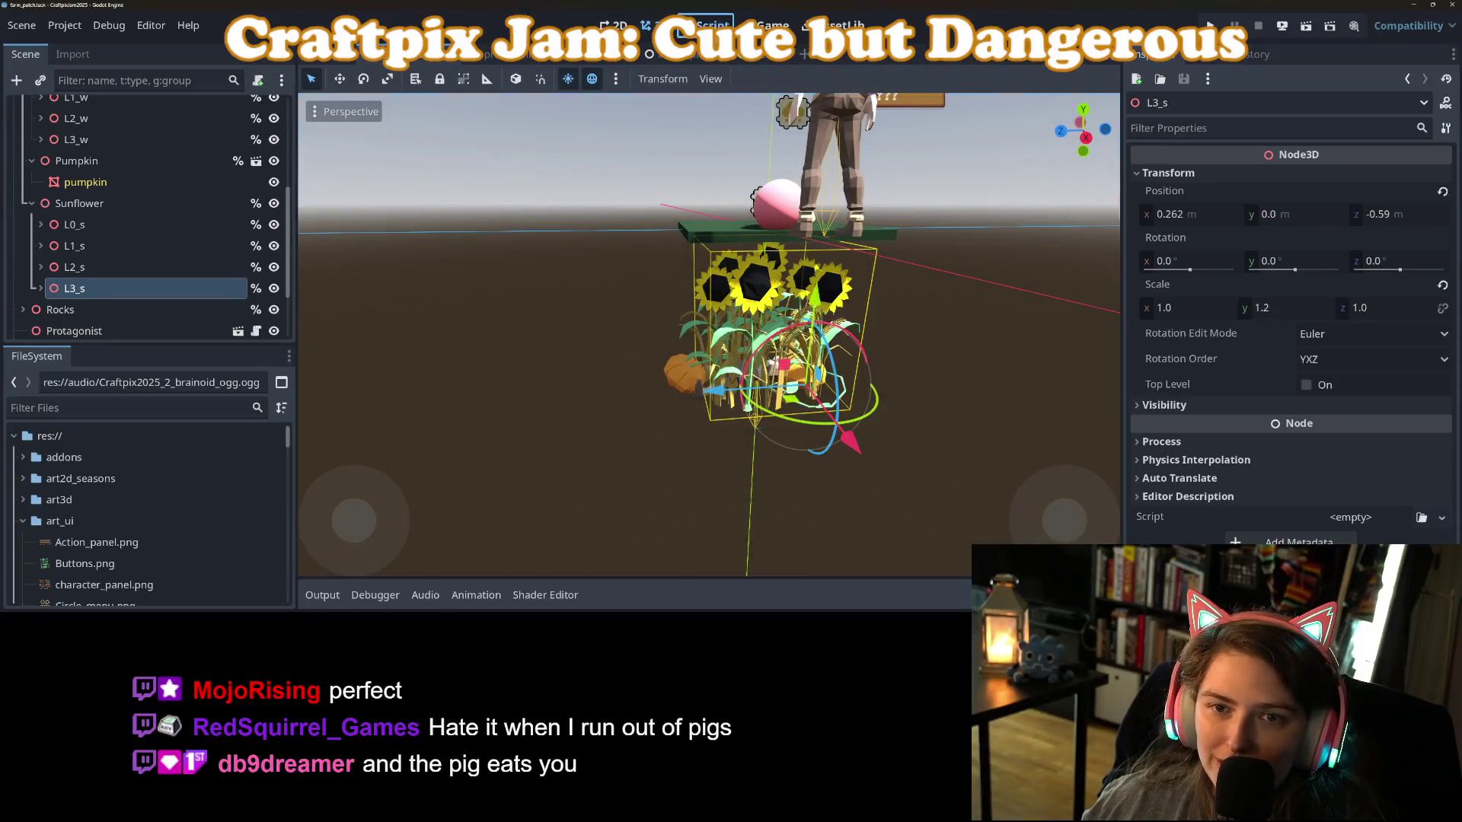
In farm_patch.gd, change the %L0 and %L1 references on line 35 to %L0_w and %L1_w.
left_click(705, 25)
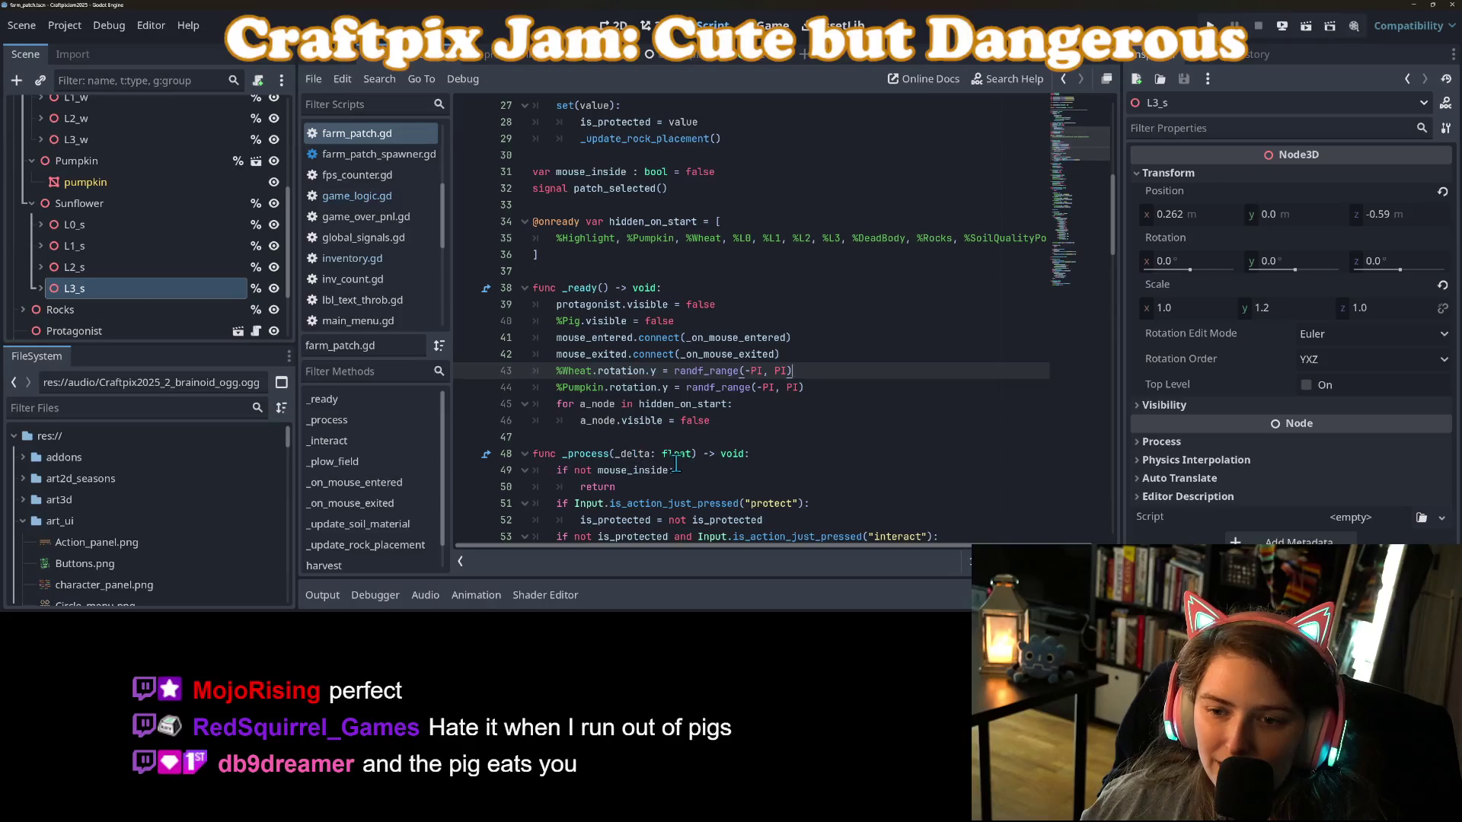
scroll(737, 405, "up", 3)
left_click(758, 388)
type("_")
key("Down")
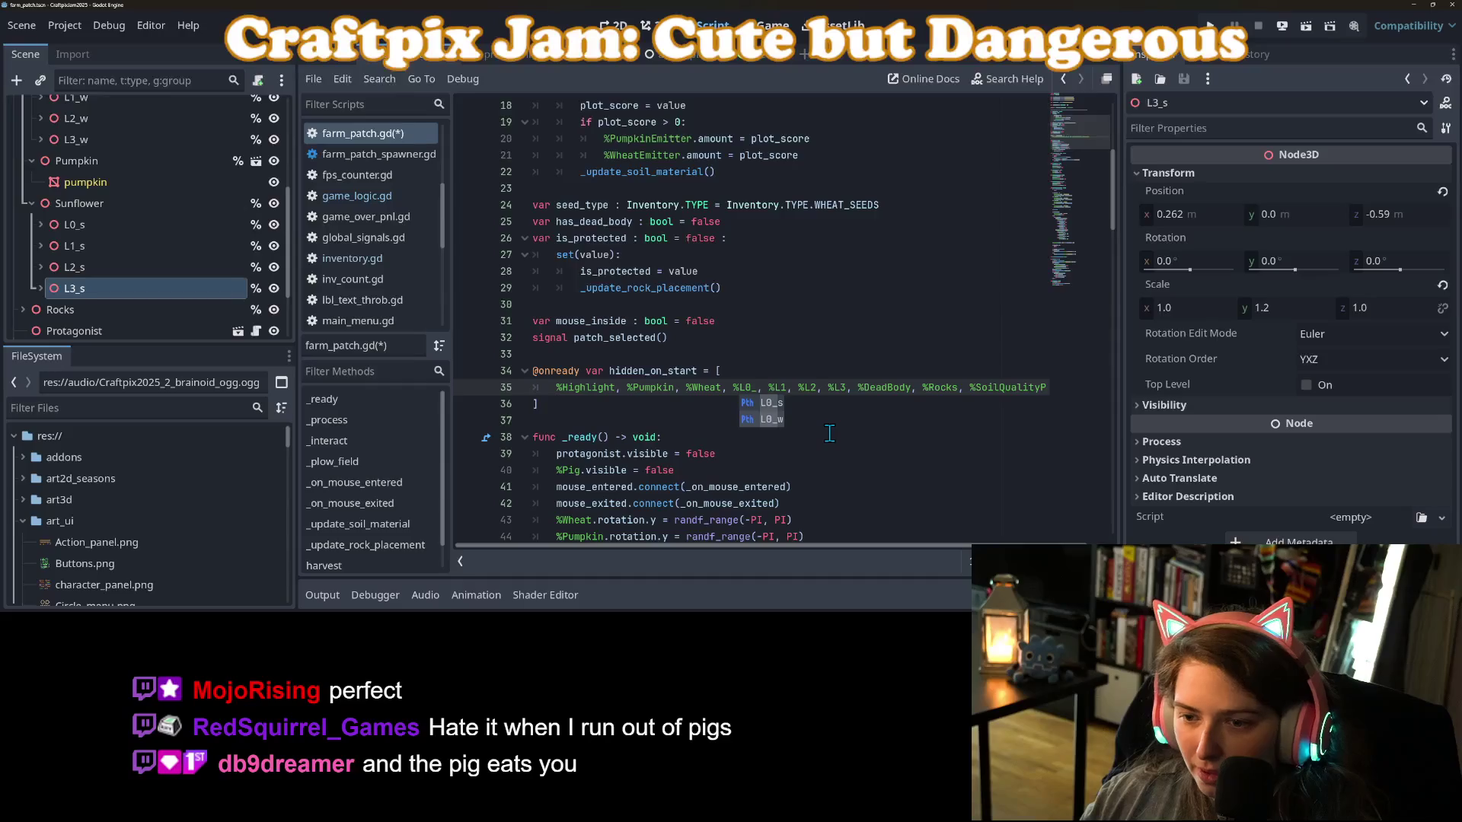
key("Return")
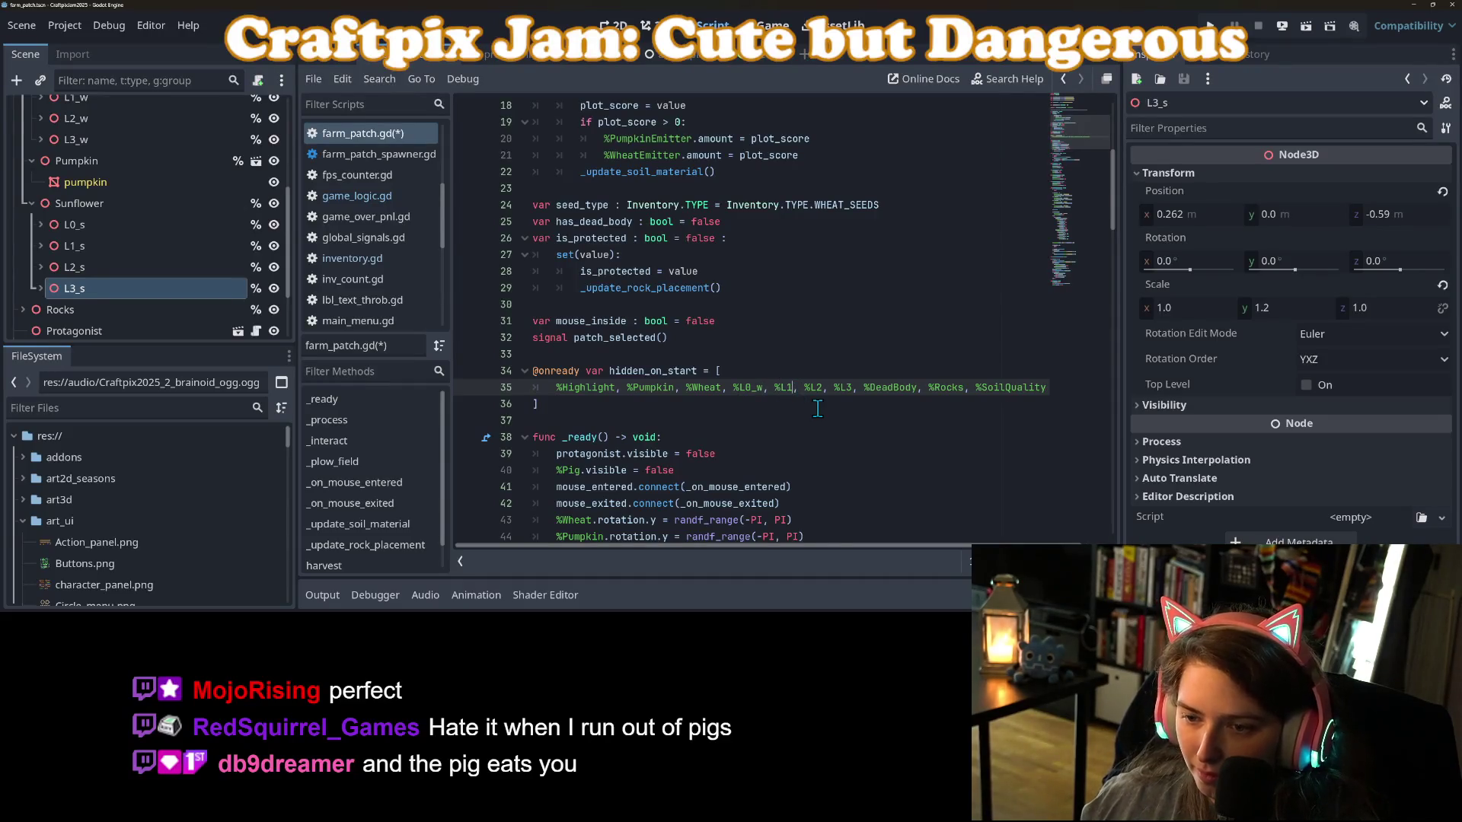
key("Right")
key("Right")
key("Right")
type("_")
key("Down")
key("Return")
Change the %L2 and %L3 references to %L2_w and %L3_w.
key("Right")
key("Right")
key("Right")
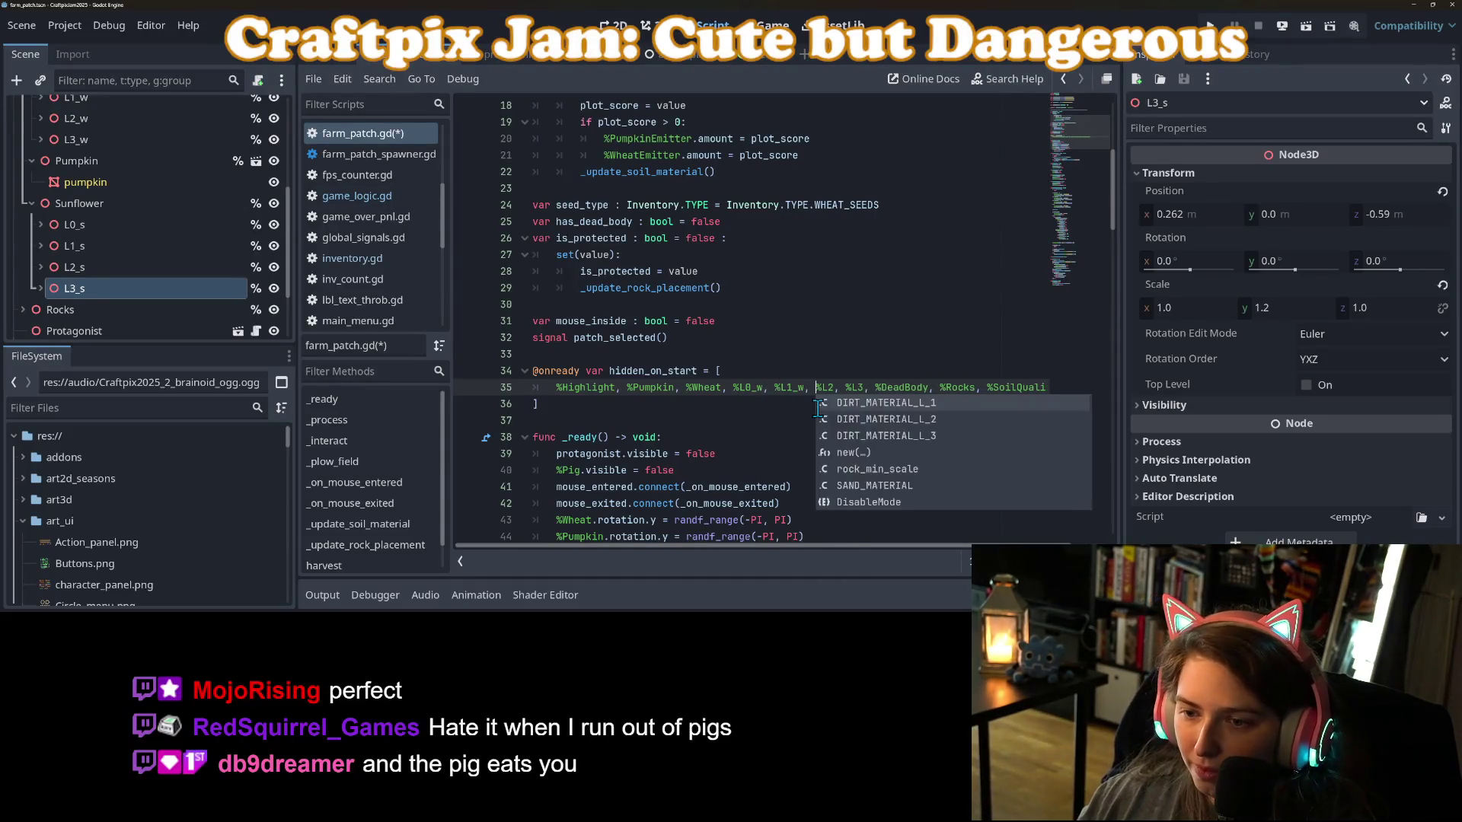
type("_")
key("Down")
key("Return")
key("Right")
key("Right")
key("Right")
type("_")
key("Down")
key("Return")
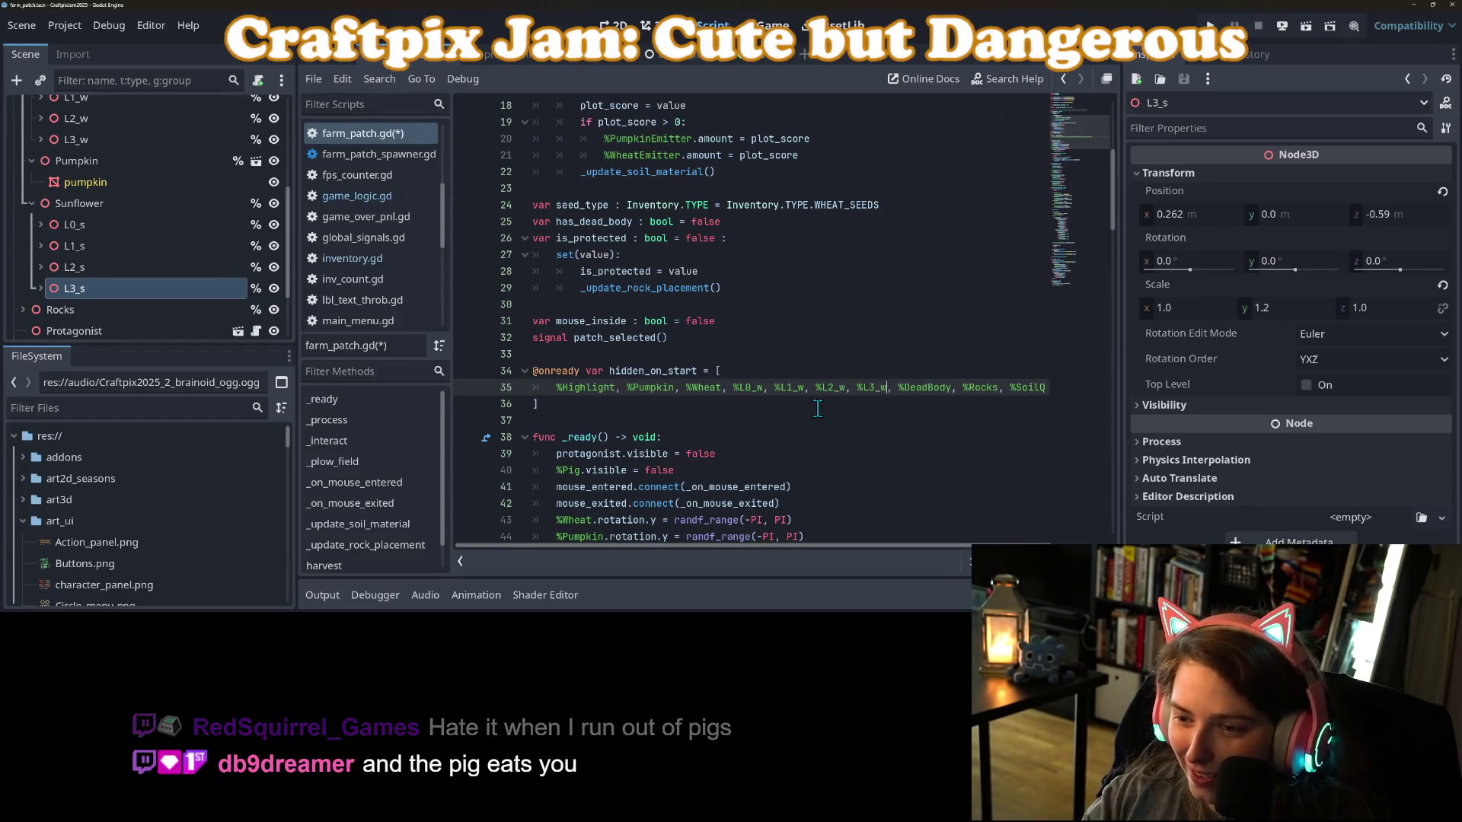
Move %Wheat onto its own line with the wheat levels in hidden_on_start and save the script.
left_click(733, 387)
key("Return")
left_click(718, 403)
key("Return")
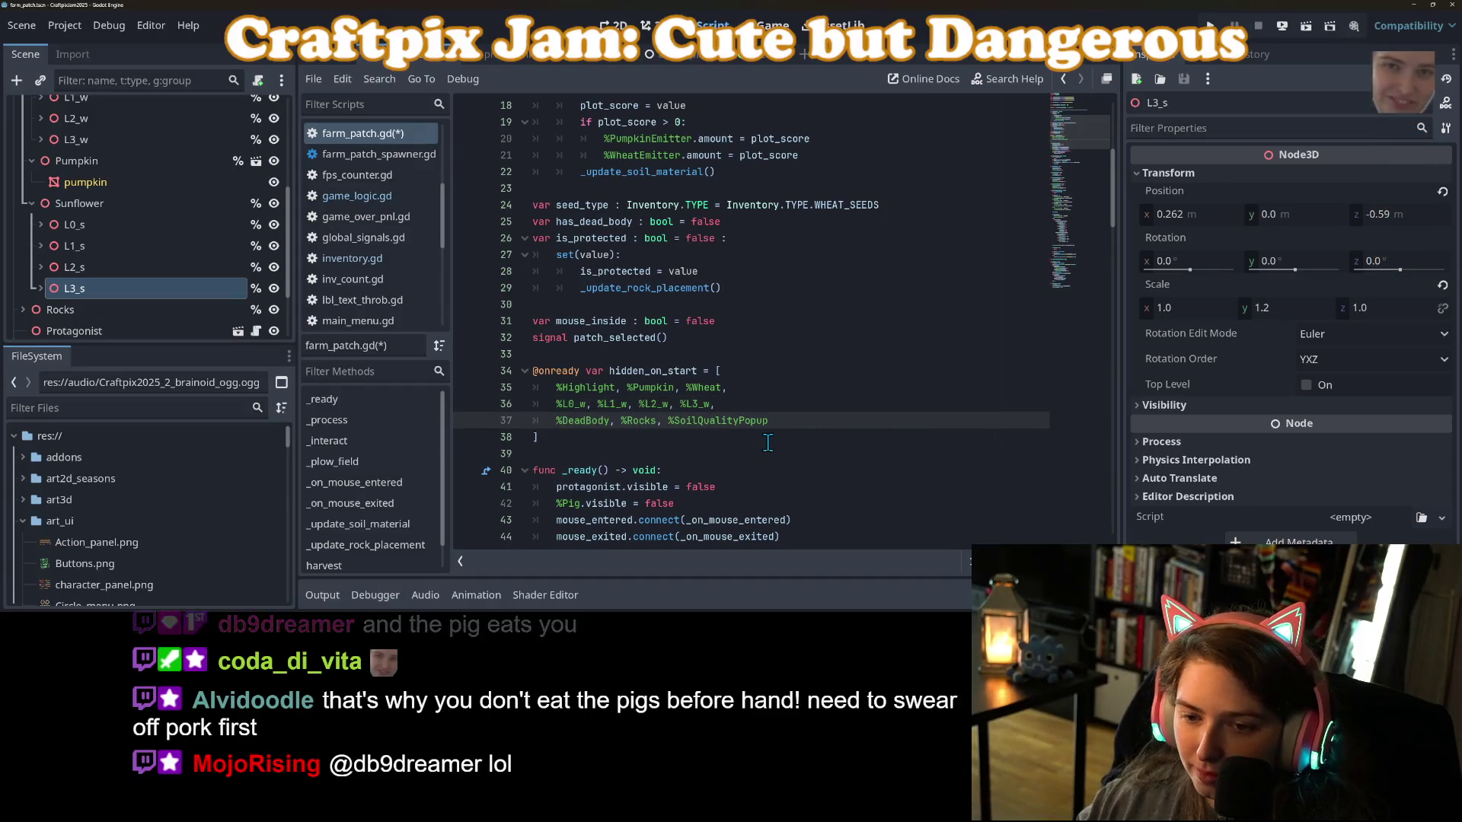
left_click_drag(688, 387, 749, 388)
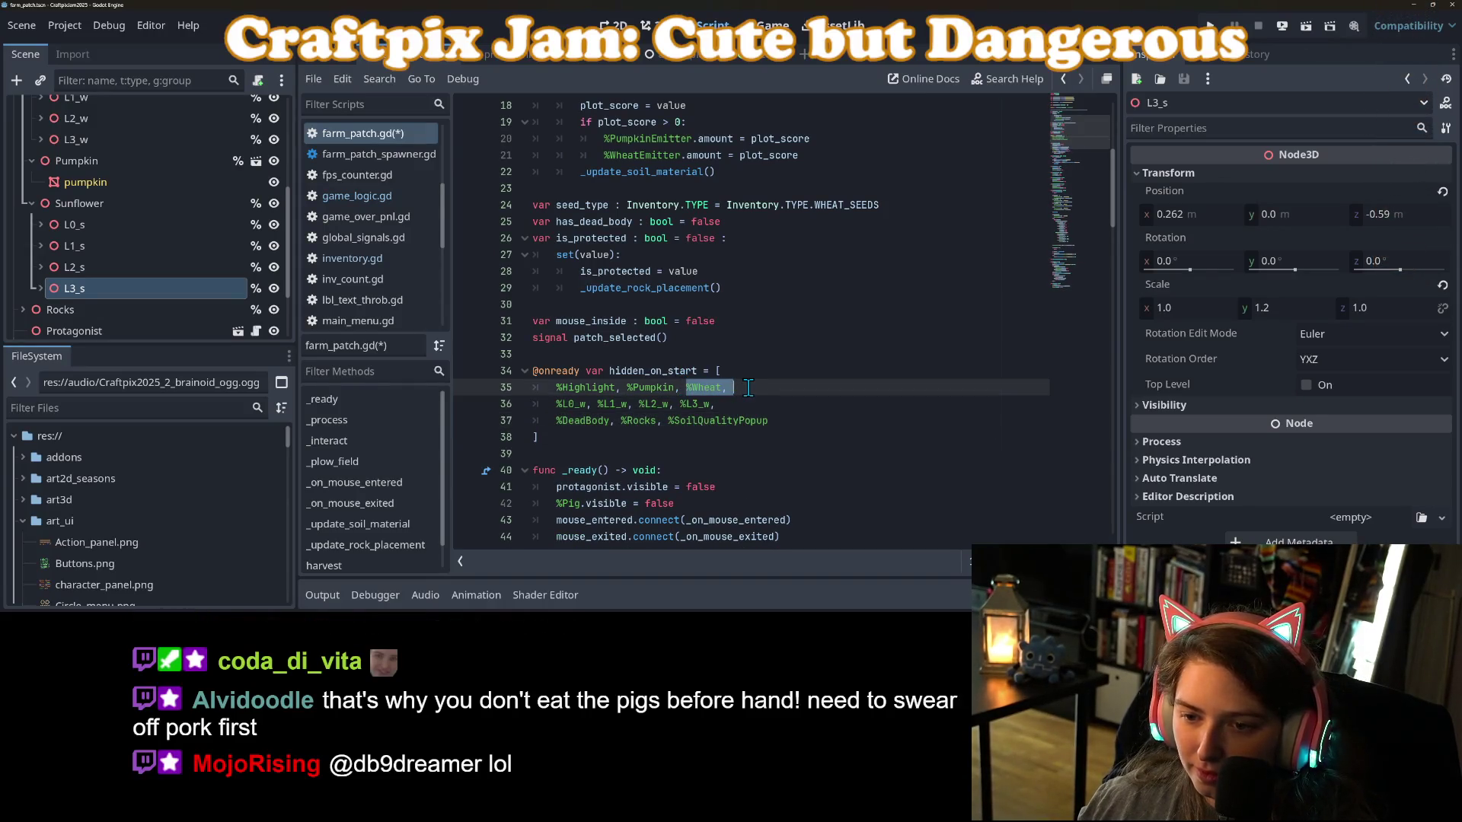
key("ctrl+x")
left_click(556, 405)
key("ctrl+v")
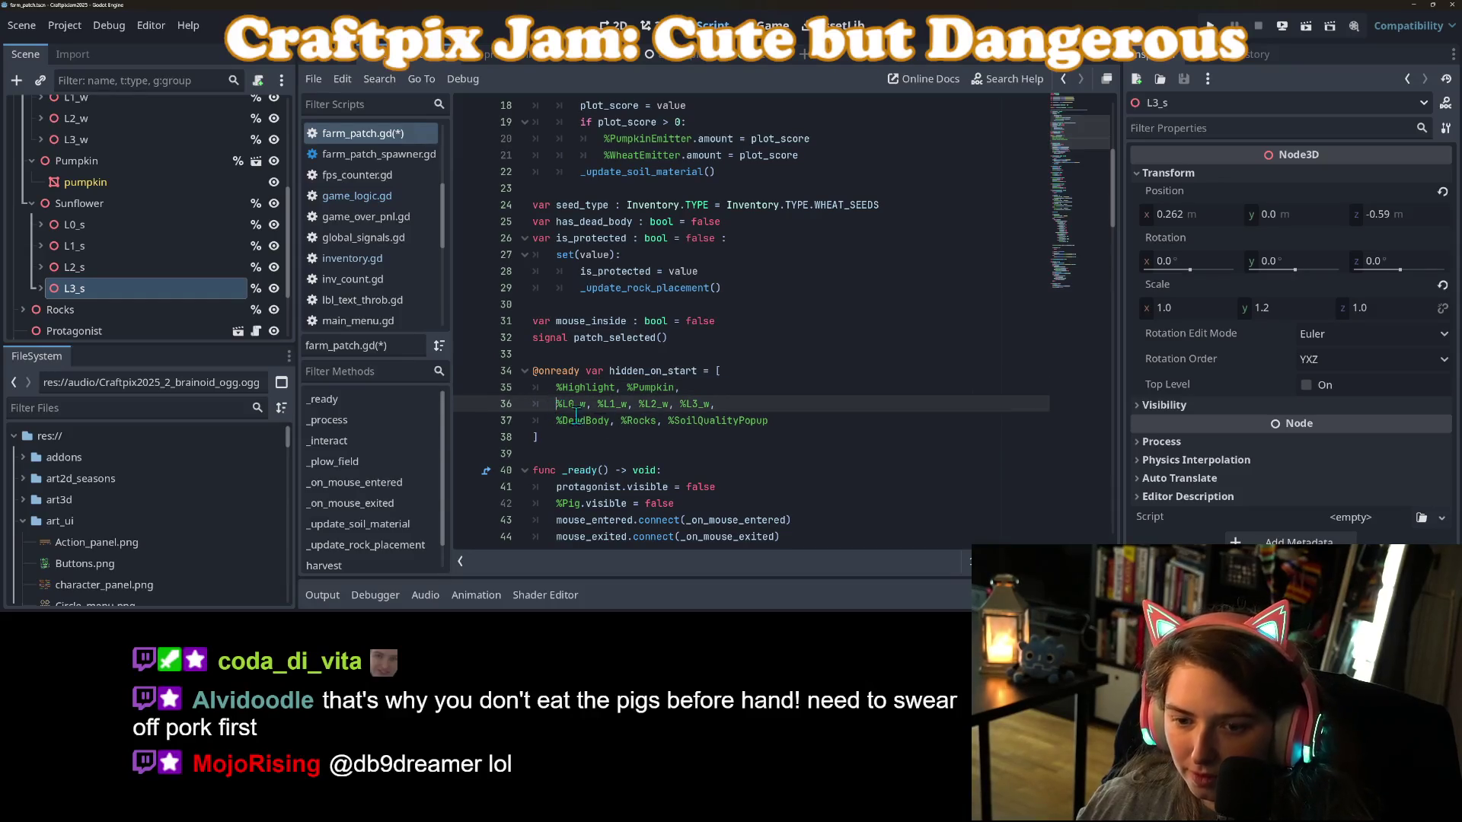
left_click(772, 404)
key("ctrl+s")
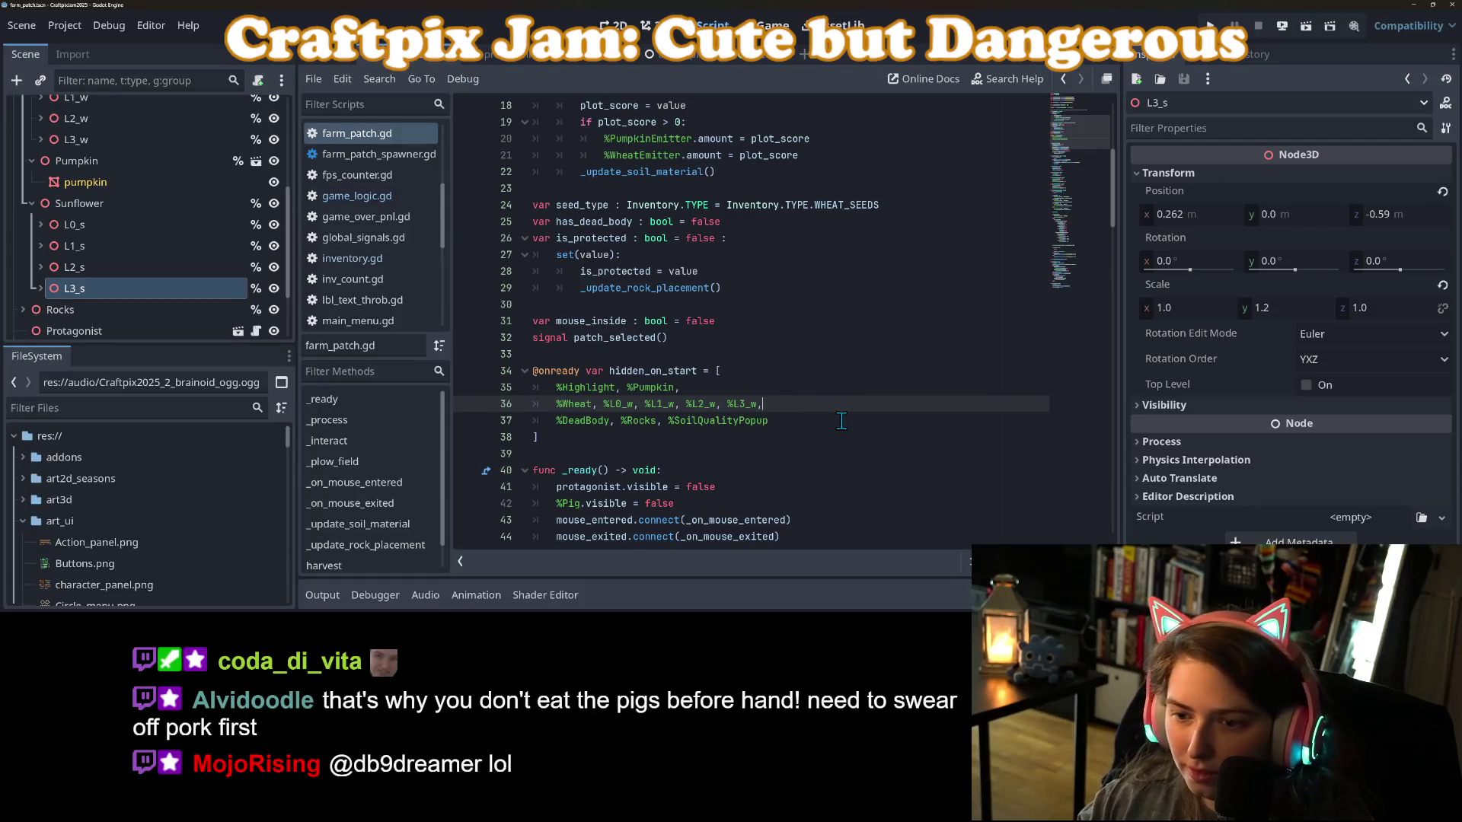
Duplicate the wheat line as a %Sunflower line for the sunflower levels, save, and open inventory.gd.
key("ctrl+shift+d")
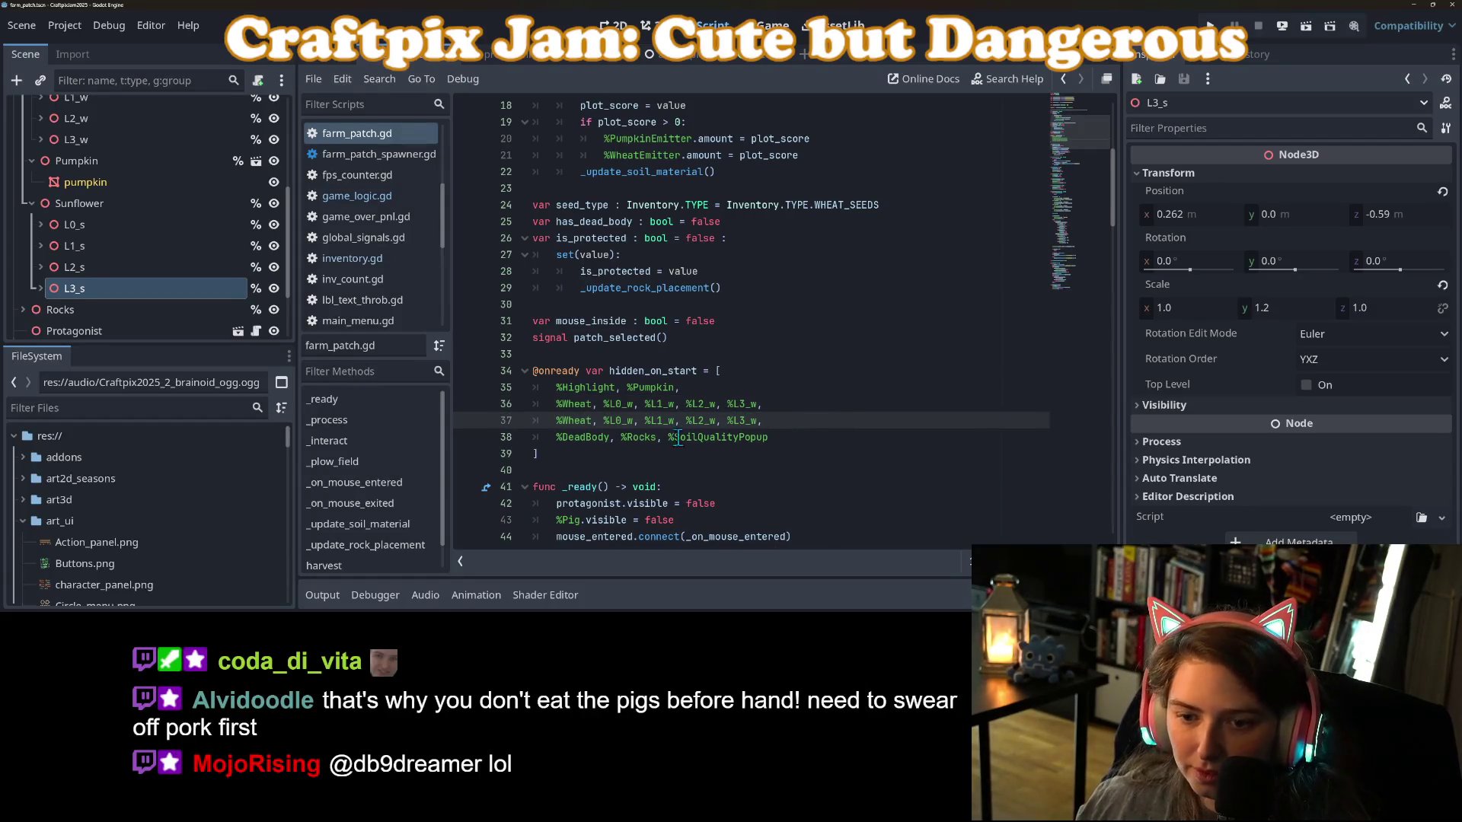
double_click(579, 422)
type("Su")
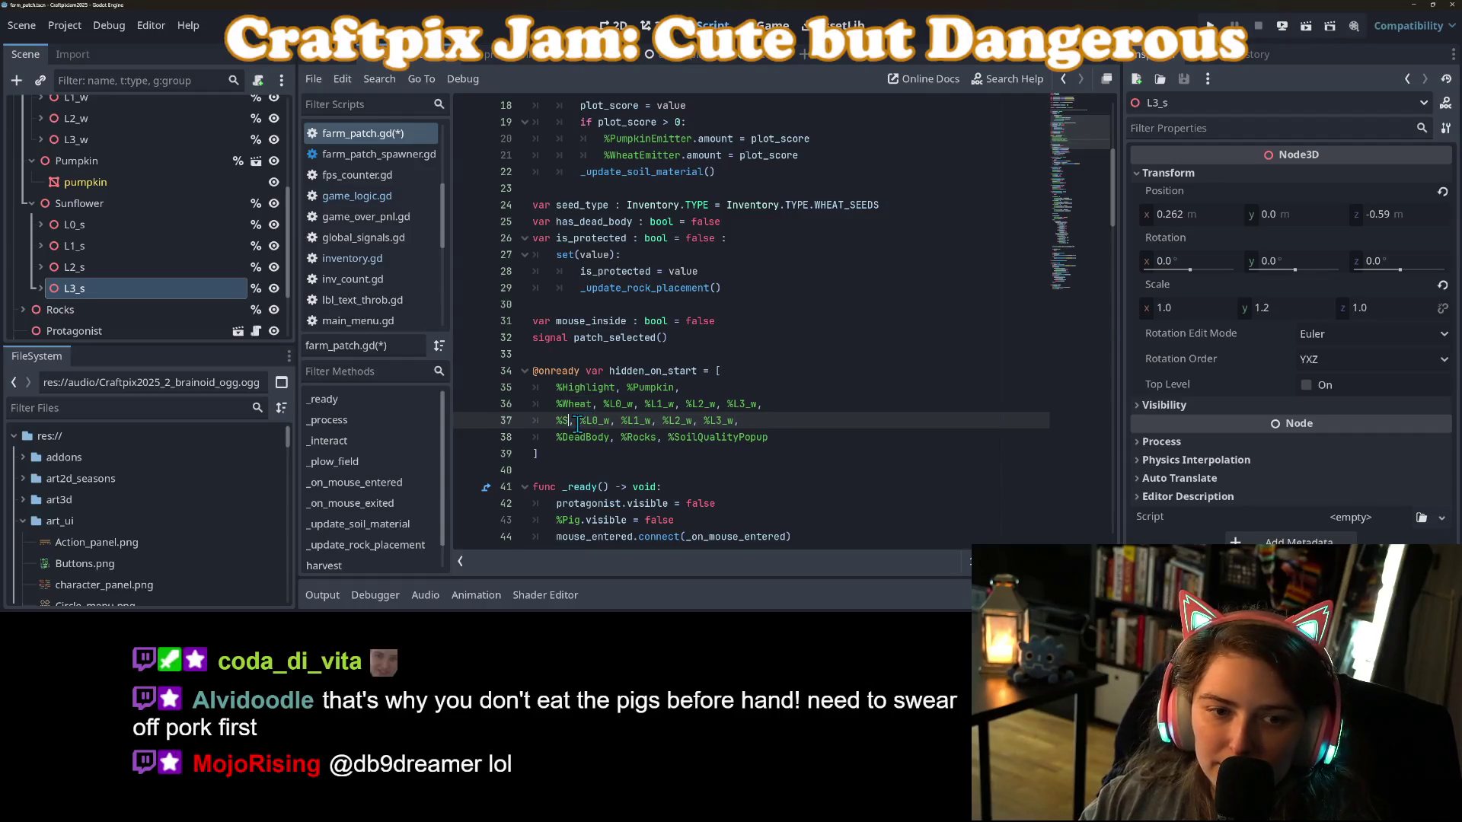
key("Return")
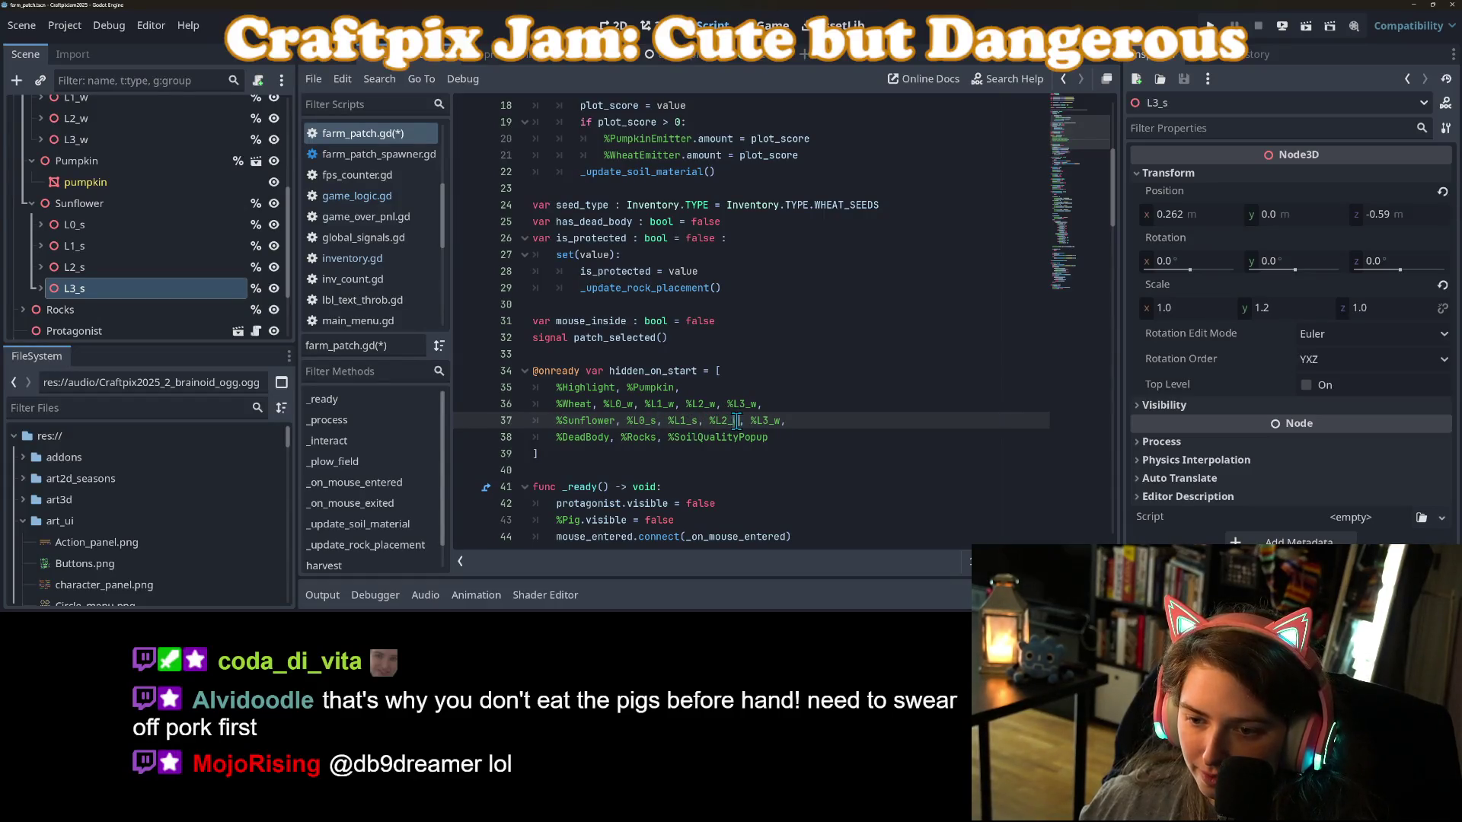
key("ctrl+s")
left_click(396, 260)
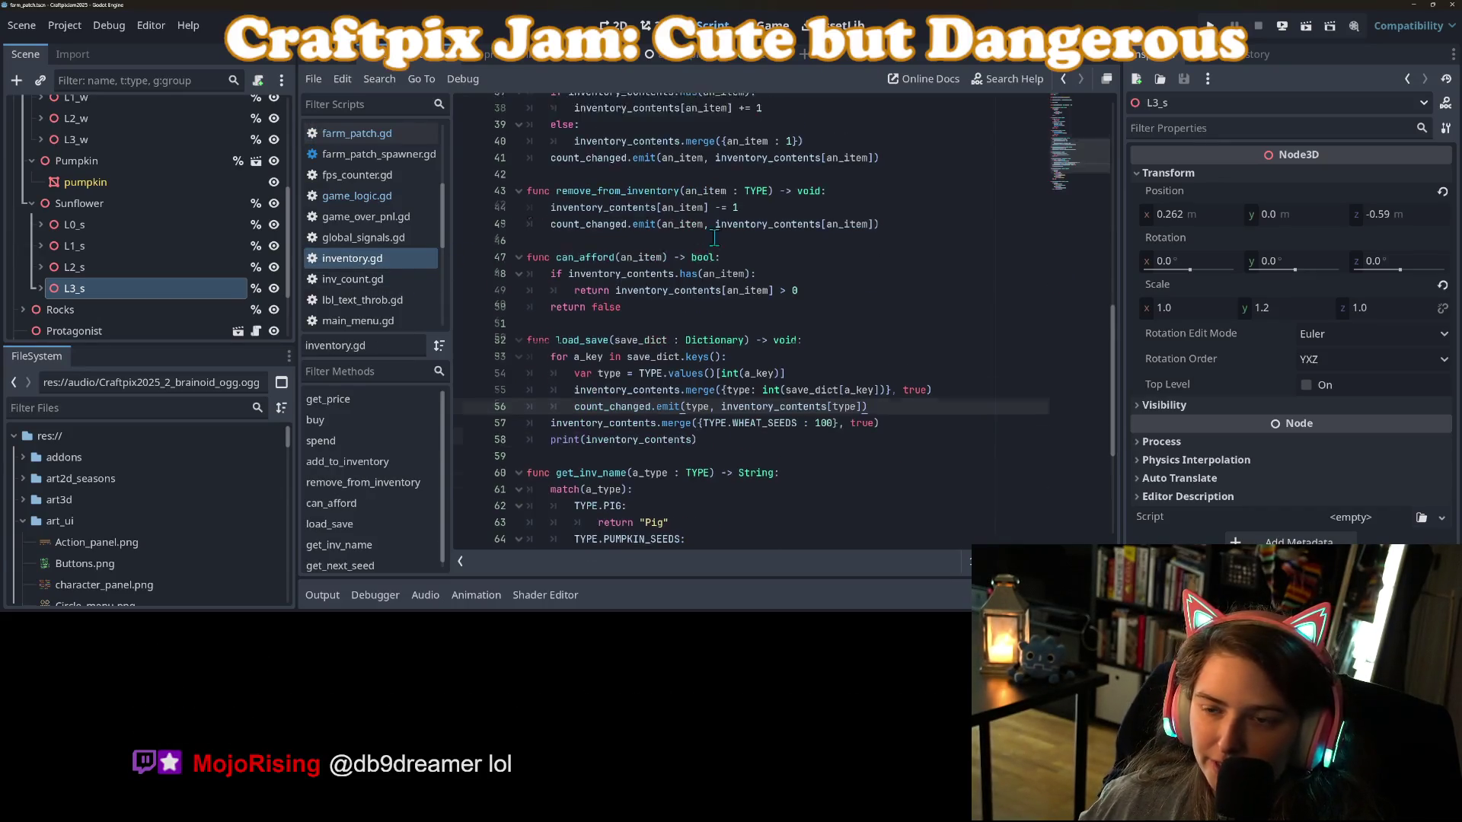
Add SUNFLOWER_SEEDS to the TYPE enum in inventory.gd and save.
scroll(714, 237, "up", 10)
left_click(788, 156)
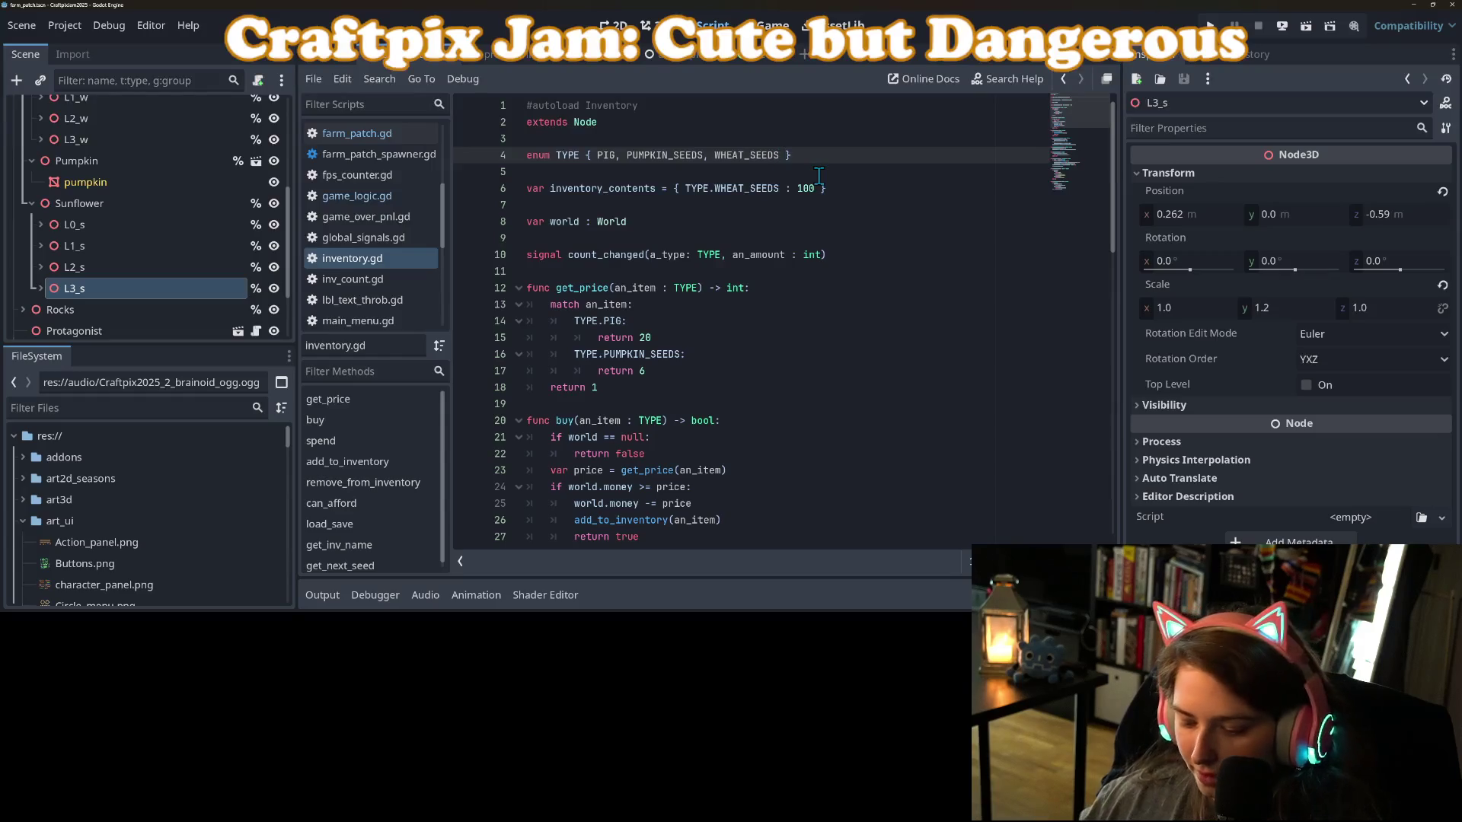
type("SUNFLOWER_SEEDS")
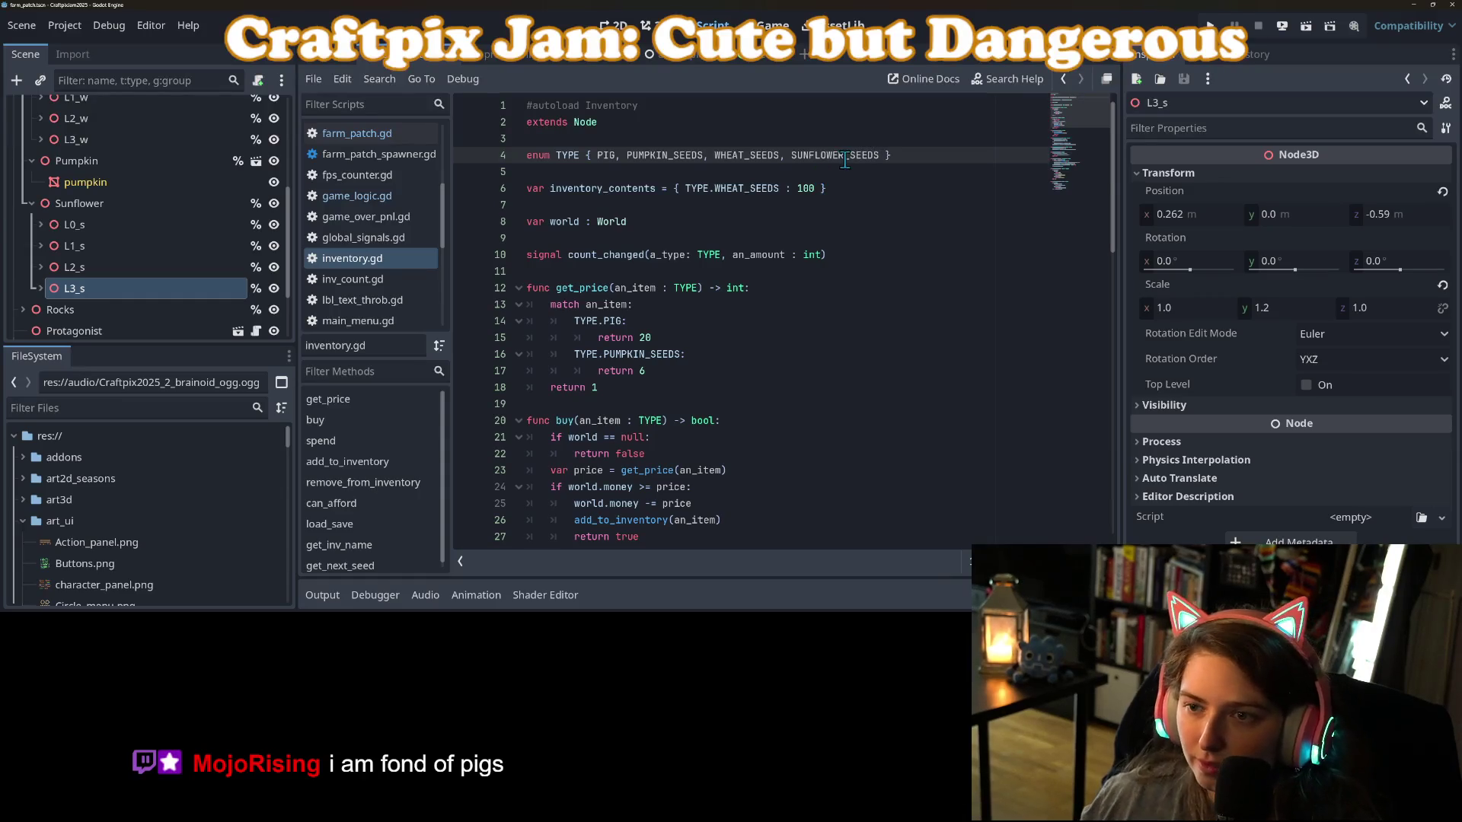
double_click(846, 156)
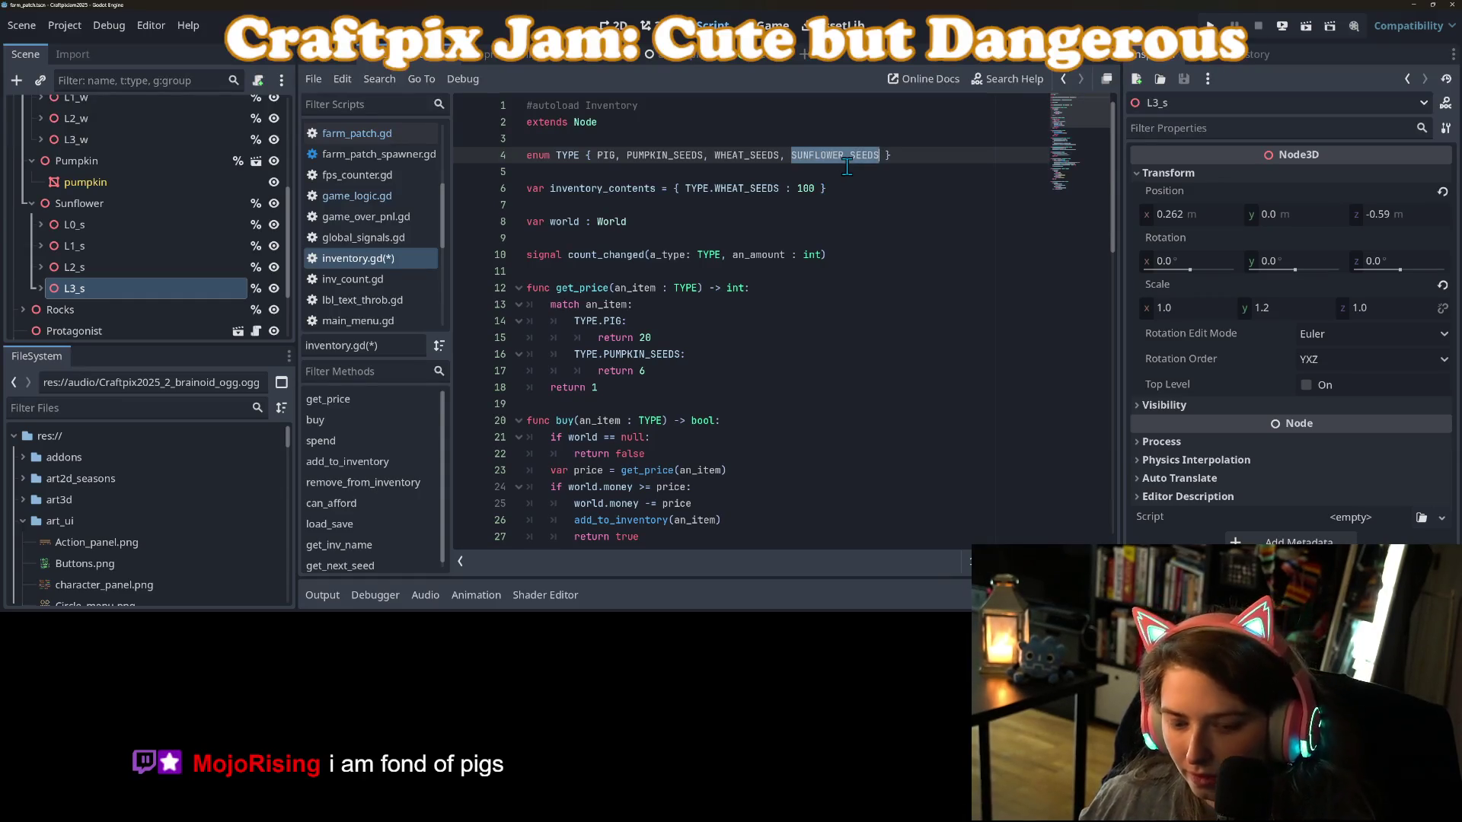
key("ctrl+s")
Add a TYPE.SUNFLOWER_SEEDS case returning 6 to get_price.
left_click(695, 378)
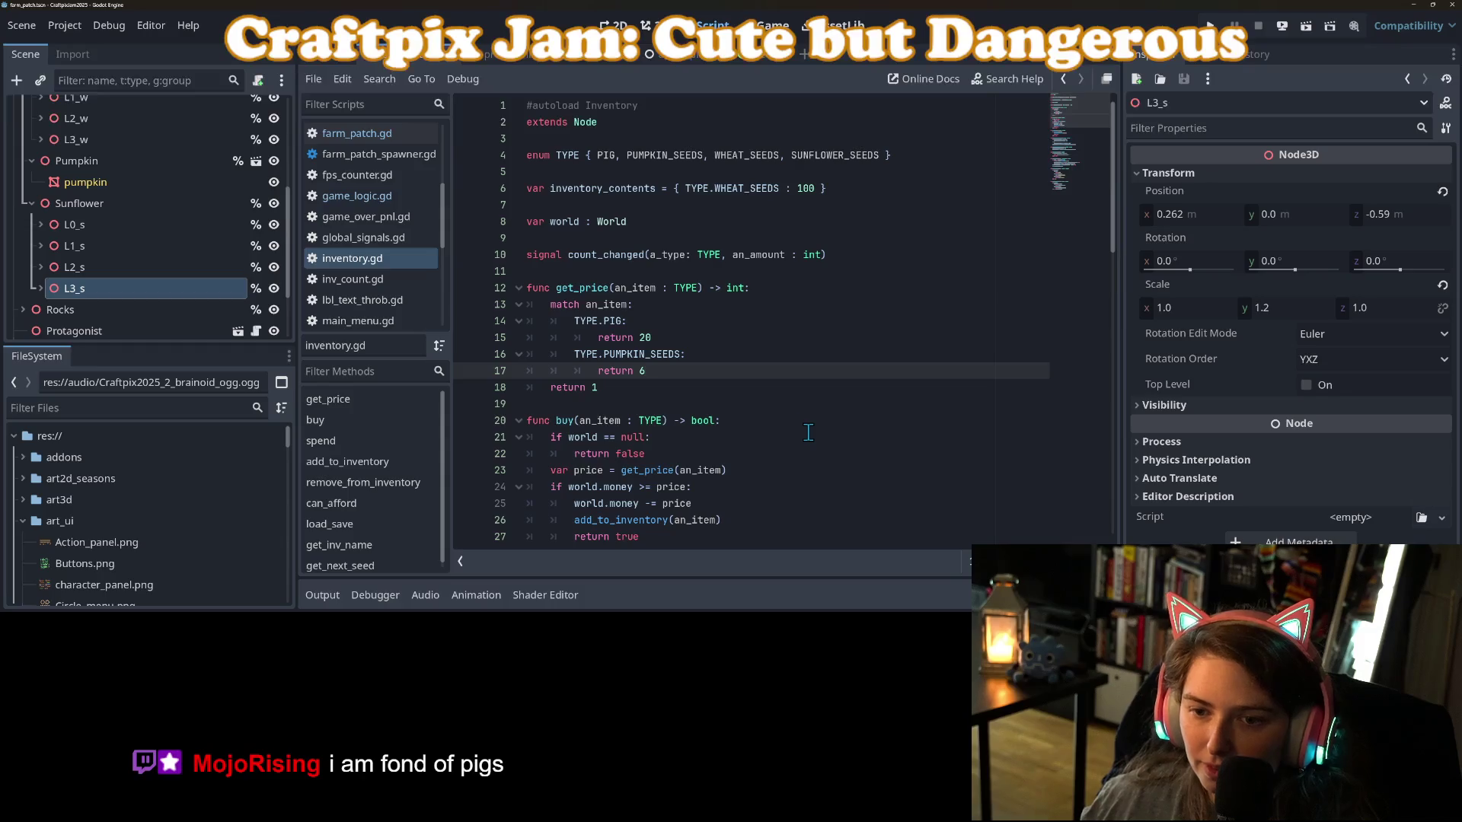
key("Return")
type("TYPe")
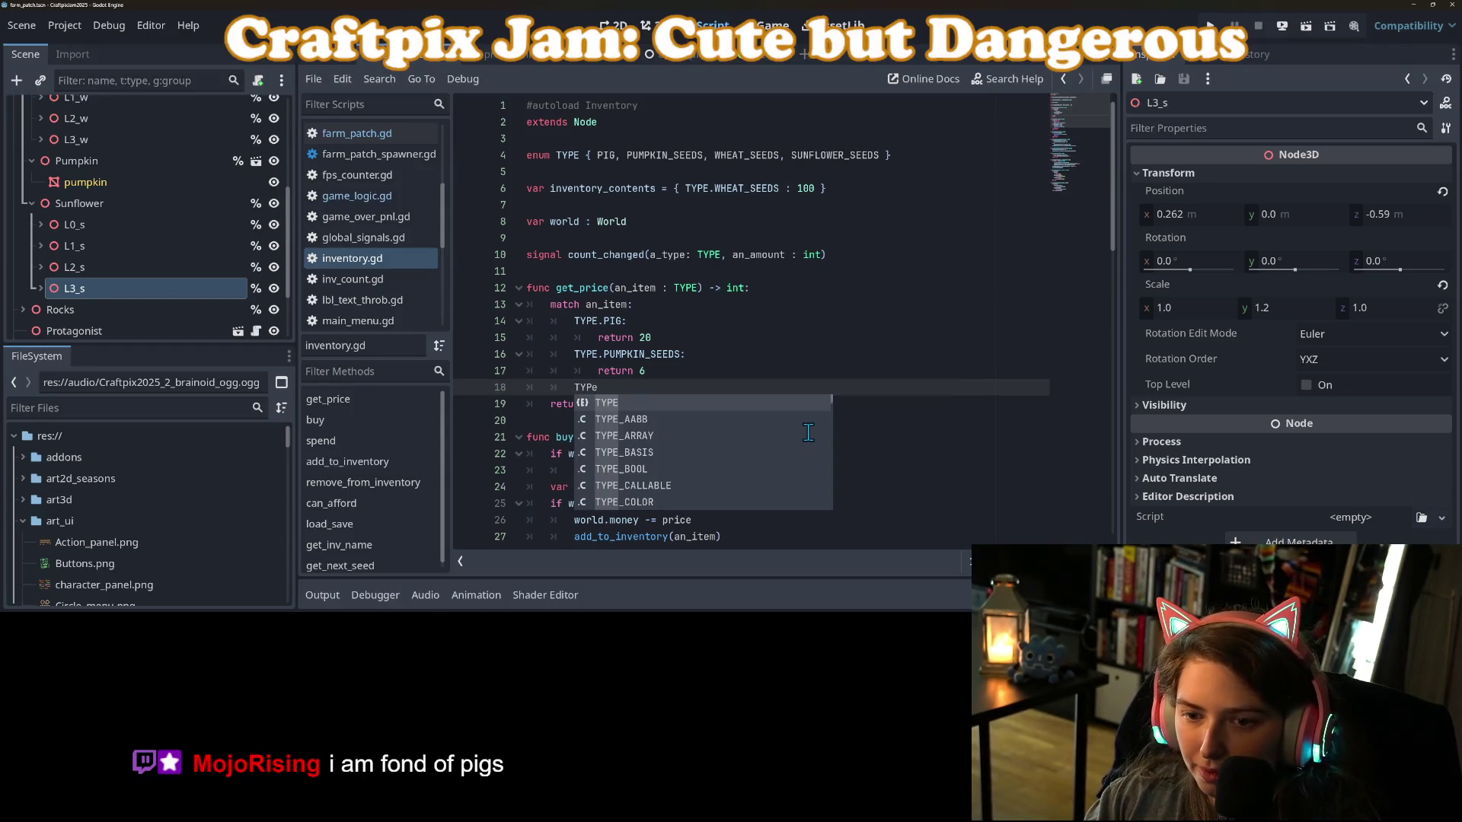
key("Return")
type(".")
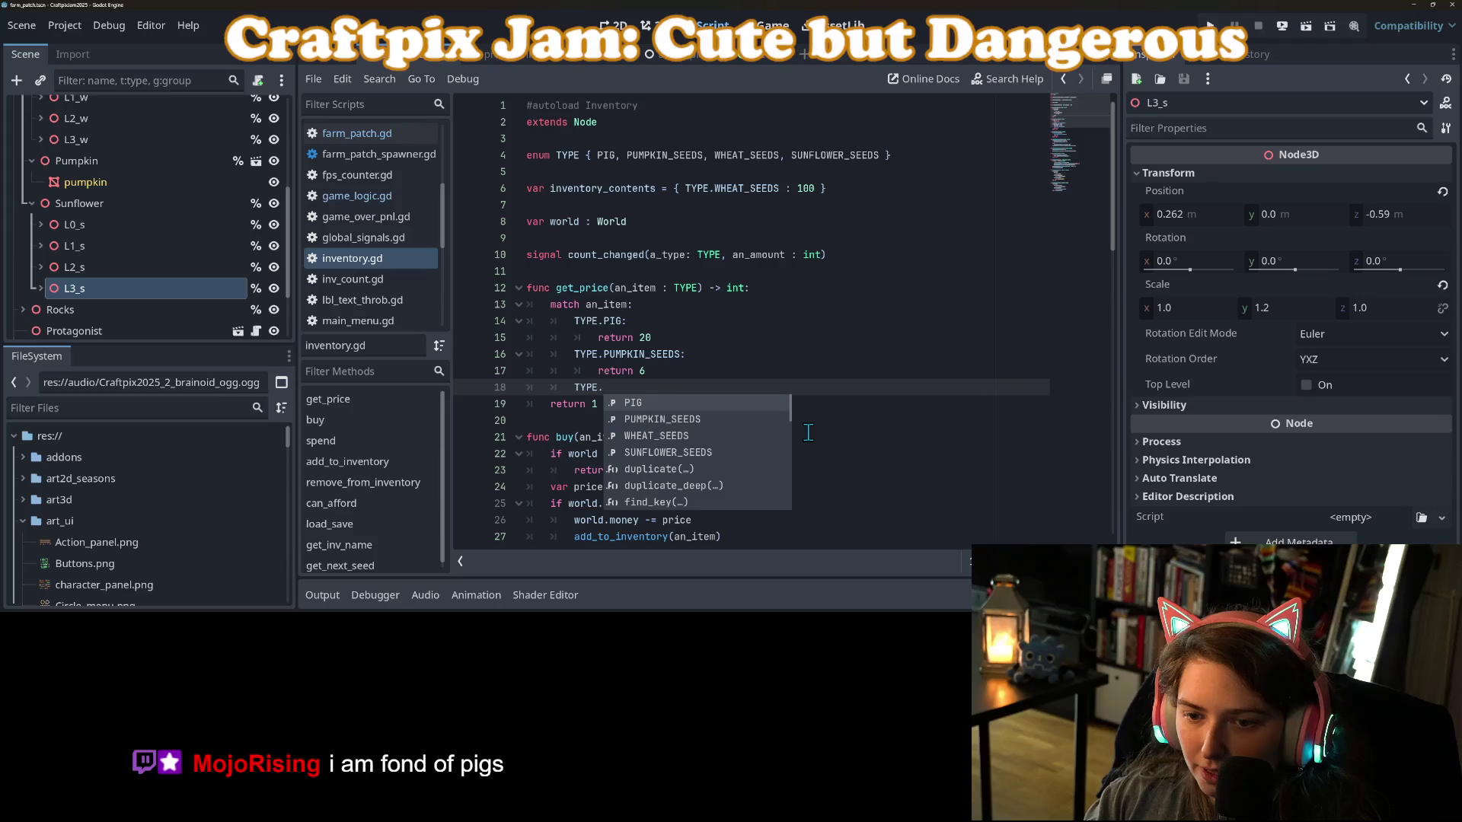
key("Down")
key("Down")
key("Down")
key("Return")
type(":")
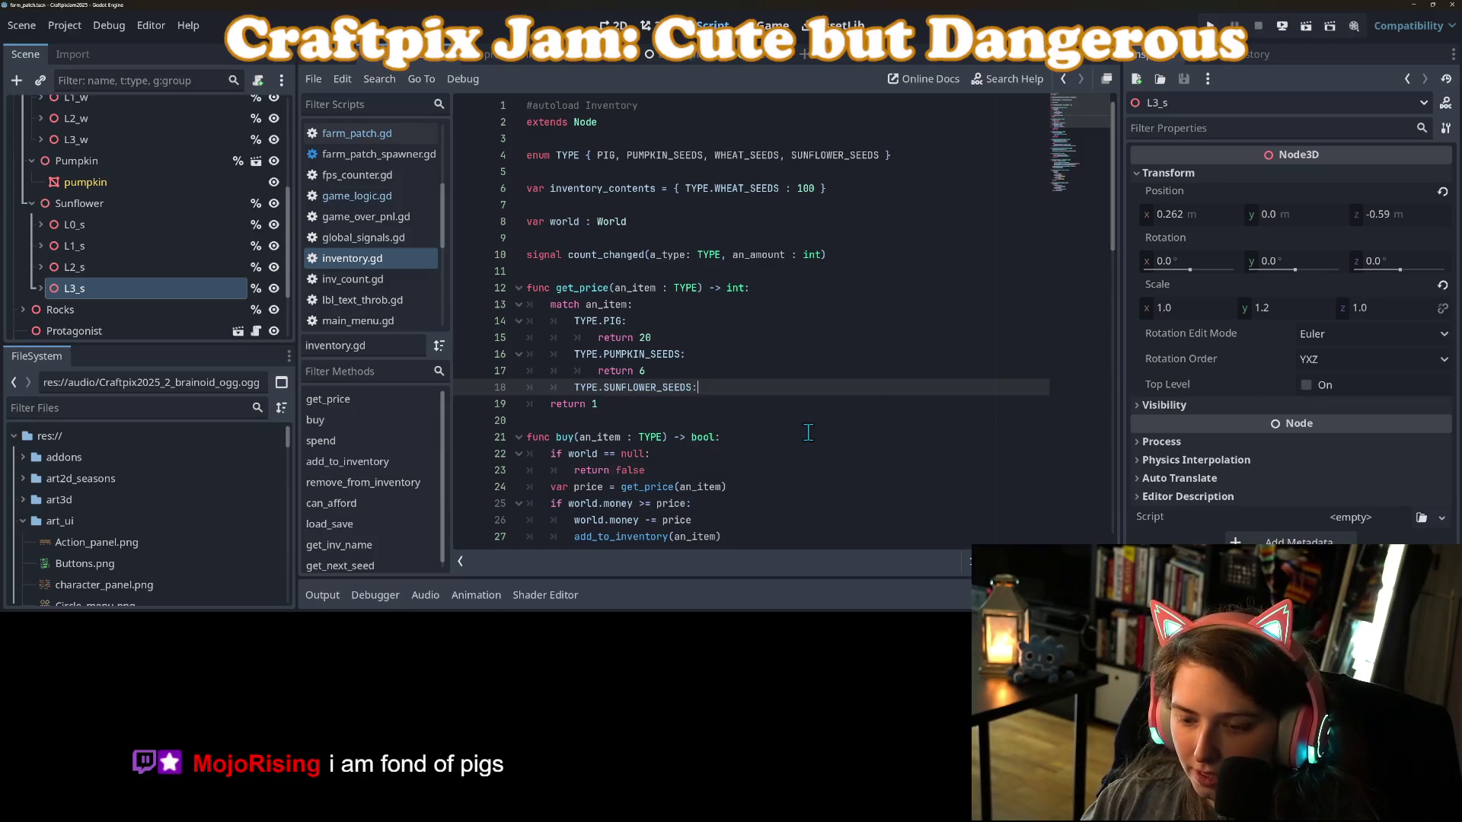
key("Return")
type("retu")
Raise the Pumpkin Seeds price to 10 and save inventory.gd.
key("Up")
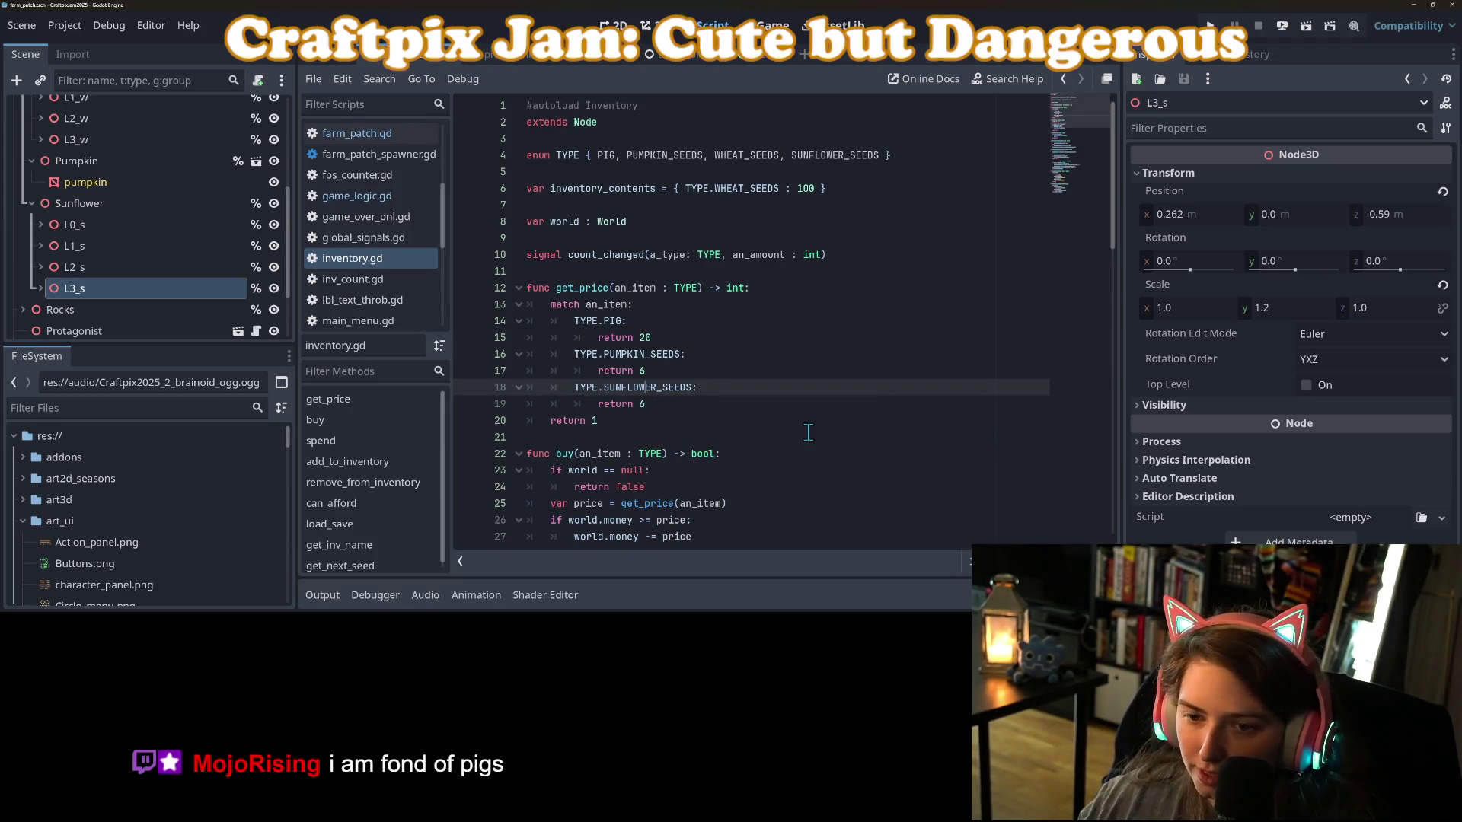
key("Up")
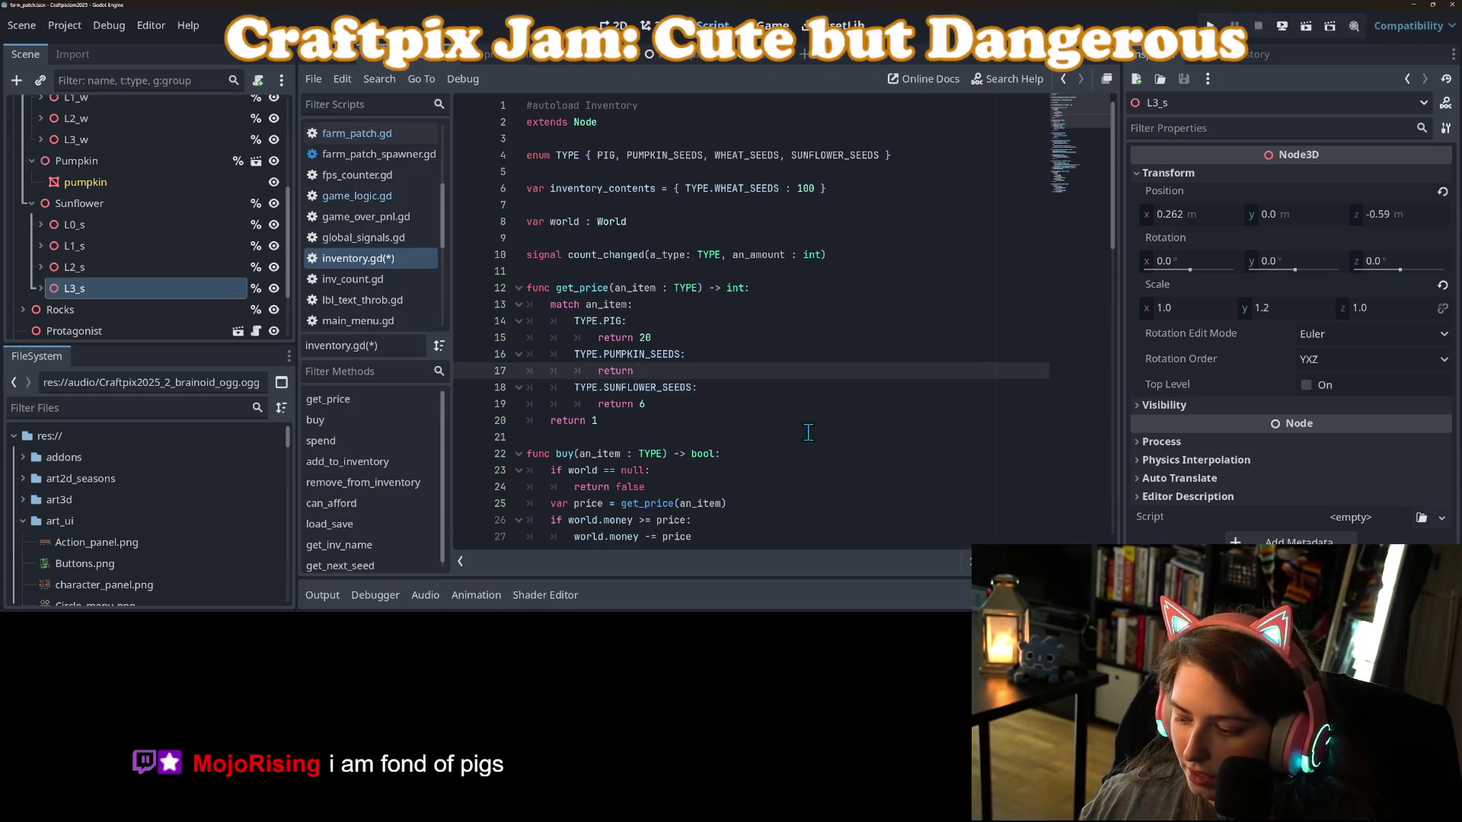
key("ctrl+s")
key("Down")
key("Down")
scroll(754, 415, "down", 6)
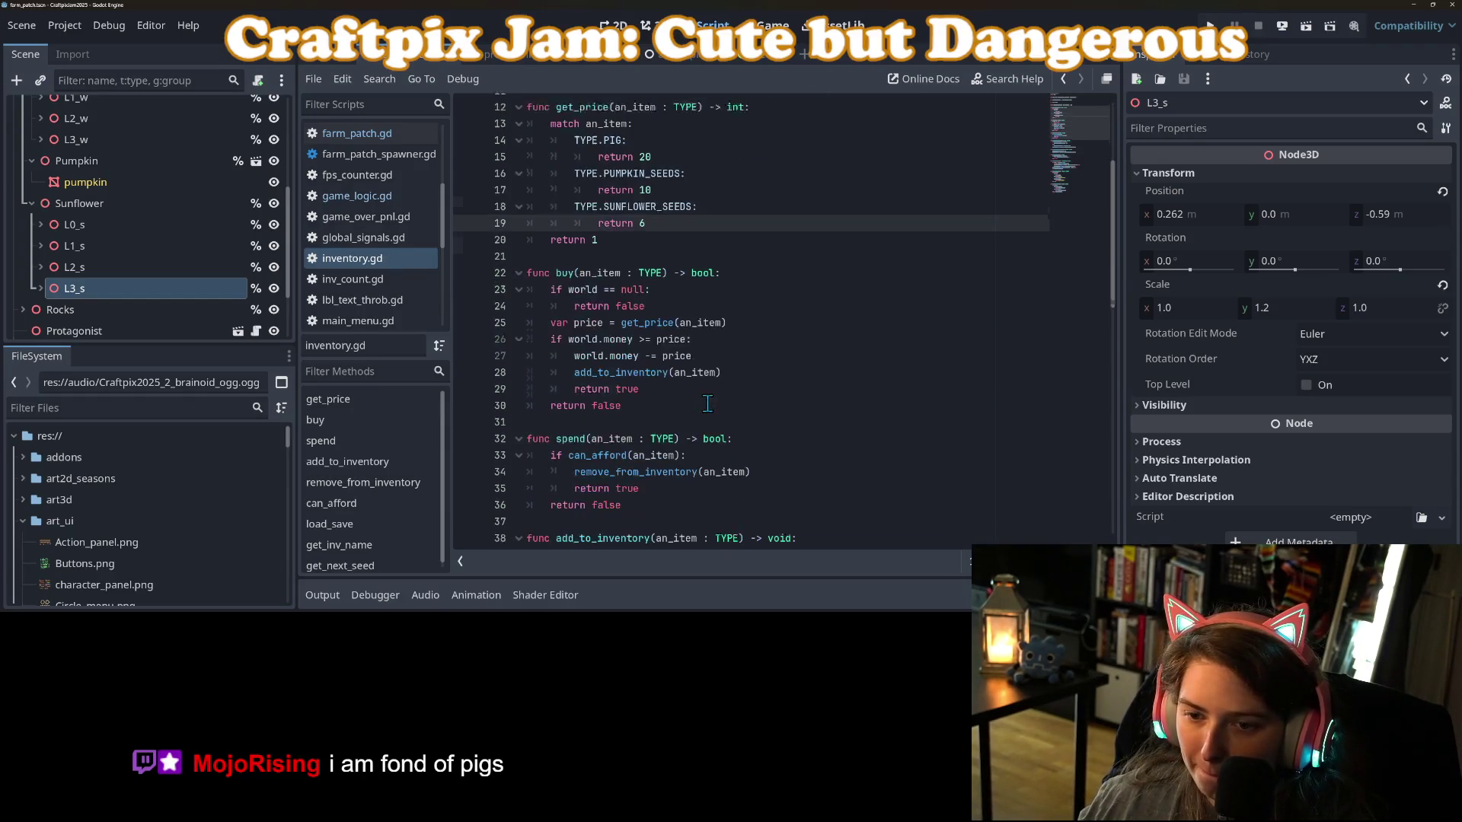
scroll(707, 403, "down", 12)
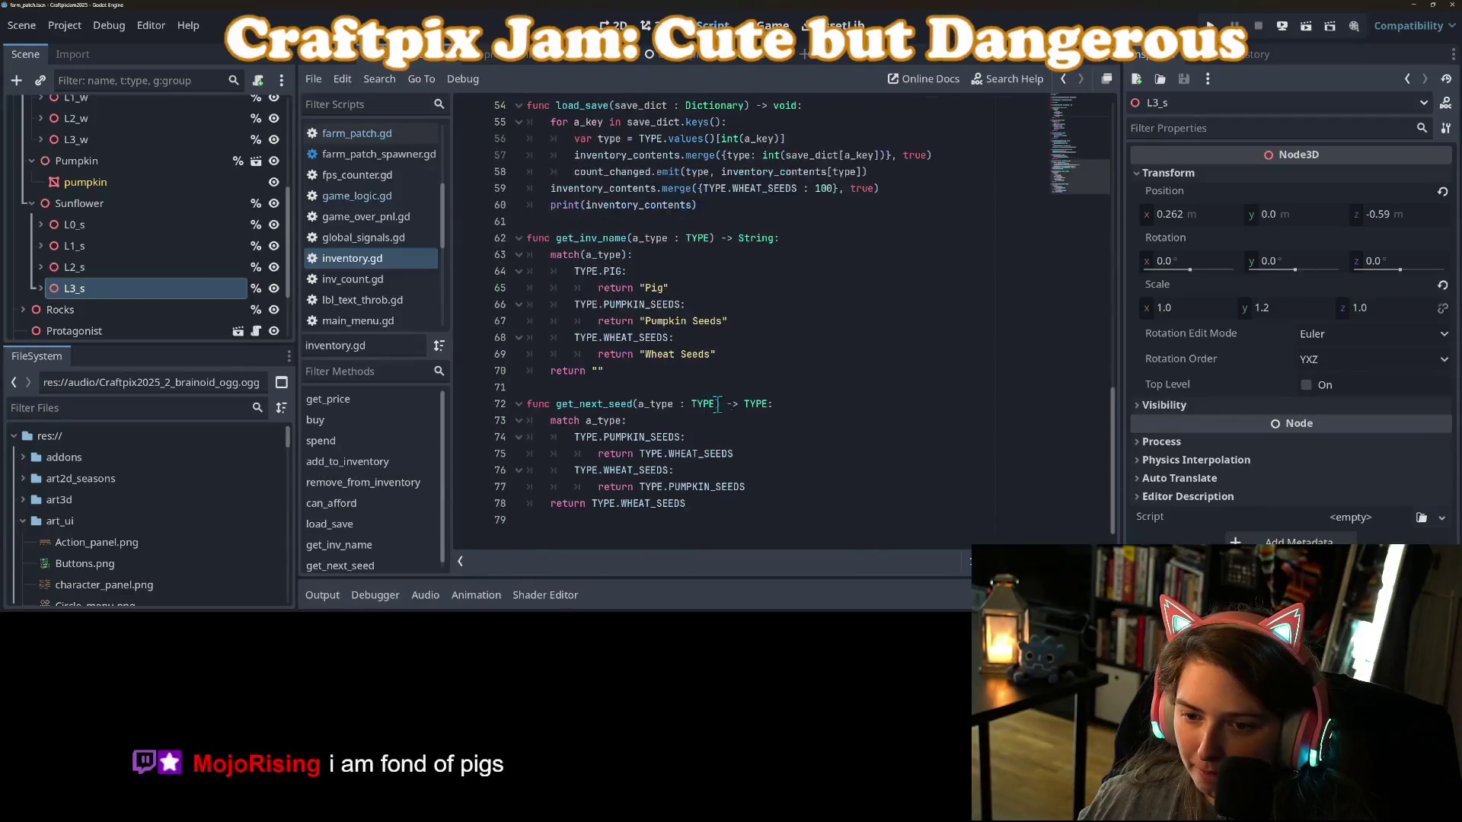
In get_inv_name, add a SUNFLOWER_SEEDS case returning "Sunflower Seeds" and save inventory.gd.
left_click(785, 356)
key("Return")
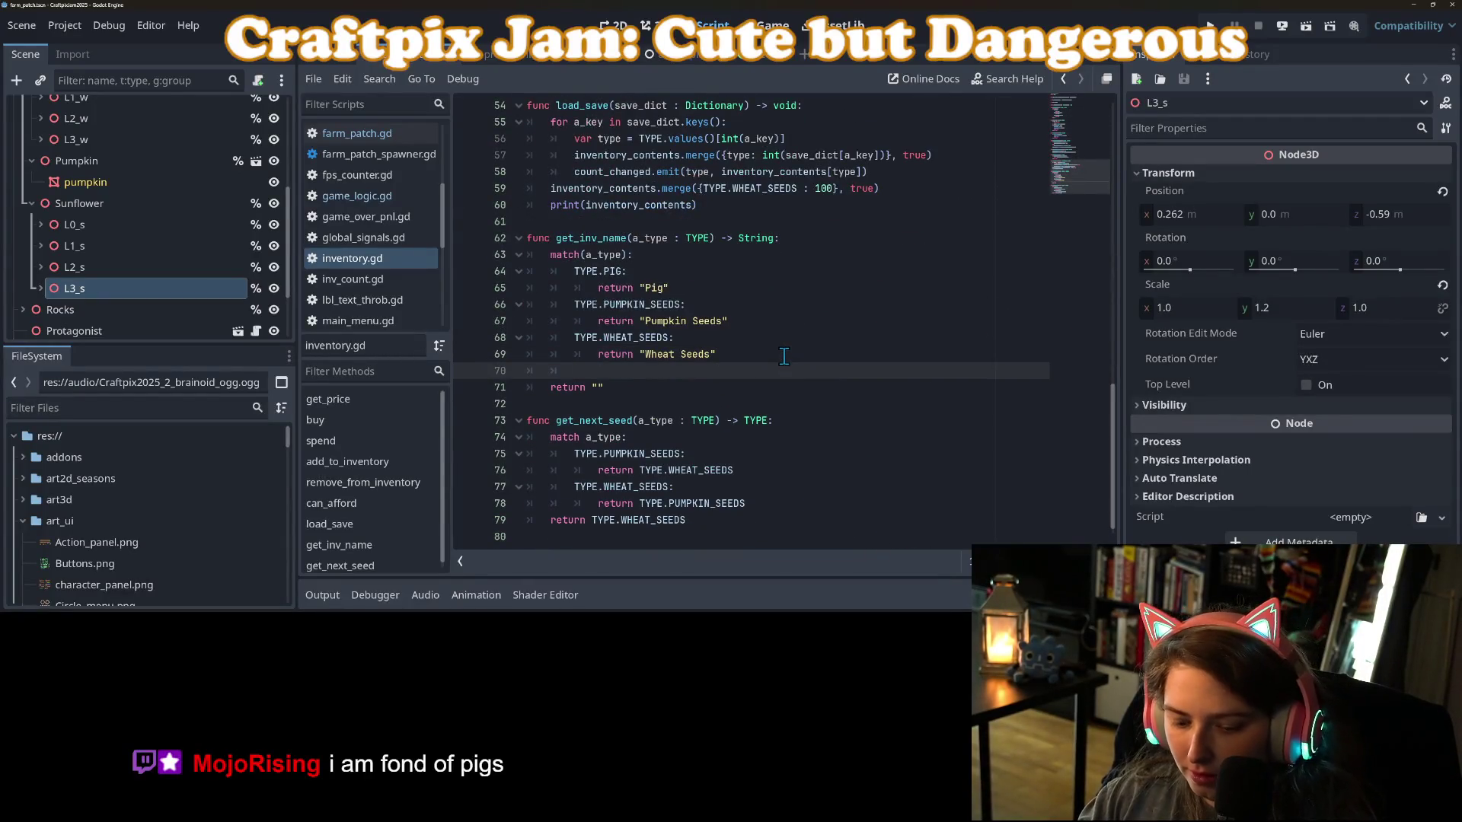
type("TYPE.SUNFLOWER_SEEDS\"")
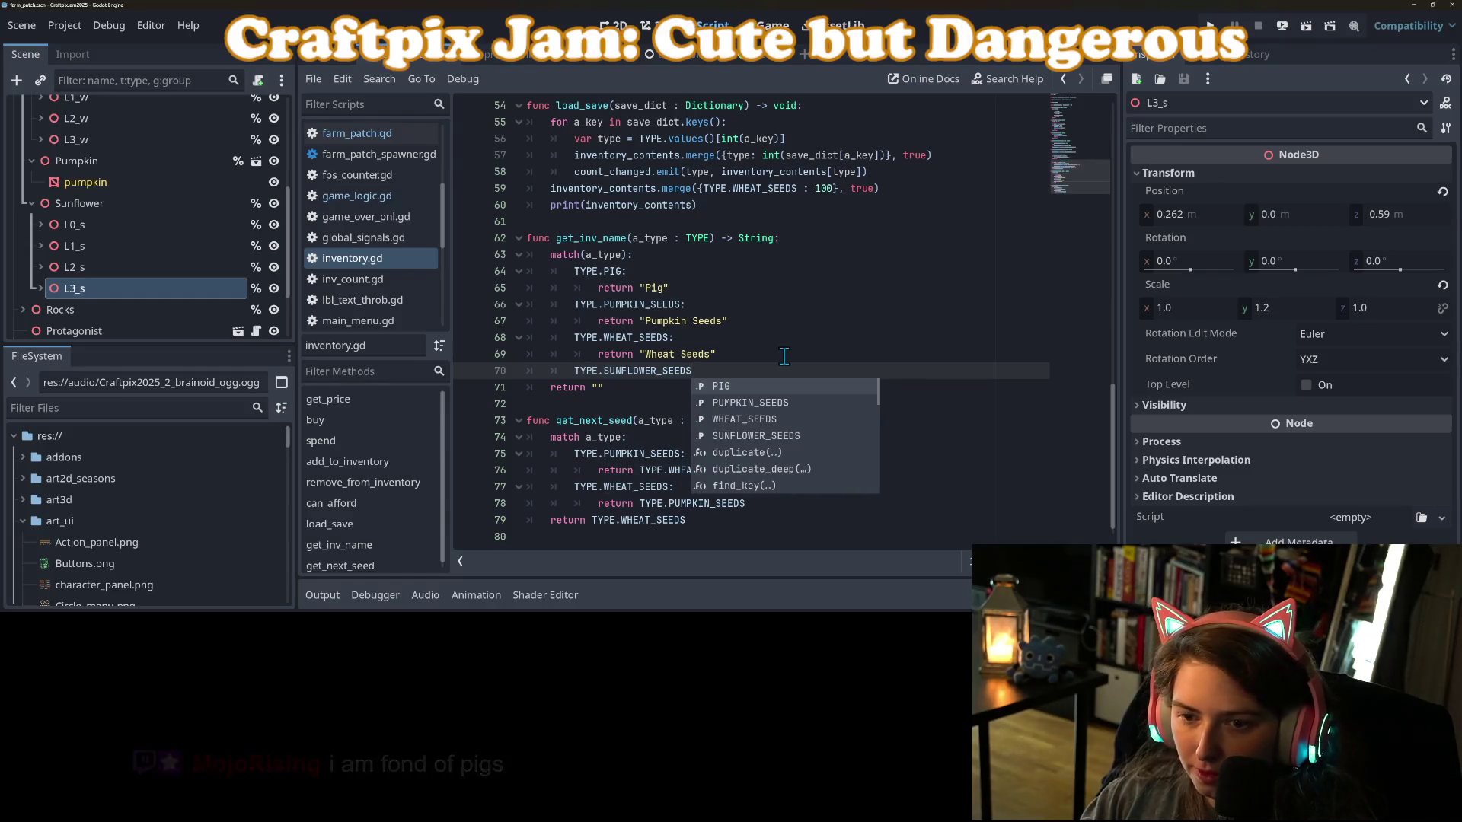
key("Escape")
key("BackSpace")
type(":")
key("Return")
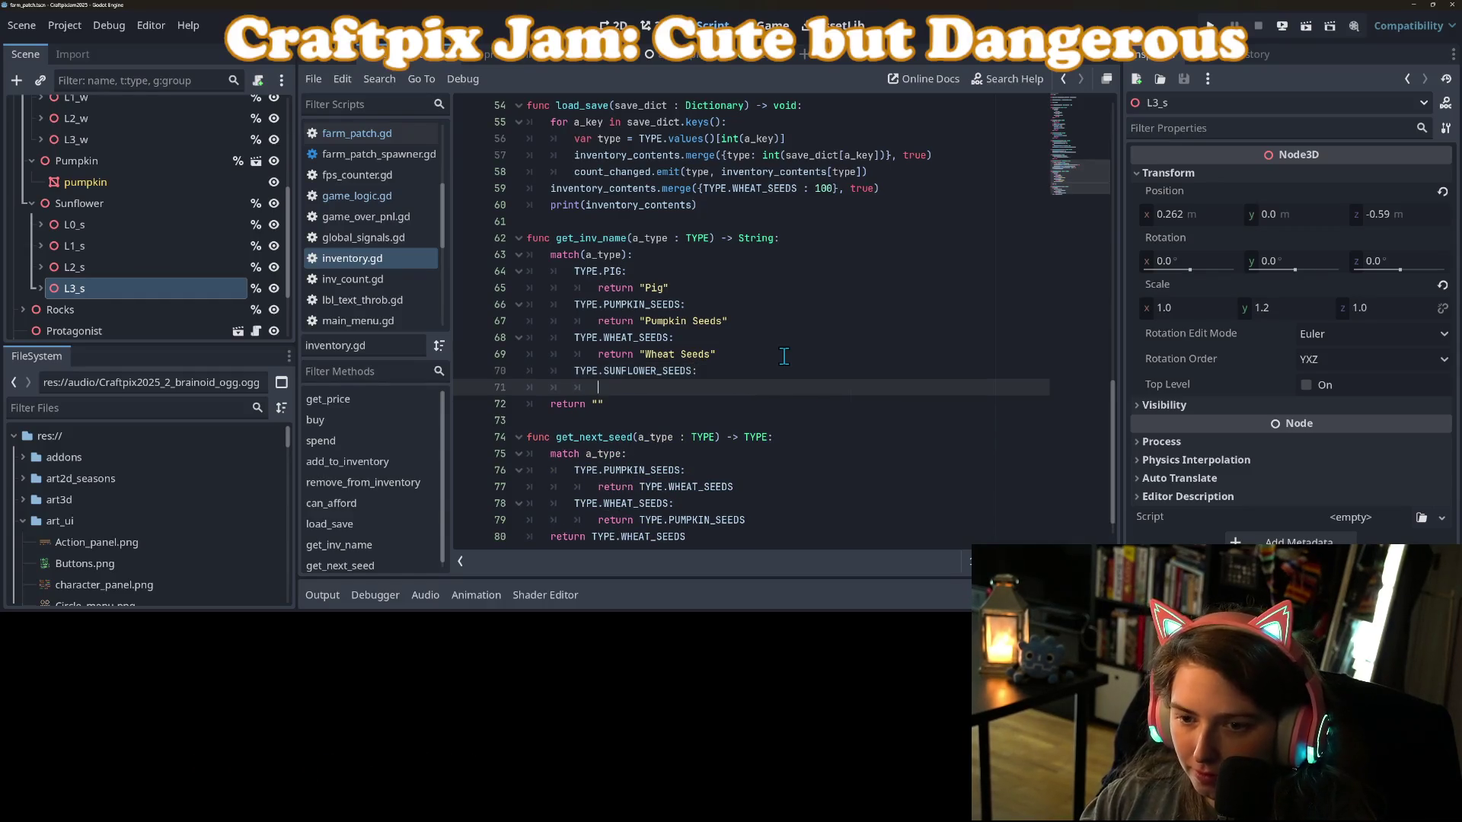
type("return S")
key("BackSpace")
type("\"Sunflower S")
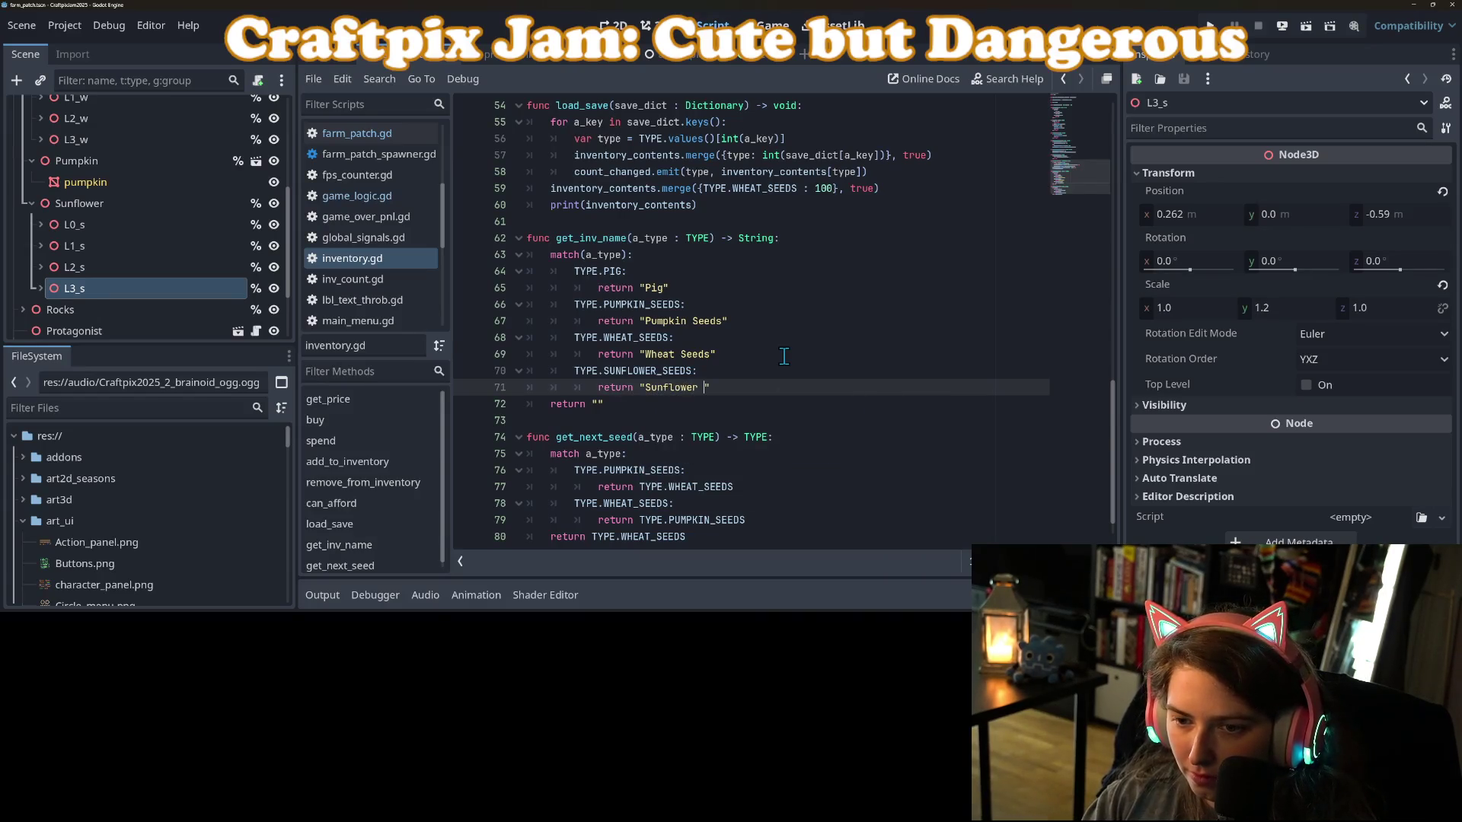
type("eeds")
key("ctrl+s")
In get_next_seed, rework the wheat seeds case's PUMPKIN_SEEDS return line.
scroll(699, 395, "down", 1)
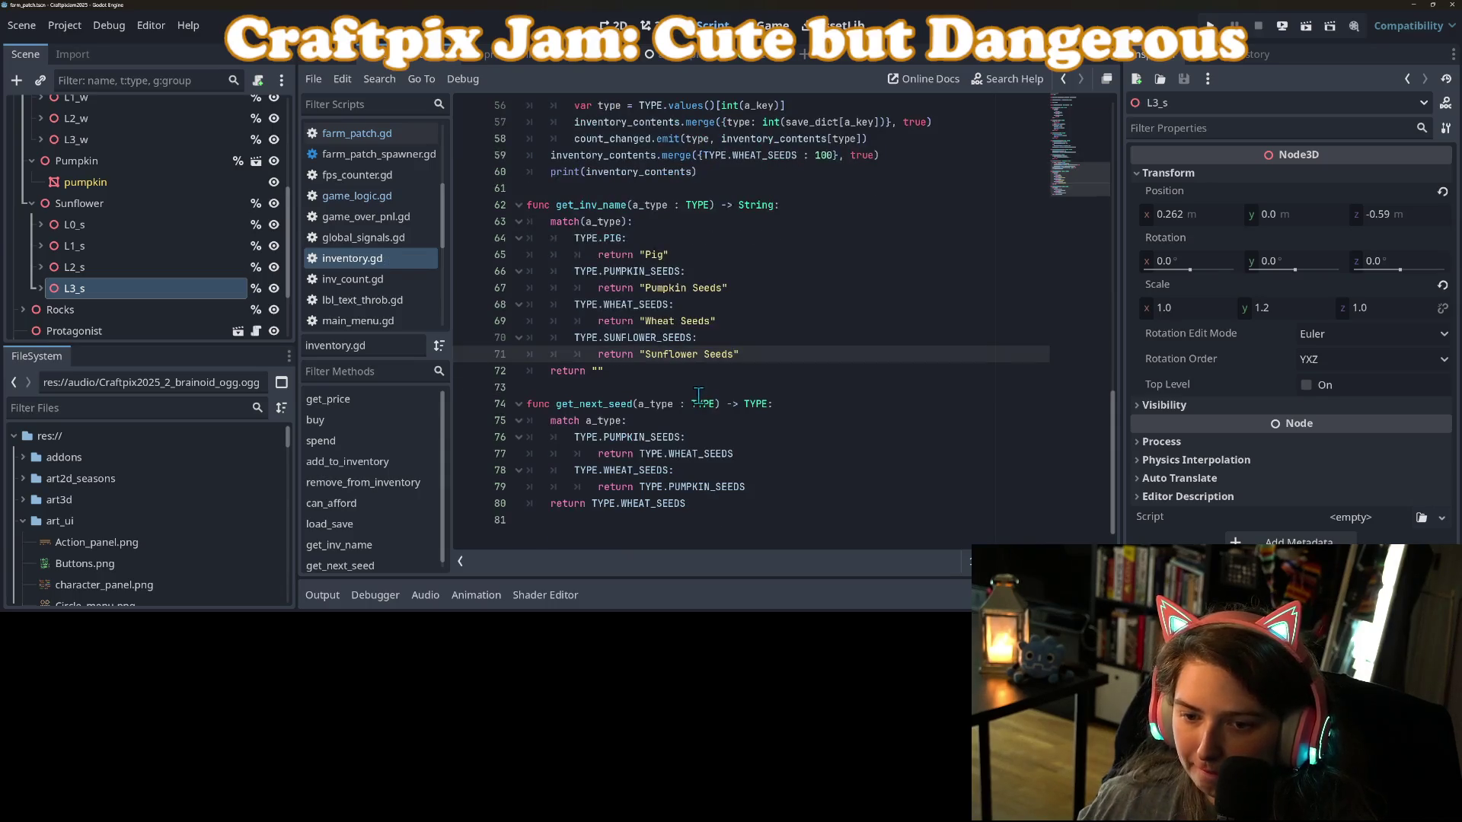
left_click(789, 498)
left_click(777, 455)
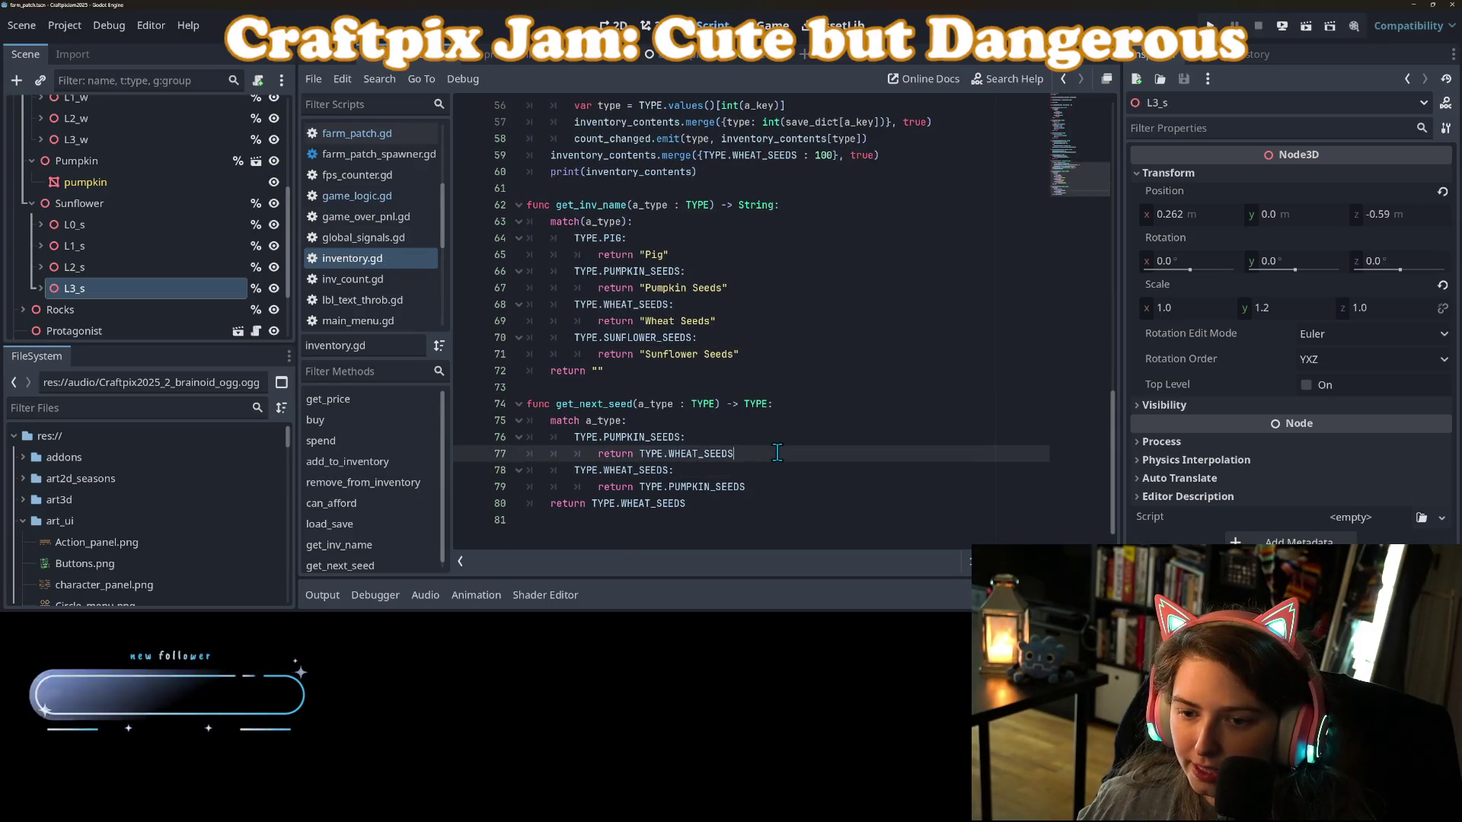
double_click(706, 487)
type("SUNFLOWER_SEEDS")
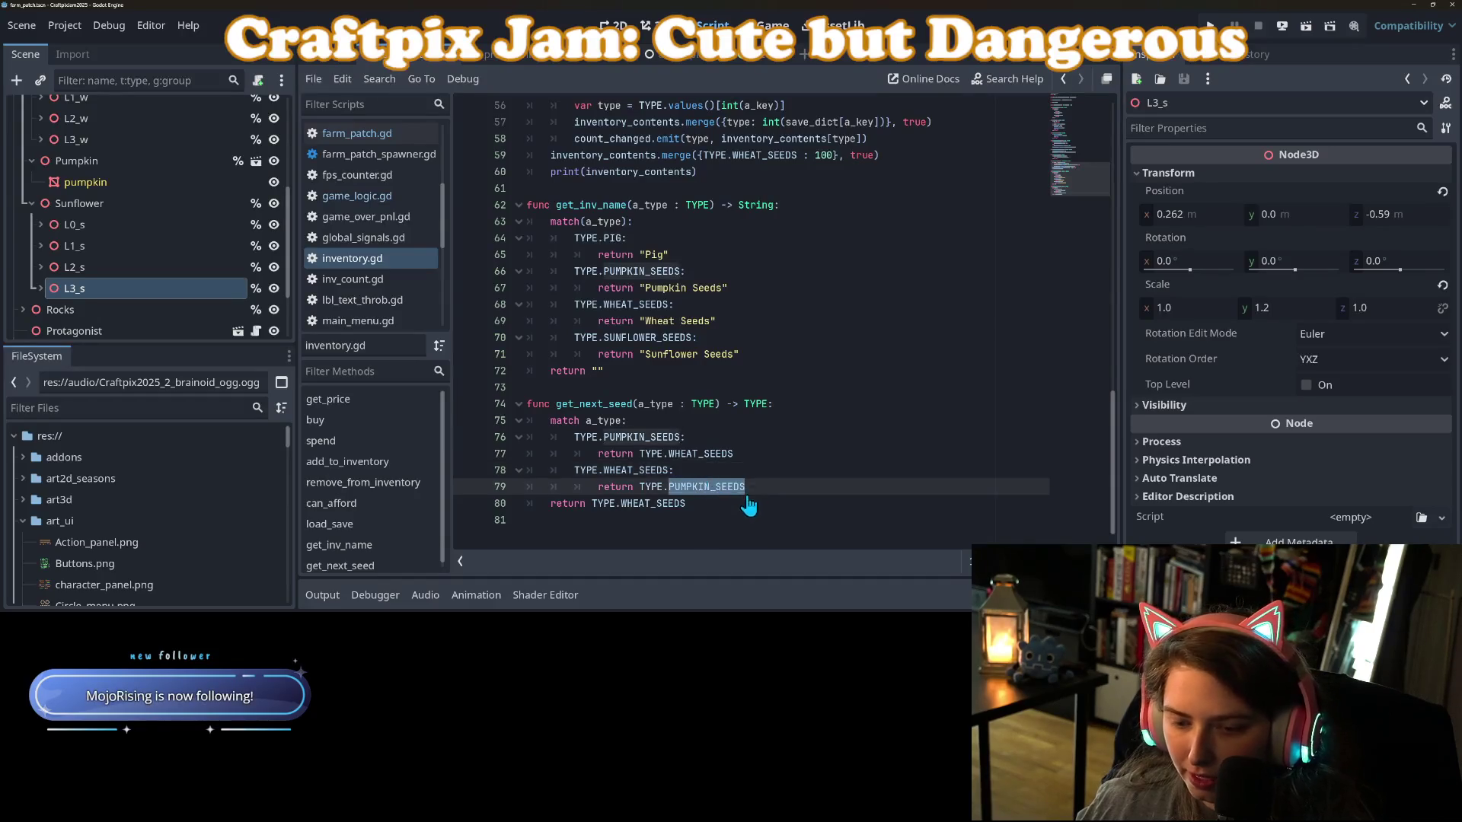
key("Up")
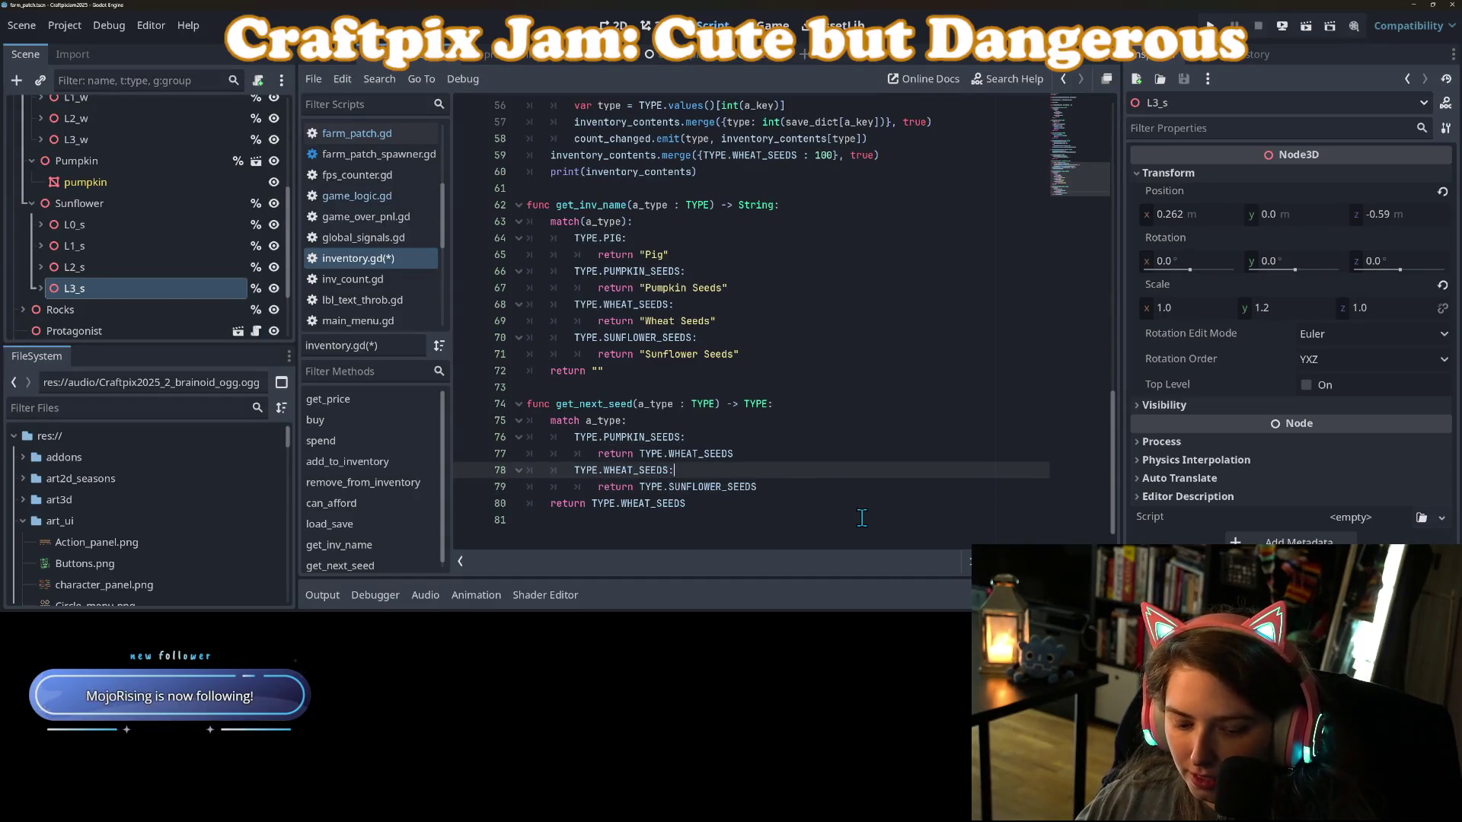
key("ctrl+z")
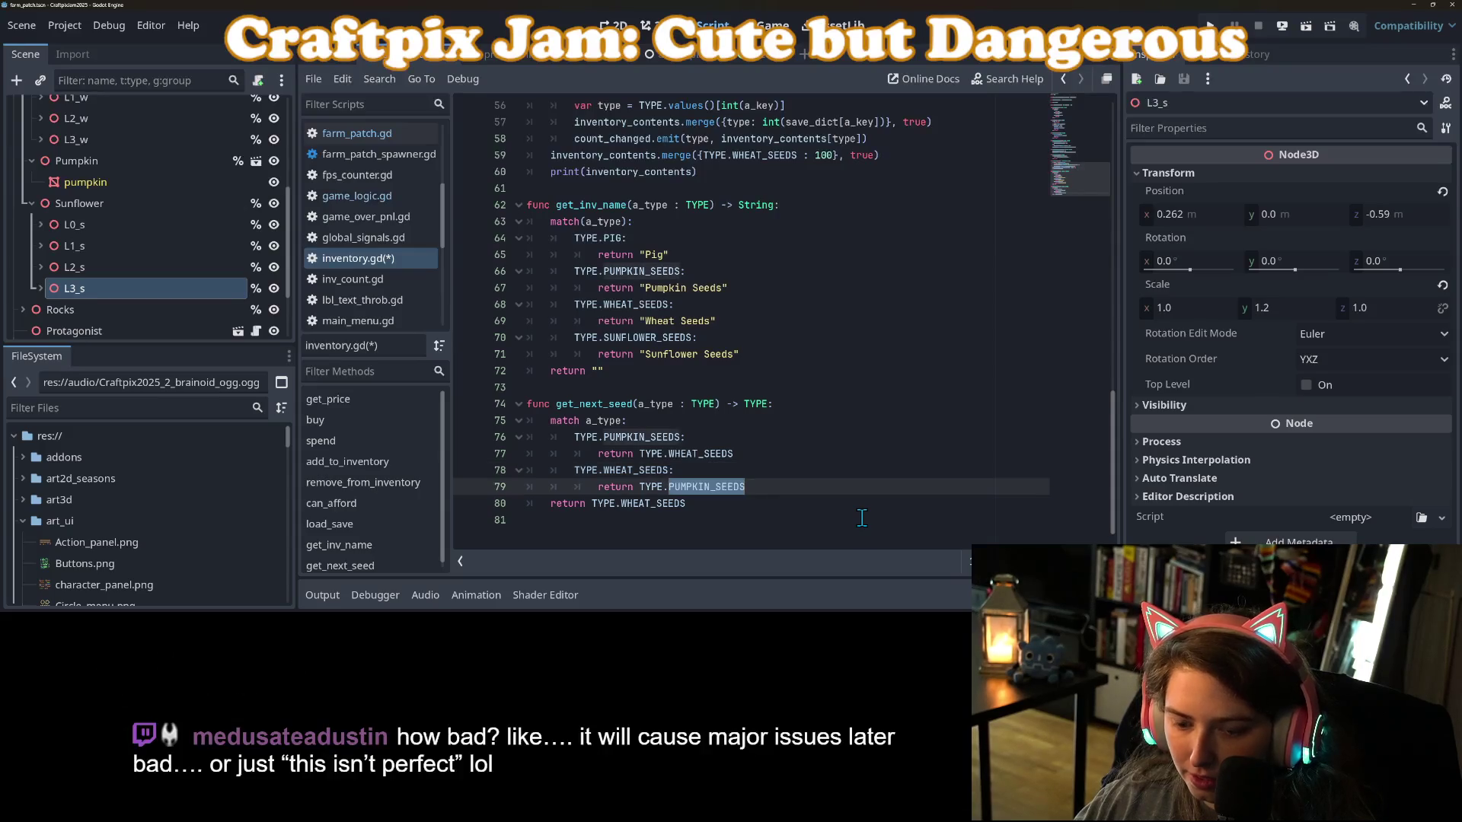
key("Up")
key("Down")
key("ctrl+z")
Add a SUNFLOWER_SEEDS case returning PUMPKIN_SEEDS, and make wheat return SUNFLOWER_SEEDS.
key("Return")
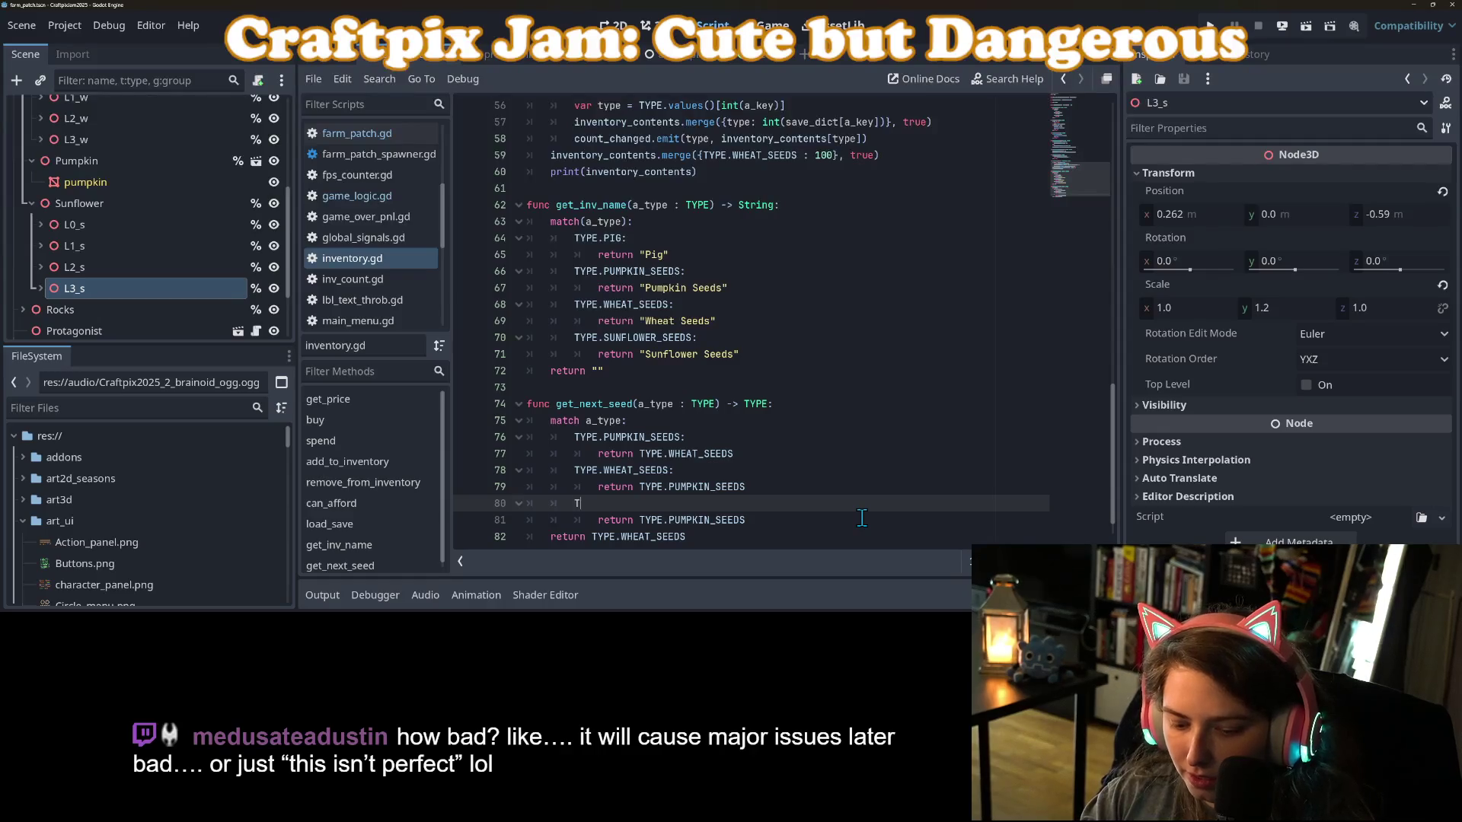
type("YPE.")
key("ctrl+z")
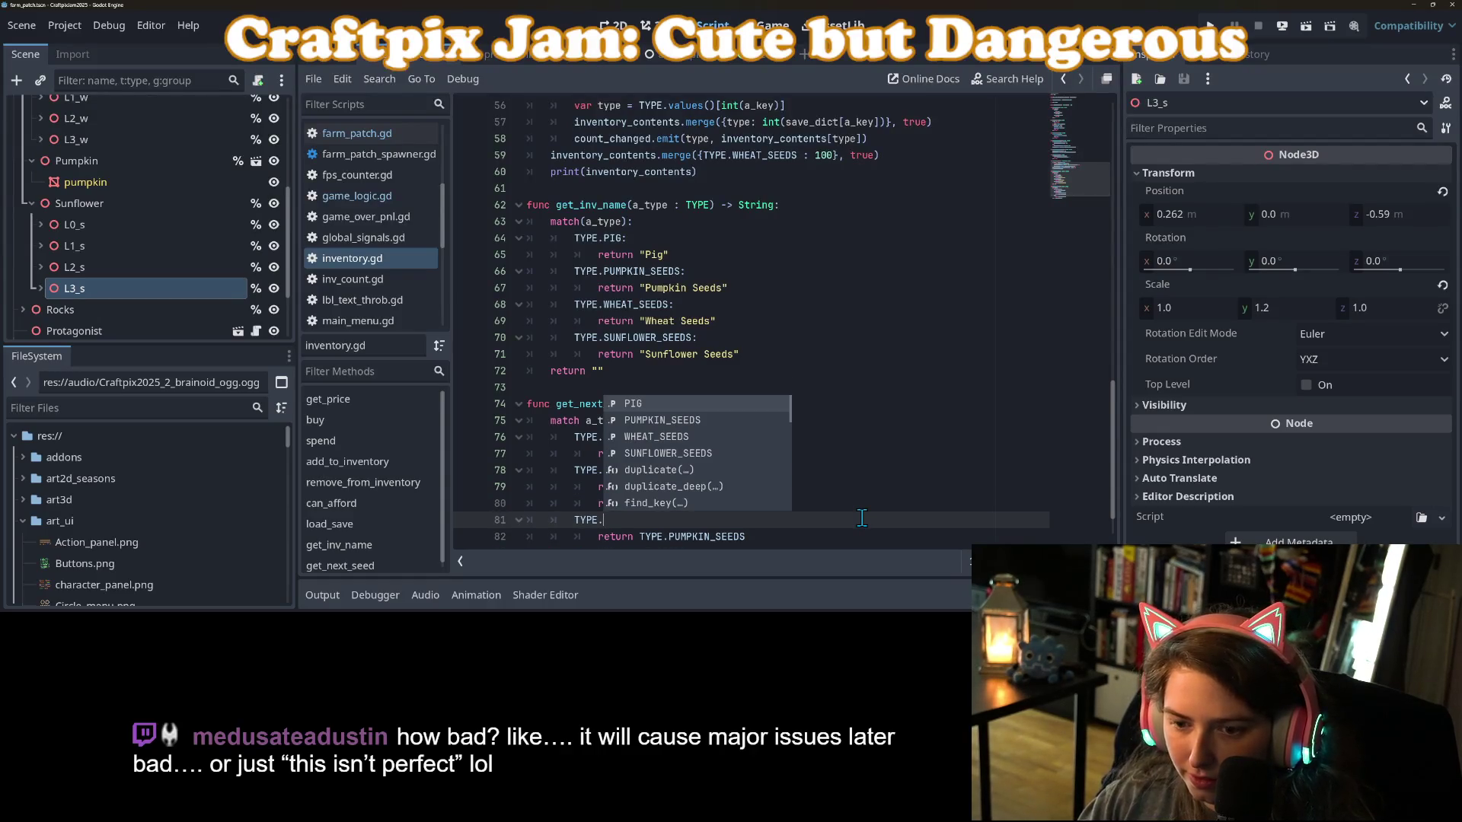
key("ctrl+z")
type("su")
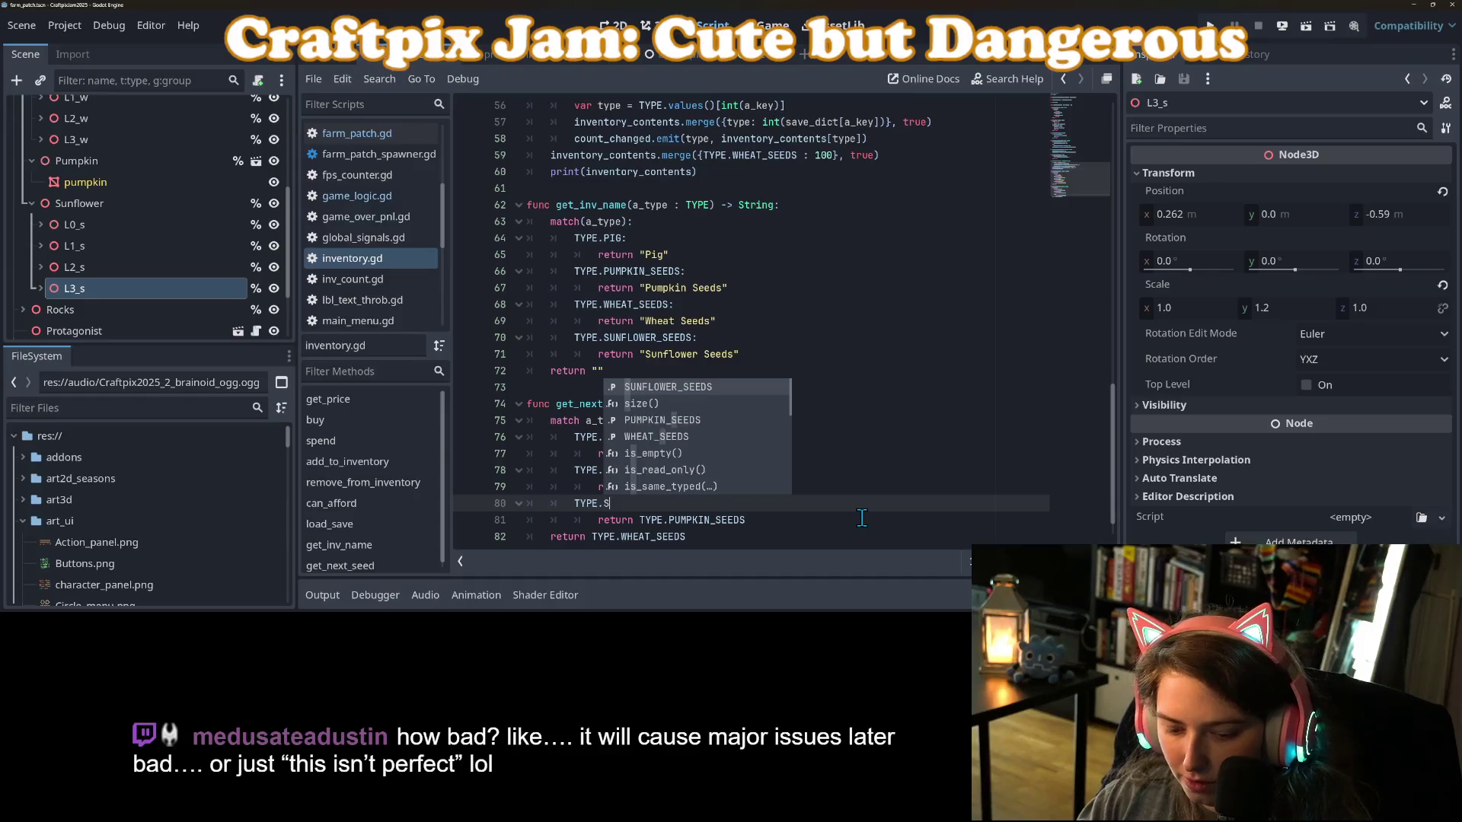
key("Return")
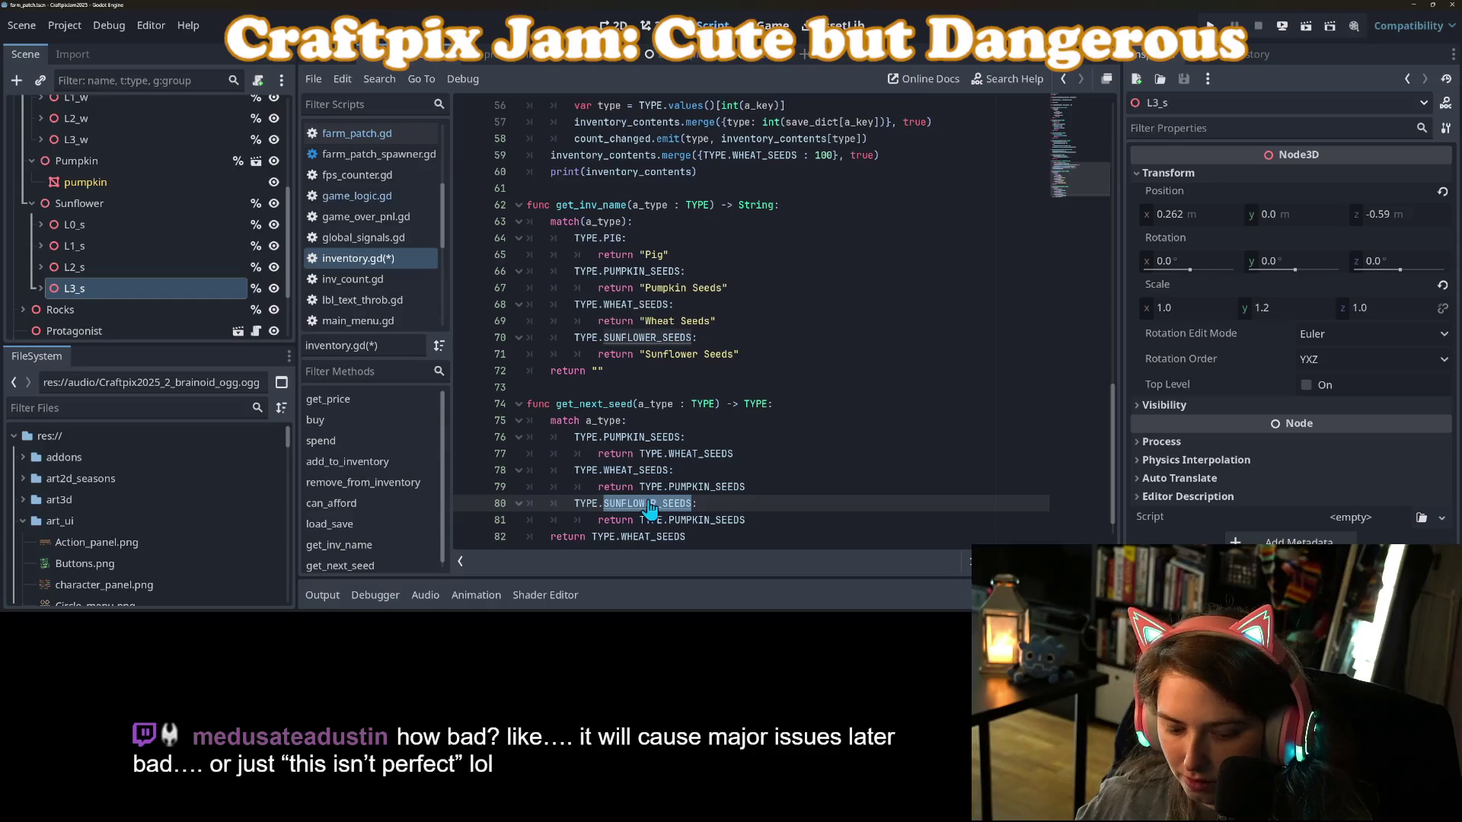
double_click(704, 487)
key("ctrl+s")
type("SUNFLOWER_SEEDS")
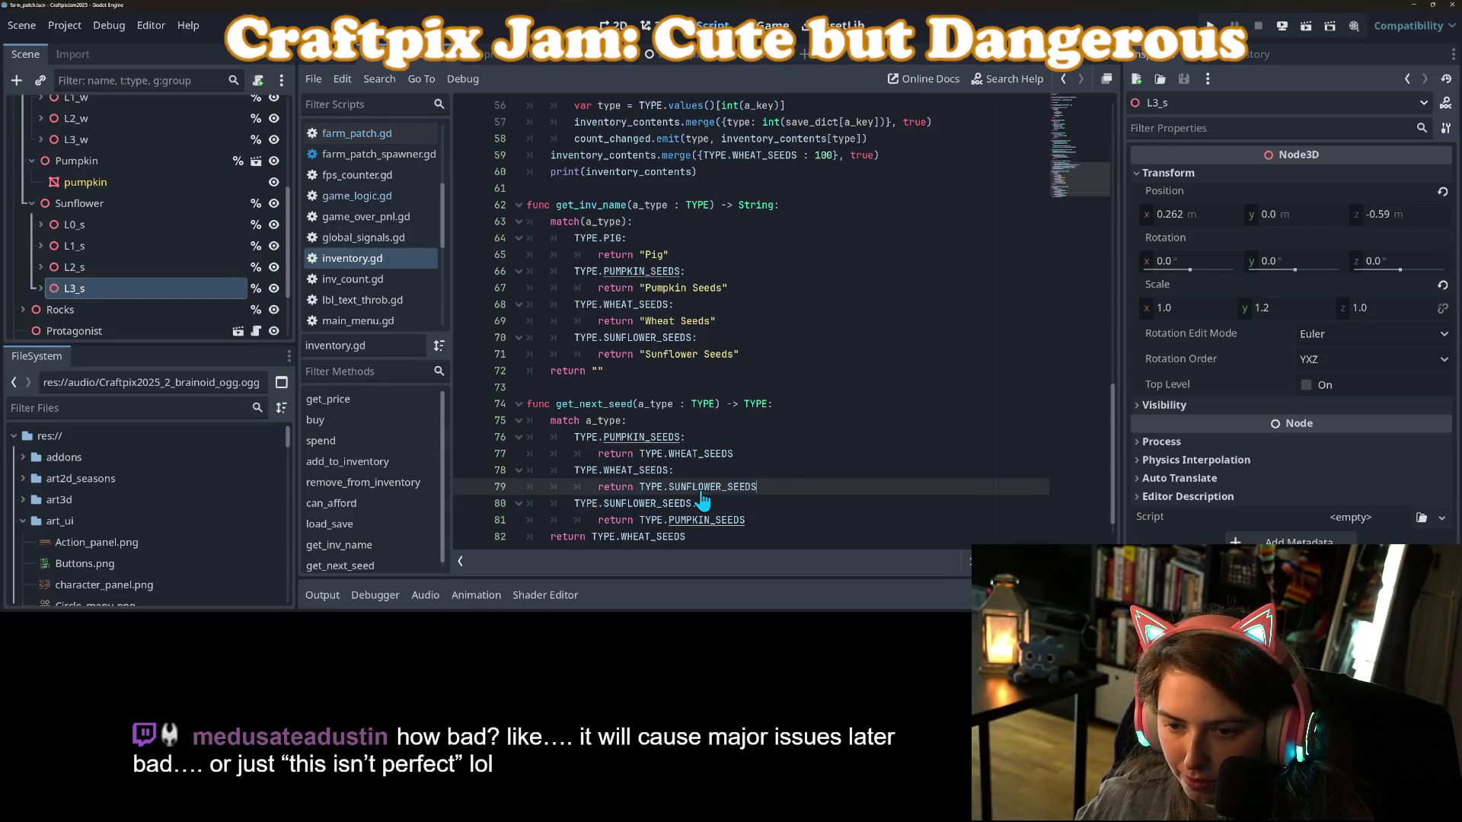
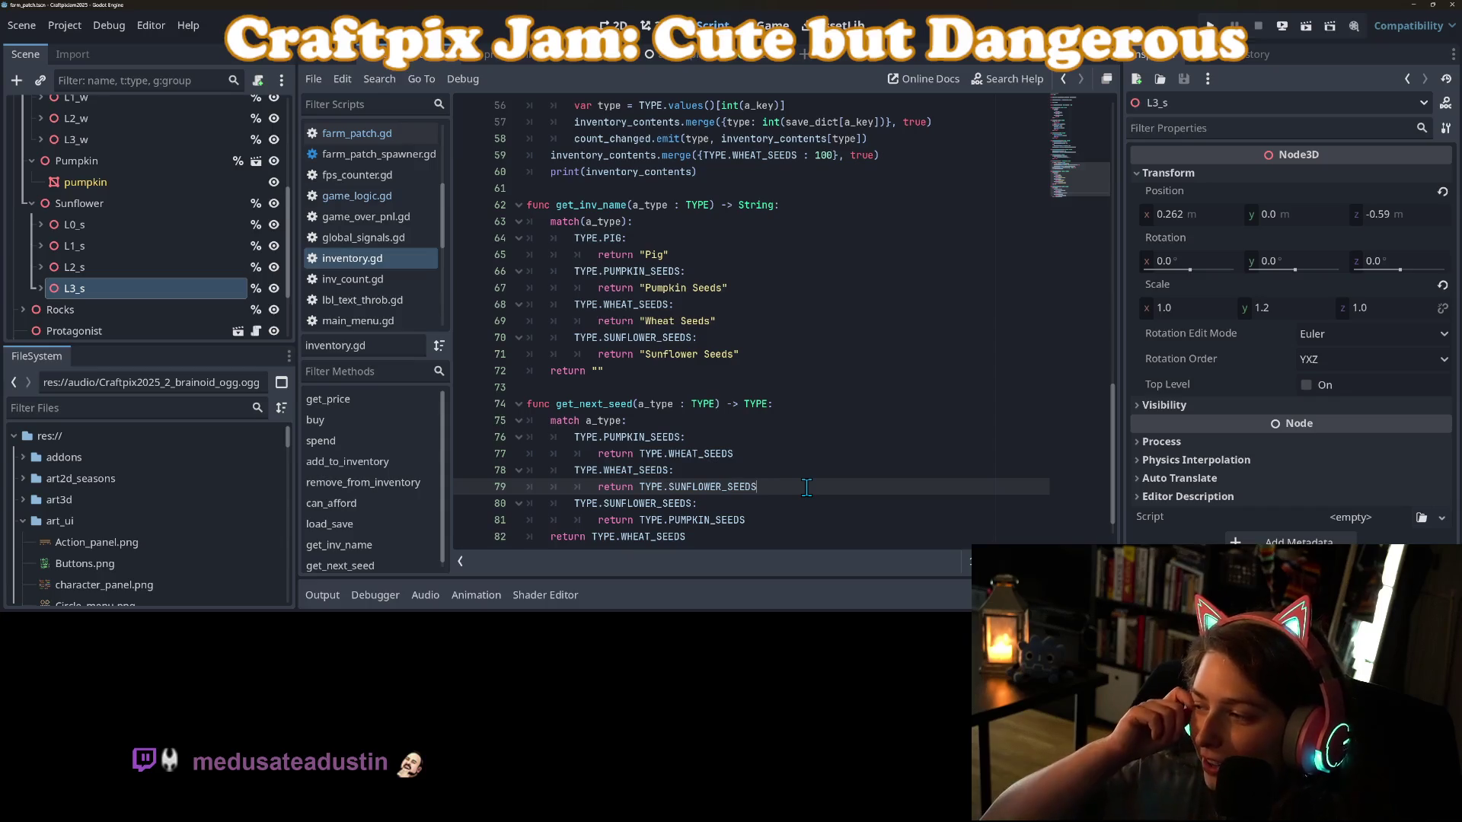
Review inventory.gd's next-seed match, PUMPKIN_SEEDS and count_changed code, then open farm_patch.gd.
scroll(821, 438, "down", 1)
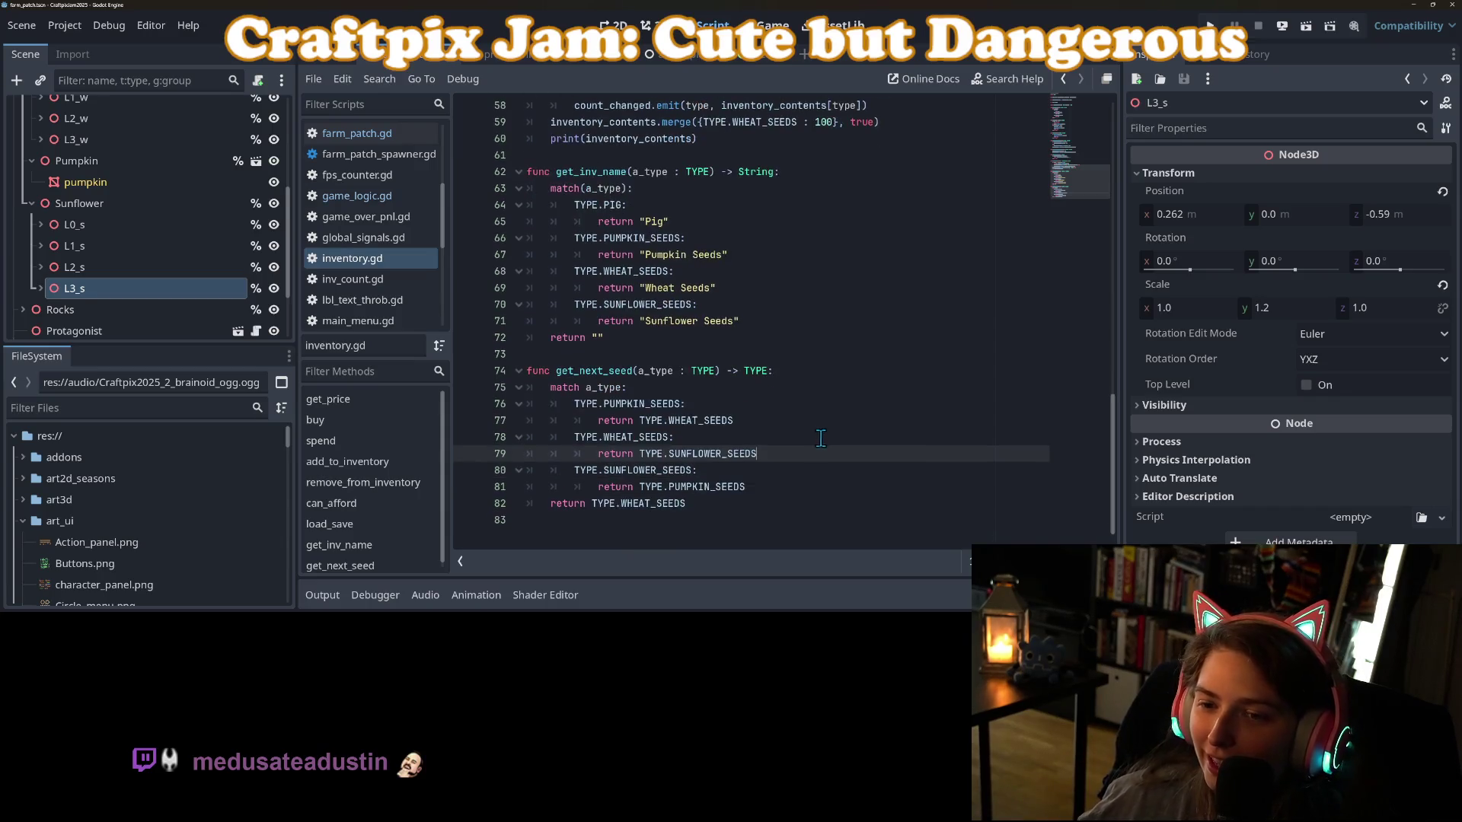
left_click(786, 475)
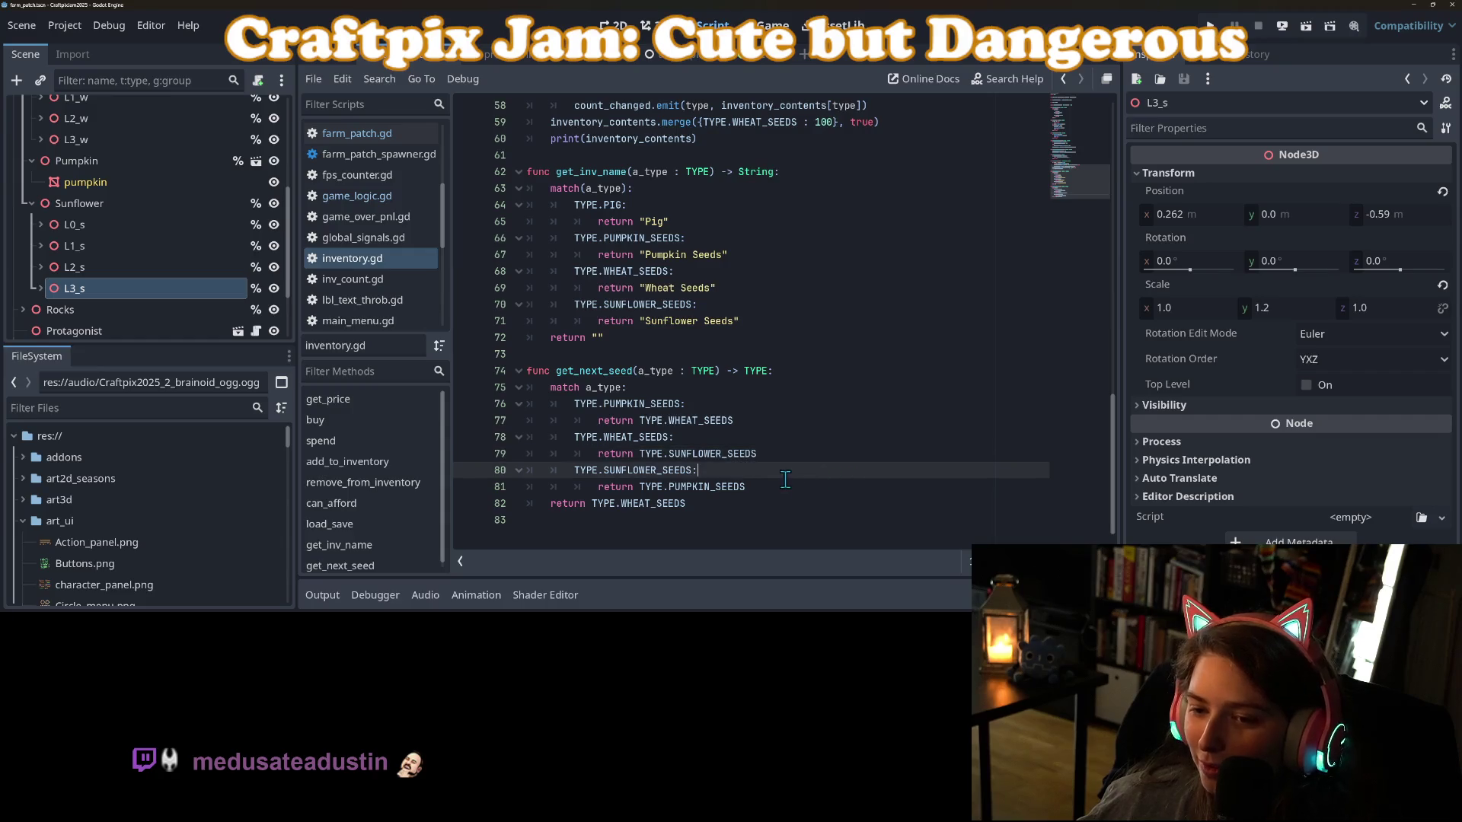
left_click(783, 491)
scroll(784, 491, "up", 19)
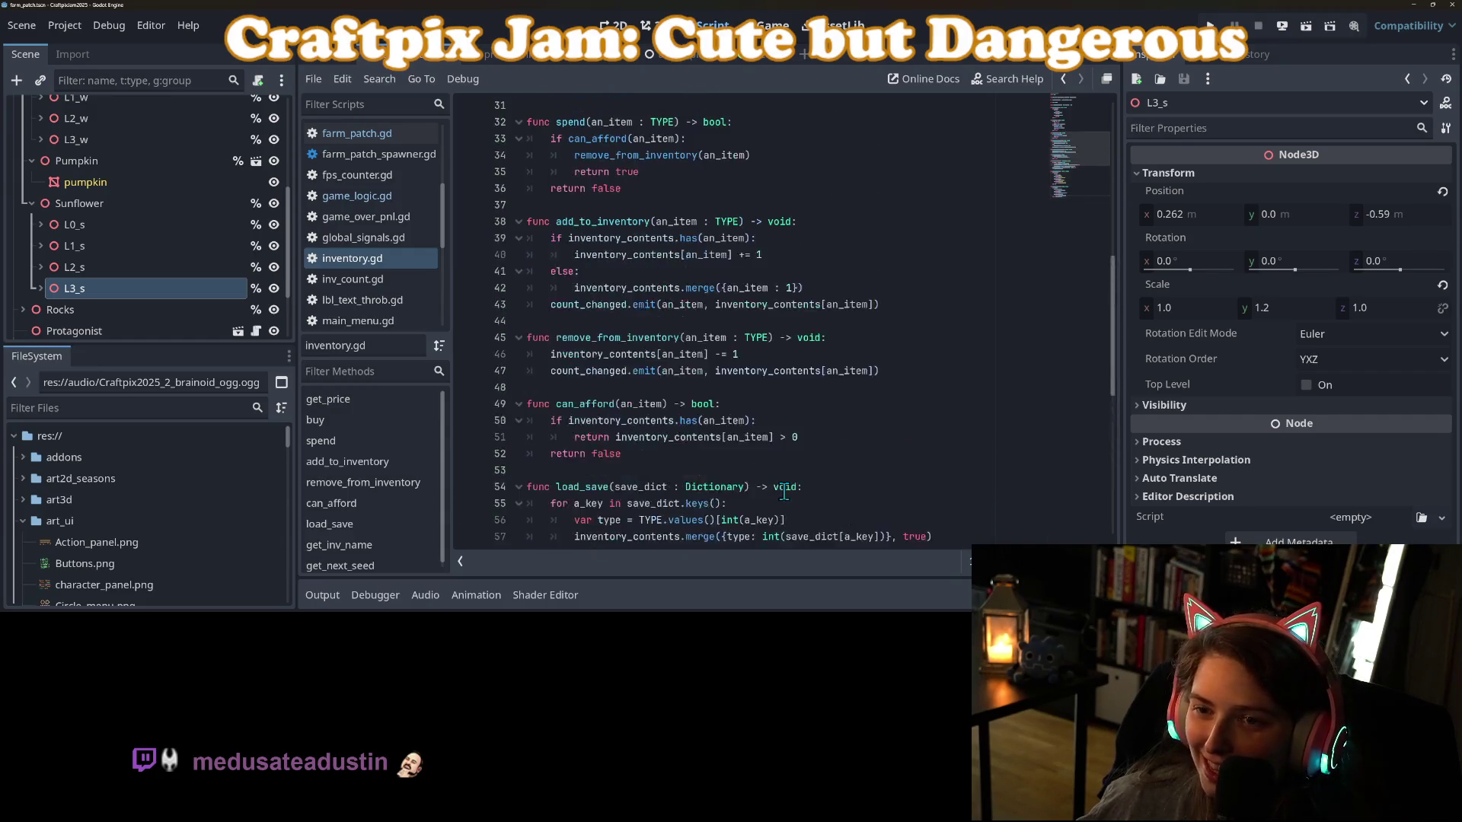
scroll(784, 491, "down", 4)
scroll(741, 480, "up", 2)
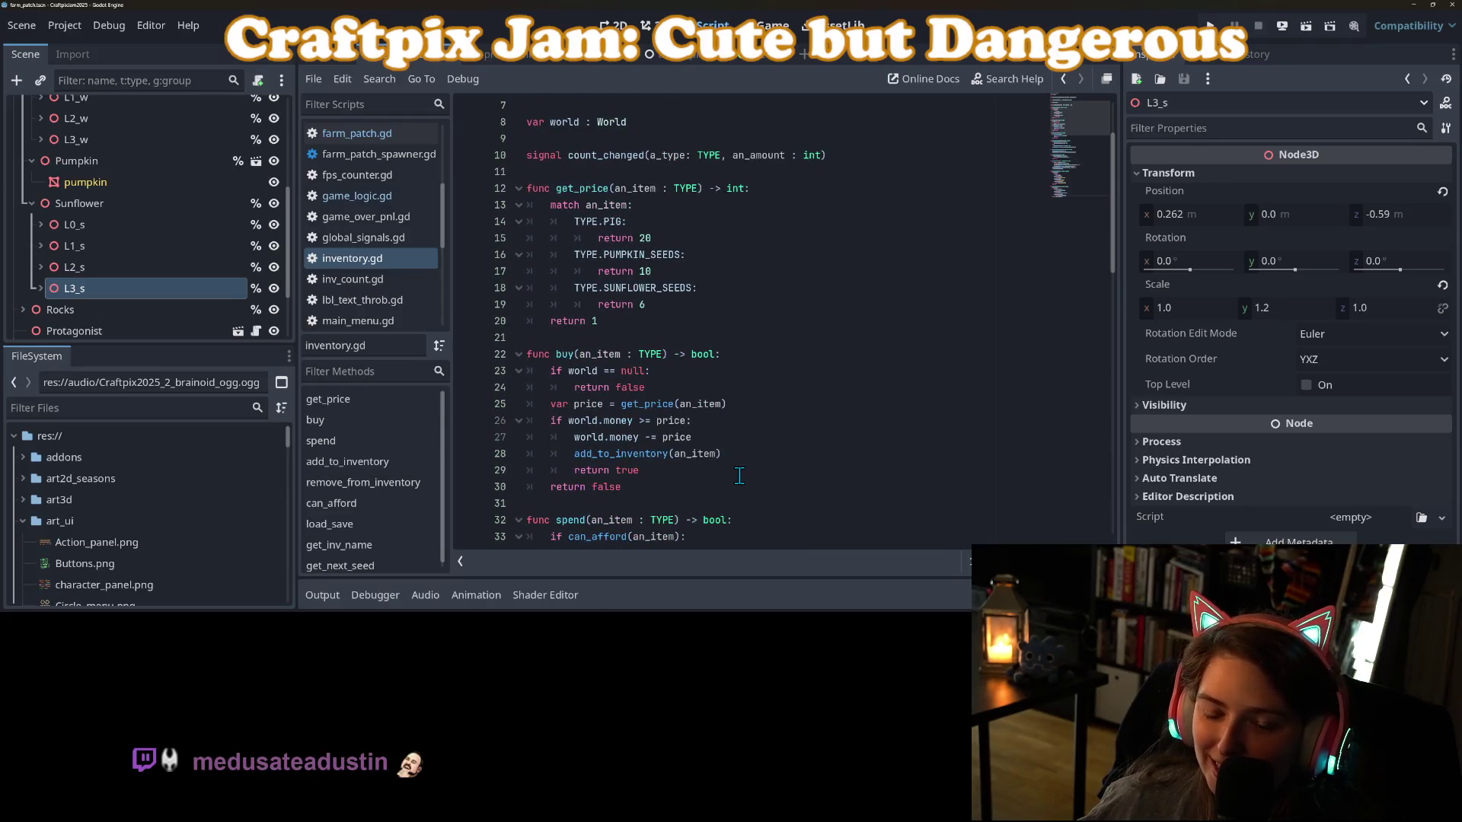
scroll(739, 476, "up", 2)
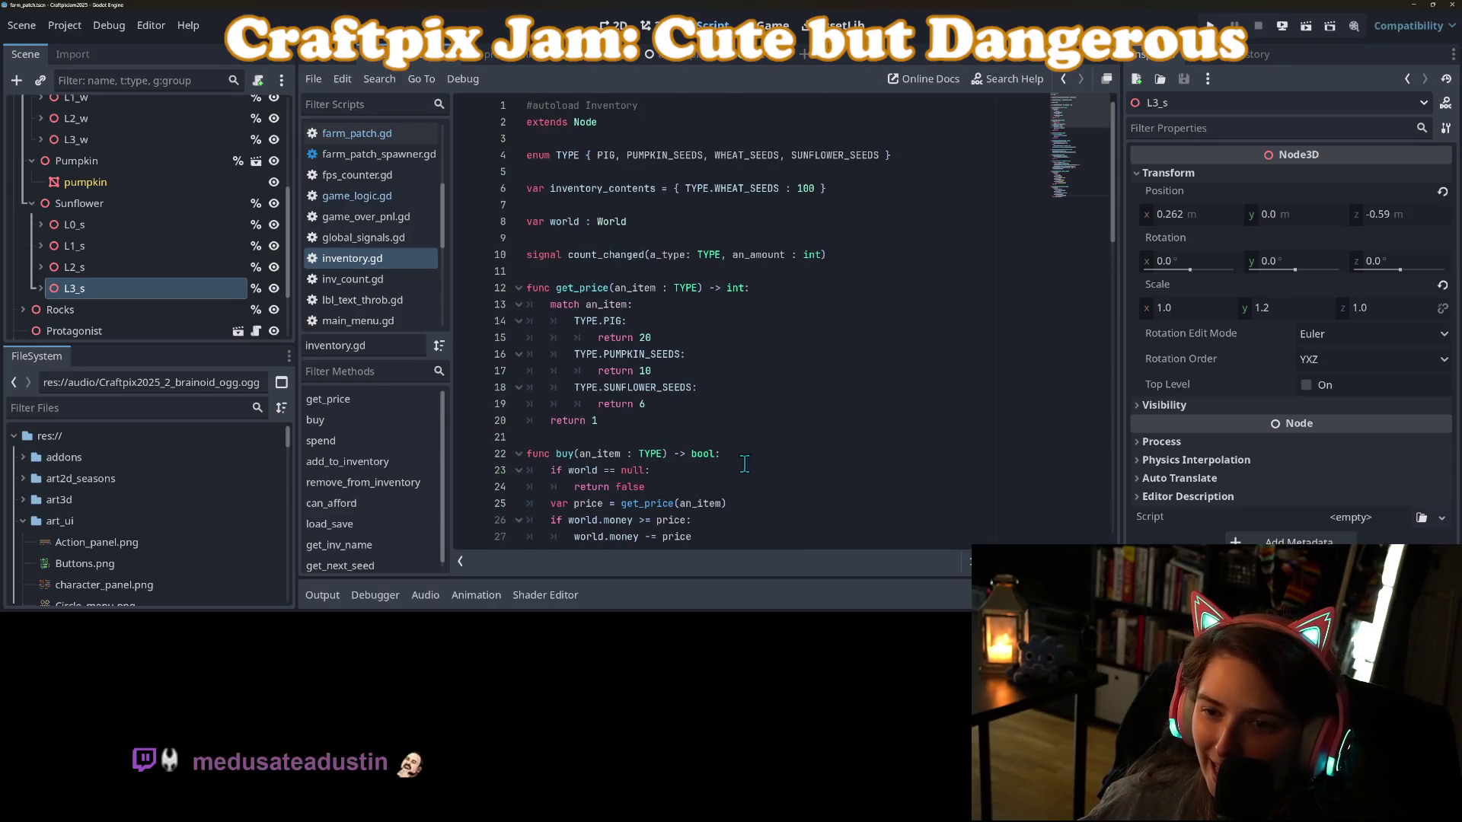
left_click(693, 188)
left_click(721, 254)
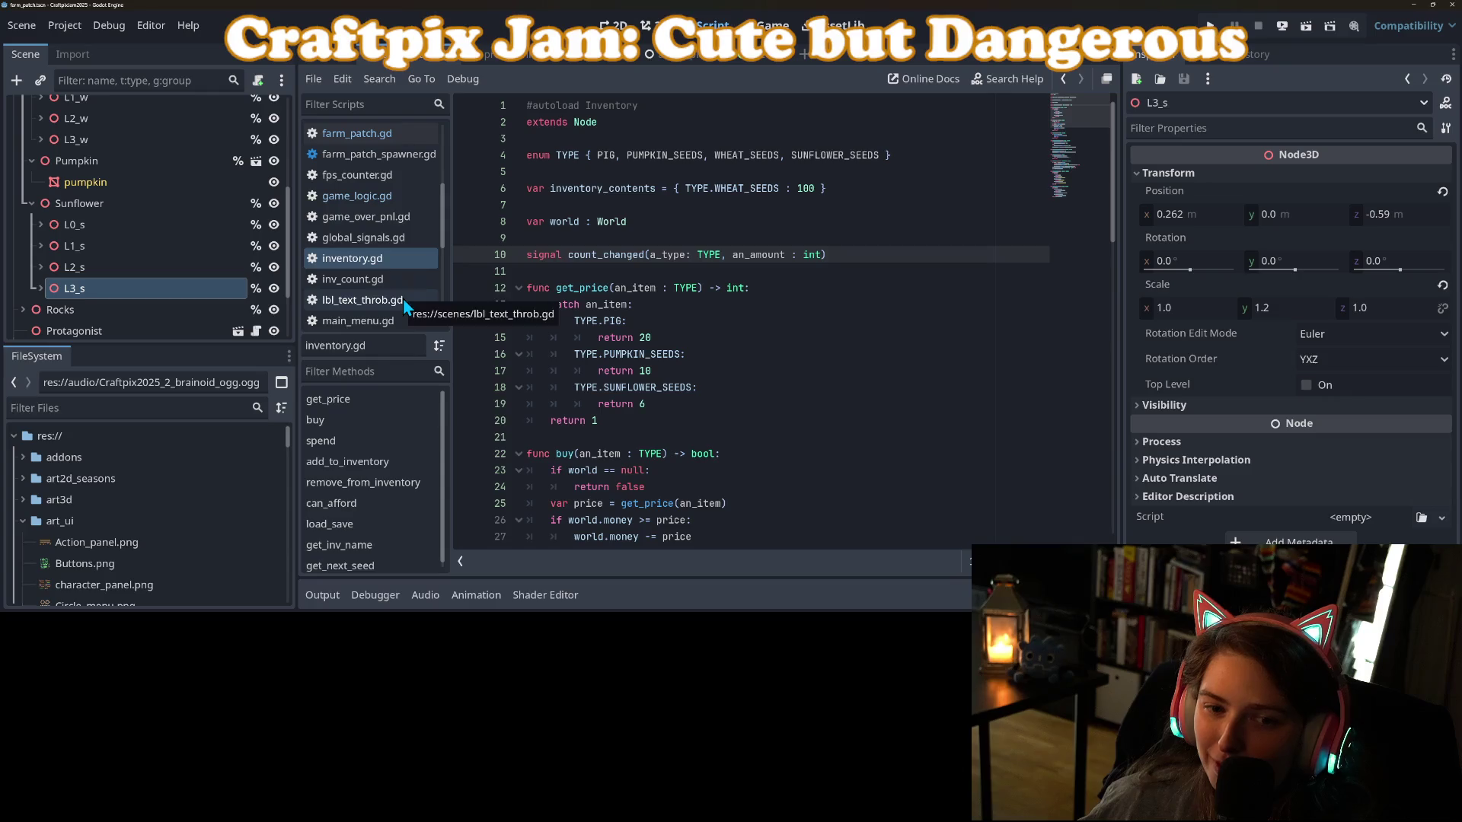
left_click(364, 134)
Copy the Wheat rotation line as a Sunflower rotation ranging -PI/4 to PI/4, and save farm_patch.gd.
left_click(724, 378)
left_click(815, 438)
scroll(795, 432, "down", 5)
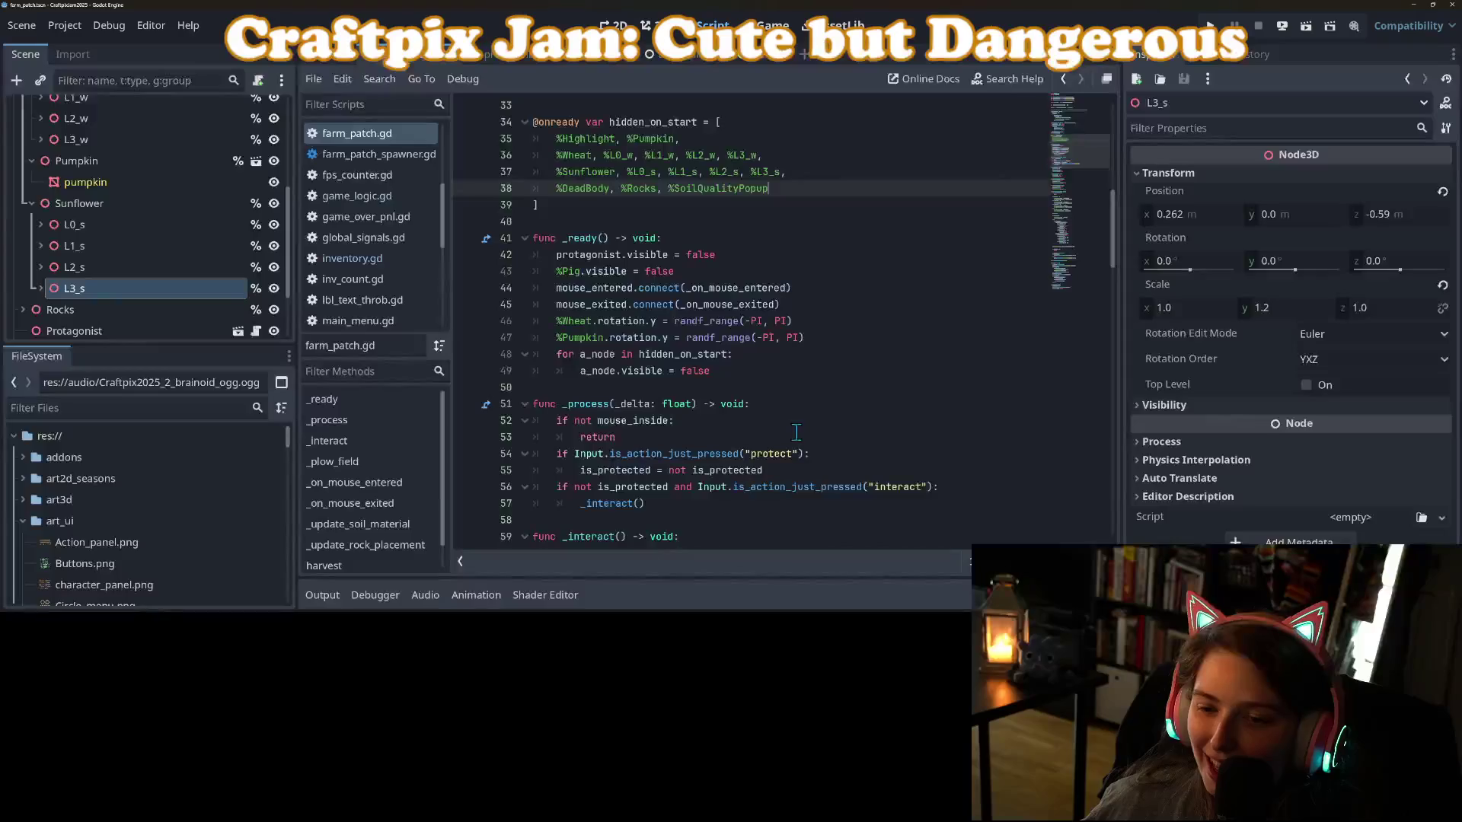
left_click(830, 328)
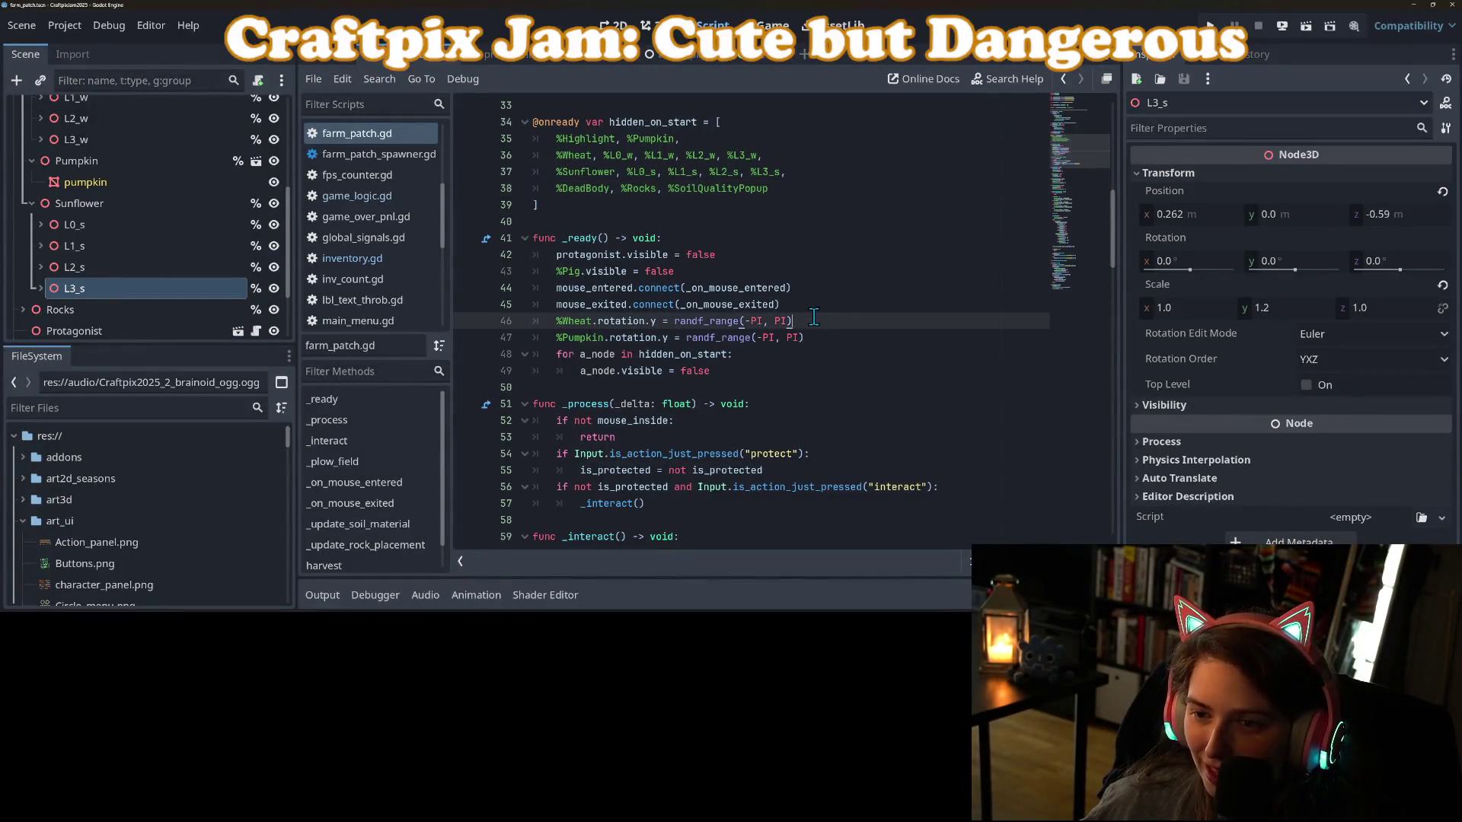
key("ctrl+shift+d")
double_click(576, 337)
type("Sunflower")
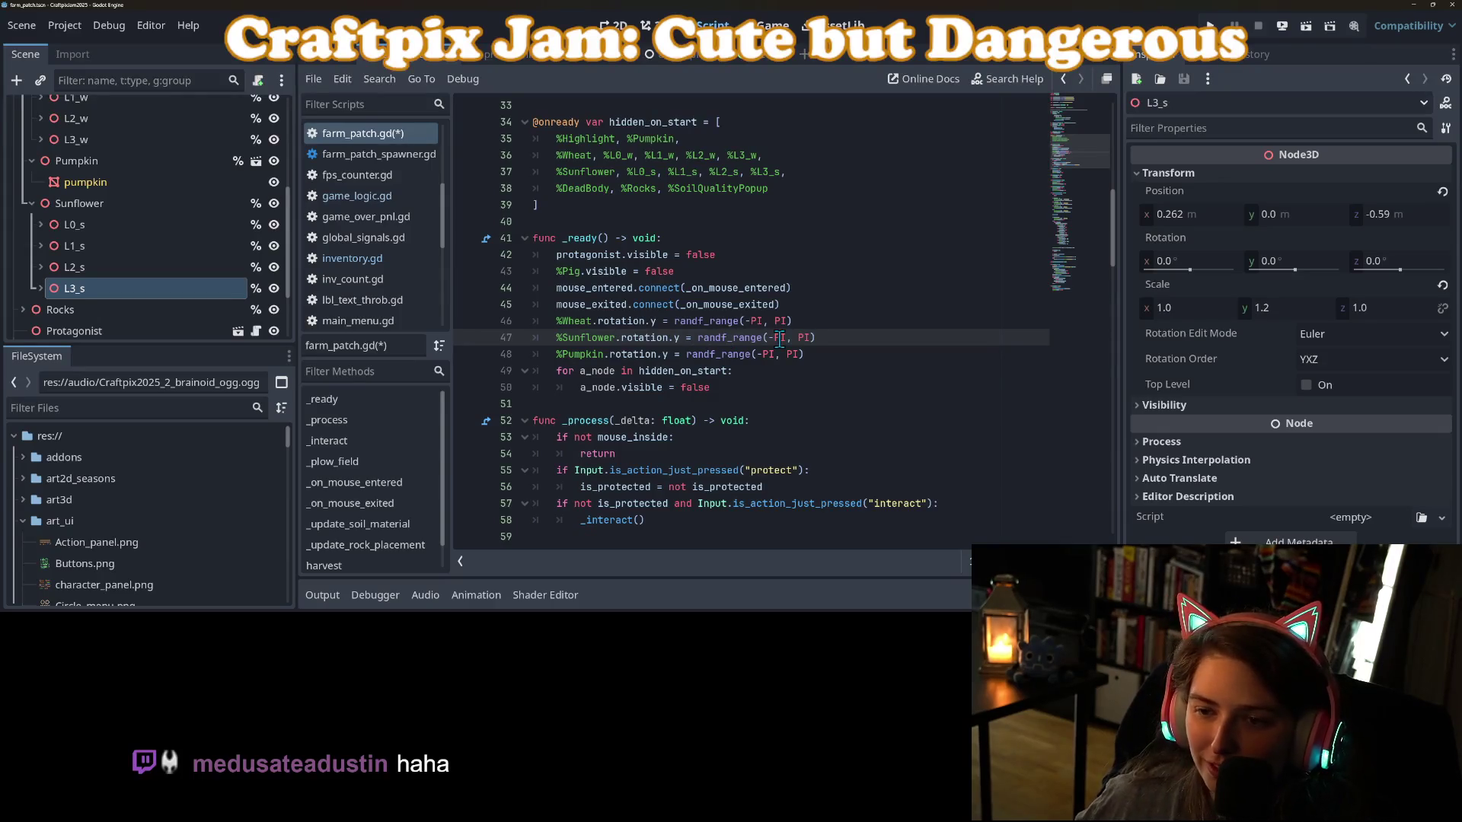
left_click(785, 337)
type("/4")
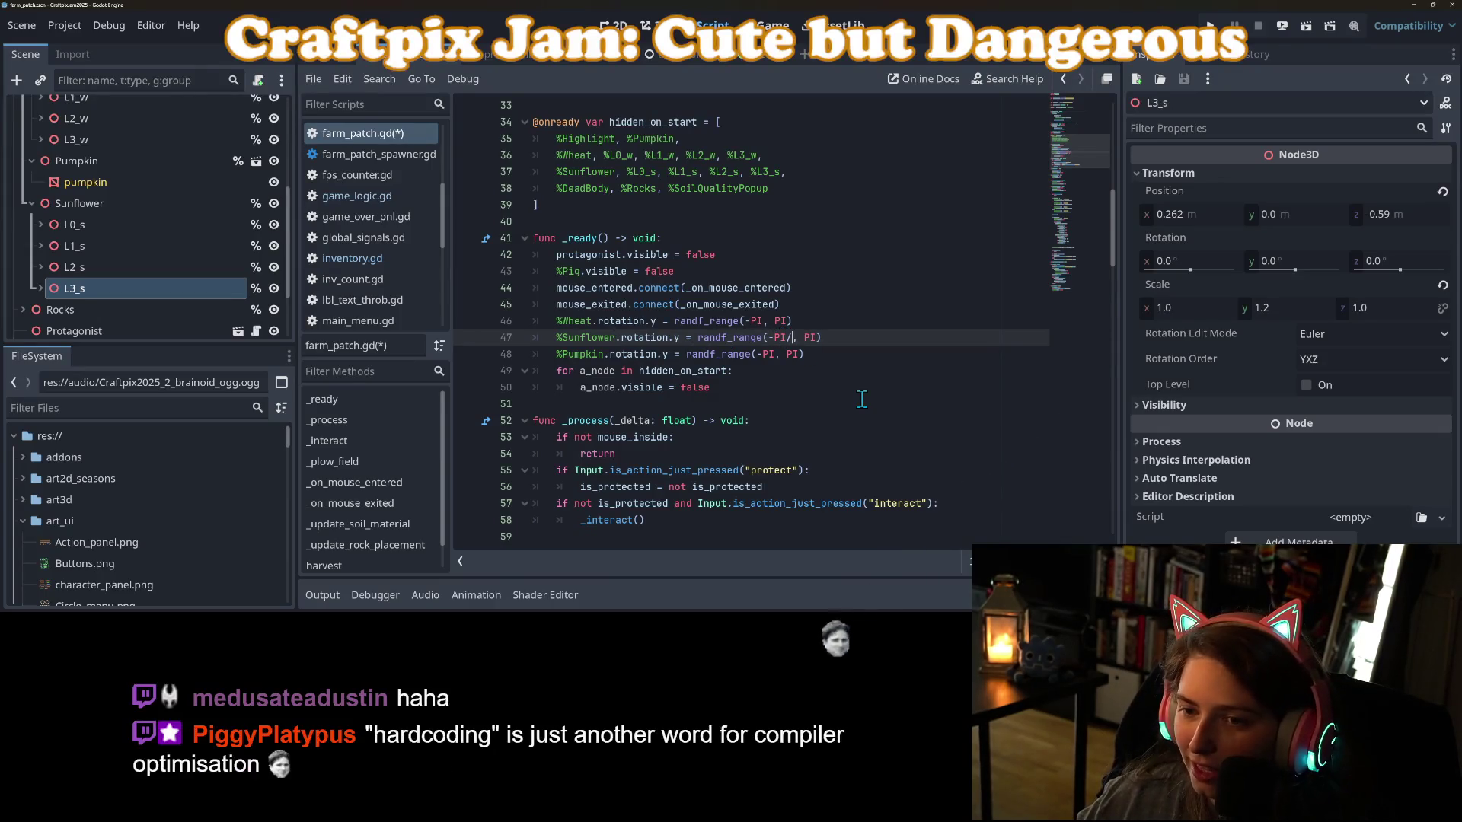
key("Right")
key("Right")
key("Right")
type("/4")
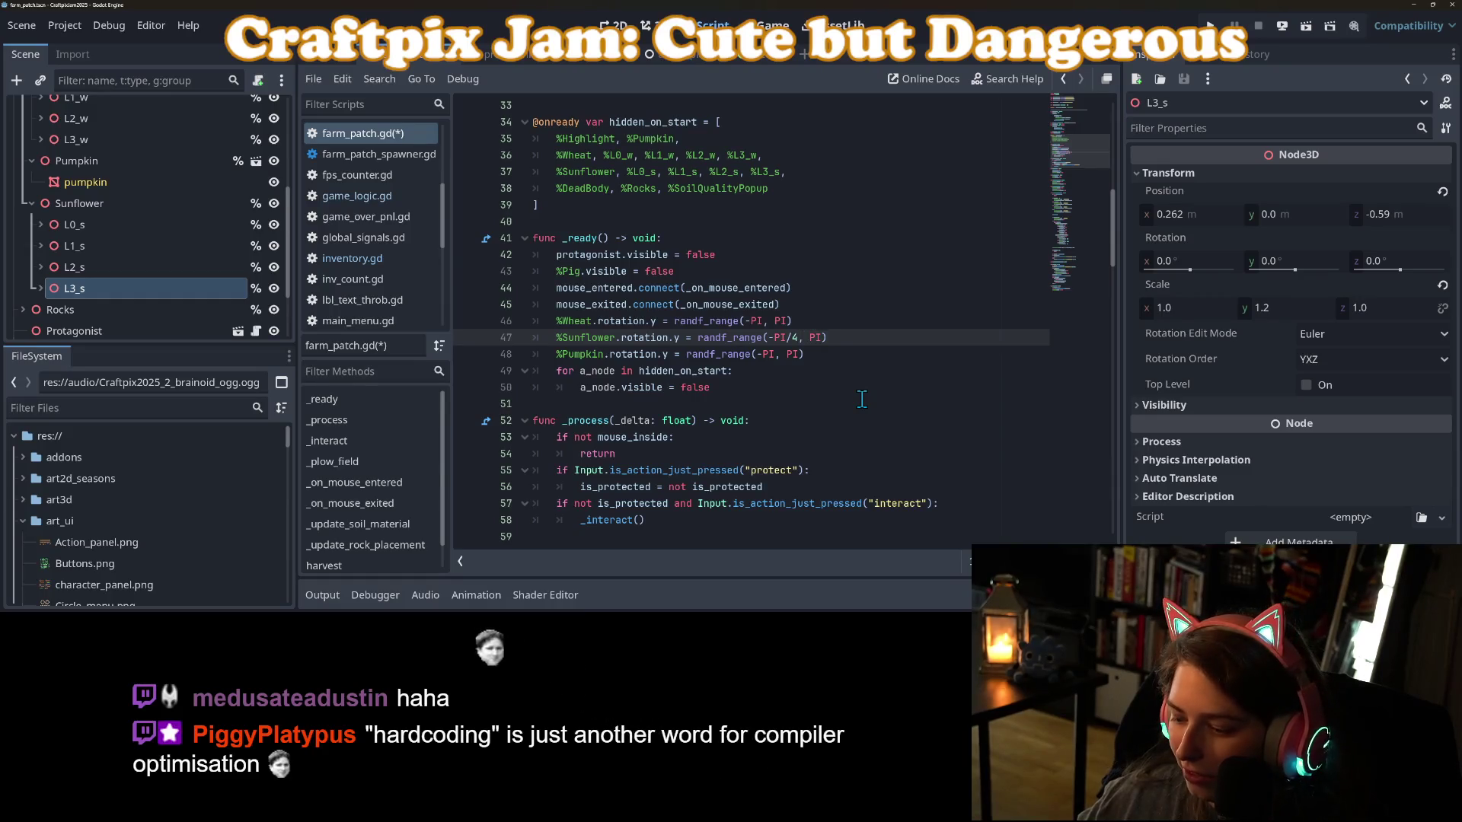
key("ctrl+s")
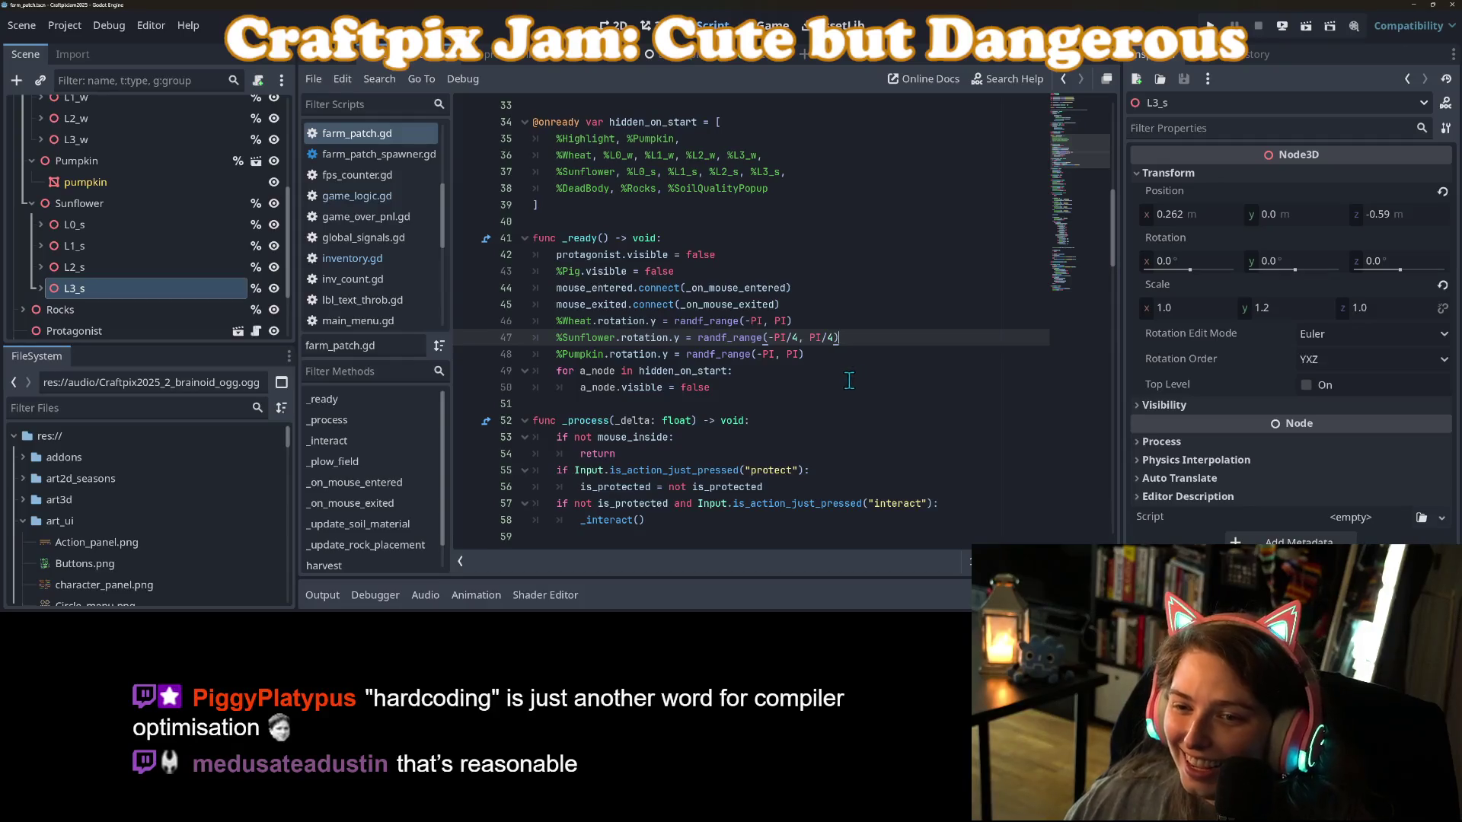
scroll(773, 393, "up", 6)
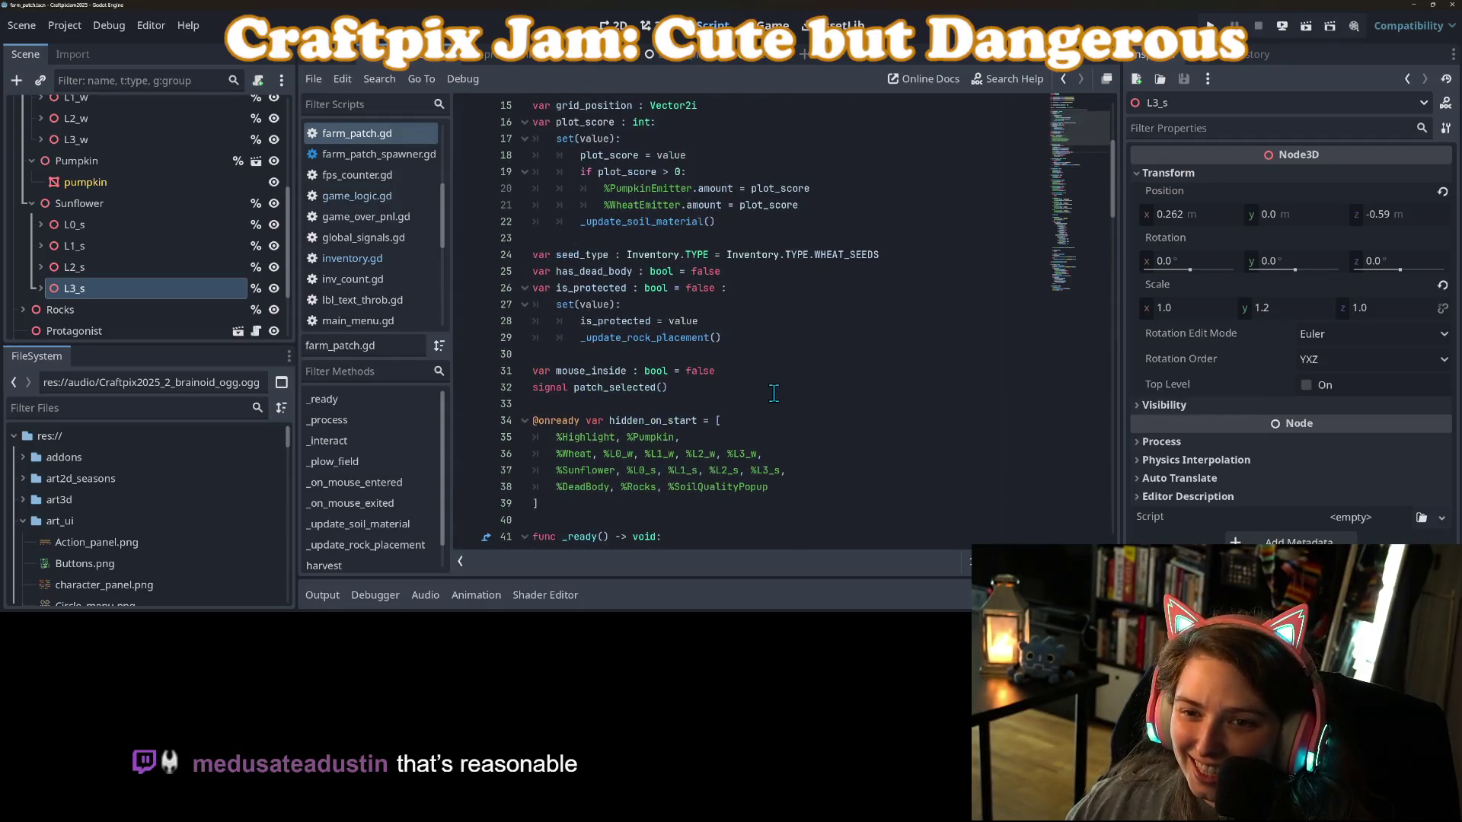
scroll(774, 393, "up", 2)
scroll(764, 389, "down", 6)
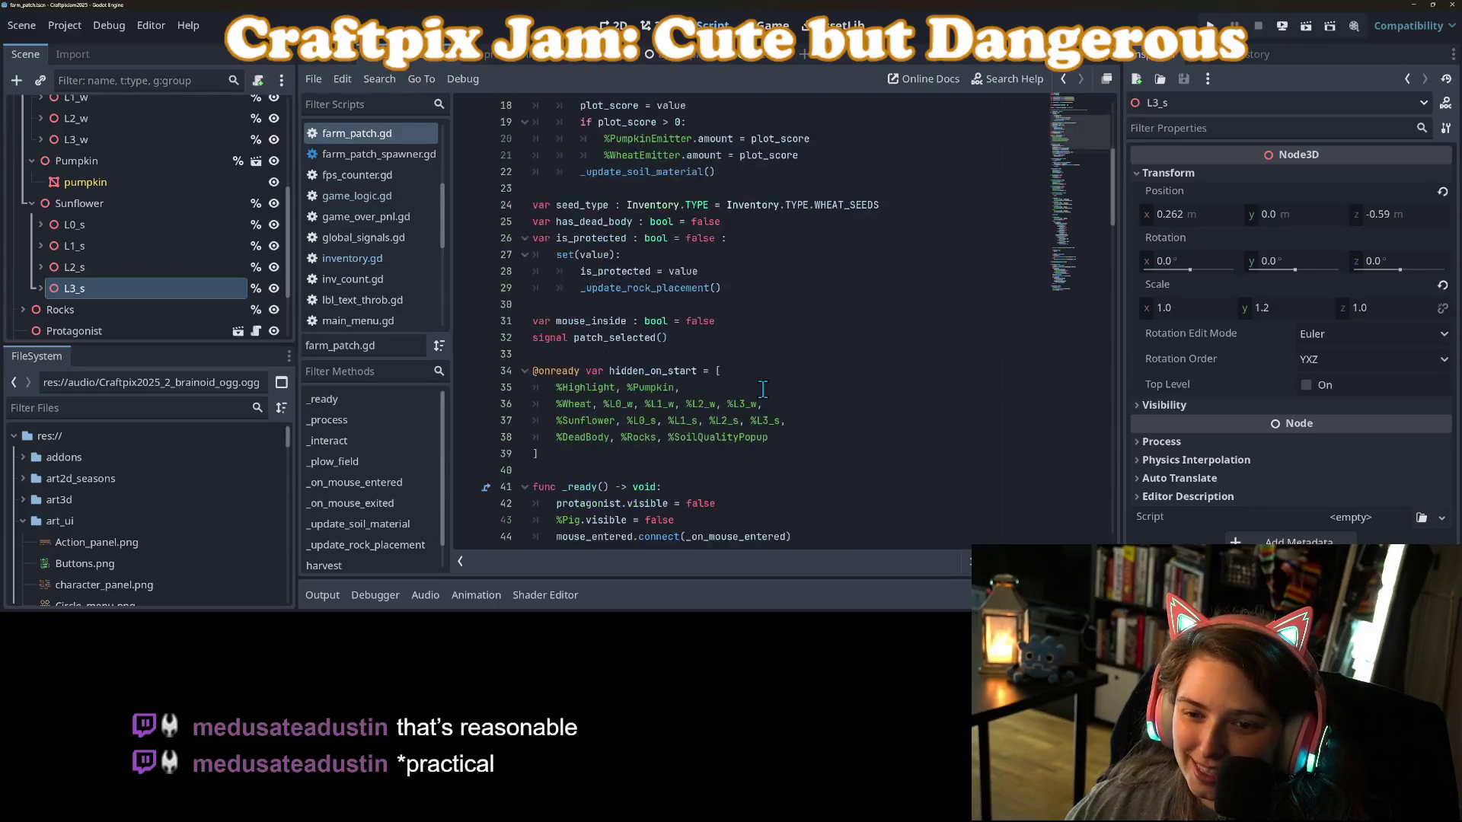
scroll(680, 304, "down", 5)
scroll(655, 251, "up", 5)
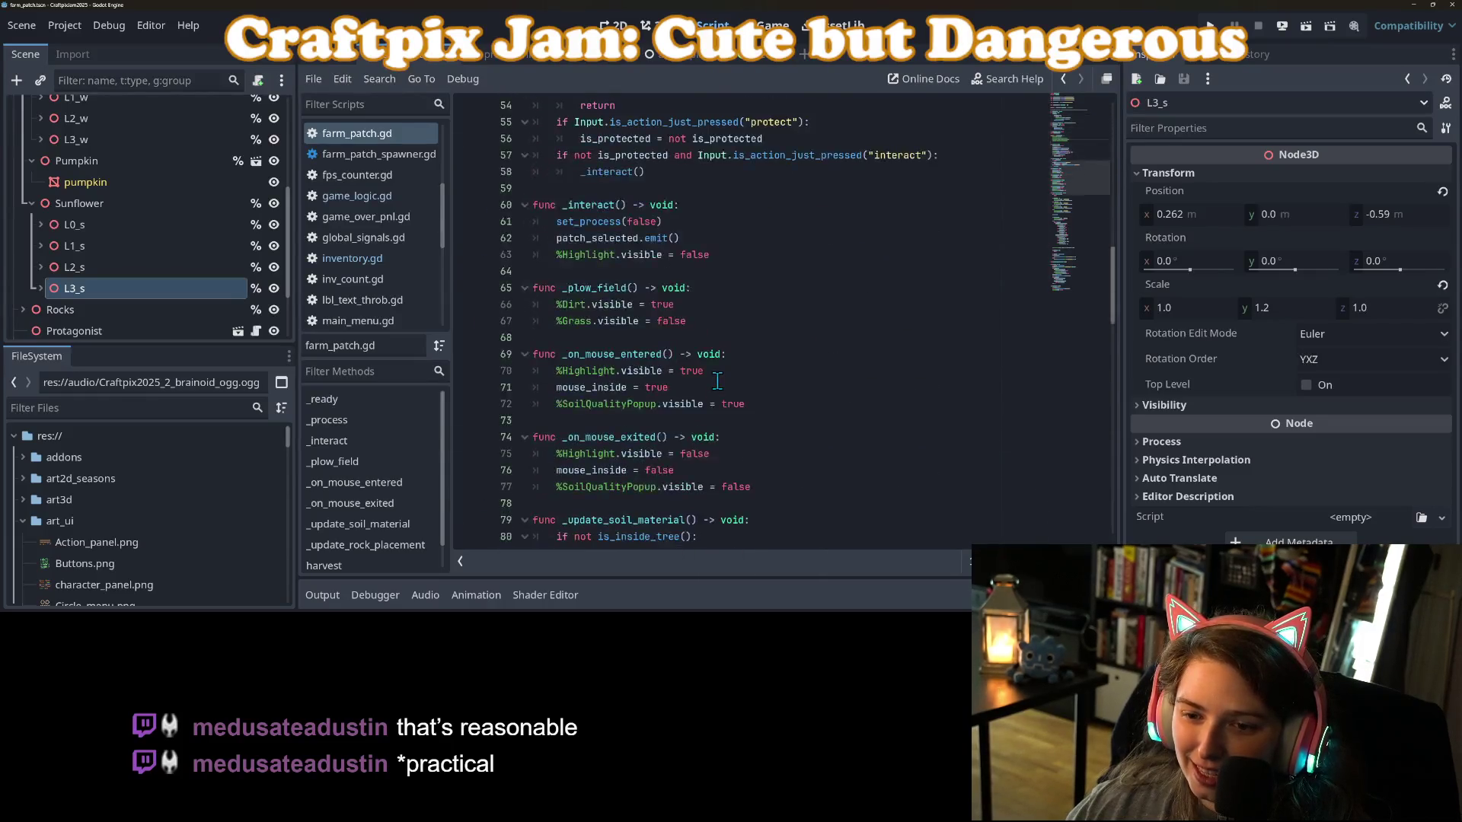
left_click(652, 252)
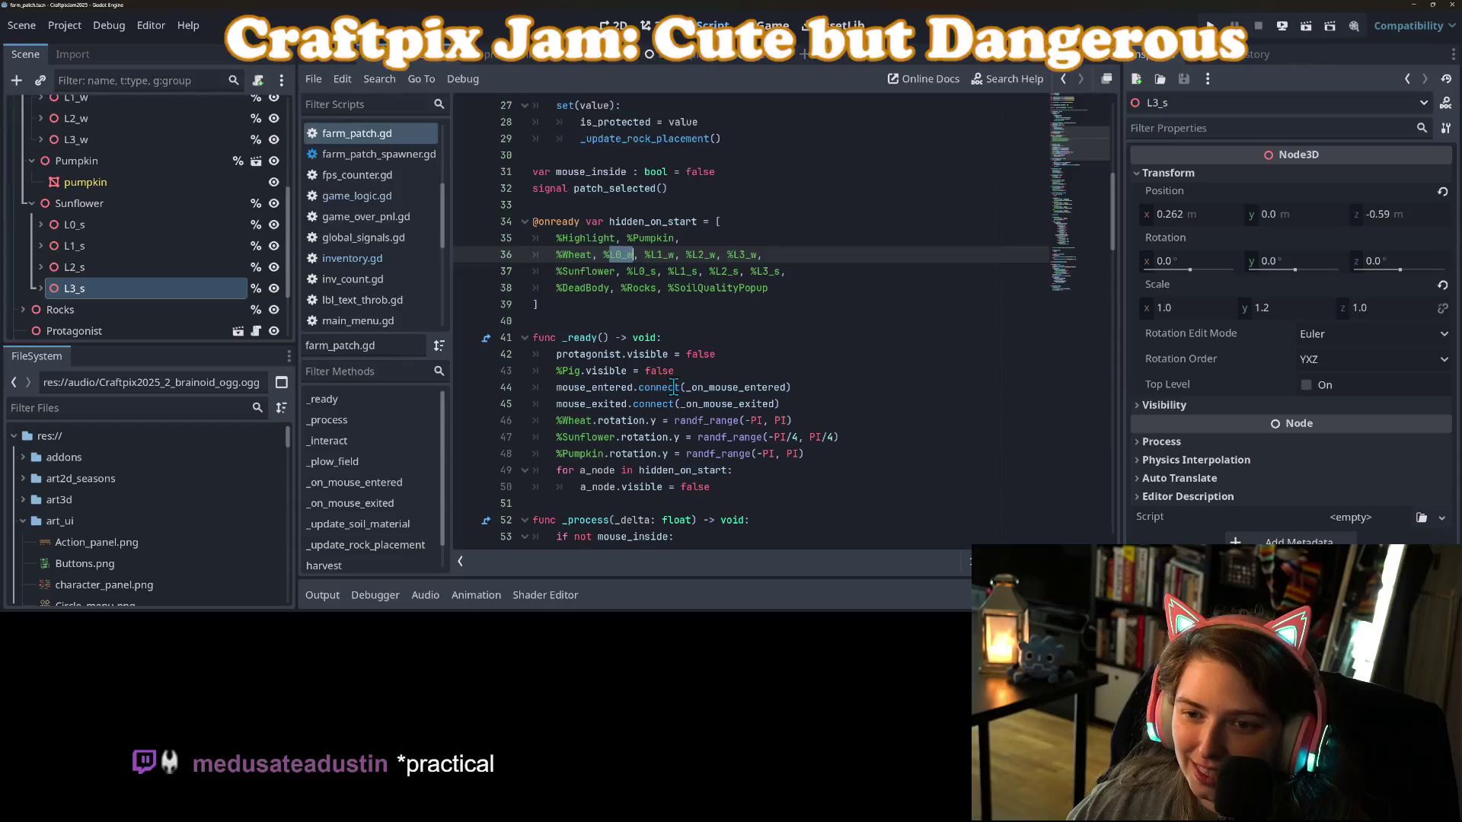
scroll(670, 343, "down", 15)
scroll(674, 389, "down", 7)
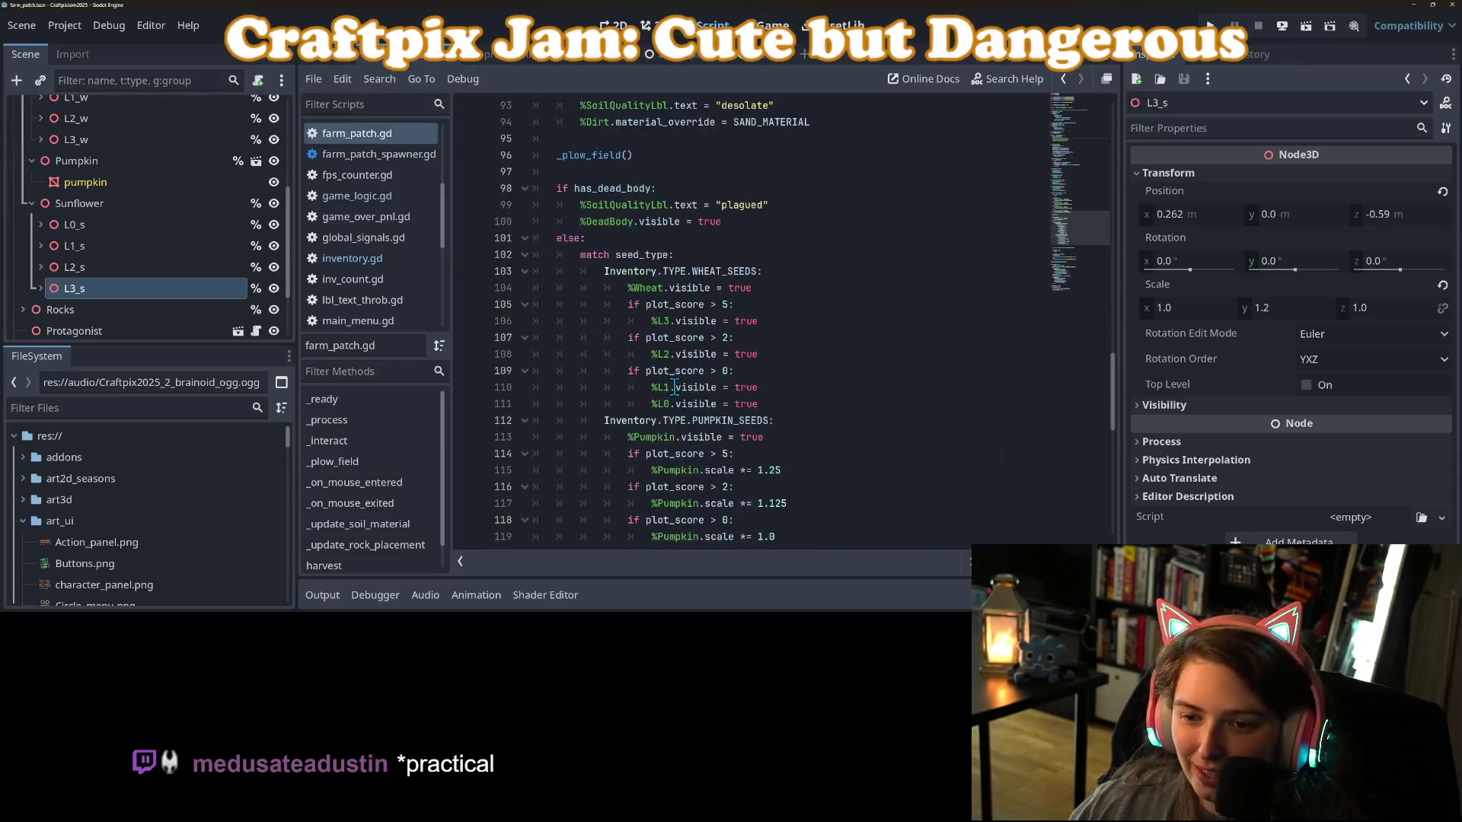
left_click(669, 268)
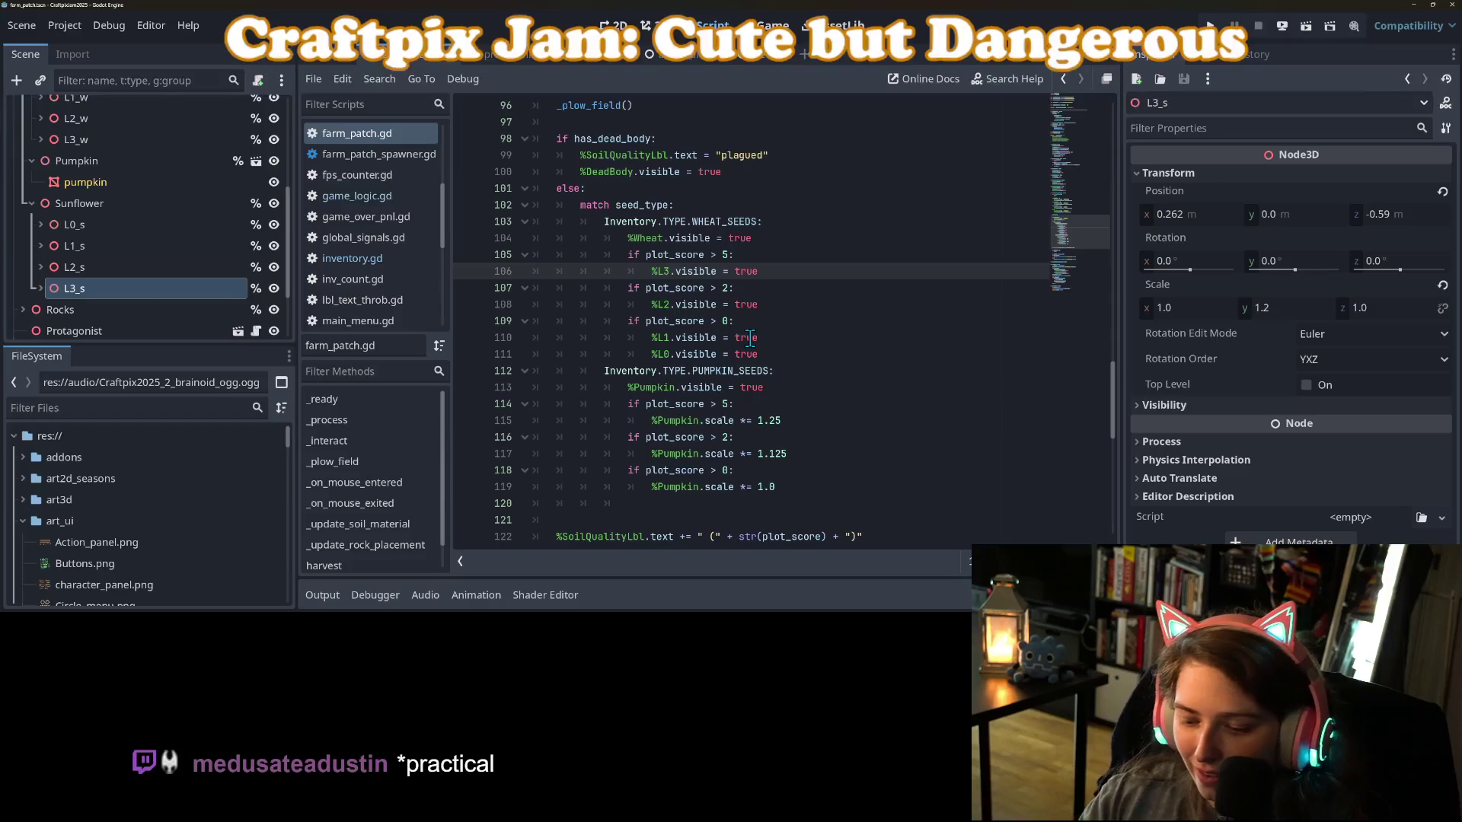
type("_w")
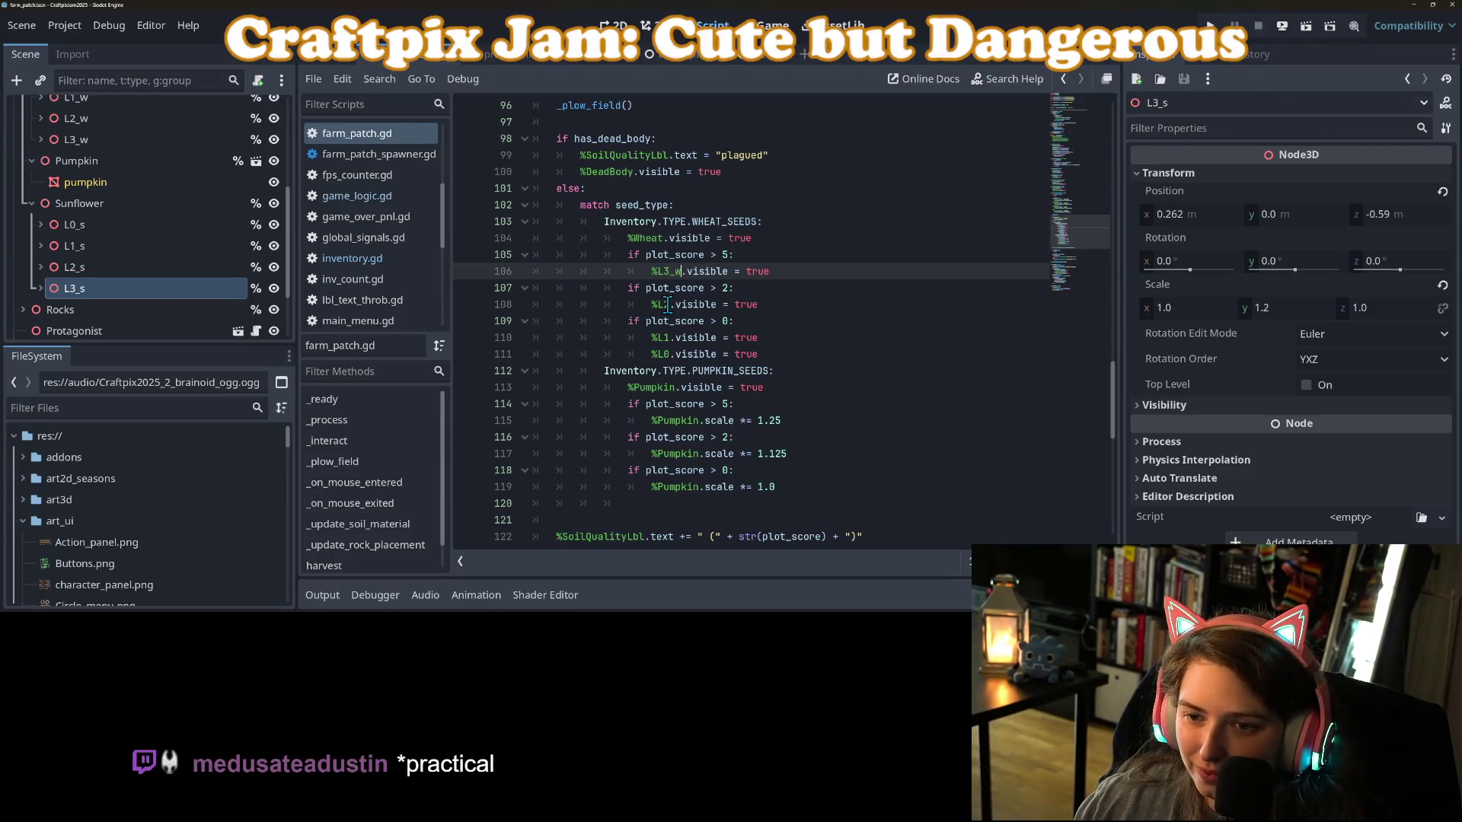
left_click(668, 305)
type("_w")
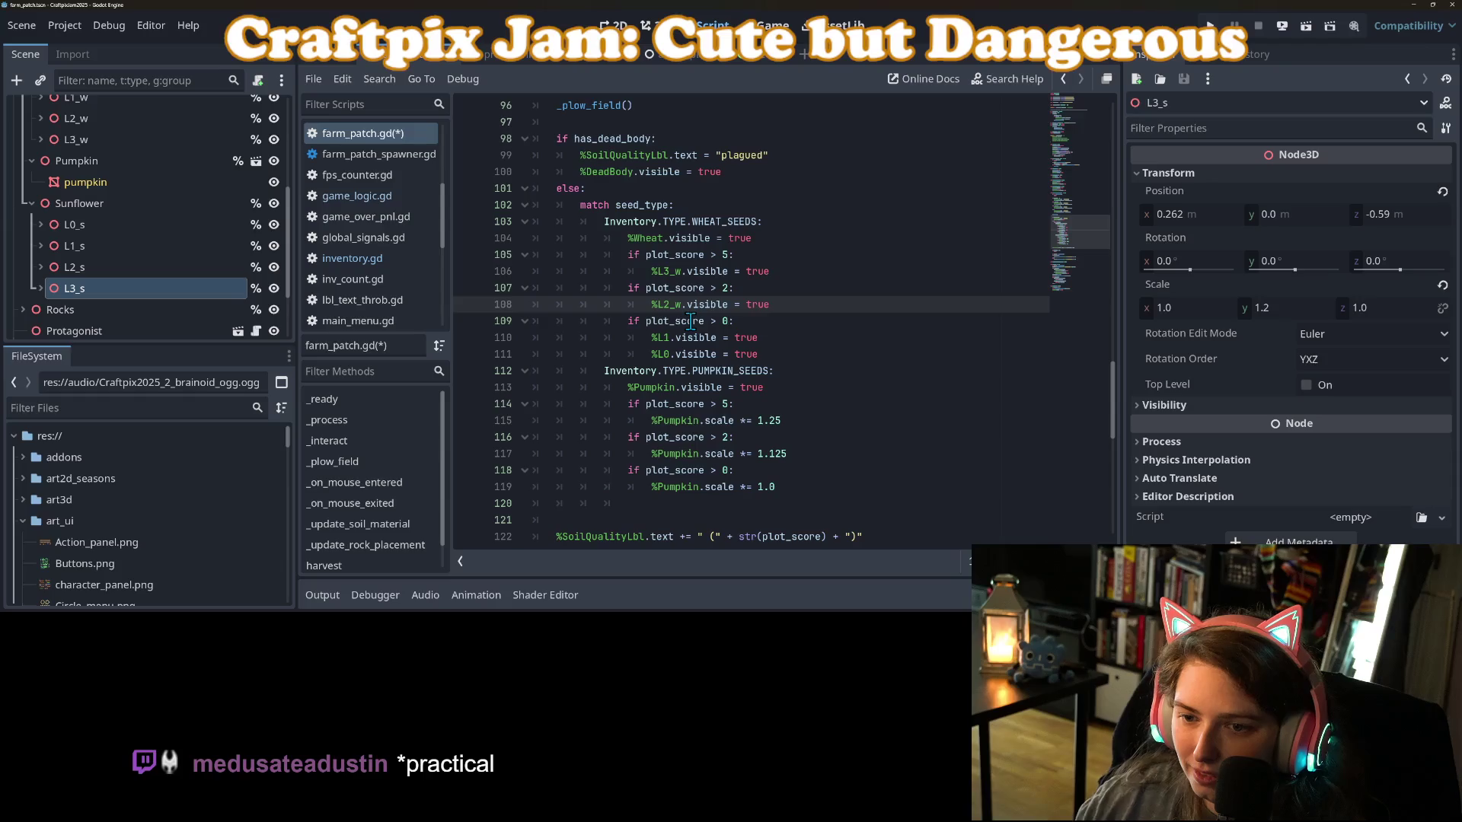
left_click(670, 338)
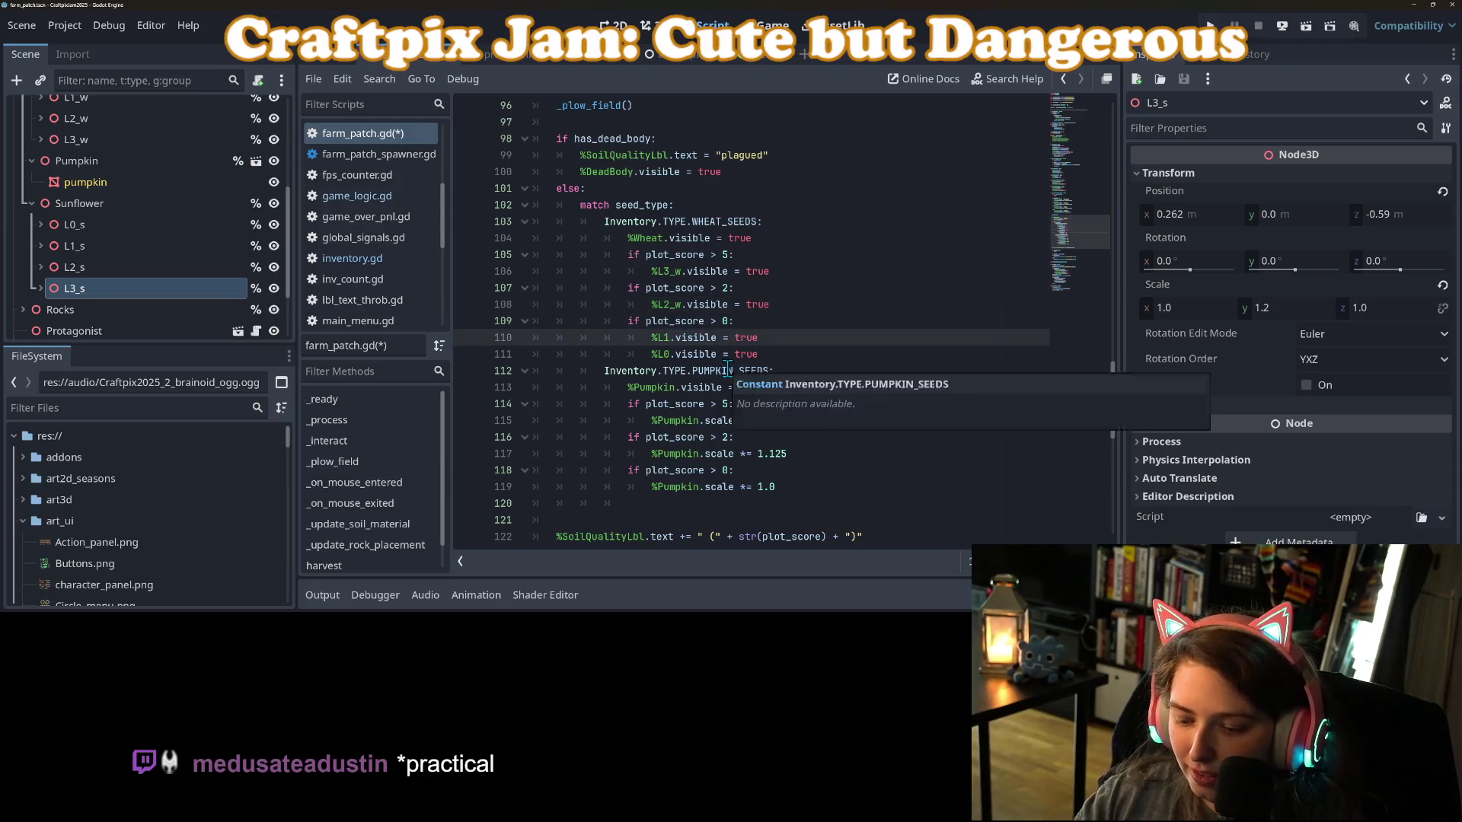
type("_w")
key("Down")
type("_w")
key("ctrl+s")
mouse_move(606, 221)
left_mouse_down()
mouse_move(754, 239)
mouse_move(770, 354)
left_mouse_up()
key("ctrl+c")
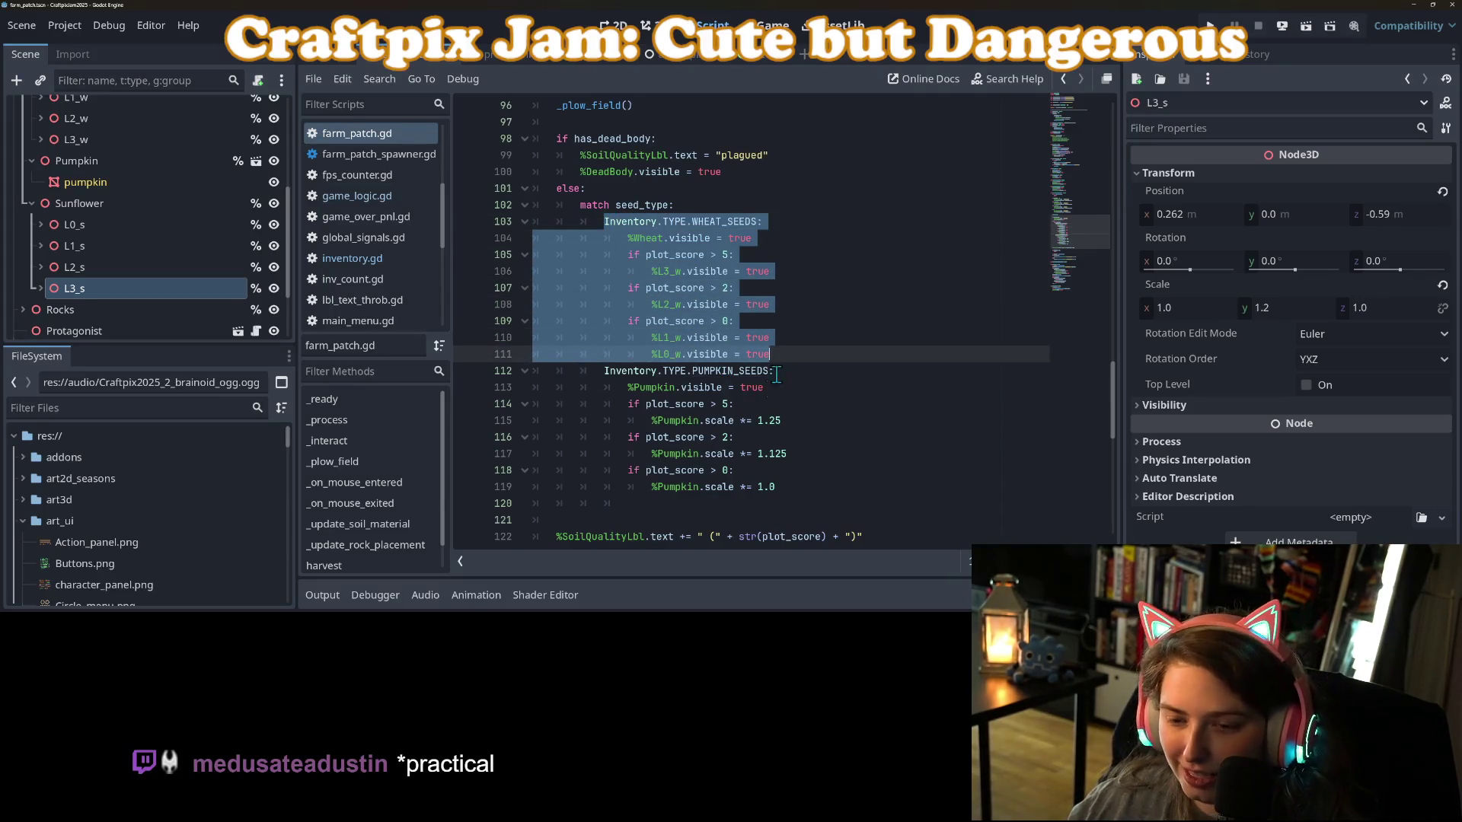
left_click(680, 508)
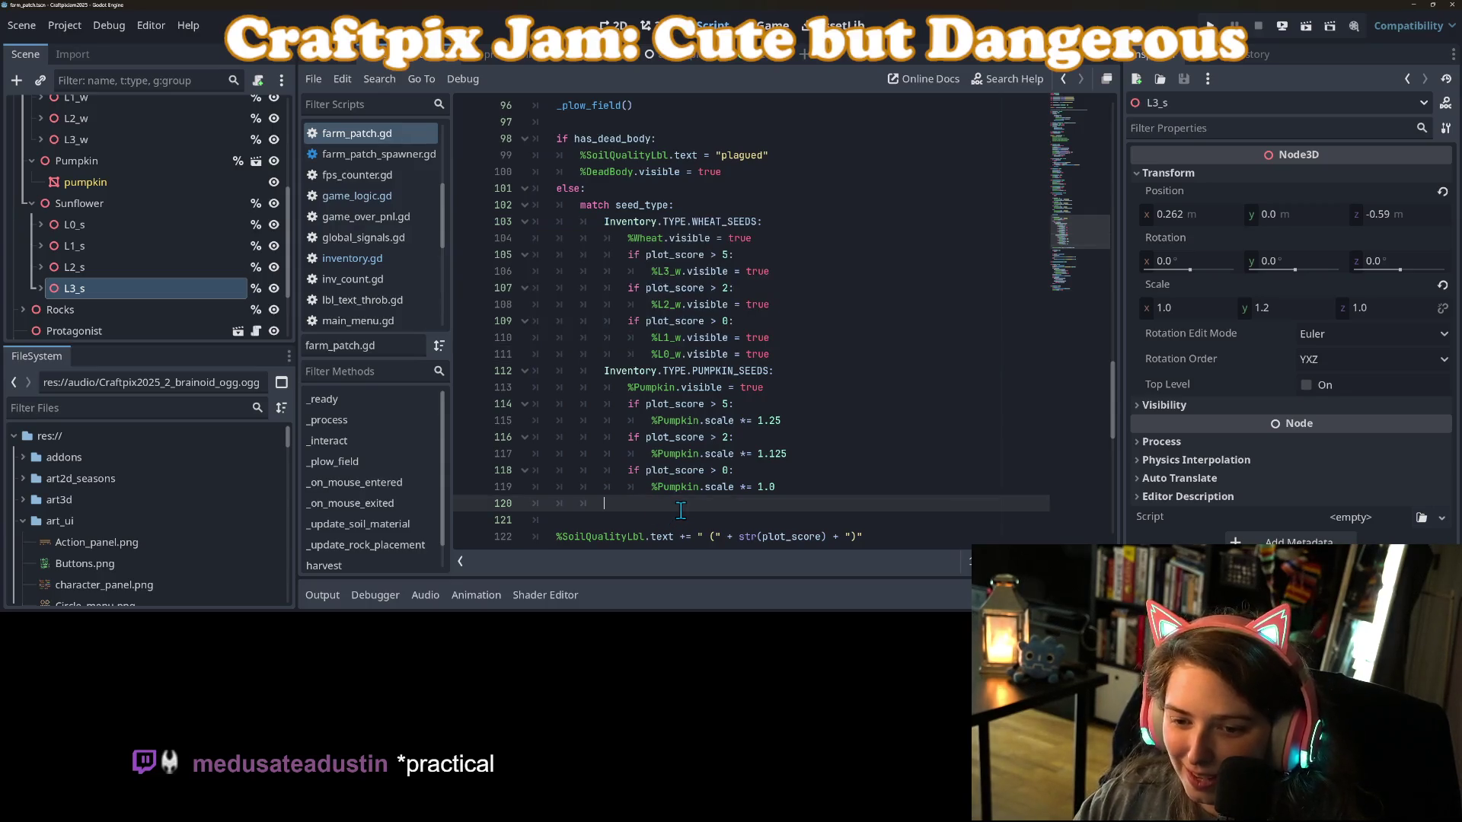
key("ctrl+v")
double_click(720, 404)
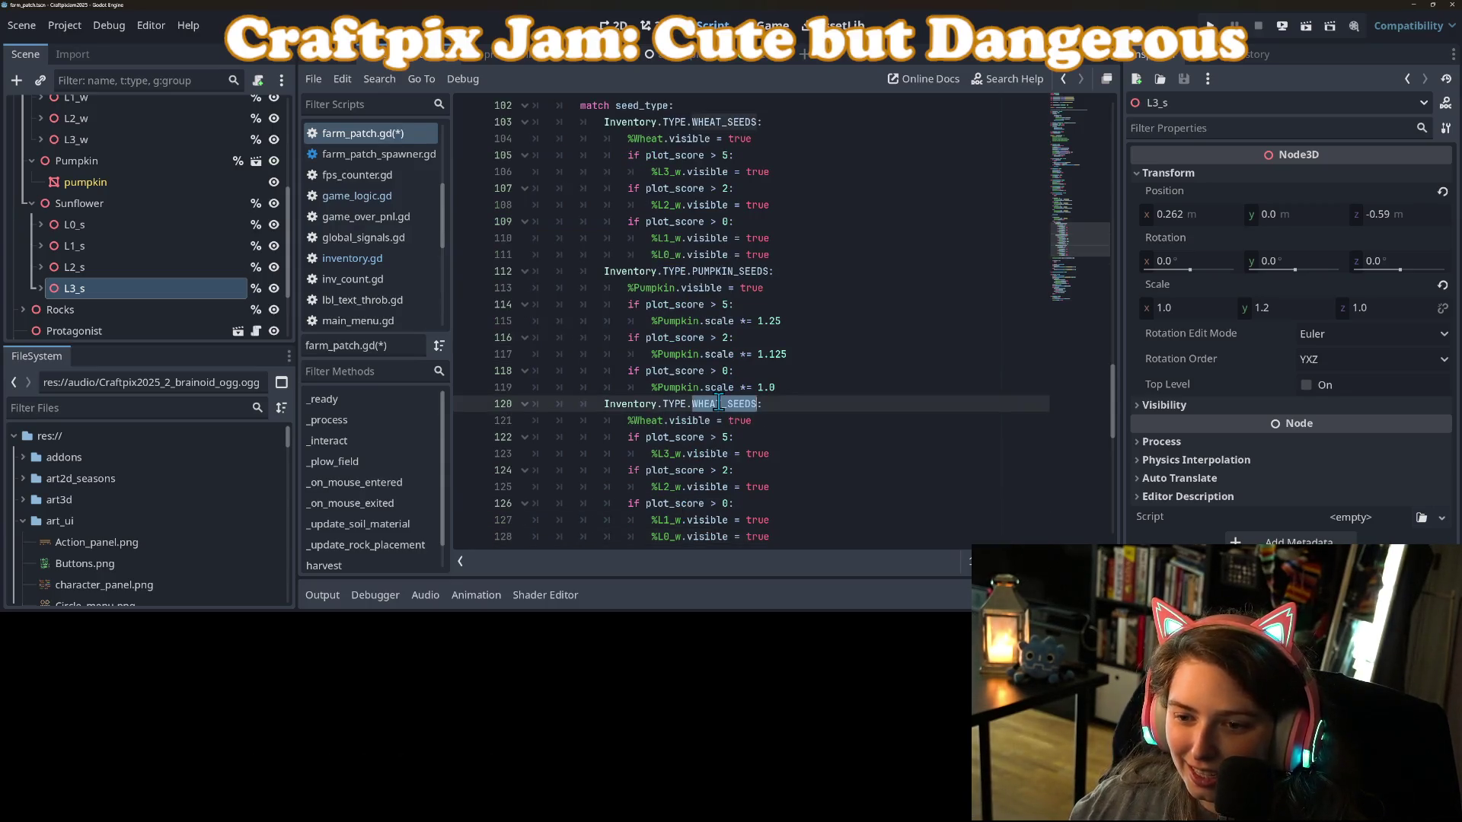
type("SUN")
key("Return")
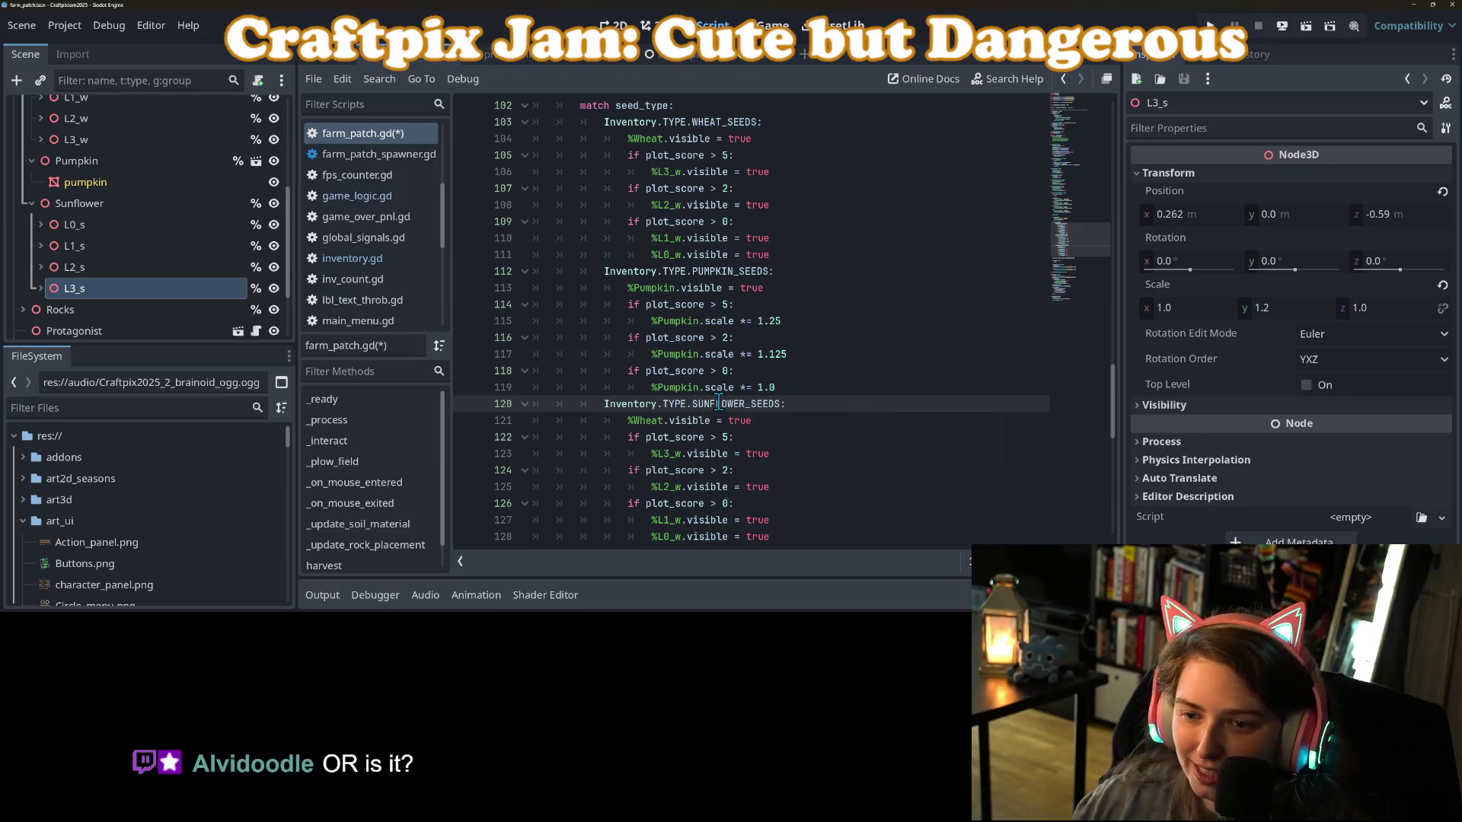
left_click(722, 423)
double_click(646, 420)
type("Sun")
key("Return")
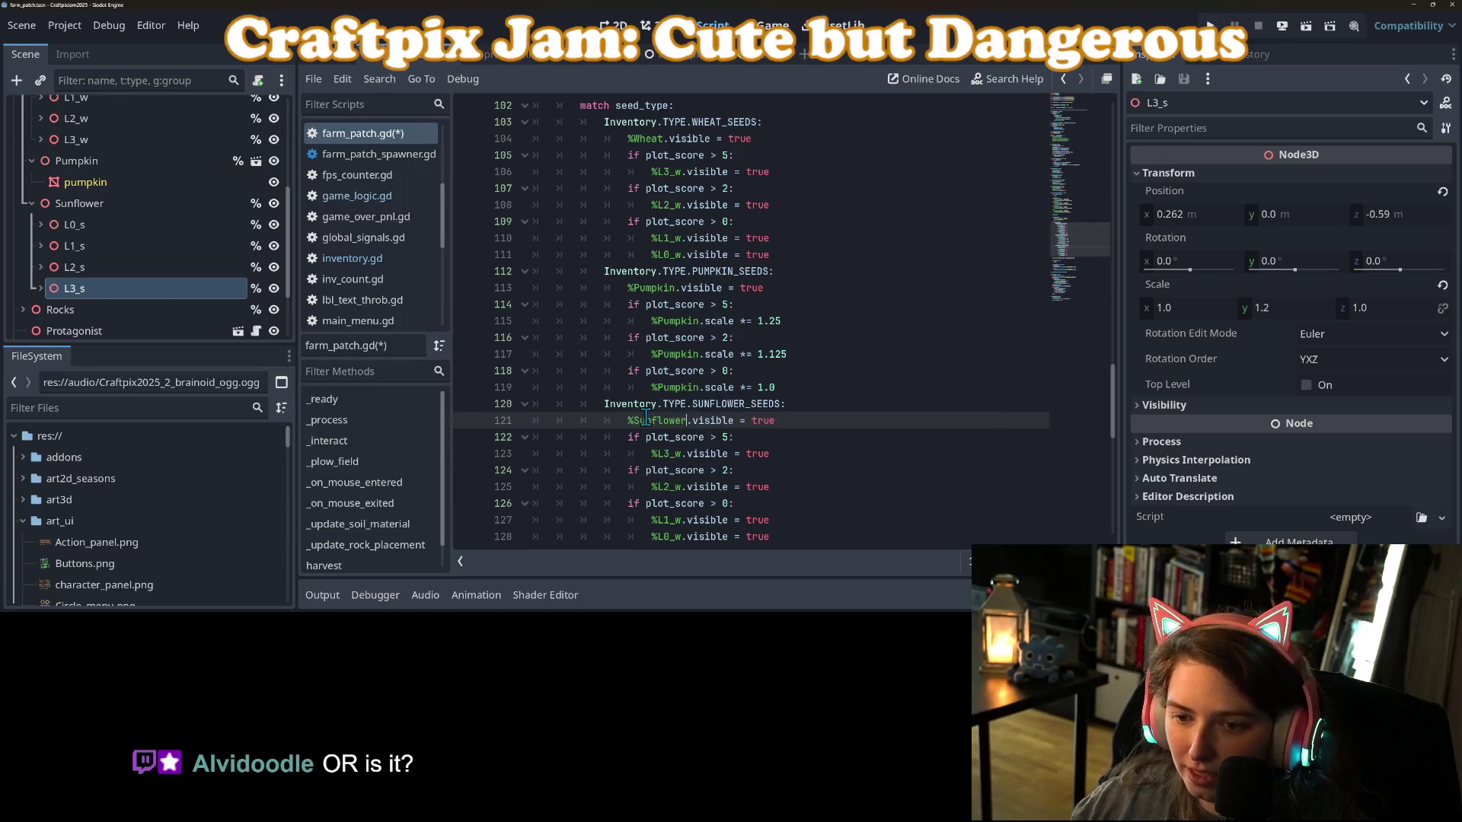
left_click(678, 455)
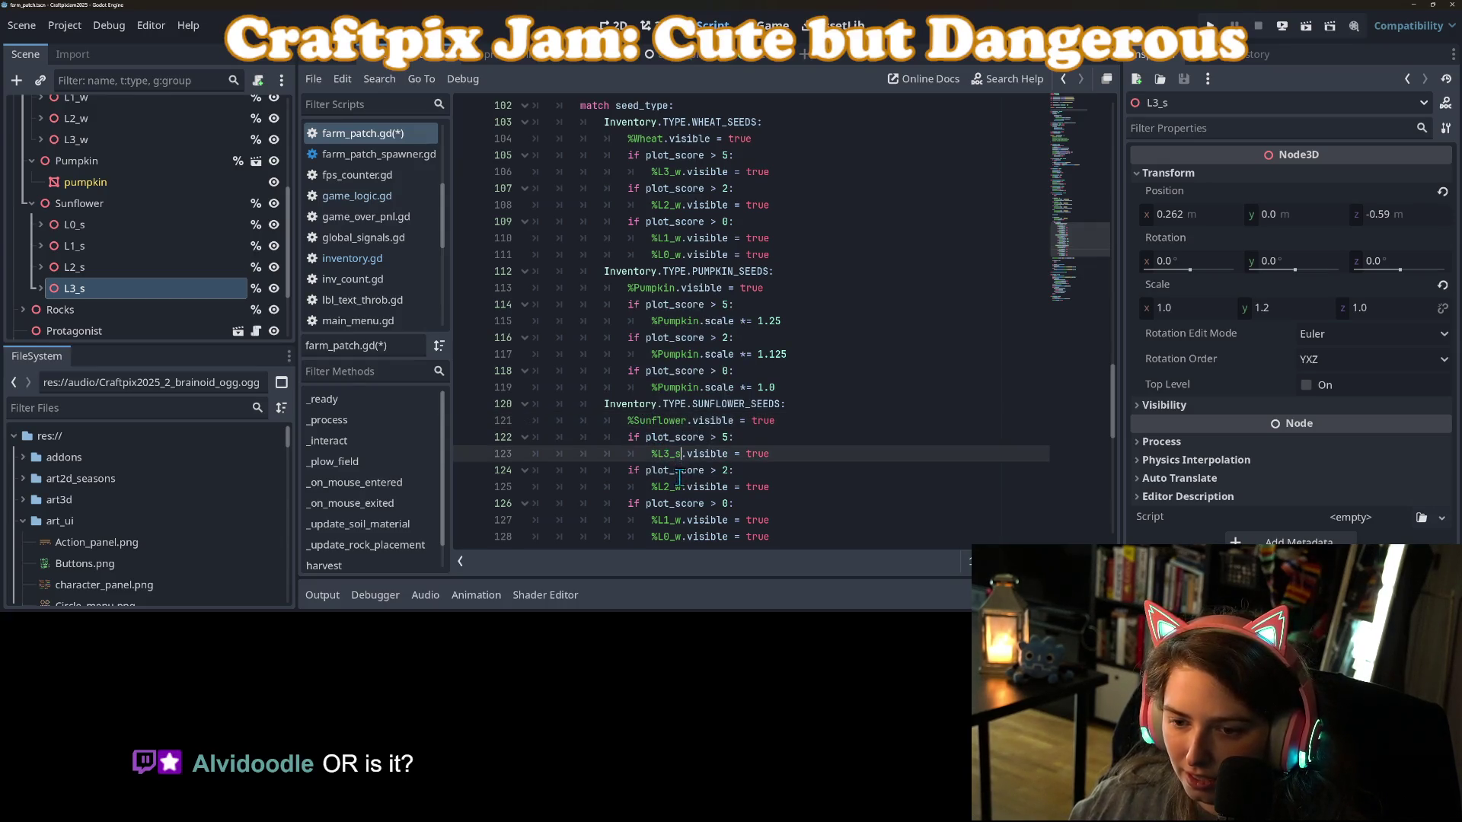
left_click(678, 487)
key("BackSpace")
type("s")
left_click(680, 521)
key("BackSpace")
type("s")
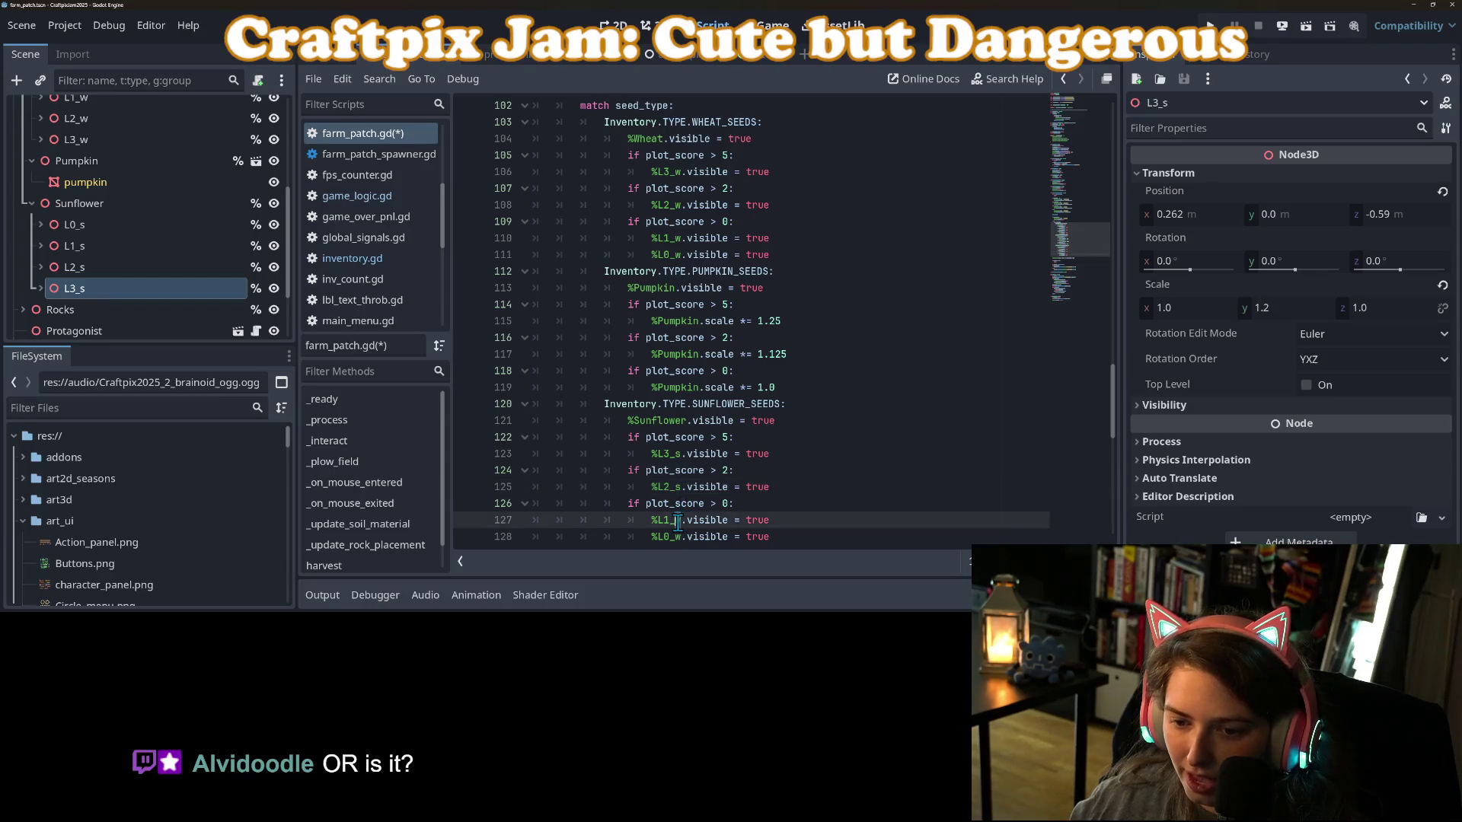
left_click(679, 537)
type("s")
key("ctrl+s")
scroll(851, 423, "down", 2)
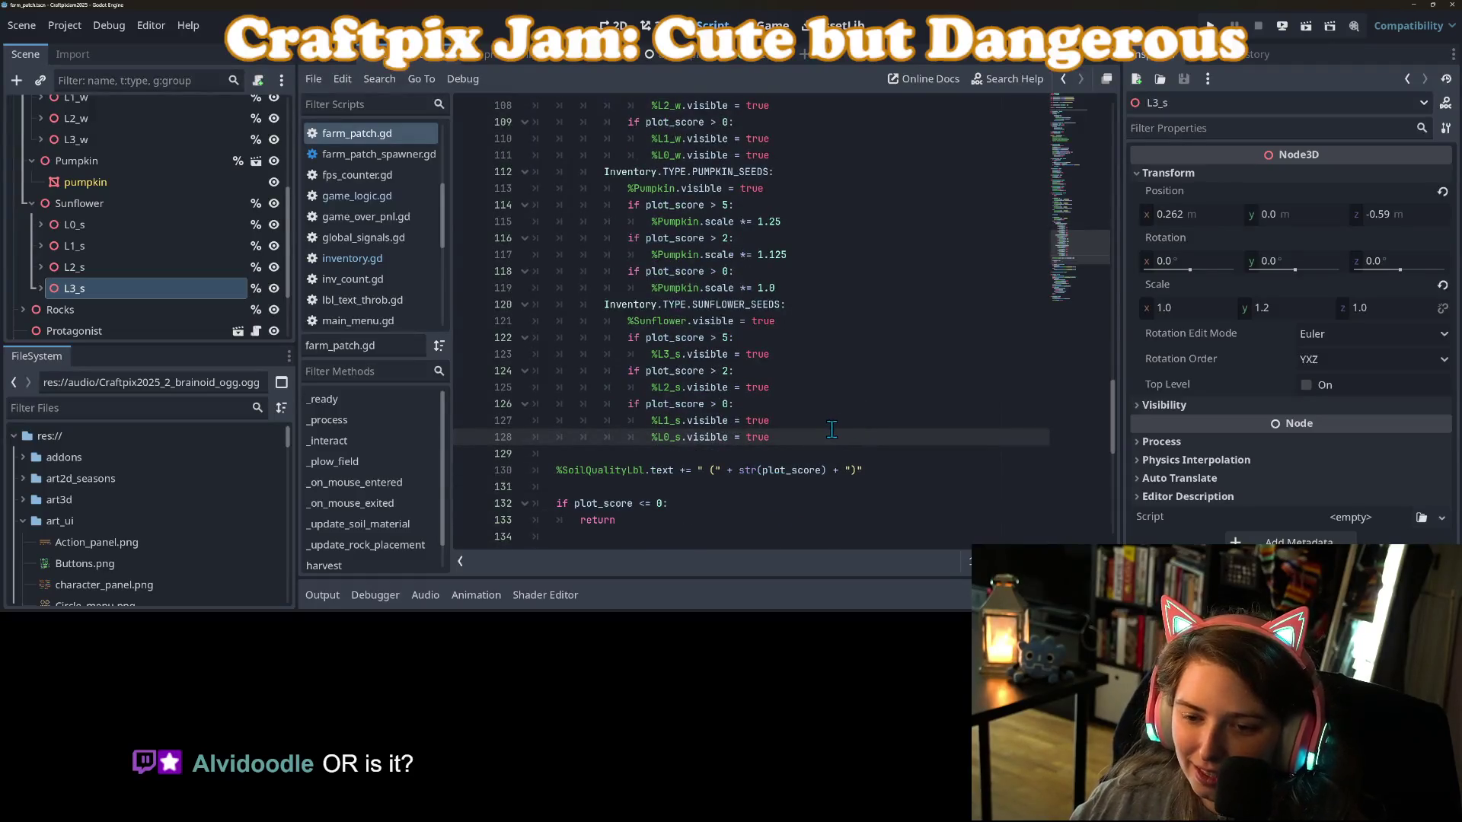
scroll(842, 450, "up", 6)
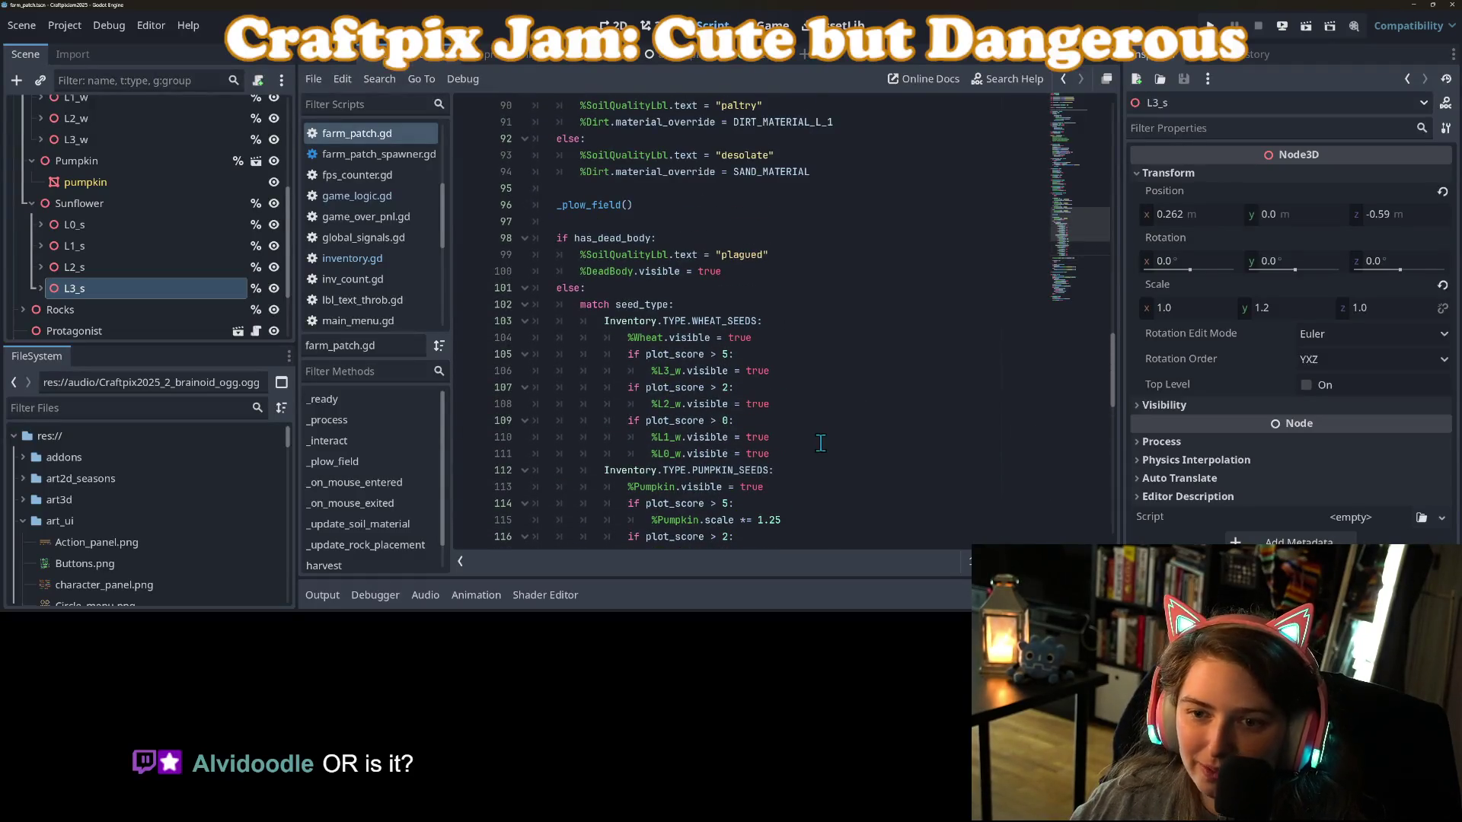
scroll(189, 267, "up", 4)
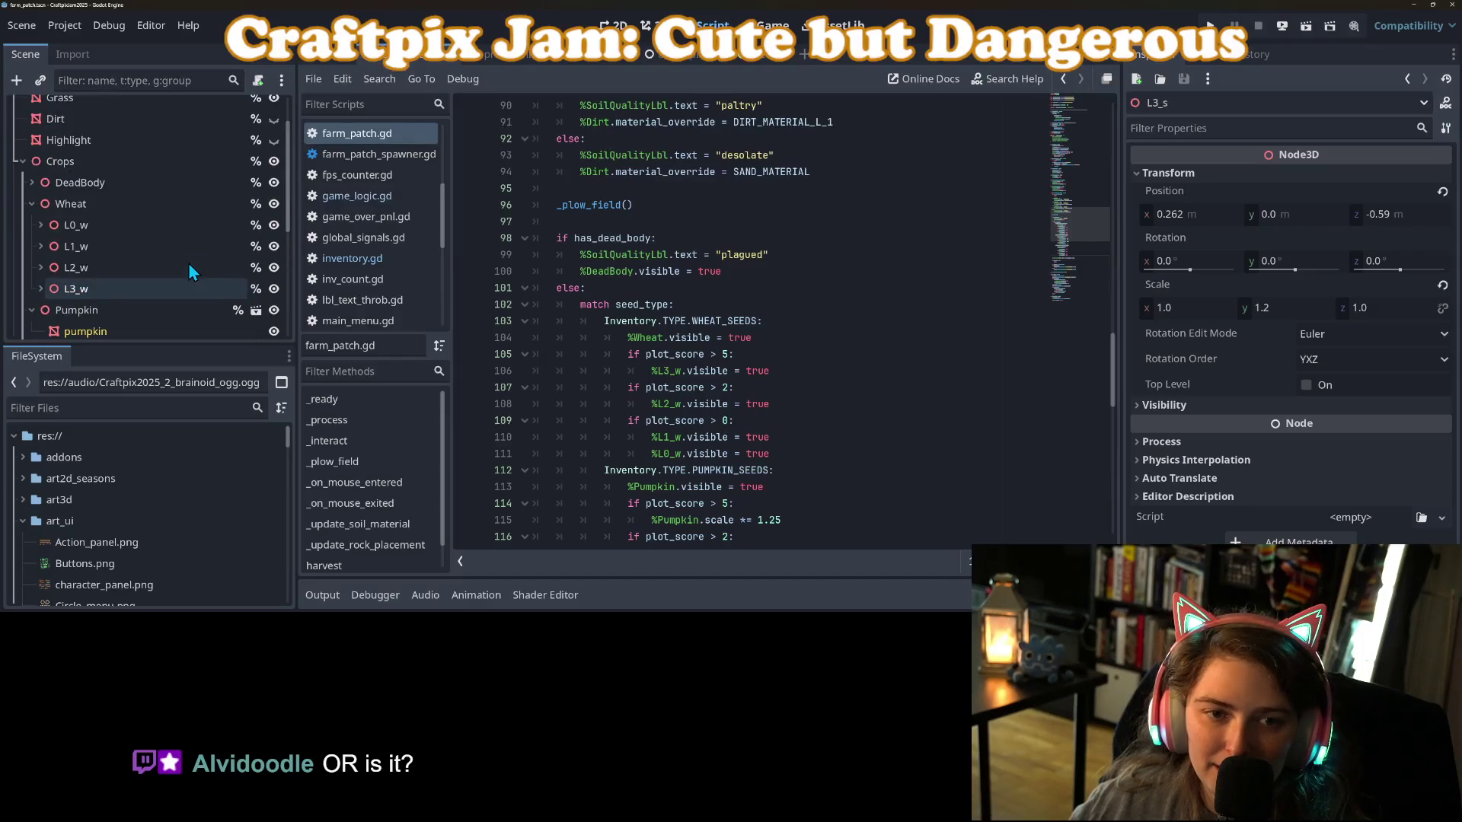
Duplicate the pumpkin seeds shop entry in the World scene.
scroll(189, 272, "up", 2)
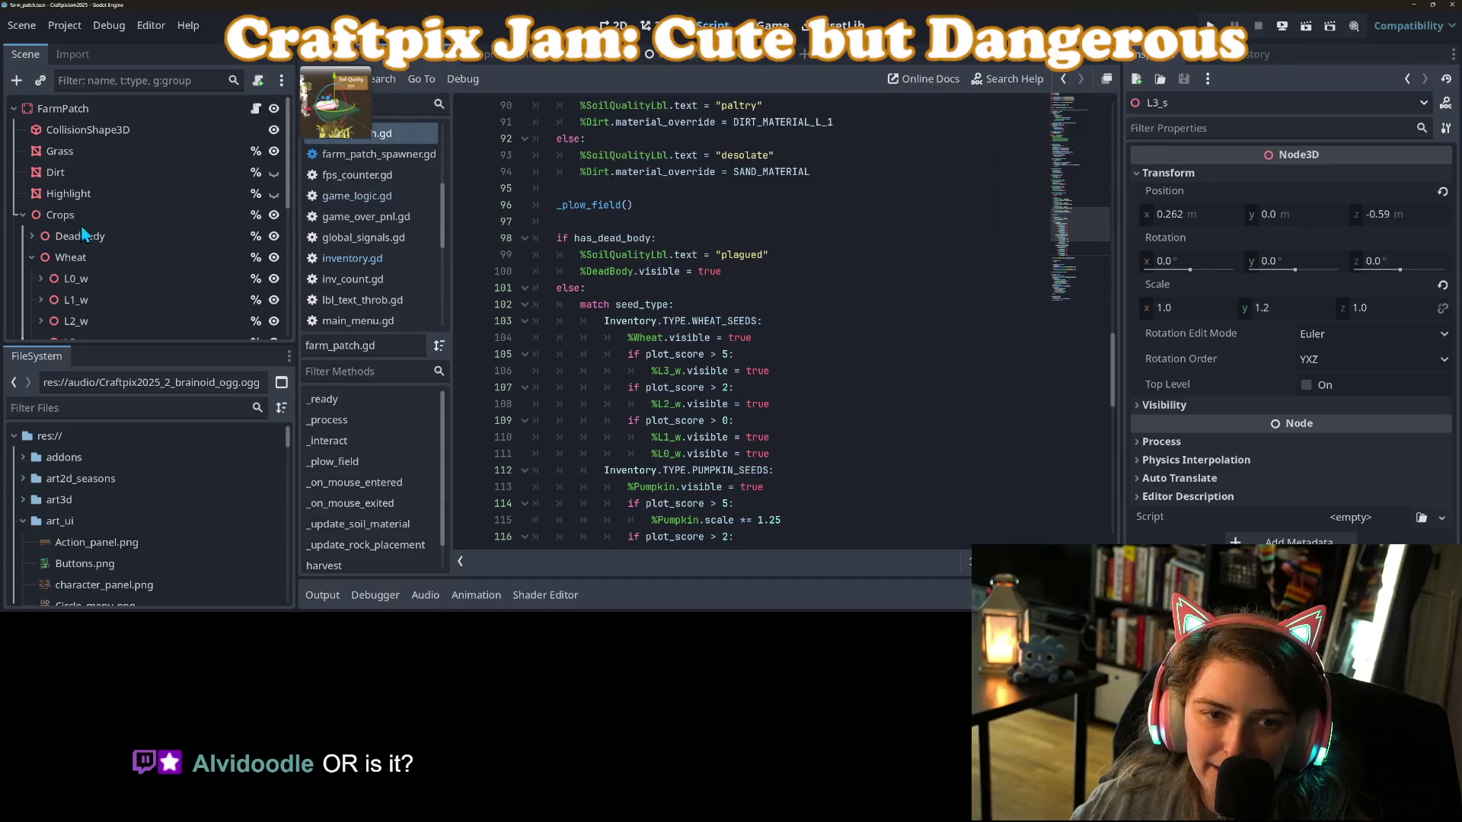
left_click(335, 54)
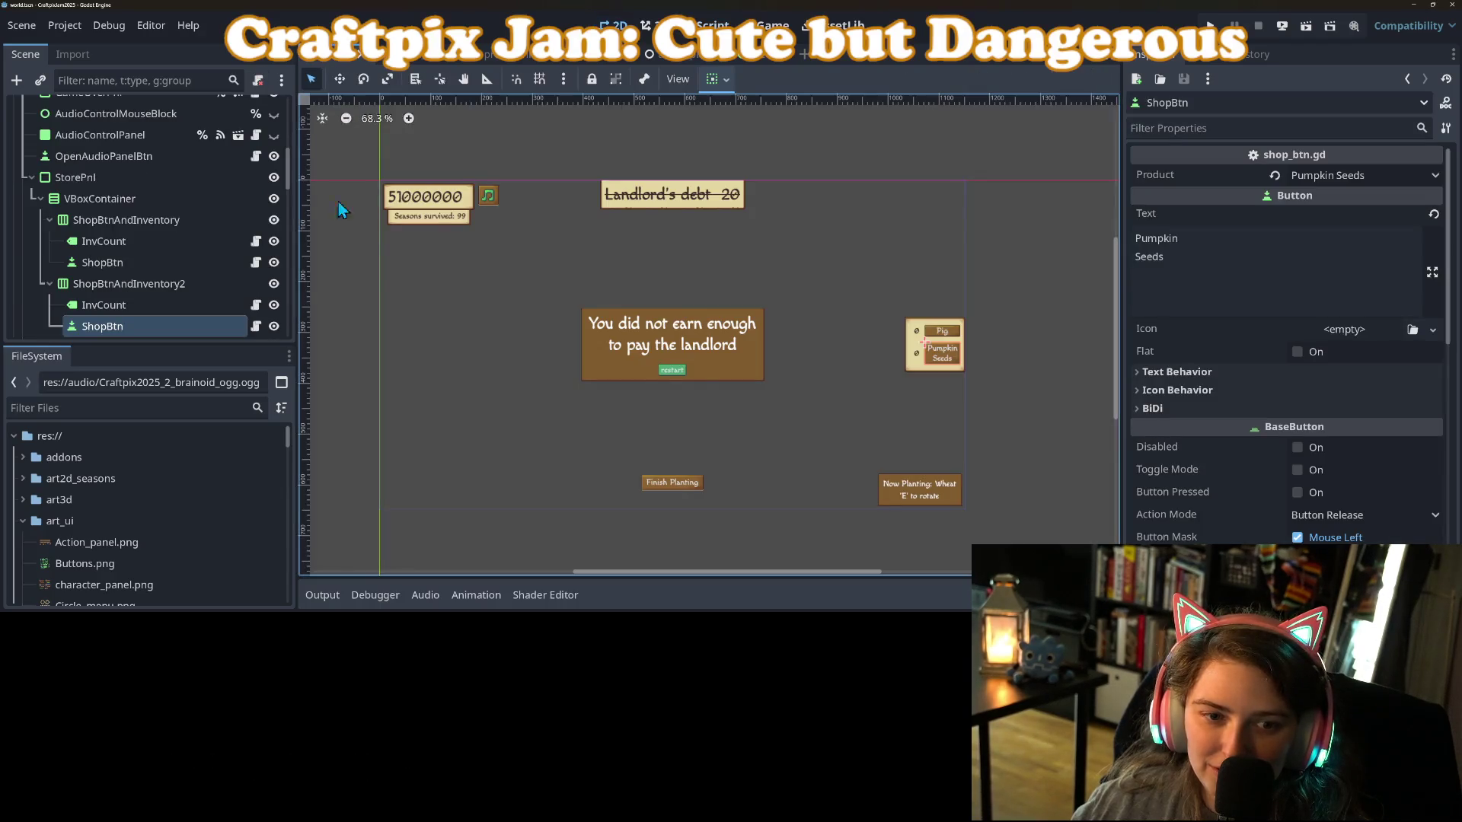
left_click(199, 282)
key("ctrl+d")
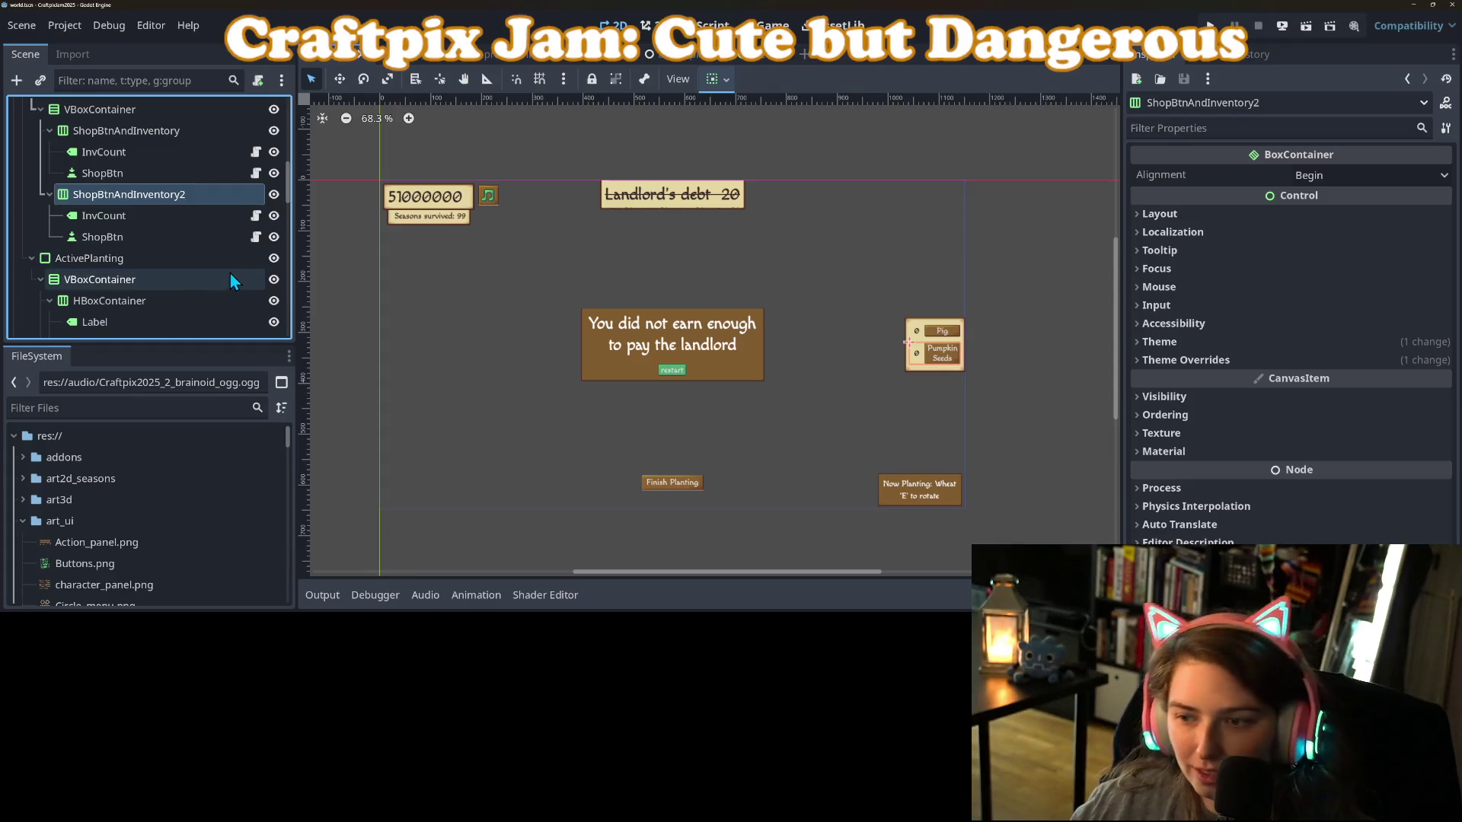
Select the duplicate's inventory count label, review its product choices, and save the scene.
scroll(150, 304, "up", 2)
left_click(127, 277)
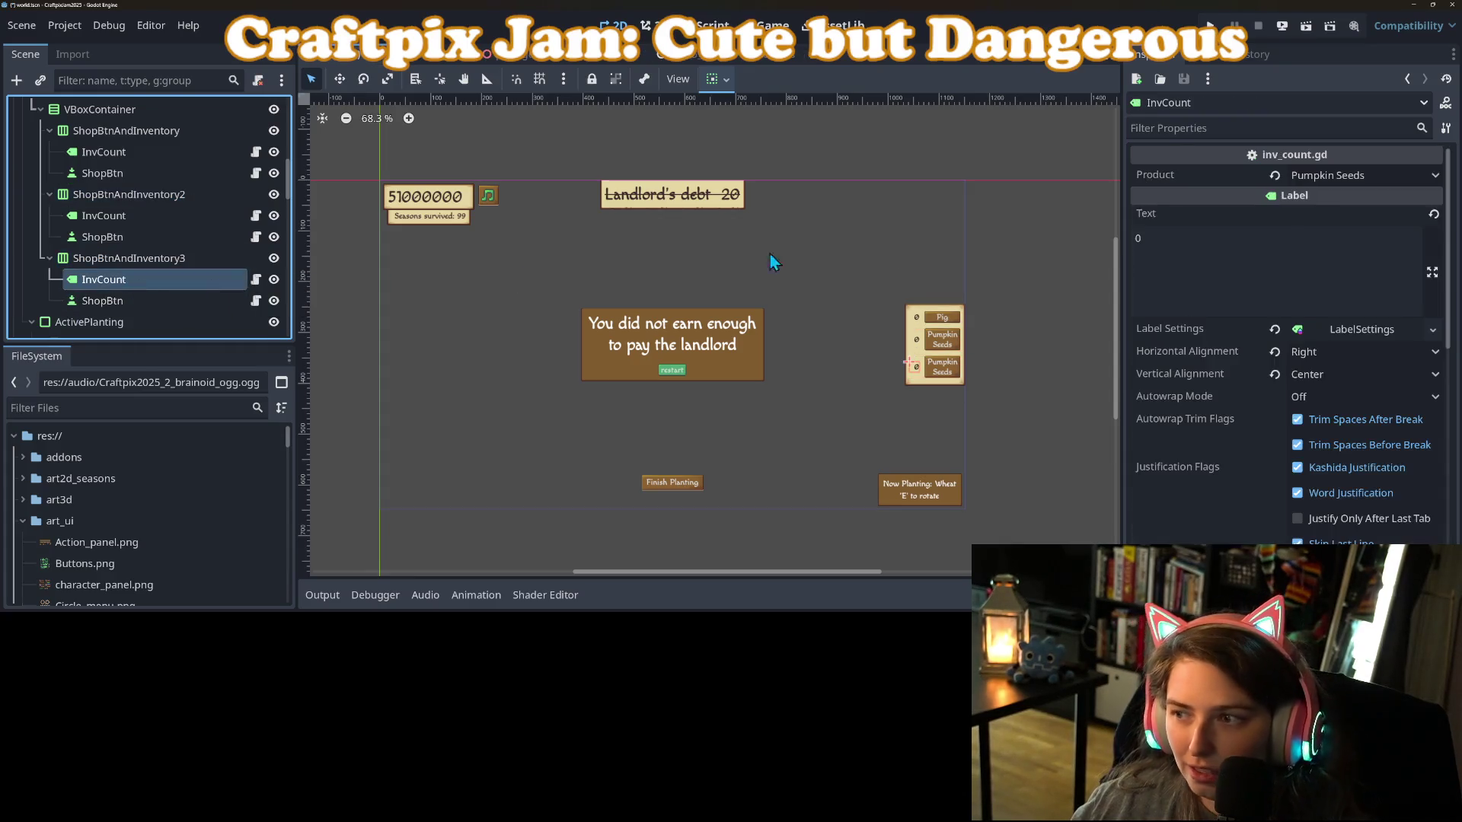
left_click(1342, 175)
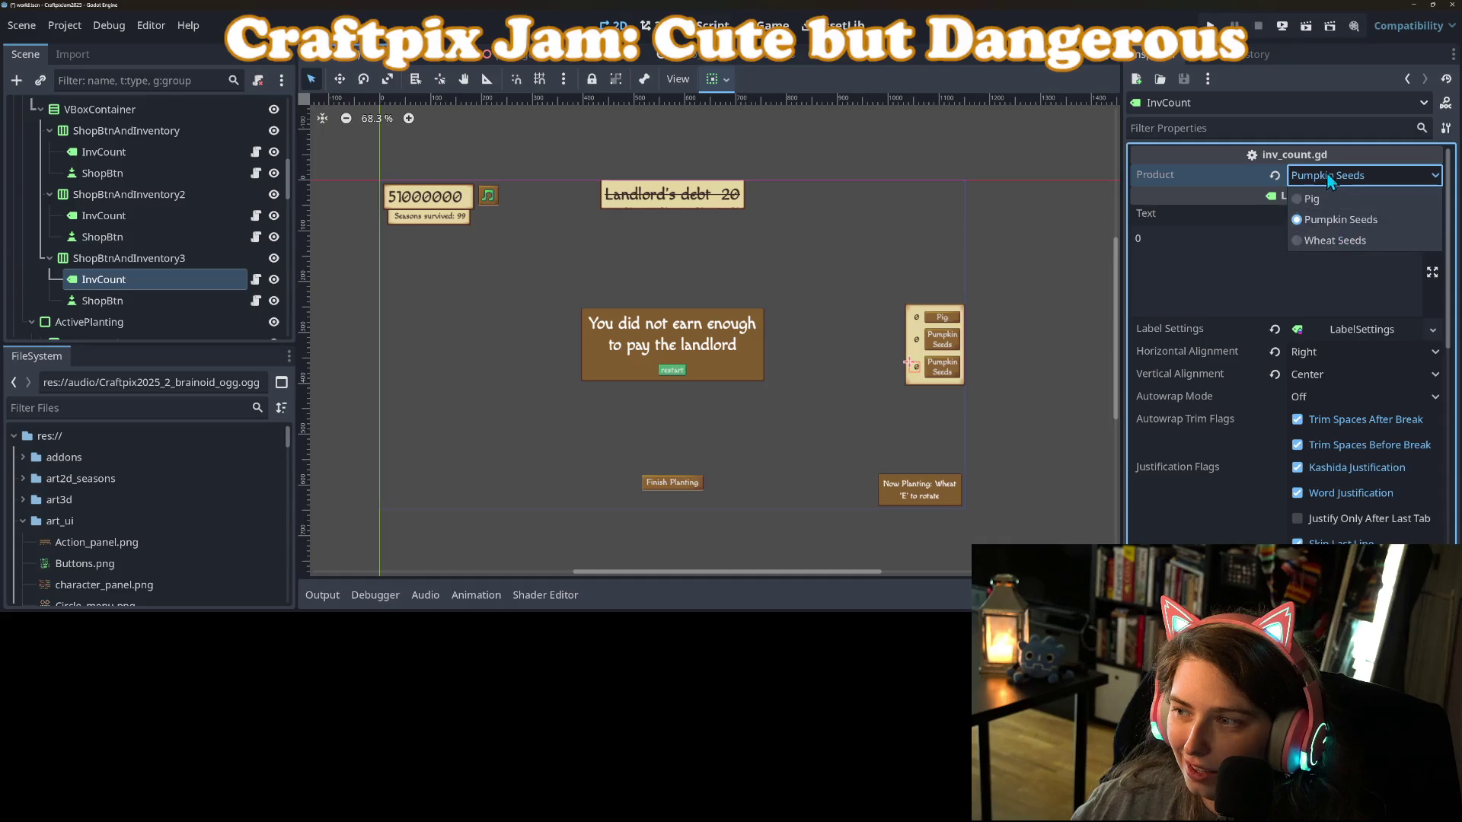
left_click(1329, 181)
key("ctrl+s")
Open the inventory count script, add and remove a blank line, and save it unchanged.
left_click(256, 279)
left_click(654, 268)
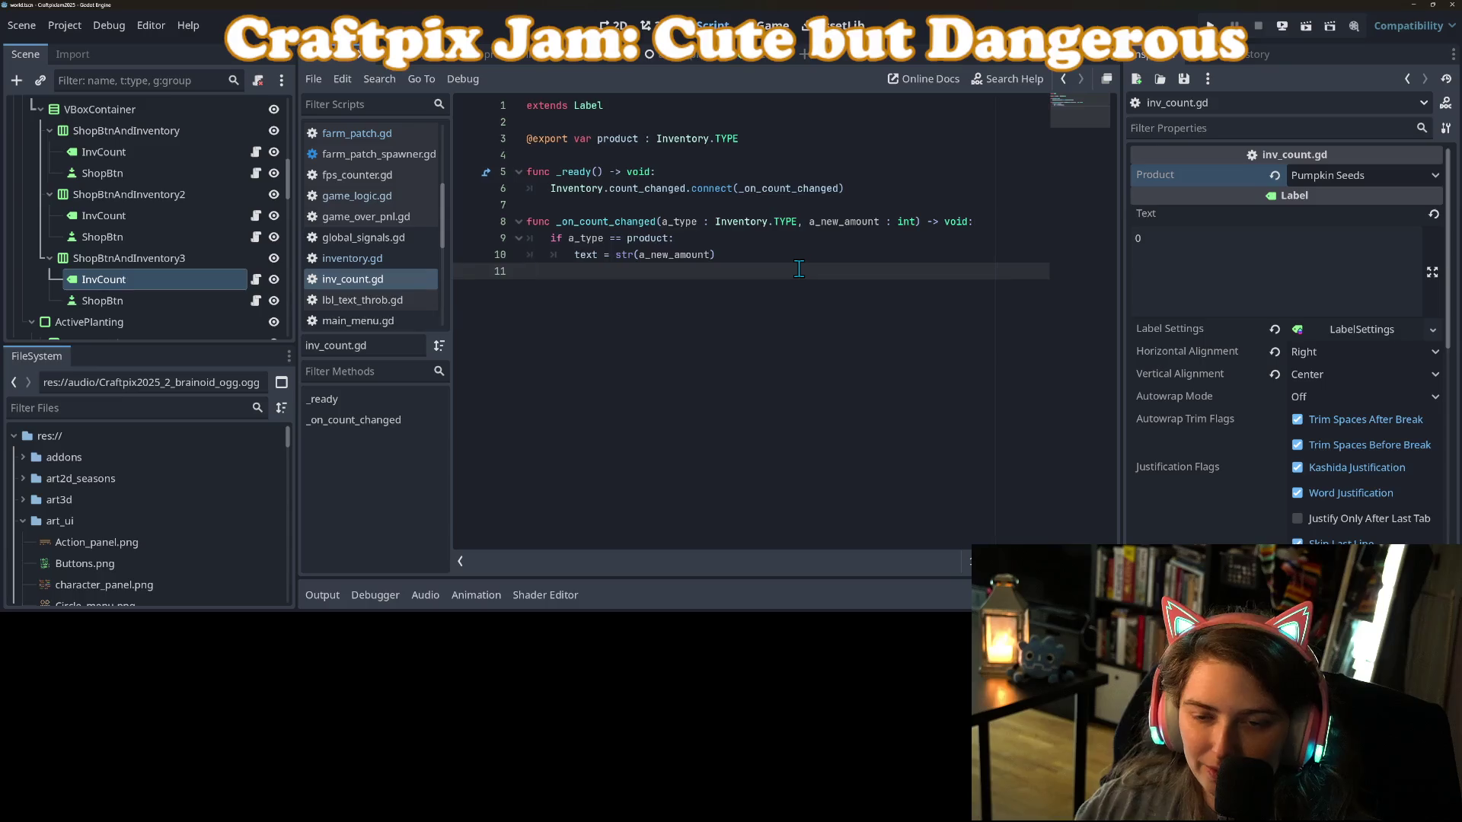
key("Return")
key("ctrl+s")
key("BackSpace")
key("Left")
key("ctrl+s")
Set the count label's product to Sunflower Seeds and save the scene.
left_click(1365, 175)
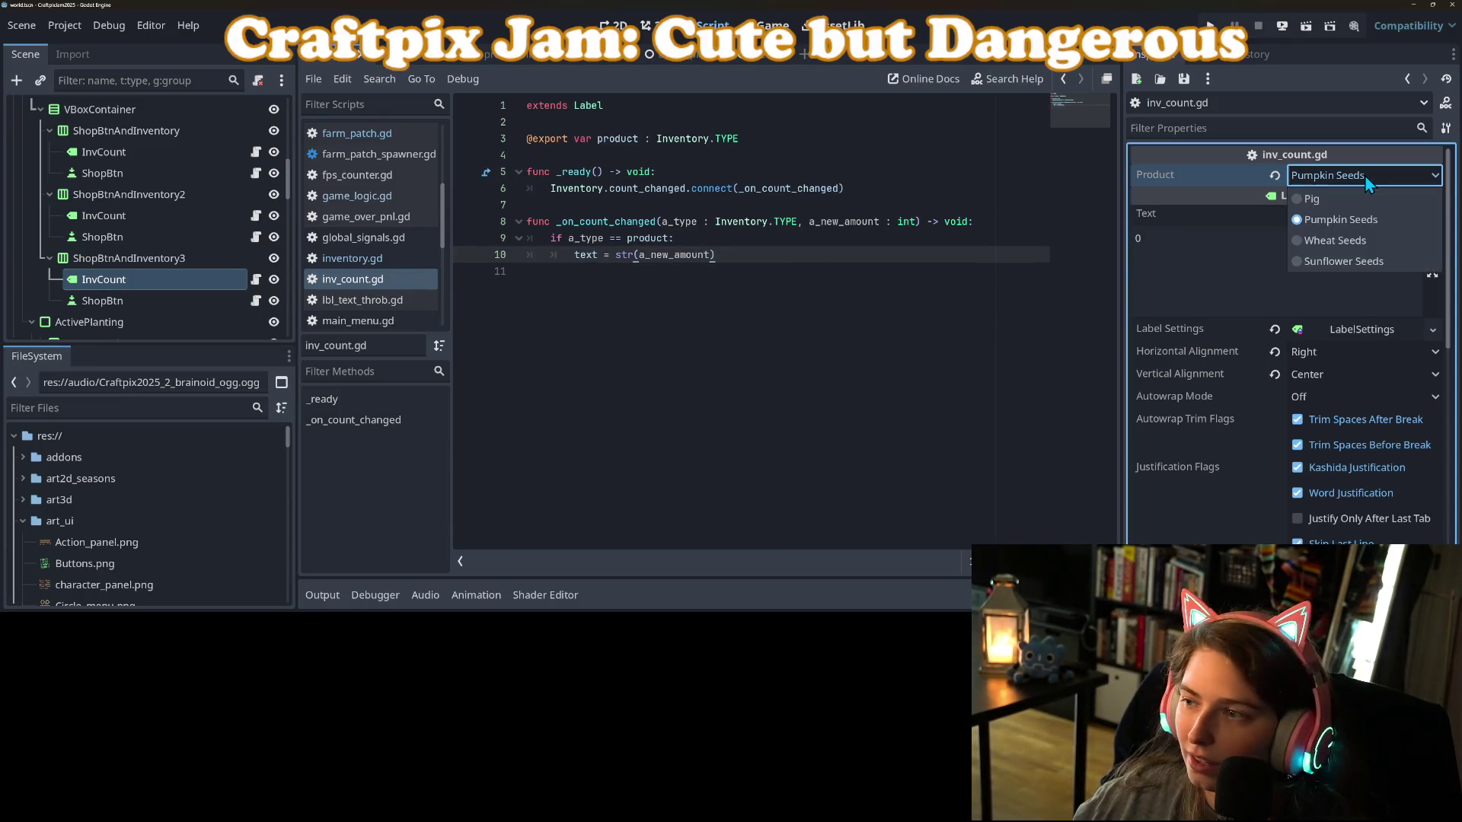
left_click(1336, 265)
key("ctrl+s")
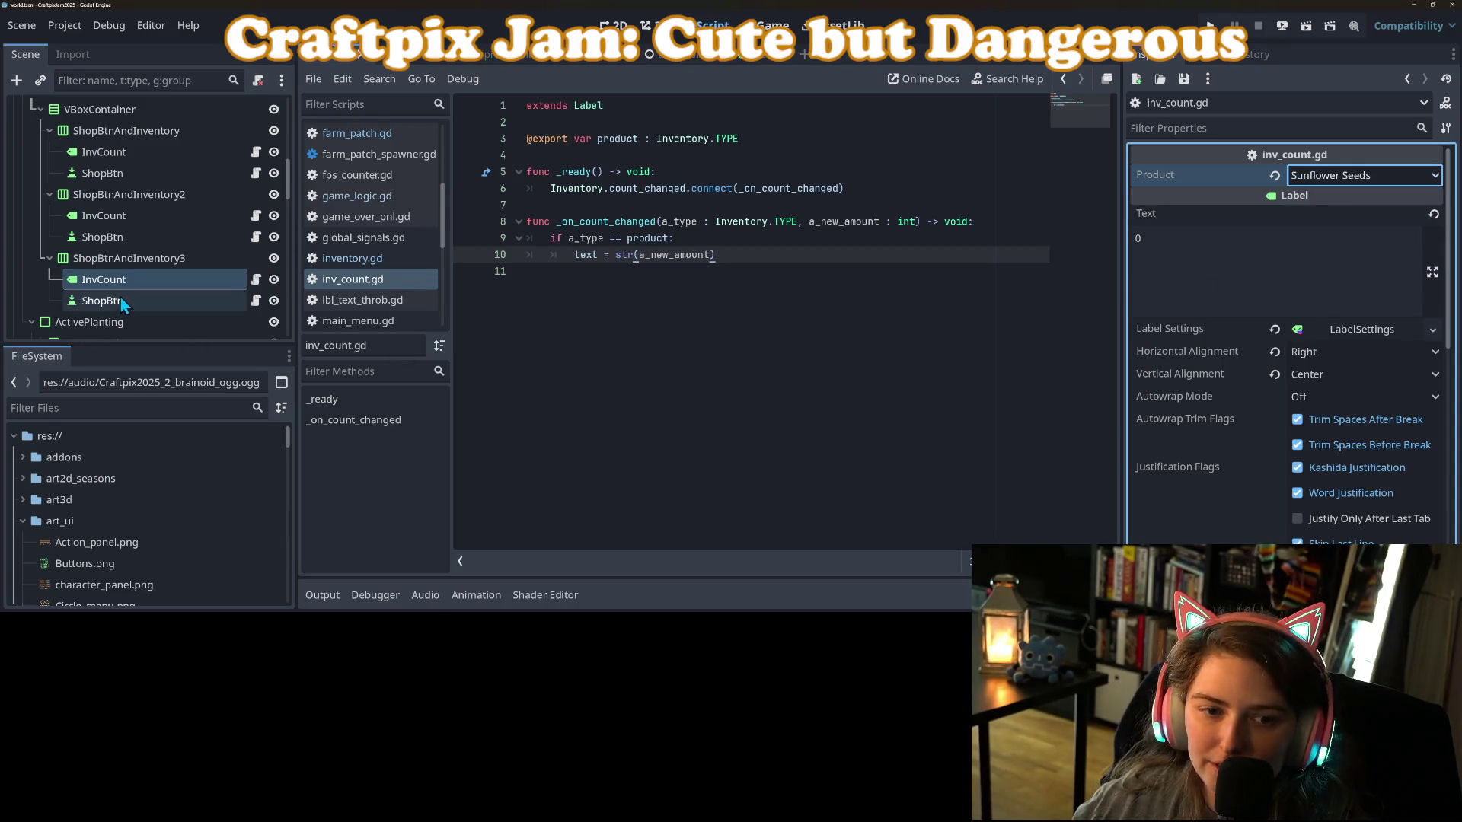
Select the duplicate's shop button, check its product choices and script, and save.
left_click(107, 302)
left_click(1300, 183)
left_click(1315, 175)
left_click(256, 300)
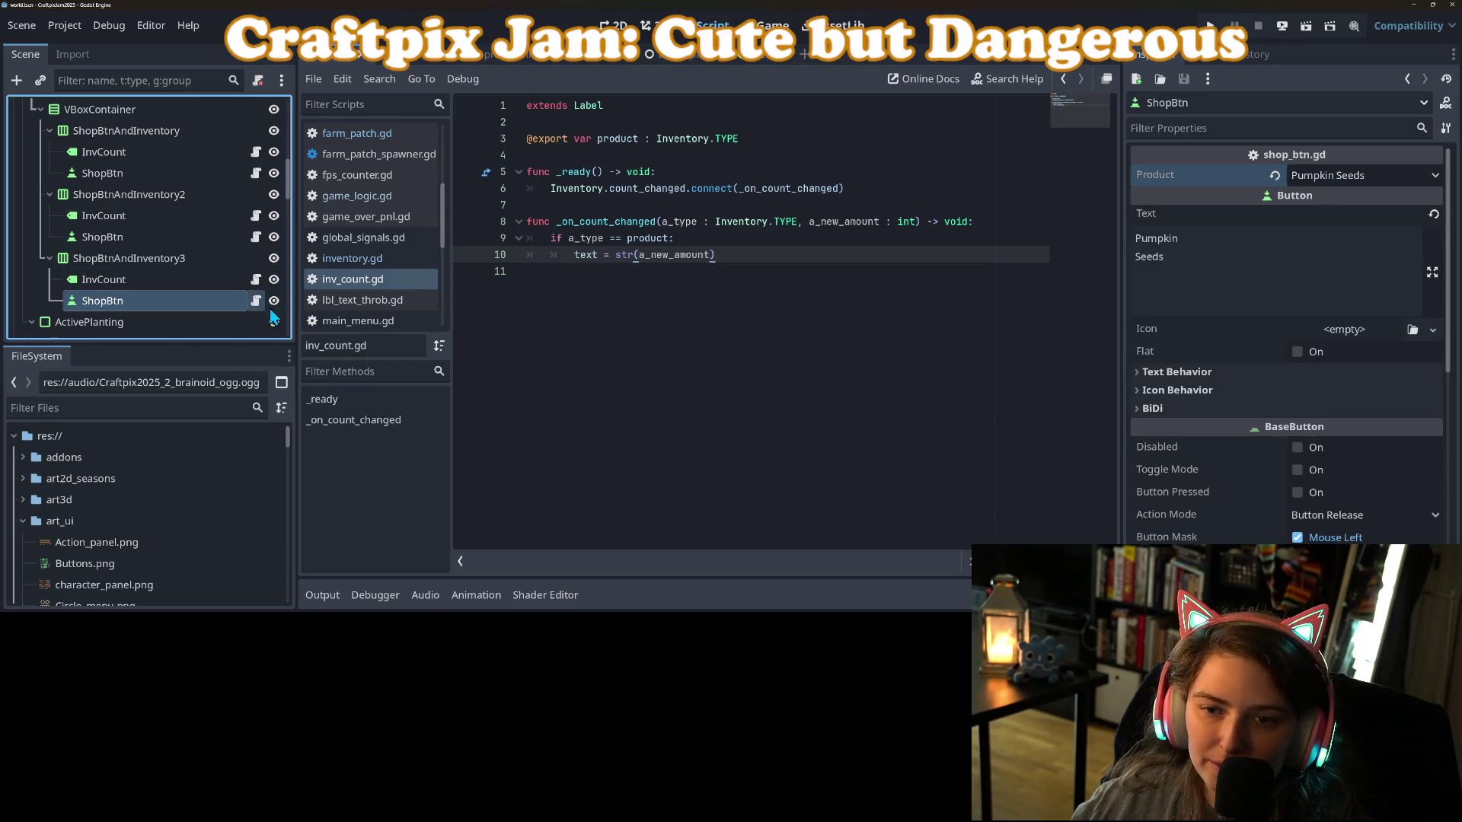
left_click(714, 389)
key("Return")
key("ctrl+s")
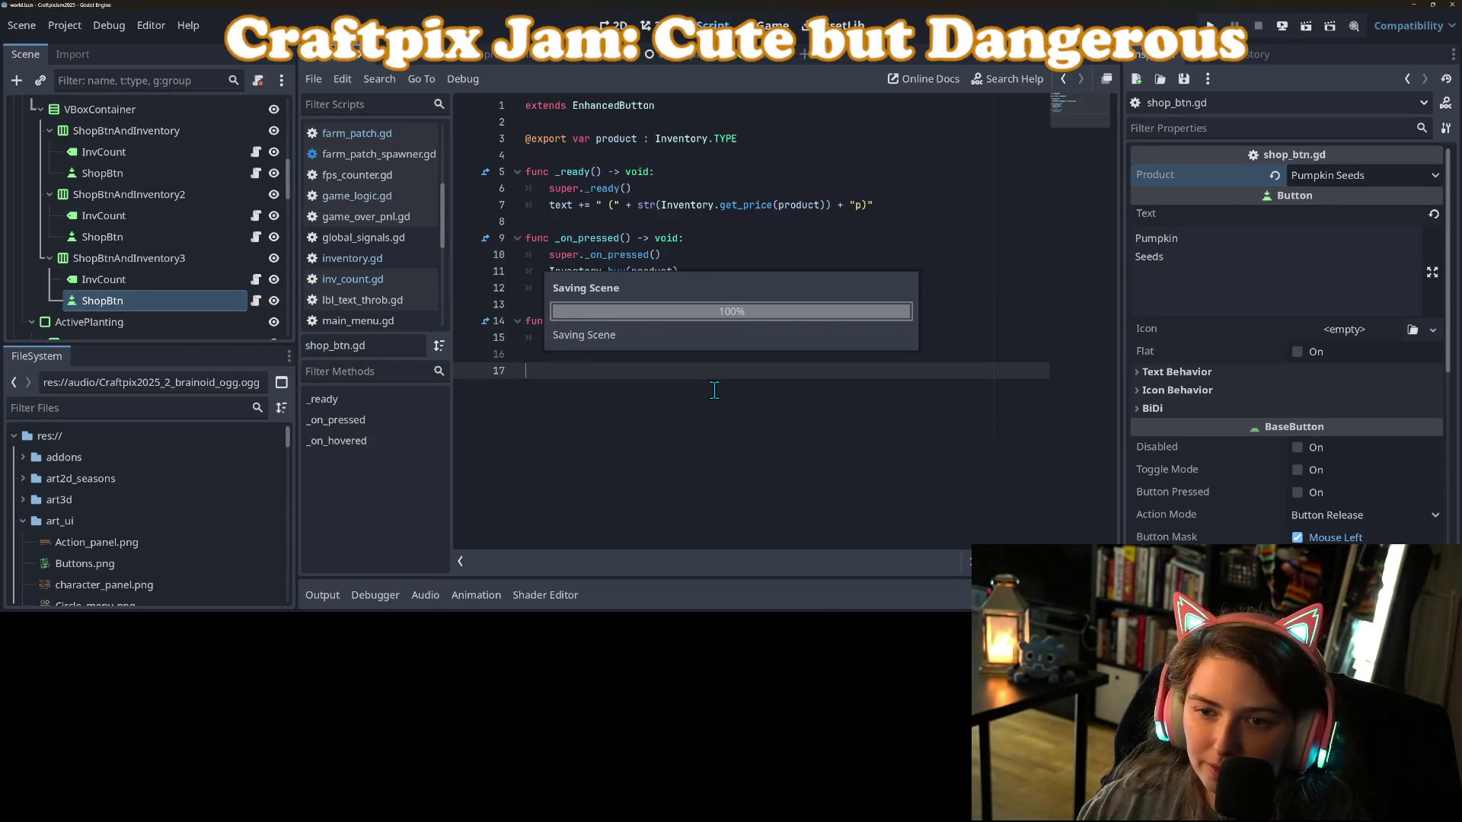
Make the shop button sell Sunflower Seeds, relabel its text from Pumpkin to Sunflower, and save.
left_click(1332, 176)
left_click(1338, 270)
key("ctrl+s")
double_click(1165, 242)
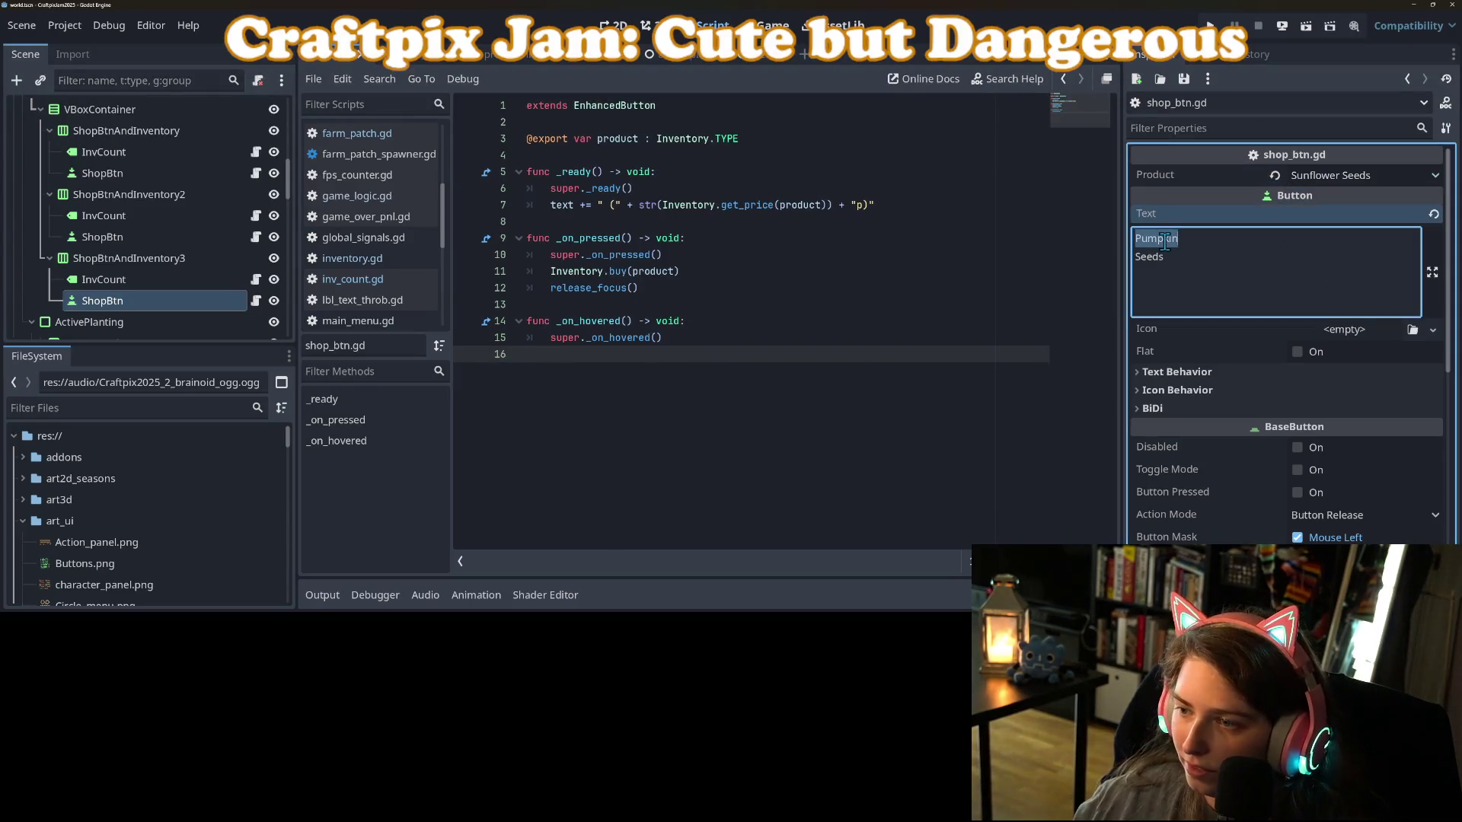
type("Sunflower")
key("ctrl+s")
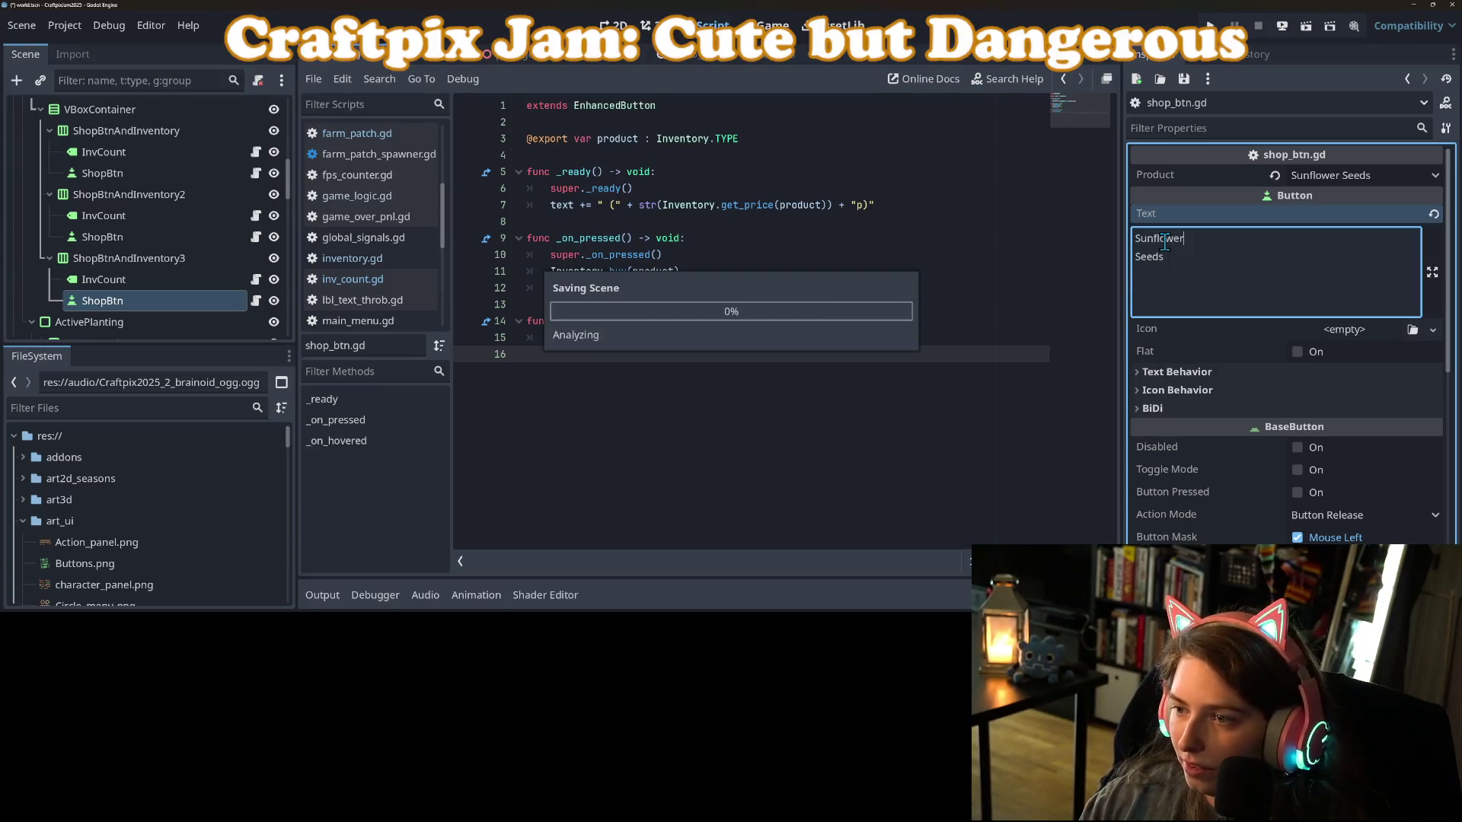
Move the sunflower entry above the pumpkin entry in the scene tree.
left_click(613, 25)
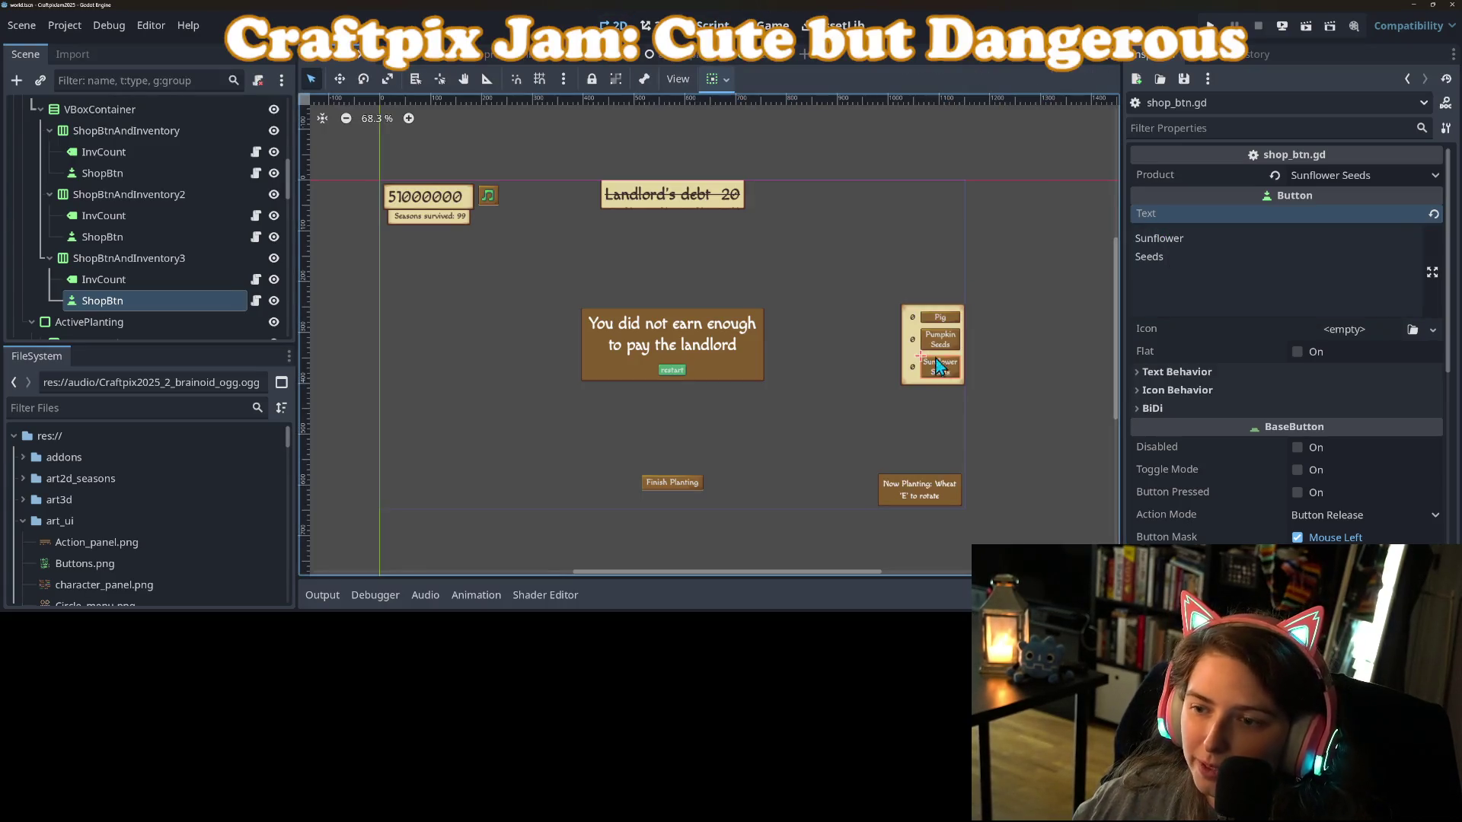
mouse_move(87, 258)
left_mouse_down()
mouse_move(55, 197)
mouse_move(69, 199)
left_mouse_up()
right_click(86, 200)
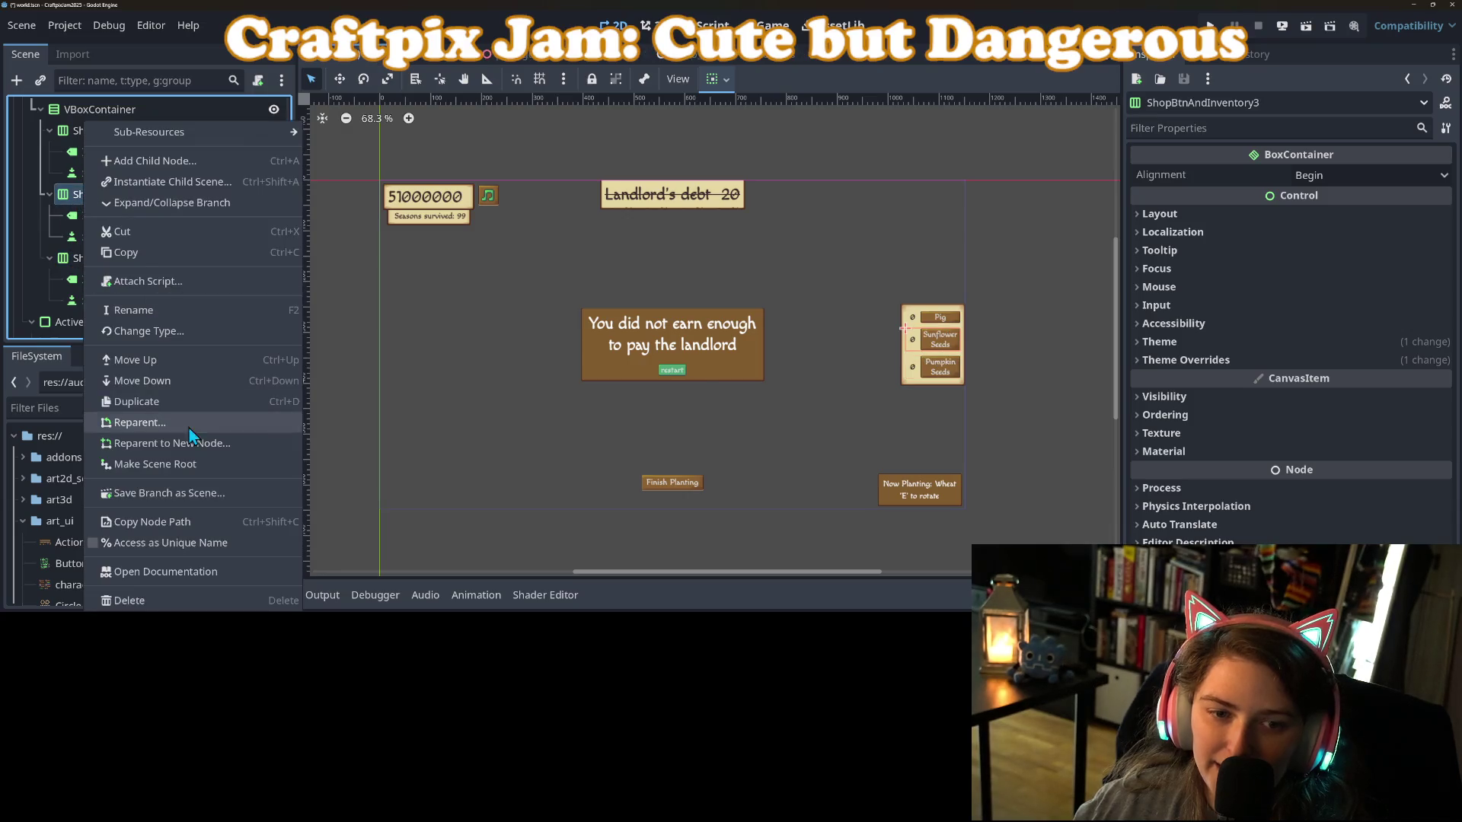
Rename the sunflower shop entry node to ShopBtnAndInventorySunflower.
left_click(148, 313)
type("SunflowerSeeds")
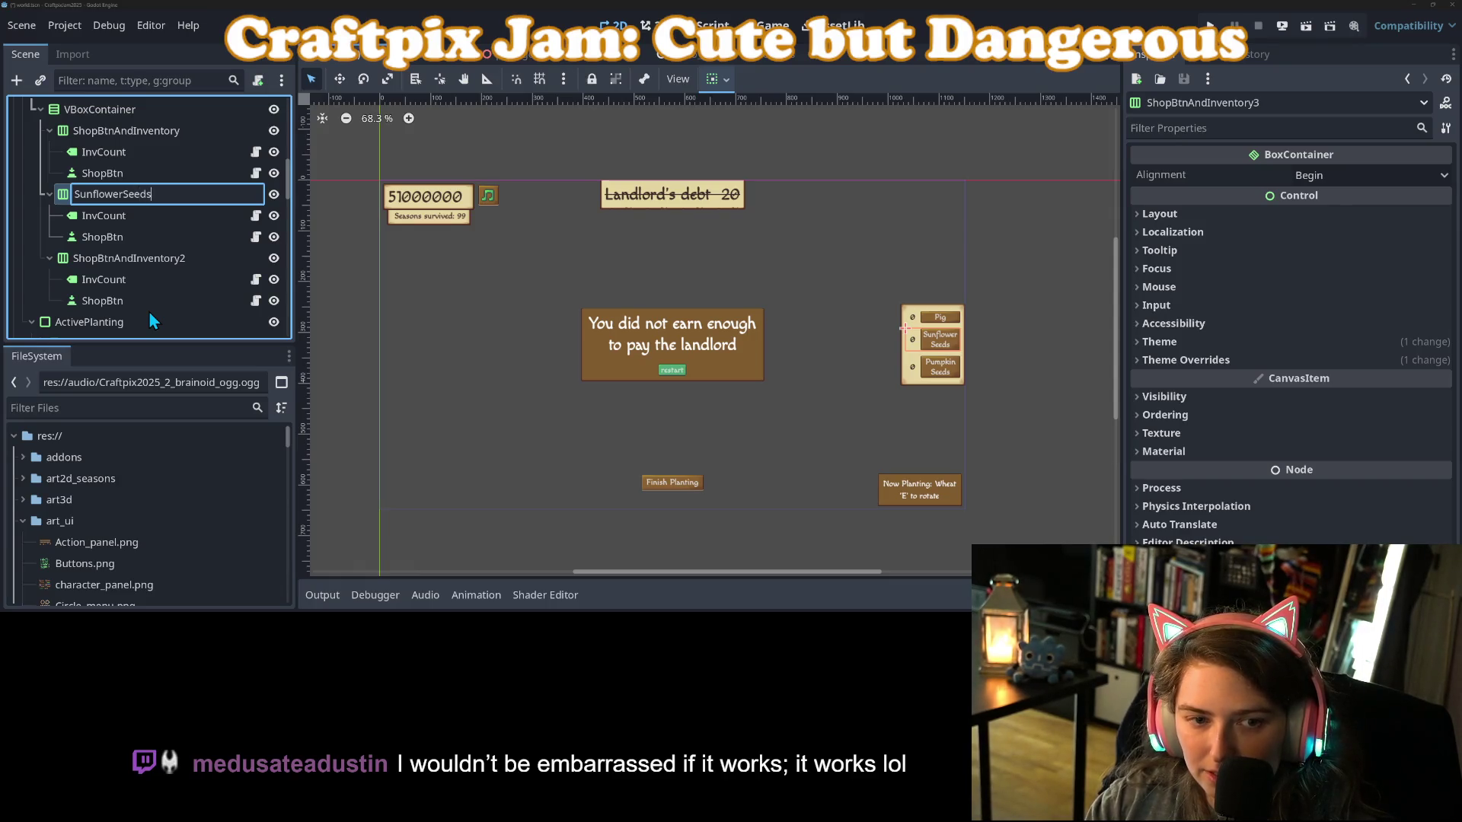
key("BackSpace")
key("BackSpace")
key("BackSpace")
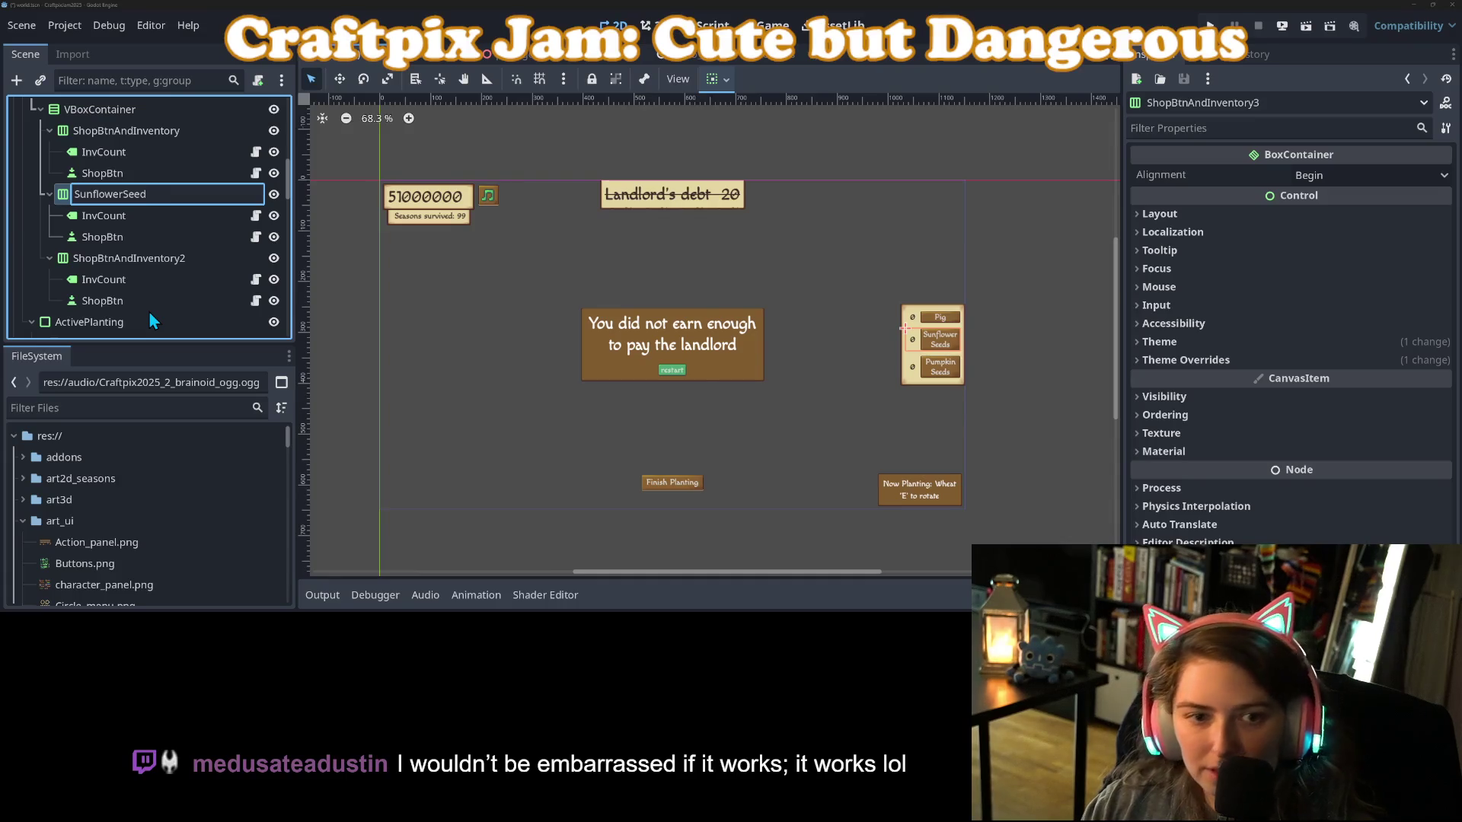
key("BackSpace")
key("BackSpace")
key("BackSpace")
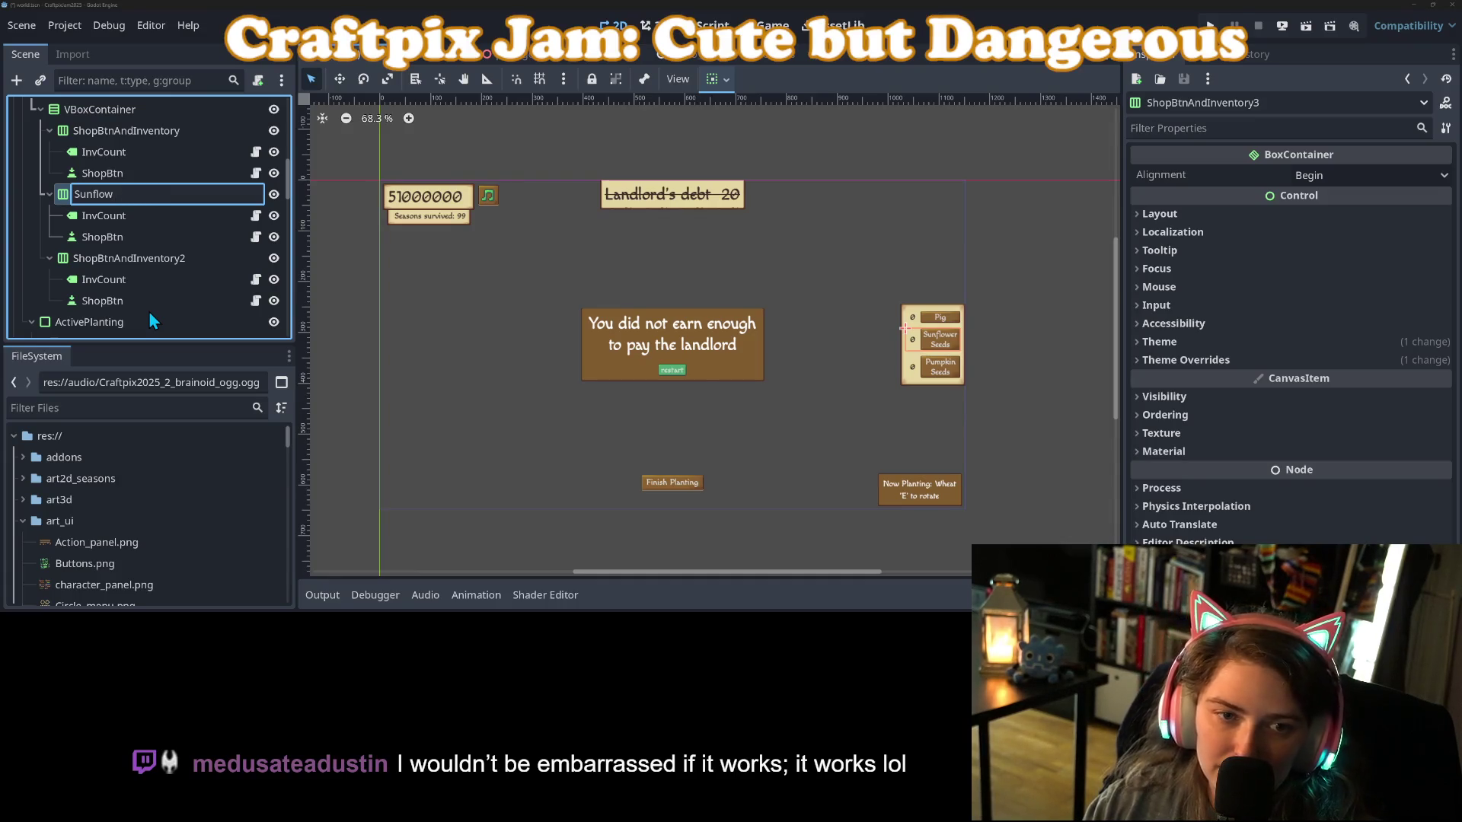
key("BackSpace")
key("BackSpace")
key("BackSpace")
key("ctrl+z")
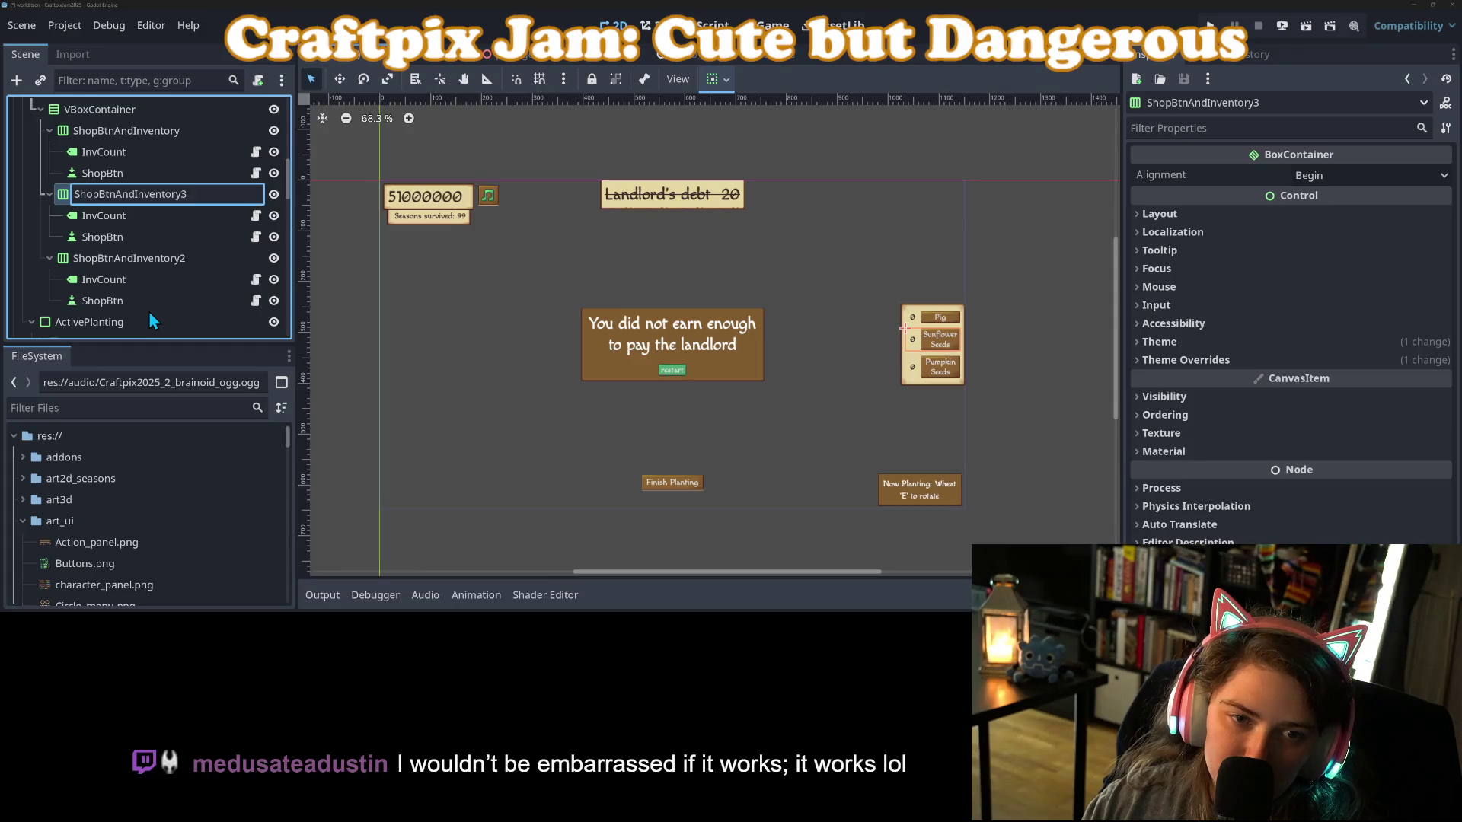
key("BackSpace")
type("3")
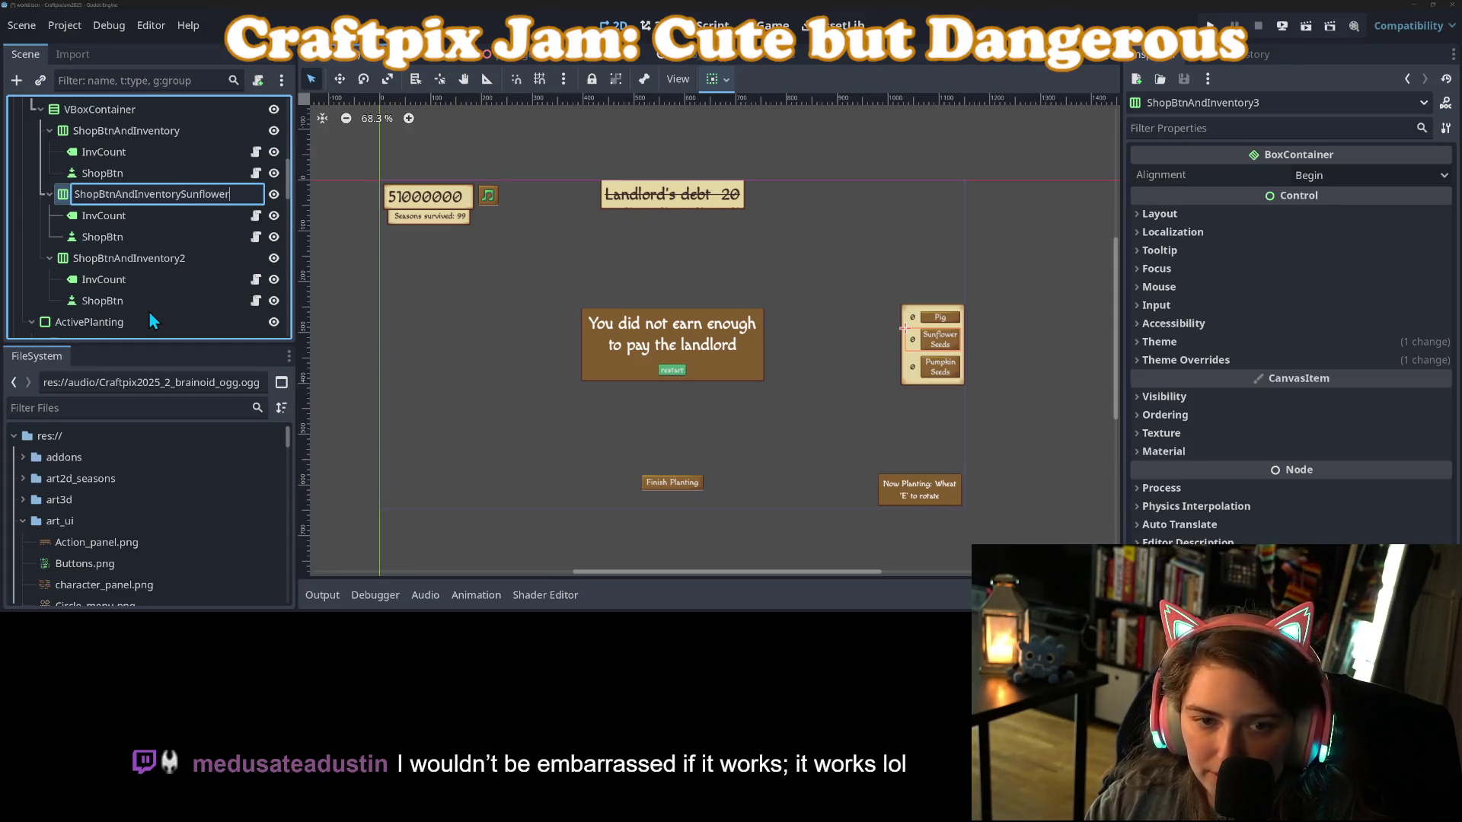
key("Return")
key("ctrl+z")
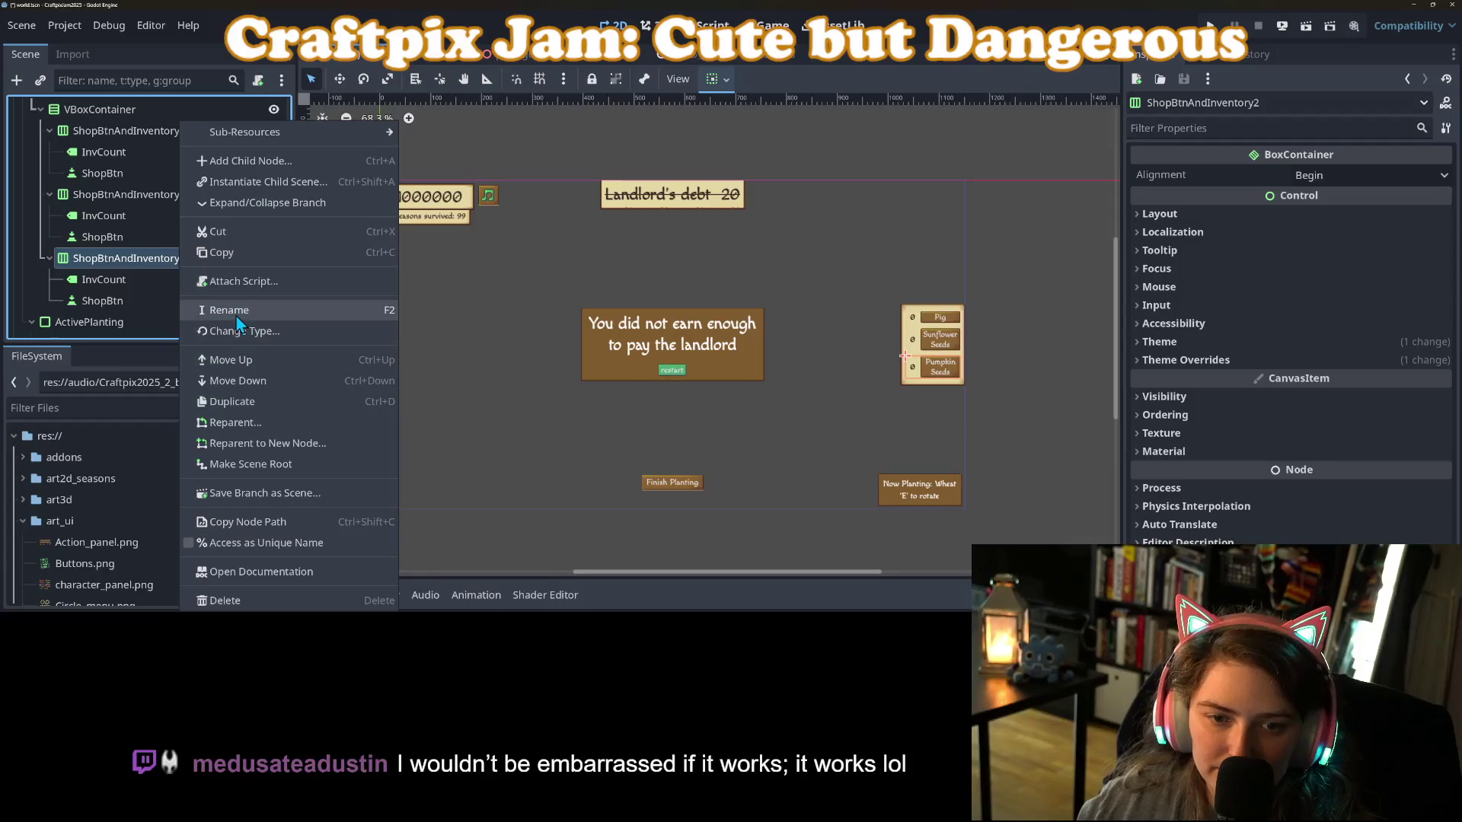
Keep ShopBtnAndInventoryPumpkin, rename the pig entry ShopBtnAndInventoryPig, and save the scene.
left_click(221, 310)
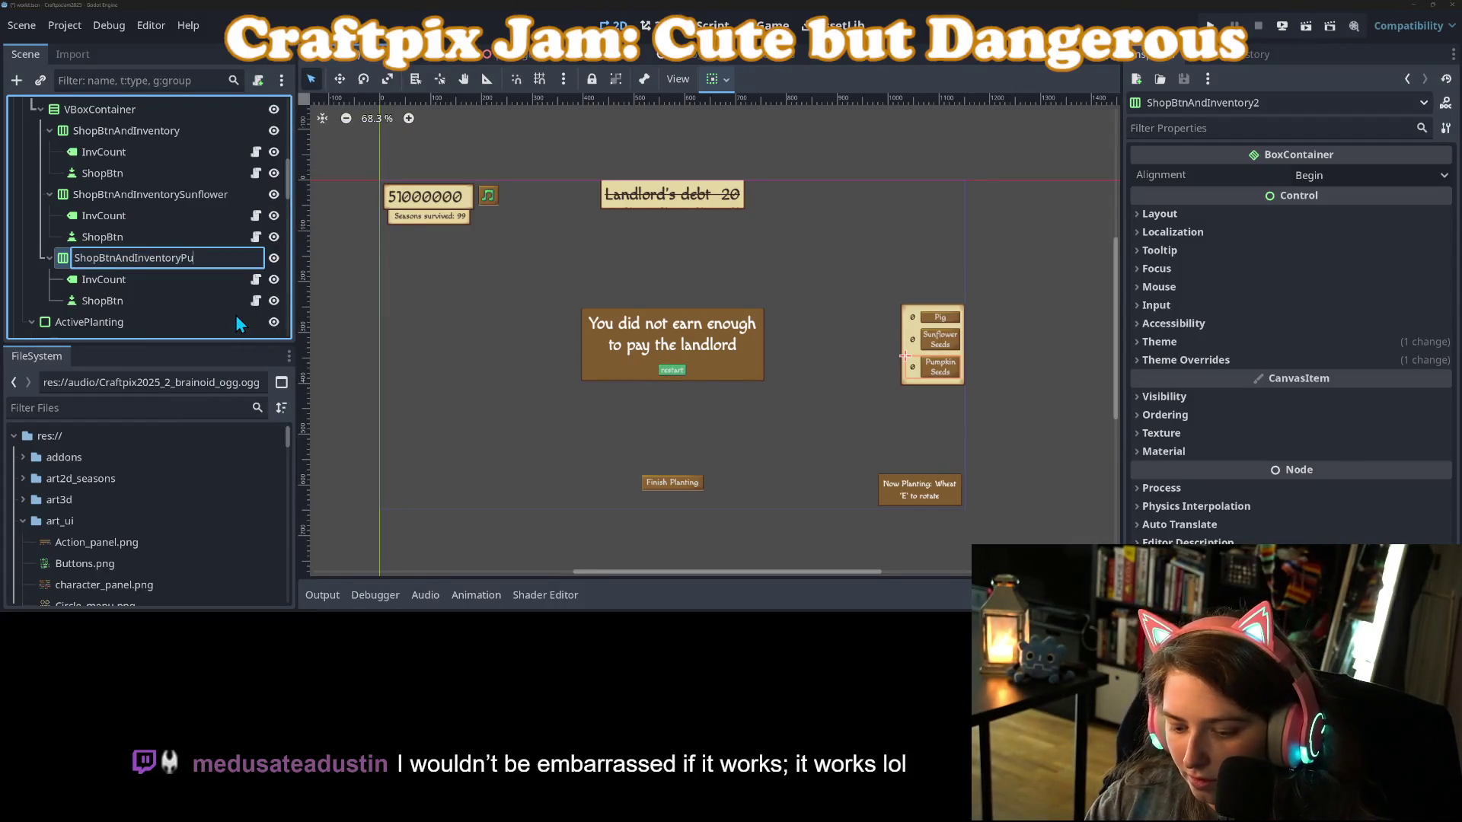
key("Escape")
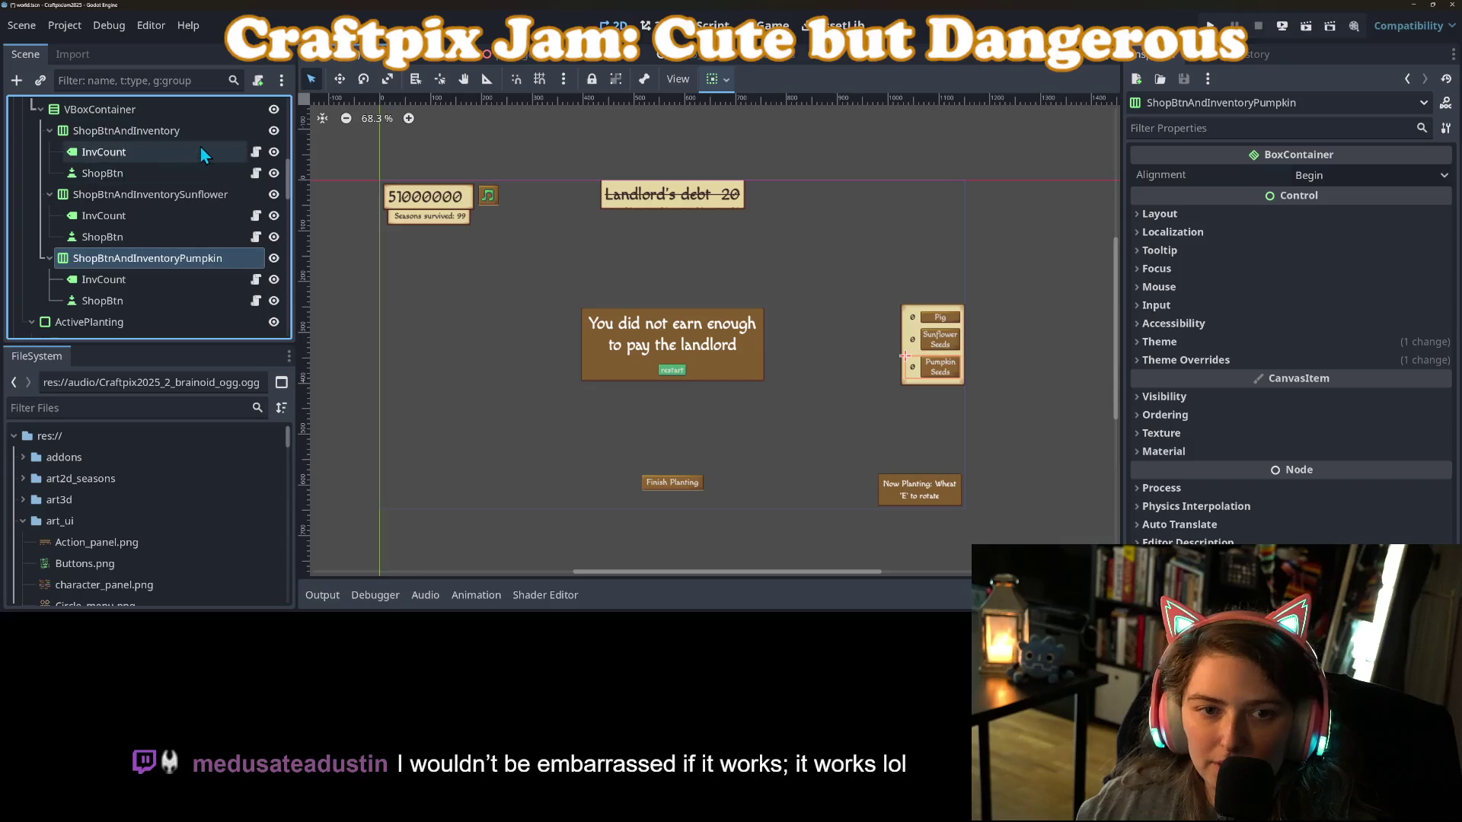
right_click(199, 138)
left_click(258, 314)
key("End")
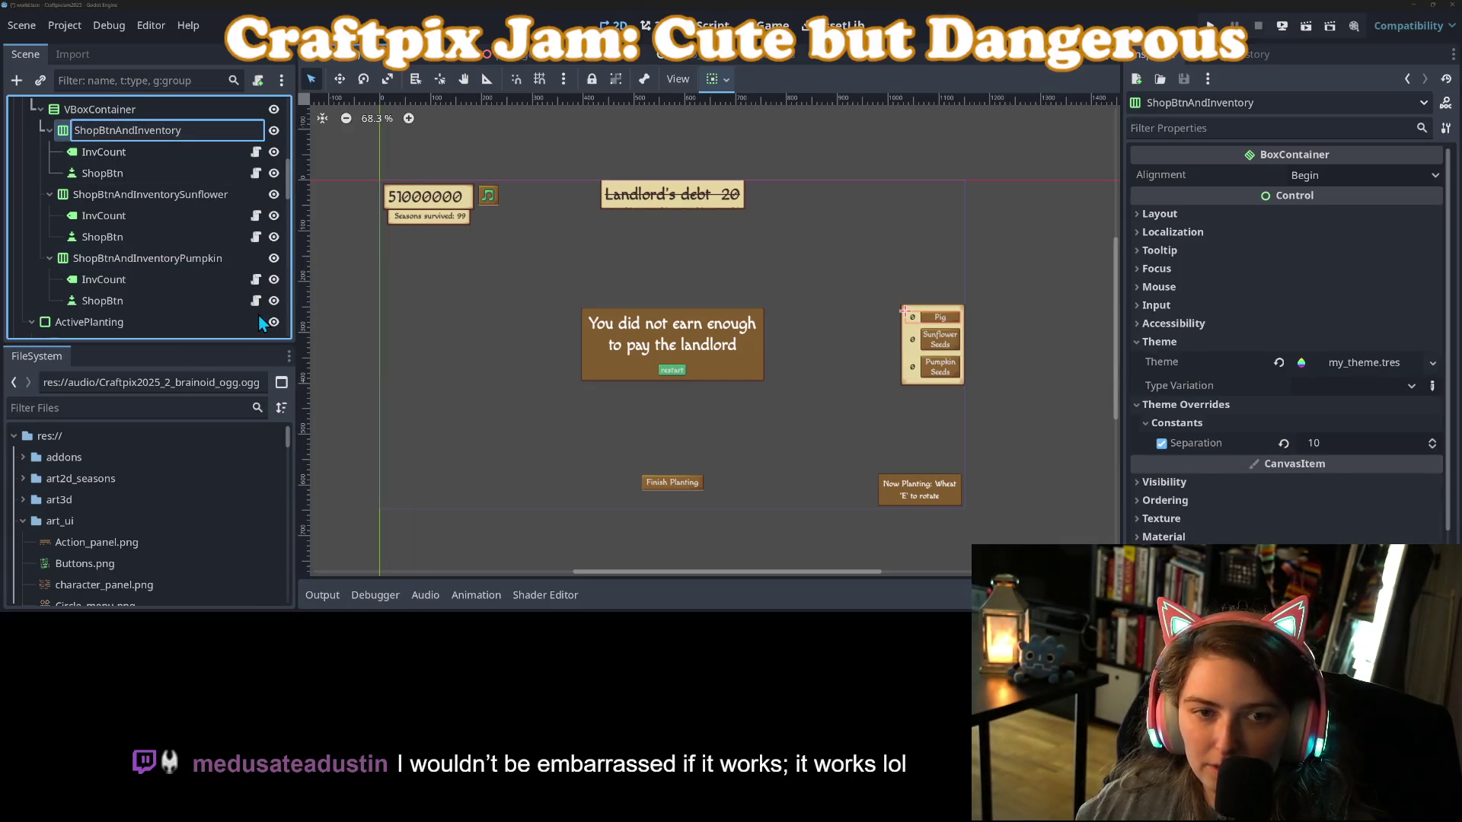
key("Return")
type("Pig")
key("Return")
key("ctrl+s")
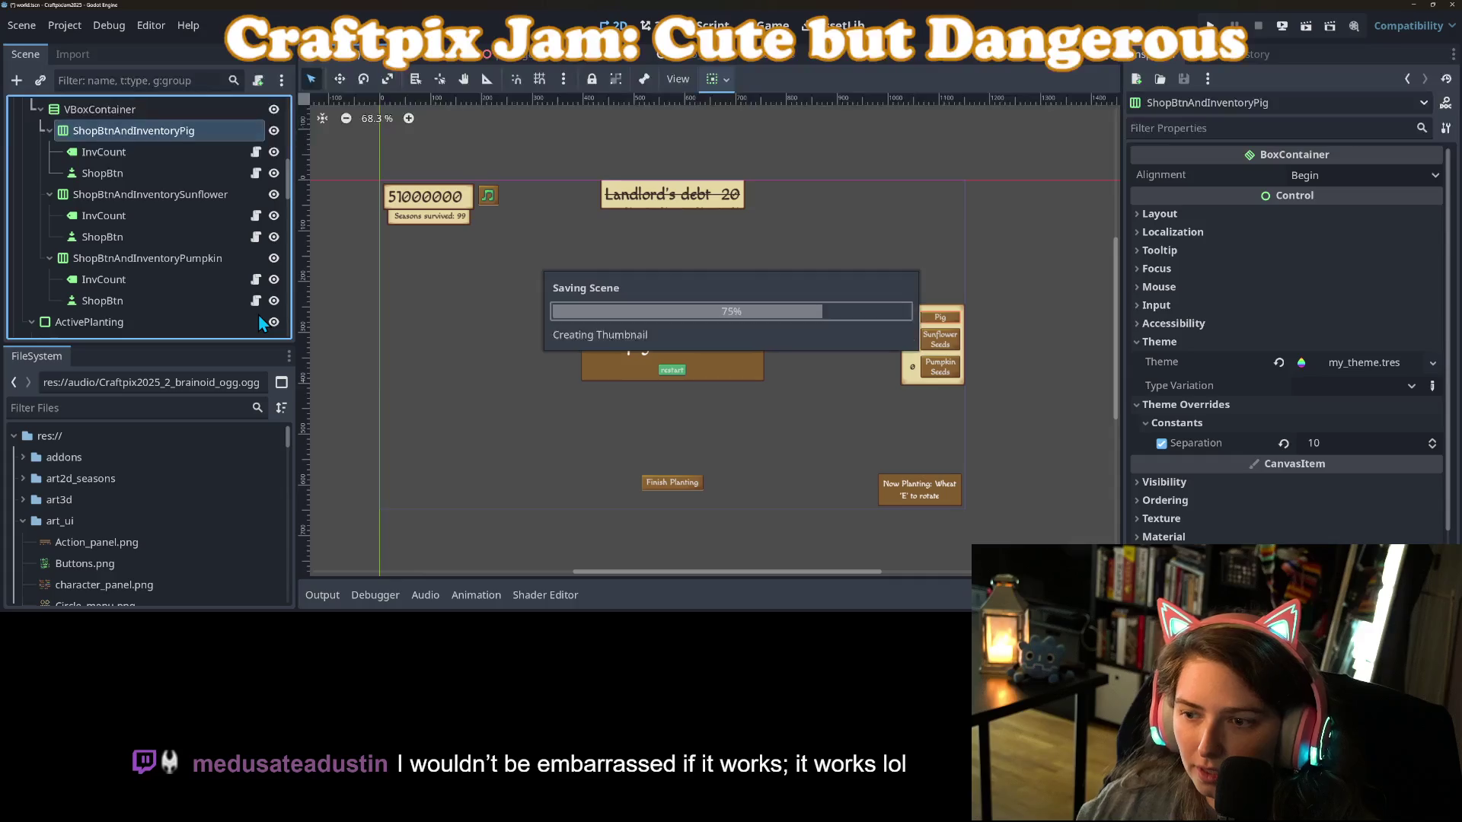
Collapse the Pumpkin, Sunflower and Pig shop entry nodes and save the scene.
left_click(1054, 466)
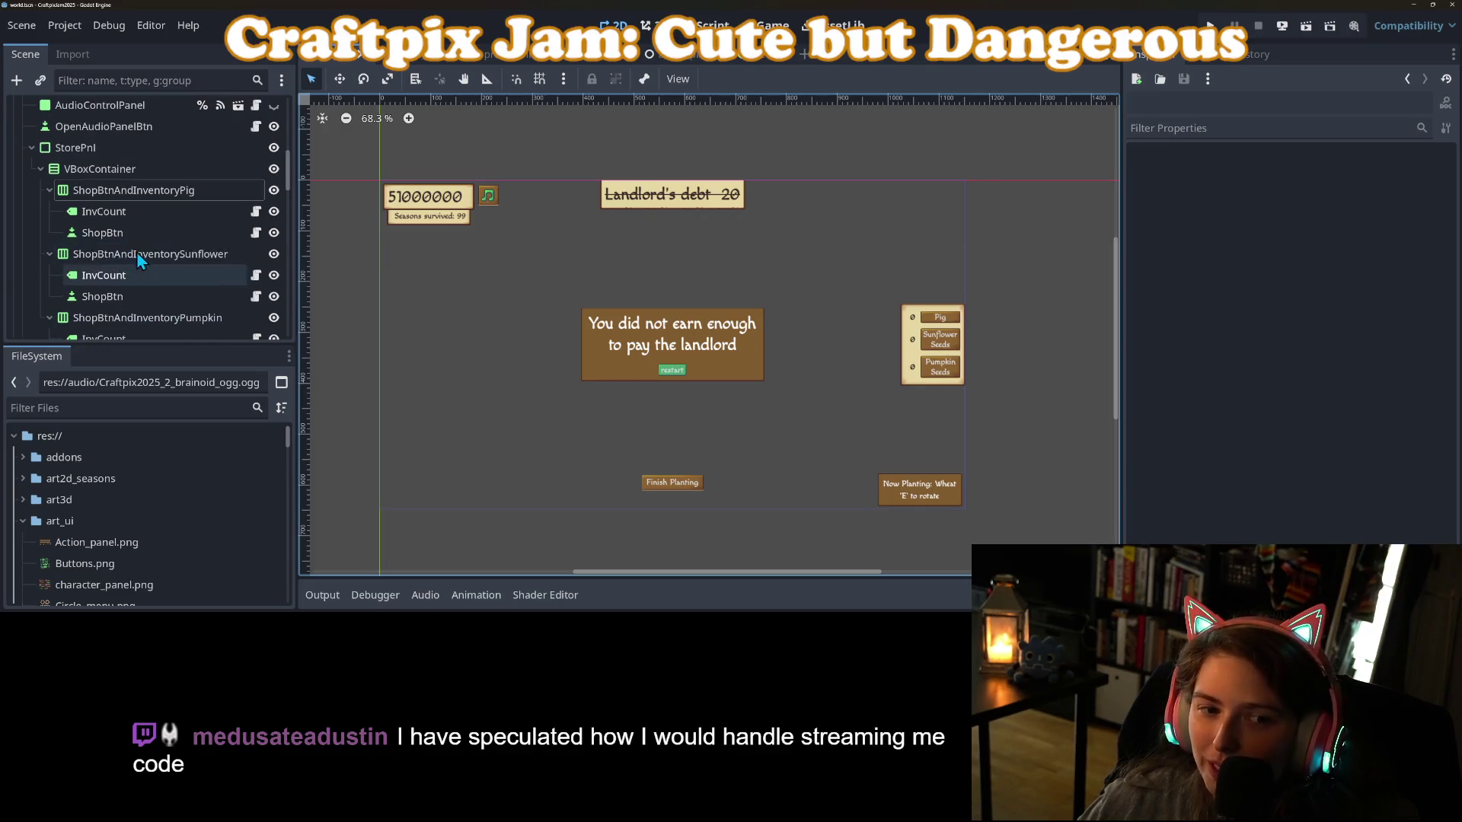
scroll(170, 253, "up", 1)
left_click(154, 288)
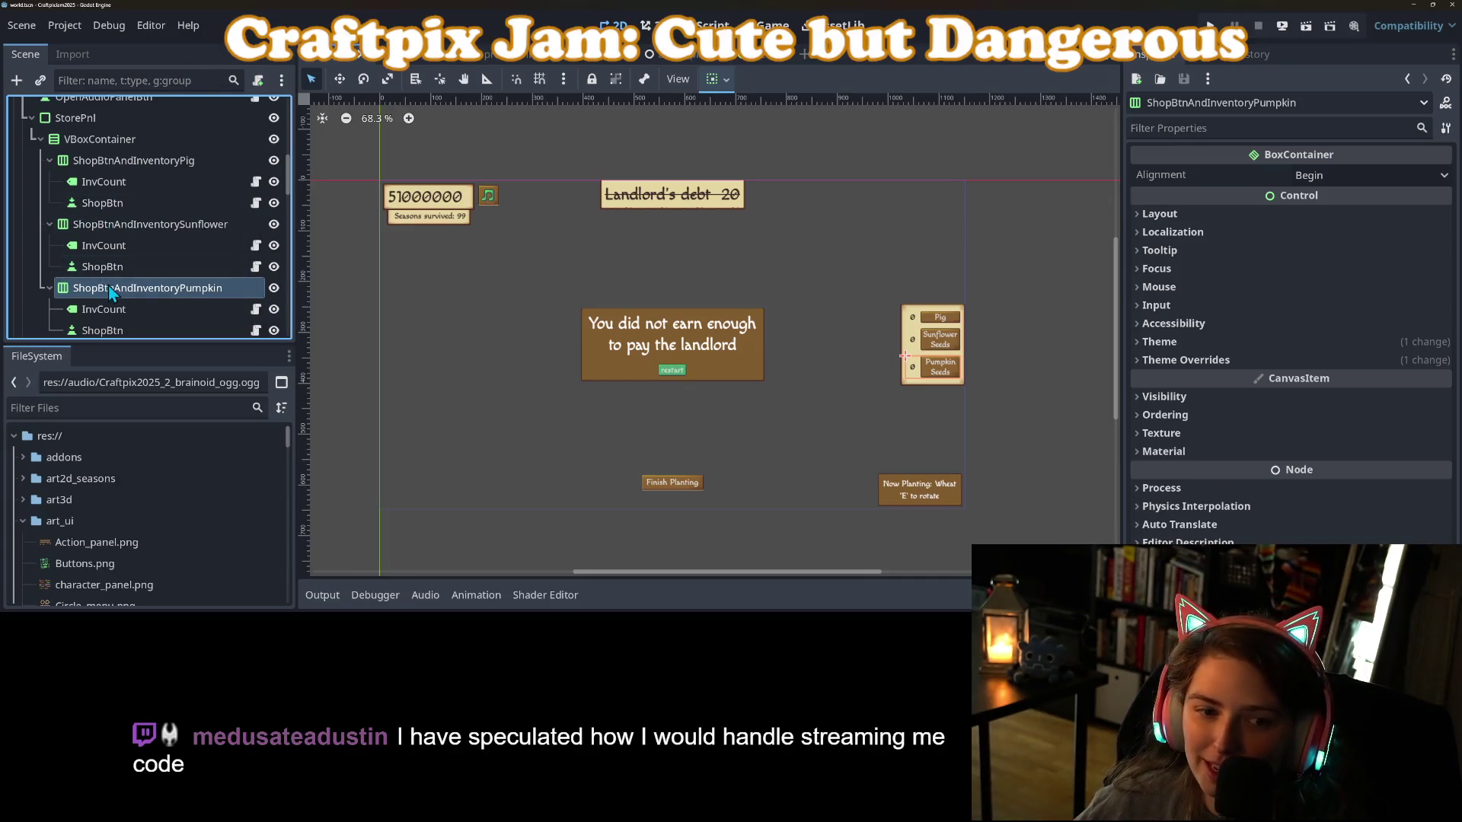
left_click_drag(102, 347, 101, 422)
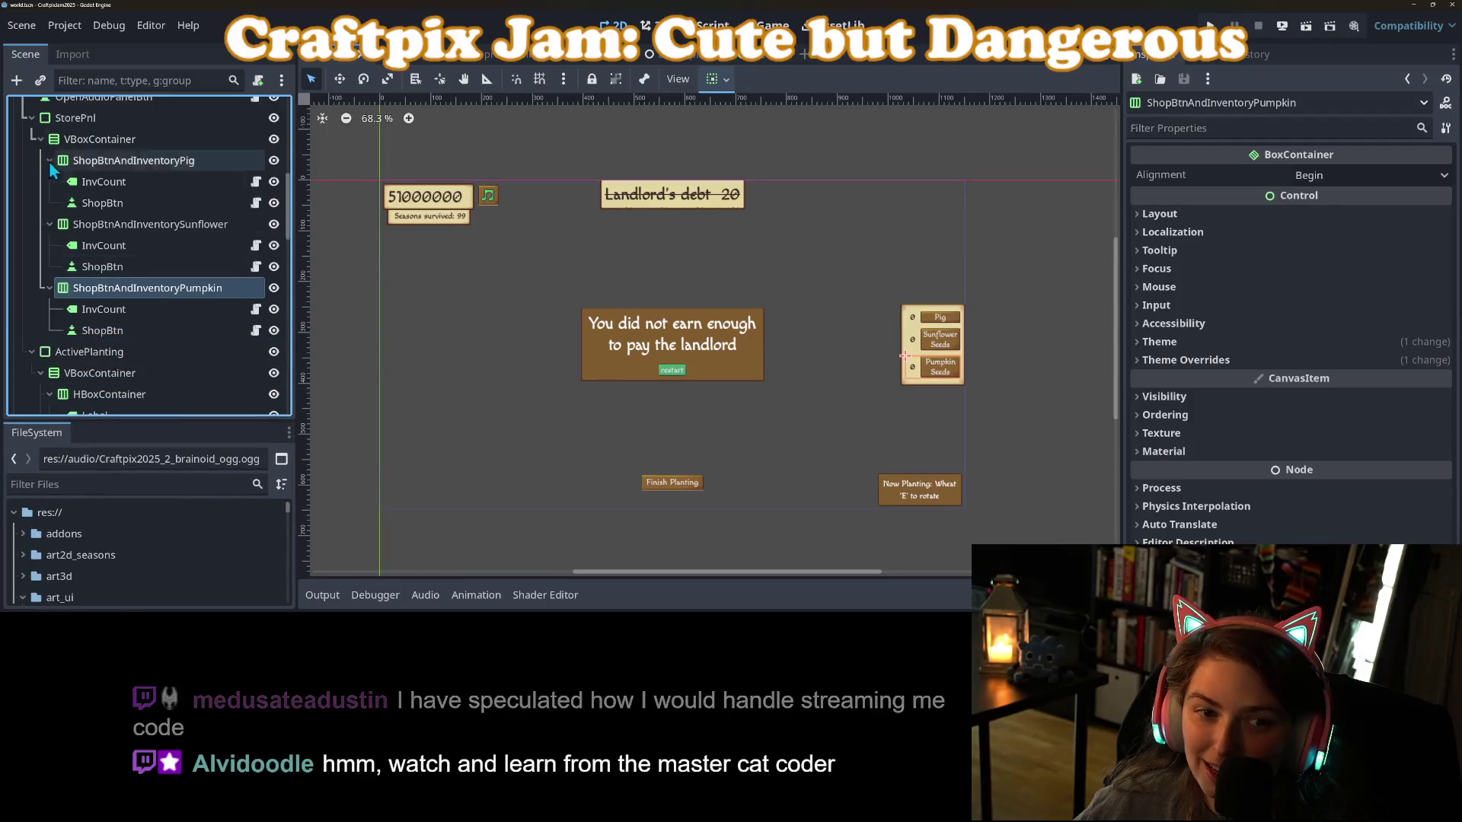
left_click(50, 288)
left_click(48, 224)
left_click(48, 159)
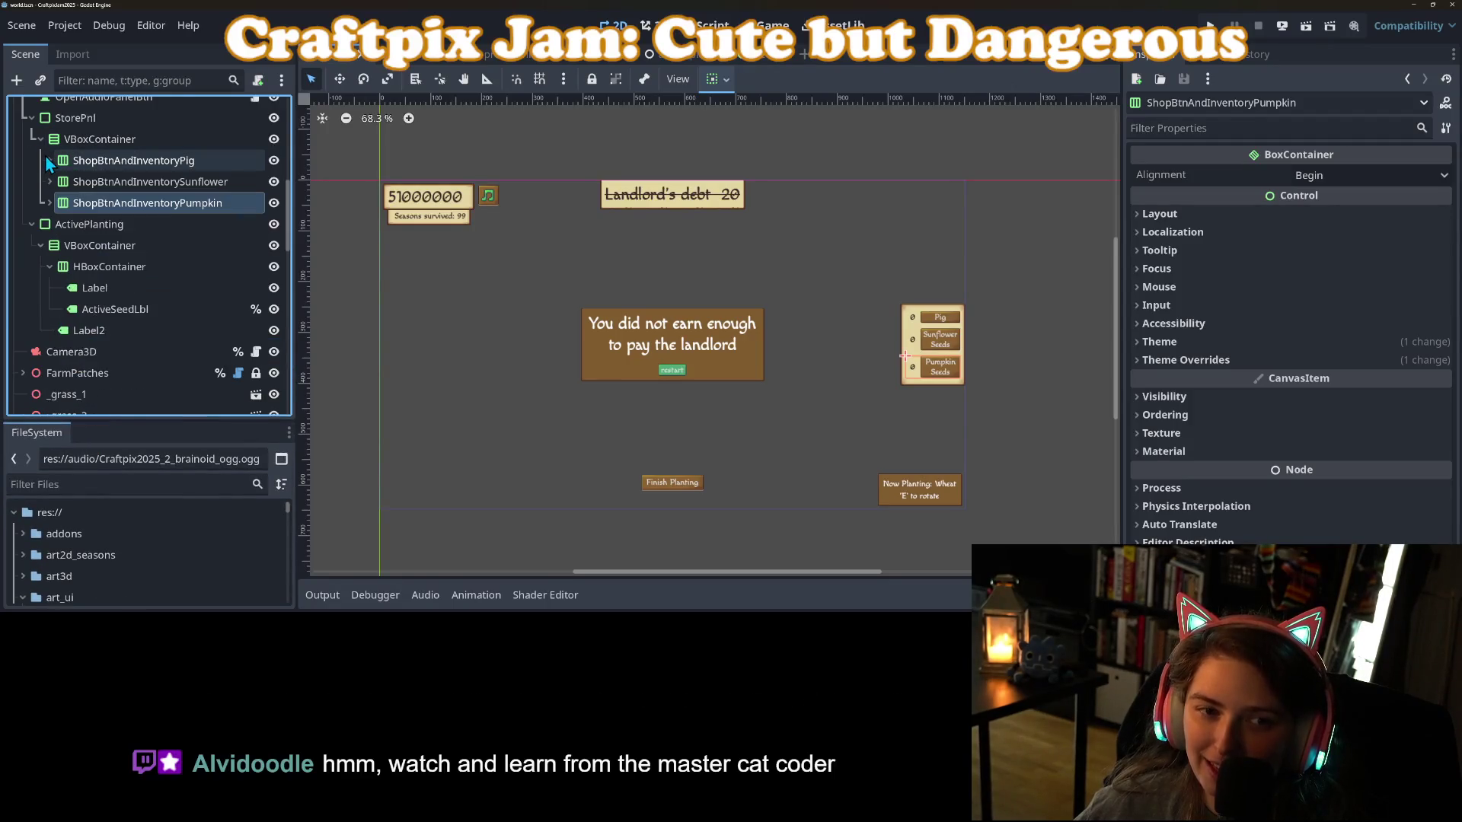
key("ctrl+s")
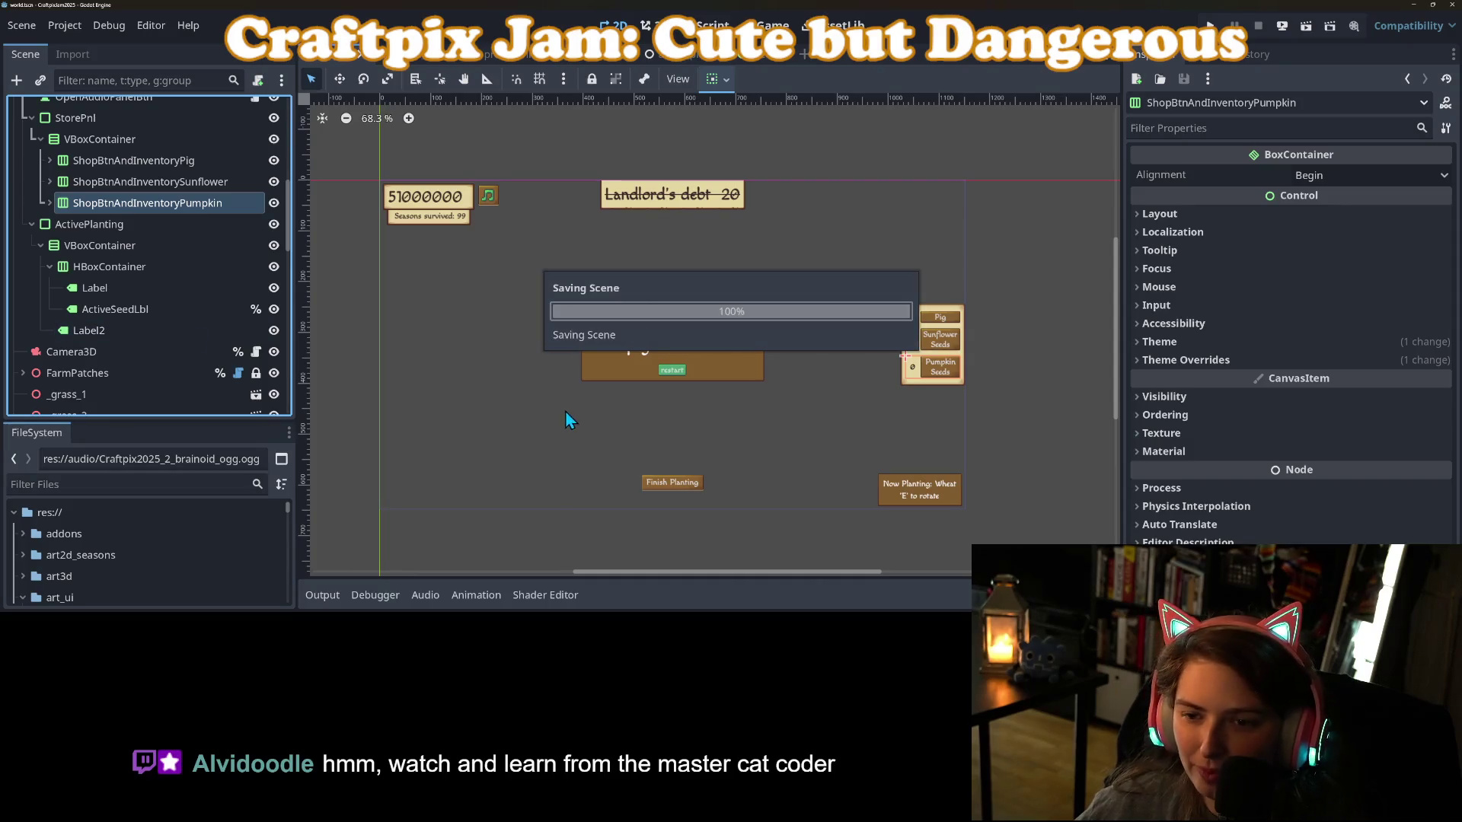
Recentre the HUD in the 2D view and switch to the script editor.
scroll(651, 548, "down", 1)
mouse_move(666, 499)
left_mouse_down()
mouse_move(685, 480)
mouse_move(724, 512)
mouse_move(699, 509)
left_mouse_up()
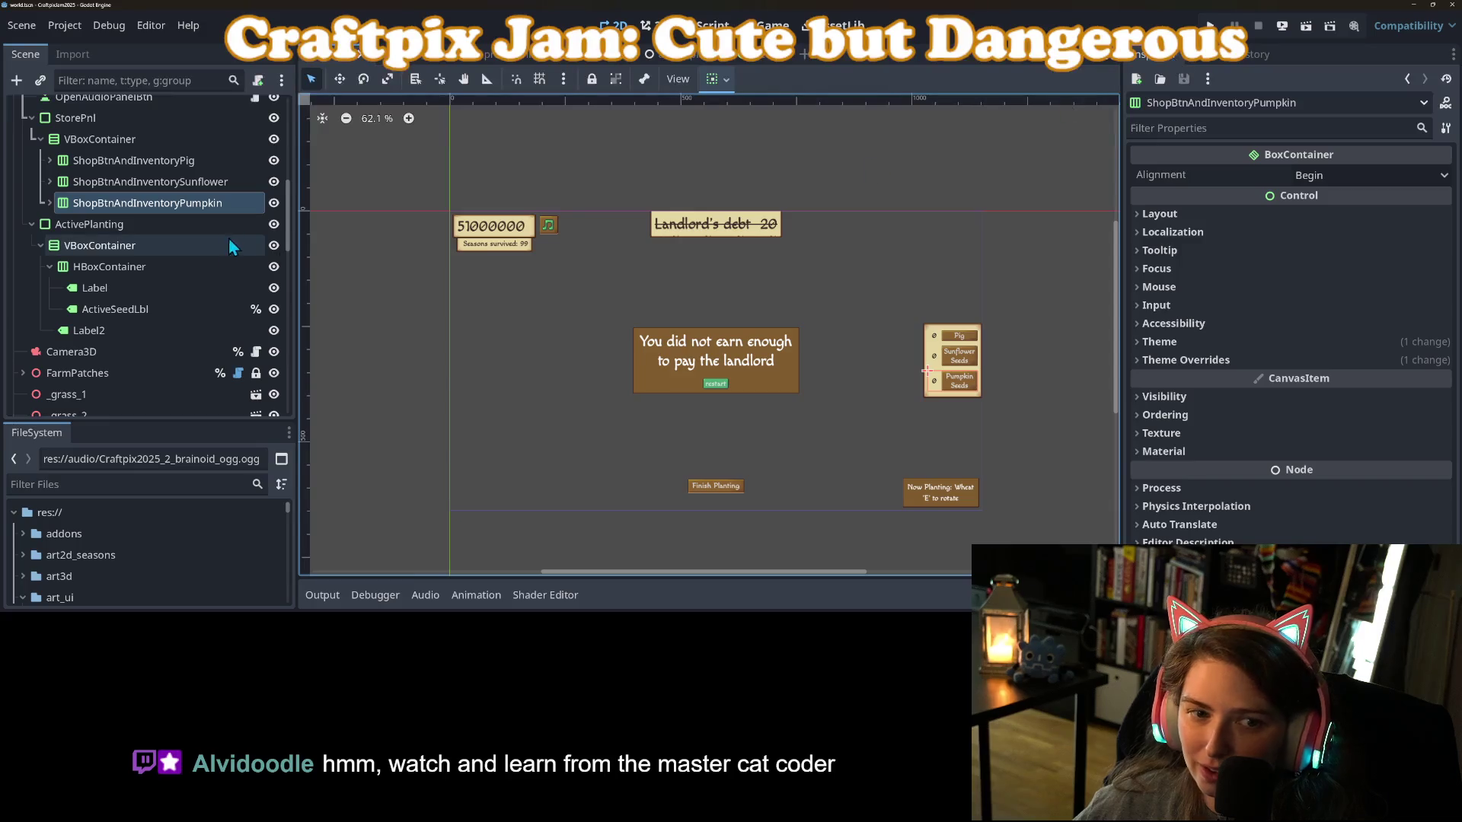
left_click(712, 26)
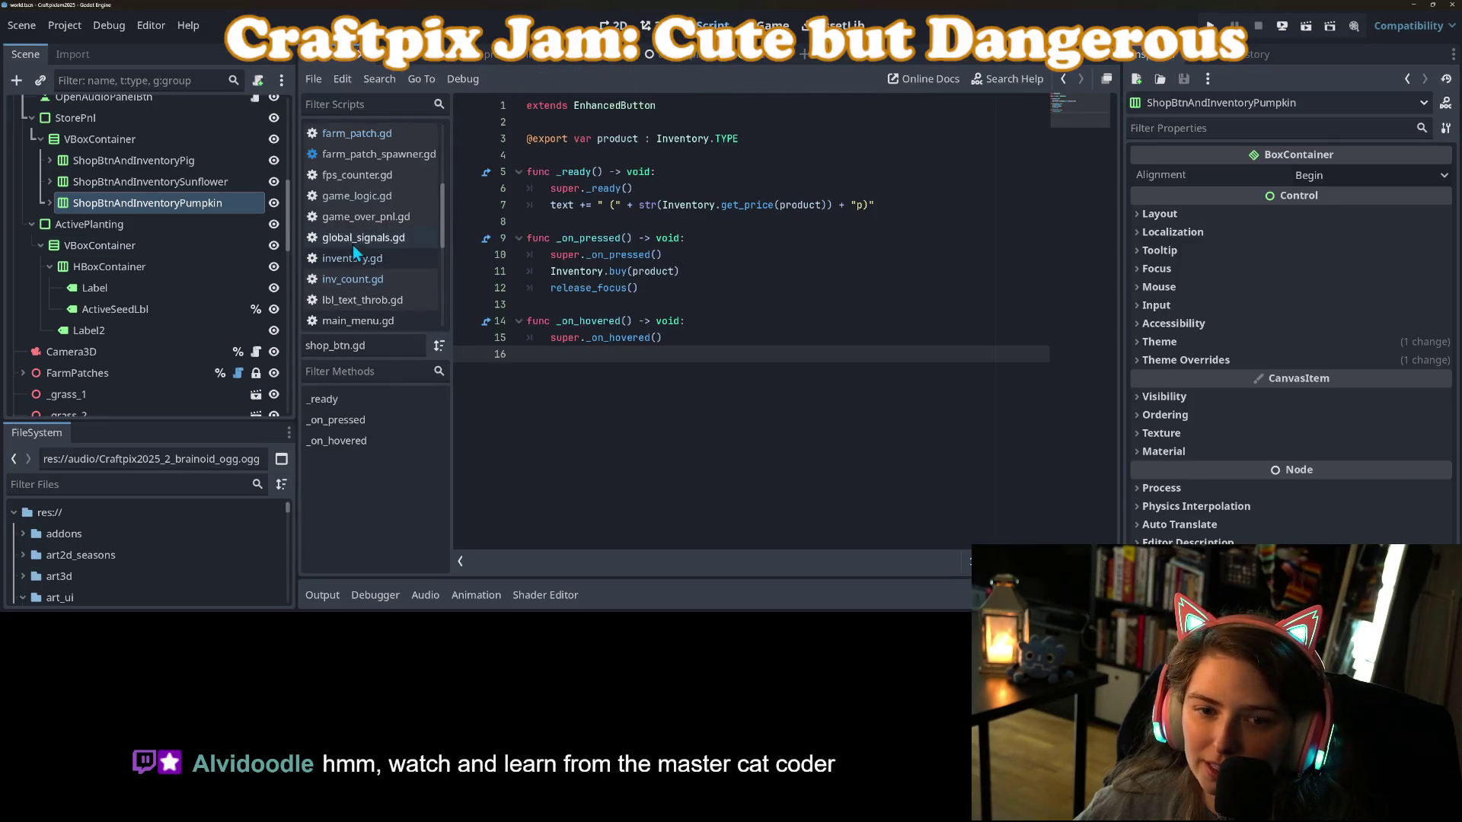
Open game_logic.gd and scroll through its code.
scroll(373, 294, "up", 5)
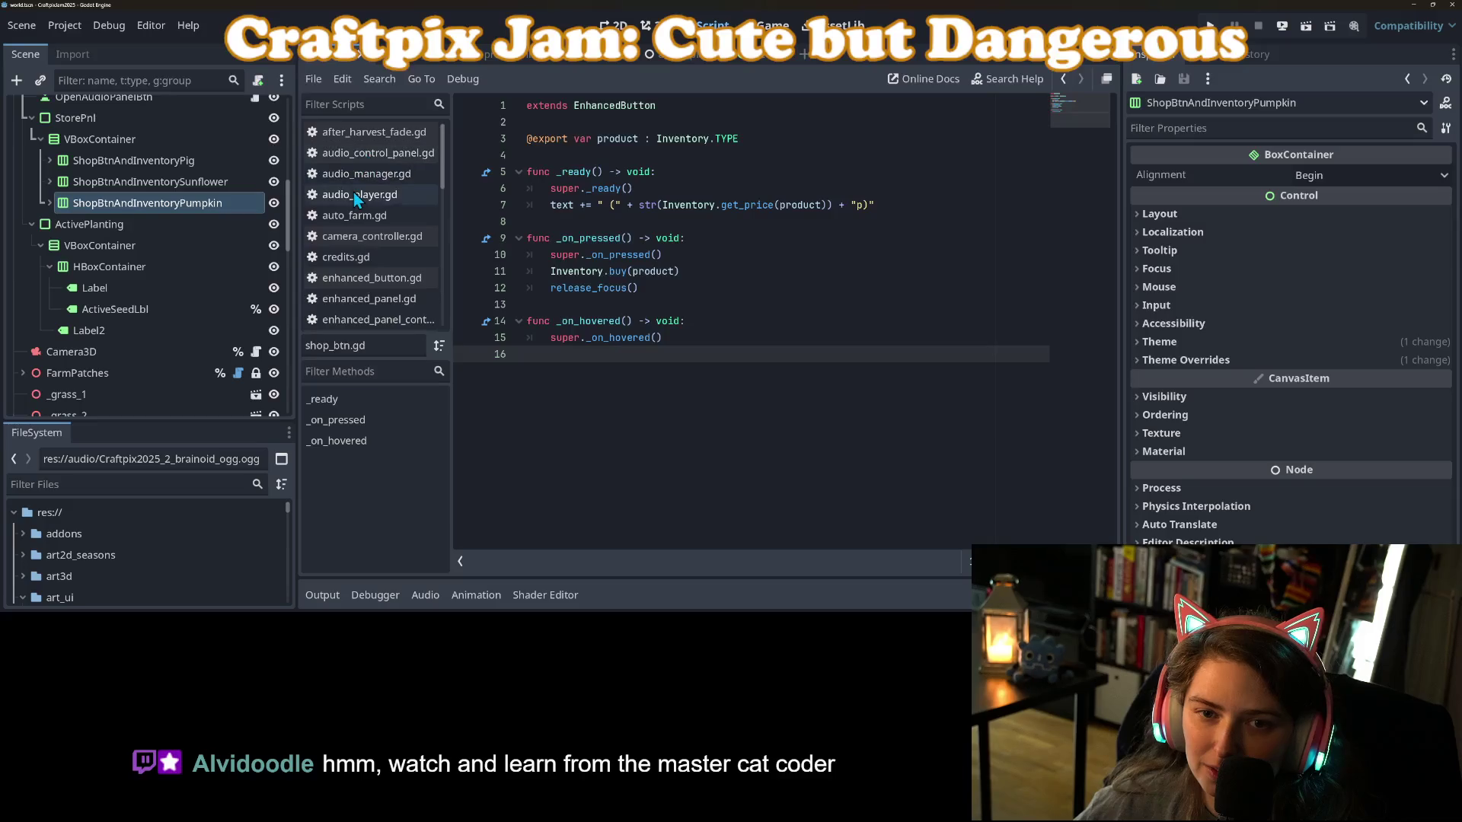
scroll(353, 199, "down", 2)
scroll(352, 204, "down", 2)
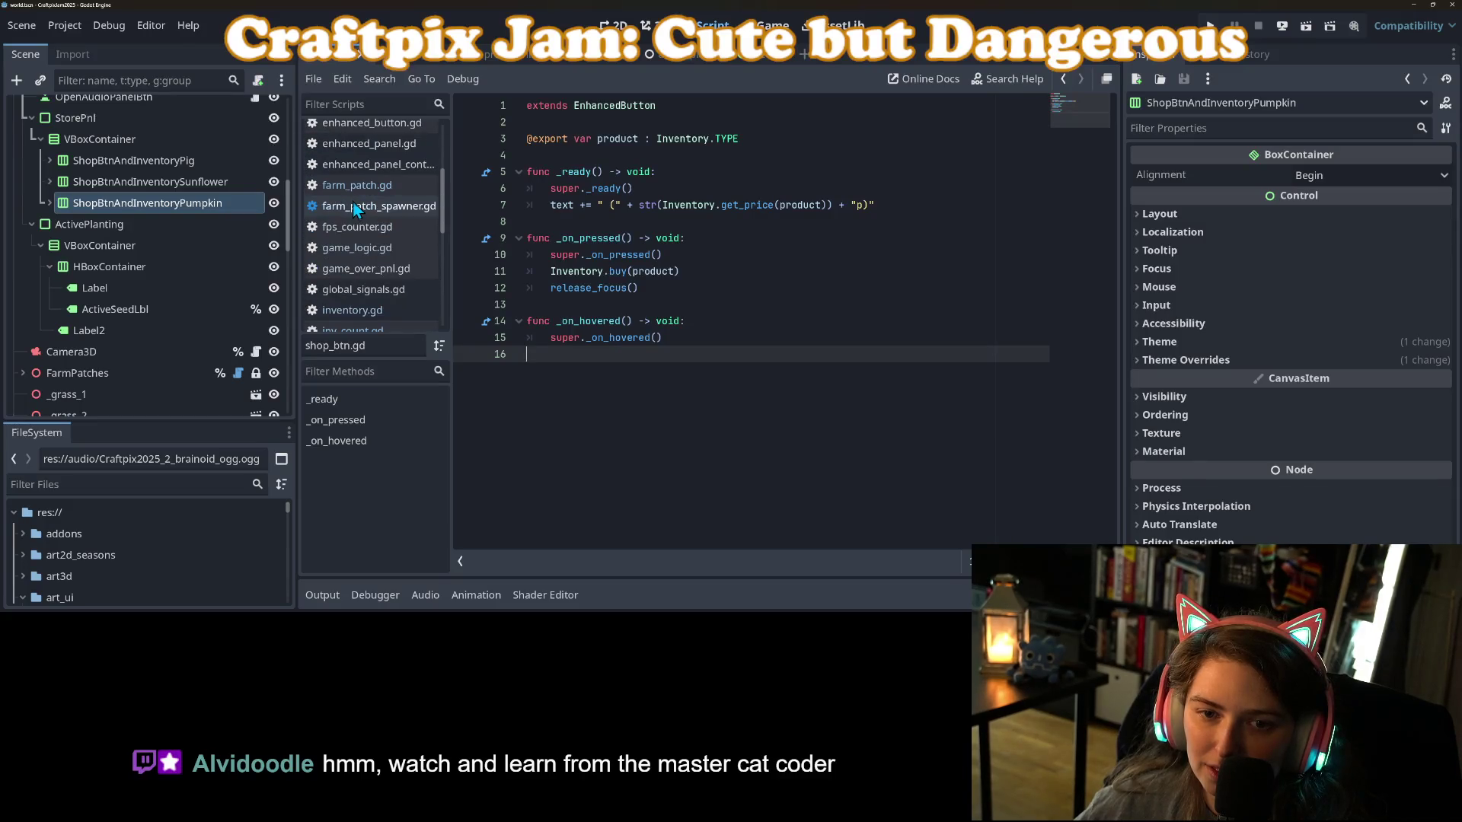
left_click(356, 247)
scroll(381, 549, "down", 3)
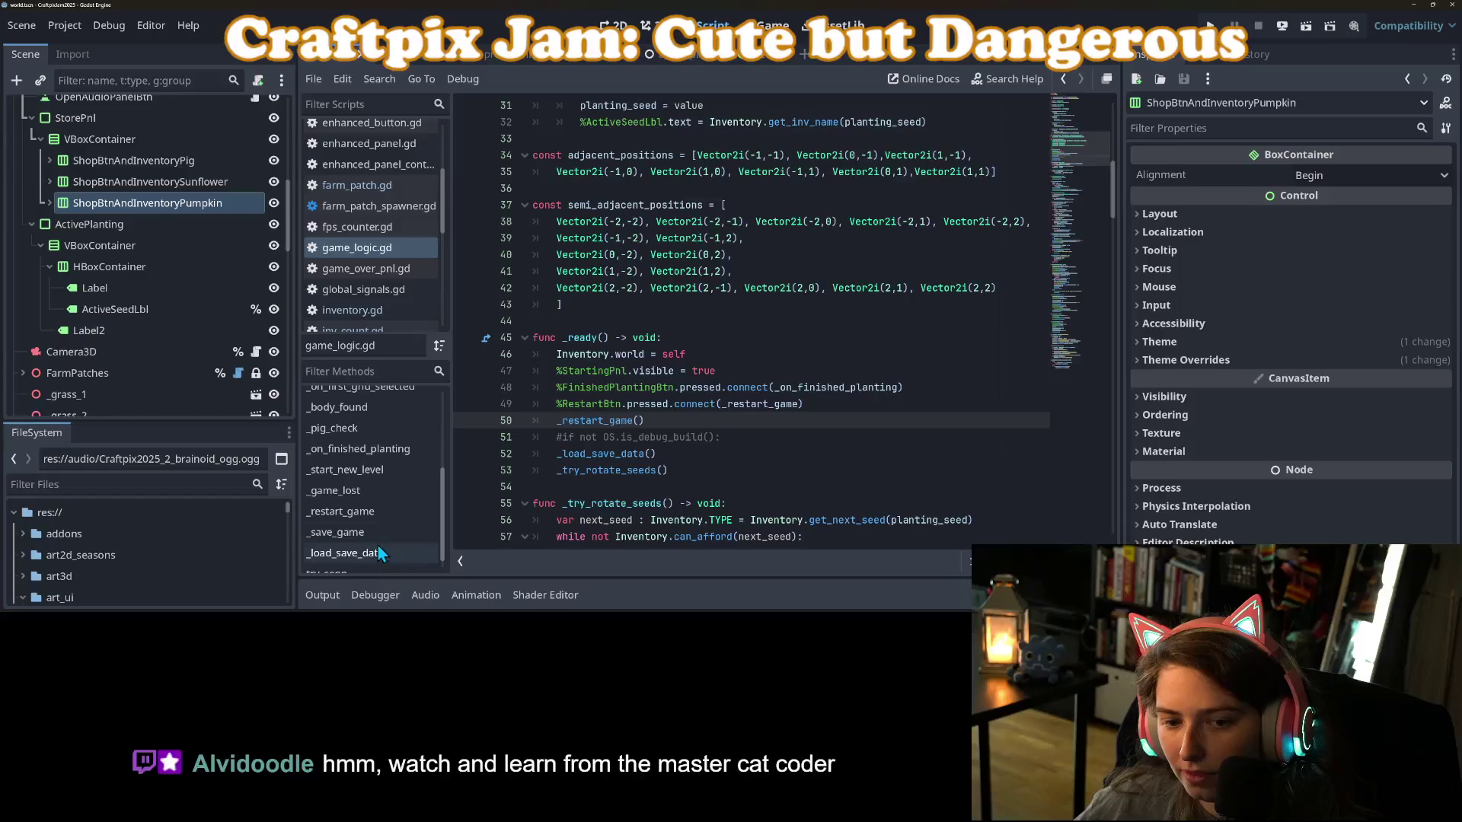
scroll(354, 518, "up", 2)
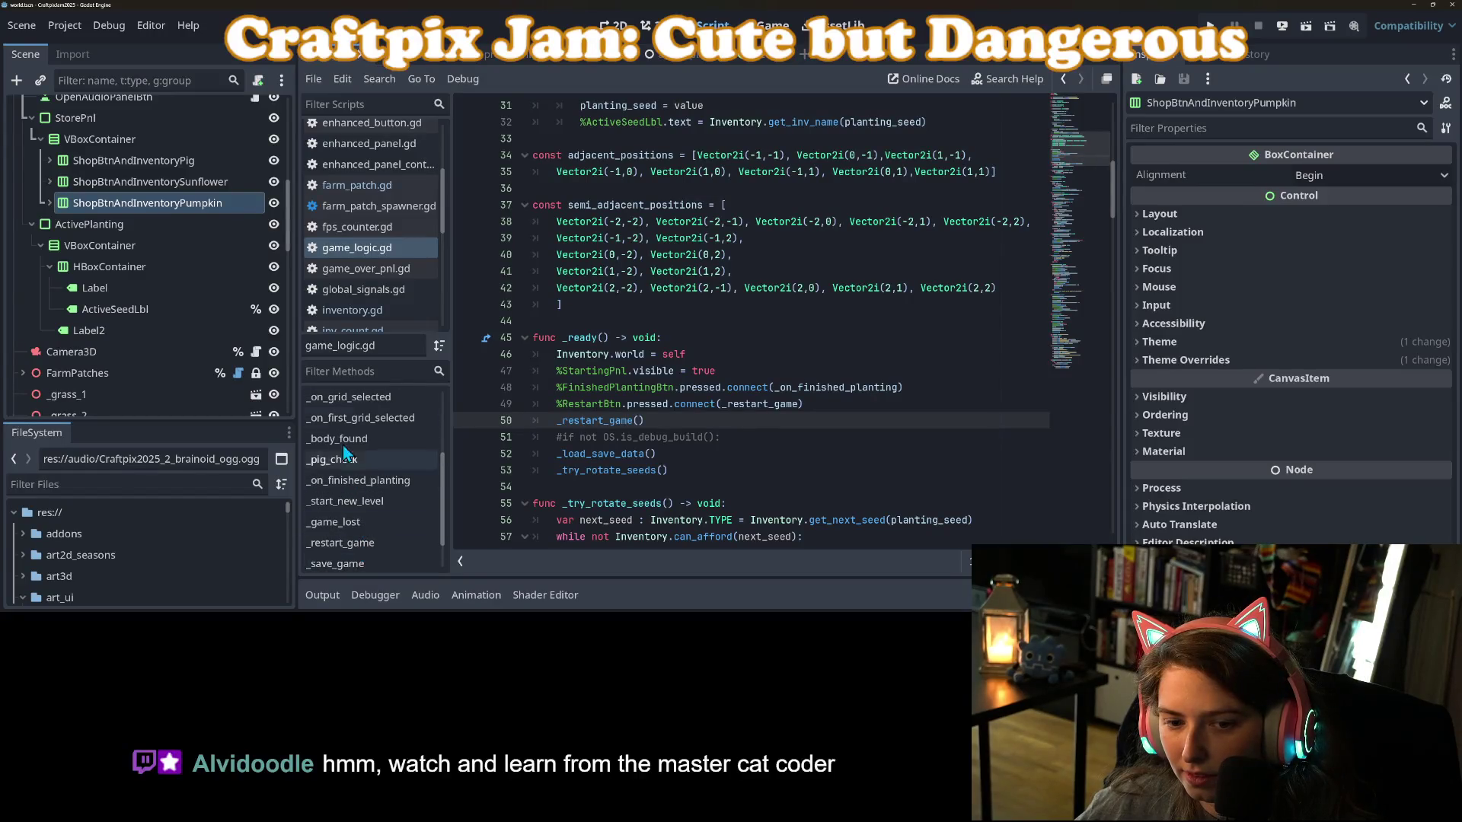
scroll(347, 476, "up", 2)
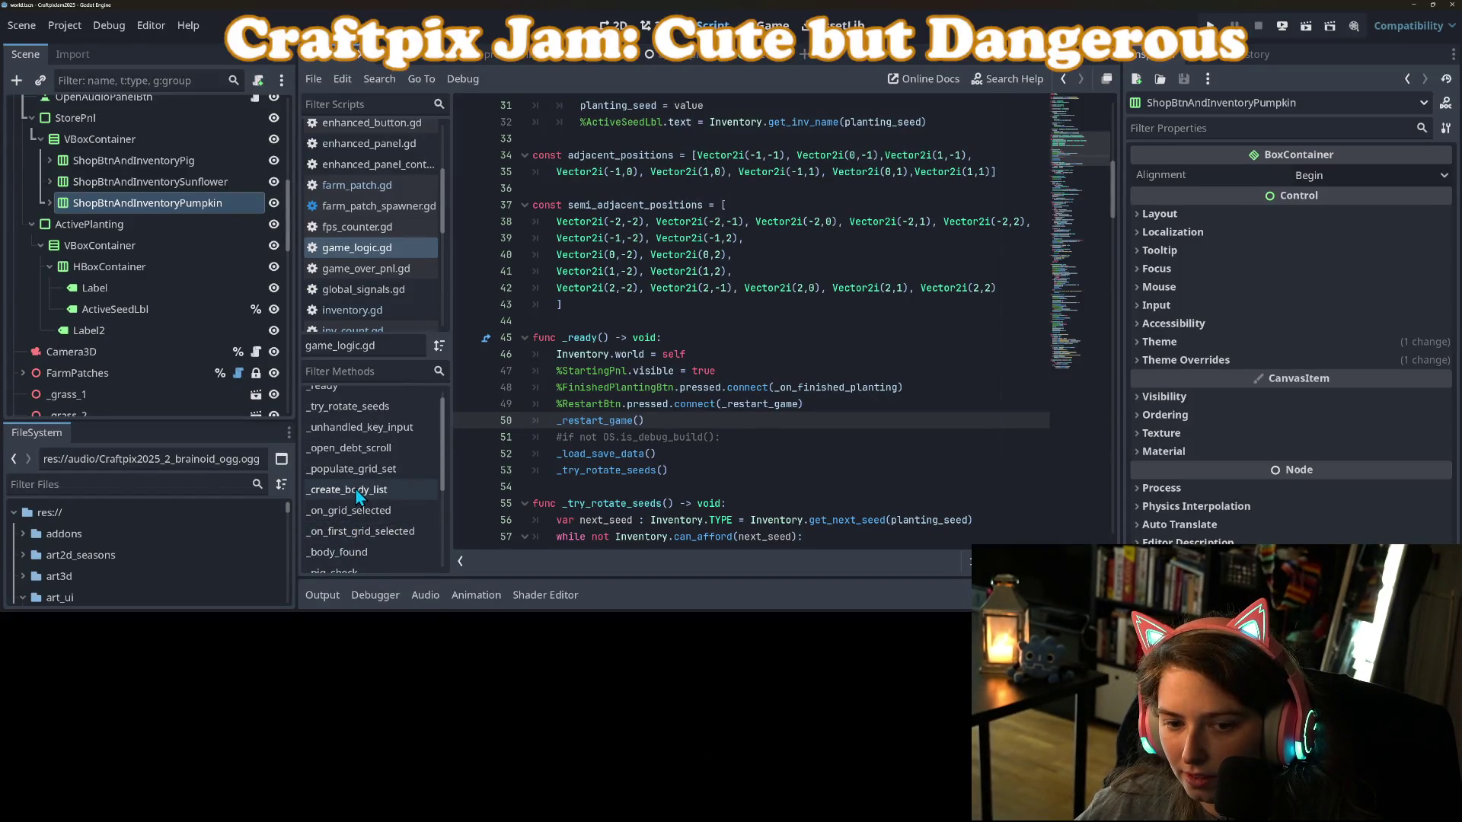
scroll(359, 476, "down", 3)
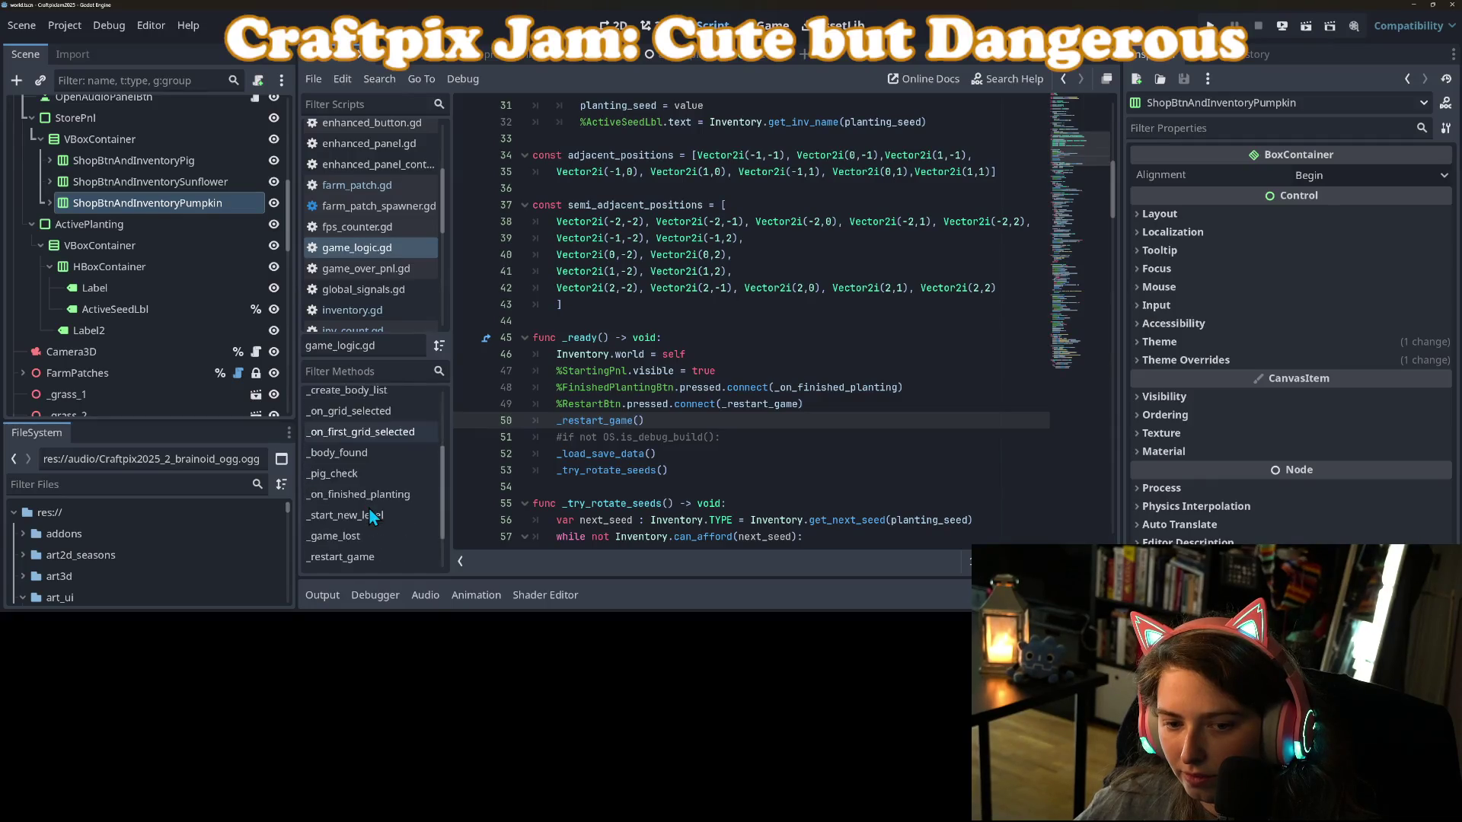
scroll(361, 503, "up", 1)
Inspect _on_finished_planting's harvest loop, earnings goal, _save_game() call and debt strike lines.
left_click(358, 458)
scroll(615, 447, "down", 2)
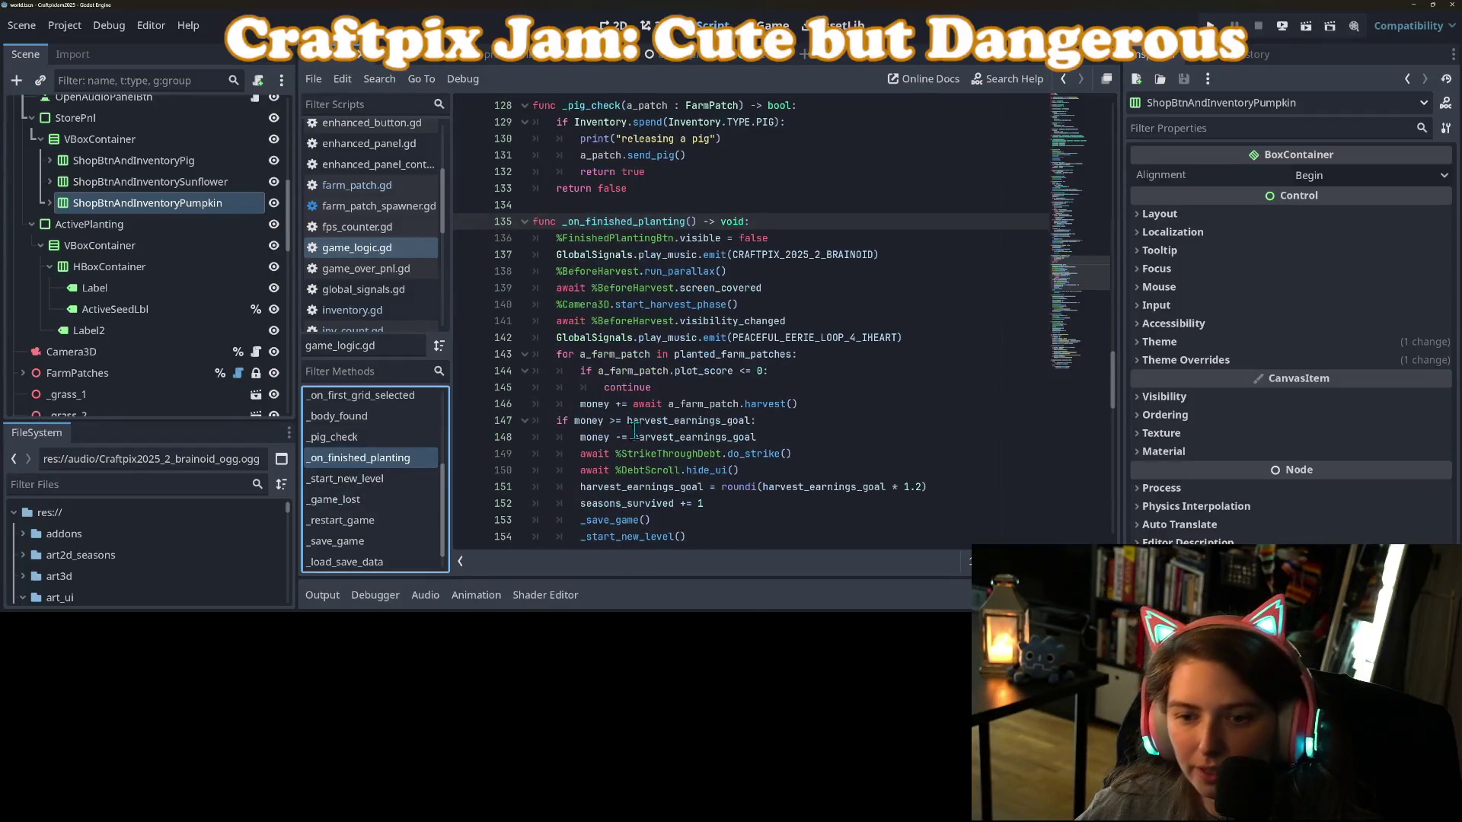
left_click(685, 386)
scroll(737, 411, "down", 1)
scroll(737, 415, "down", 1)
left_click(642, 393)
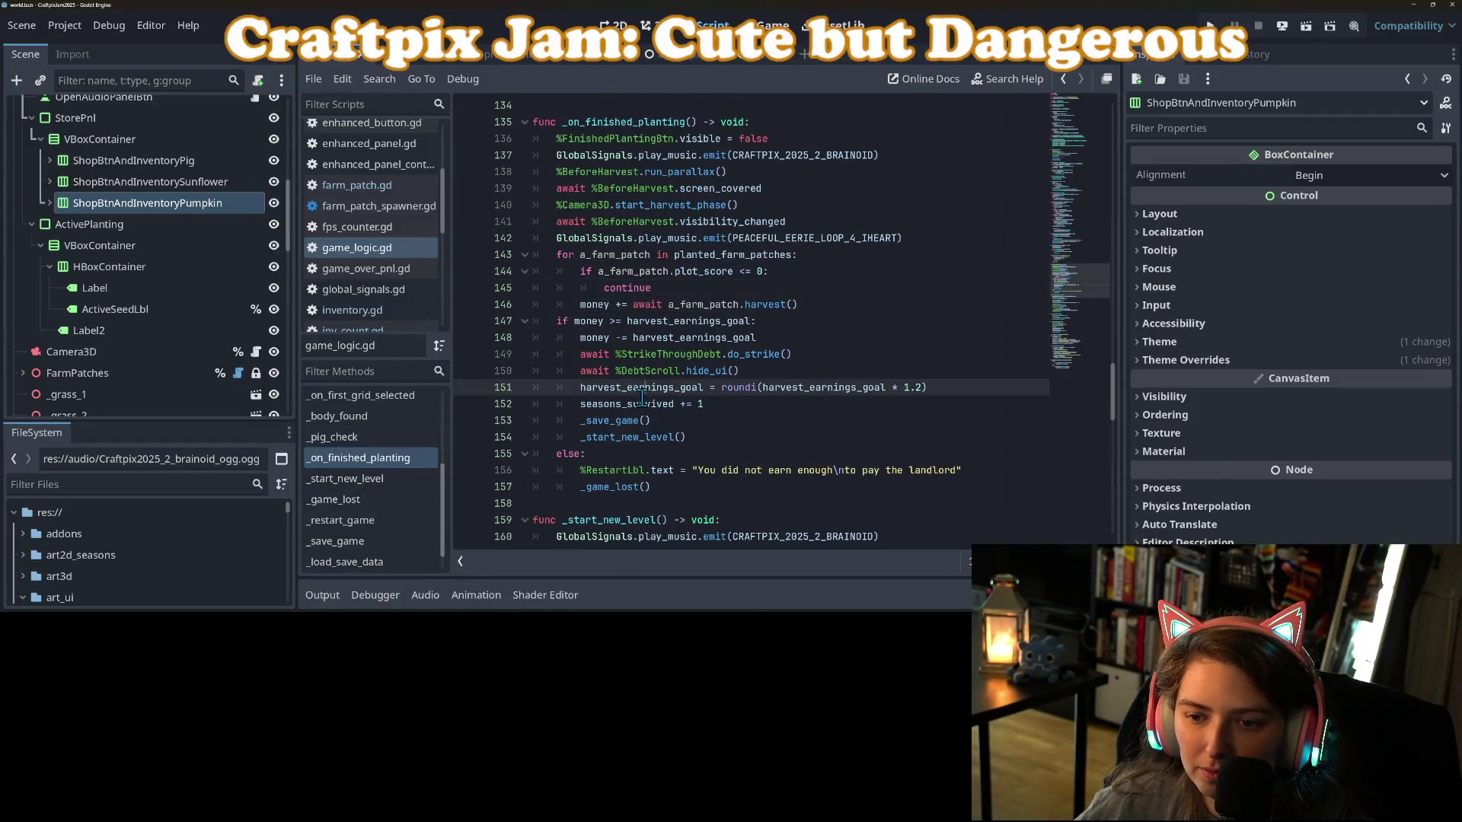
left_click(714, 417)
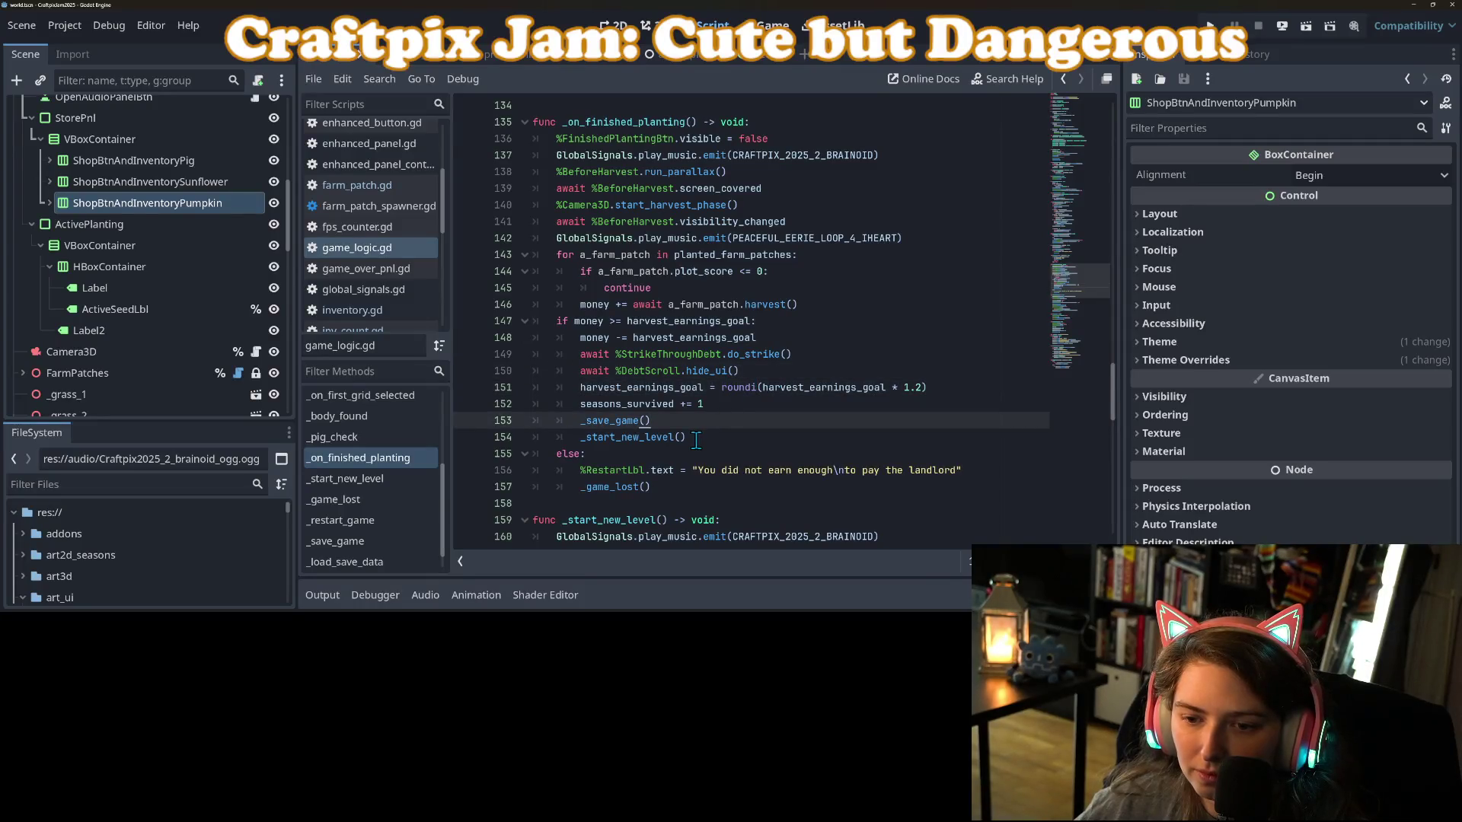
left_click(610, 352)
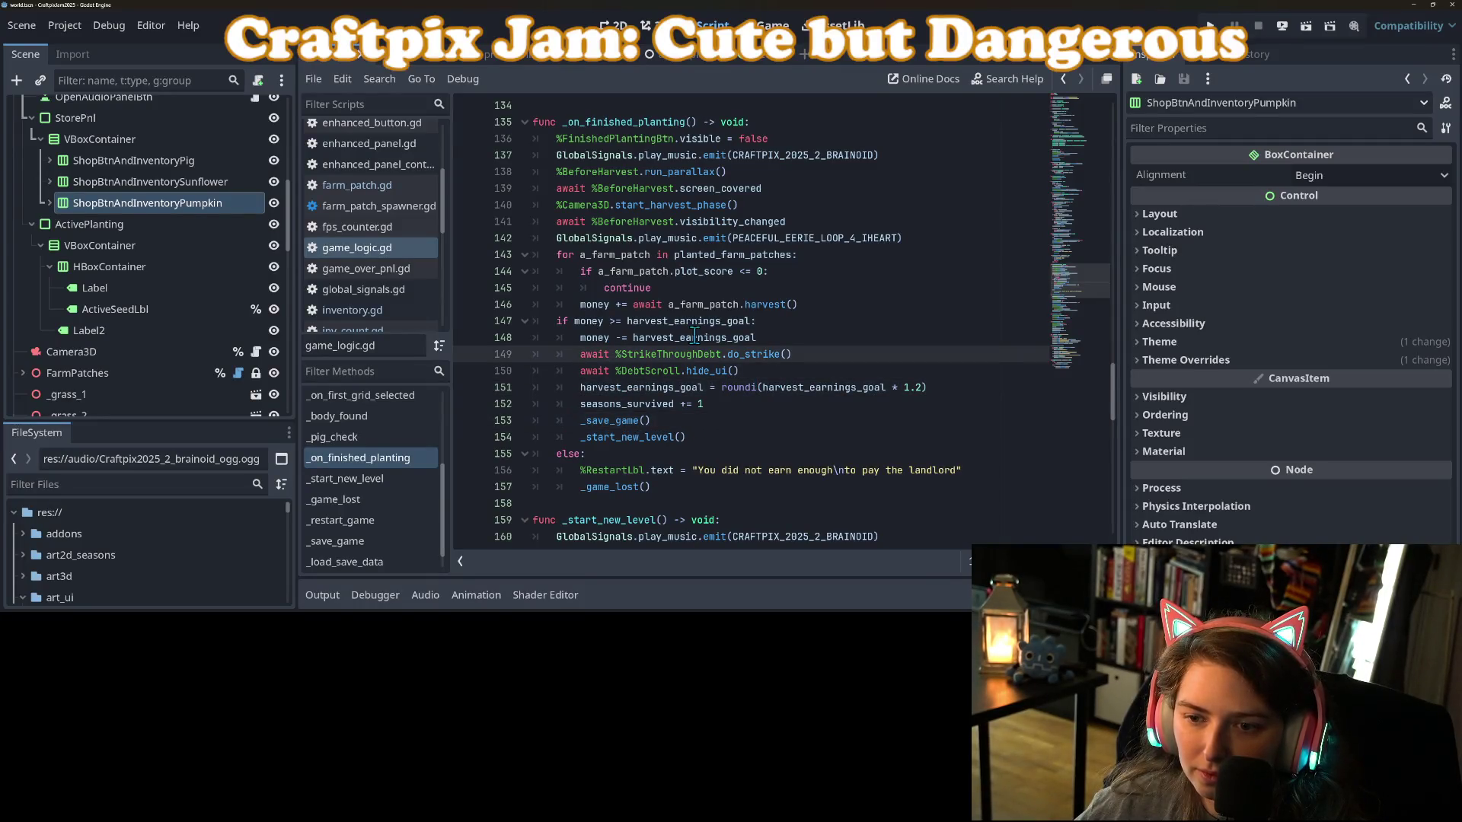
Jump from the farm patch loop's harvest call to its definition in farm_patch.gd.
scroll(659, 332, "up", 3)
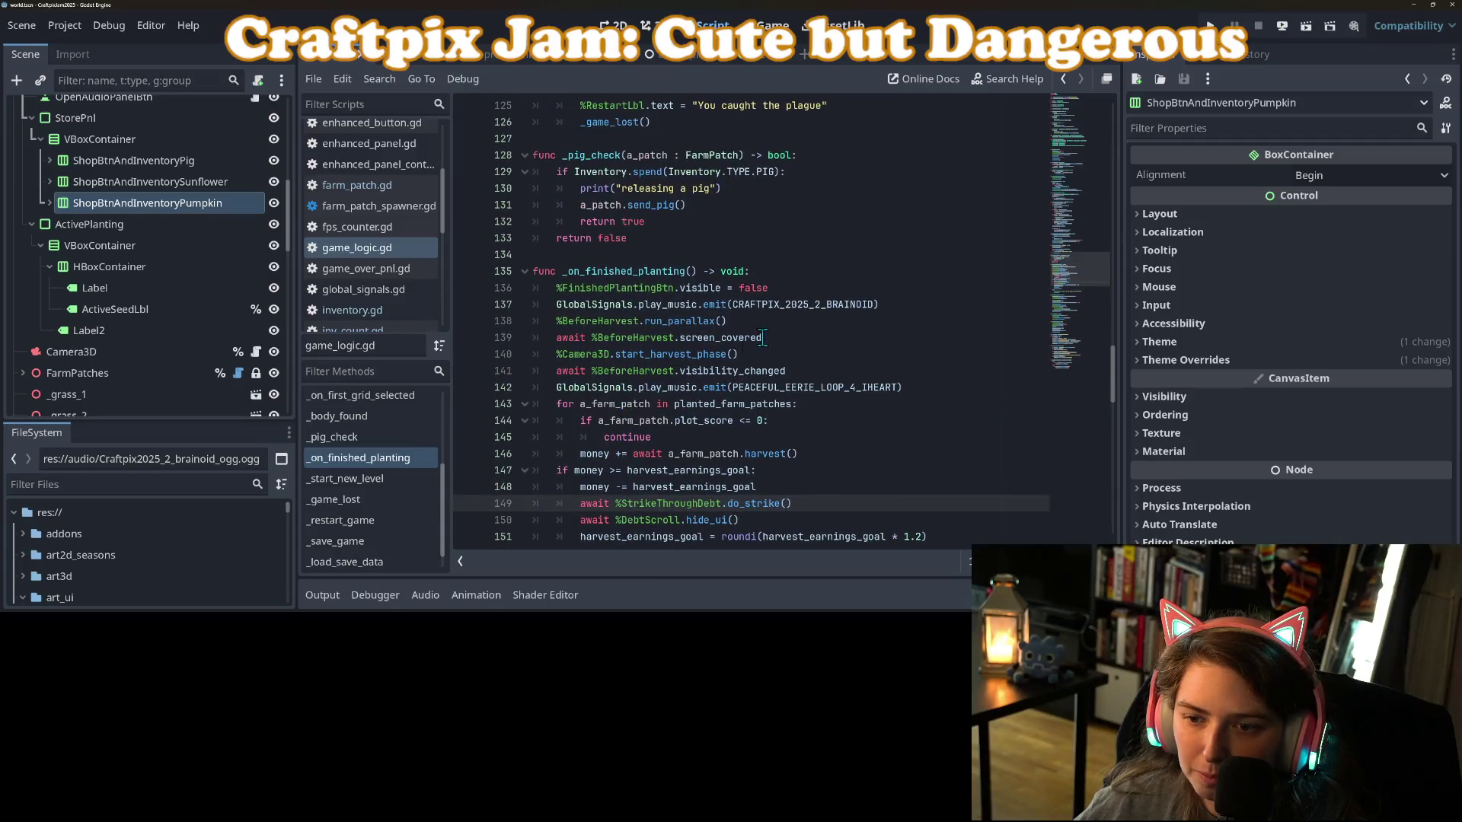
left_click(613, 410)
scroll(642, 440, "down", 1)
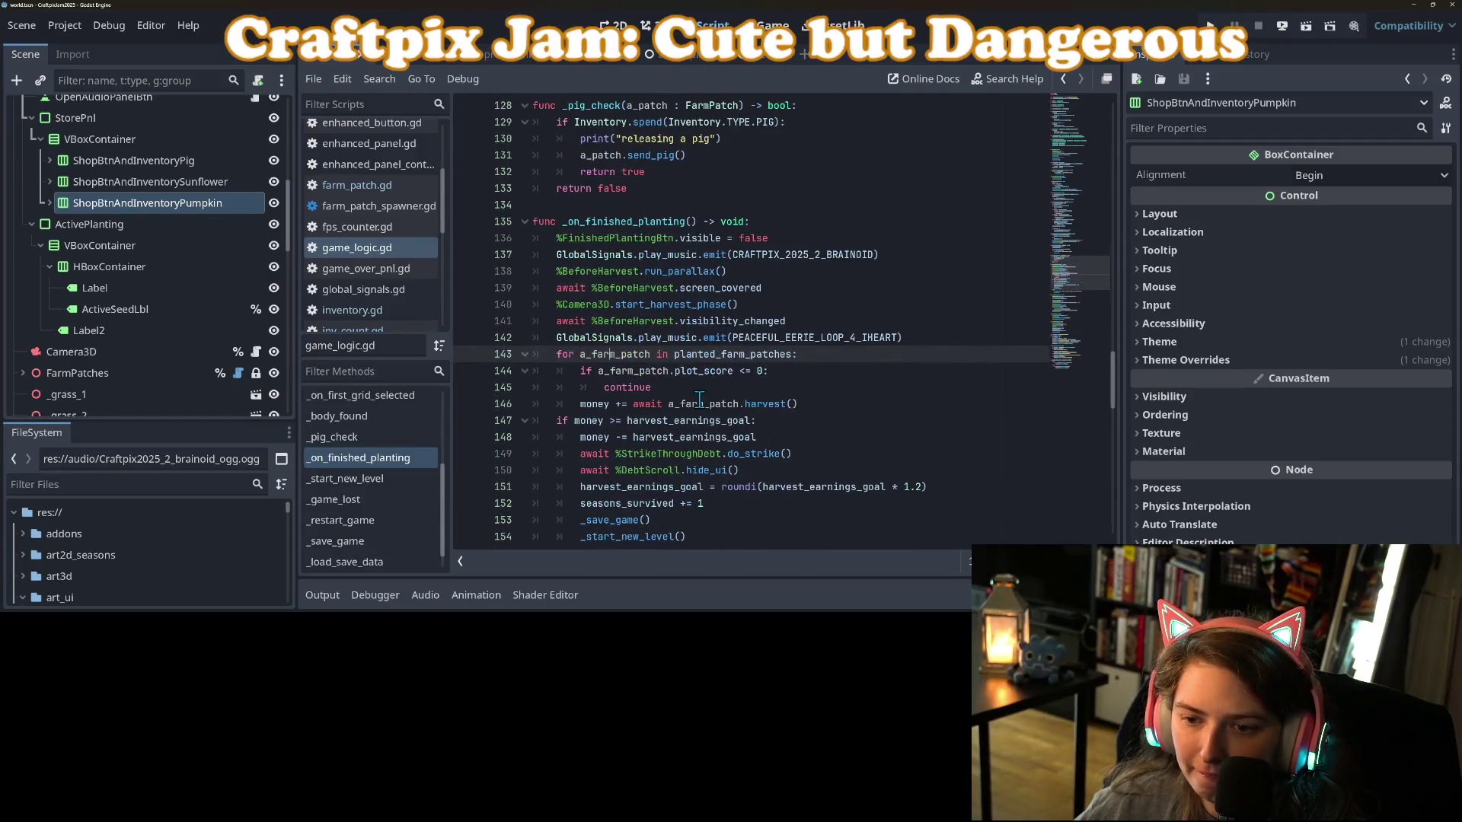
left_click(699, 403)
left_click(772, 405, "ctrl")
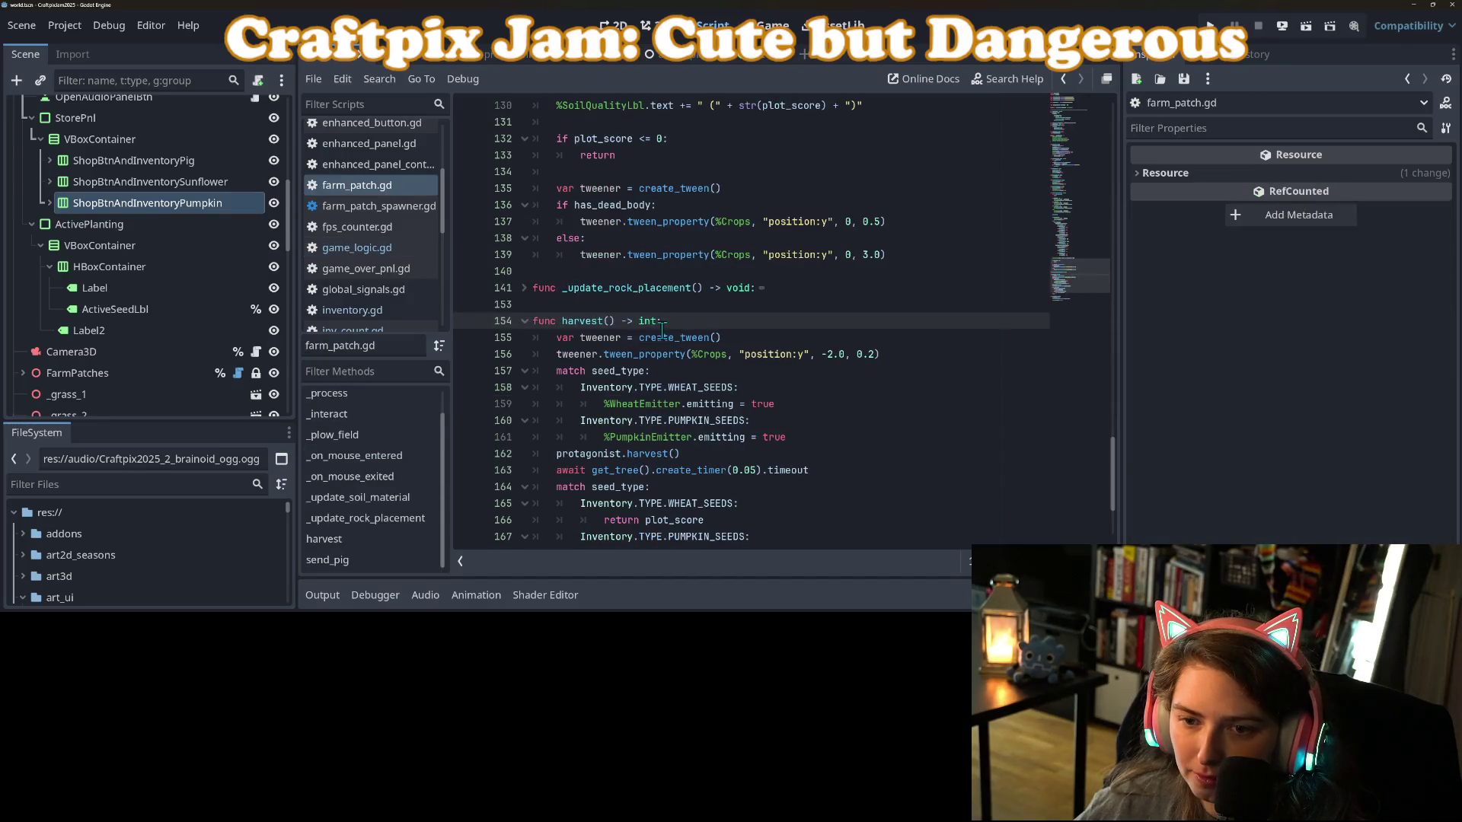
Add an Inventory.TYPE.SUNFLOWER_SEEDS case after the pumpkin emitter line with a pass body.
left_click(641, 419)
left_click(813, 437)
key("Return")
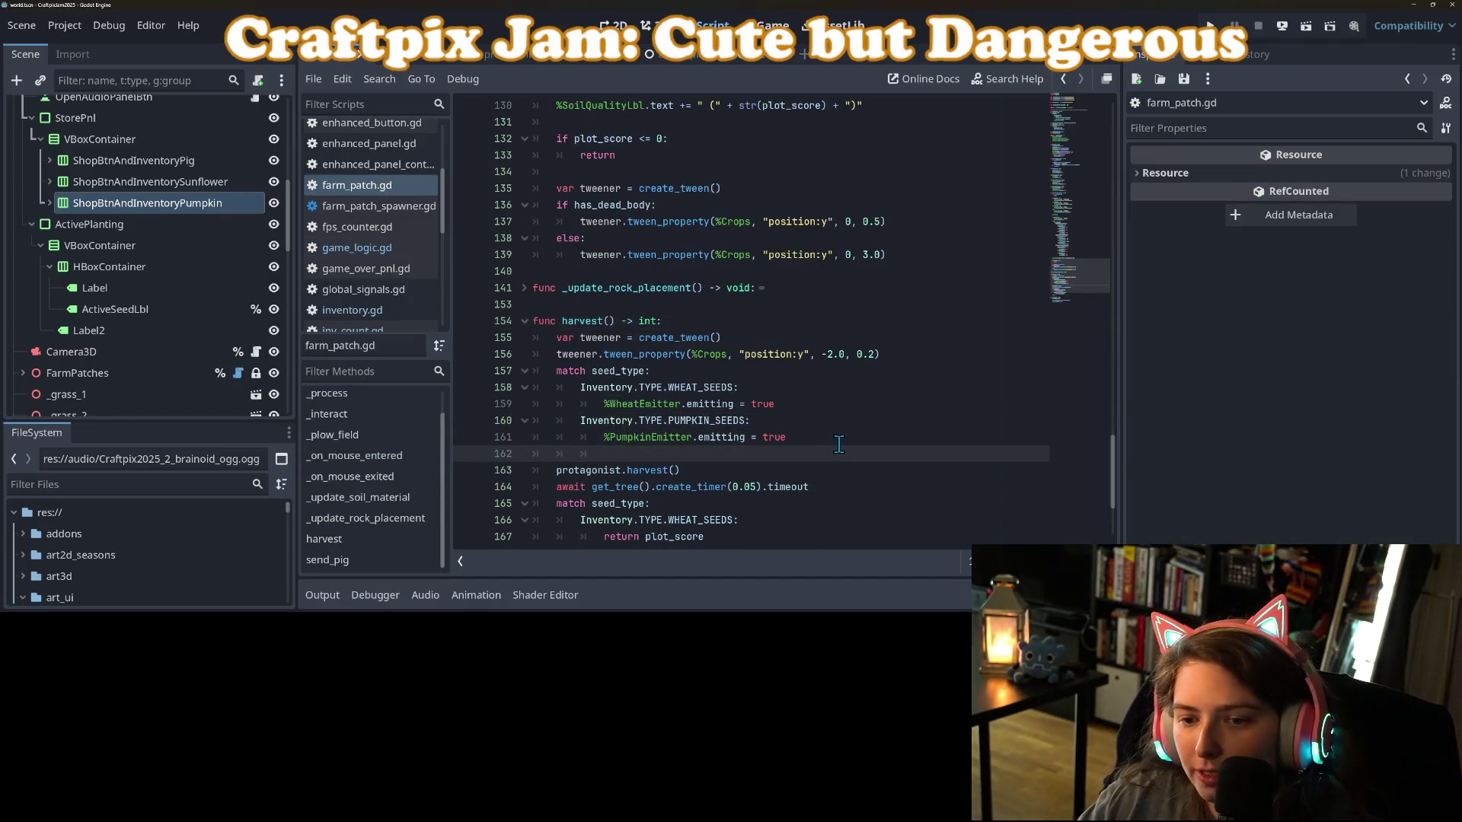
type("Inventory")
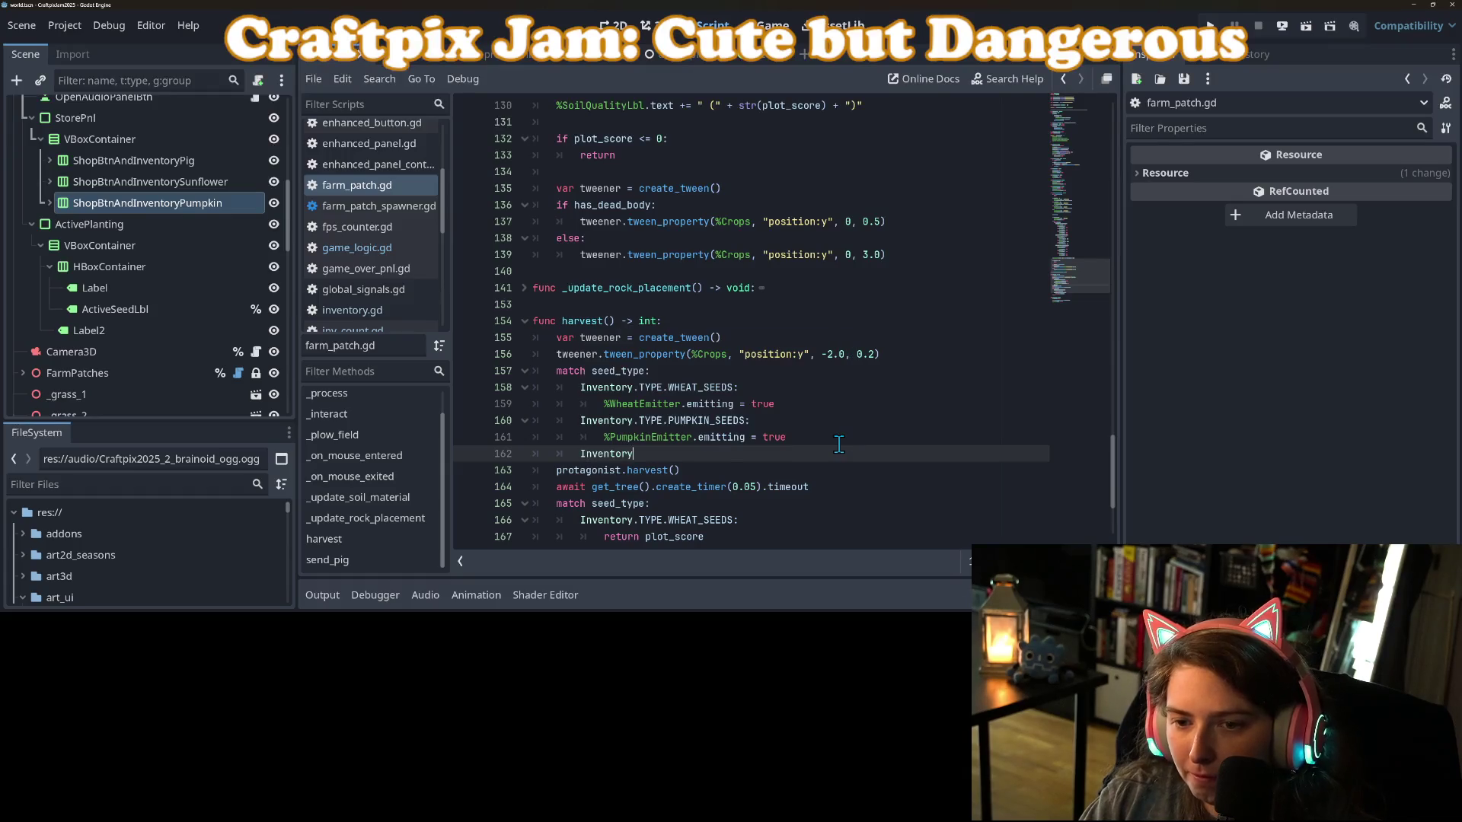
type(".TYPE.")
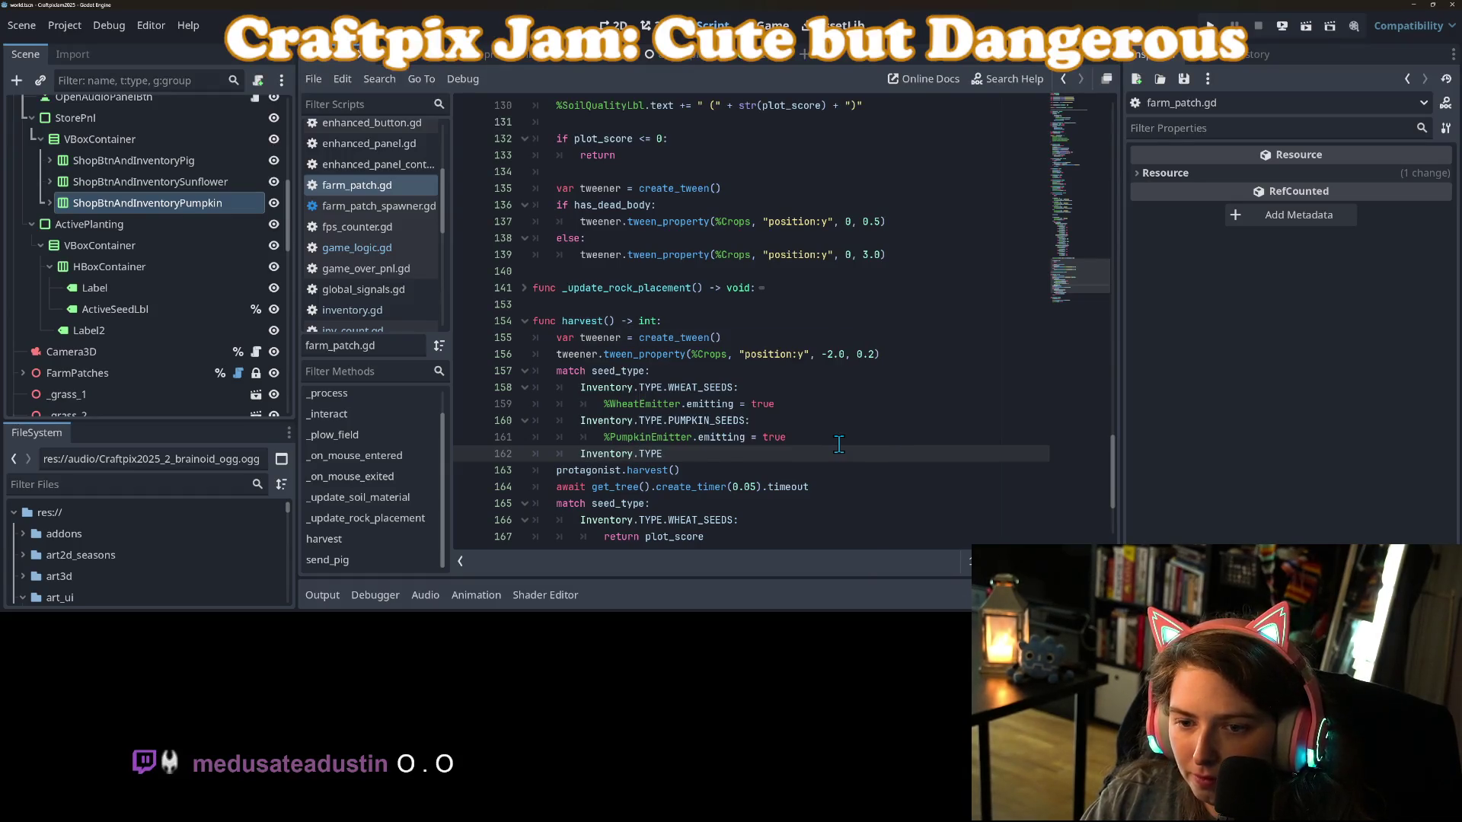
key("Down")
key("Down")
key("Down")
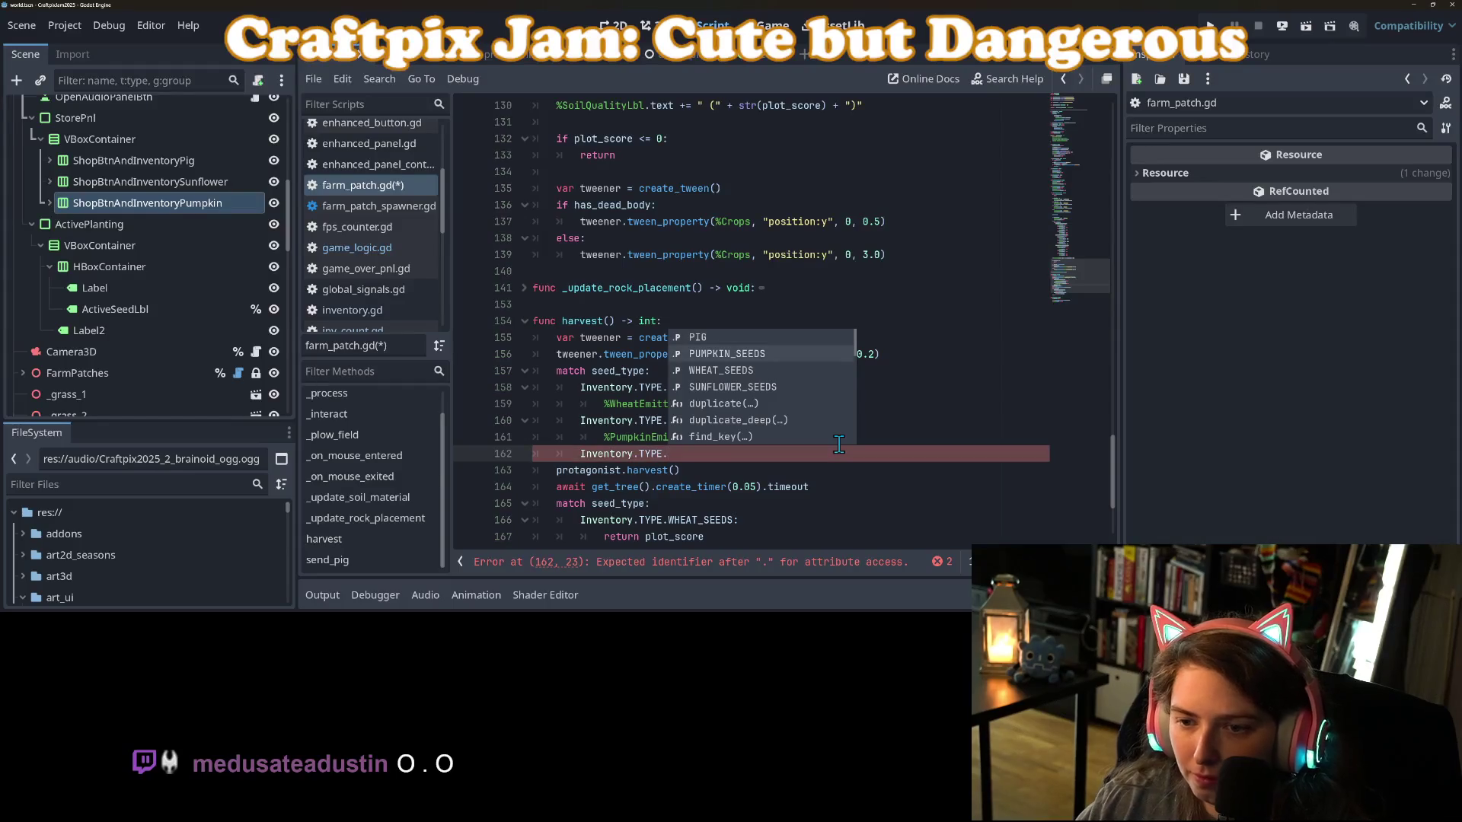
key("Return")
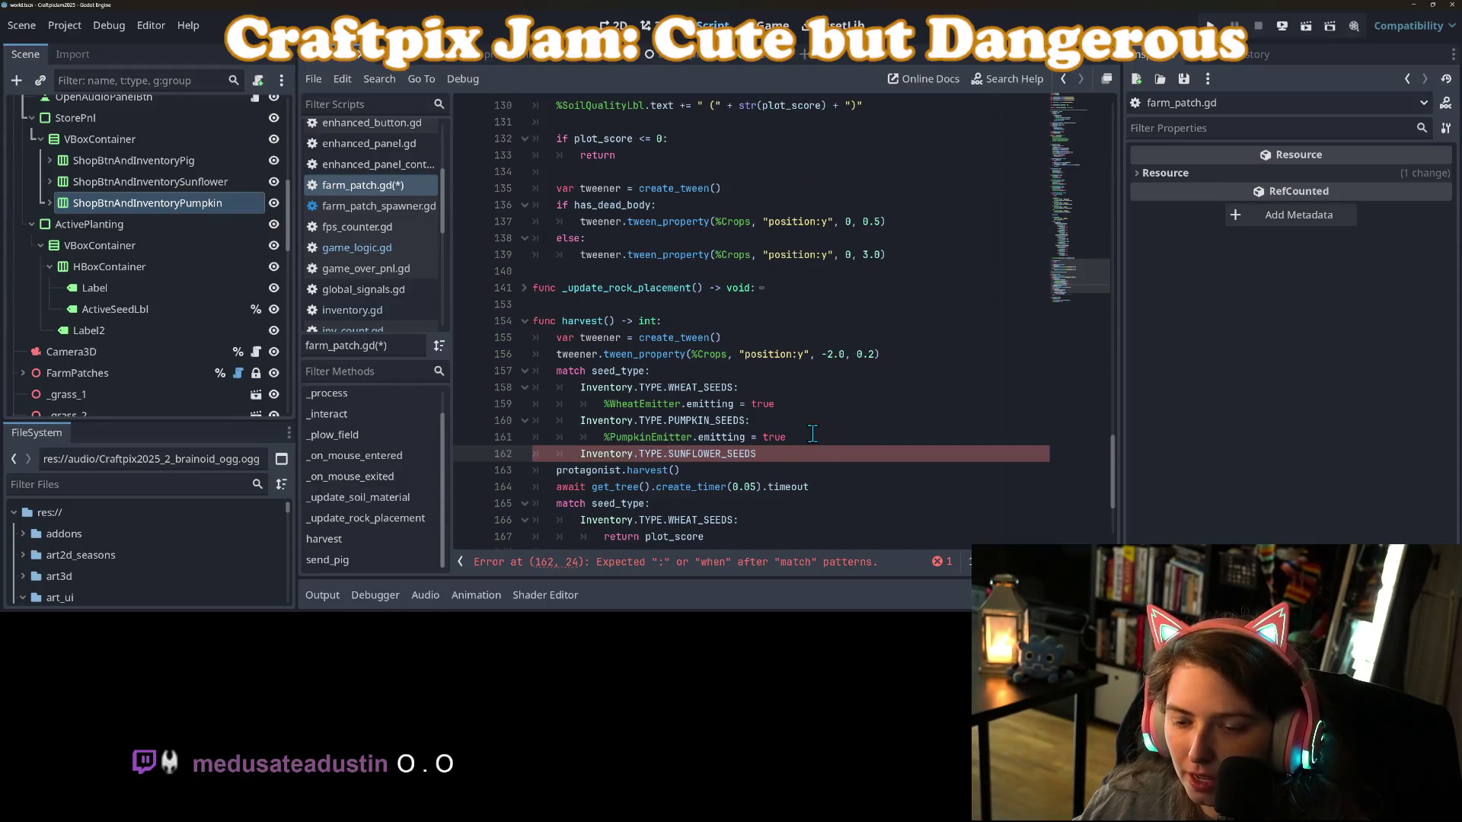
scroll(807, 434, "down", 2)
type(":")
key("Return")
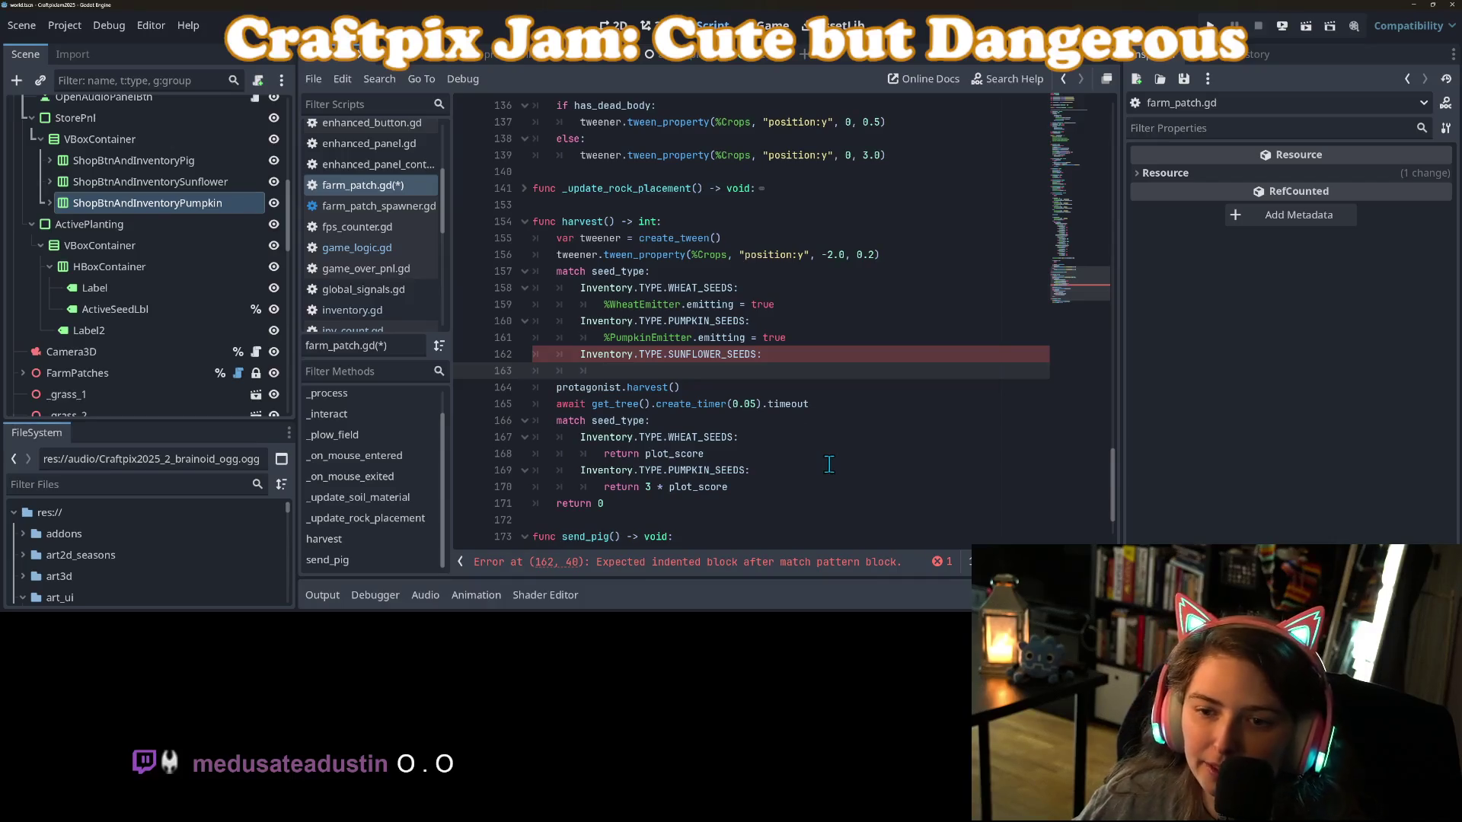
type("pass")
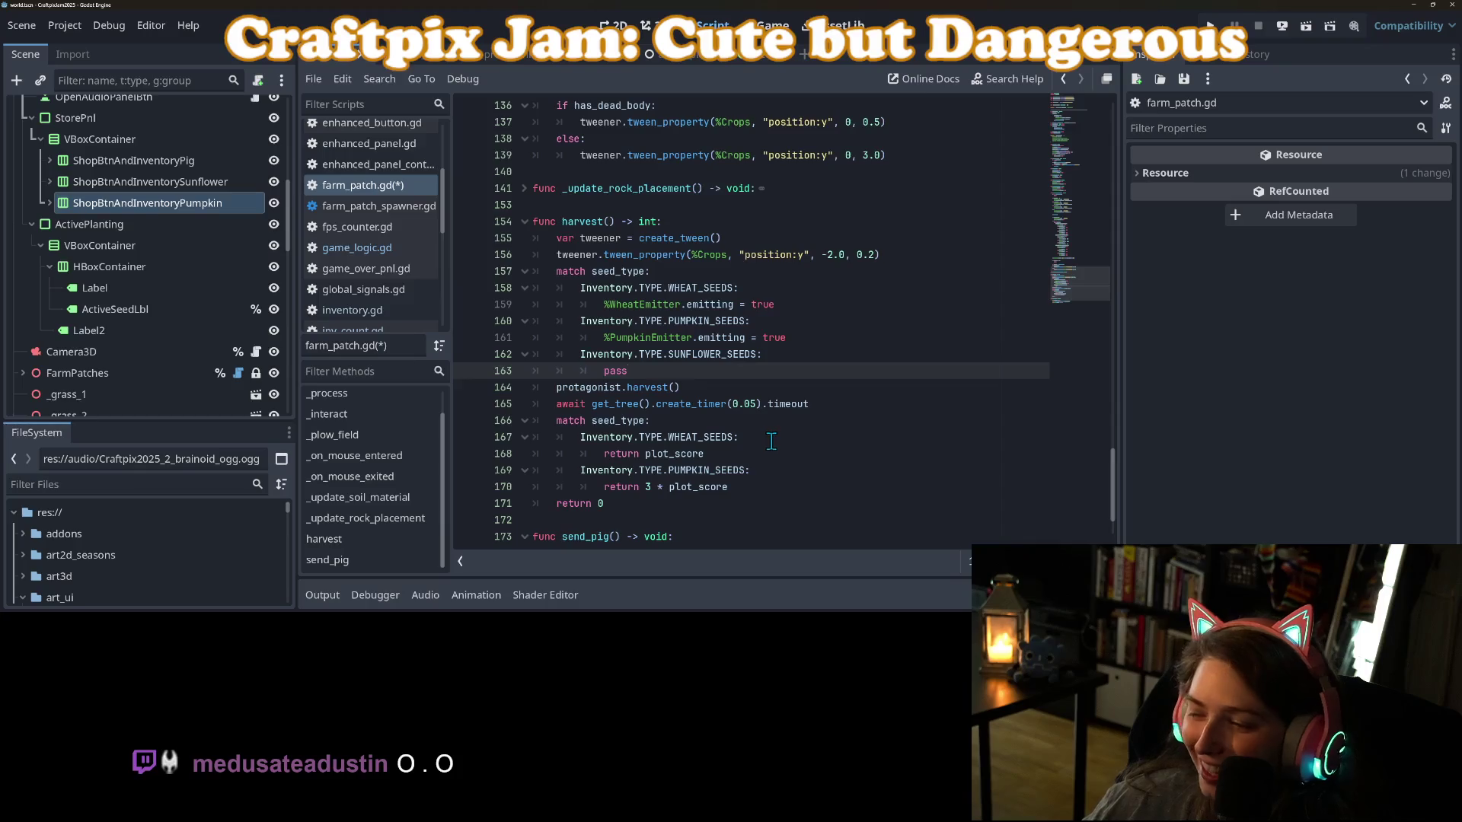
Add a SUNFLOWER_SEEDS return case returning 3 * plot_score after the pumpkin return.
scroll(726, 425, "down", 1)
left_click(818, 423)
left_click(749, 439)
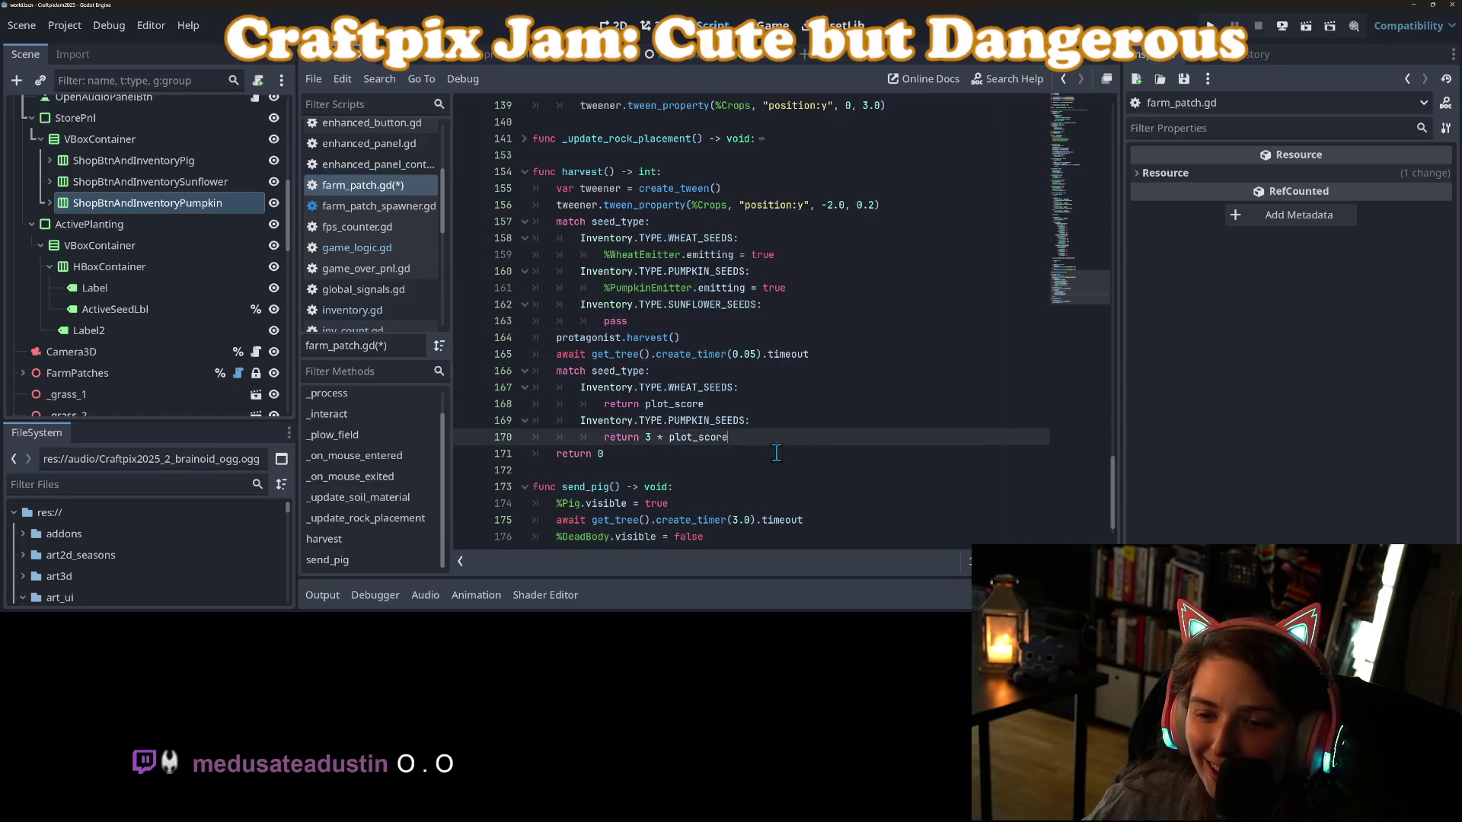
key("Return")
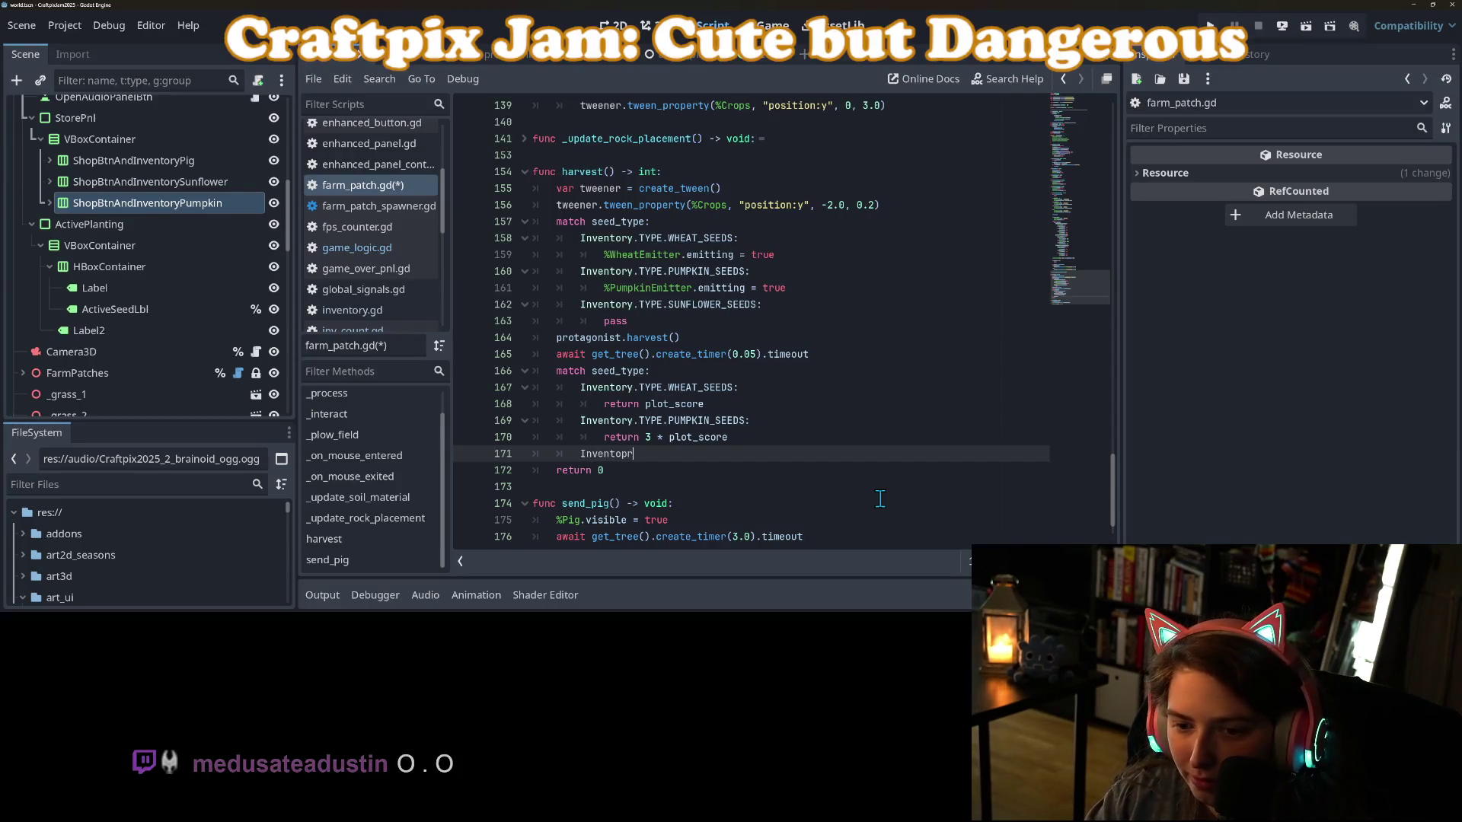
key("BackSpace")
key("BackSpace")
key("BackSpace")
type("ry.T")
key("Return")
type(".S")
key("Return")
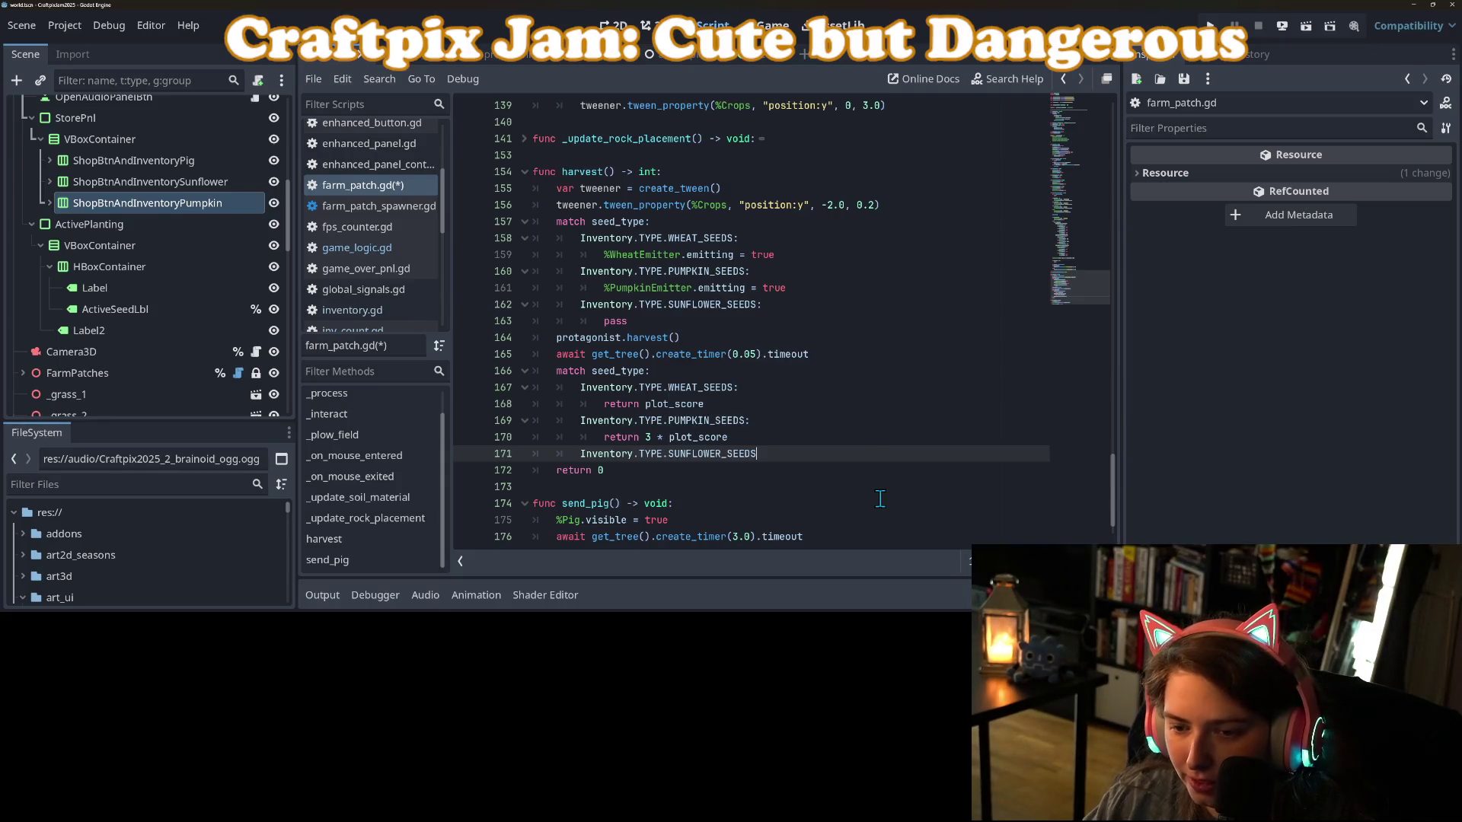
type(":")
key("Return")
type("return 3 *")
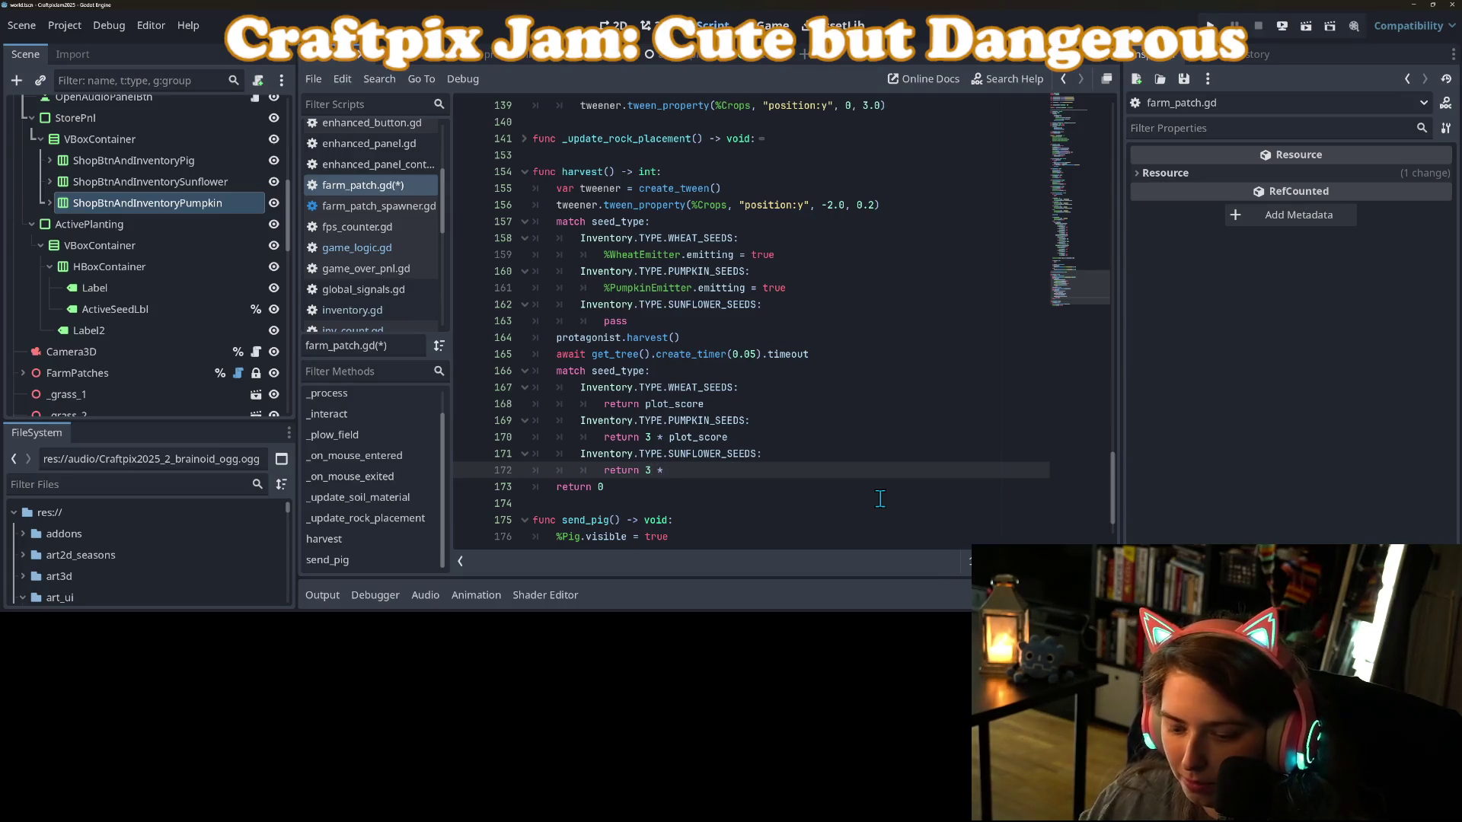
type("ot")
key("Return")
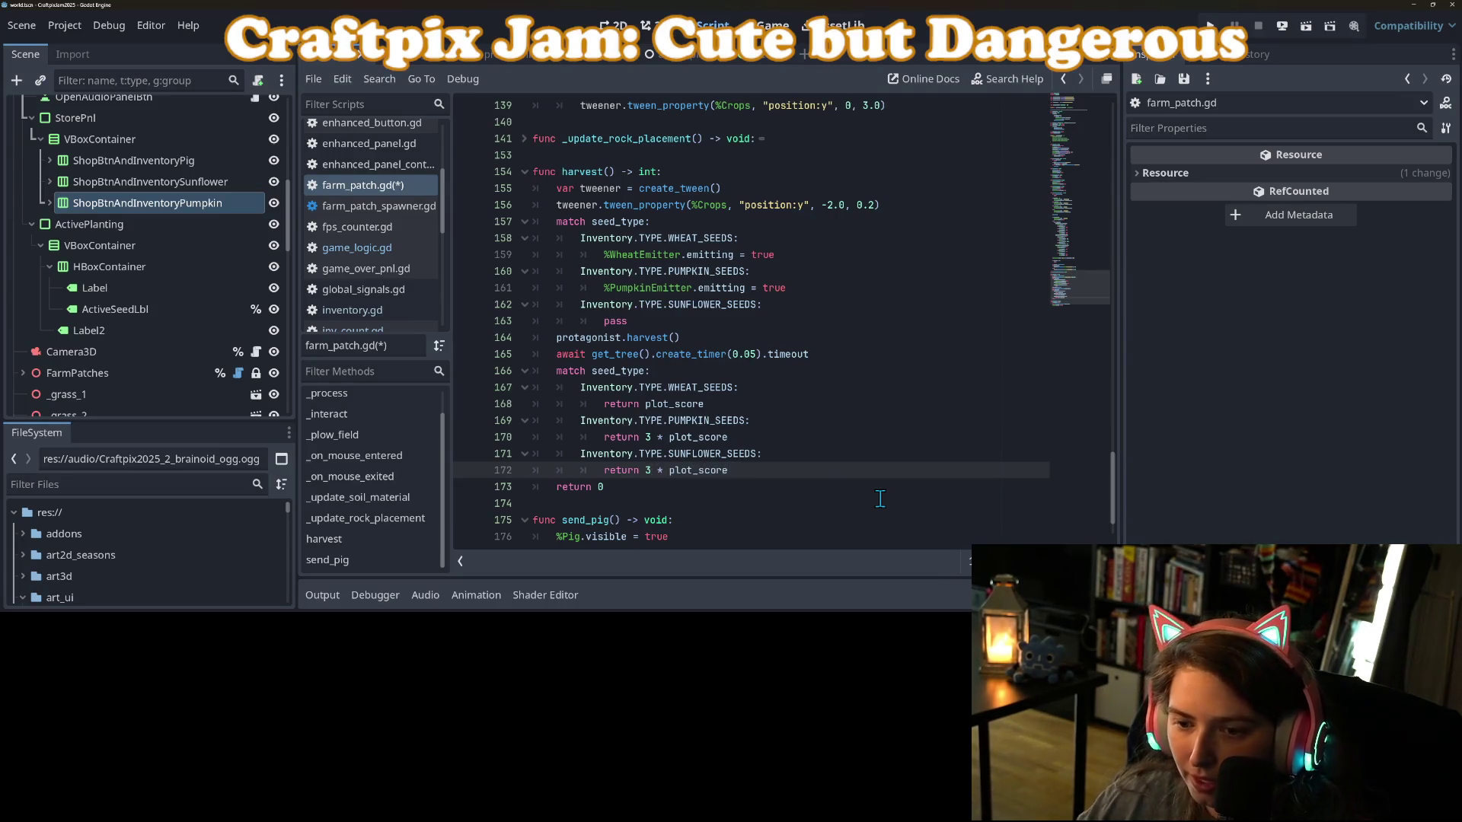
Raise the pumpkin harvest return to 5 * plot_score and save farm_patch.gd.
double_click(648, 436)
type("5")
key("ctrl+s")
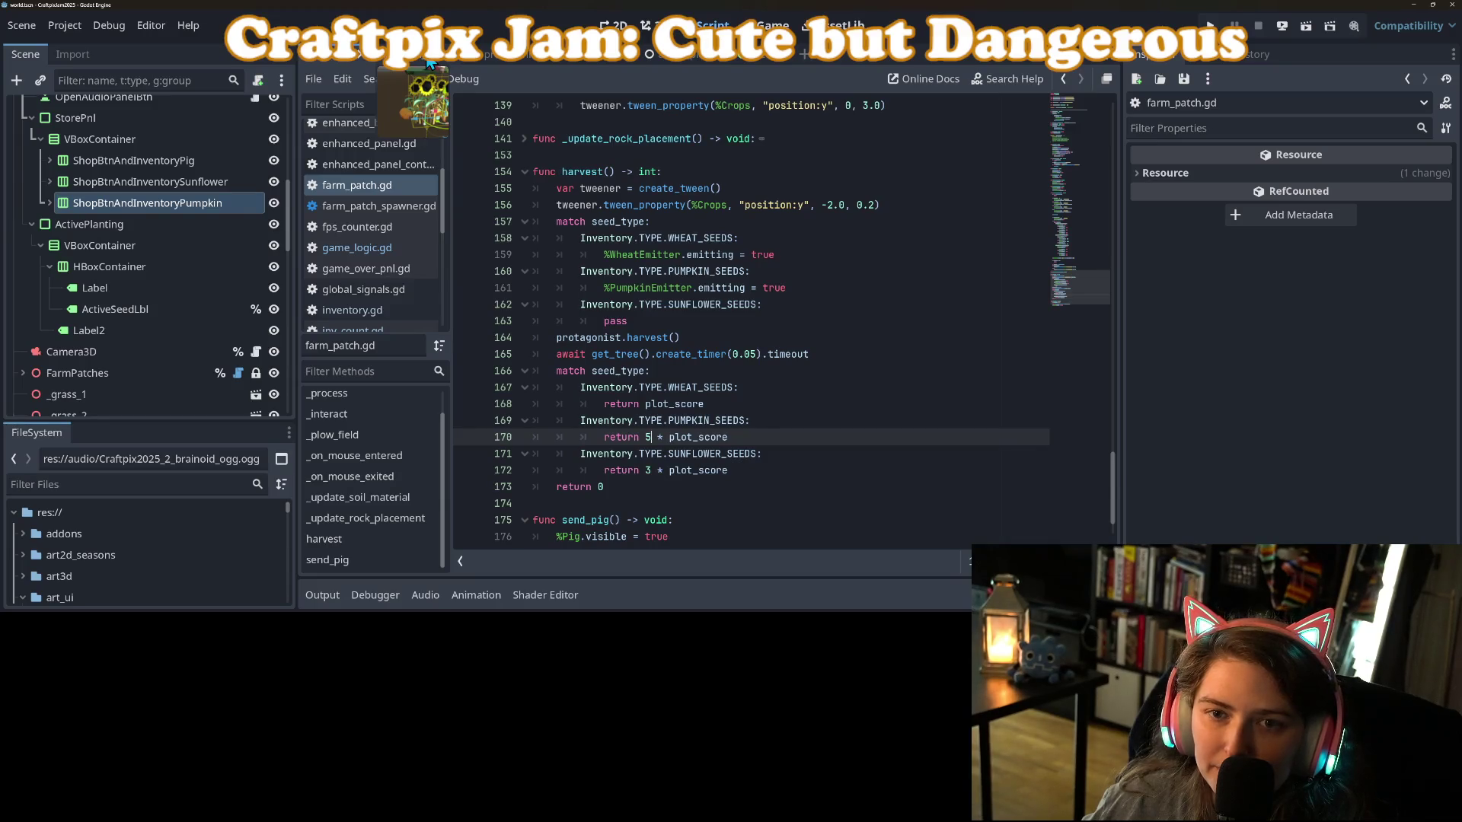
Look over the harvest function and expand the pumpkin shop entry in the scene tree.
scroll(198, 238, "down", 5)
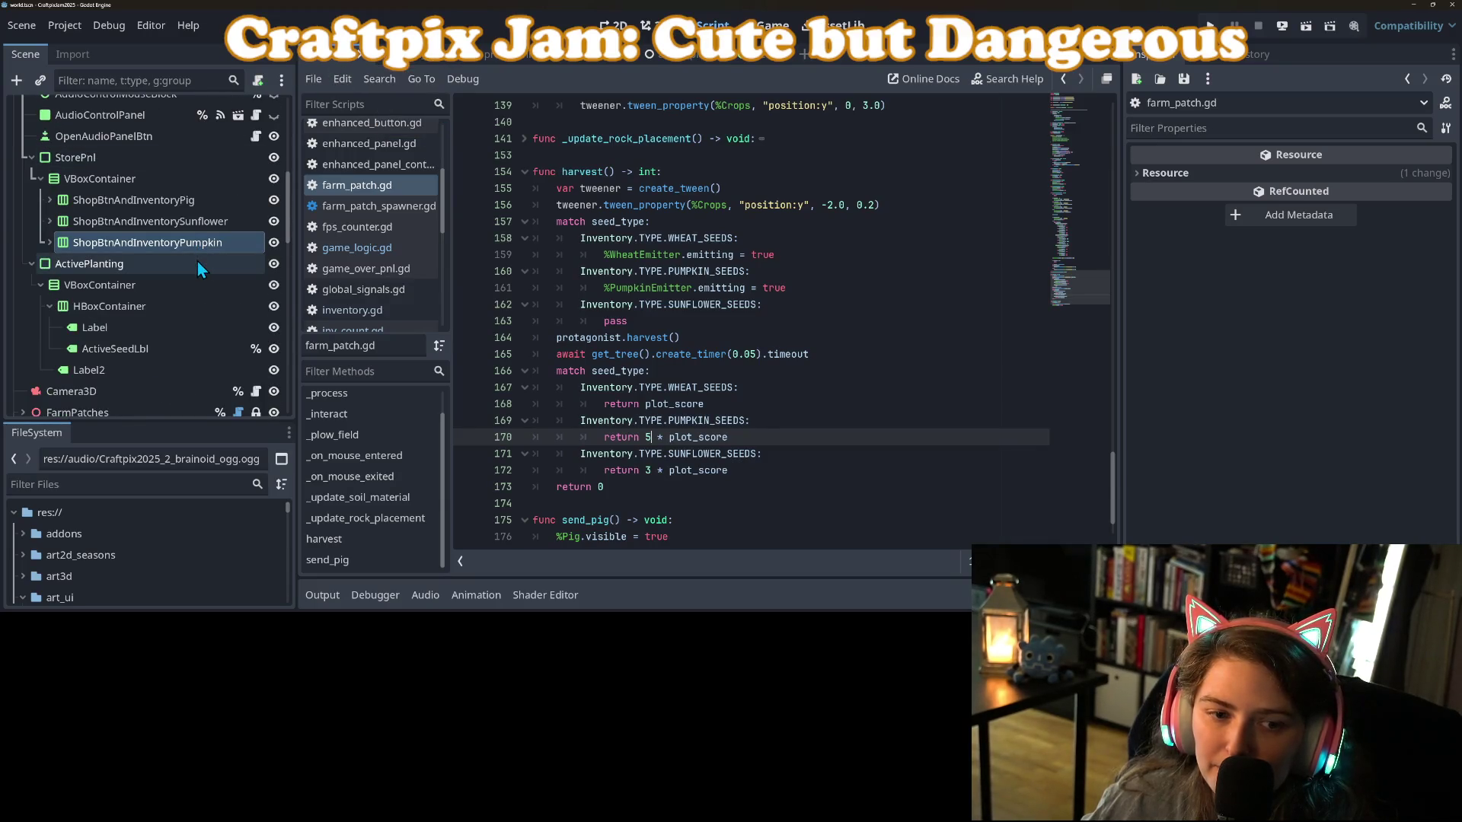
scroll(126, 280, "up", 12)
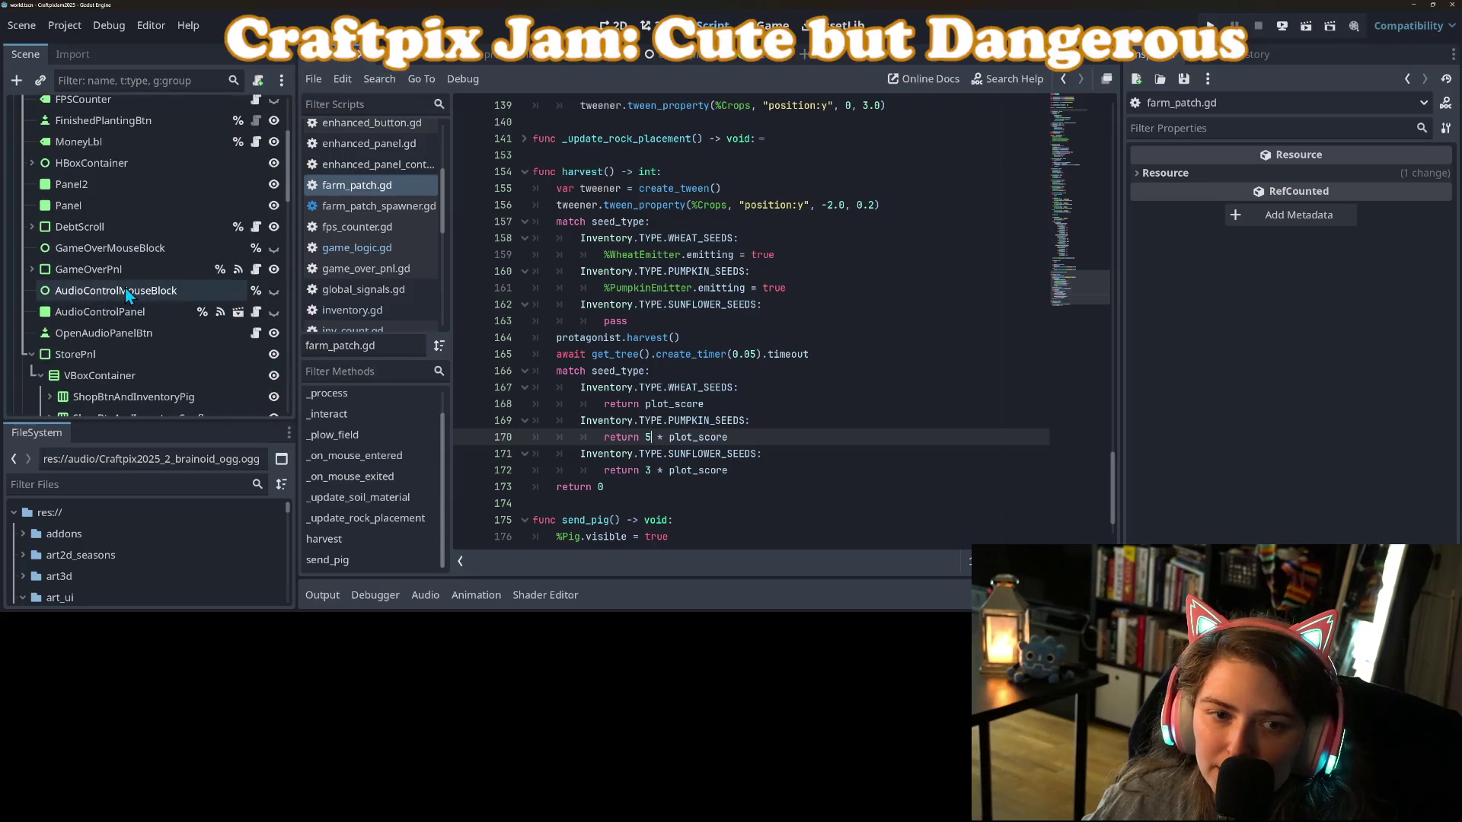
scroll(122, 316, "down", 2)
left_click(48, 322)
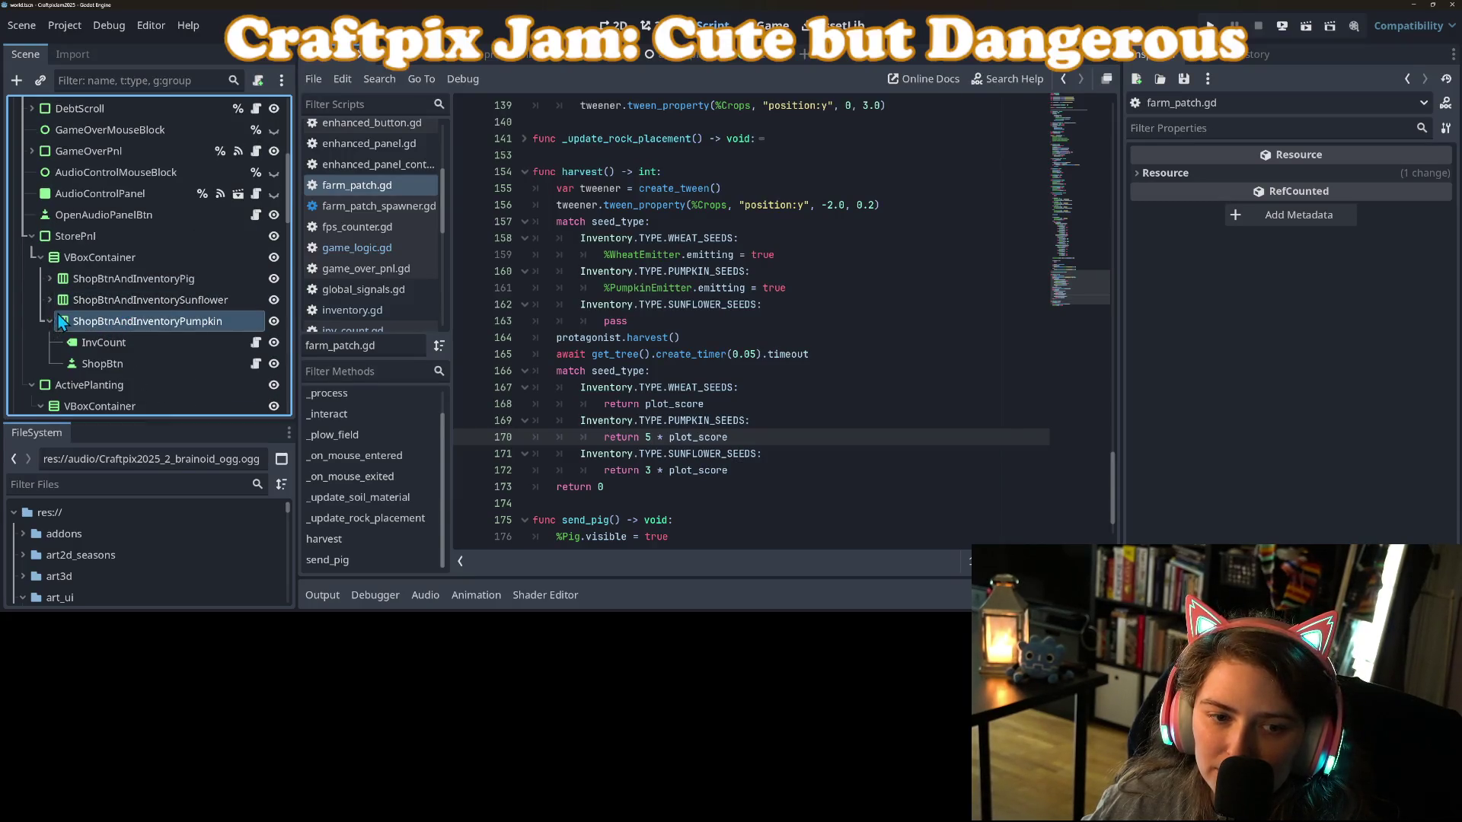
Inspect the sunflower seed shop button's tooltip text for reference.
left_click(50, 300)
left_click(103, 342)
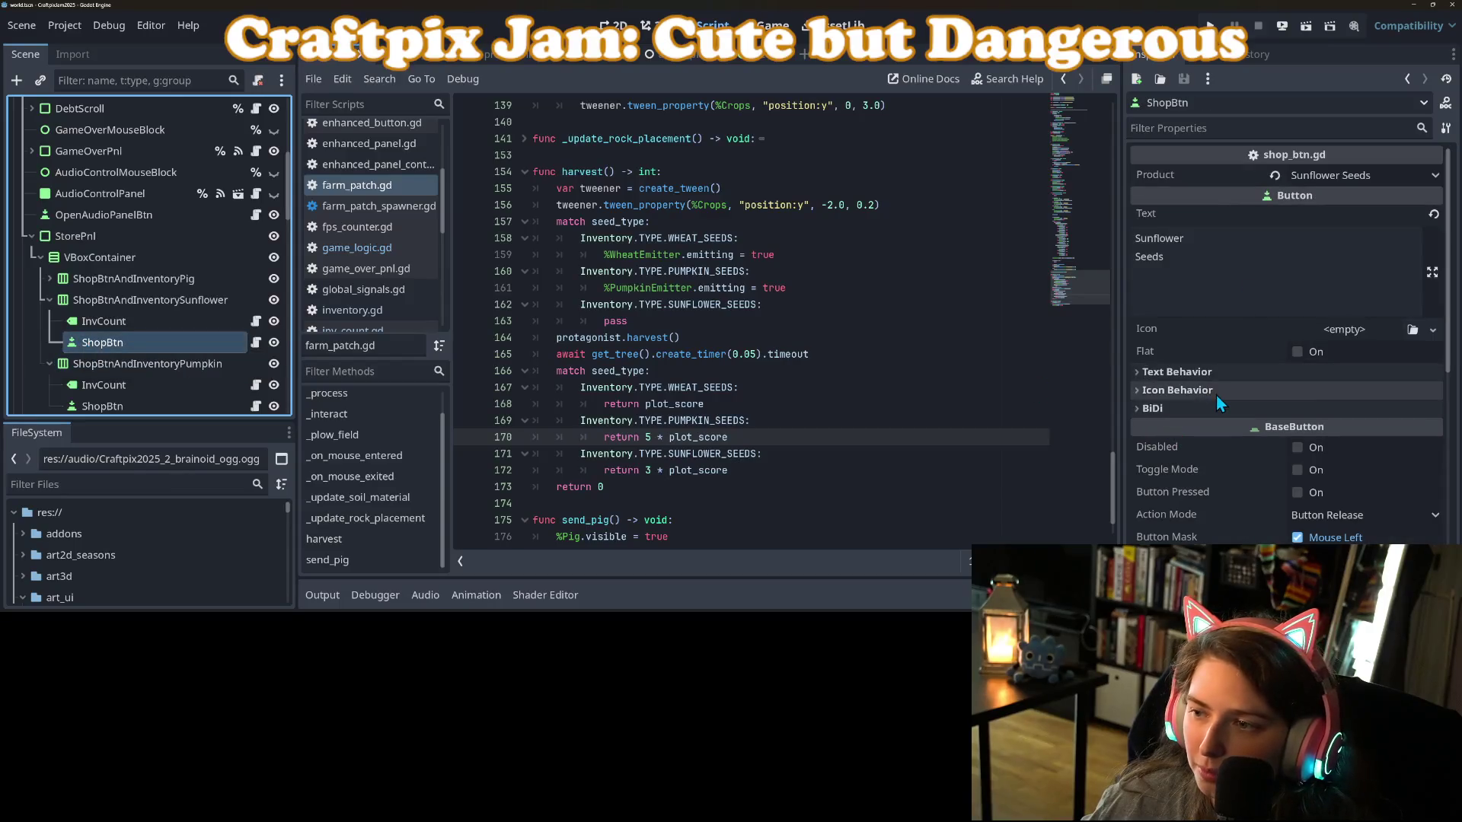
scroll(1215, 398, "down", 7)
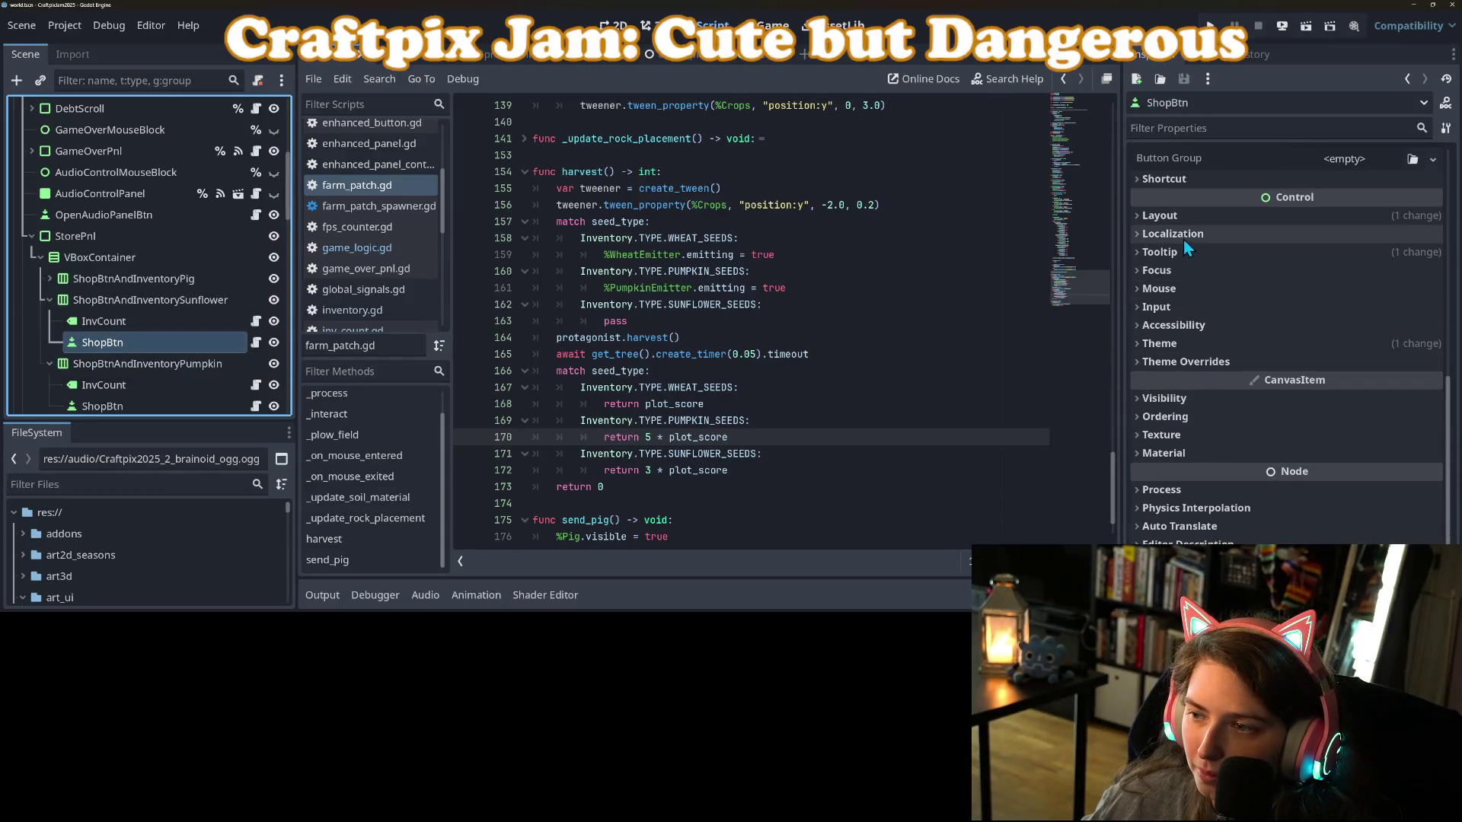
left_click(1165, 252)
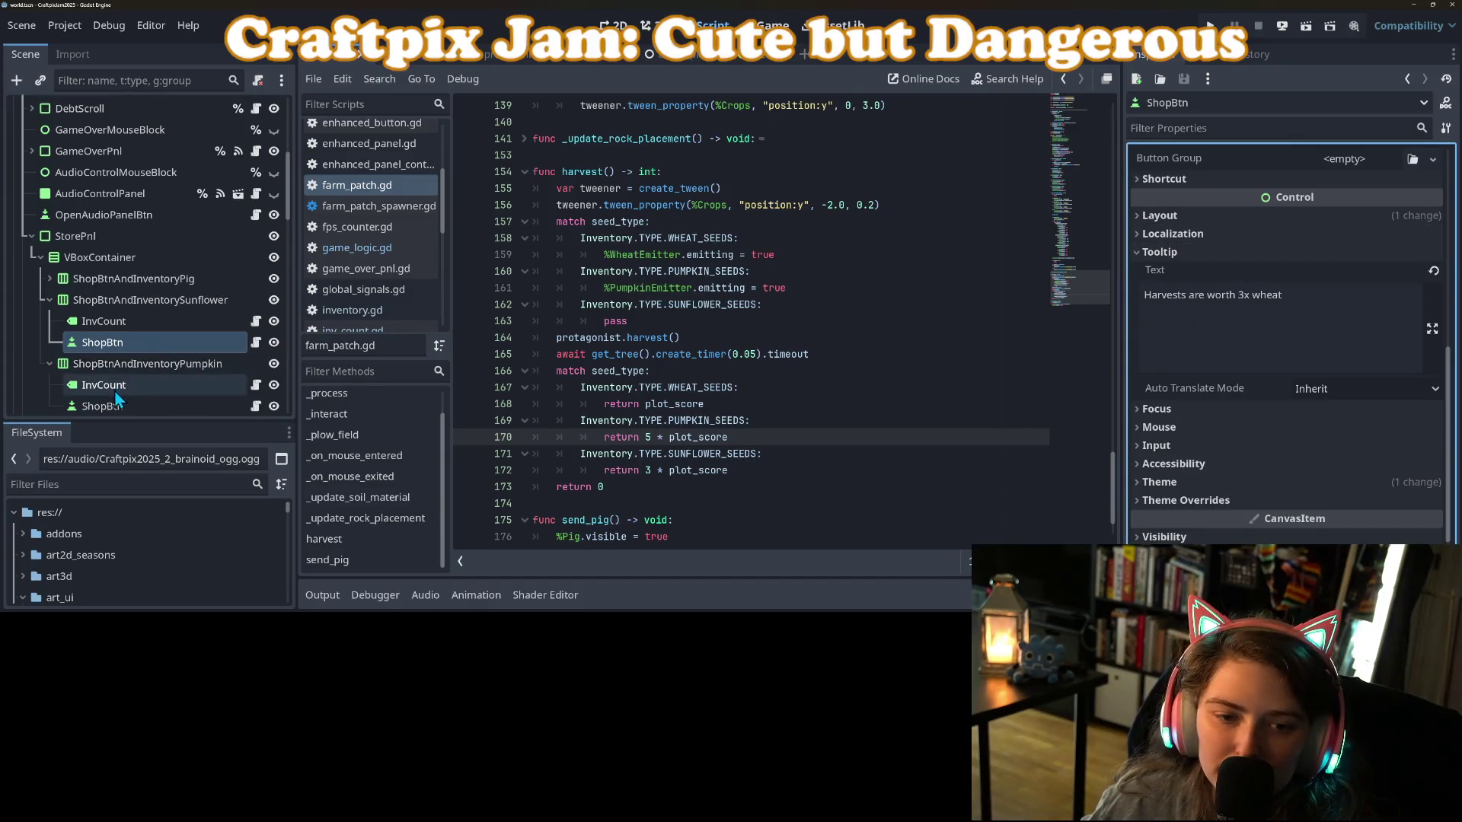
Change the Pumpkin Seeds button tooltip from 3x to 'Harvests are worth 5x wheat' and save.
left_click(137, 406)
scroll(1180, 396, "down", 5)
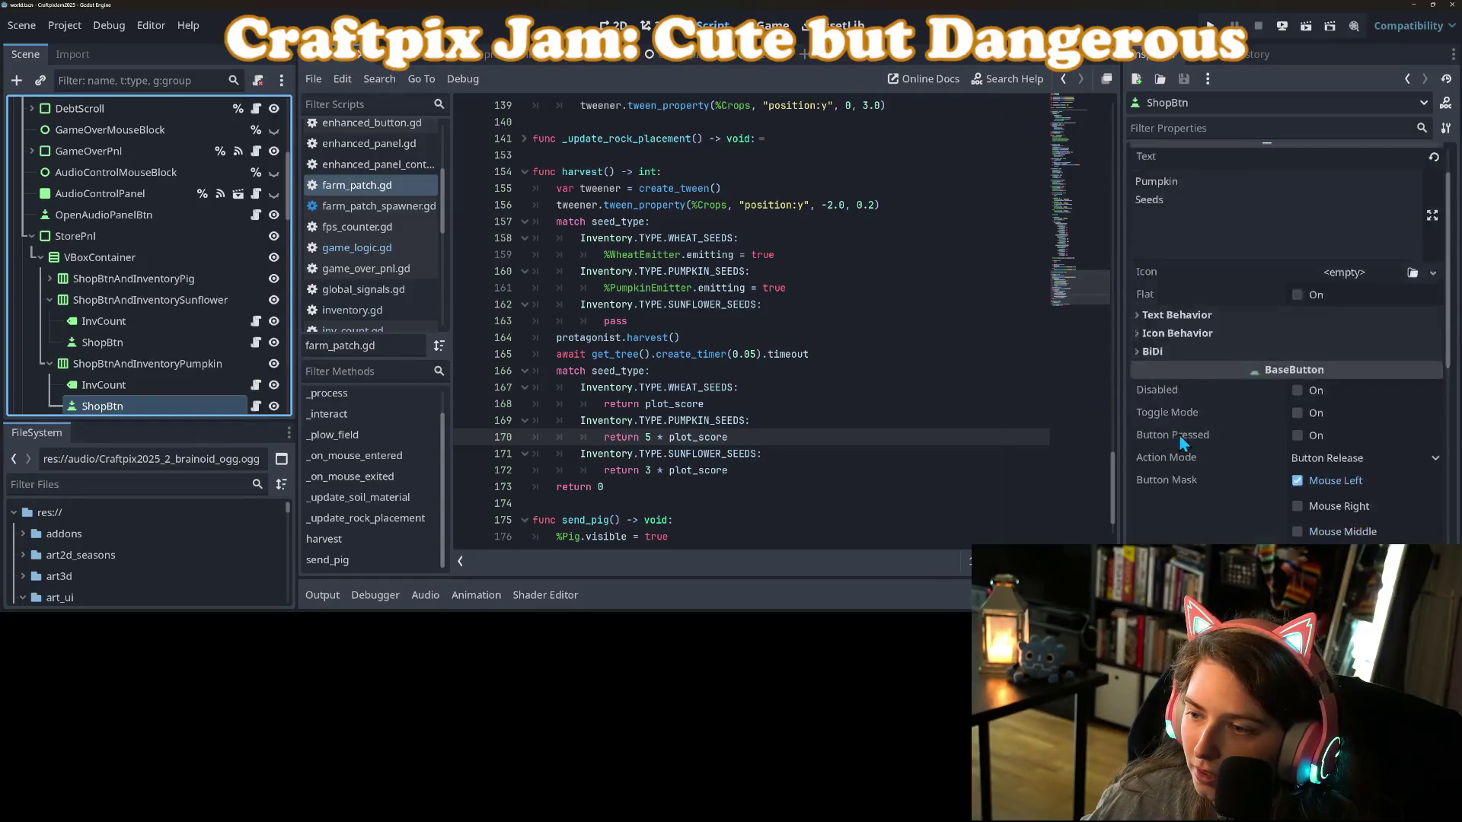
left_click(1241, 429)
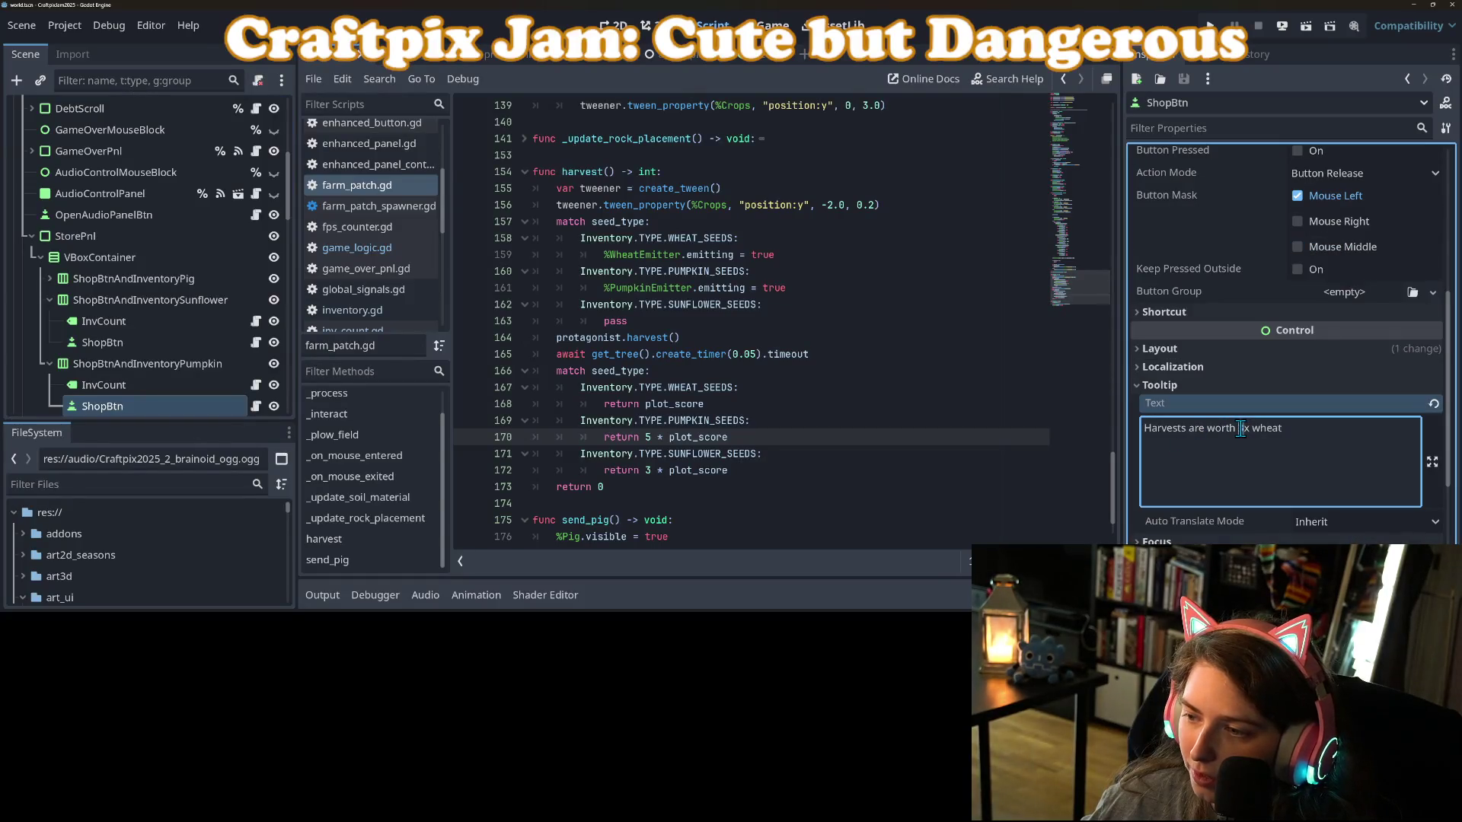
key("BackSpace")
type("5")
key("ctrl+s")
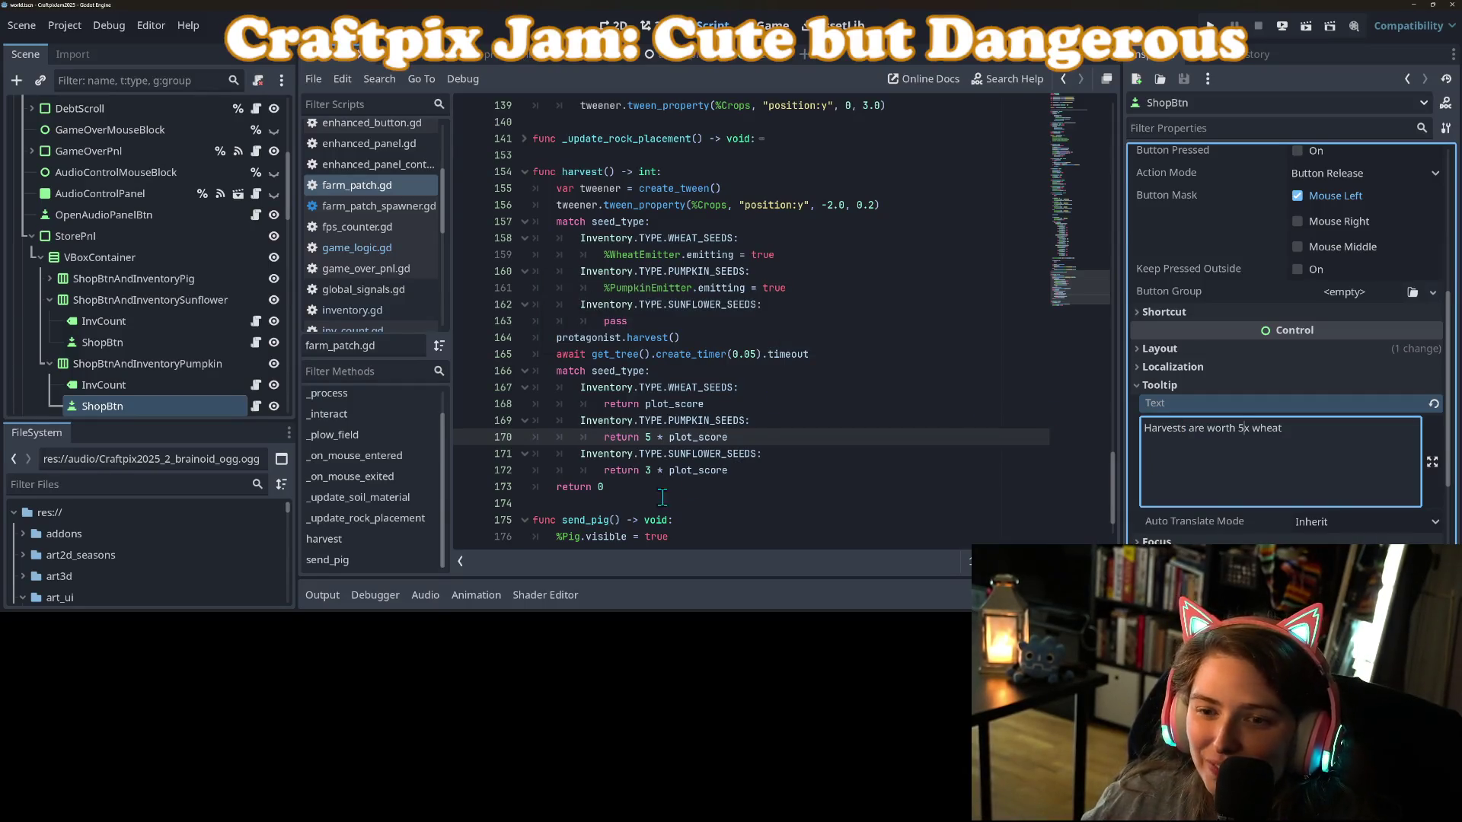
left_click(714, 437)
Return to the harvest code in the script editor and scroll through it.
left_click(657, 372)
scroll(687, 457, "down", 2)
scroll(731, 461, "up", 3)
scroll(712, 449, "down", 3)
scroll(704, 441, "up", 3)
Switch to the farm_patch scene, collapse the Crops node, and show the 3D view.
left_click(657, 336)
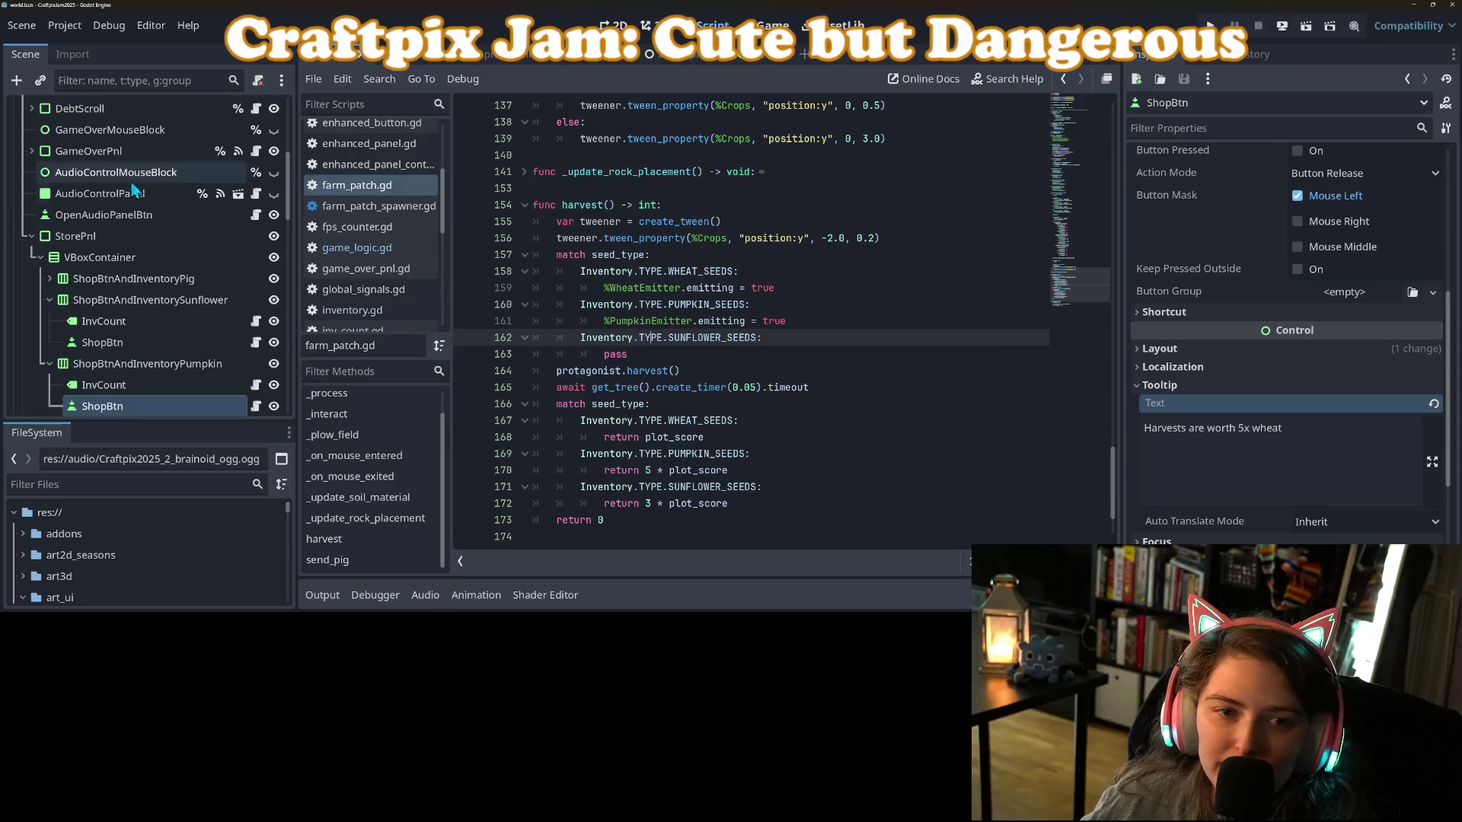
left_click(407, 54)
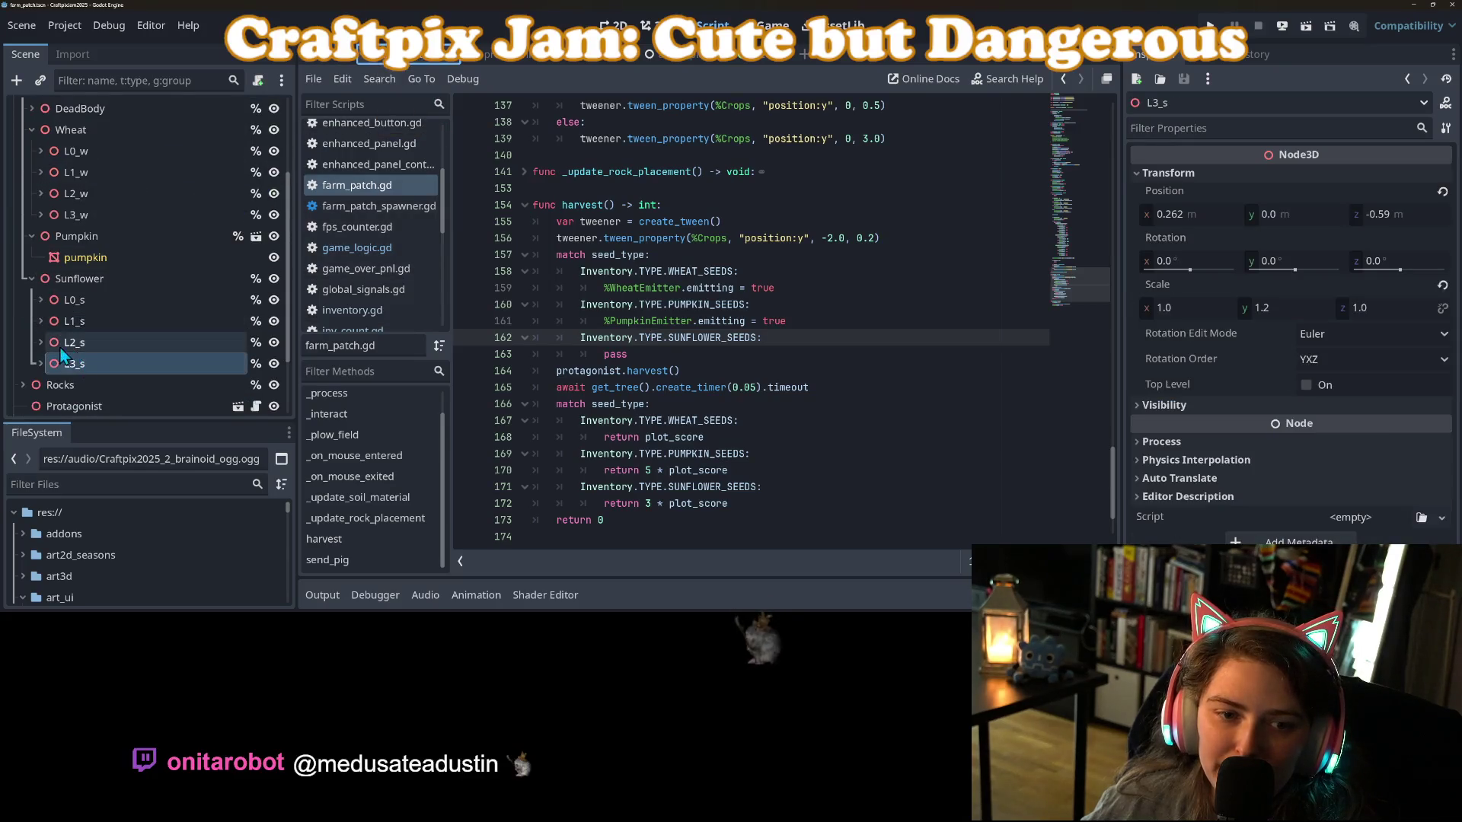
scroll(83, 304, "up", 3)
left_click(24, 216)
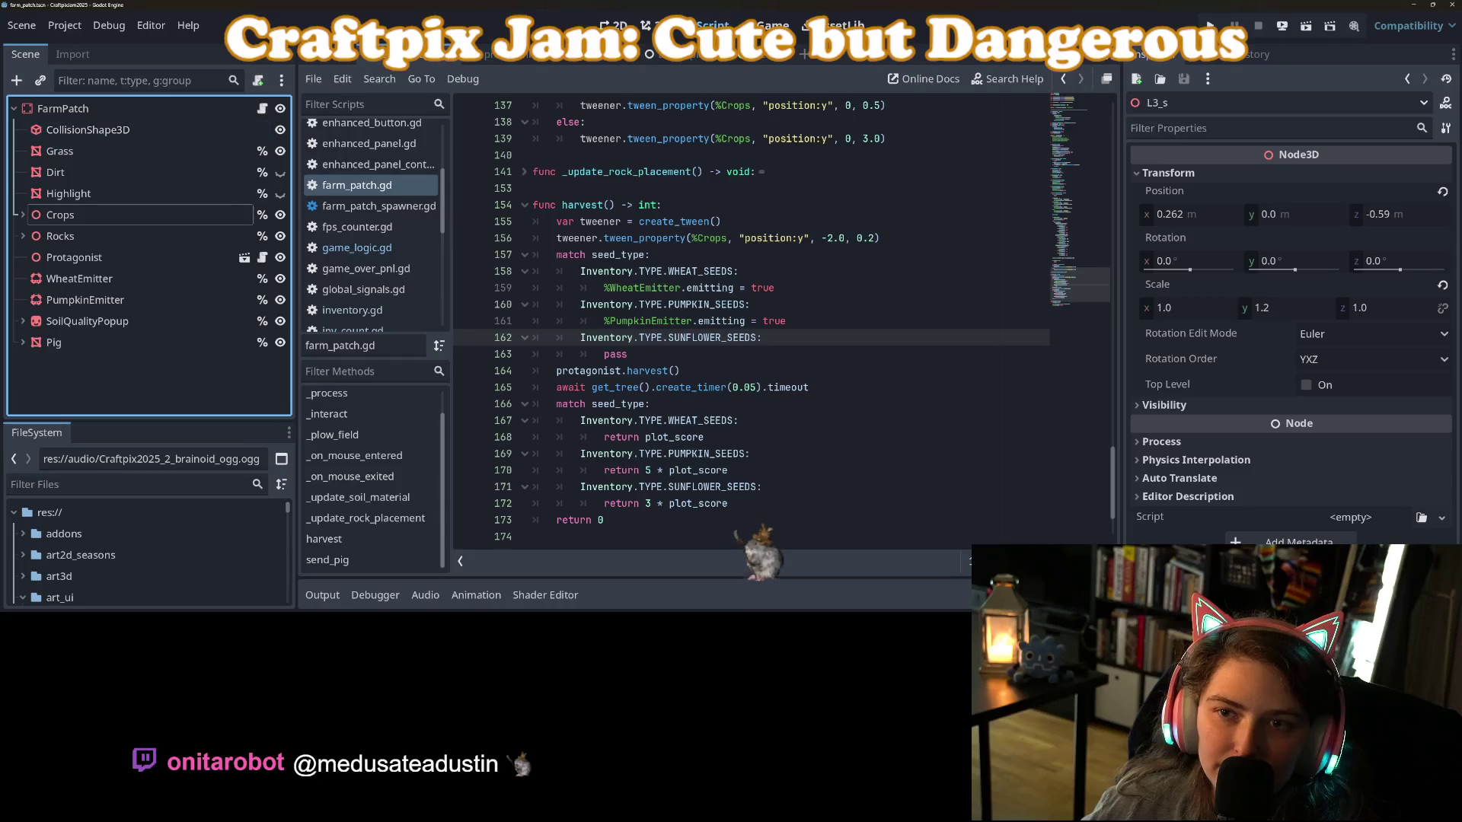
key("ctrl+F2")
Duplicate PumpkinEmitter and rename the copy SunflowerEmitter.
left_click(54, 299)
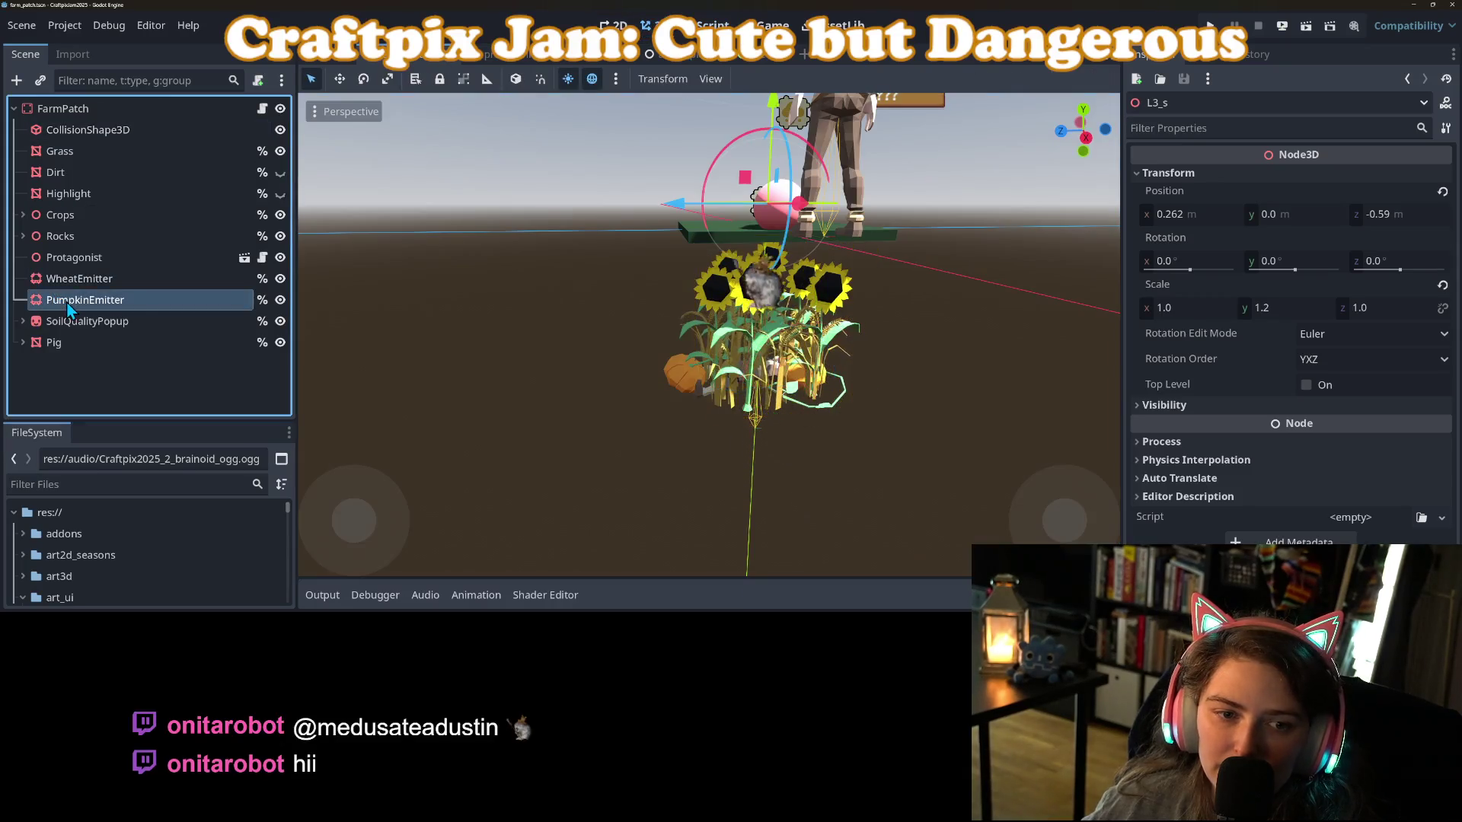
key("ctrl+d")
right_click(129, 333)
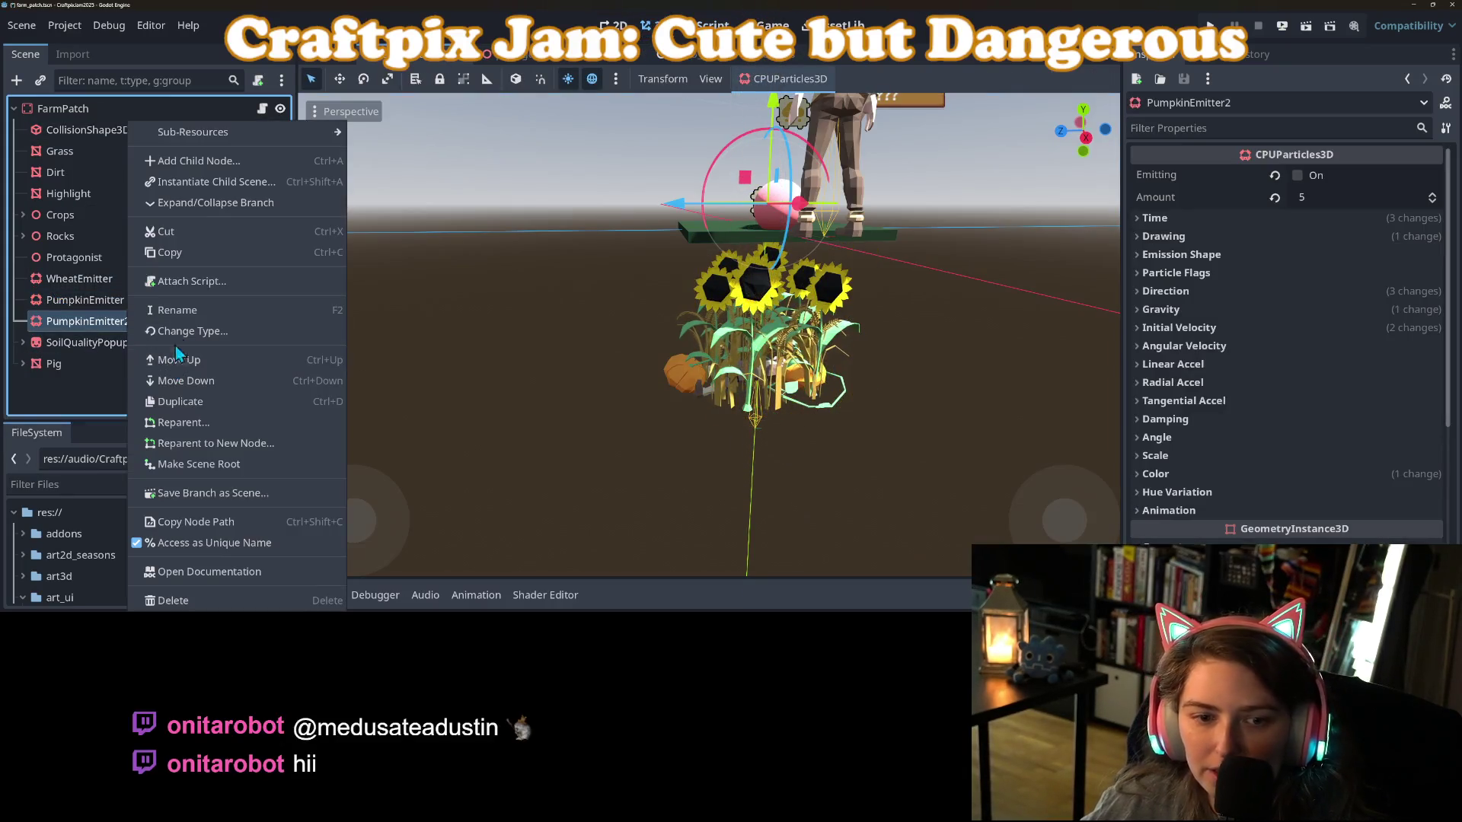
left_click(191, 310)
type("Sun")
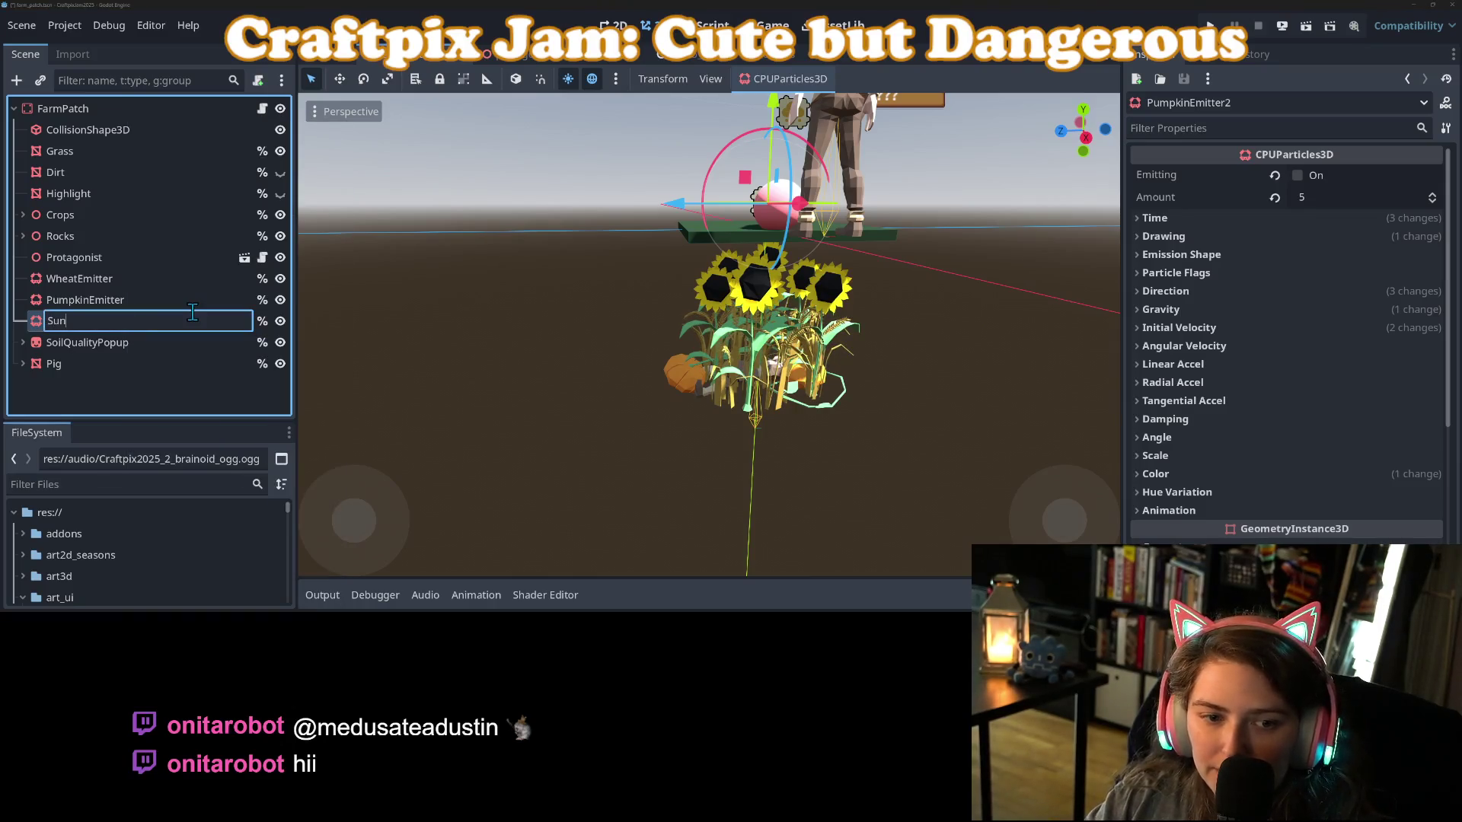
type("tter")
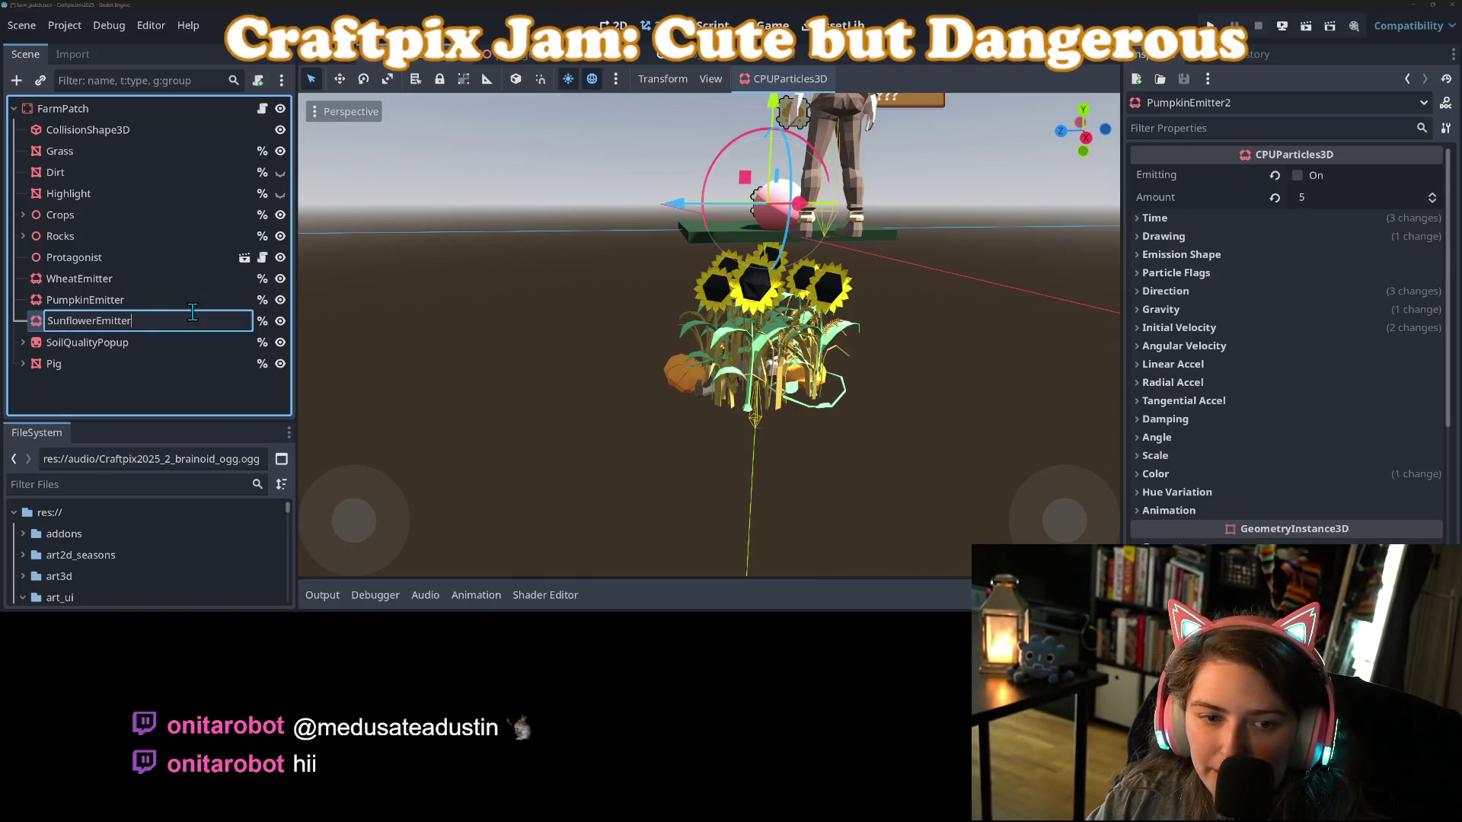
key("Return")
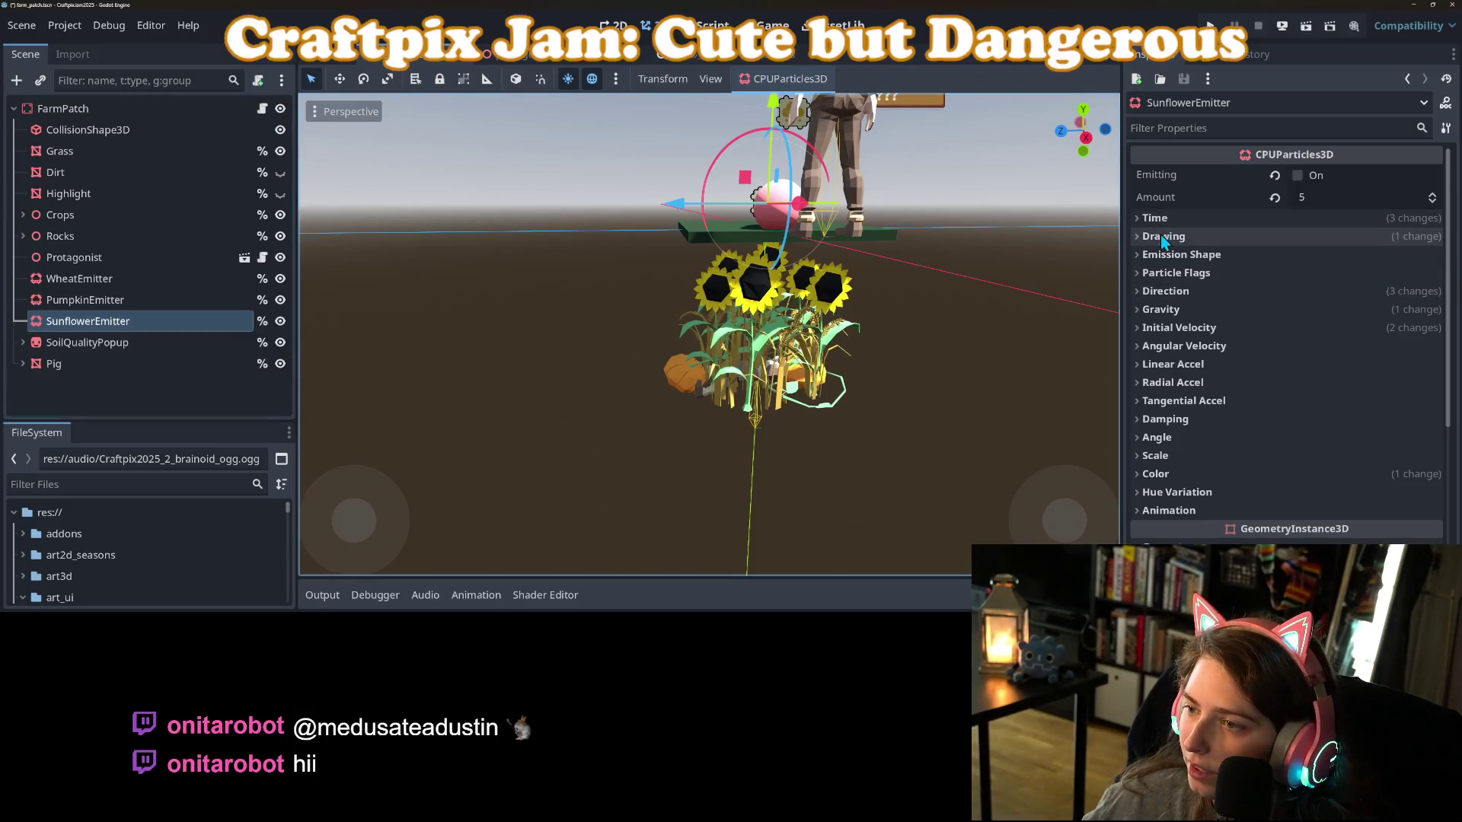
Expand the emitter's Drawing settings and start a Quick Load search for its Mesh.
left_click(1182, 259)
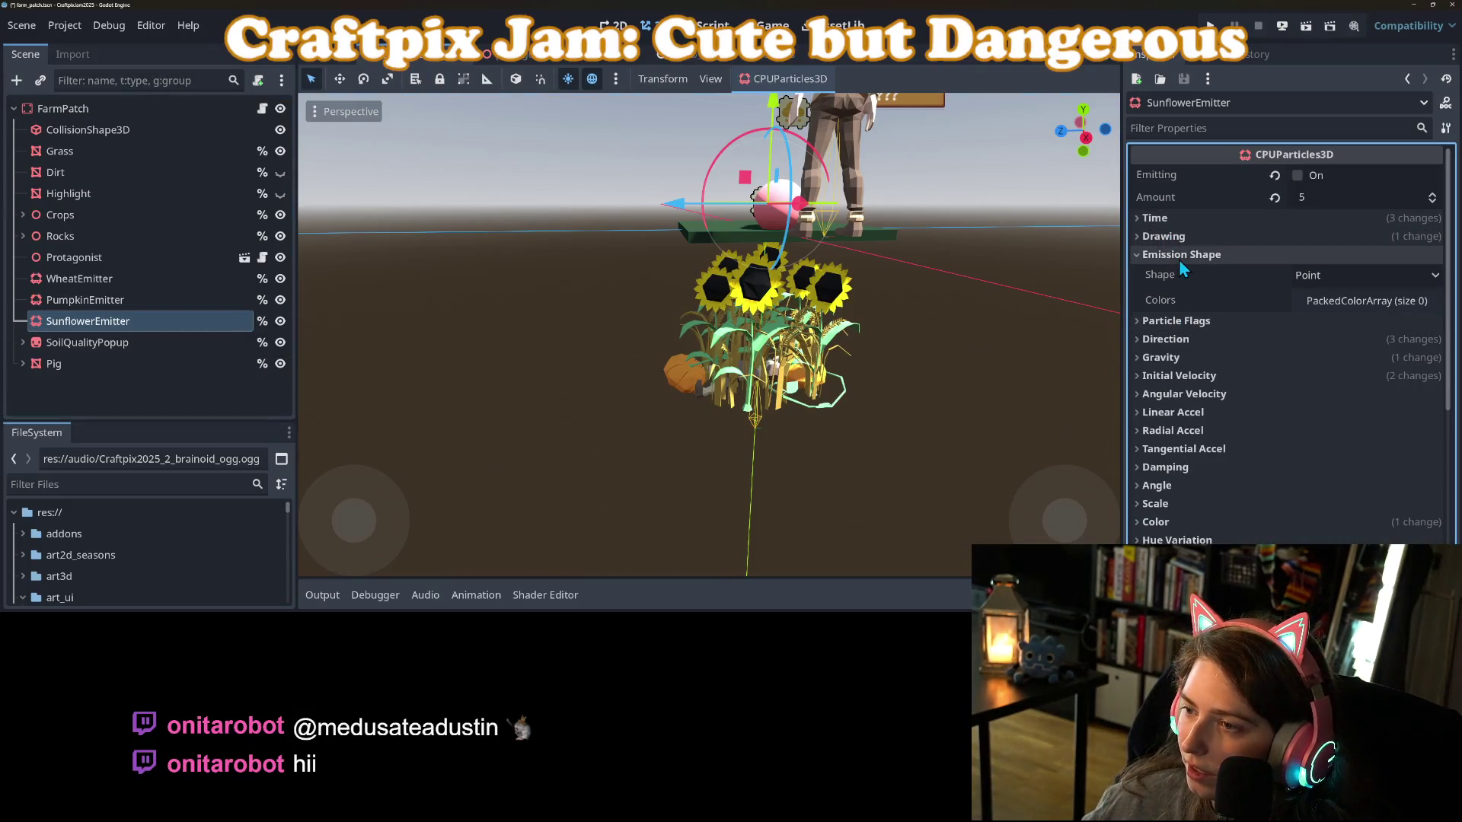
left_click(1186, 254)
left_click(1186, 237)
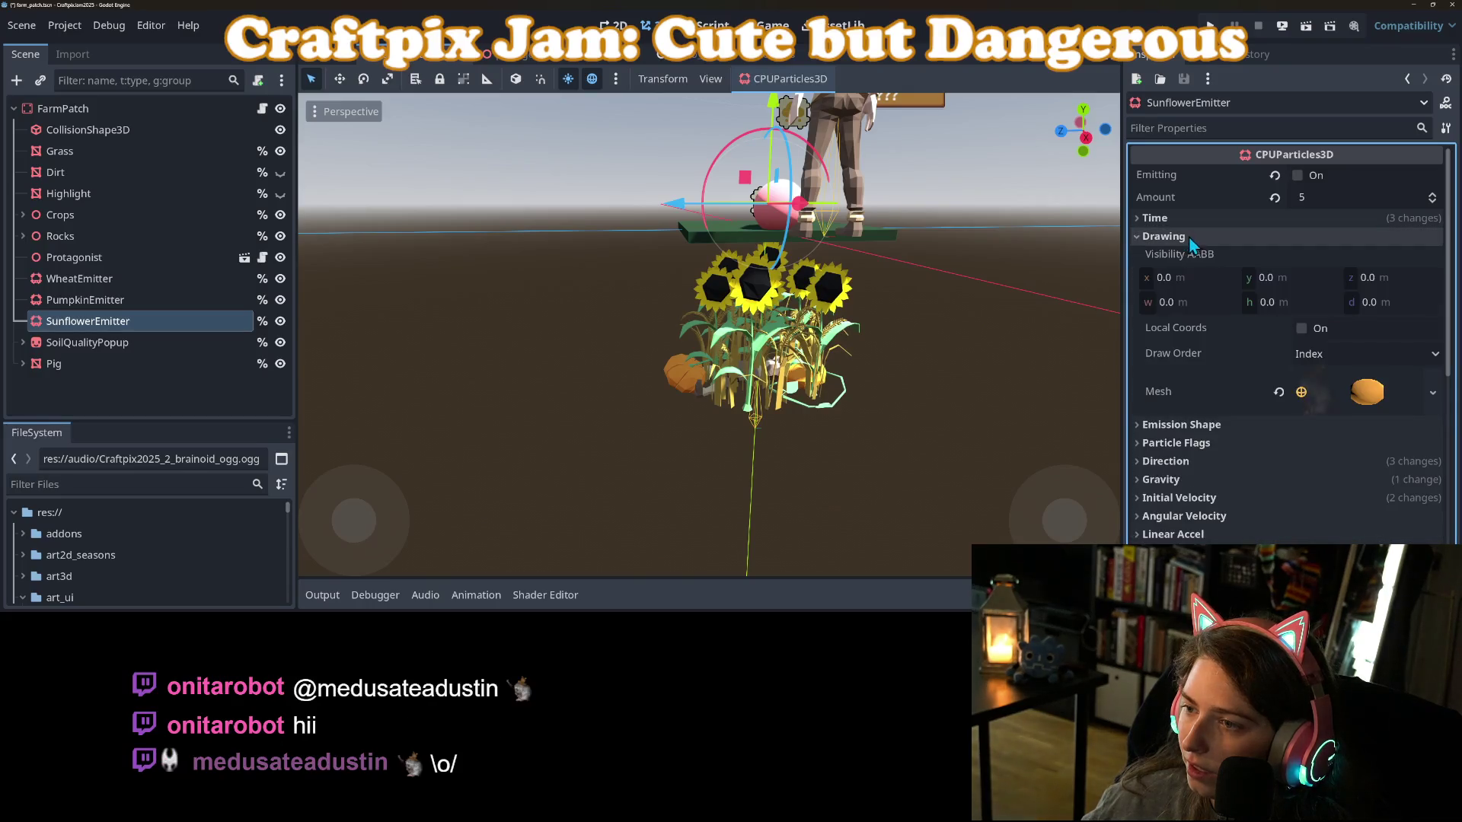
left_click(1433, 392)
left_click(1359, 425)
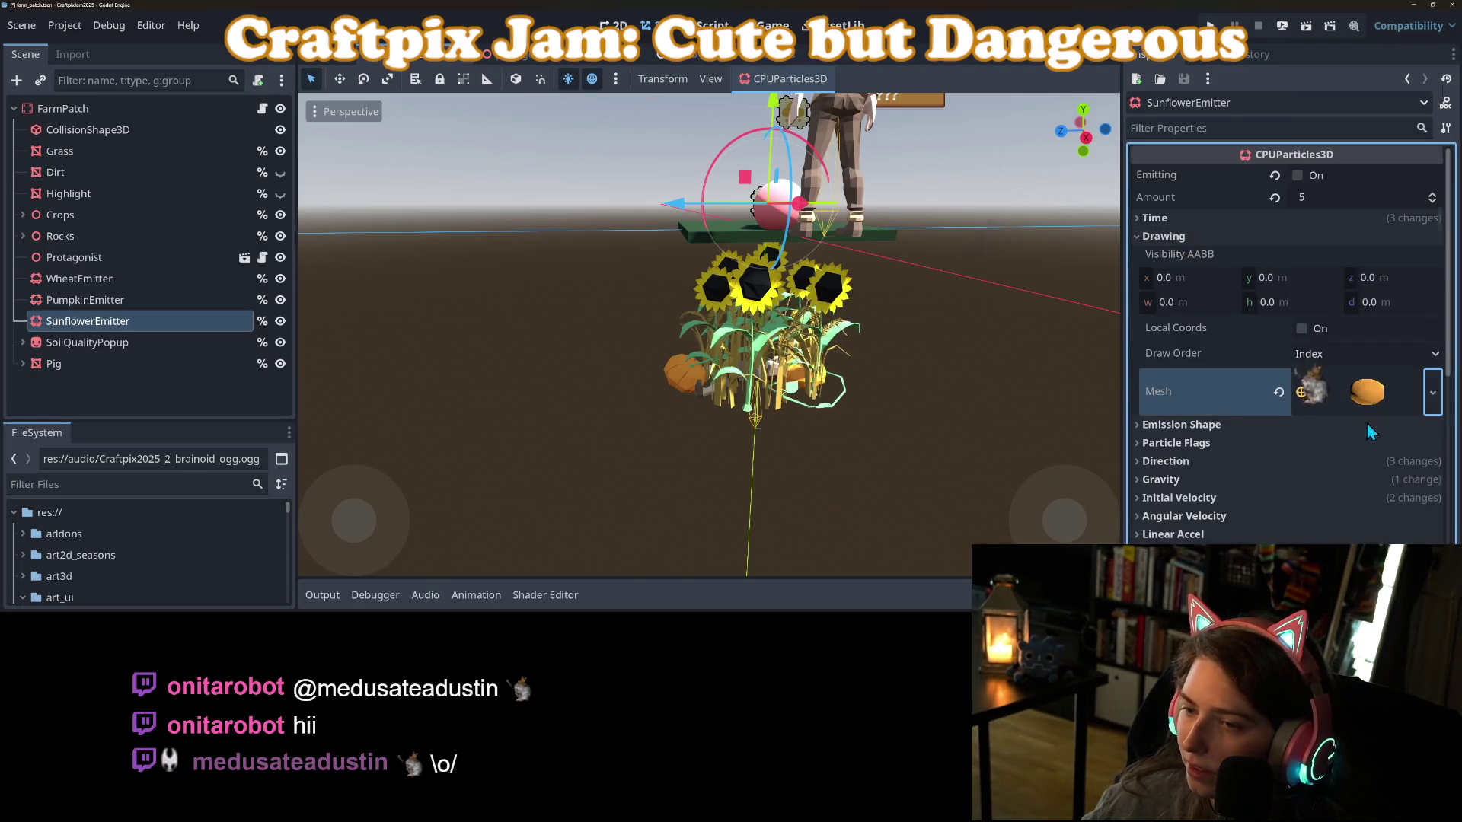
type("s")
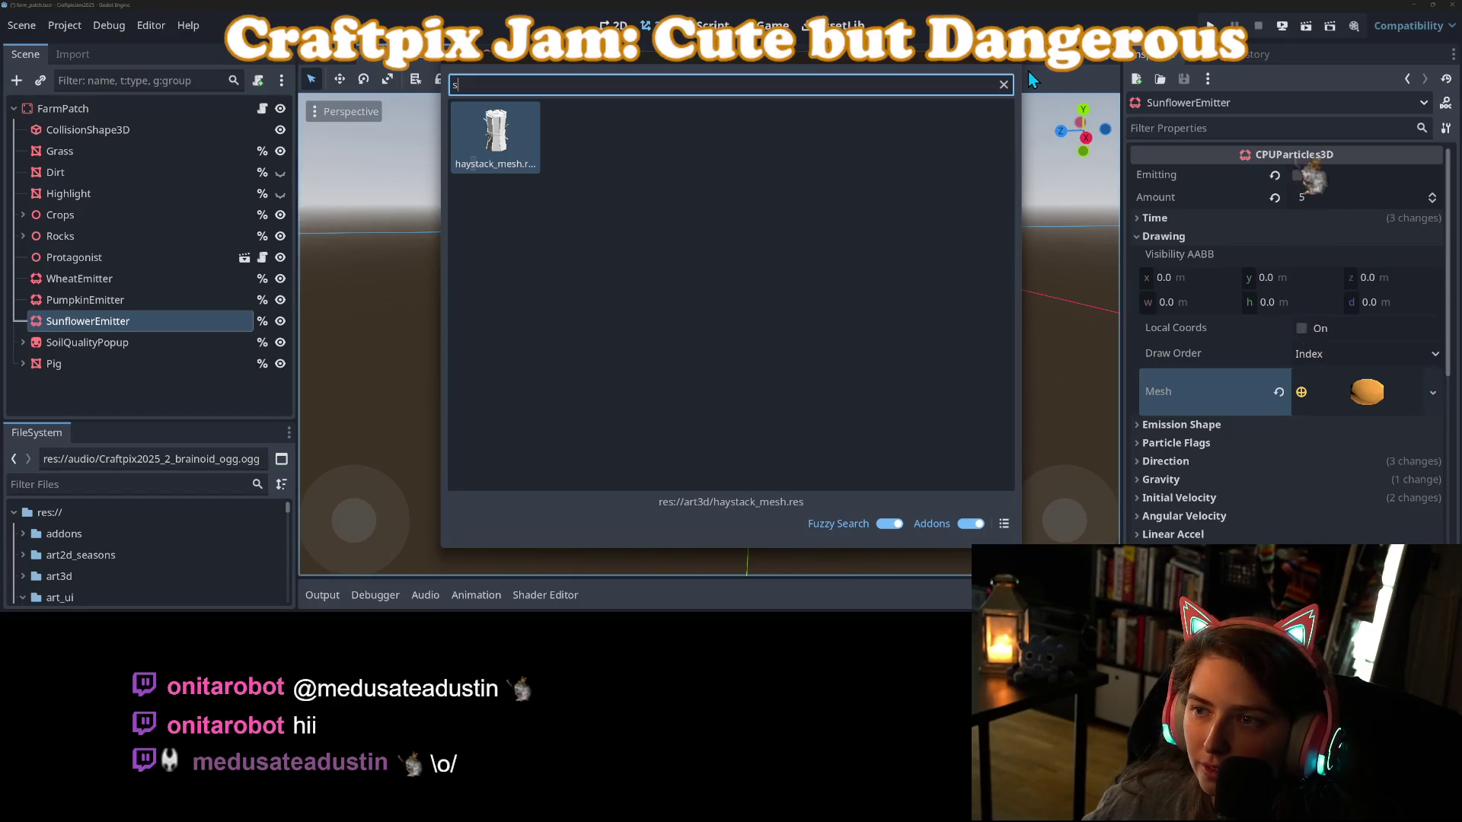
Cancel the mesh search, collapse art_ui, expand art3d, and select sunflower.fbx in FileSystem.
left_click(1004, 84)
scroll(137, 525, "down", 3)
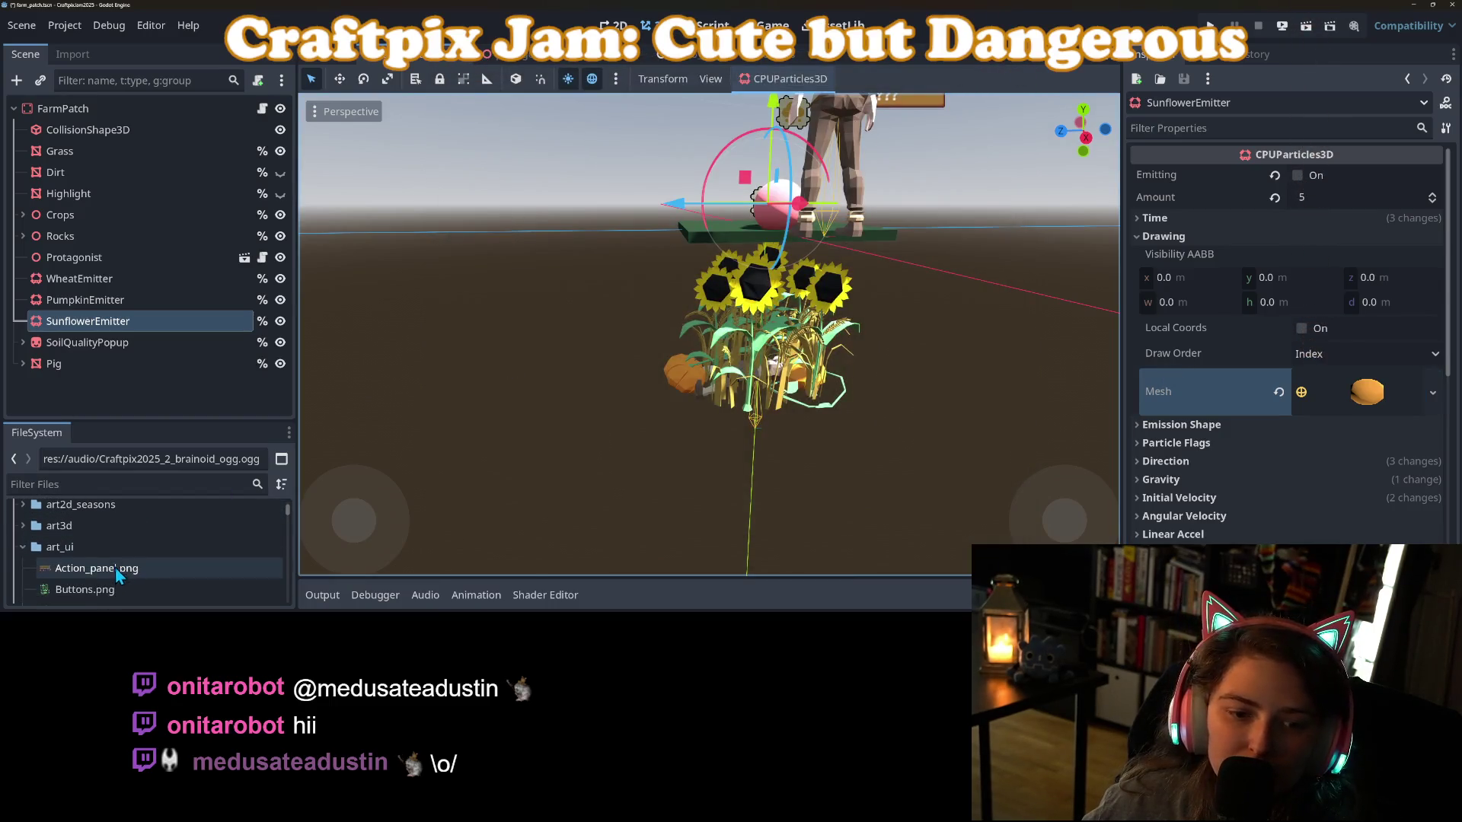
left_click_drag(87, 419, 88, 235)
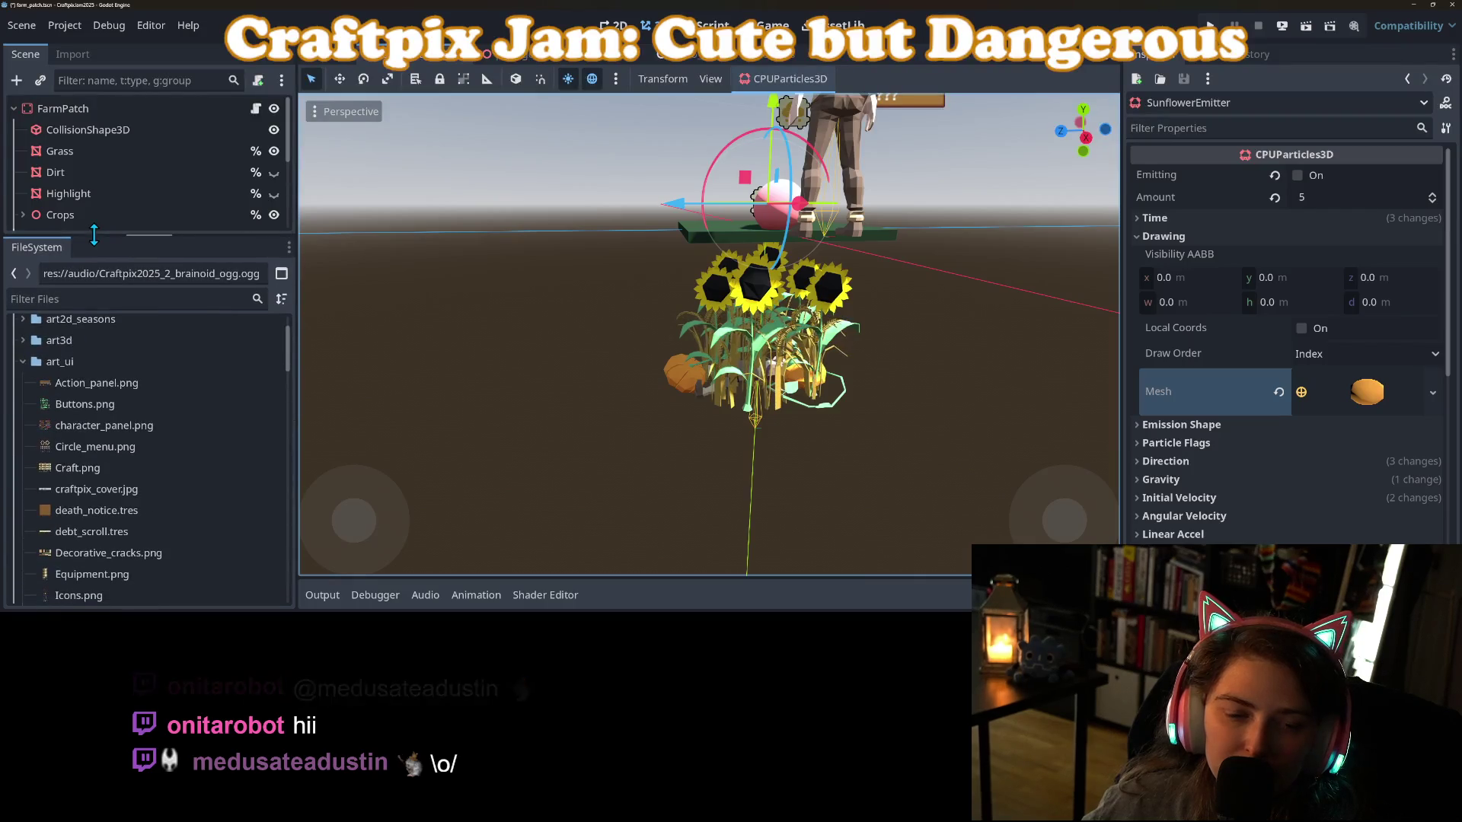
scroll(90, 485, "up", 3)
left_click(24, 434)
left_click(23, 412)
scroll(44, 495, "down", 5)
scroll(44, 495, "down", 15)
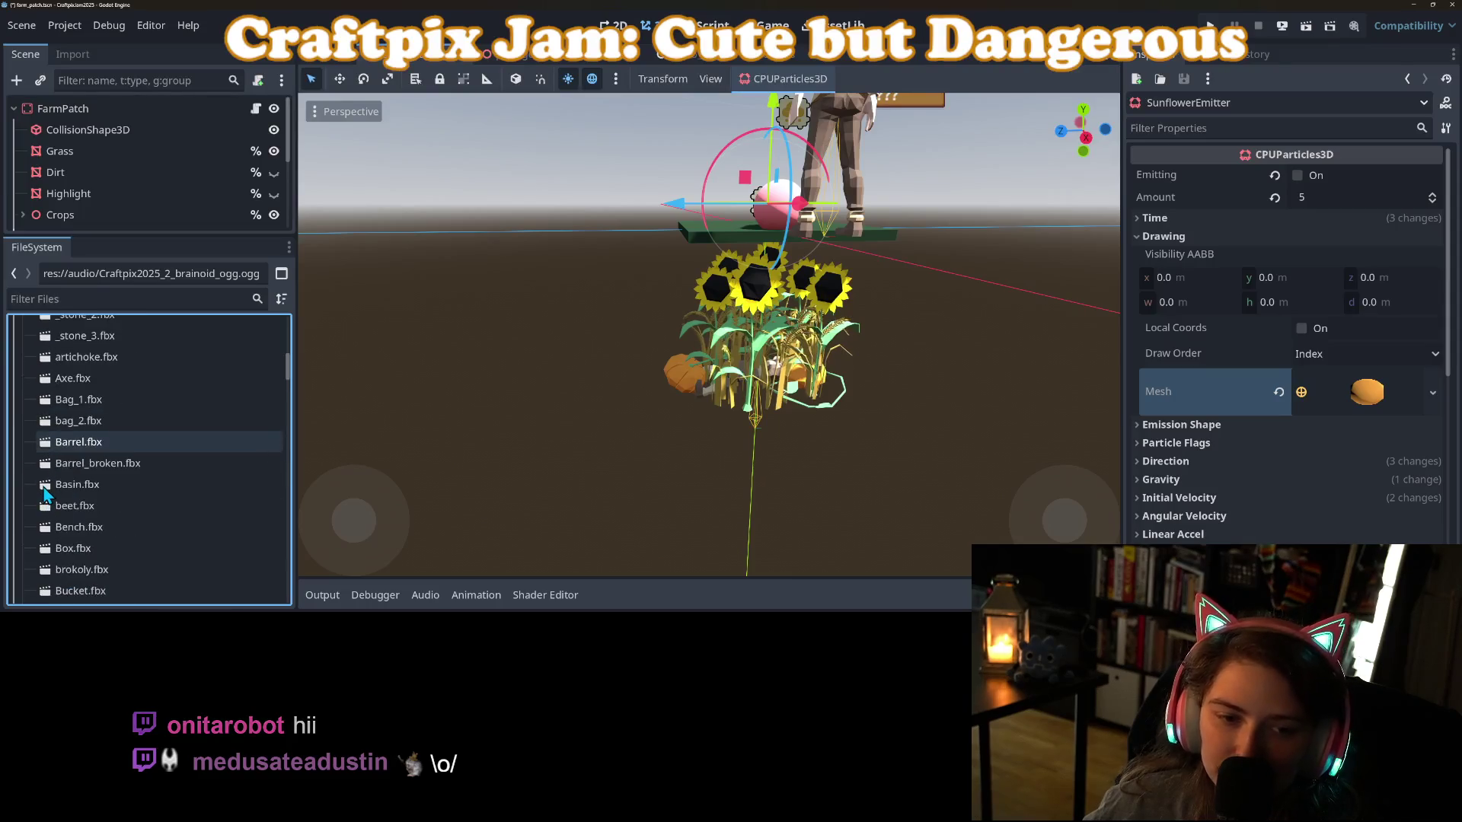
scroll(44, 494, "down", 15)
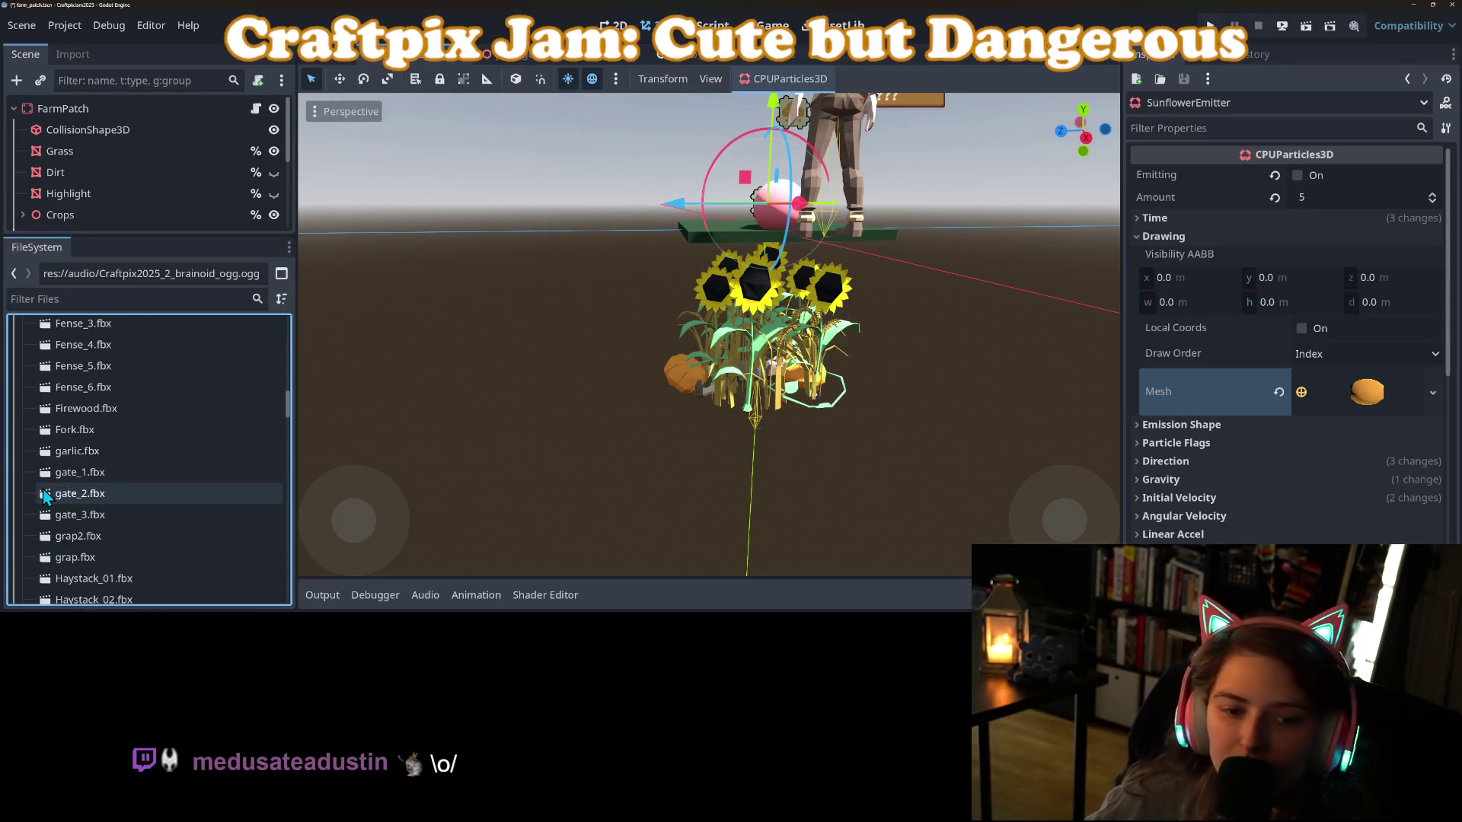
scroll(44, 497, "down", 12)
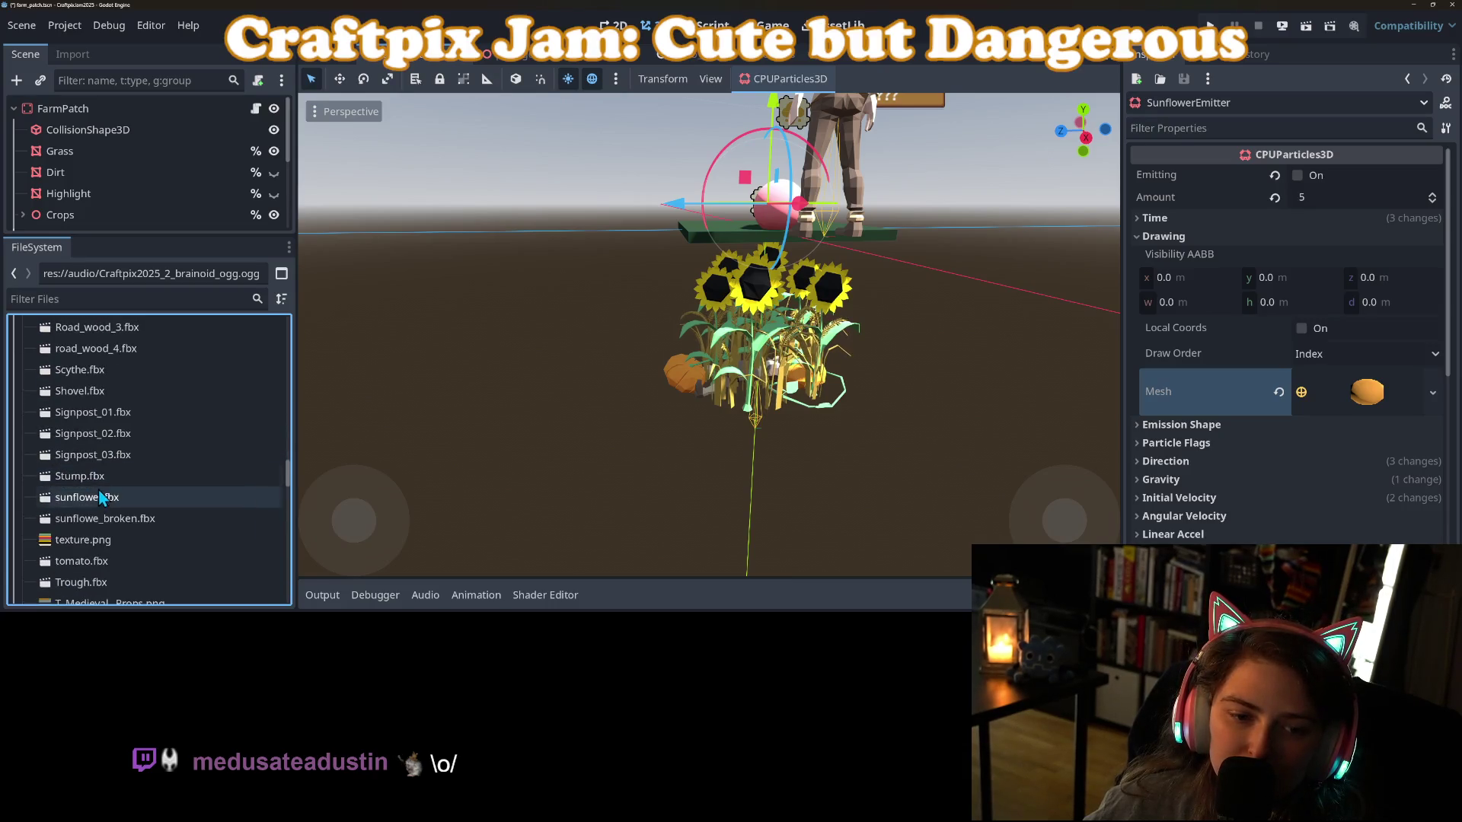
left_click(88, 497)
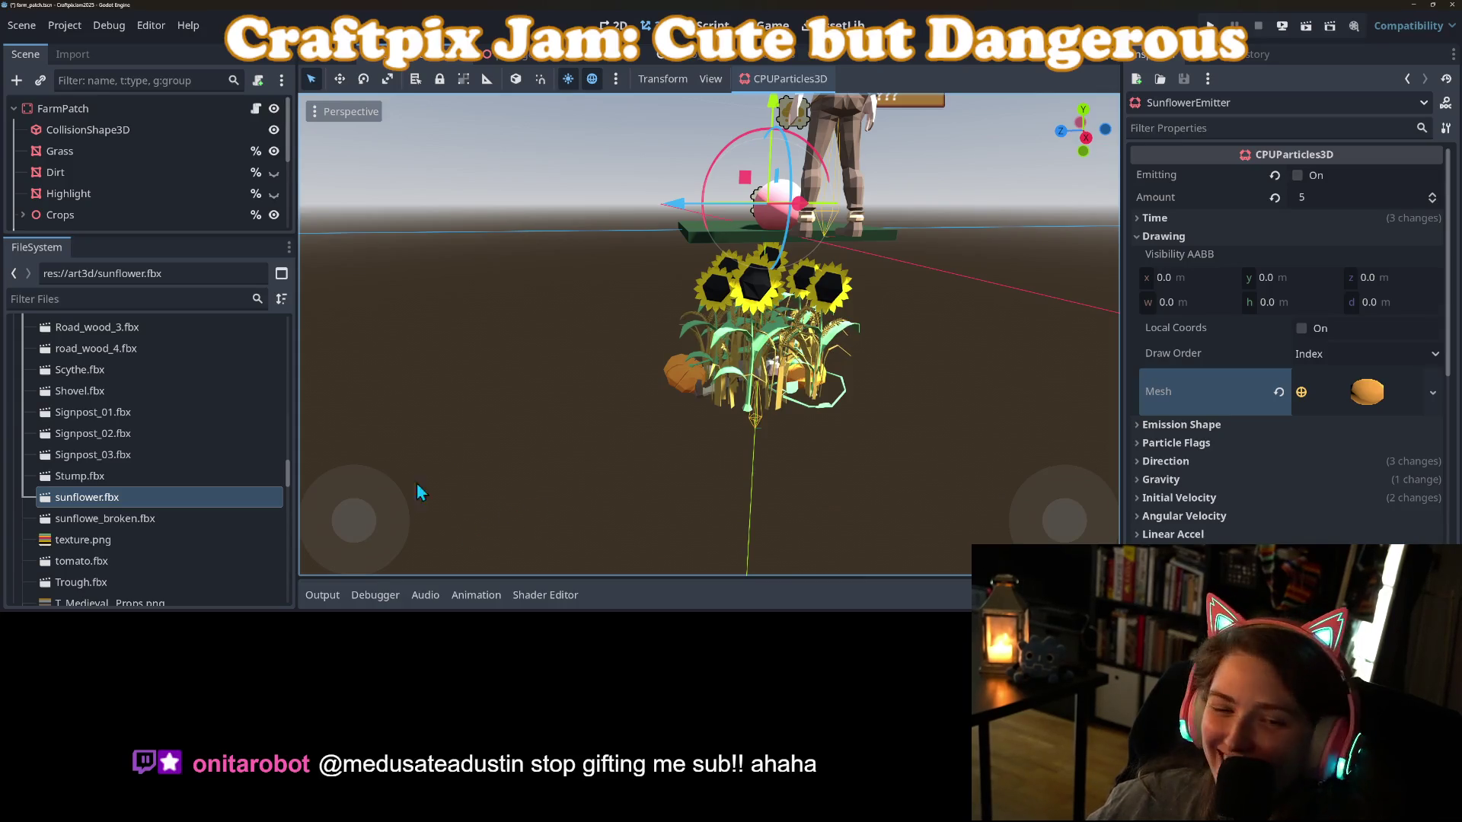
Open the Advanced Import Settings for sunflower.fbx.
right_click(89, 496)
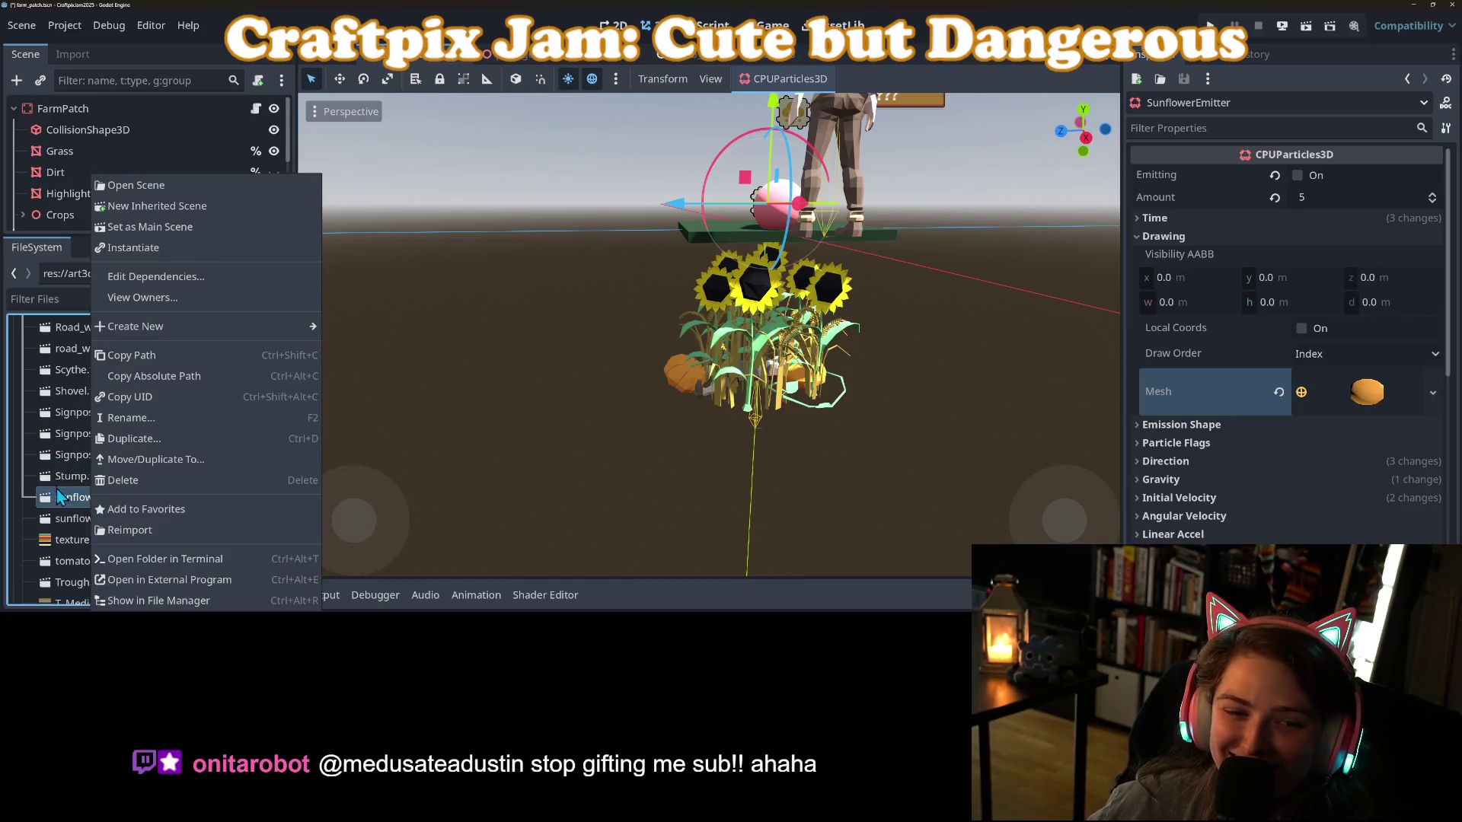
left_click(56, 488)
left_click(59, 54)
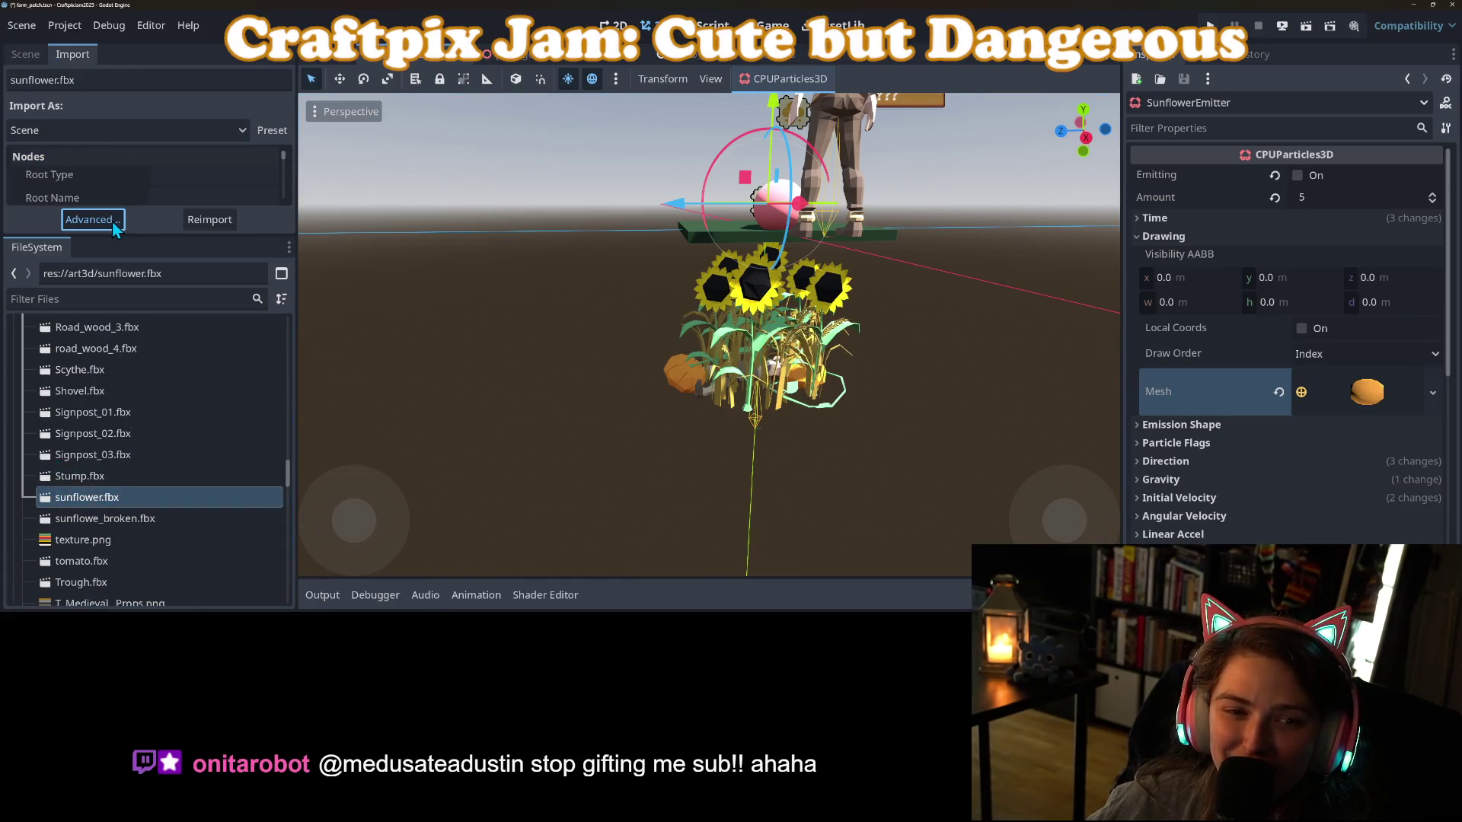
left_click(112, 220)
Save Mesh_026 to res://art3d/sunflower_mesh.res, reimport, and assign it as the emitter mesh.
left_click(248, 180)
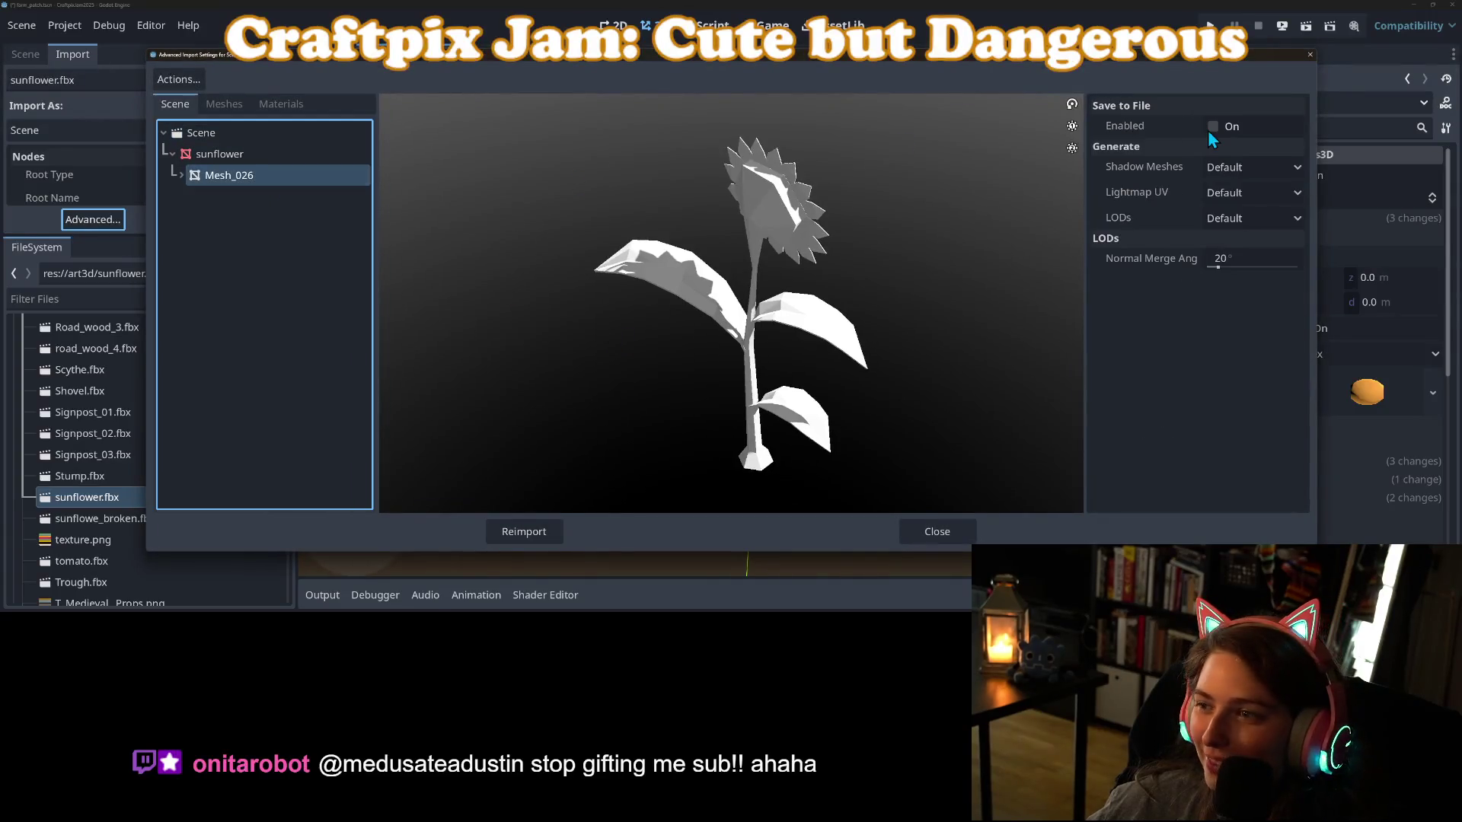
left_click(1209, 128)
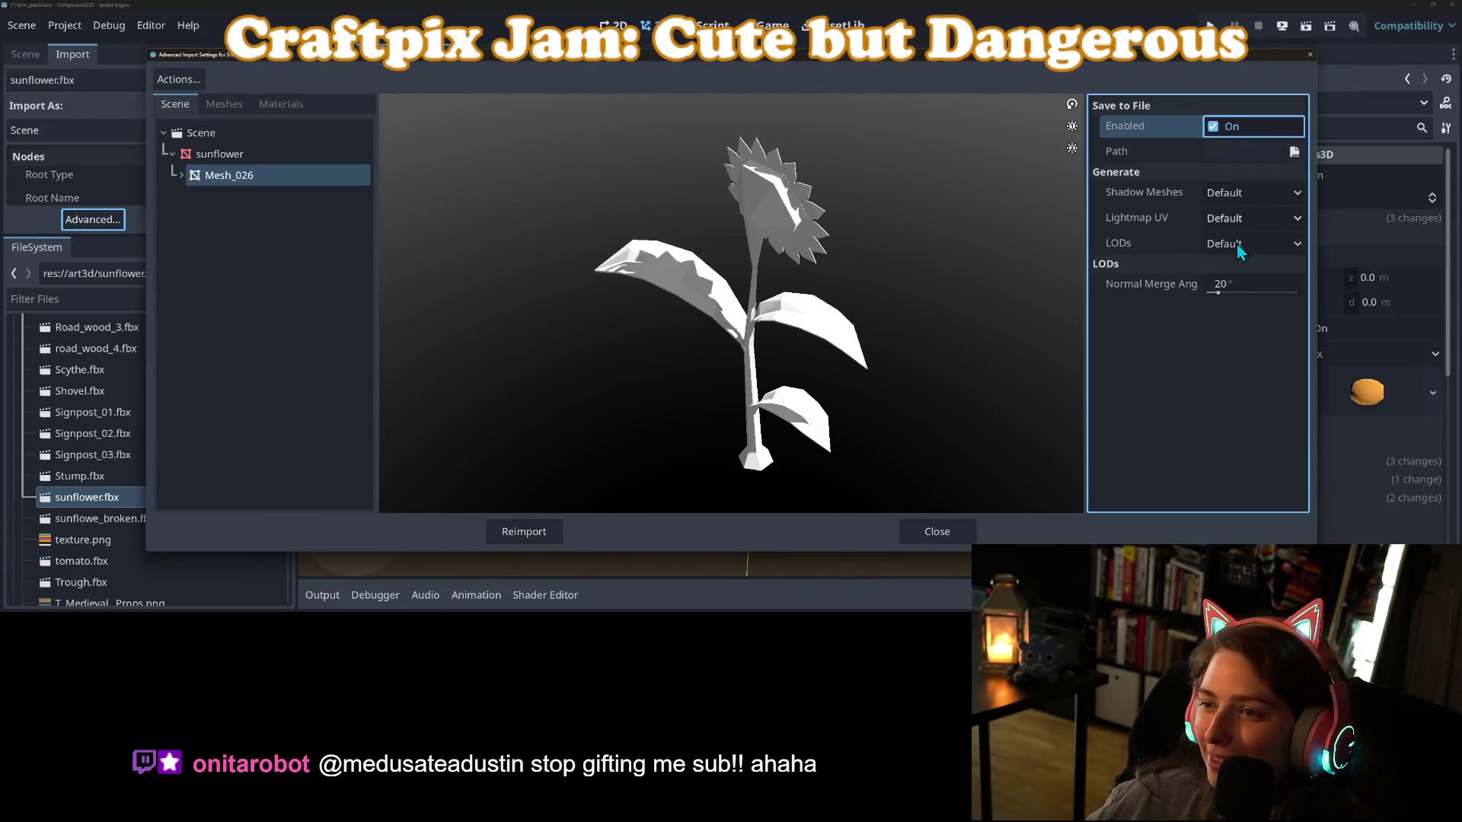
left_click(1299, 154)
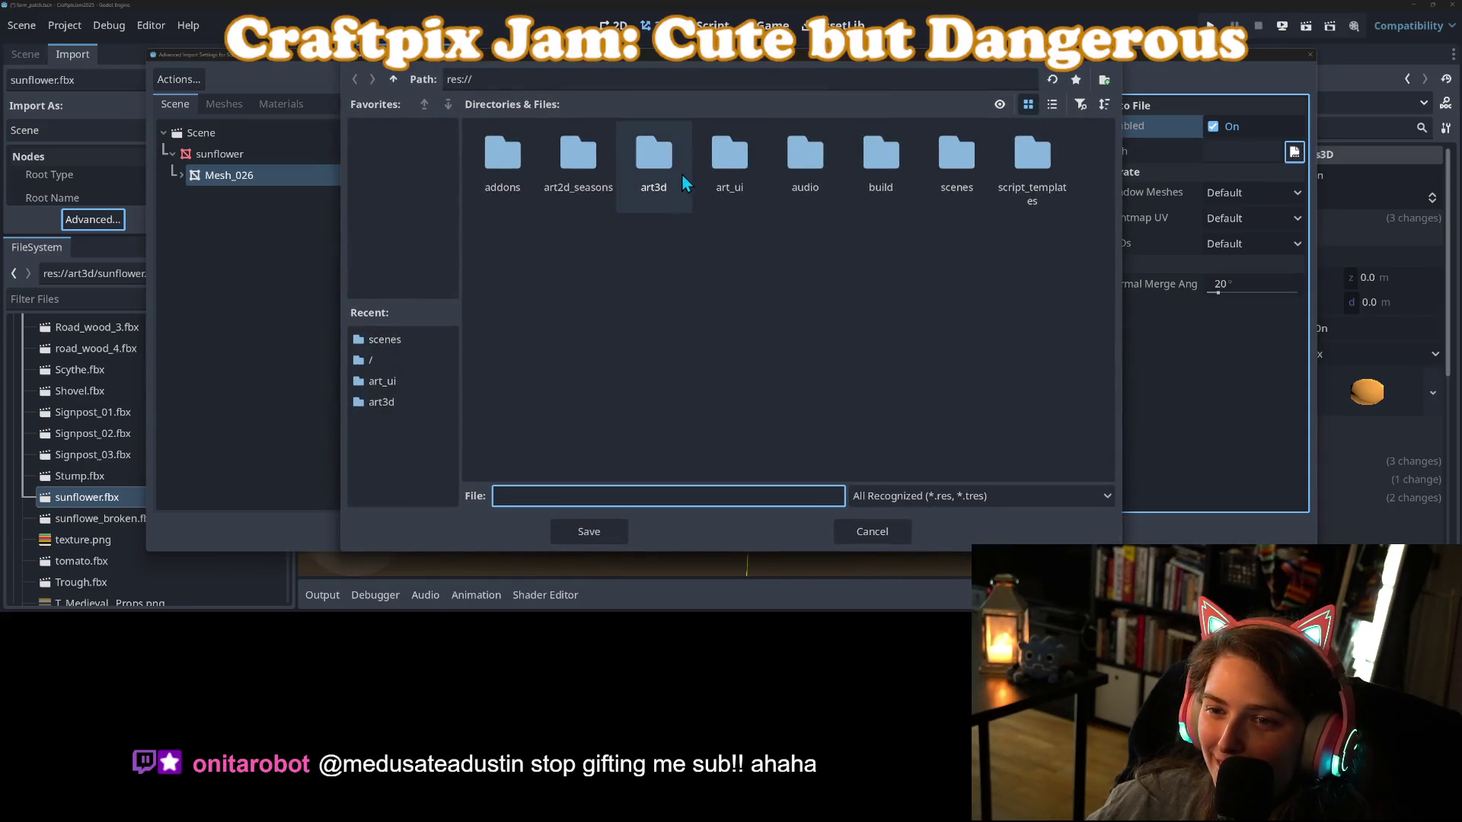
double_click(678, 171)
left_click(640, 491)
type("sunflower")
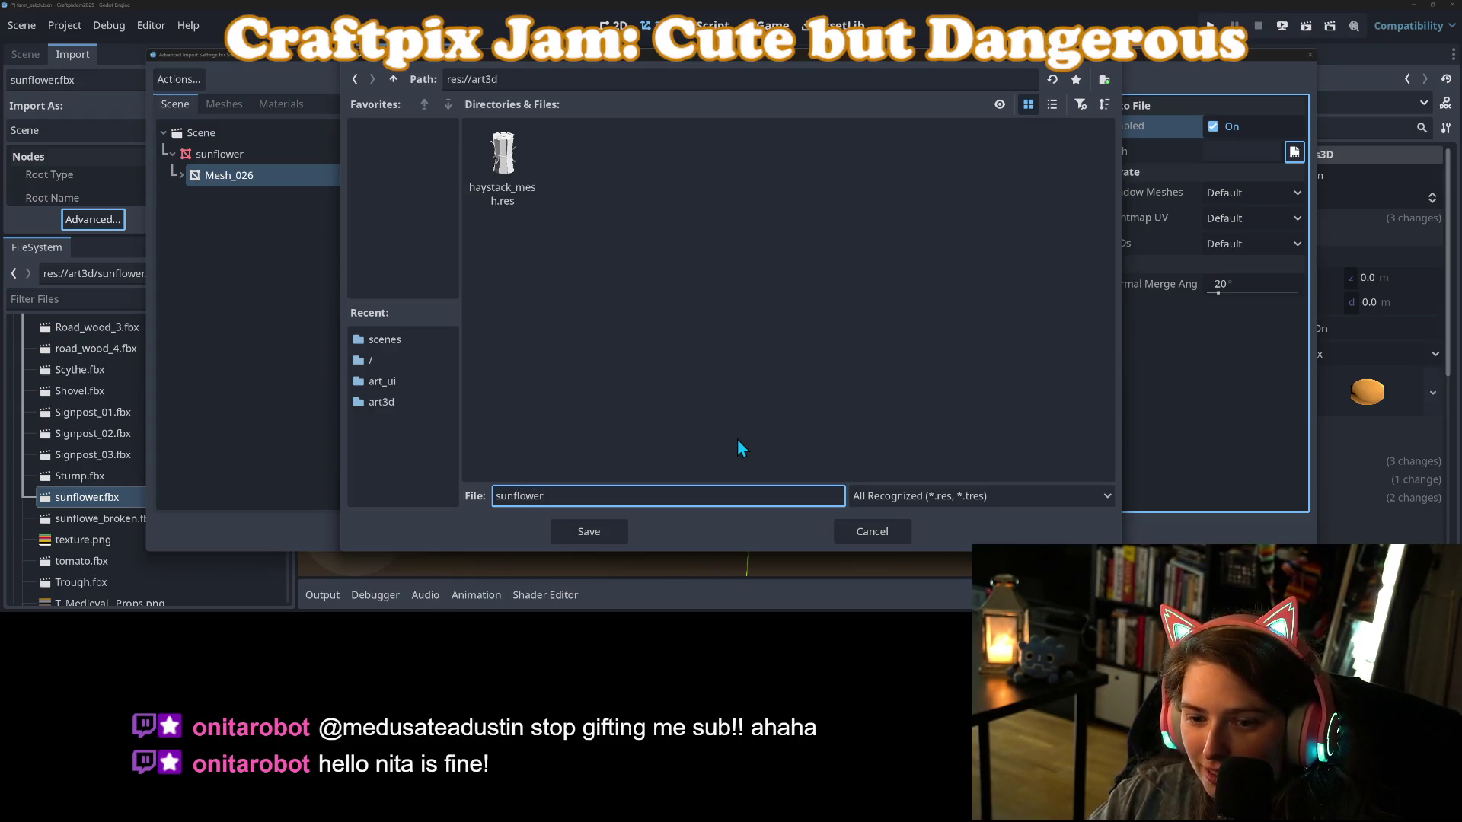
type("_mesh")
key("Return")
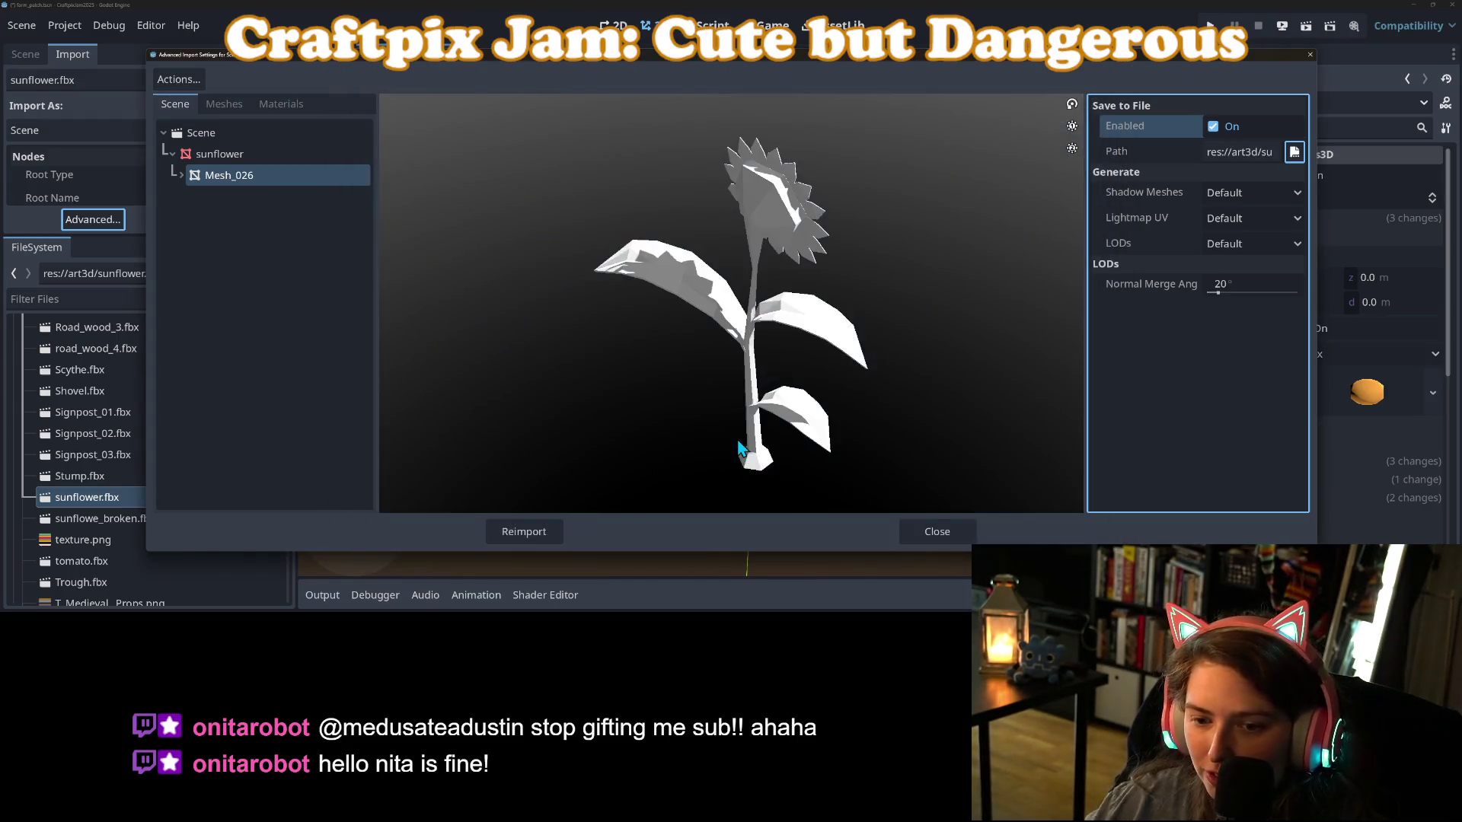
left_click(539, 531)
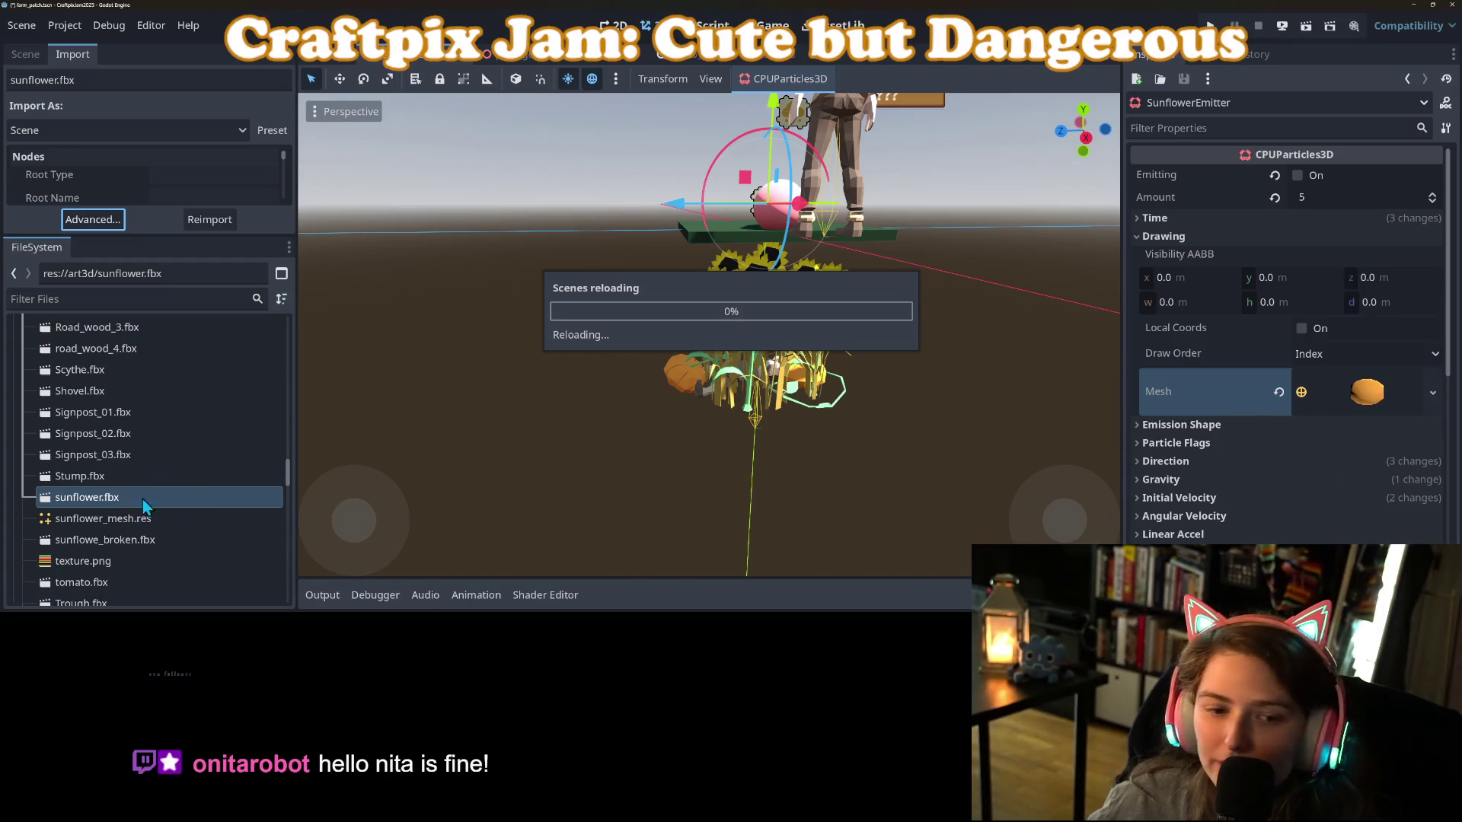
left_click_drag(144, 521, 1382, 407)
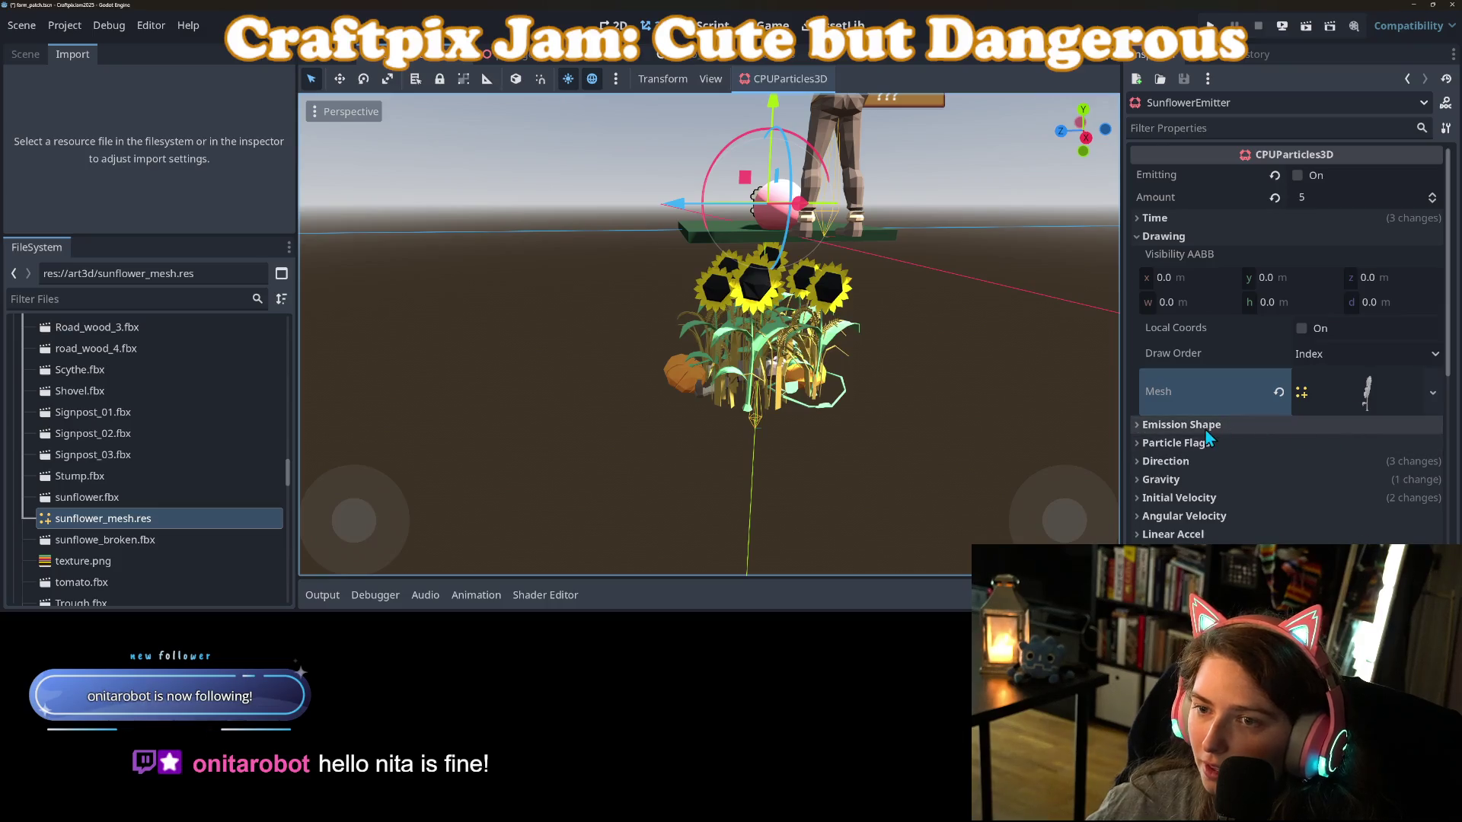
Preview the sunflower particles by toggling the SunflowerEmitter's Emitting off and on.
left_click(25, 54)
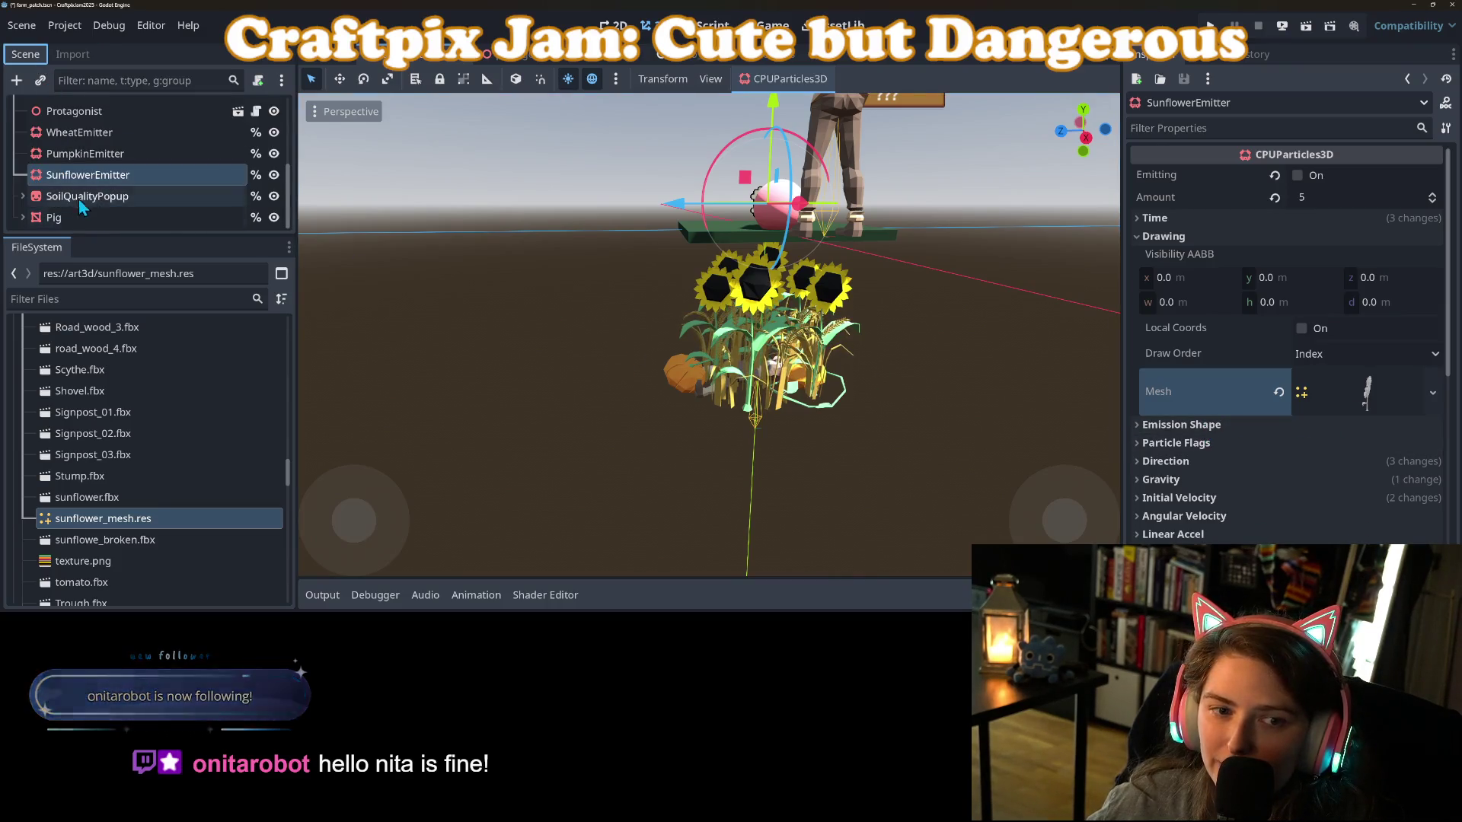
left_click(1296, 176)
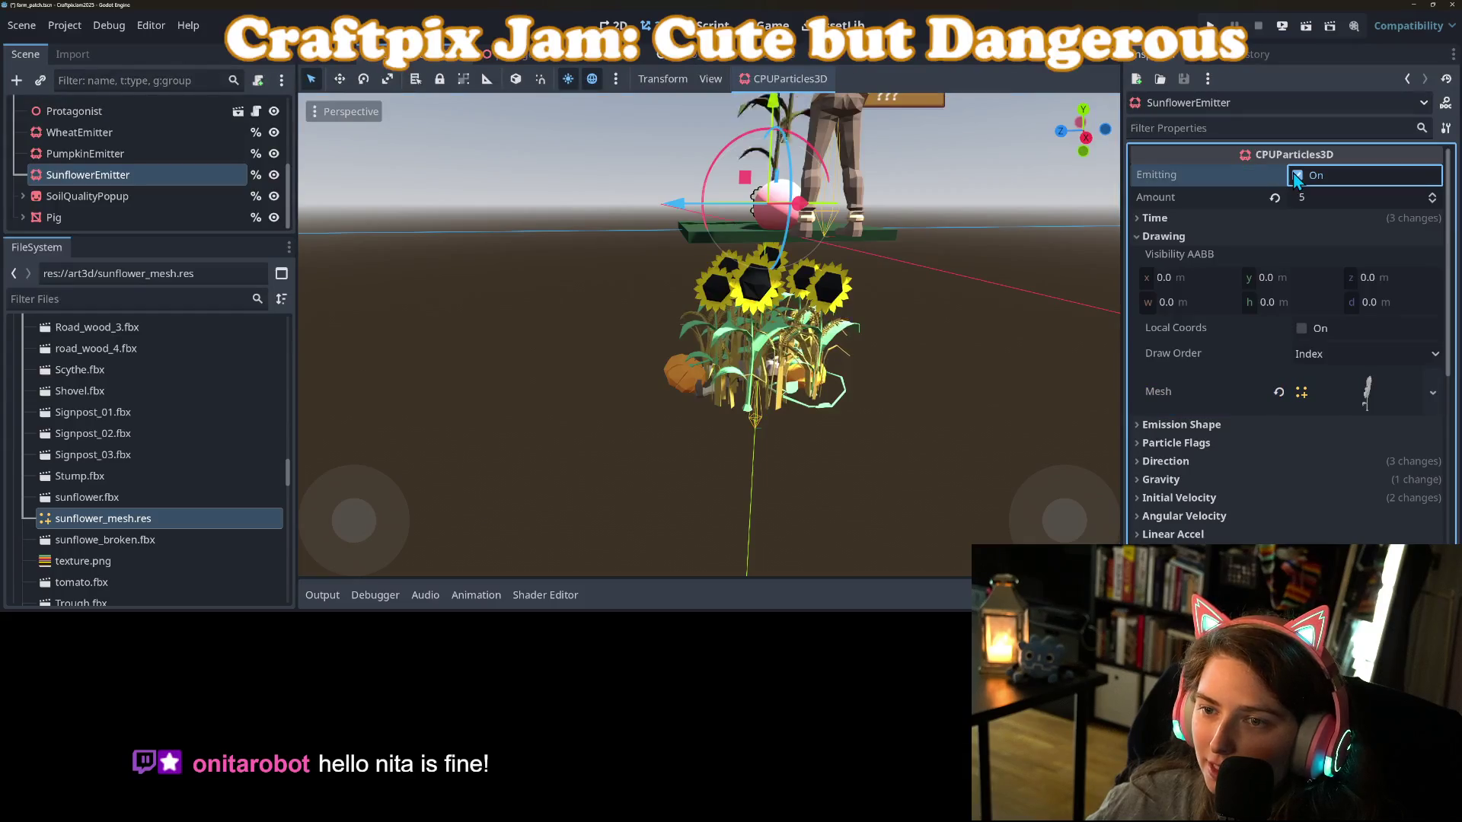
scroll(766, 320, "down", 5)
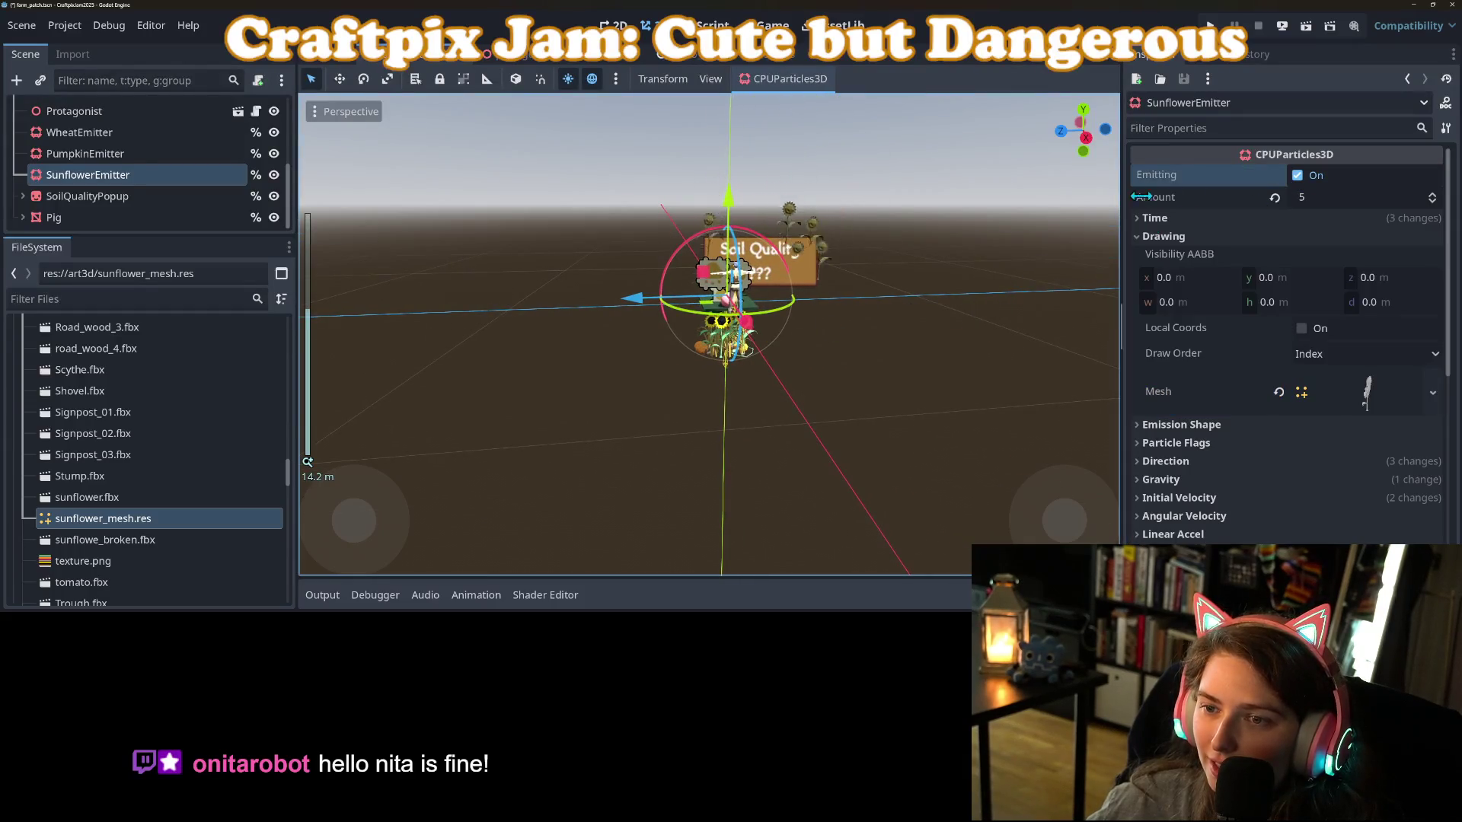
left_click(1298, 176)
left_click(1299, 176)
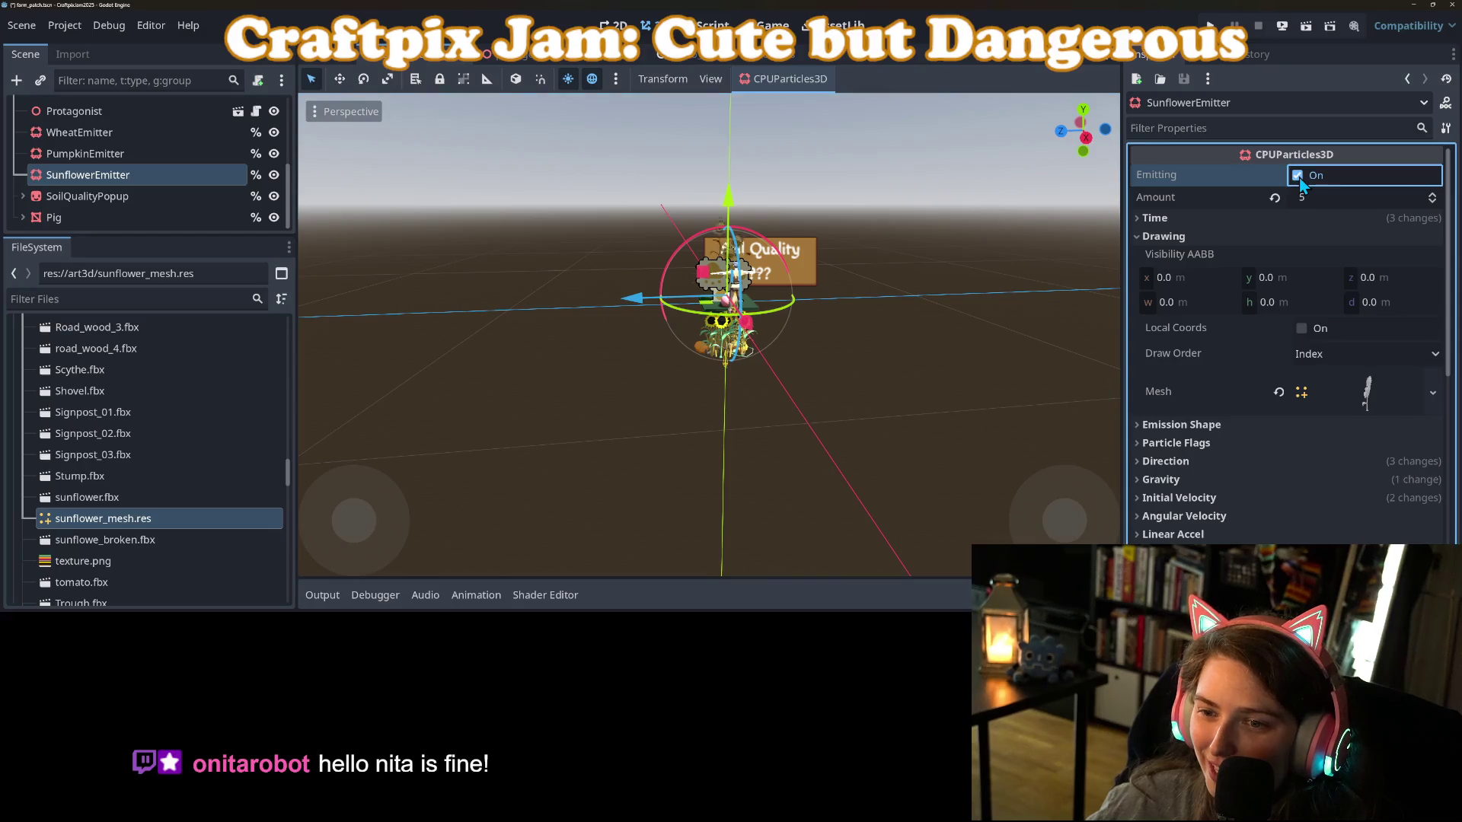
scroll(1287, 478, "down", 3)
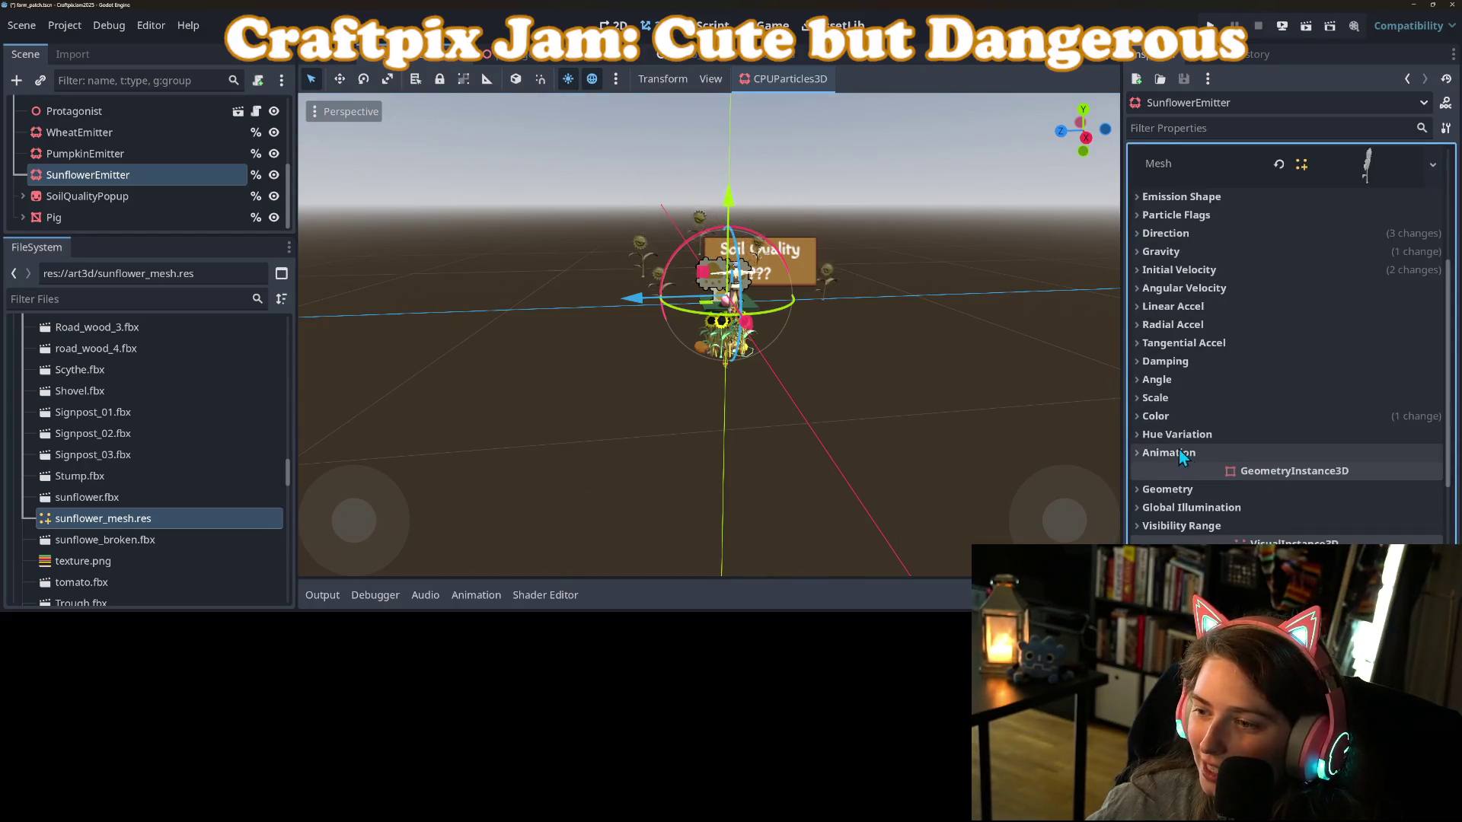
Set the particle Scale Amount to Min 0.5 and Max 0.7.
left_click(1203, 404)
left_click(1385, 418)
type(".")
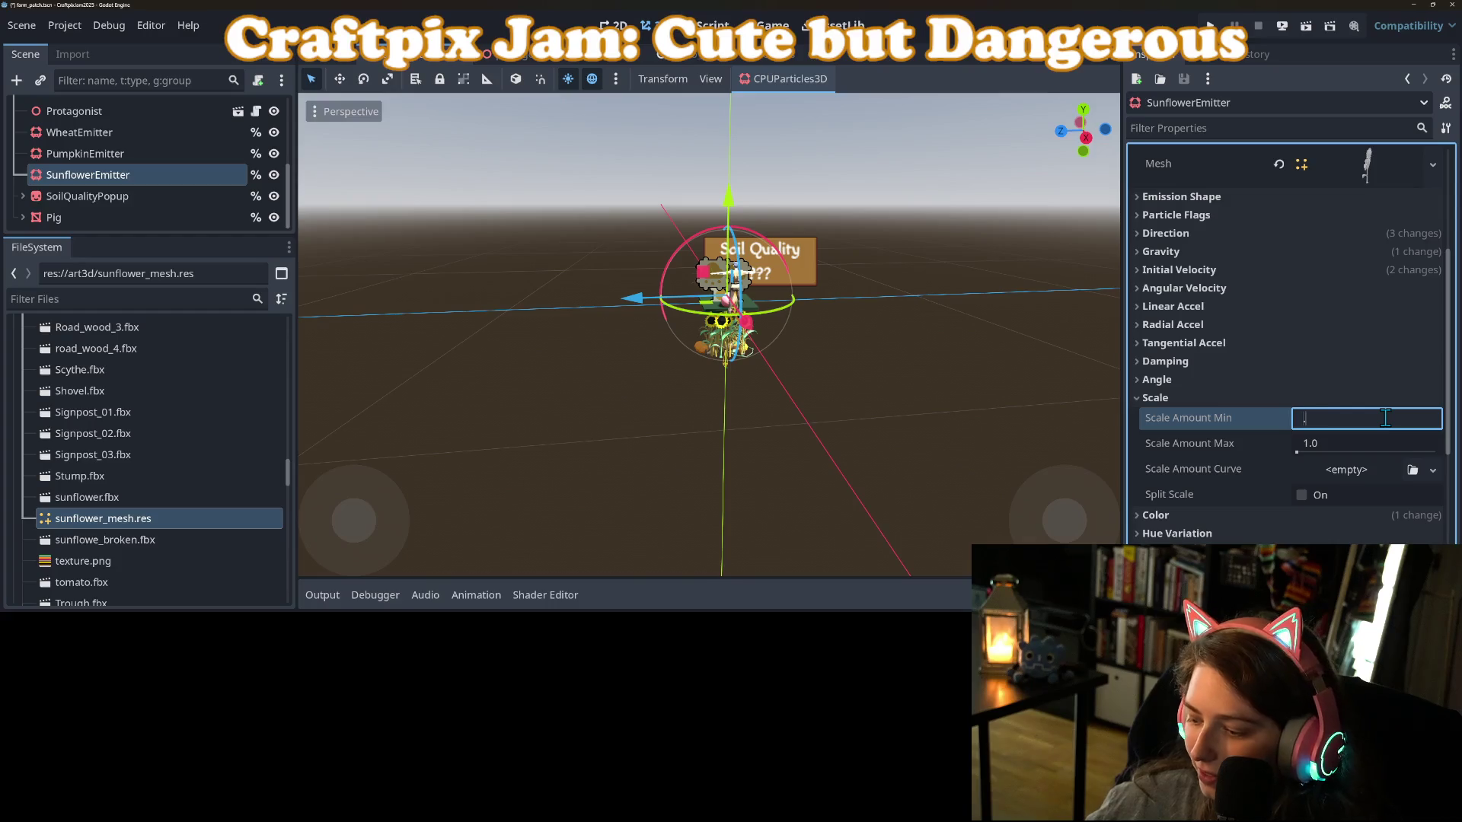
type("4")
key("BackSpace")
type("5")
key("Tab")
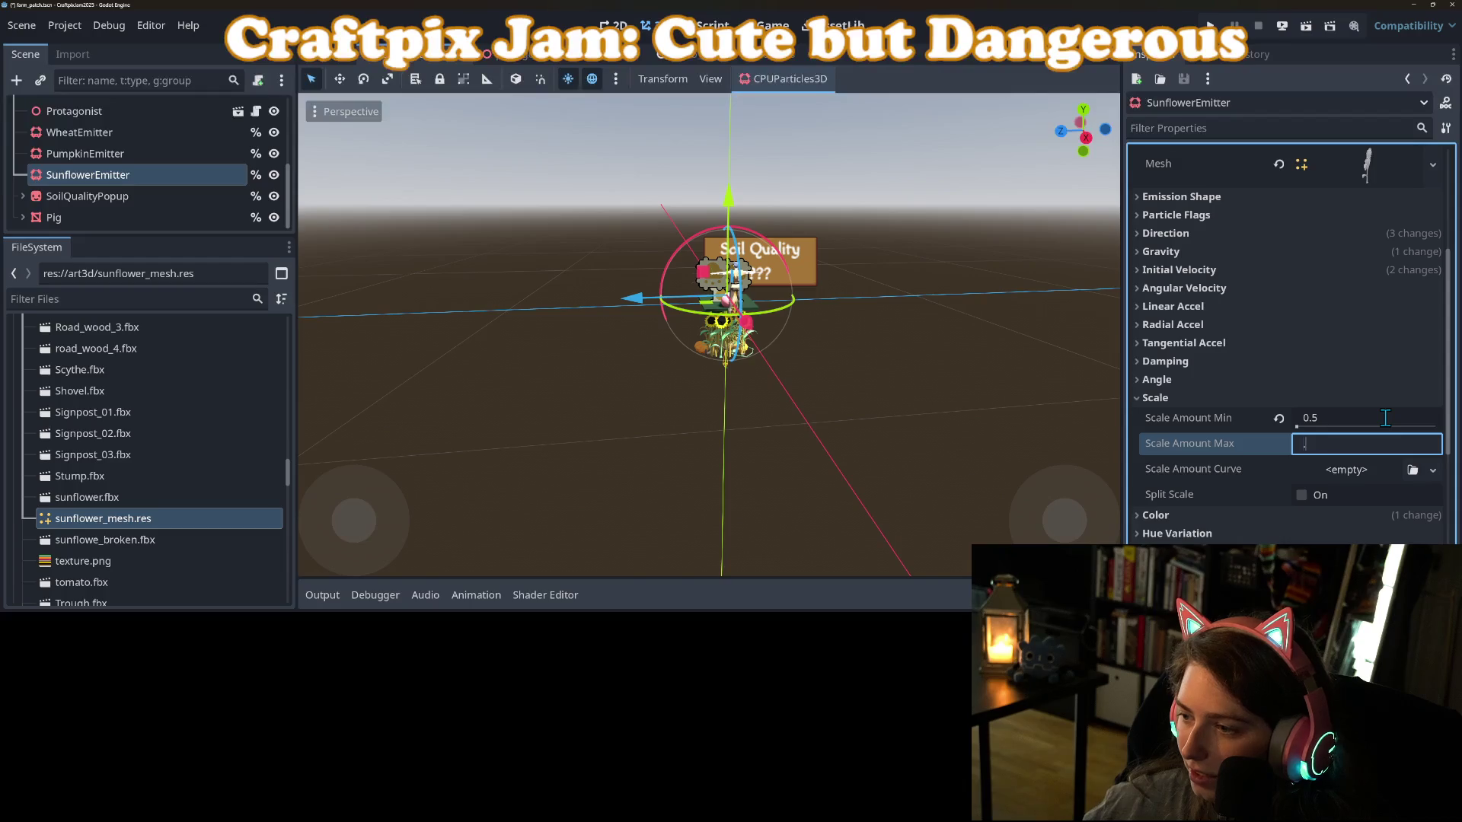
type(".7")
key("Return")
scroll(1401, 306, "up", 3)
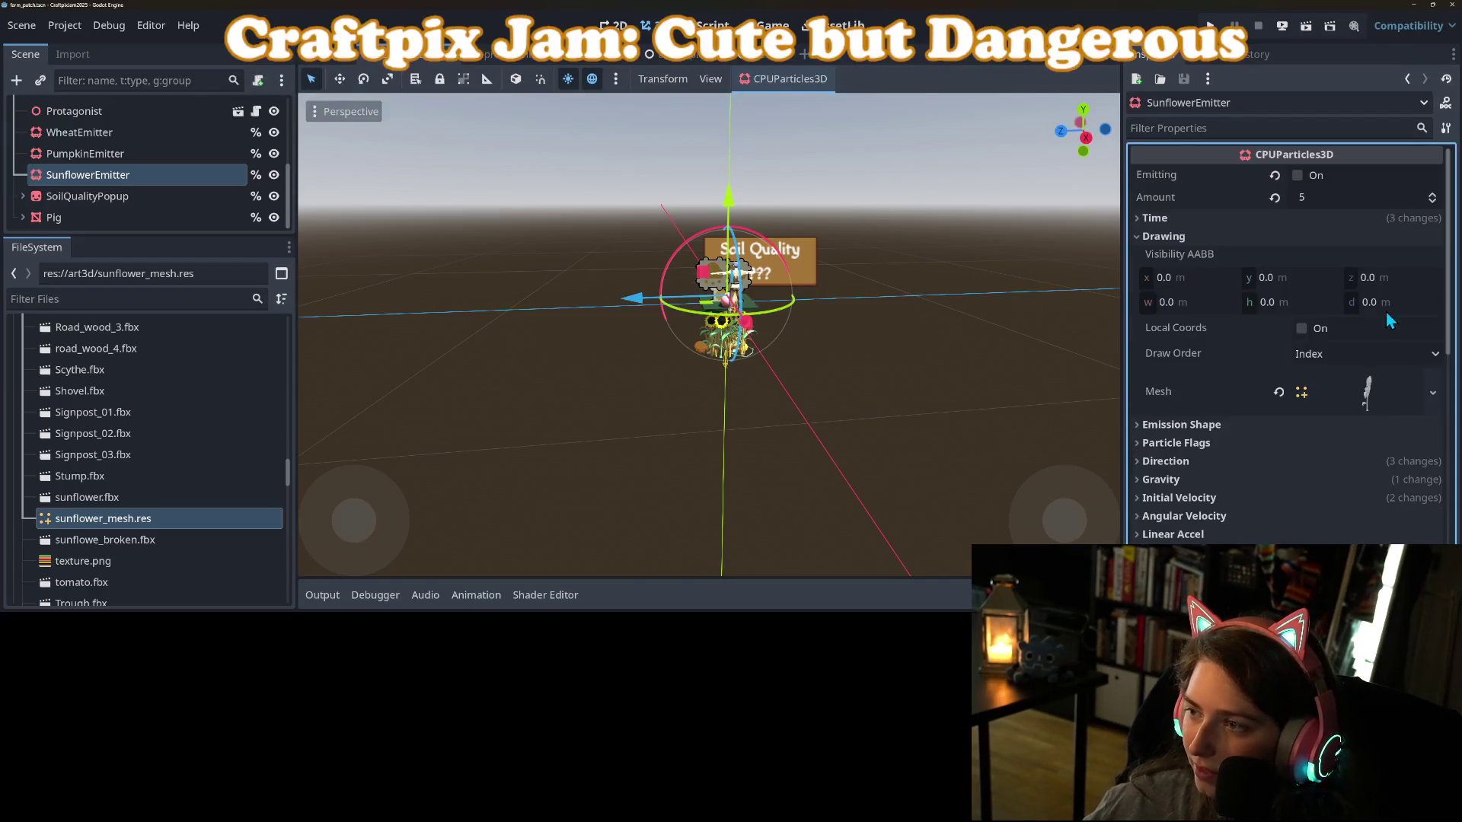
Restart emission and frame the emitter to watch sunflowers spawn at the new scale.
left_click(1298, 175)
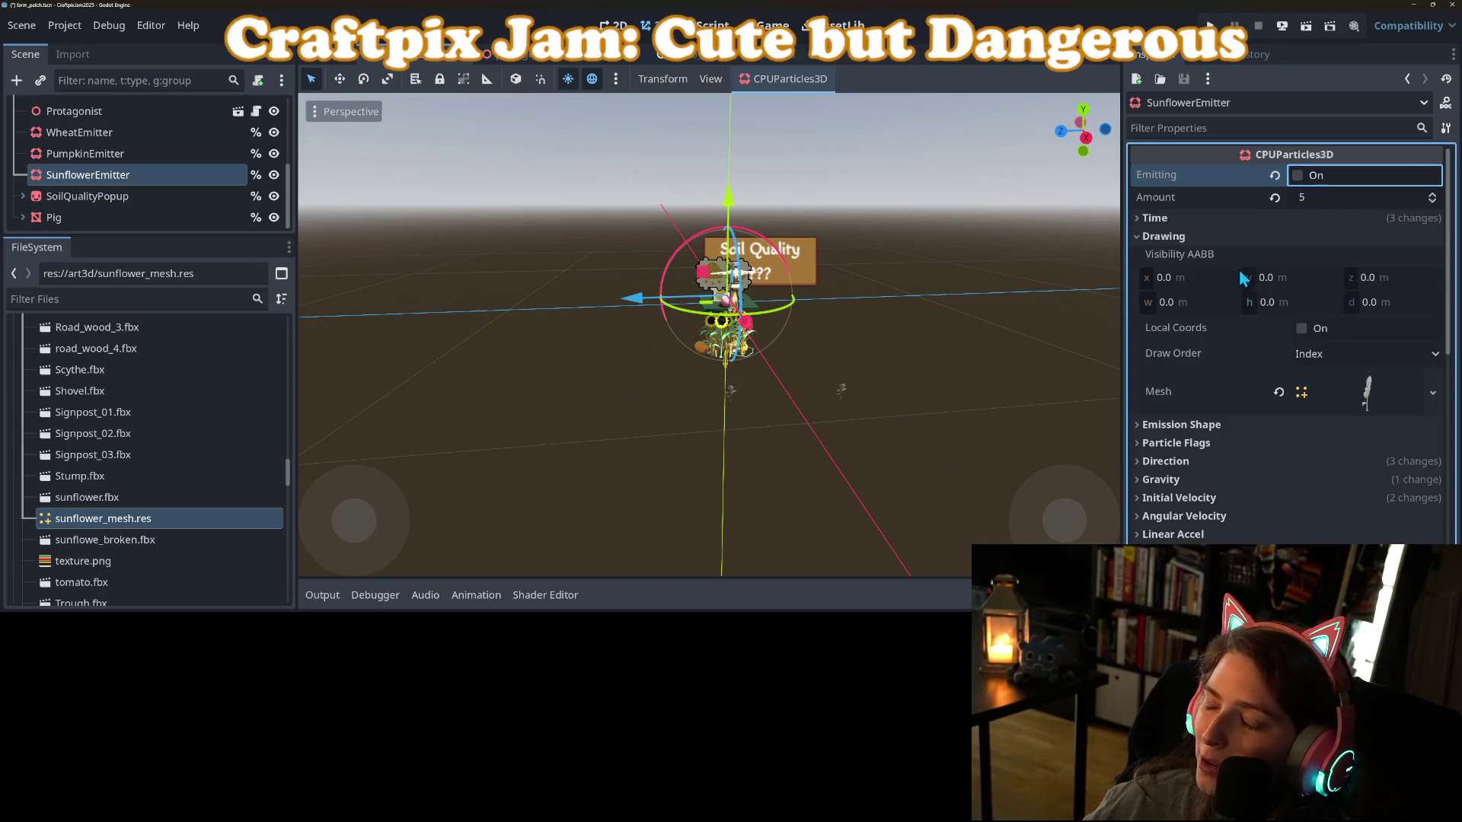
scroll(774, 400, "up", 6)
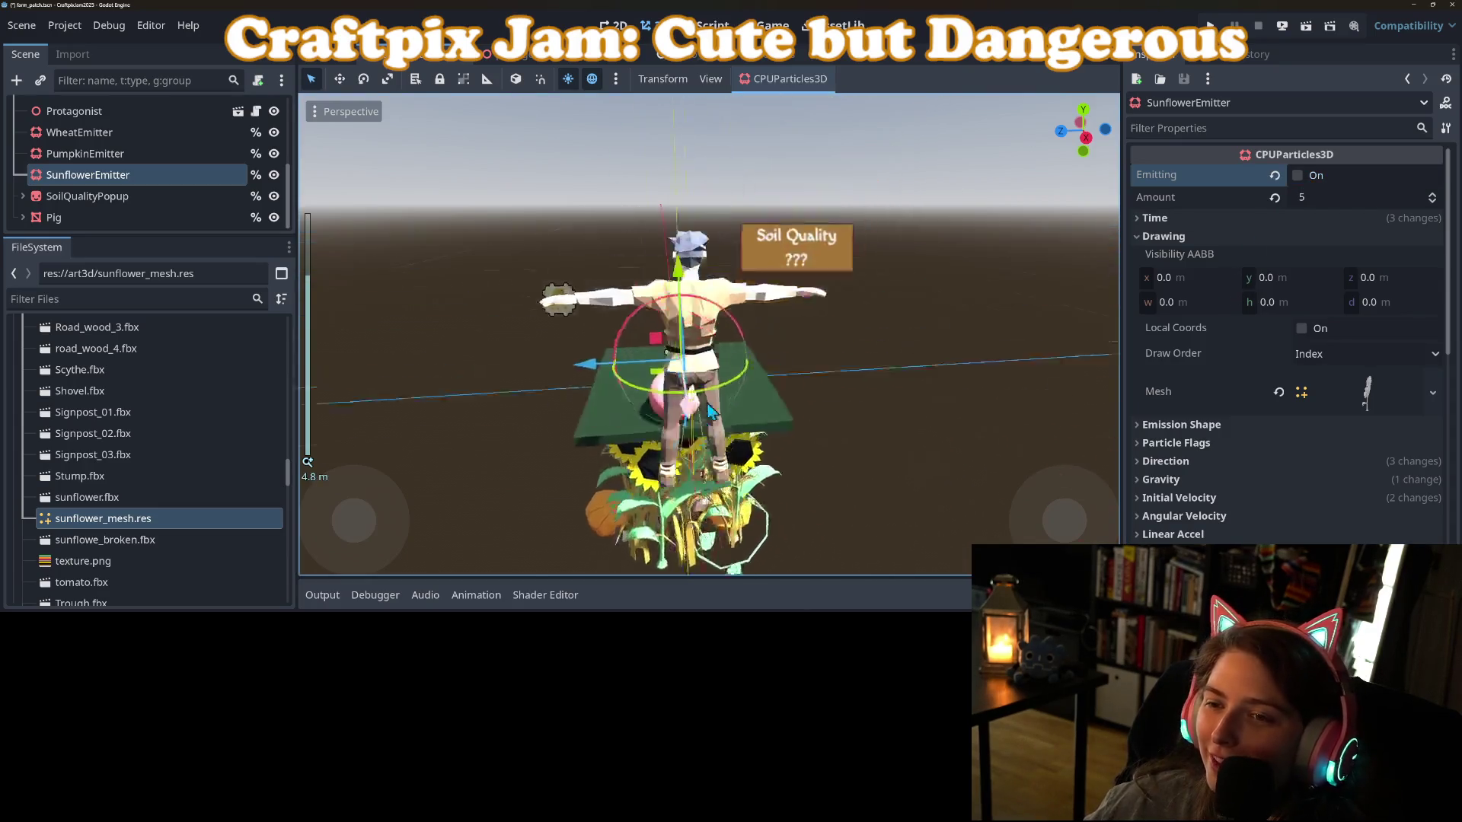
left_click_drag(774, 400, 796, 401)
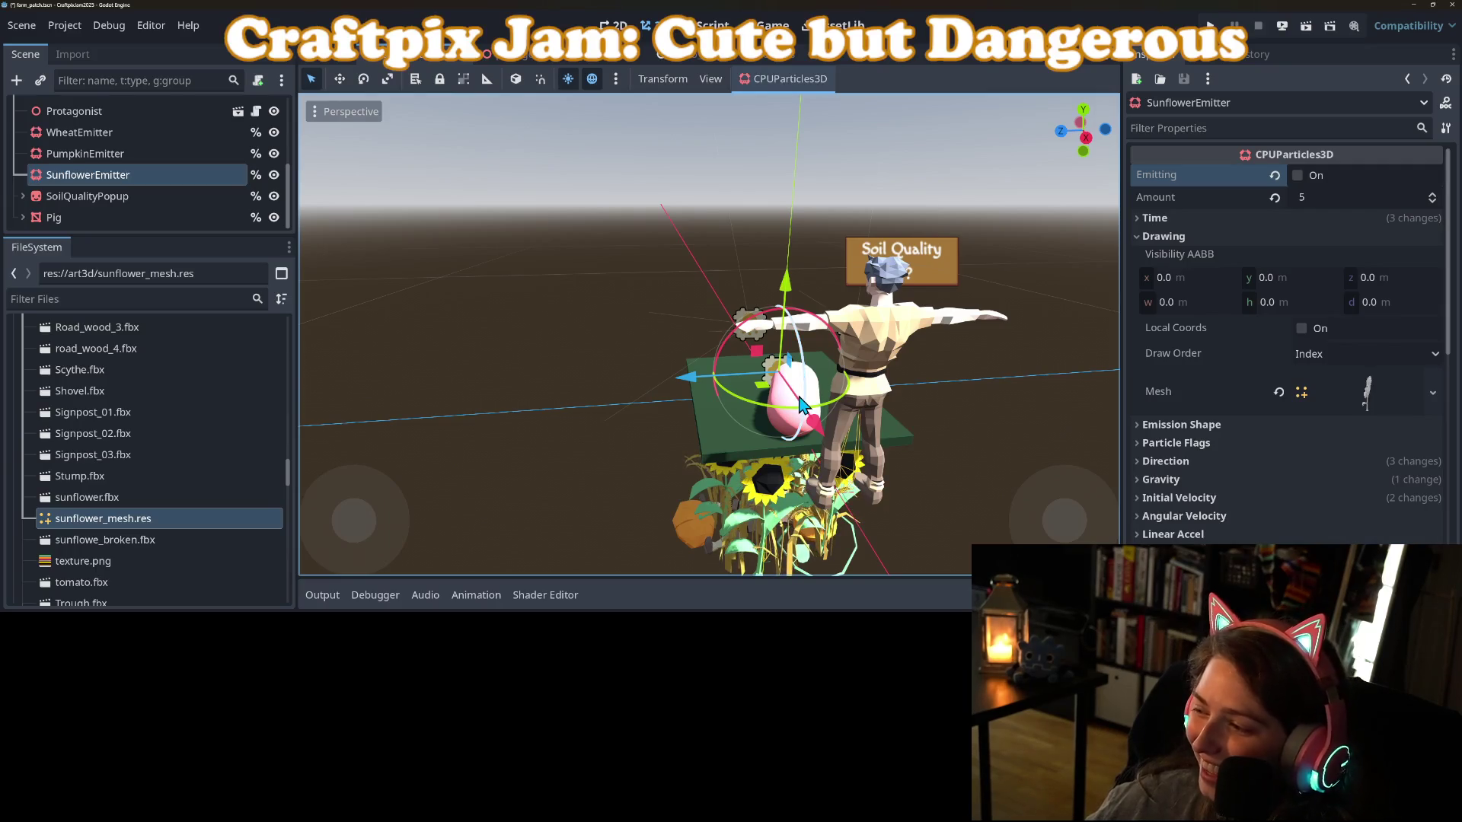
left_click(1298, 176)
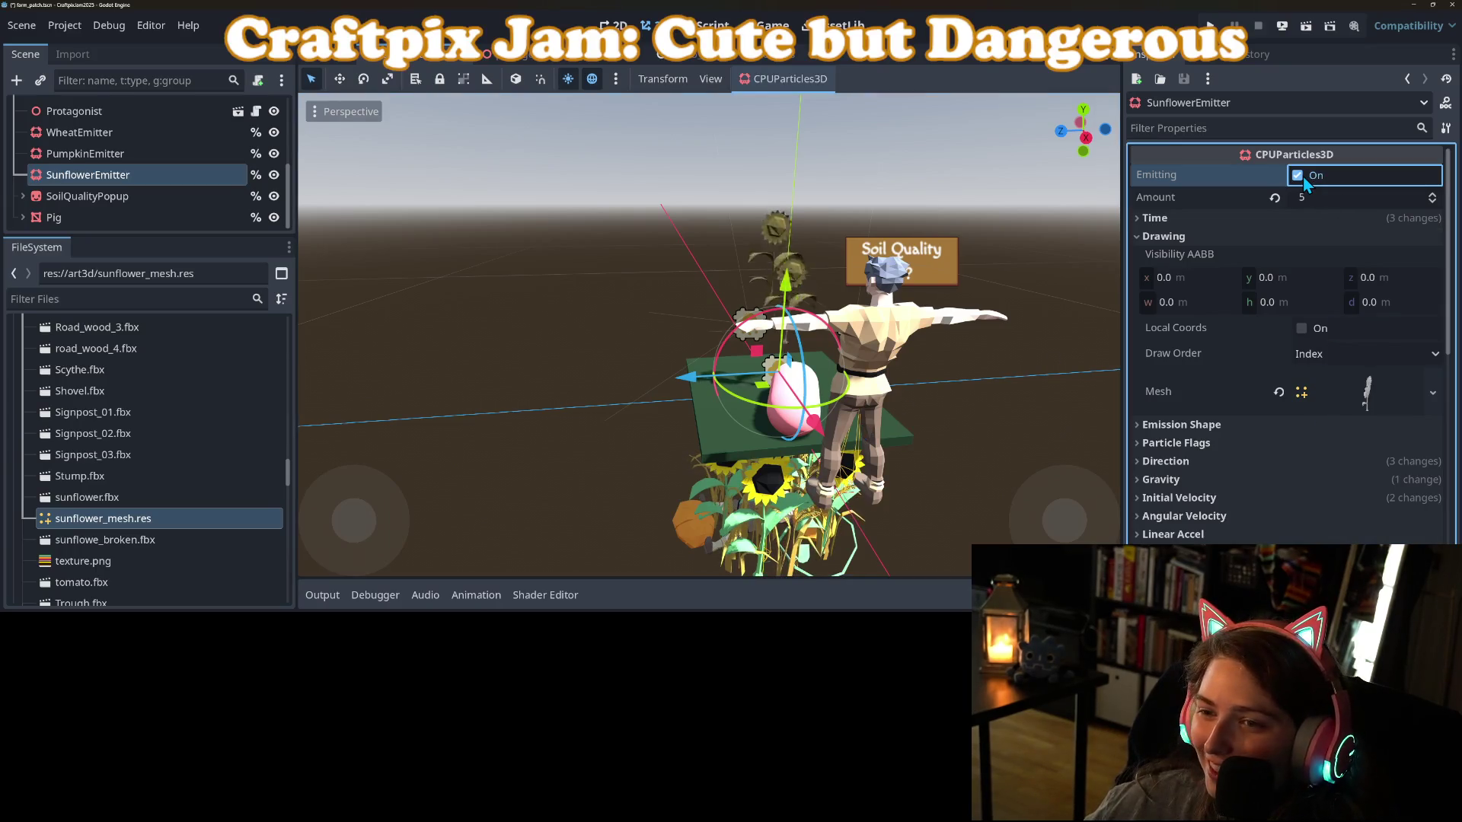
scroll(1304, 428, "down", 5)
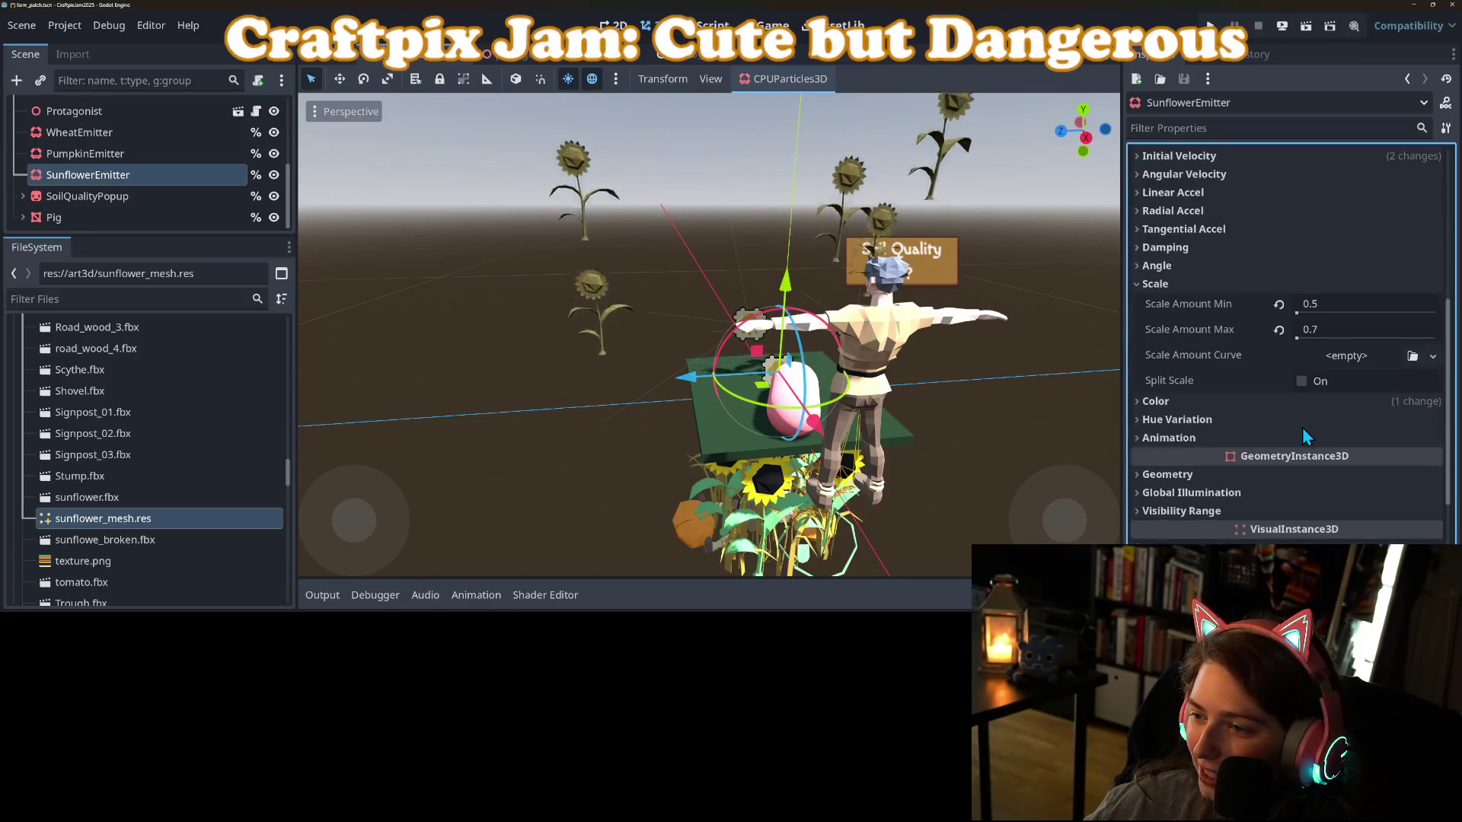
Reset the particle colour to white and expand the sunflower mesh's details.
left_click(1165, 344)
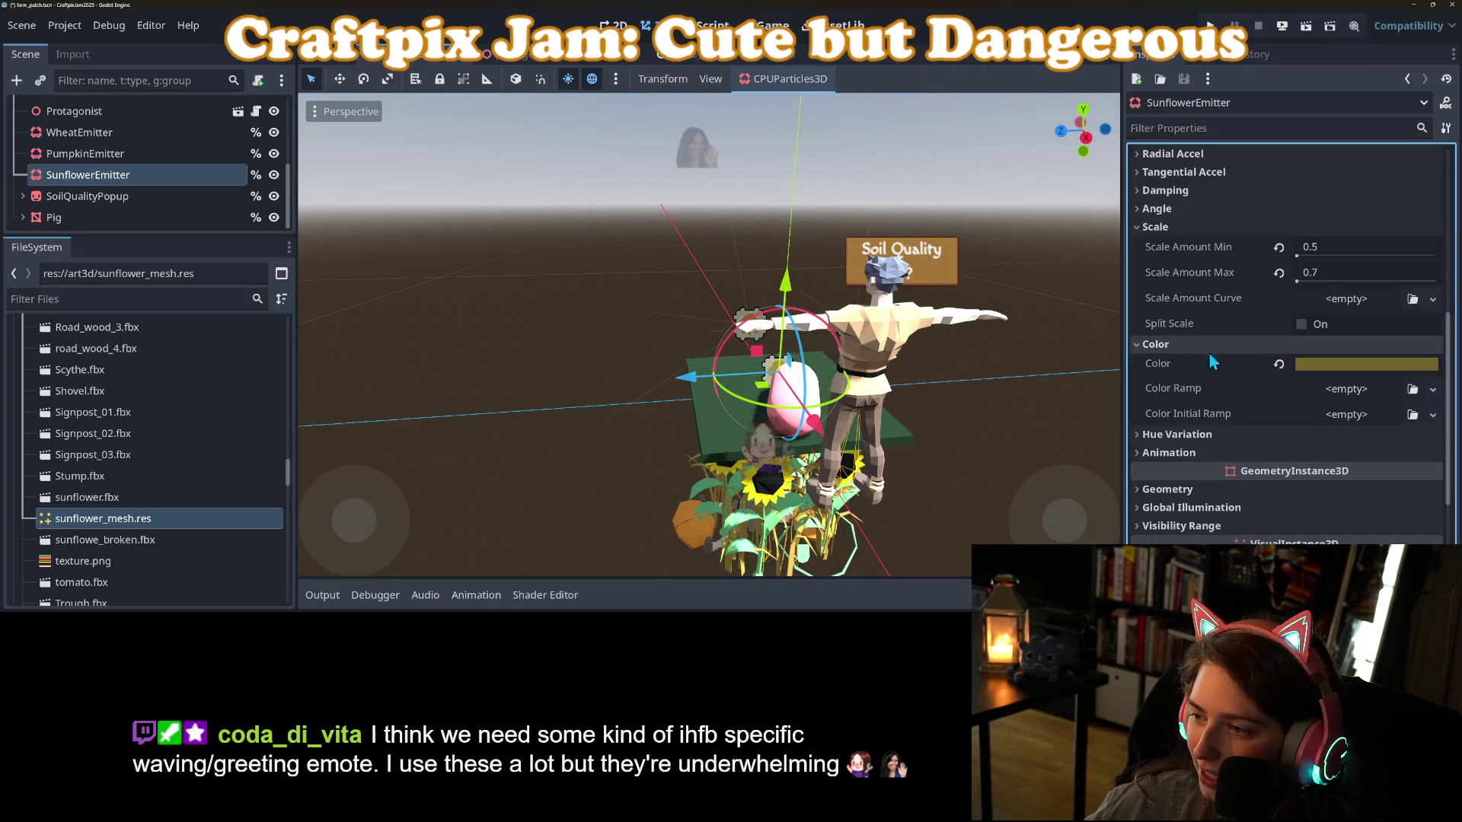
left_click(1279, 364)
scroll(1282, 448, "up", 5)
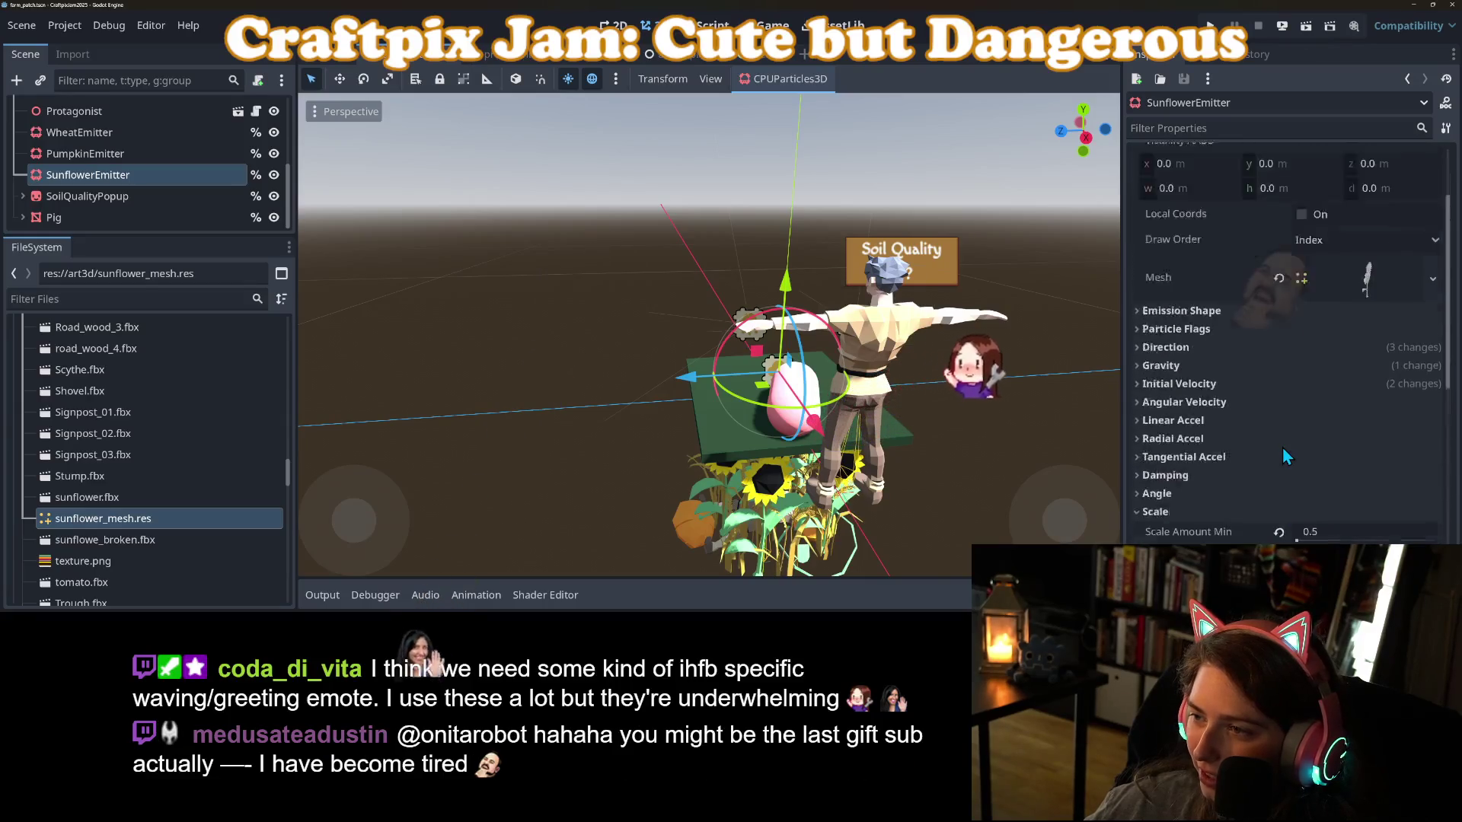
left_click(1344, 390)
scroll(1273, 488, "down", 3)
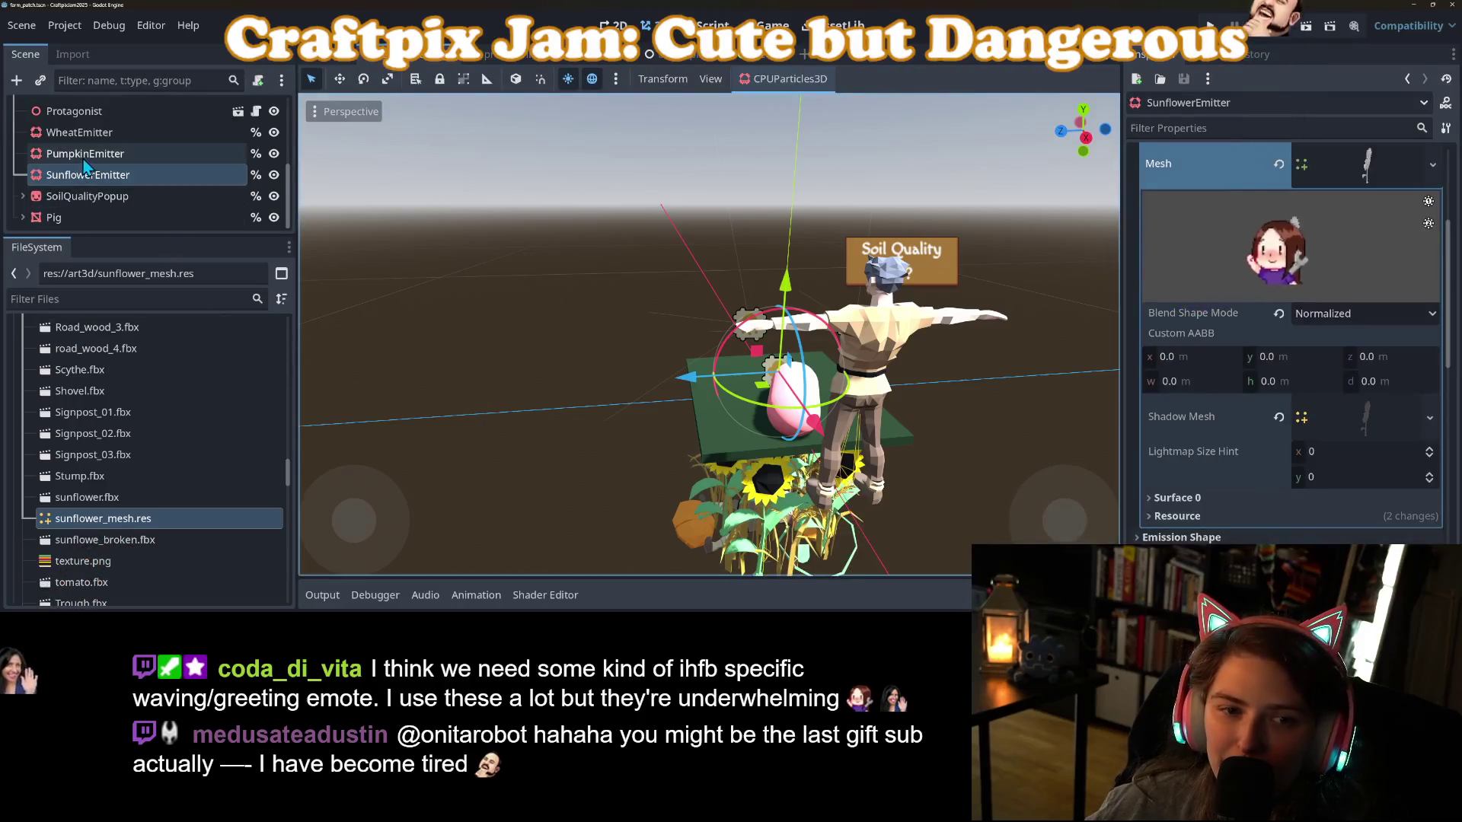
Check the PumpkinEmitter's particle colour settings and save the scene.
left_click(84, 153)
scroll(1259, 450, "down", 10)
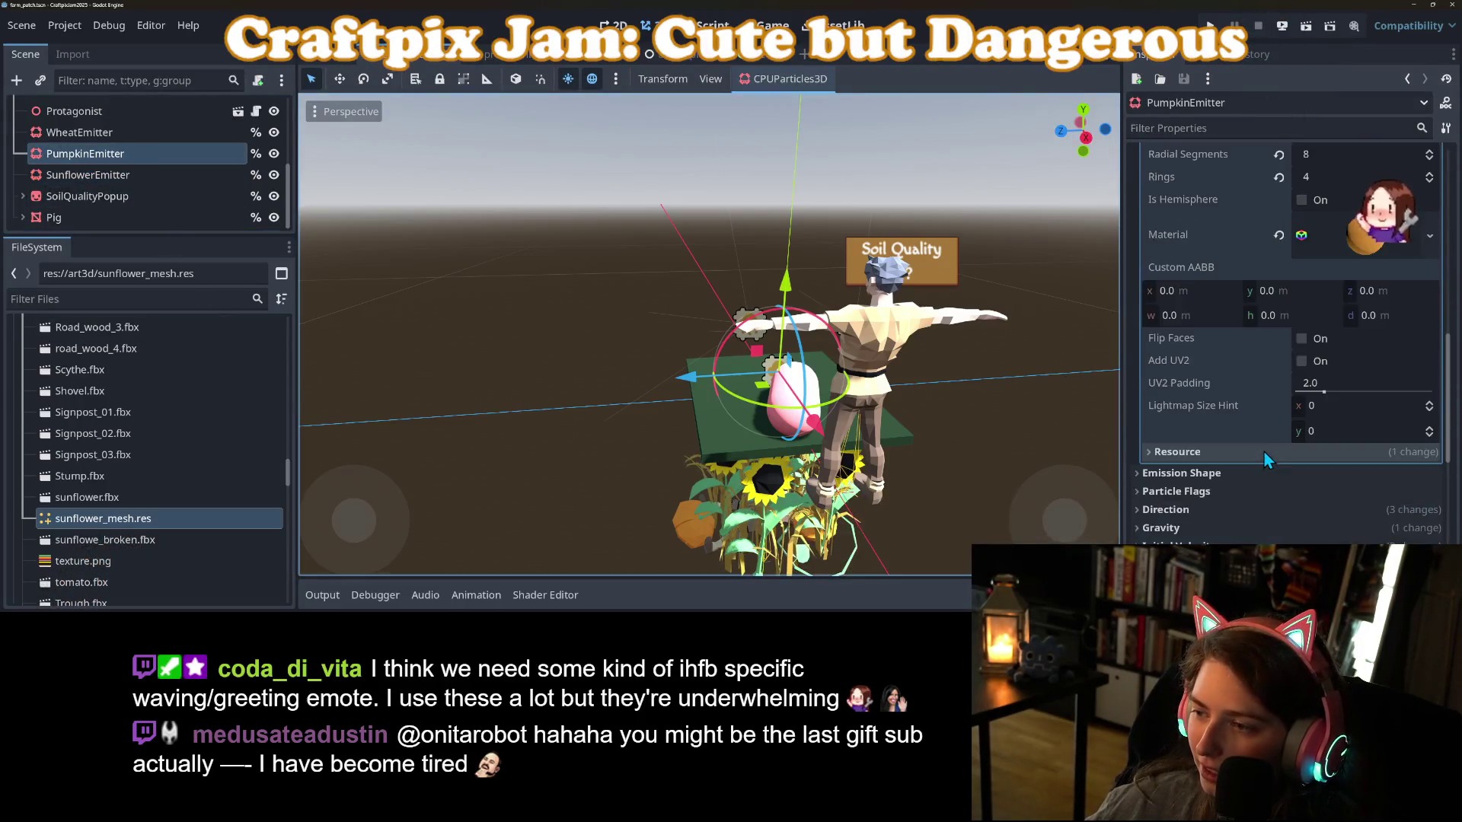
left_click(1185, 463)
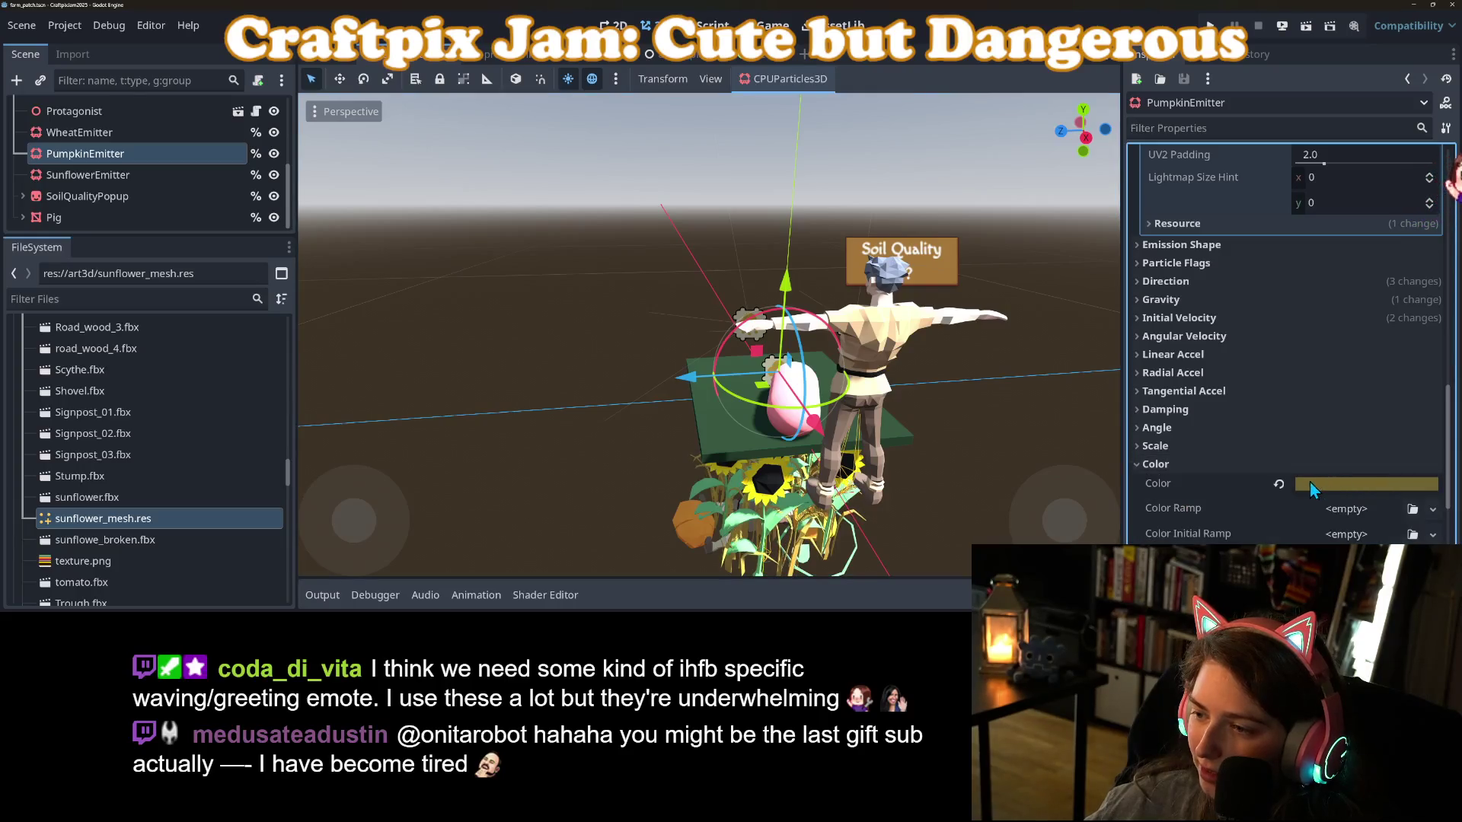
scroll(1279, 484, "up", 6)
key("ctrl+s")
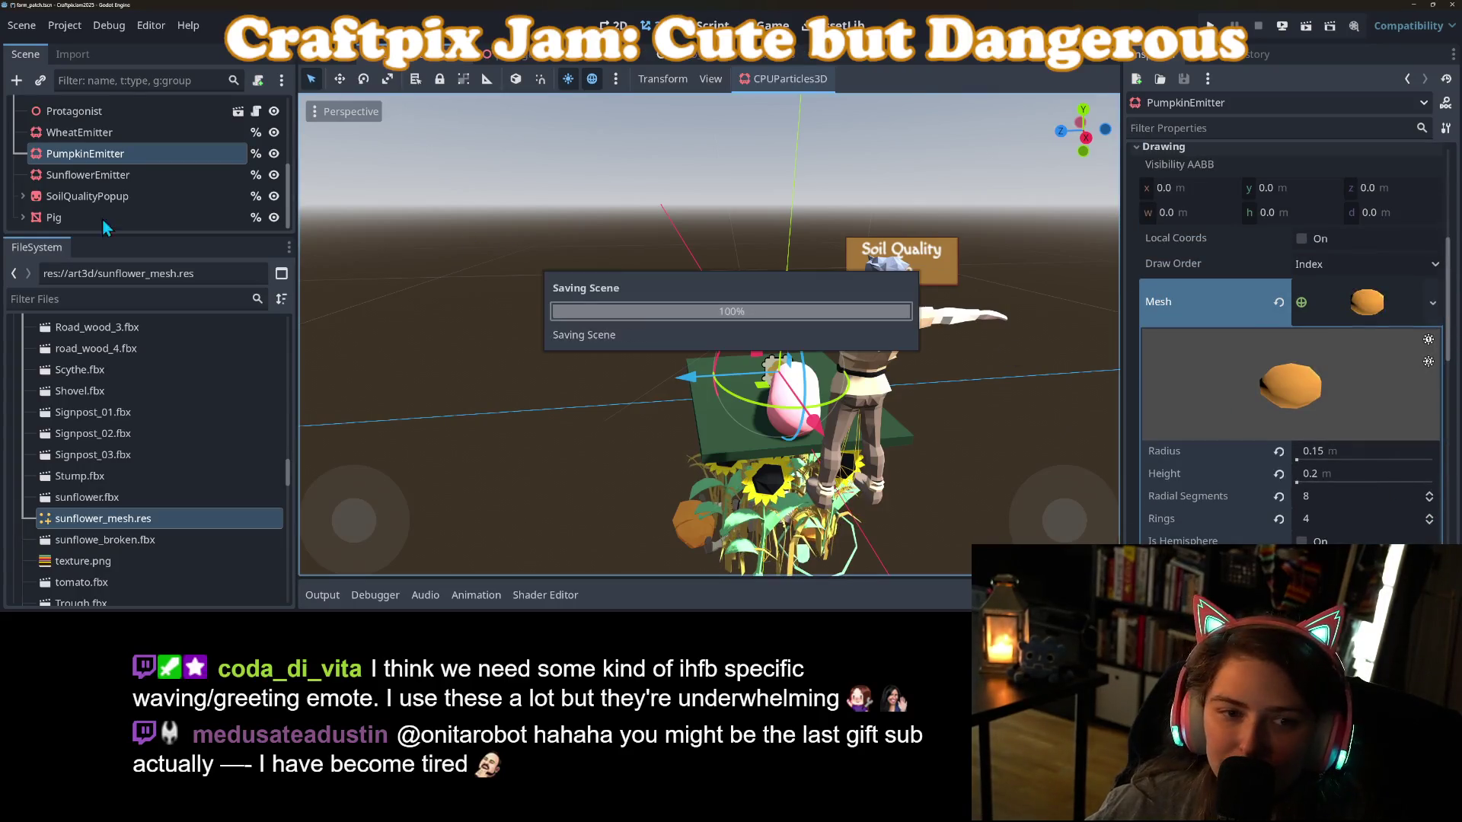
Give the SunflowerEmitter mesh's Surface 0 the people_texture material via Quick Load.
left_click(78, 176)
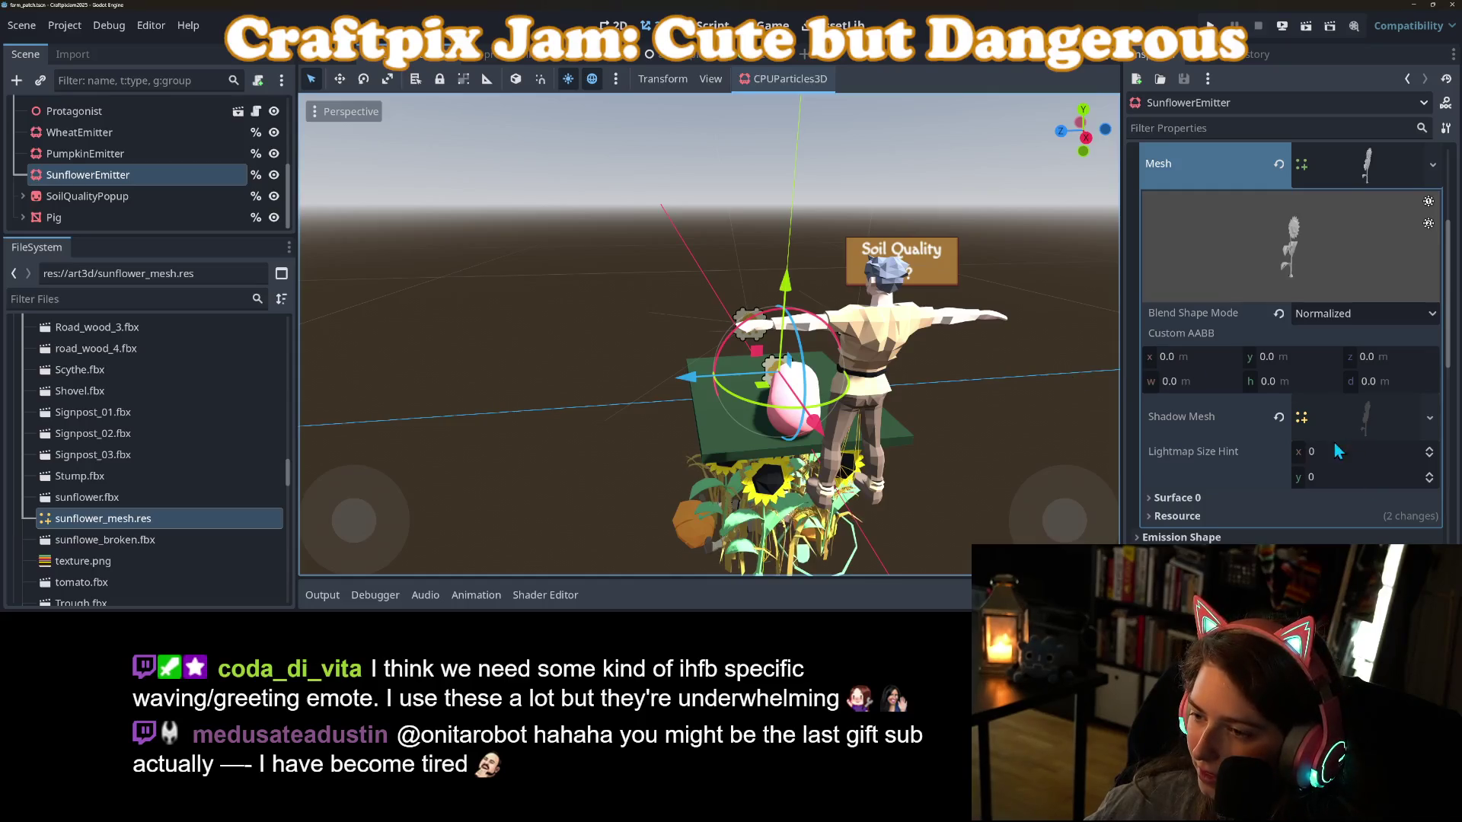
left_click(1211, 499)
scroll(1226, 496, "down", 2)
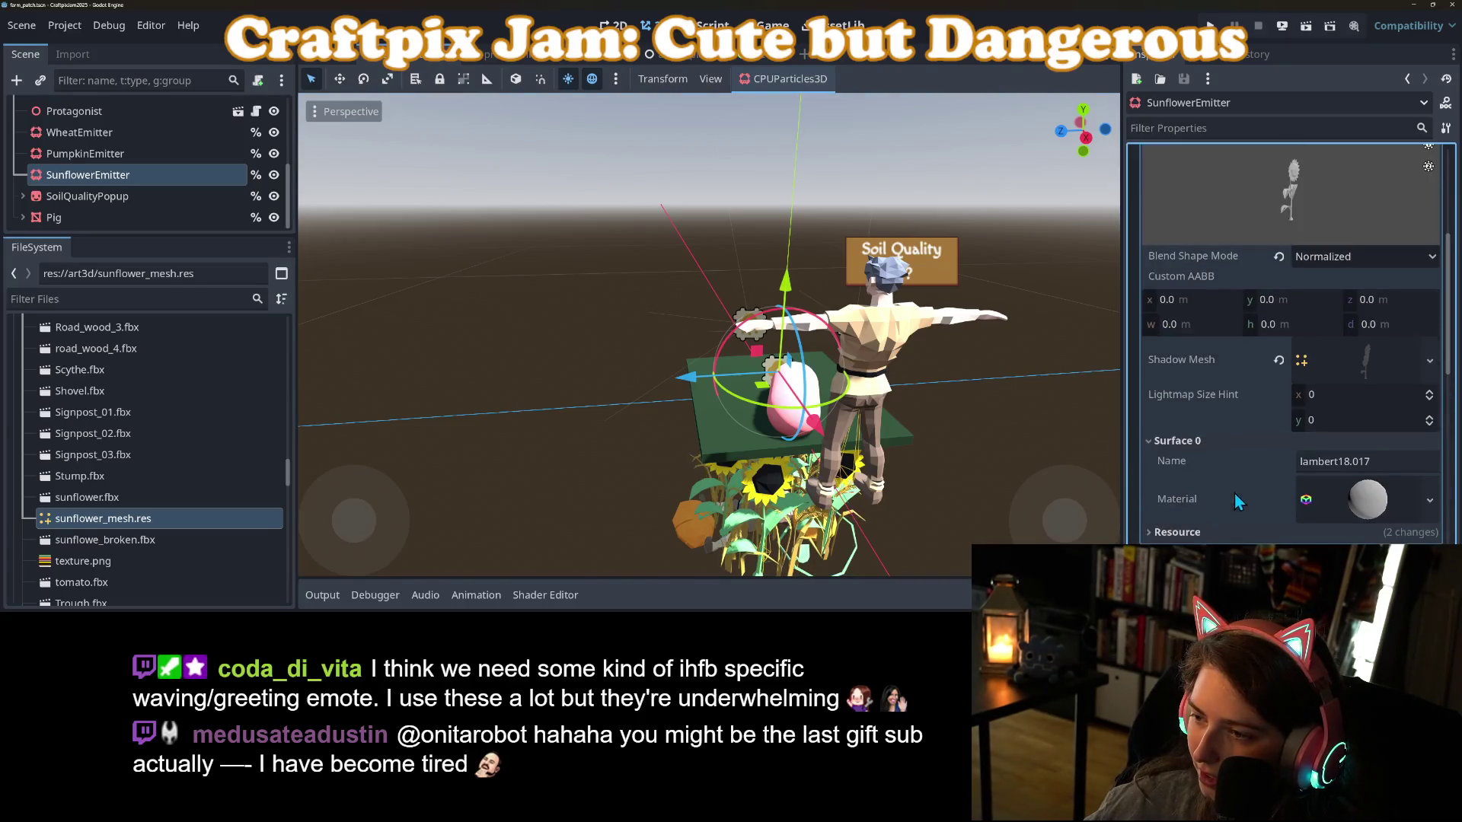
scroll(1363, 364, "down", 8)
scroll(1362, 364, "up", 6)
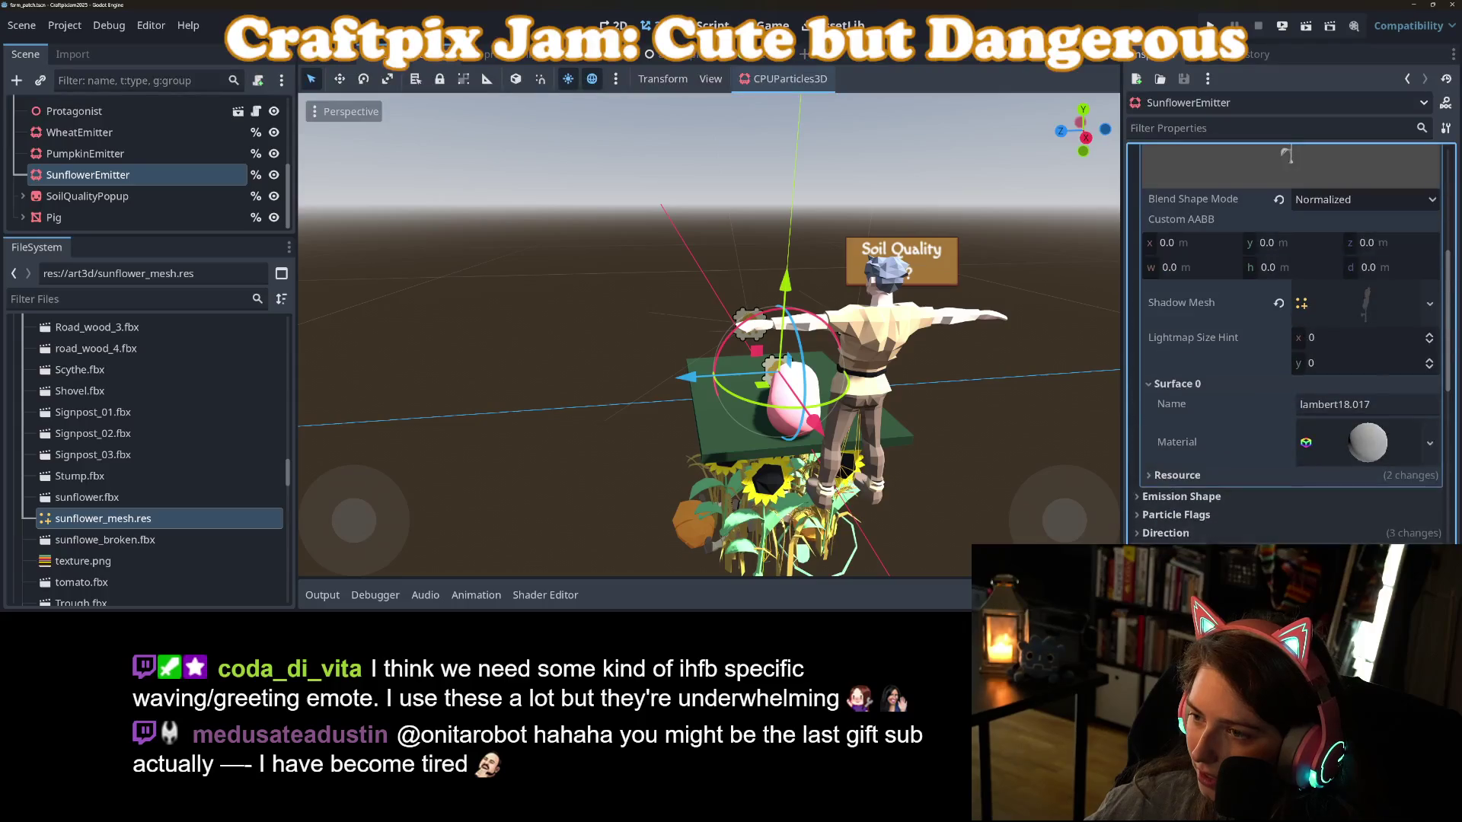
left_click(1428, 440)
left_click(1329, 415)
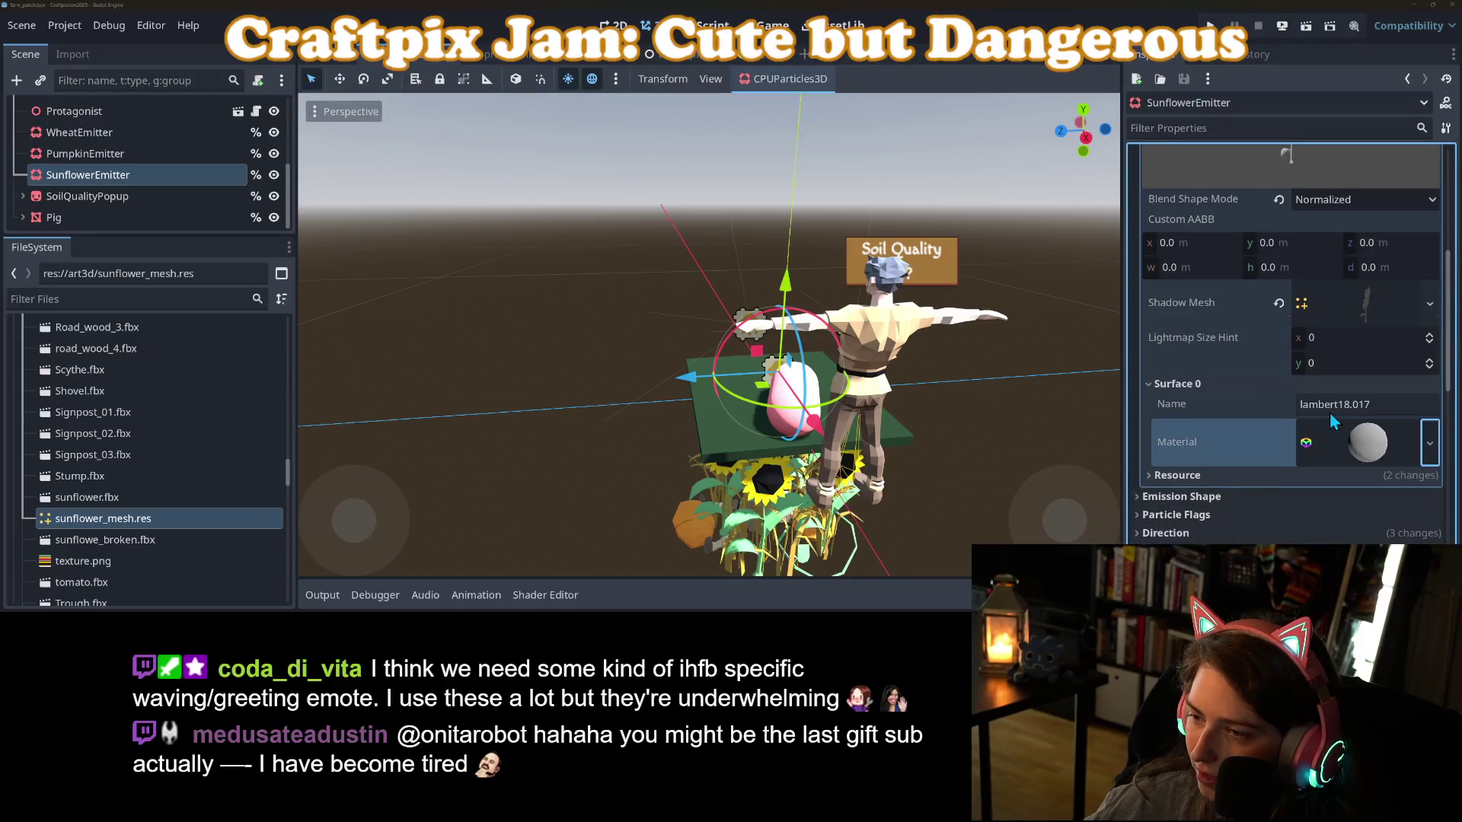
double_click(767, 174)
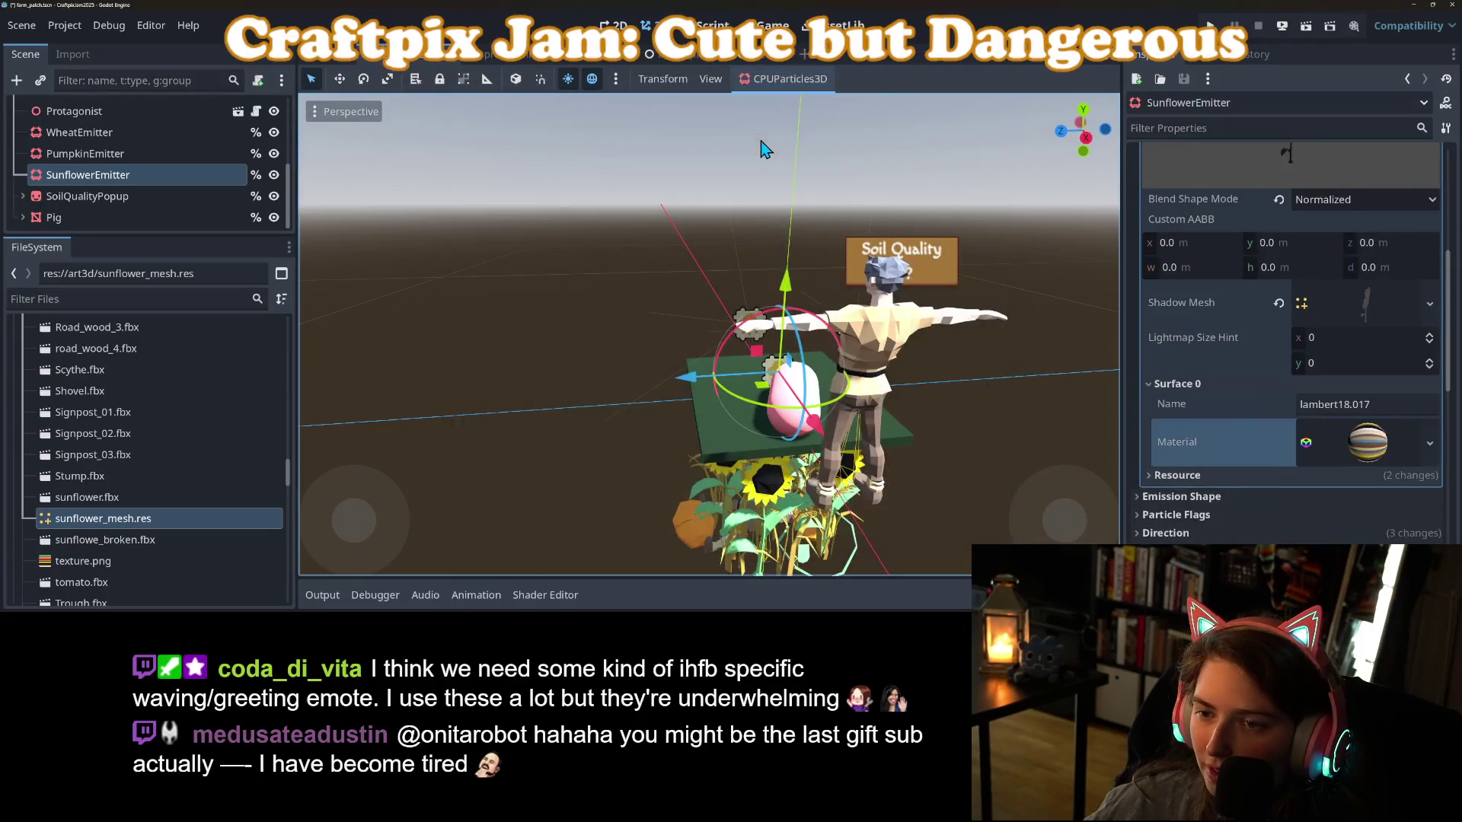
Swap the surface material to plants_no_wind and enable Emitting to preview sunflowers.
left_click(1429, 441)
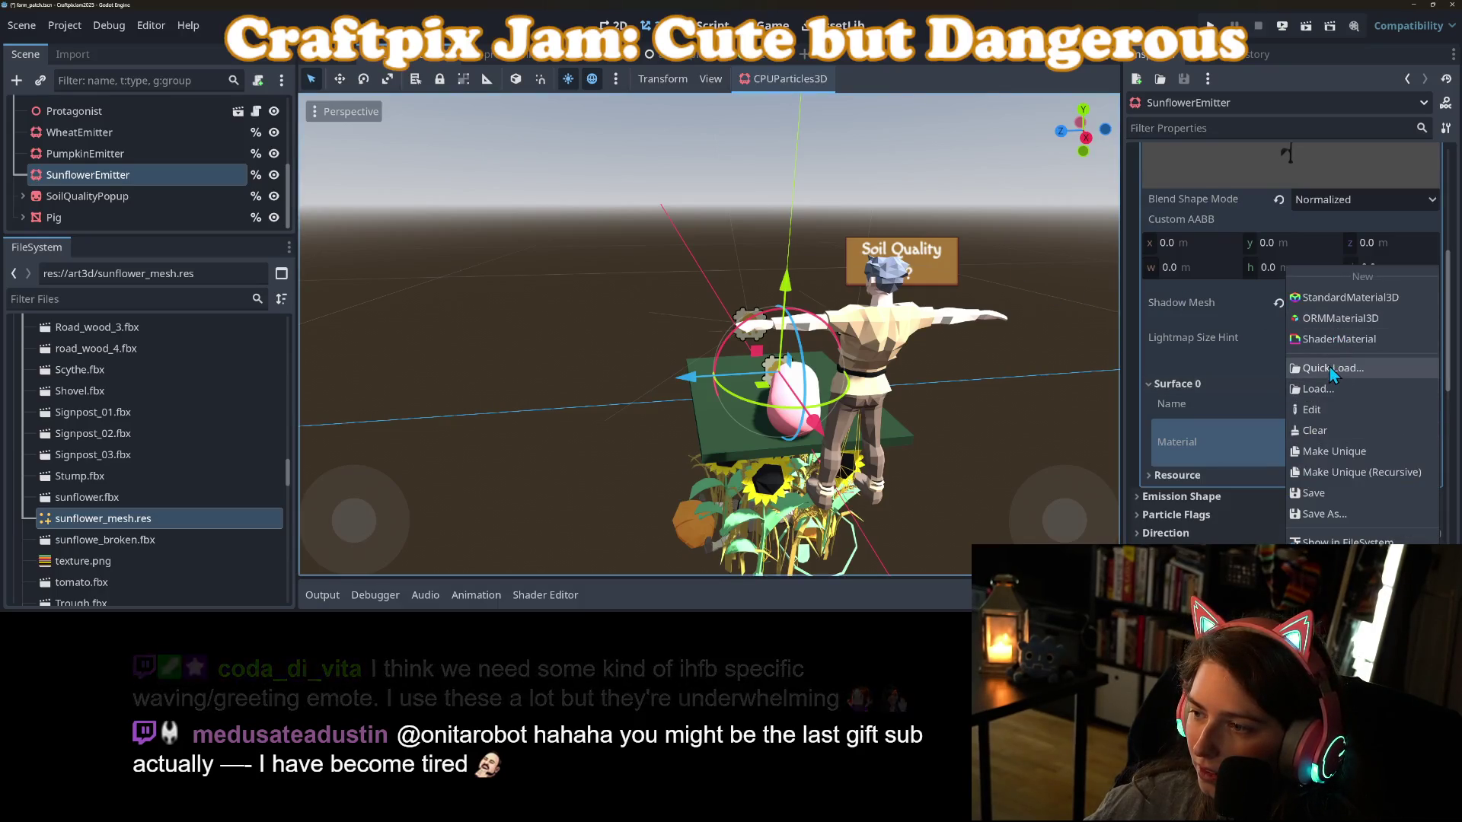
left_click(1333, 367)
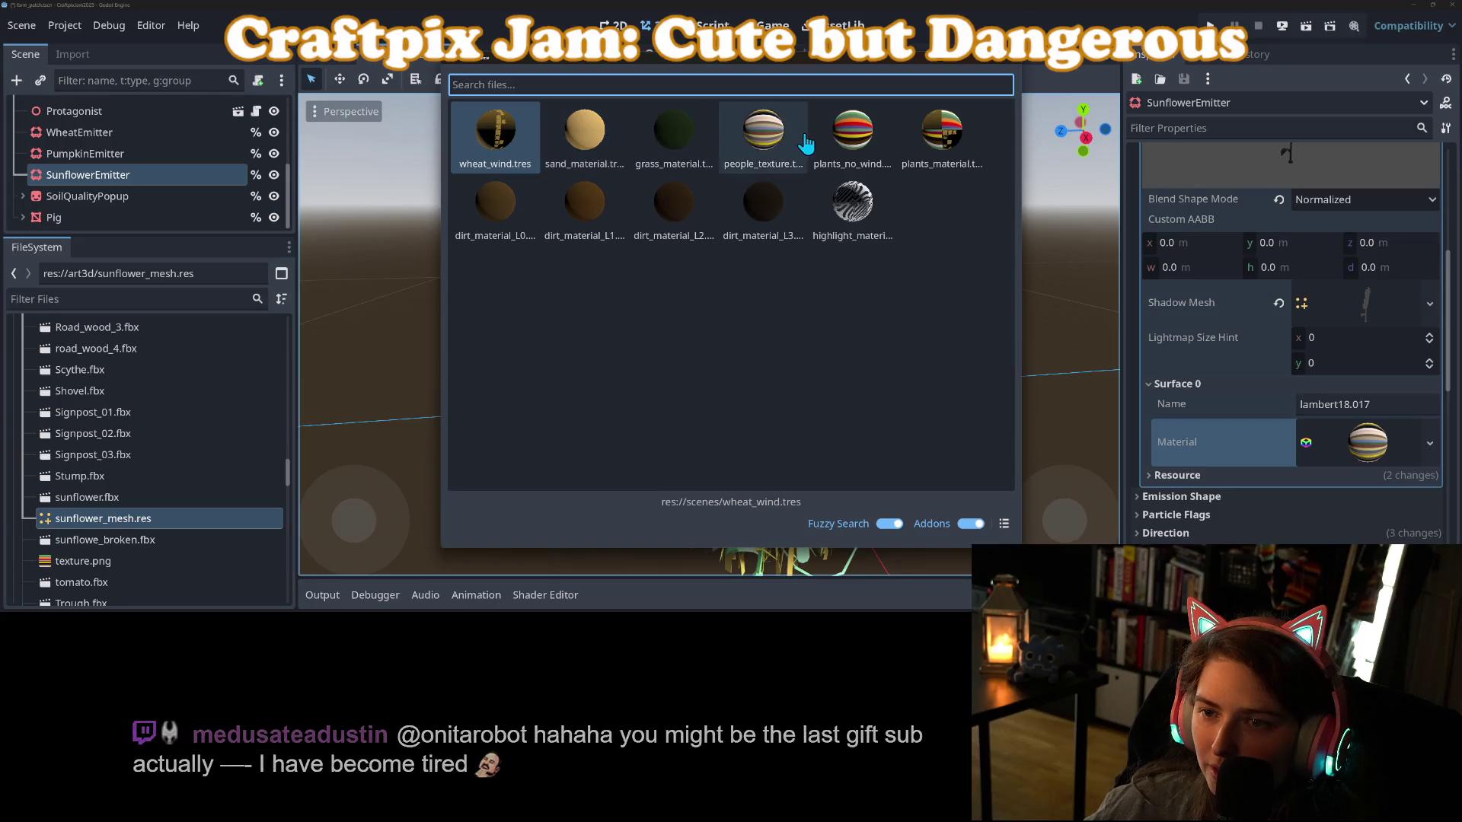
double_click(862, 142)
scroll(1274, 321, "up", 5)
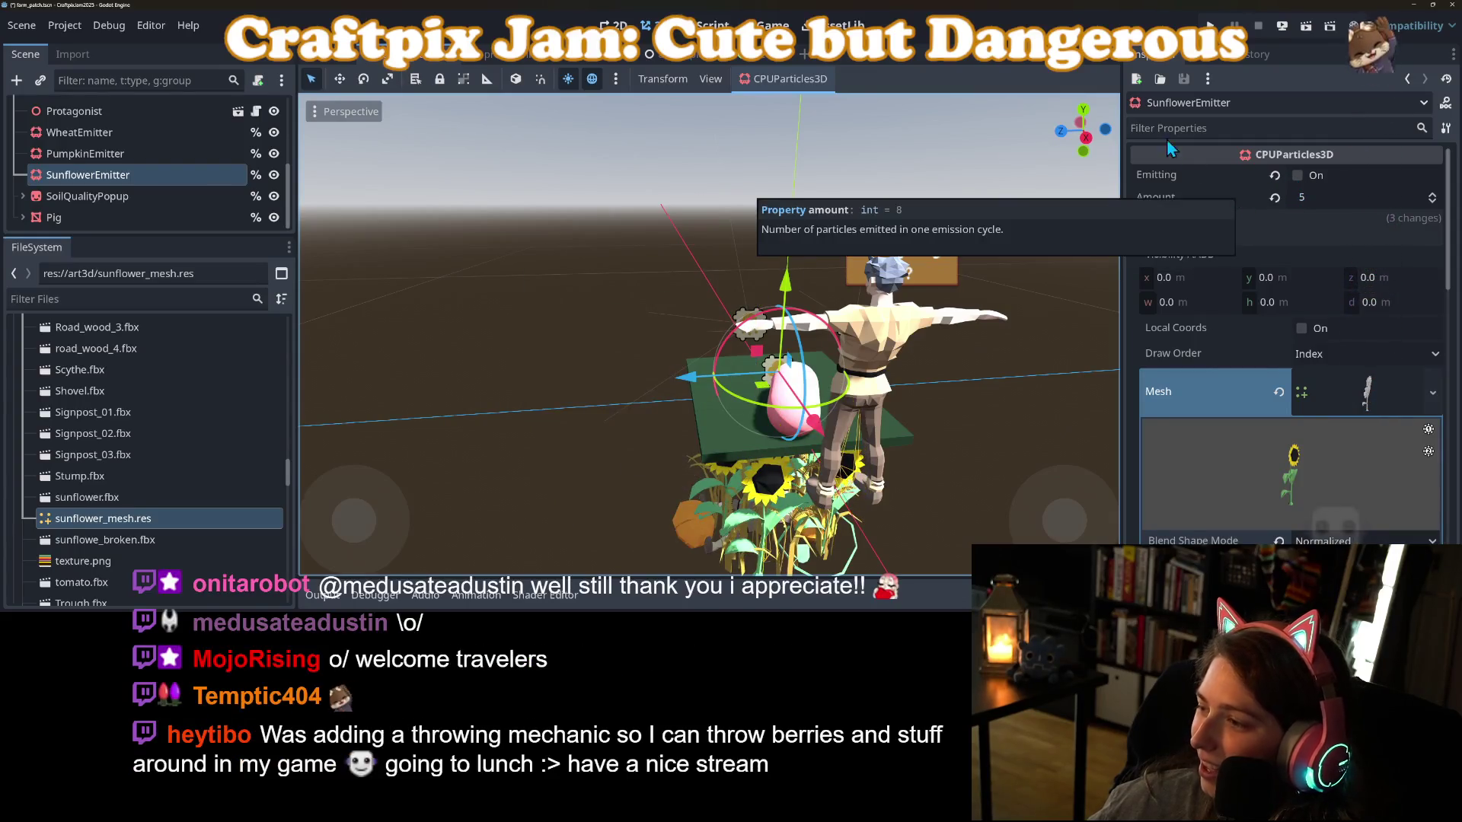
left_click(1298, 176)
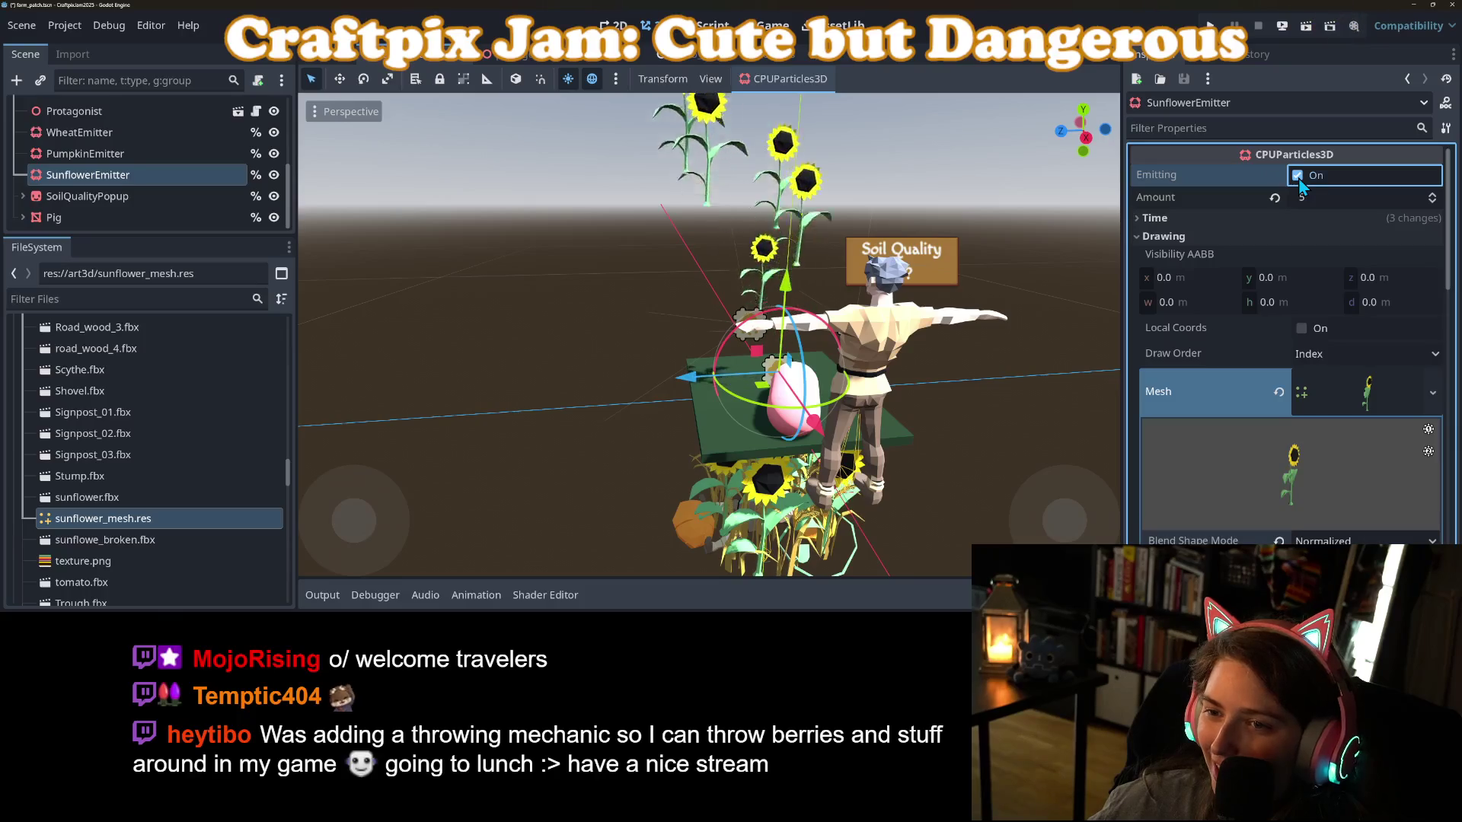
scroll(240, 160, "up", 5)
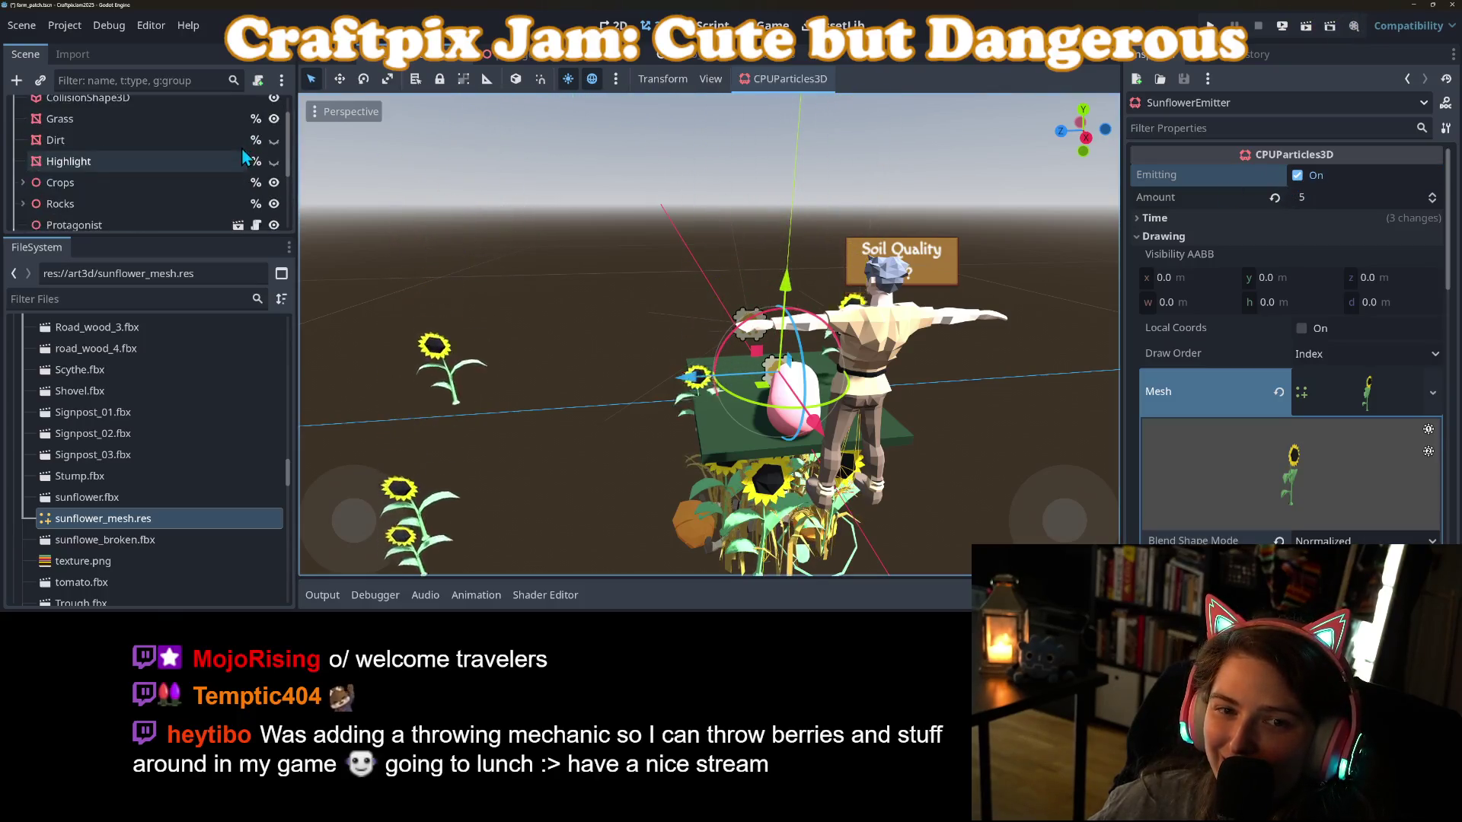
In farm_patch.gd, replace 'pass' on line 163 with %SunflowerEmitter.emitting = true and save.
left_click(256, 108)
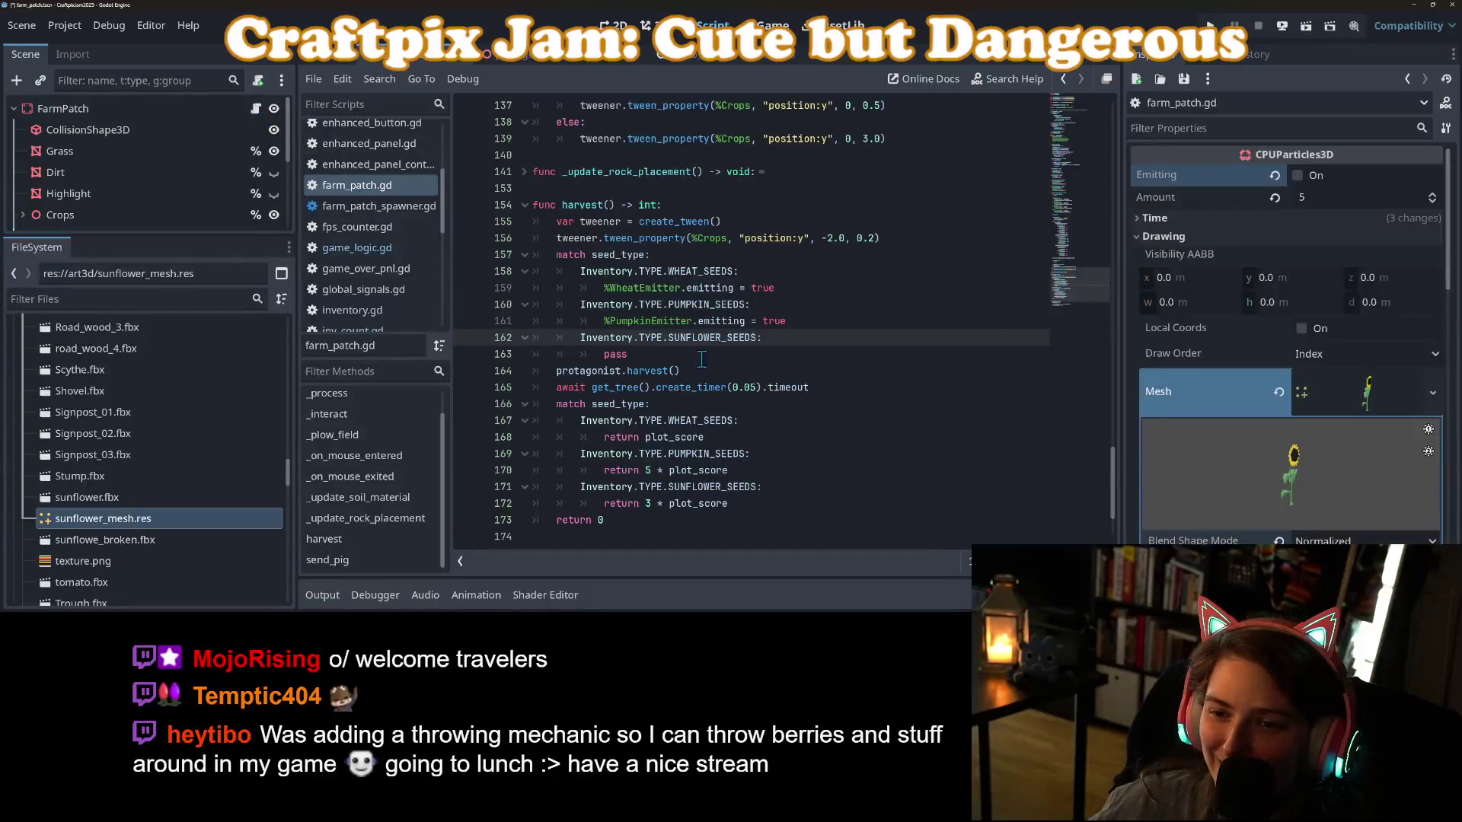
scroll(731, 394, "up", 1)
double_click(615, 404)
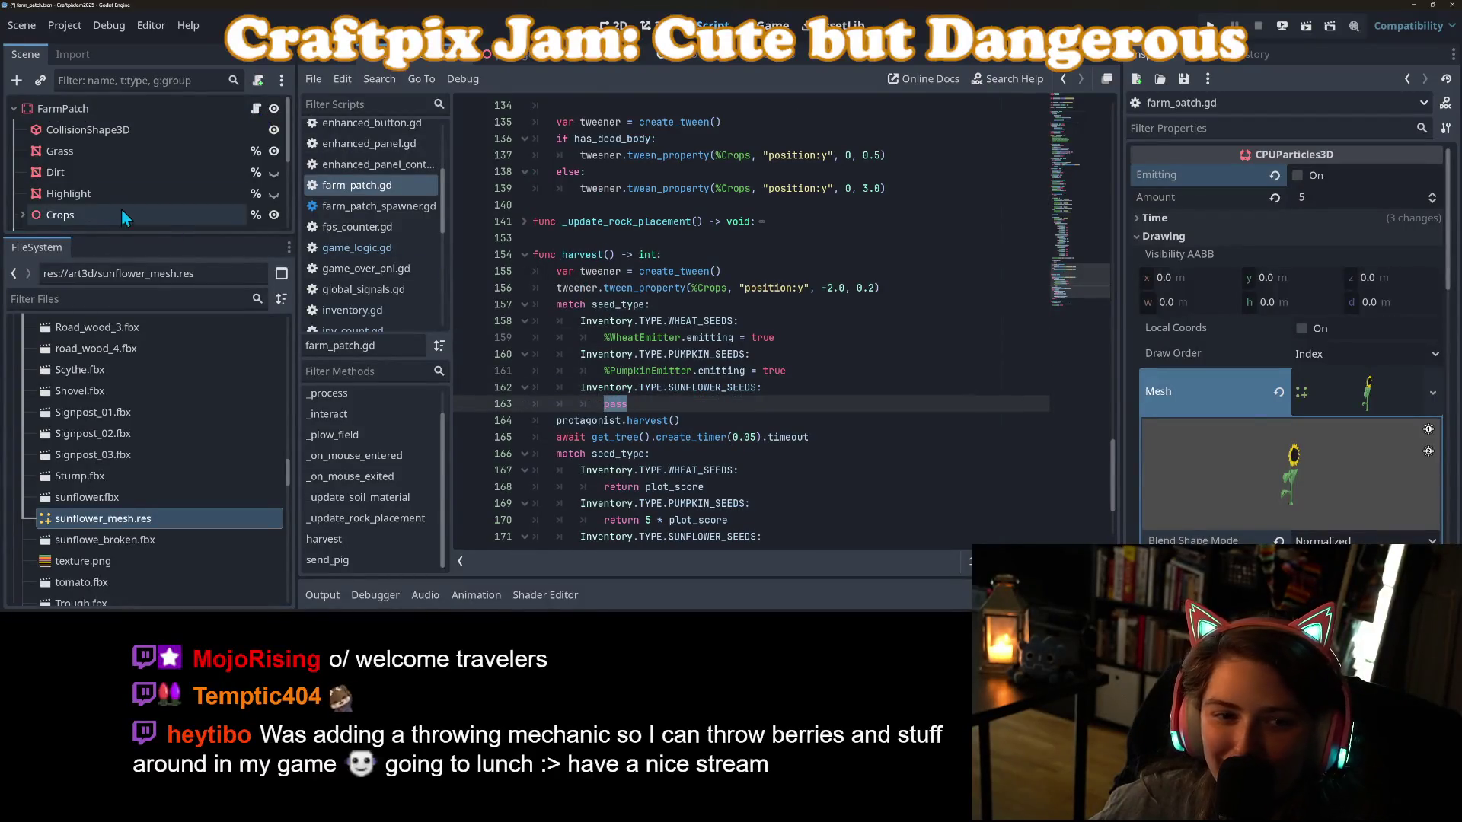
scroll(122, 208, "down", 3)
mouse_move(140, 177)
left_mouse_down()
mouse_move(290, 231)
mouse_move(628, 409)
left_mouse_up()
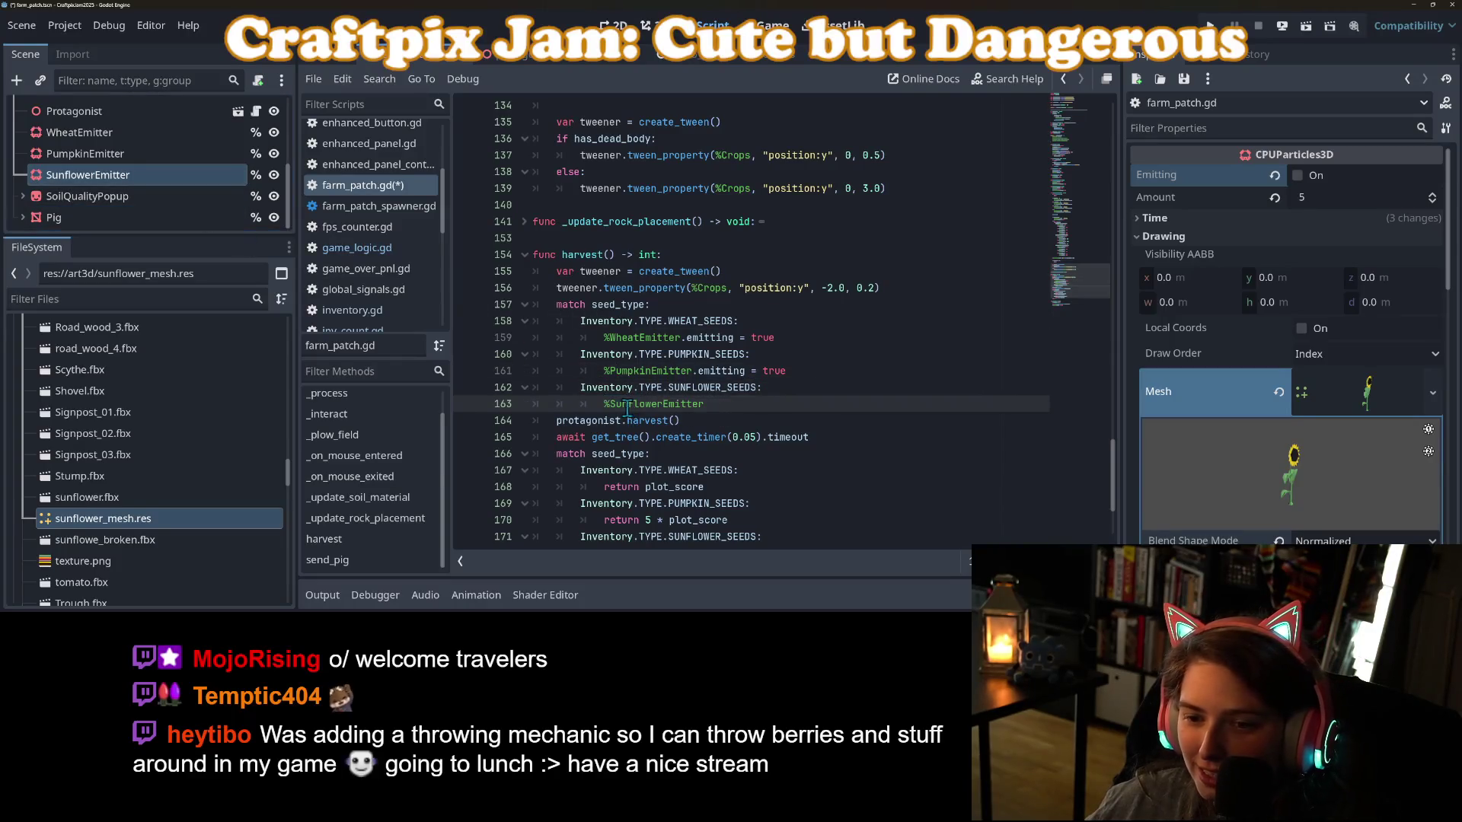
left_click(716, 406)
type(".emitti")
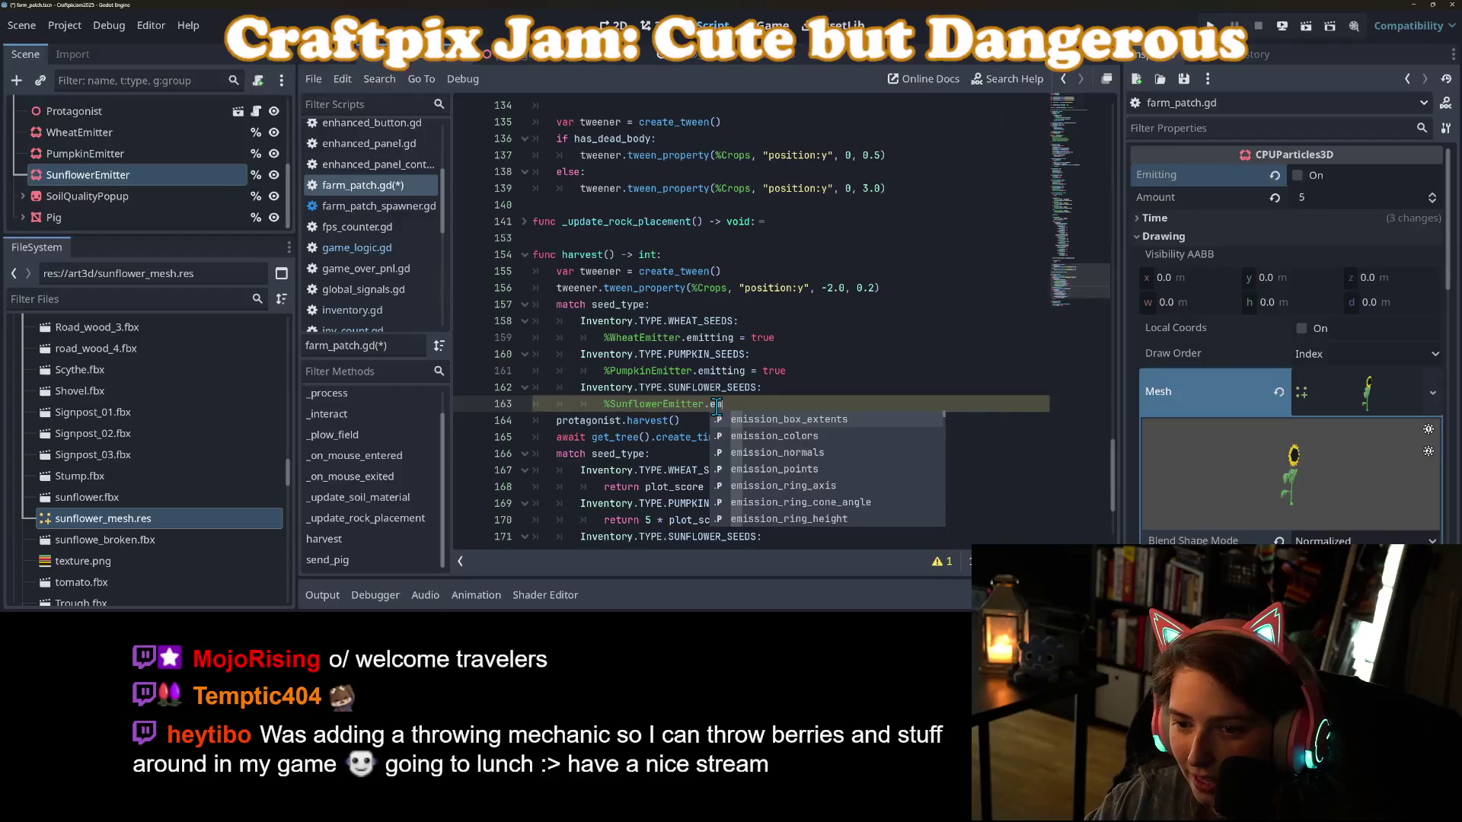
key("Return")
type("= true")
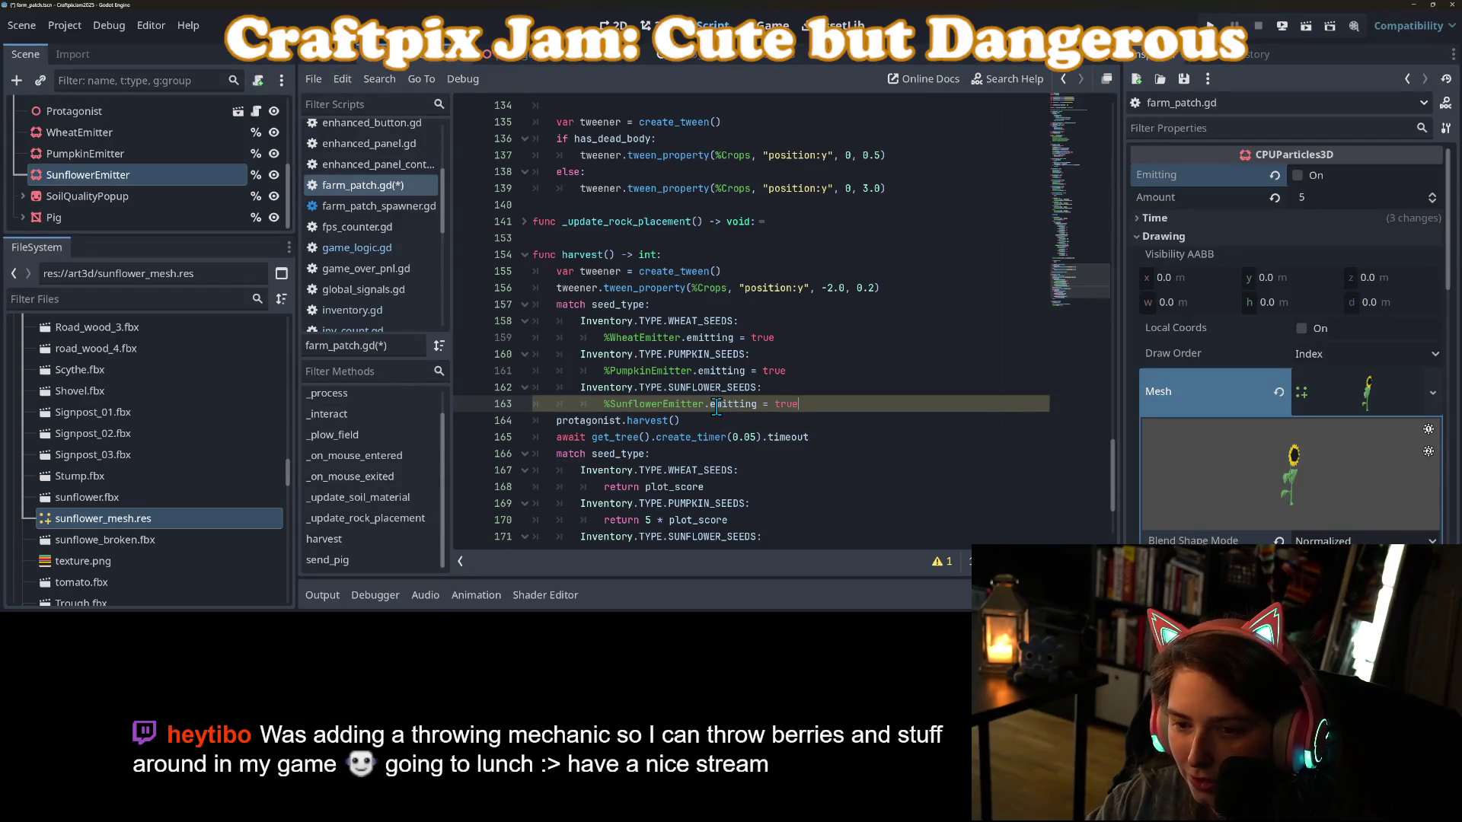
key("ctrl+s")
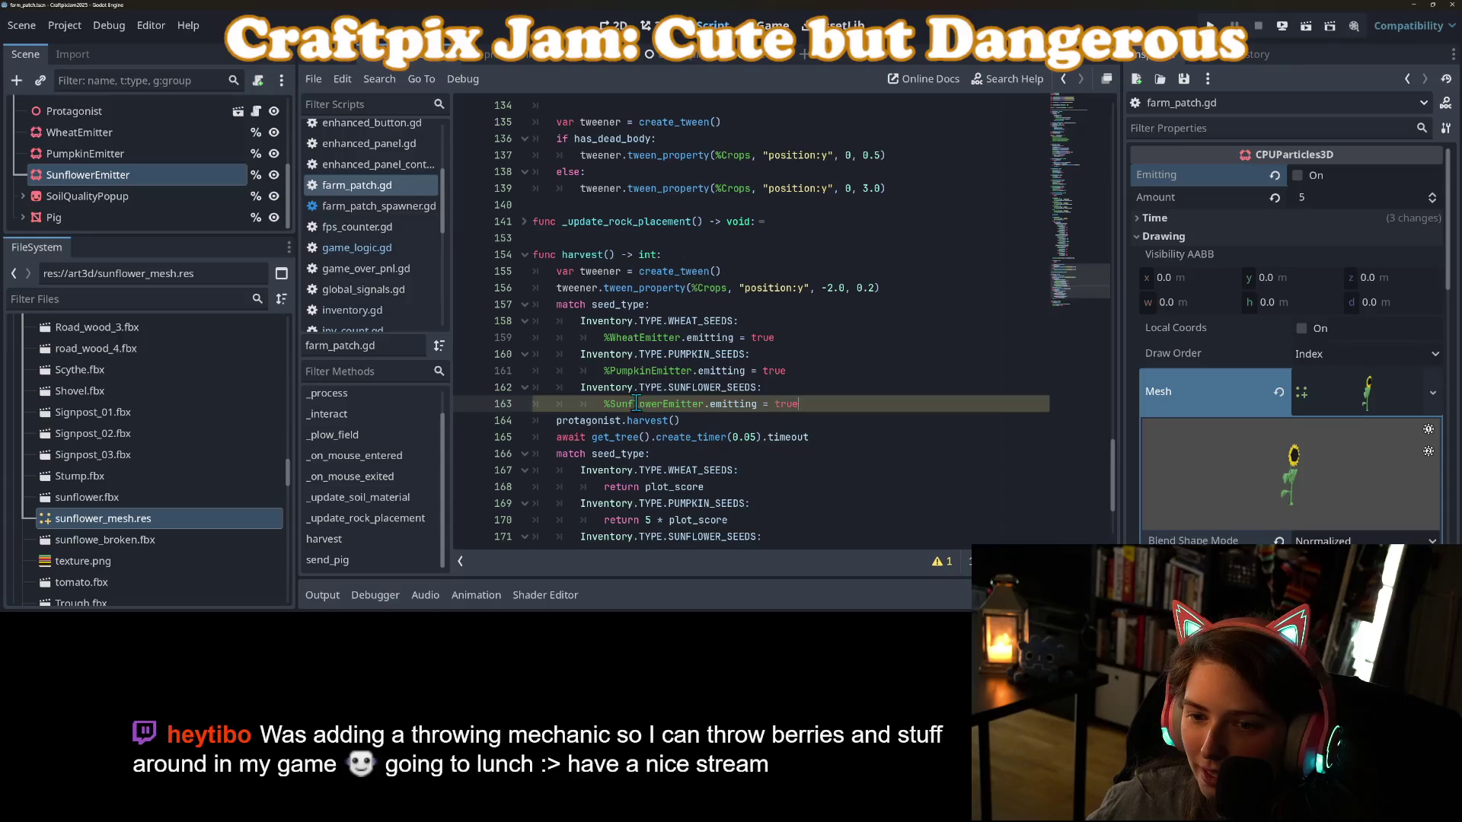
Add %SunflowerEmitter.amount = plot_score below the WheatEmitter amount line in the setter.
double_click(629, 405)
key("ctrl+c")
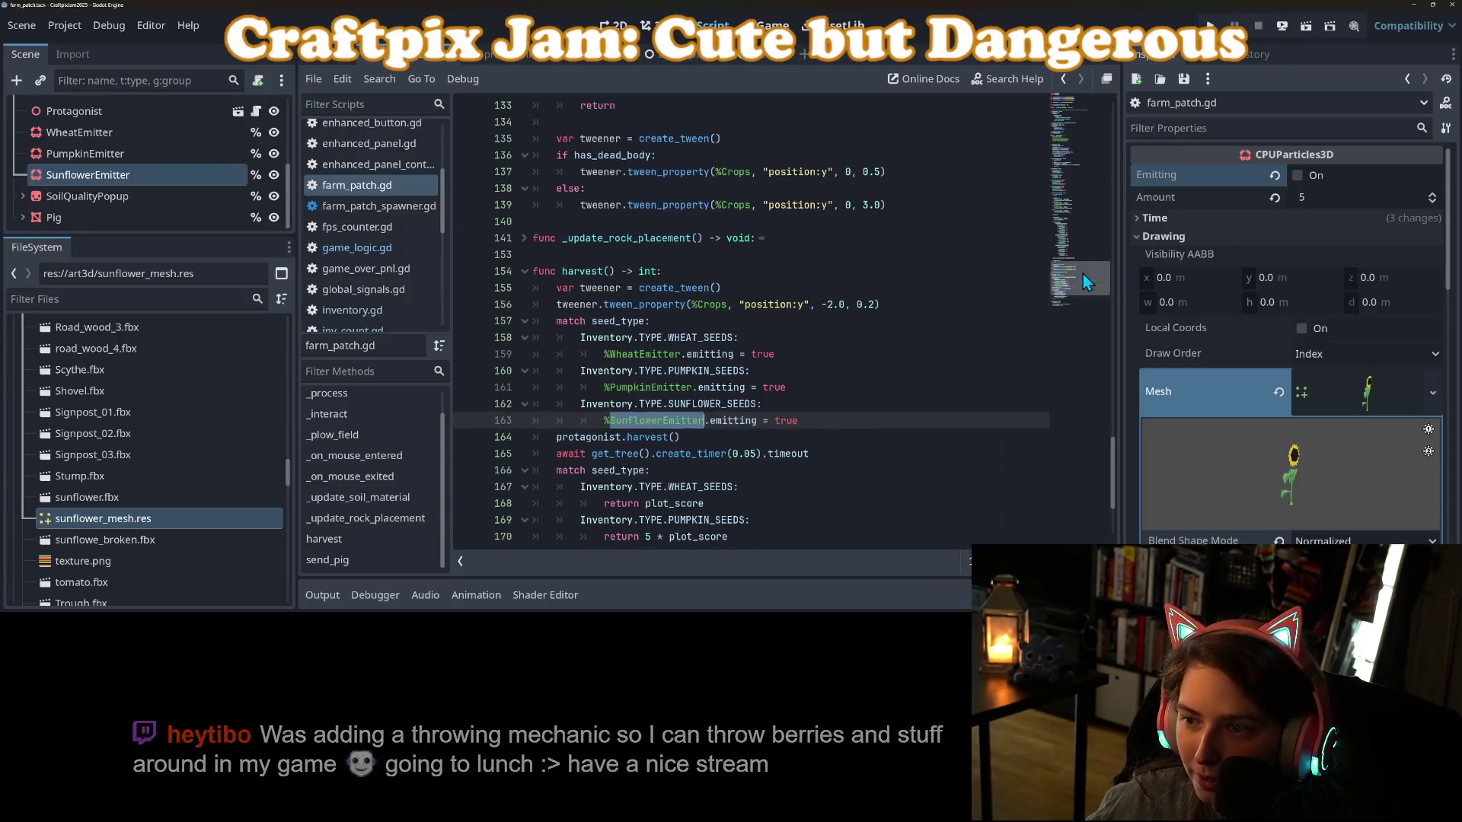
left_click_drag(1083, 274, 1095, 102)
left_click(825, 418)
key("Down")
key("Return")
key("ctrl+v")
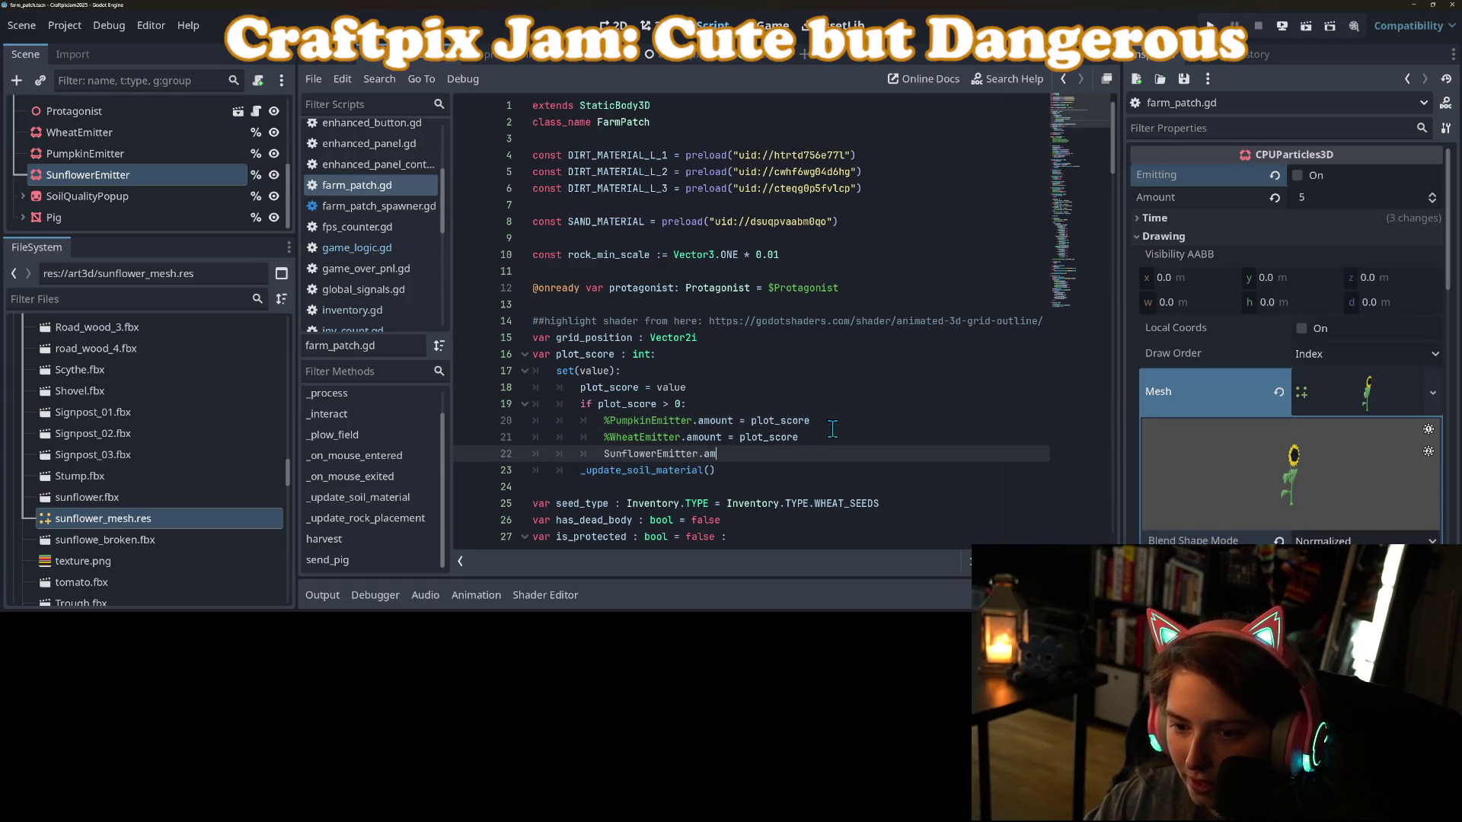
type("plot_scro")
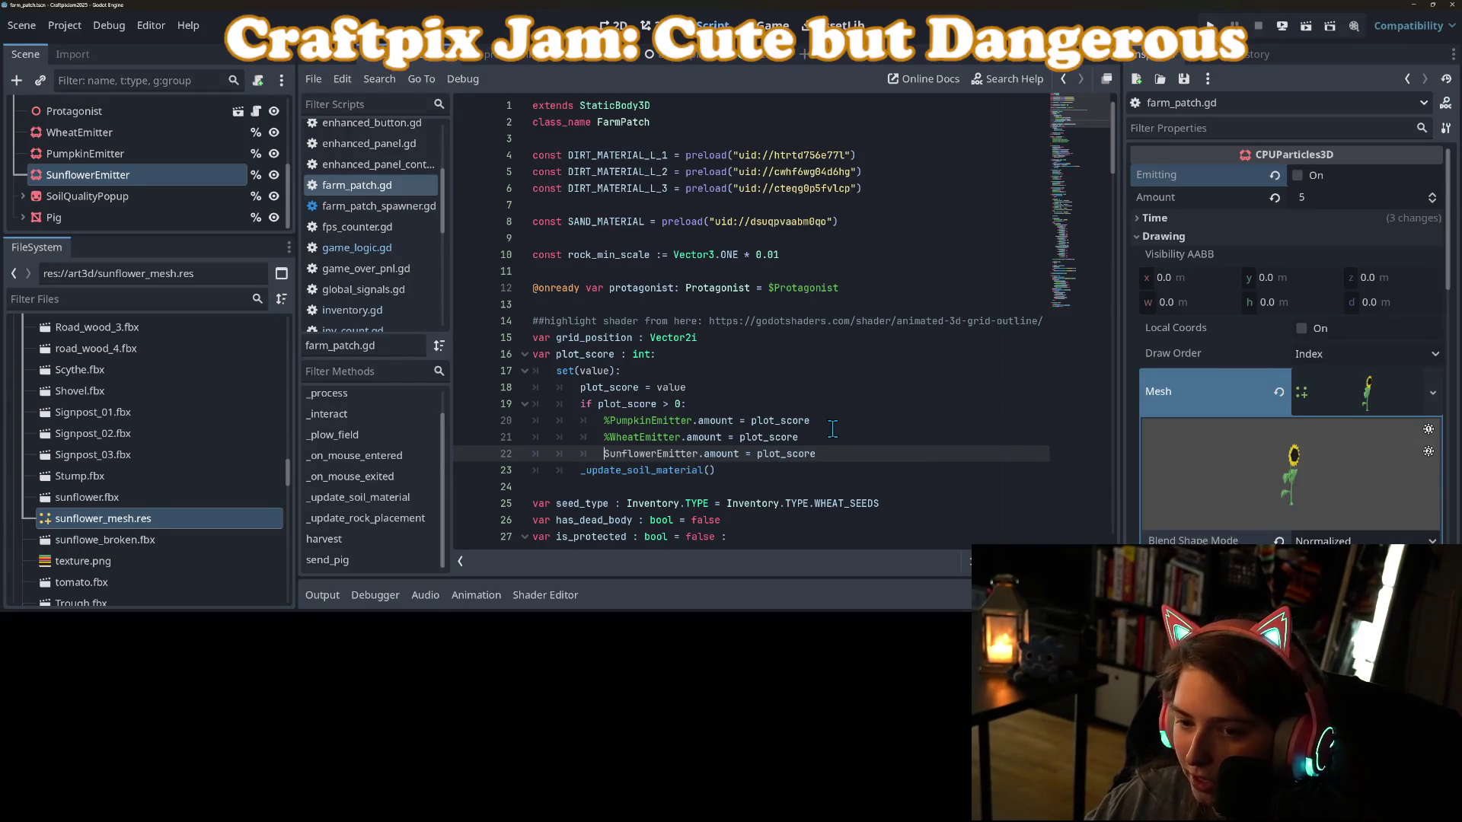
key("Home")
type("%")
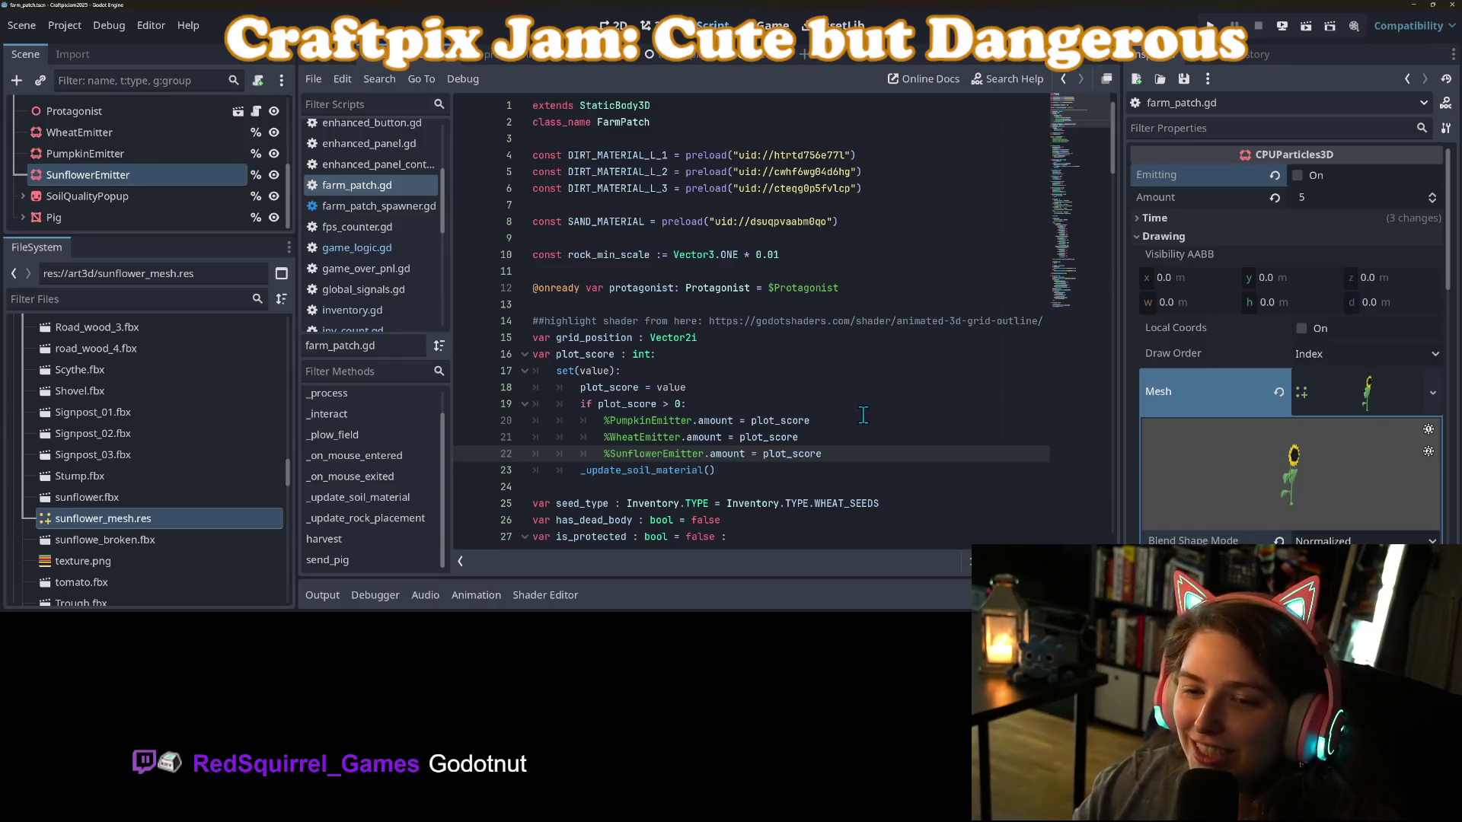
Run the project with F5 to test the sunflower changes.
key("F5")
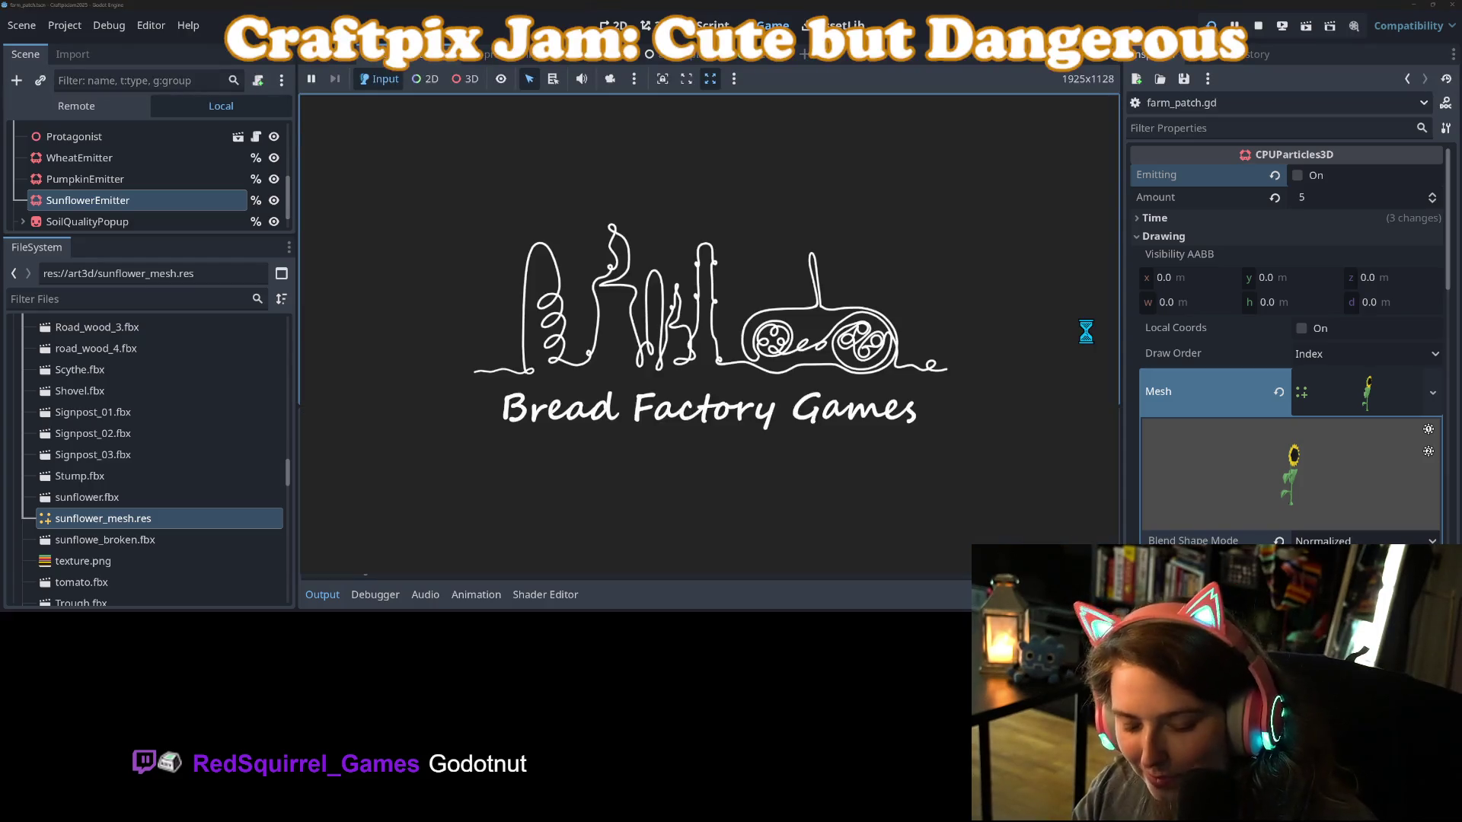
Start a game and plant wheat, sunflower and pumpkin seeds on the field tiles.
left_click(323, 595)
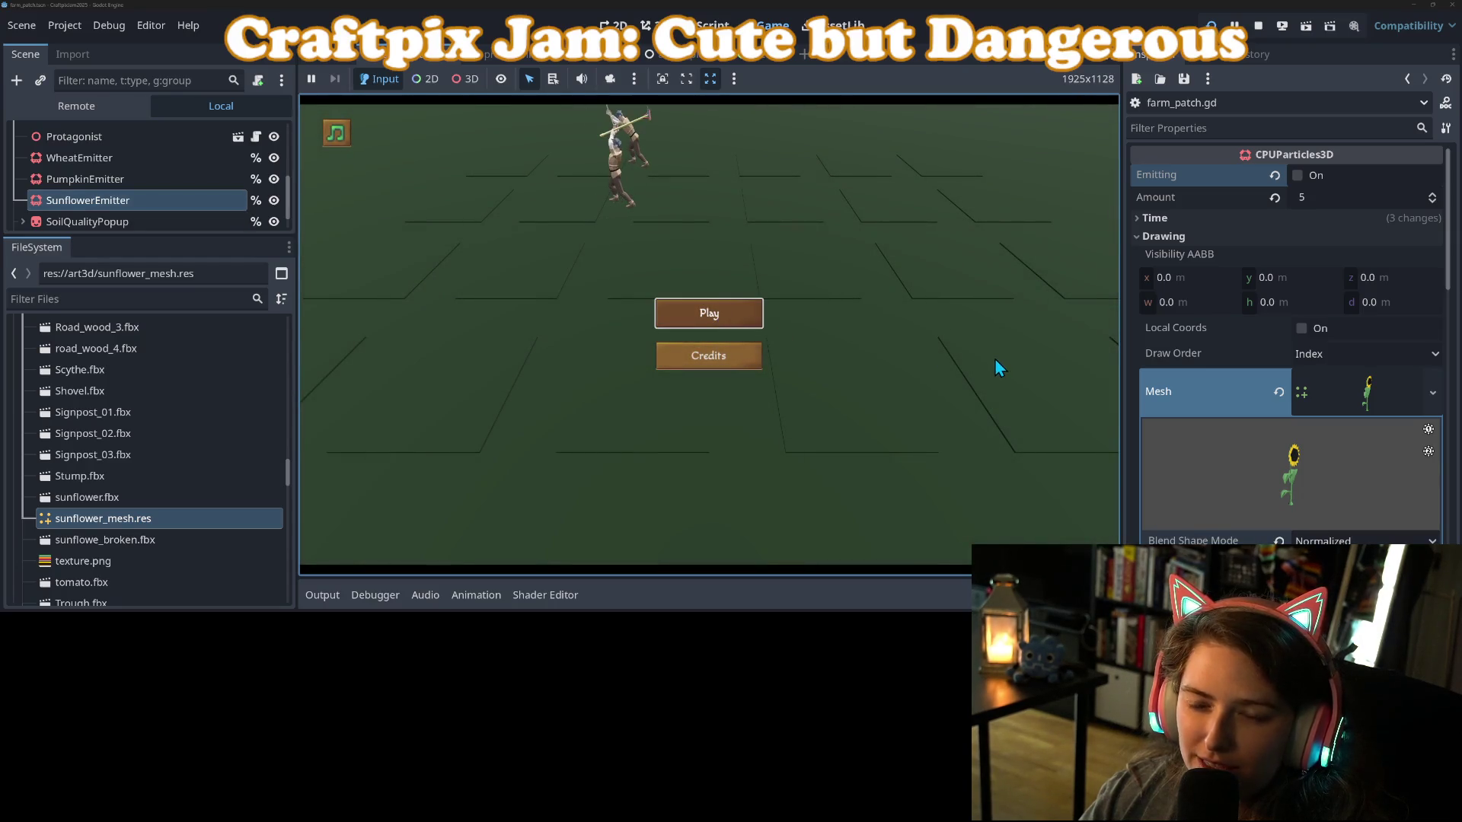
key("Return")
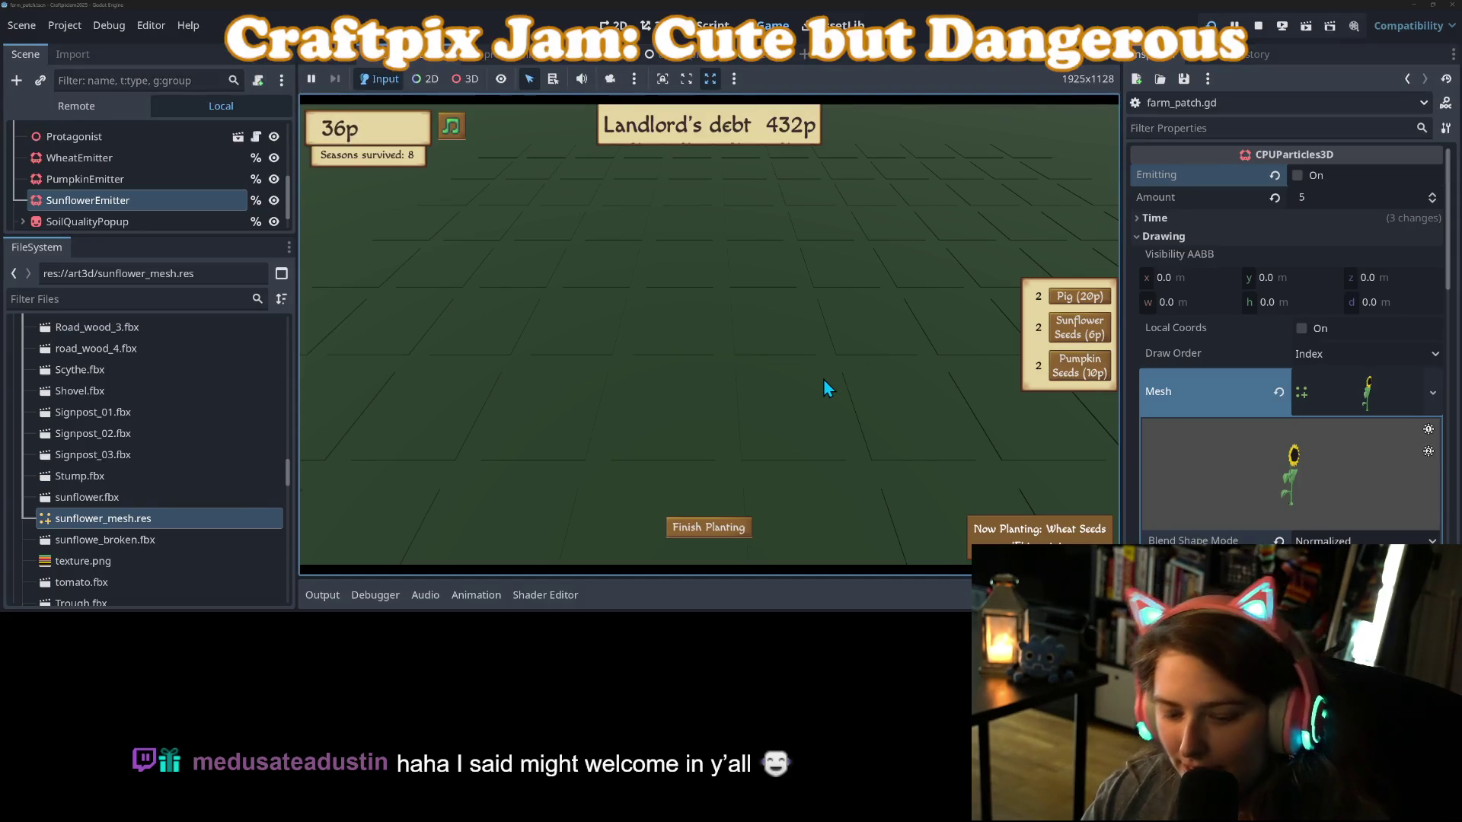
scroll(710, 417, "down", 3)
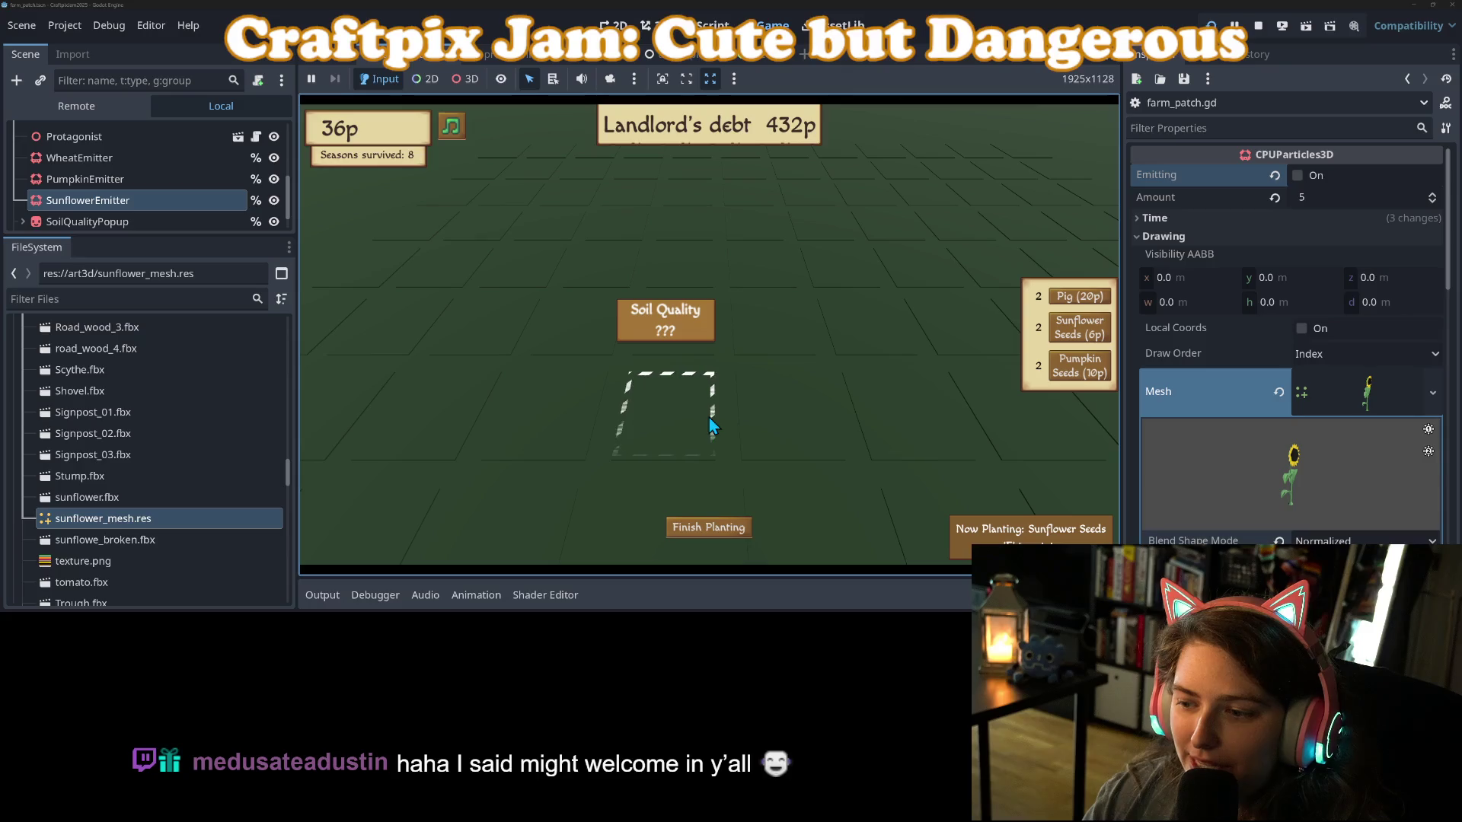
left_click(670, 409)
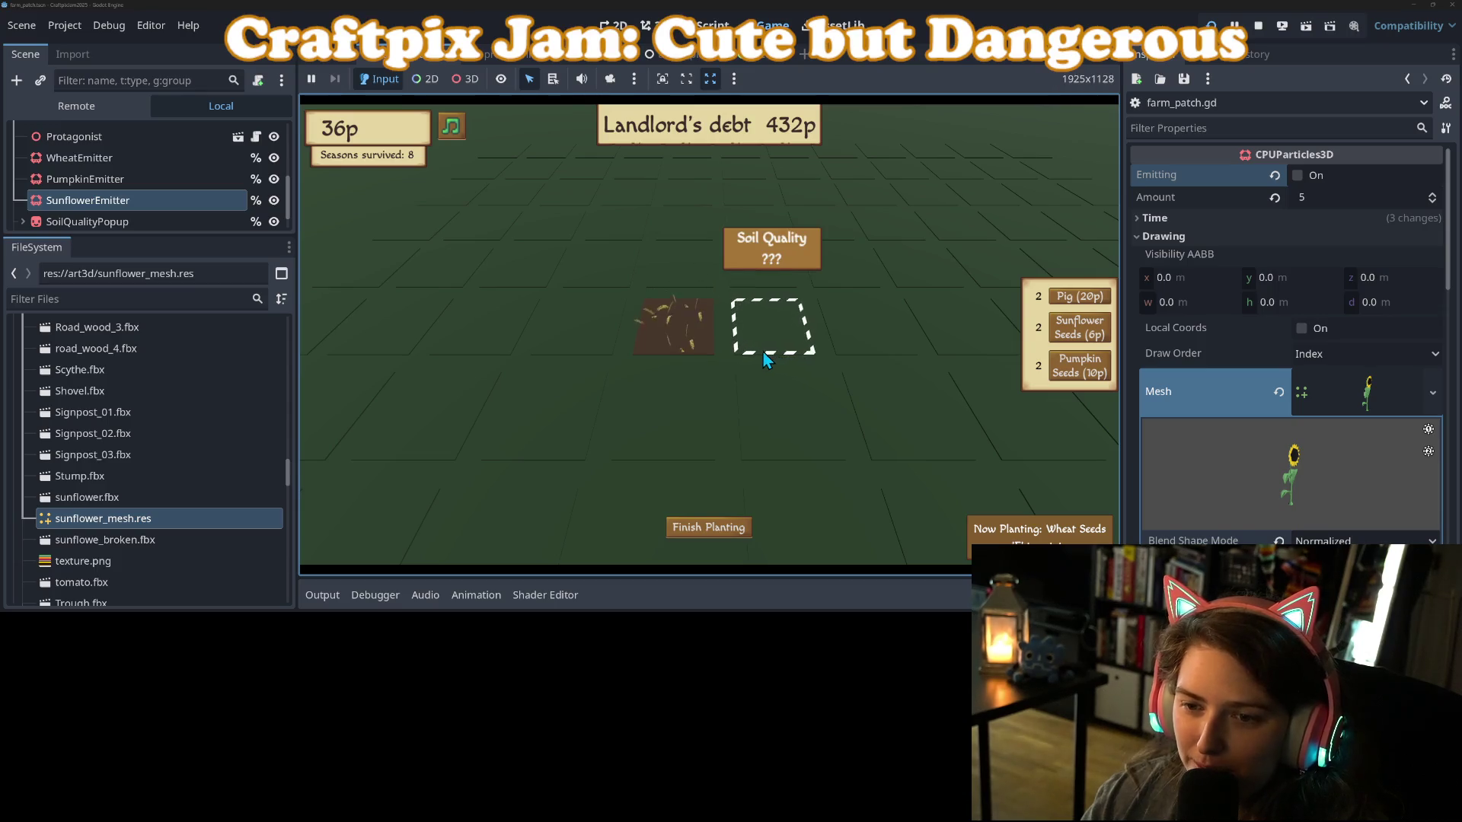
scroll(763, 348, "down", 1)
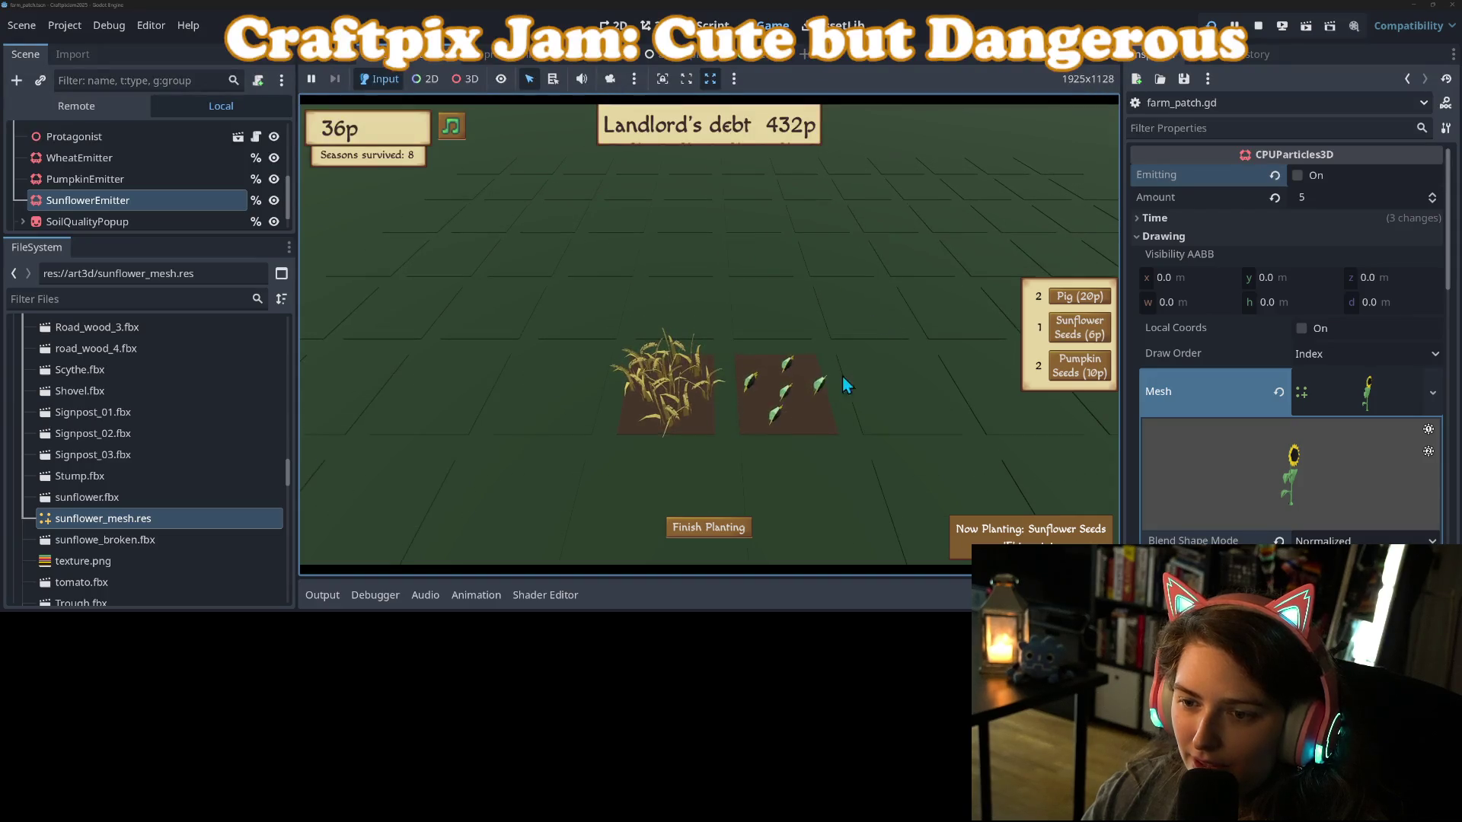
left_click(874, 388)
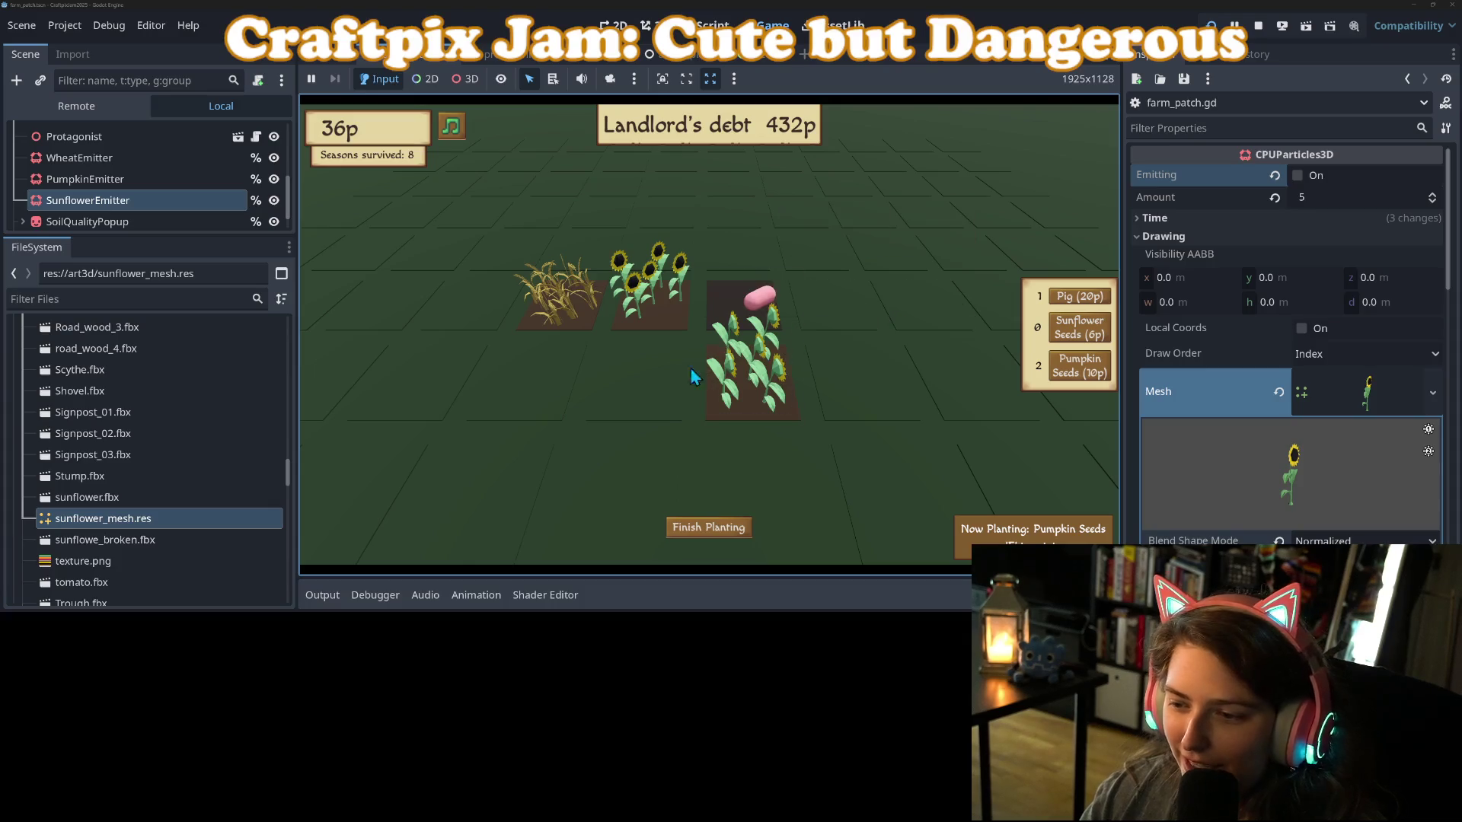
mouse_move(653, 380)
scroll(657, 381, "down", 1)
scroll(653, 381, "down", 3)
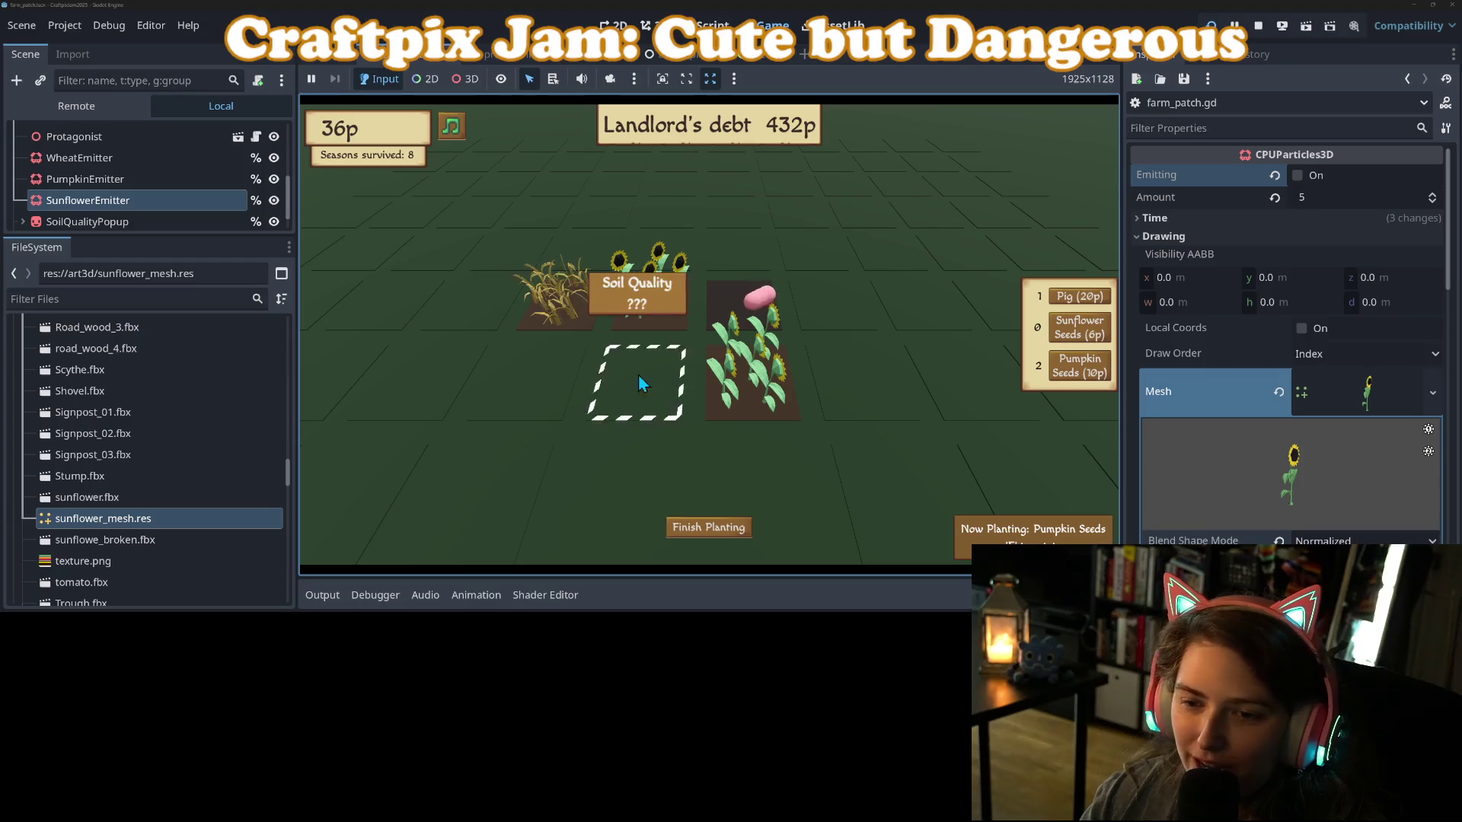
left_click(639, 383)
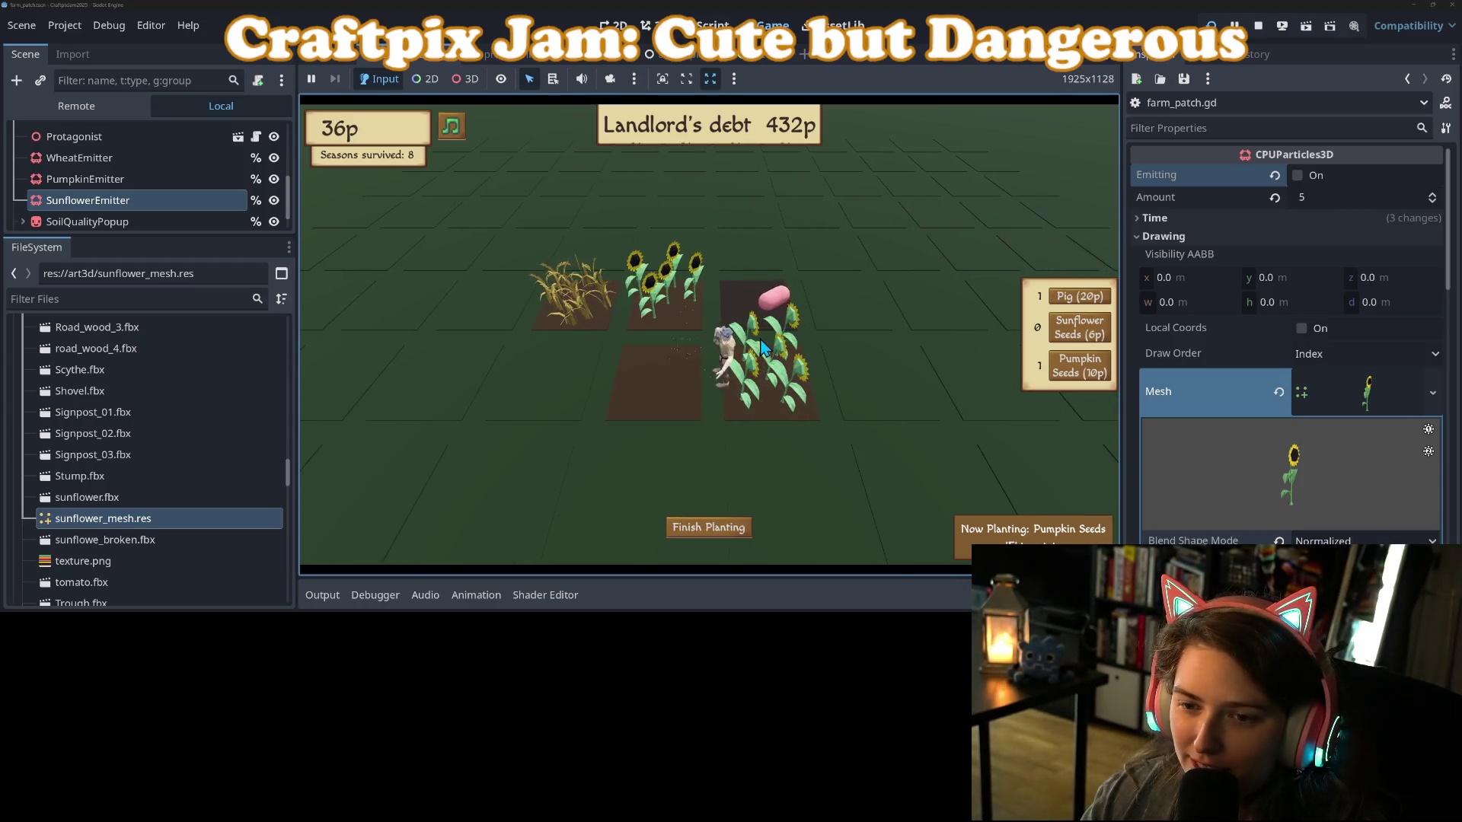
mouse_move(676, 430)
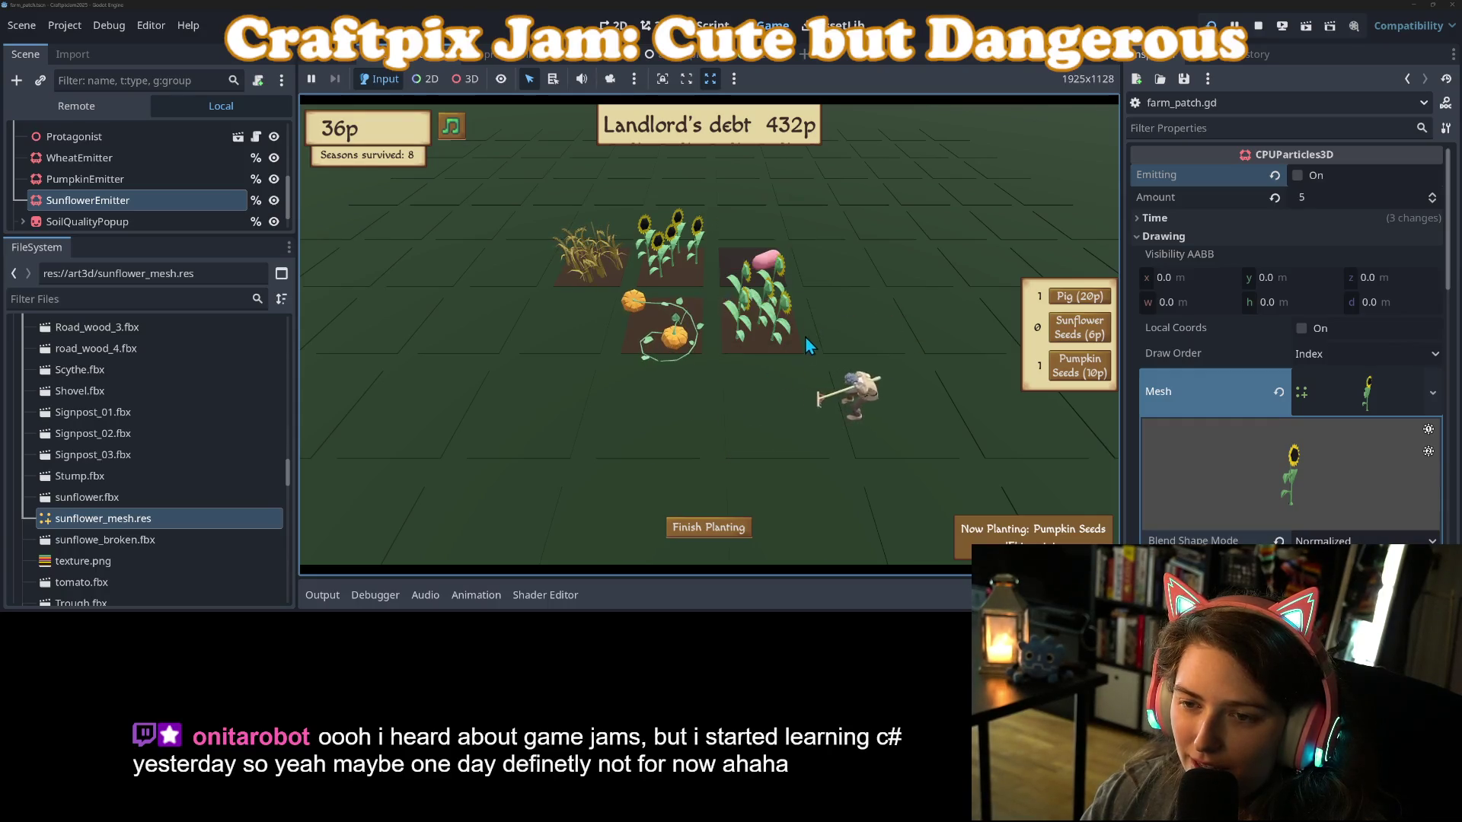
left_click(767, 412)
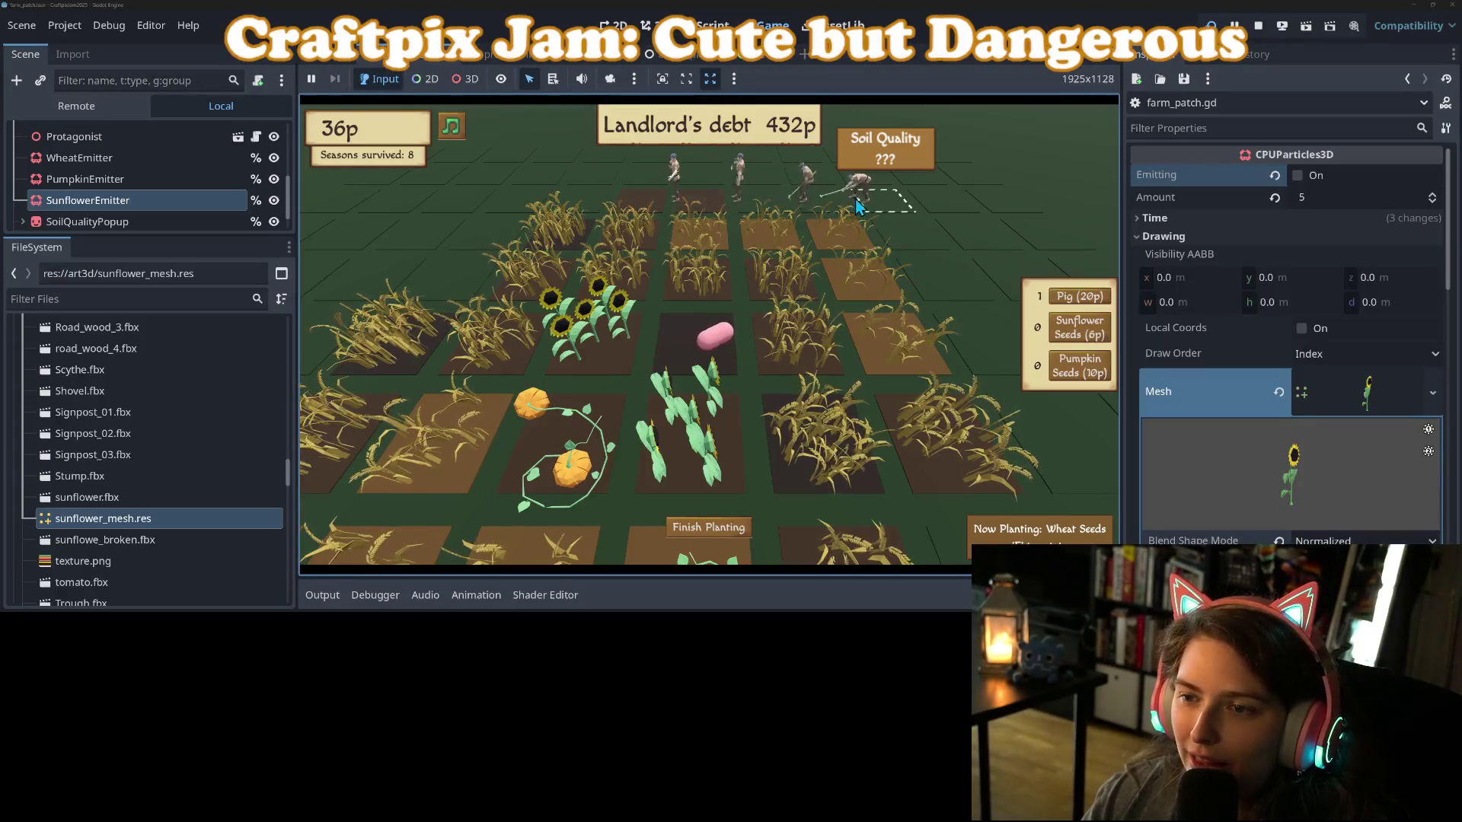
Pan across the field, till two empty plots, and plant wheat in them.
mouse_move(966, 327)
left_mouse_down()
mouse_move(950, 312)
mouse_move(797, 293)
left_mouse_up()
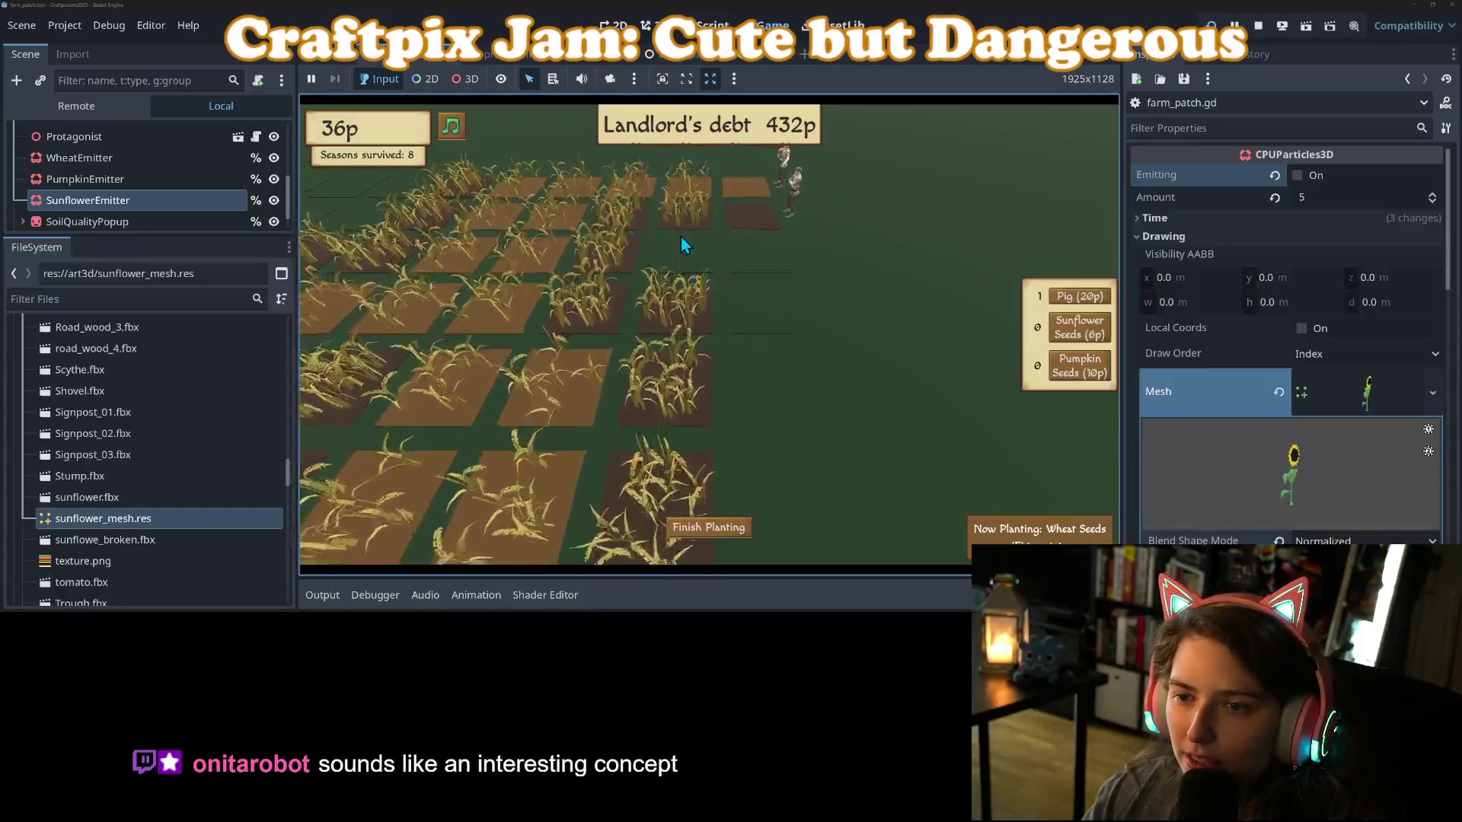
left_click(746, 303)
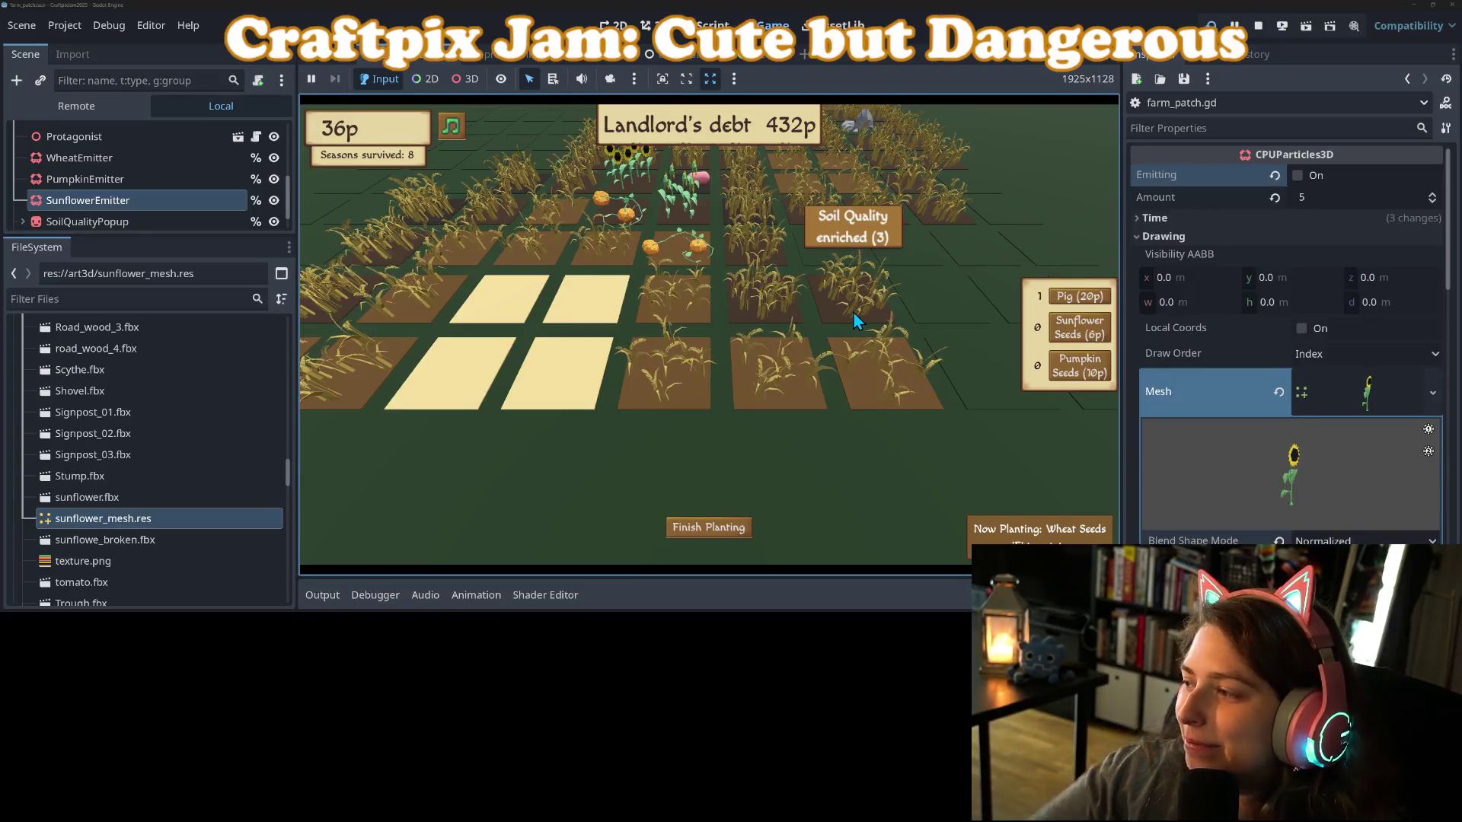
mouse_move(990, 343)
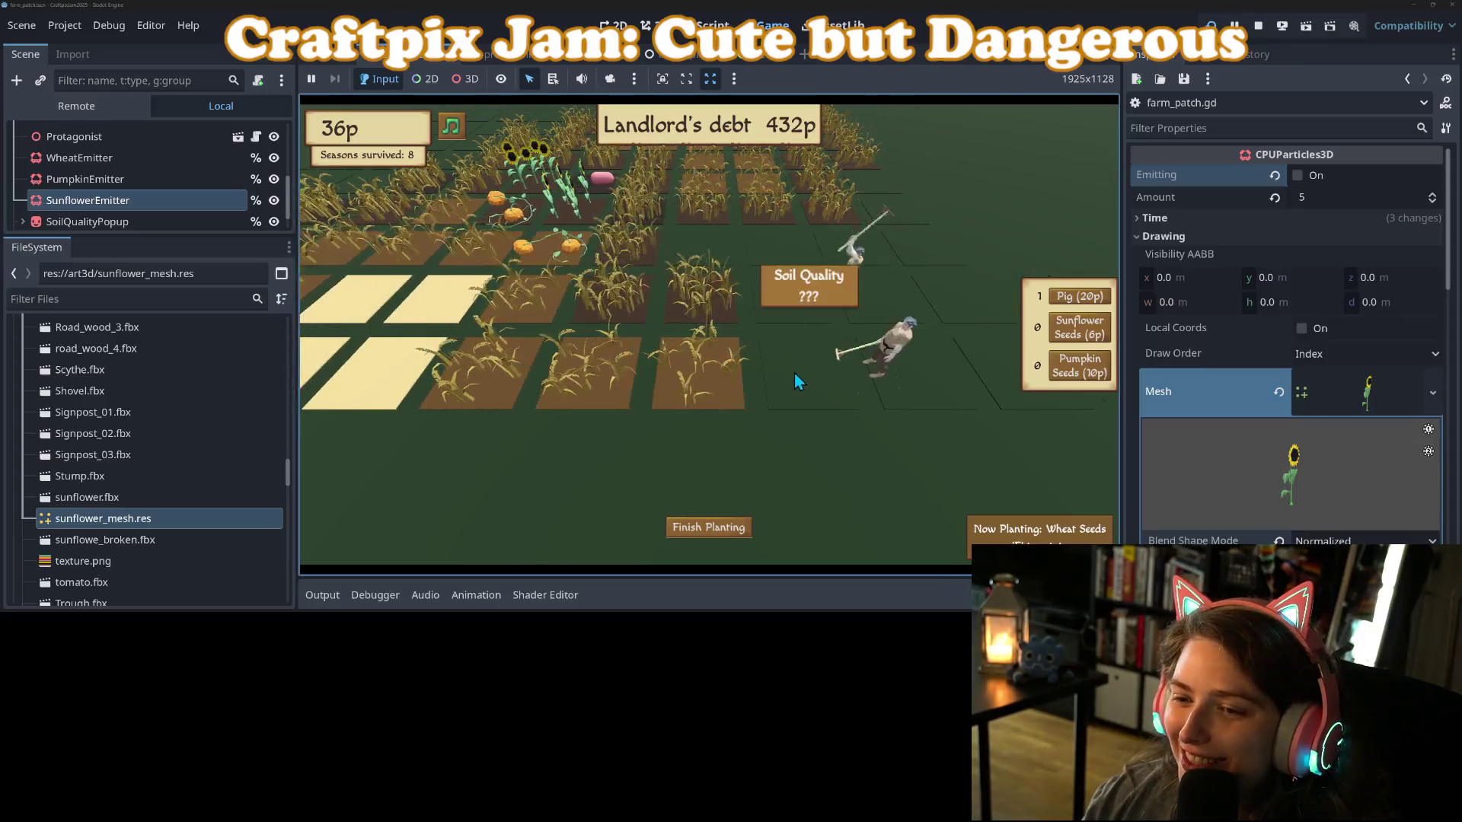
left_click(794, 379)
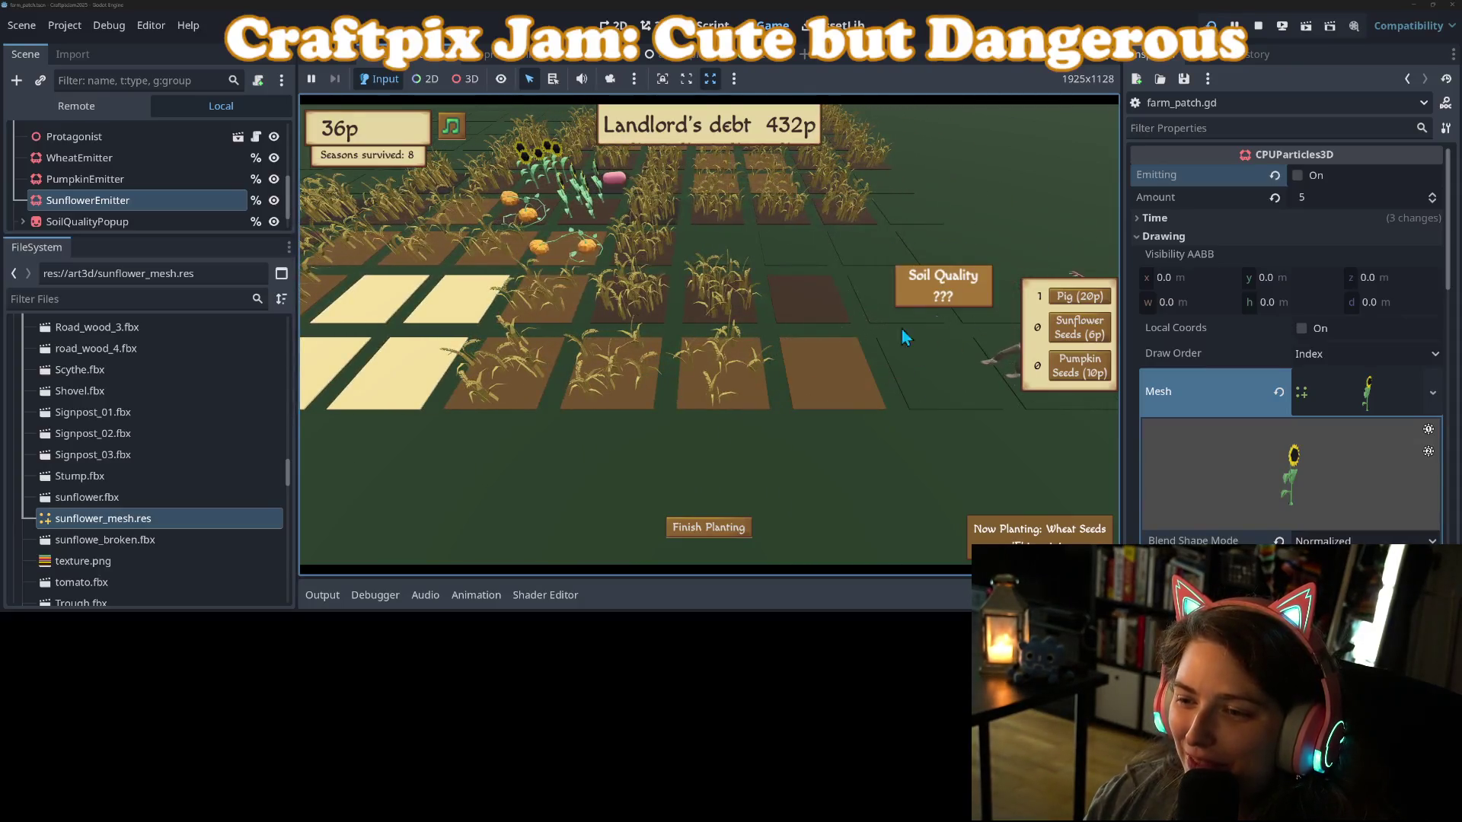
left_click(889, 299)
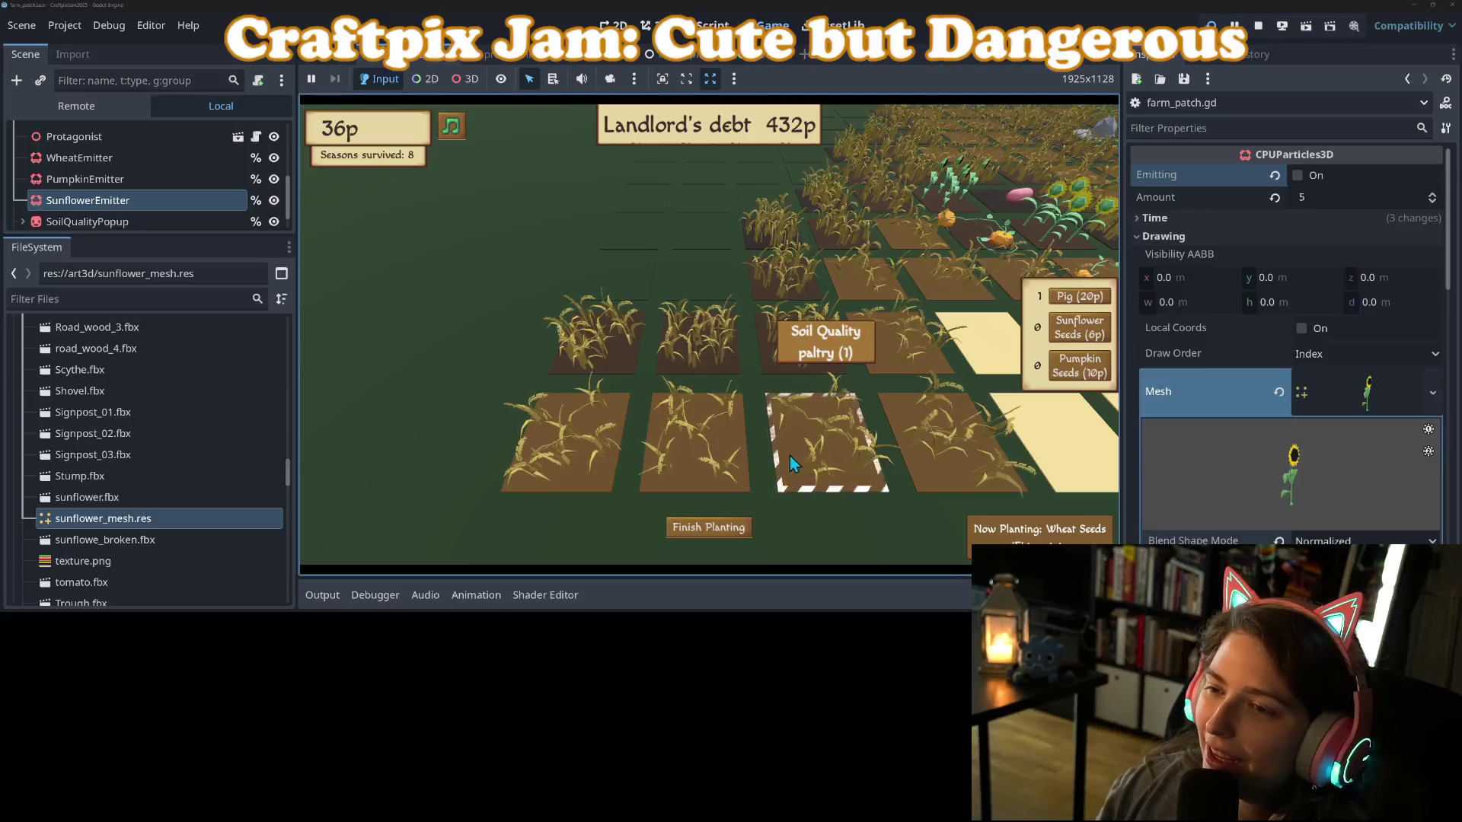
Switch the seed type to Pumpkin Seeds and plant the last pumpkin on an empty plot.
key("w")
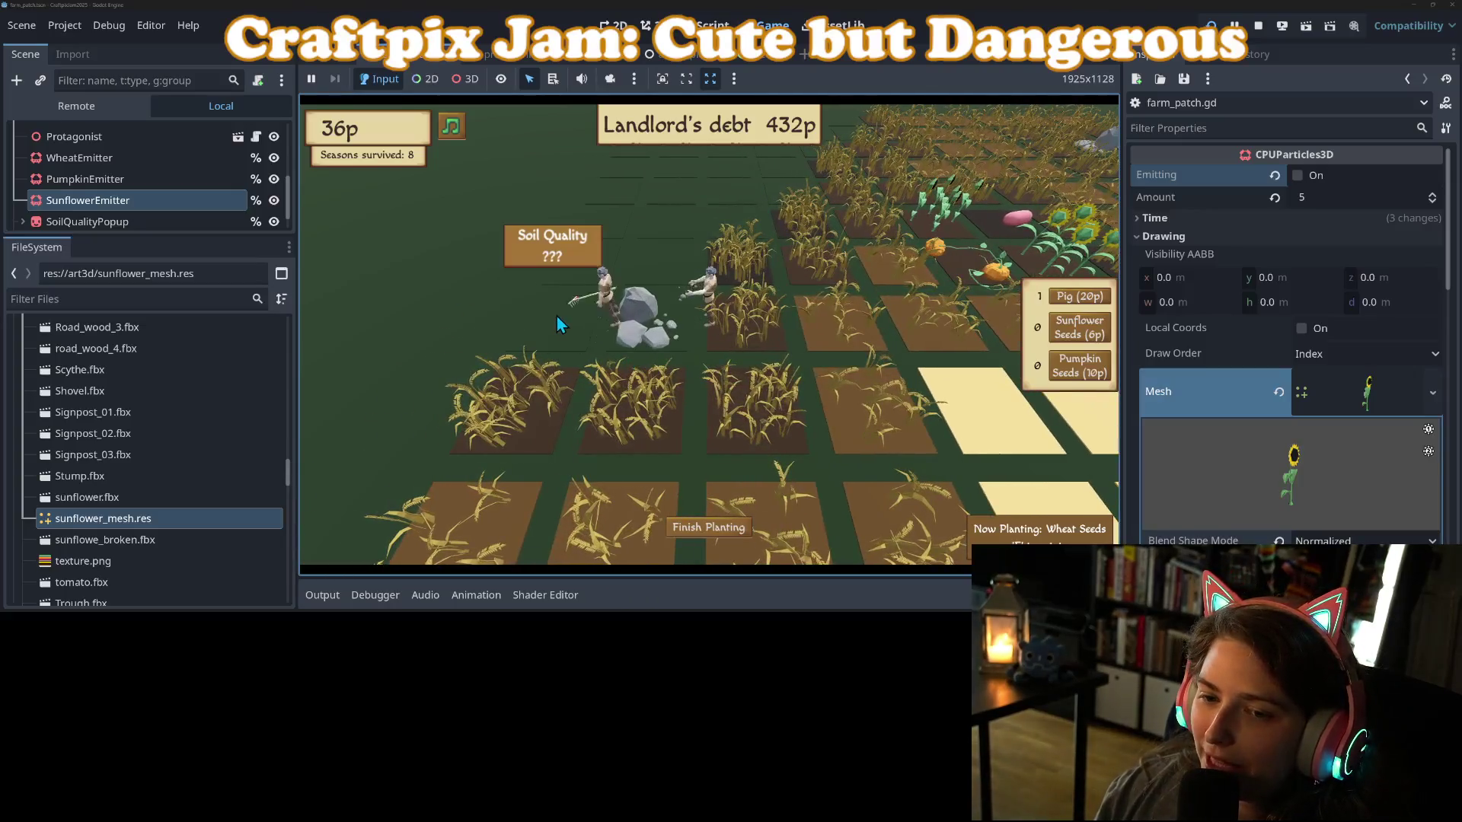
key("s")
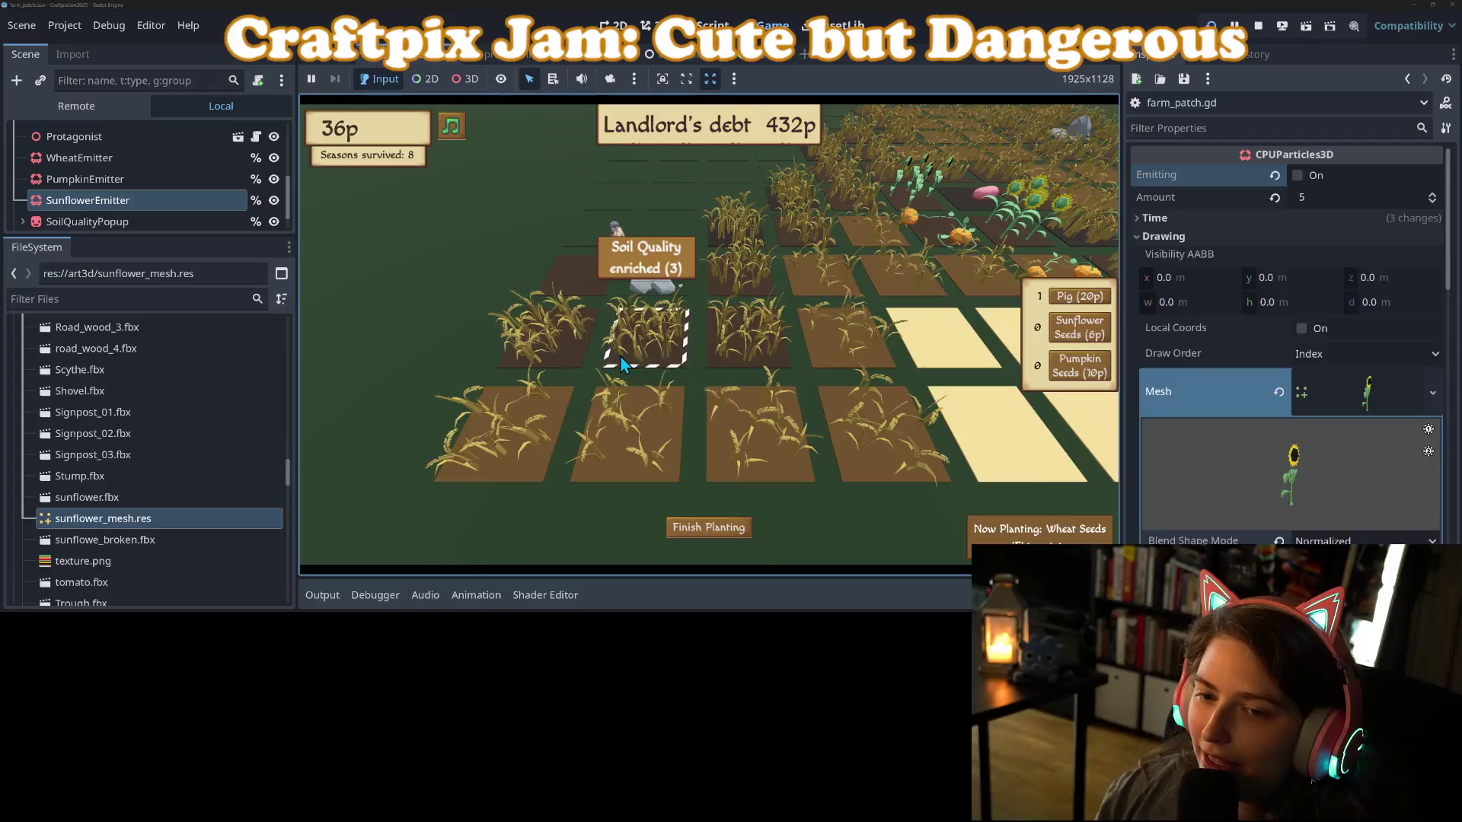
key("w")
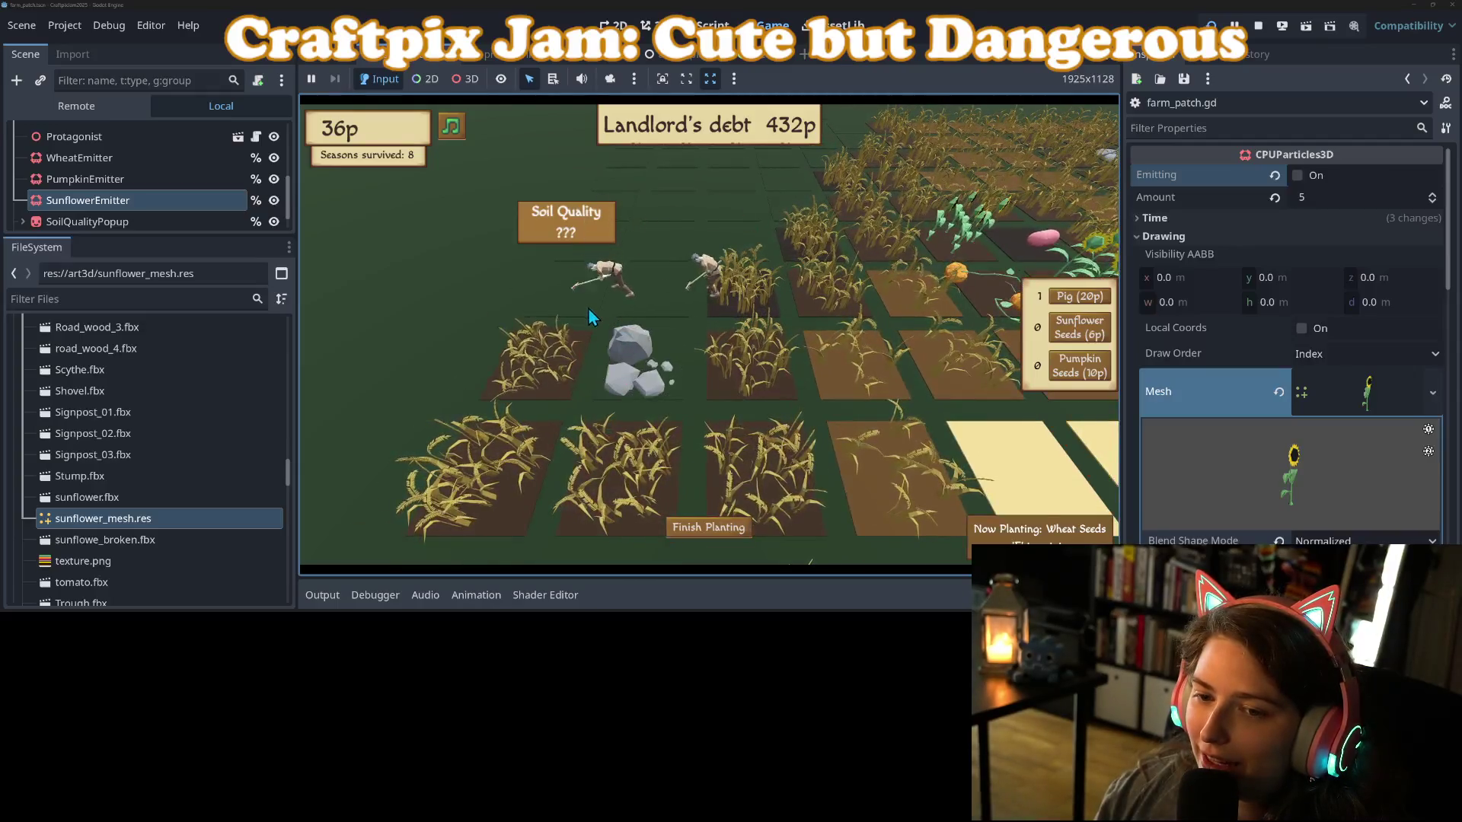
key("s")
key("d")
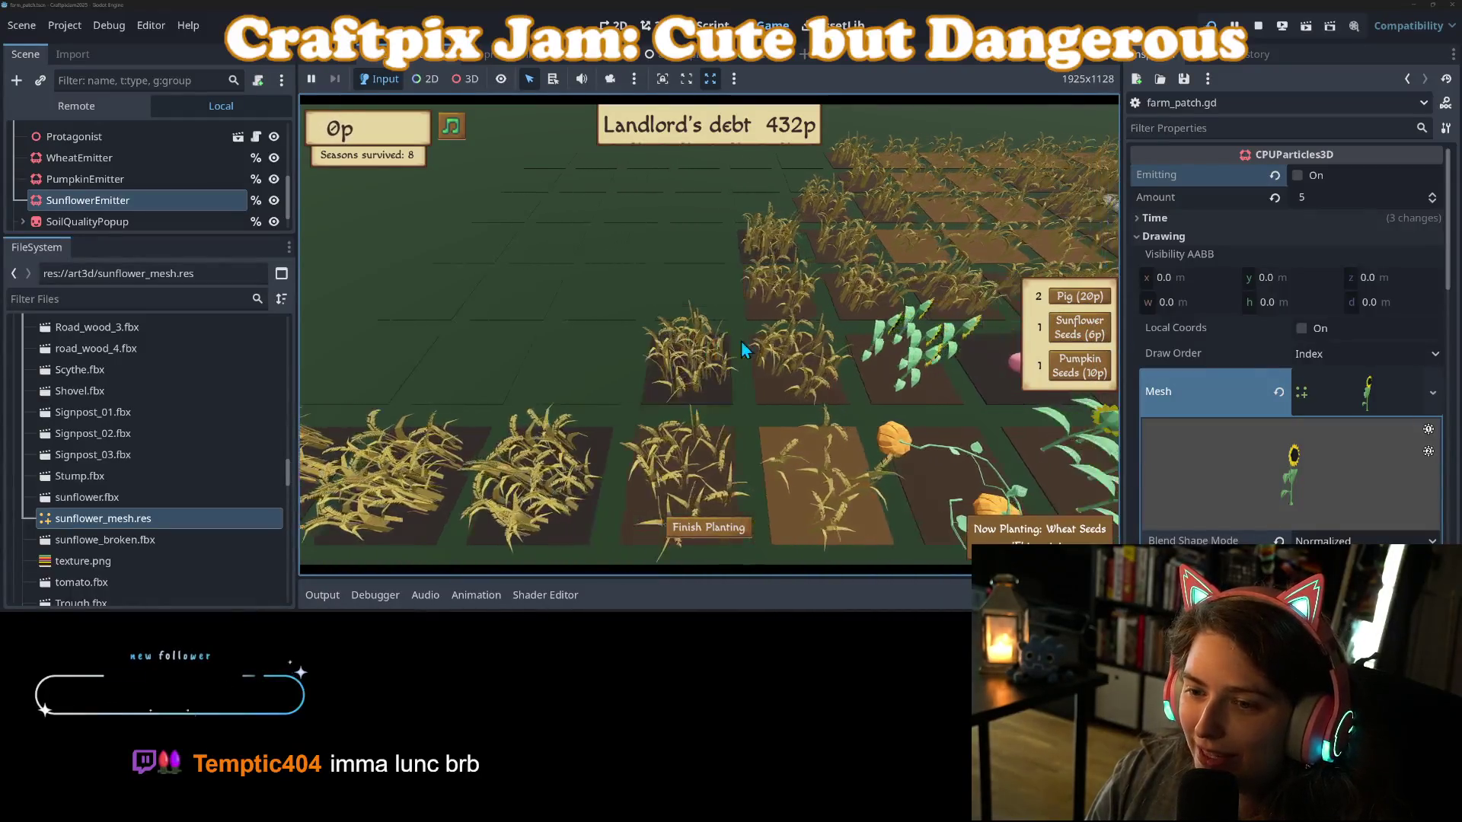
scroll(725, 350, "down", 1)
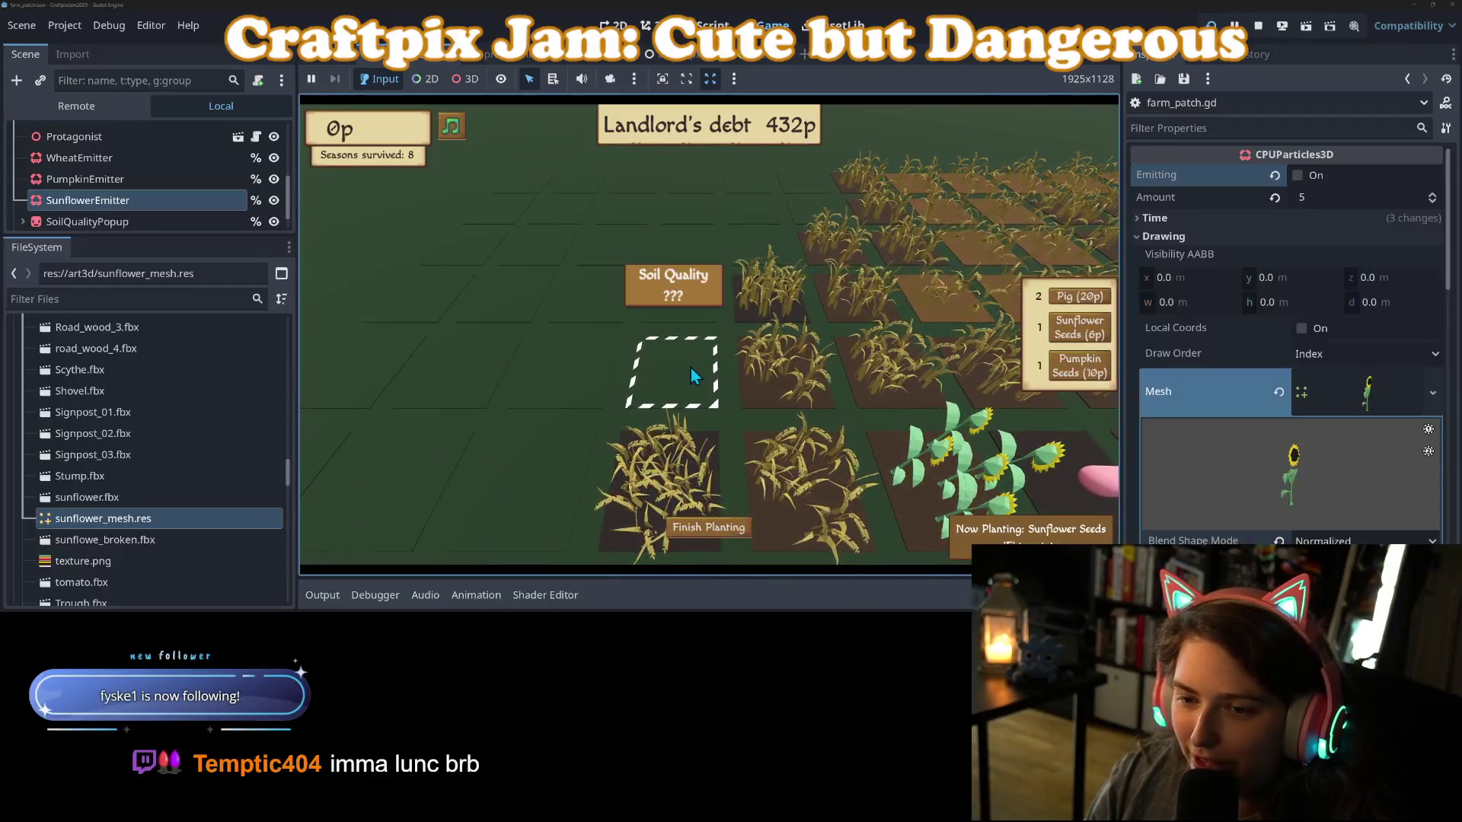
scroll(690, 367, "down", 1)
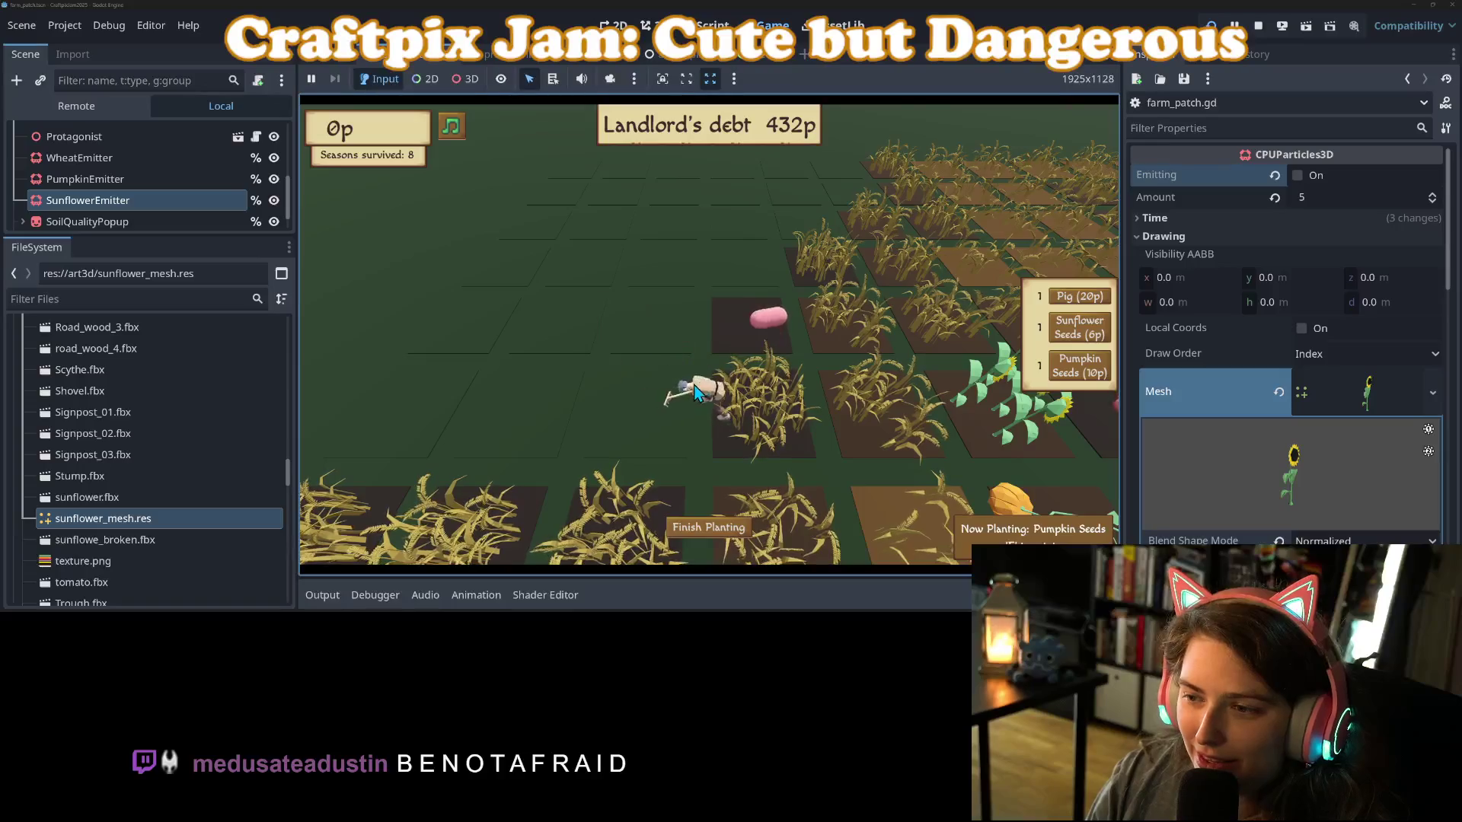
left_click(694, 392)
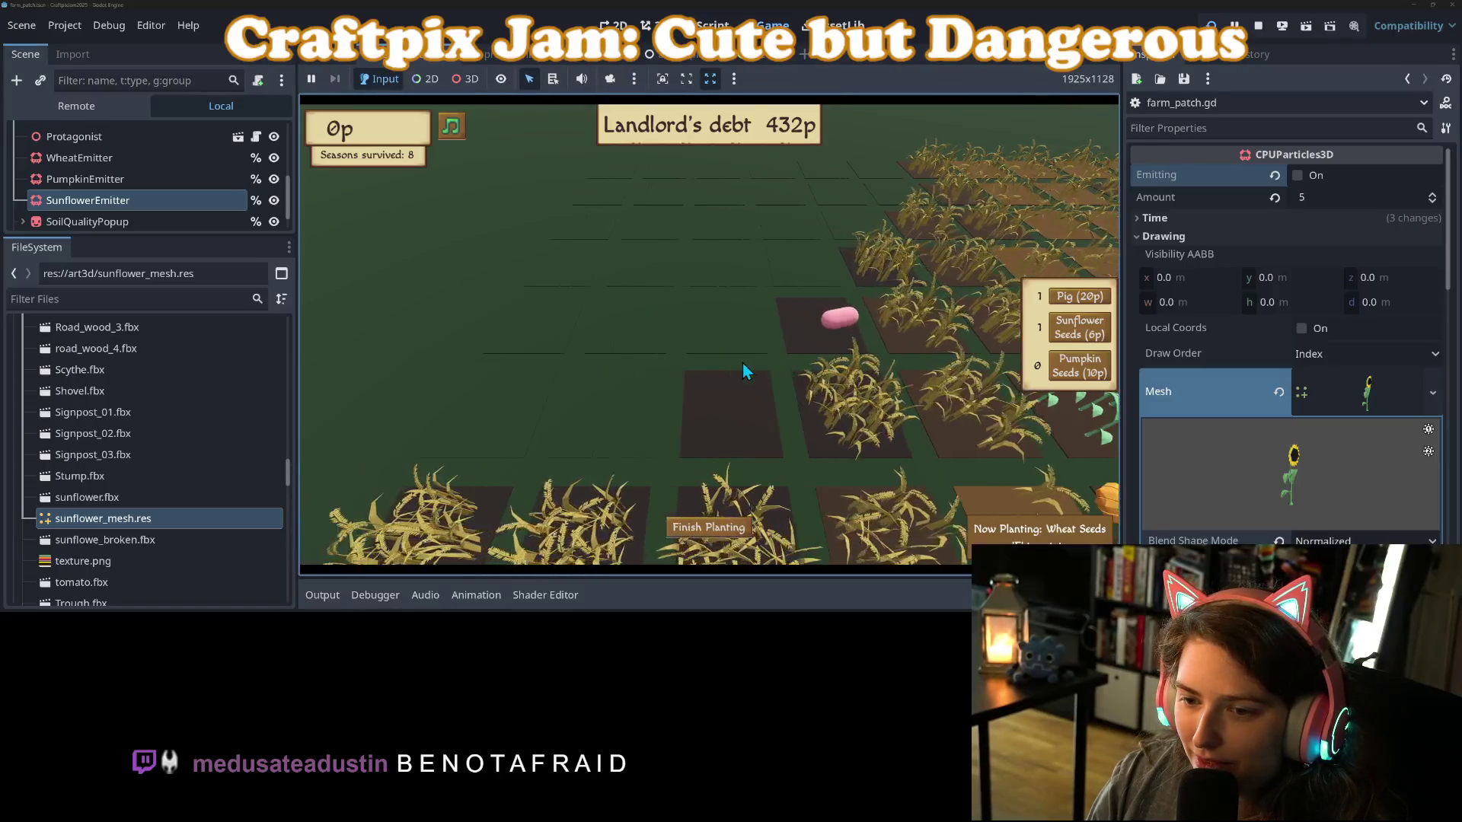
scroll(748, 365, "down", 1)
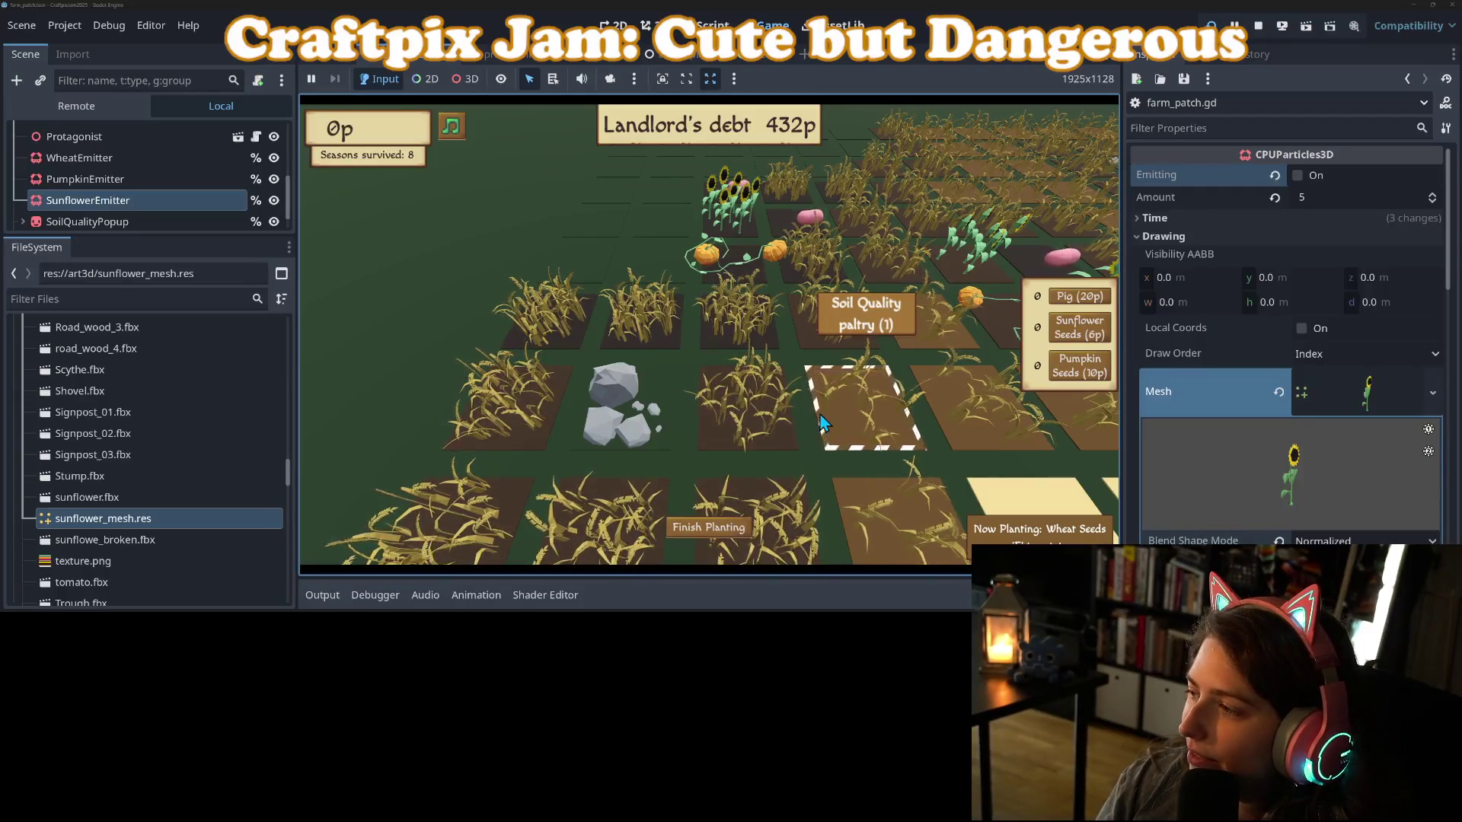
Plant a crop on the outlined field plot.
left_click(820, 415)
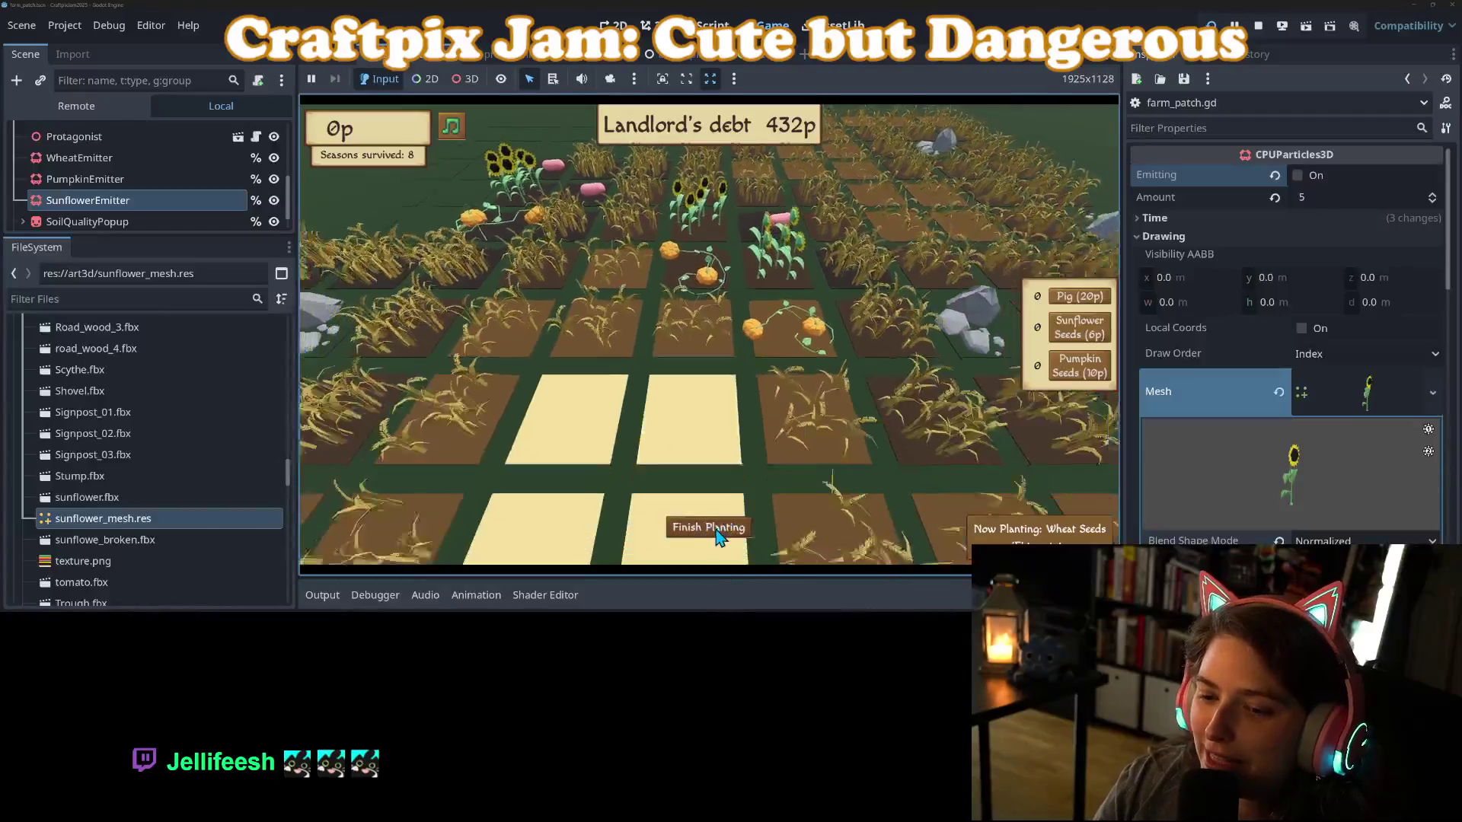
Finish planting, restart after failing to pay the landlord, and stop the test run.
left_click(715, 528)
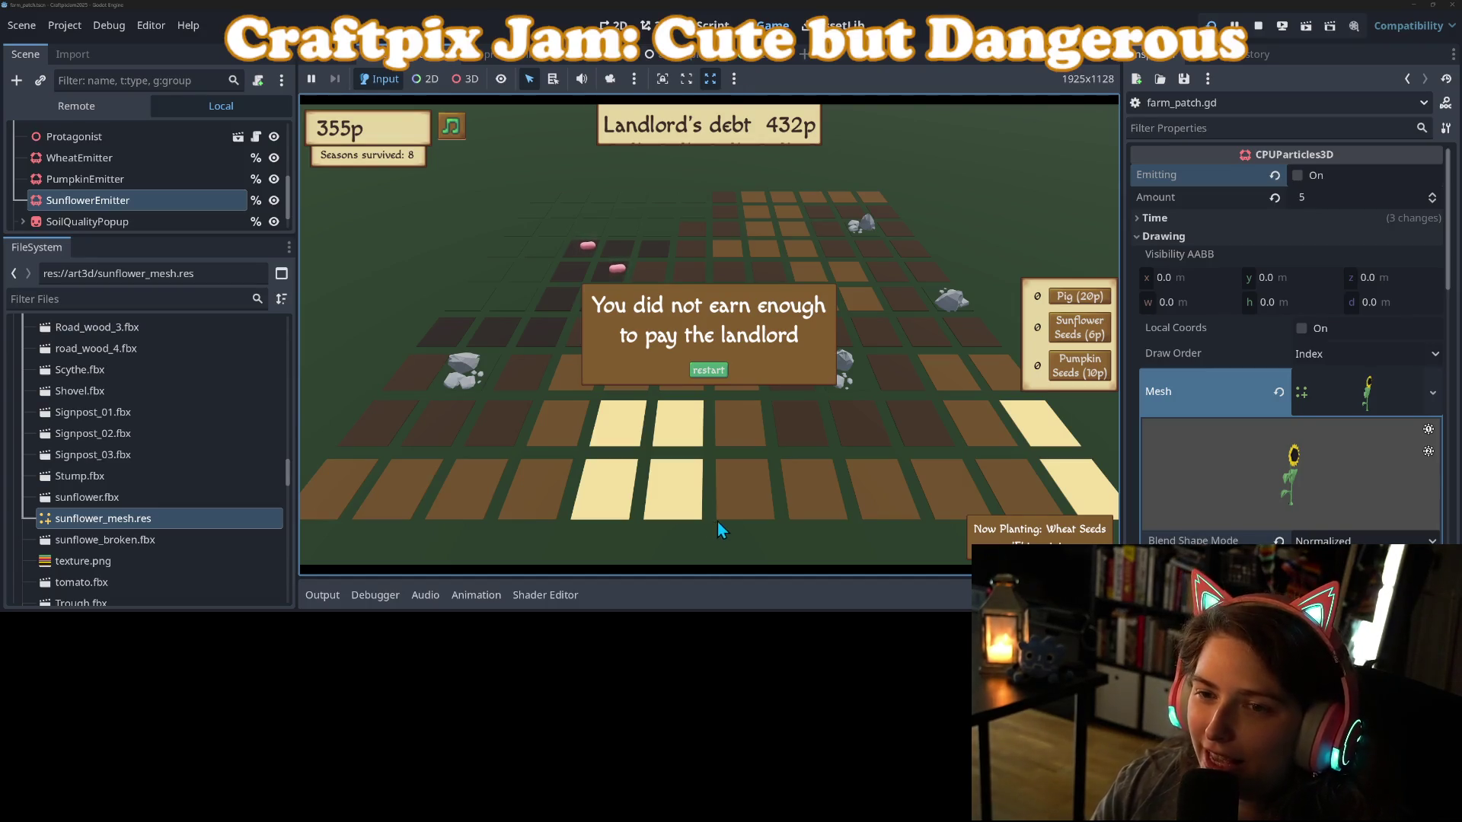
left_click(712, 367)
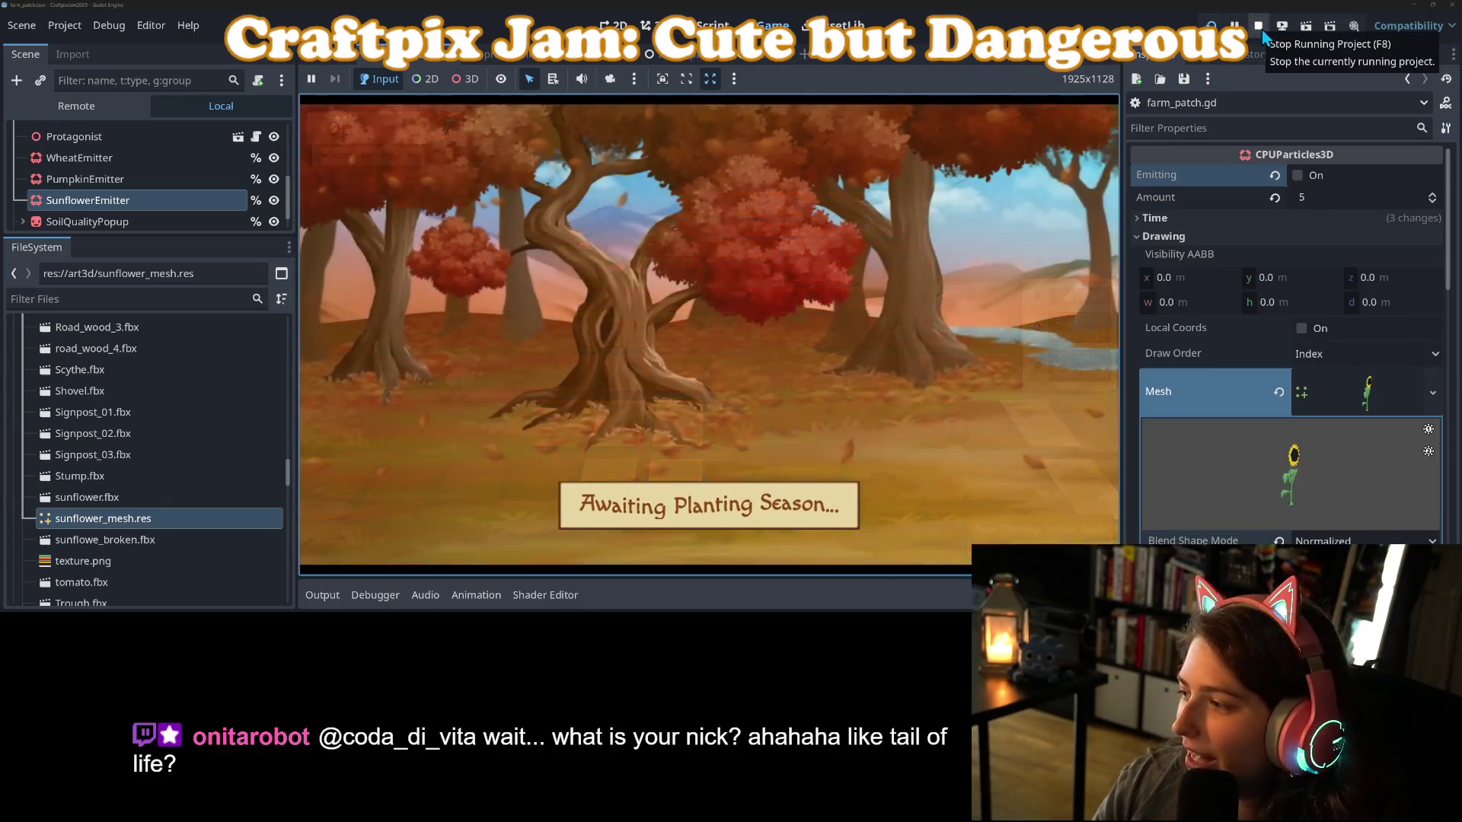
left_click(1261, 28)
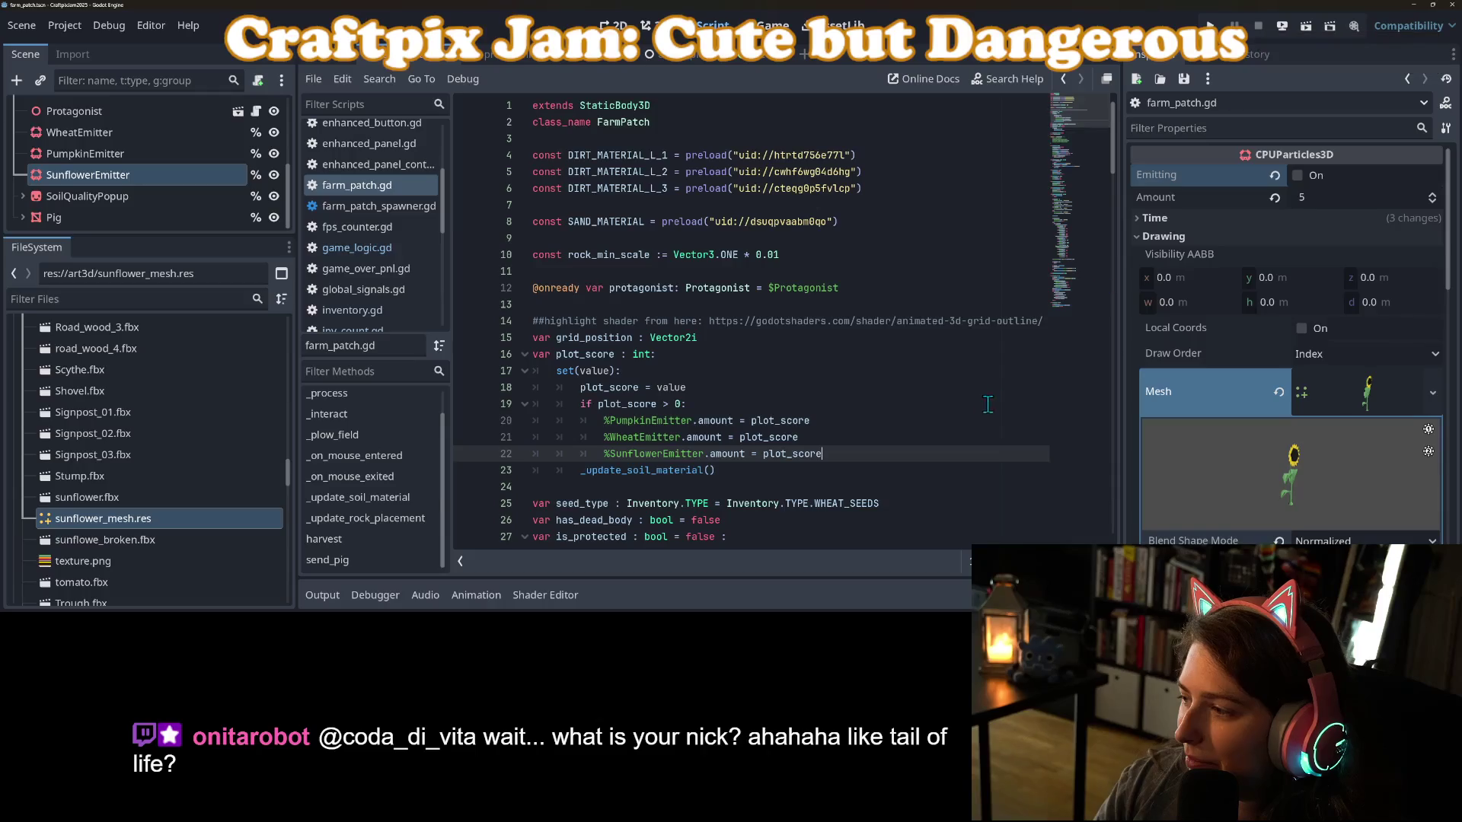
Look over farm_patch.gd, then open game_logic.gd and find the earnings goal code.
left_click(963, 323)
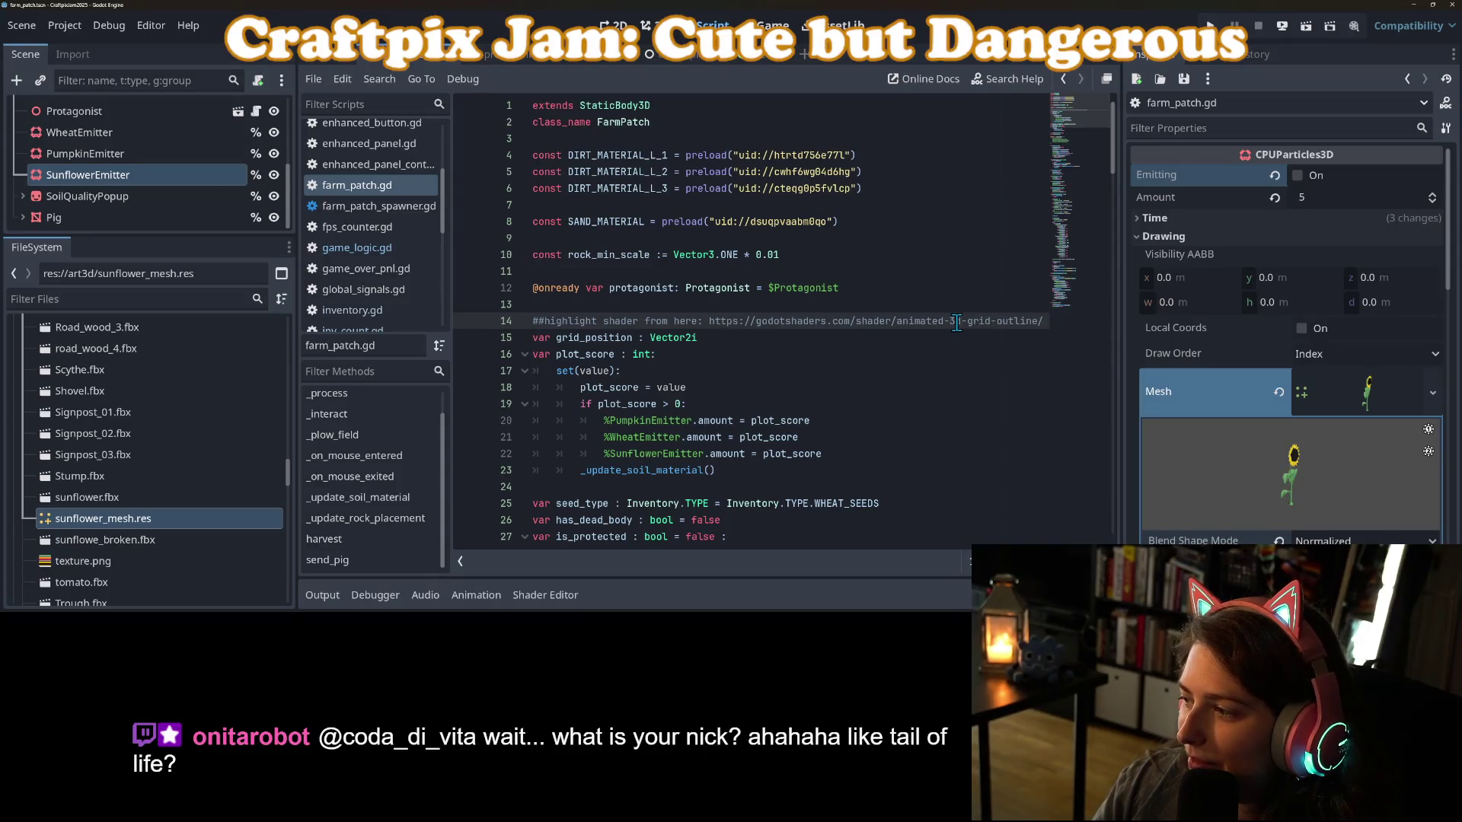
left_click(863, 370)
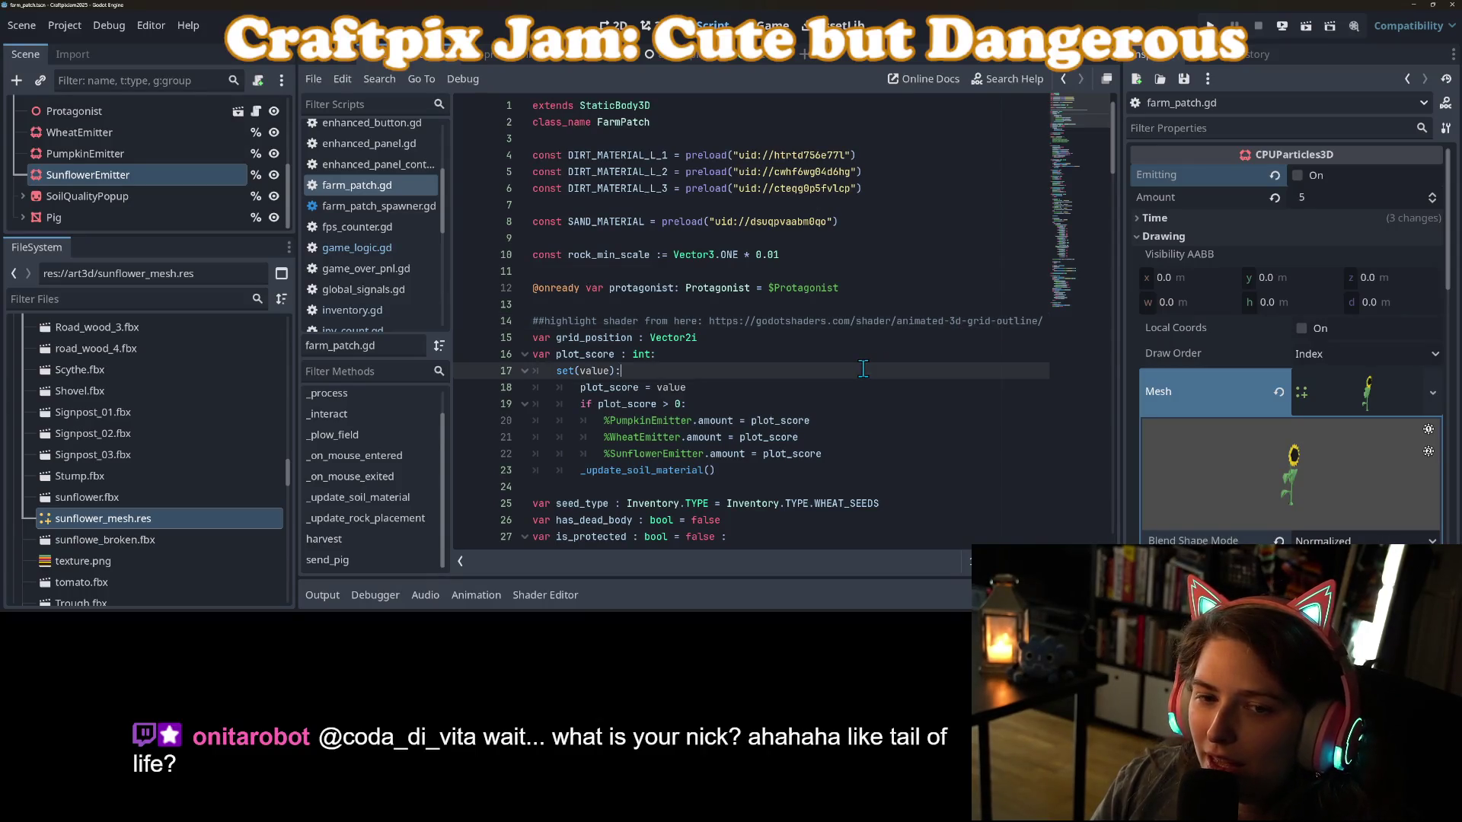
left_click(706, 307)
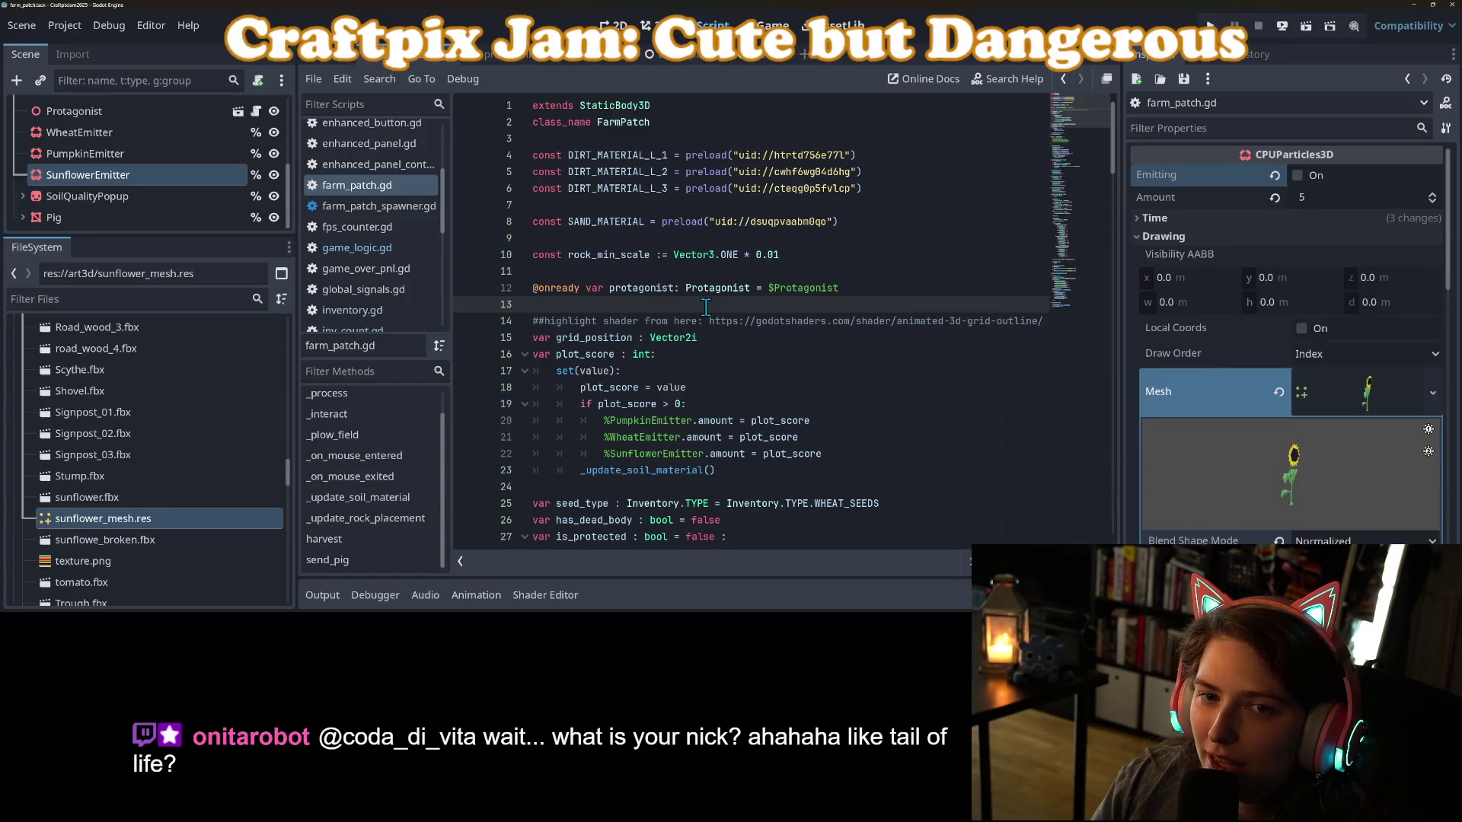
left_click(356, 248)
scroll(624, 415, "down", 2)
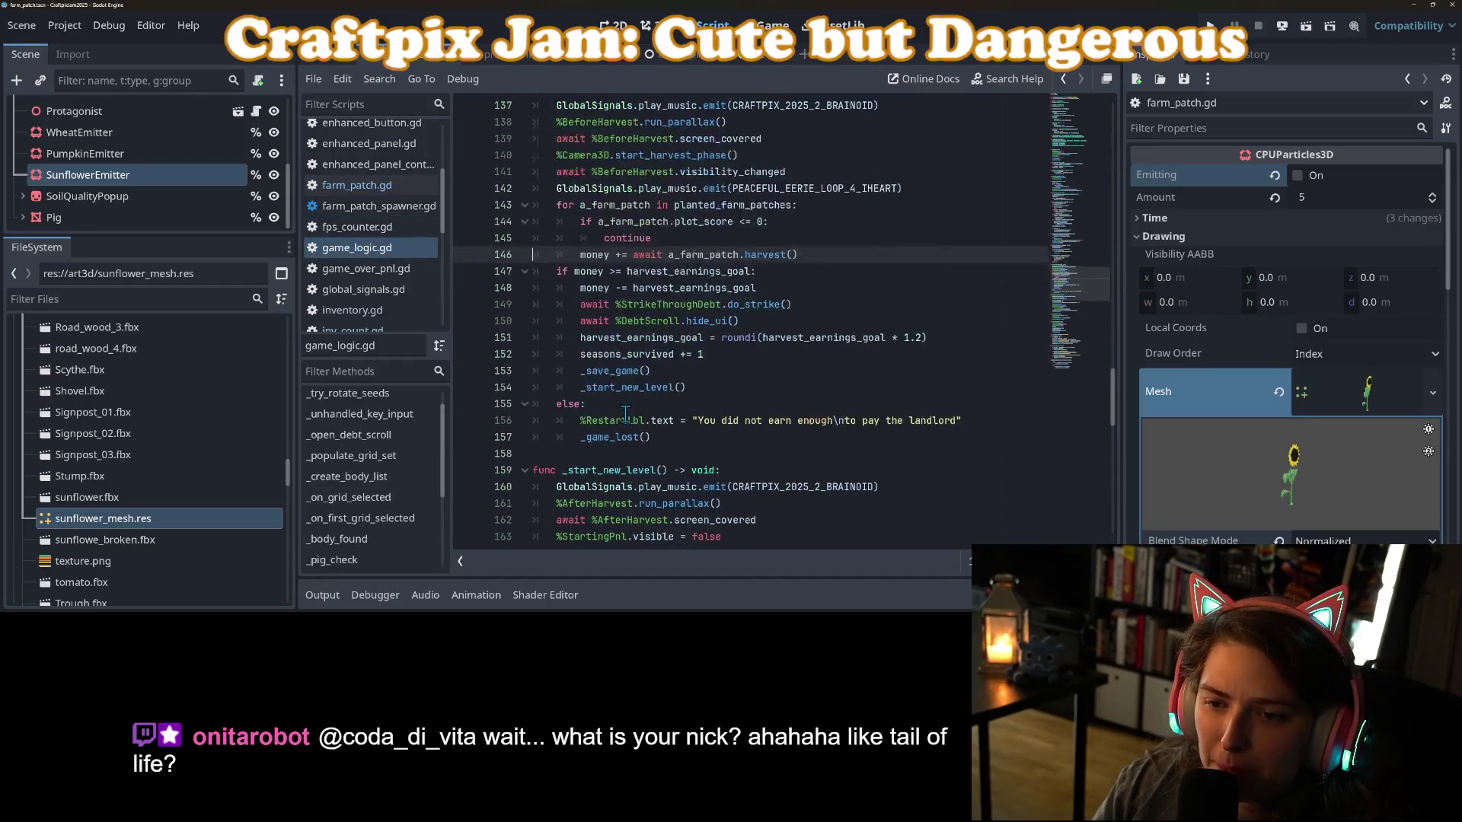
scroll(644, 403, "down", 18)
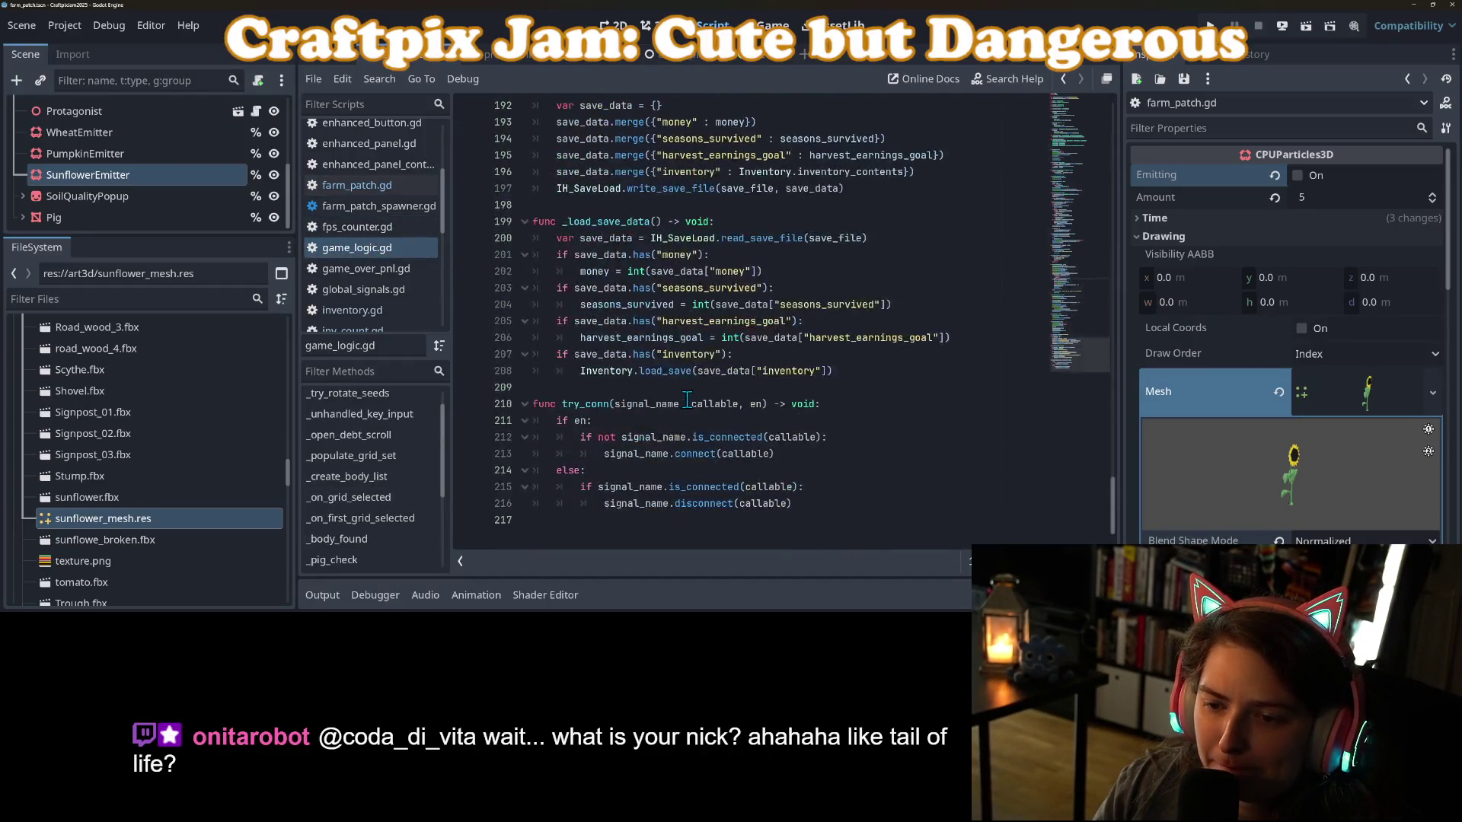
scroll(691, 402, "up", 13)
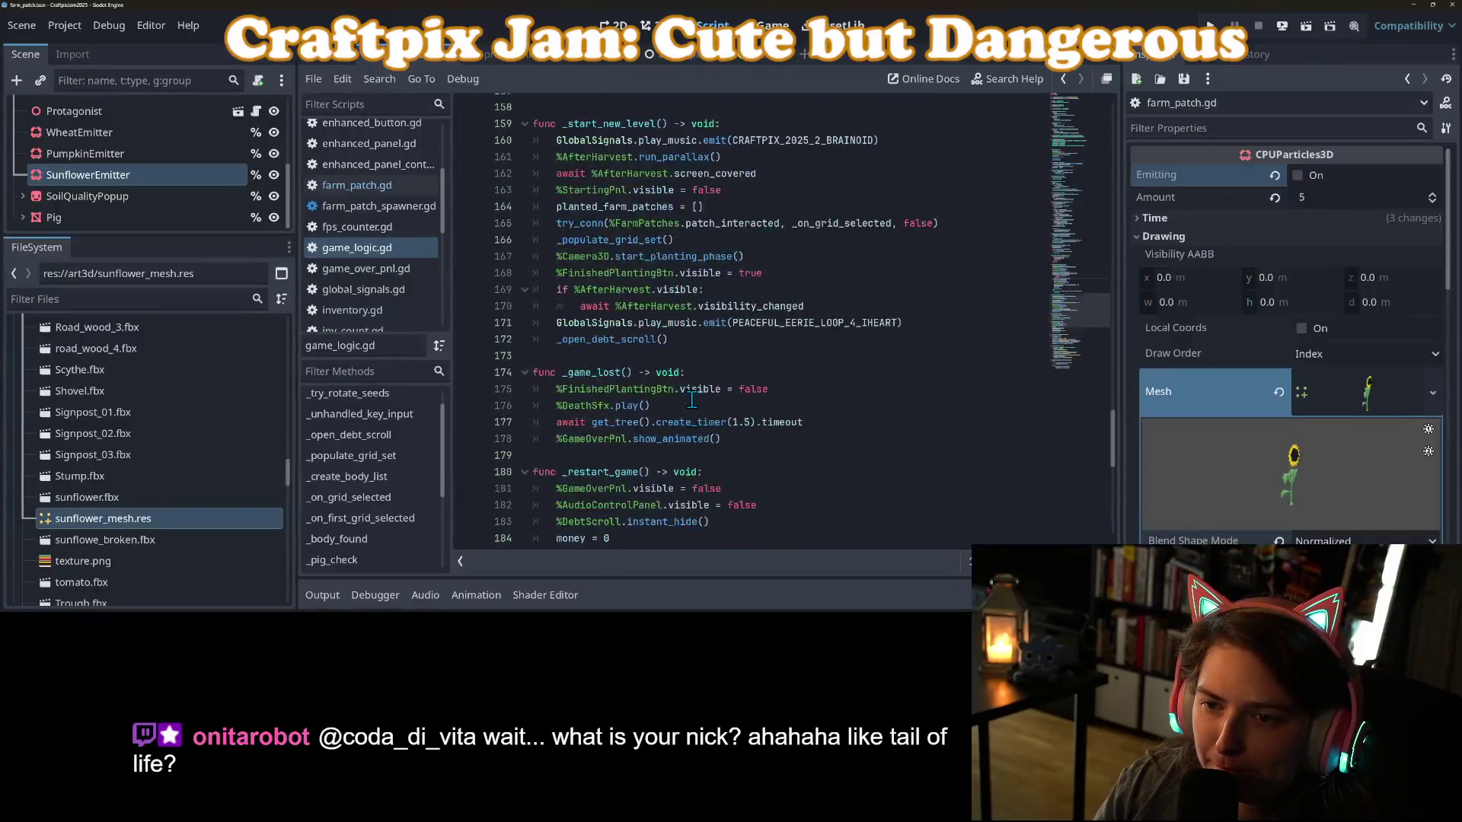
scroll(692, 401, "up", 5)
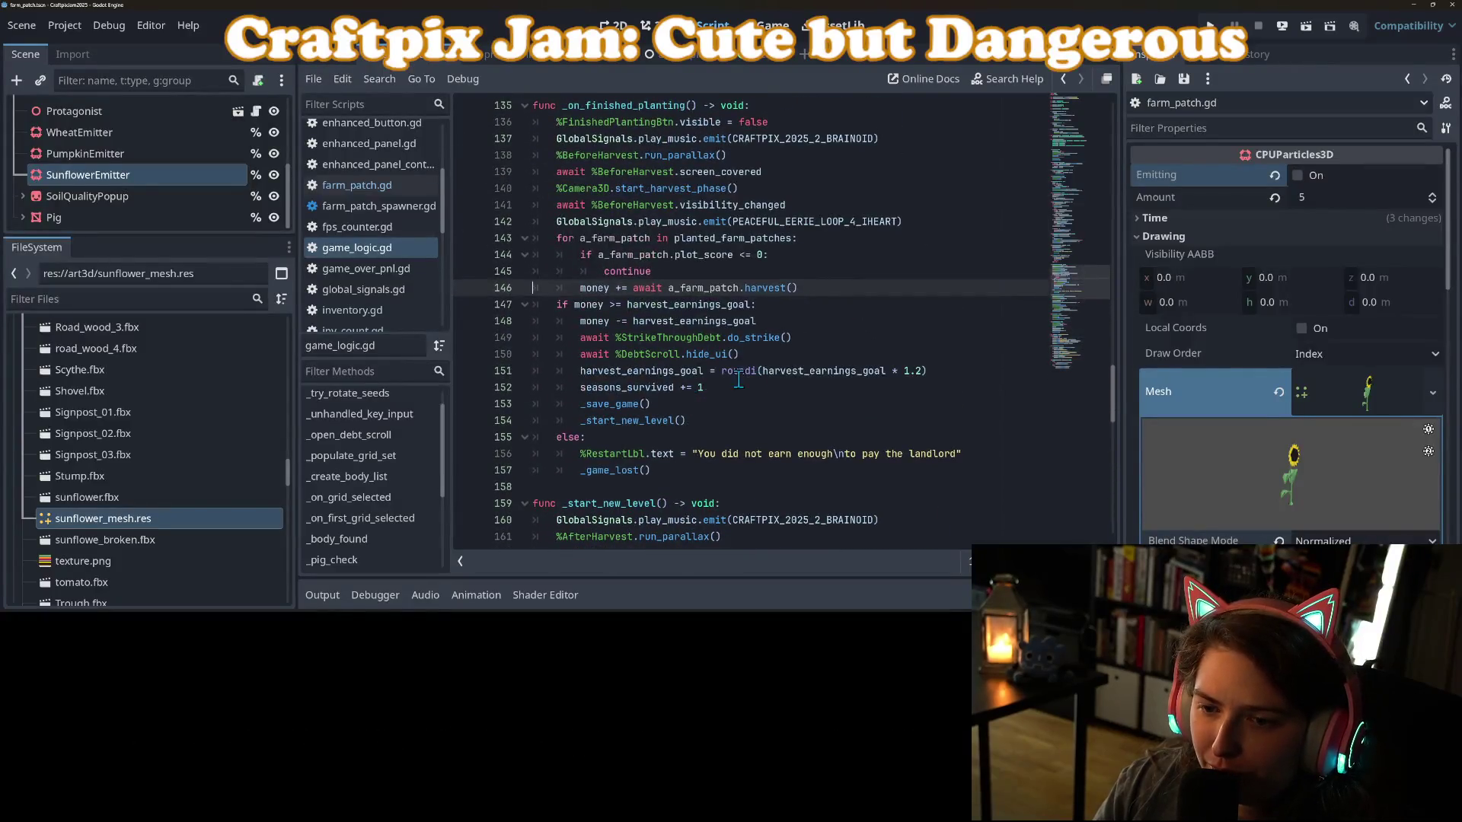
Change the 1.2 earnings goal multiplier on line 151 to 1.1 and save game_logic.gd.
left_click(931, 371)
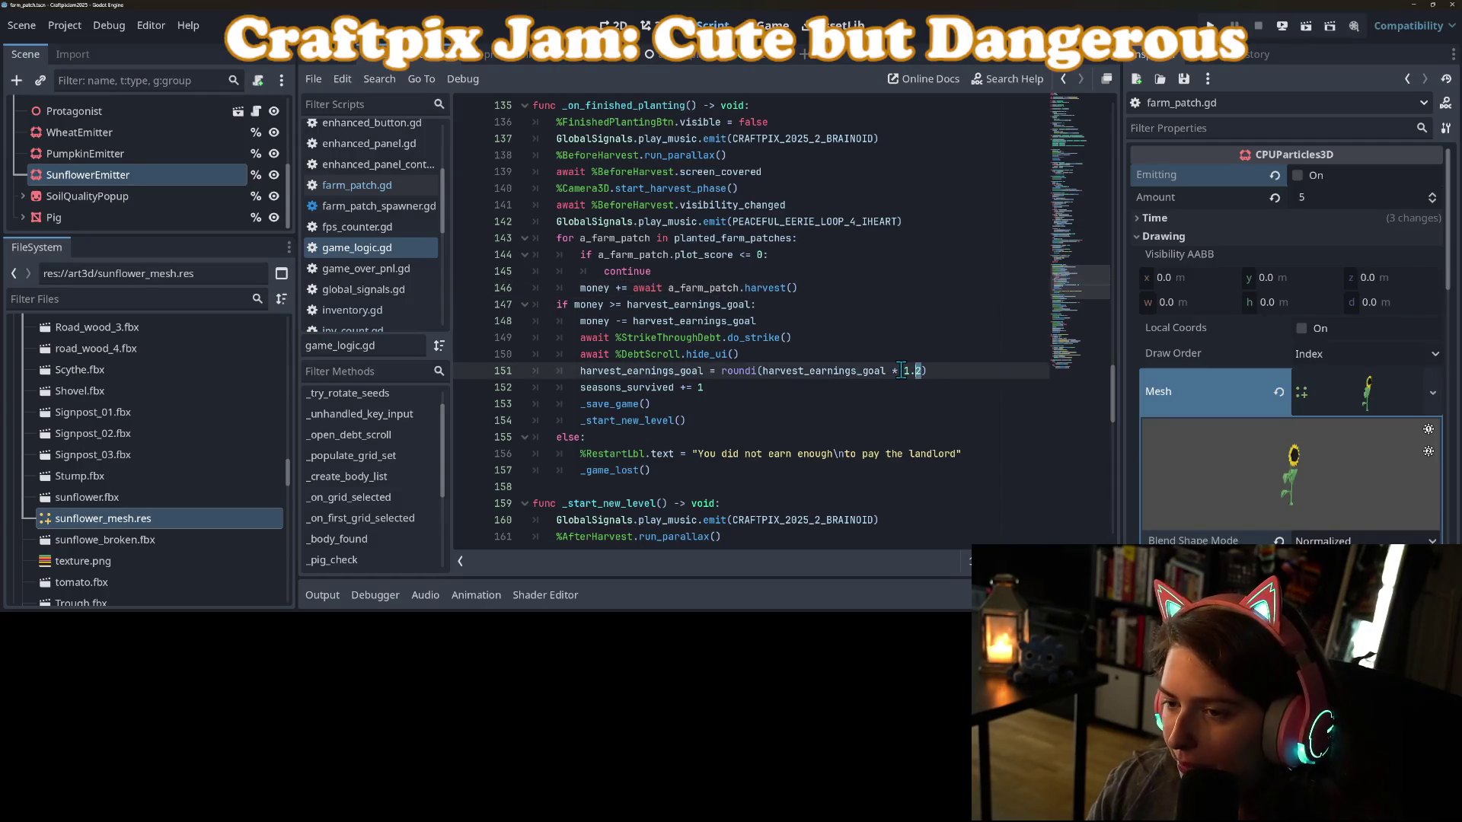
type("1")
key("ctrl+s")
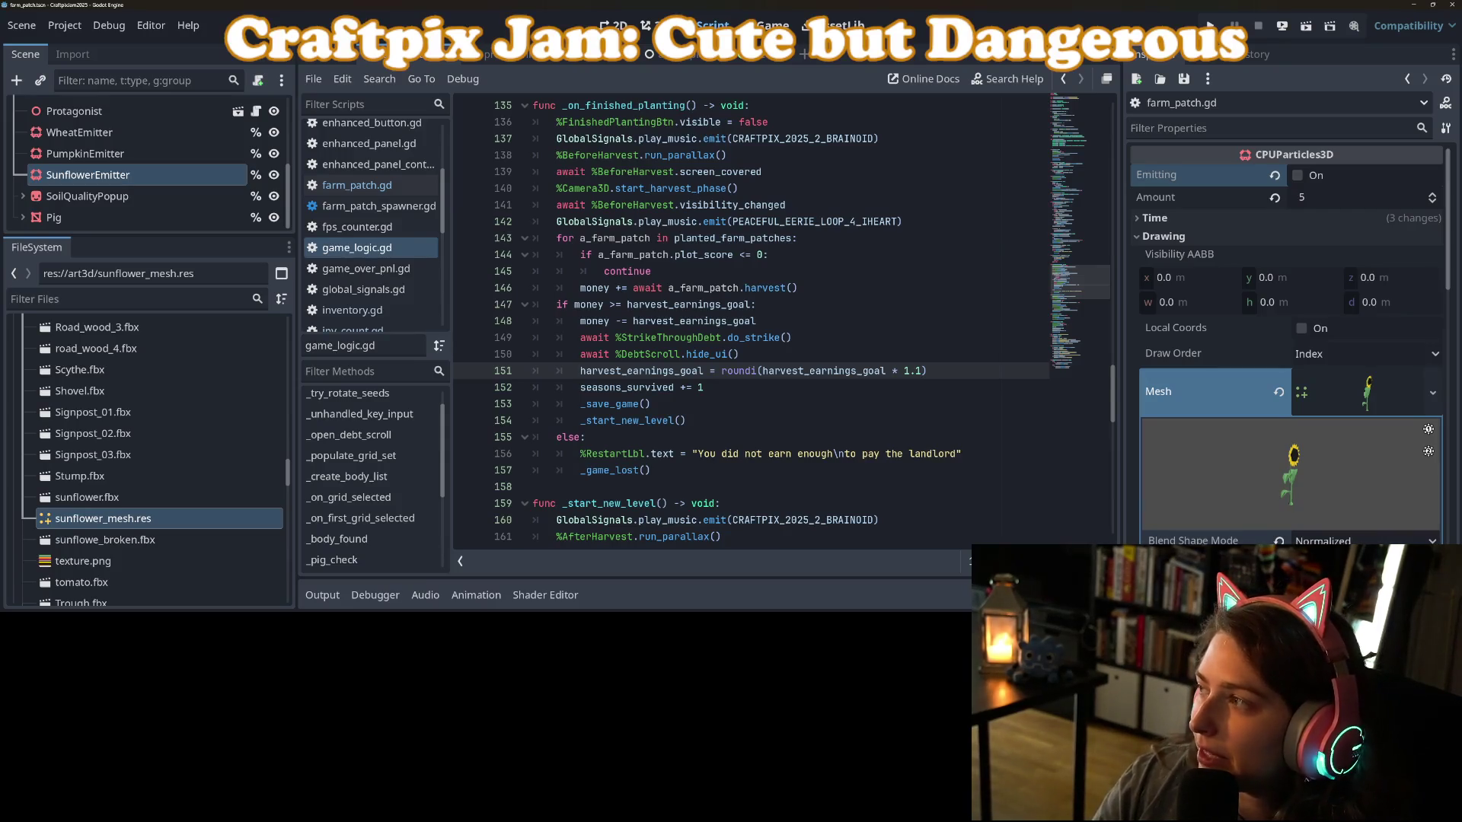
key("alt+Tab")
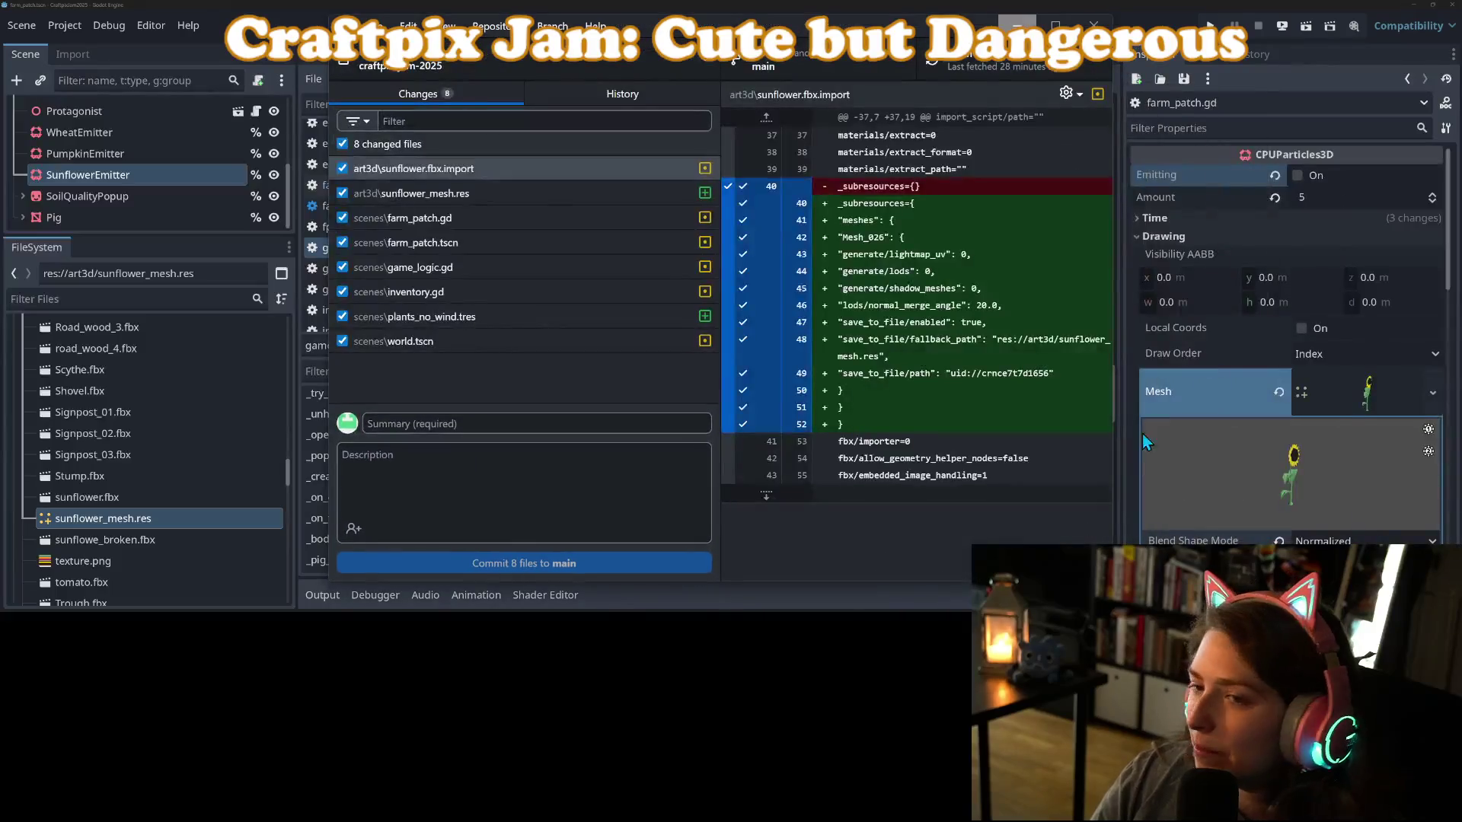
Commit the 8 changed files to main as 'adds sunflower to plant' and fetch origin.
left_click(537, 423)
type("adds sunflower to plant")
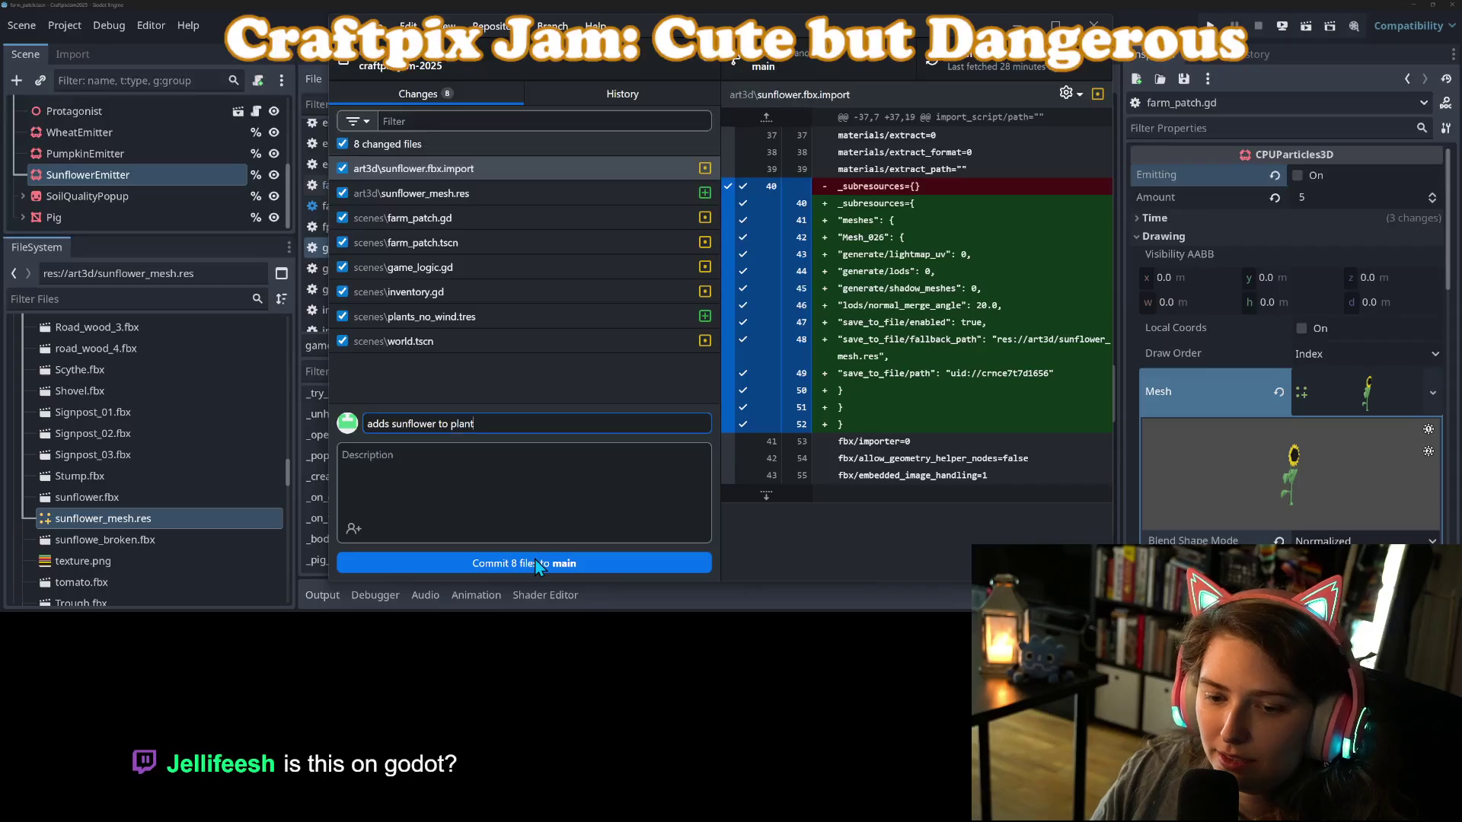
left_click(533, 563)
left_click(979, 66)
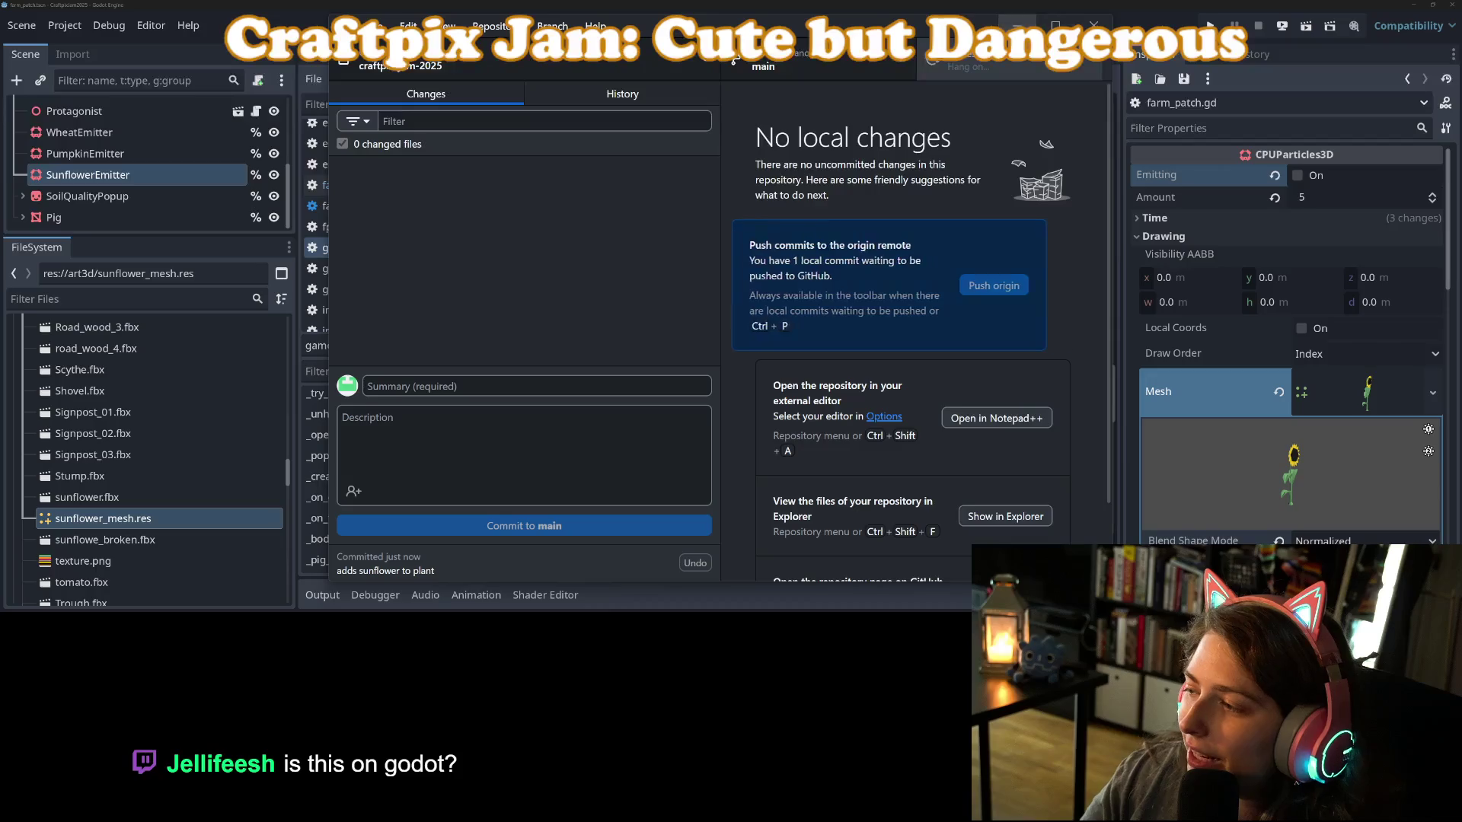
left_click(1018, 25)
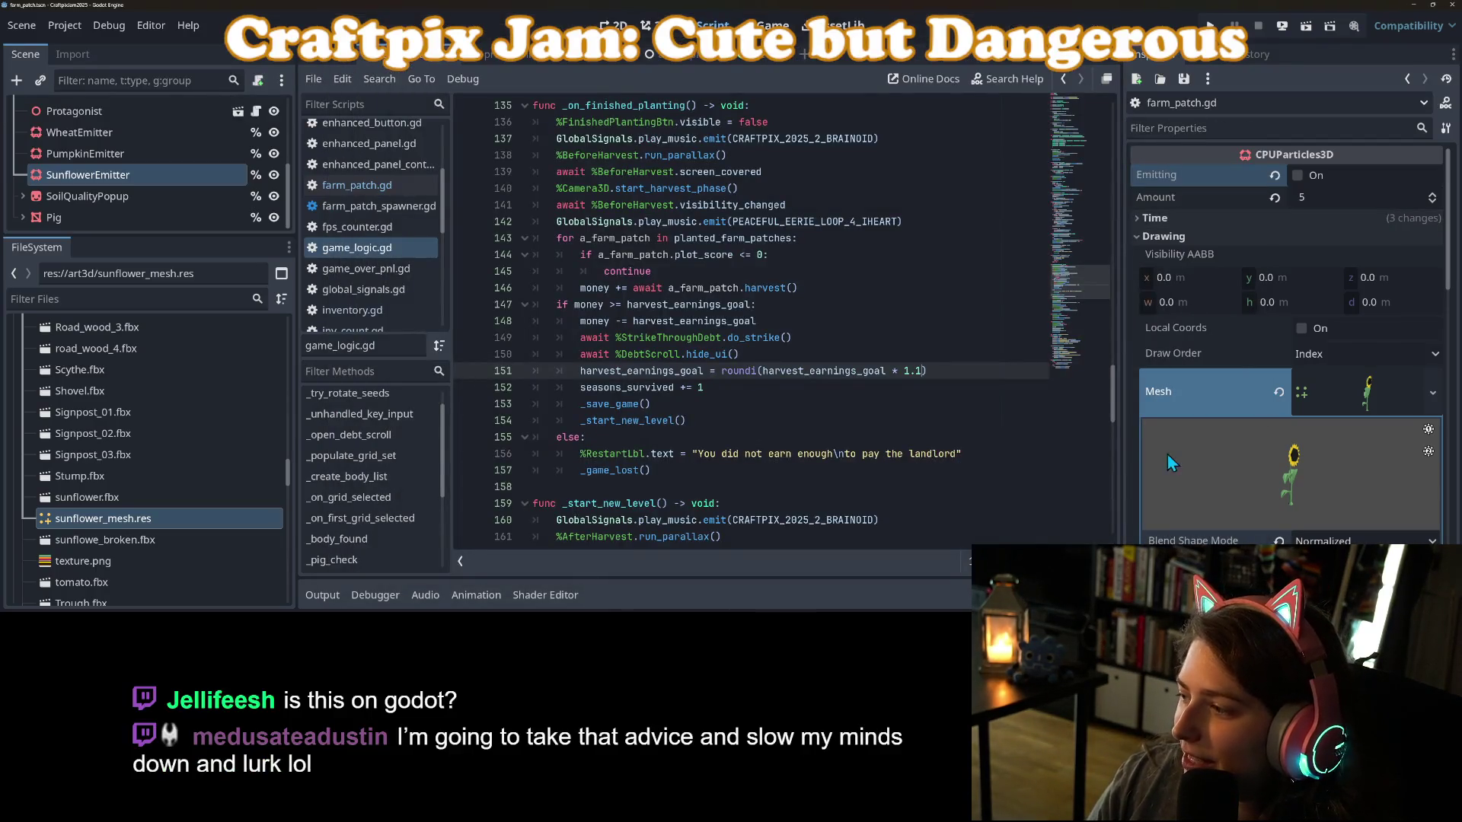
Go to the seasons_survived += 1 line, then move 'Add alternative veggies to grow' into Done.
left_click(796, 386)
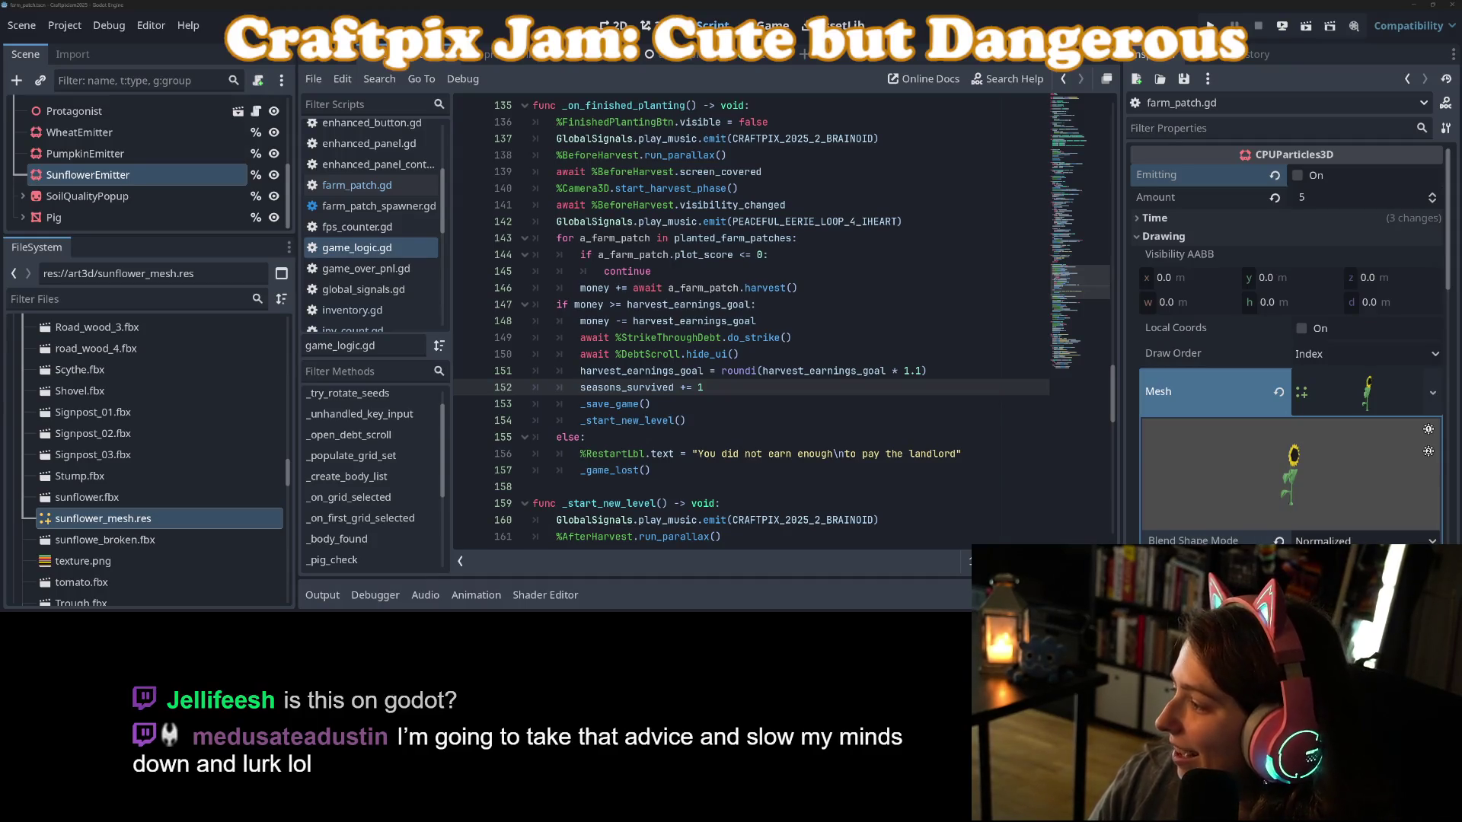
key("alt+Tab")
left_click_drag(488, 219, 670, 221)
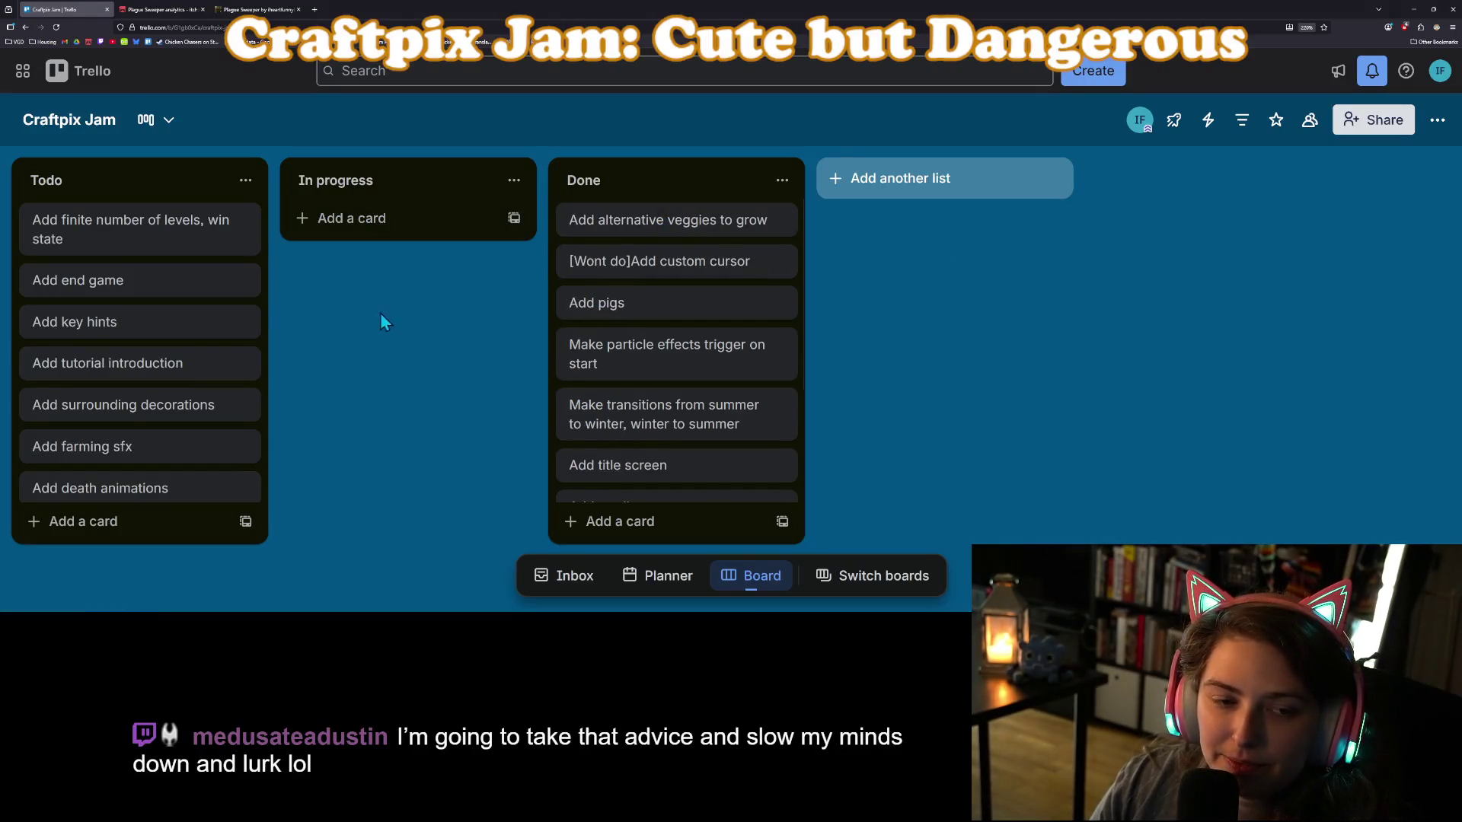
Move the 'Add key hints' card into In progress and return to Godot's 2D view.
left_click_drag(163, 326, 431, 237)
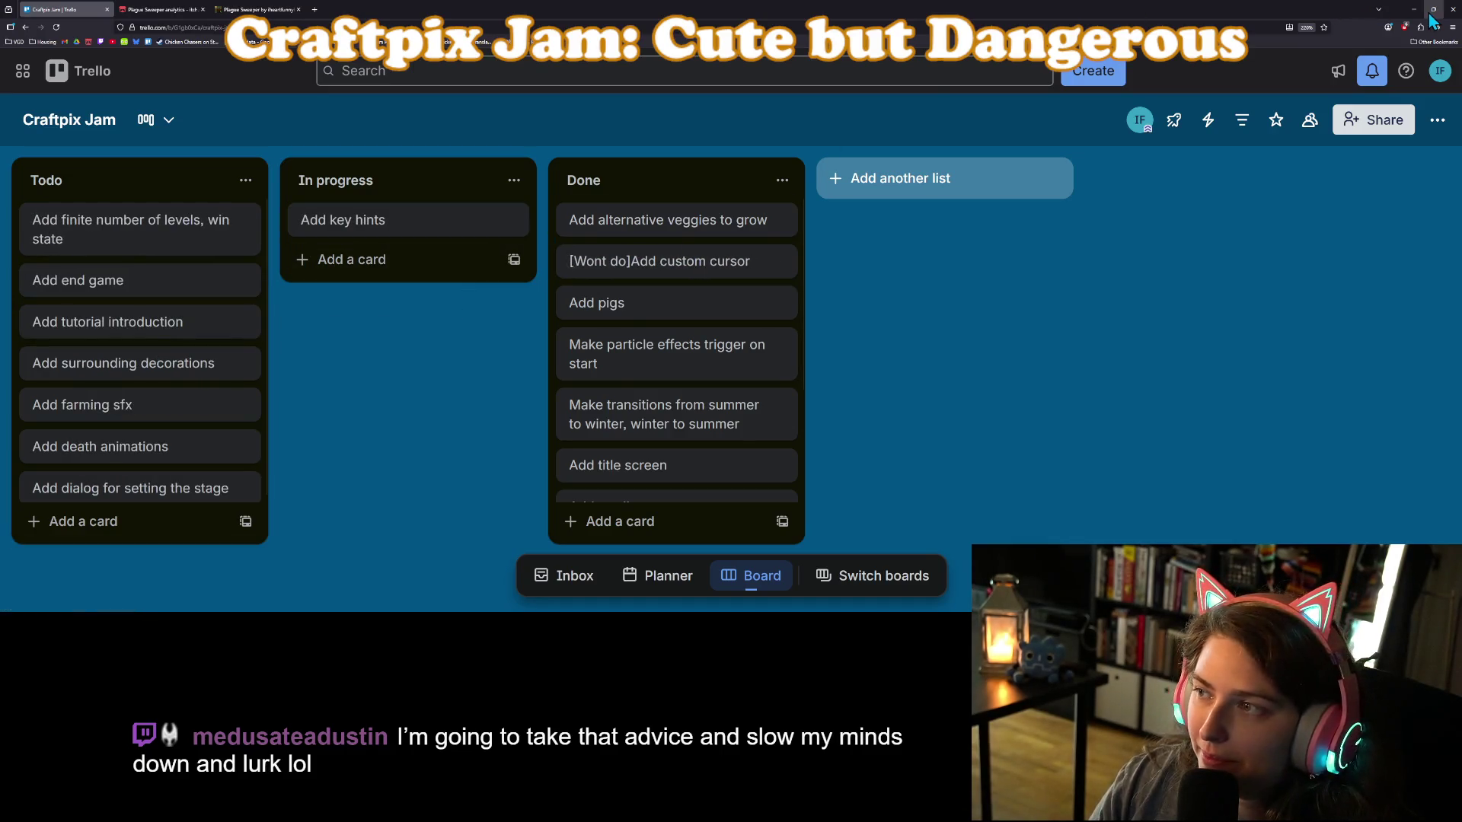
left_click(1414, 9)
scroll(775, 352, "up", 20)
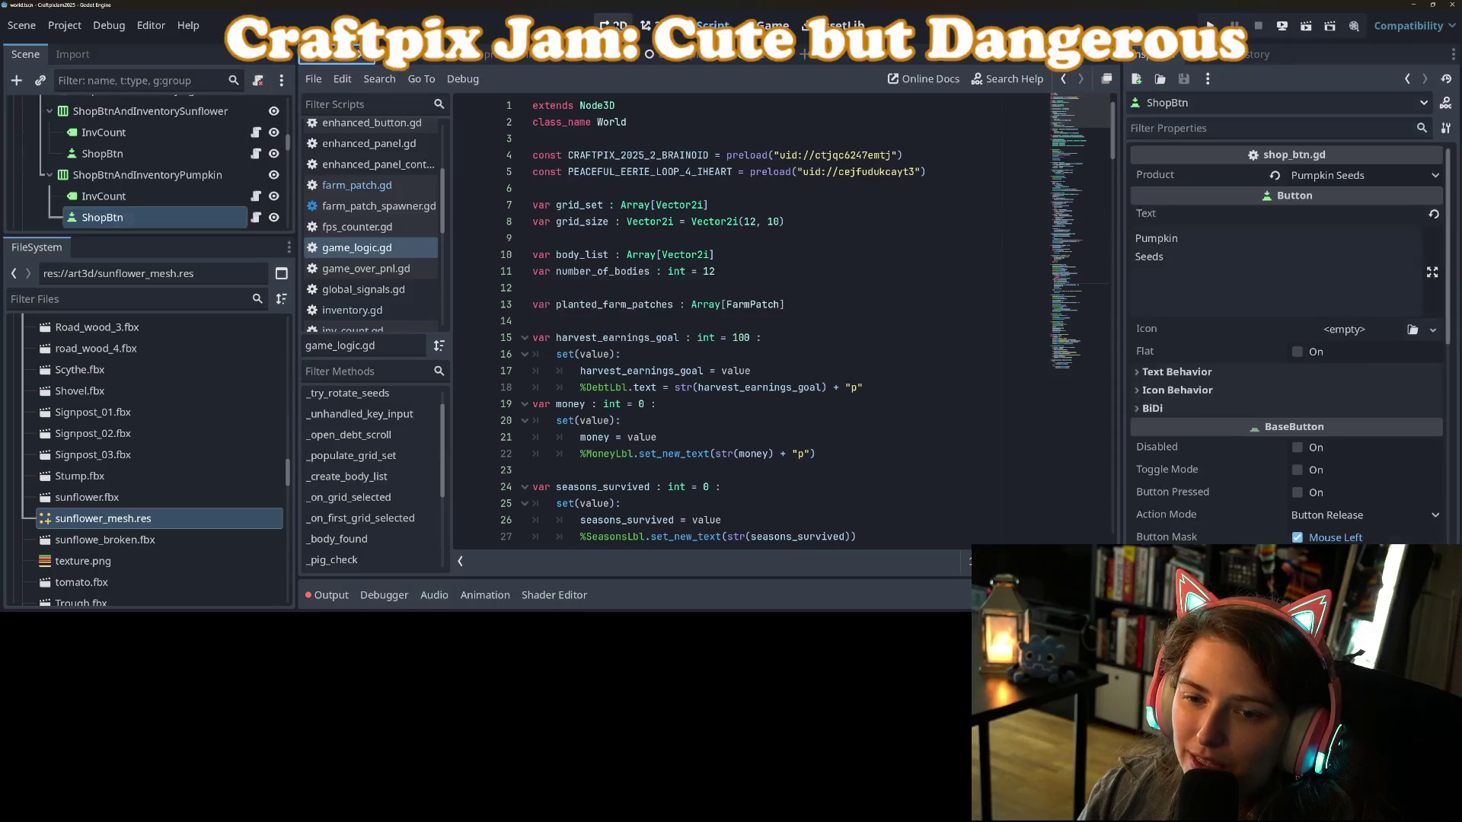
left_click(613, 25)
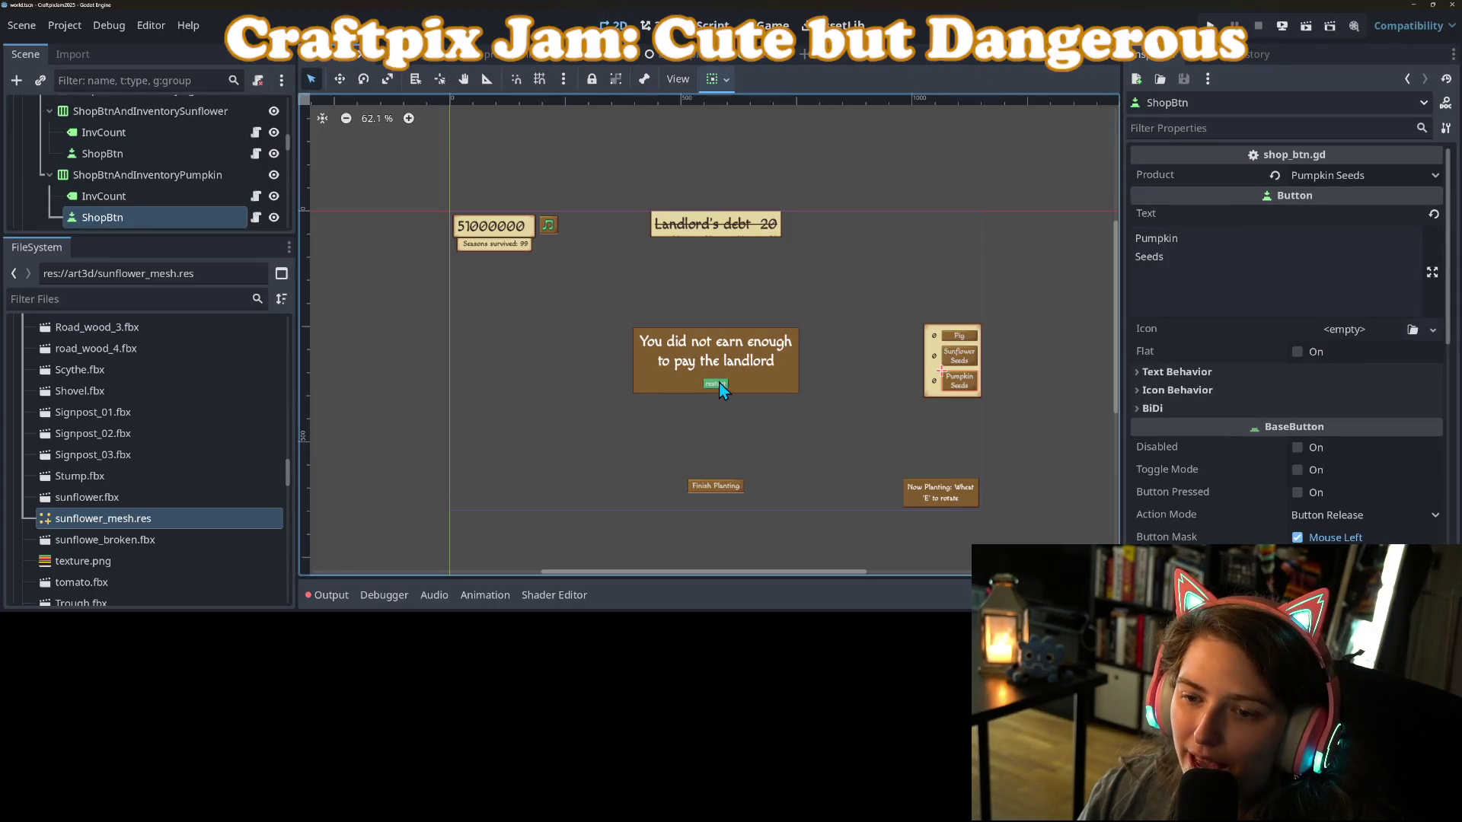
Select the restart button to open my_theme.tres and view its Button constants.
left_click(719, 384)
scroll(671, 227, "down", 3)
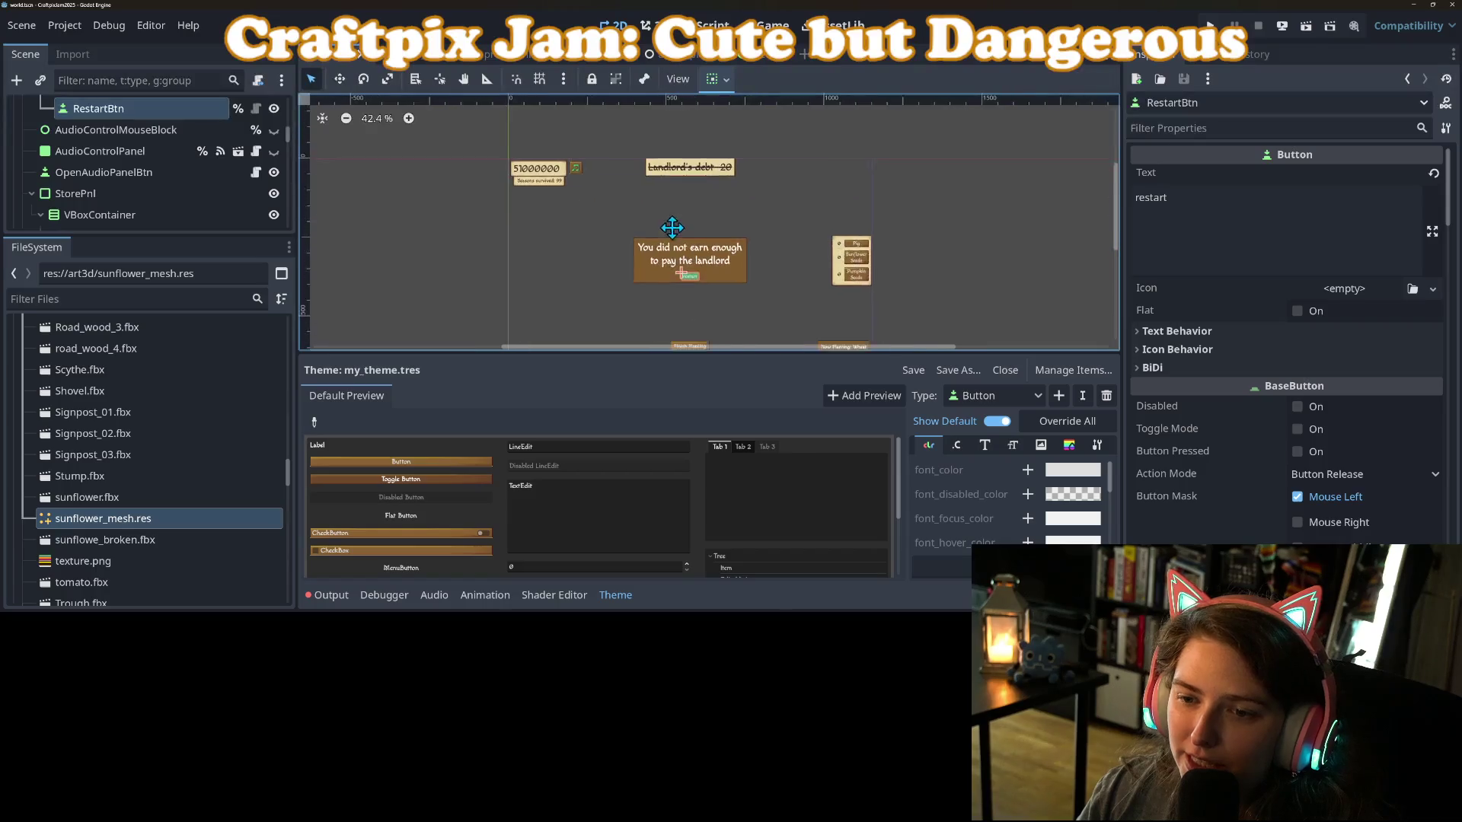
scroll(672, 227, "up", 3)
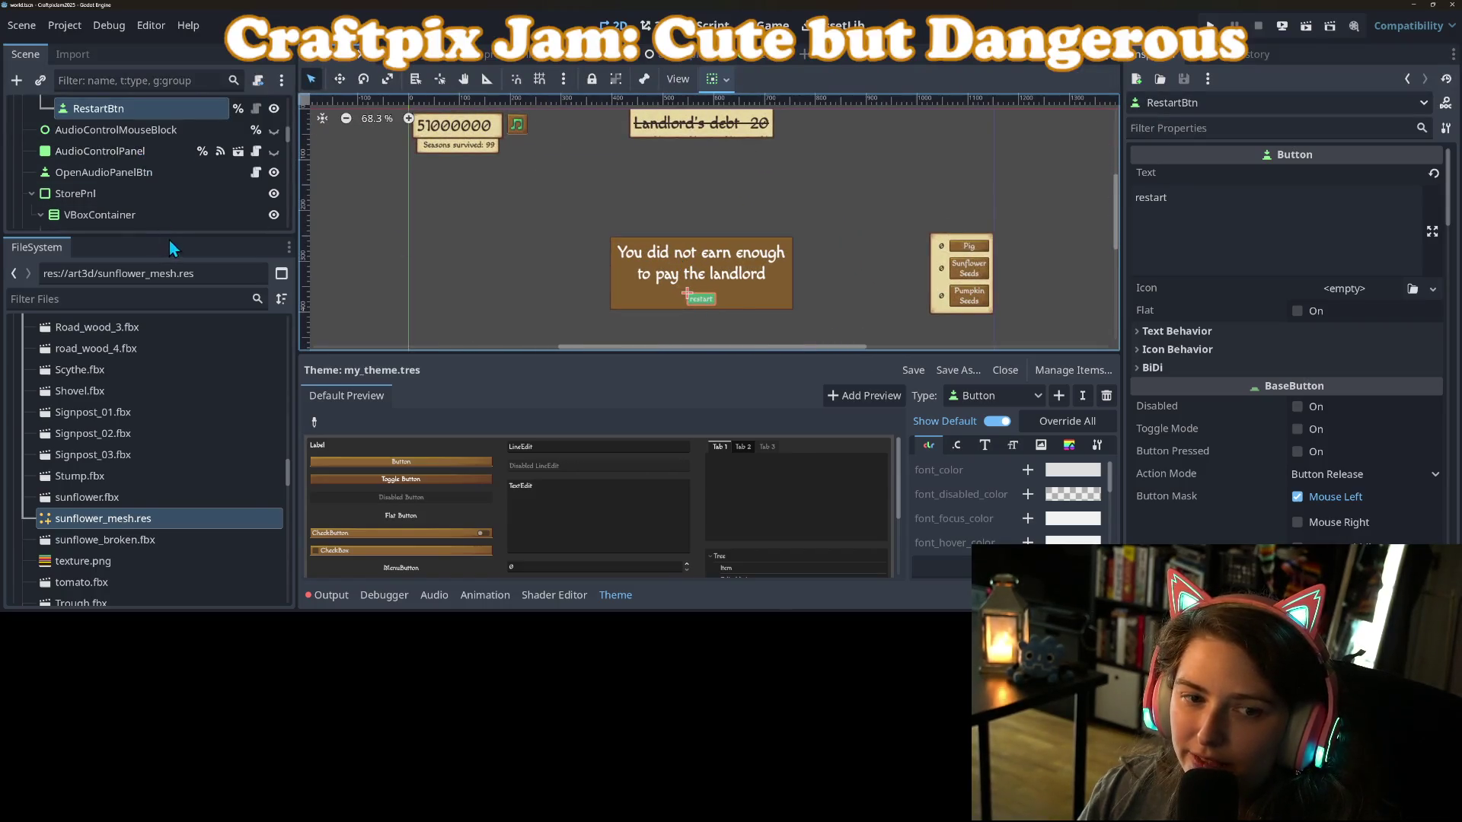
left_click_drag(172, 237, 172, 371)
scroll(565, 321, "down", 1)
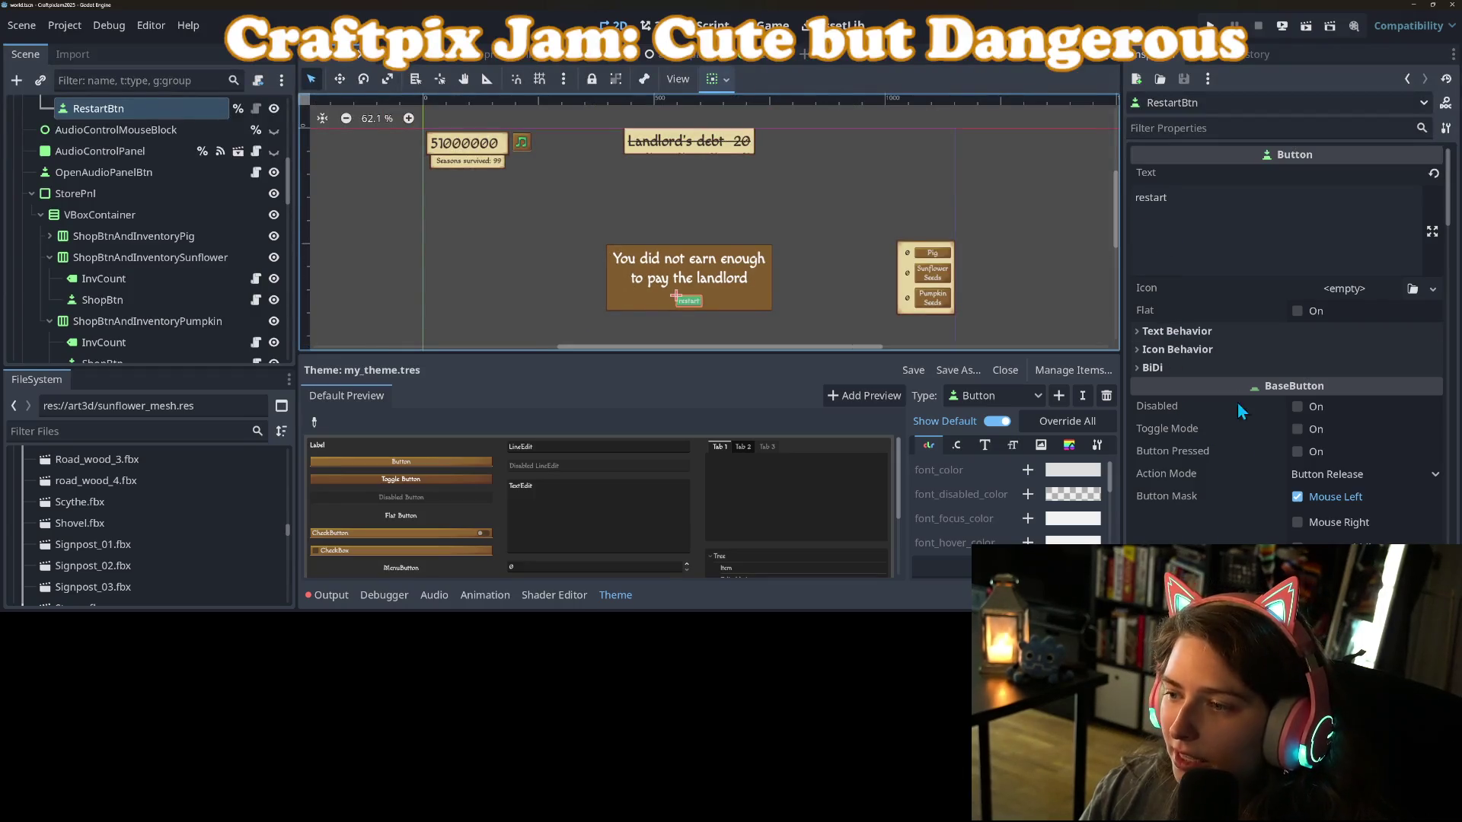
scroll(1213, 346, "down", 10)
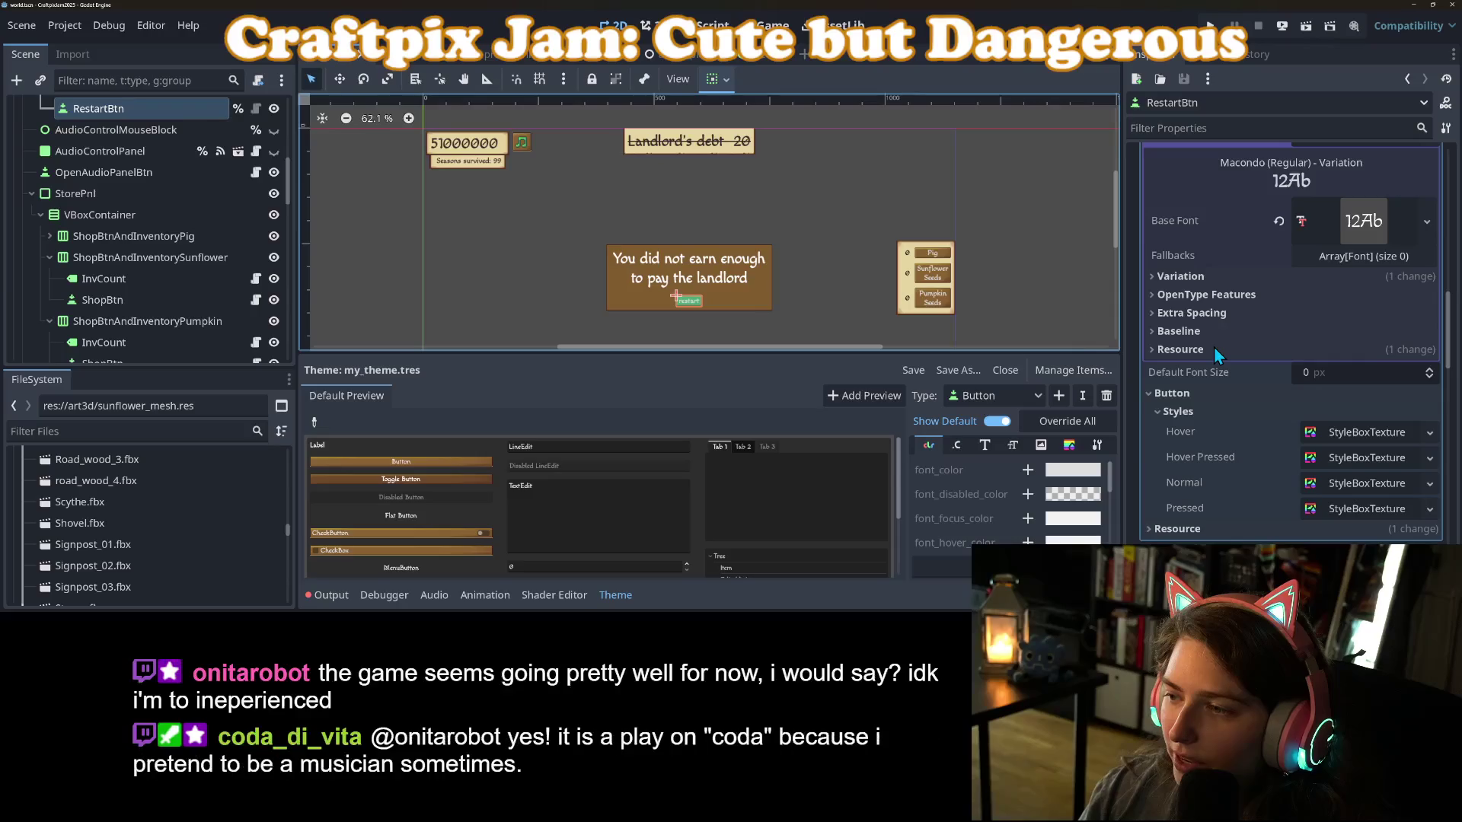
scroll(1298, 377, "down", 2)
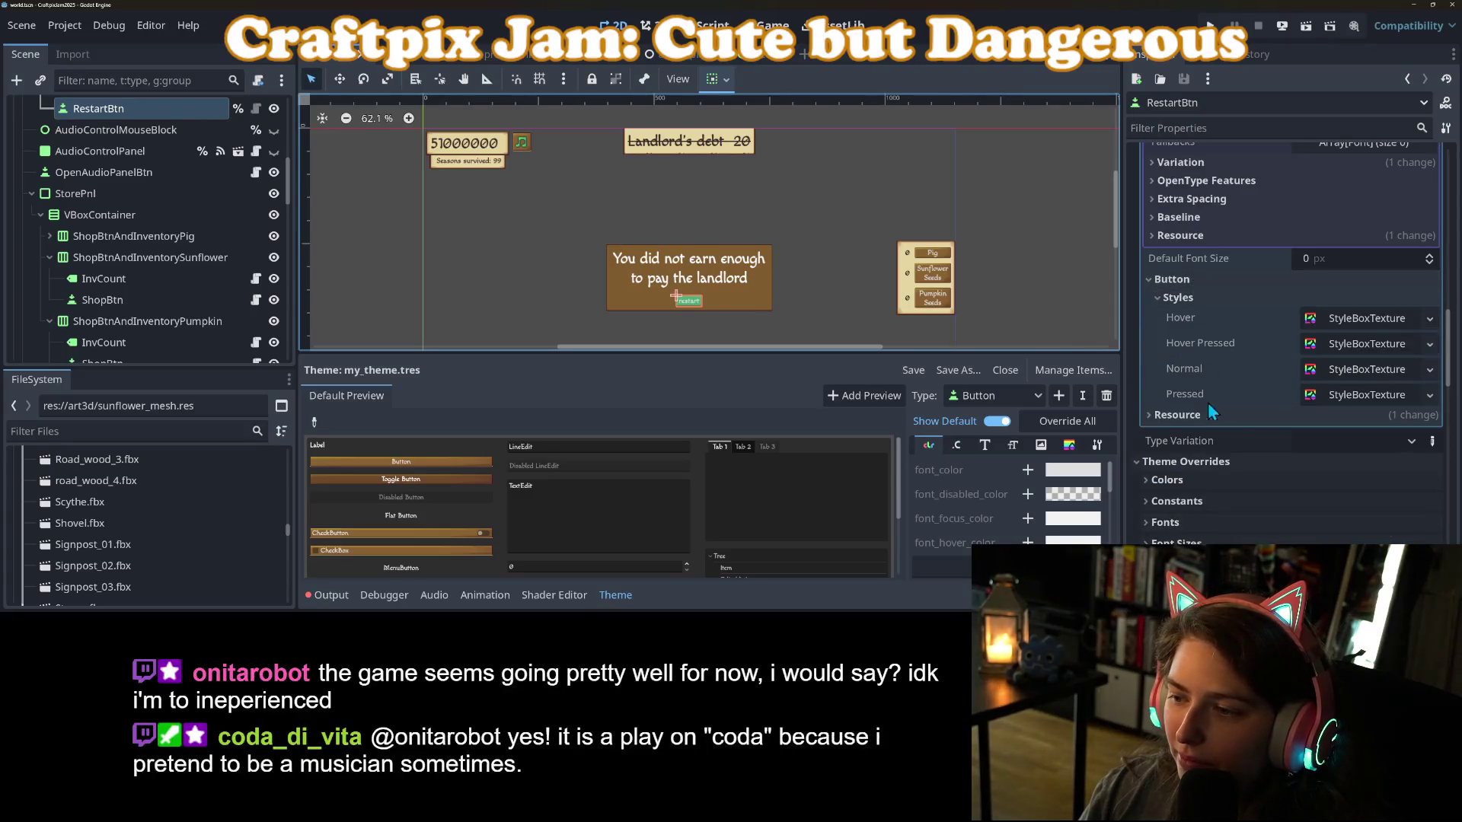
scroll(1229, 454, "down", 2)
scroll(1230, 443, "up", 3)
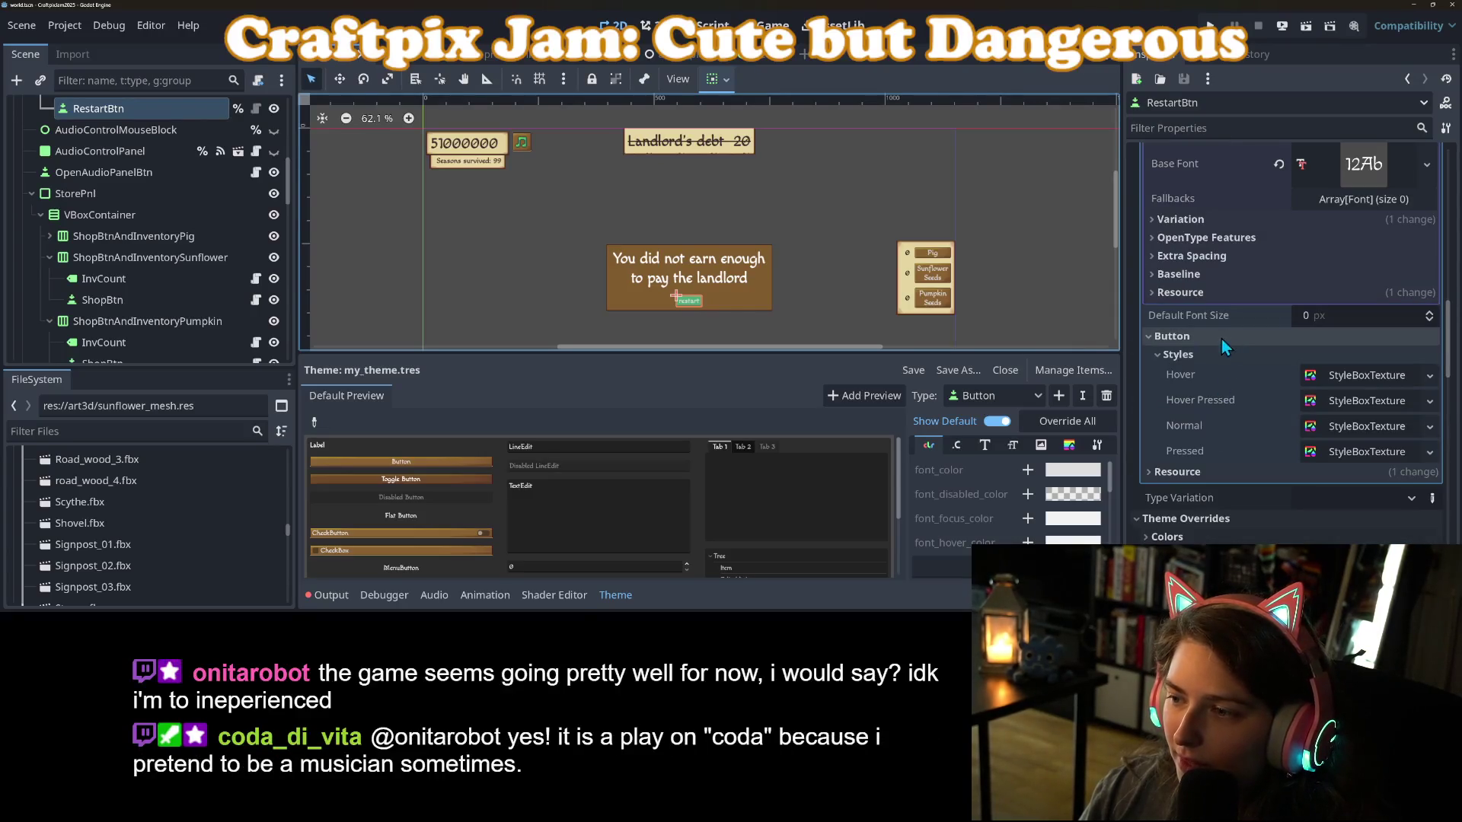
left_click(981, 448)
Override the my_theme.tres Button font_size to 32.
left_click(960, 448)
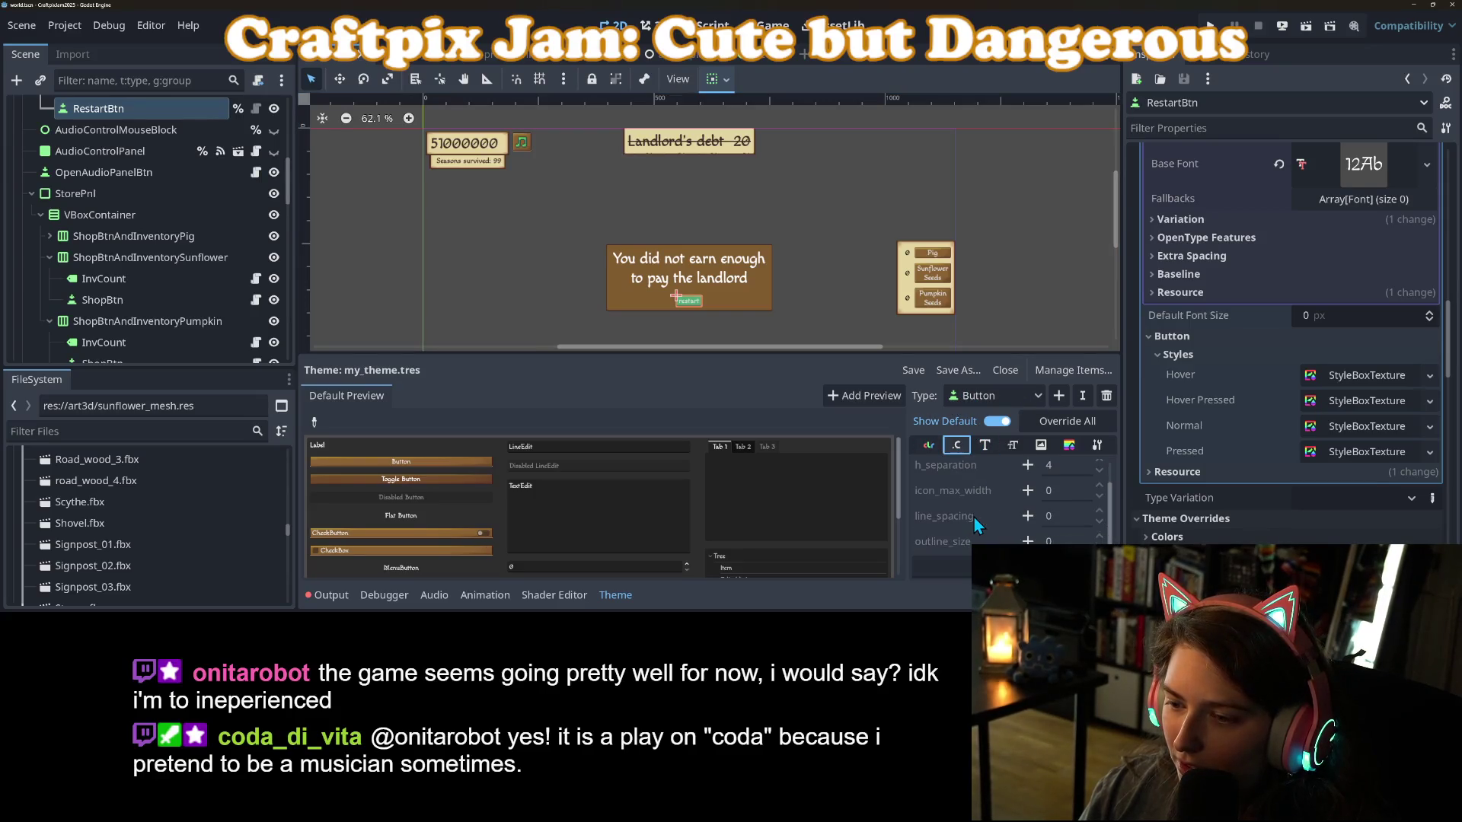
left_click(929, 445)
scroll(966, 487, "down", 5)
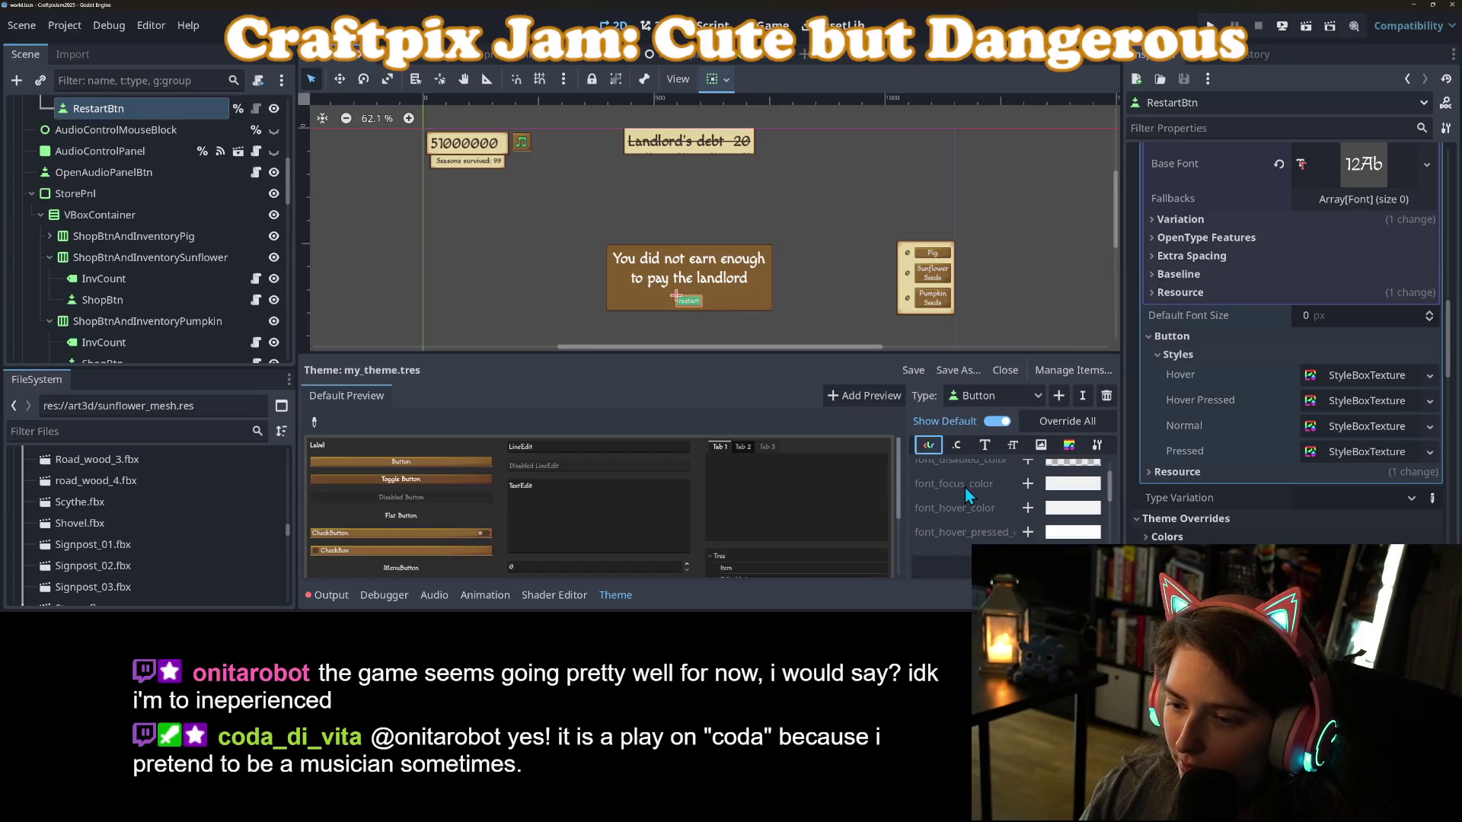
left_click(1008, 443)
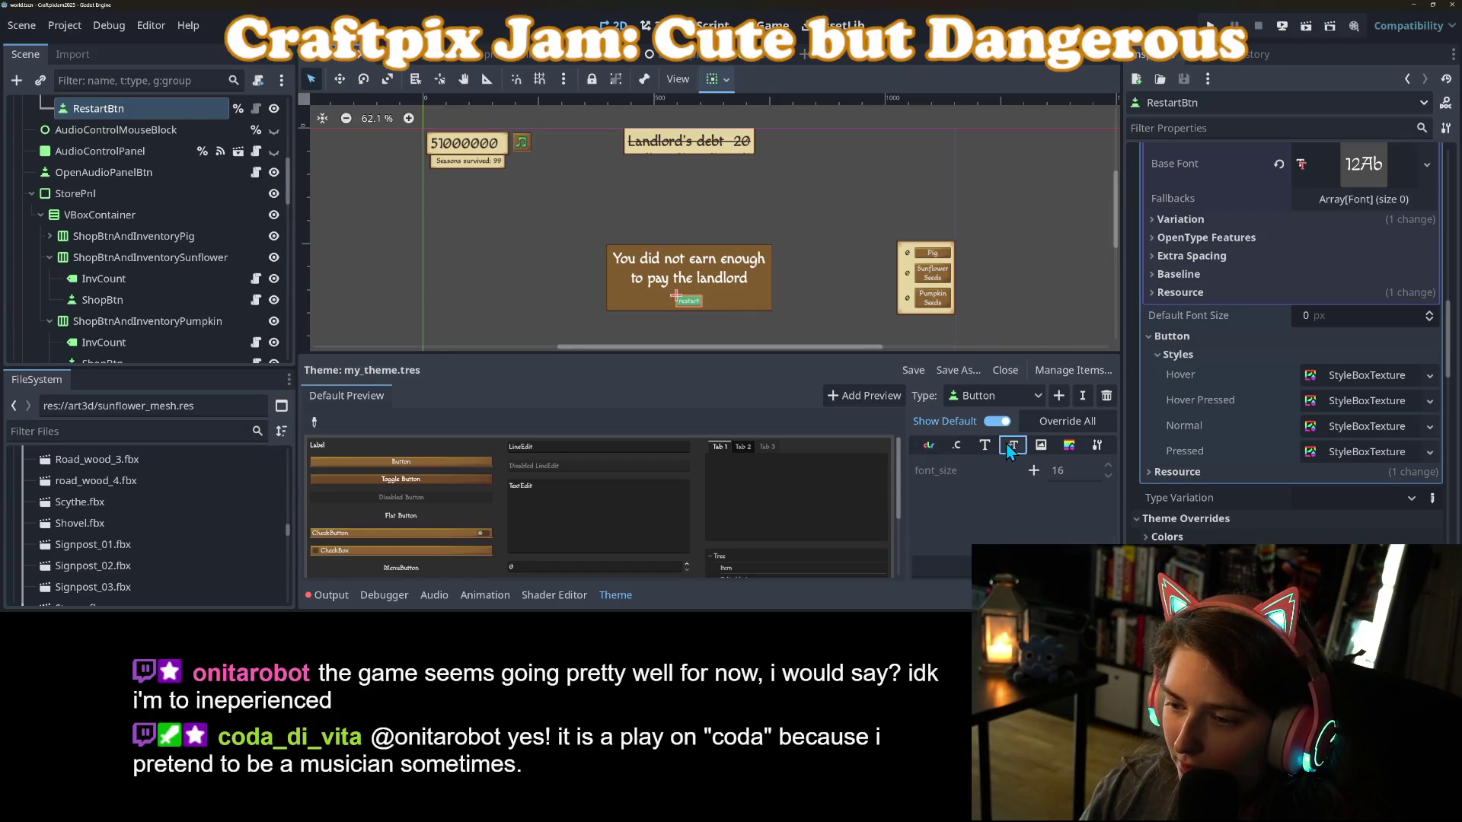
left_click(1033, 471)
left_click(1078, 473)
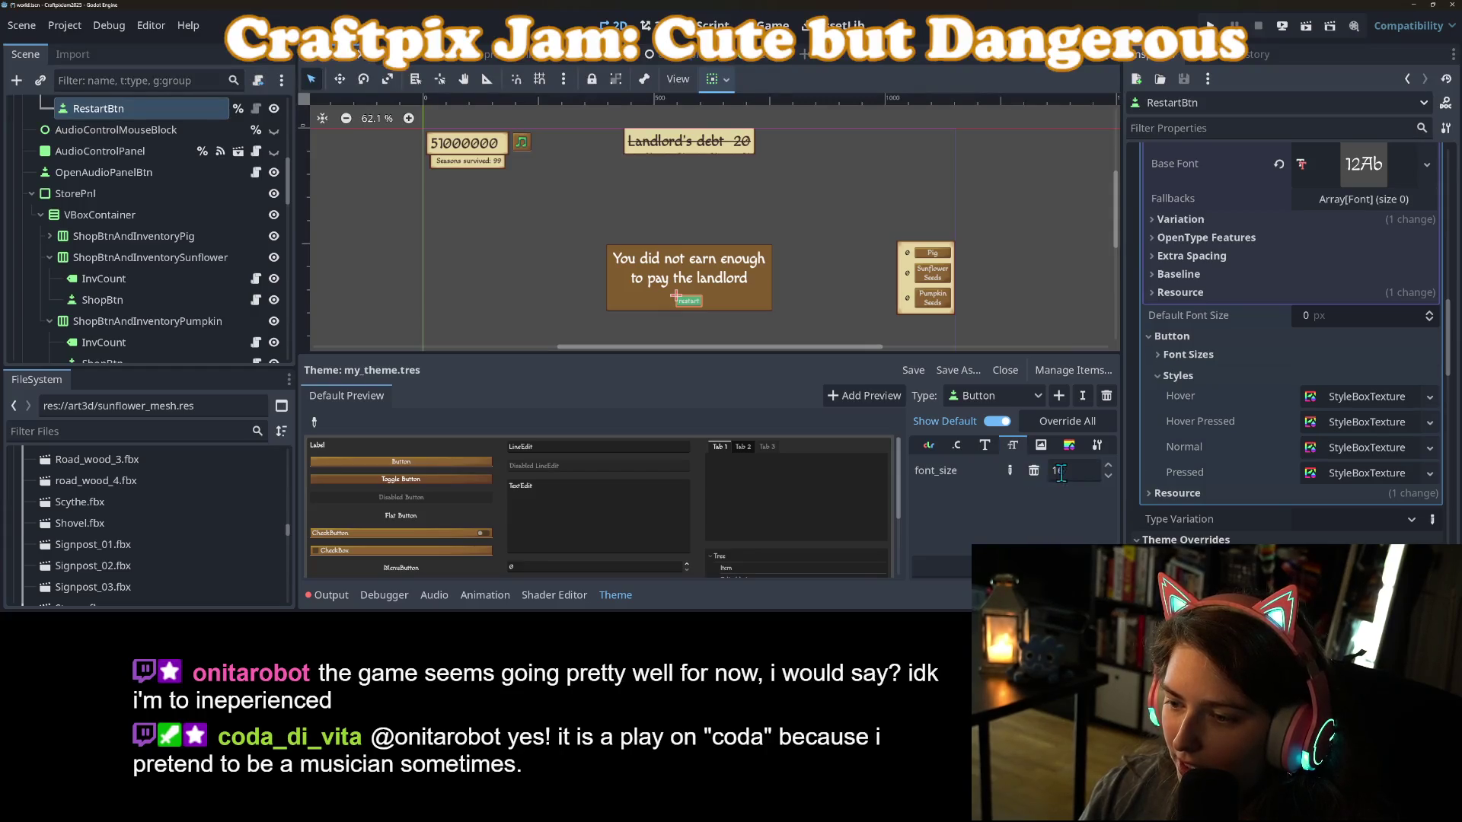
type("24")
key("Return")
left_click(1084, 469)
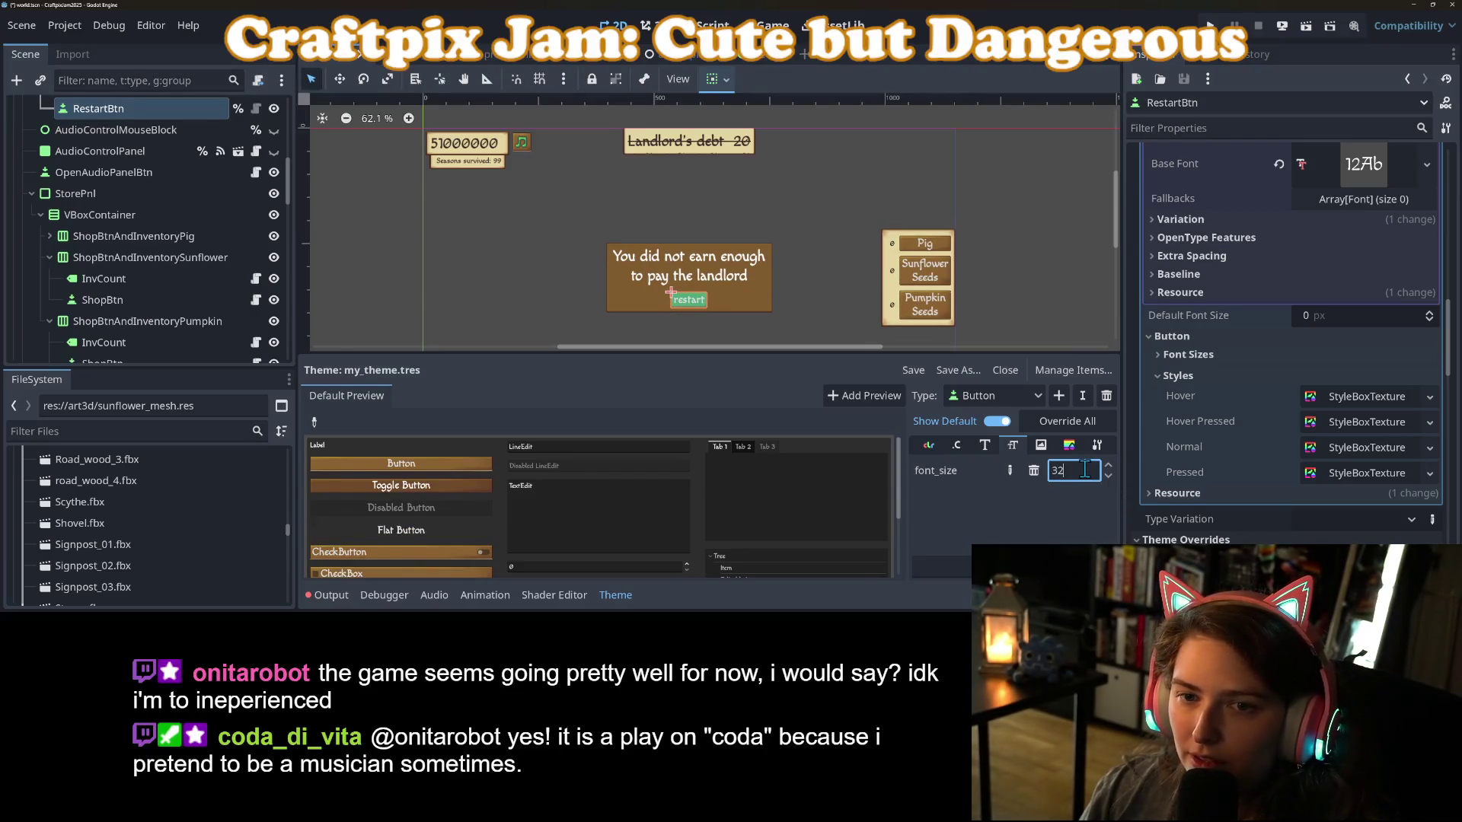
key("Return")
Deselect the restart button and save the scene.
scroll(775, 303, "down", 2)
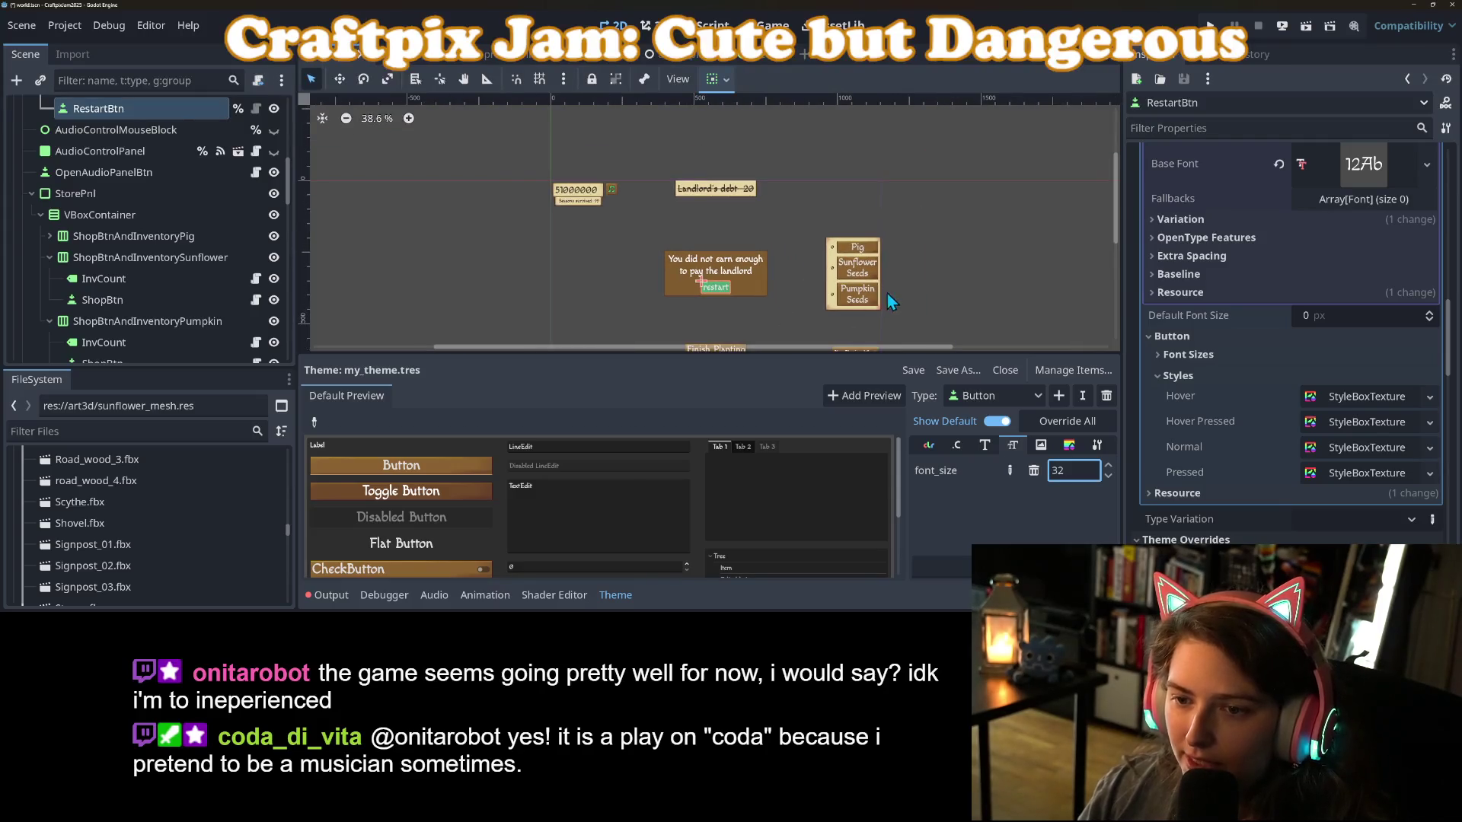
scroll(887, 293, "down", 2)
left_click(952, 277)
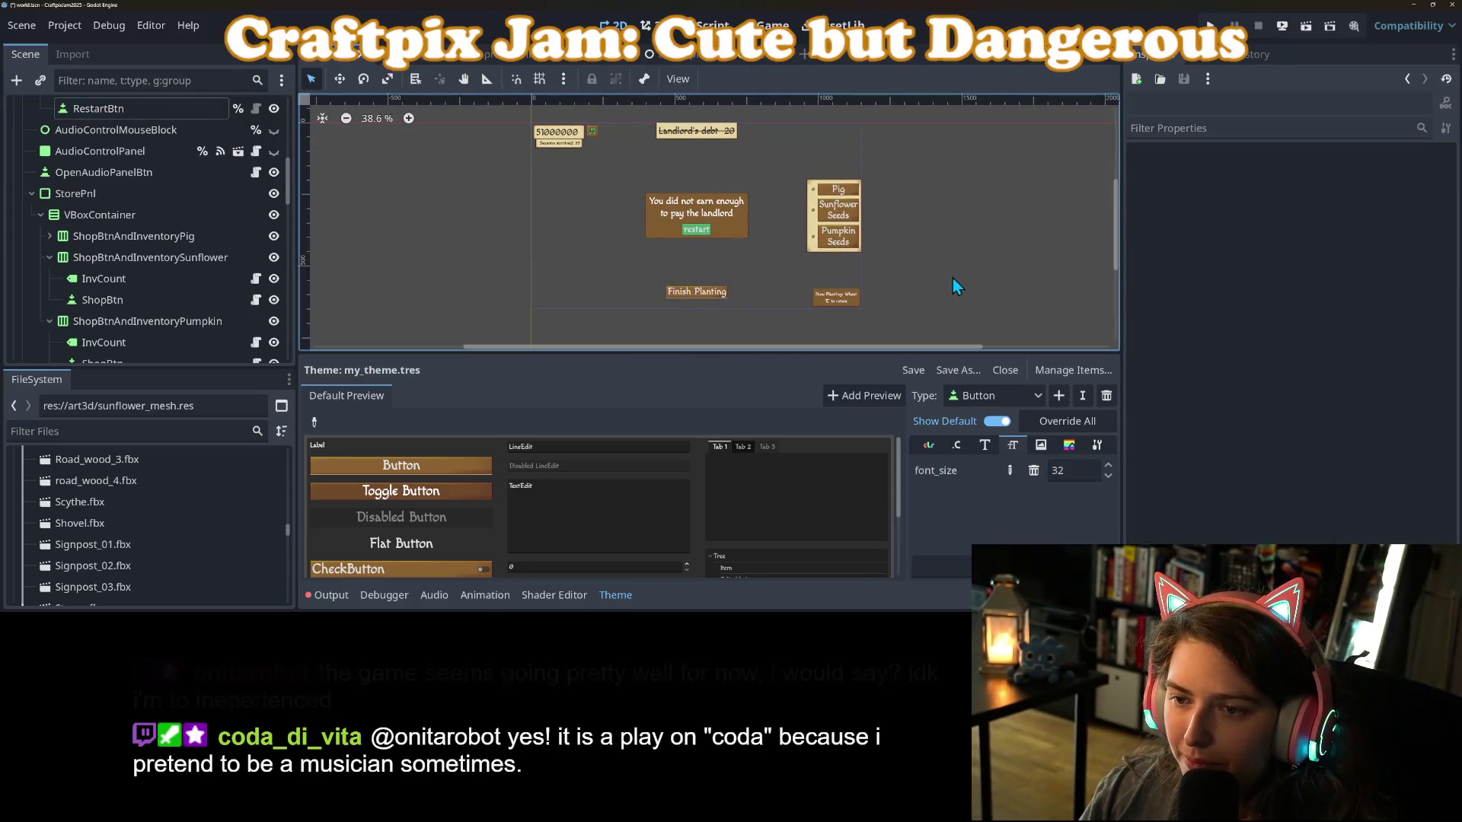
key("ctrl+s")
Select Label, ActiveSeedLbl and Label2 and give them a new shared LabelSettings.
left_click(842, 298)
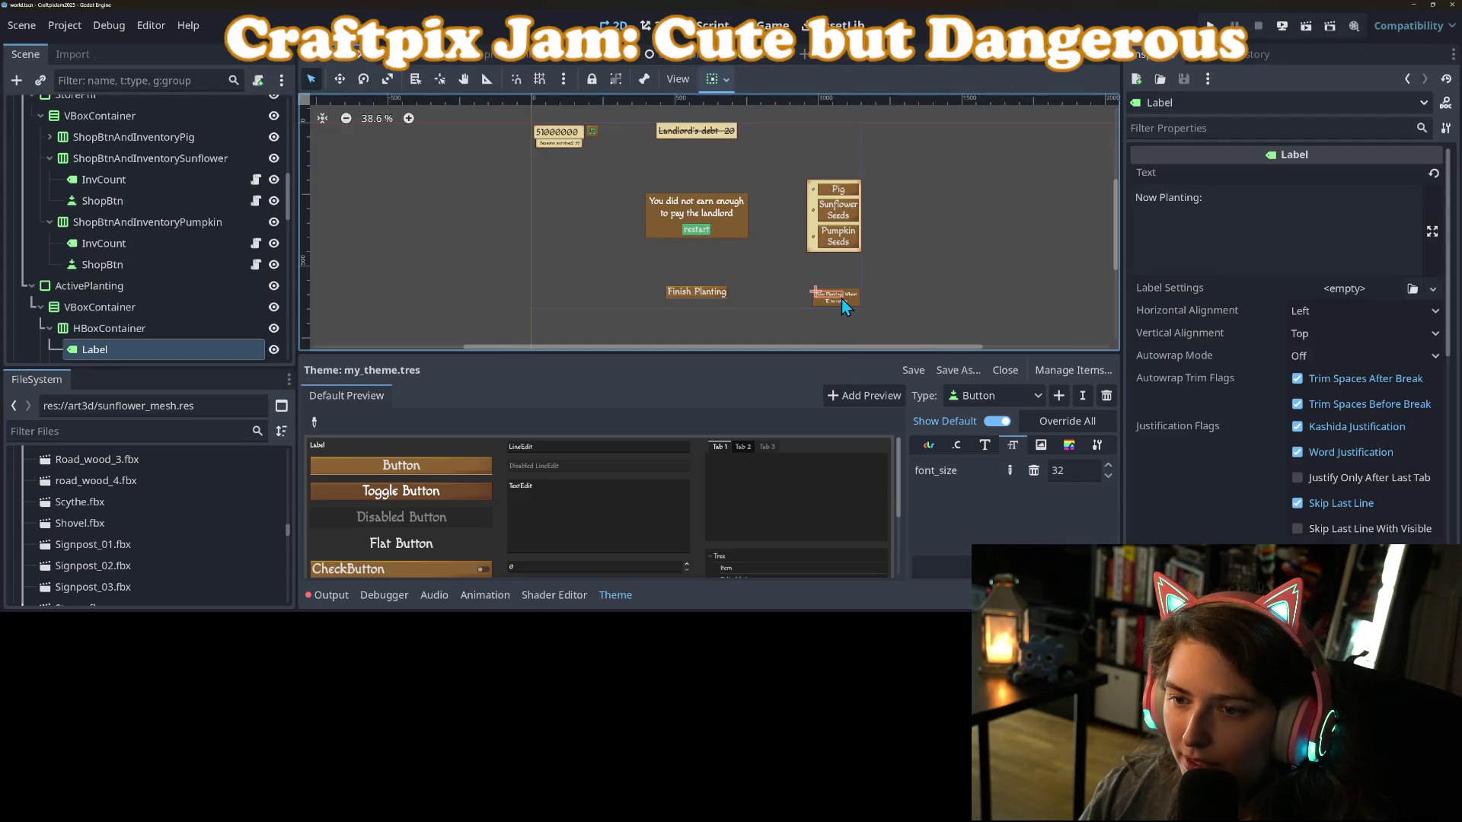
scroll(122, 320, "down", 3)
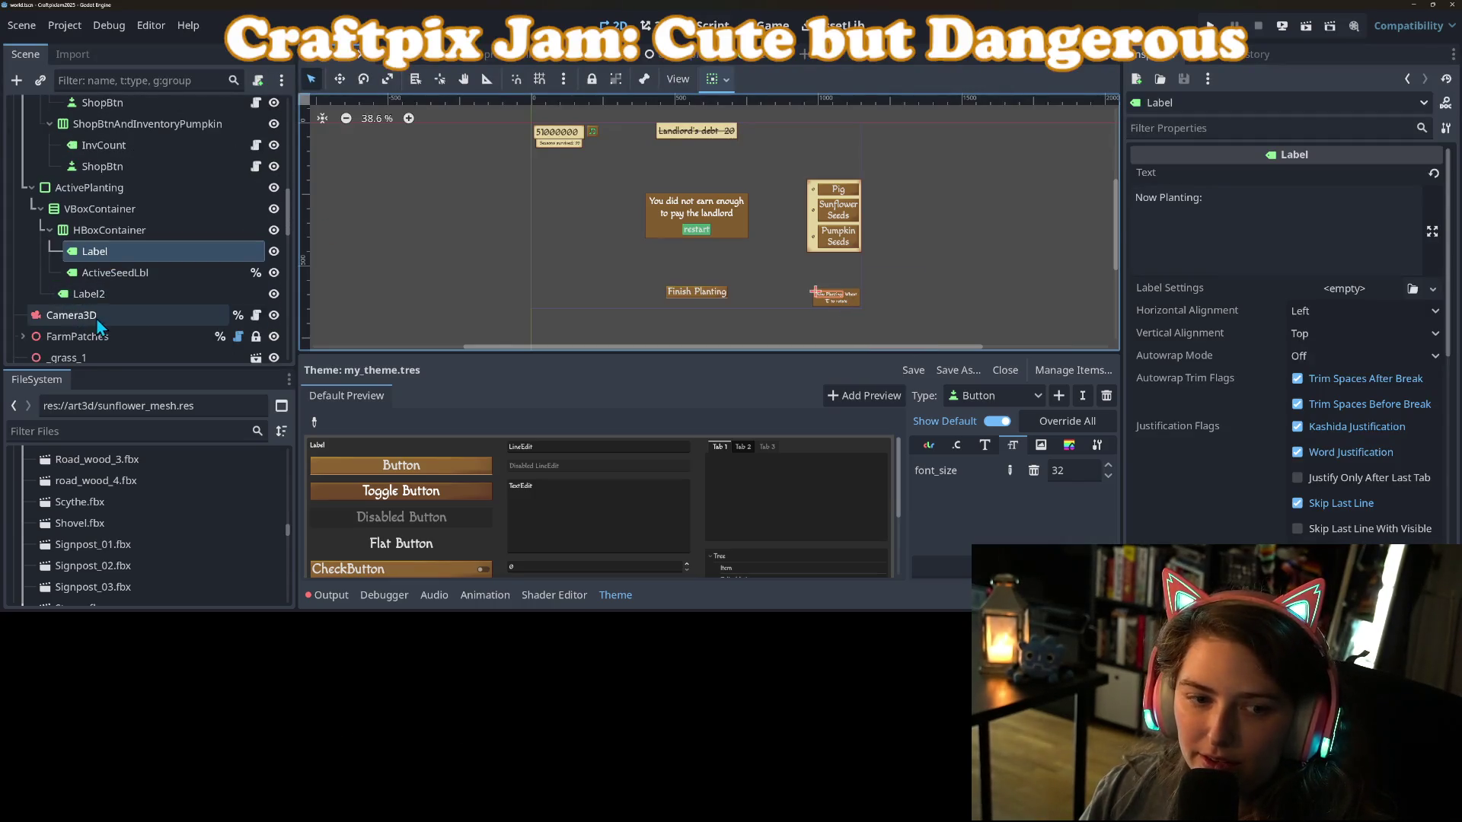
left_click(122, 293, "shift")
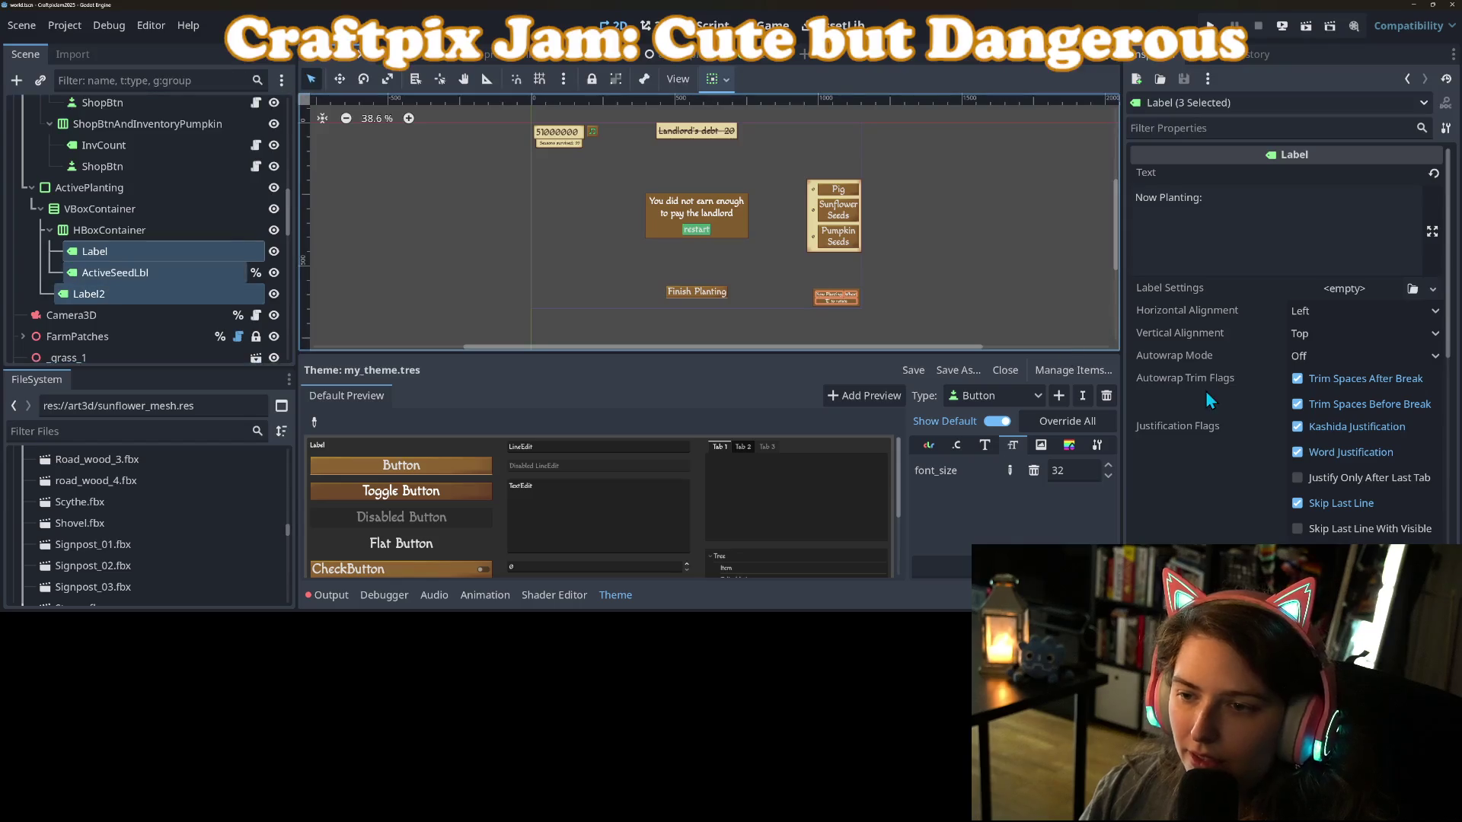
left_click(1432, 288)
left_click(1407, 336)
left_click(1397, 291)
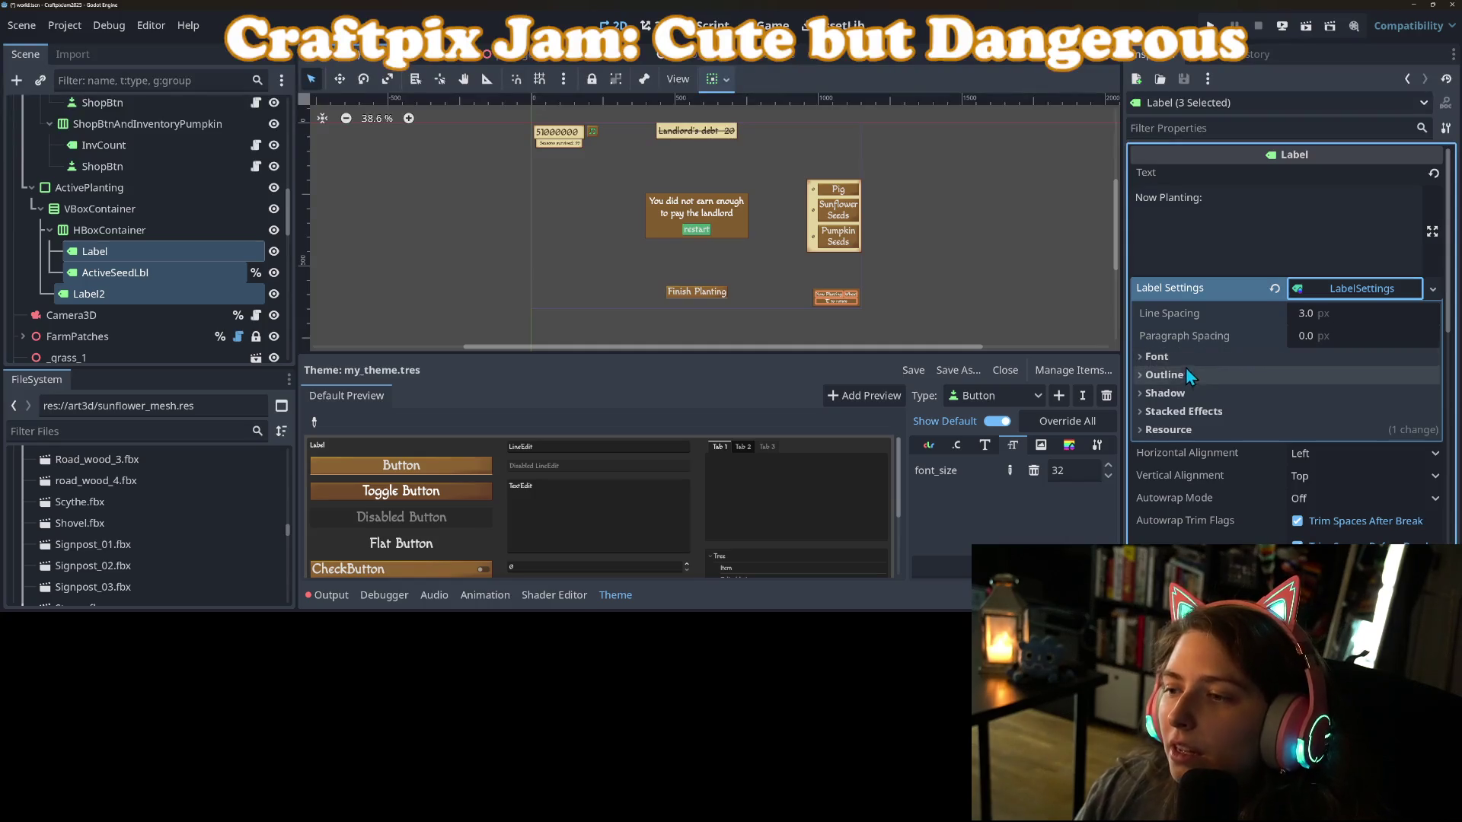
Set the shared label font size to 22 and save the scene.
left_click(1279, 356)
left_click(1324, 403)
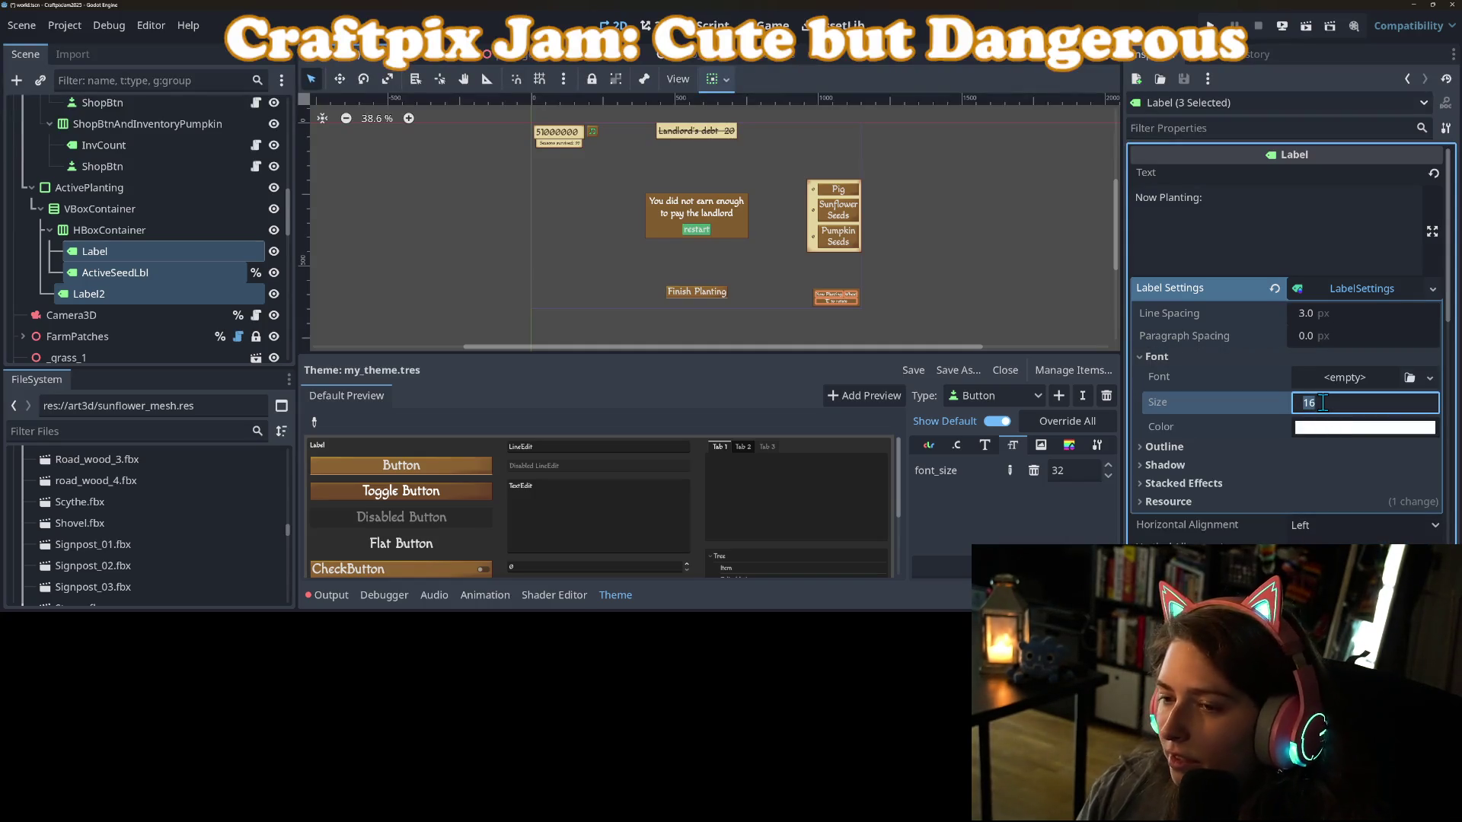
type("24")
key("Return")
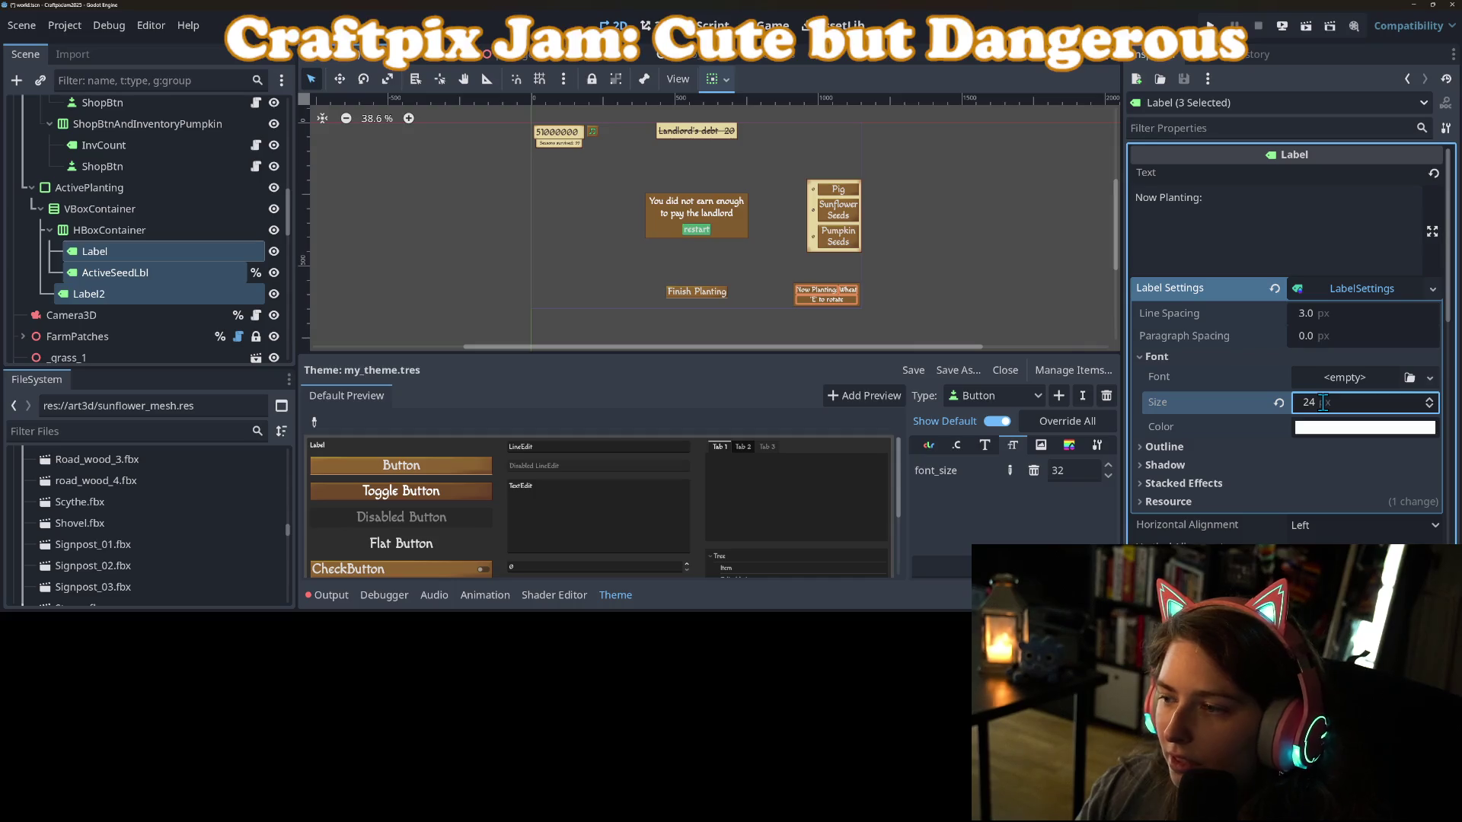
left_click(1325, 404)
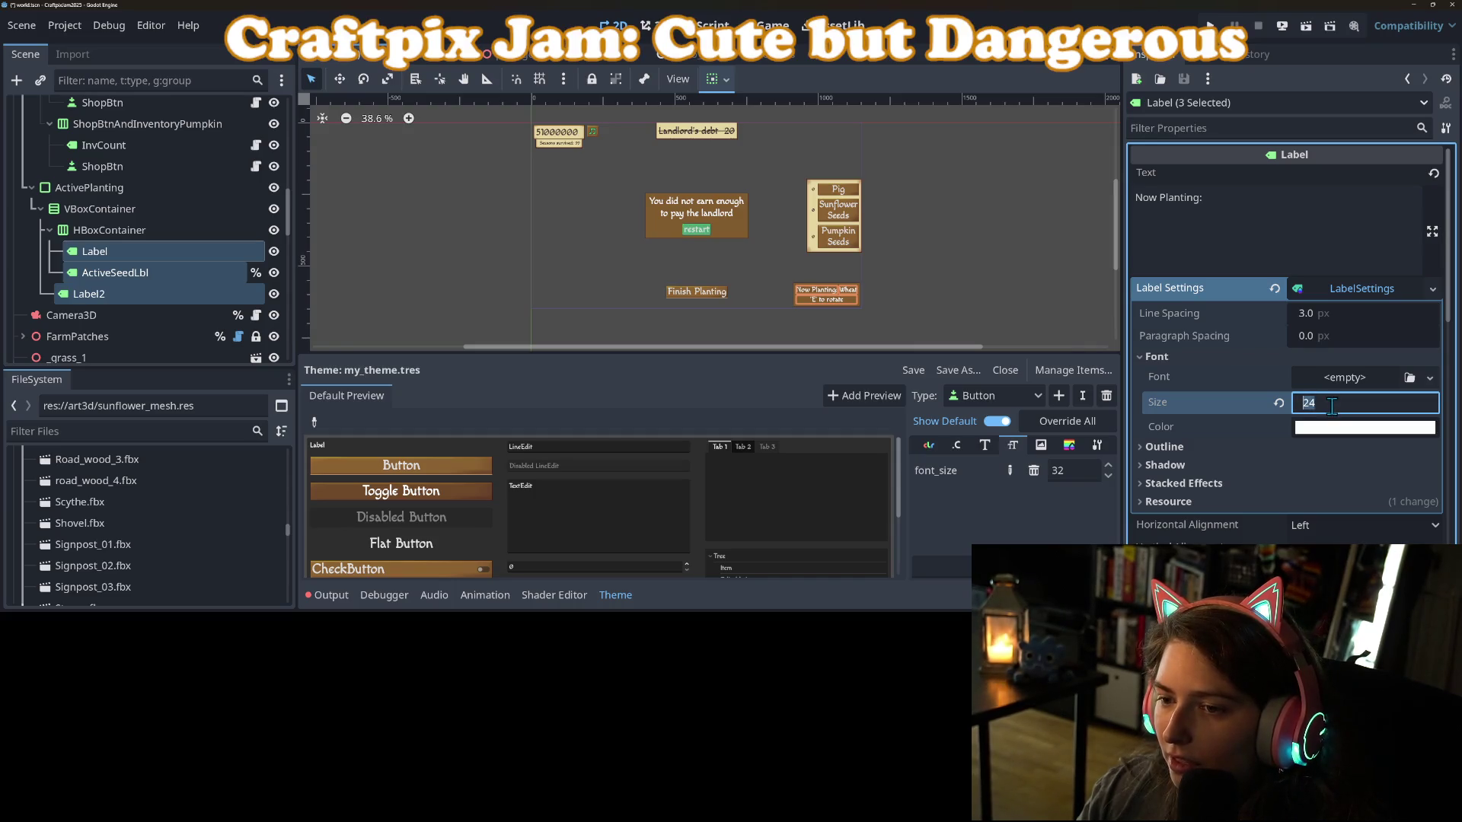
type("22")
key("Return")
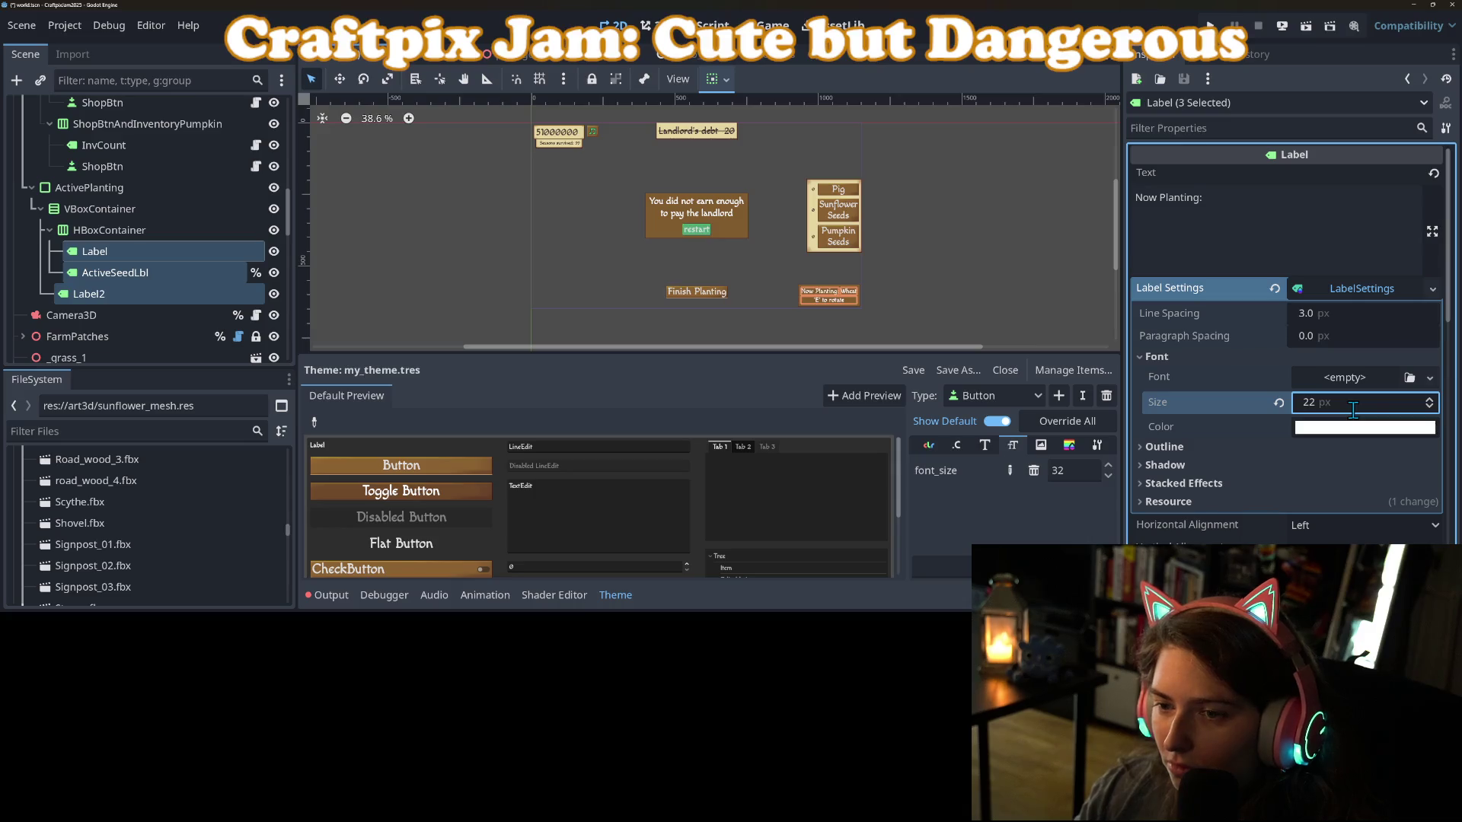
left_click(909, 282)
key("ctrl+s")
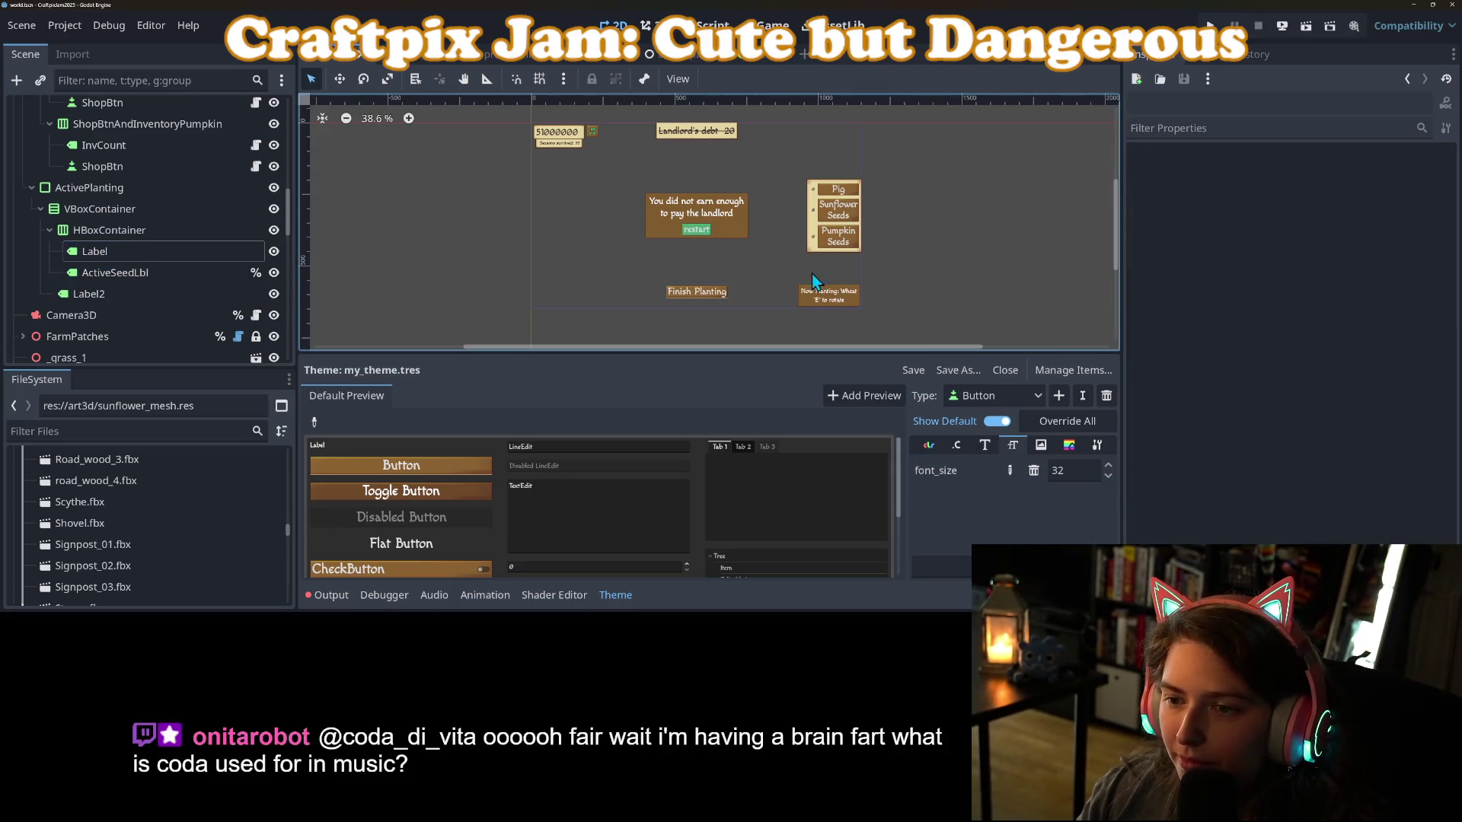
scroll(759, 249, "down", 1)
scroll(806, 295, "up", 1)
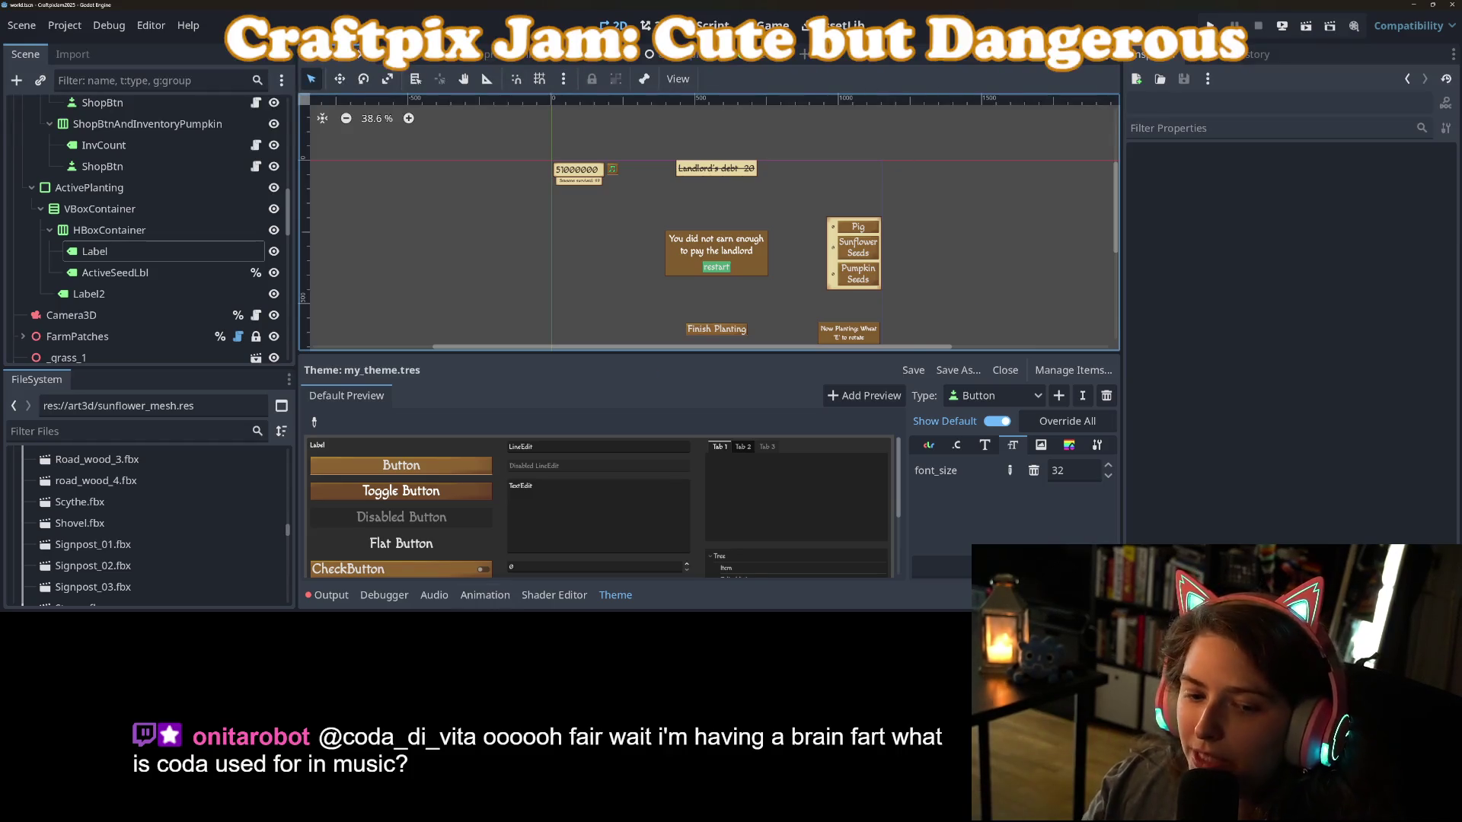
left_click(607, 602)
scroll(712, 240, "up", 3)
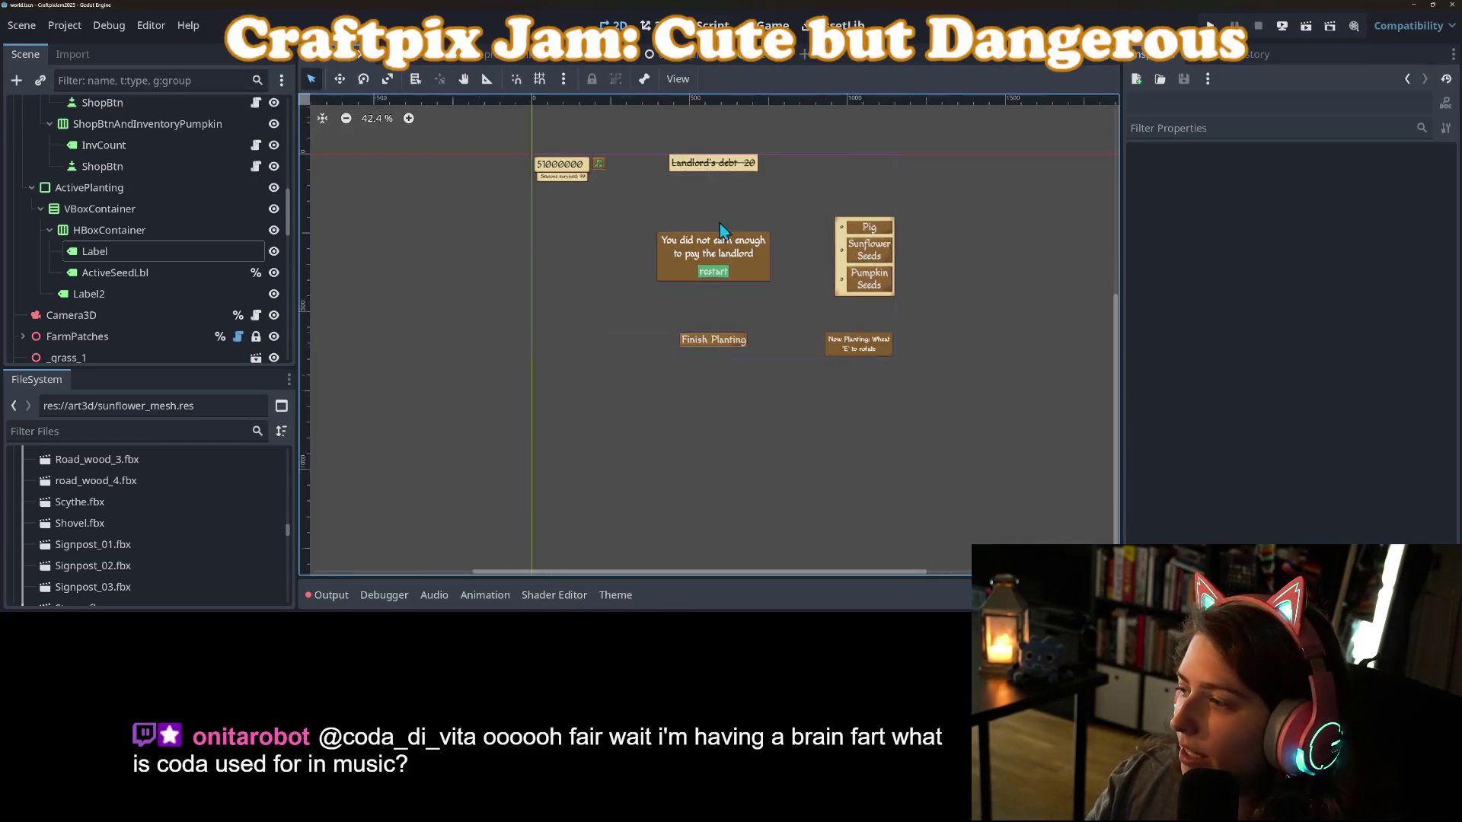
left_click_drag(756, 302, 772, 329)
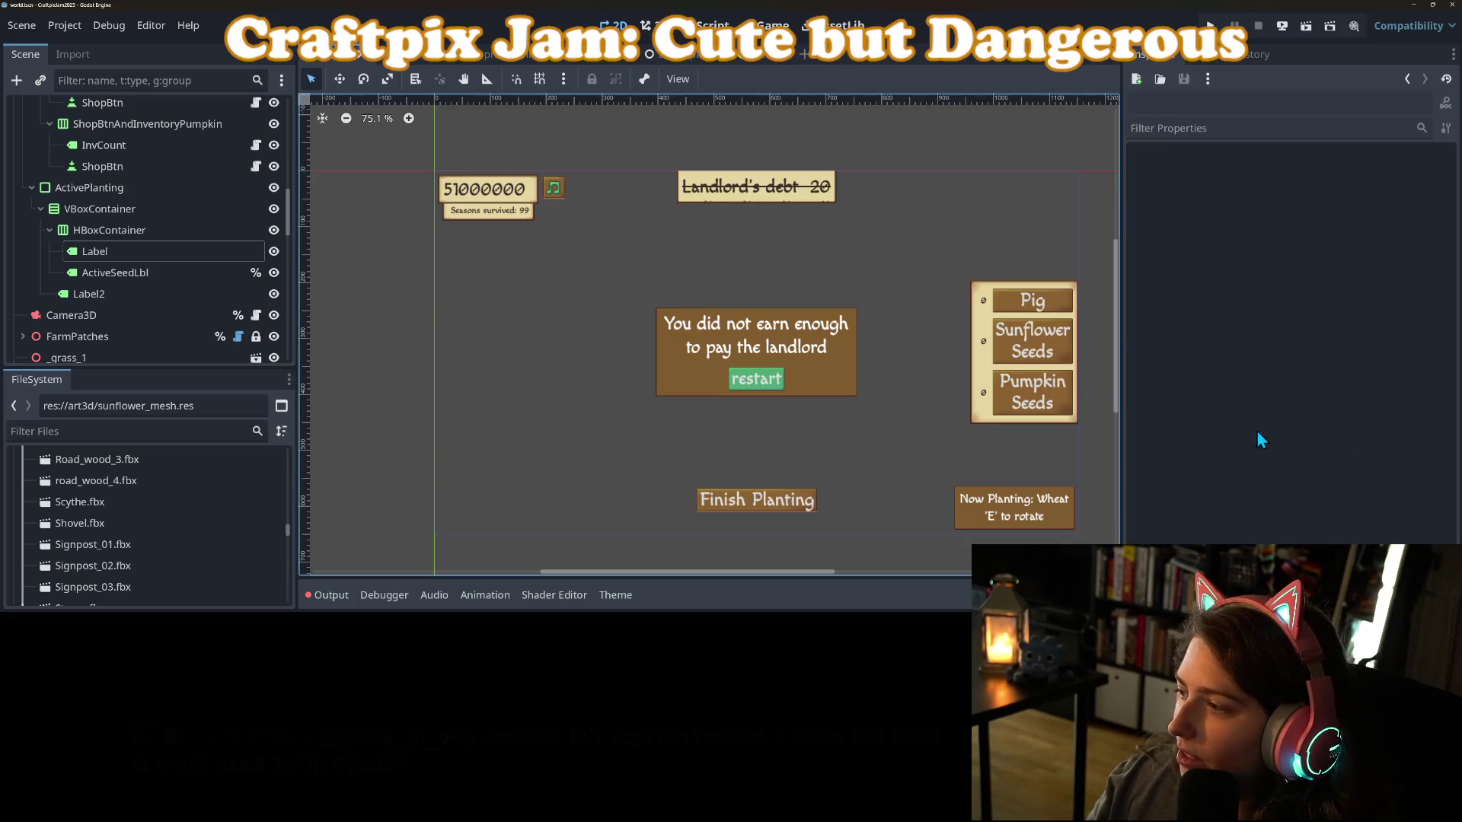
mouse_move(894, 515)
left_mouse_down()
mouse_move(806, 501)
mouse_move(802, 479)
left_mouse_up()
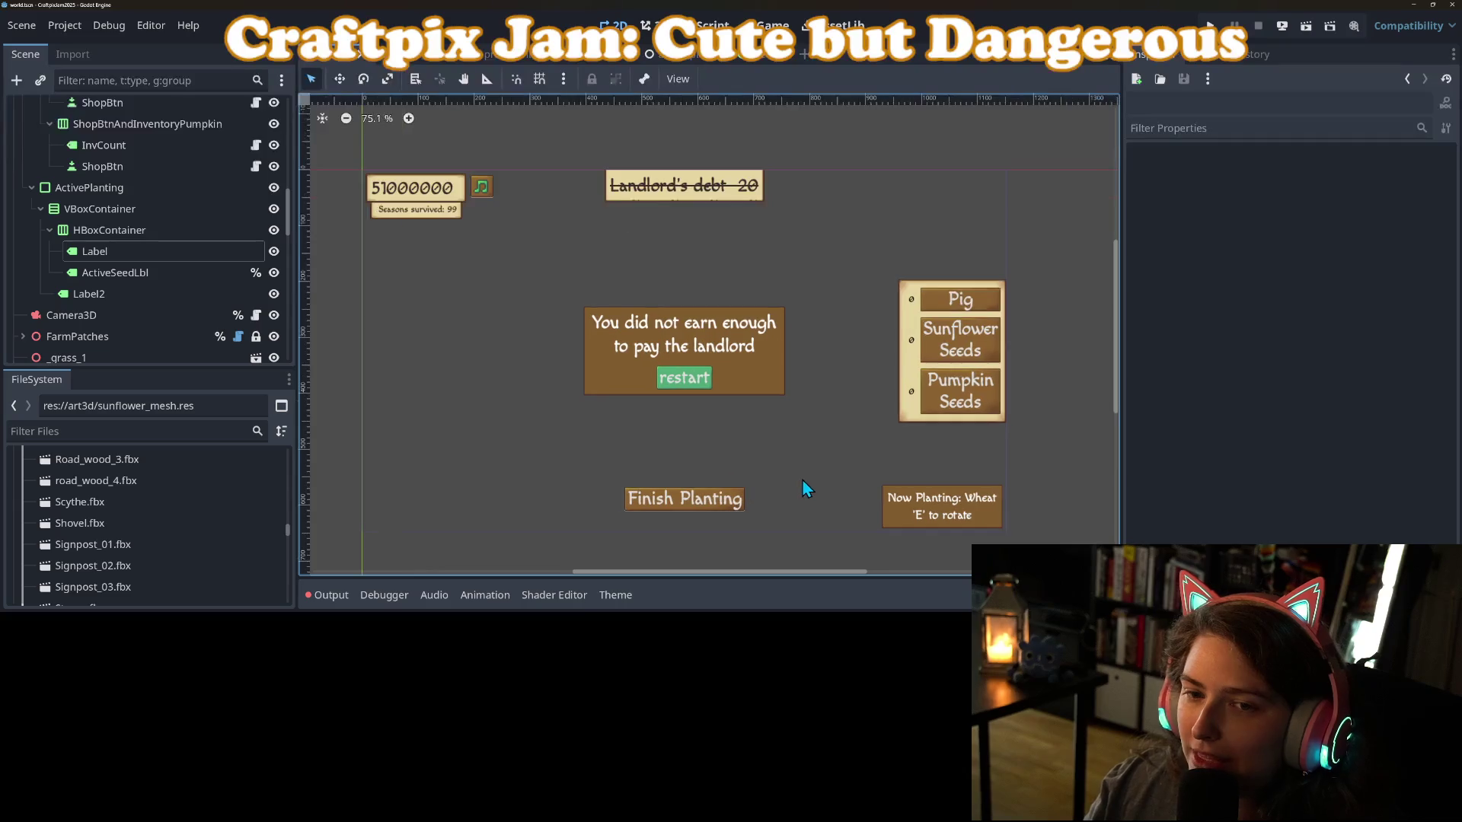
left_click(434, 212)
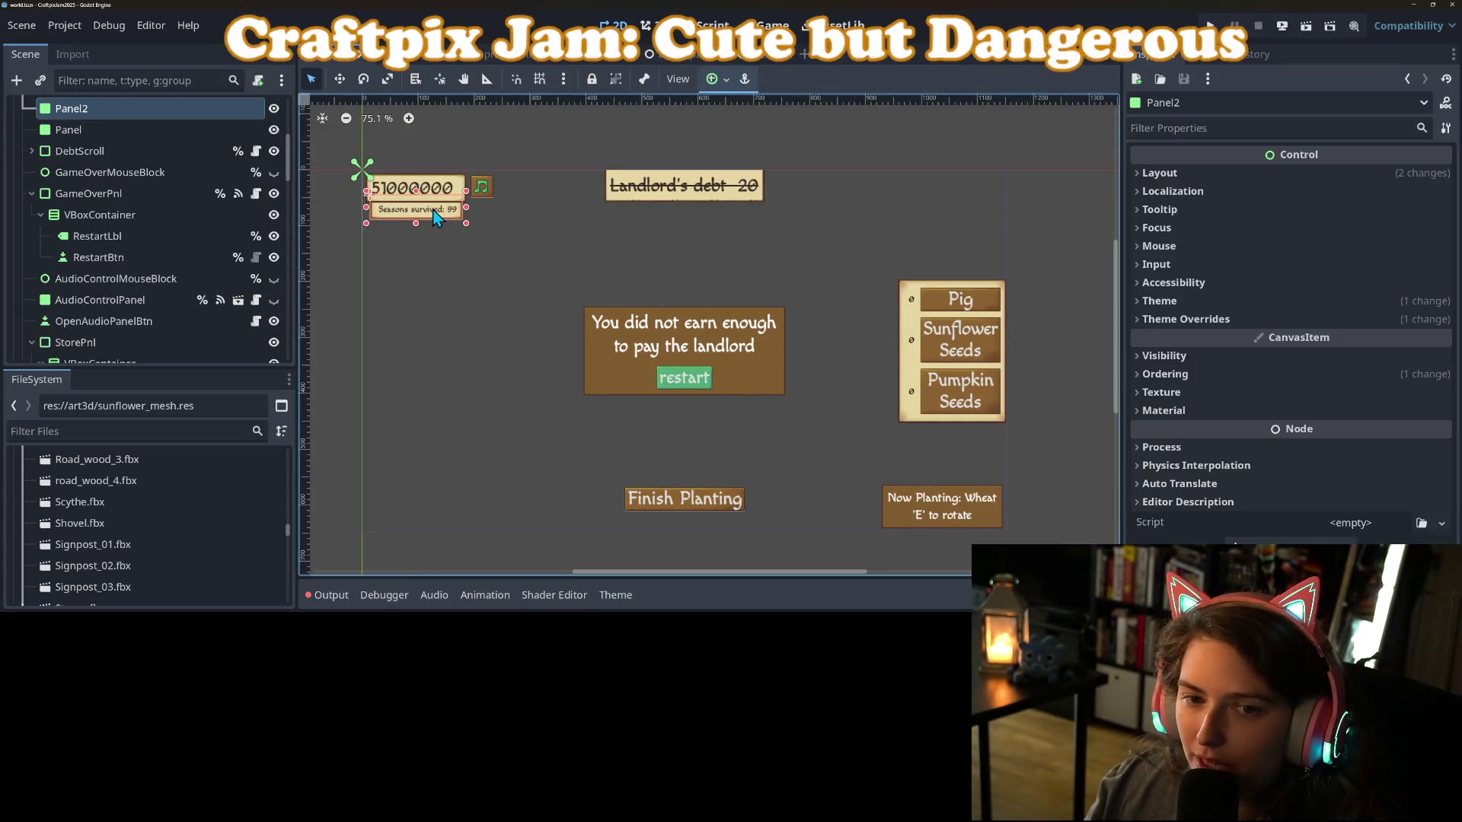
scroll(221, 262, "up", 3)
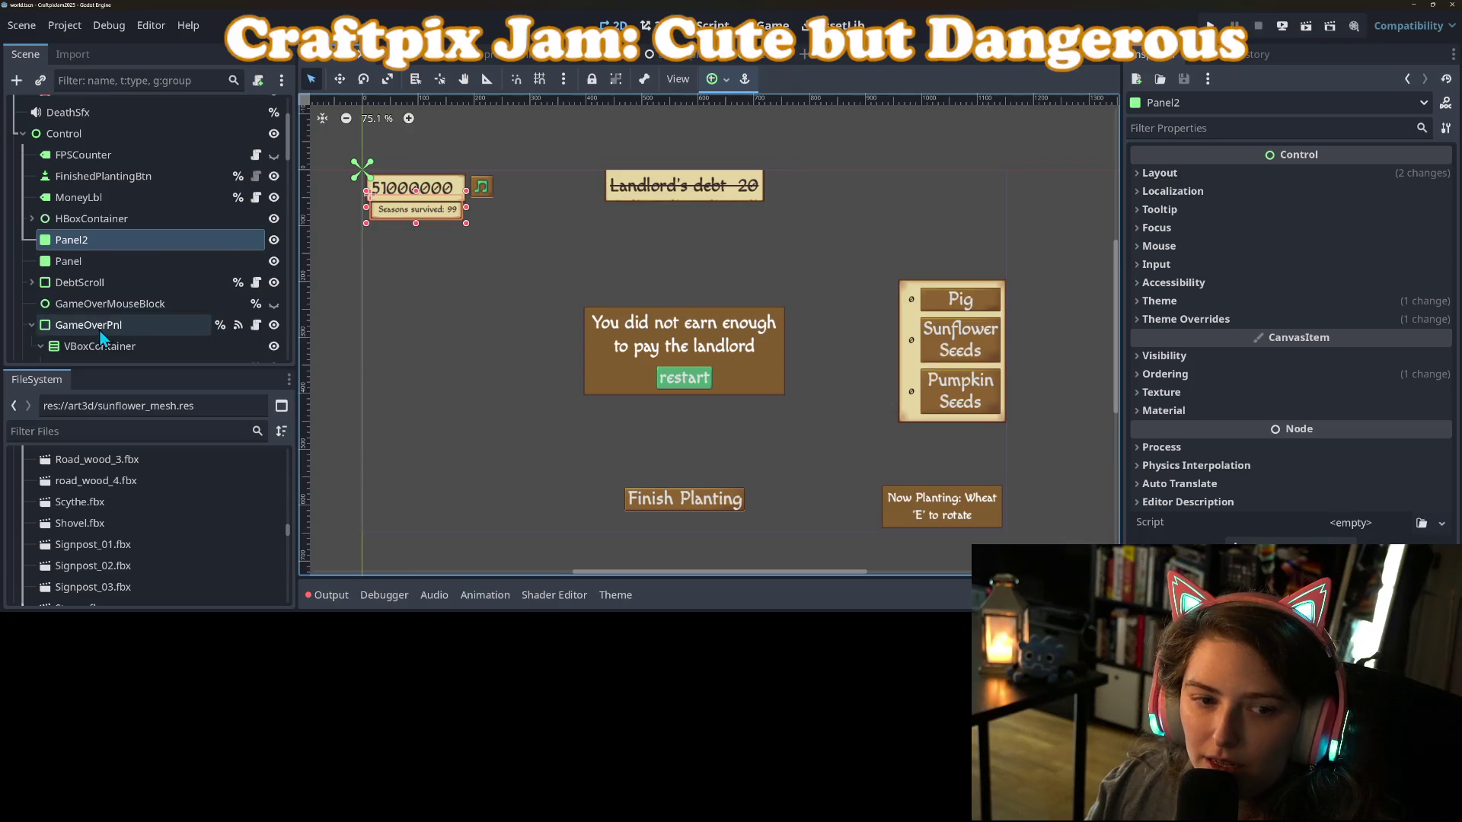
scroll(103, 339, "down", 5)
scroll(103, 338, "down", 10)
scroll(686, 388, "up", 6)
scroll(779, 394, "down", 7)
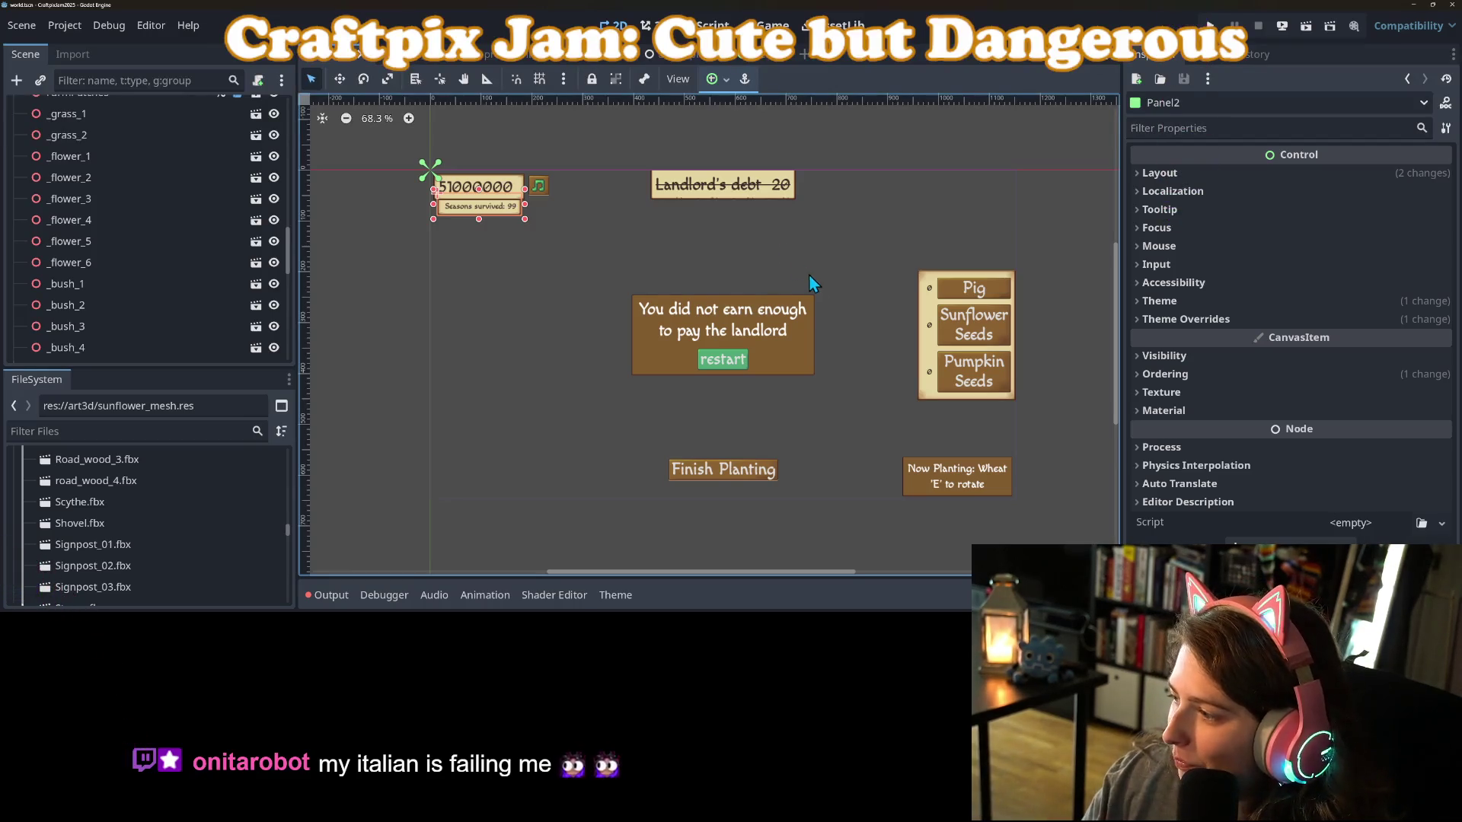
scroll(708, 366, "up", 2)
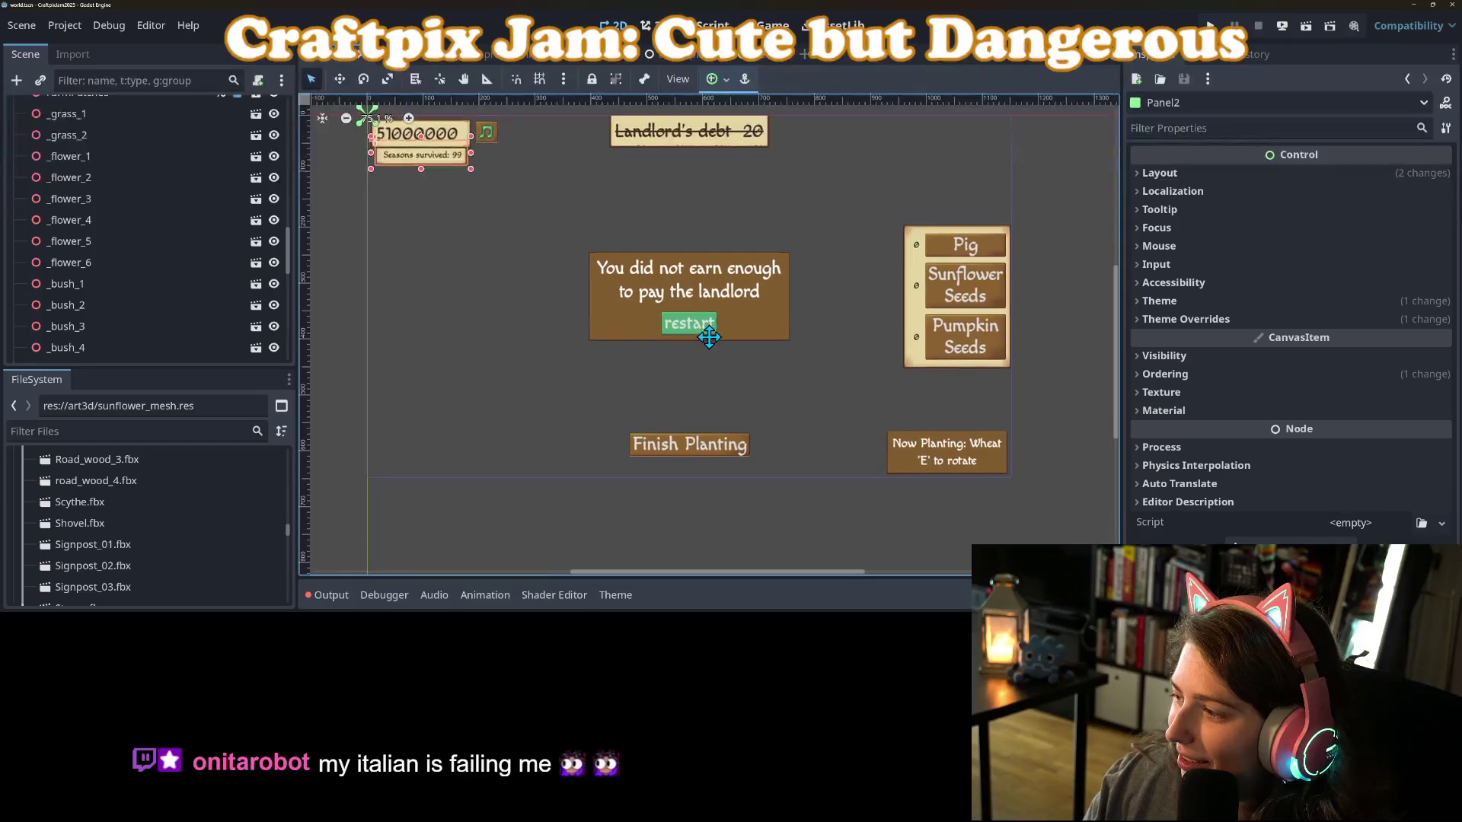
left_click(491, 306)
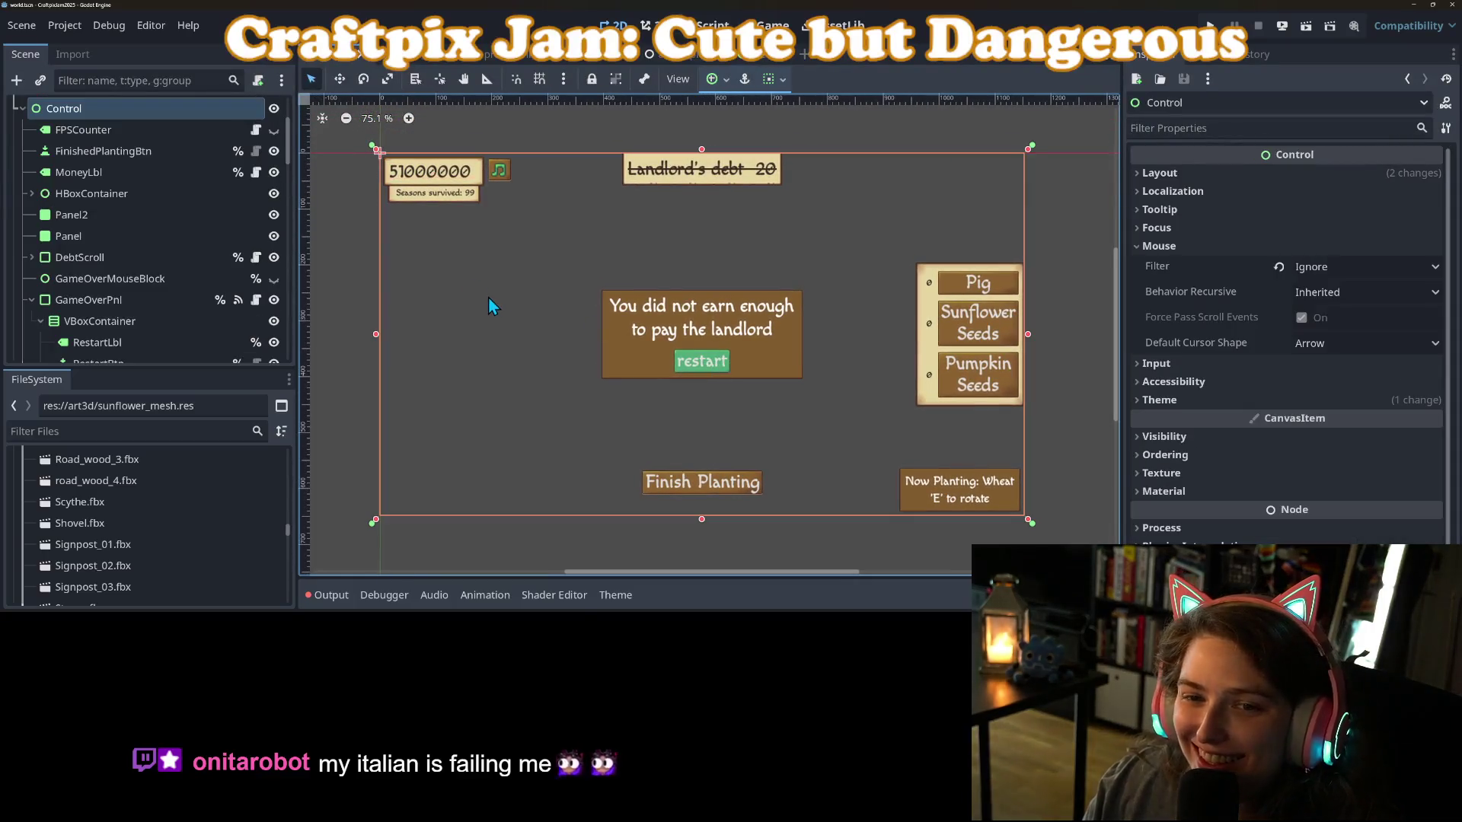
Set the LabelSettings font size of SeasonsLbl and SeasonsLbl2 to 18.
left_click(437, 199)
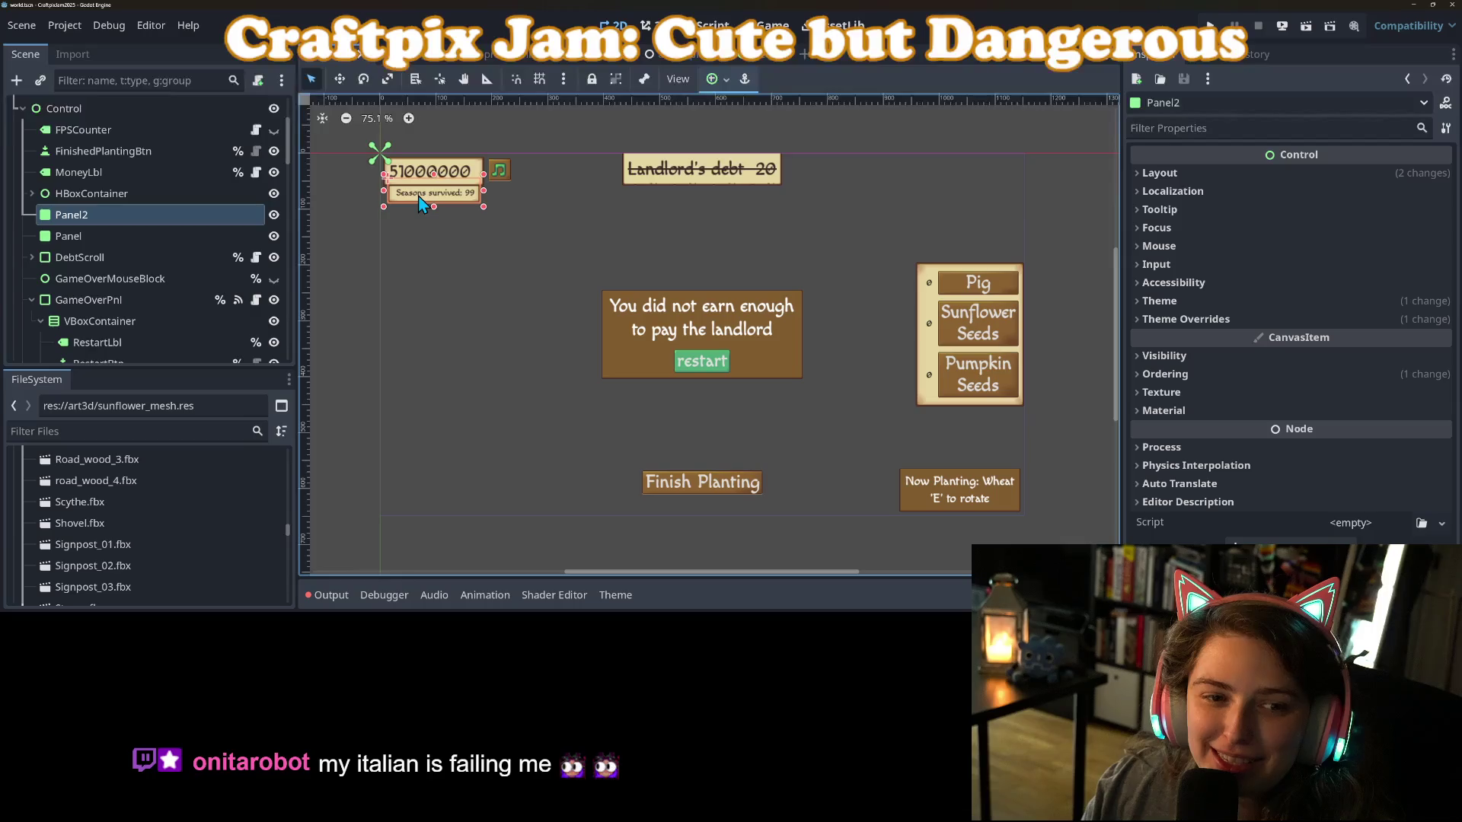
left_click(31, 194)
left_click(85, 215)
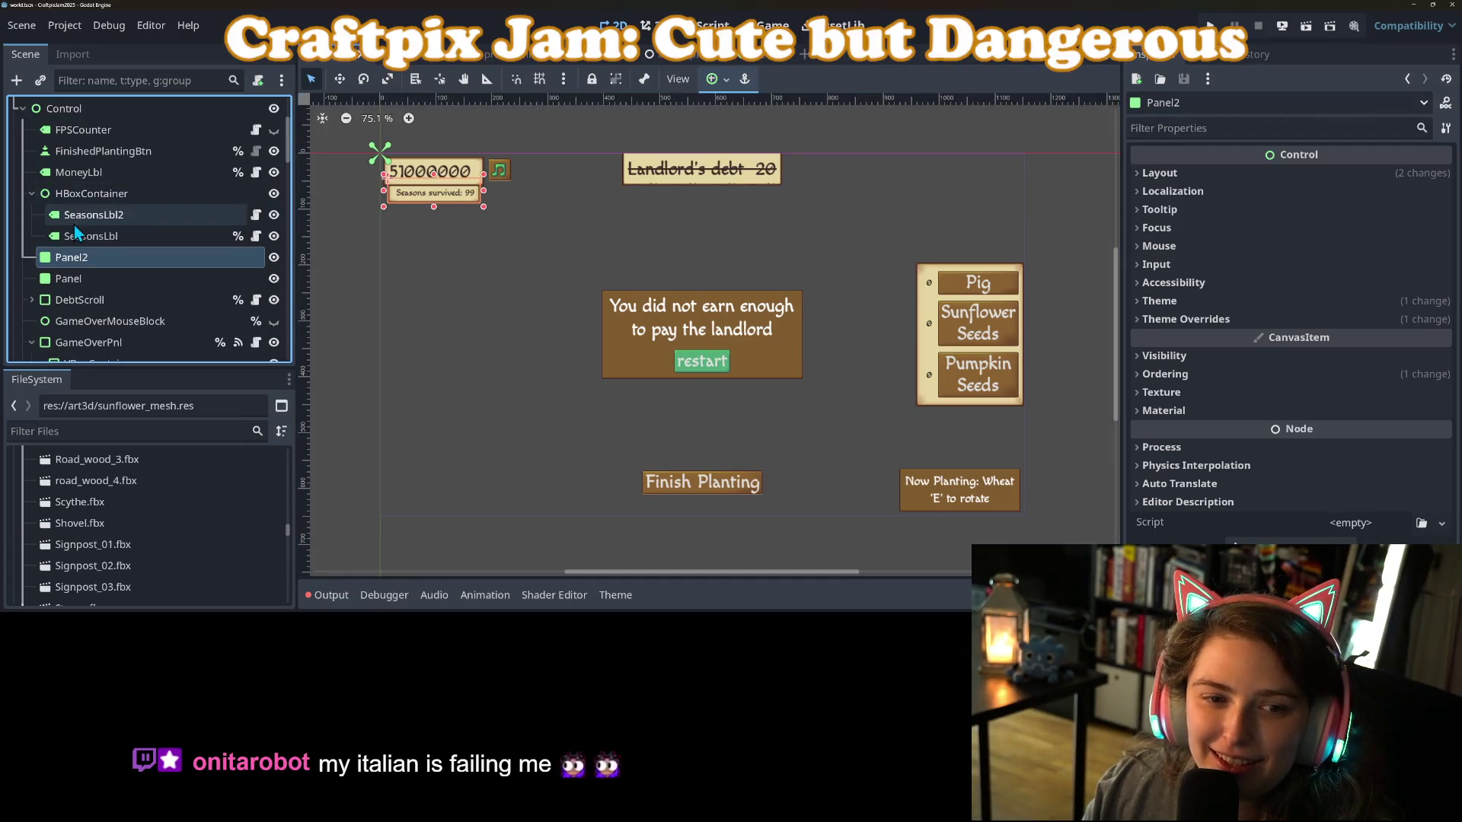
left_click(84, 235, "shift")
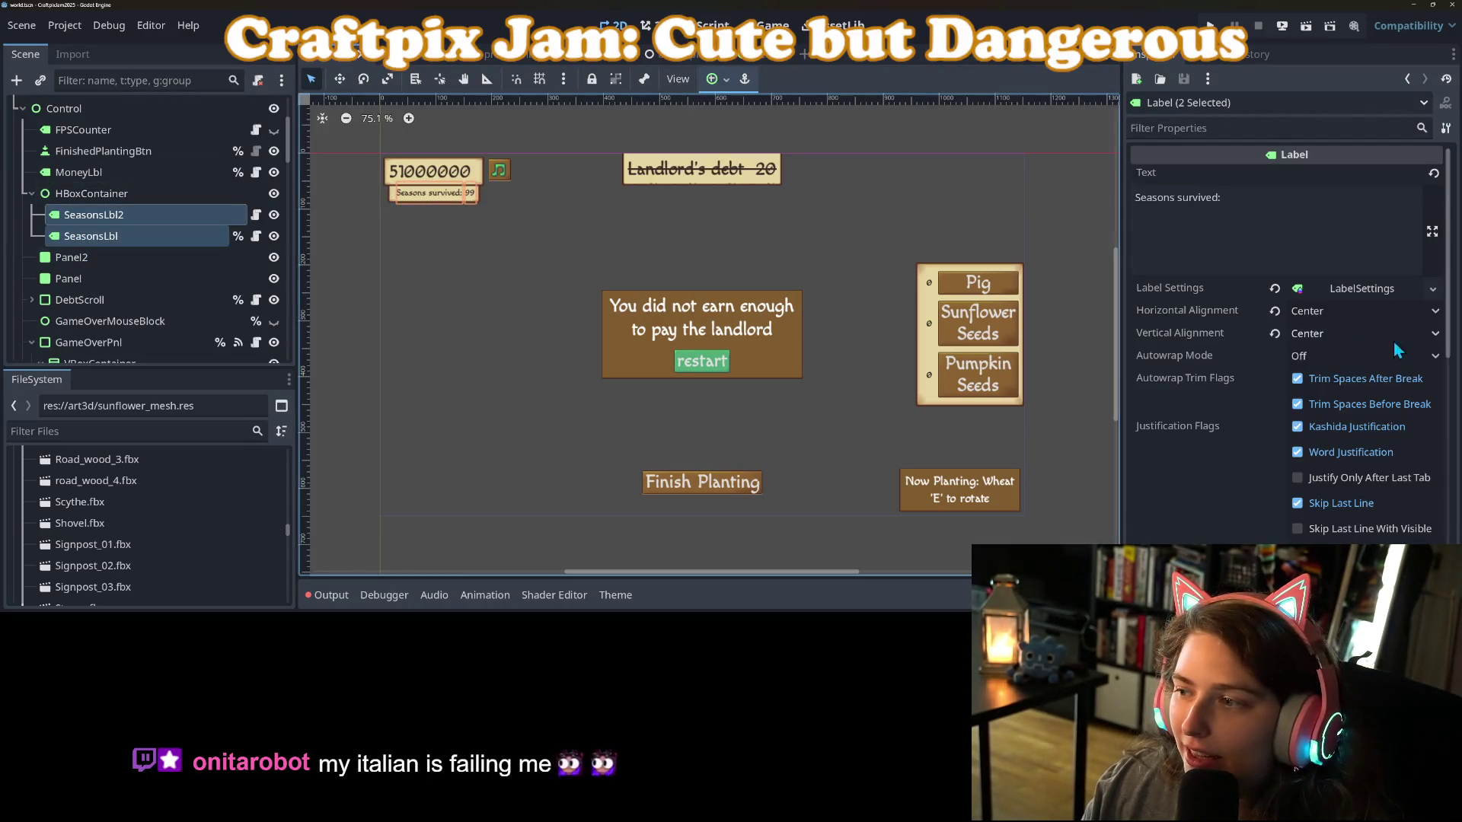
left_click(1370, 288)
left_click(1323, 396)
type("18")
key("Return")
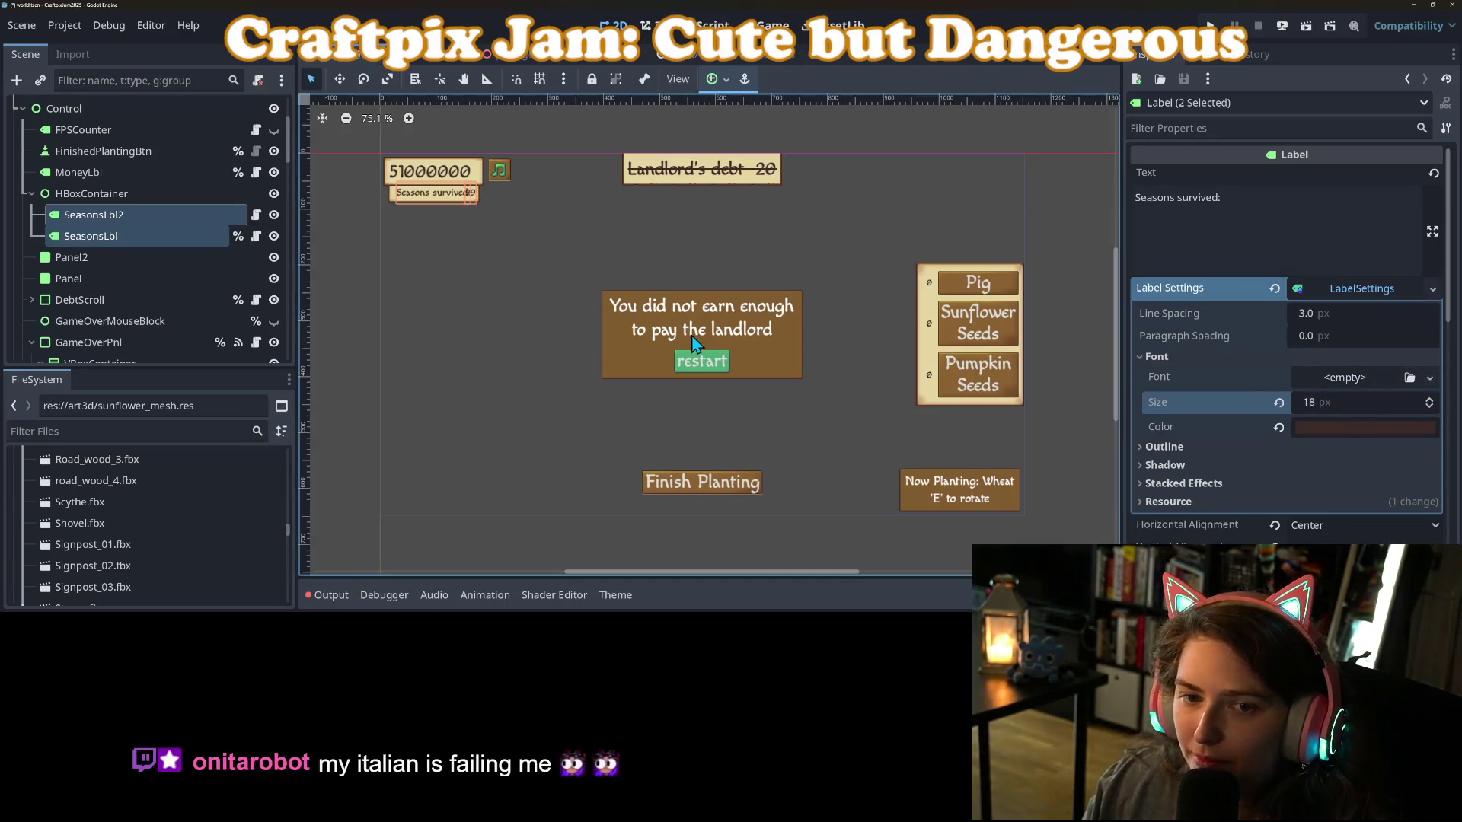
Widen the seasons labels' HBoxContainer leftward to fit the larger text.
left_click(430, 196)
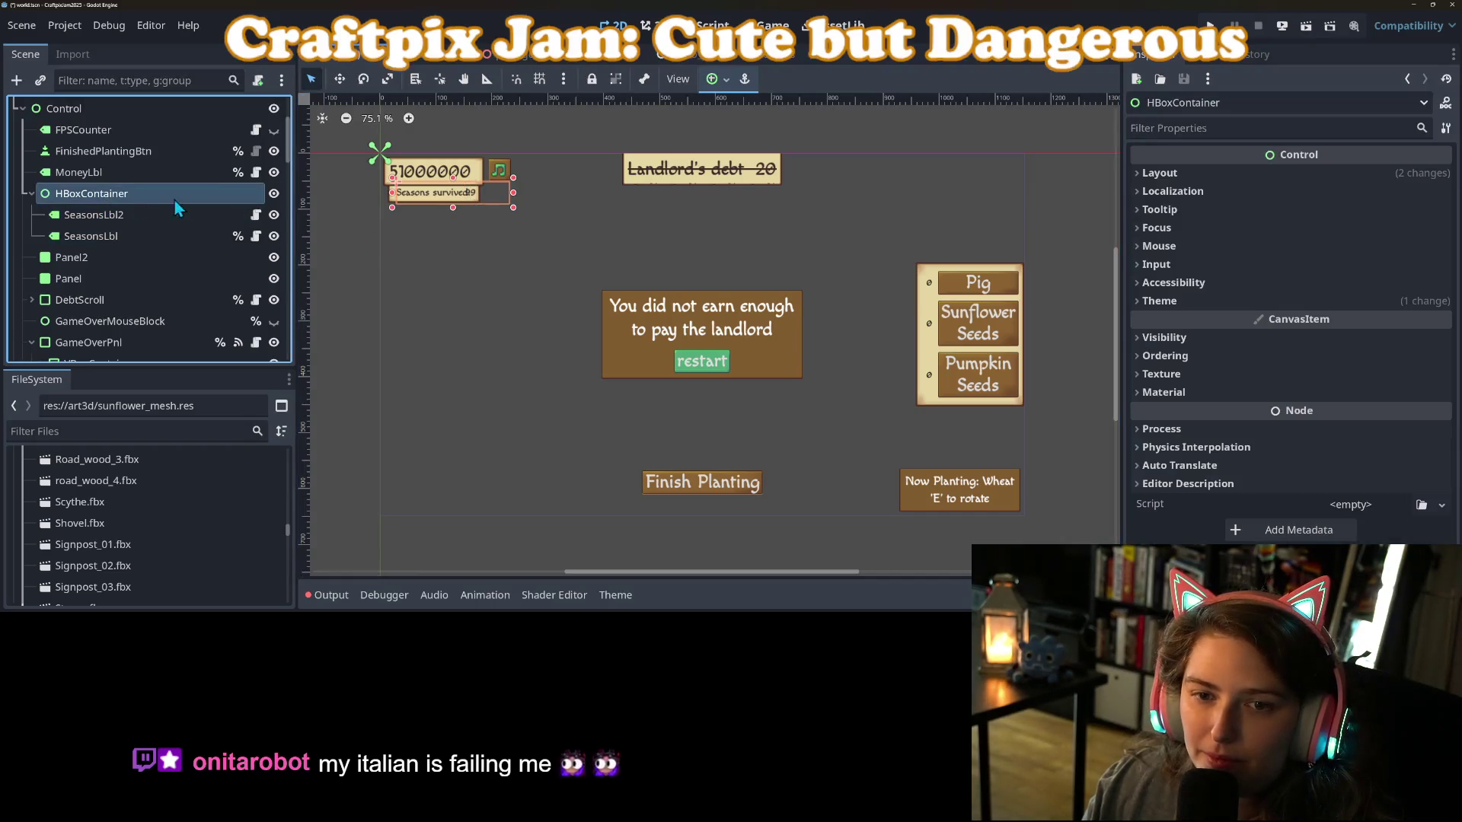
left_click(421, 209)
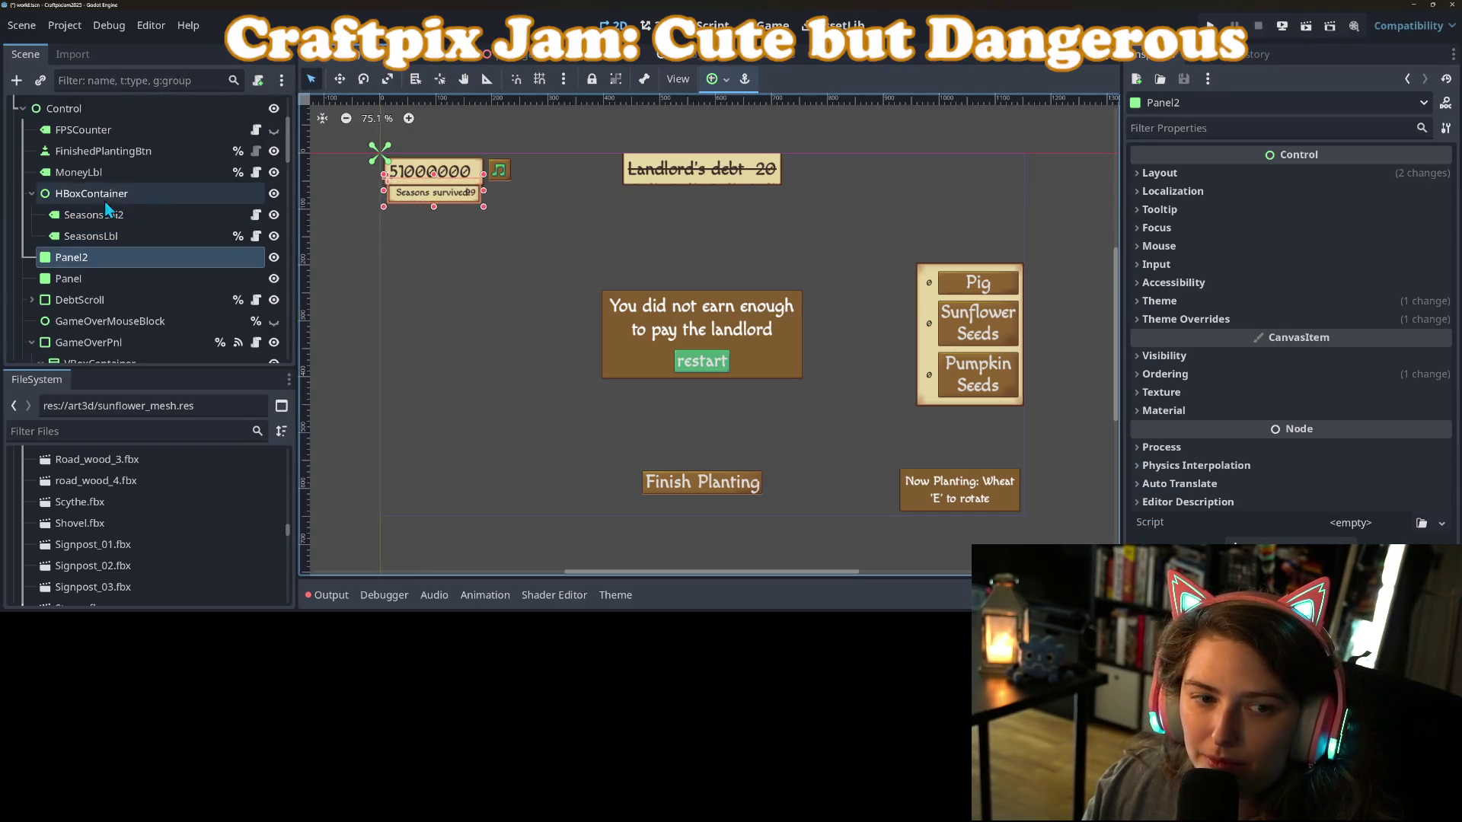
left_click(198, 197)
left_click_drag(392, 197, 383, 195)
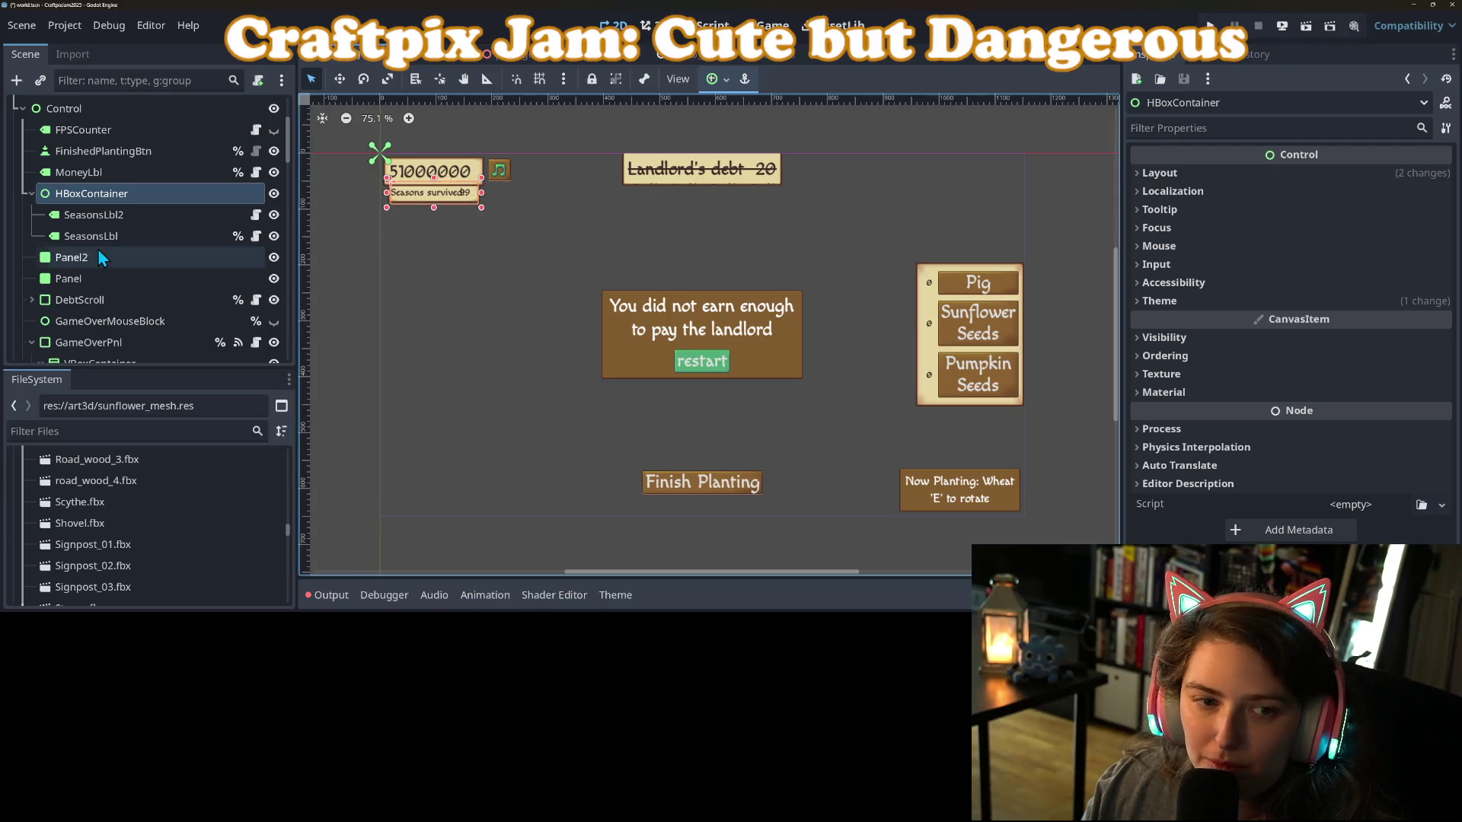
Move the 99 number label into place with the Move tool and save the scene.
left_click(102, 216)
left_click(107, 230)
scroll(473, 199, "up", 5)
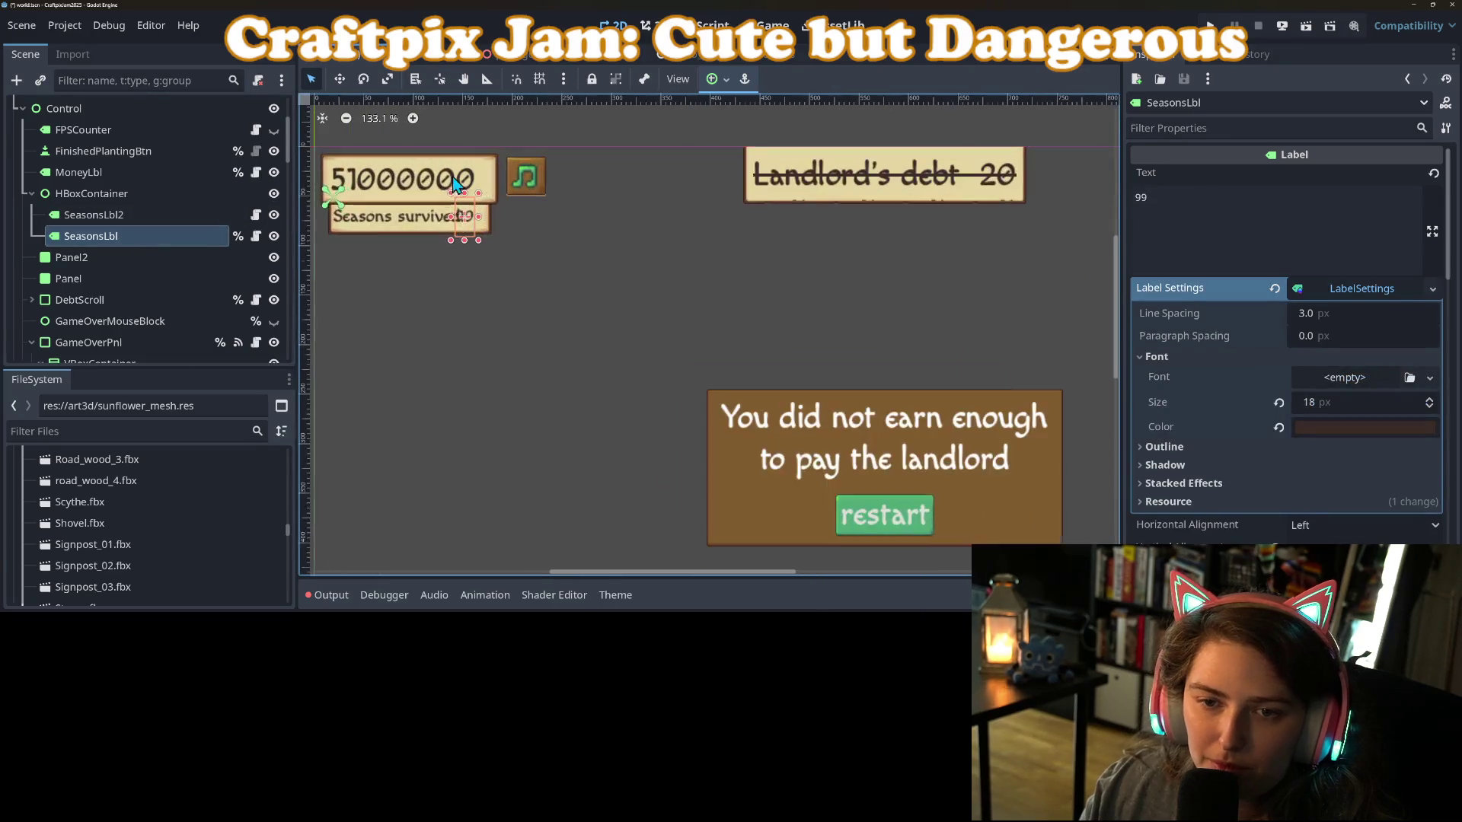
left_click(477, 211)
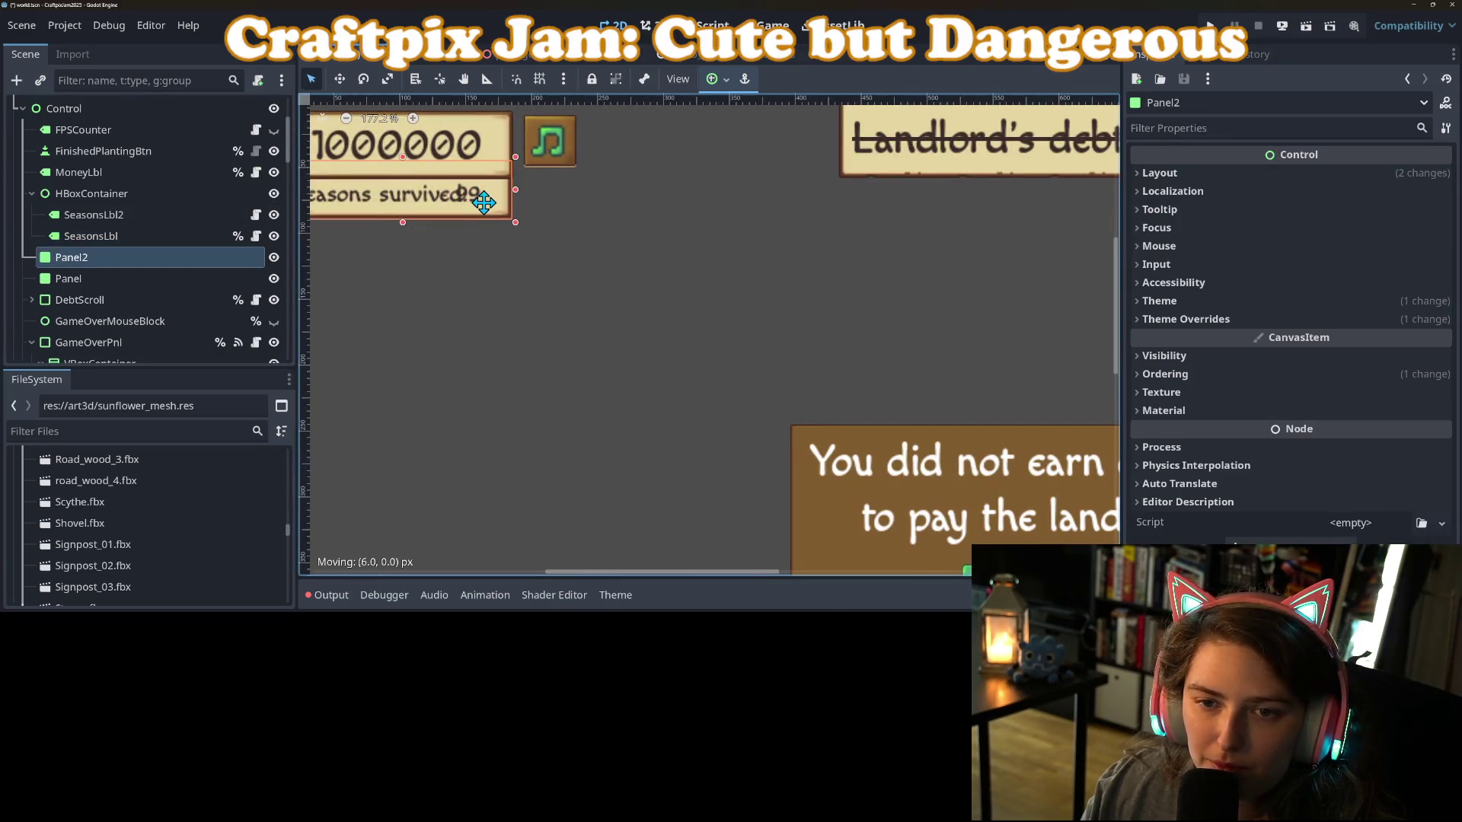
left_click(158, 237)
left_click(340, 79)
mouse_move(478, 196)
left_mouse_down()
mouse_move(508, 199)
mouse_move(499, 219)
left_mouse_up()
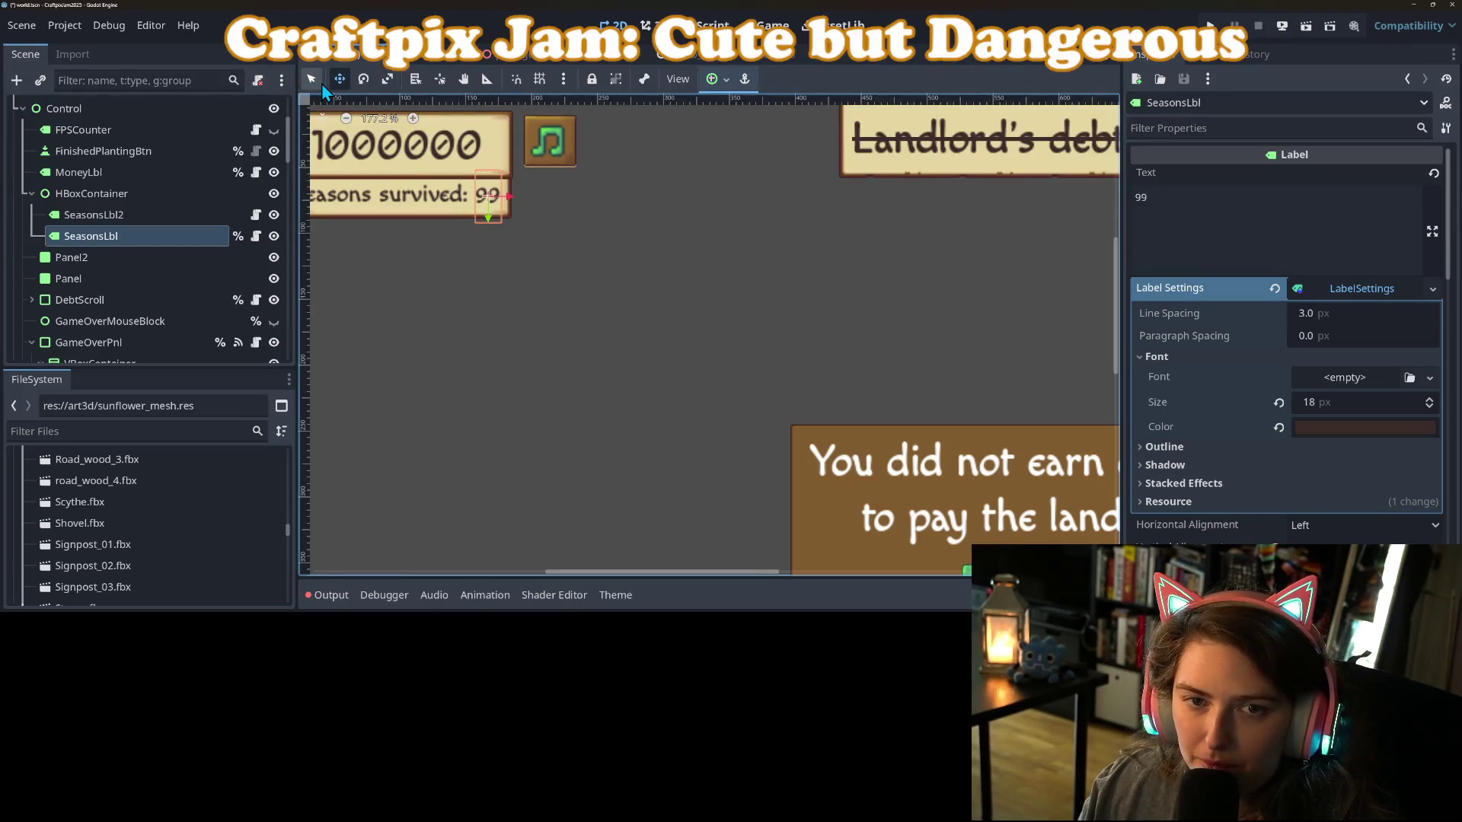
key("ctrl+s")
Pull the container's left edge in and shift its top edge down slightly.
scroll(577, 425, "down", 5)
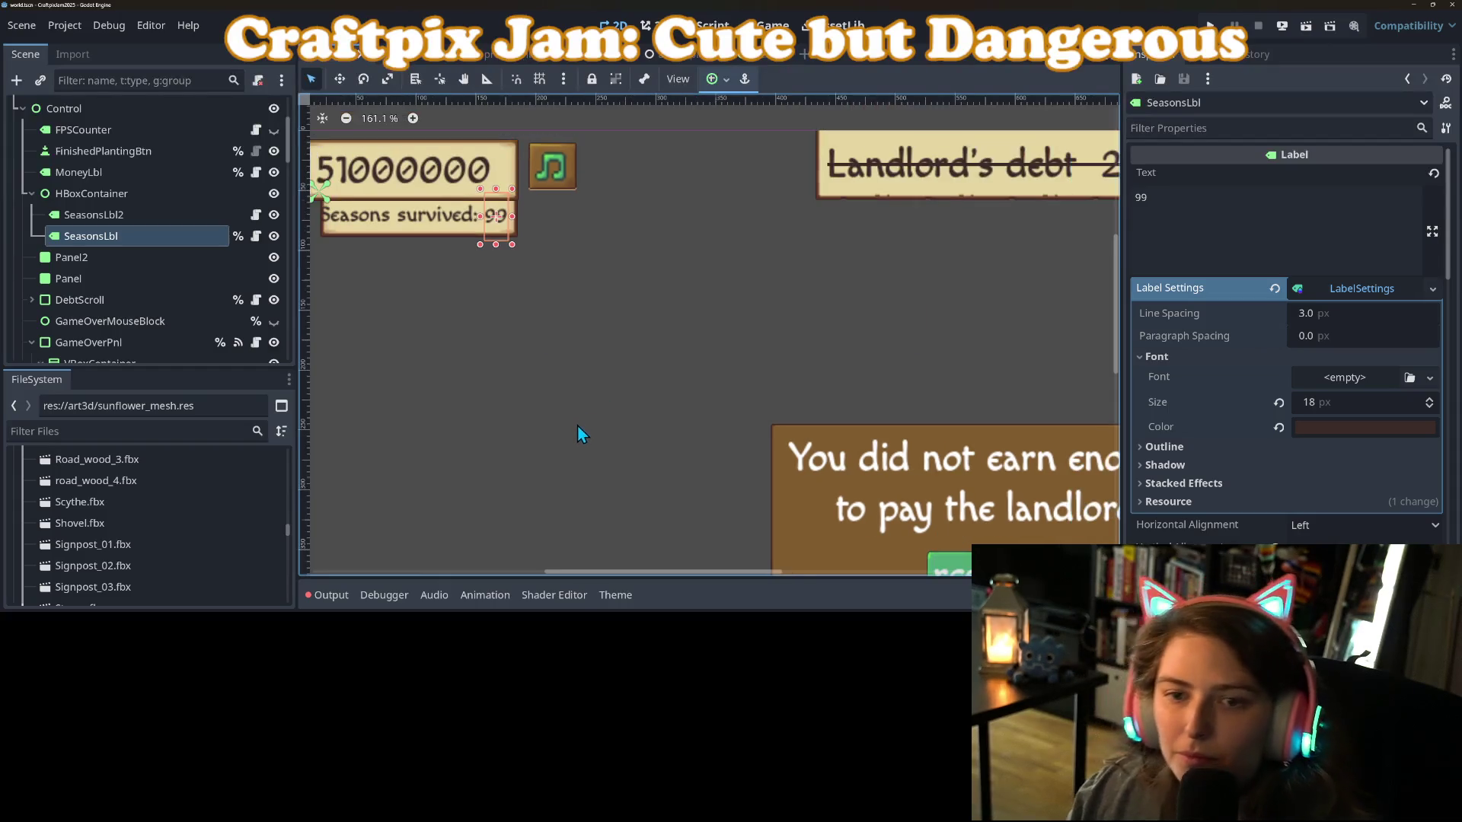
scroll(441, 358, "up", 3)
left_click(113, 258)
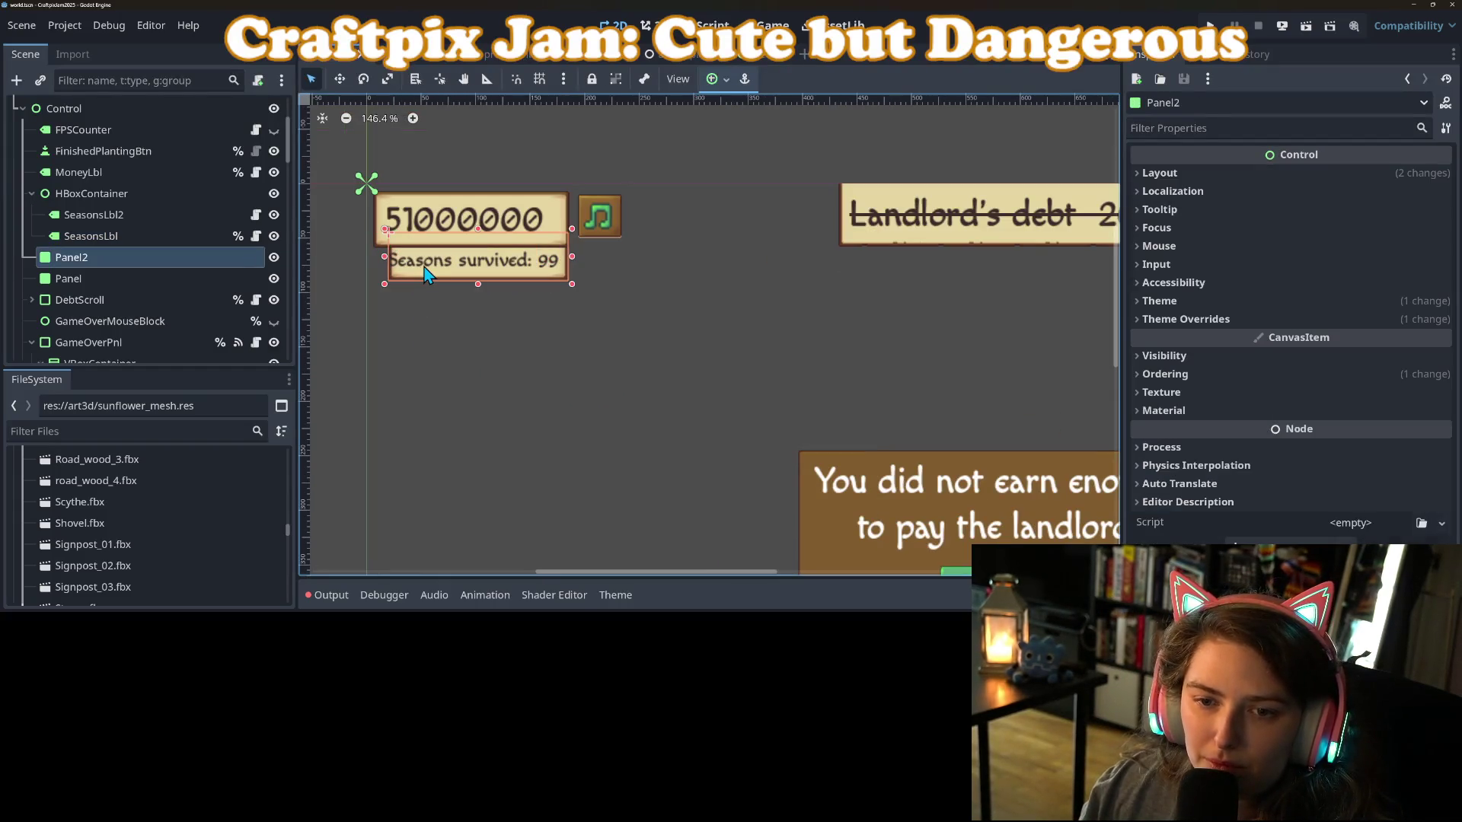
left_click(95, 193)
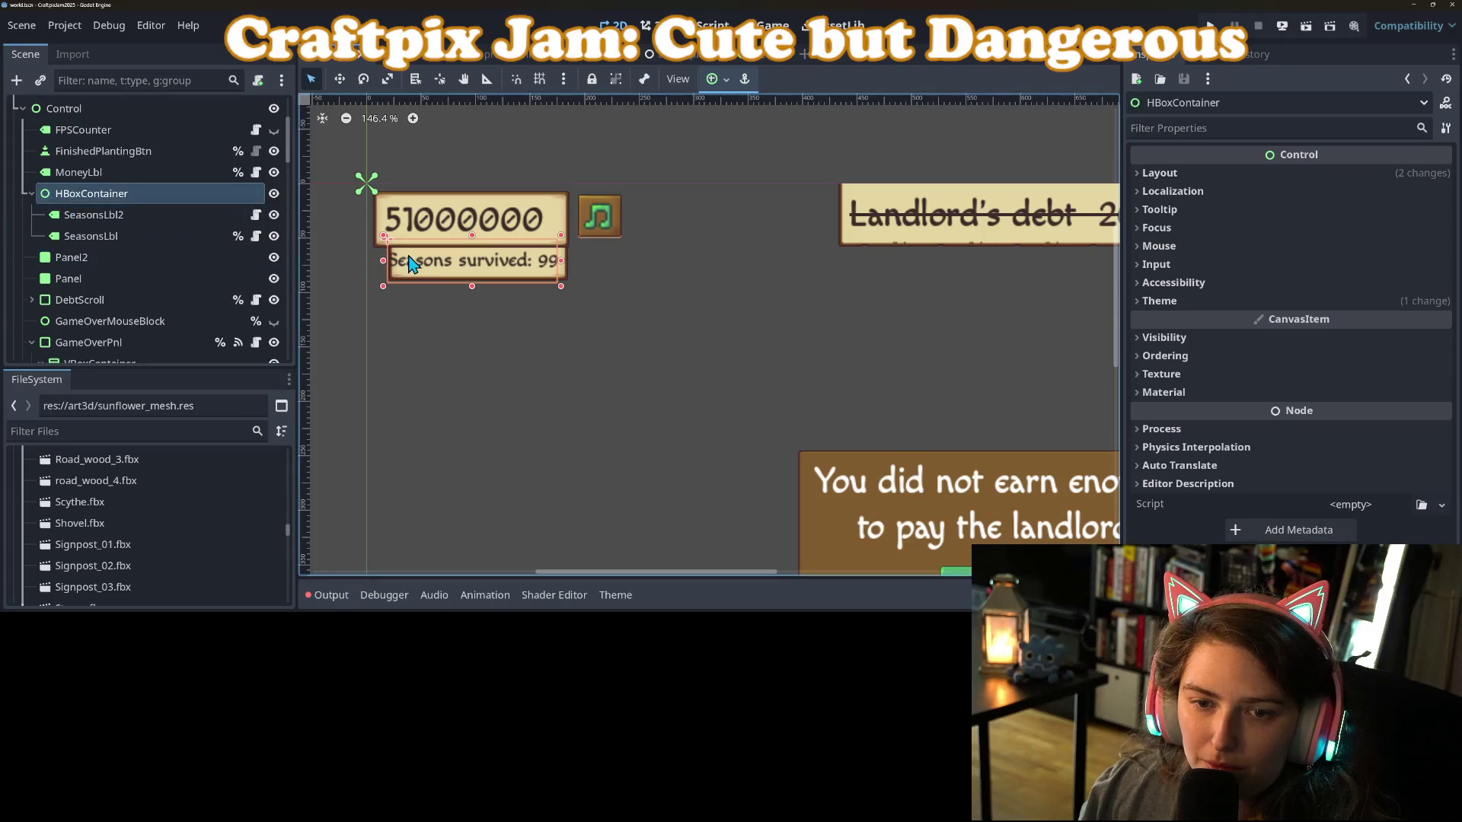
left_click(125, 195)
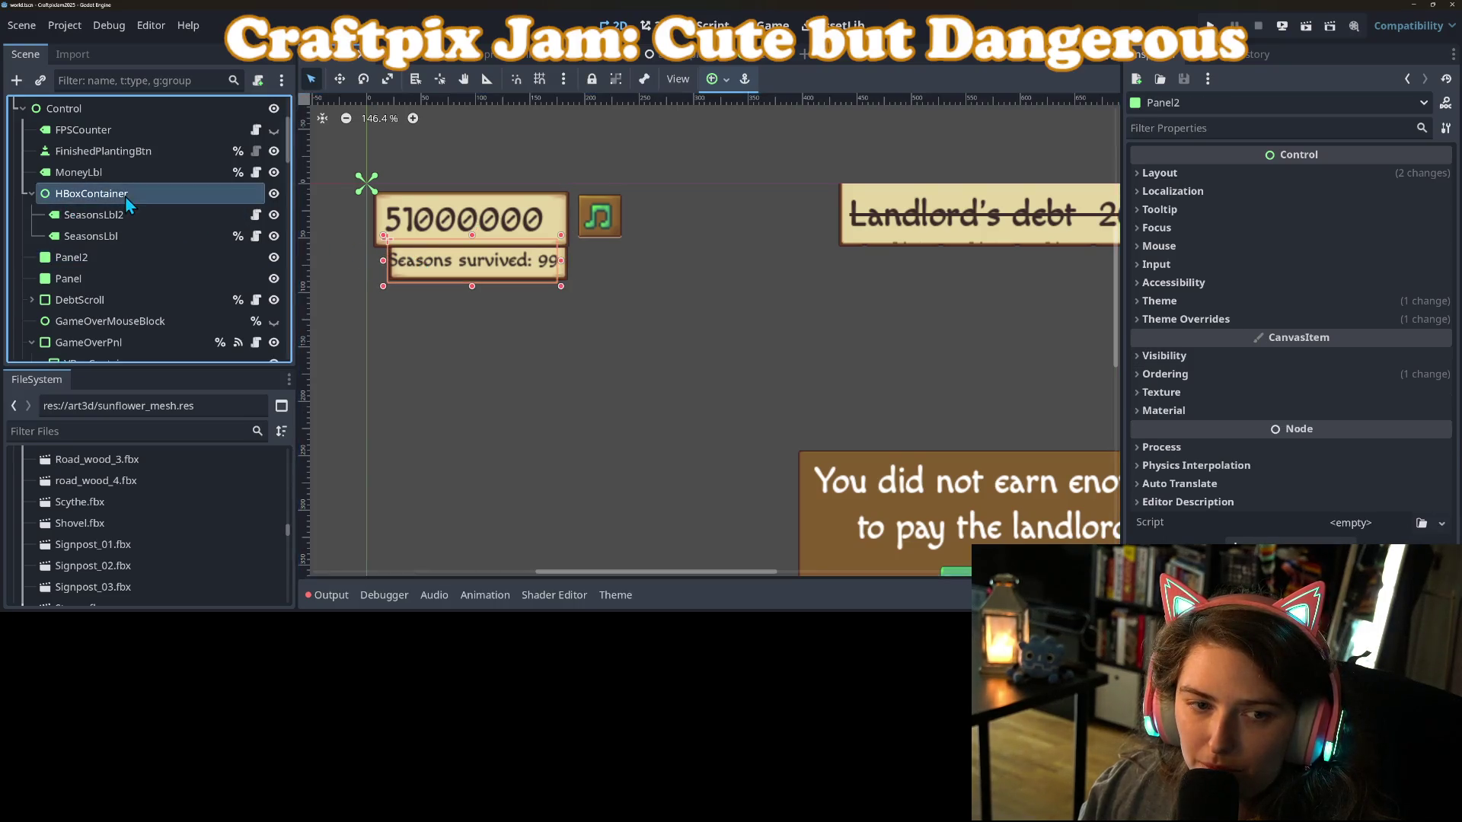
left_click_drag(384, 261, 389, 261)
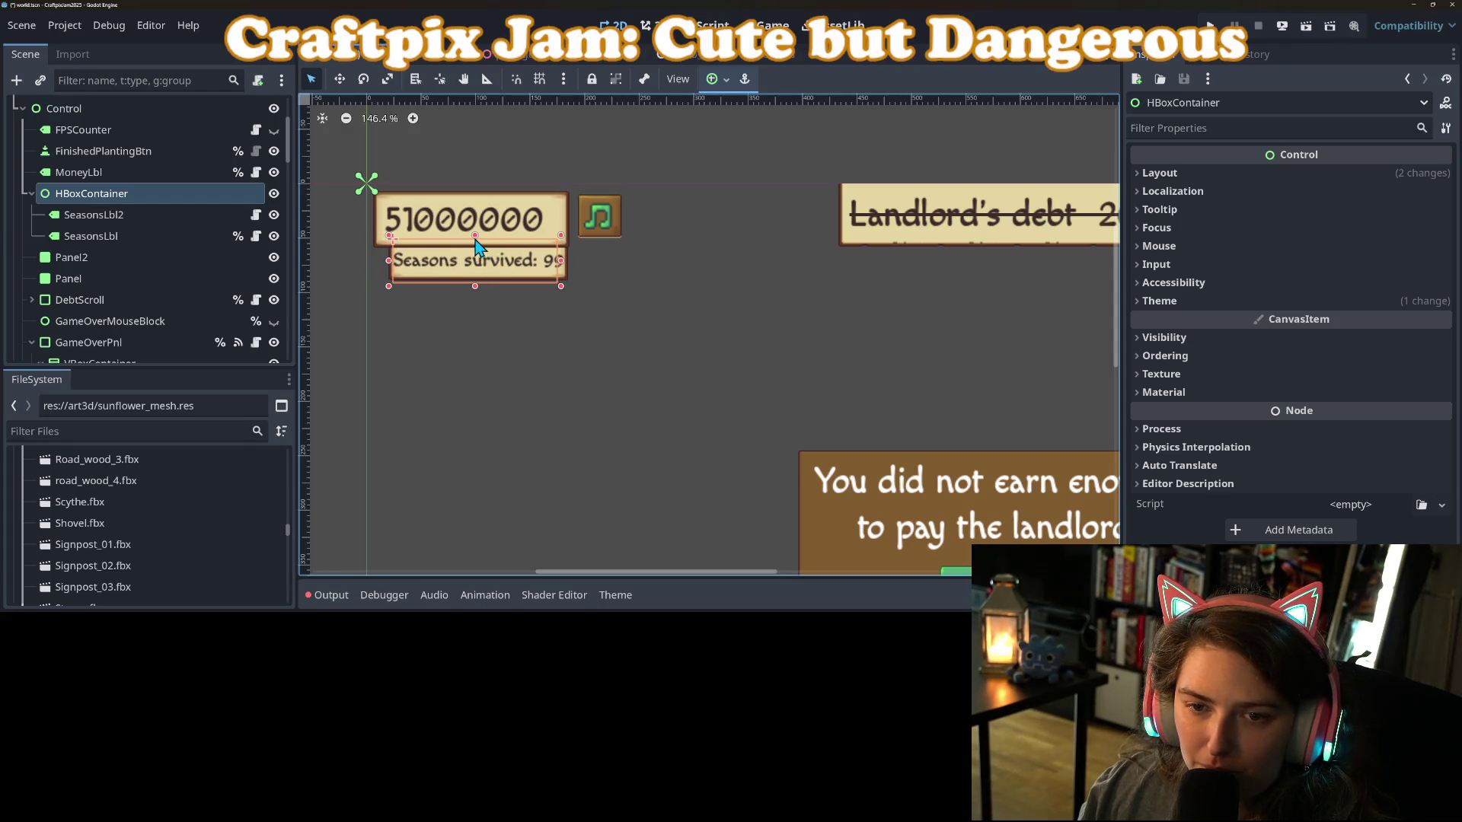
left_click_drag(475, 237, 475, 239)
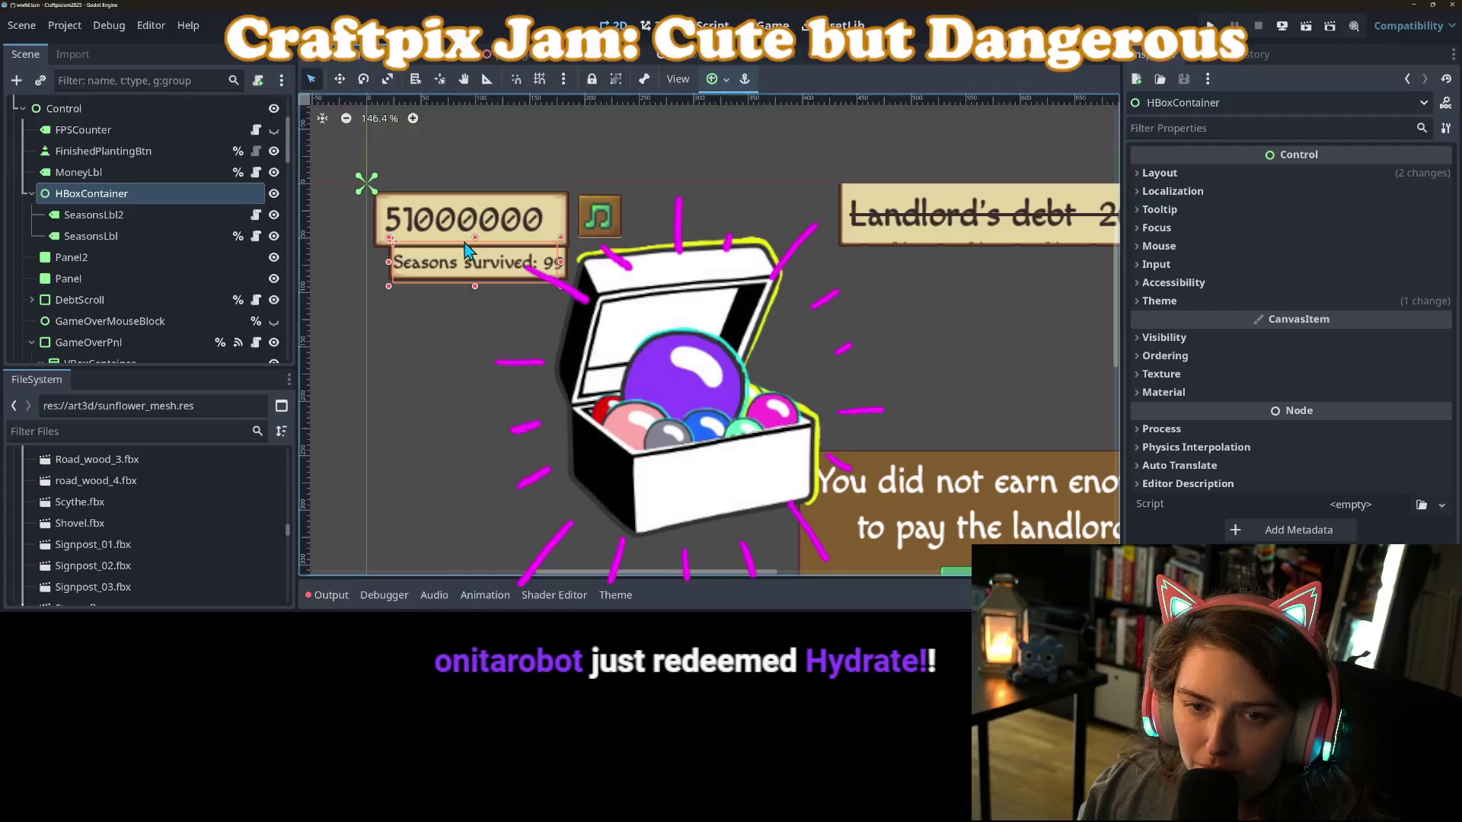
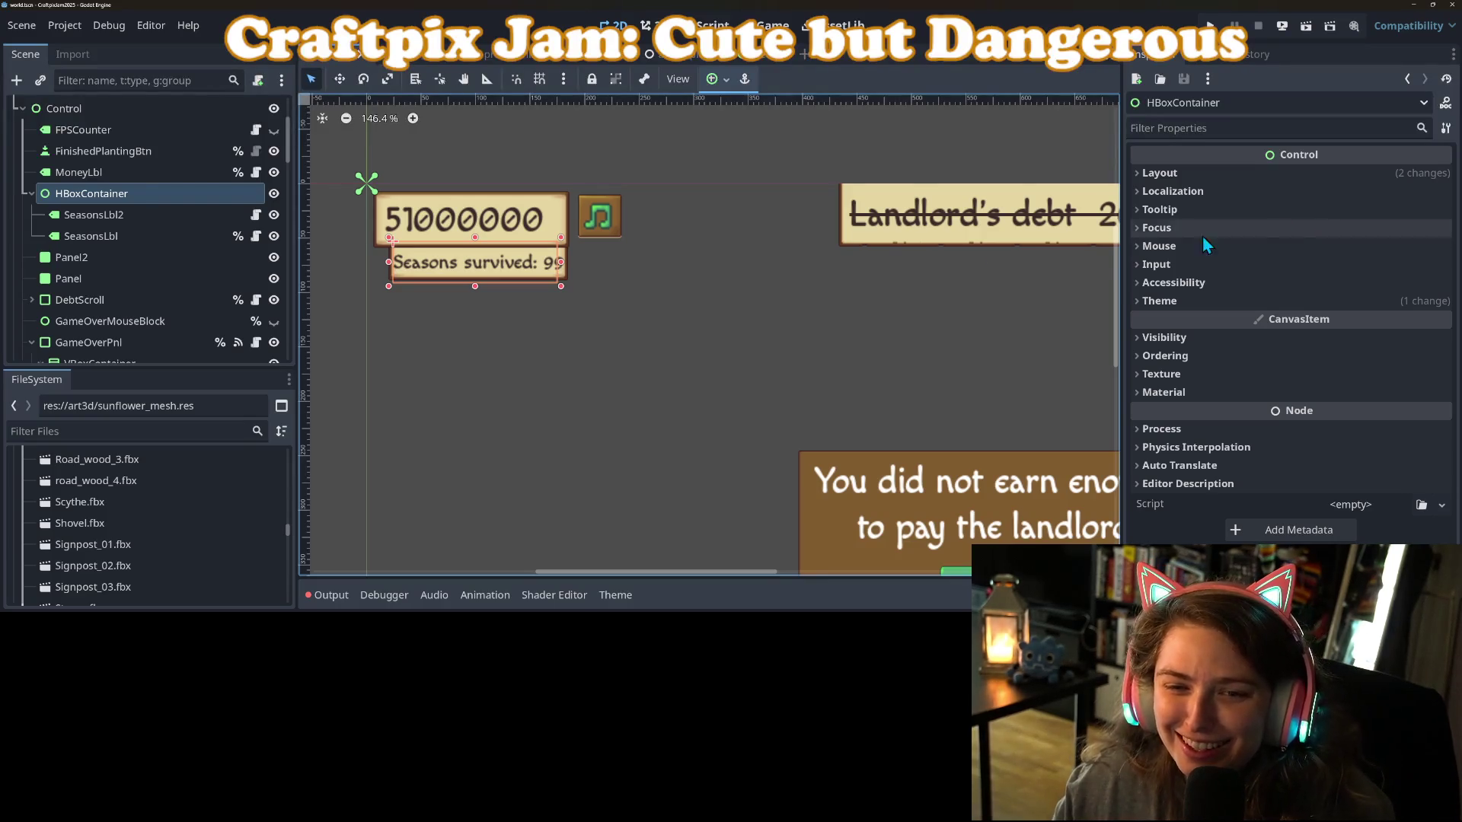
Select the SeasonsLbl seasons label, then deselect it and save the HUD scene.
left_click(569, 265)
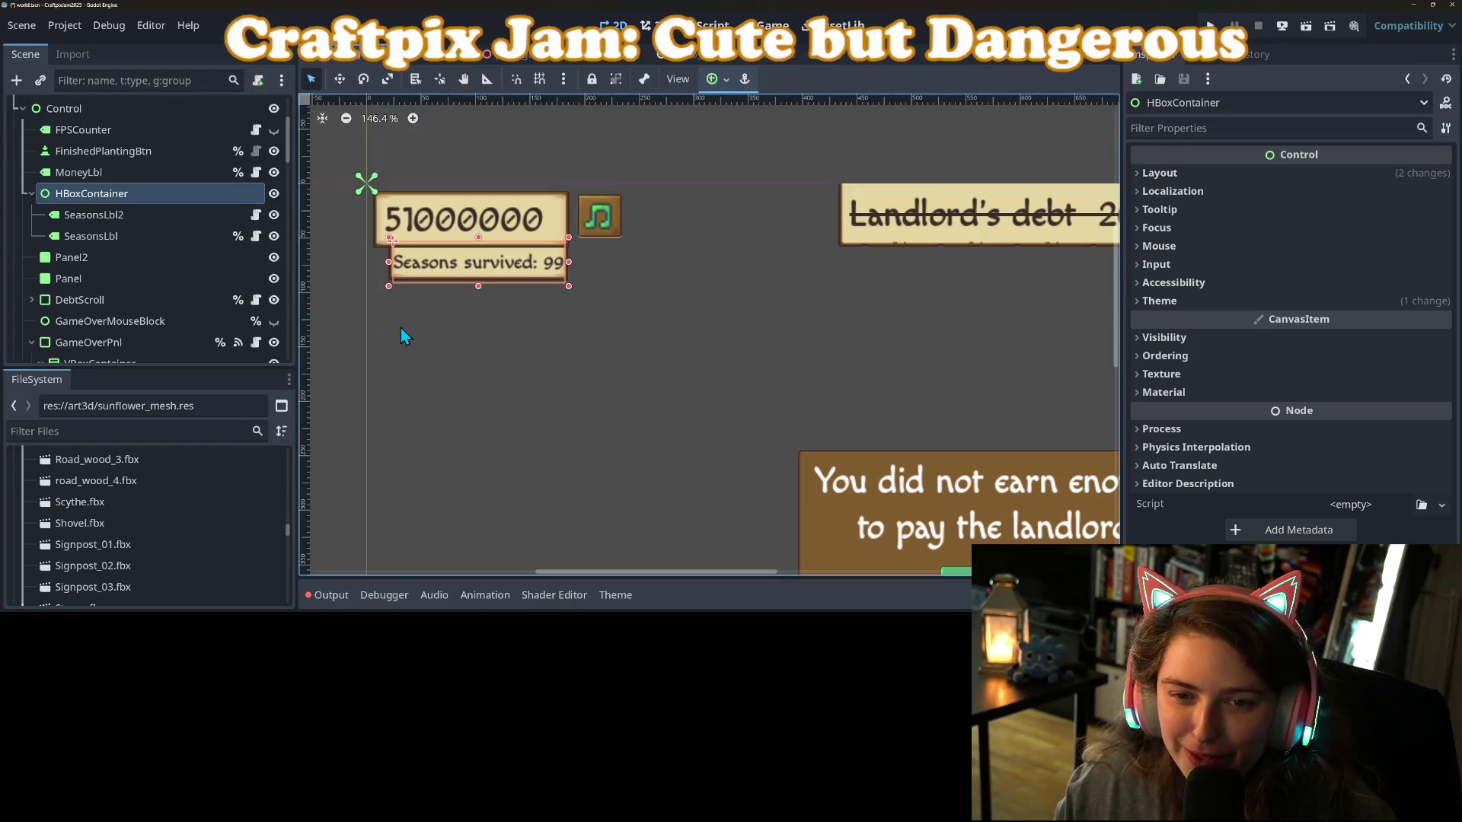
left_click(96, 237)
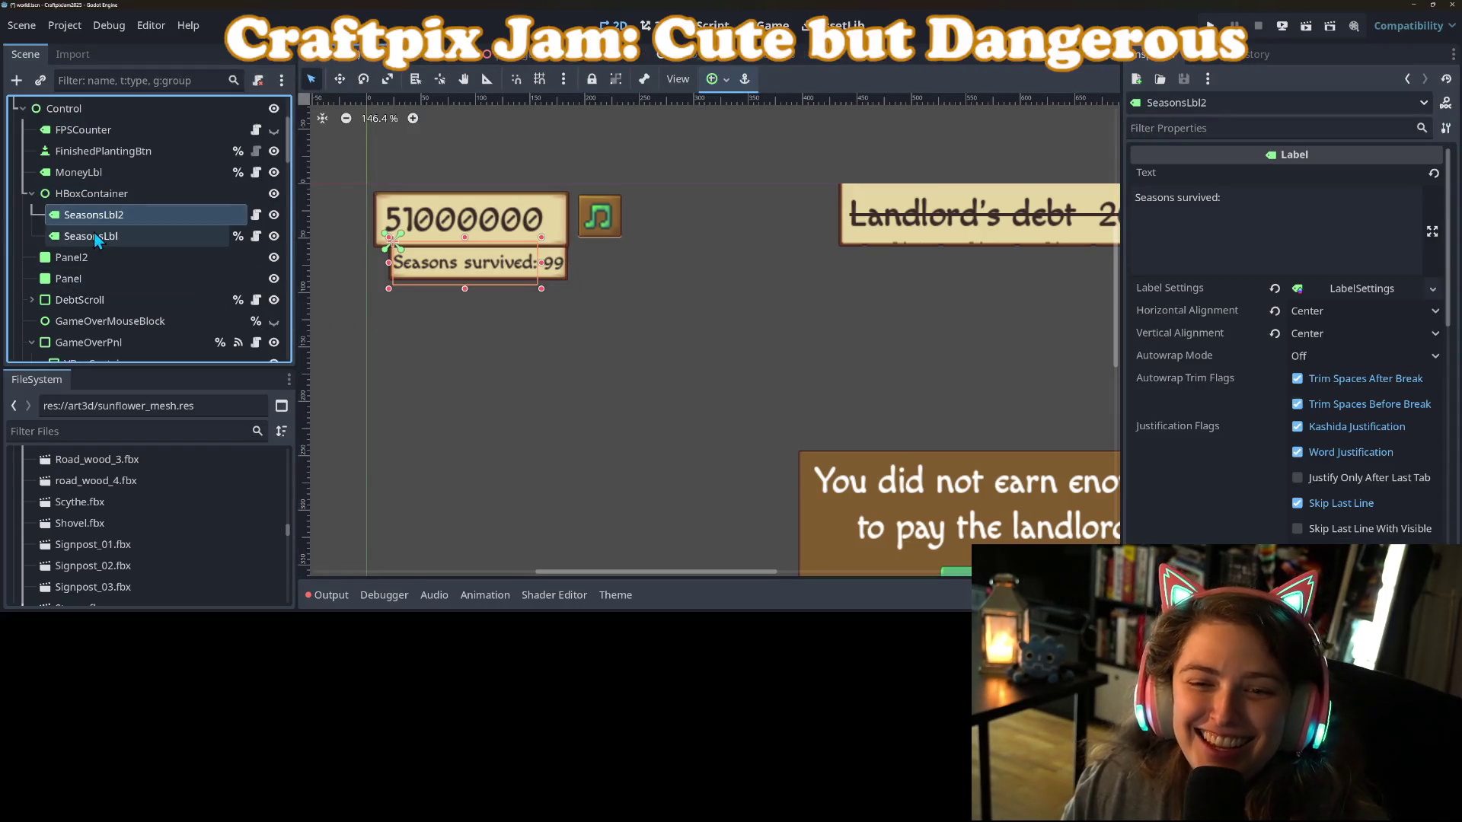
left_click(802, 135)
key("ctrl+s")
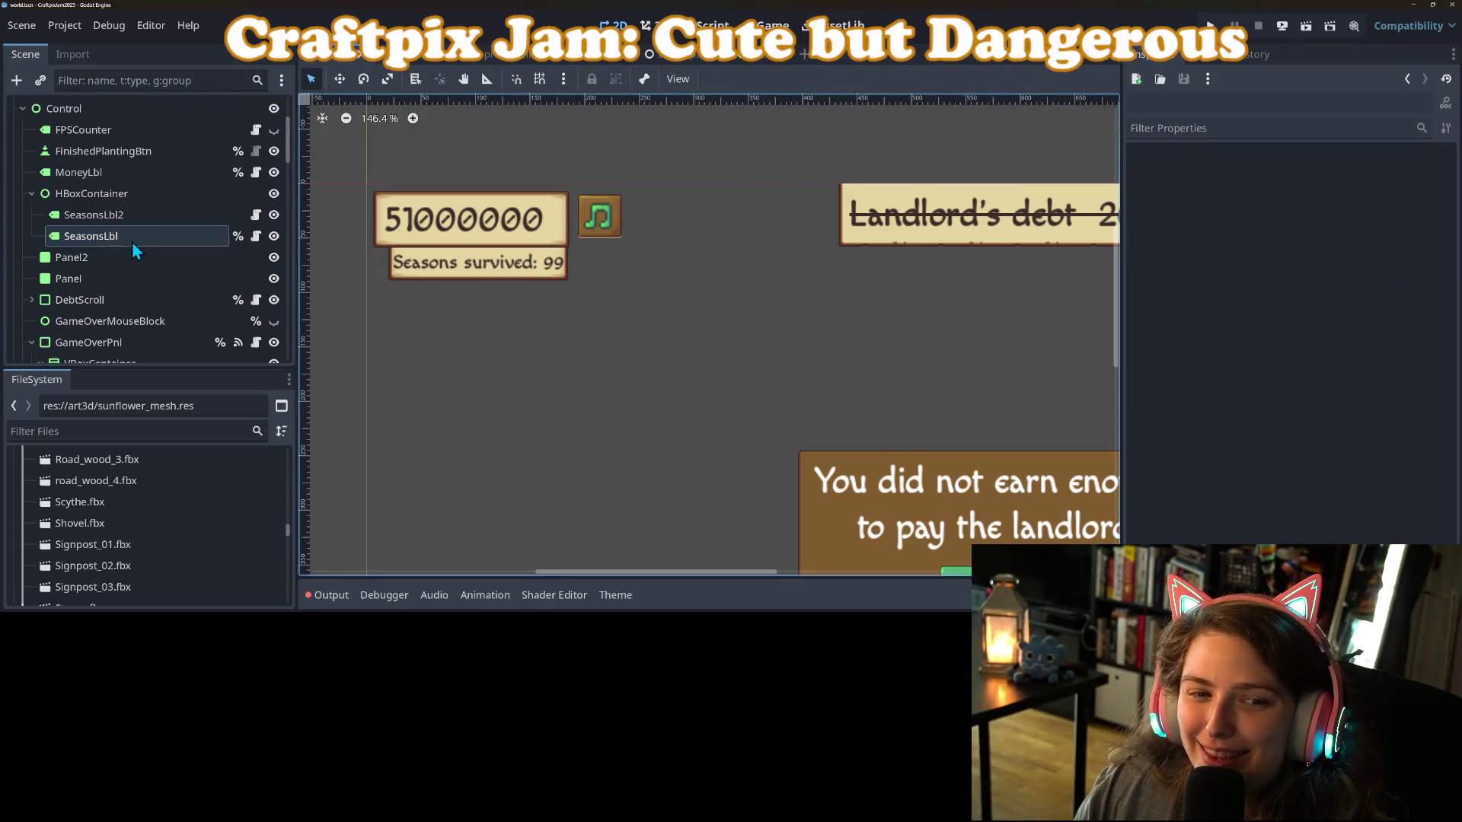
left_click(544, 273)
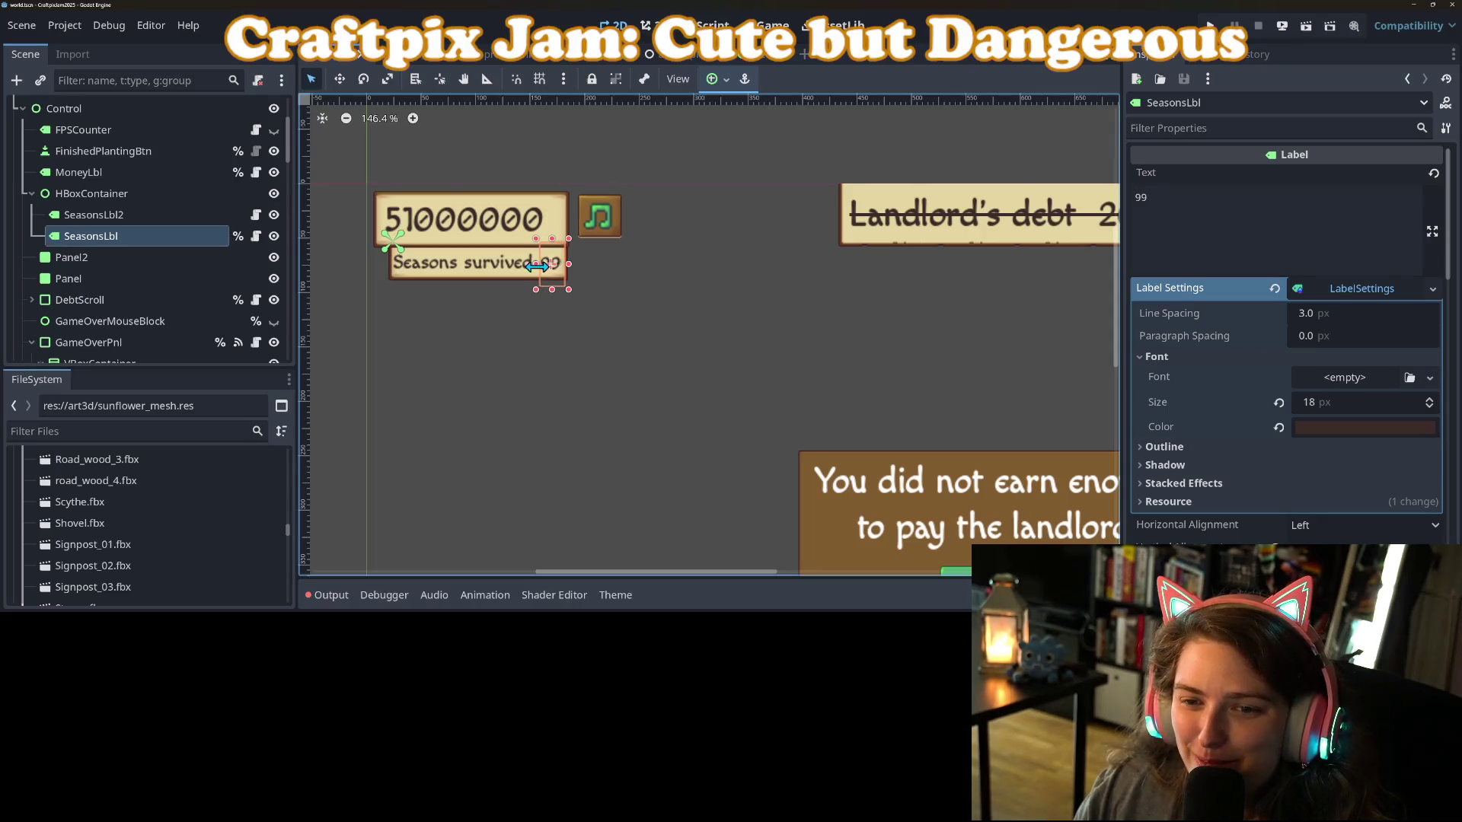
left_click(525, 144)
key("ctrl+s")
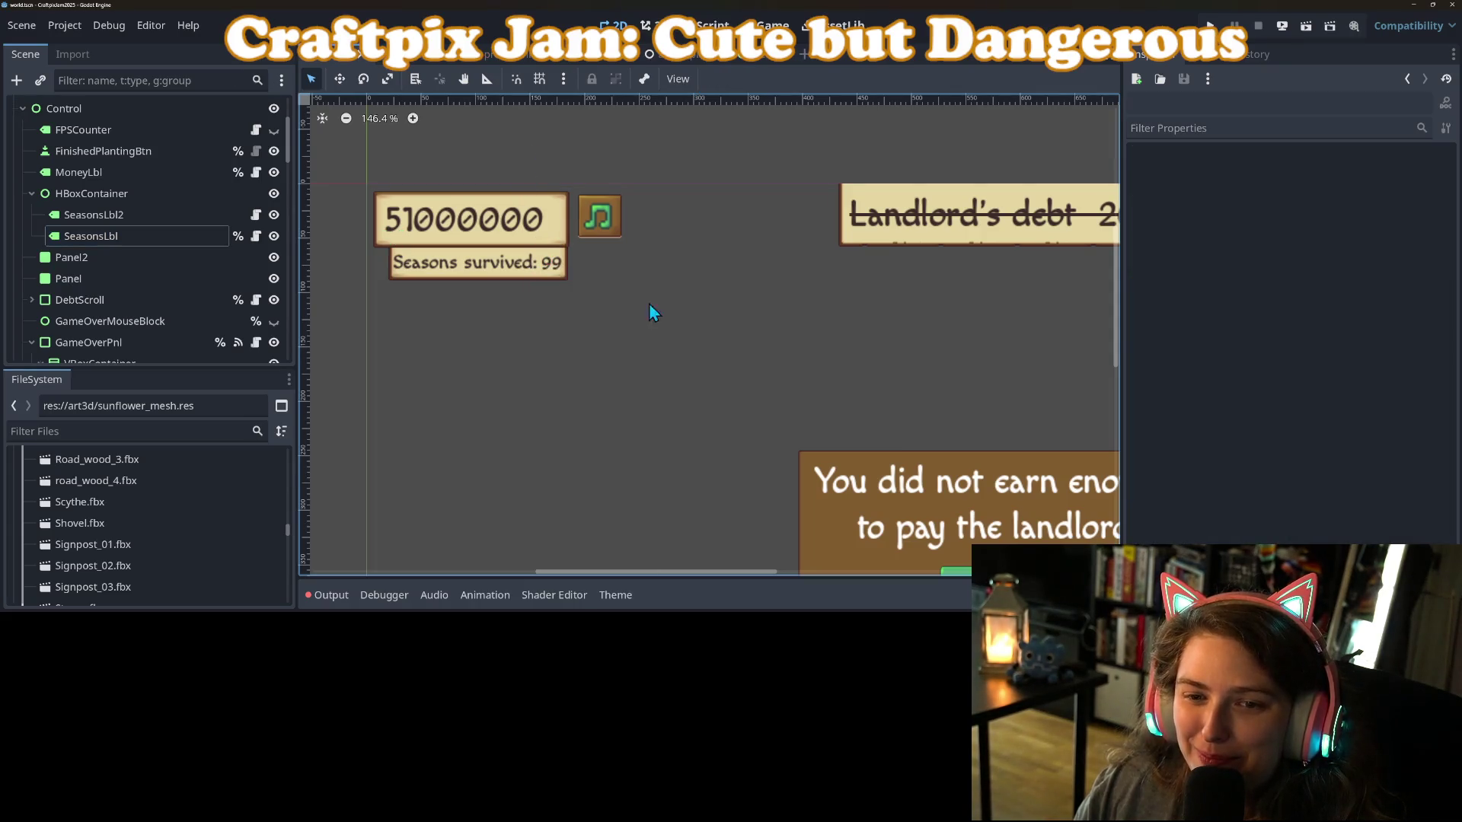
Widen MoneyLbl about 25 px to the right, raise its top edge slightly, and save.
scroll(670, 328, "down", 5)
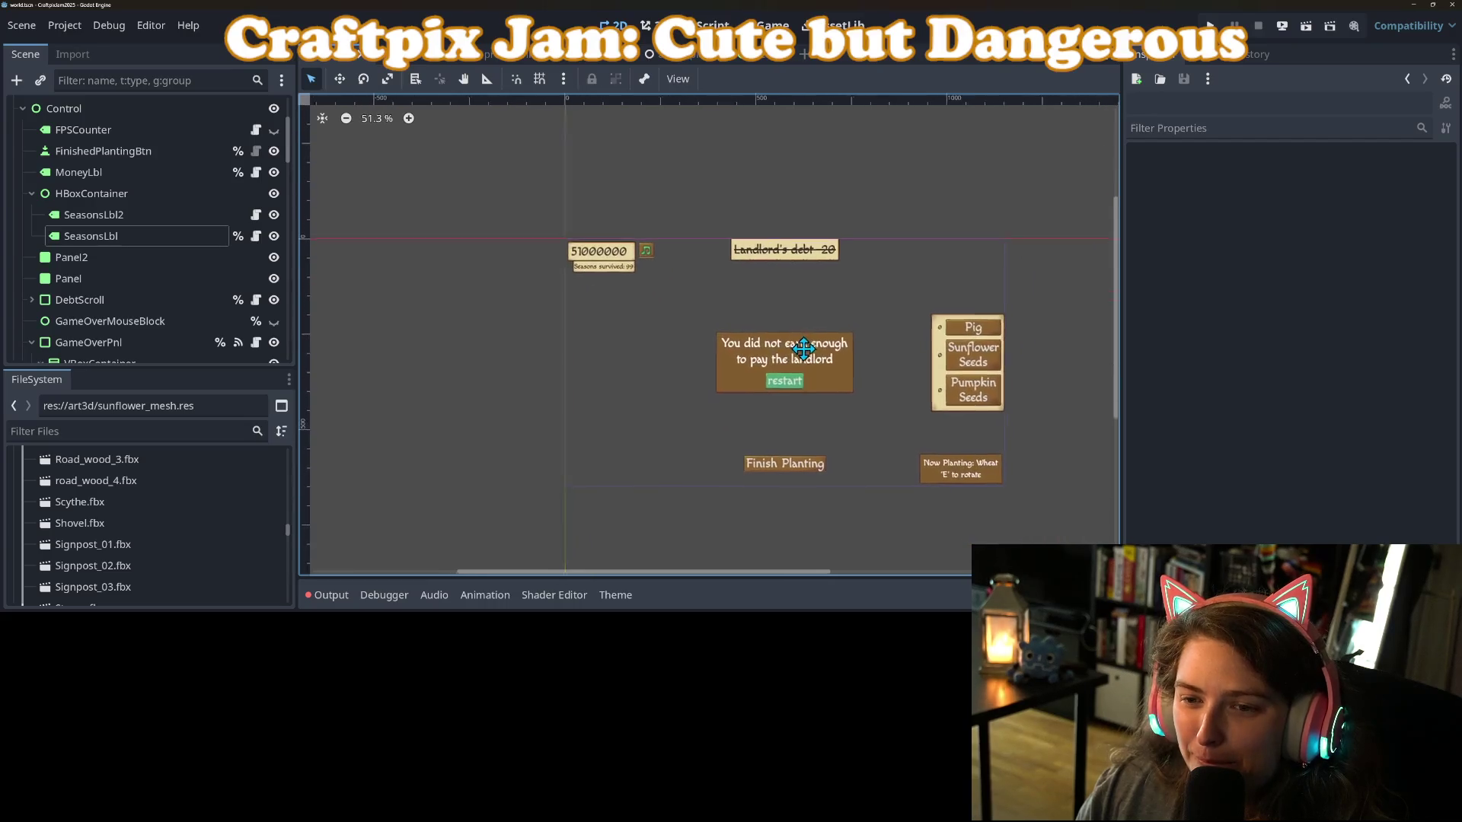
left_click(596, 257)
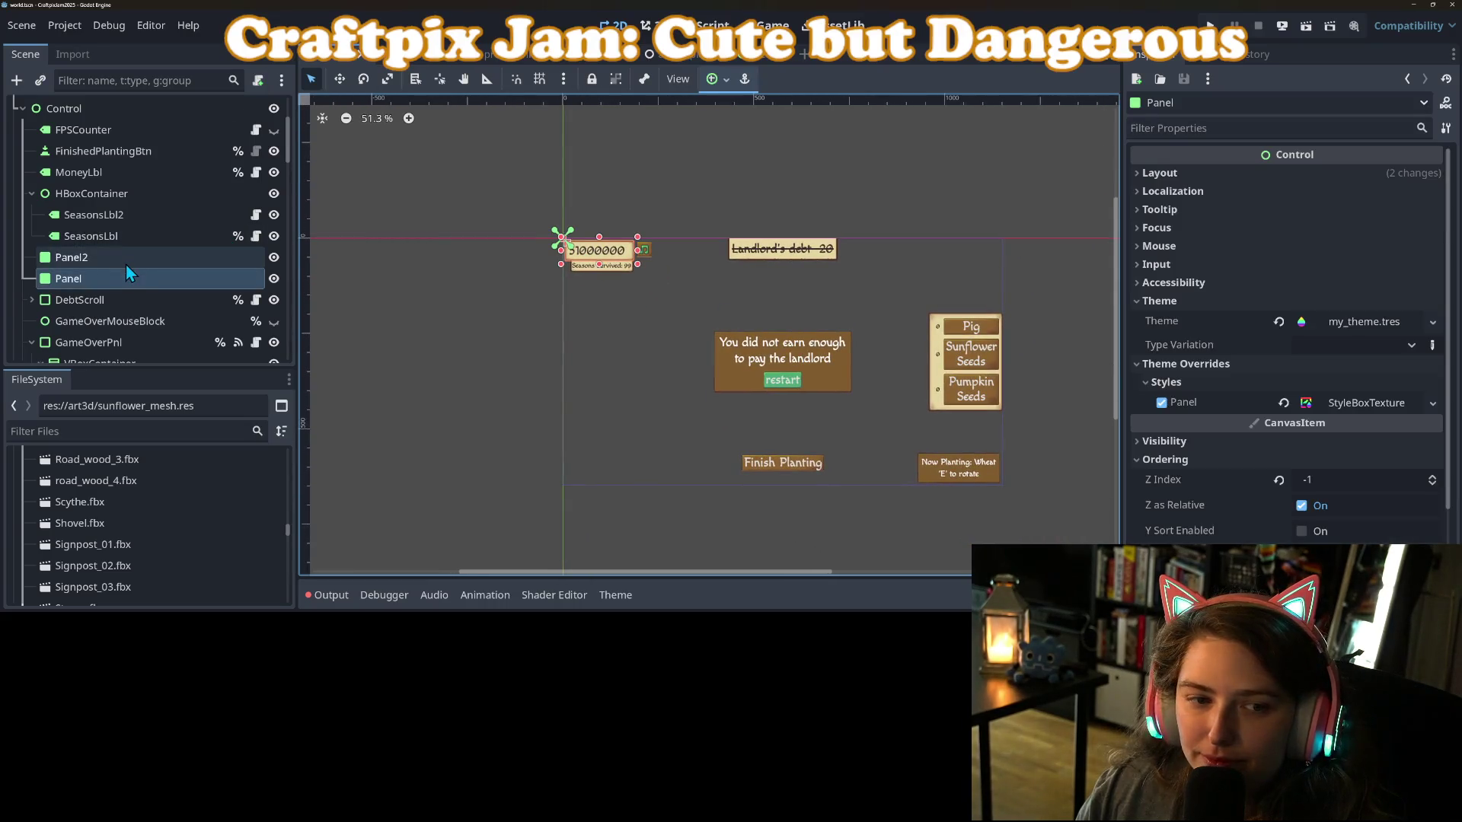
left_click(97, 174)
scroll(597, 251, "up", 5)
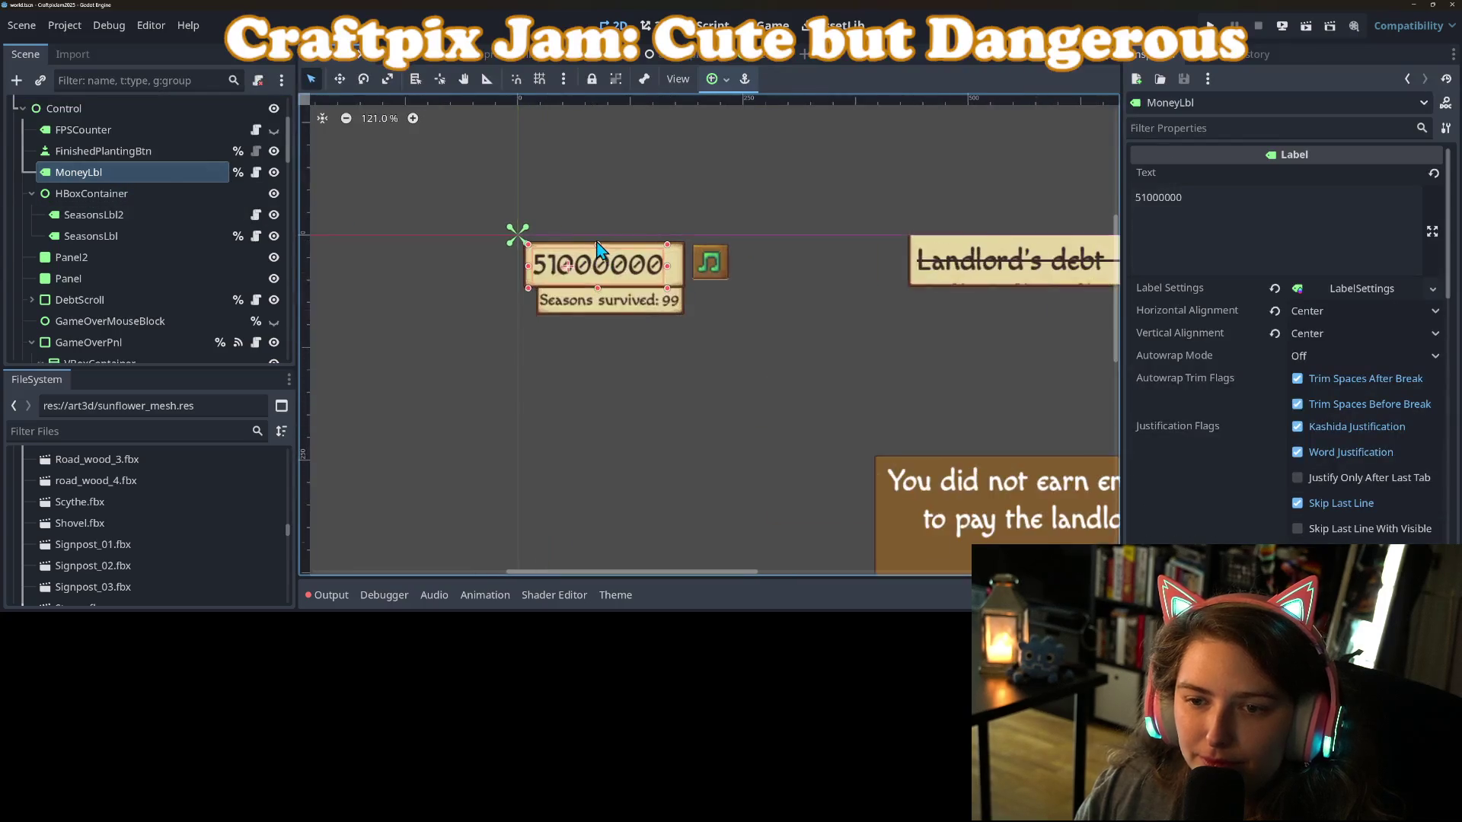
left_click_drag(690, 275, 709, 277)
key("ctrl+s")
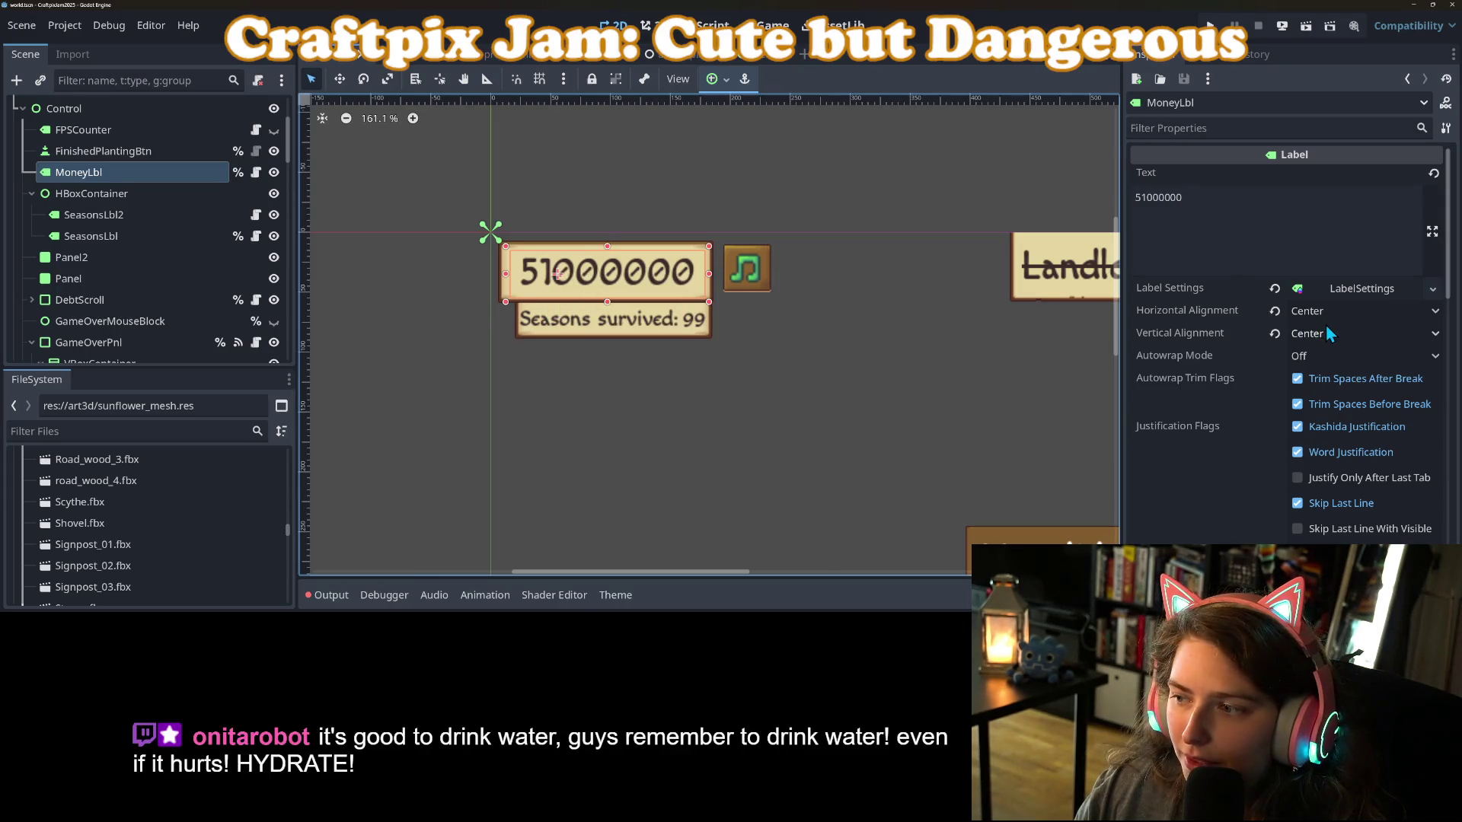
left_click_drag(609, 248, 607, 247)
key("ctrl+s")
left_click(438, 278)
Frame the whole HUD in the canvas and run the game with F5.
scroll(472, 293, "down", 3)
scroll(619, 319, "down", 2)
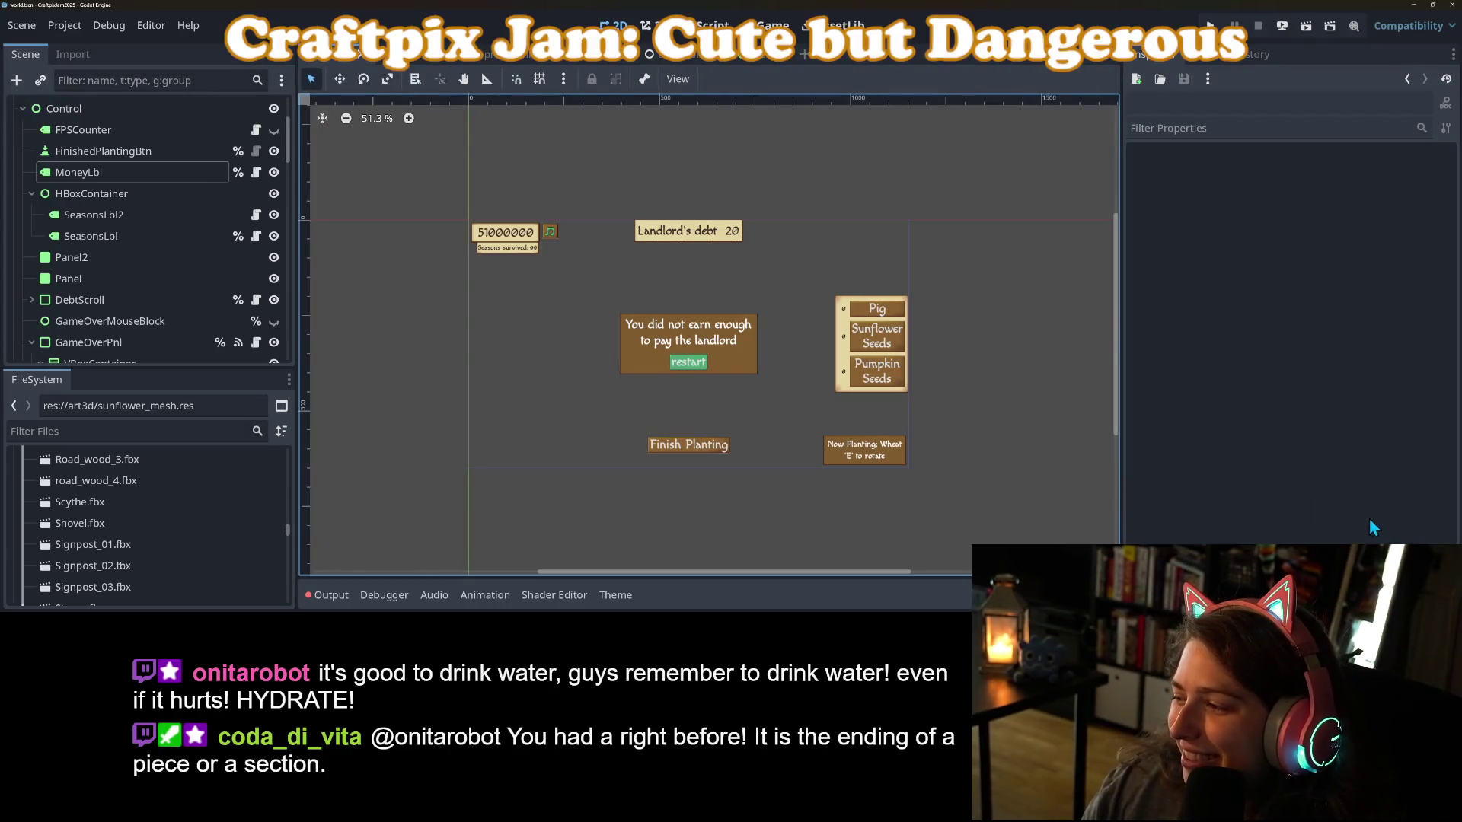
scroll(901, 404, "up", 3)
scroll(825, 378, "up", 1)
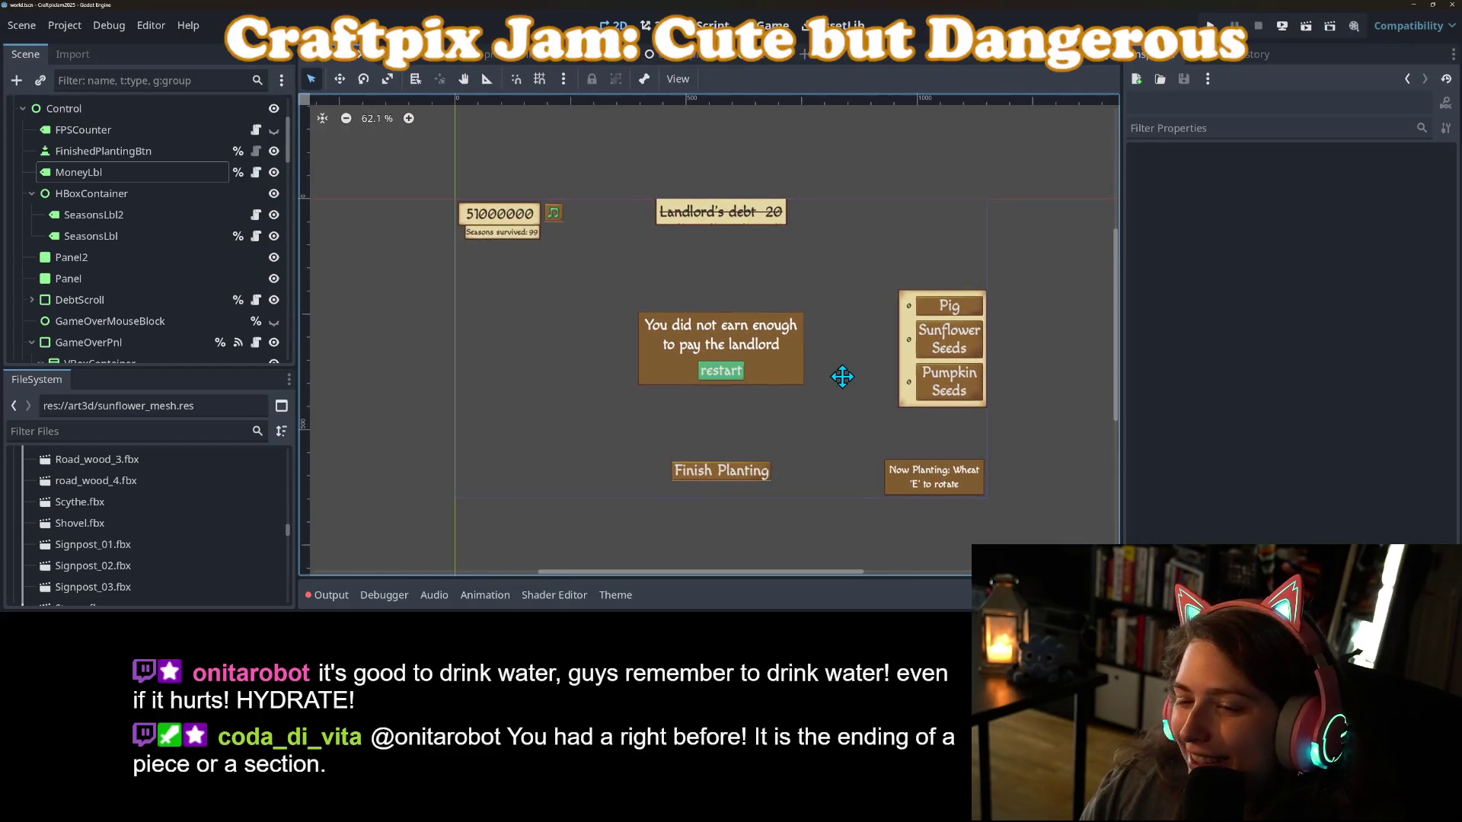
left_click_drag(808, 375, 810, 380)
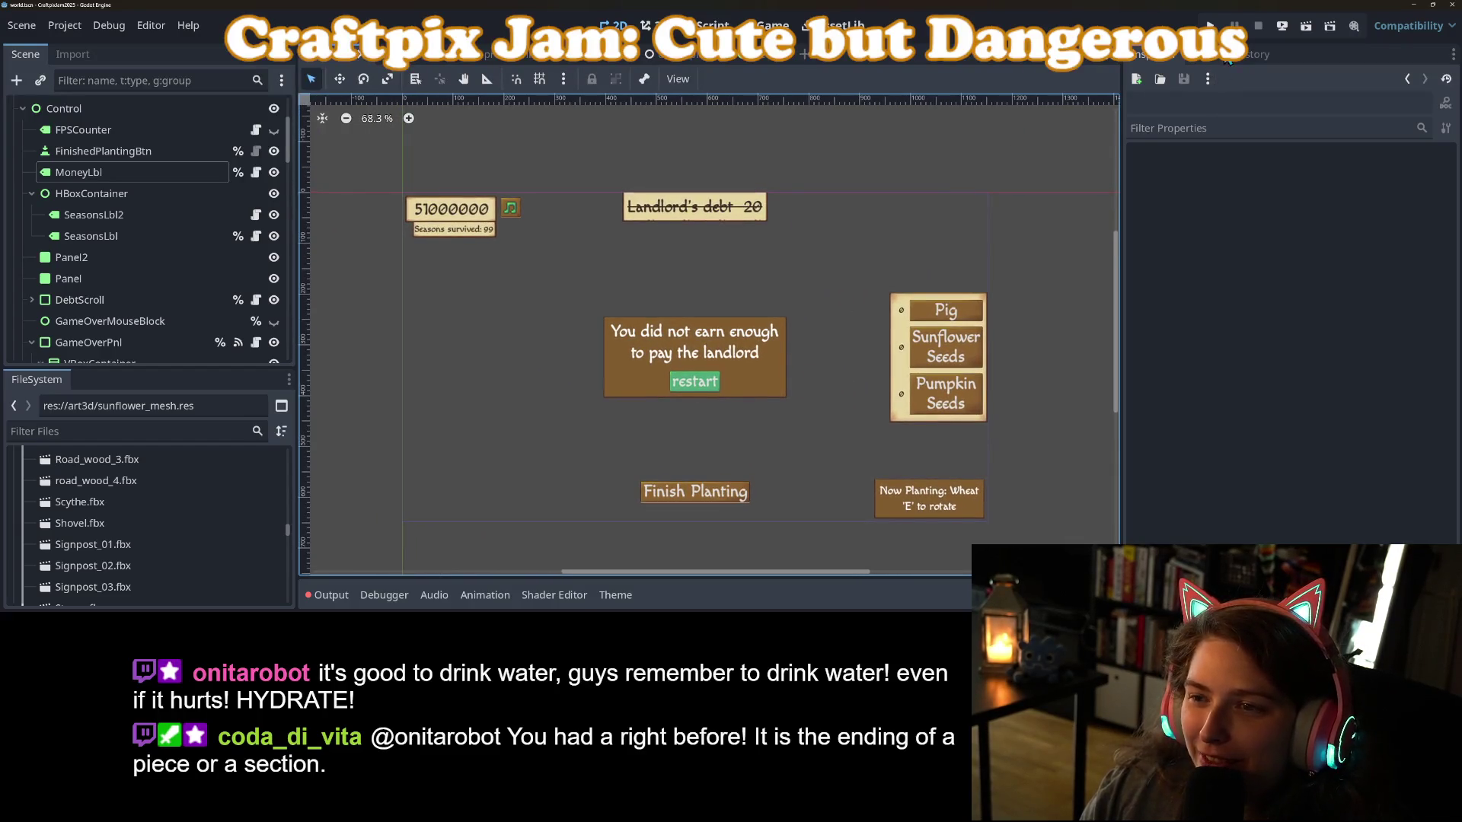
key("F5")
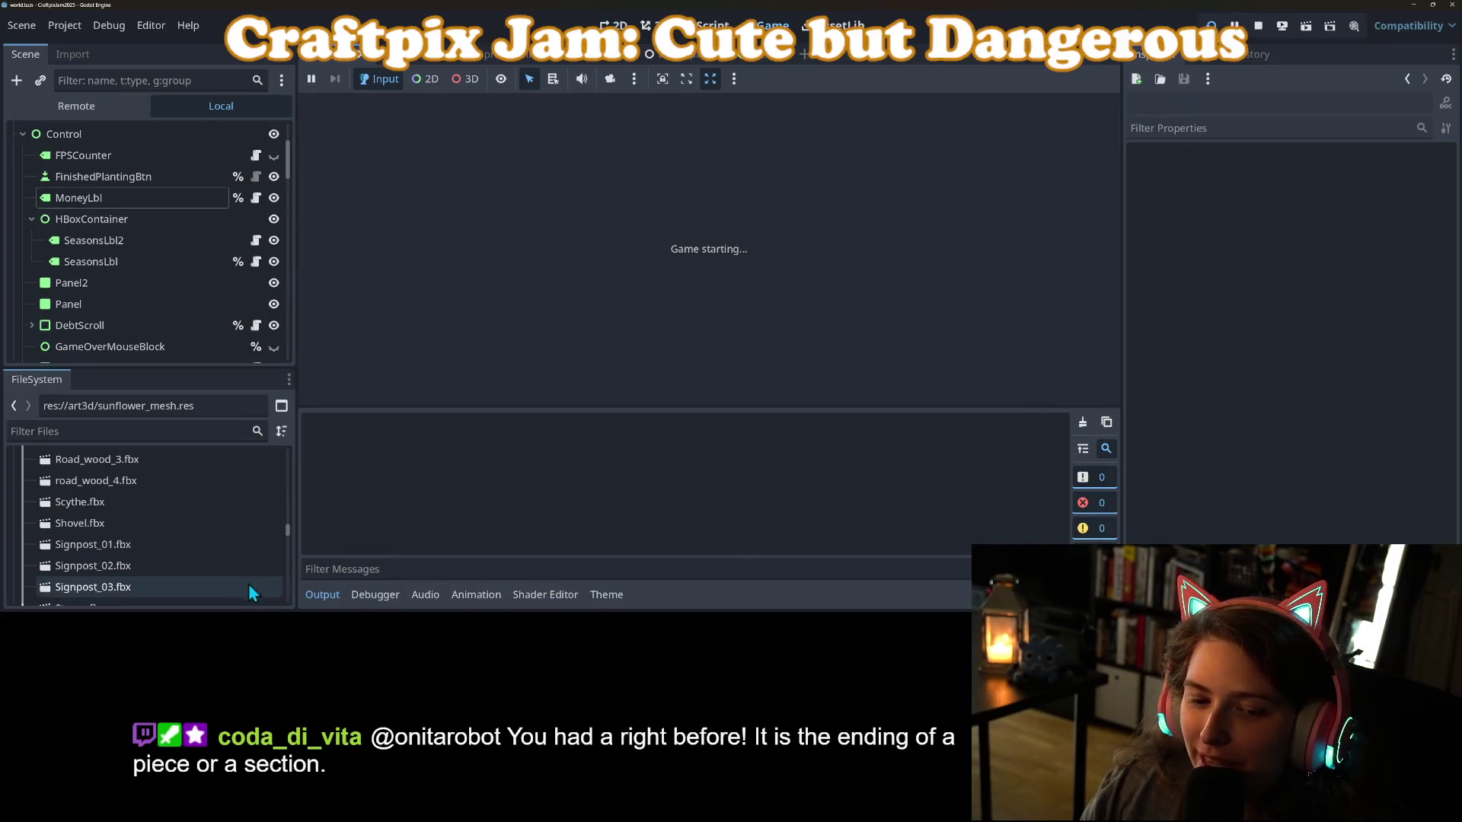
Glance at the output log and start a new game from the title menu.
left_click(329, 596)
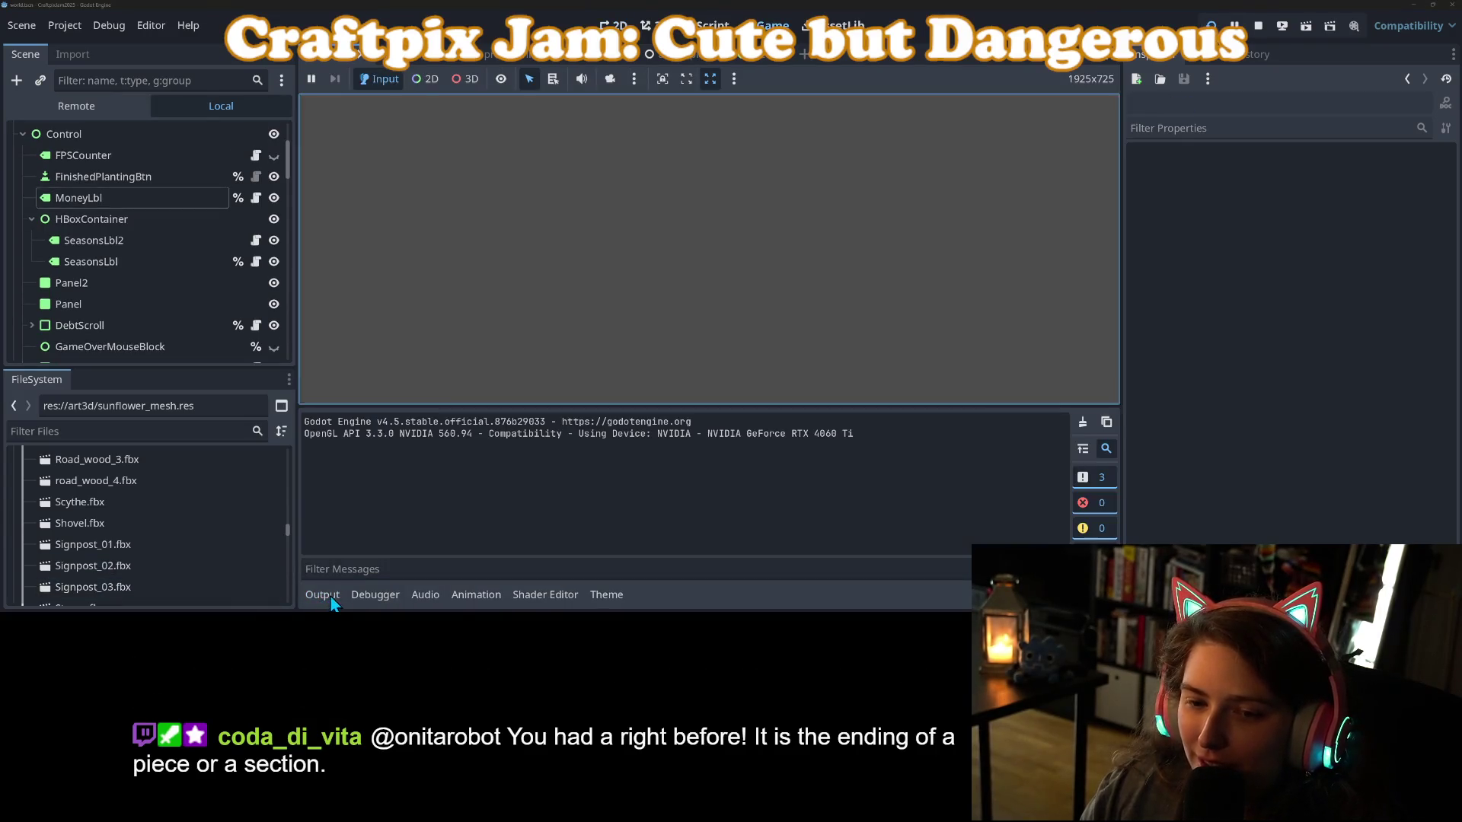
left_click(332, 596)
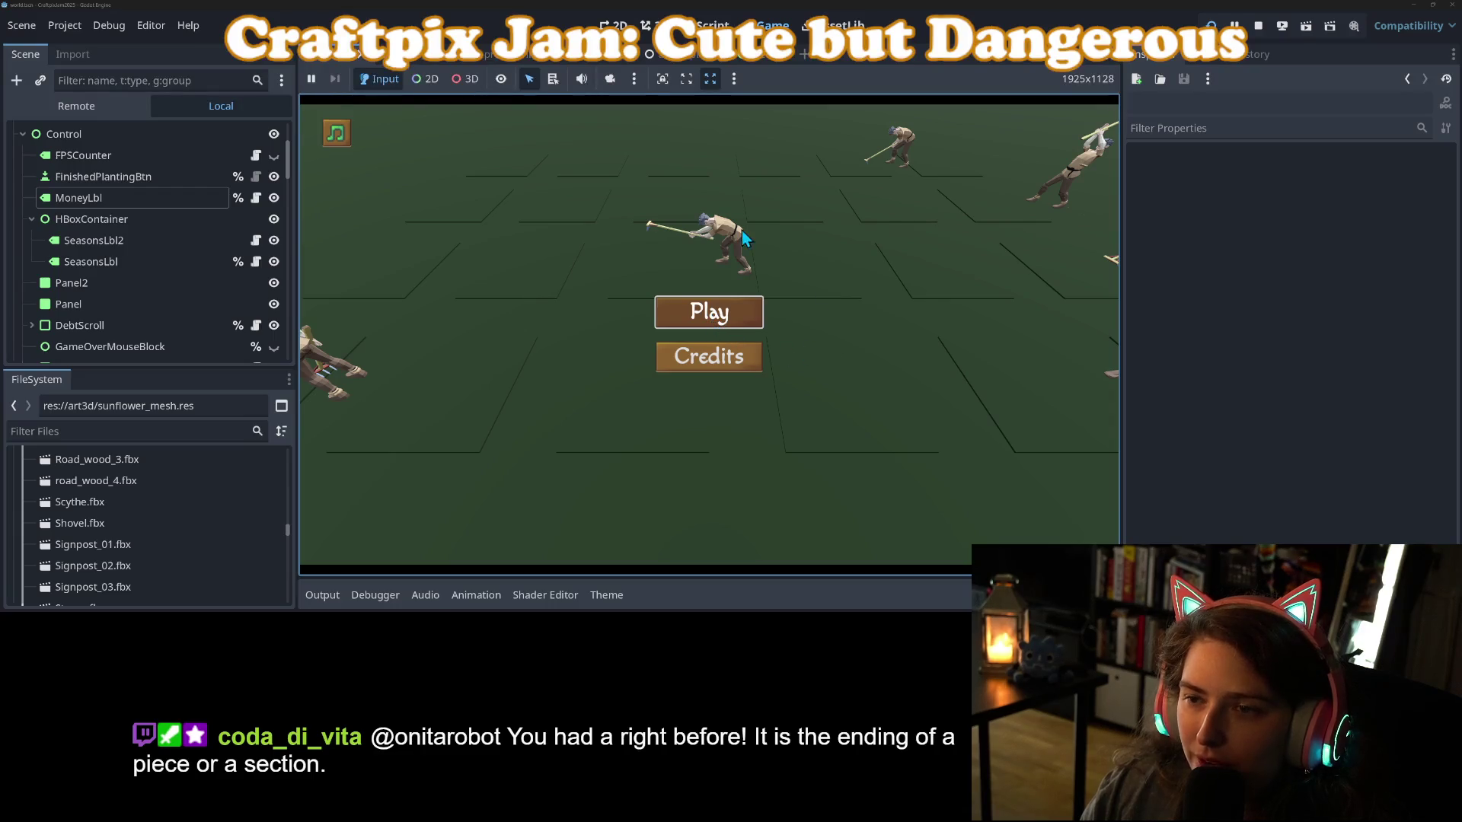
left_click(670, 311)
scroll(76, 306, "down", 5)
scroll(76, 307, "down", 6)
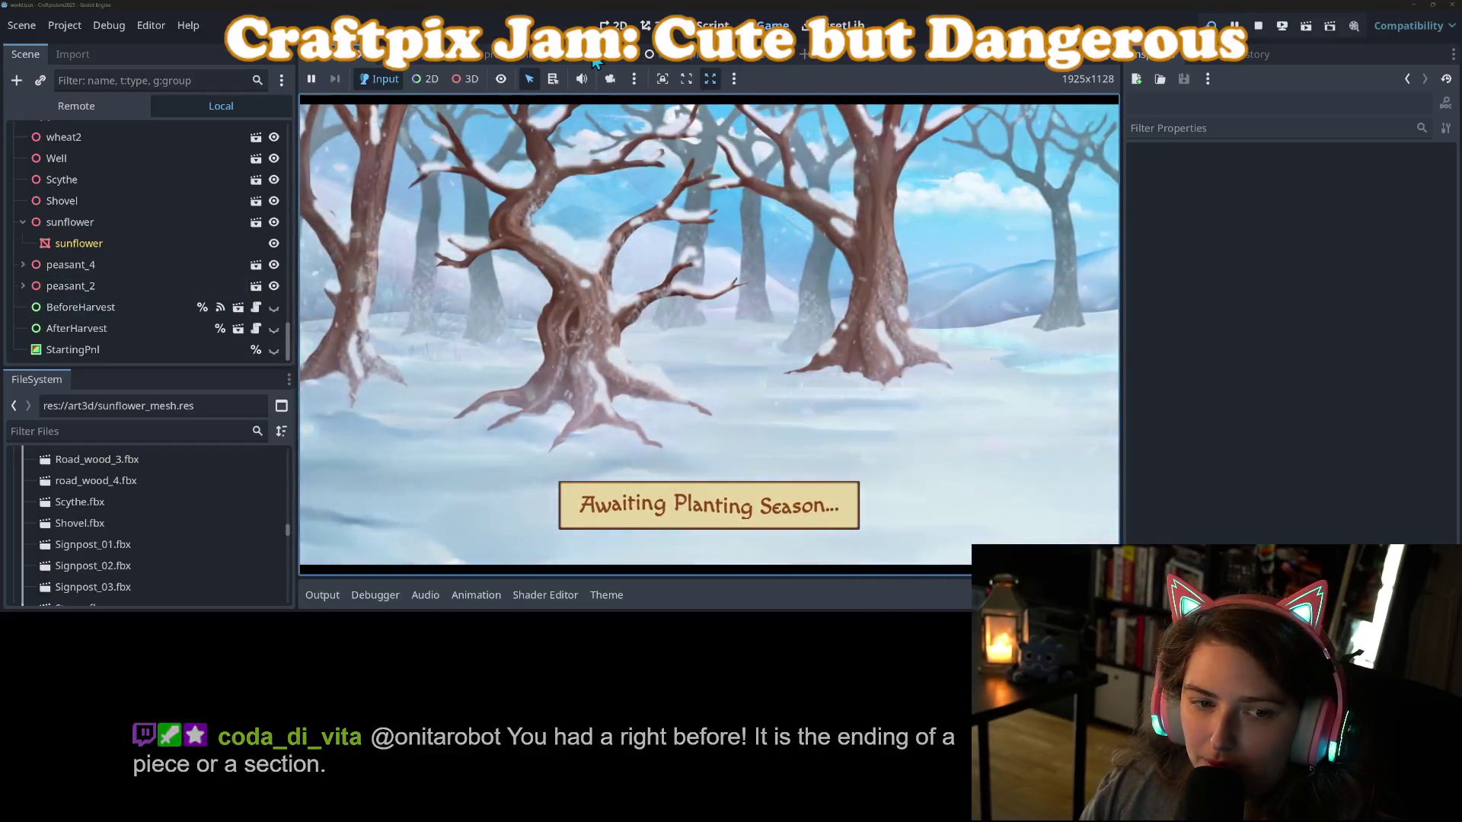
Set StartingPnl's Mouse Filter to Stop, then back to Ignore; view the game at fixed 1152x648, then stop it.
left_click(150, 348)
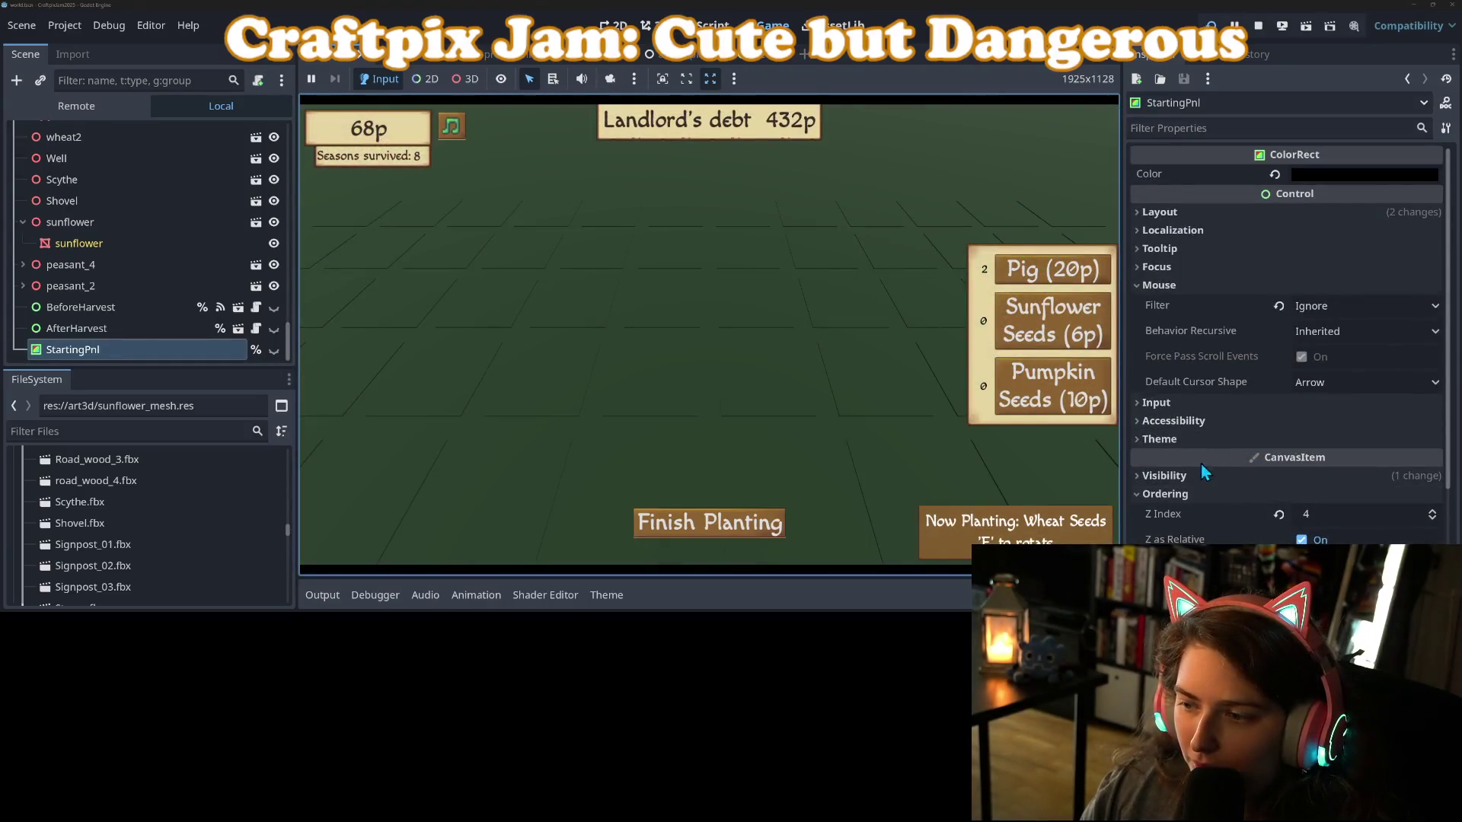
left_click(1312, 307)
left_click(1319, 329)
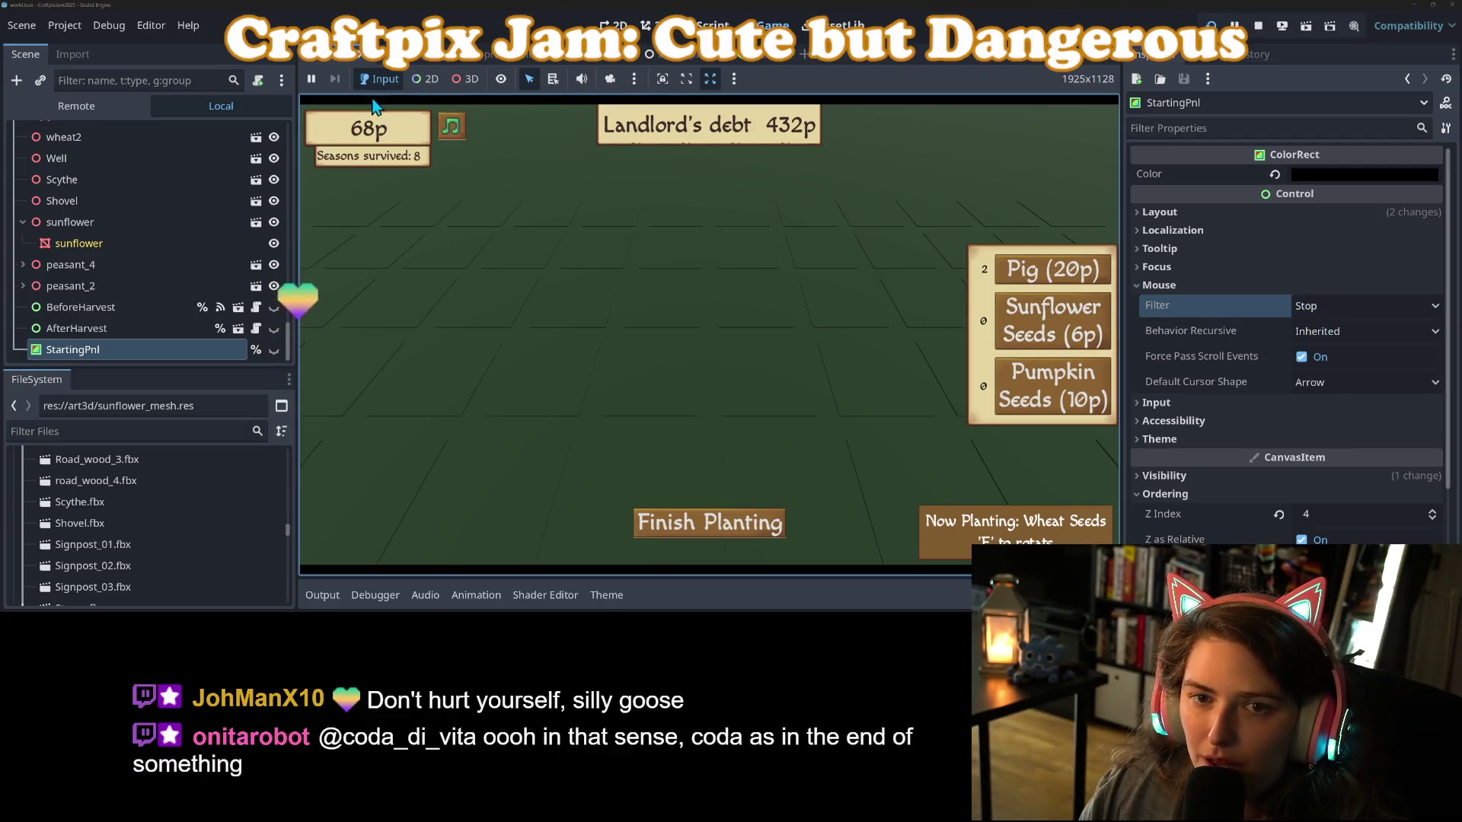
left_click(132, 346)
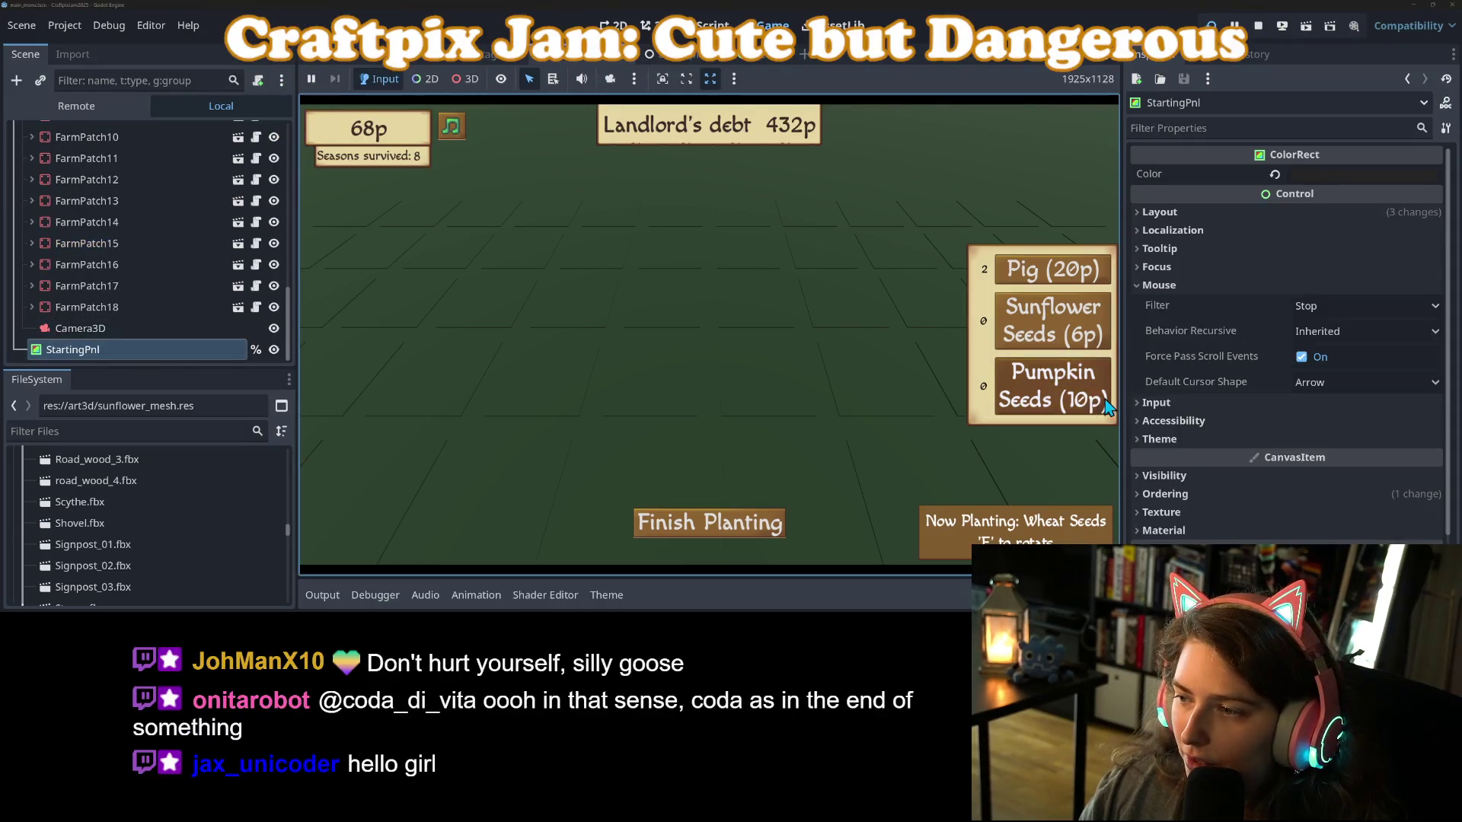
left_click(1325, 308)
left_click(1340, 372)
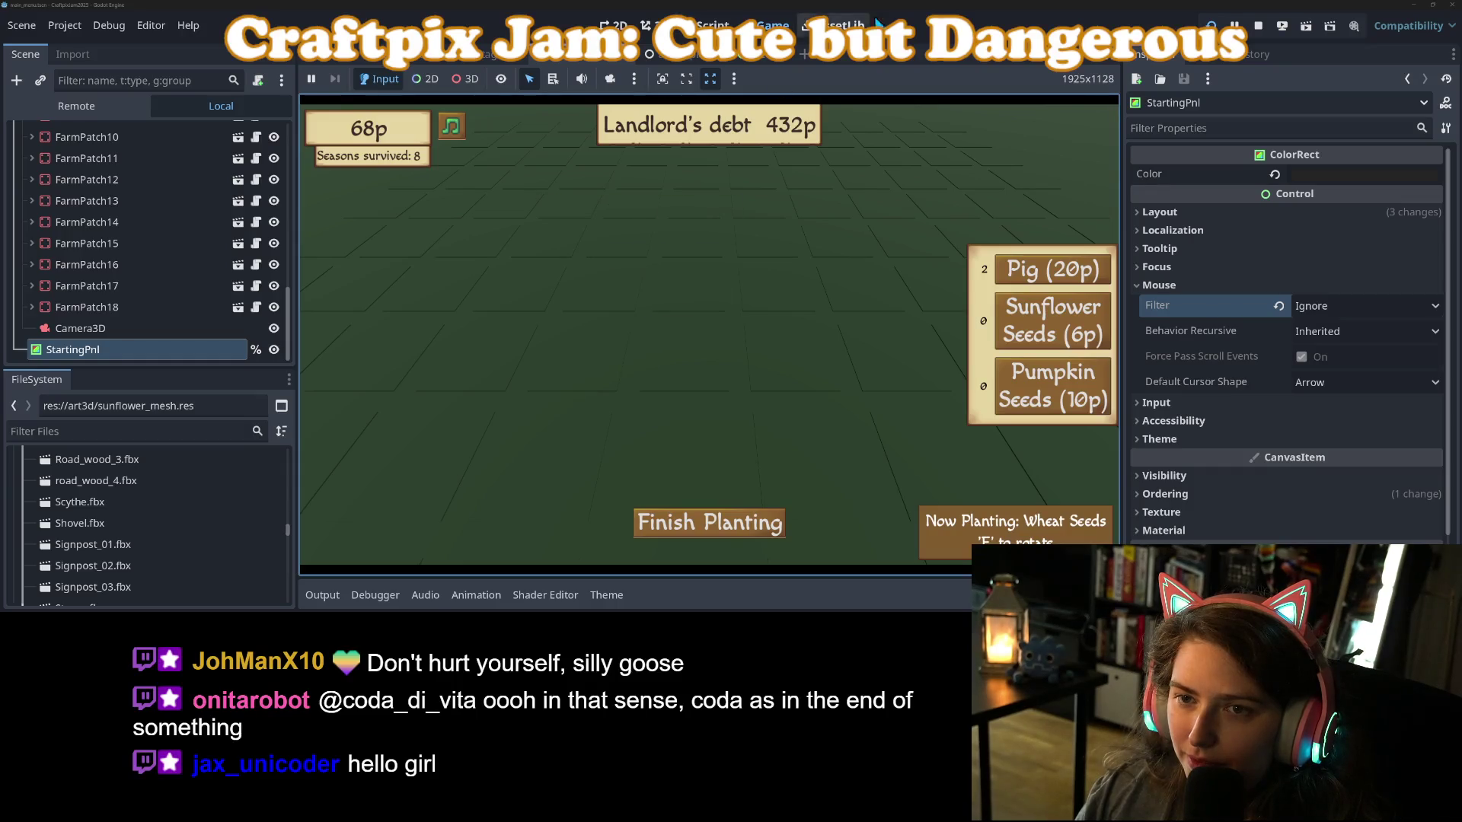
left_click(662, 79)
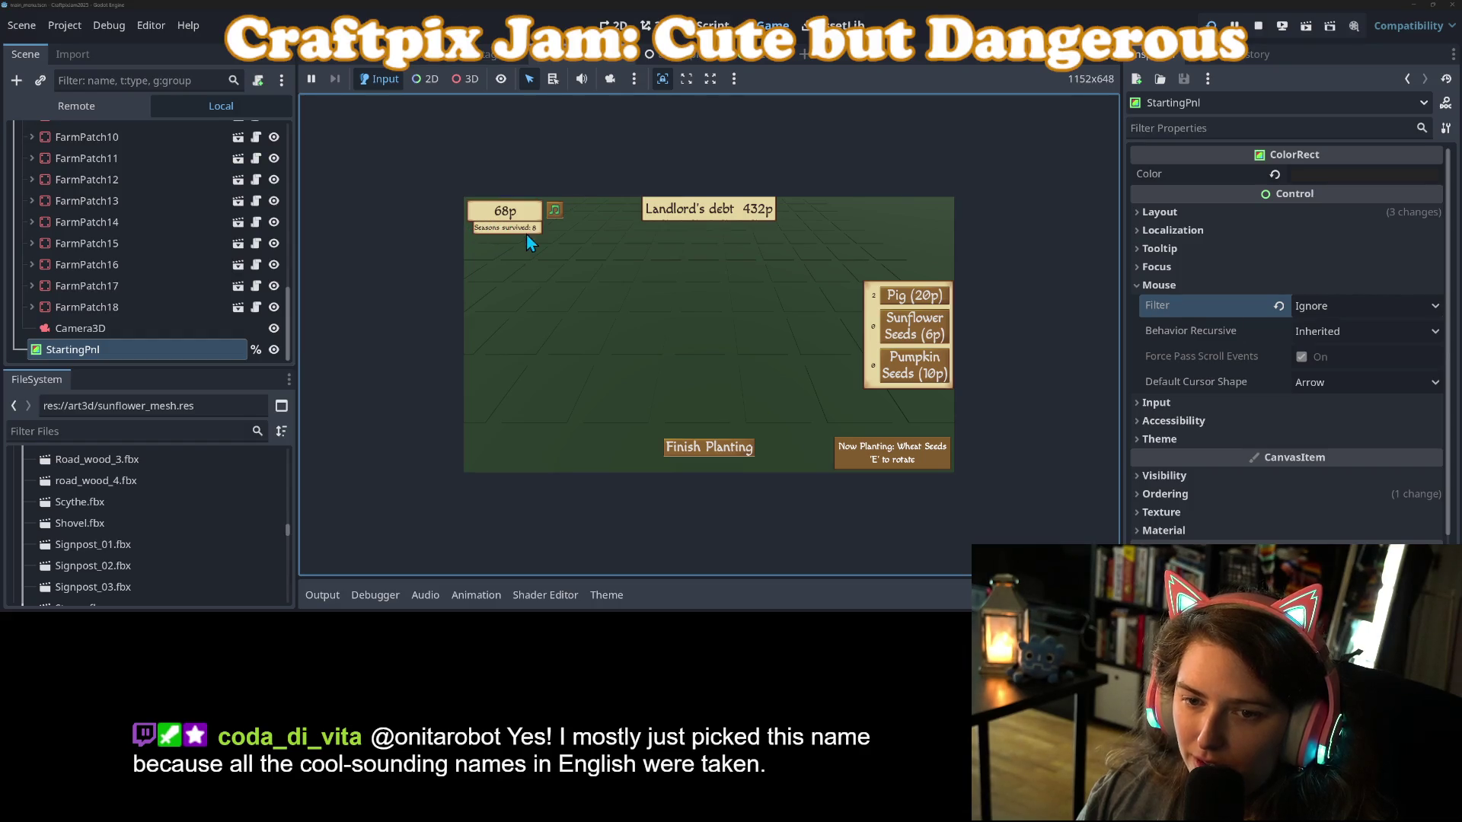
key("F8")
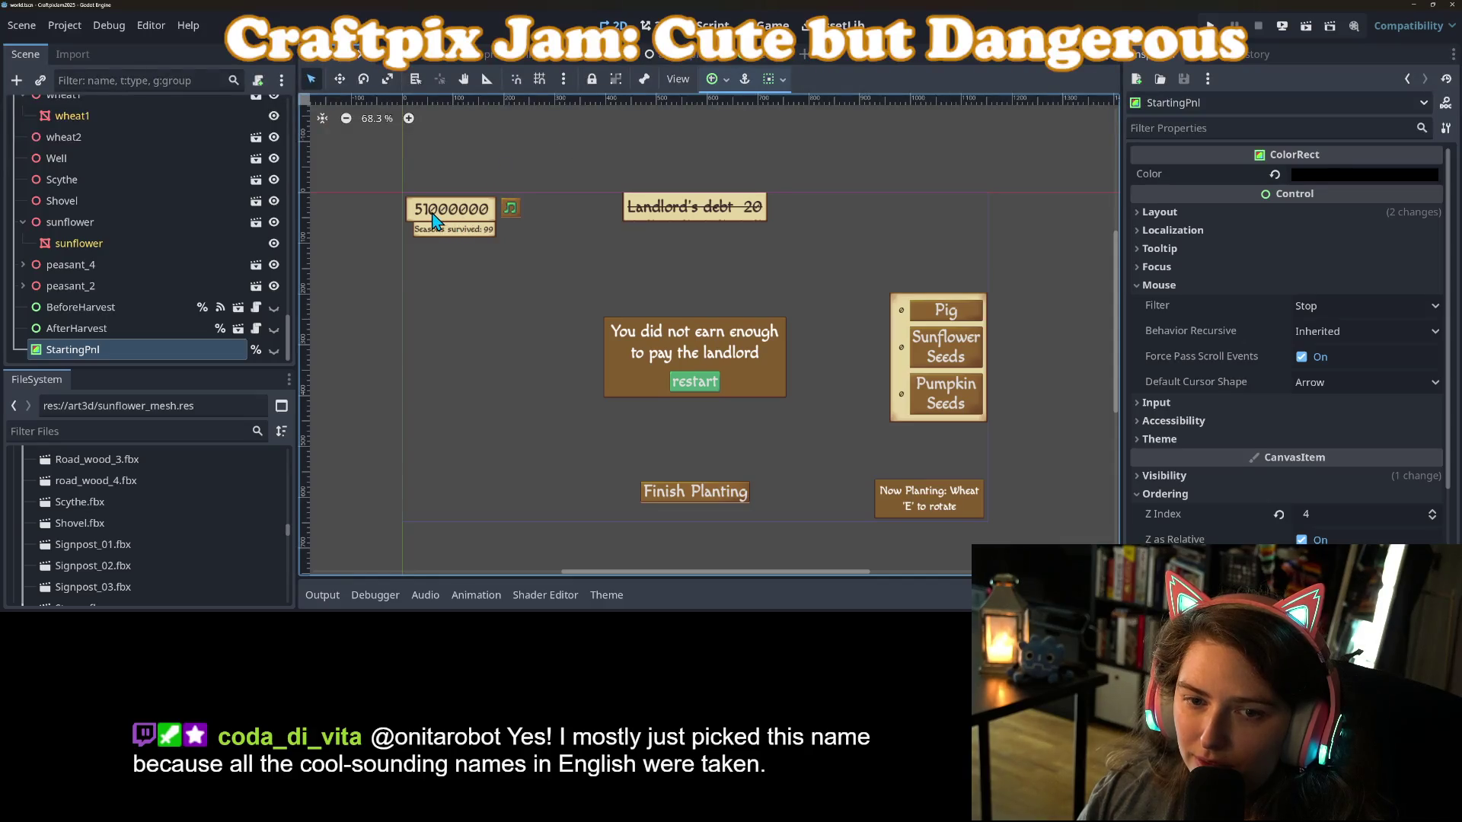
Select Panel2 and drag it slightly right and down.
left_click(433, 221)
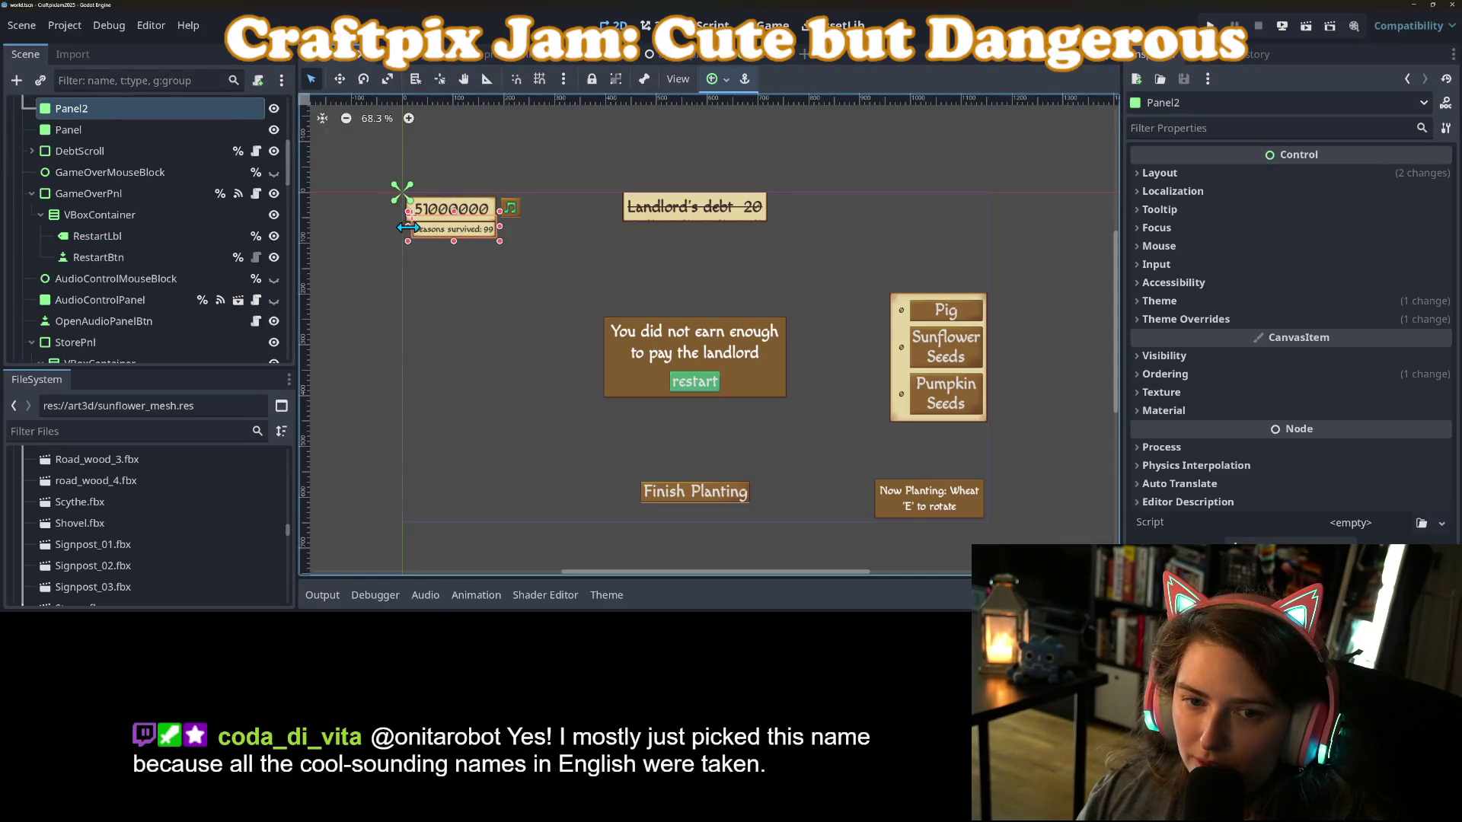
left_click(455, 299)
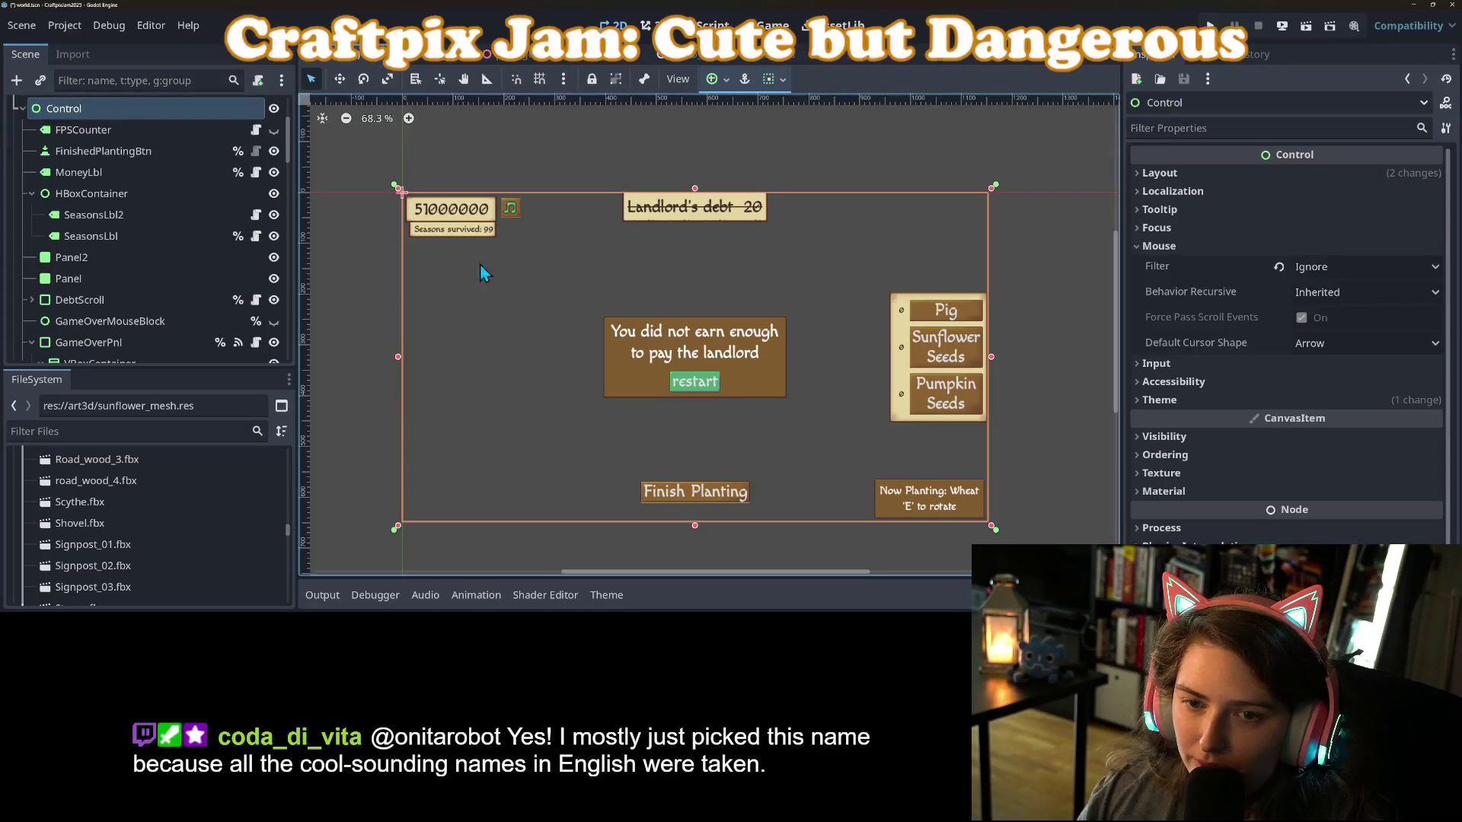
left_click(470, 235)
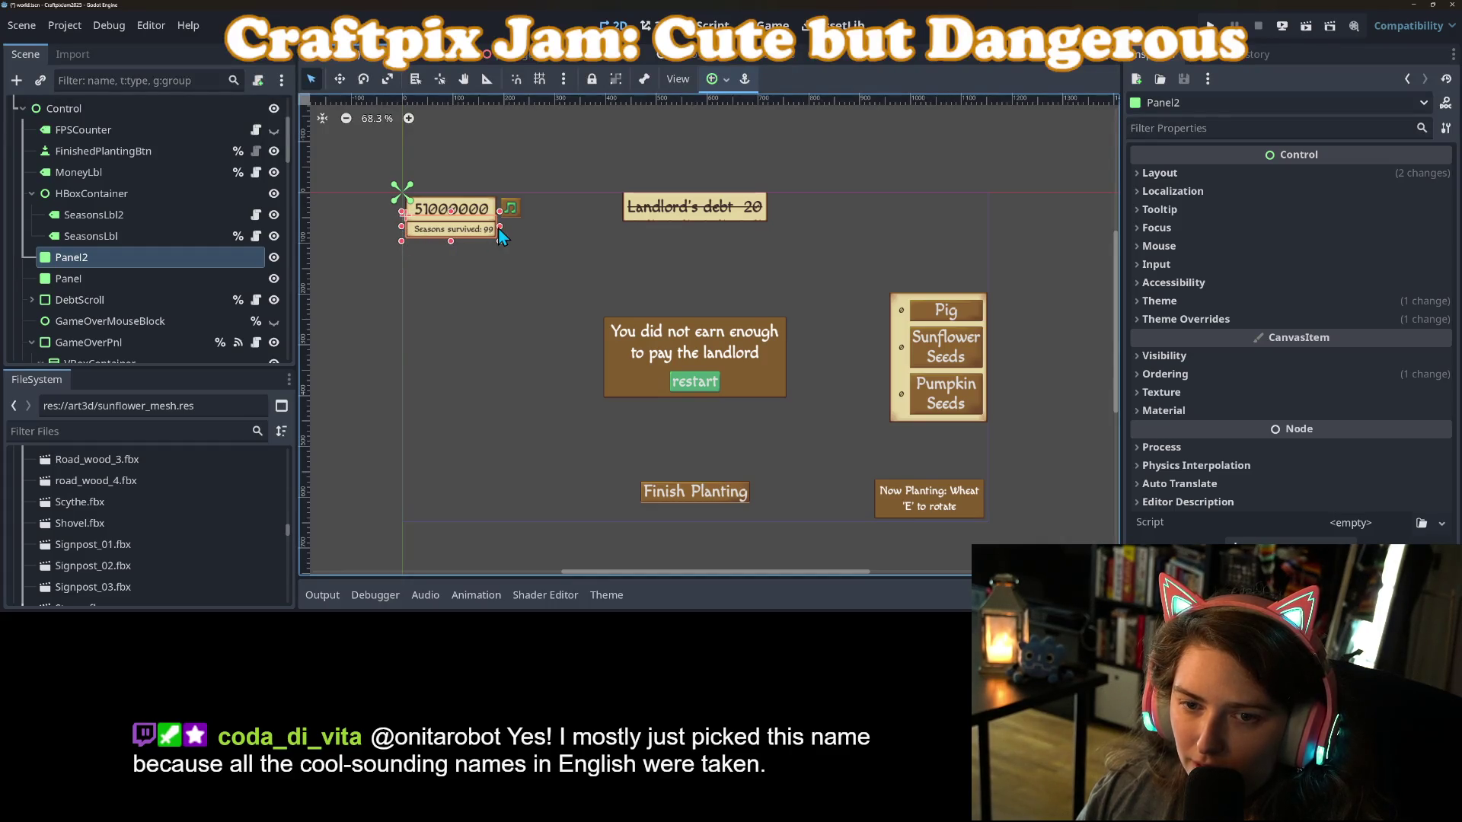
left_click(523, 273)
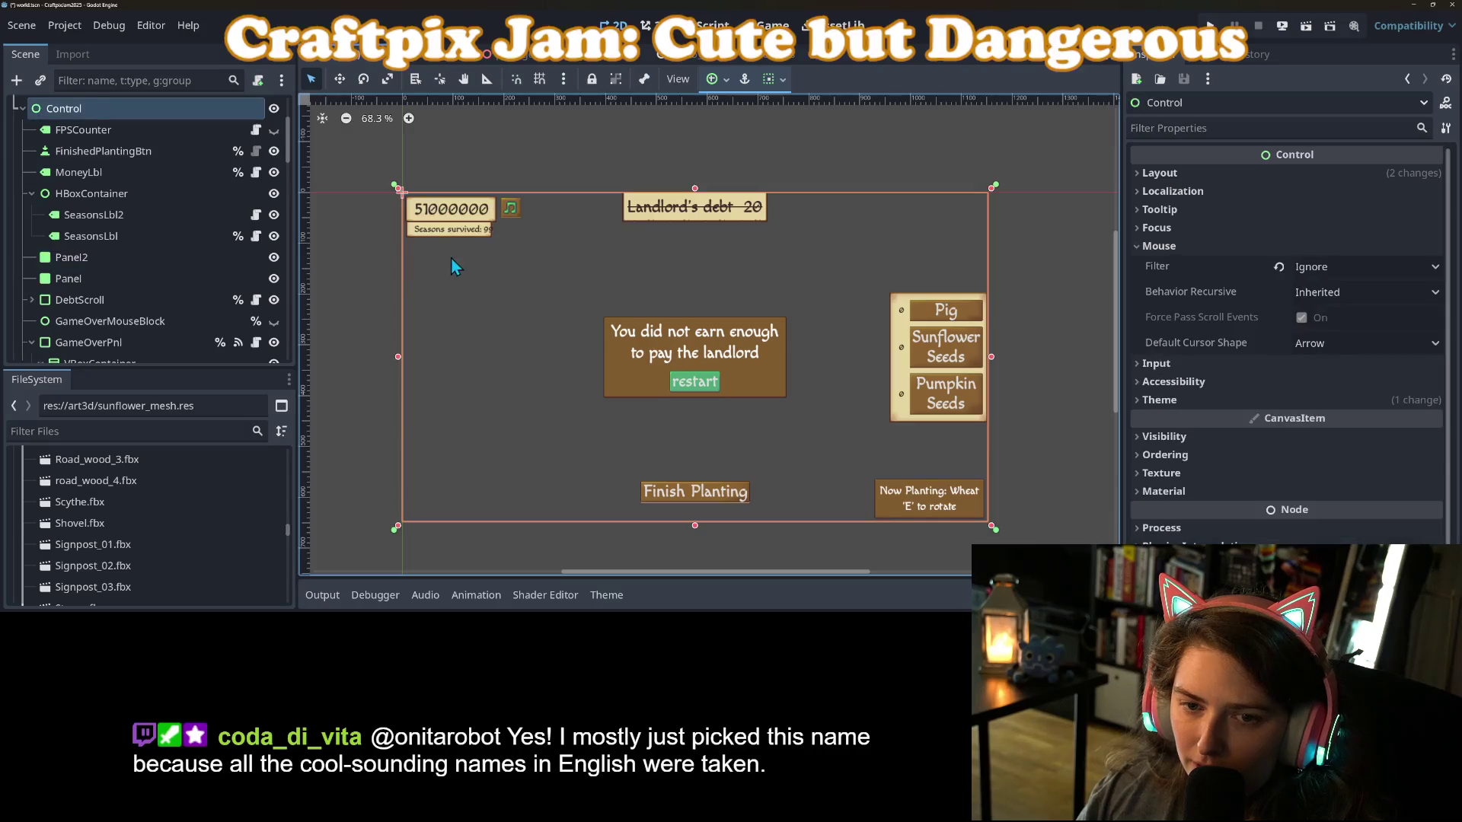
left_click(412, 236)
left_click_drag(414, 236, 420, 236)
left_click_drag(418, 236, 420, 237)
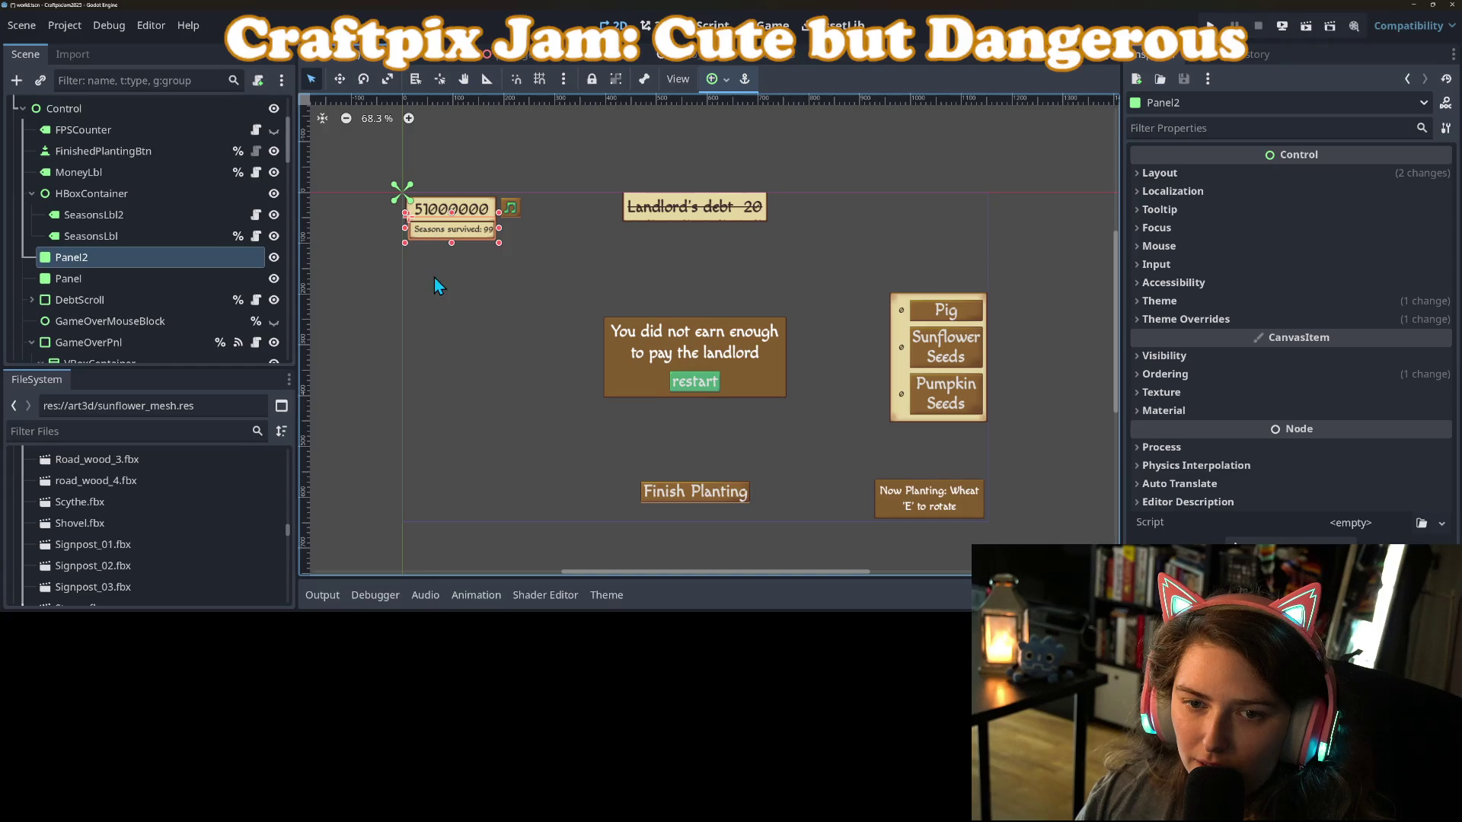
Fine-tune Panel2 slightly left and down so it sits under the money counter.
left_click(430, 270)
left_click(442, 238)
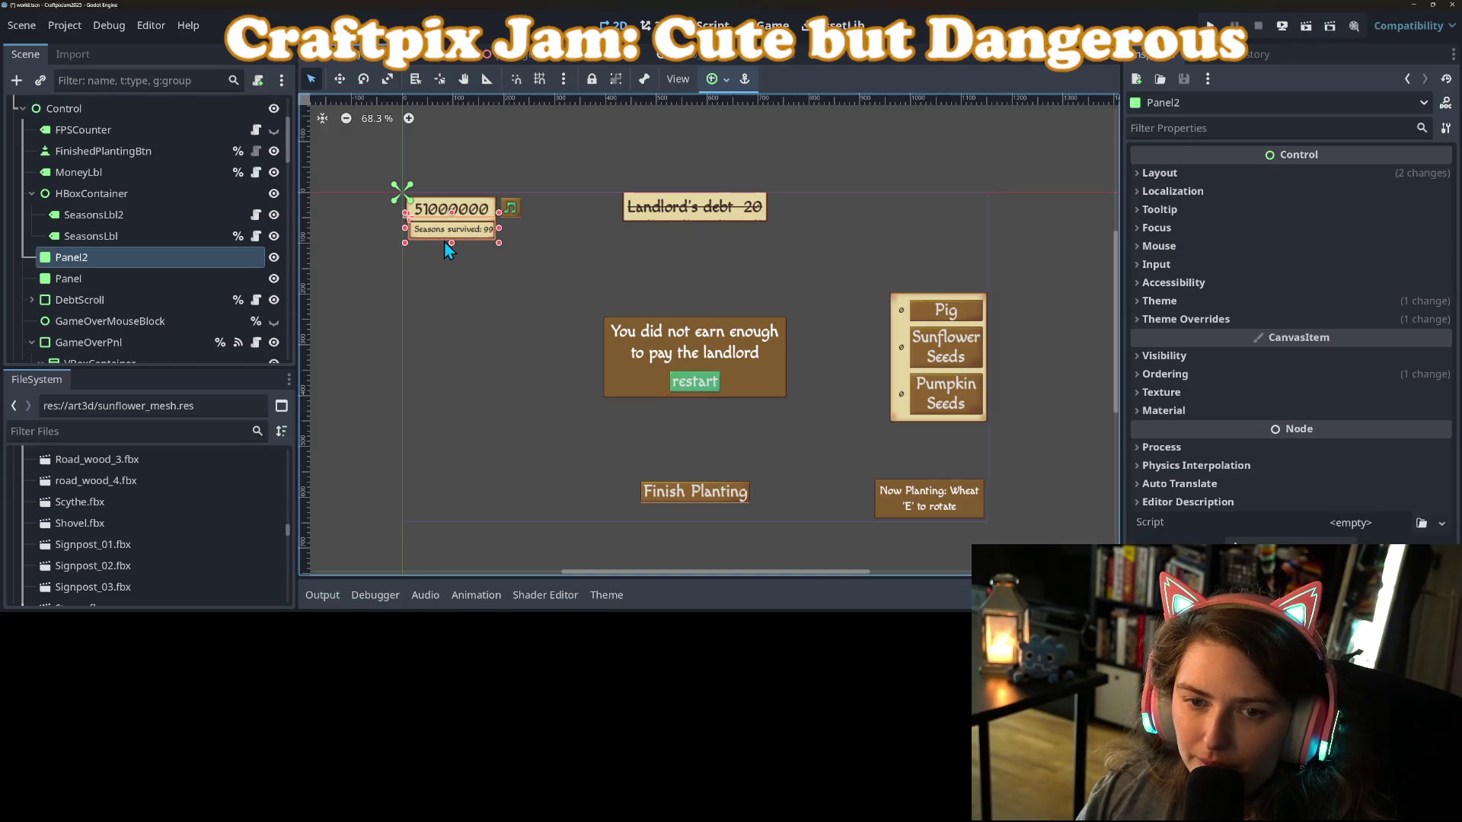
left_click_drag(432, 236, 431, 237)
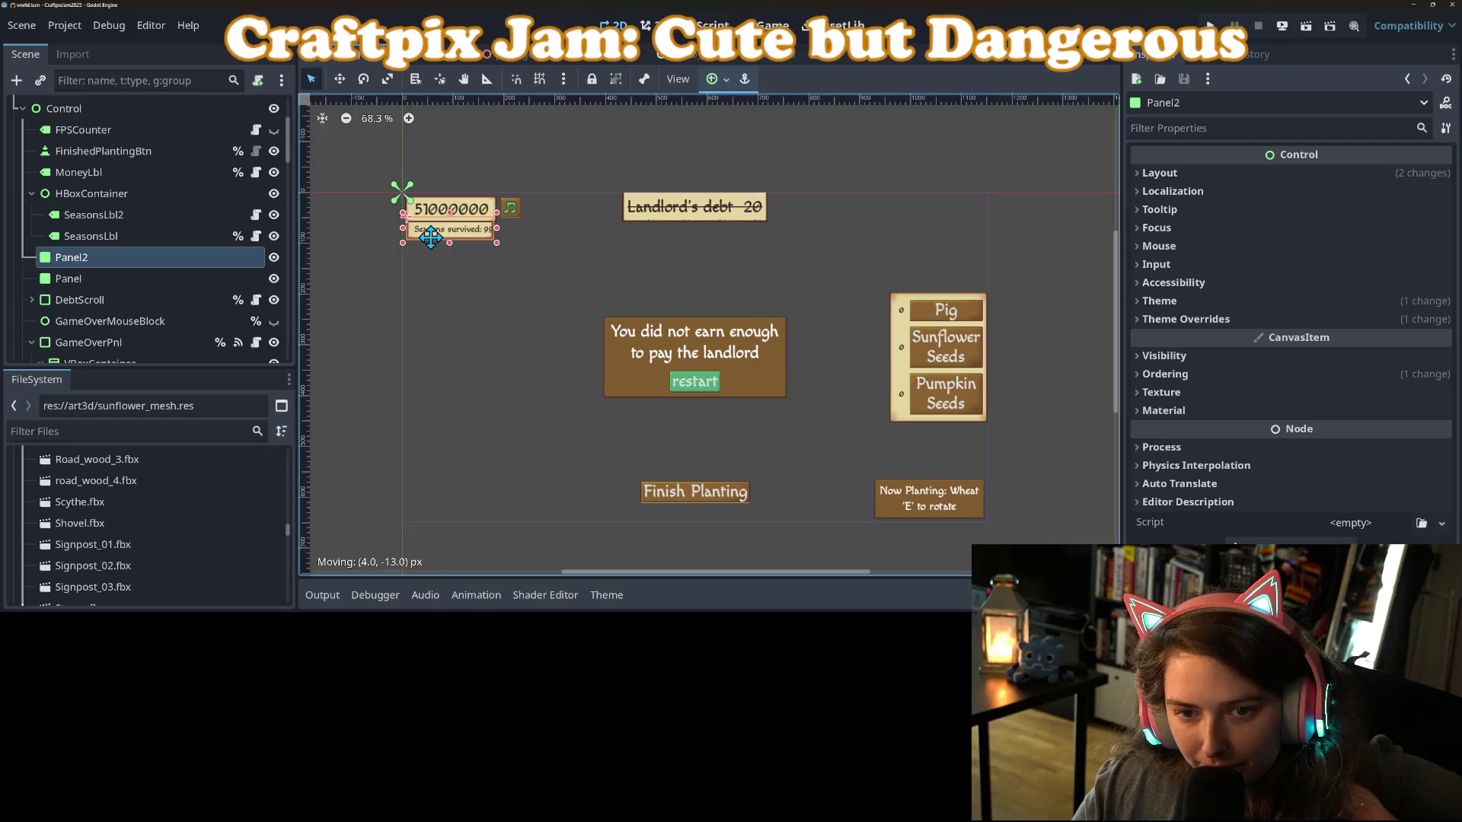
left_click(439, 259)
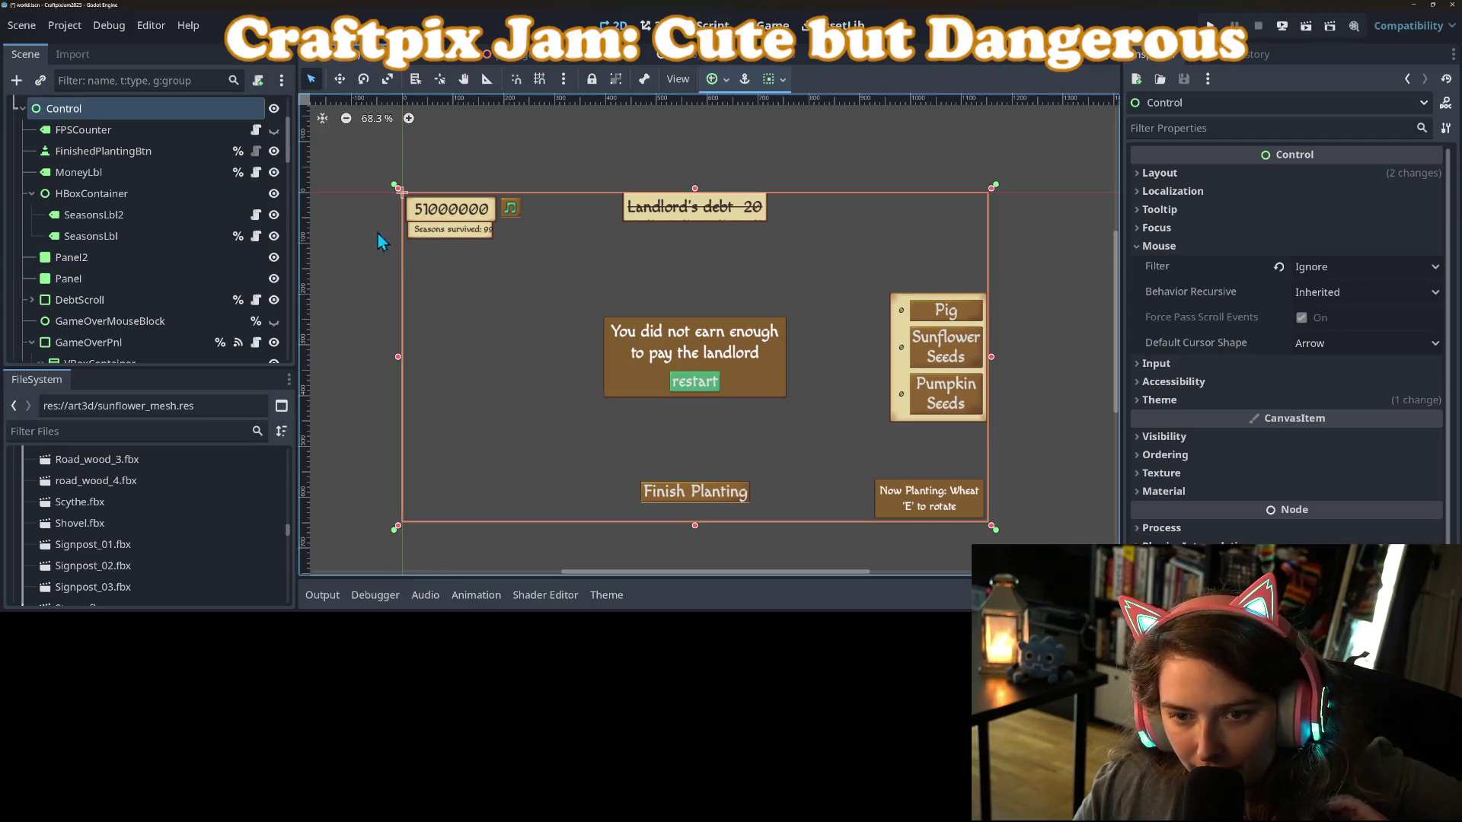
scroll(127, 202, "up", 3)
Move the Seasons survived HBoxContainer about 15 px left in Move mode and save the scene.
scroll(115, 221, "down", 3)
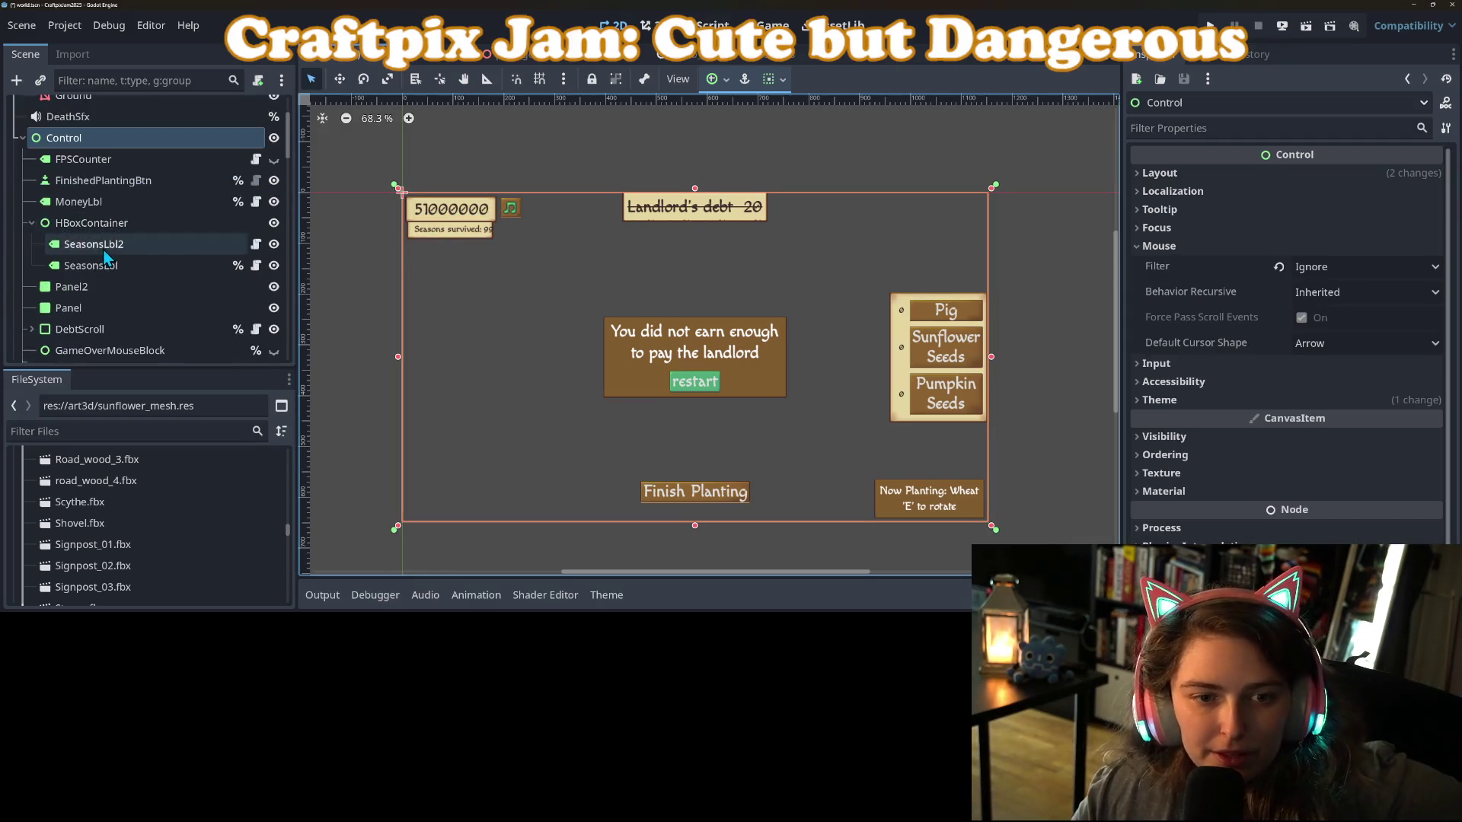
double_click(92, 222)
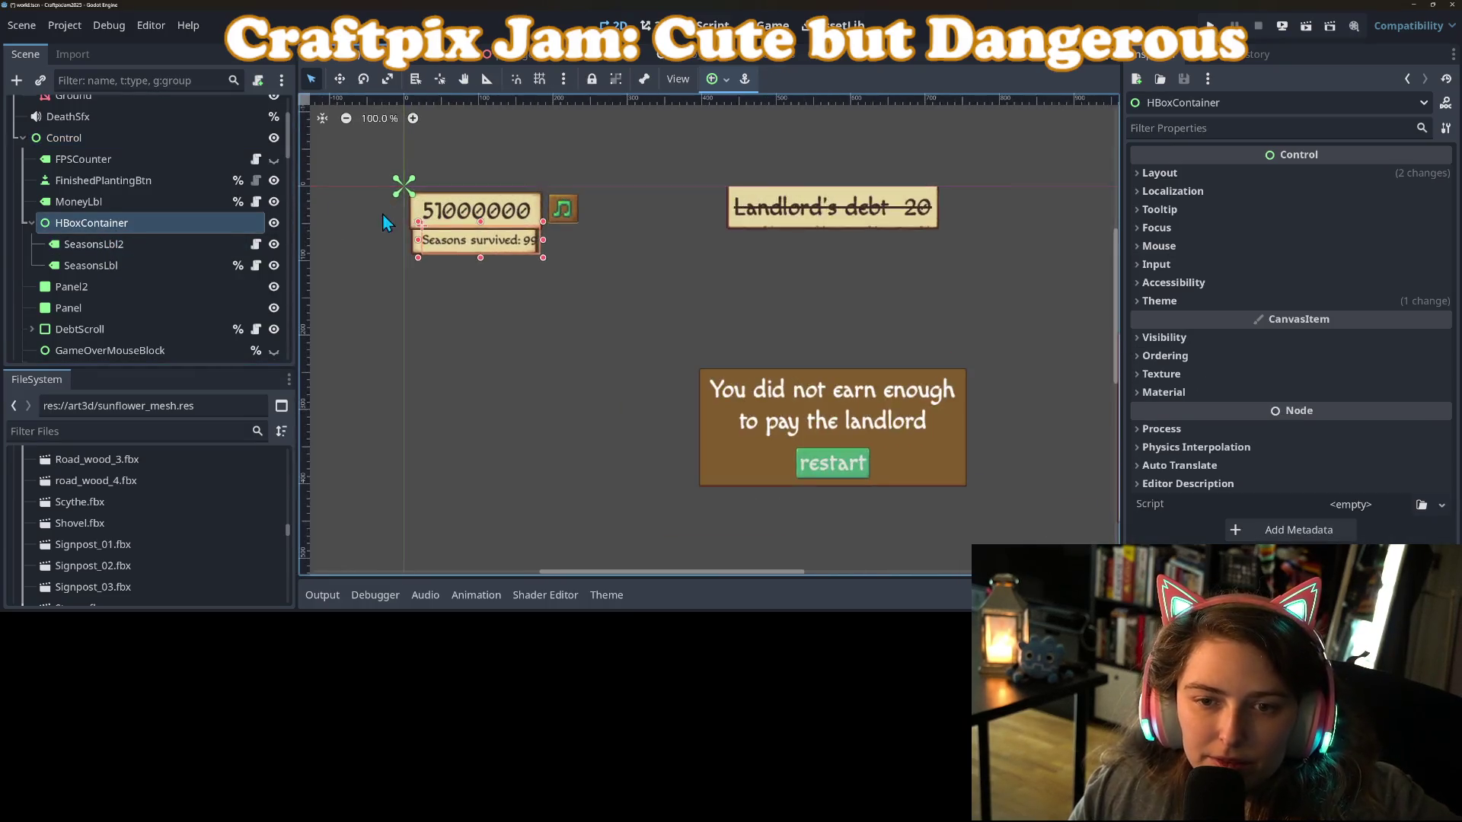
left_click(340, 79)
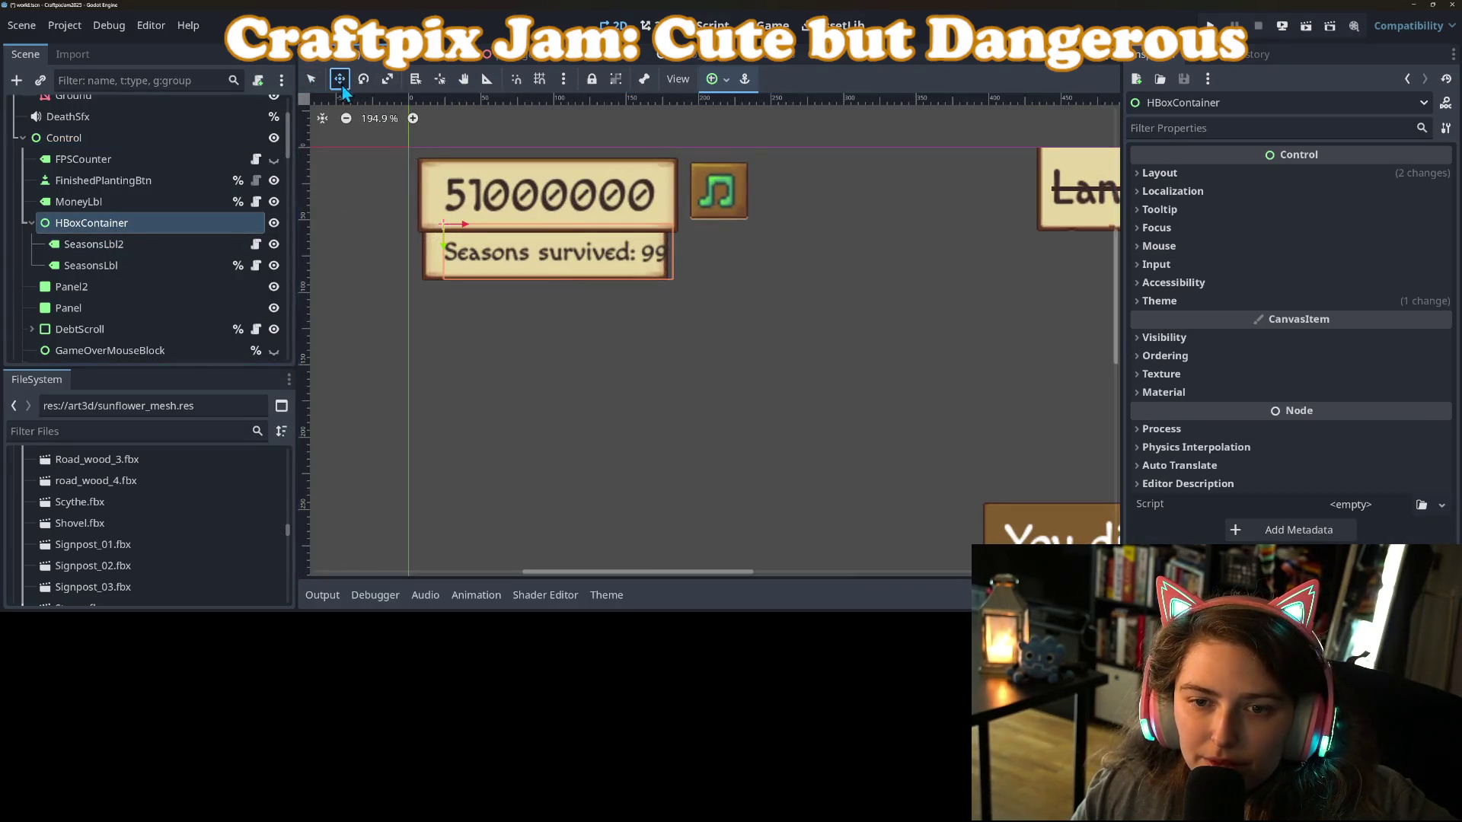
mouse_move(462, 222)
left_mouse_down()
mouse_move(446, 222)
mouse_move(442, 256)
left_mouse_up()
key("ctrl+s")
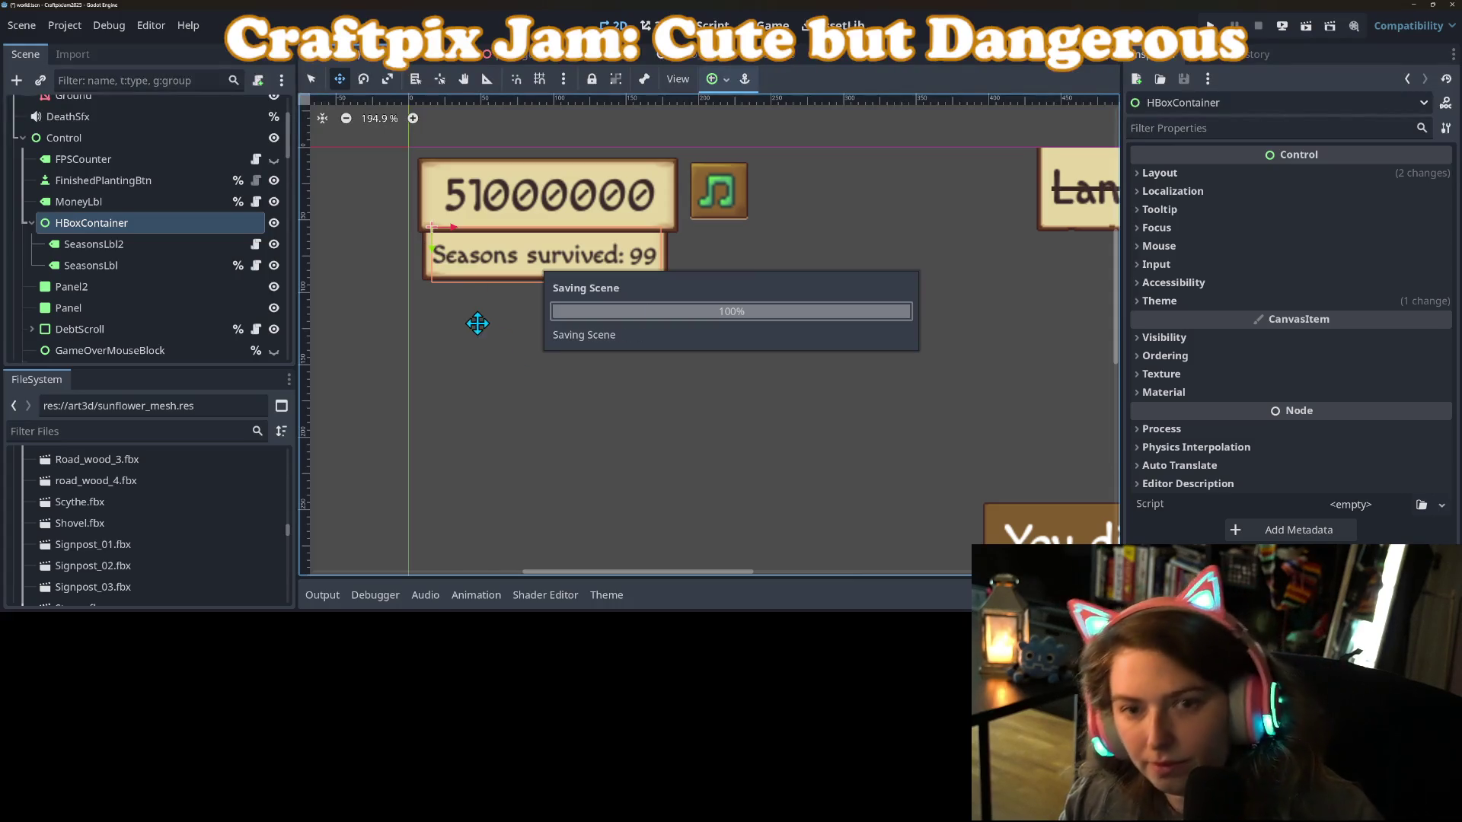
Show the whole HUD and select the Pig shop button plus another shop button.
scroll(816, 434, "down", 6)
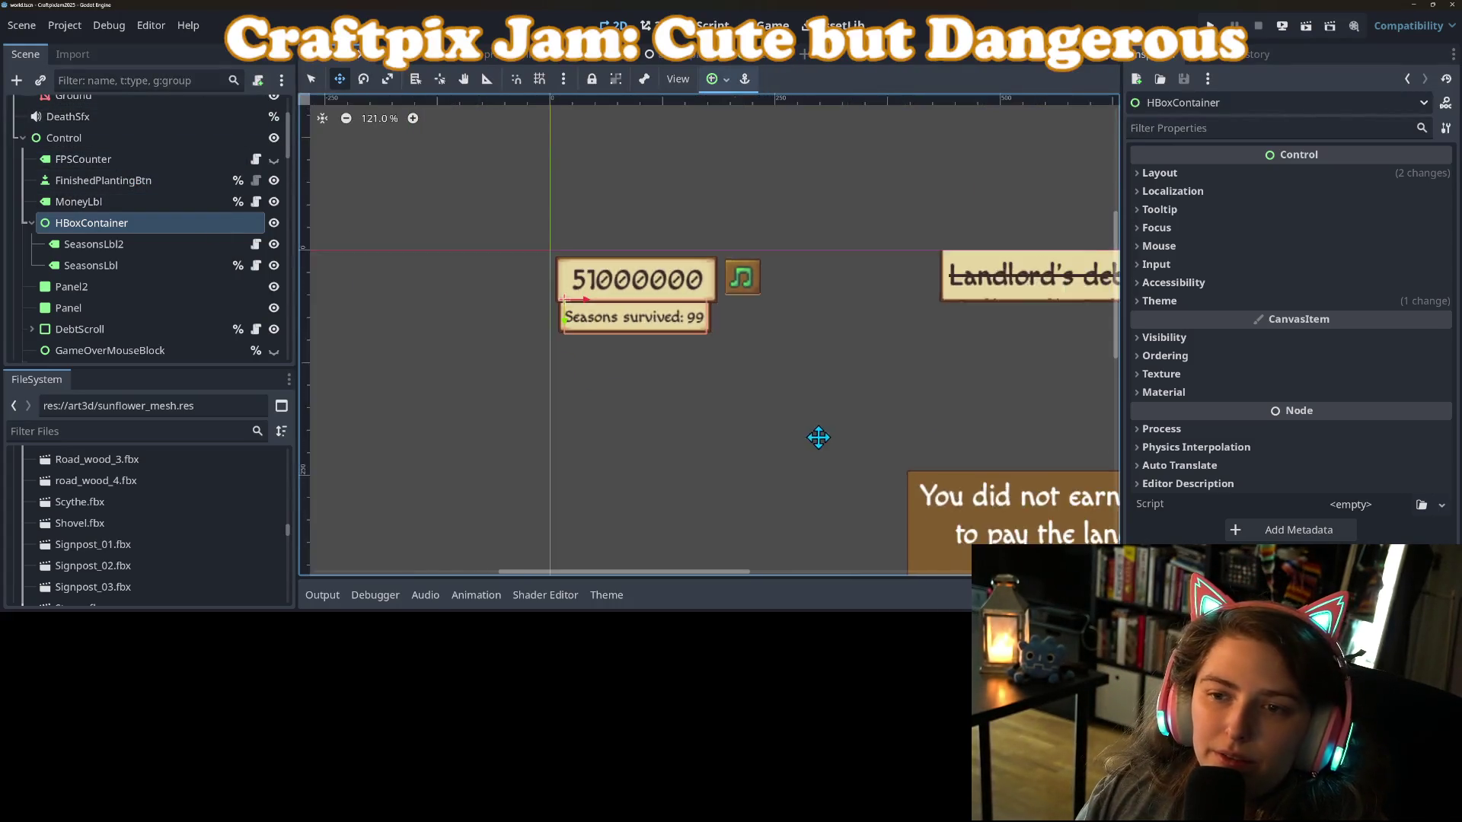
left_click_drag(864, 473, 545, 267)
scroll(546, 267, "down", 1)
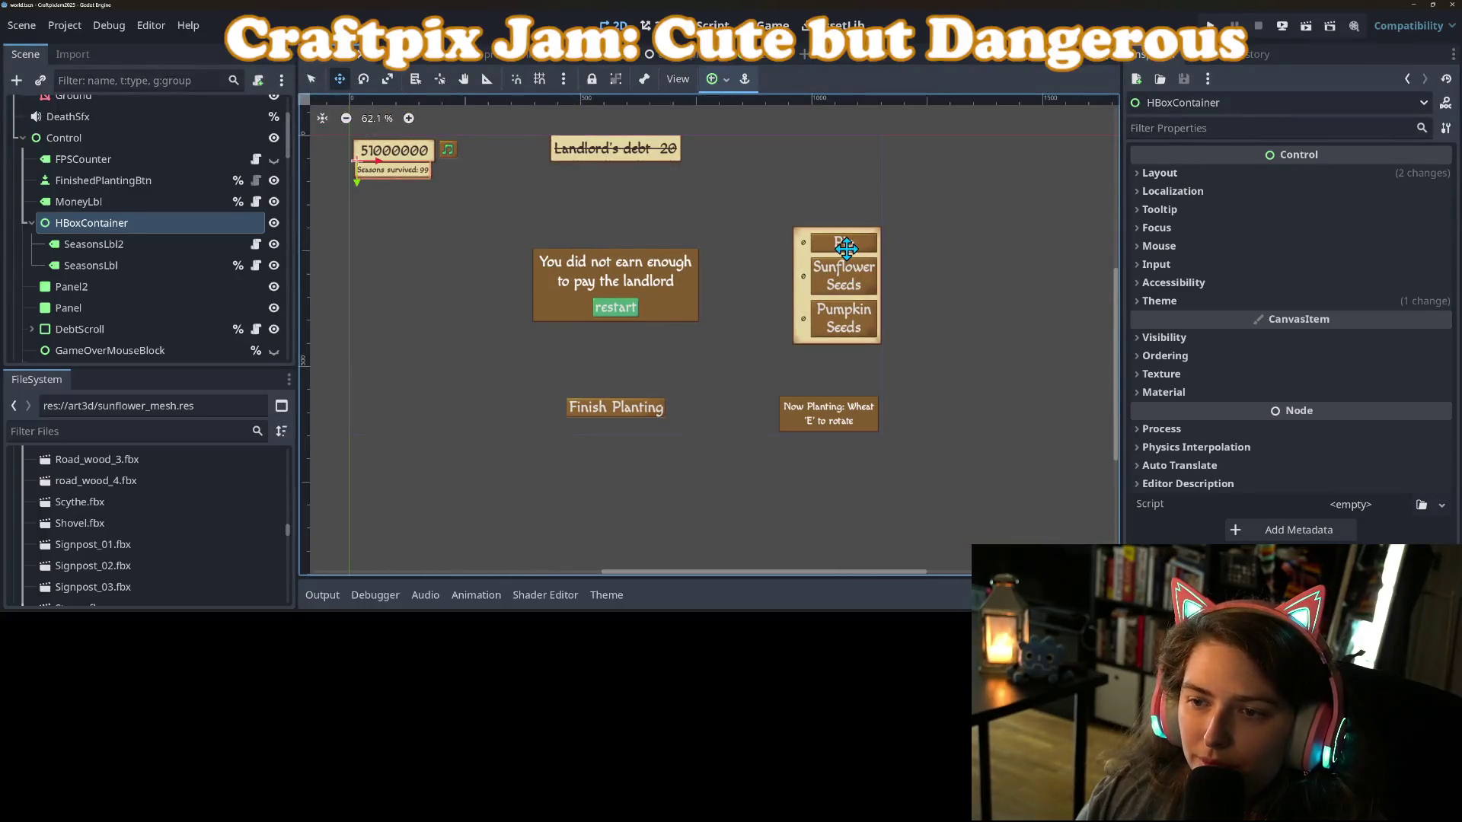
left_click(313, 79)
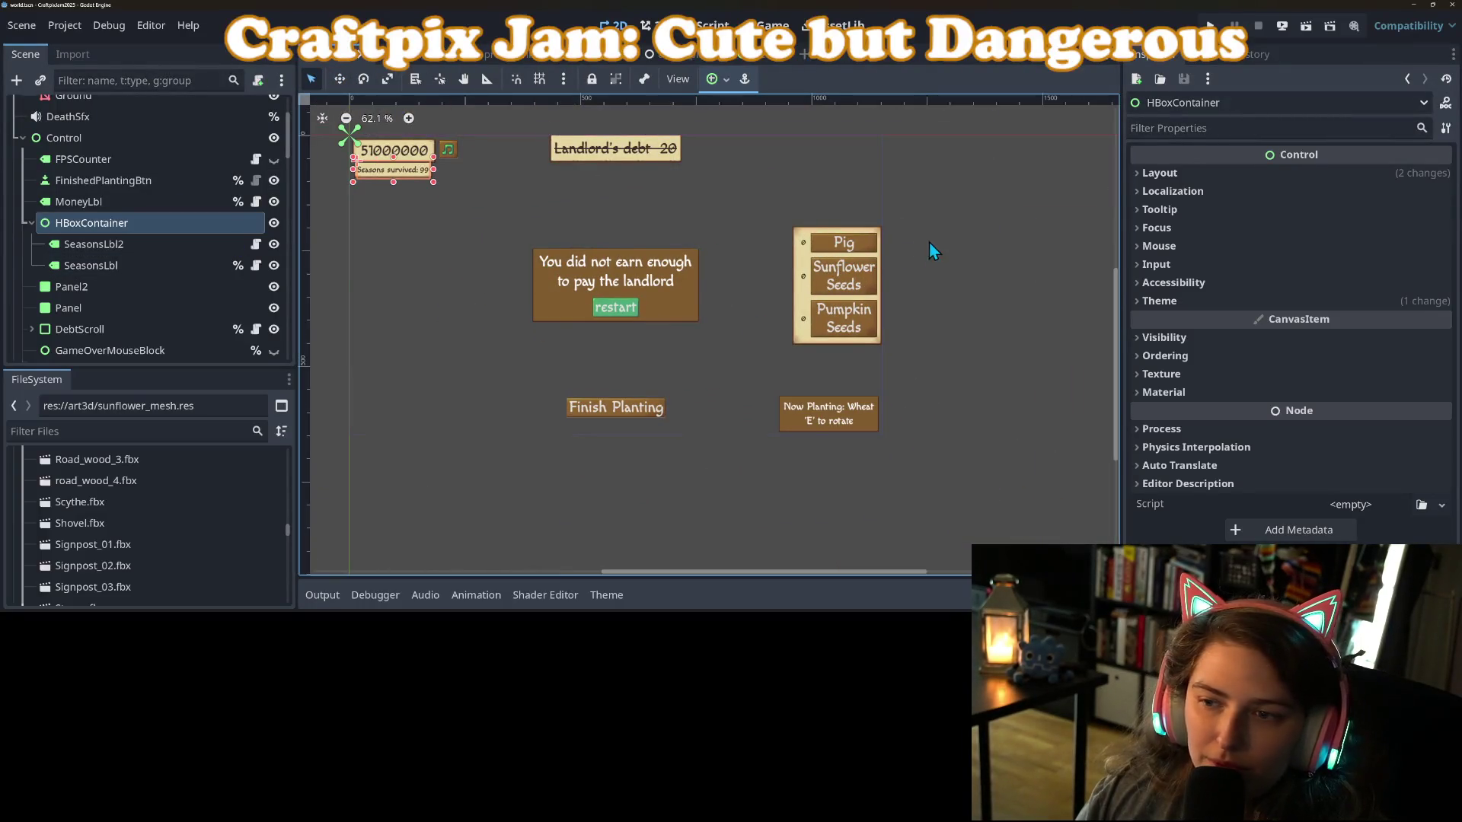
left_click(853, 241)
left_click(846, 290, "shift")
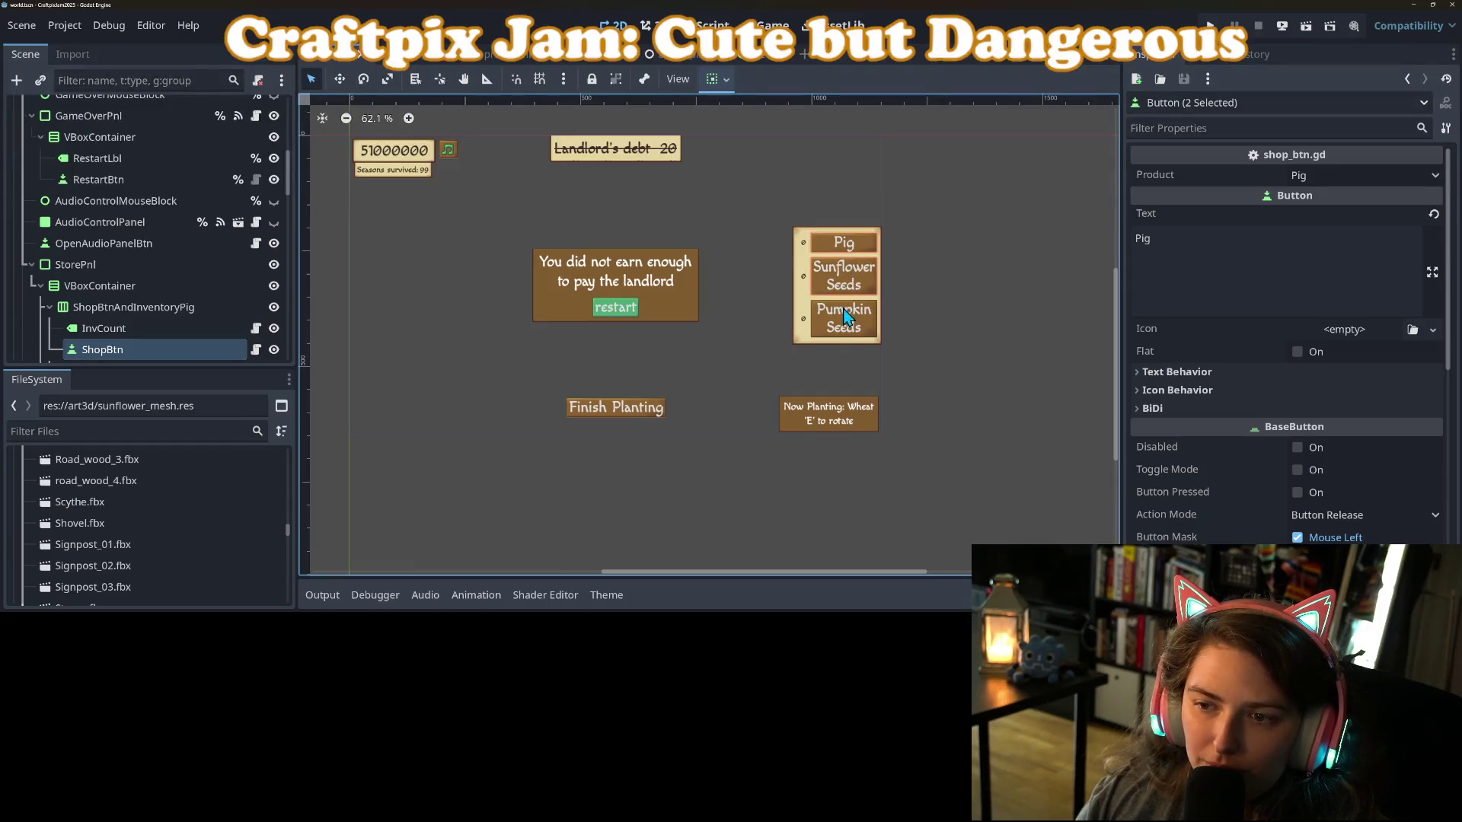
scroll(1222, 469, "down", 5)
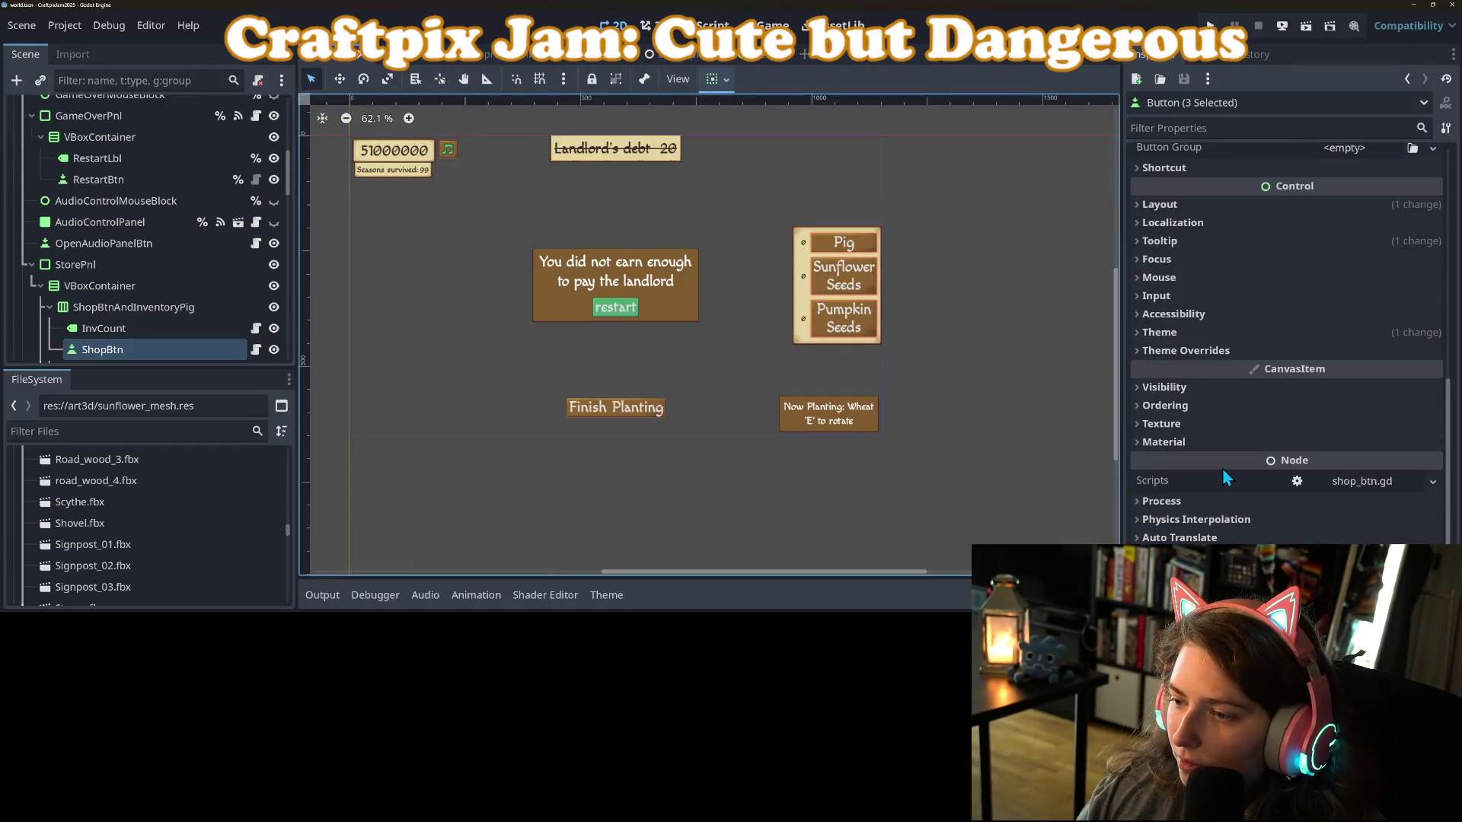
Give the selected shop buttons a 22 px font size theme override.
left_click(1188, 351)
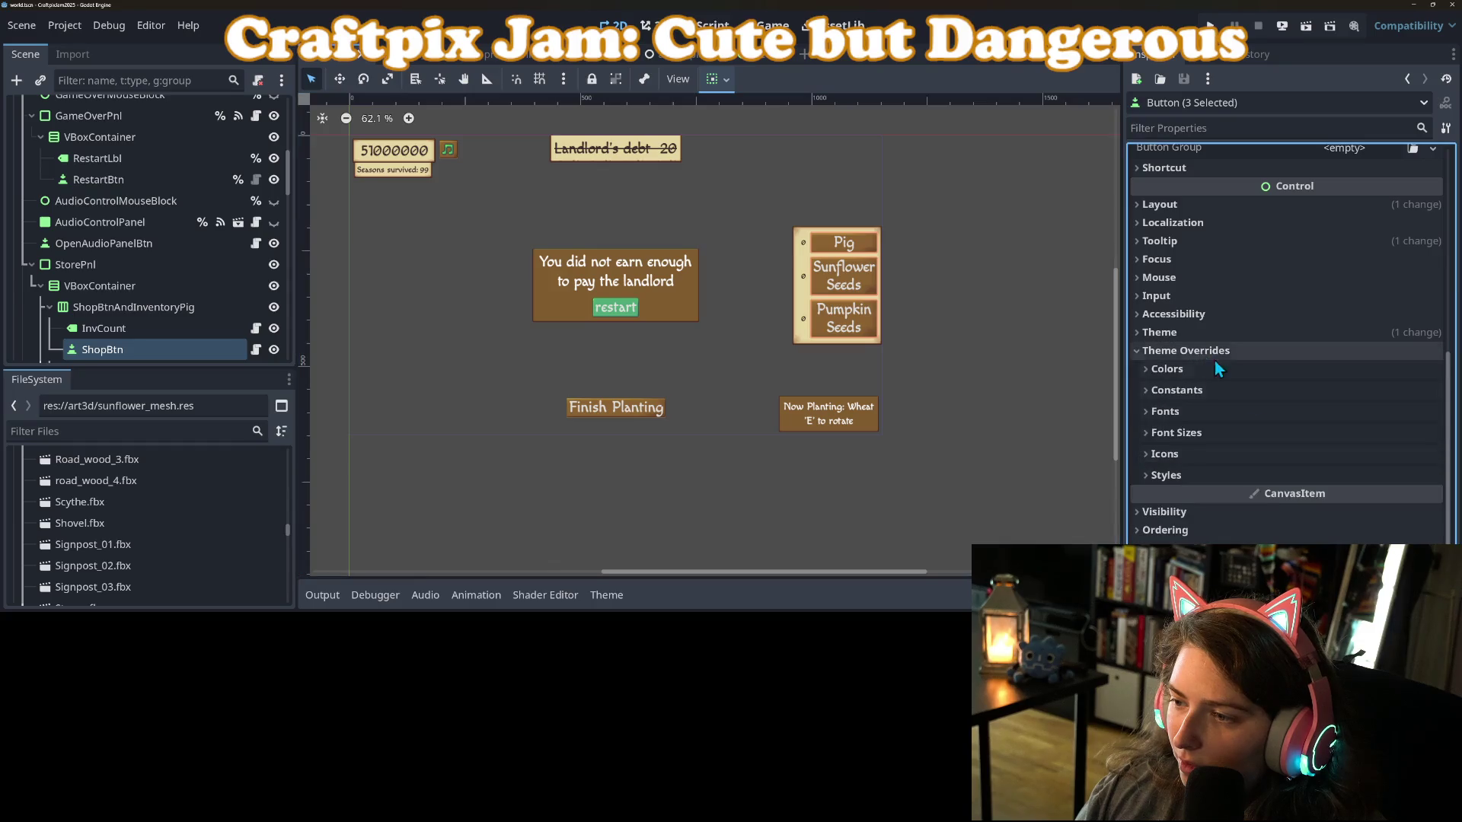
left_click(1180, 434)
left_click(1161, 453)
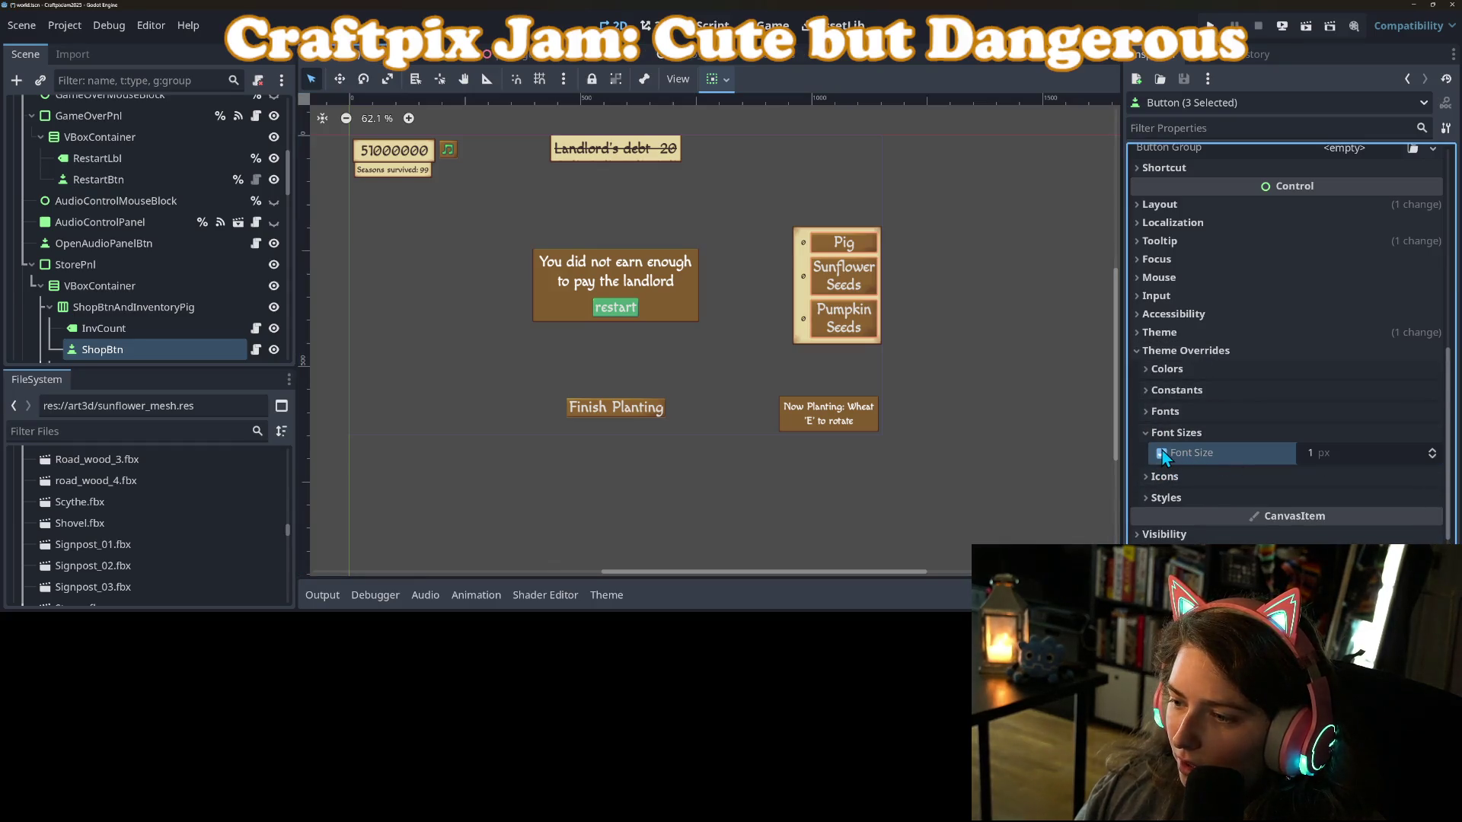
left_click(1332, 452)
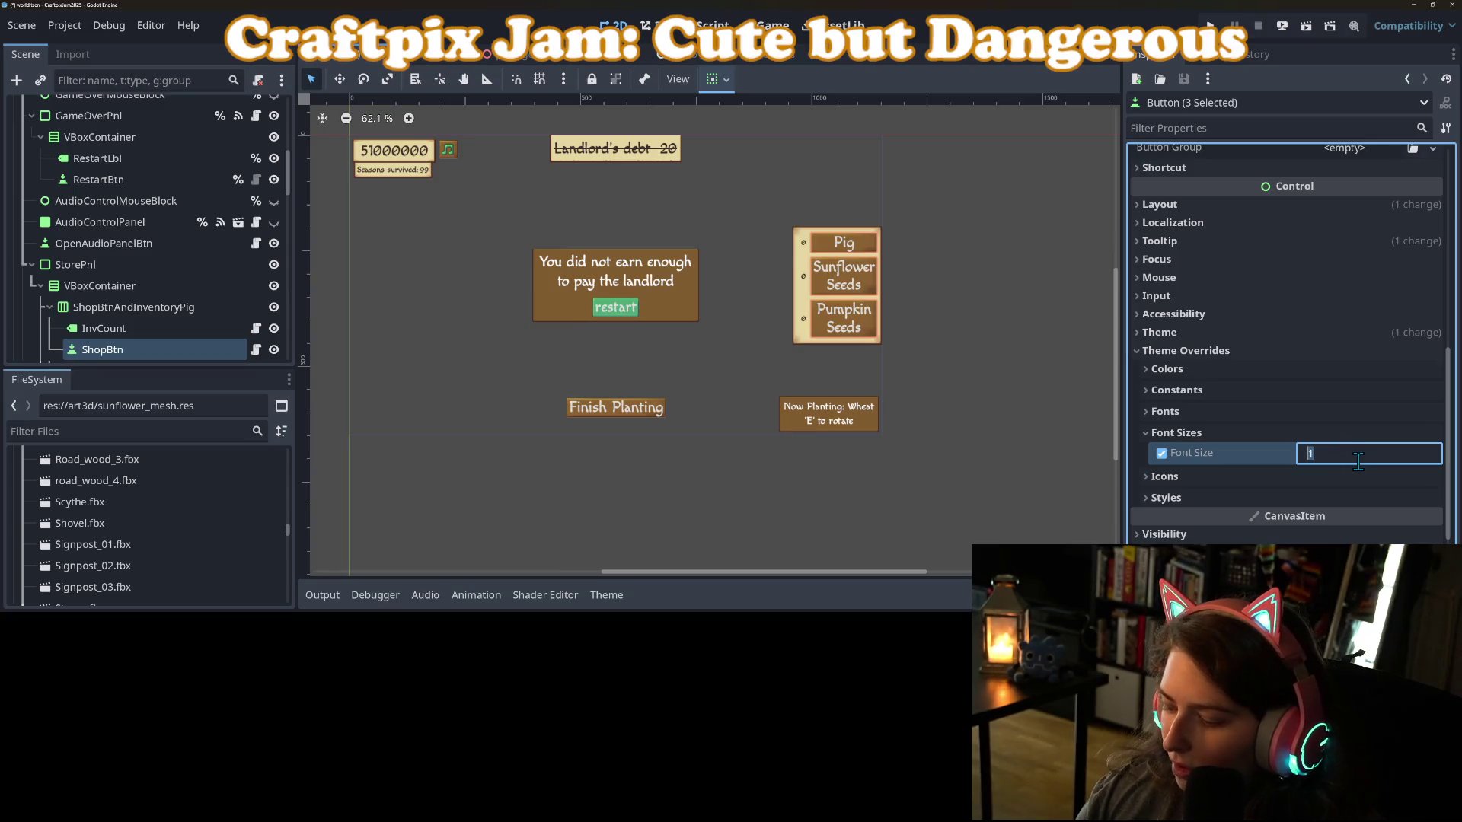
type("22")
key("Return")
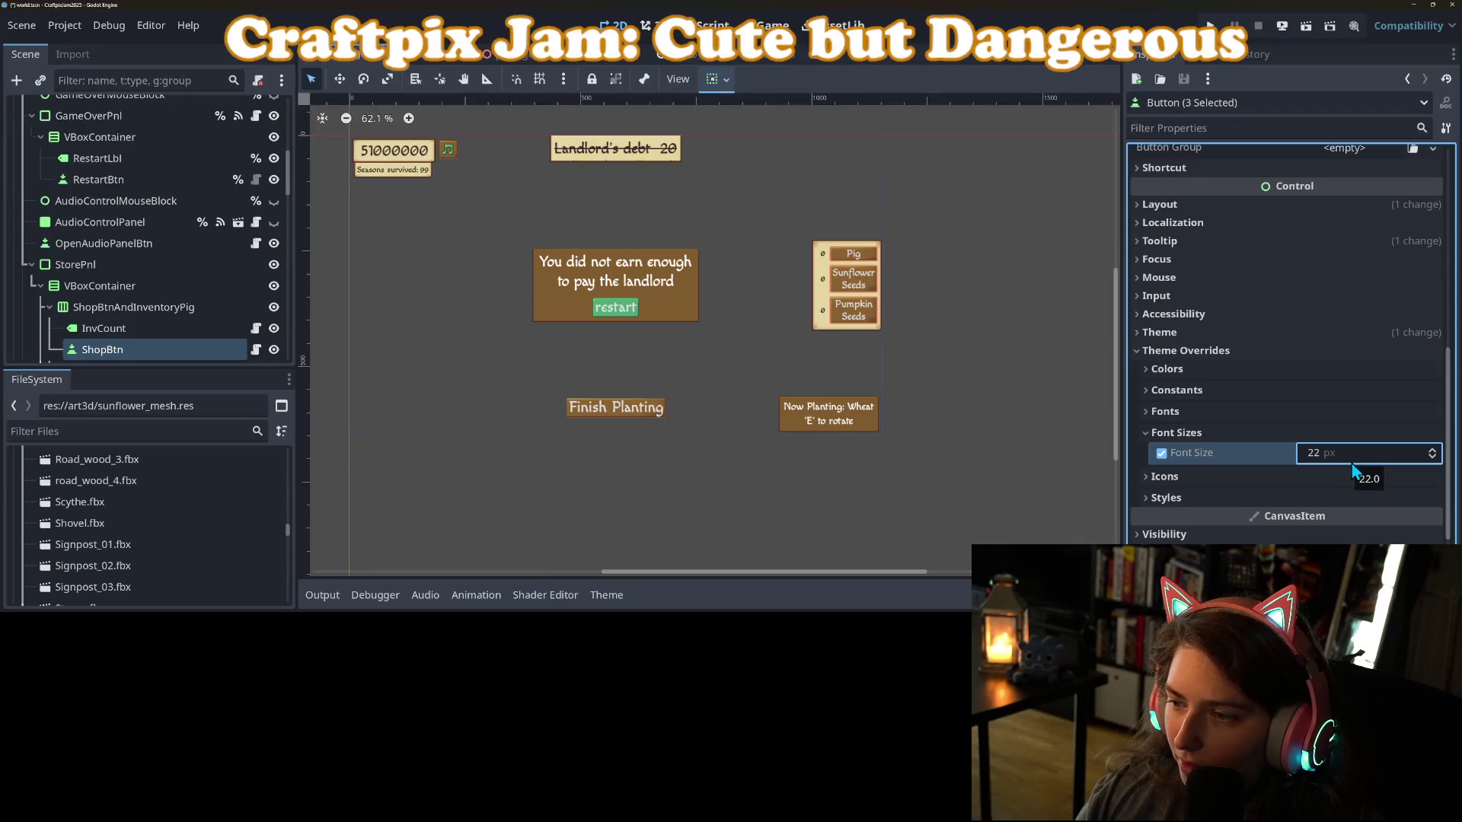
Select the Pig, Sunflower and Pumpkin inventory count labels together.
left_click(823, 262)
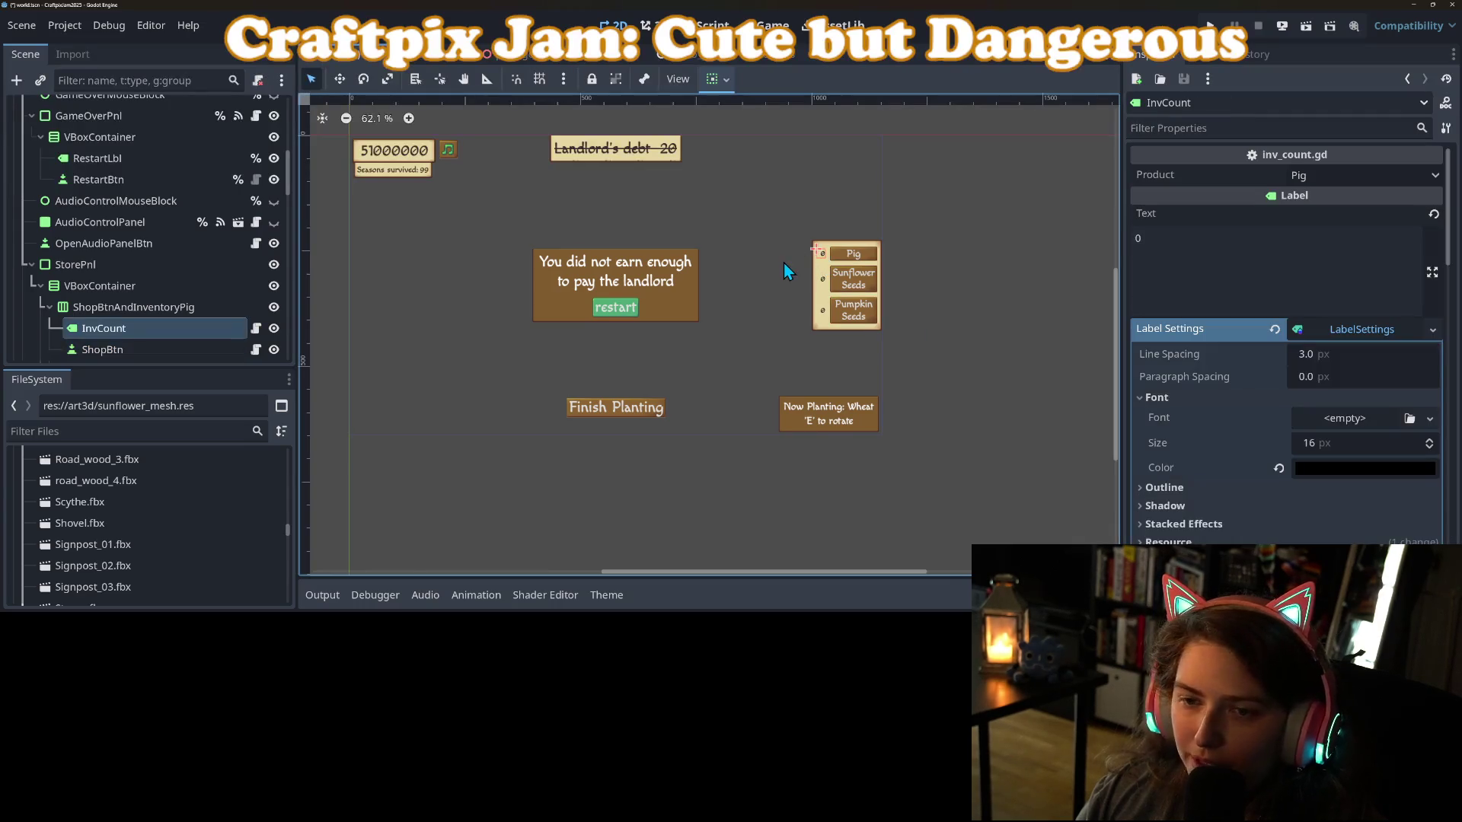
scroll(104, 263, "down", 3)
left_click(111, 304)
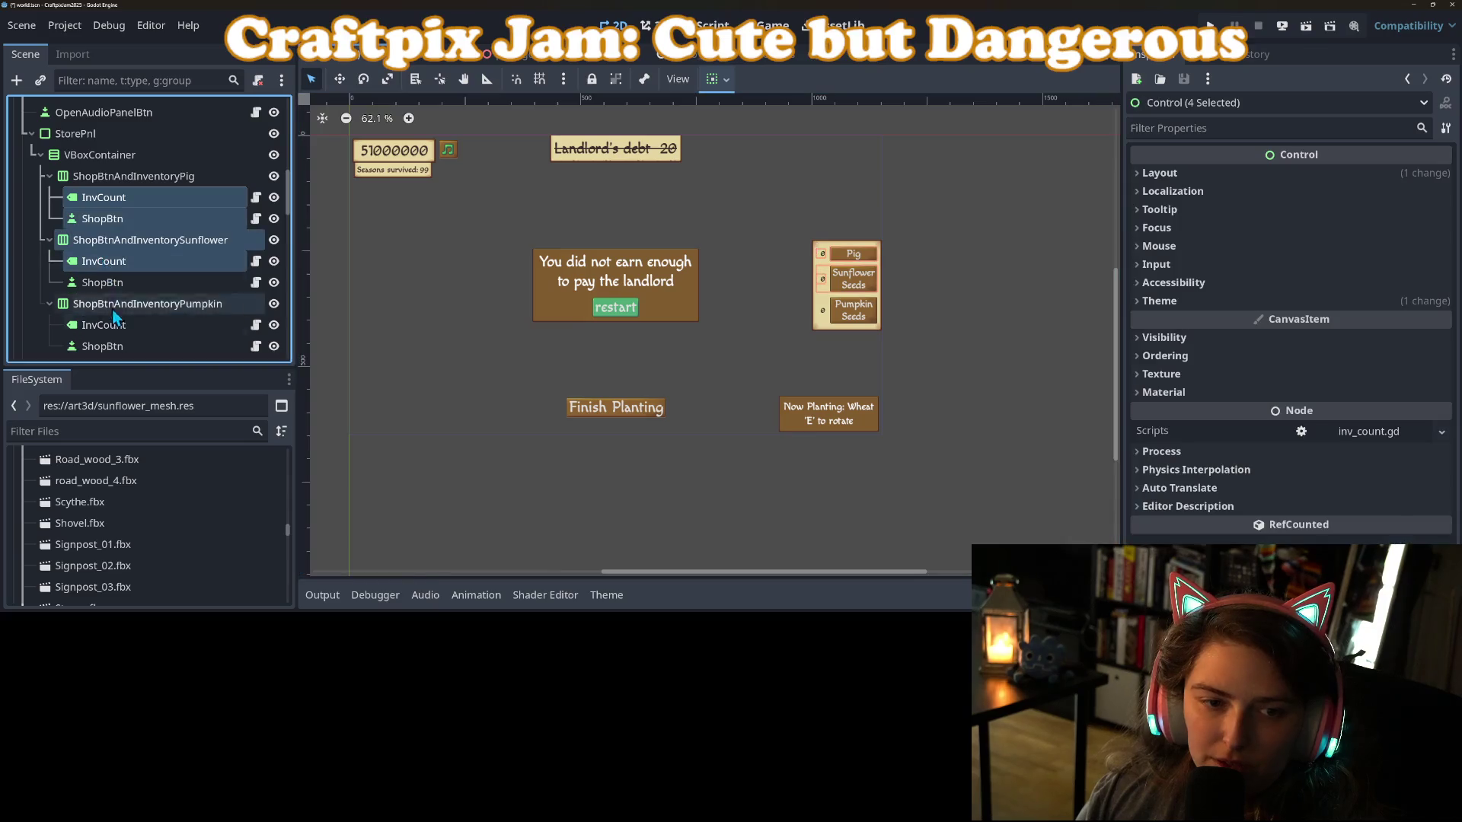
left_click(98, 212)
left_click(99, 199)
left_click(114, 263, "ctrl")
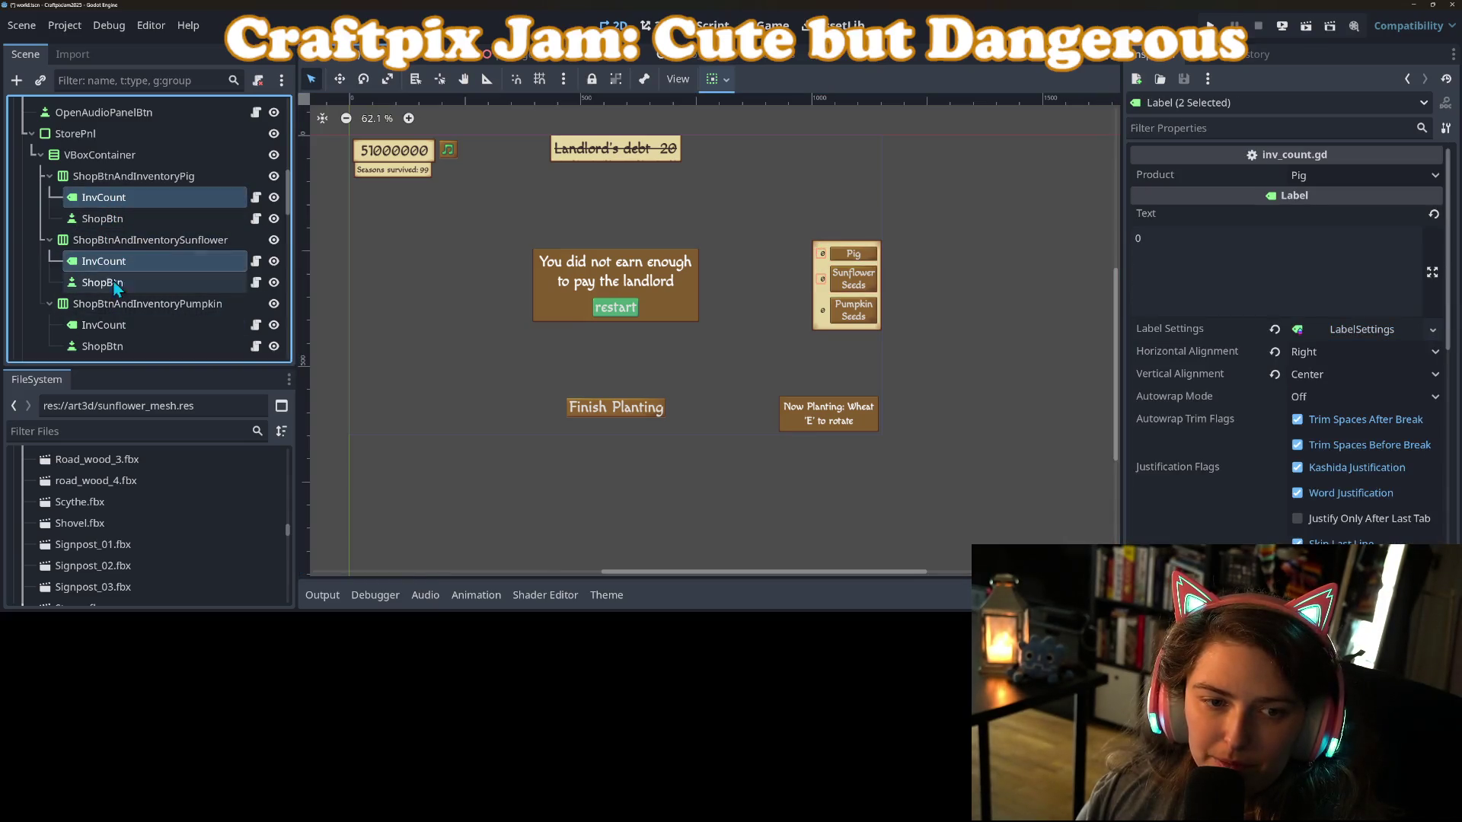
left_click(107, 326, "ctrl")
Make the counts' LabelSettings unique, set their font size to 22, and save.
left_click(1378, 335)
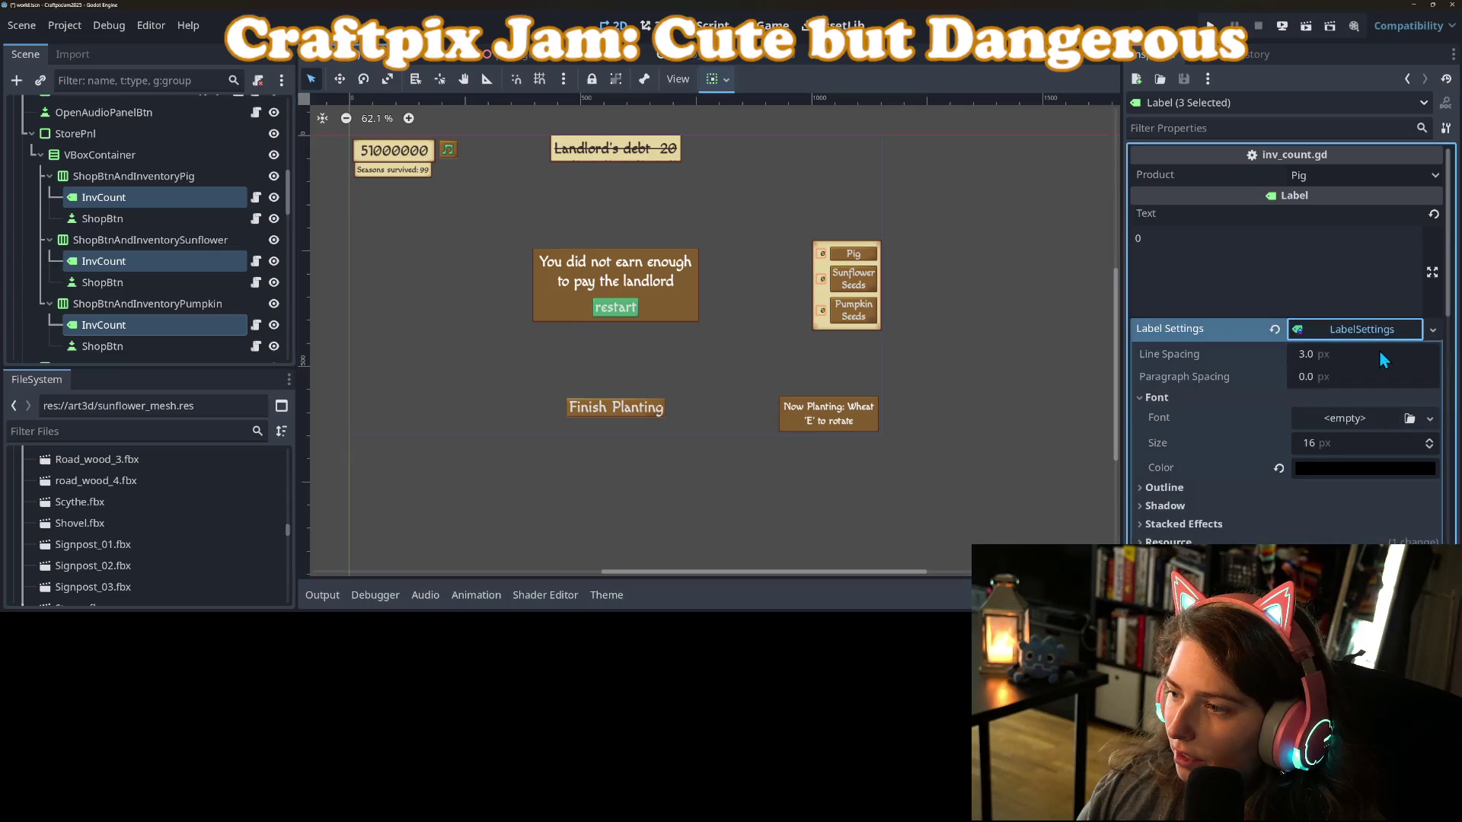
left_click(1432, 329)
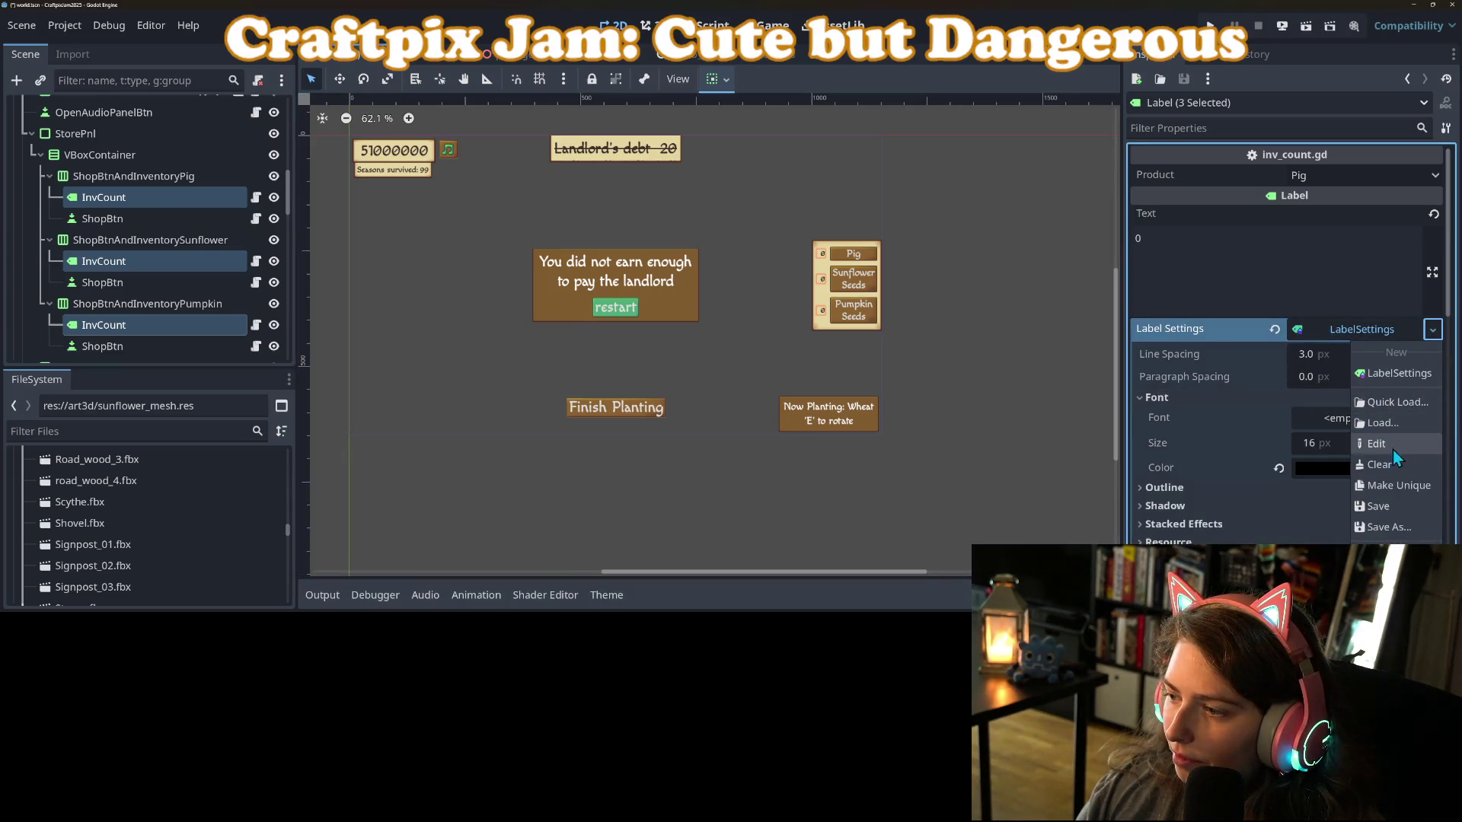
left_click(1396, 491)
left_click(1237, 405)
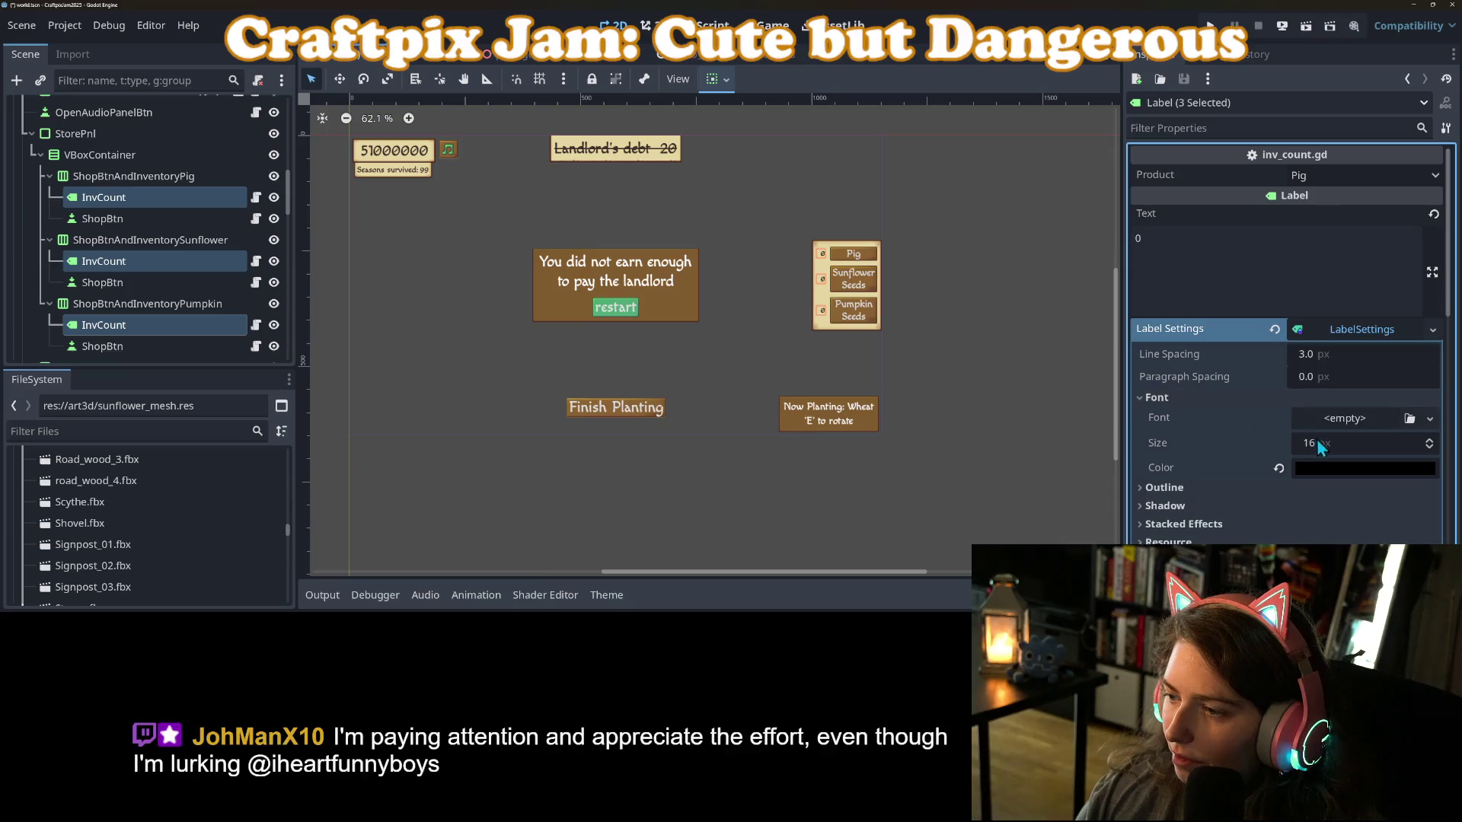
left_click(1323, 446)
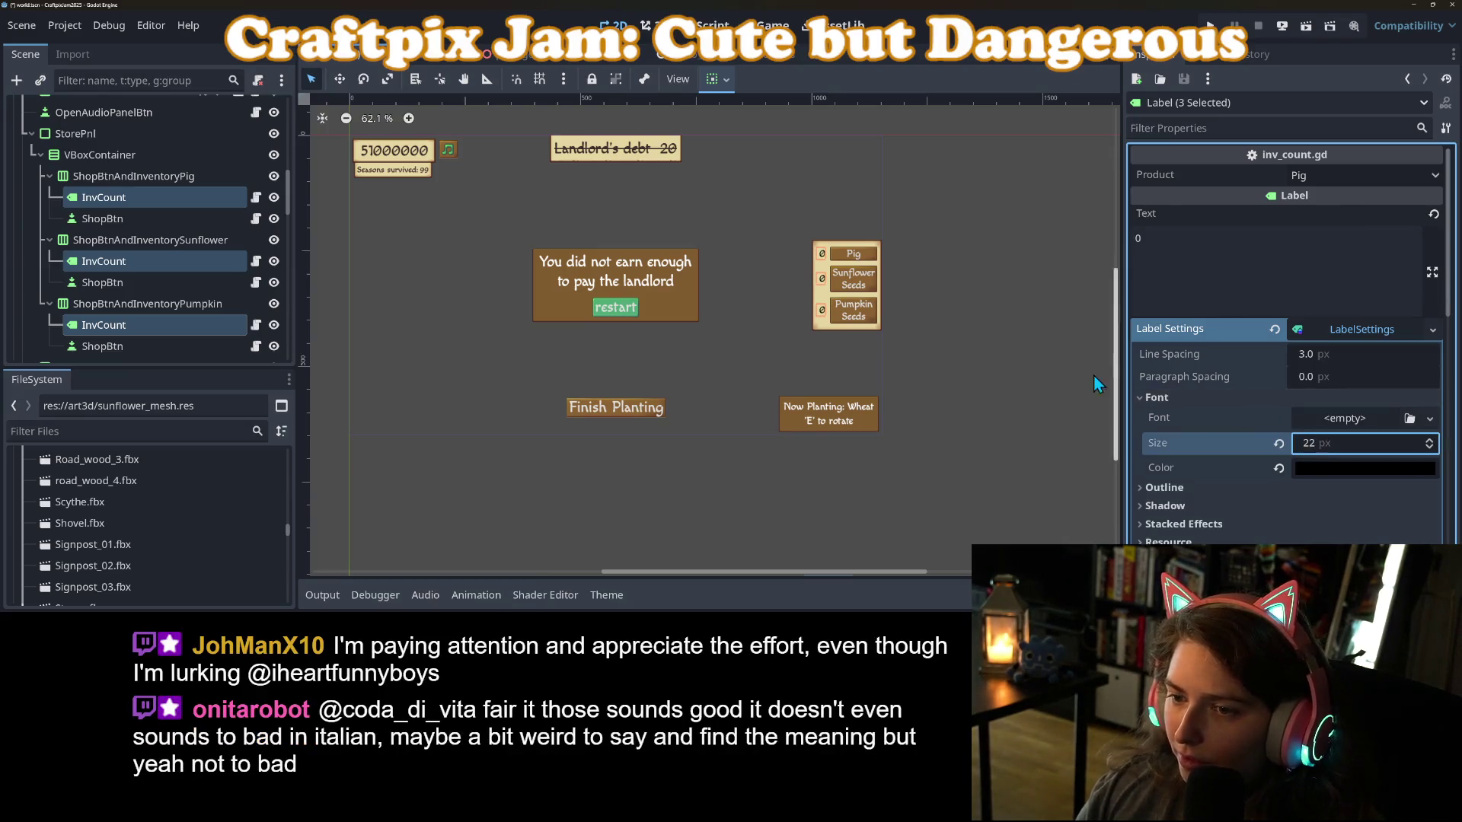
left_click(1041, 374)
key("ctrl+s")
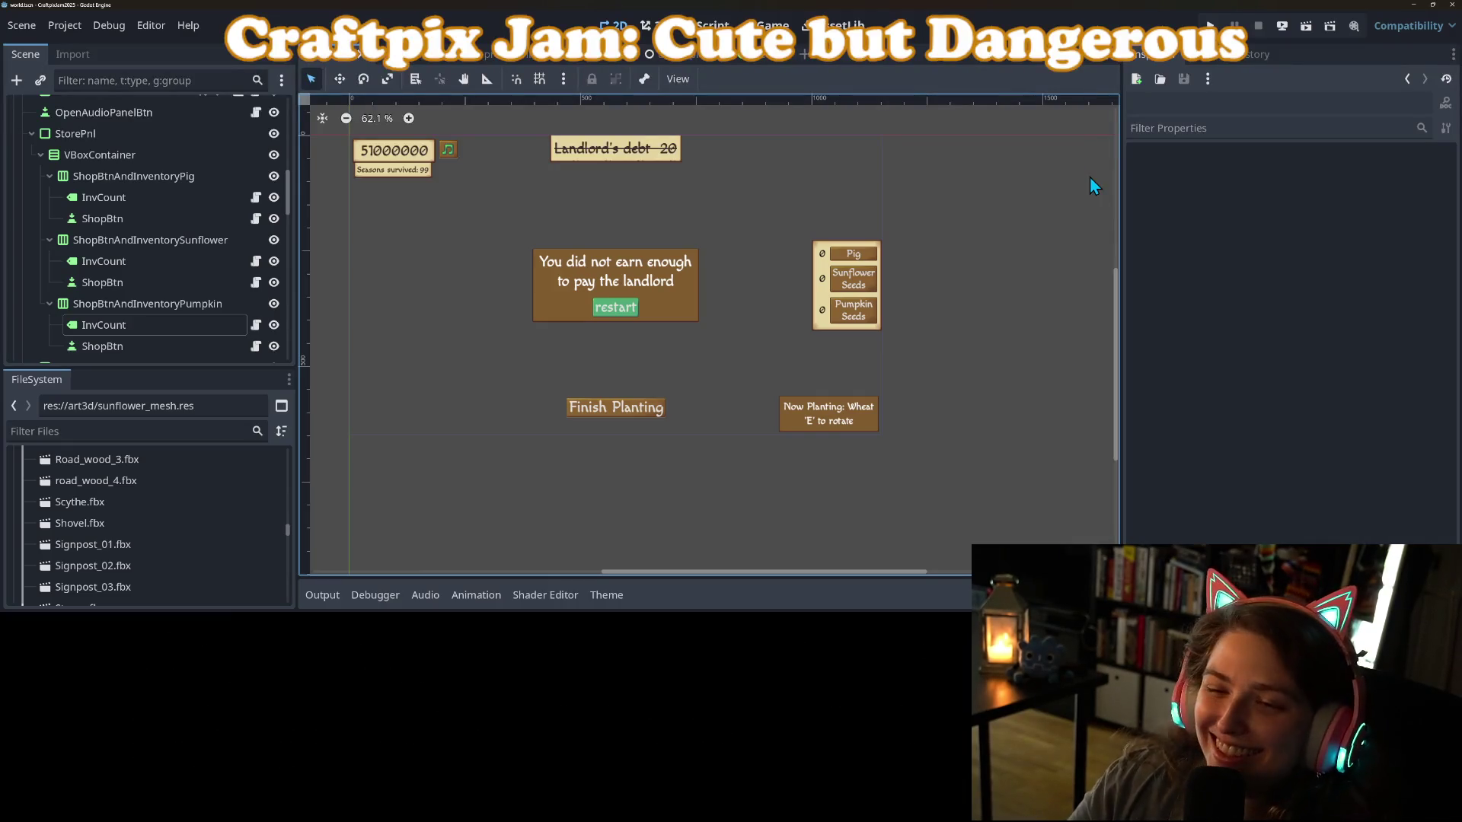
Move the music-note button slightly down and save the scene.
scroll(533, 335, "up", 1)
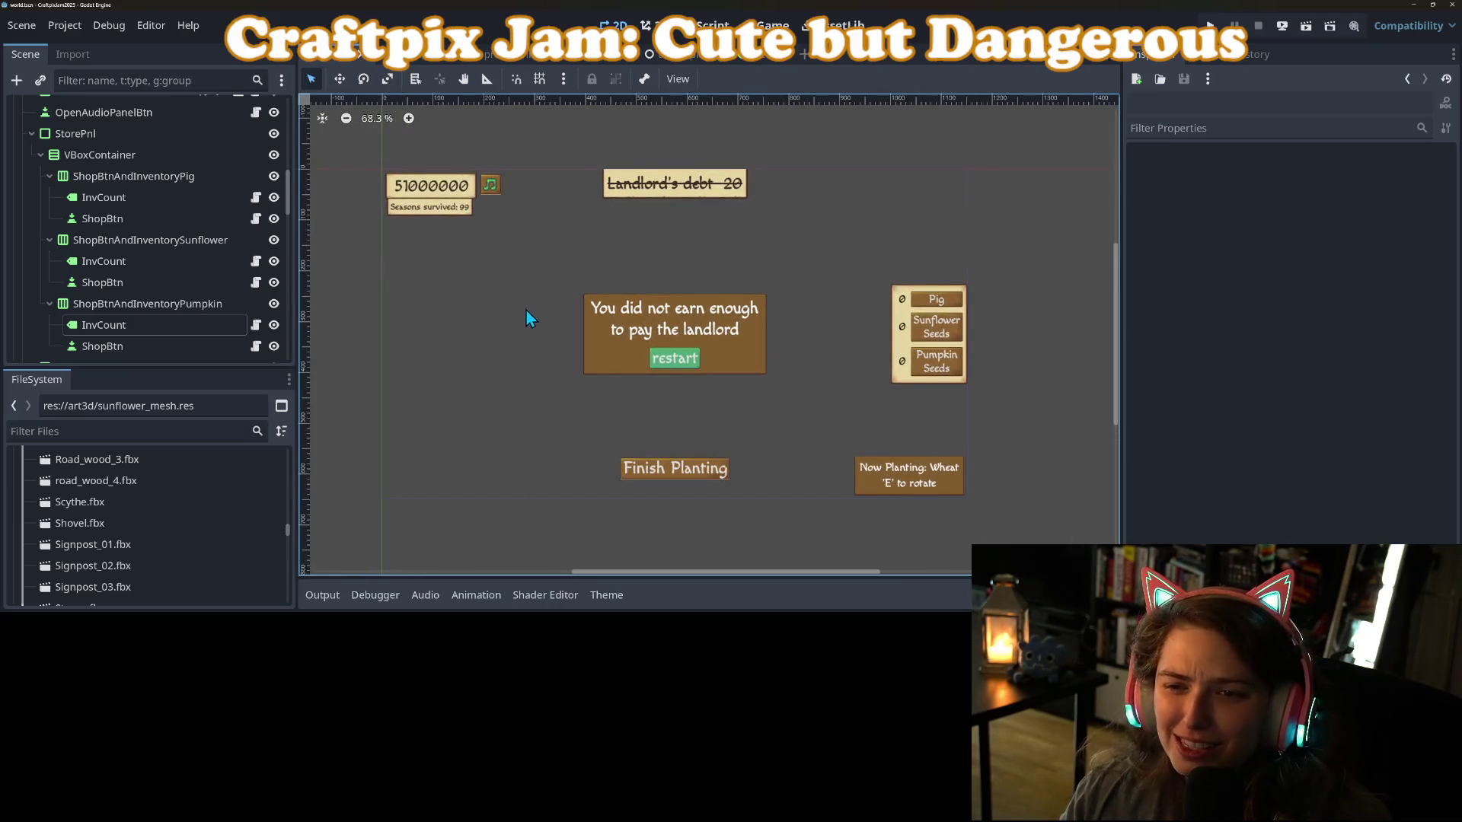
left_click_drag(527, 311, 532, 330)
left_click(494, 204)
left_click(340, 79)
left_click_drag(487, 216, 491, 210)
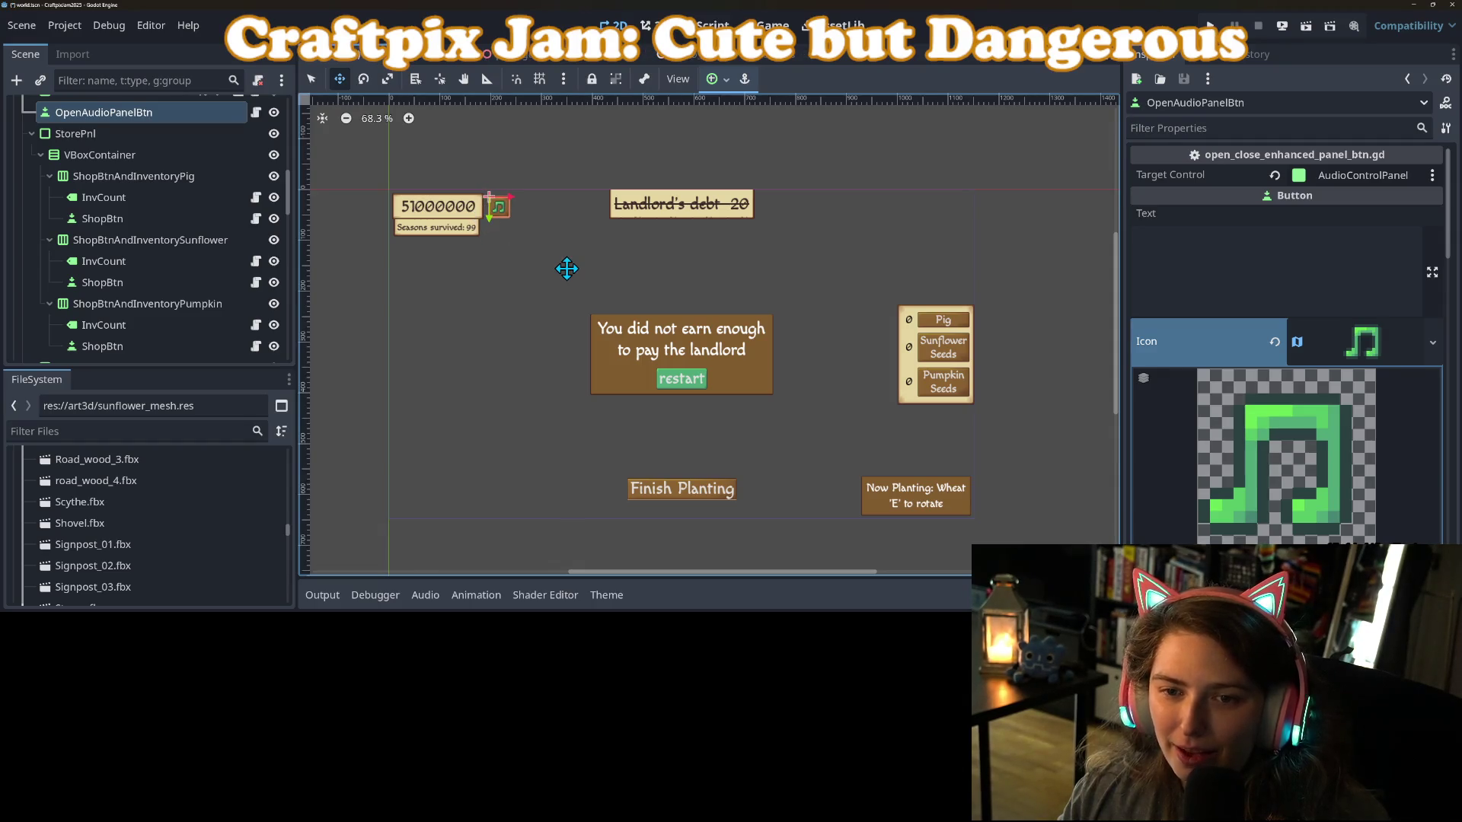
key("ctrl+s")
key("q")
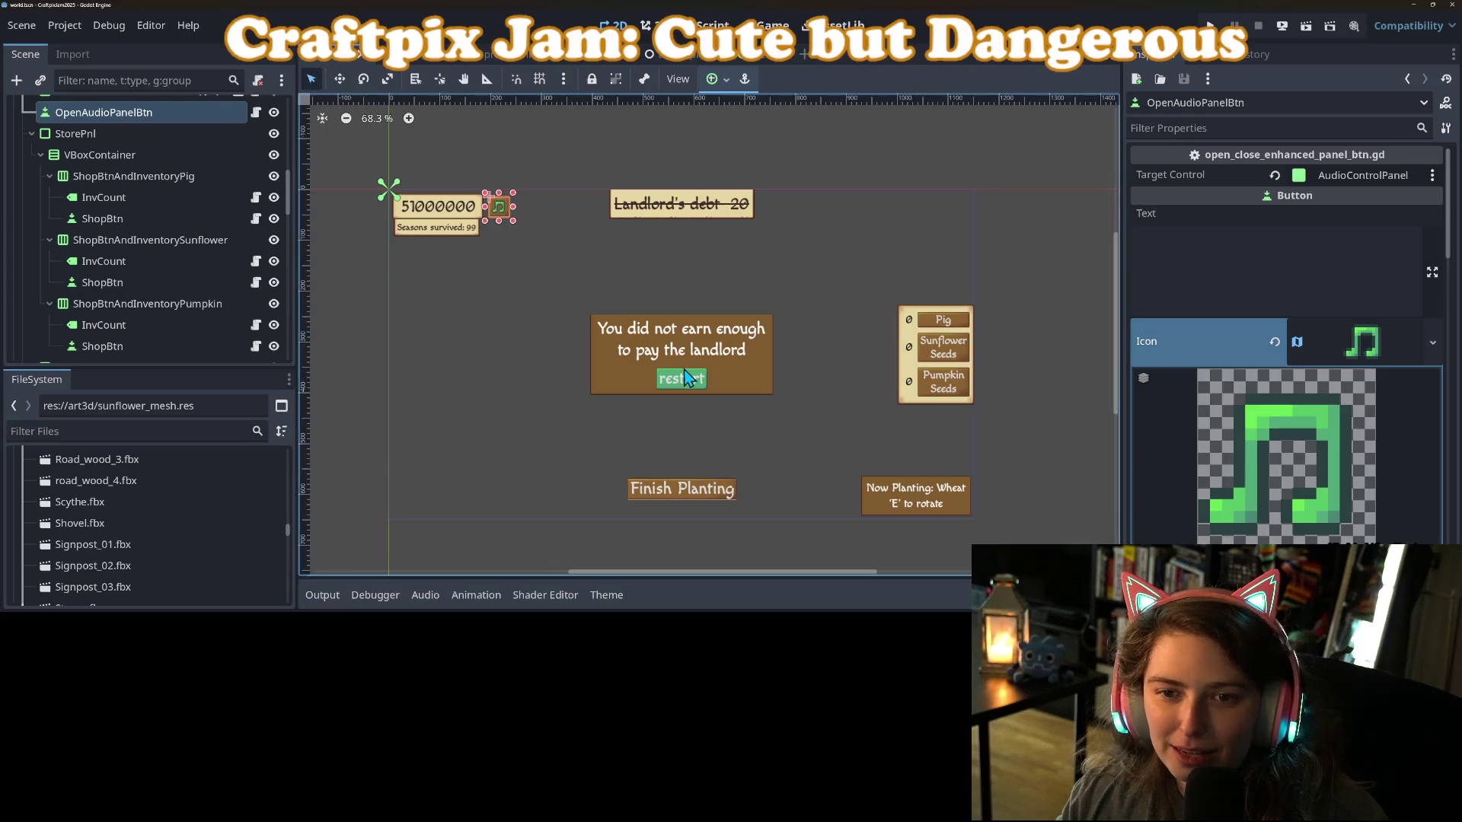
Clear the selection and close the theme editor panel.
left_click(685, 376)
left_click(571, 273)
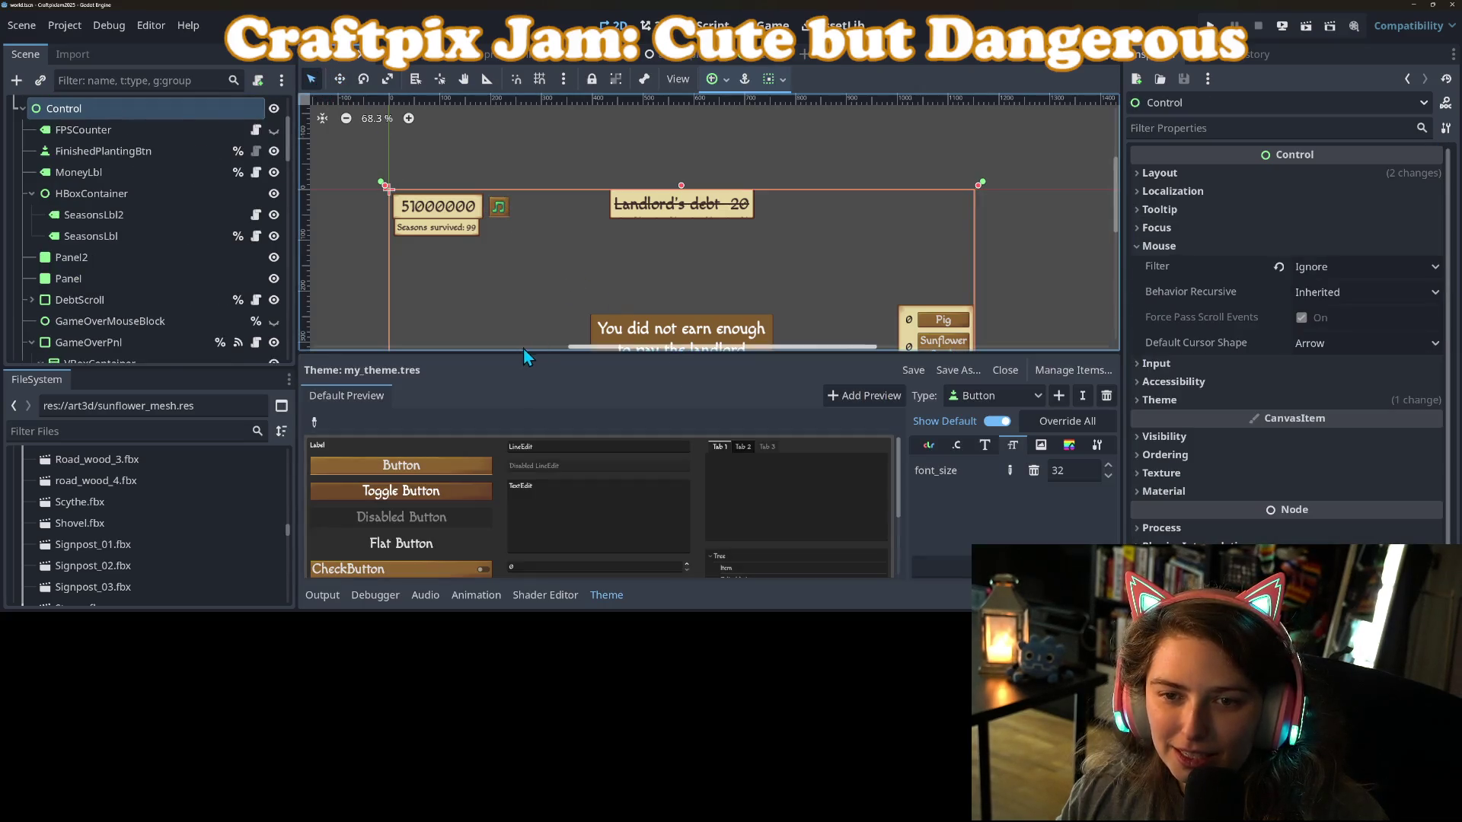
left_click(346, 302)
left_click(603, 596)
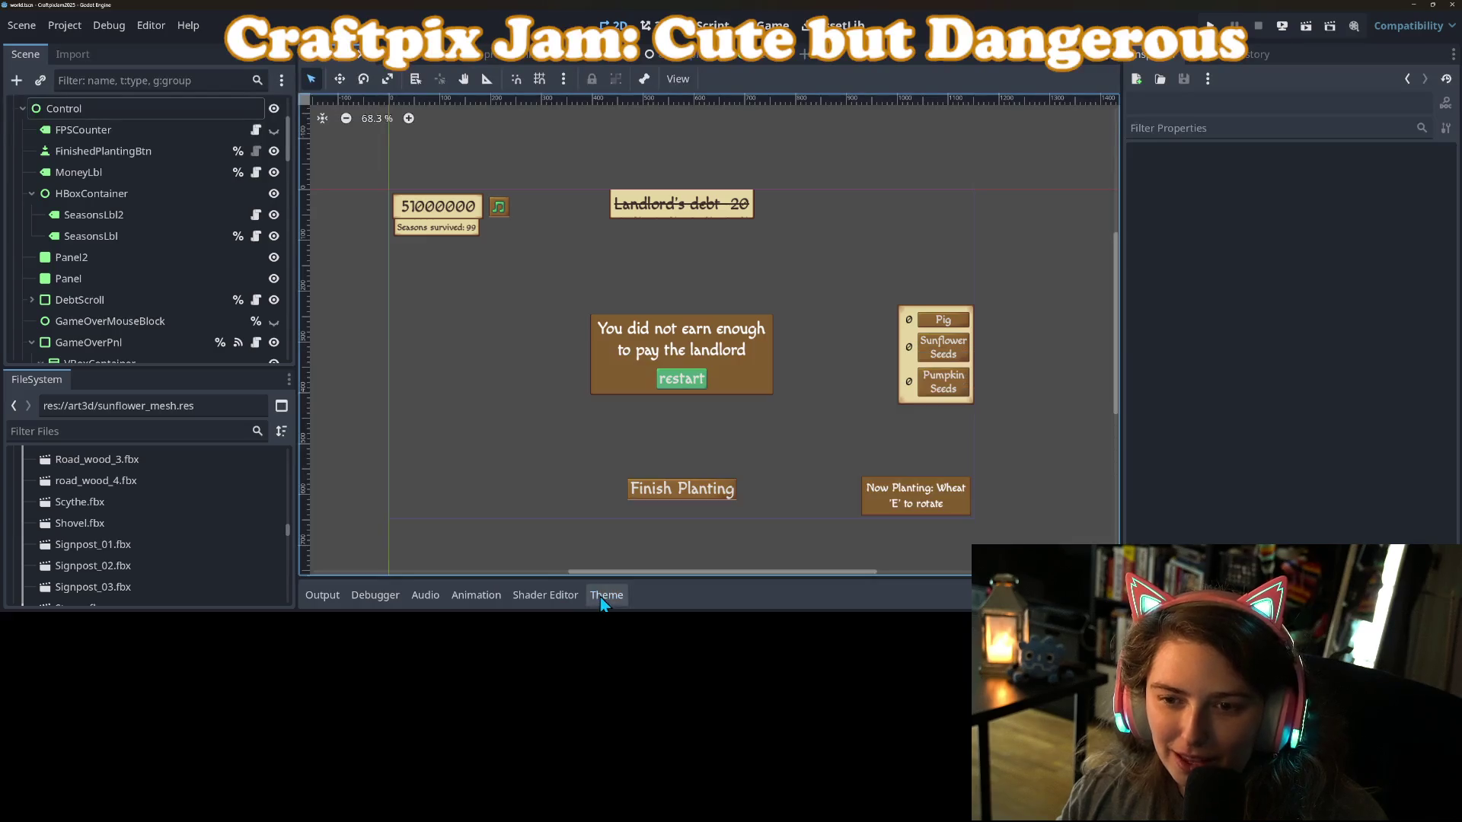
scroll(597, 434, "up", 2)
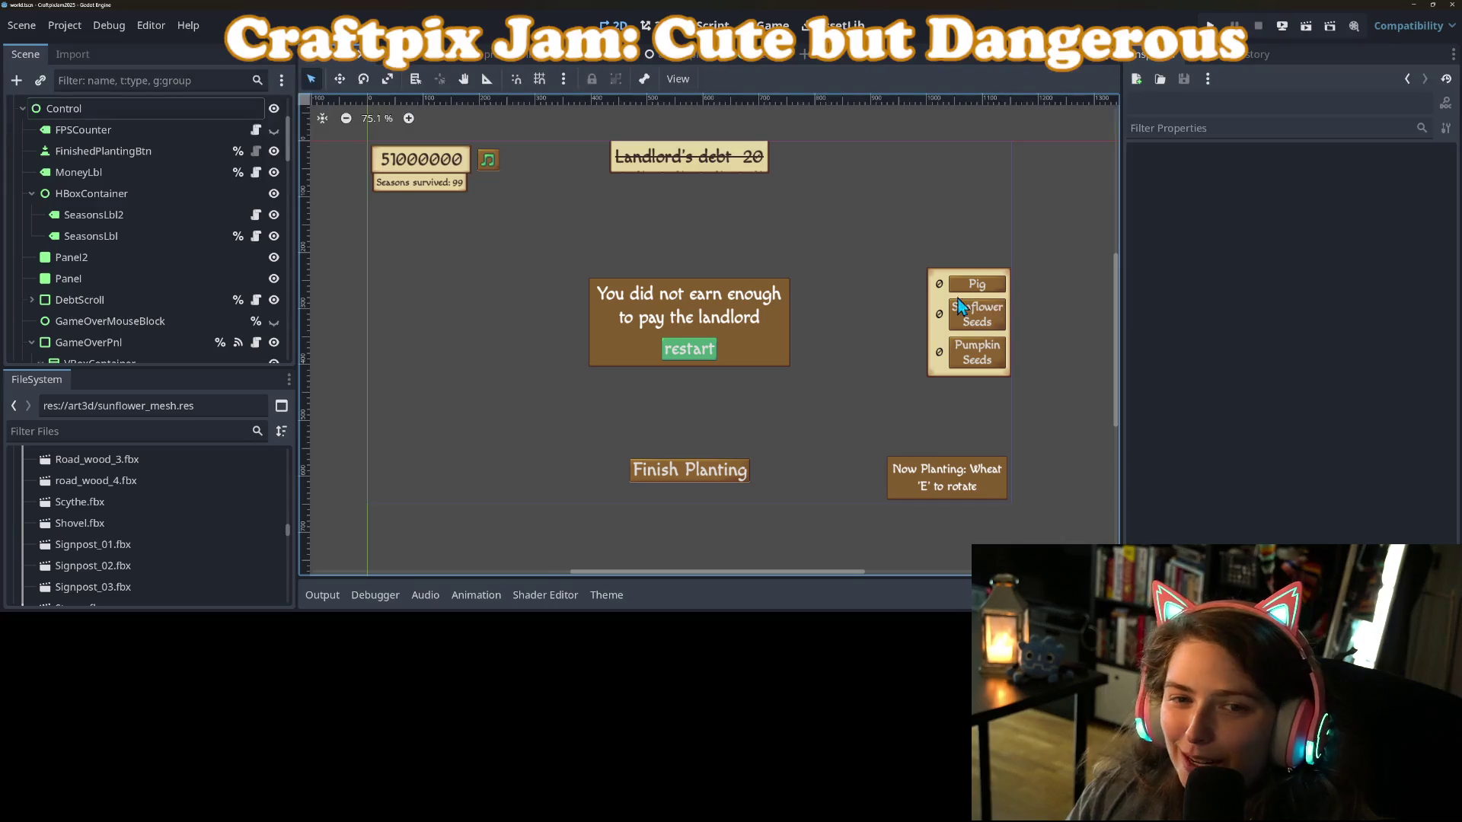
left_click(1175, 312)
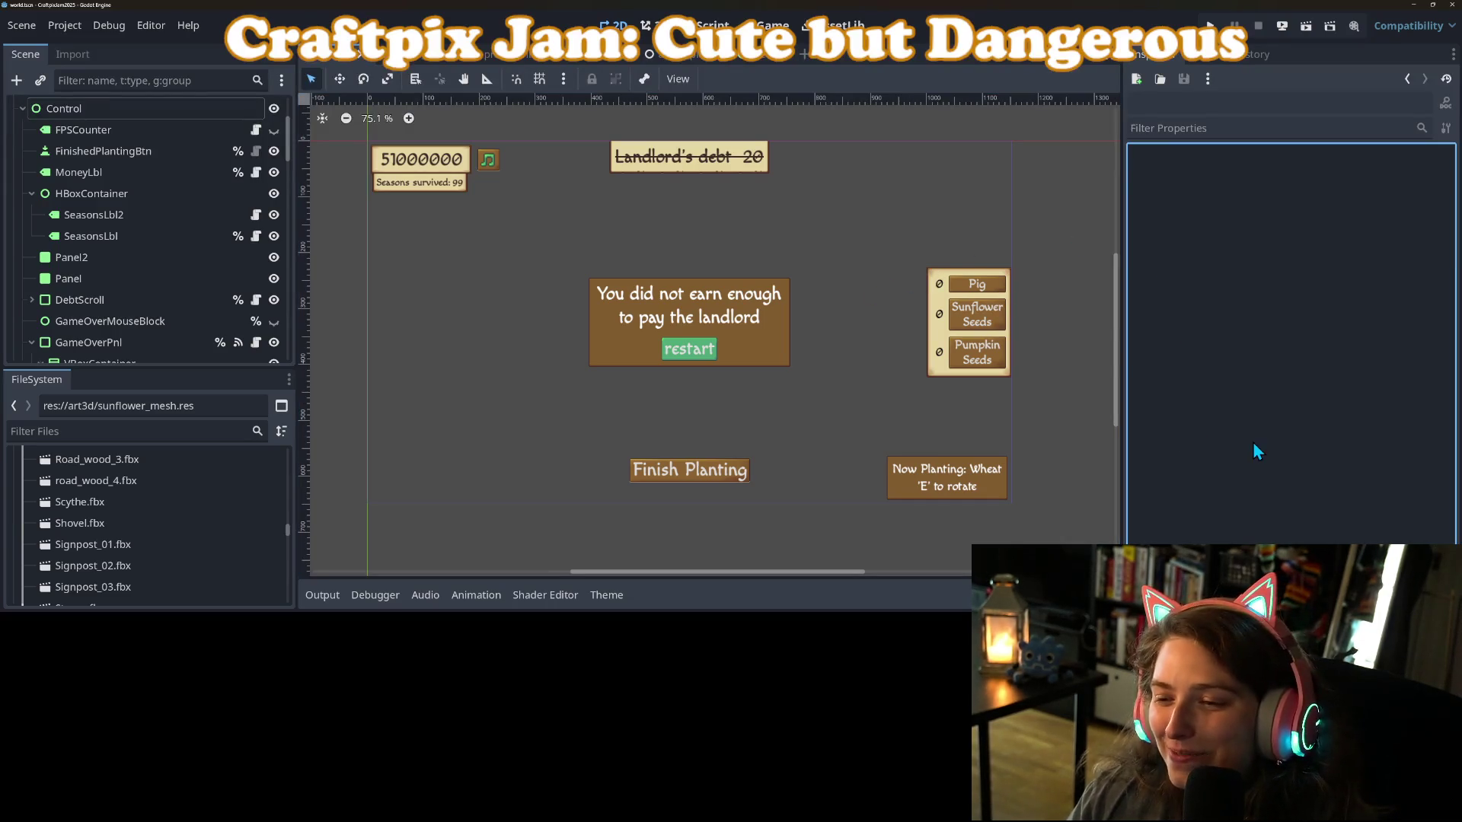
scroll(888, 426, "down", 1)
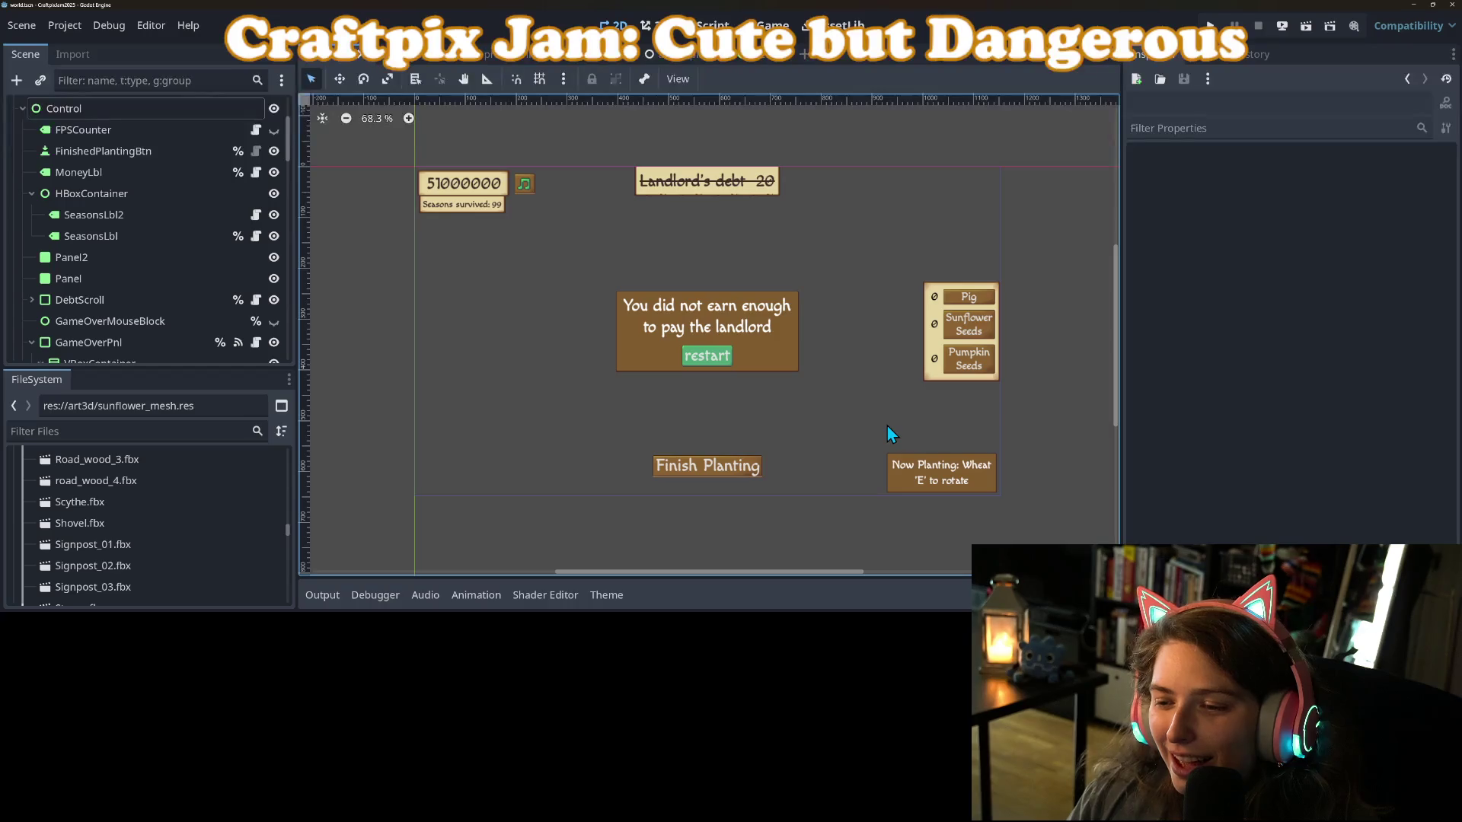
Nudge the Finish Planting button slightly, save the scene, and launch the game.
left_click(723, 465)
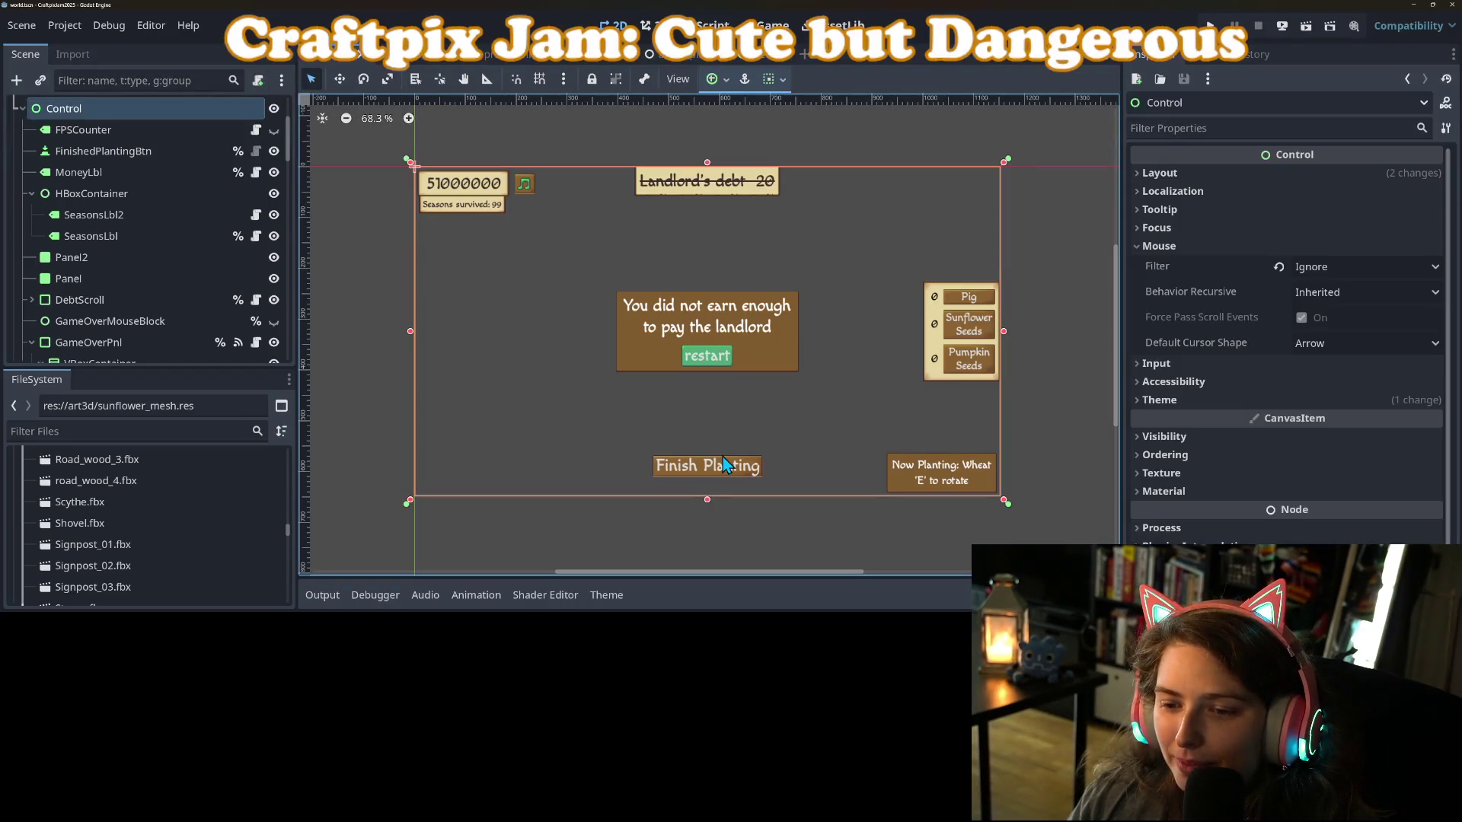
scroll(716, 299, "down", 6)
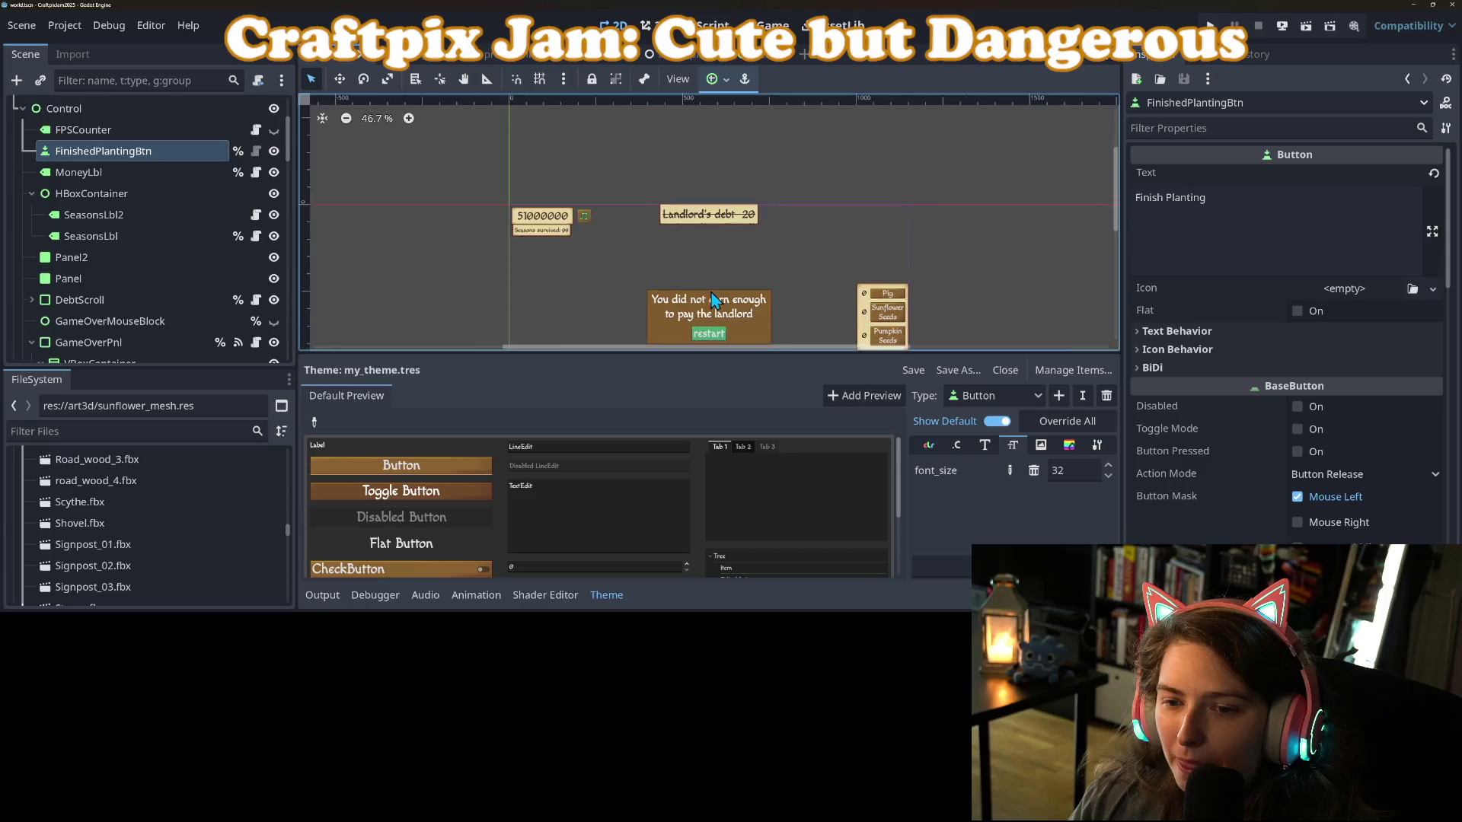
scroll(716, 299, "up", 3)
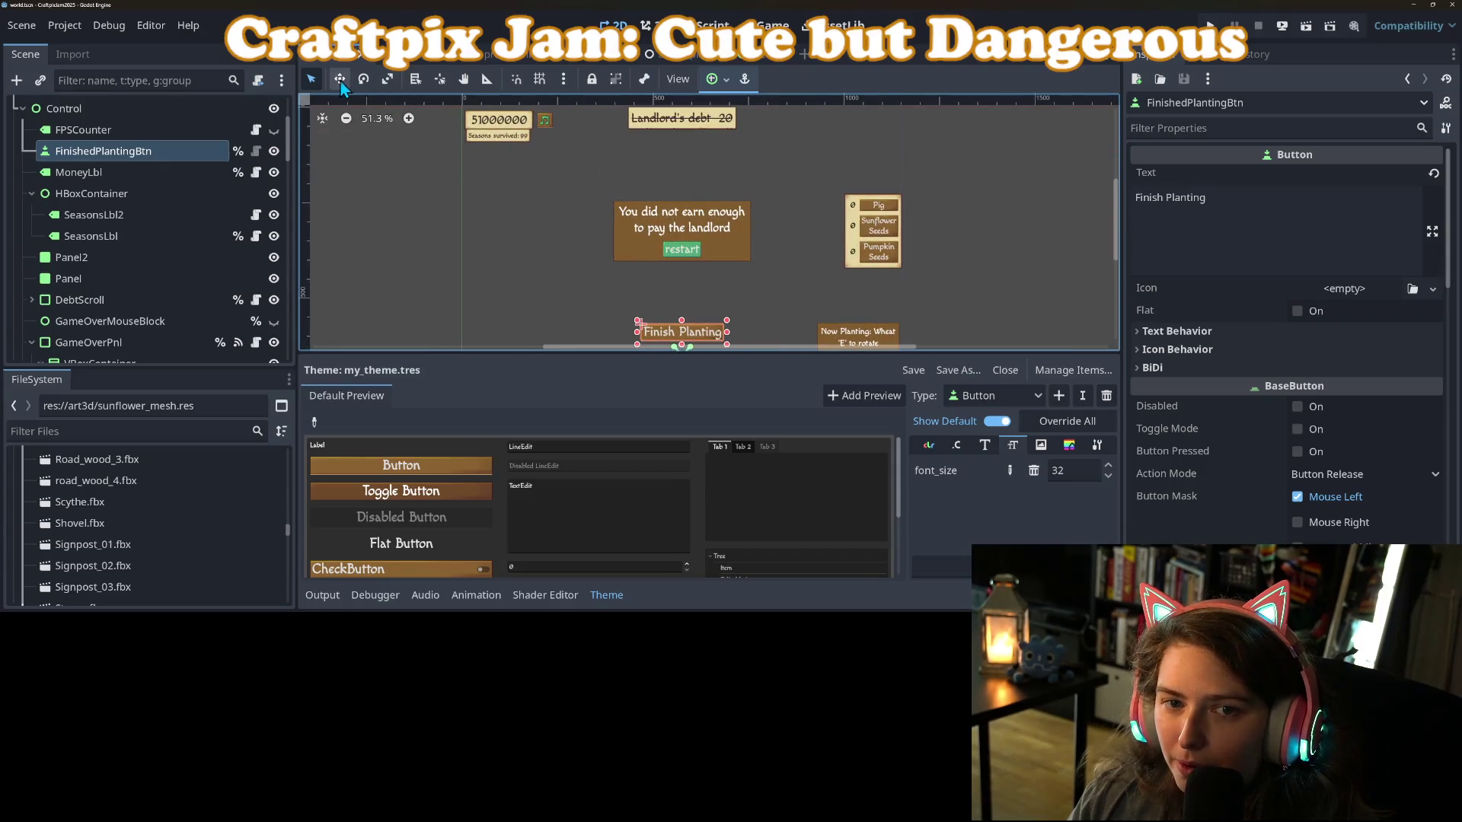
scroll(613, 290, "down", 1)
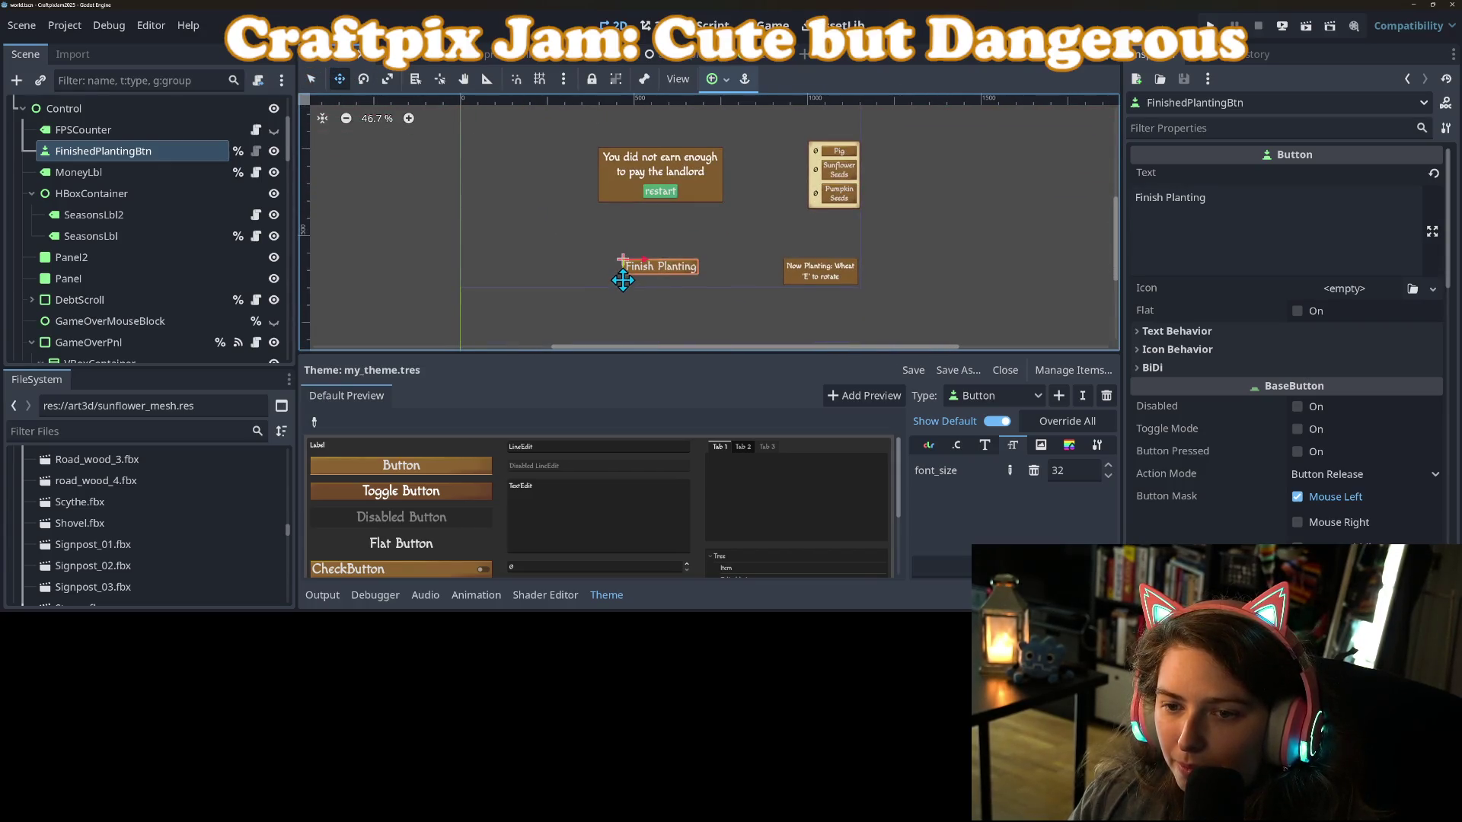
left_click_drag(623, 280, 621, 287)
key("ctrl+s")
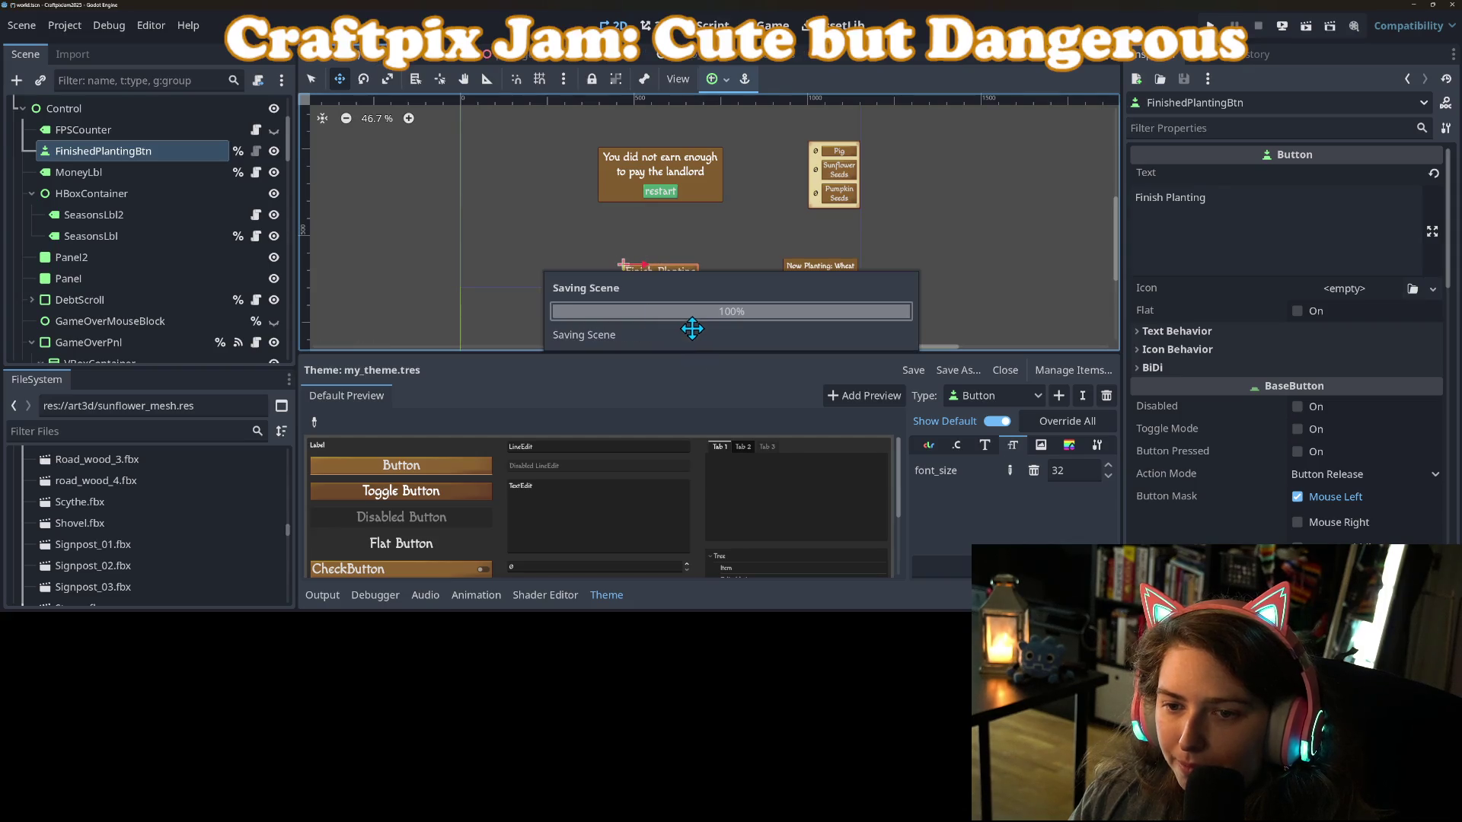
scroll(700, 304, "down", 1)
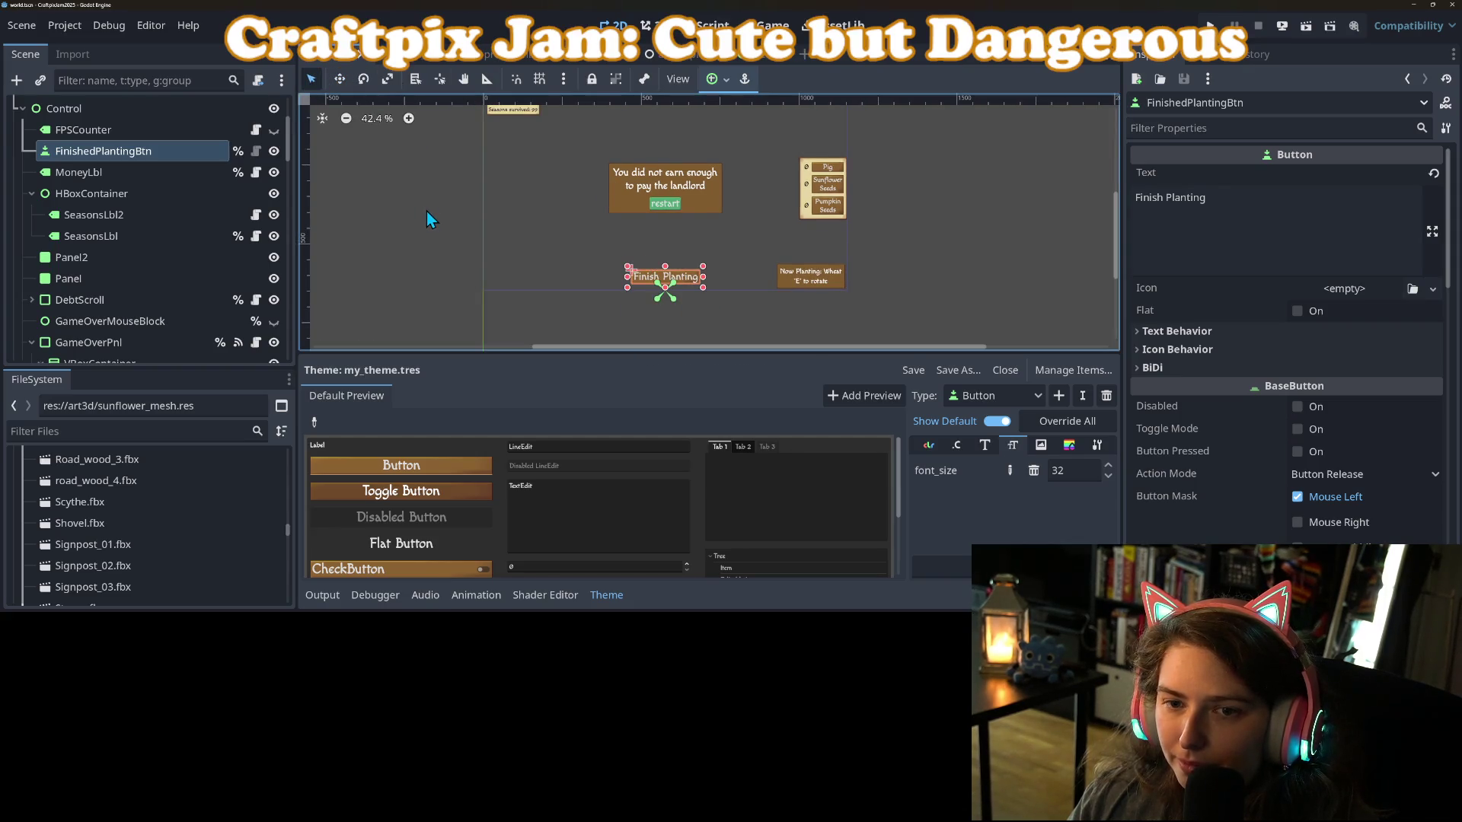
left_click(1209, 26)
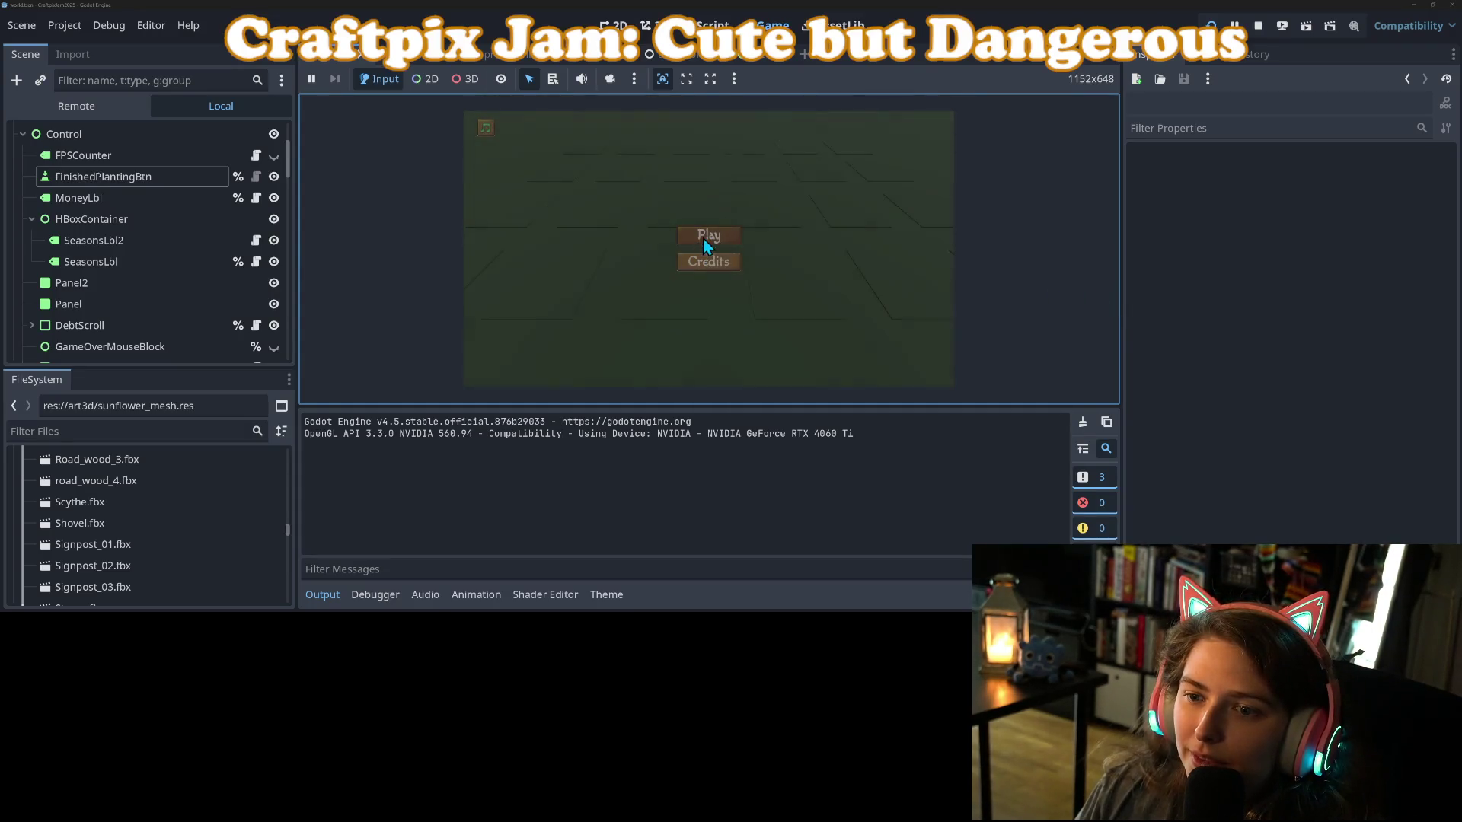
left_click(704, 238)
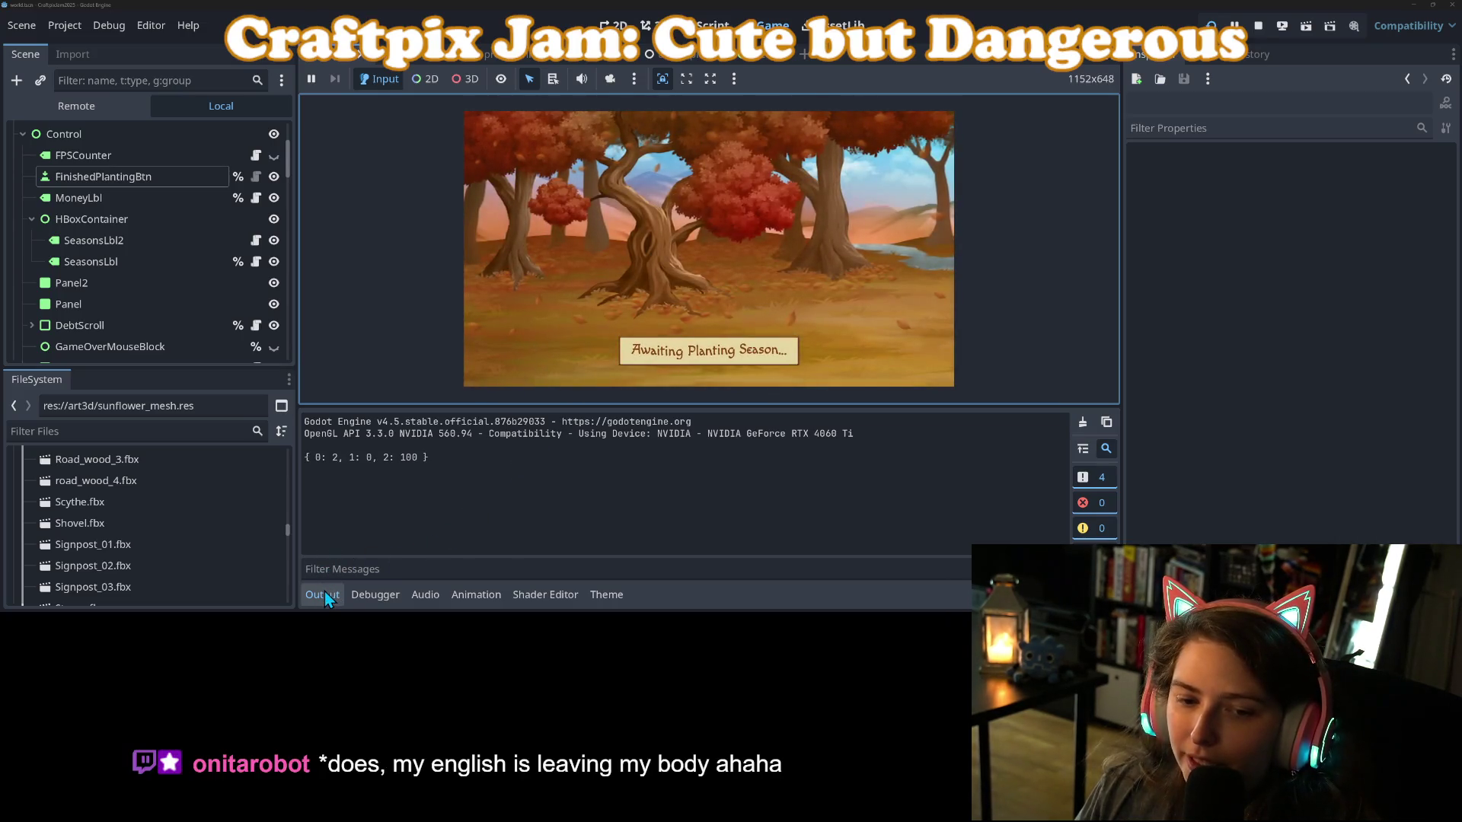
left_click(327, 593)
left_click(330, 594)
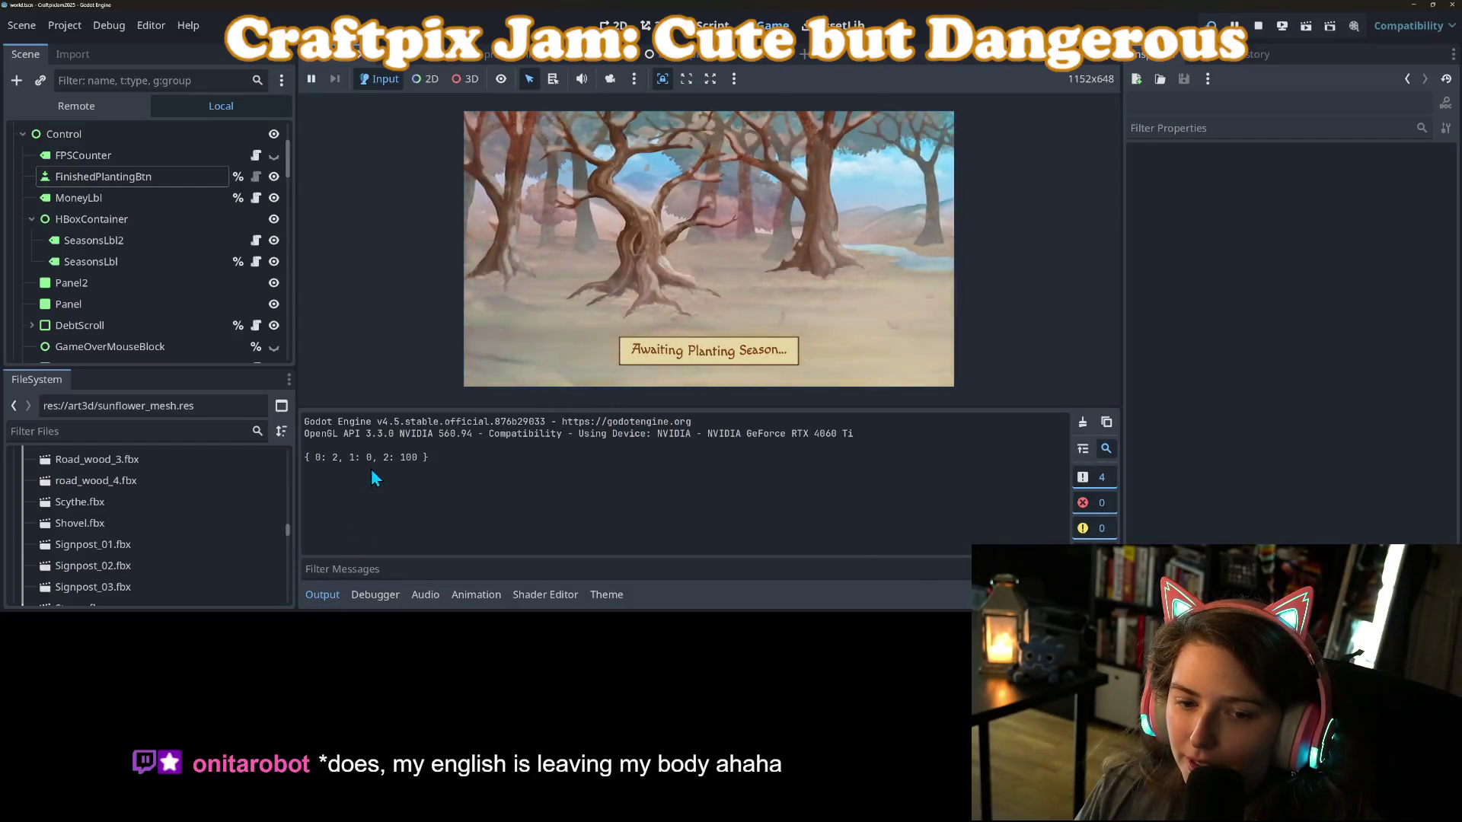
left_click(318, 597)
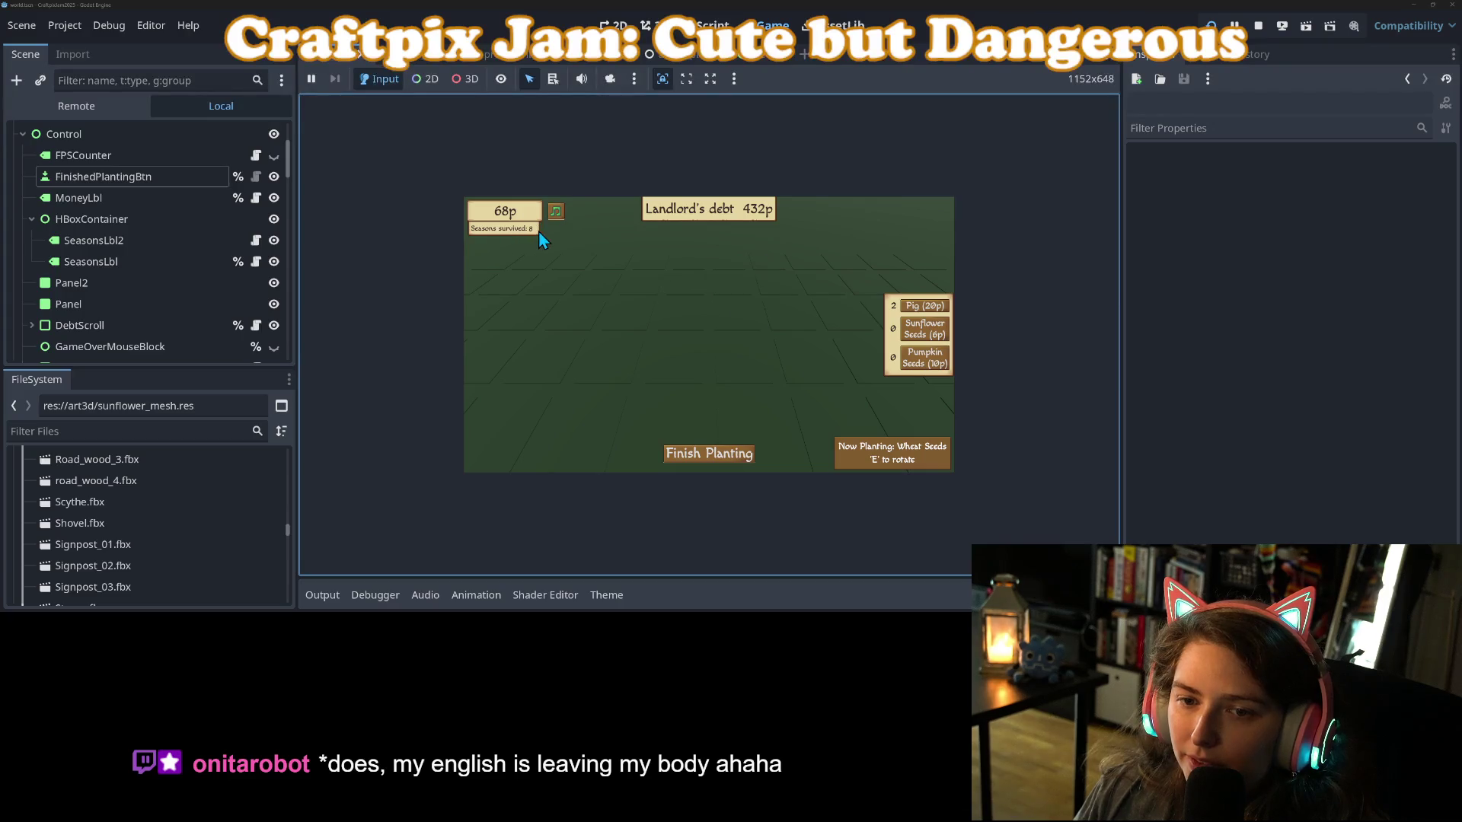
left_click(1259, 27)
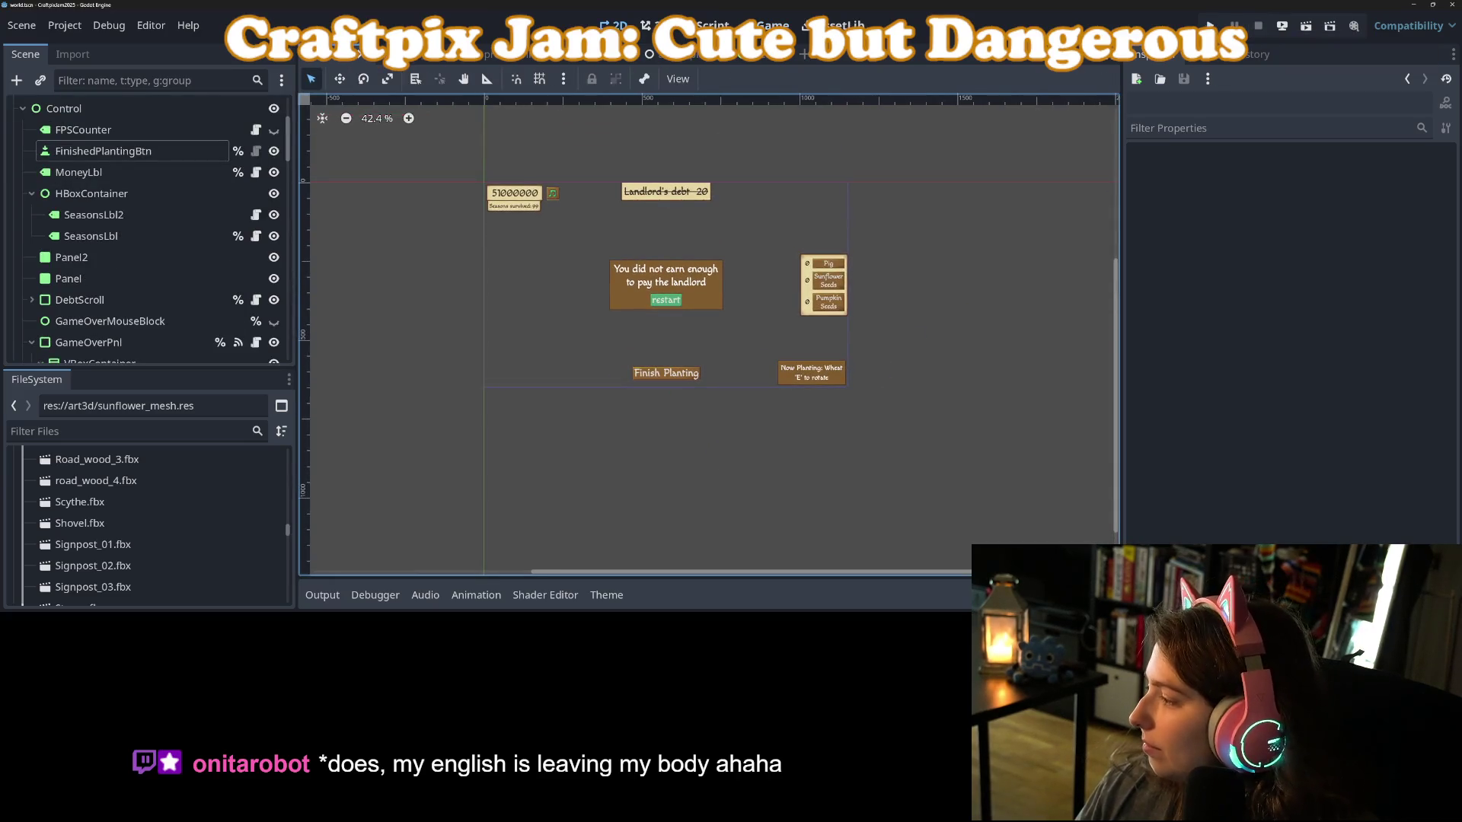
key("alt+Tab")
Commit the three changed files to main as 'resizes ui to be readable in embedded screen'.
left_click(477, 417)
type("rese")
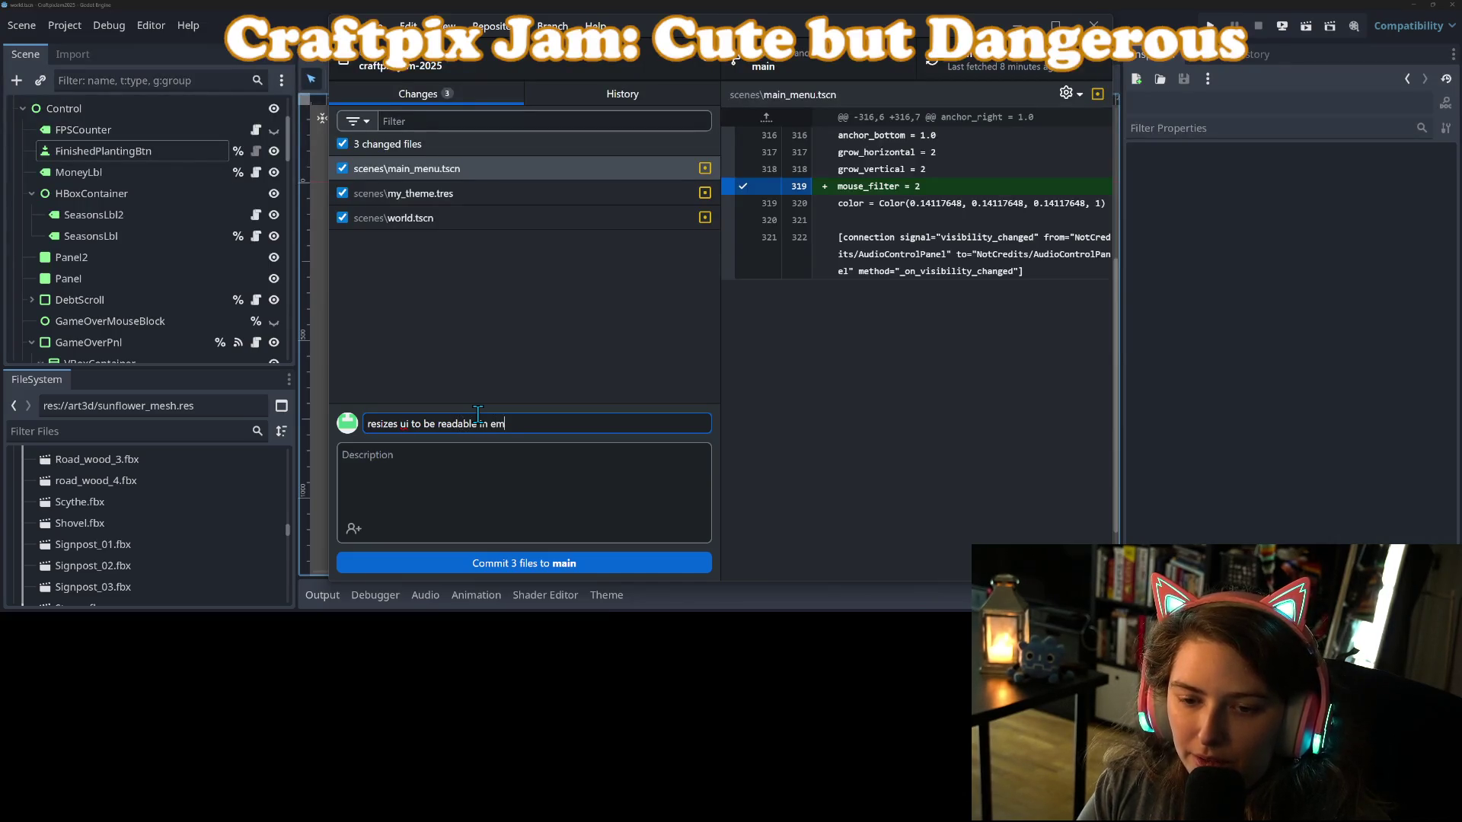
type("een")
left_click(603, 564)
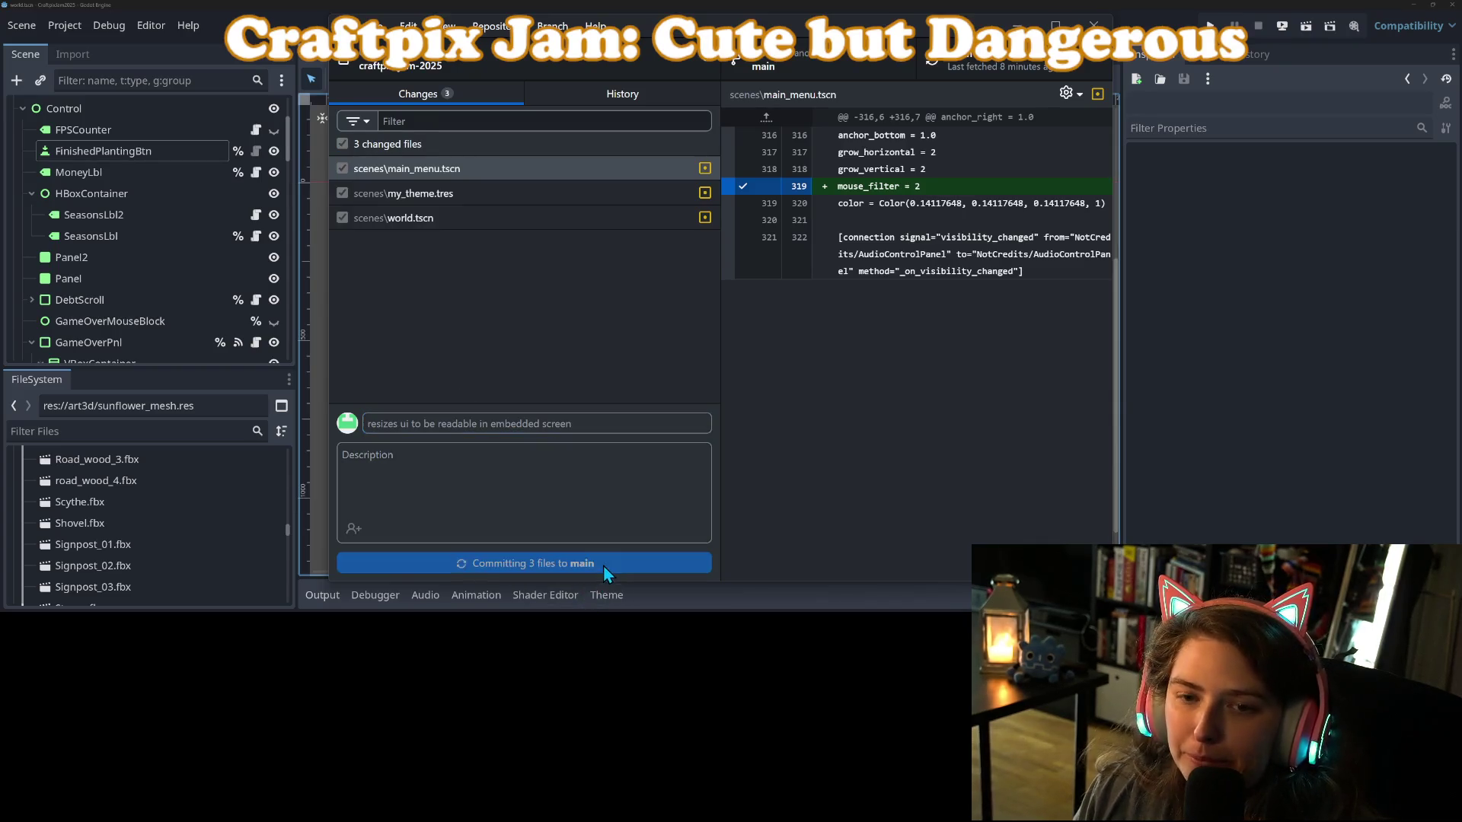
Return to the Godot editor and look over the HUD scene.
left_click(1170, 322)
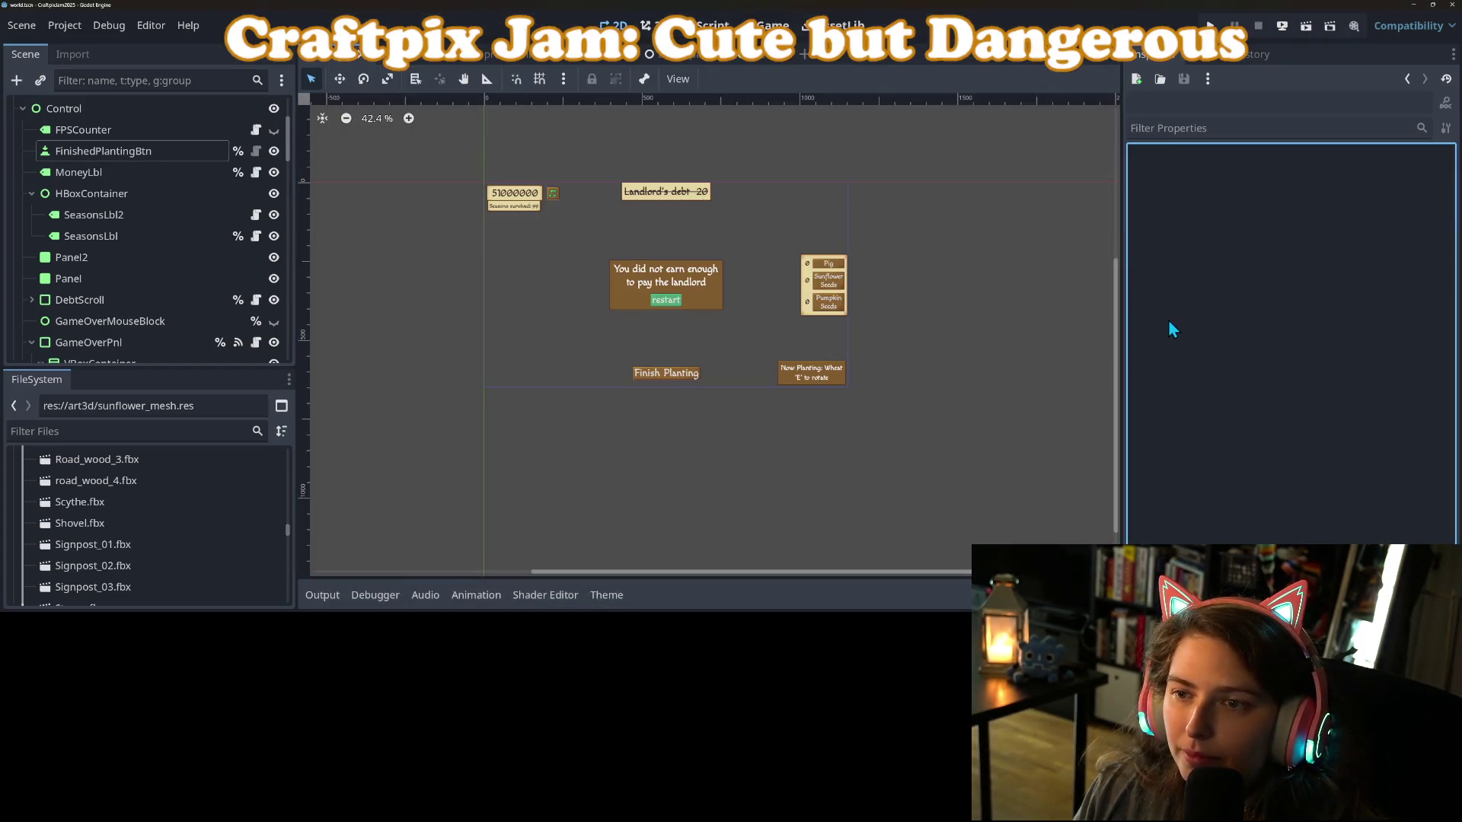
scroll(601, 449, "up", 10)
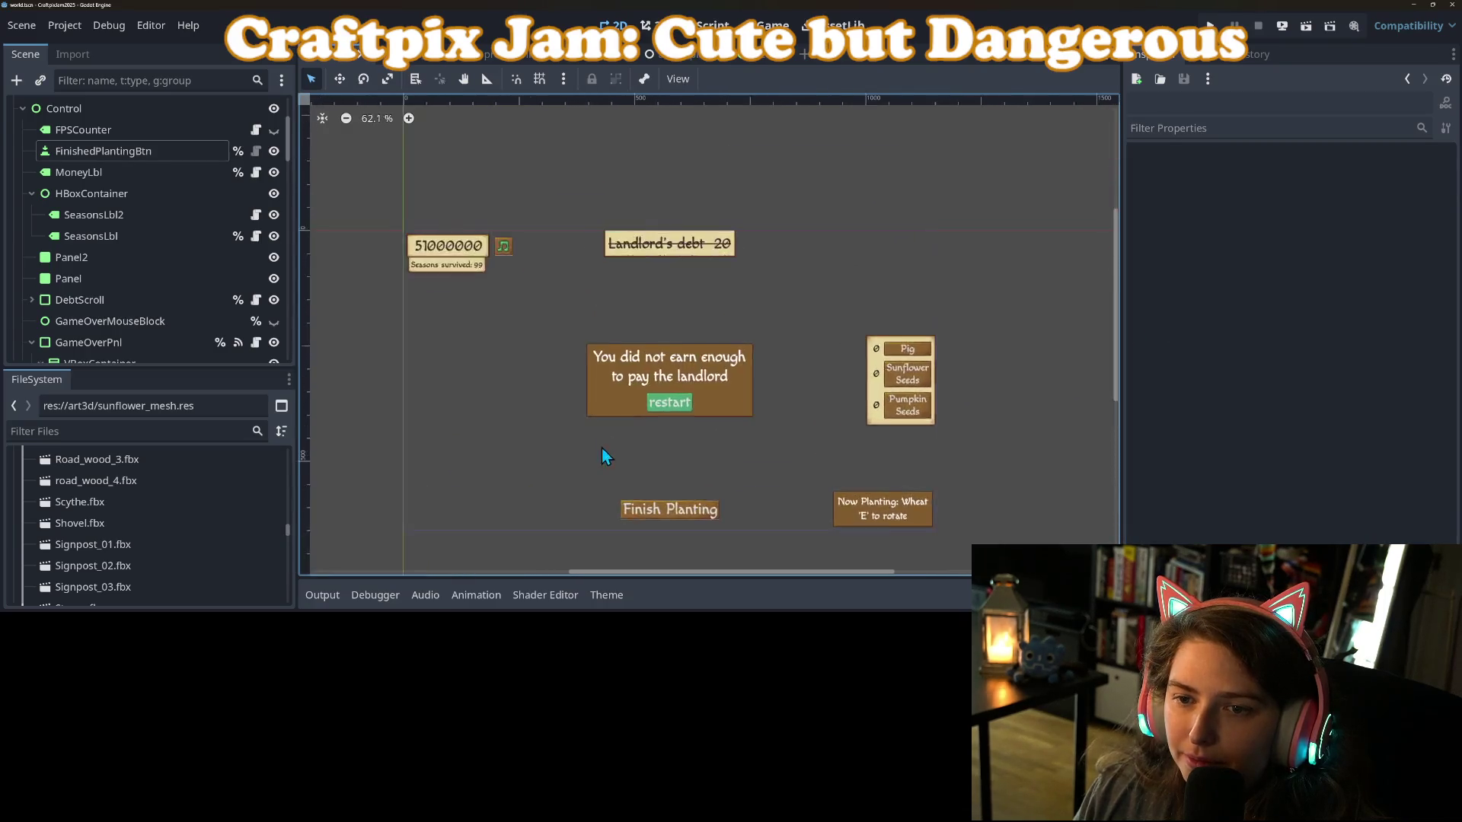
scroll(656, 223, "up", 8)
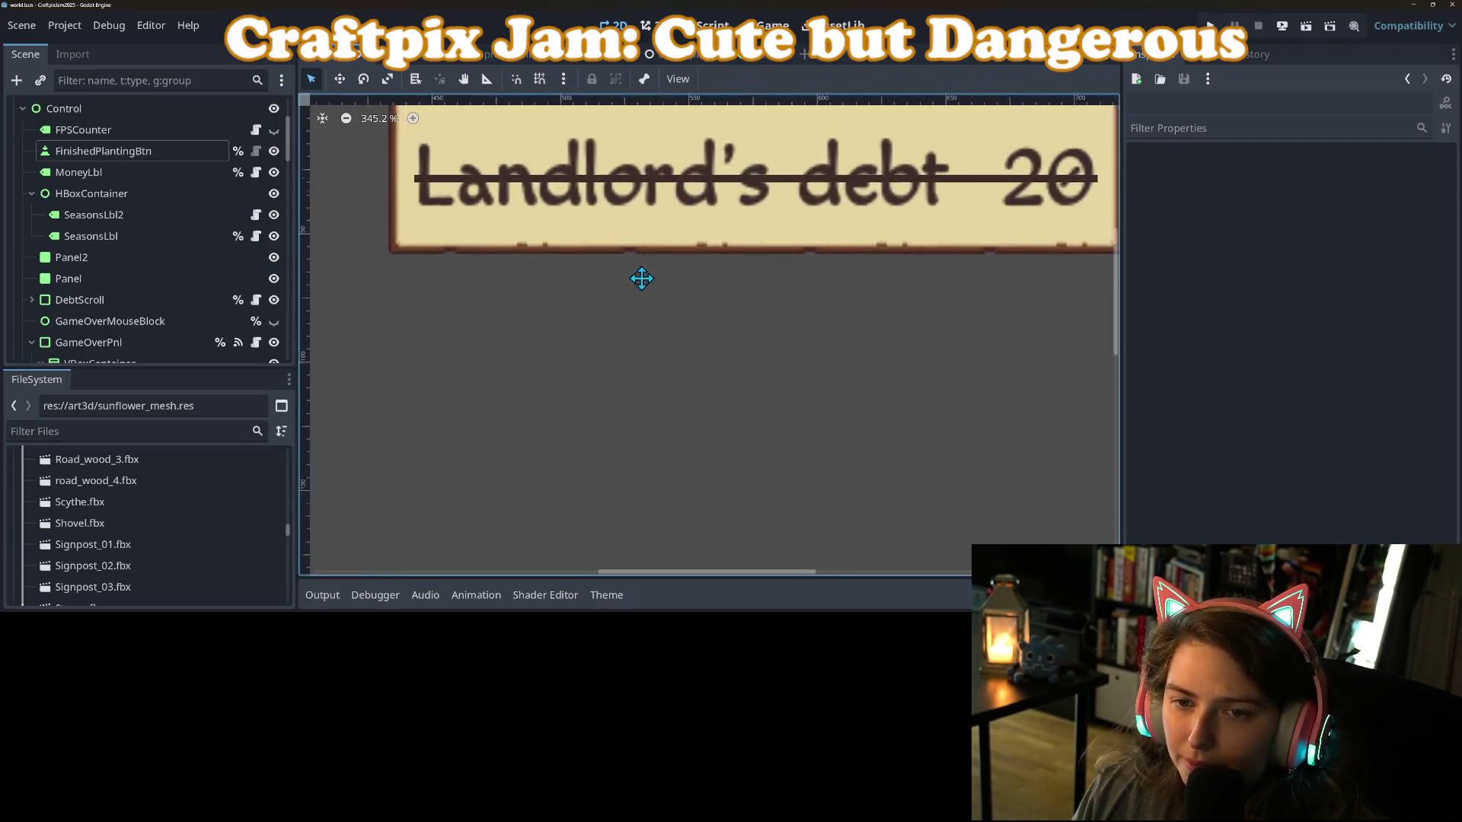
scroll(651, 362, "down", 3)
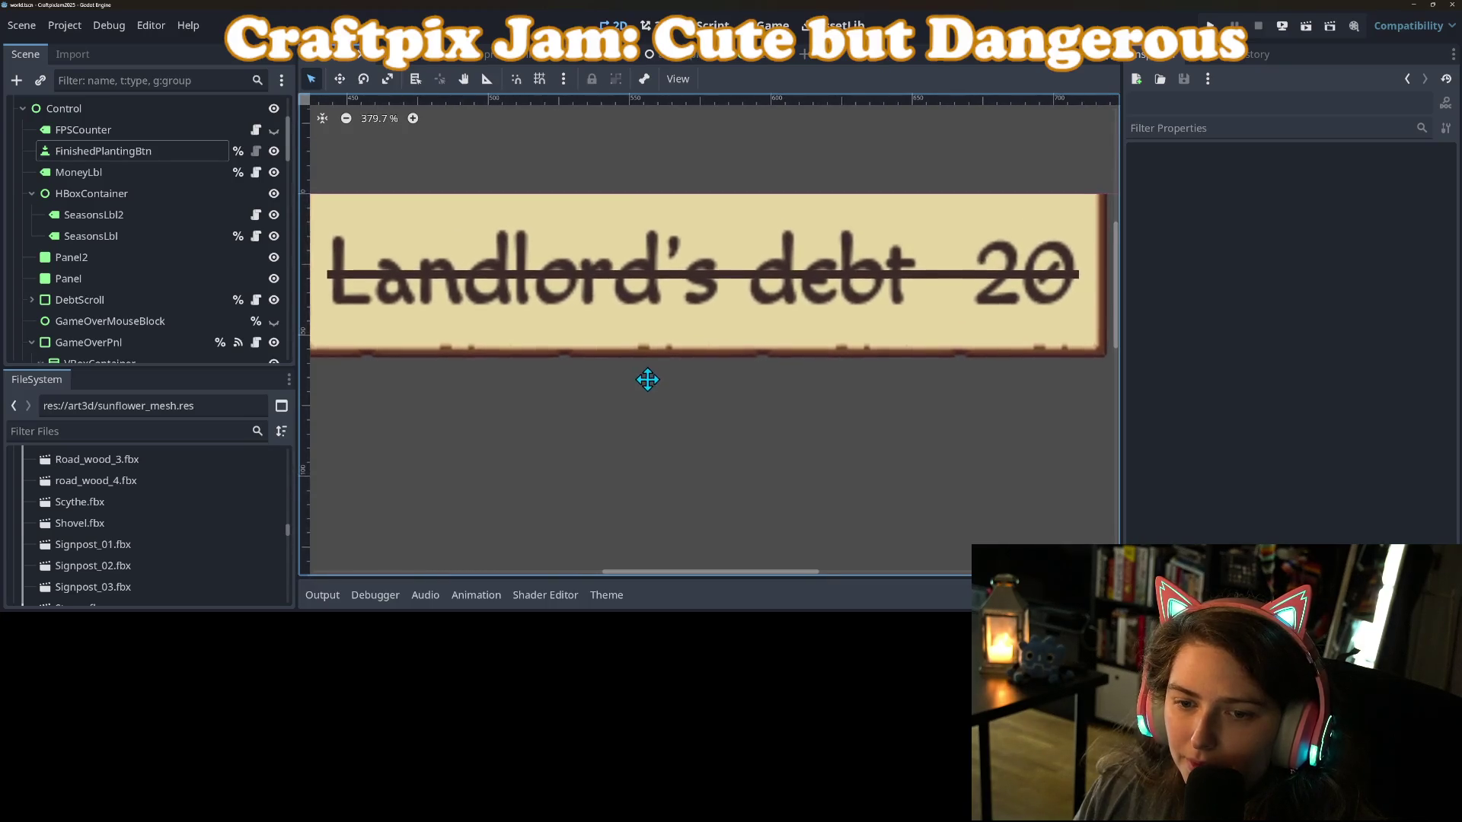